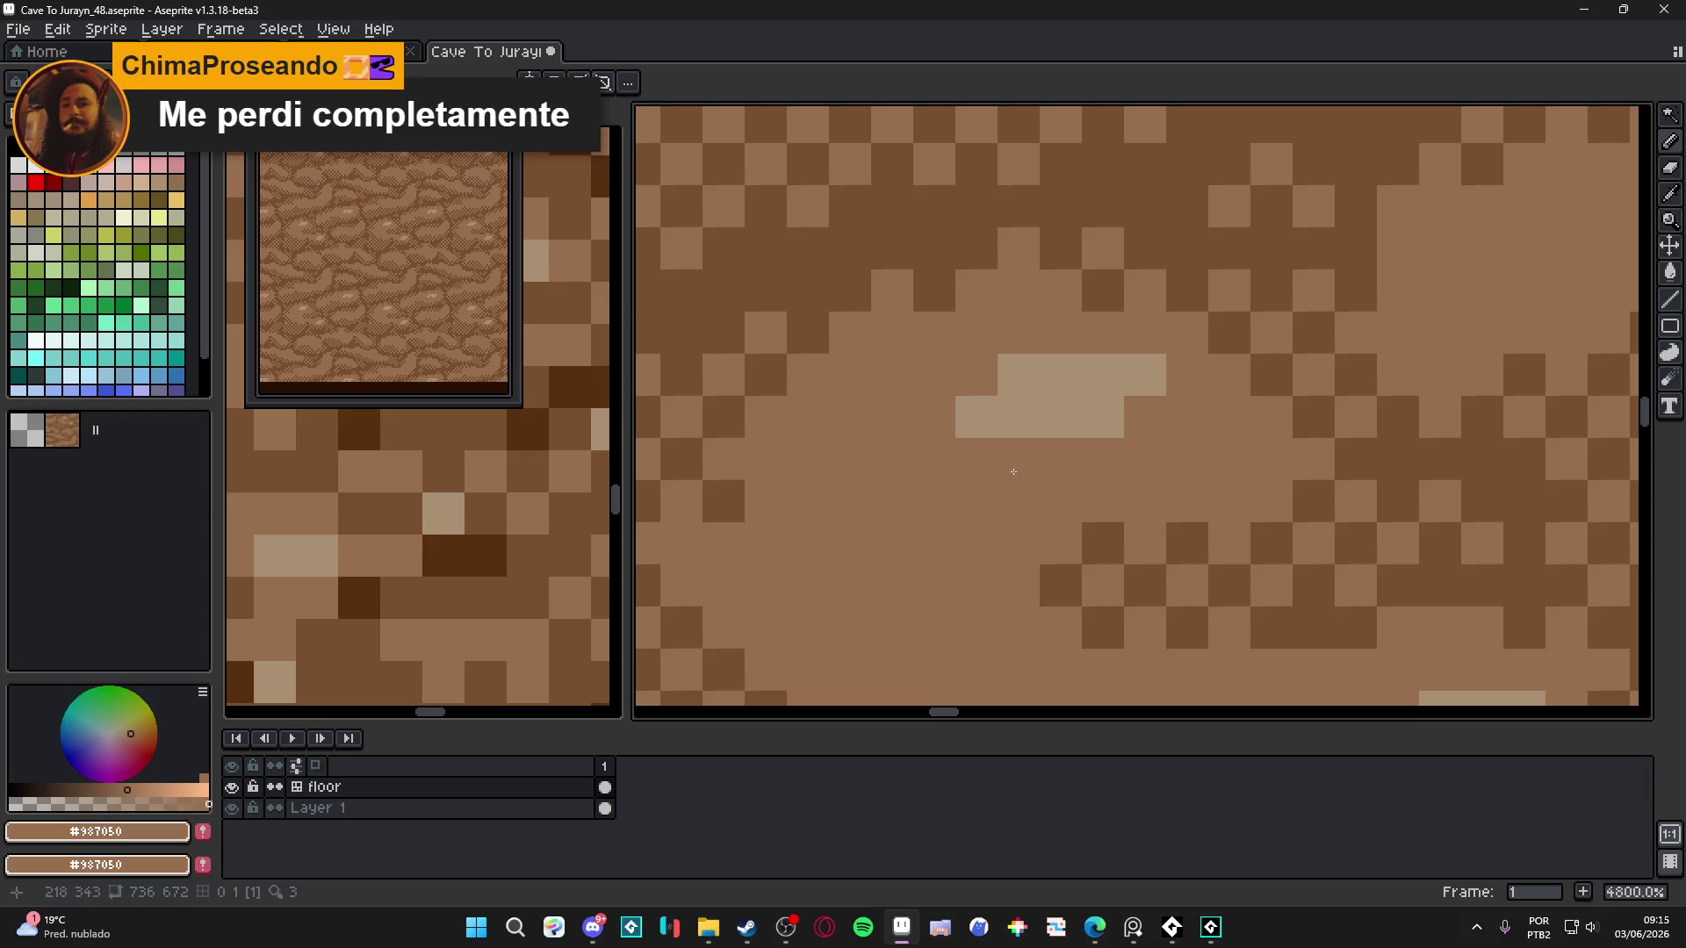
- Sample the light highlight colour and add five light pixels around the highlight patch
scroll(1013, 481, "down", 3)
scroll(1013, 475, "up", 2)
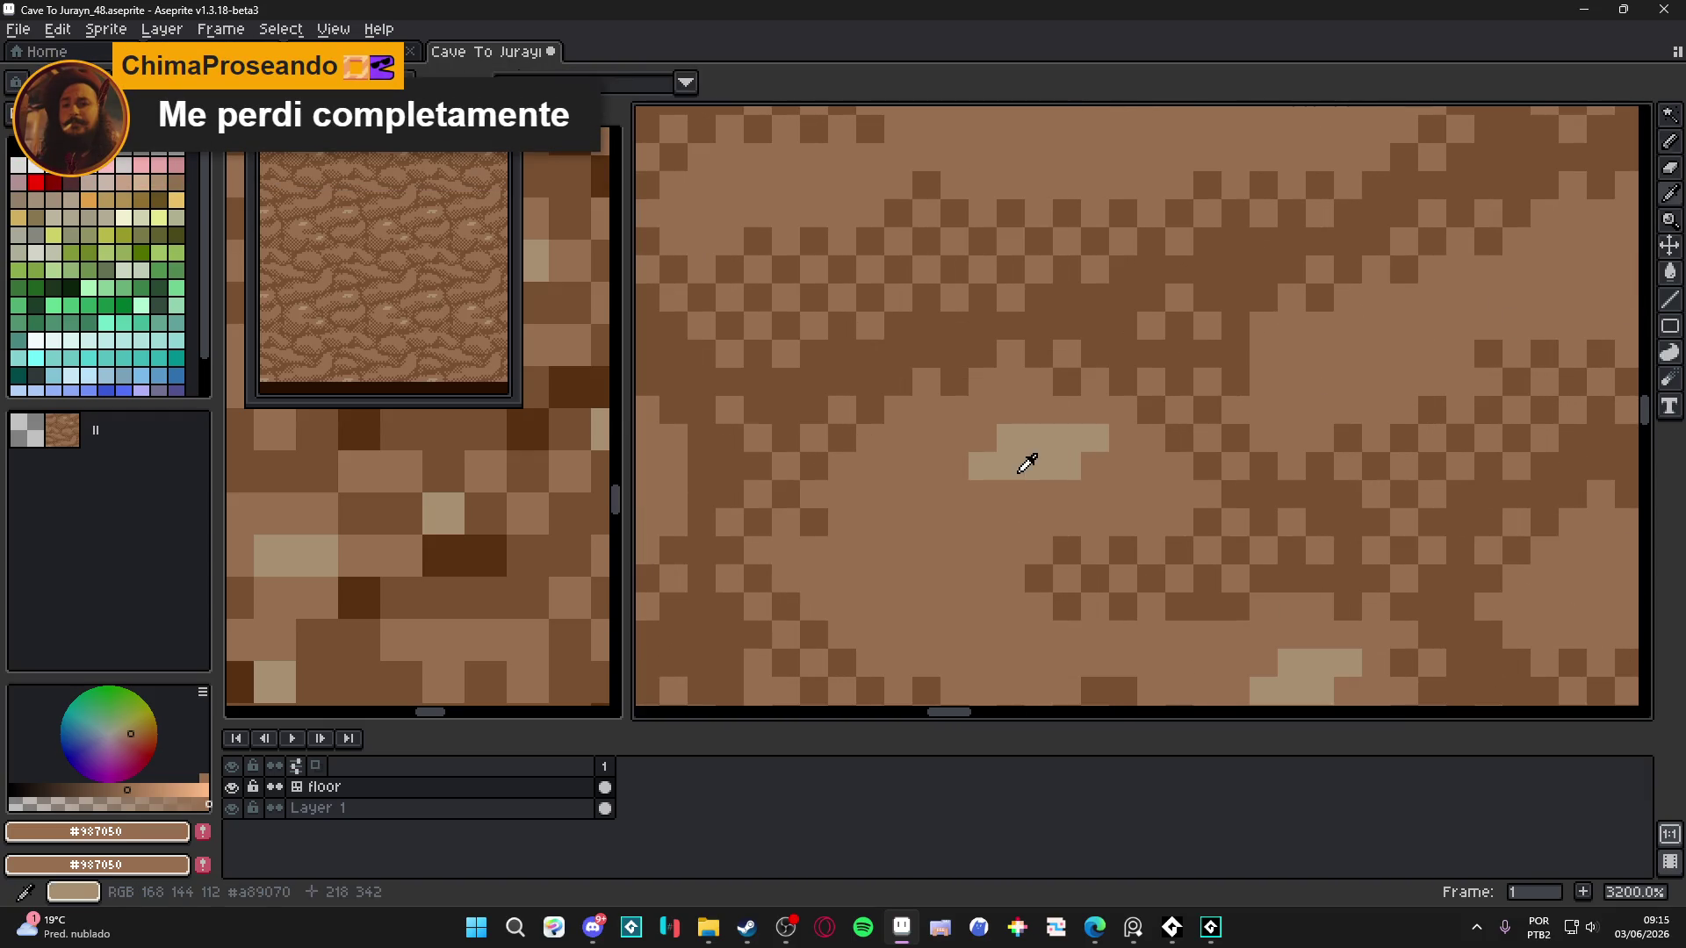
left_click(1024, 467, "alt")
left_click(982, 492)
left_click(954, 493)
left_click(1010, 493)
left_click(954, 465)
left_click(985, 443)
- Sample mid-brown #987050 and turn two stray highlight pixels back to mid-brown
scroll(989, 447, "down", 5)
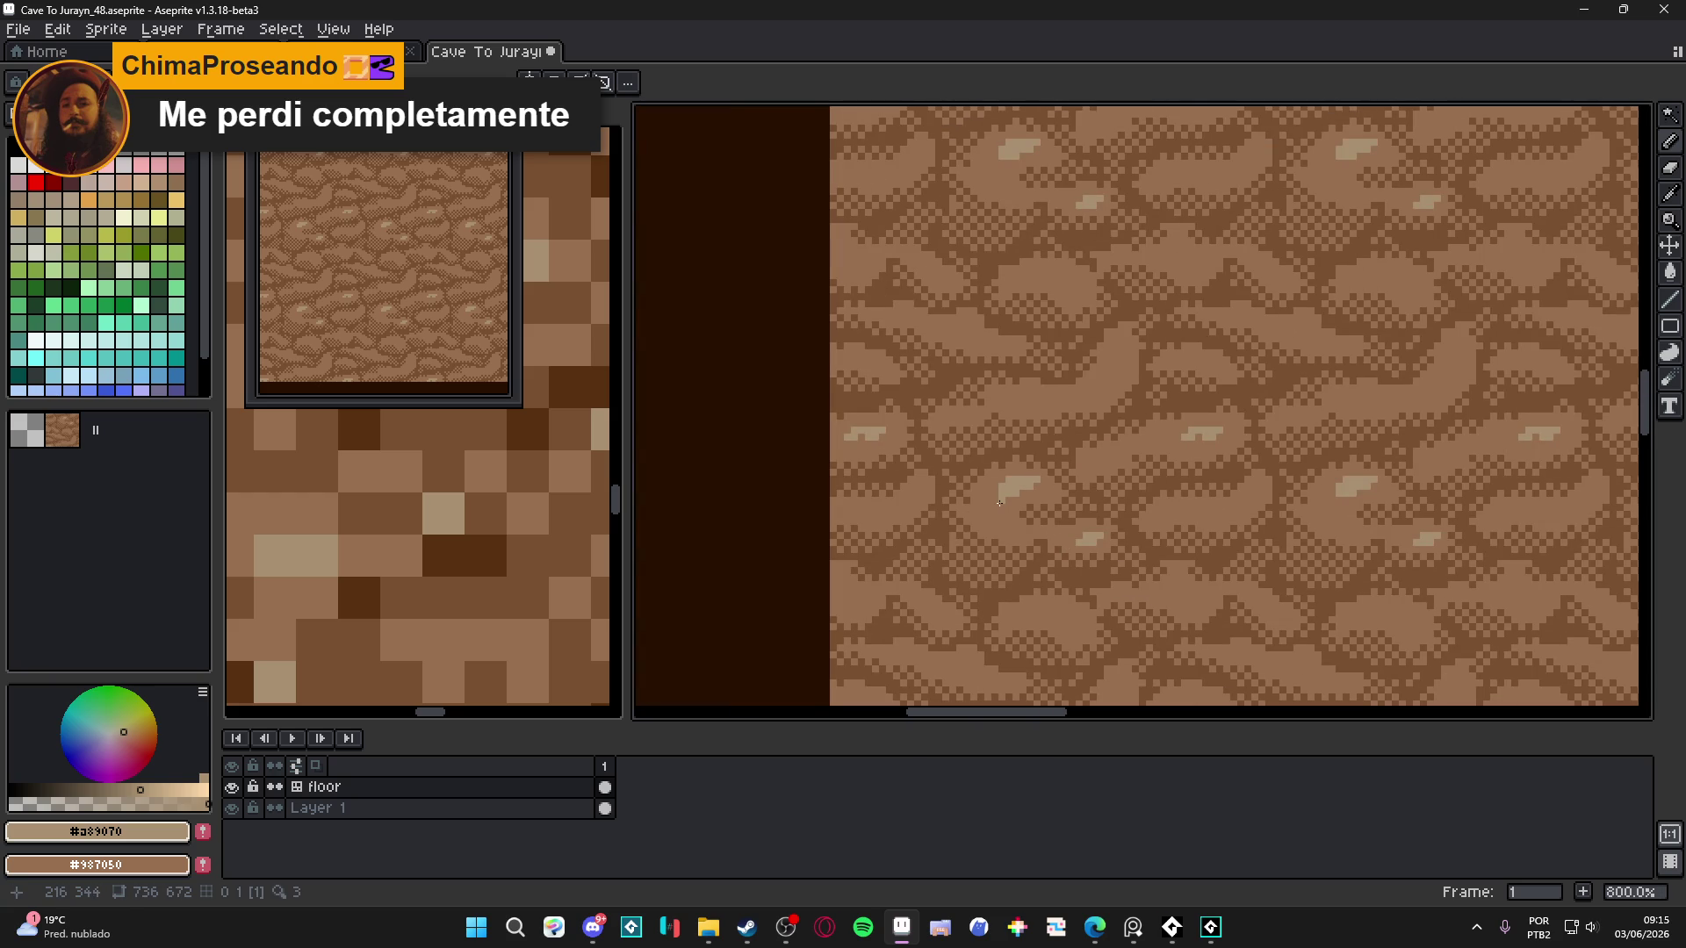
scroll(1003, 502, "down", 5)
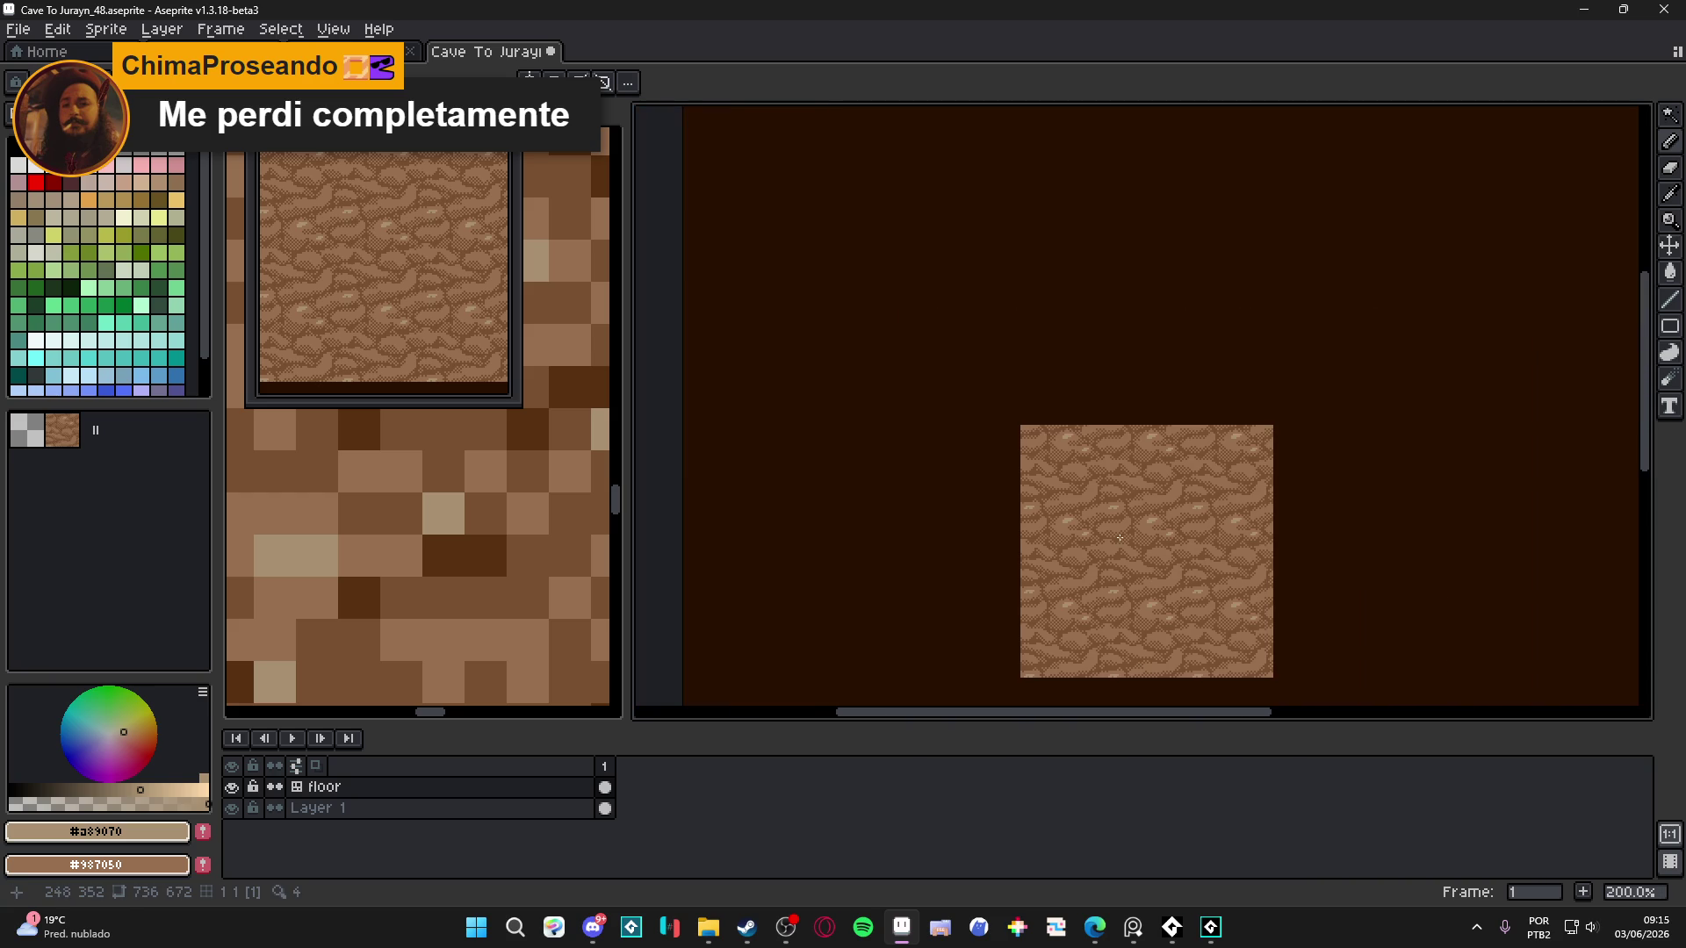
scroll(504, 509, "down", 2)
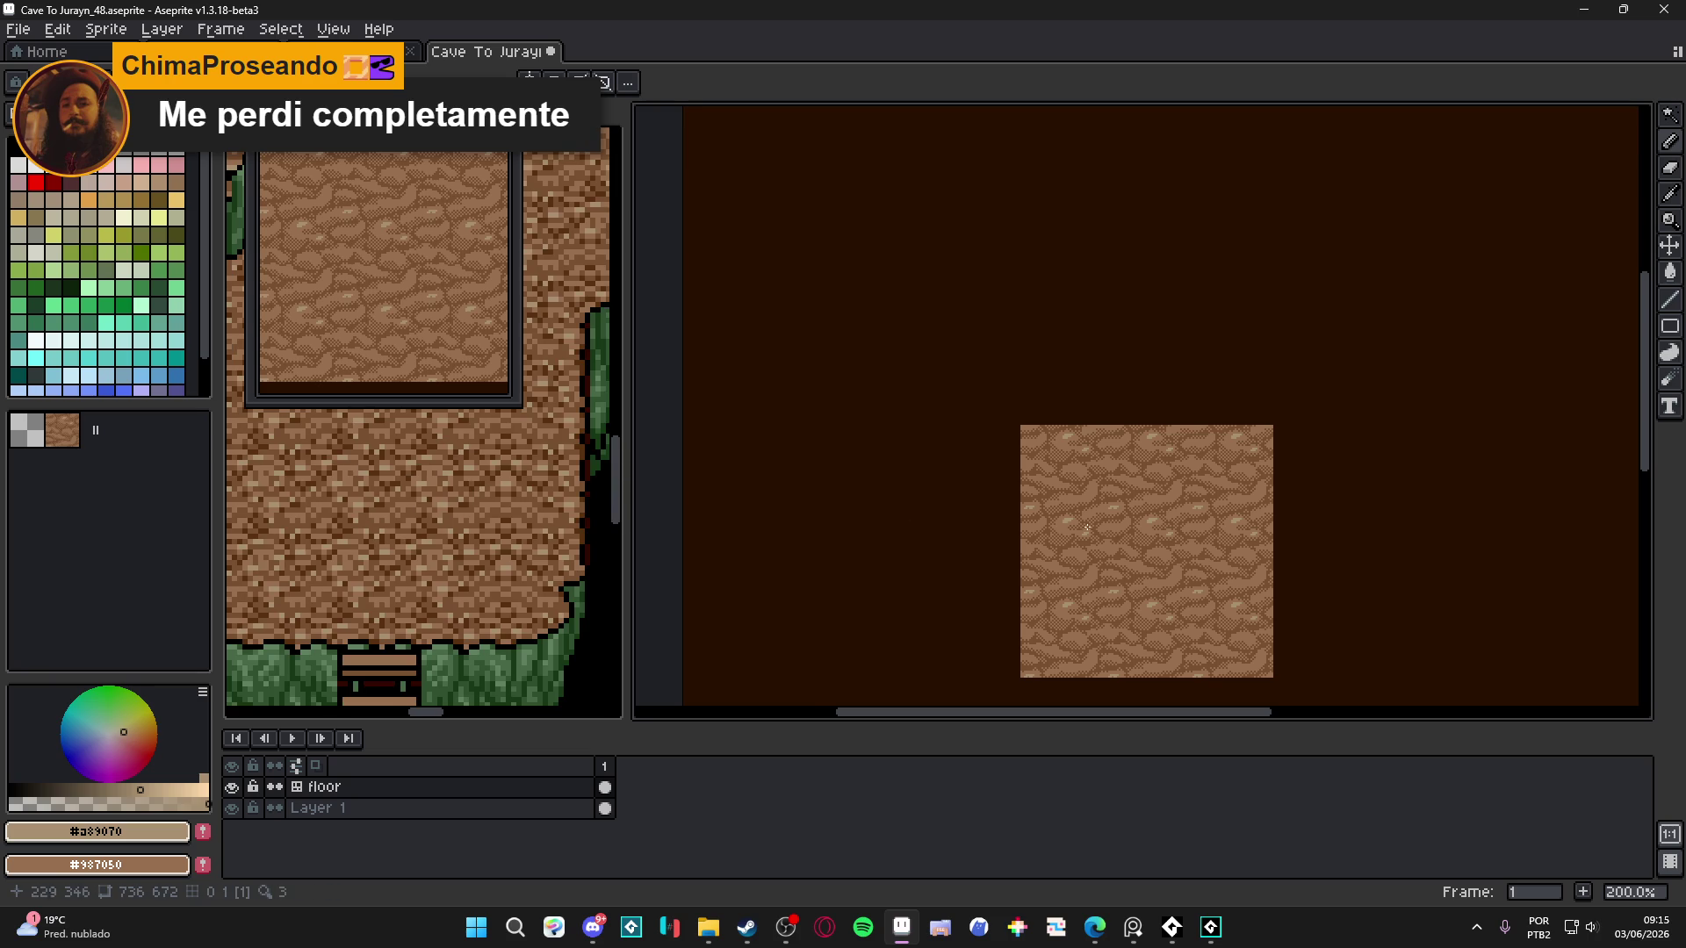
scroll(1064, 525, "right", 1)
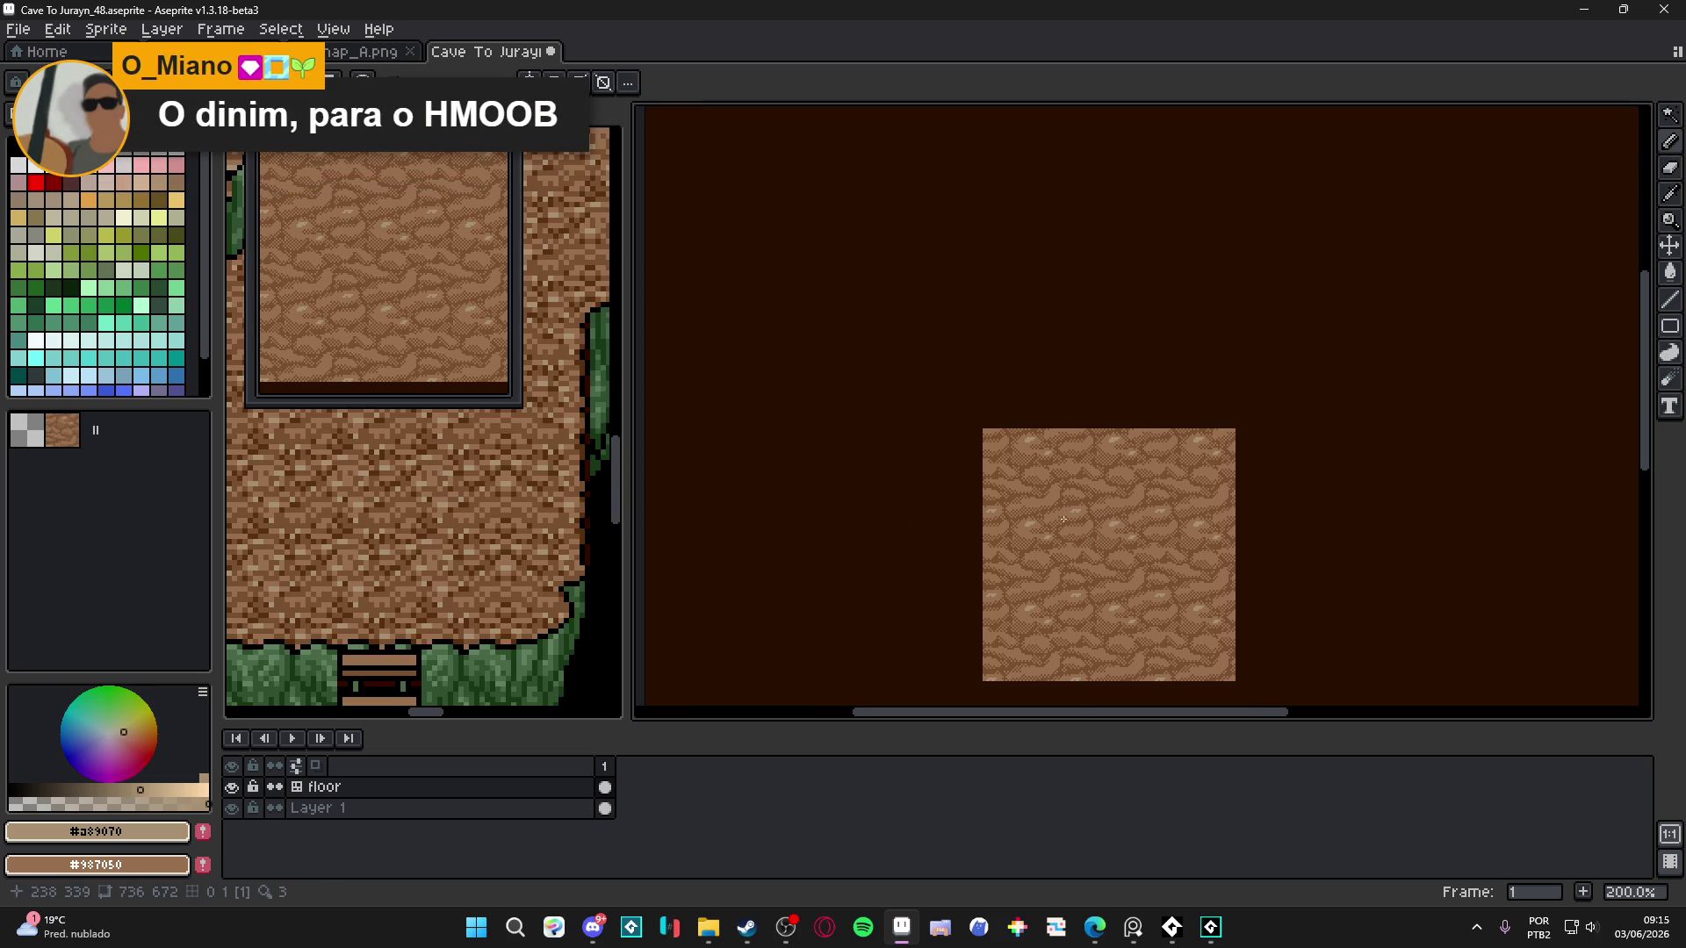
scroll(1080, 486, "up", 10)
left_click(1091, 523, "alt")
left_click(1060, 492)
scroll(1110, 486, "down", 5)
scroll(1110, 485, "up", 3)
left_click(1139, 425)
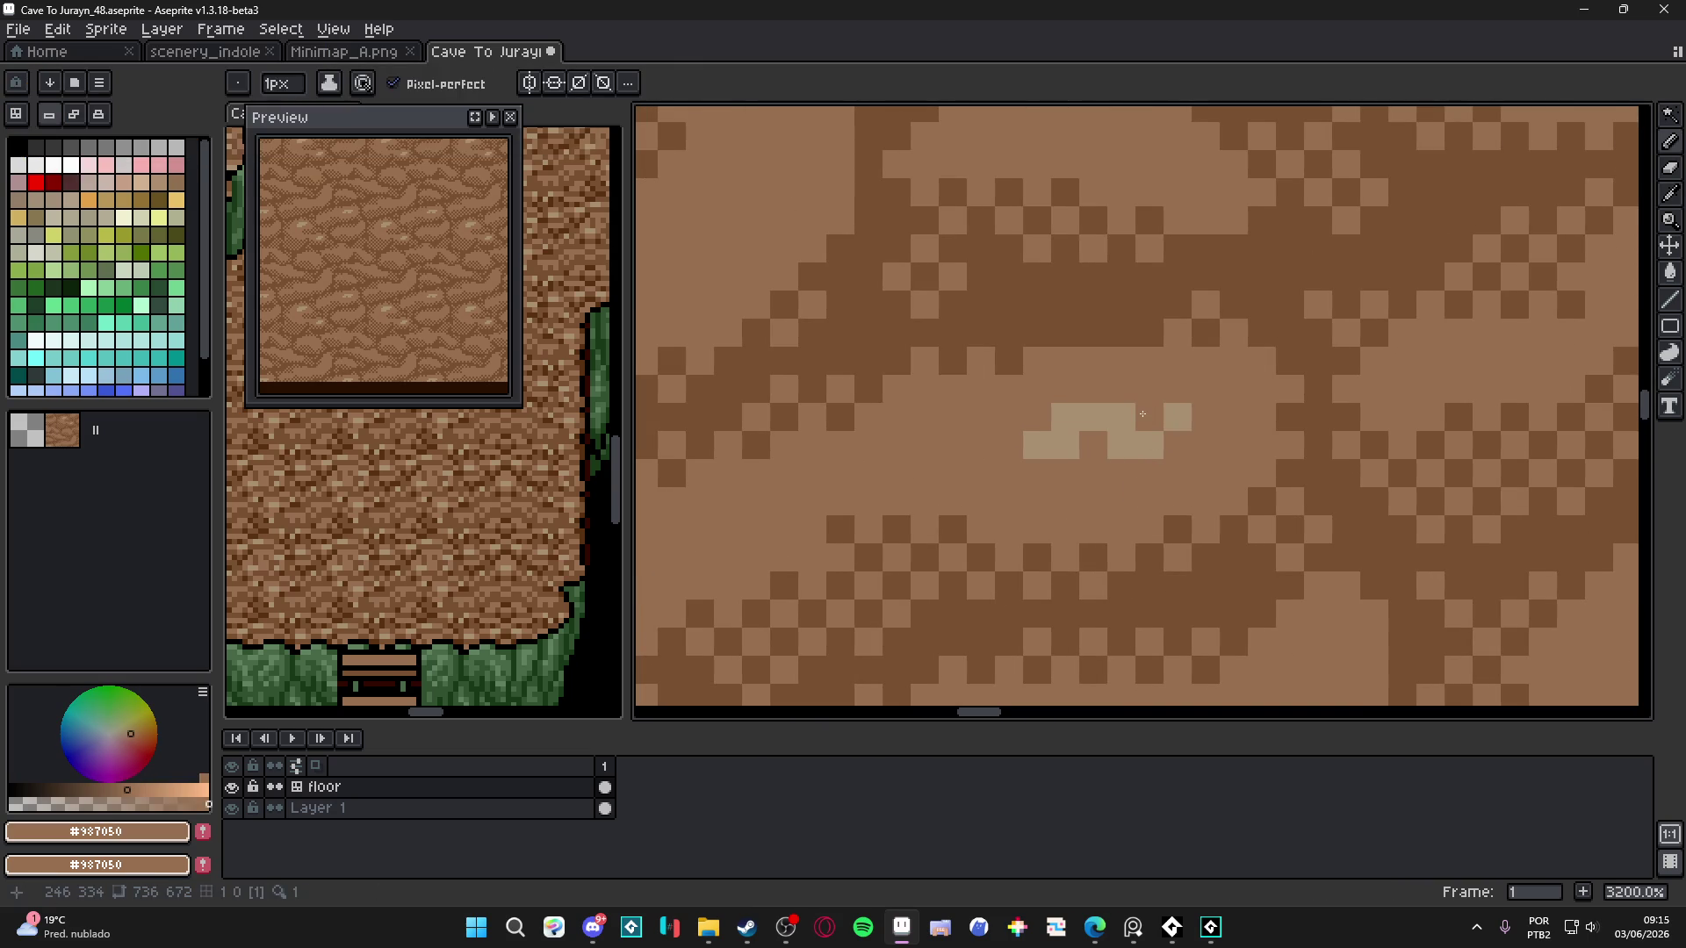
- Resample the light colour, moving one misplaced pixel above the patch and adding one at its left edge
left_click(1121, 444, "alt")
left_click(1086, 469)
key("ctrl+z")
left_click(1094, 452)
scroll(1094, 450, "down", 5)
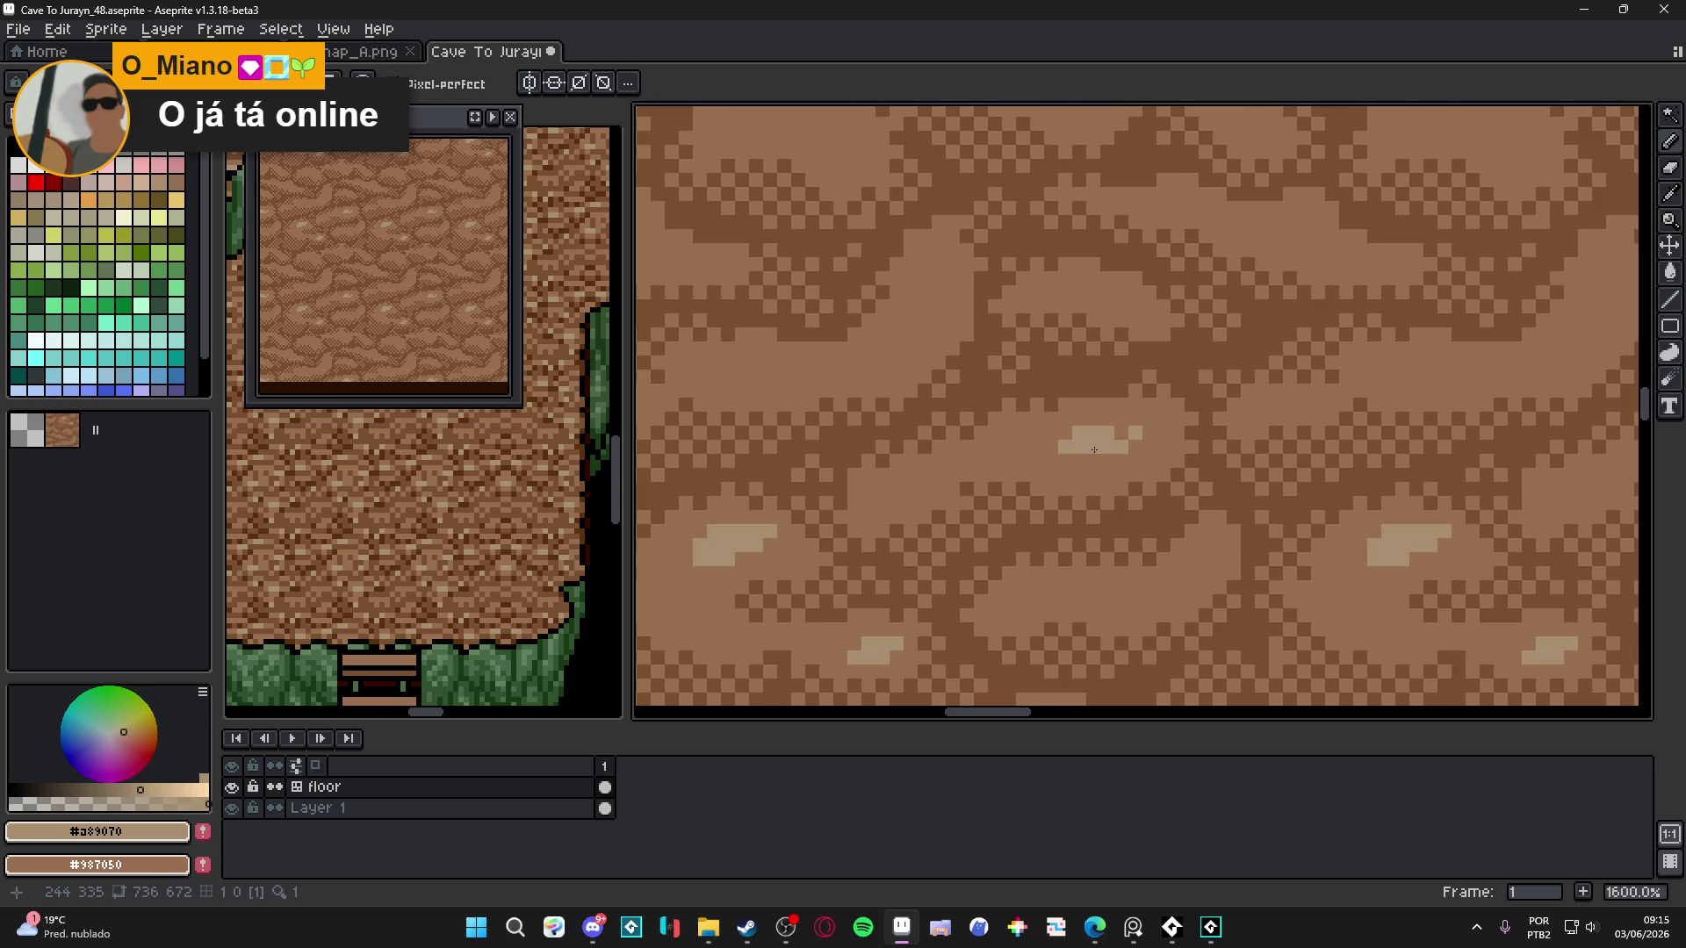
scroll(1094, 449, "up", 4)
left_click(1007, 455)
scroll(1023, 486, "down", 1)
scroll(1022, 486, "down", 3)
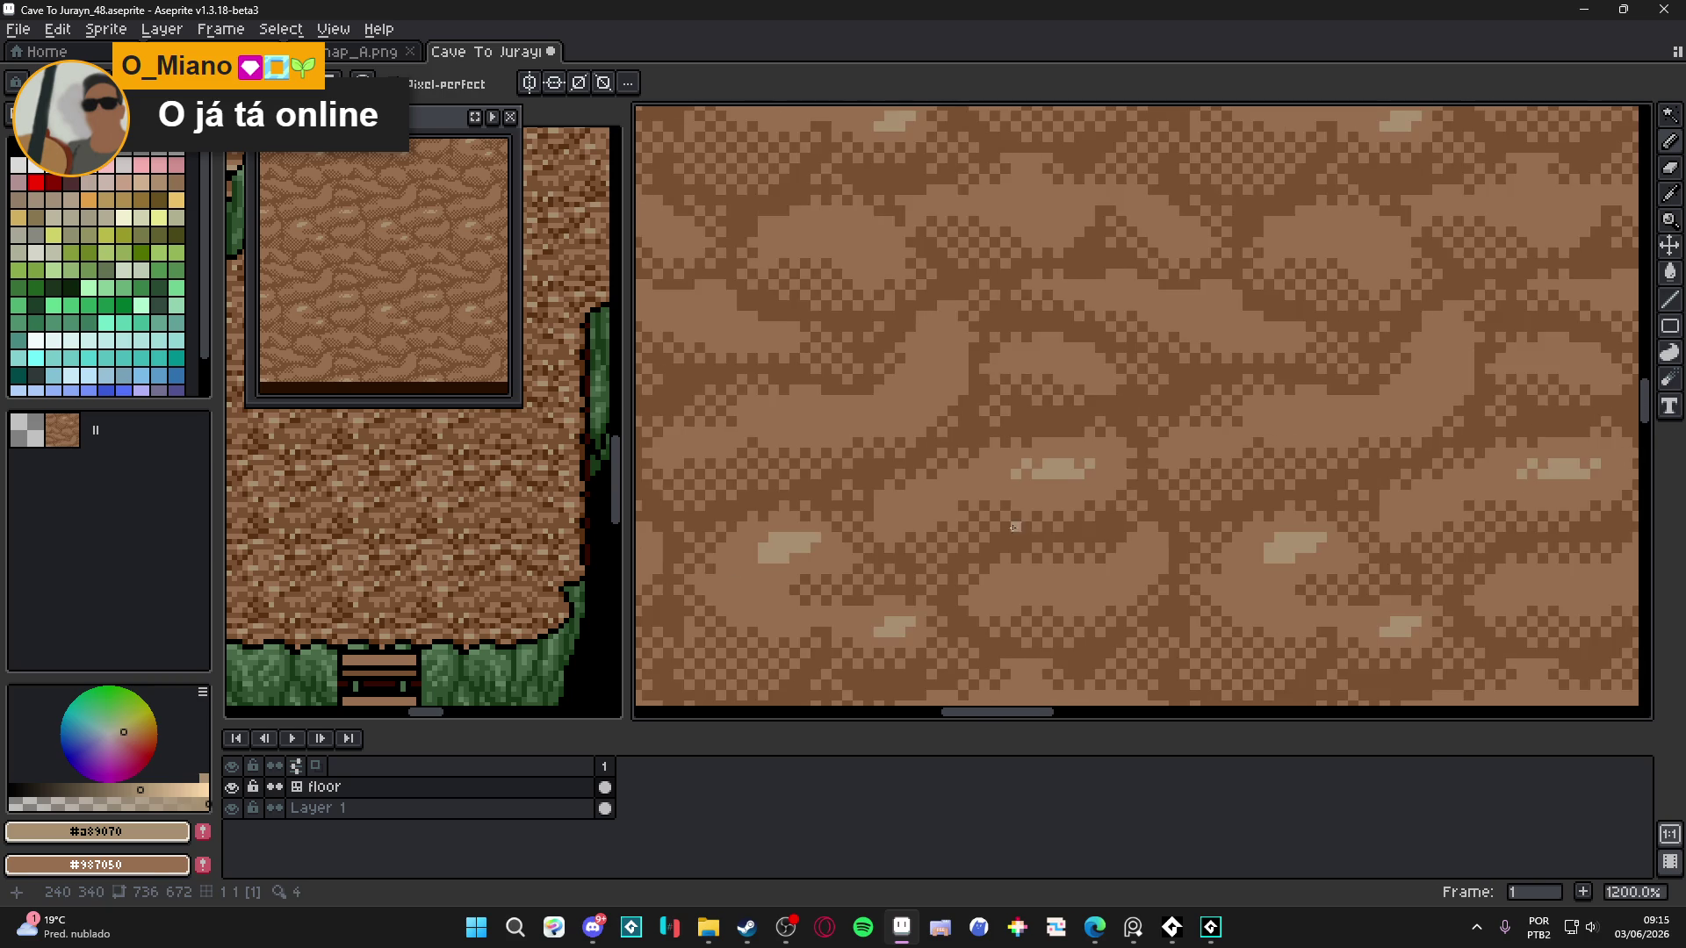
scroll(1153, 489, "up", 4)
- Paint a small light T-shaped highlight with extra light pixels around it
left_click(1149, 471)
left_click(1120, 499)
left_click(1148, 499)
left_click(1177, 471)
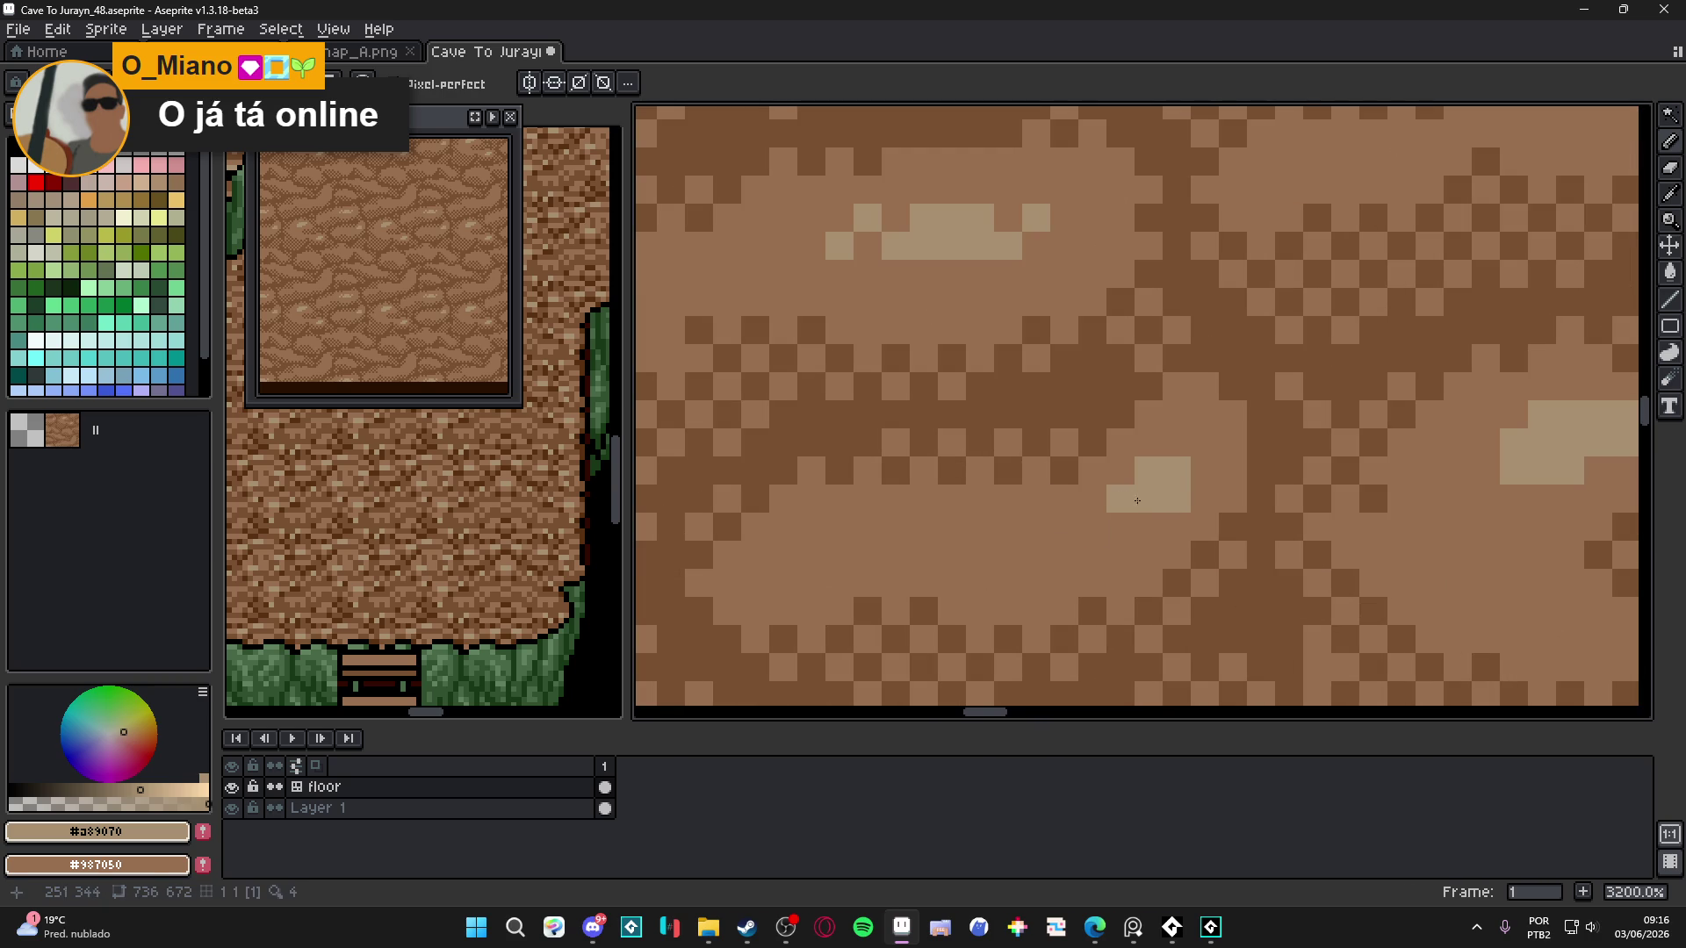
left_click(1121, 527)
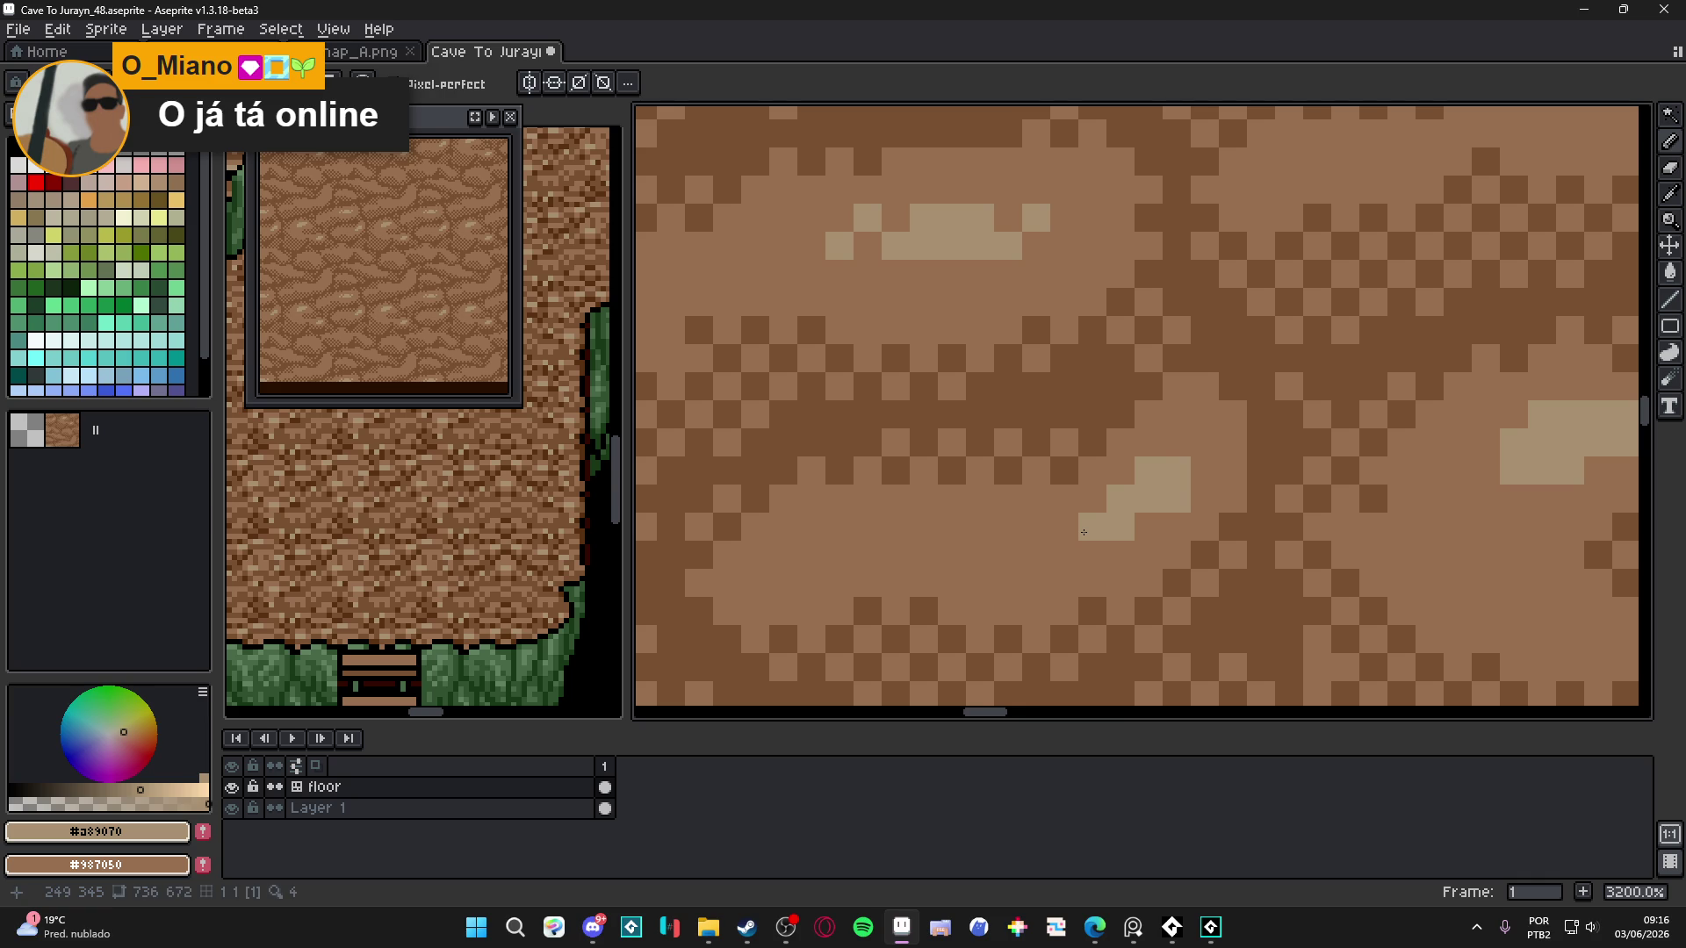
left_click(1065, 499)
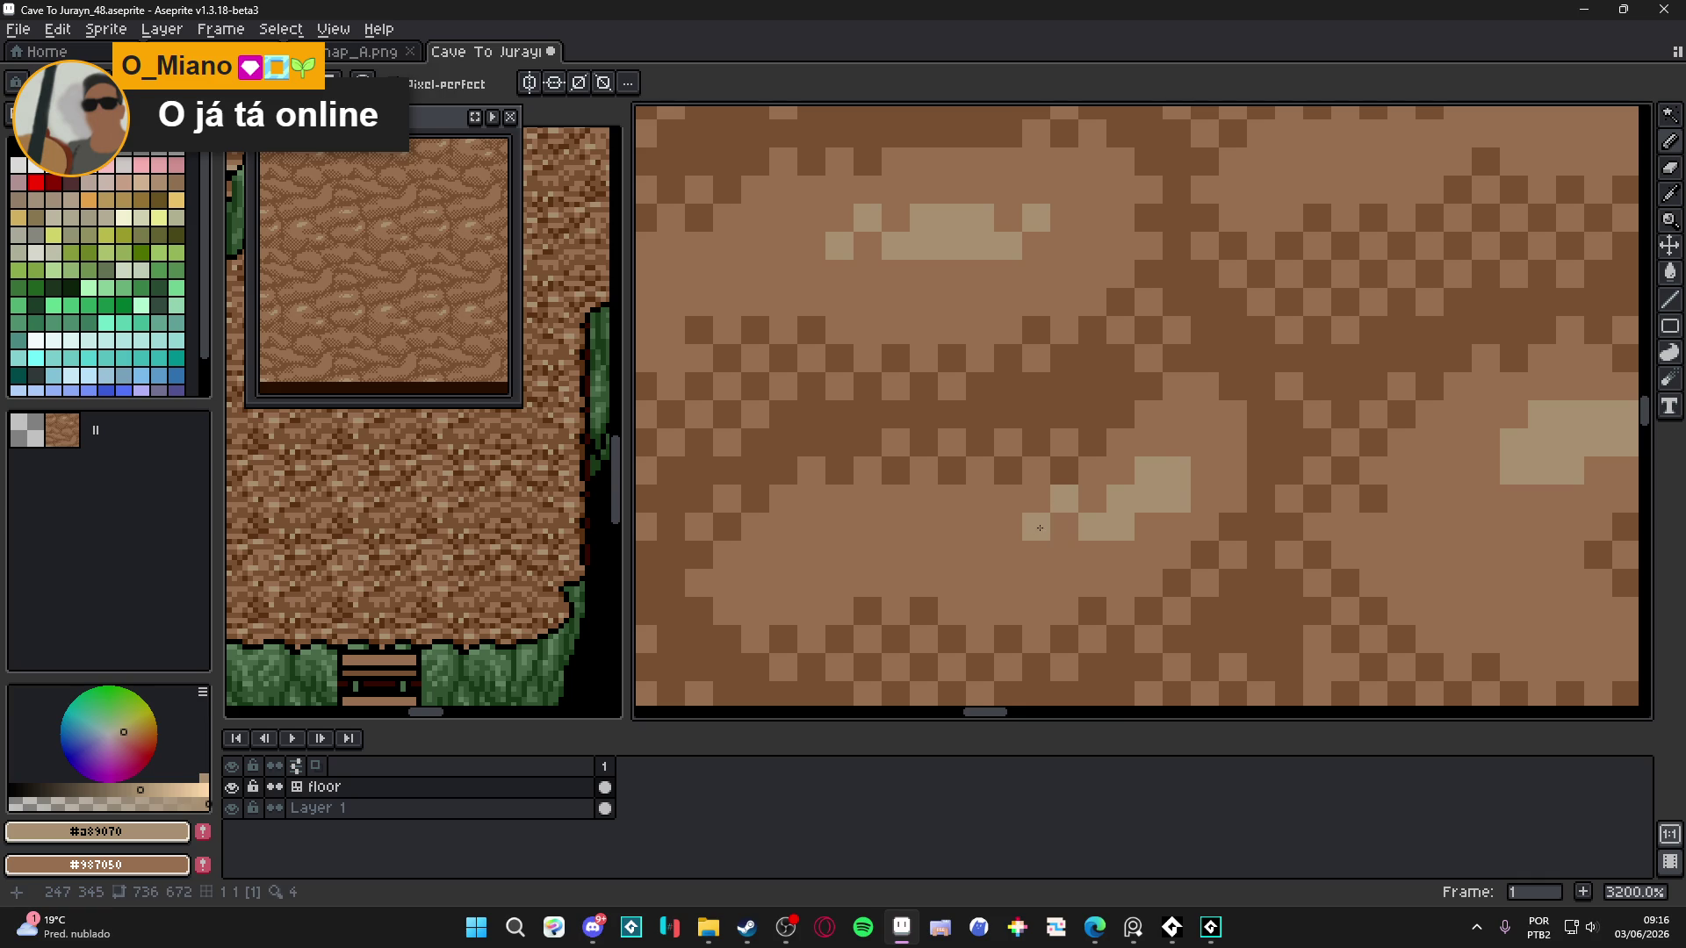
left_click(1031, 530)
scroll(1016, 563, "down", 5)
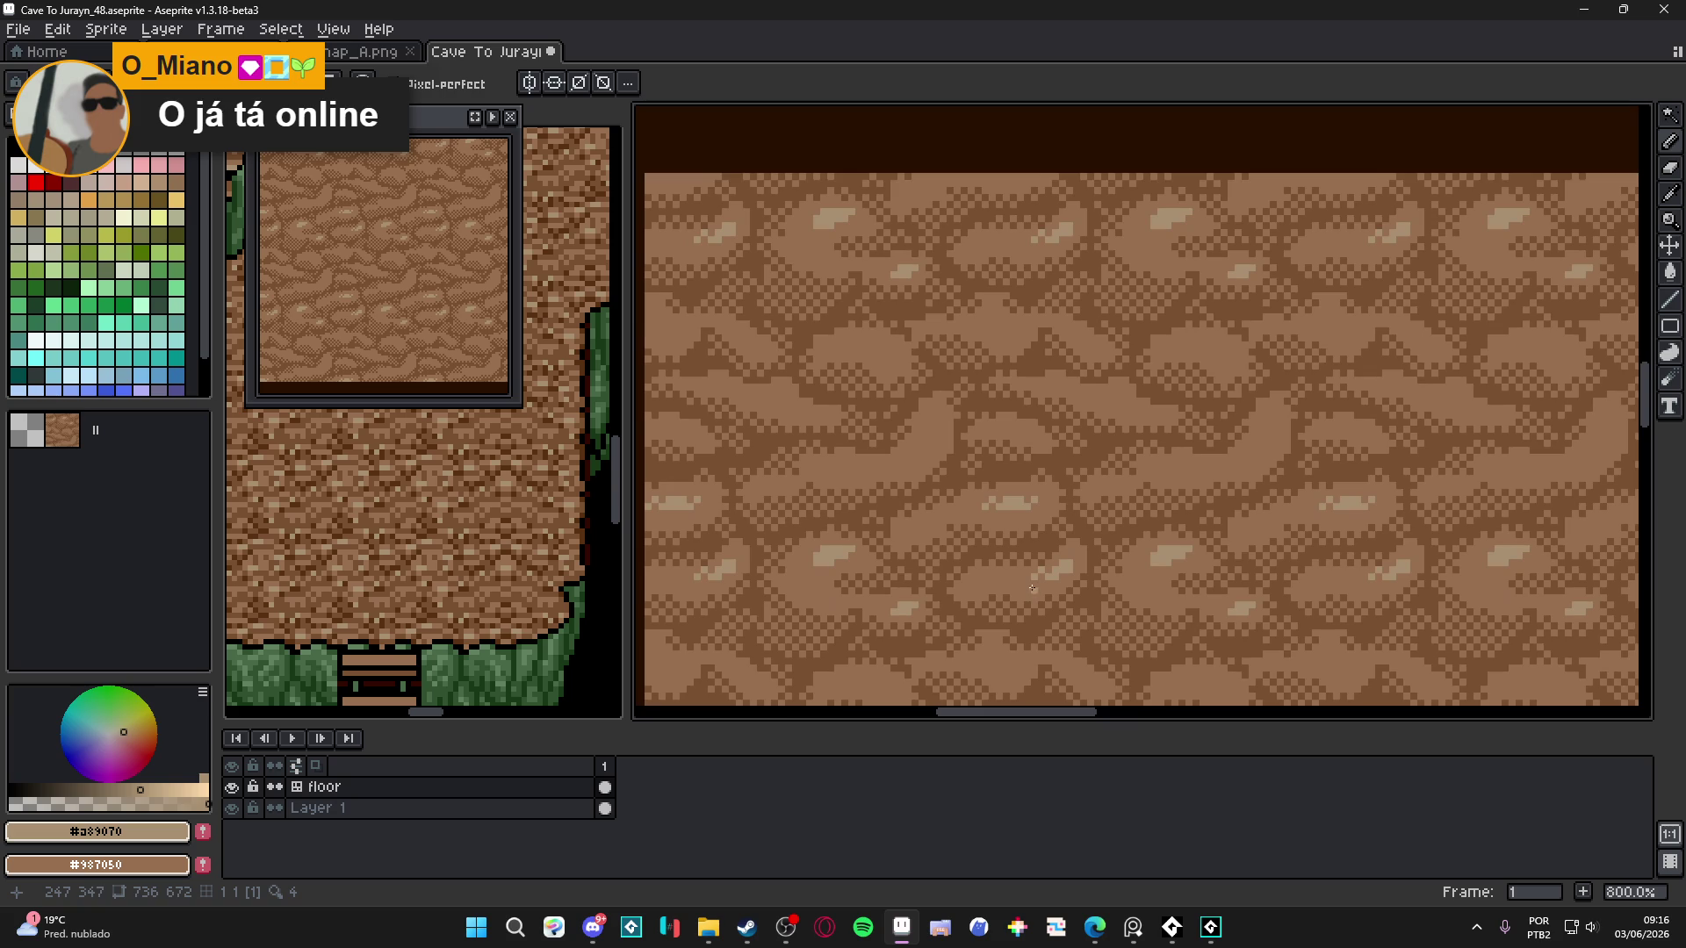
- Paint a small light cross highlight on one stone
scroll(1032, 585, "down", 2)
scroll(1164, 437, "up", 7)
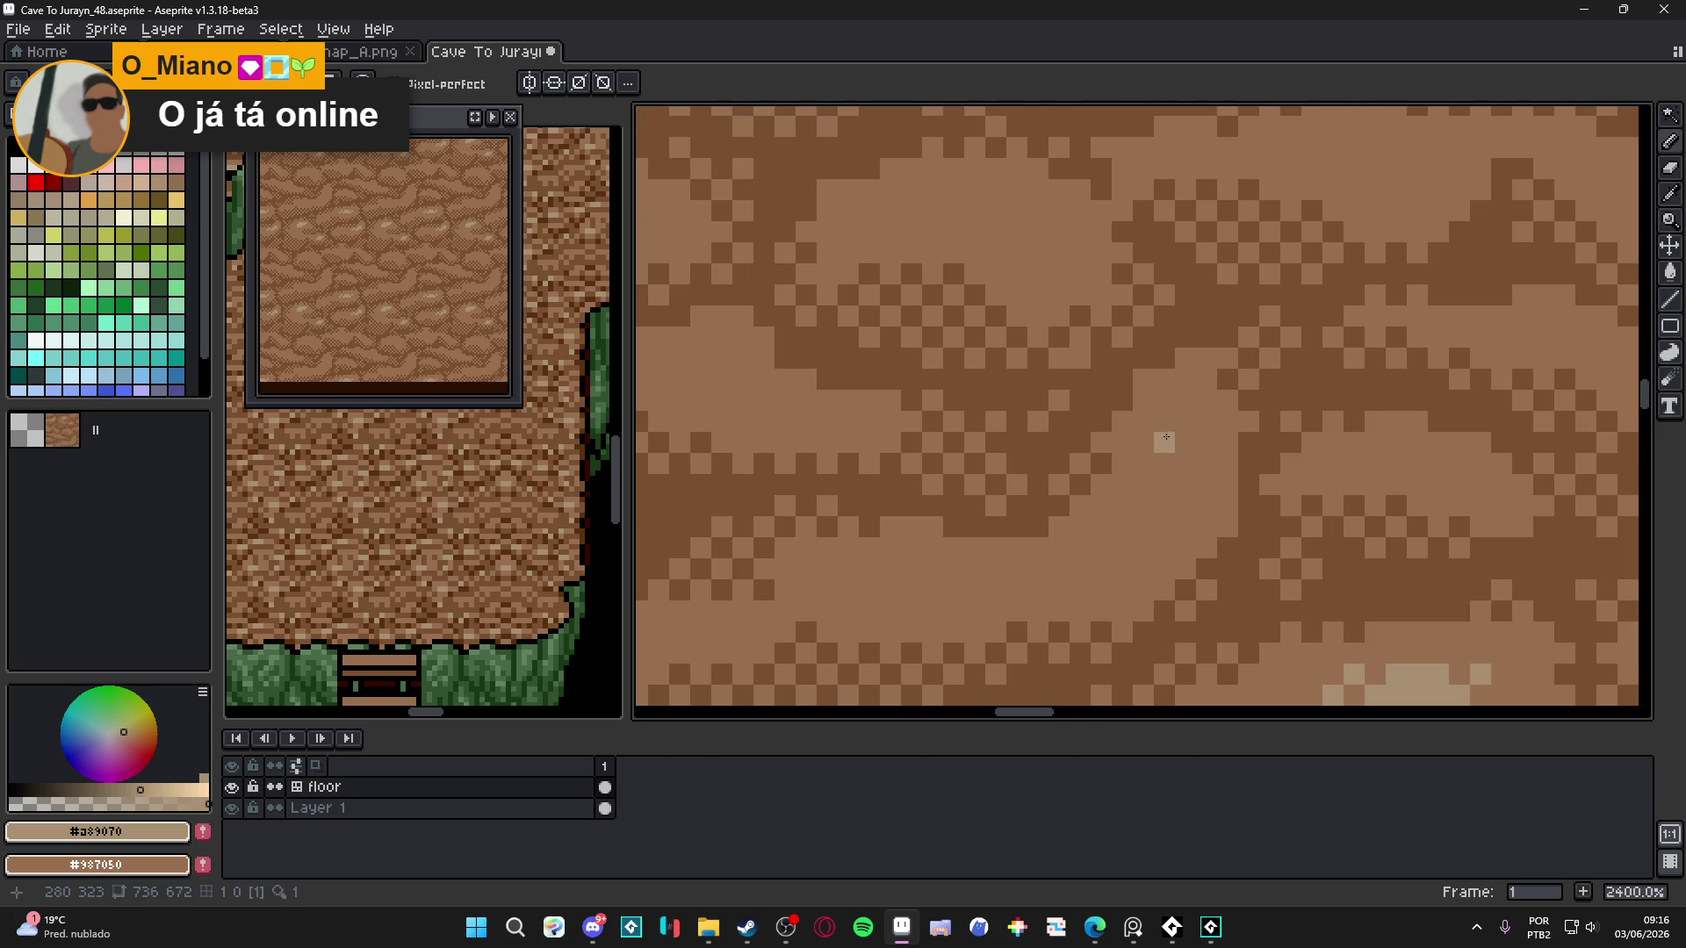
left_click_drag(1170, 440, 1186, 464)
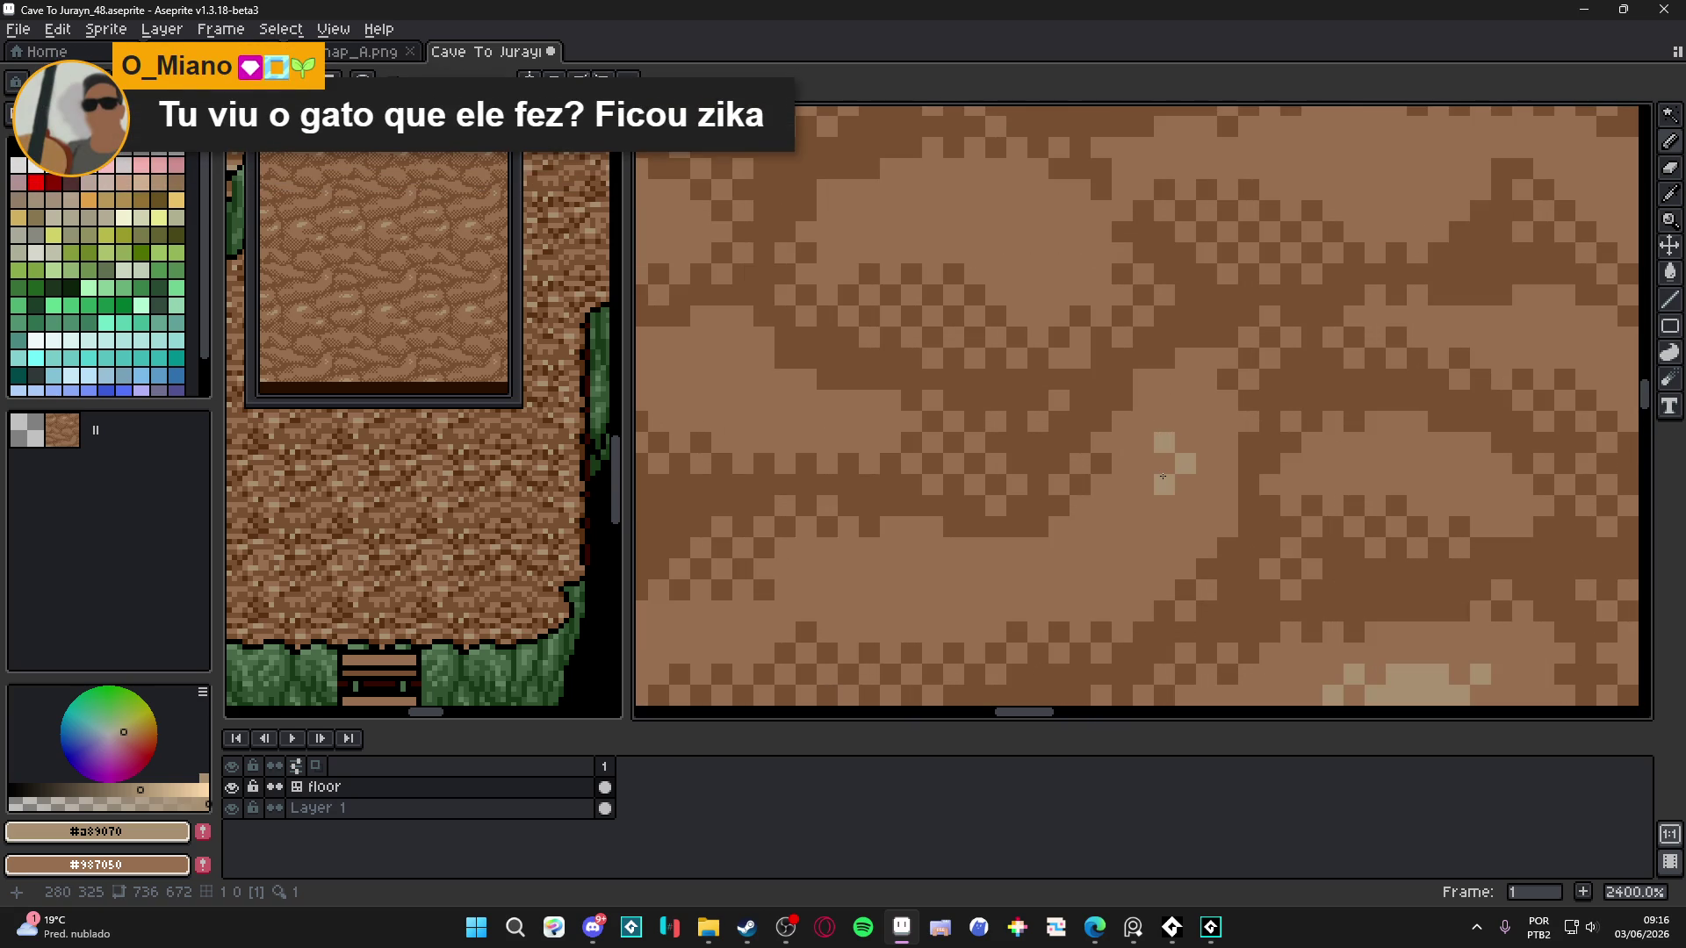
left_click(1143, 463)
left_click(1122, 485)
left_click(1149, 504)
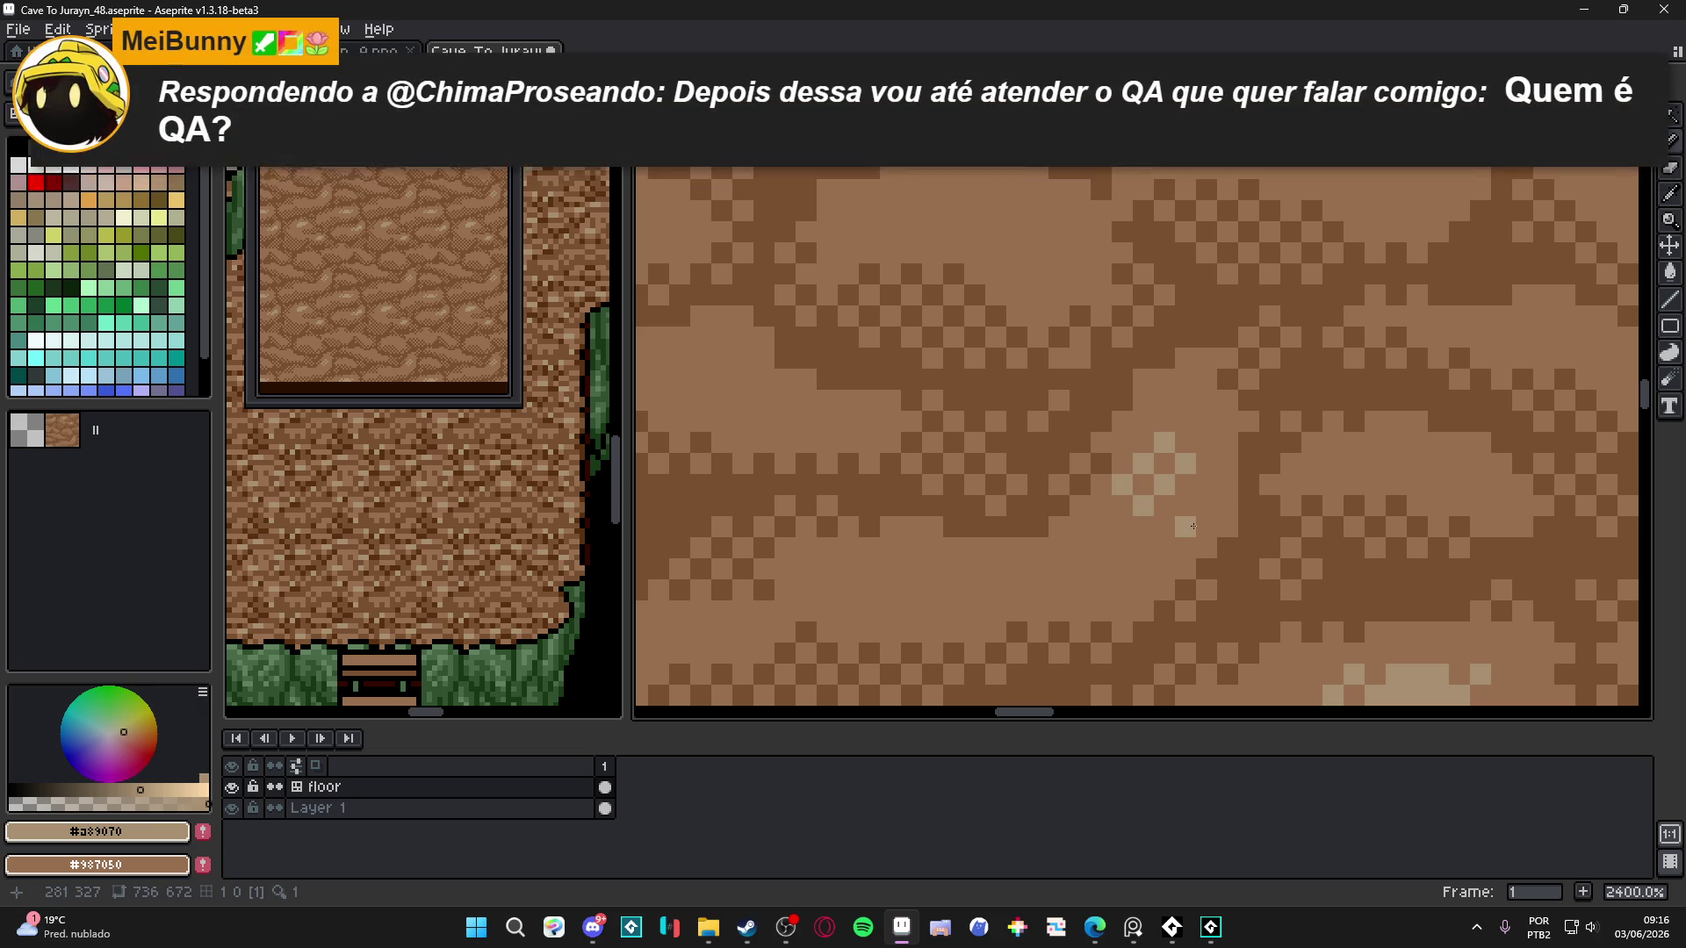
left_click(1165, 470)
- Build another light cross highlight pixel by pixel, turning two stray pixels mid-brown
scroll(1164, 470, "down", 6)
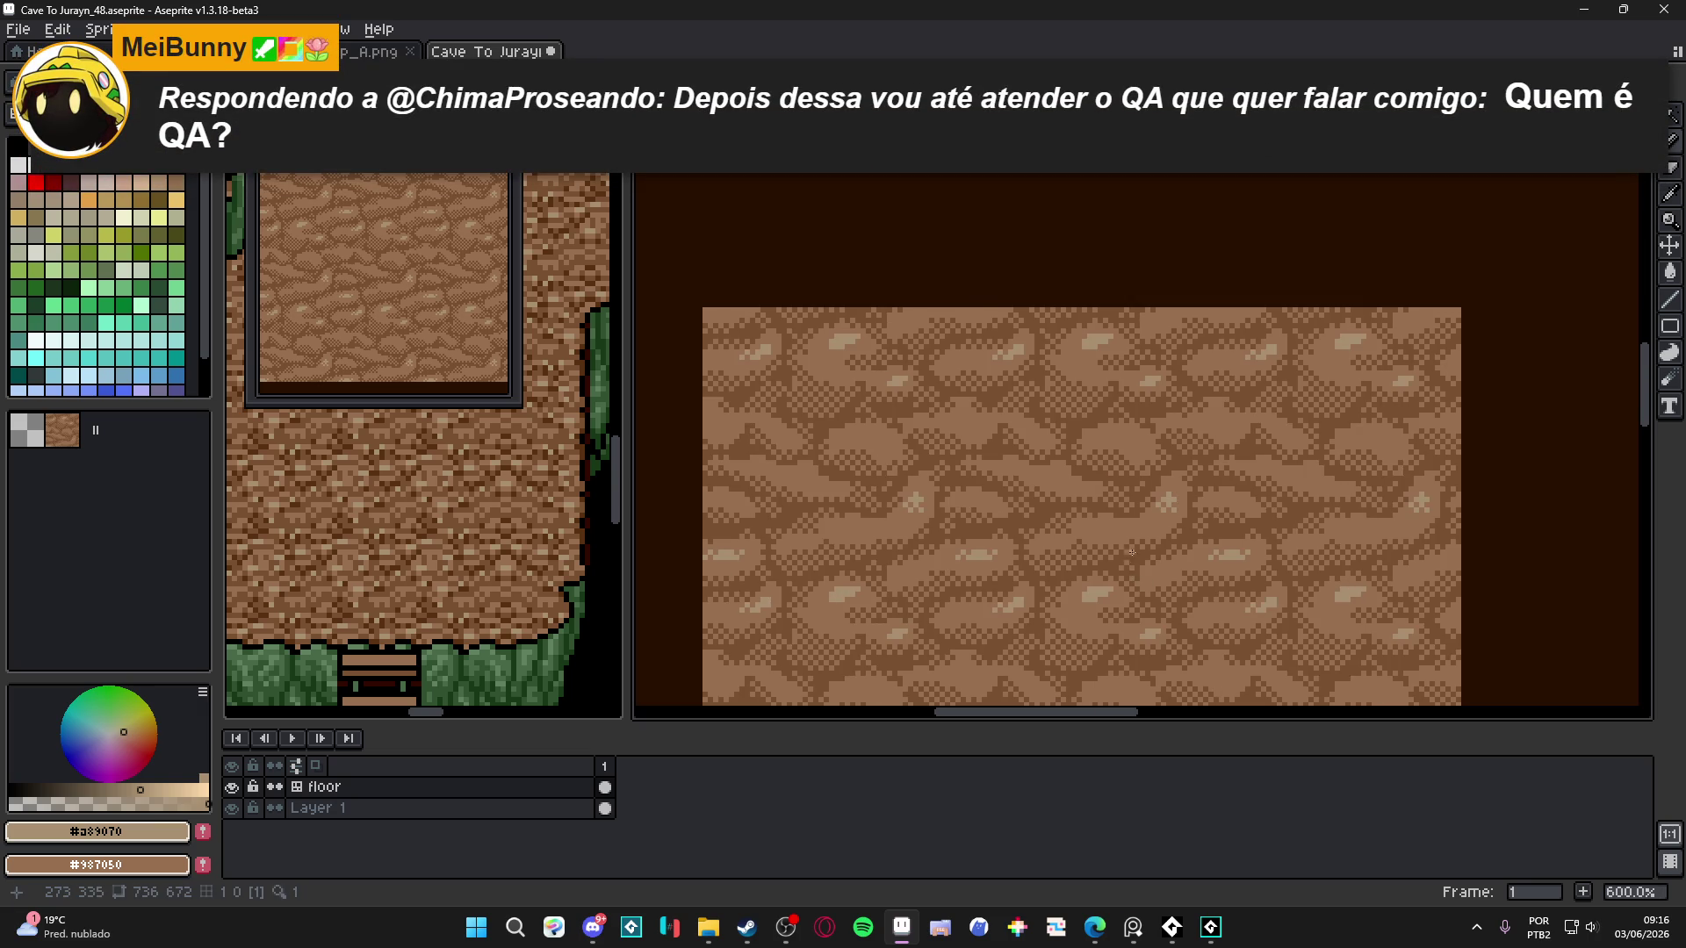
scroll(1130, 559, "up", 6)
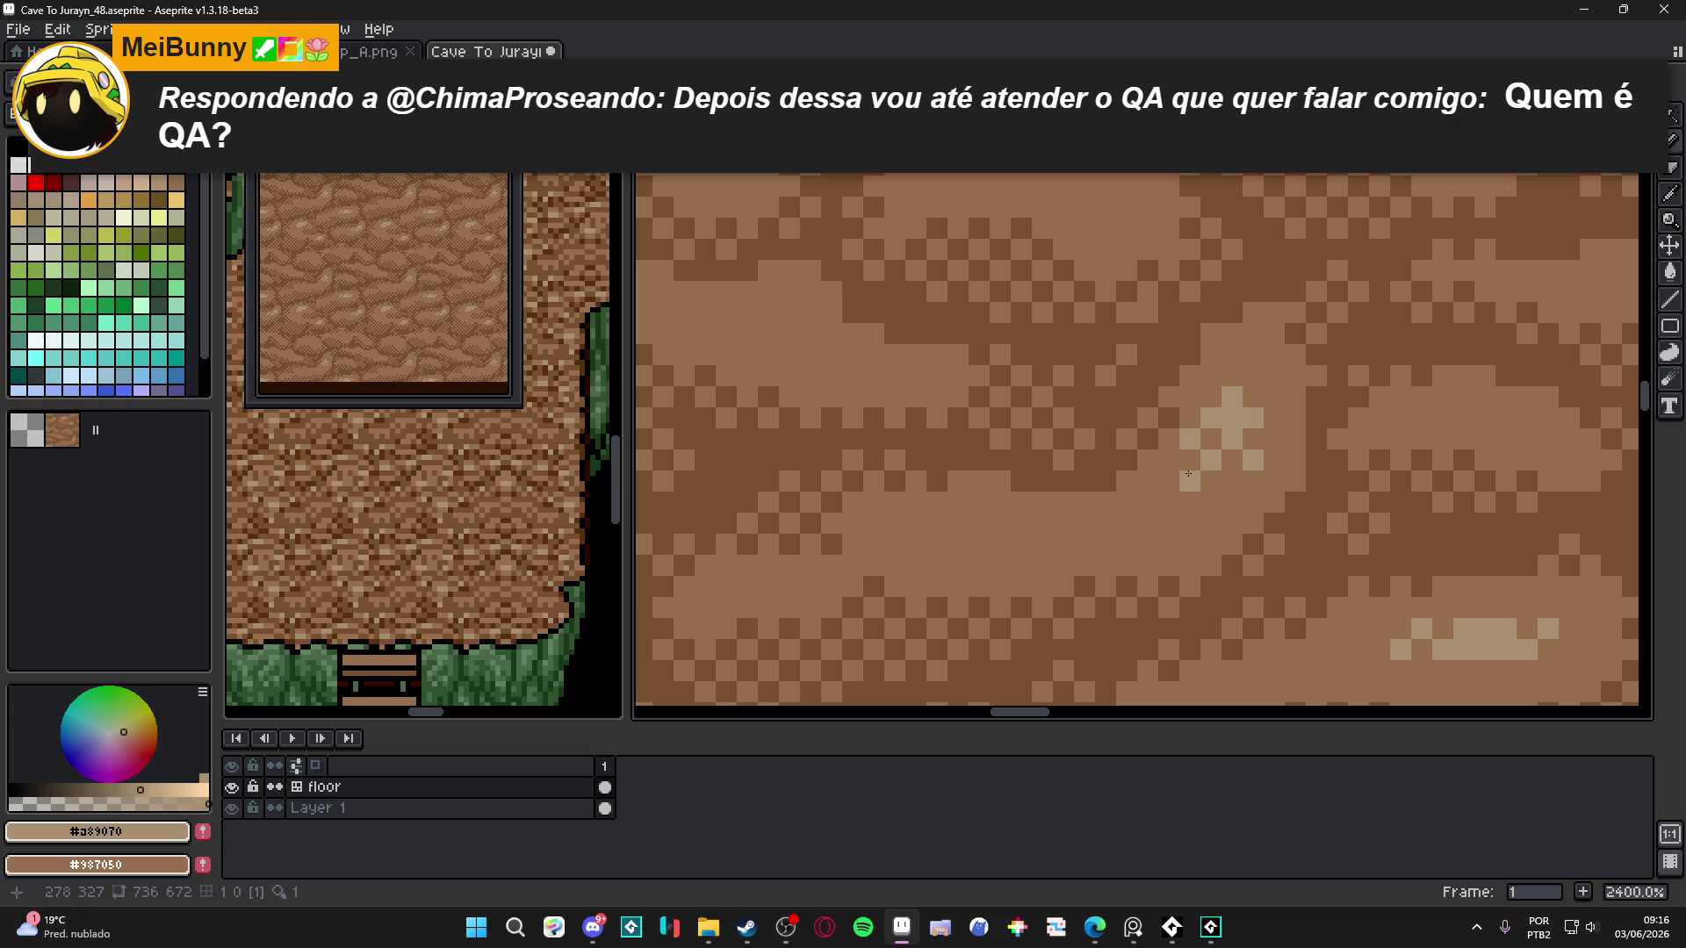
scroll(1085, 529, "down", 8)
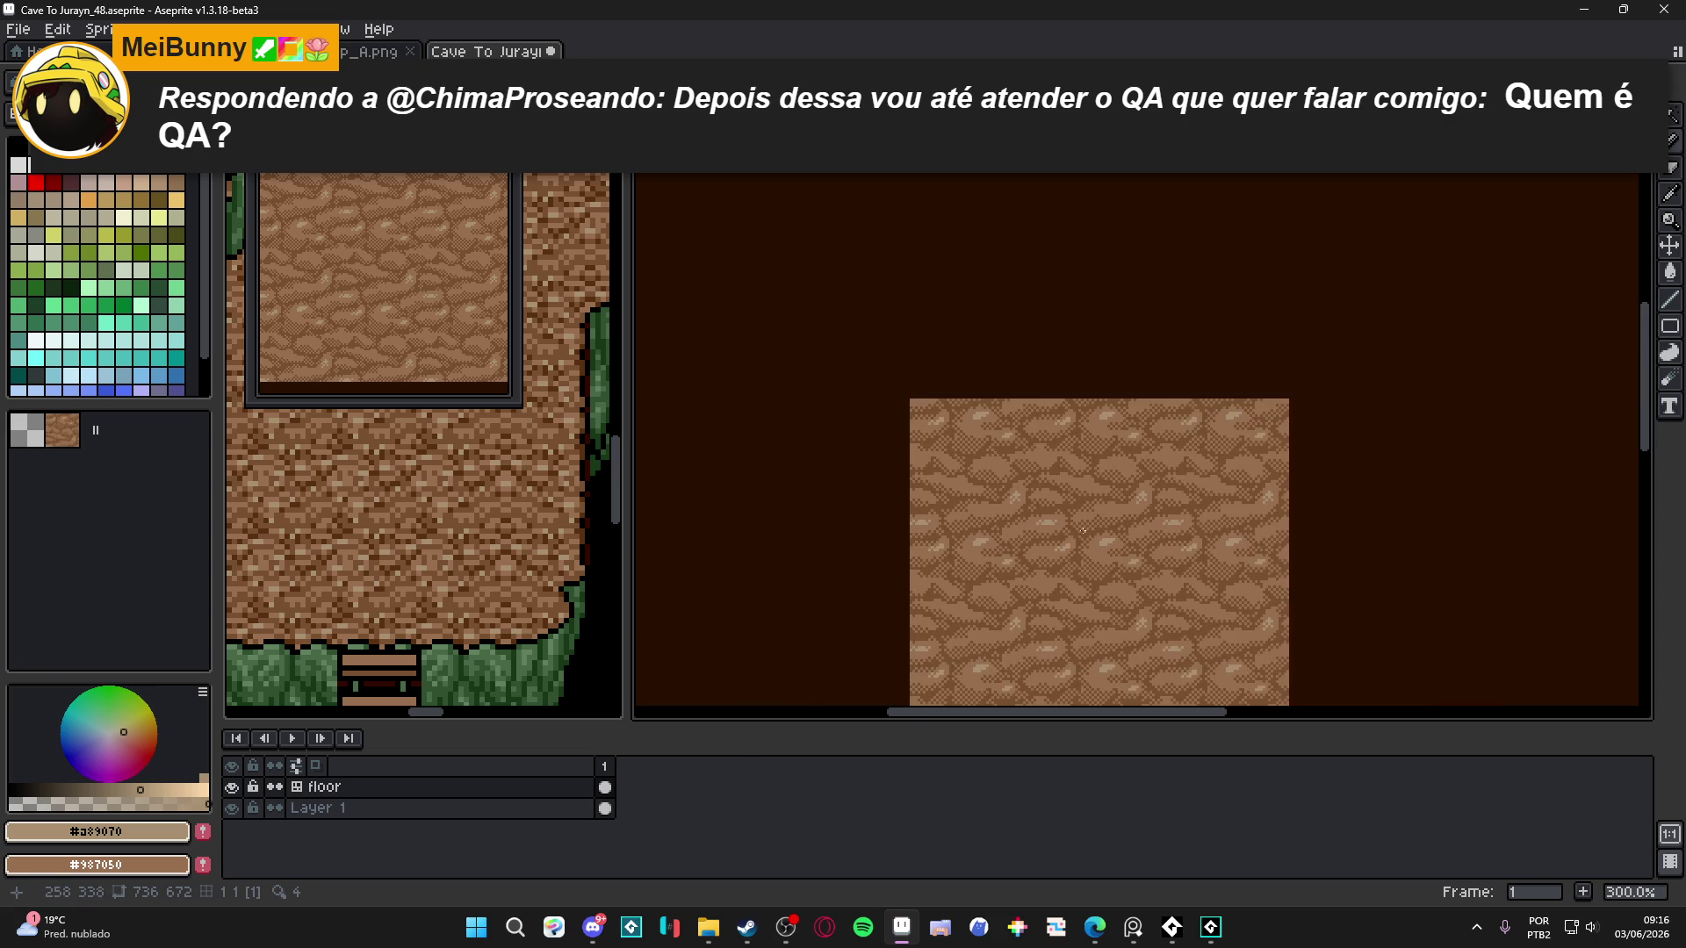
scroll(1085, 530, "up", 10)
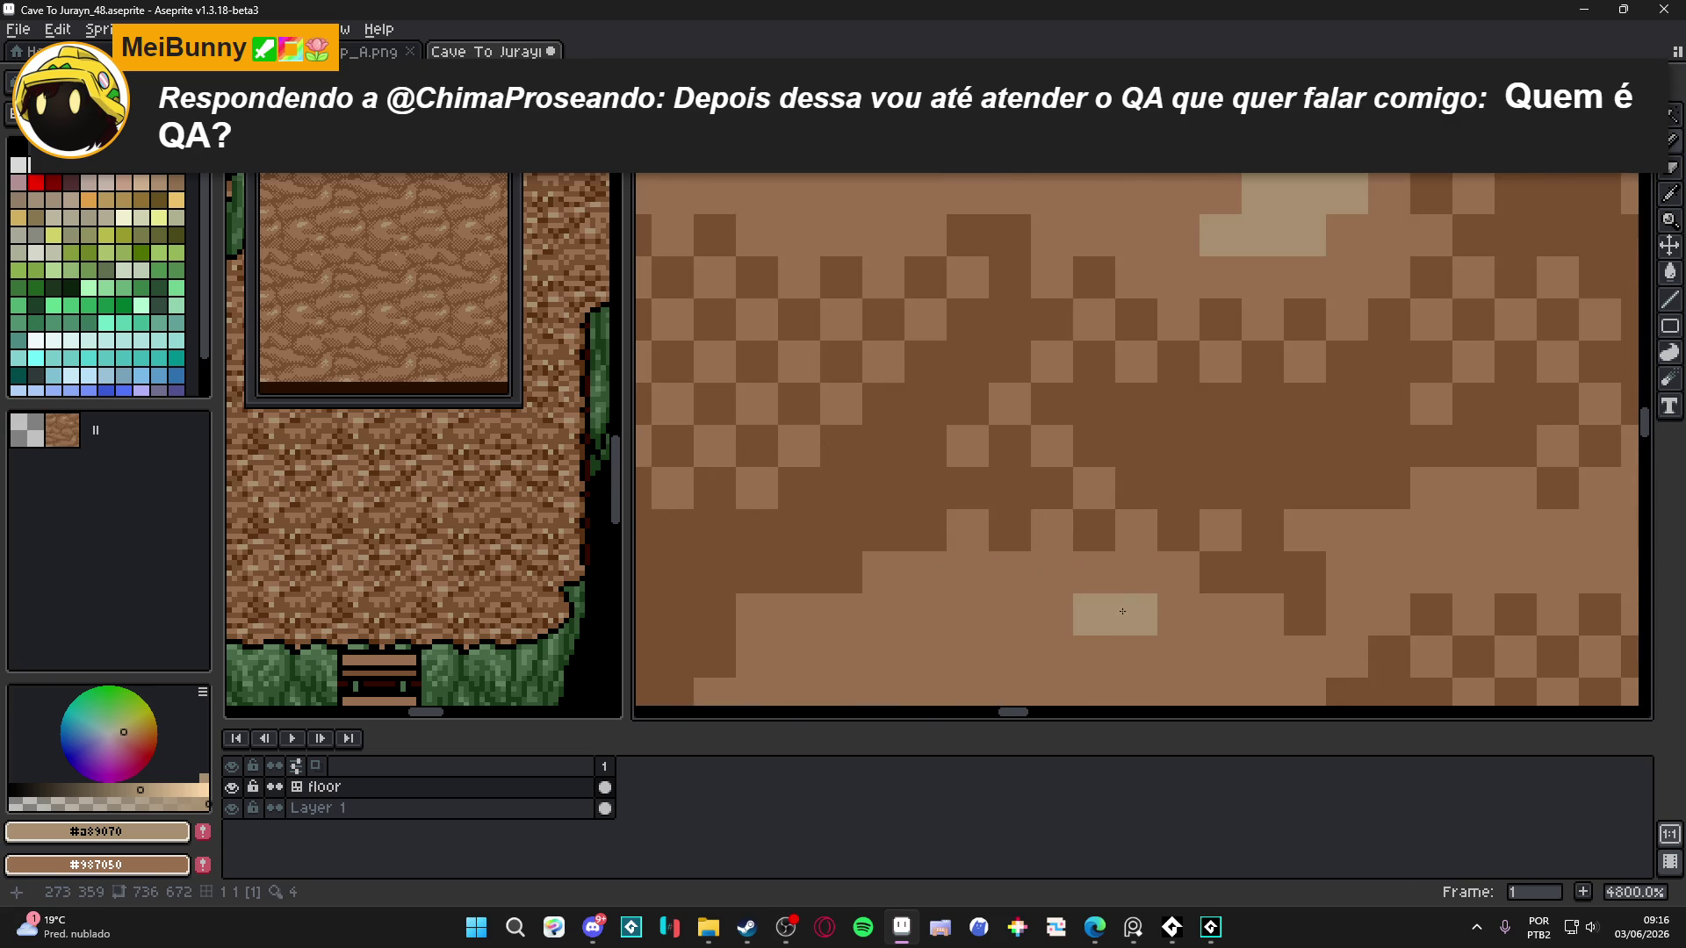
left_click_drag(1120, 599, 1106, 374)
right_click(1122, 390)
left_click(1122, 432)
left_click(1038, 432)
left_click(1080, 474)
left_click(1161, 429)
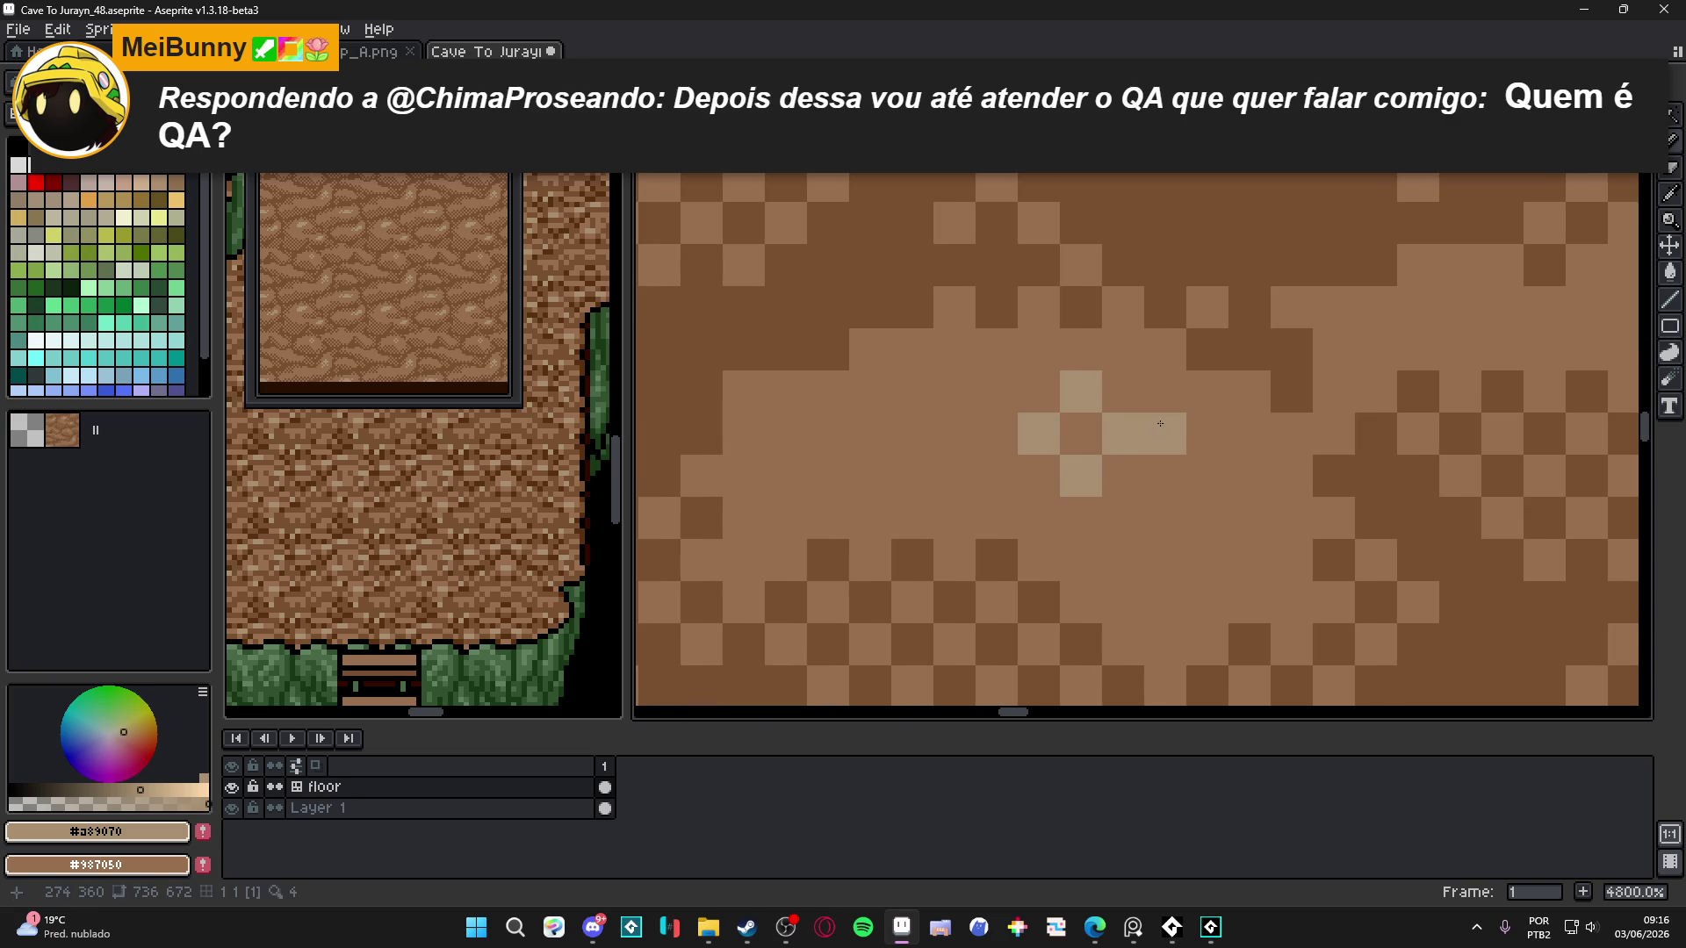
right_click(1161, 432)
left_click(1080, 432)
left_click(1151, 466)
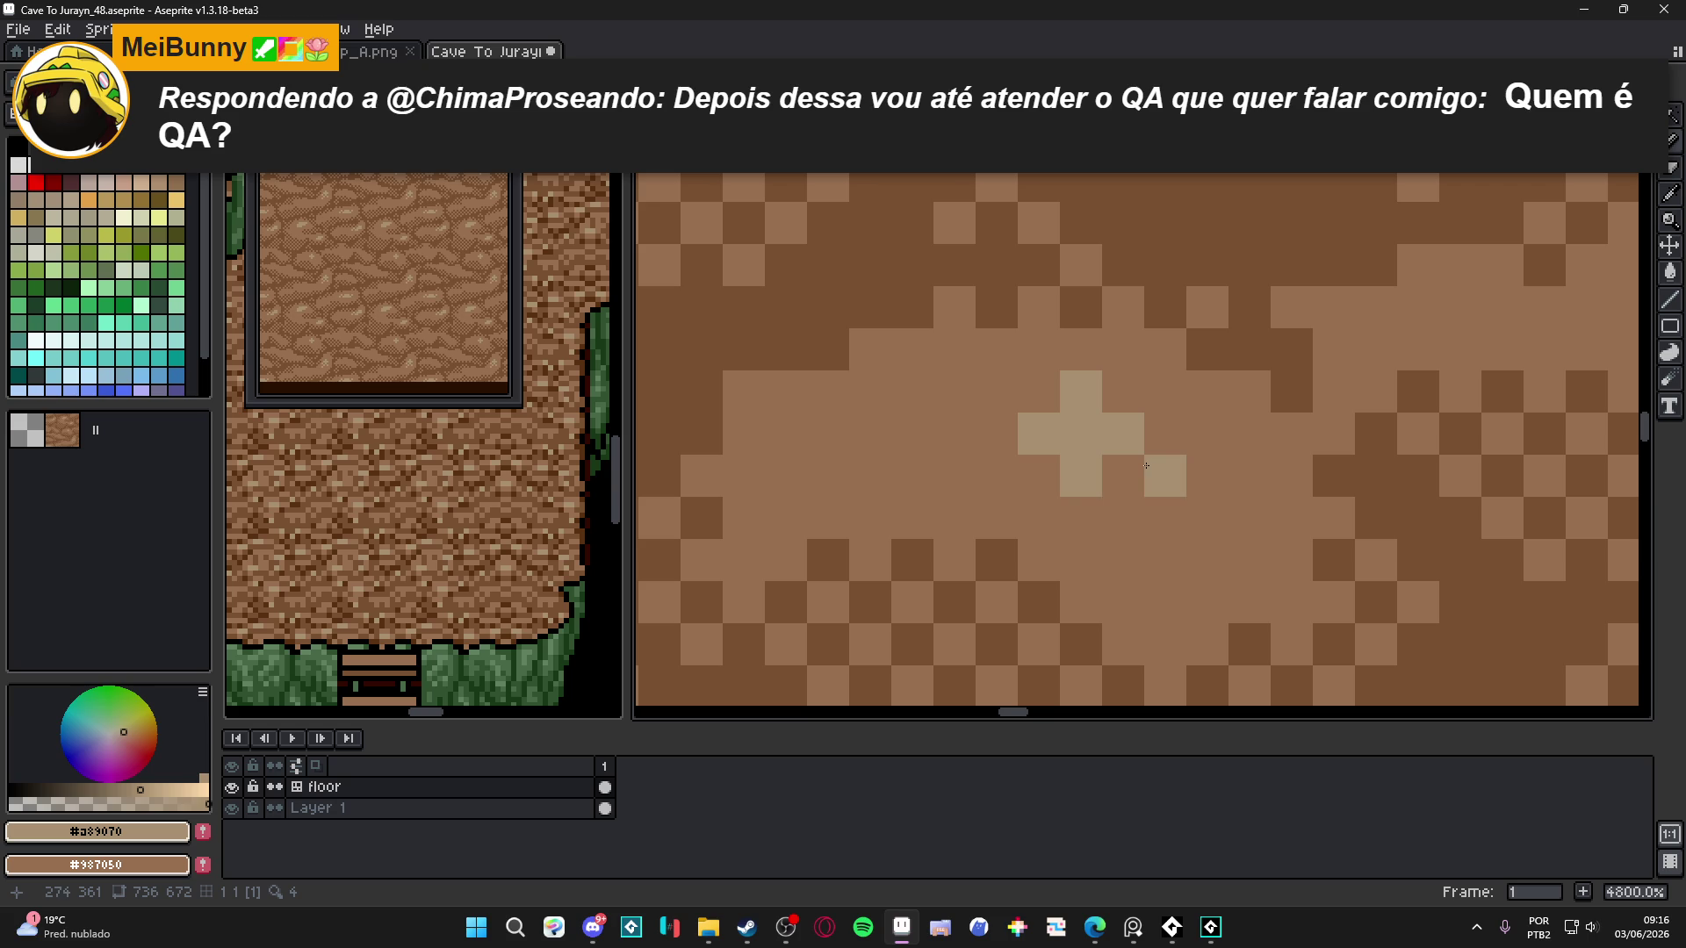
- Add a light pixel to another stone and reselect the light highlight colour
scroll(1146, 465, "down", 2)
left_click(1044, 475)
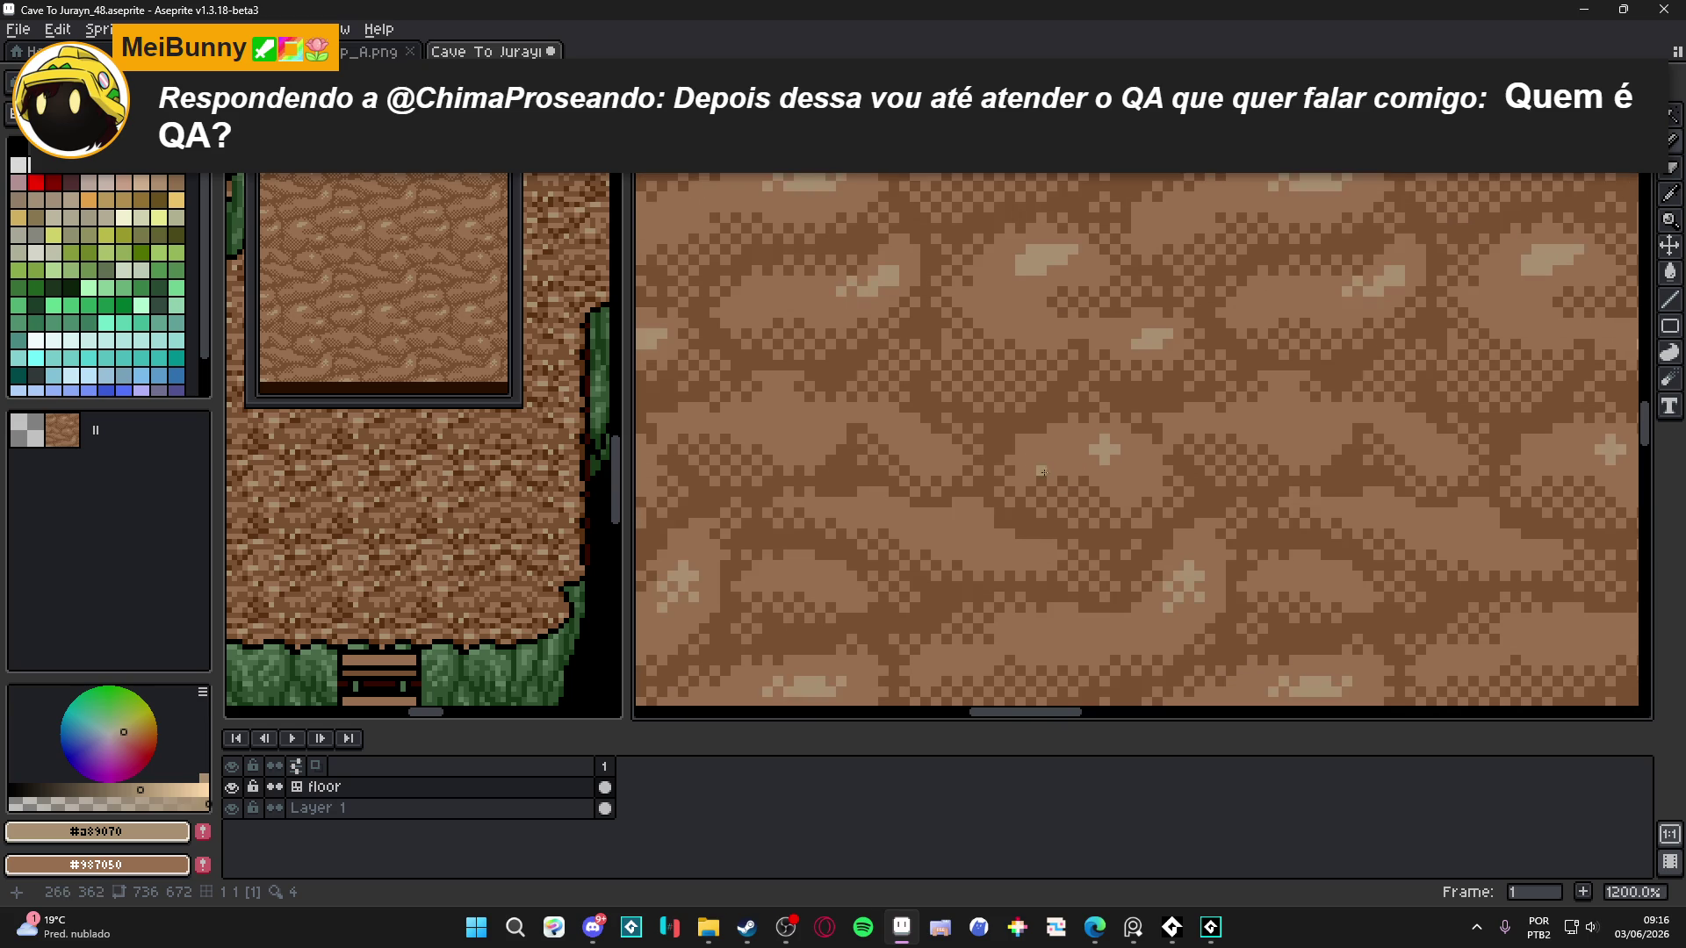
scroll(1041, 465, "up", 4)
left_click(1037, 432, "alt")
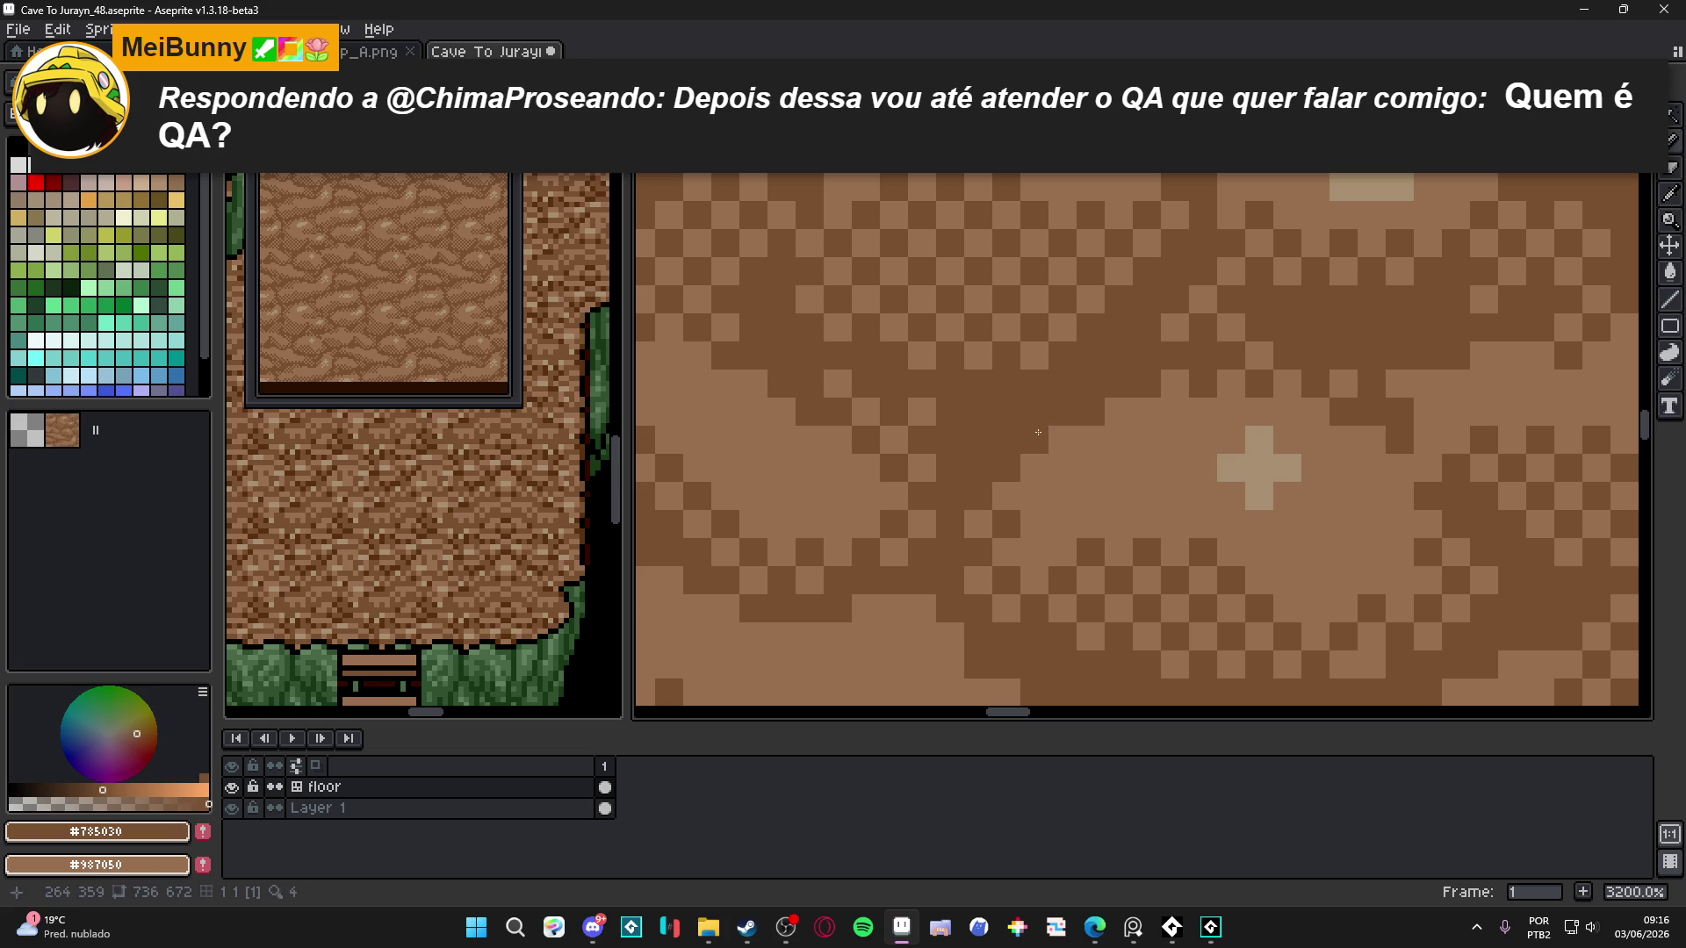
scroll(1038, 432, "down", 6)
scroll(1092, 471, "up", 3)
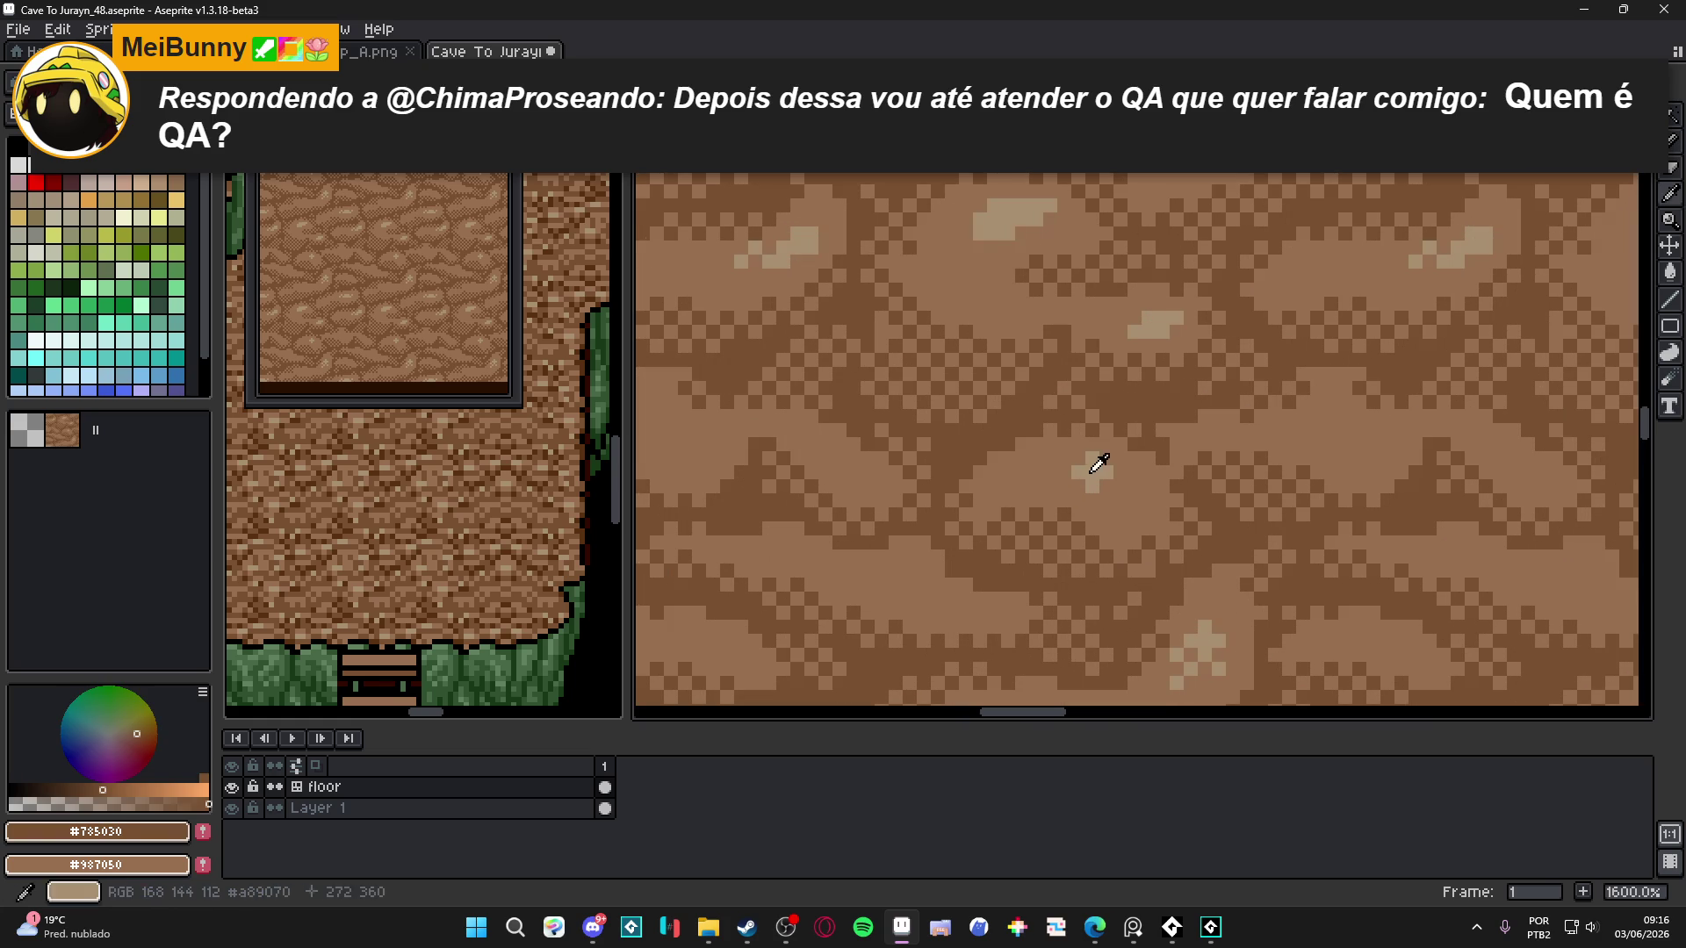
left_click(1093, 471, "alt")
- Move to another area of the tile and paint a dithered light highlight on a stone
left_click_drag(865, 481, 1017, 559)
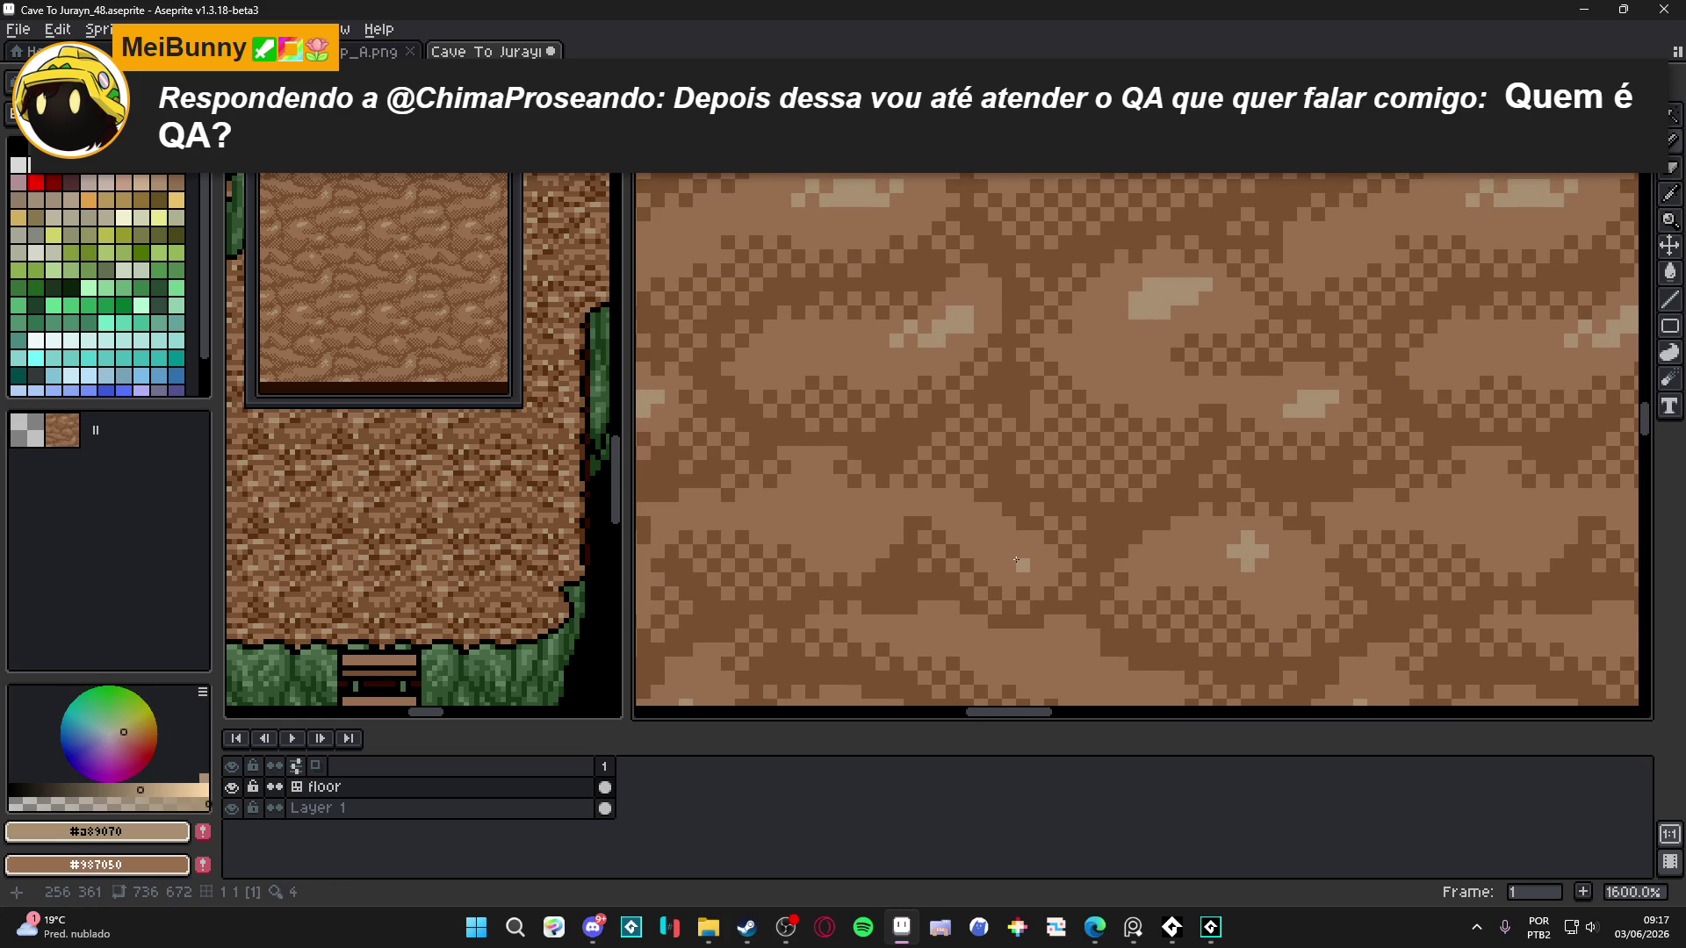
scroll(1017, 559, "down", 3)
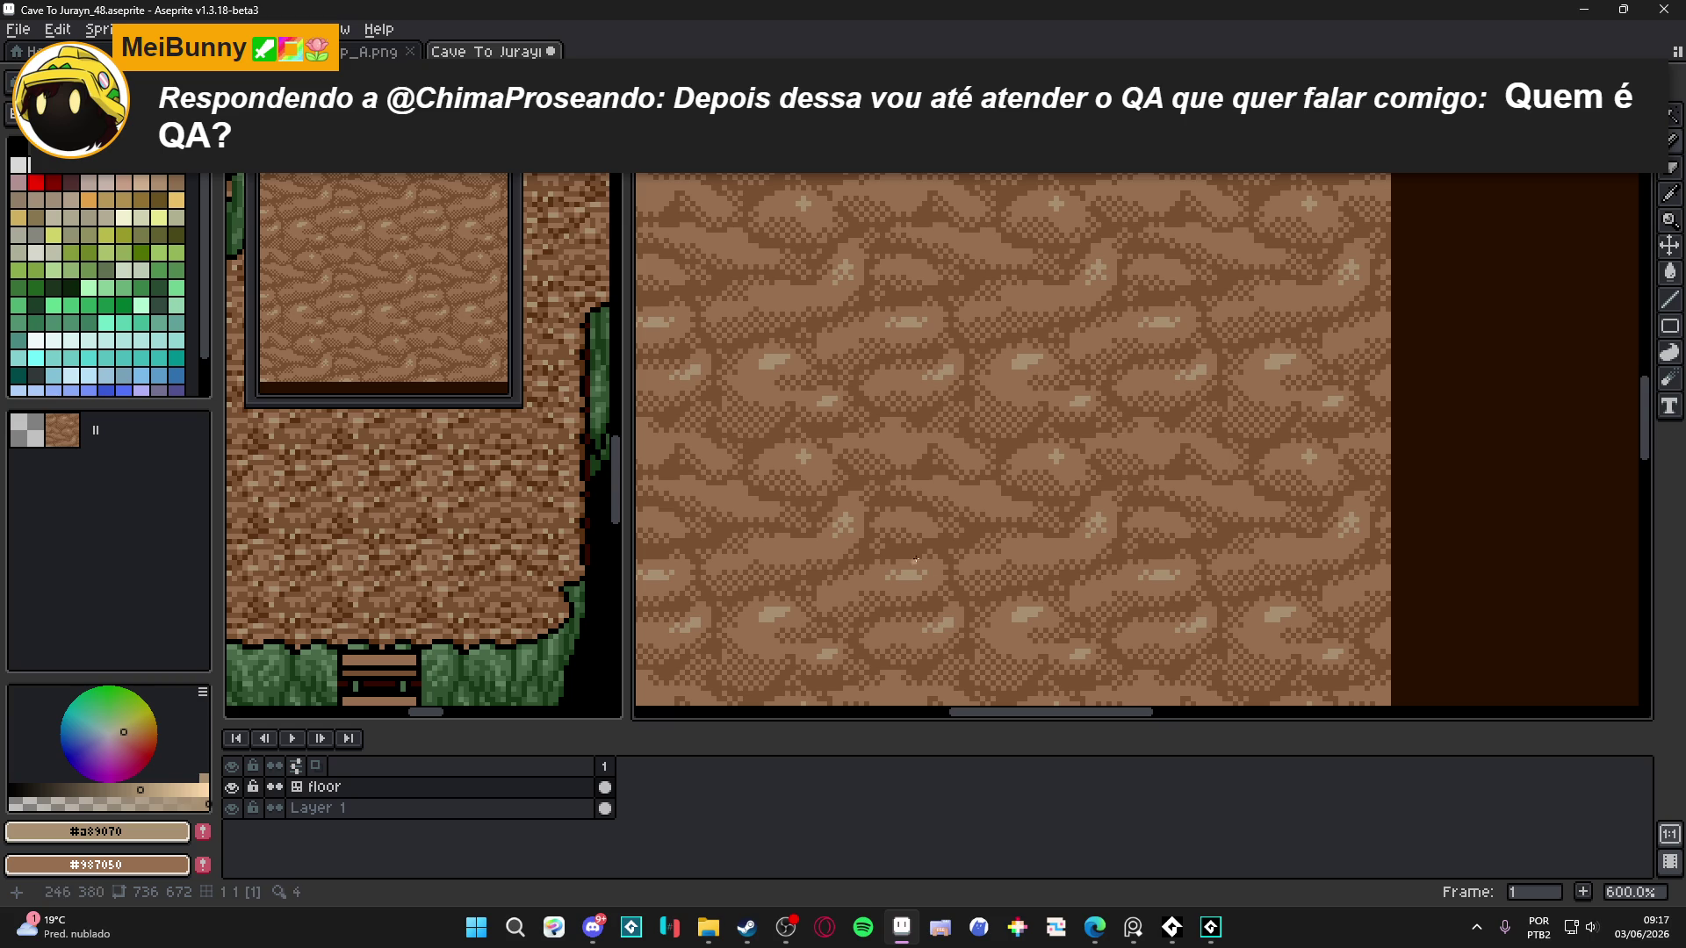
scroll(919, 564, "up", 3)
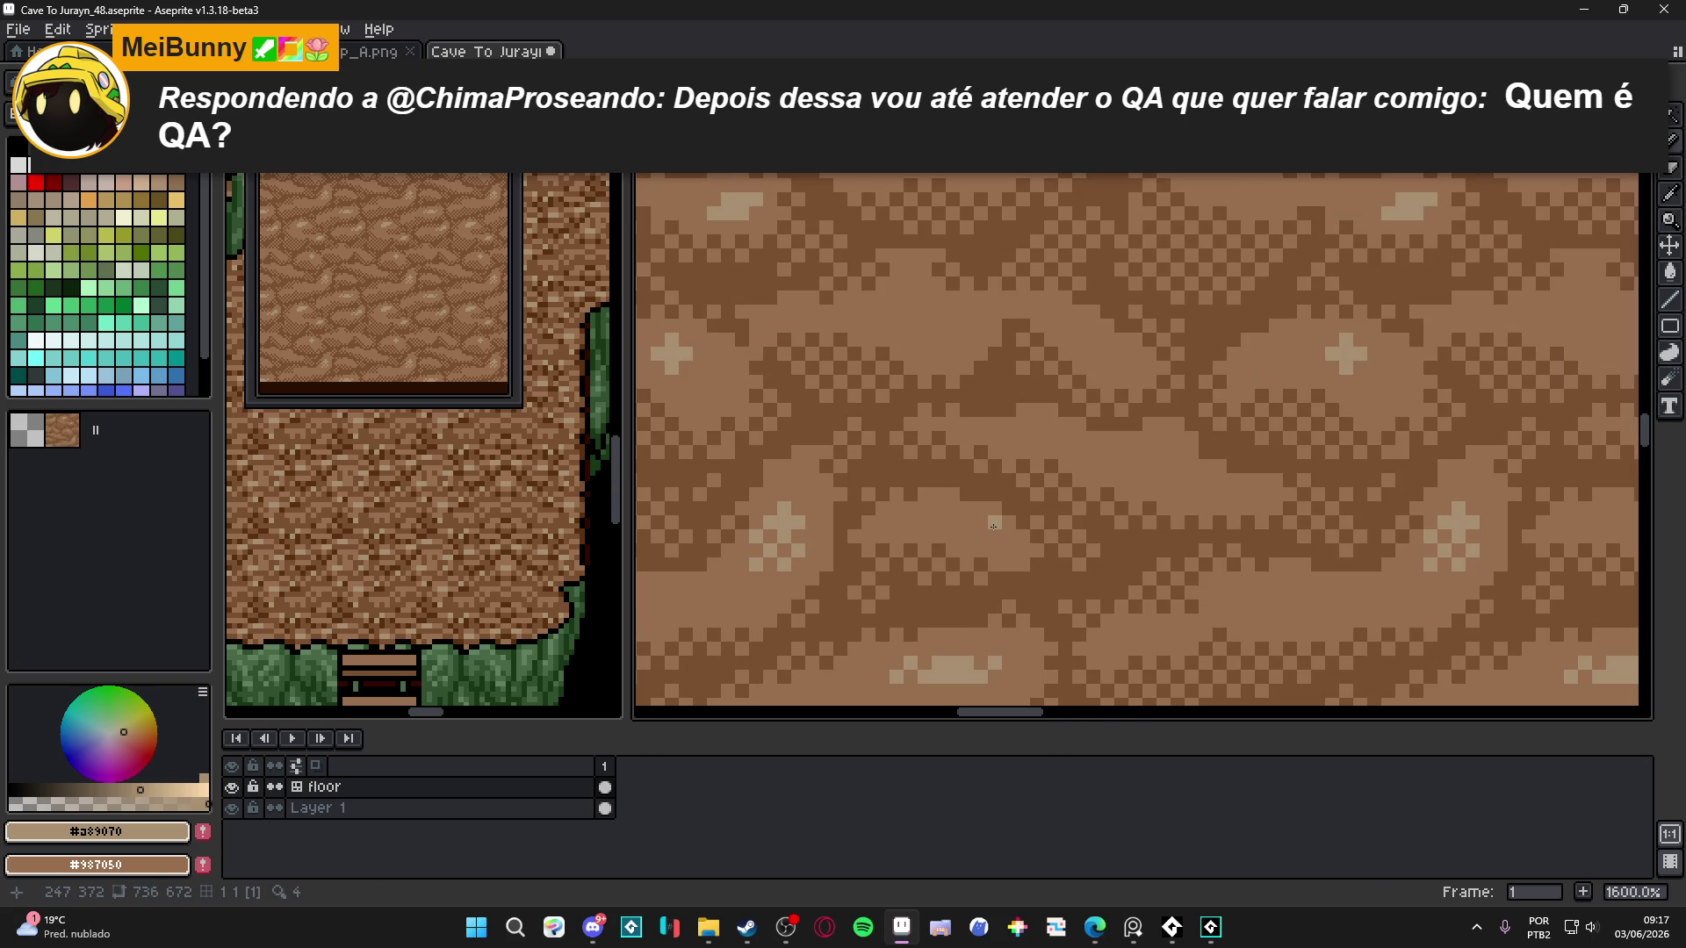
left_click(981, 538)
left_click(967, 524)
scroll(962, 534, "down", 4)
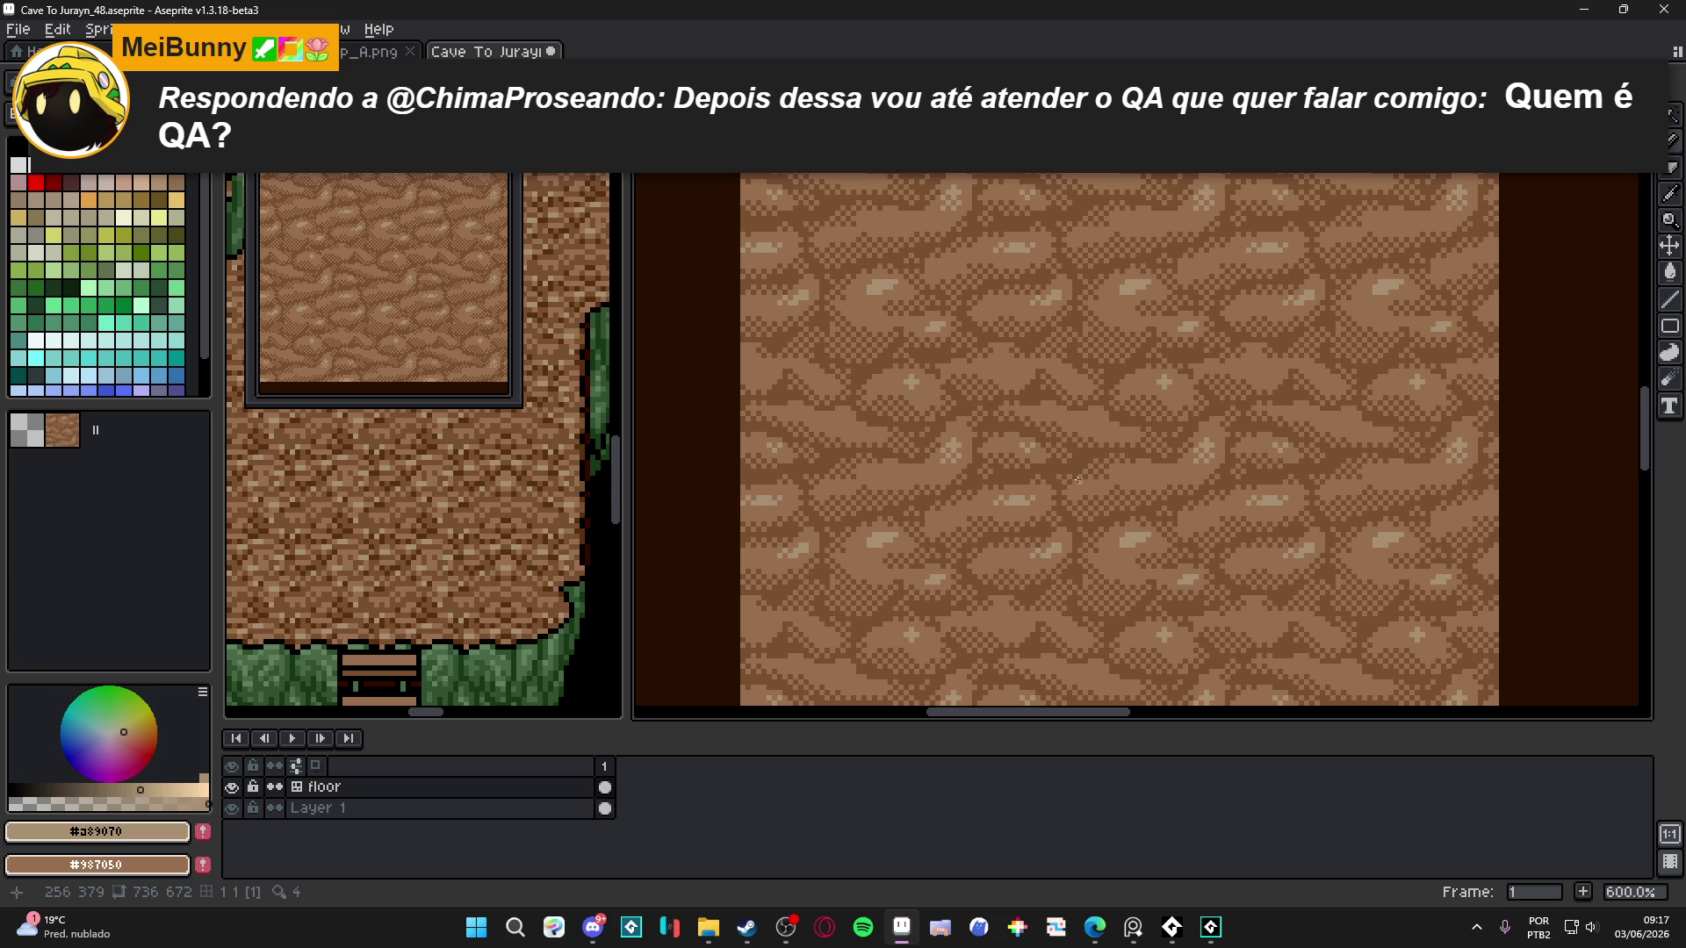
scroll(1077, 482, "up", 10)
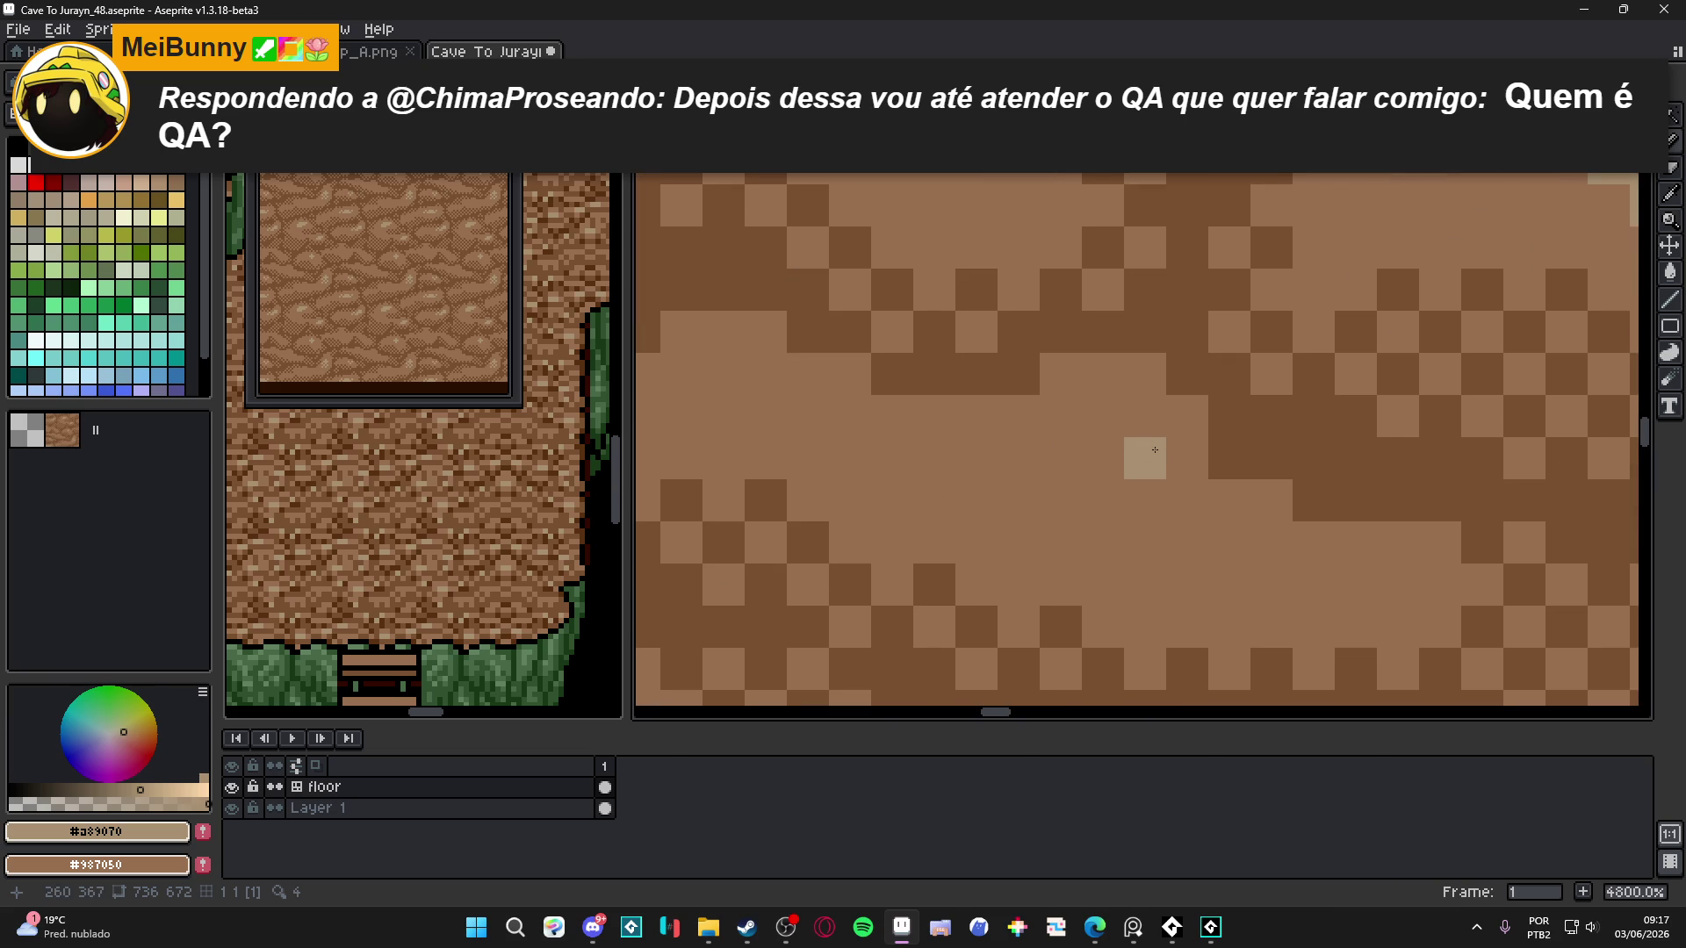
- Extend a stone highlight with several more light pixels around the cross
left_click(1098, 501)
left_click(1061, 458)
left_click(1103, 416)
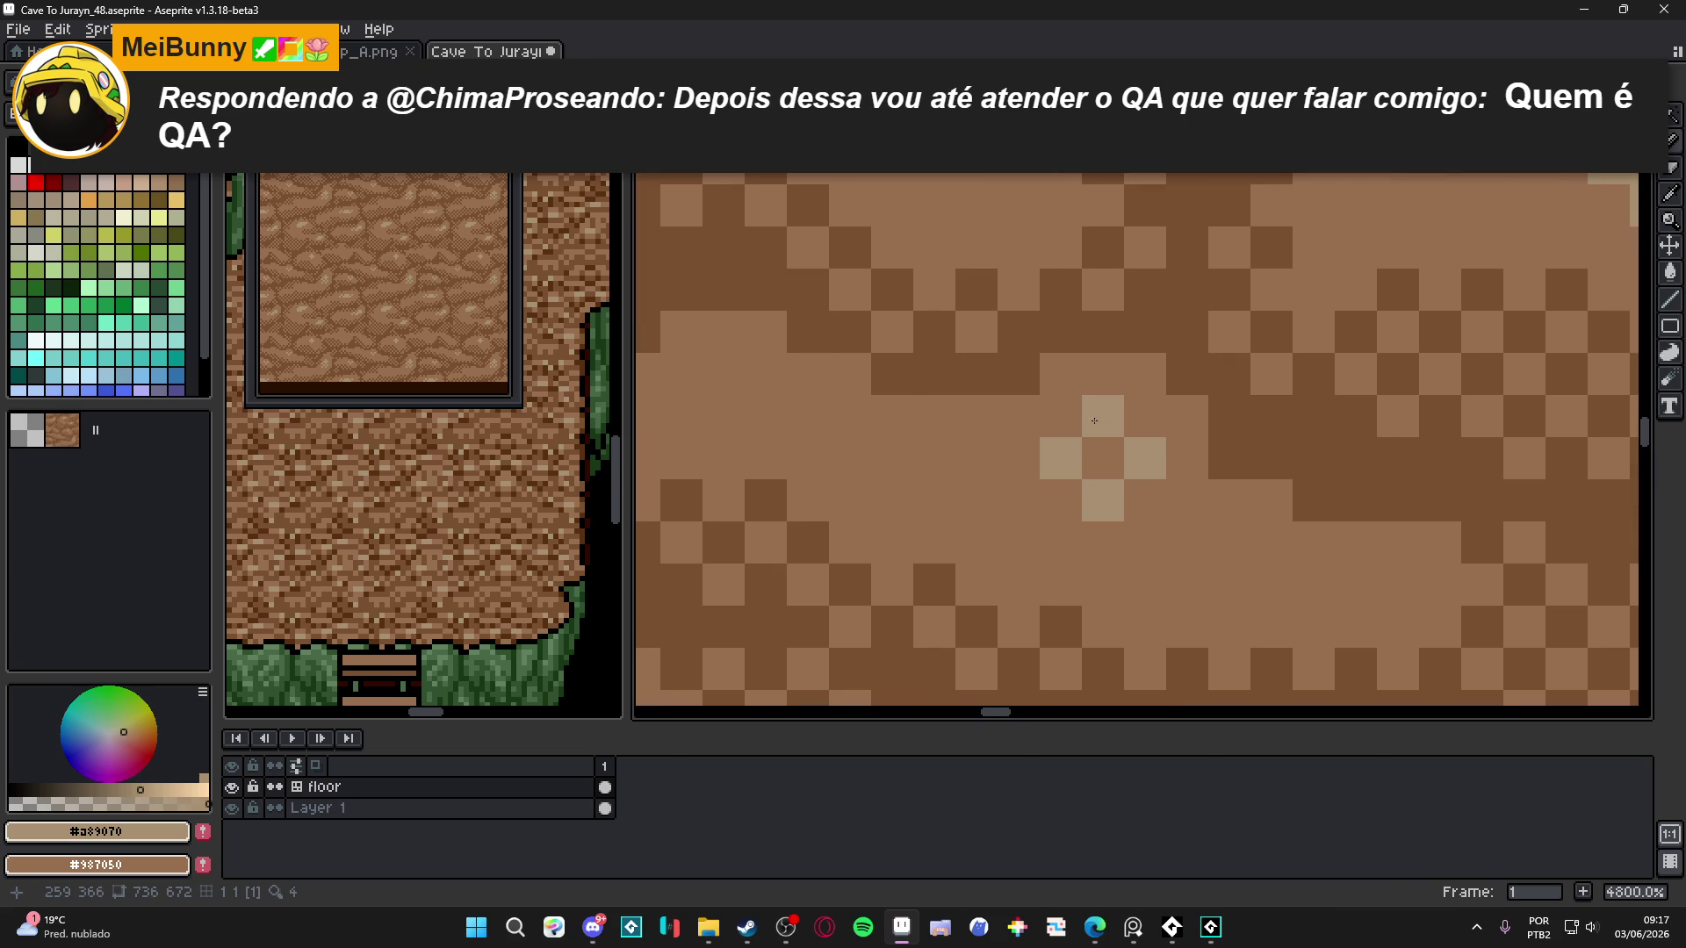
left_click(1151, 500)
scroll(1124, 500, "down", 5)
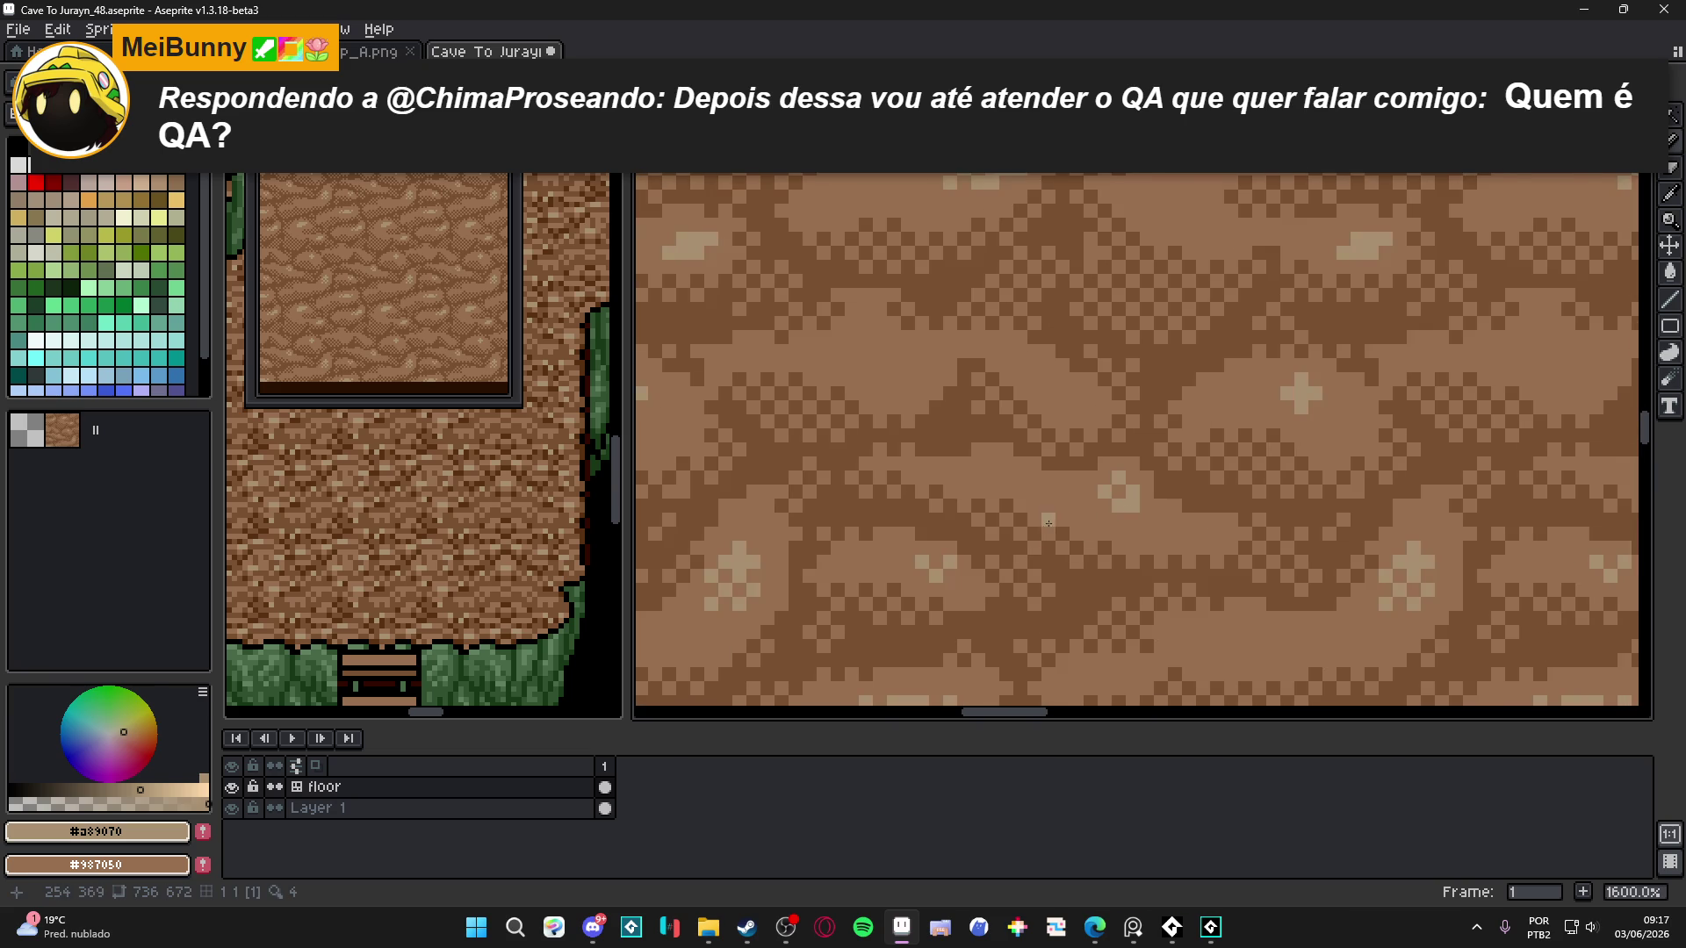
scroll(1106, 498, "up", 4)
left_click(1117, 467)
left_click(1089, 466)
- Paint a four-pixel light highlight along a cobble ledge
scroll(1109, 493, "down", 5)
scroll(1112, 498, "up", 4)
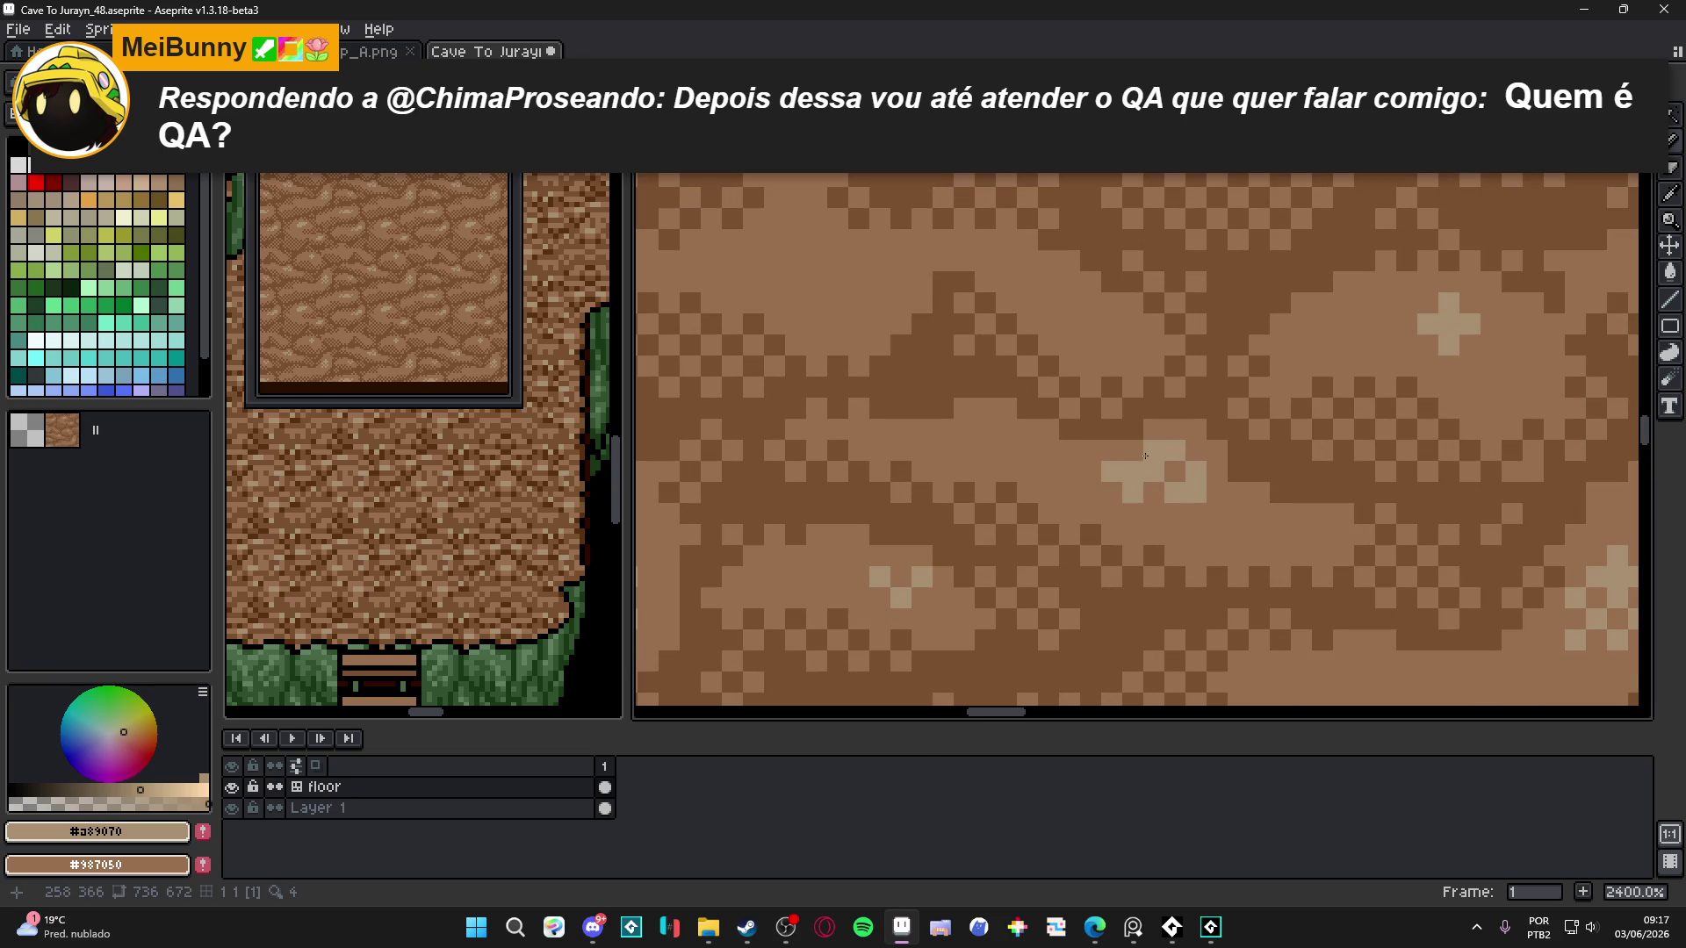
scroll(1153, 516, "down", 6)
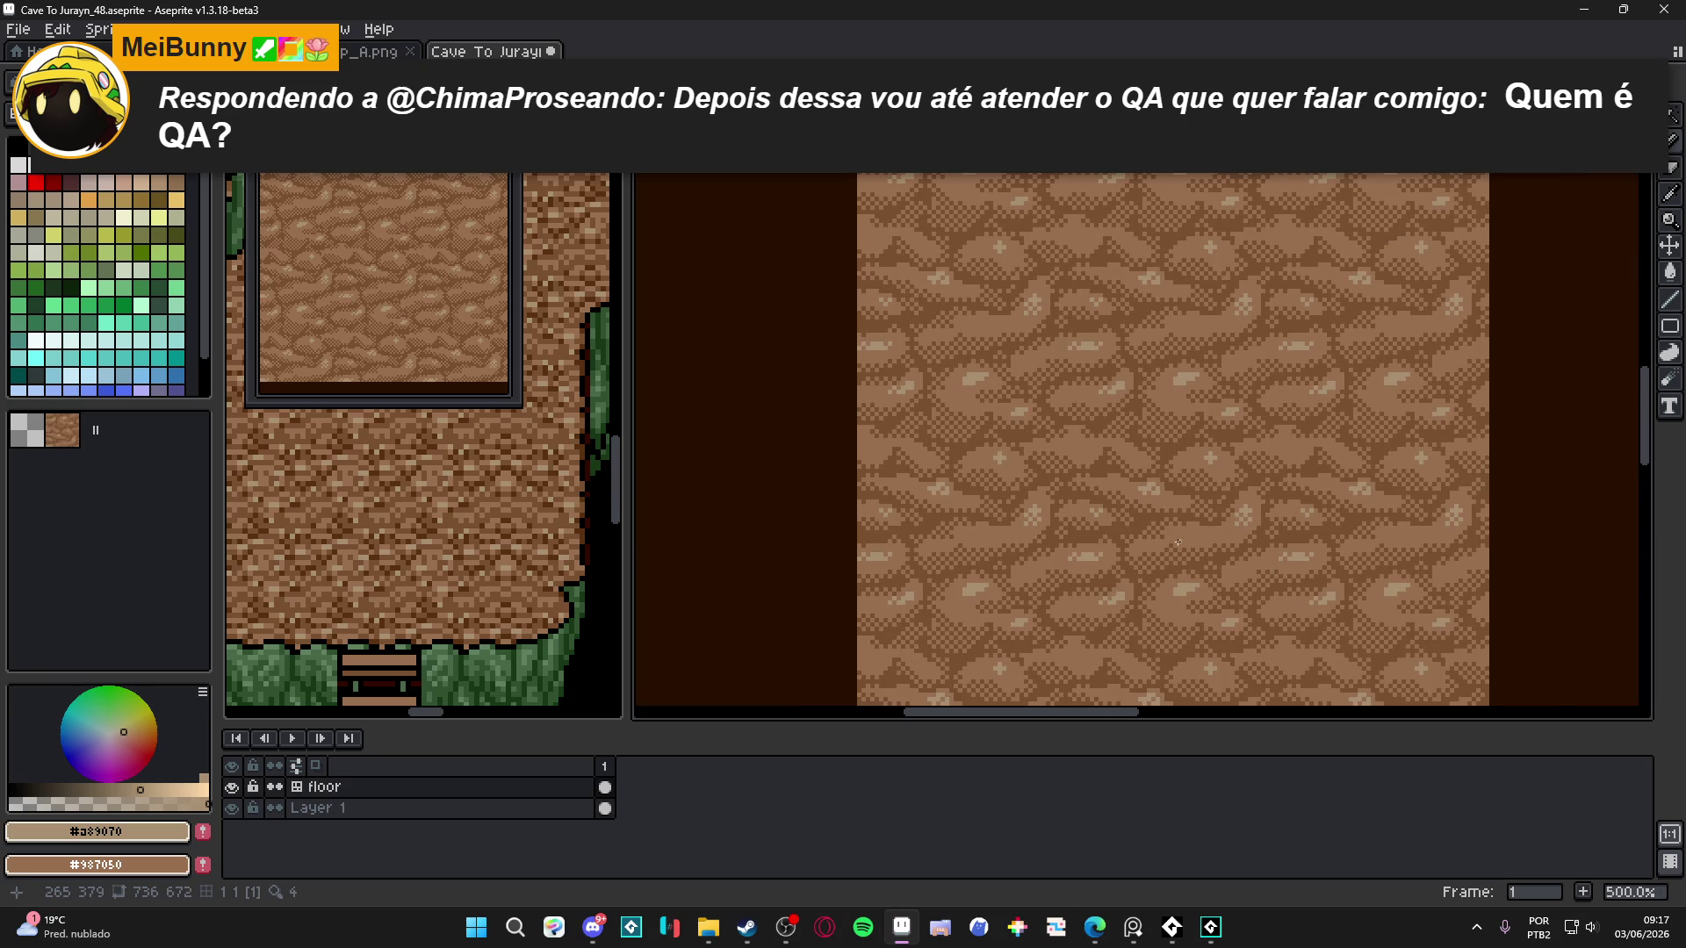
scroll(1179, 542, "up", 8)
left_click(1190, 496)
left_click(1218, 525)
left_click(1247, 496)
left_click(1218, 468)
scroll(1203, 523, "down", 1)
- Undo the last highlight stroke, try a light T-shaped highlight, then undo it too
scroll(1204, 524, "down", 5)
key("ctrl+z")
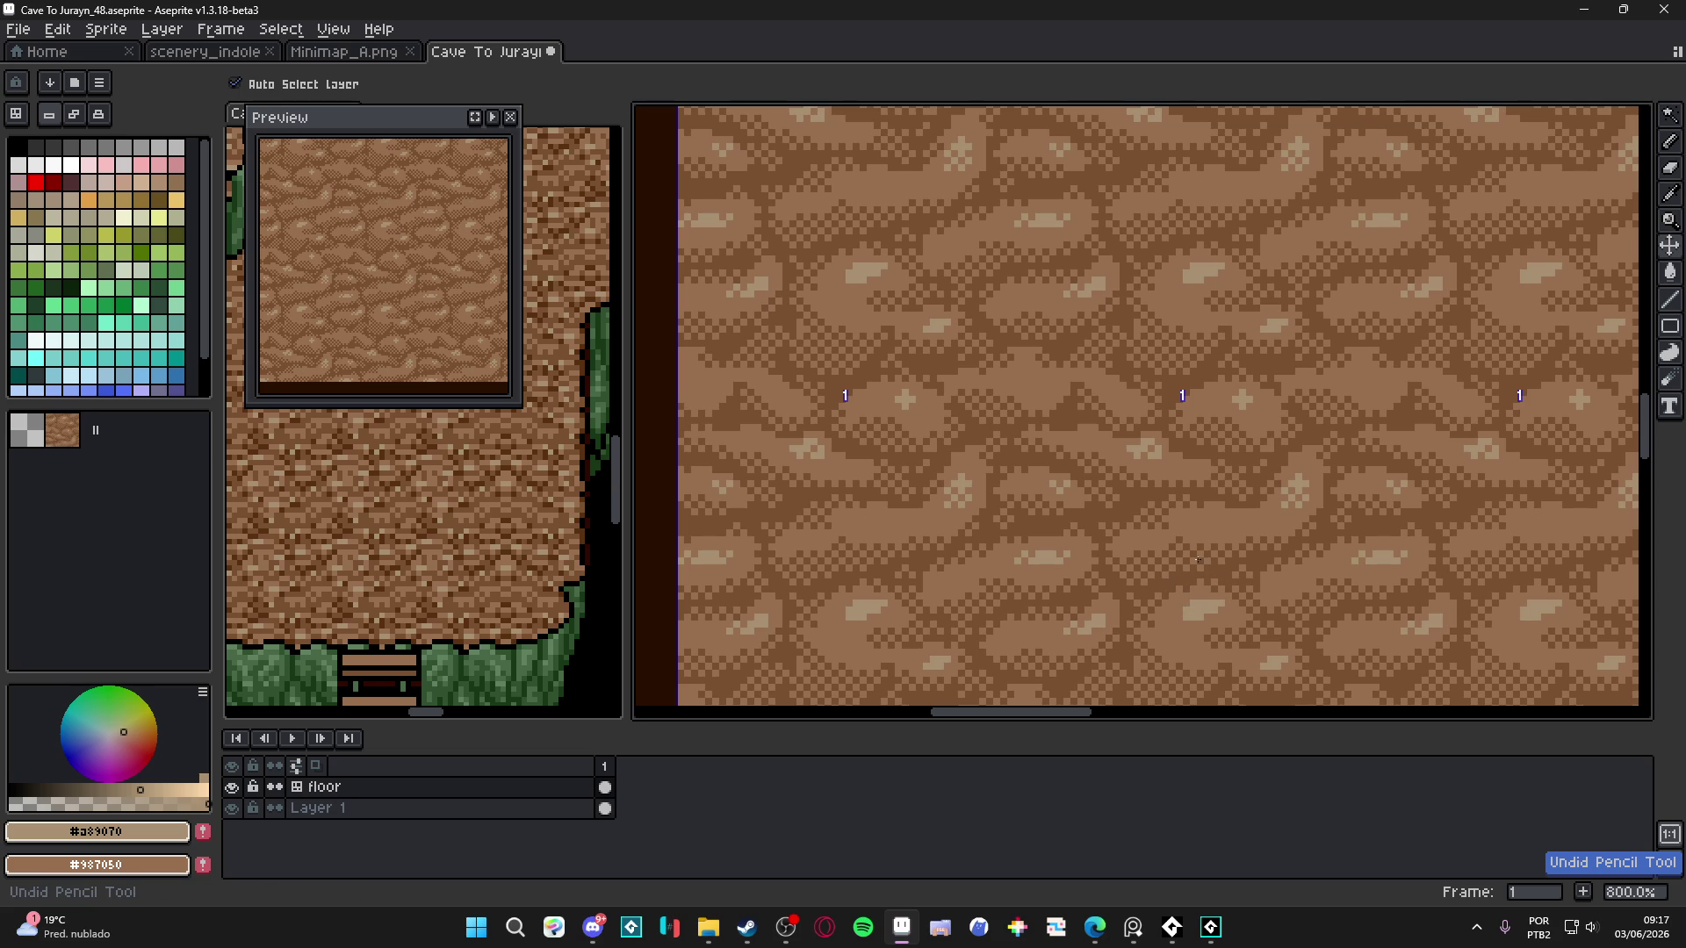
scroll(1197, 559, "up", 6)
left_click(1270, 472)
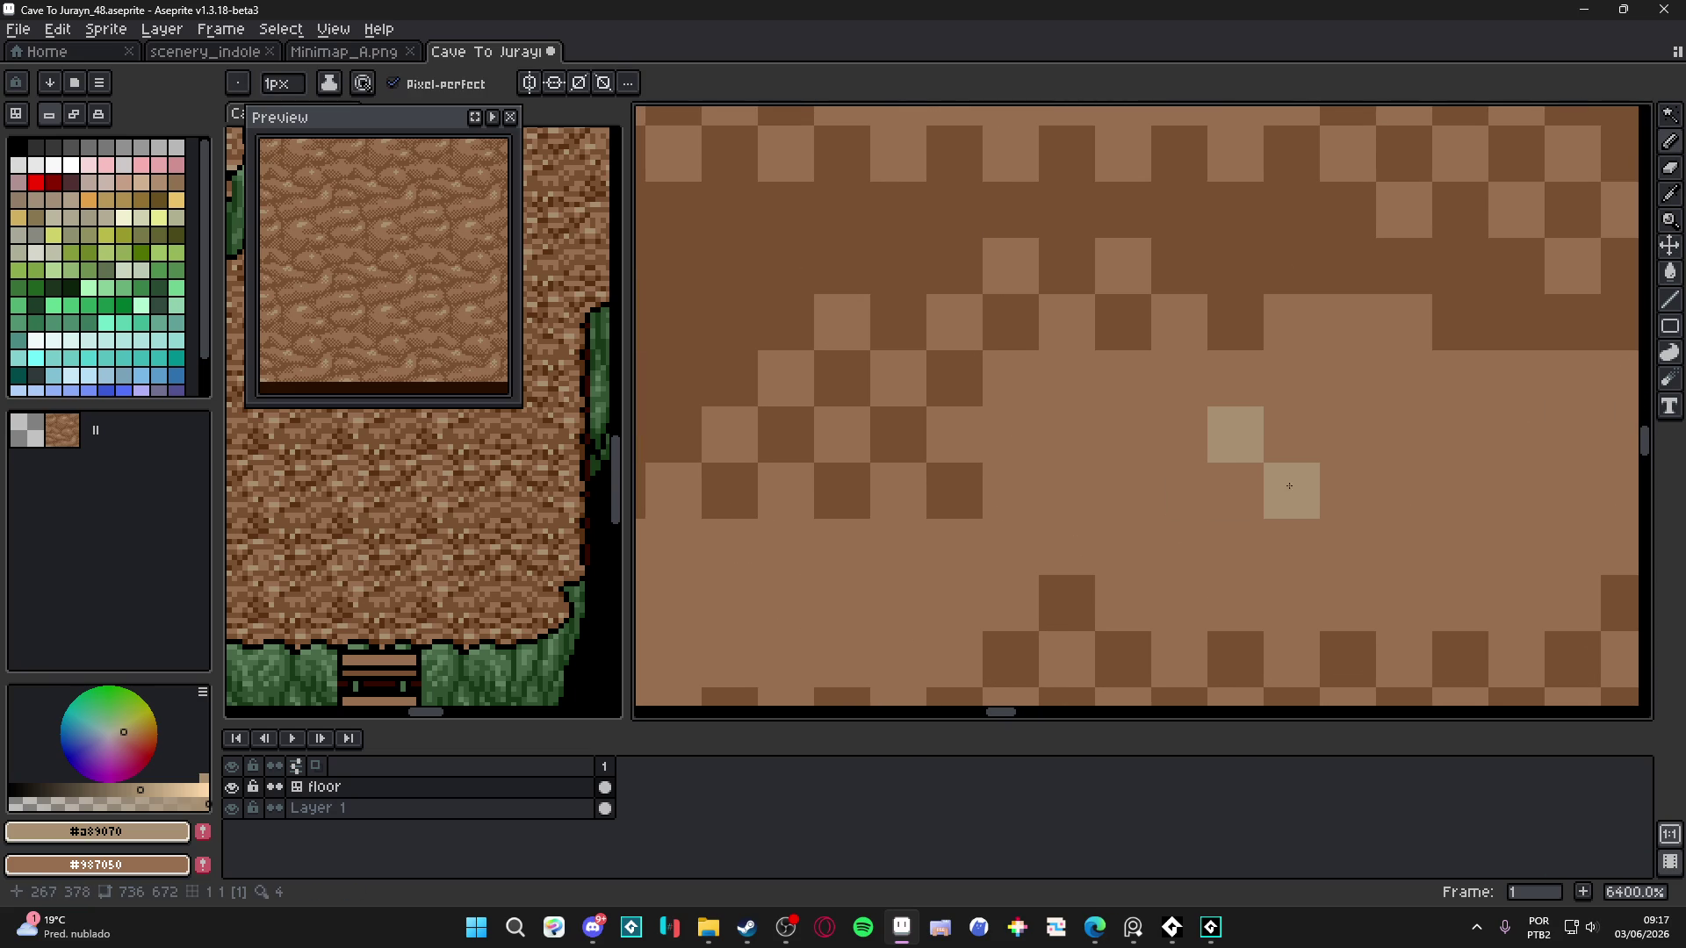
left_click(1349, 435)
left_click(1292, 434)
scroll(1289, 545, "down", 7)
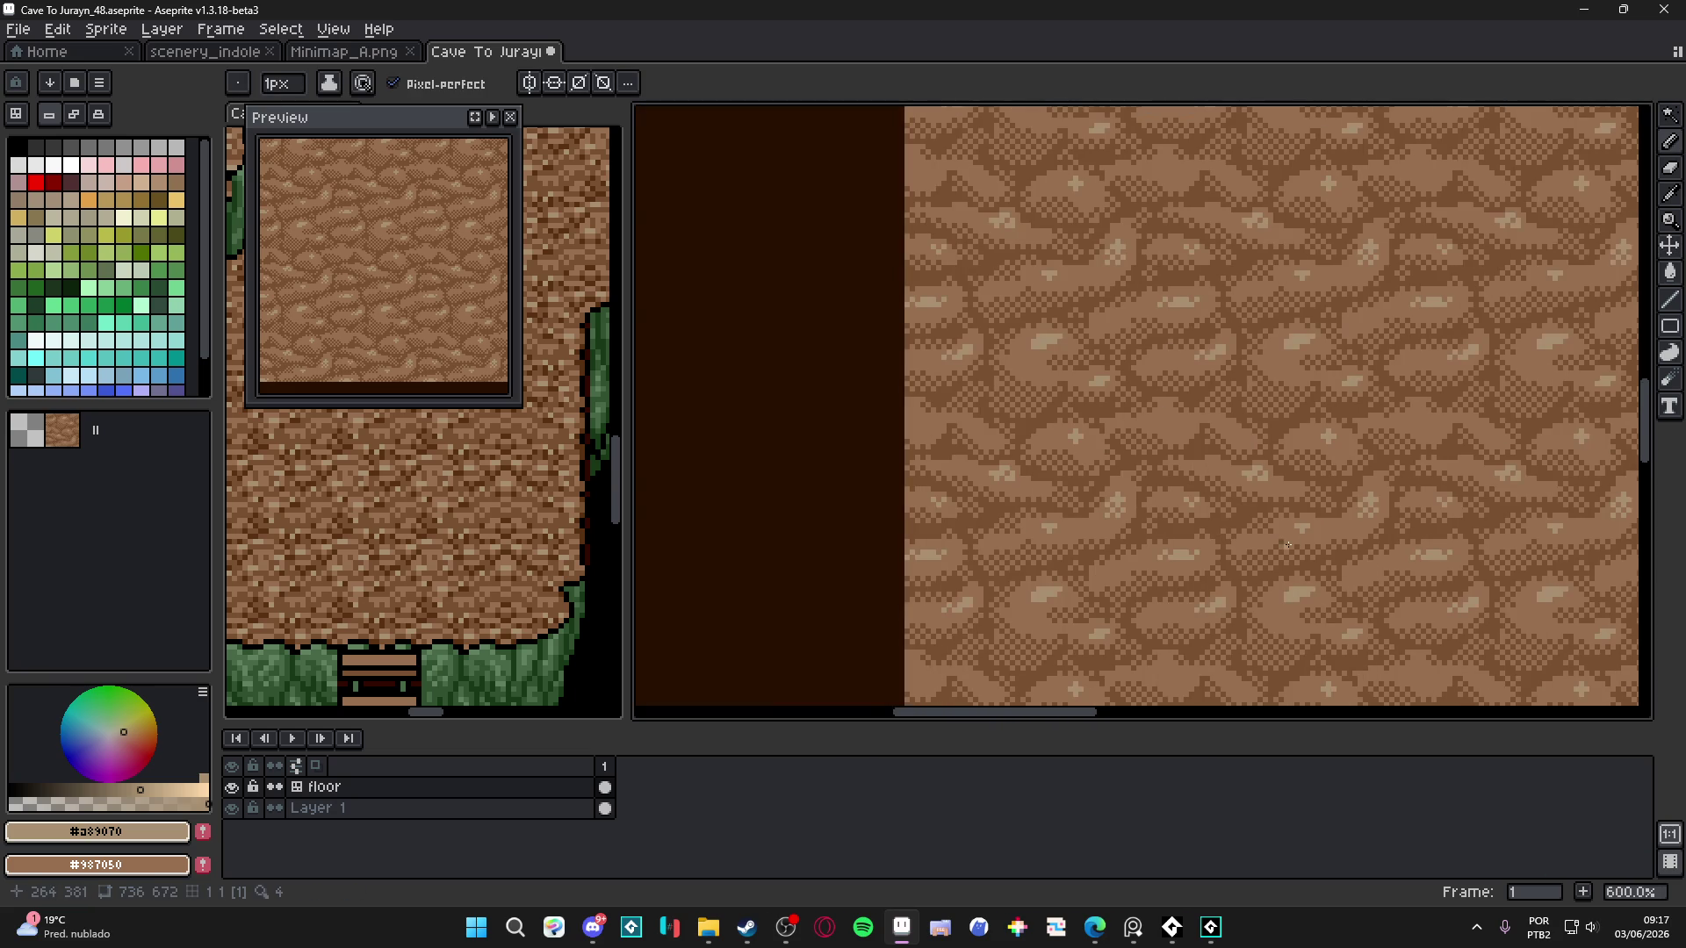
key("ctrl+z")
key("ctrl+z")
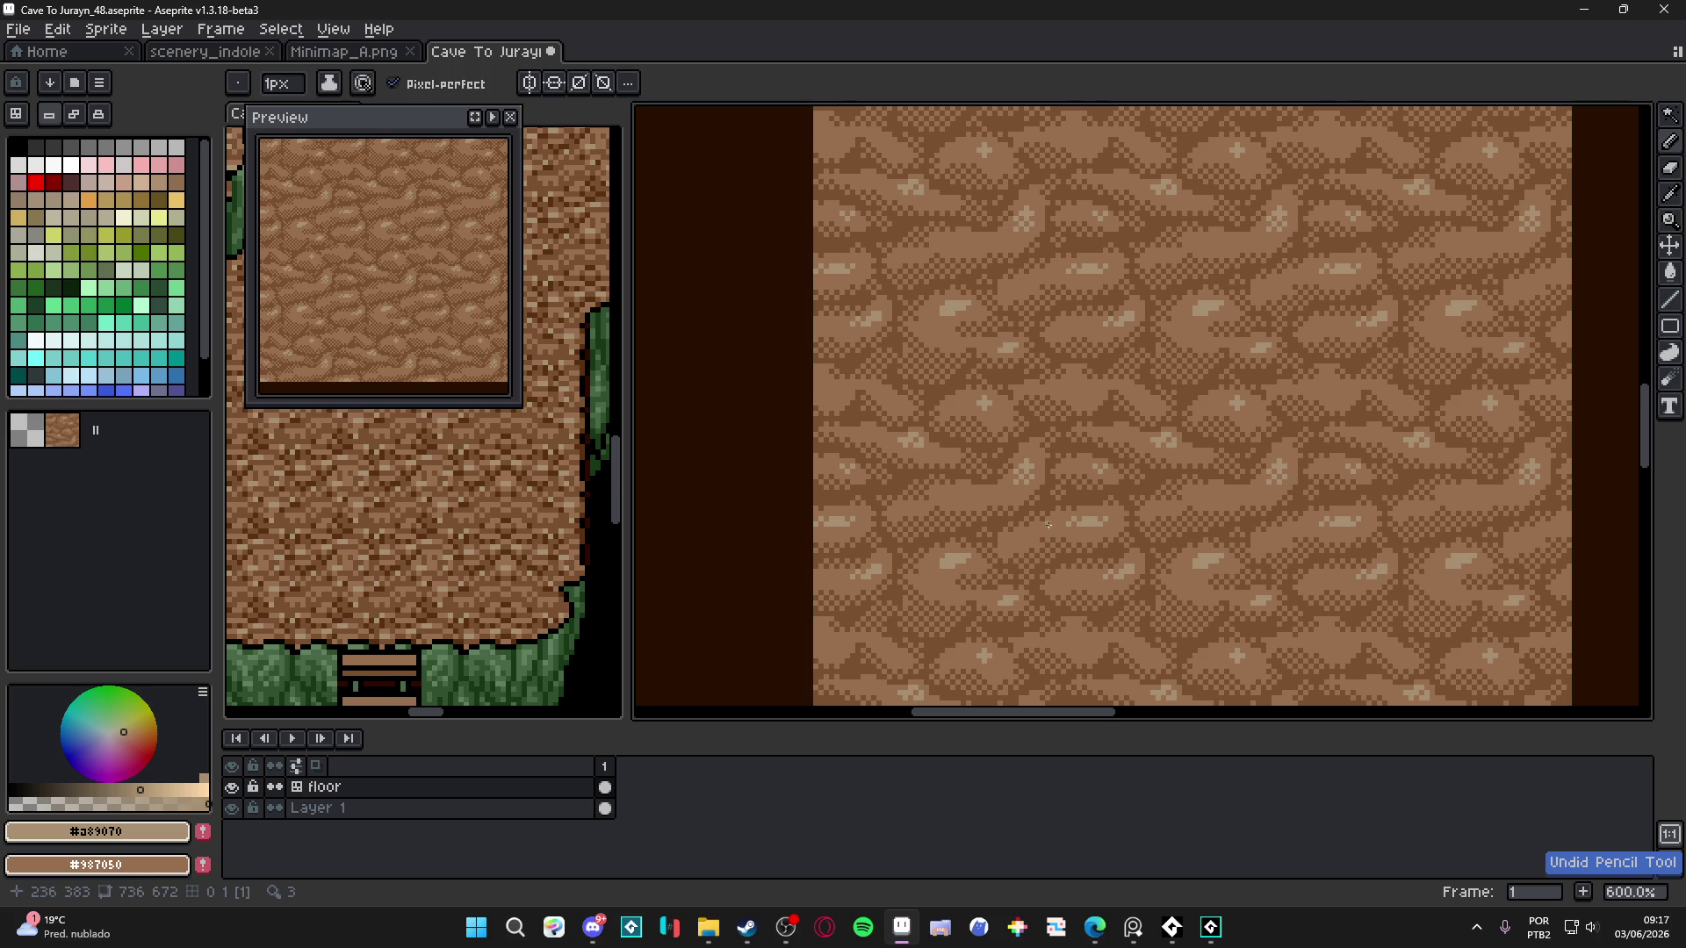
- Pencil a filled light plus highlight on one cobble and zoom out to check the tile
scroll(1049, 525, "down", 3)
scroll(1031, 551, "up", 9)
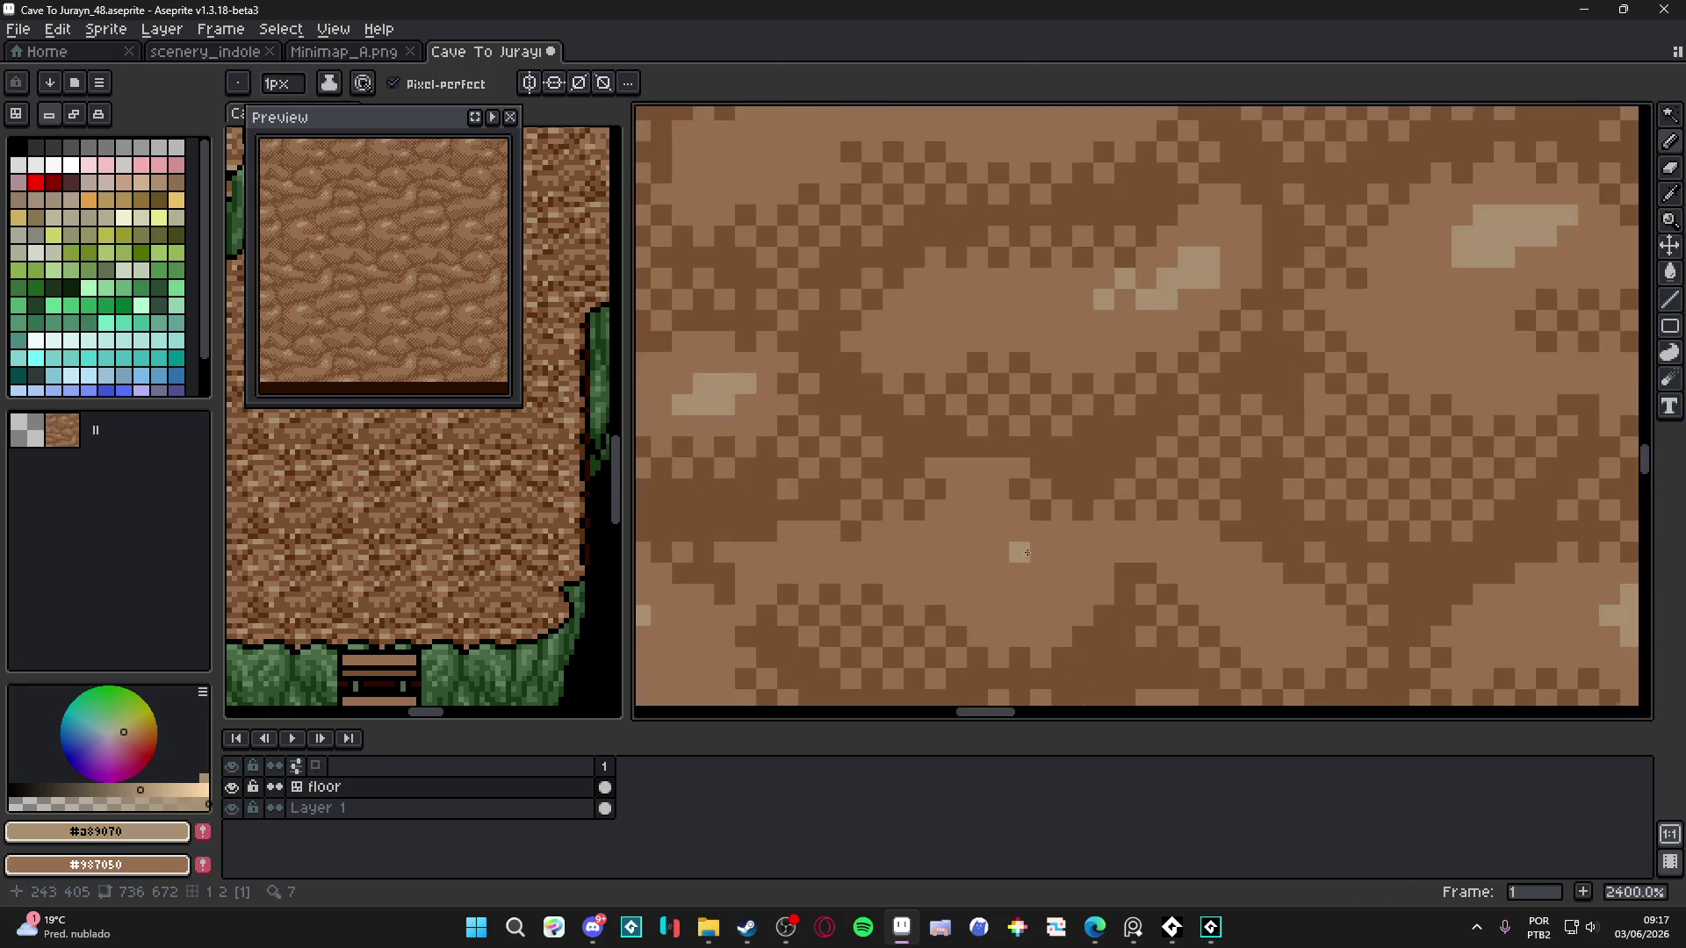
scroll(1031, 551, "up", 3)
left_click(973, 595)
left_click(931, 552)
left_click(973, 510)
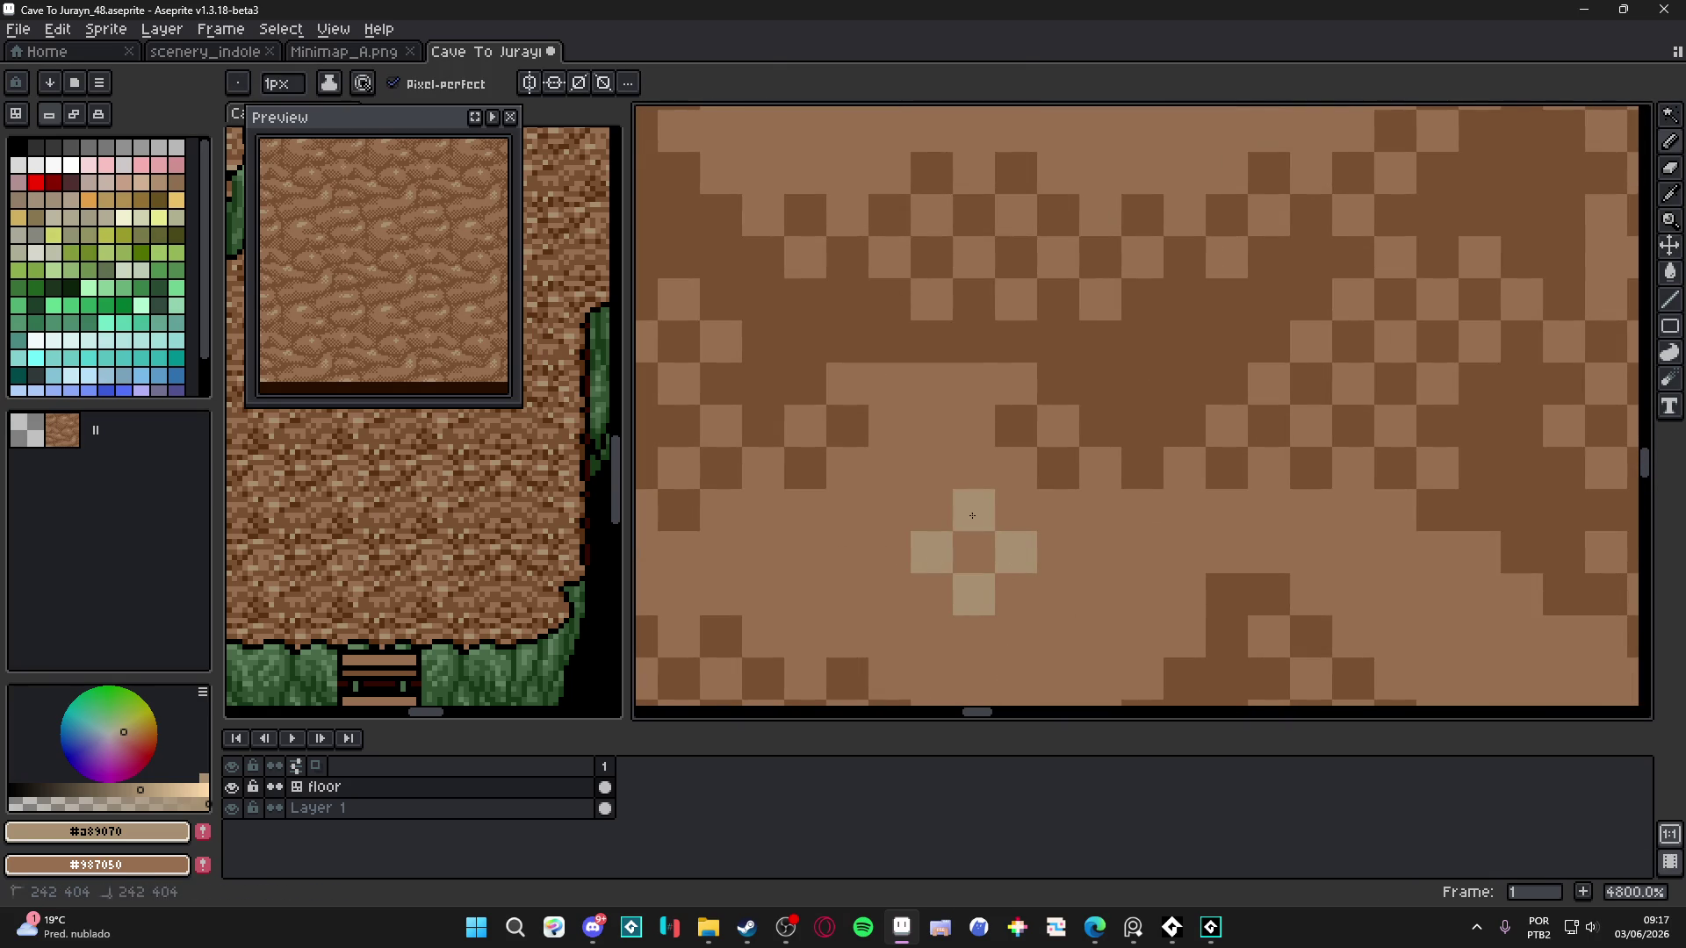
left_click(977, 552)
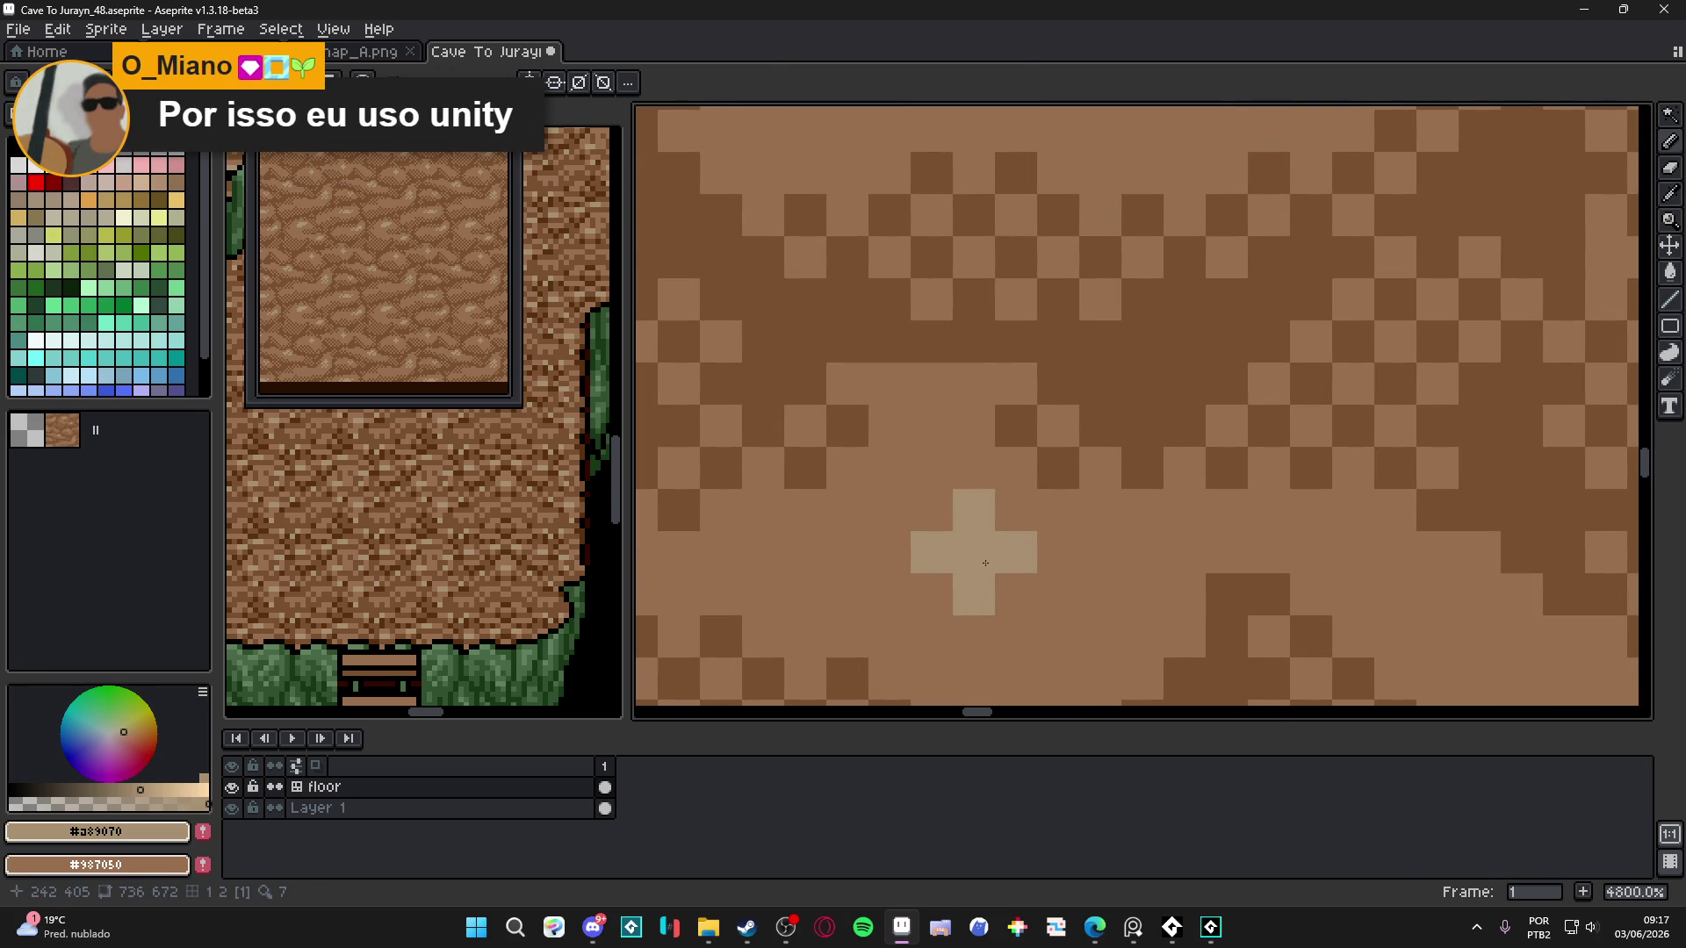
scroll(985, 563, "down", 3)
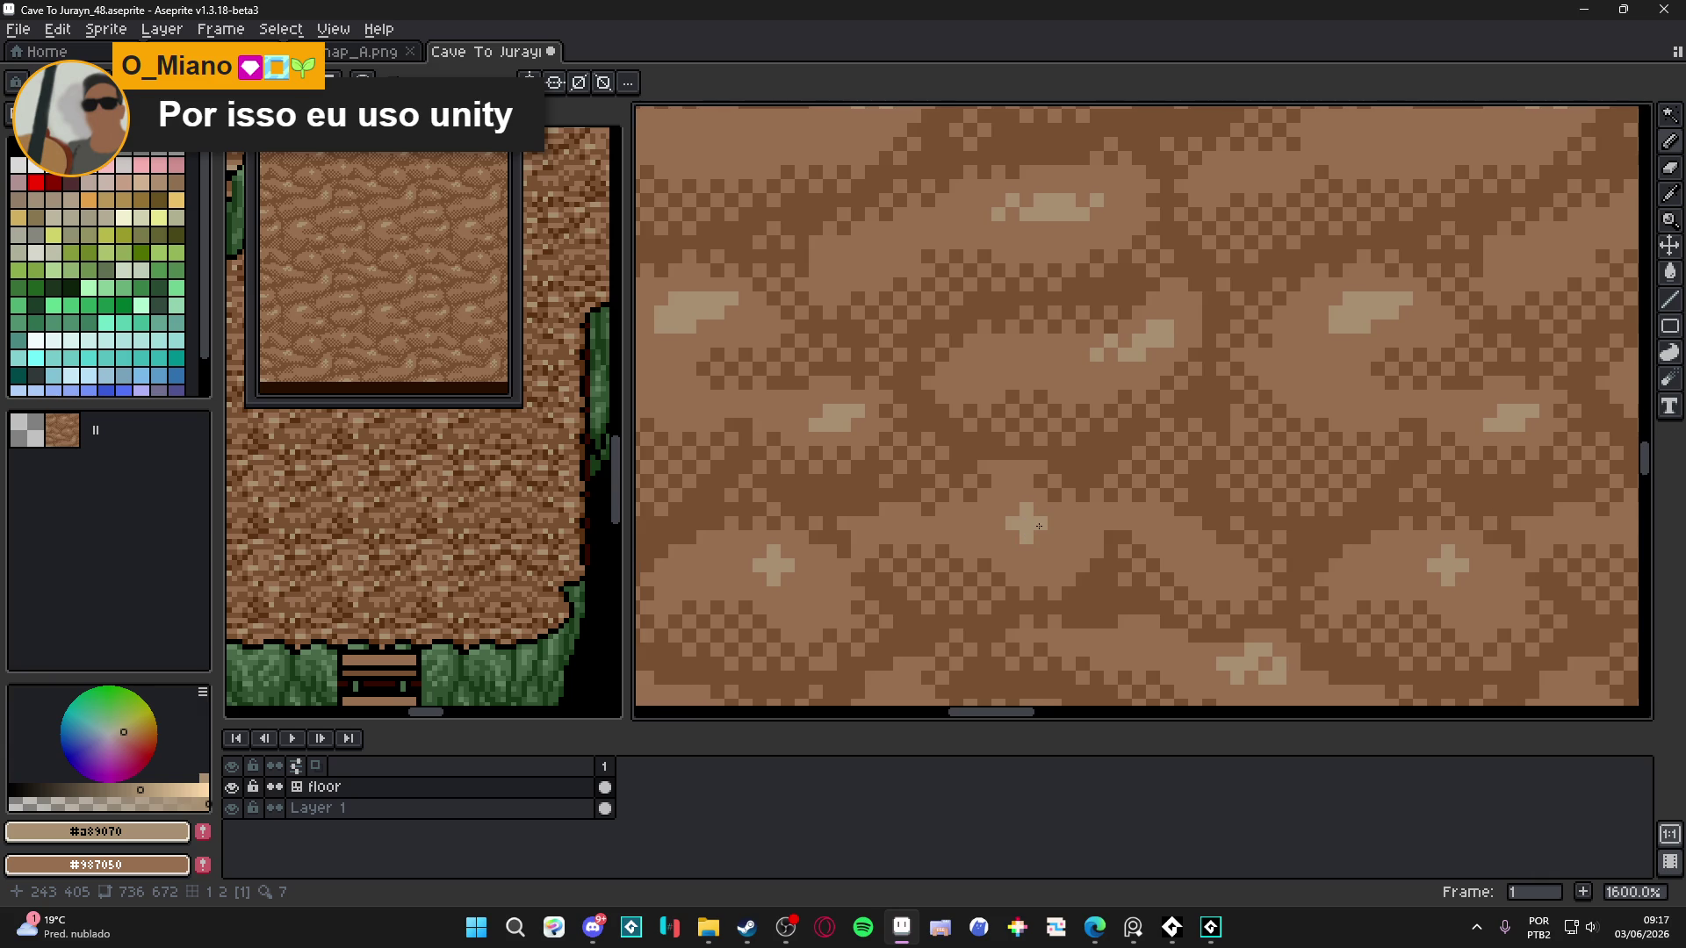
scroll(1039, 525, "down", 6)
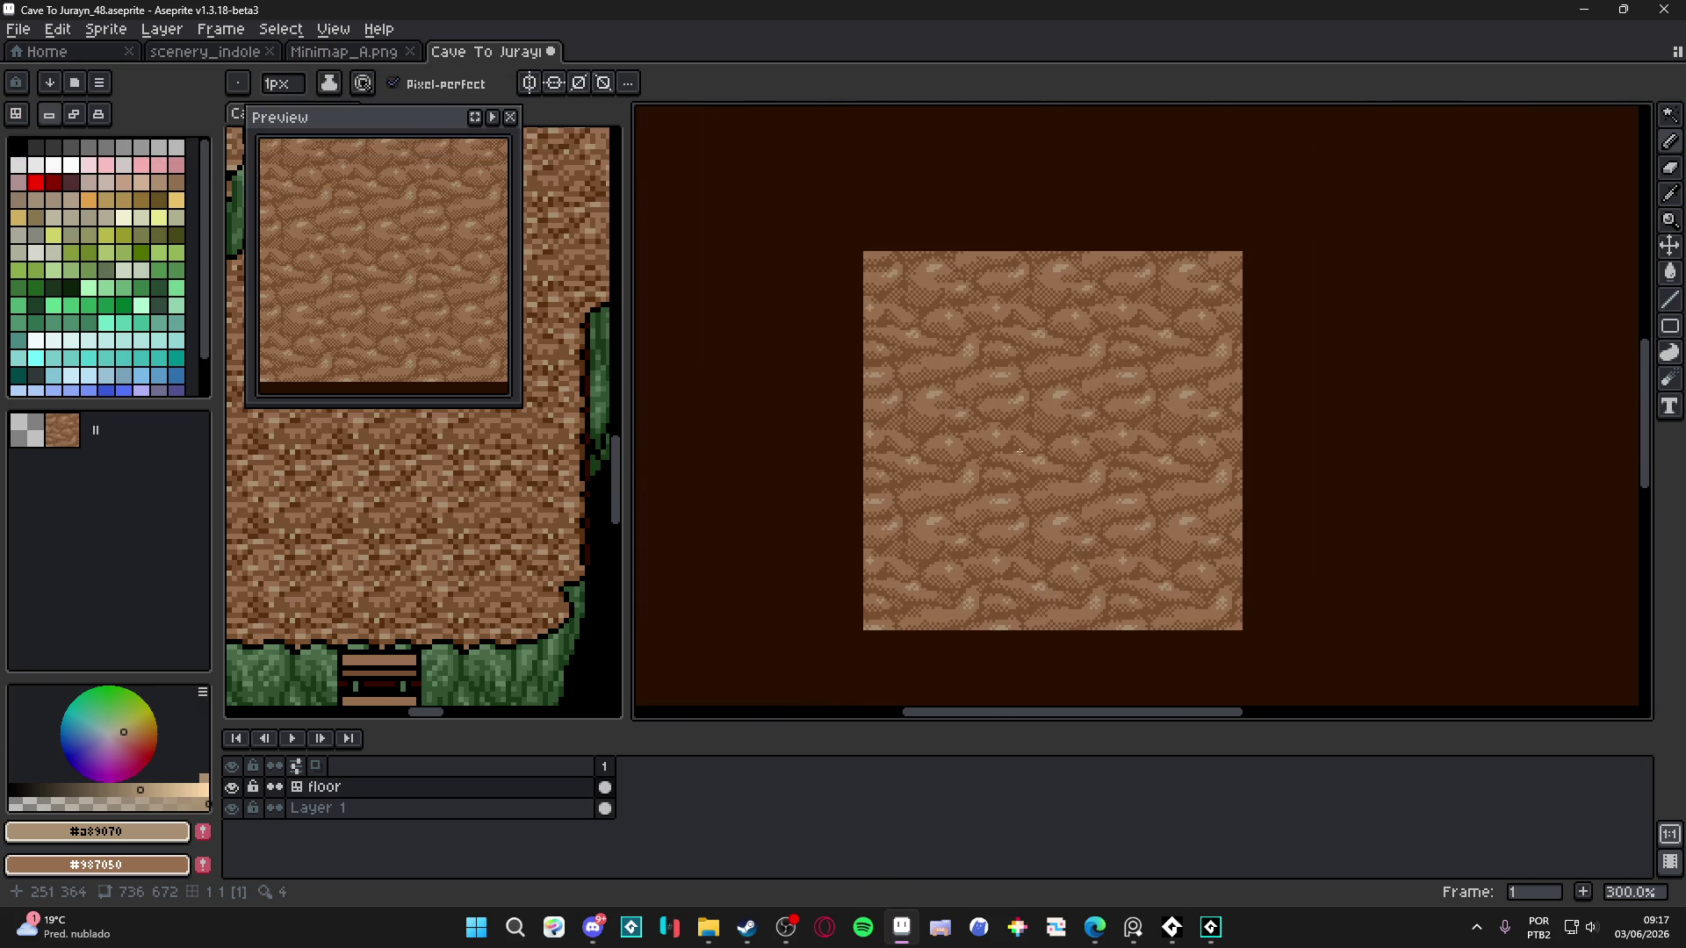
scroll(1020, 457, "up", 6)
- Add light pixels above and below the pale blob and tone a stray pixel to #987050
scroll(1022, 466, "up", 1)
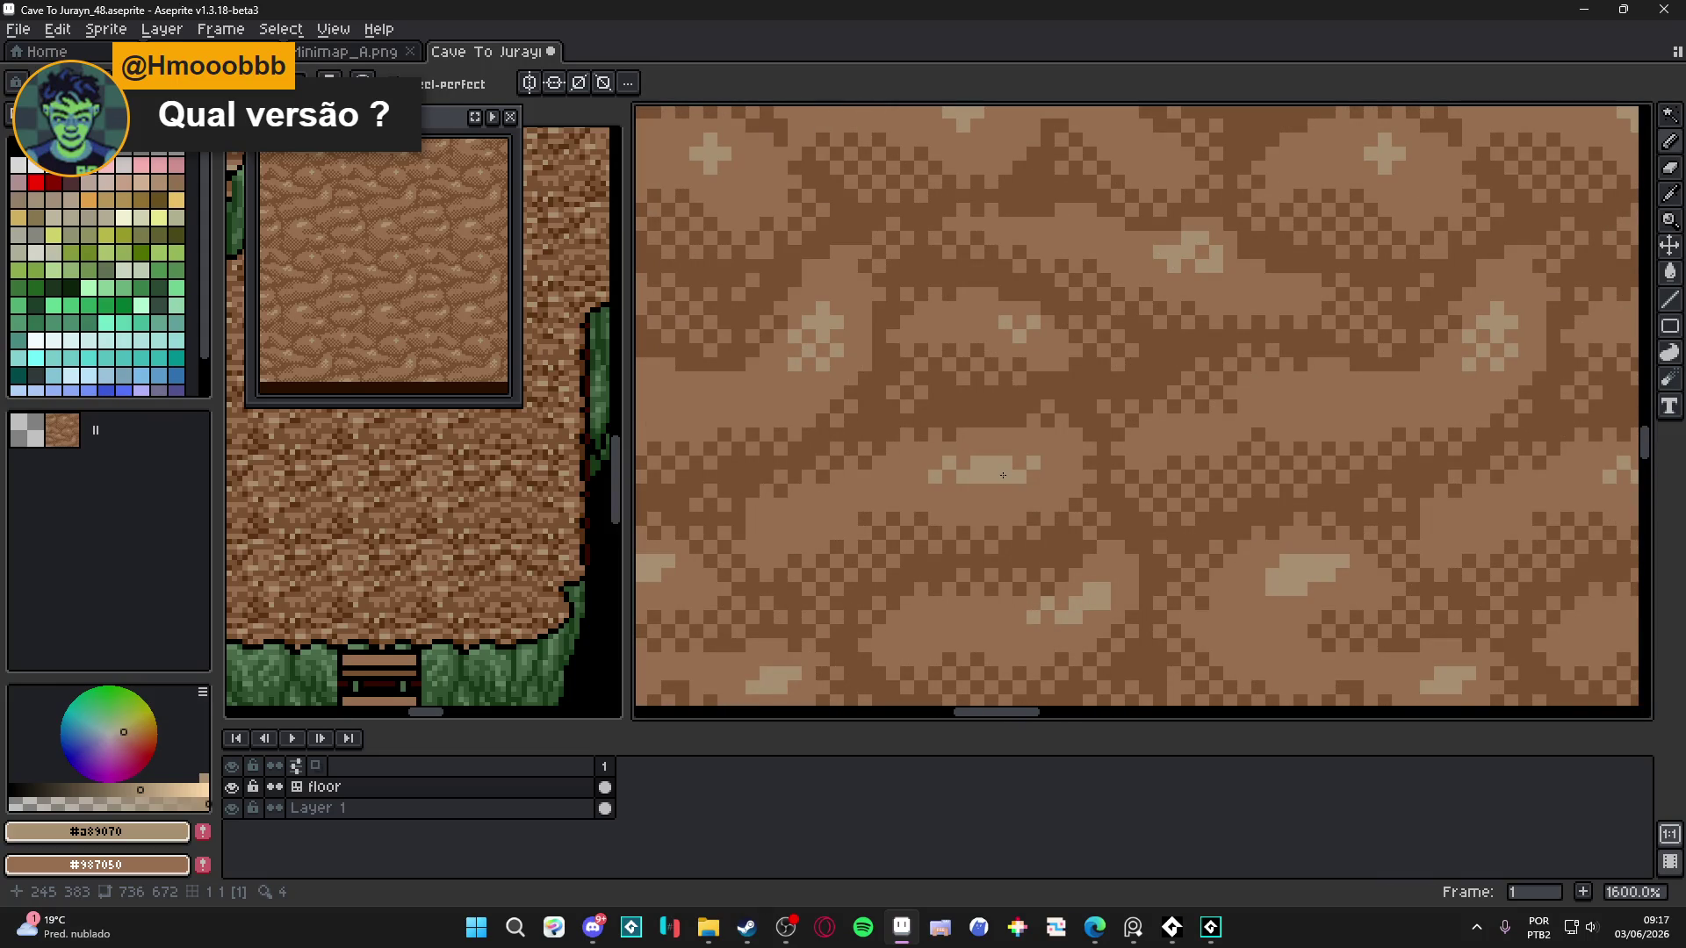
left_click(1008, 451)
left_click(966, 501)
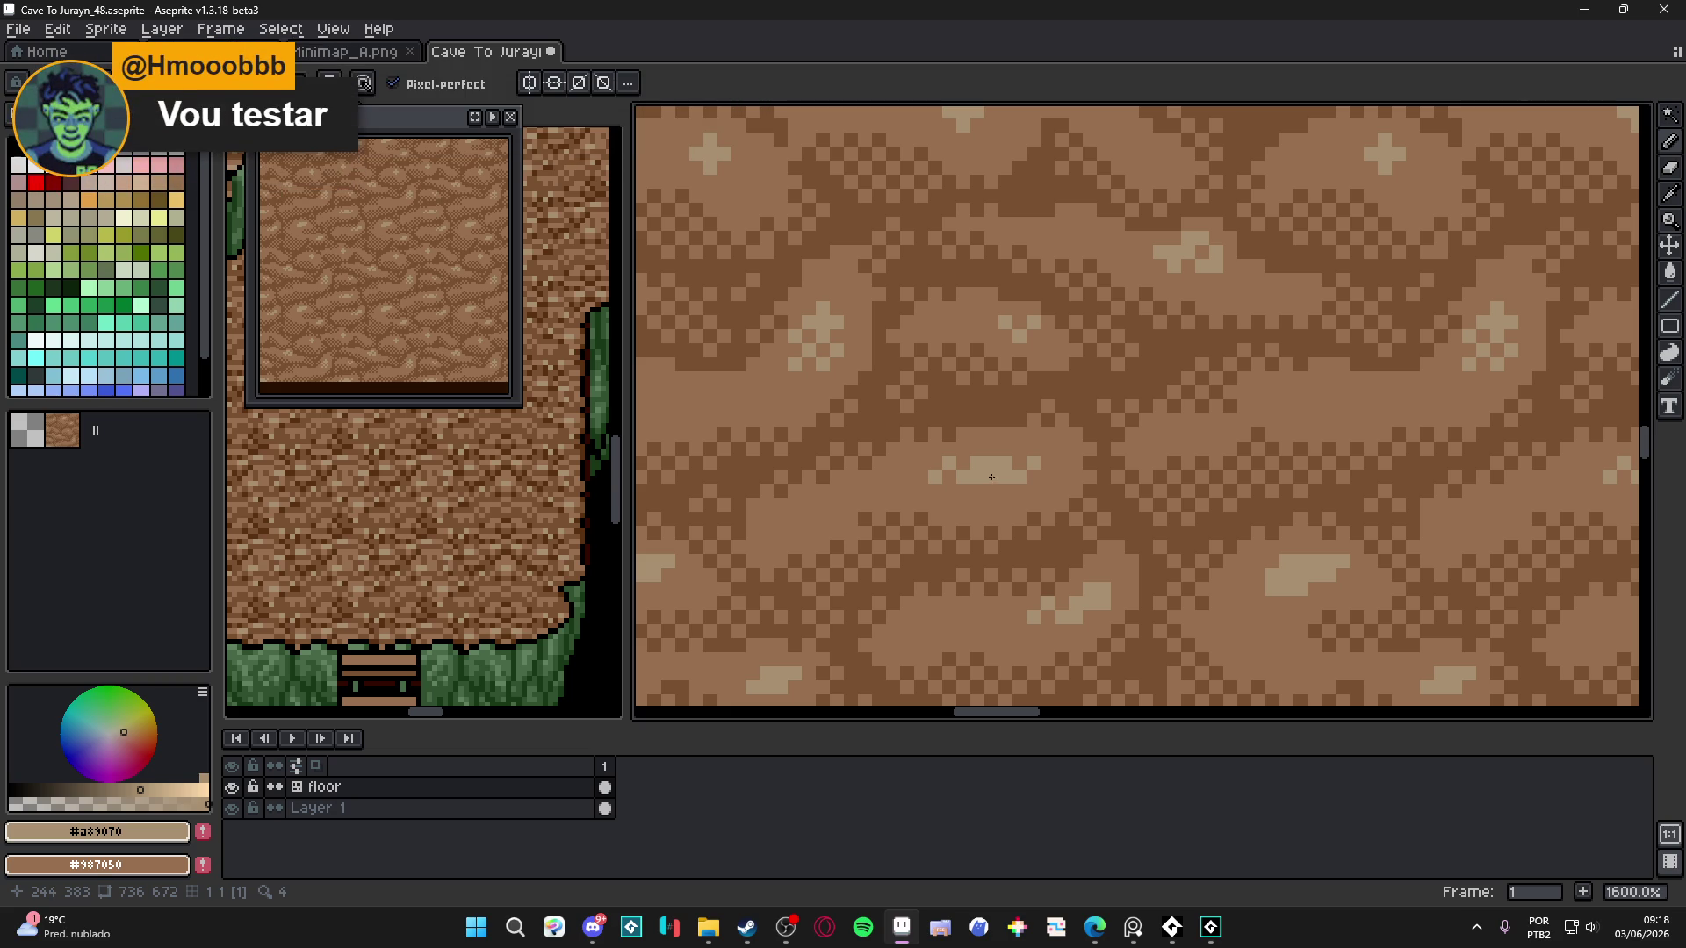
left_click(994, 488, "alt")
left_click(981, 474)
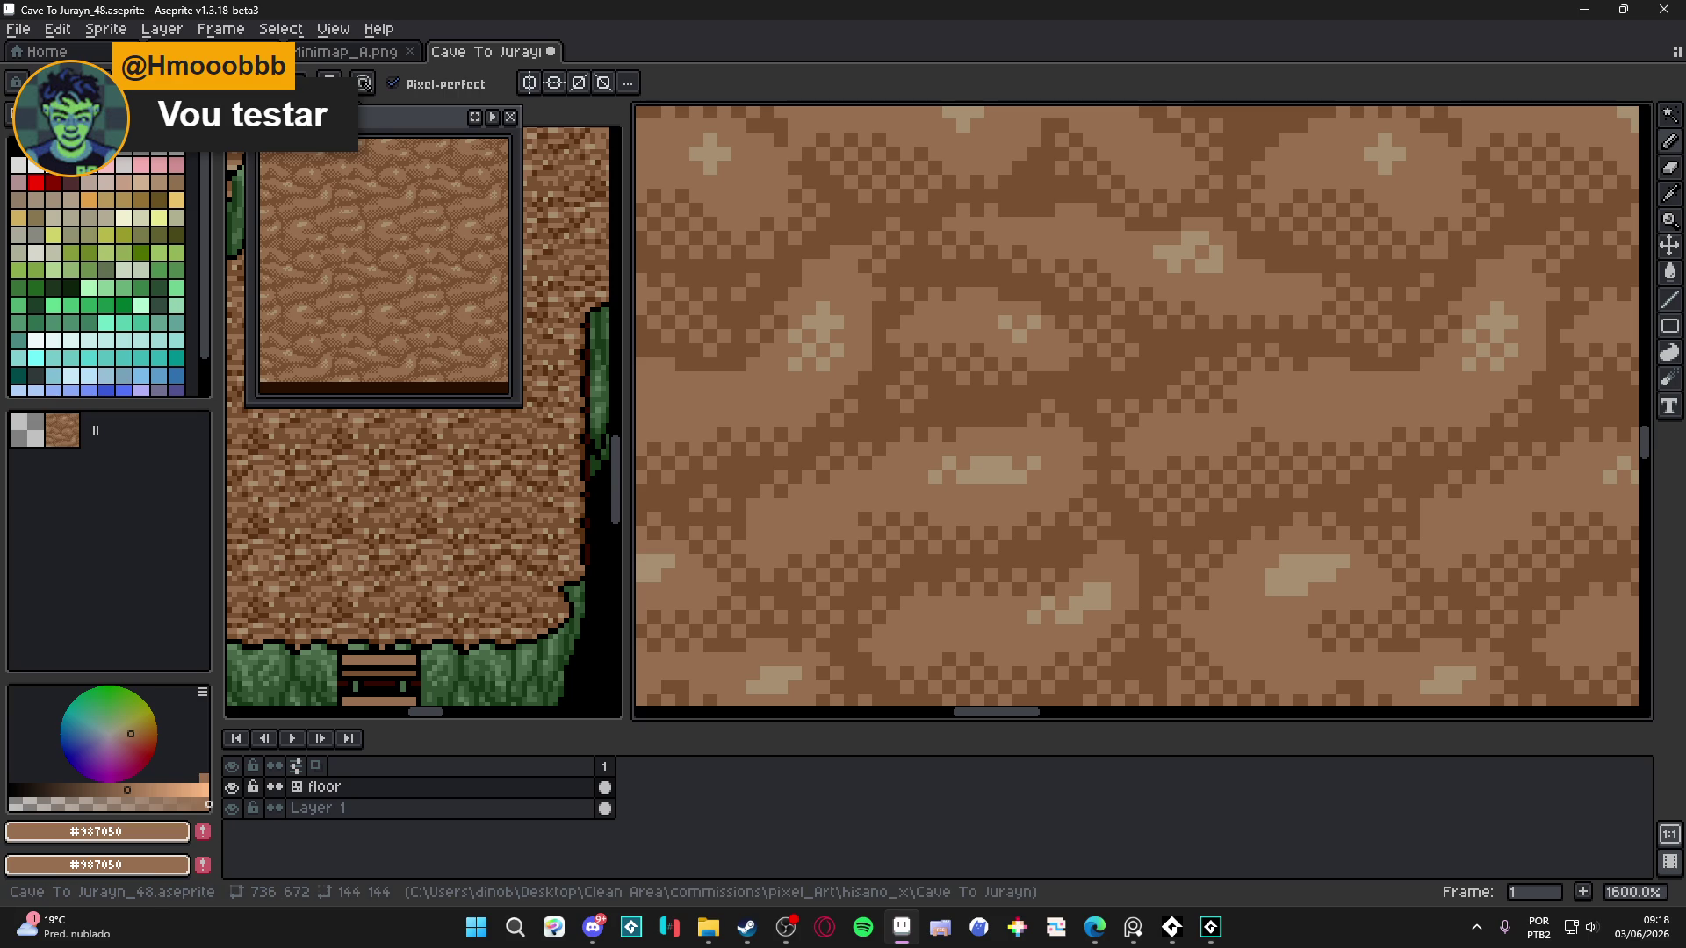
- Bring the web browser to the front
left_click(1095, 926)
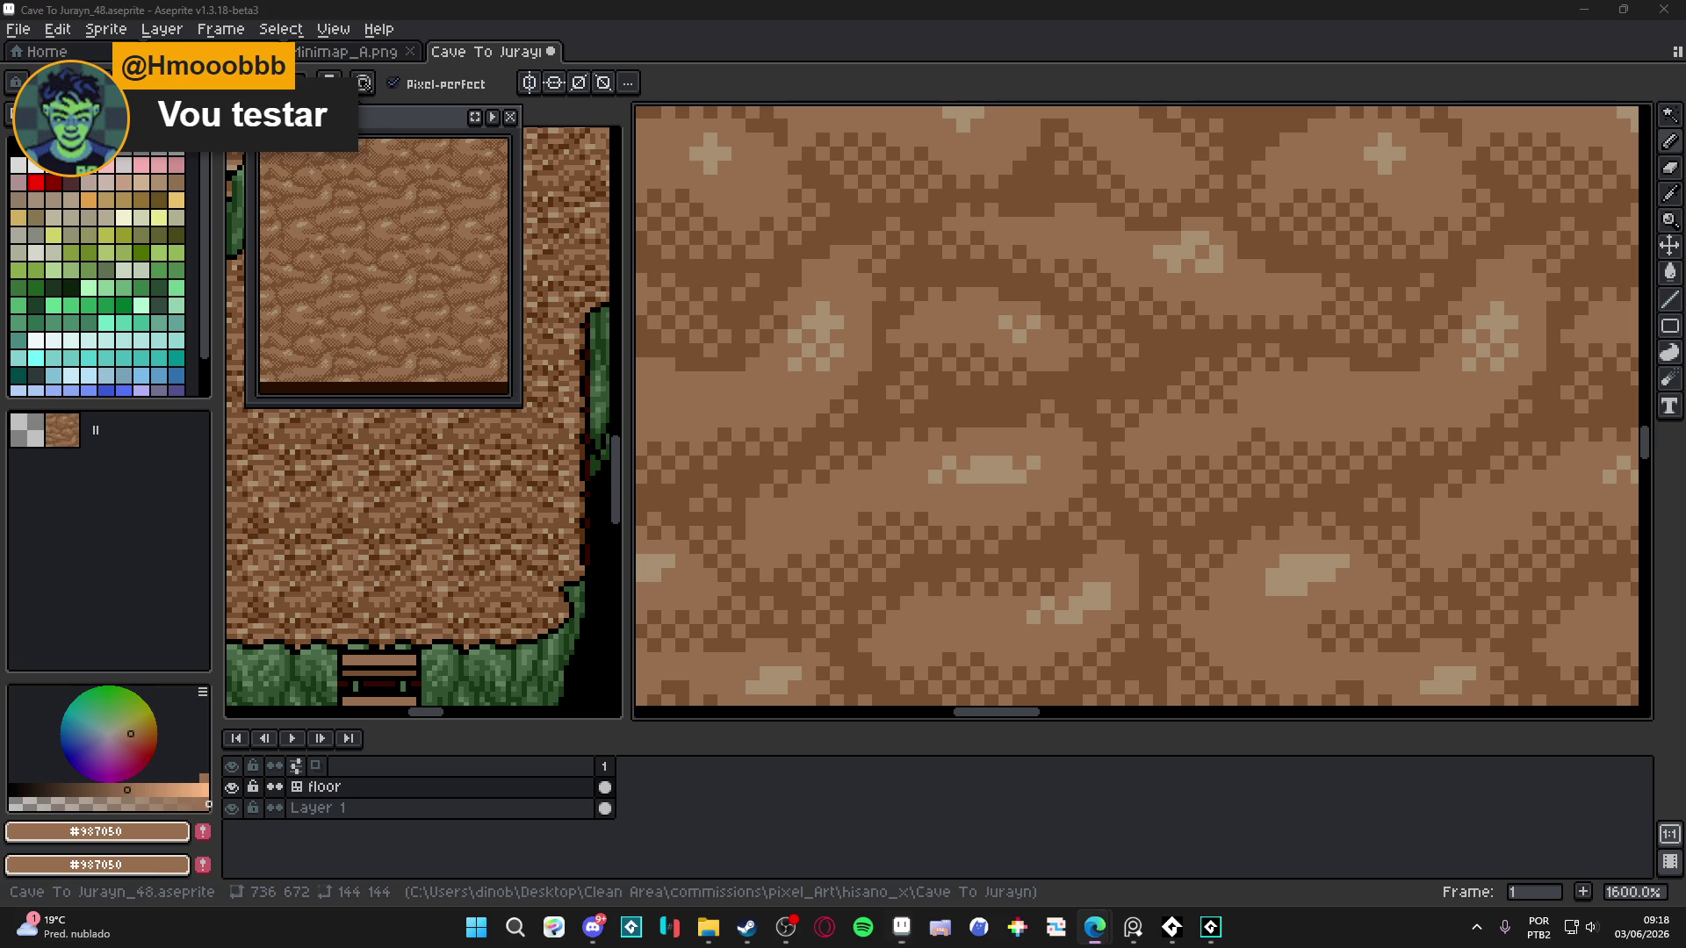
scroll(943, 368, "down", 5)
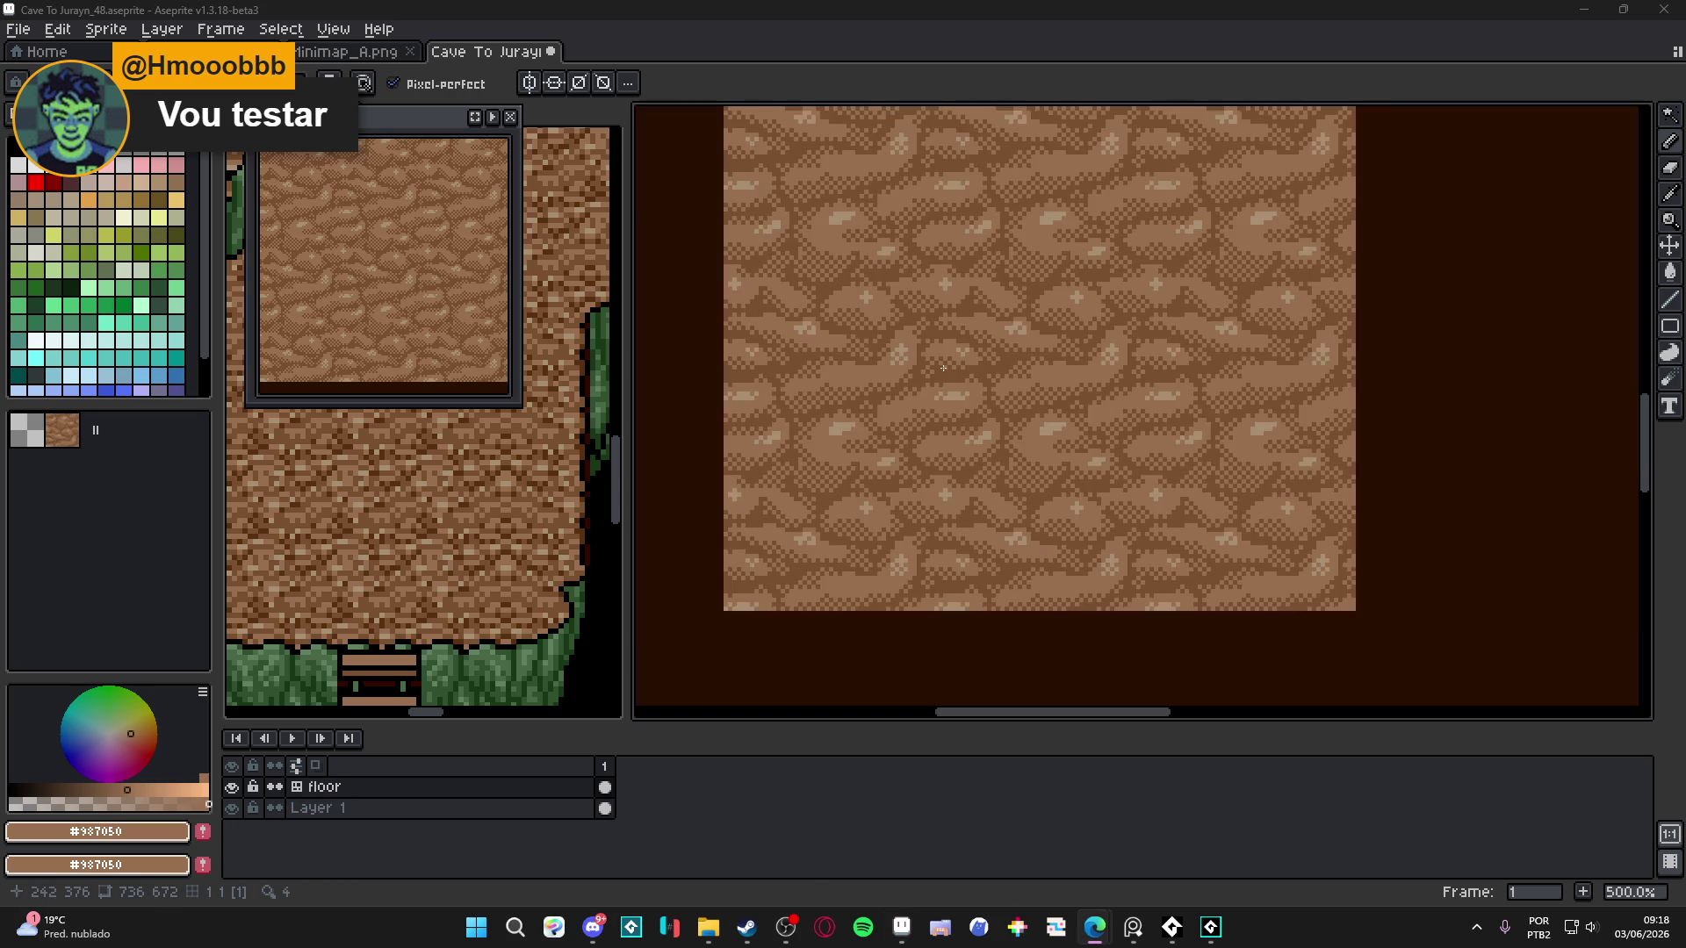
scroll(943, 368, "up", 2)
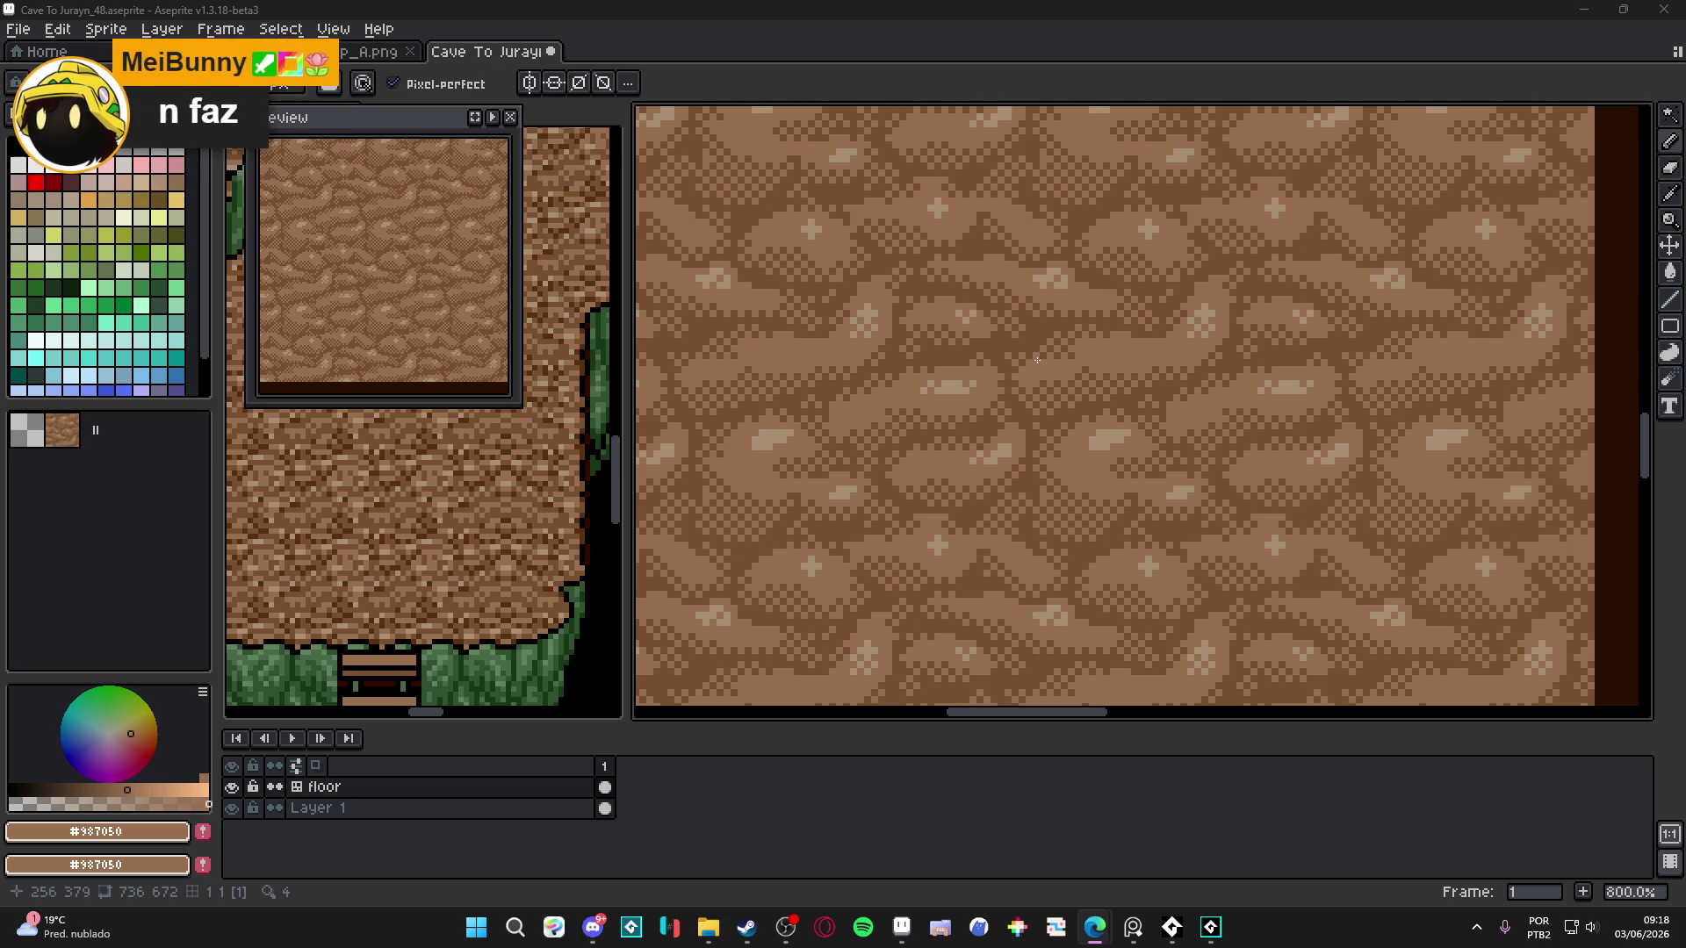
- Eyedrop dark brown #583010 from the reference art and draw a short vertical crack beside a cobble
scroll(1037, 360, "down", 4)
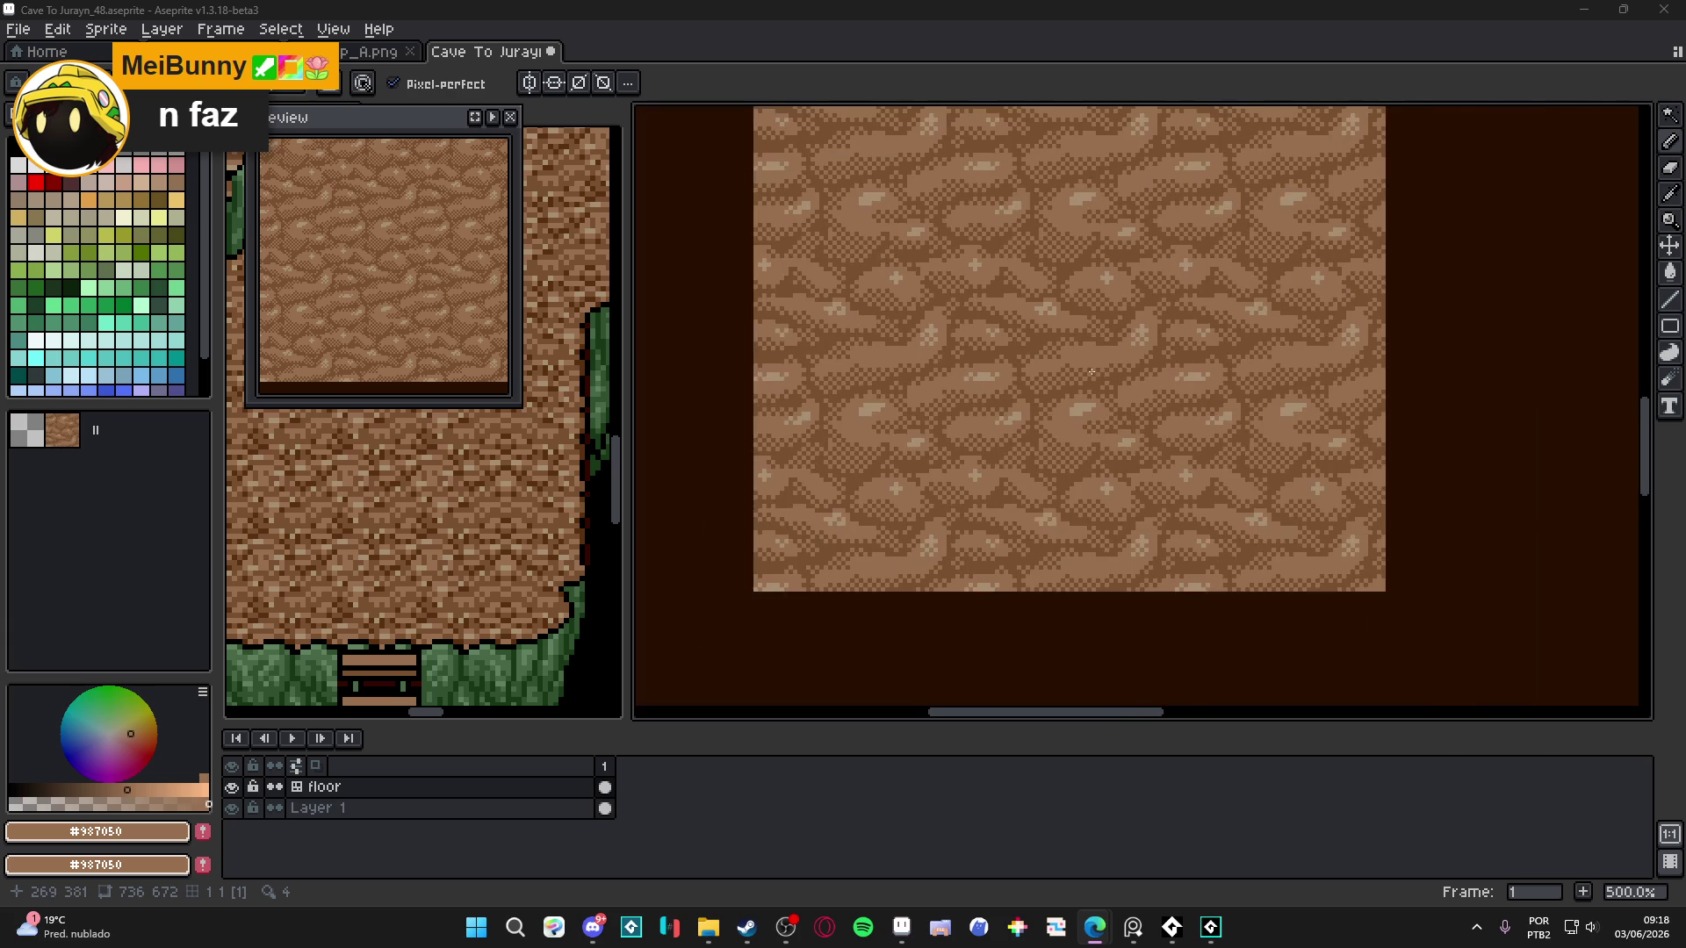
scroll(866, 430, "up", 7)
scroll(866, 429, "up", 2)
left_click(966, 481, "alt")
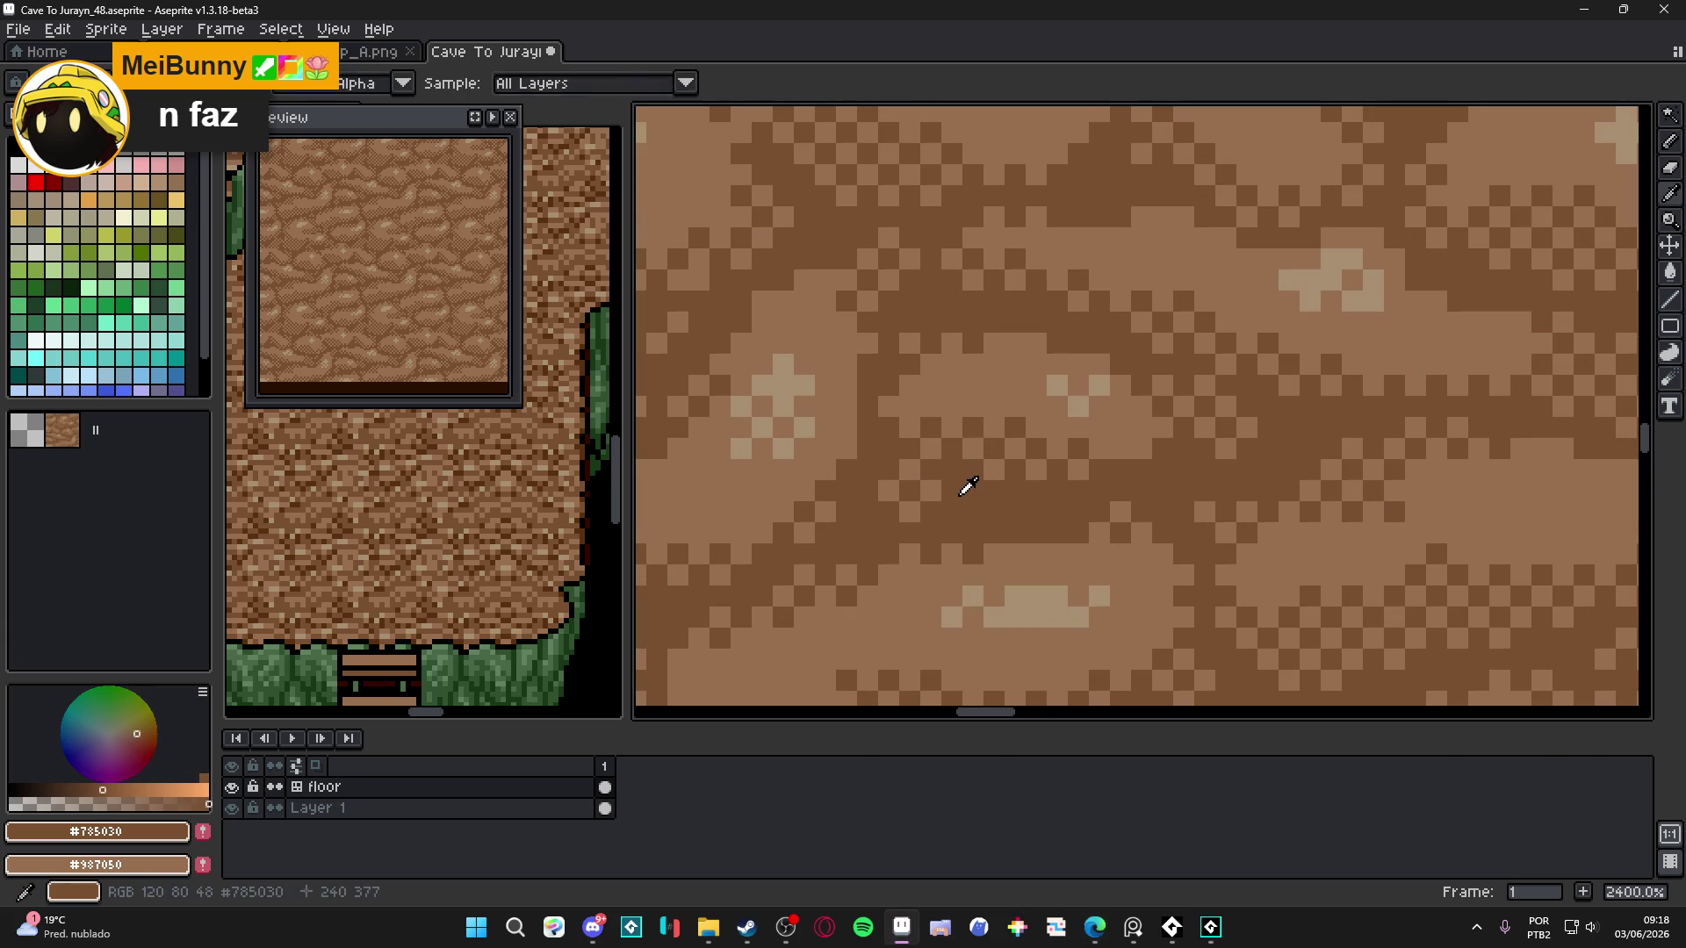
scroll(97, 309, "down", 2)
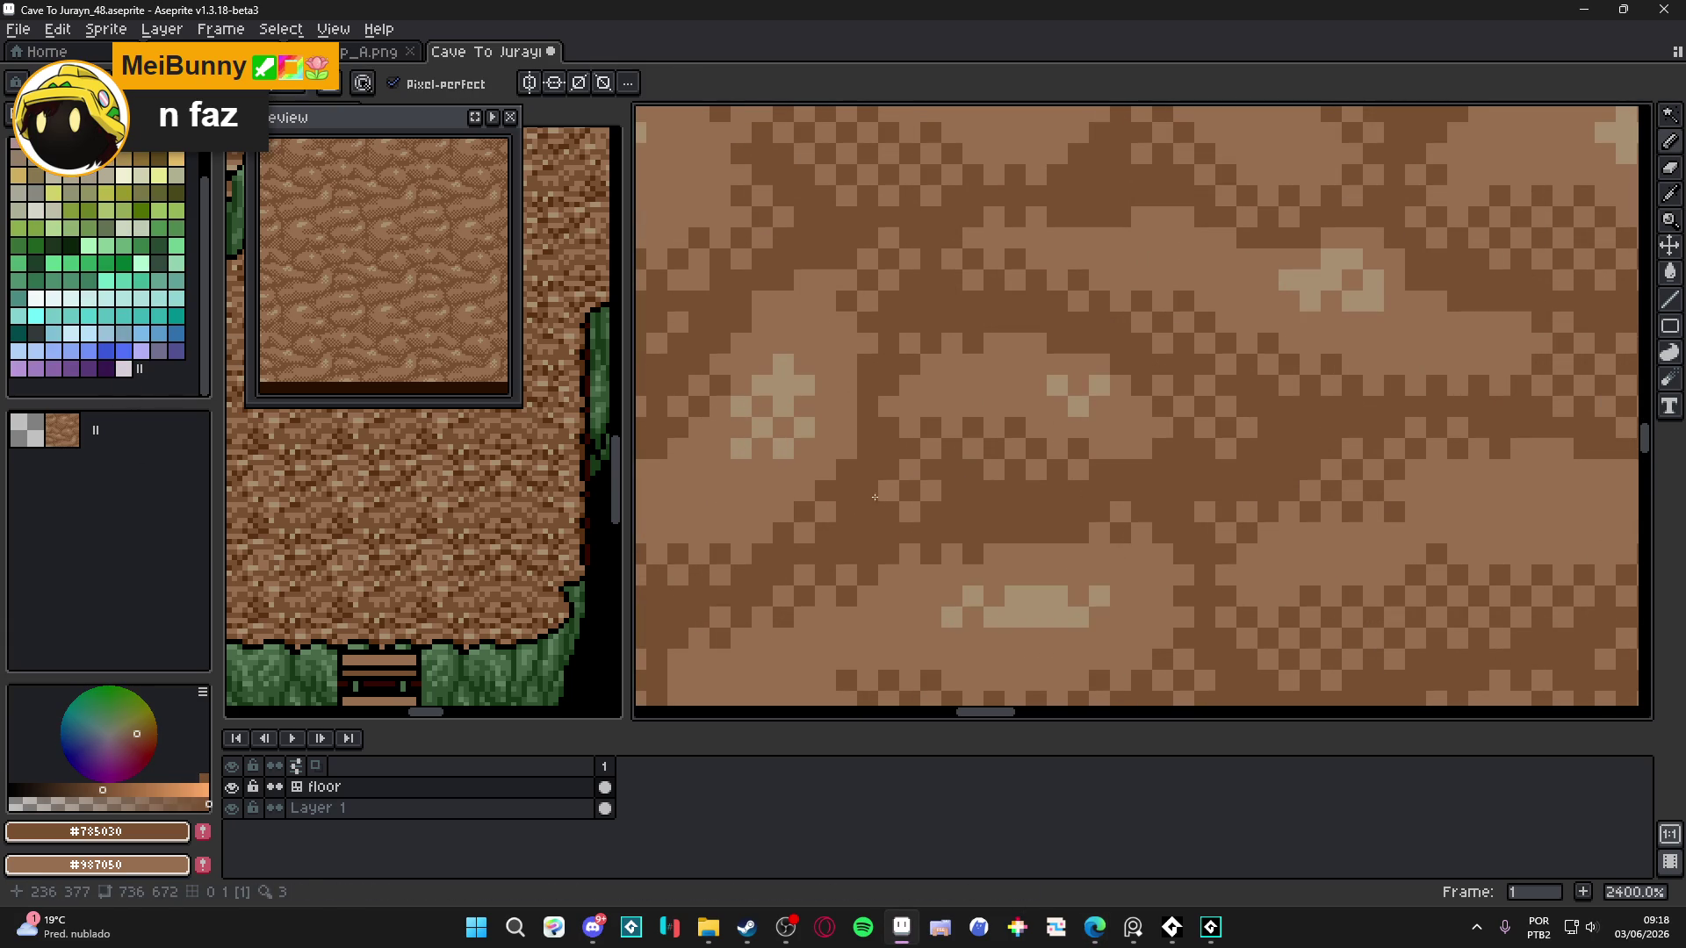
scroll(132, 254, "up", 2)
left_click(158, 200)
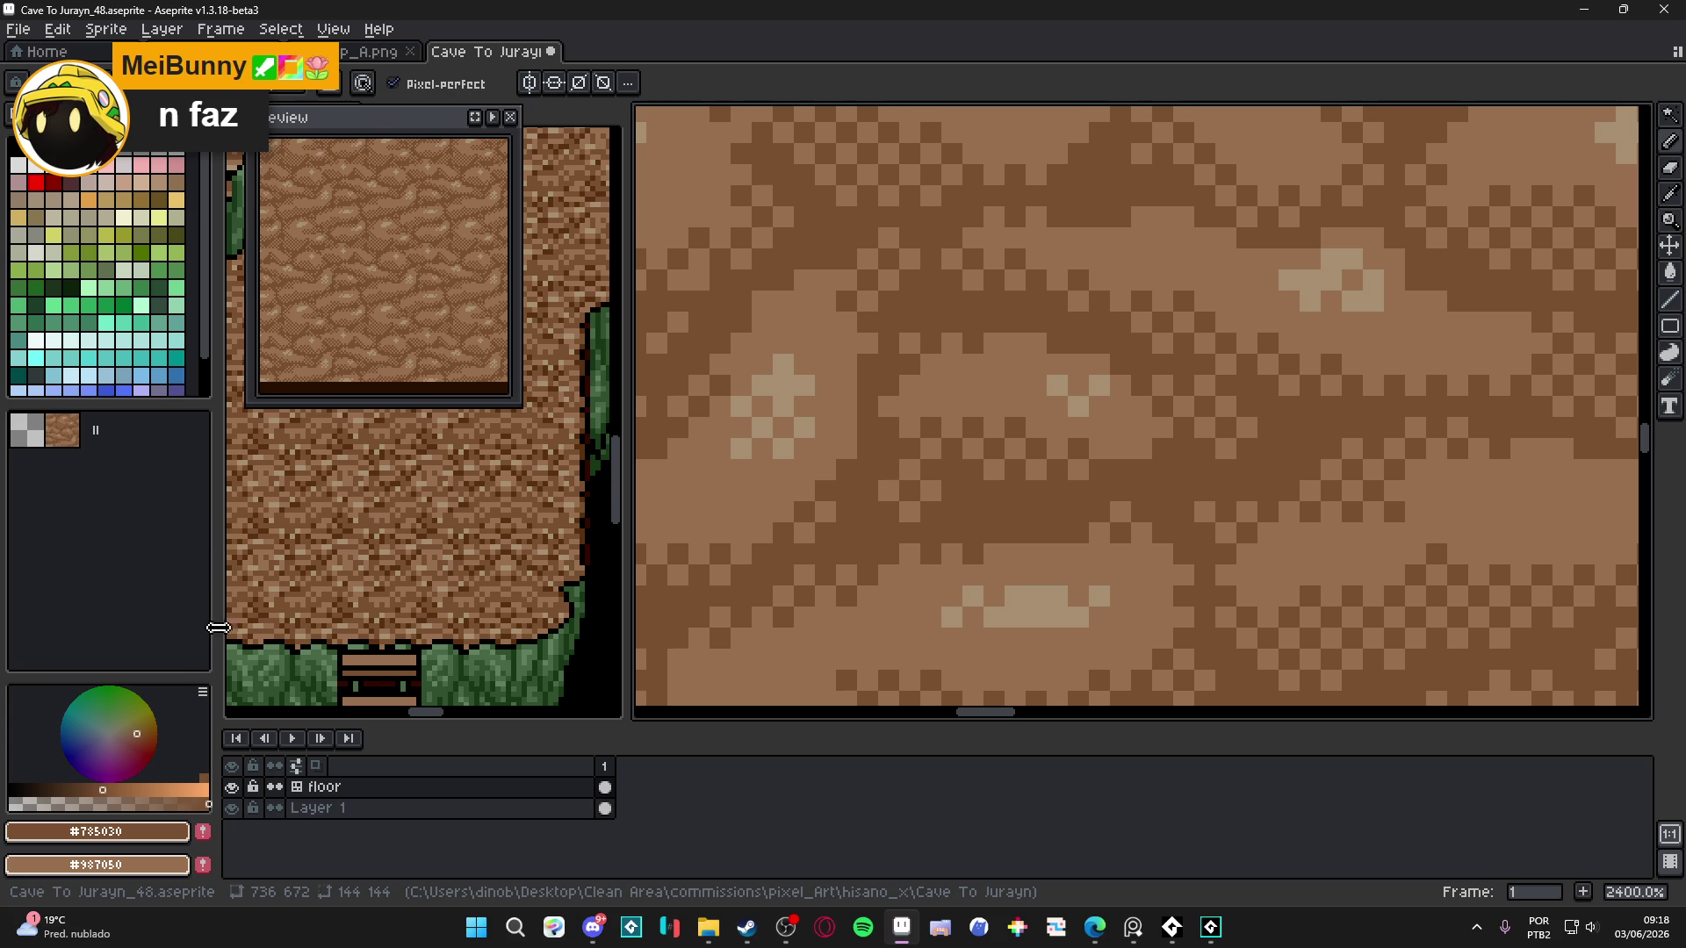
scroll(430, 509, "up", 3)
left_click(423, 470, "alt")
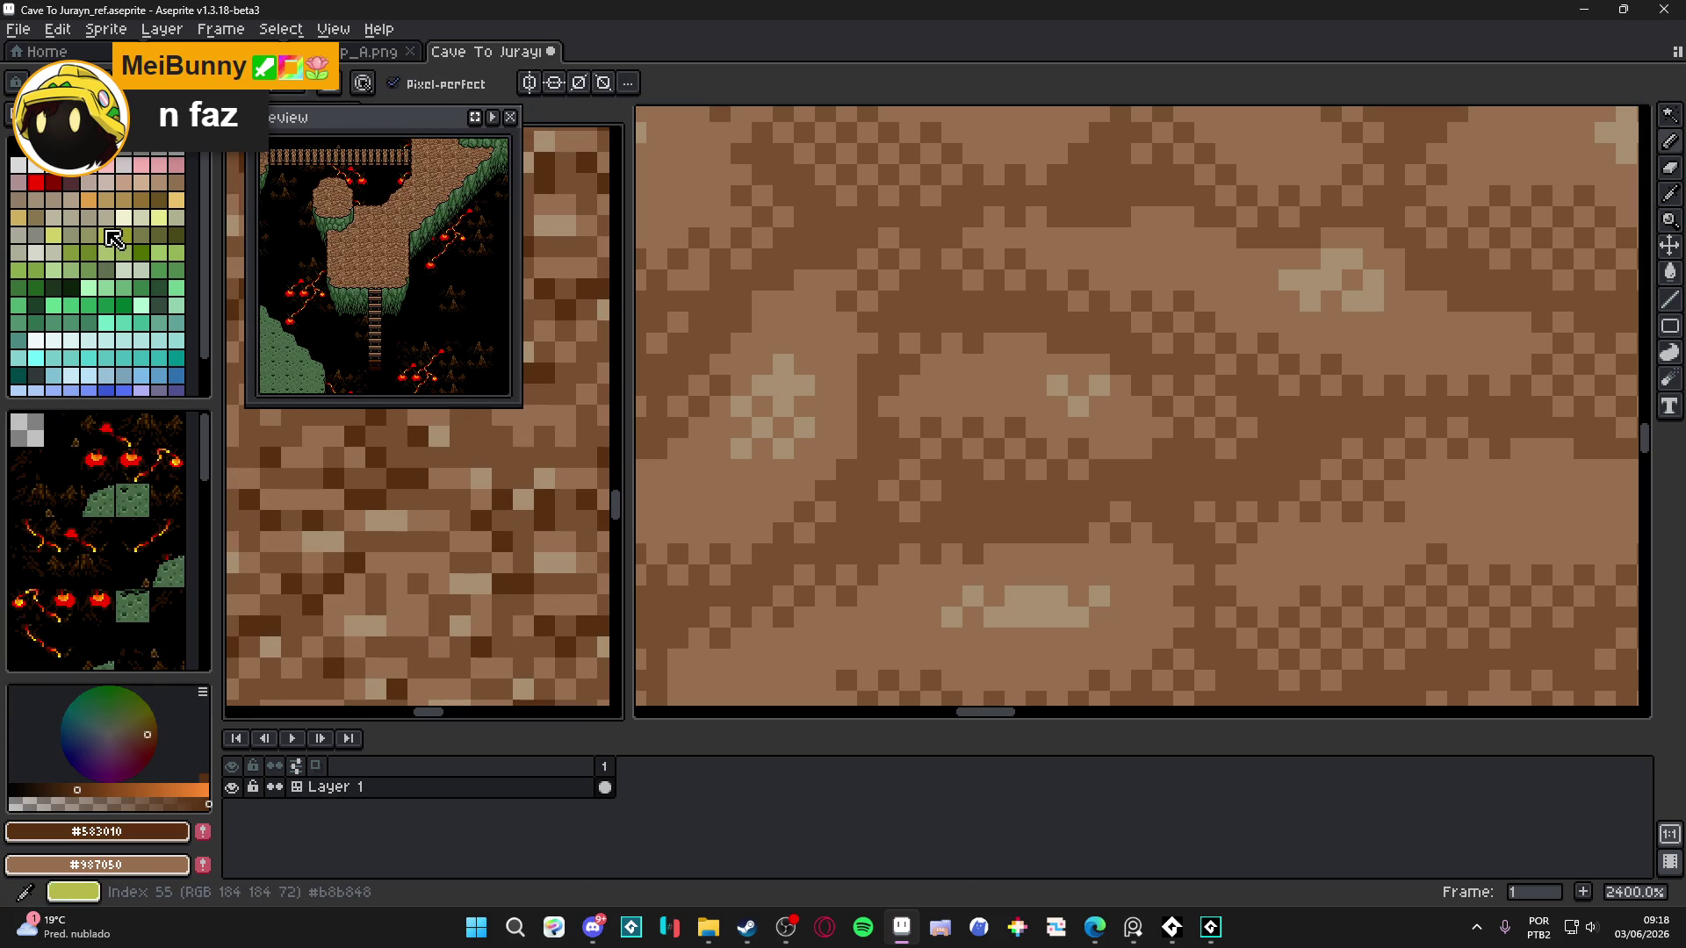
scroll(875, 504, "up", 1)
mouse_move(888, 474)
left_mouse_down()
mouse_move(878, 443)
mouse_move(847, 461)
mouse_move(872, 399)
mouse_move(865, 343)
mouse_move(900, 338)
left_mouse_up()
scroll(900, 338, "down", 3)
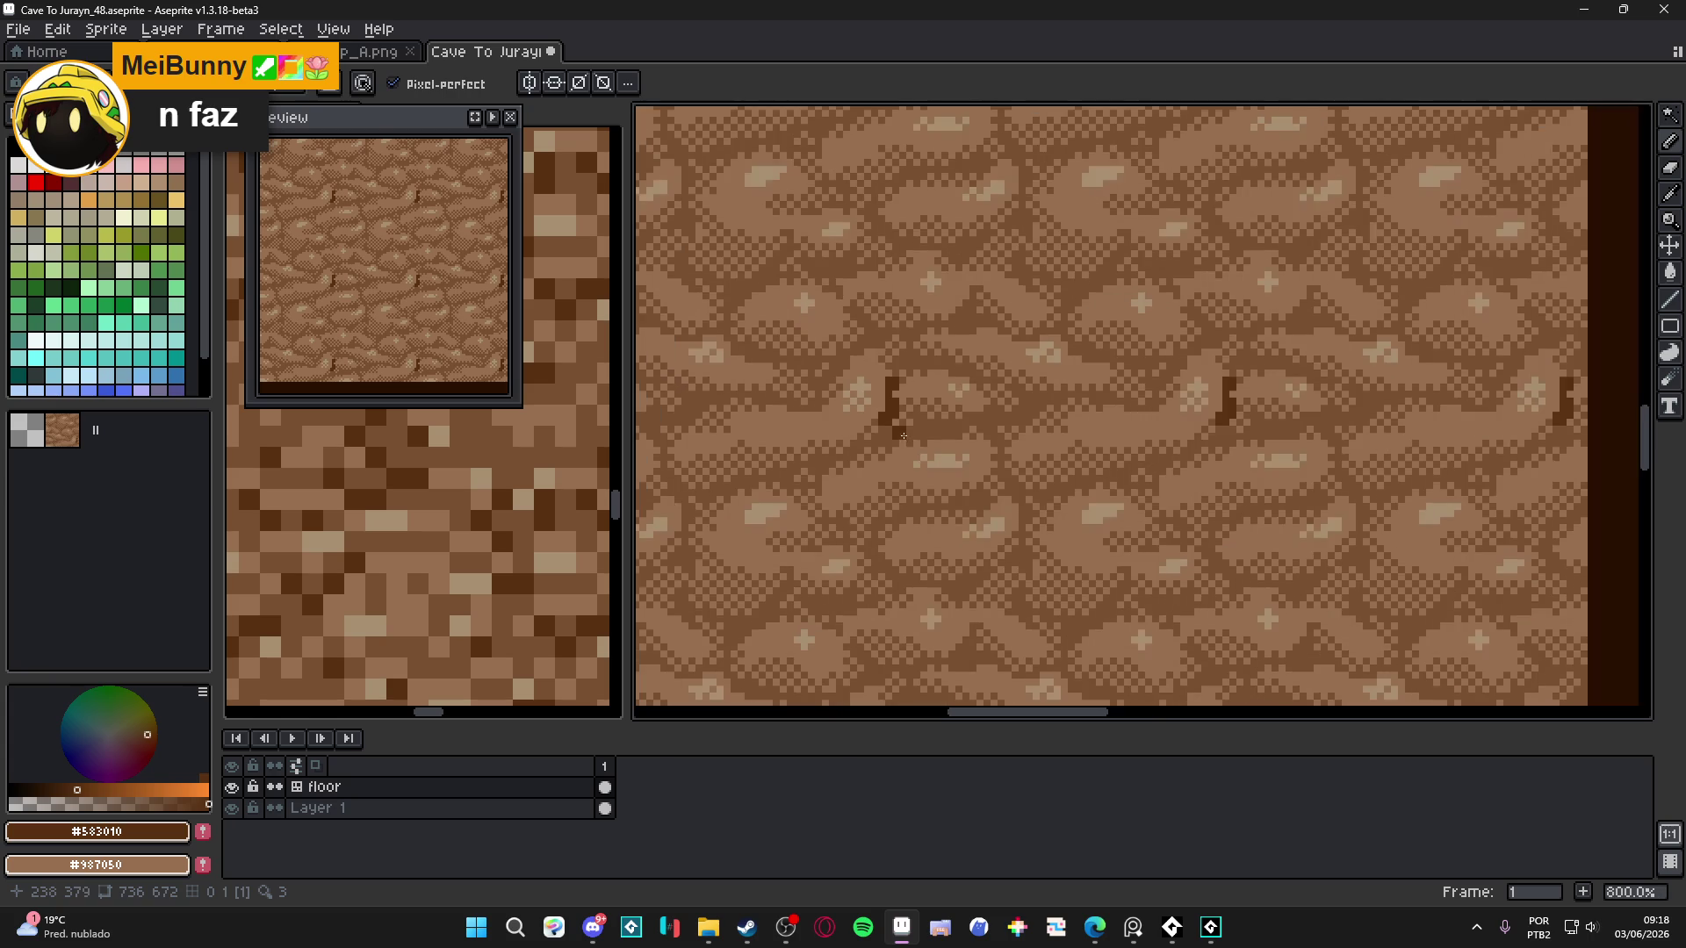
- Start the dark #583010 cracks with a dot, a diagonal stroke and small crack blocks
scroll(896, 439, "up", 2)
left_click(884, 430)
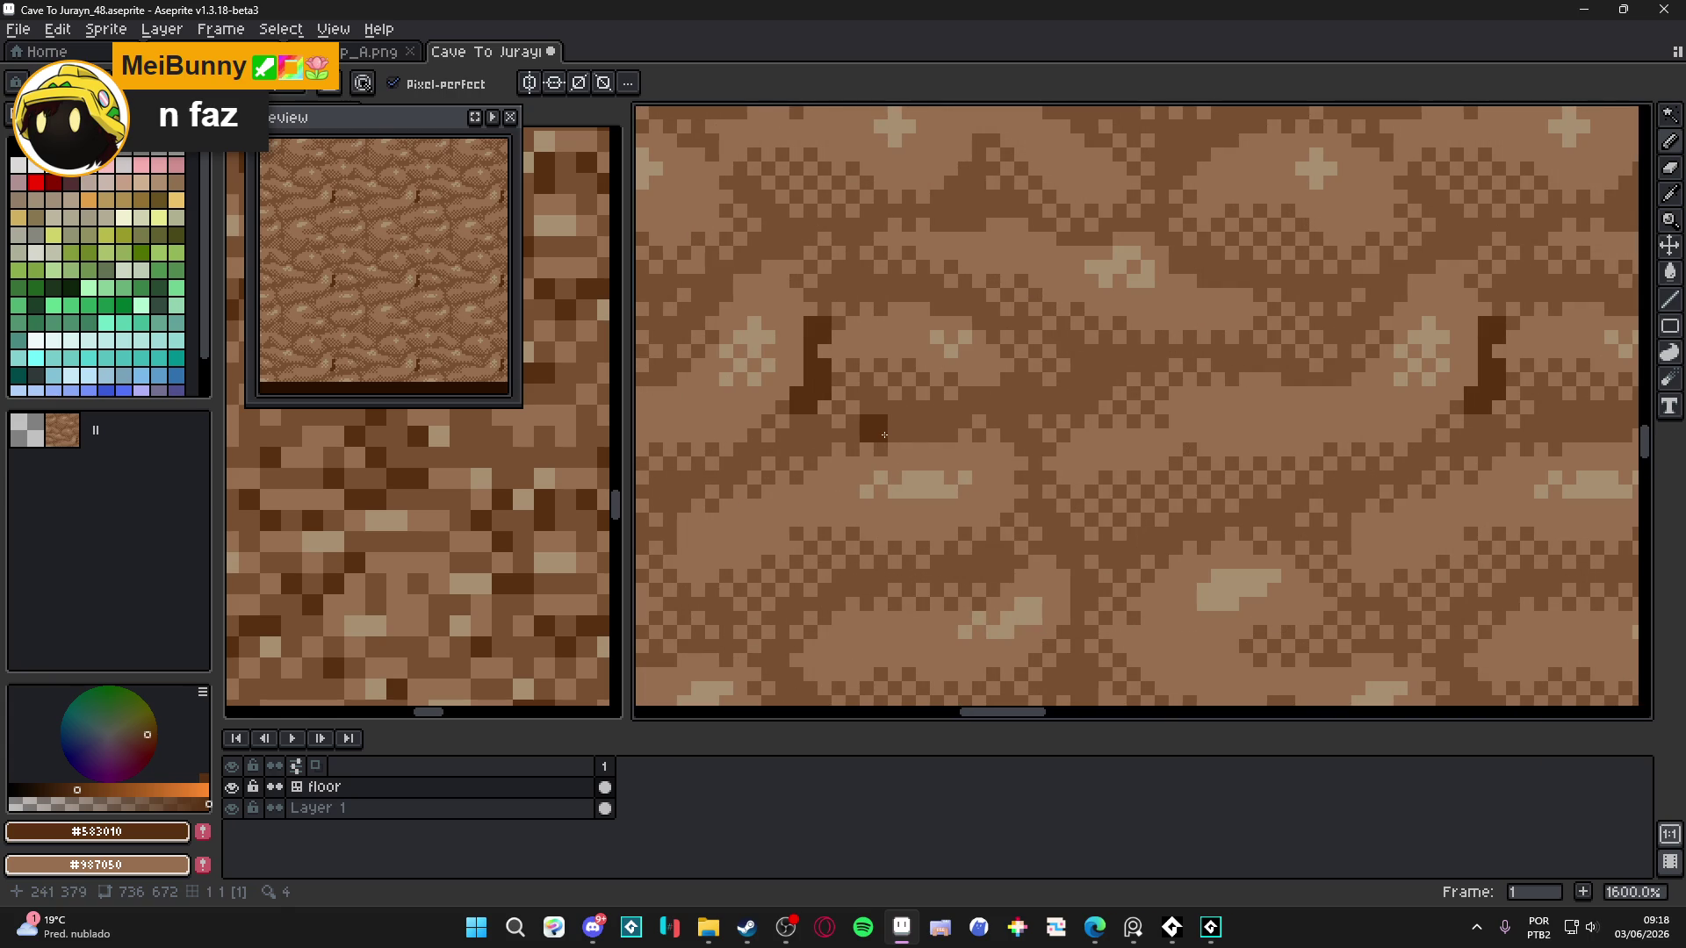
left_click_drag(879, 408, 944, 430)
scroll(859, 439, "down", 1)
left_click(859, 440)
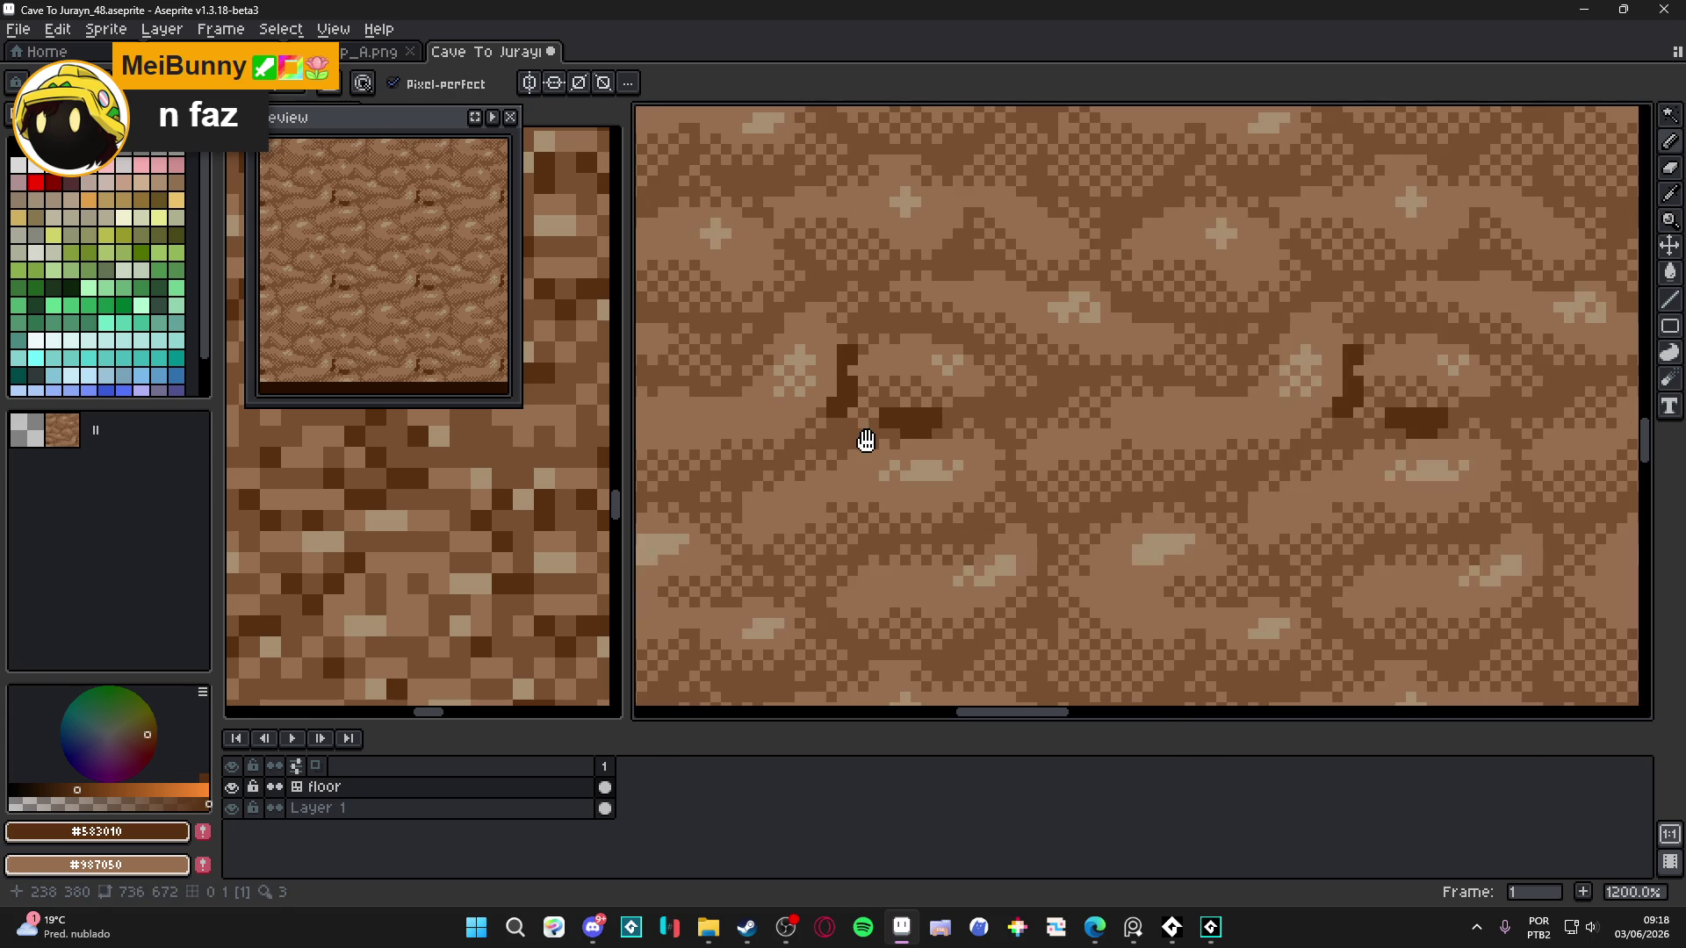
scroll(1013, 422, "up", 3)
mouse_move(783, 474)
left_mouse_down()
mouse_move(782, 495)
mouse_move(848, 484)
mouse_move(830, 505)
left_mouse_up()
- Back on the pencil, extend the crack upward and continue it leftward with dark pixels
key("b")
scroll(827, 507, "down", 5)
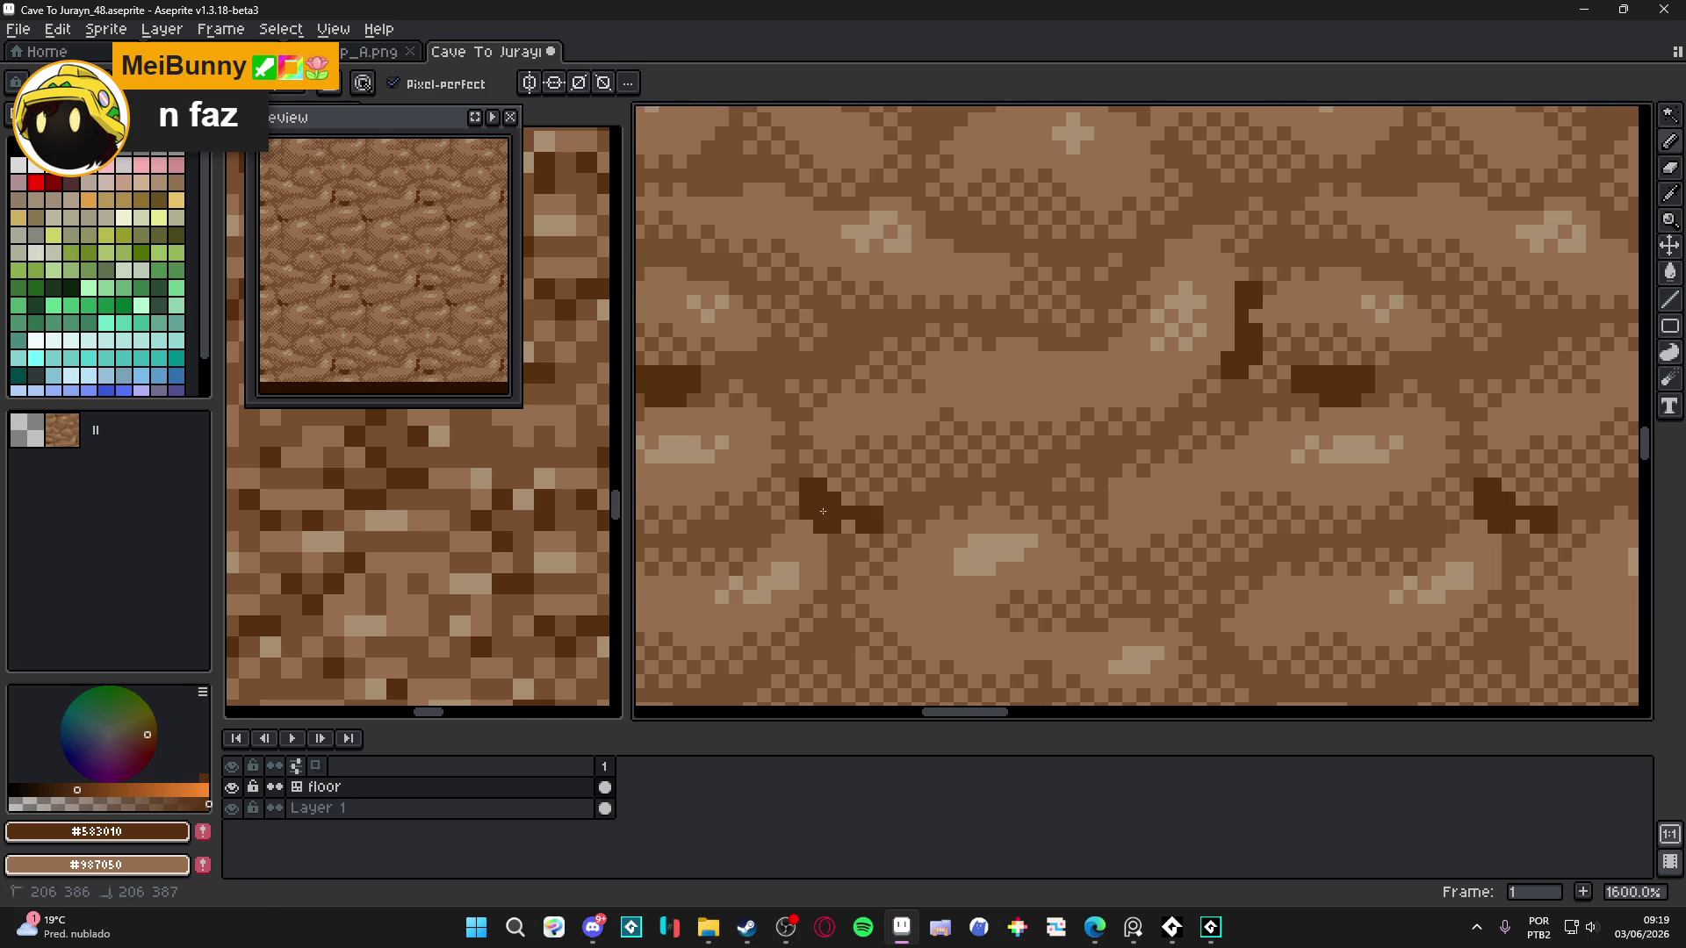
scroll(870, 527, "down", 3)
mouse_move(870, 527)
left_mouse_down()
mouse_move(914, 486)
mouse_move(957, 532)
left_mouse_up()
scroll(983, 492, "right", 1)
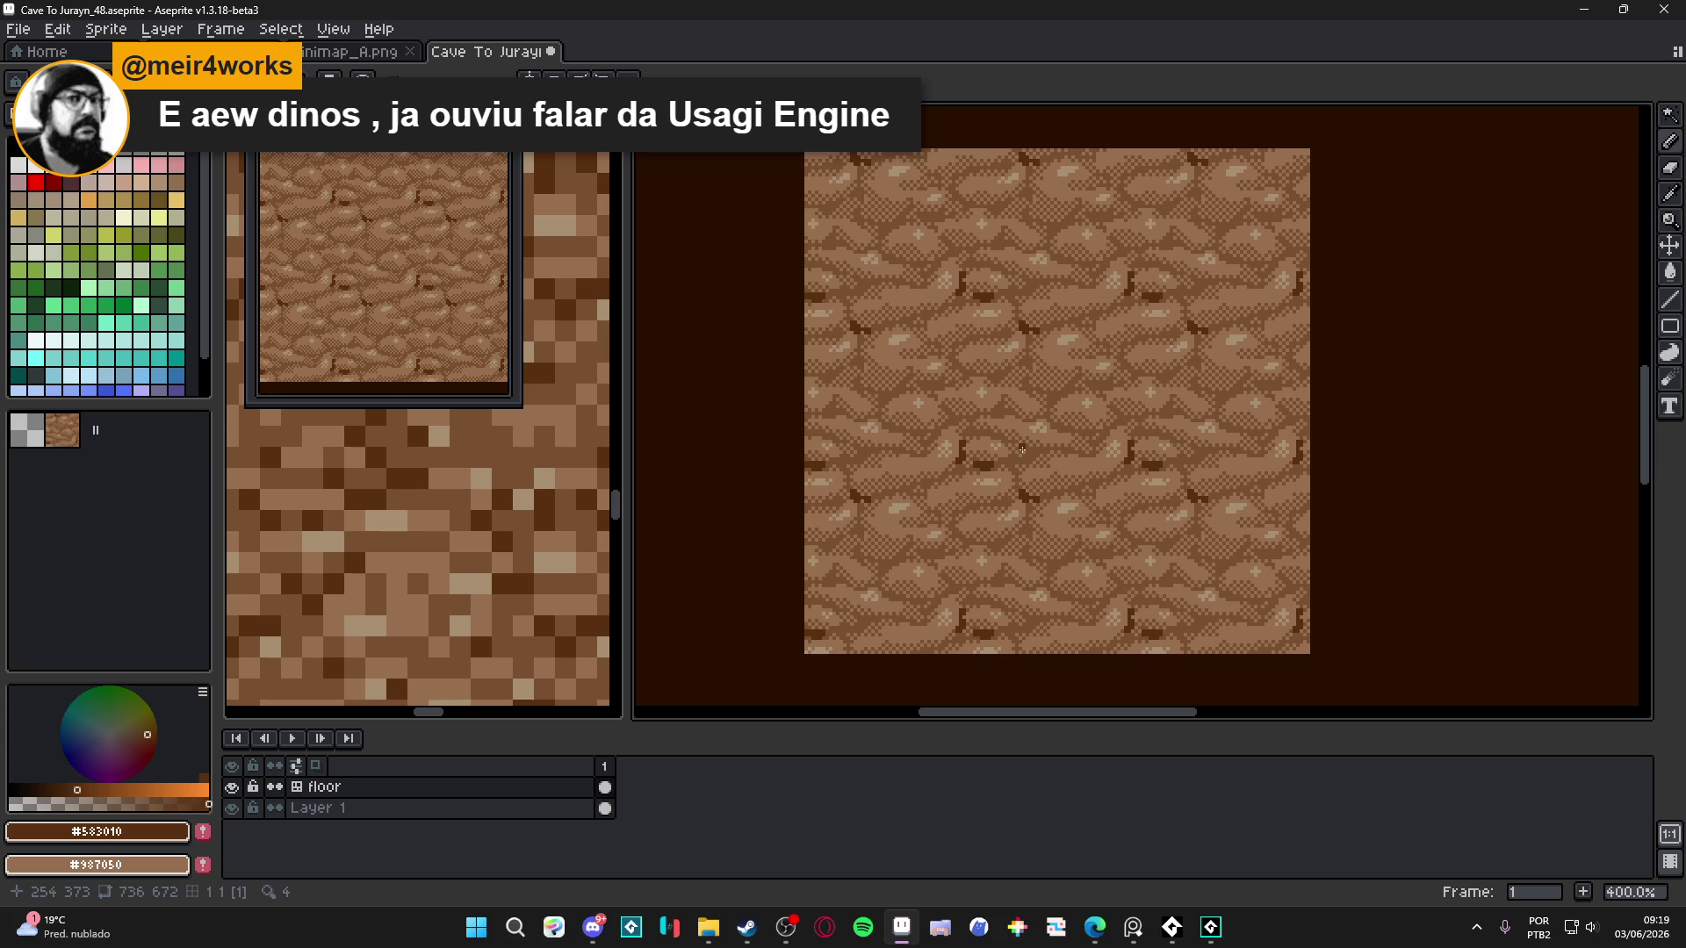
scroll(987, 448, "up", 6)
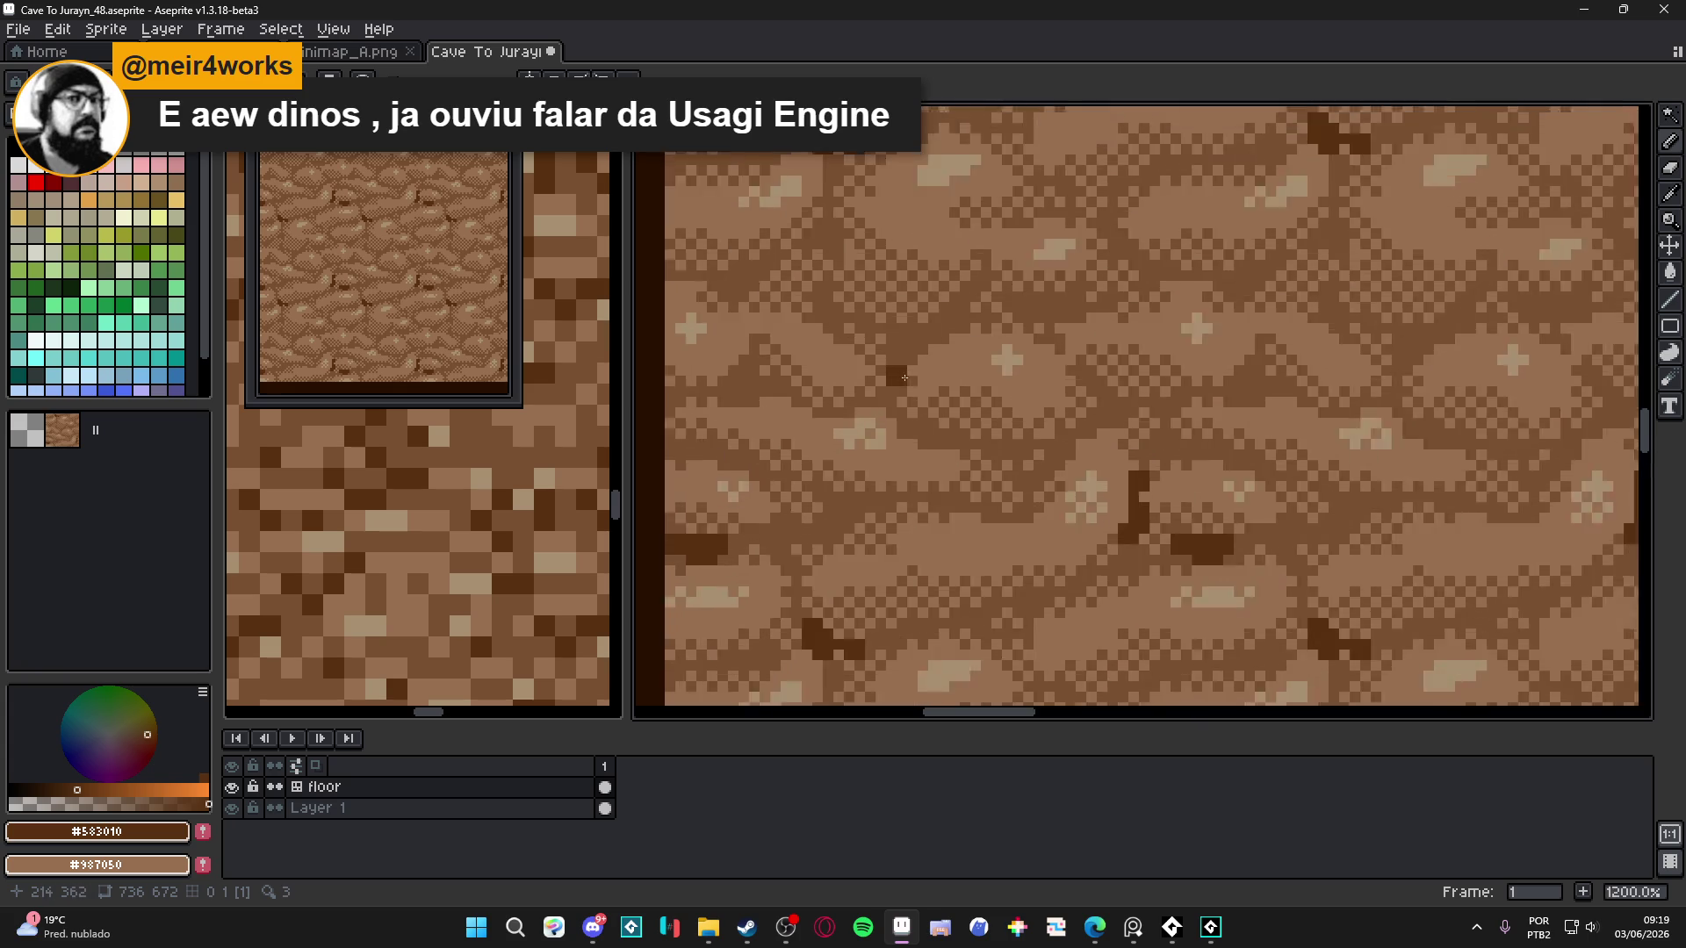
left_click_drag(866, 437, 866, 409)
left_click(852, 395)
left_click(810, 409)
left_click(782, 409)
- Lengthen the lower crack to the right and thicken it with dark pixels underneath
left_click(979, 494)
left_click(1006, 494)
left_click(951, 521)
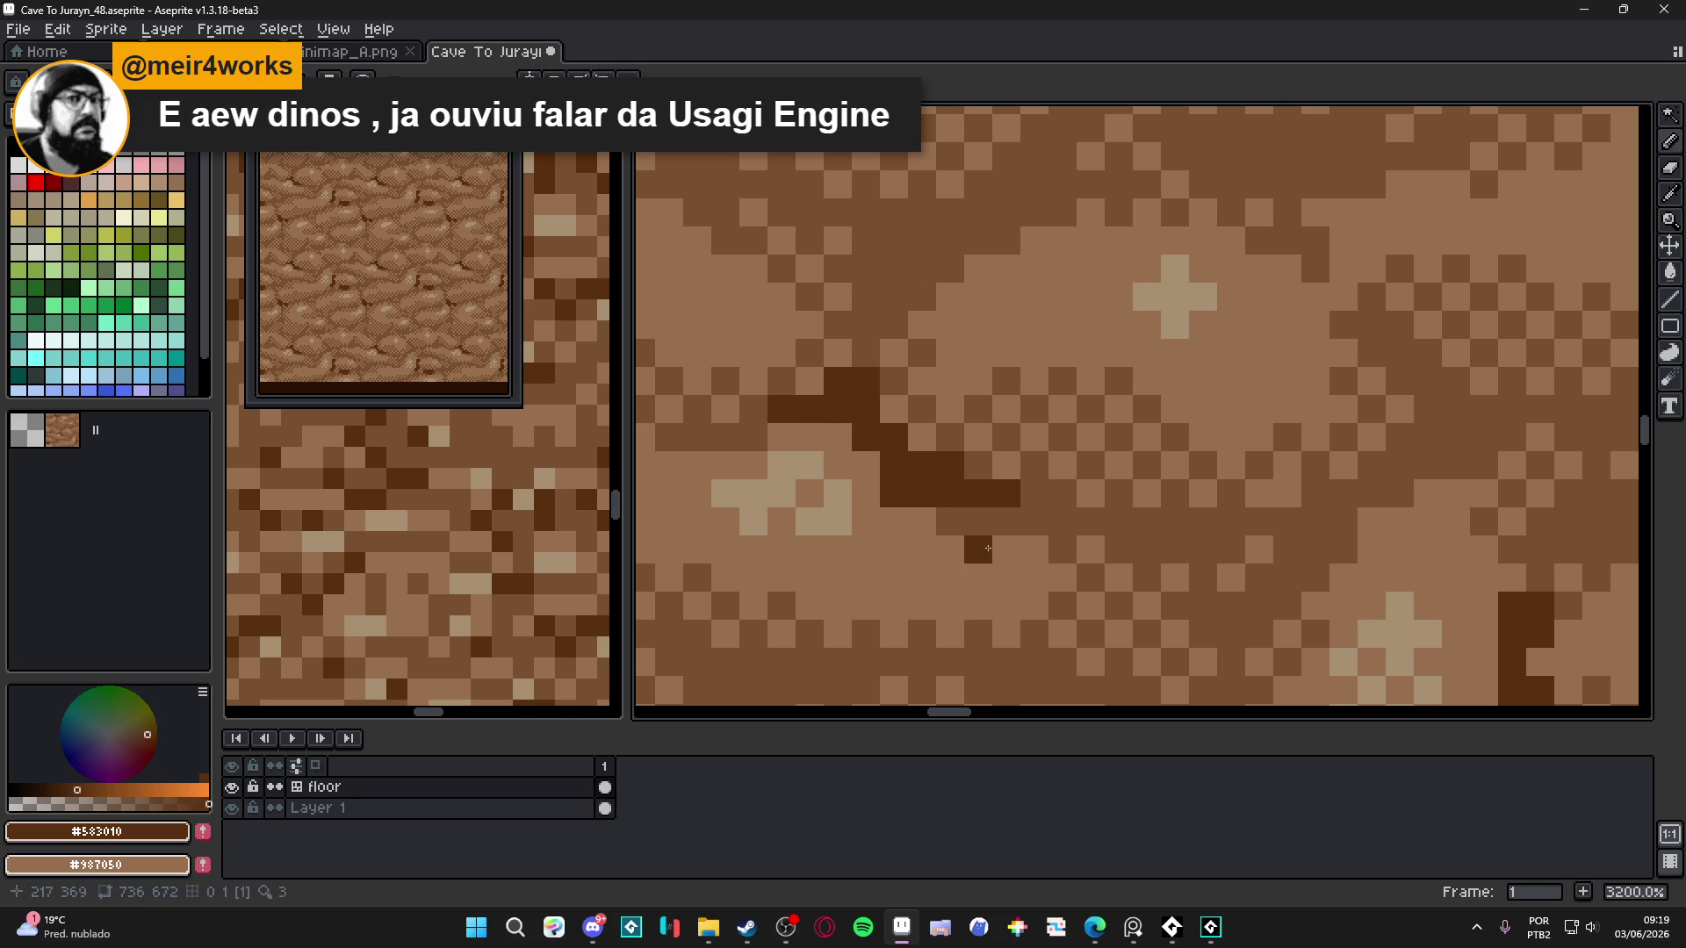
left_click(1006, 522)
left_click(1034, 493)
left_click(1063, 521)
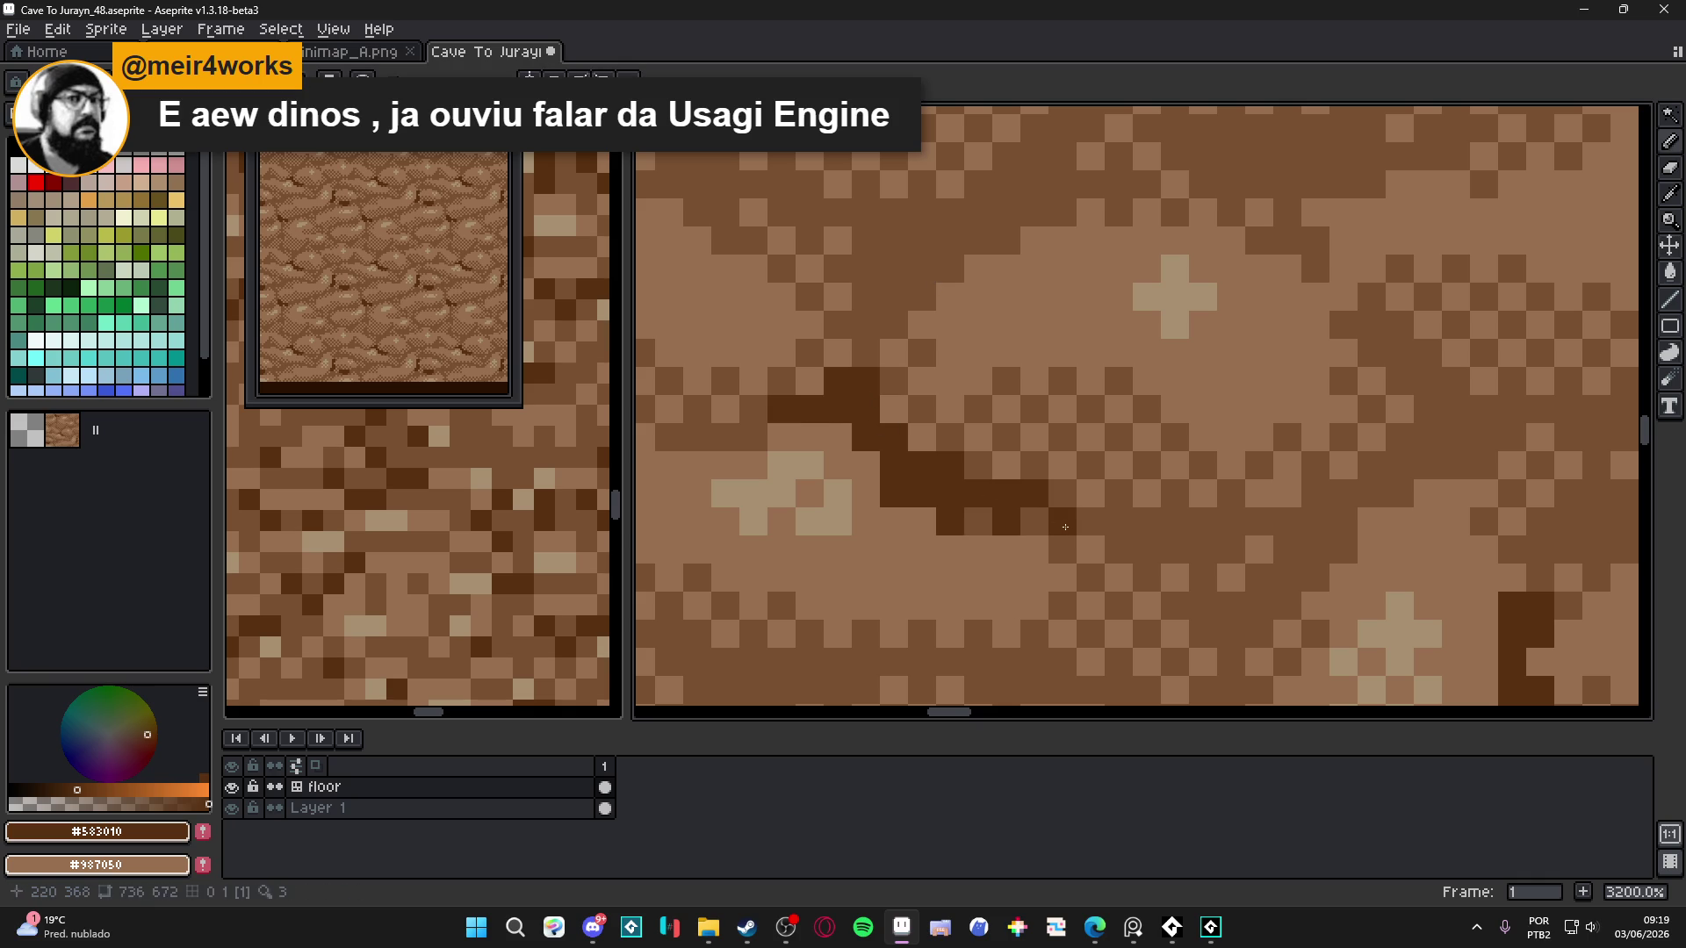
- Paint a diagonal dark crack running upward from the lower crack
scroll(1054, 519, "down", 1)
scroll(1027, 513, "down", 1)
scroll(1002, 509, "up", 1)
left_click(995, 508)
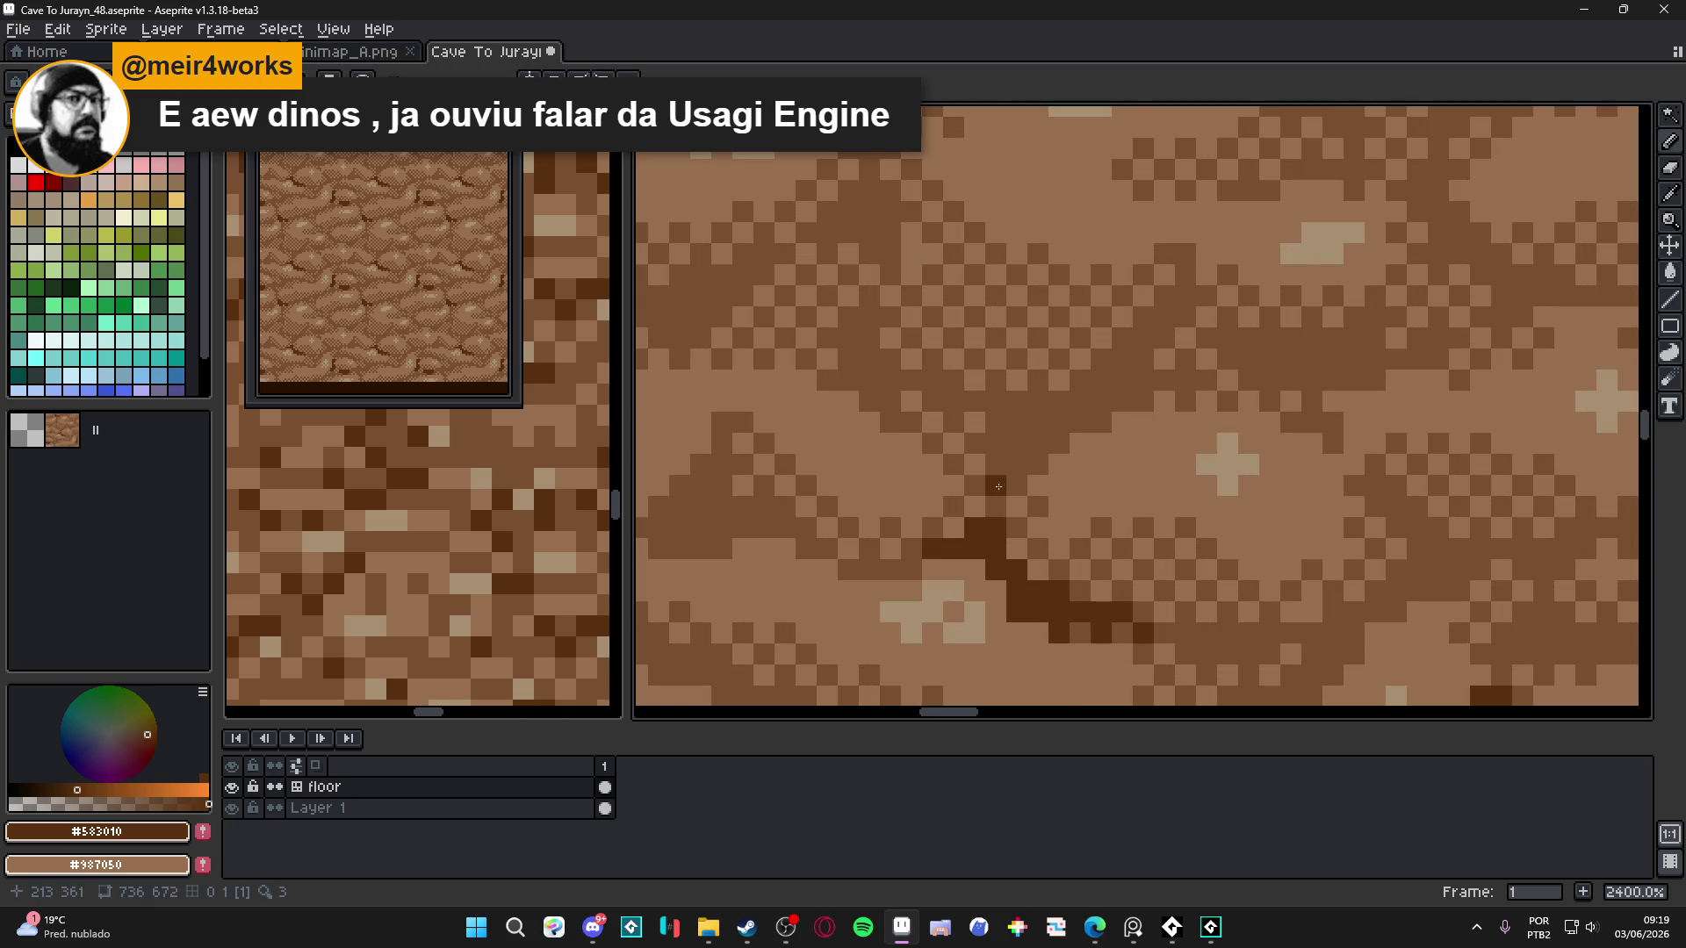
left_click(999, 493)
left_click(1017, 463)
left_click(996, 443)
scroll(1018, 426, "down", 5)
scroll(971, 447, "up", 5)
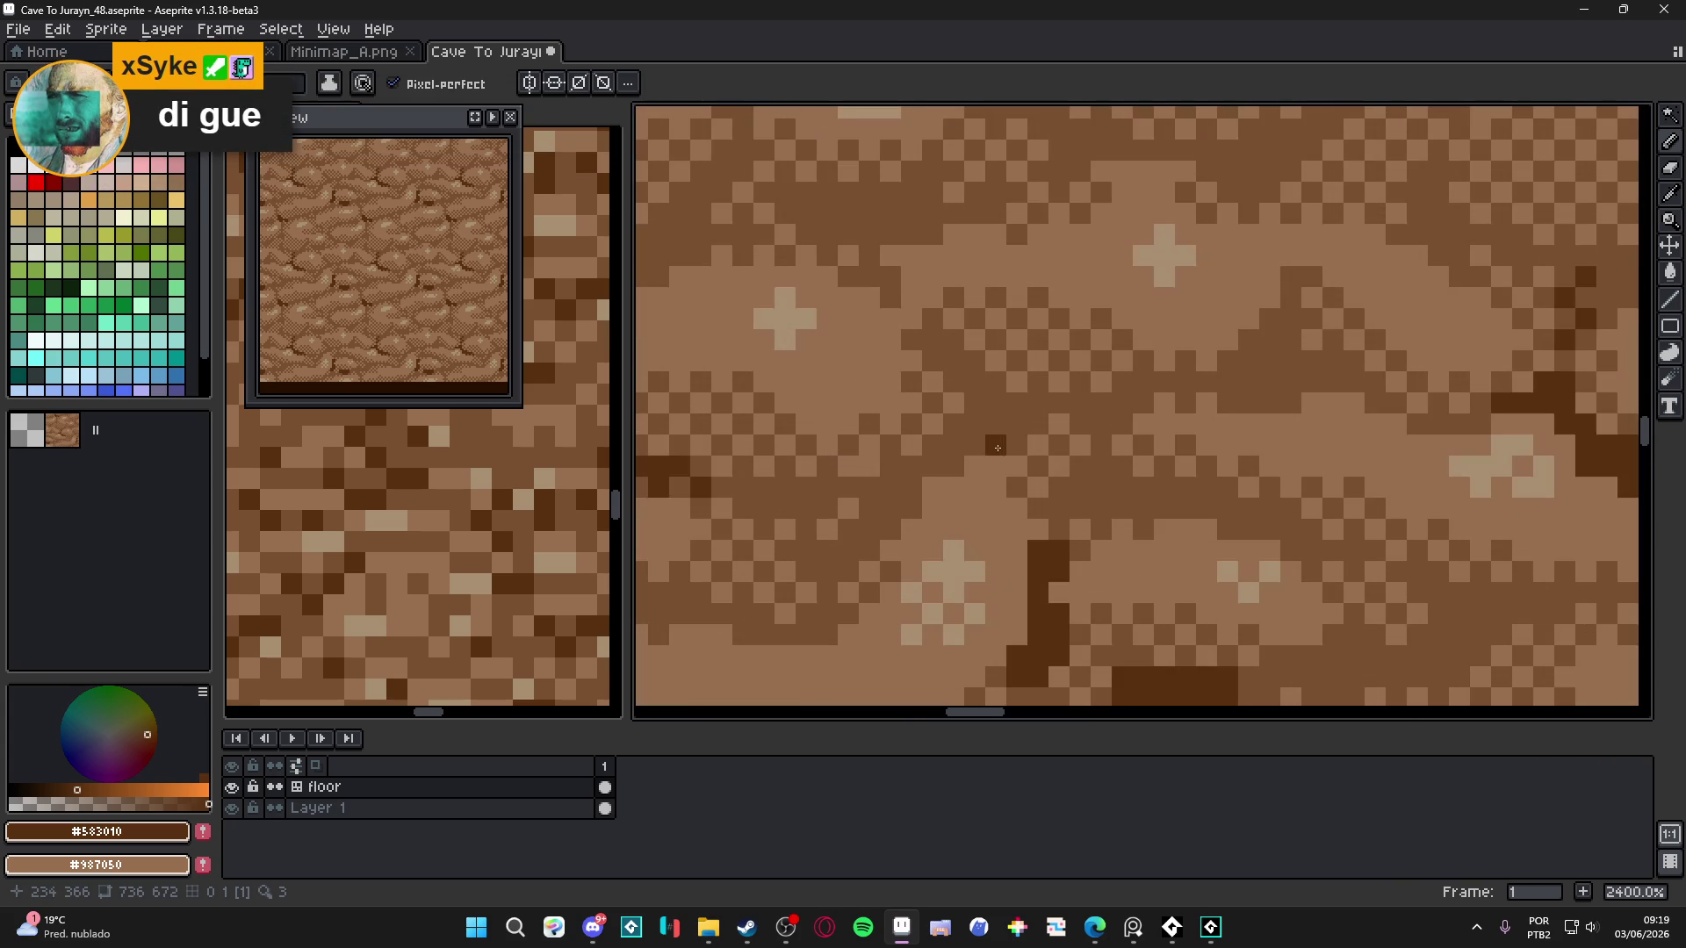
- Paint a branching row of dark crack pixels, restoring one pixel to mid-brown
left_click(975, 446)
left_click(996, 426)
left_click(1017, 446)
left_click(995, 446)
left_click(975, 404)
left_click(954, 446)
left_click(954, 425)
right_click(954, 446)
left_click(975, 425)
left_click(954, 467)
- Extend the crack's lower-left end and widen its right branch up to the tip
left_click(933, 446)
left_click(912, 488)
left_click(912, 467)
left_click(1017, 425)
left_click(1017, 404)
left_click(1038, 425)
left_click(996, 383)
scroll(994, 387, "down", 5)
scroll(1004, 430, "up", 5)
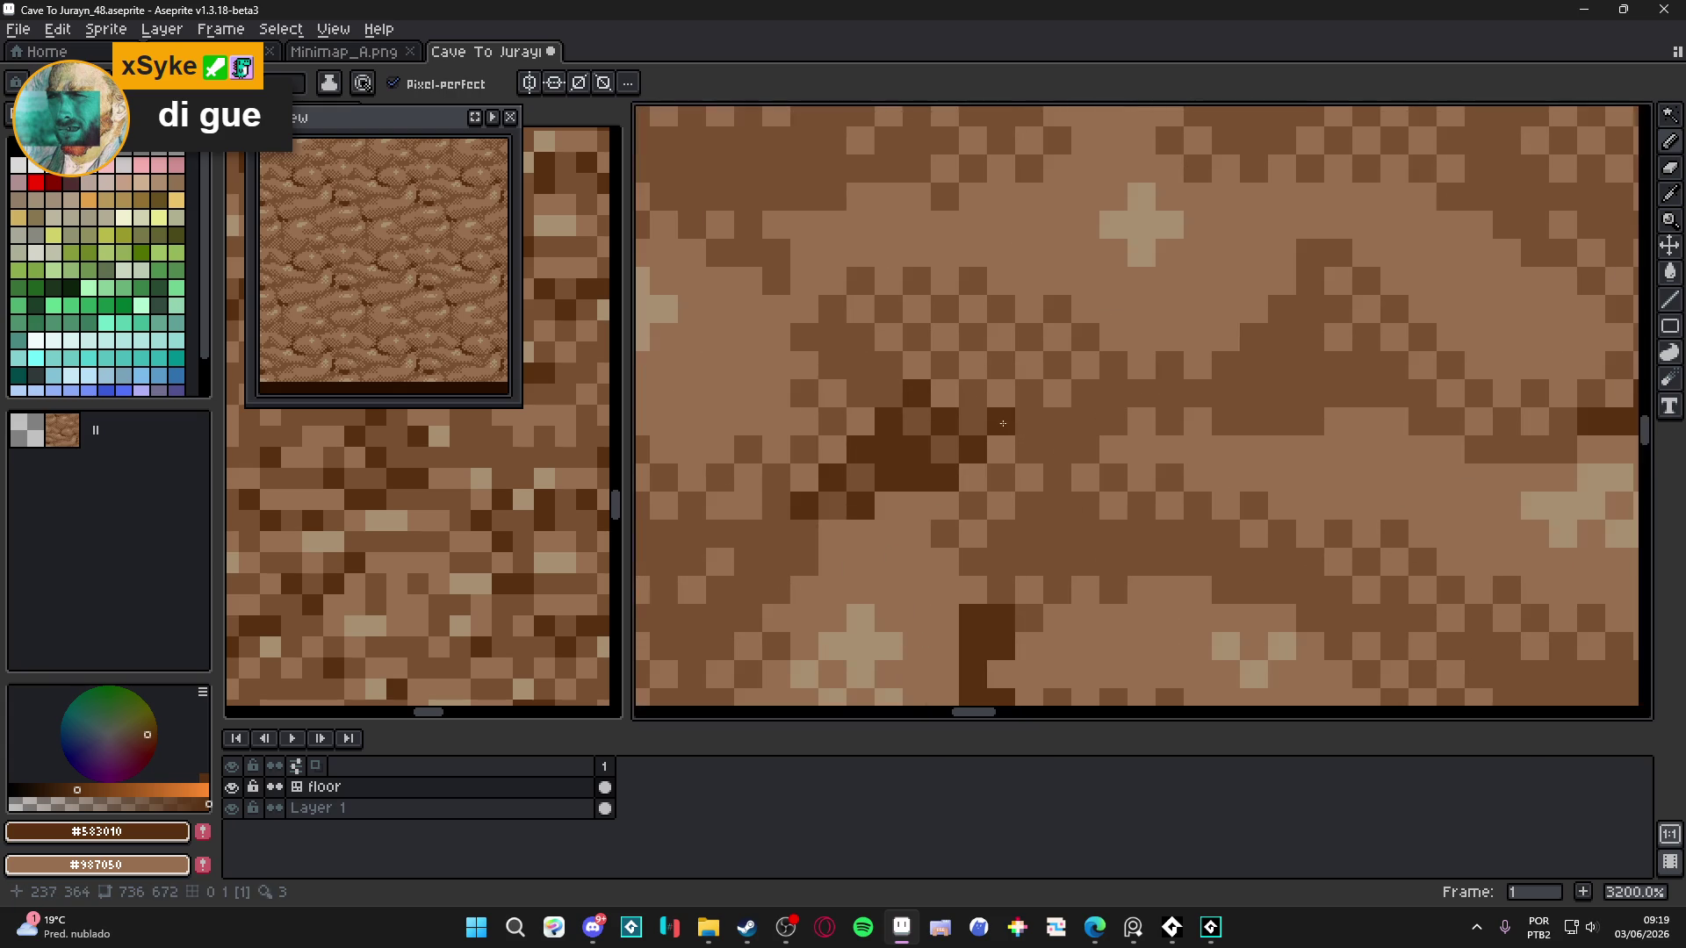
scroll(1004, 429, "down", 8)
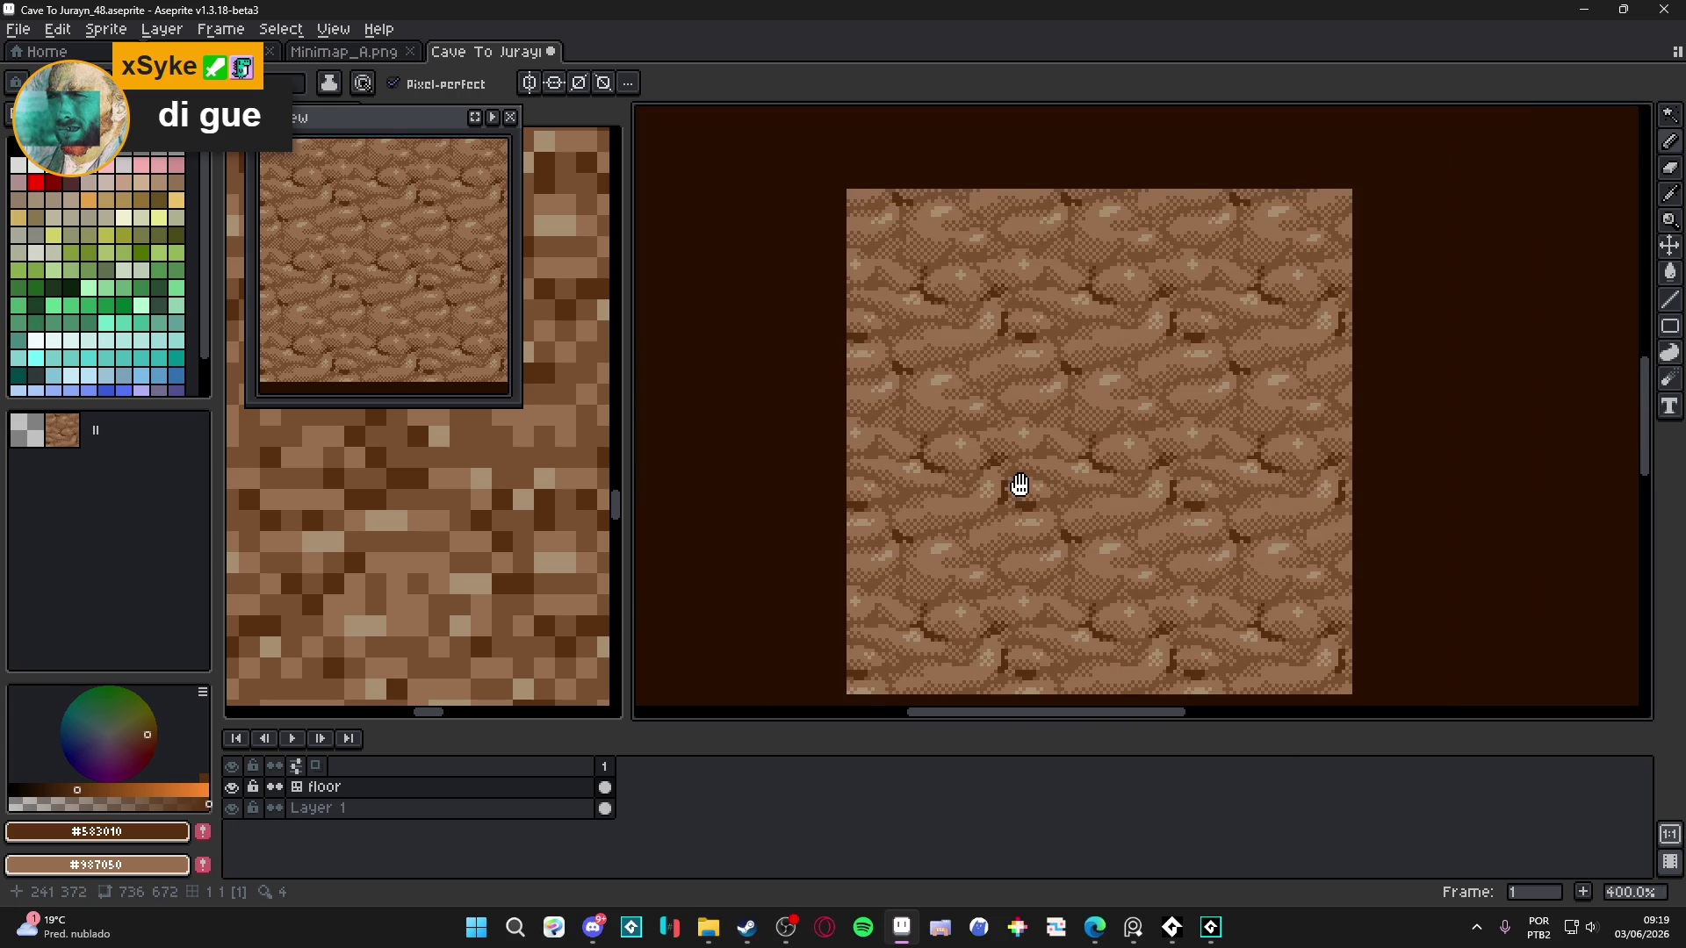
- Eyedrop mid brown #785030, then dark brown #583010, and save the cave tile
left_click_drag(1051, 496, 987, 472)
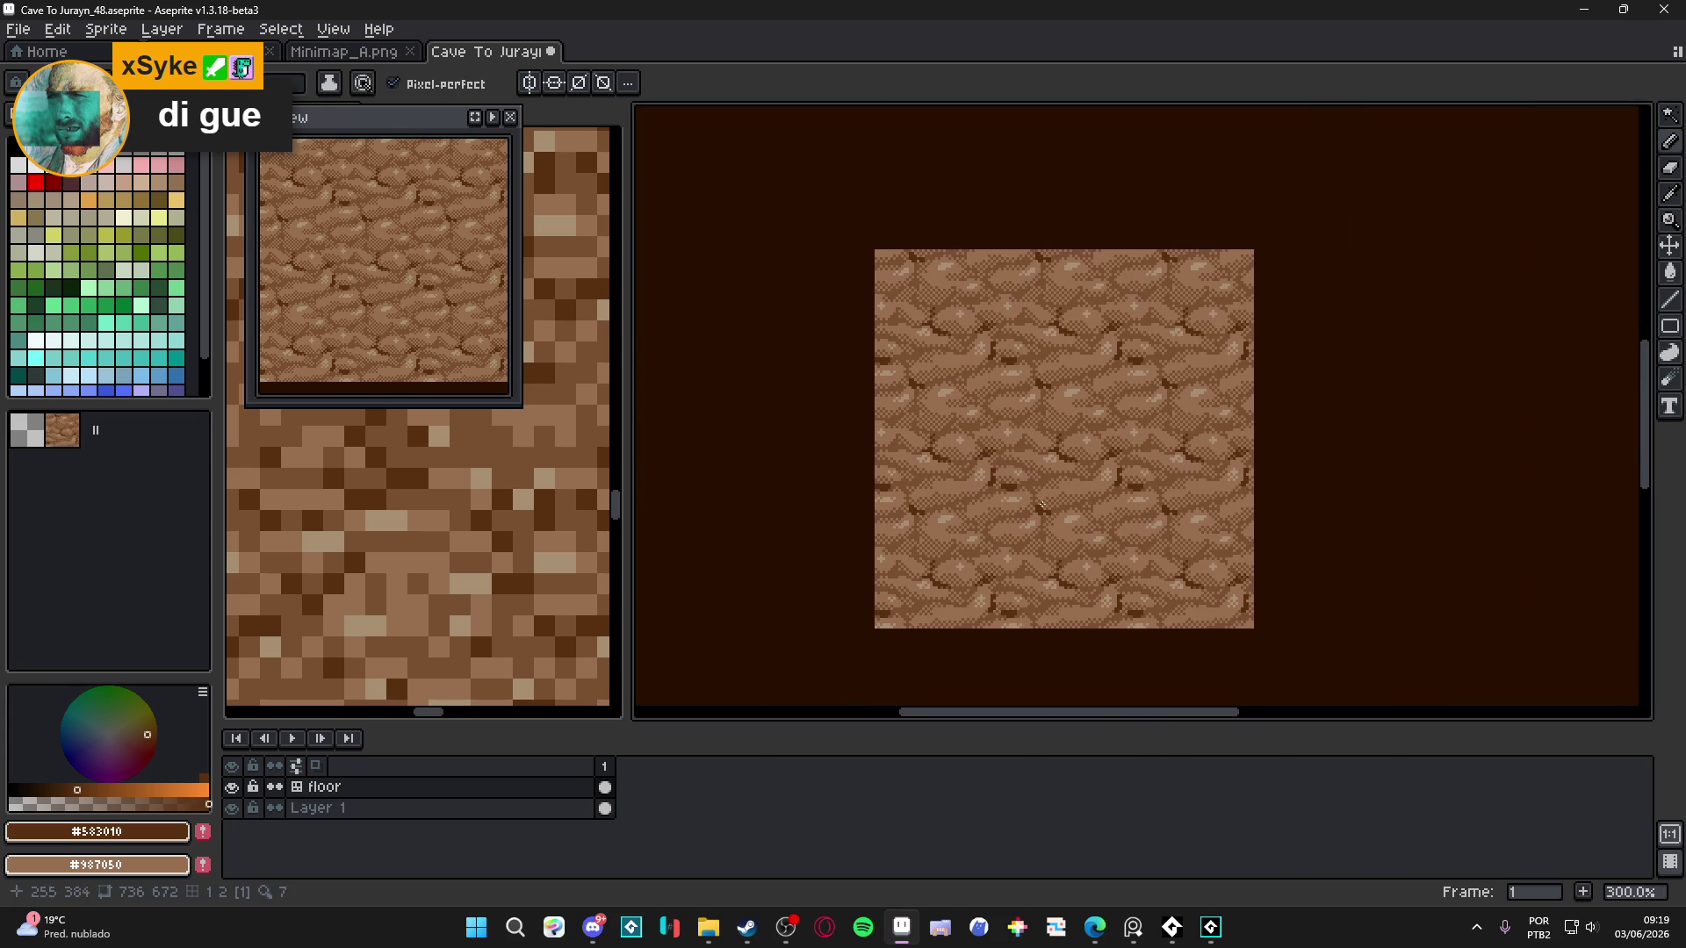
scroll(949, 464, "up", 7)
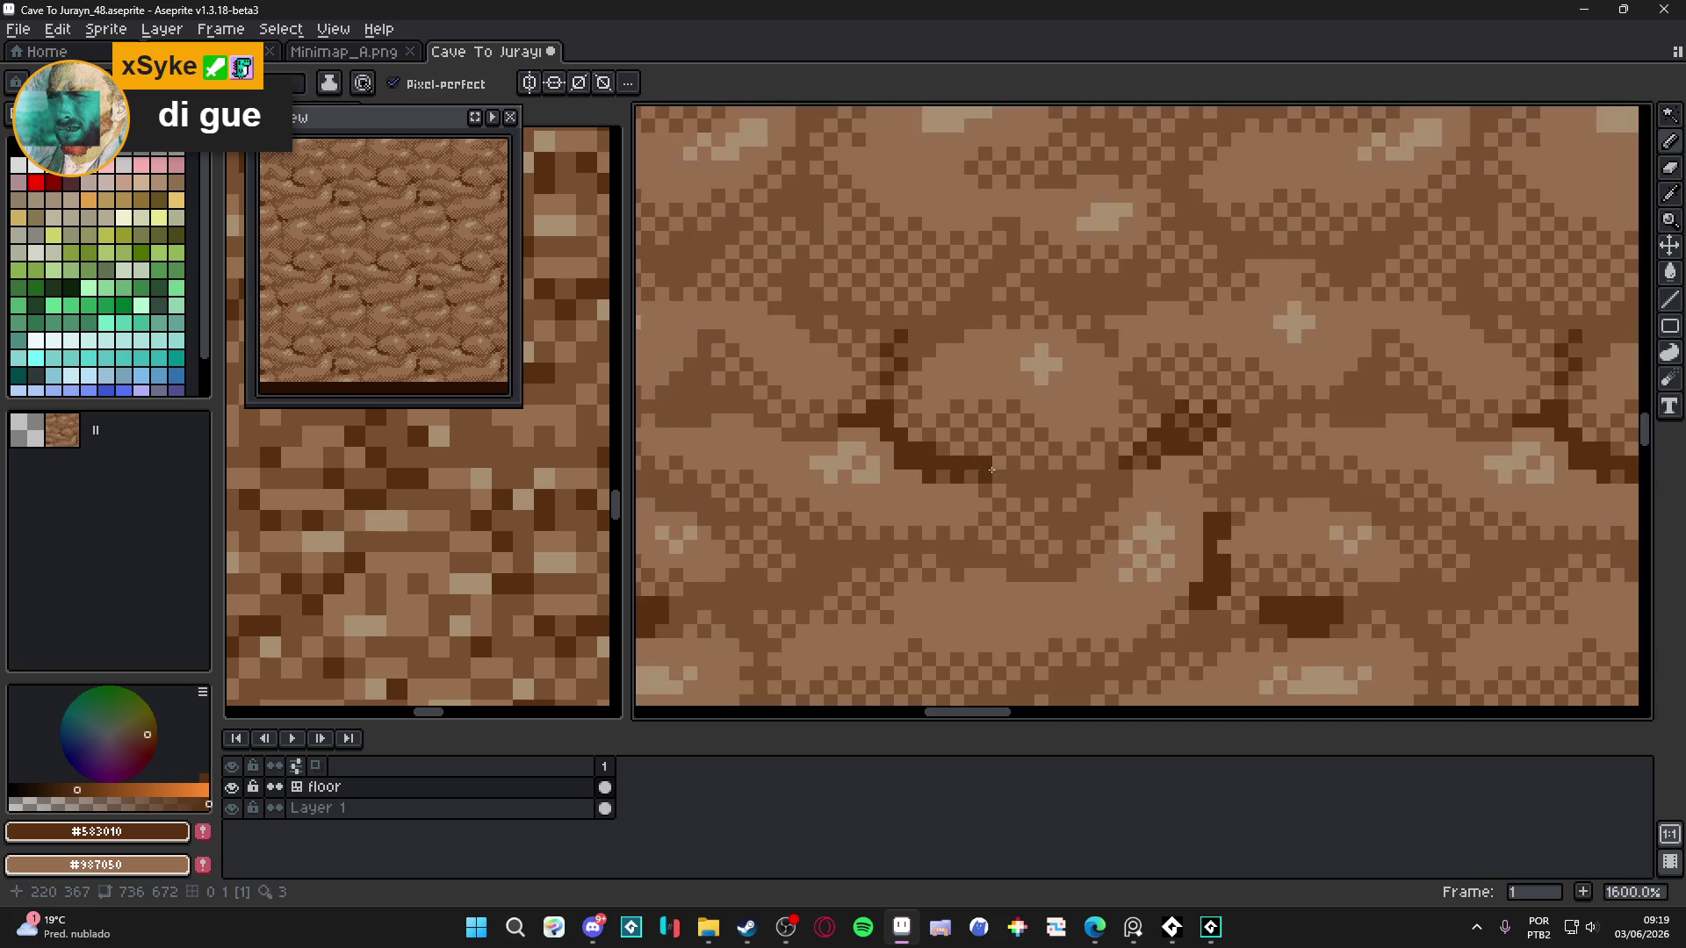
left_click(1039, 460, "alt")
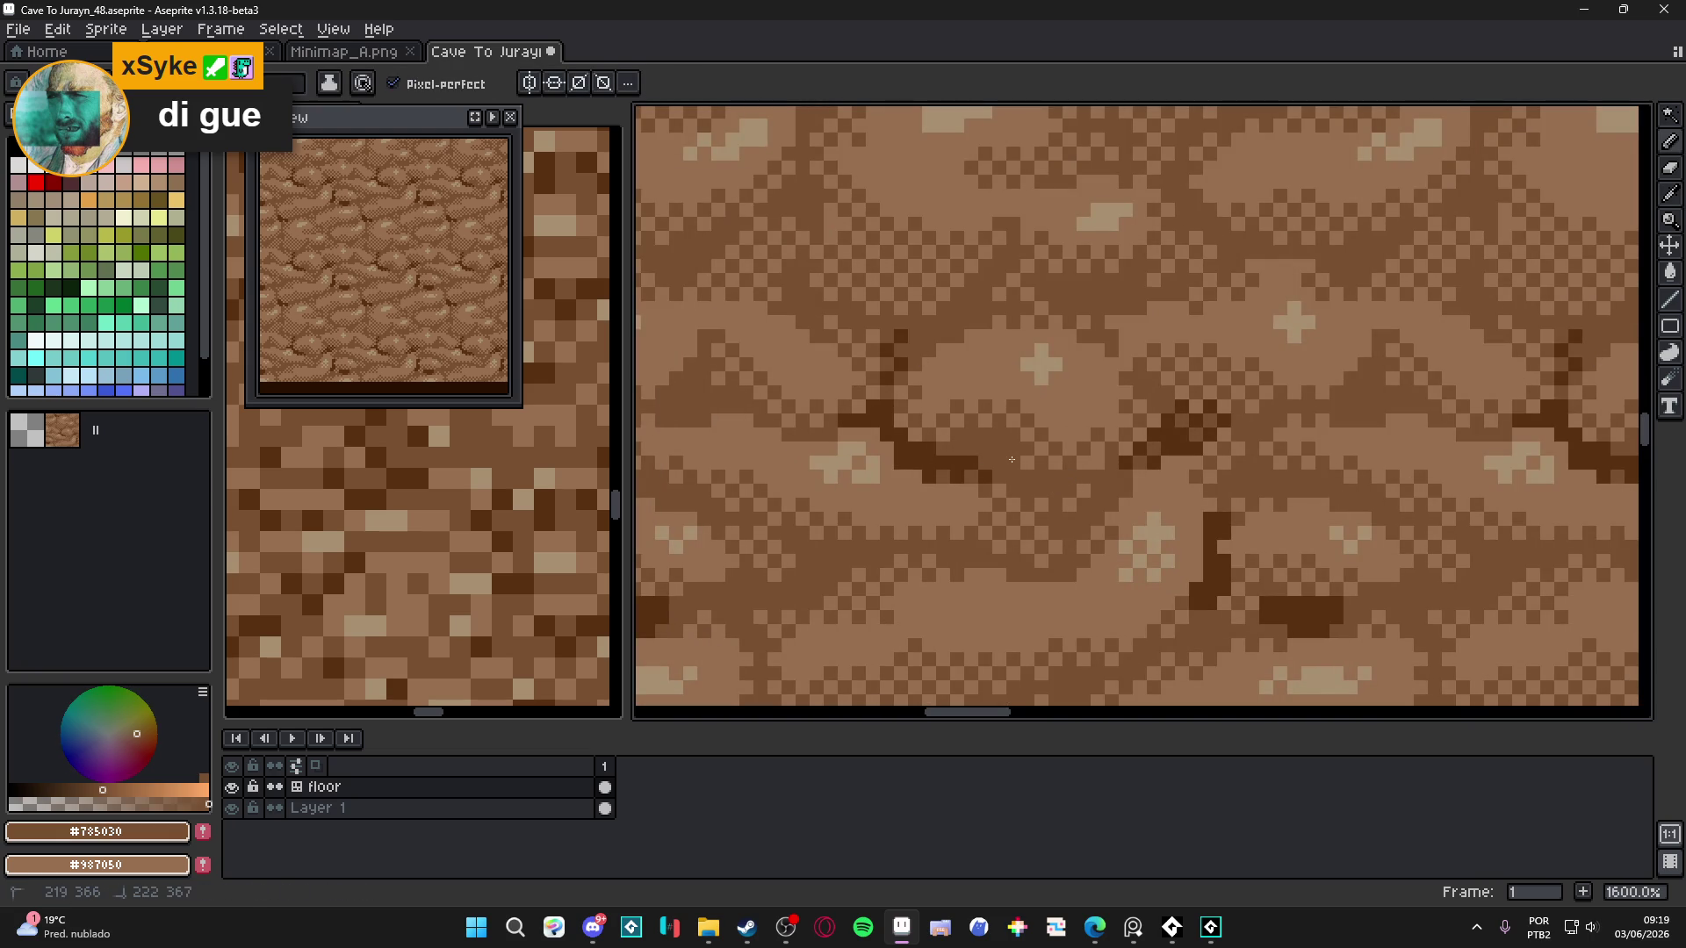
scroll(1061, 498, "down", 4)
scroll(1061, 498, "up", 1)
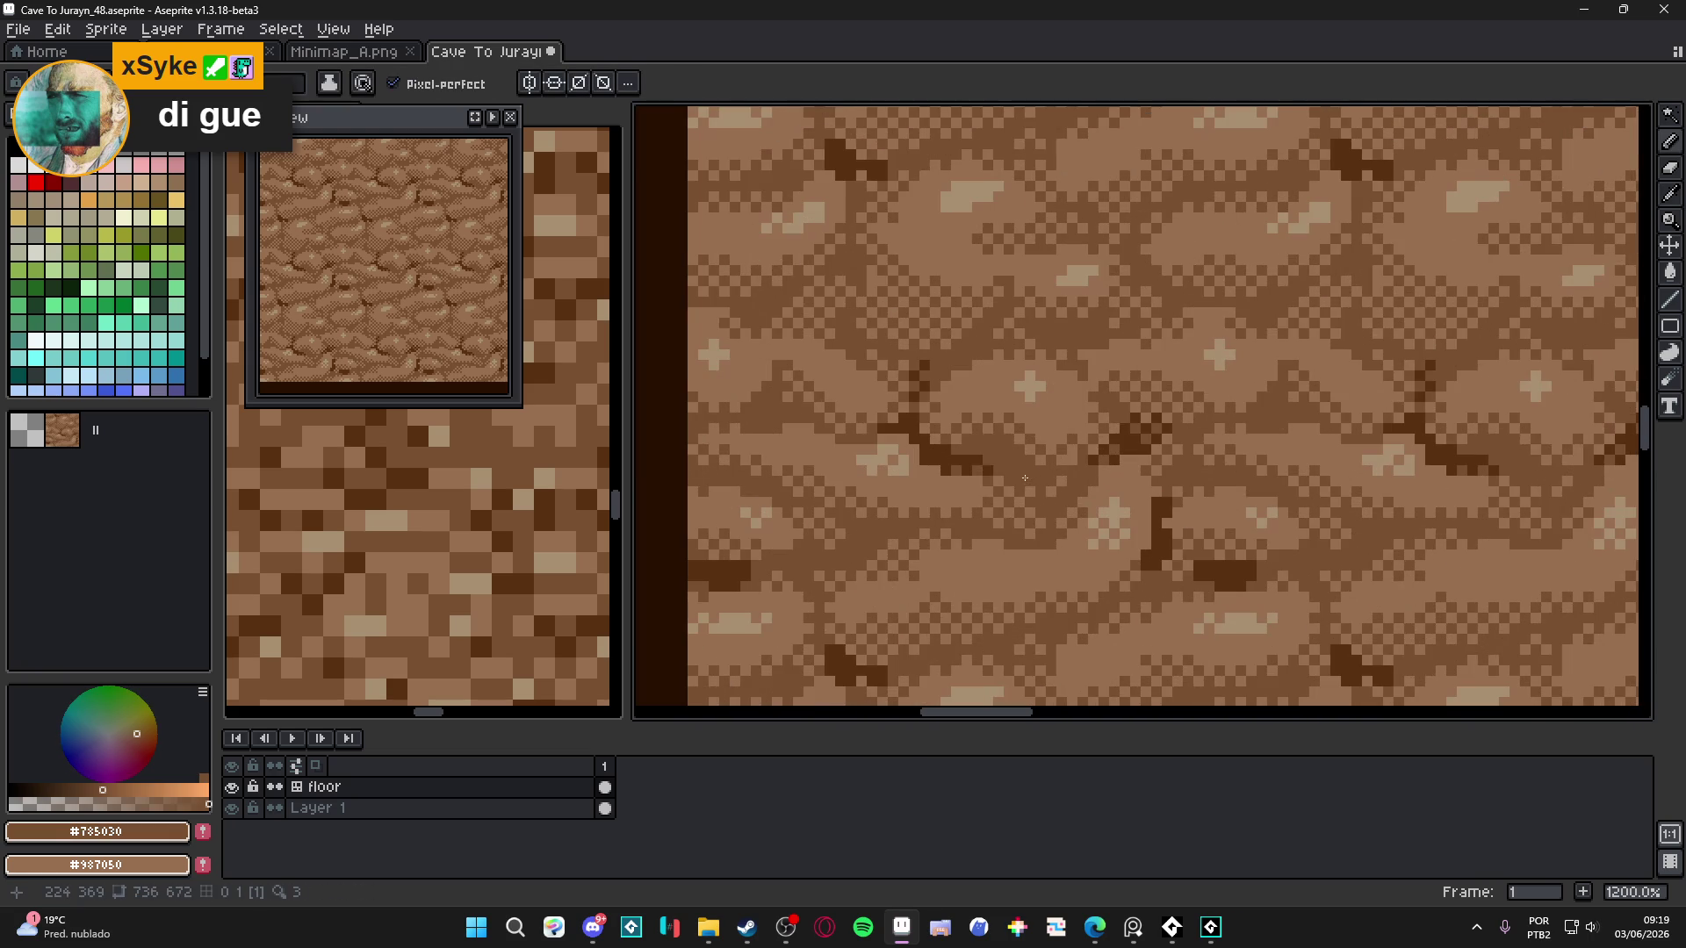
left_click(972, 456, "alt")
scroll(971, 456, "down", 2)
scroll(984, 502, "up", 1)
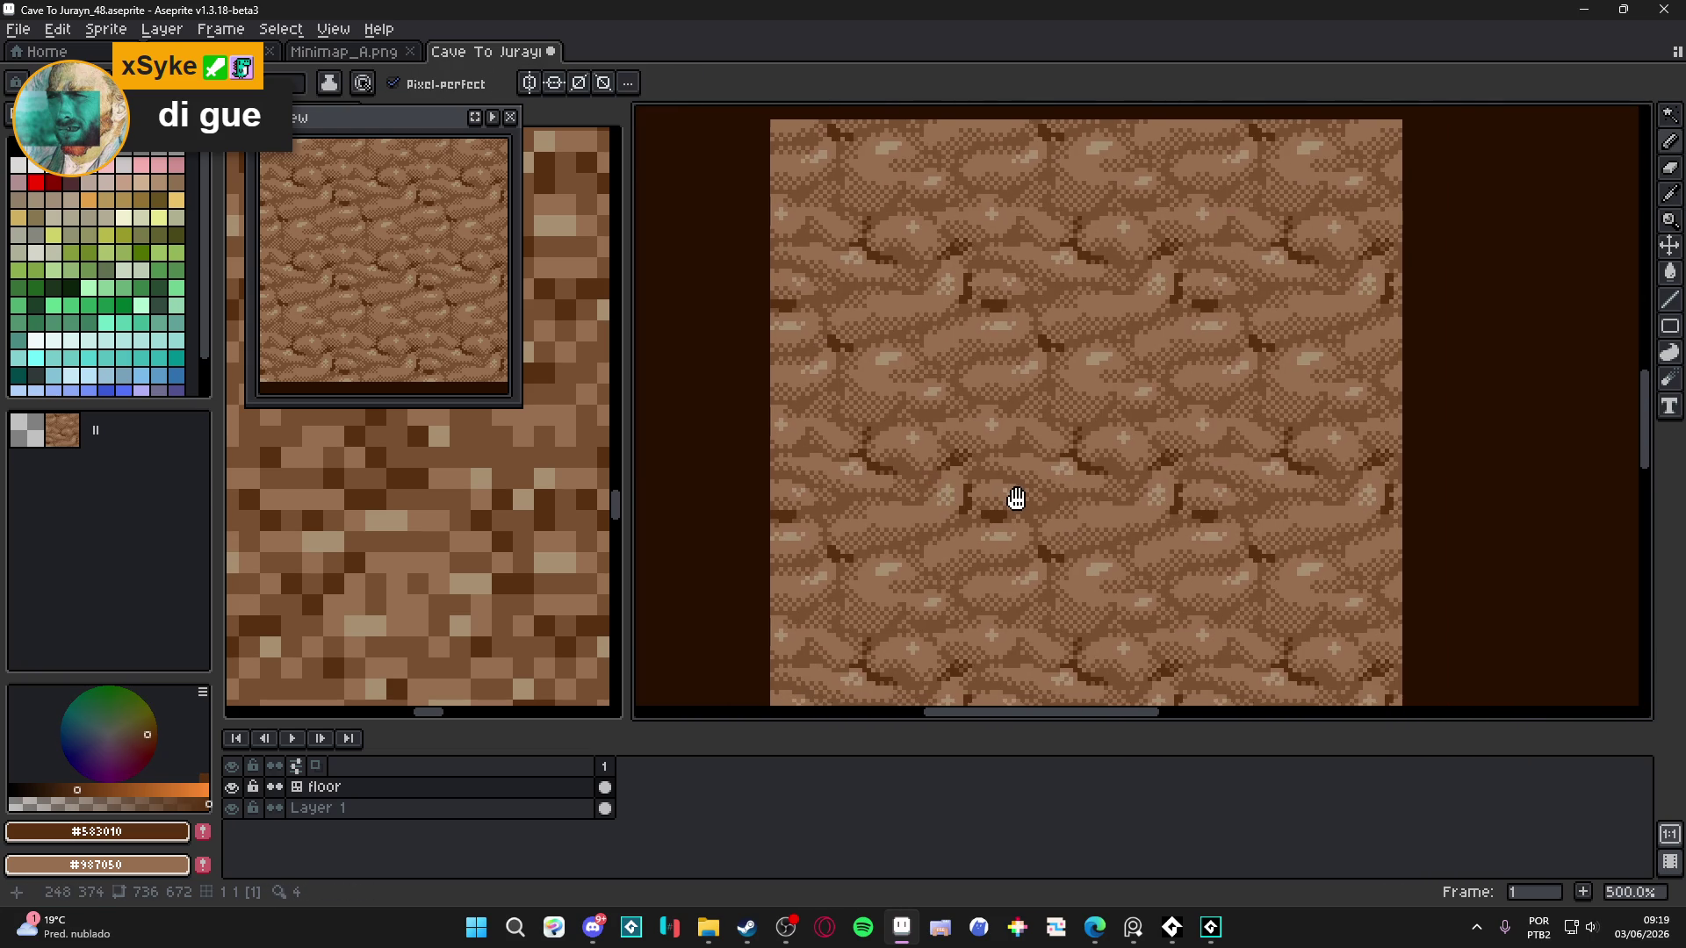
scroll(1037, 472, "down", 1)
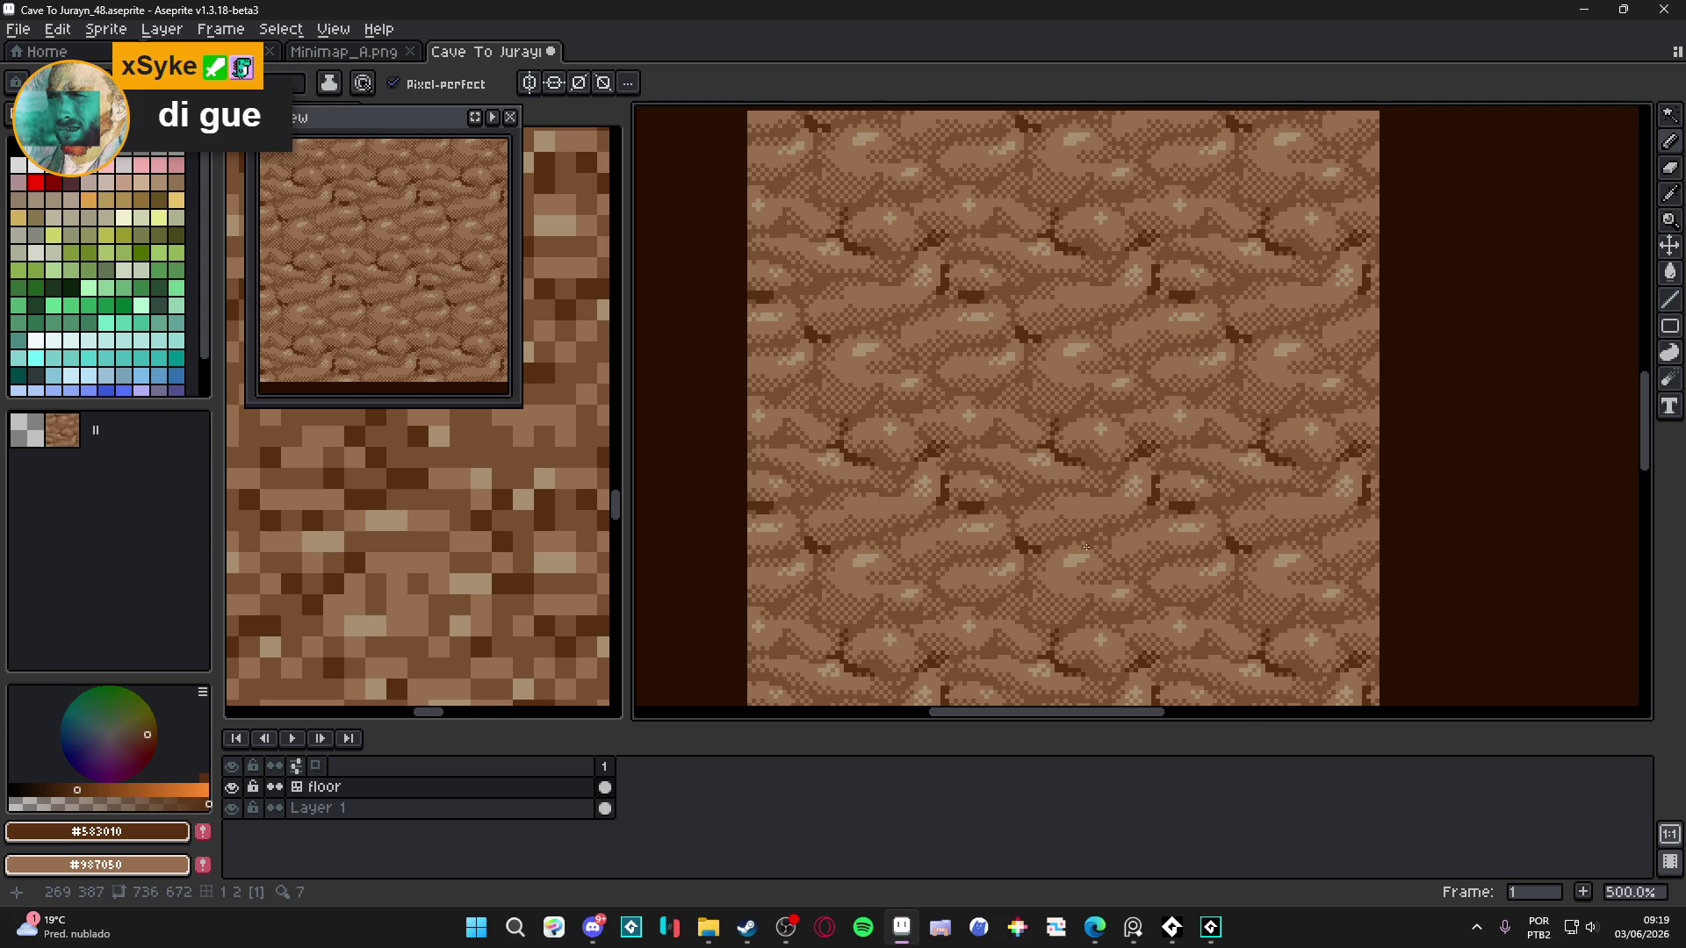
scroll(1006, 486, "up", 5)
mouse_move(1006, 485)
left_mouse_down()
mouse_move(941, 489)
mouse_move(1038, 436)
mouse_move(1056, 454)
left_mouse_up()
key("ctrl+s")
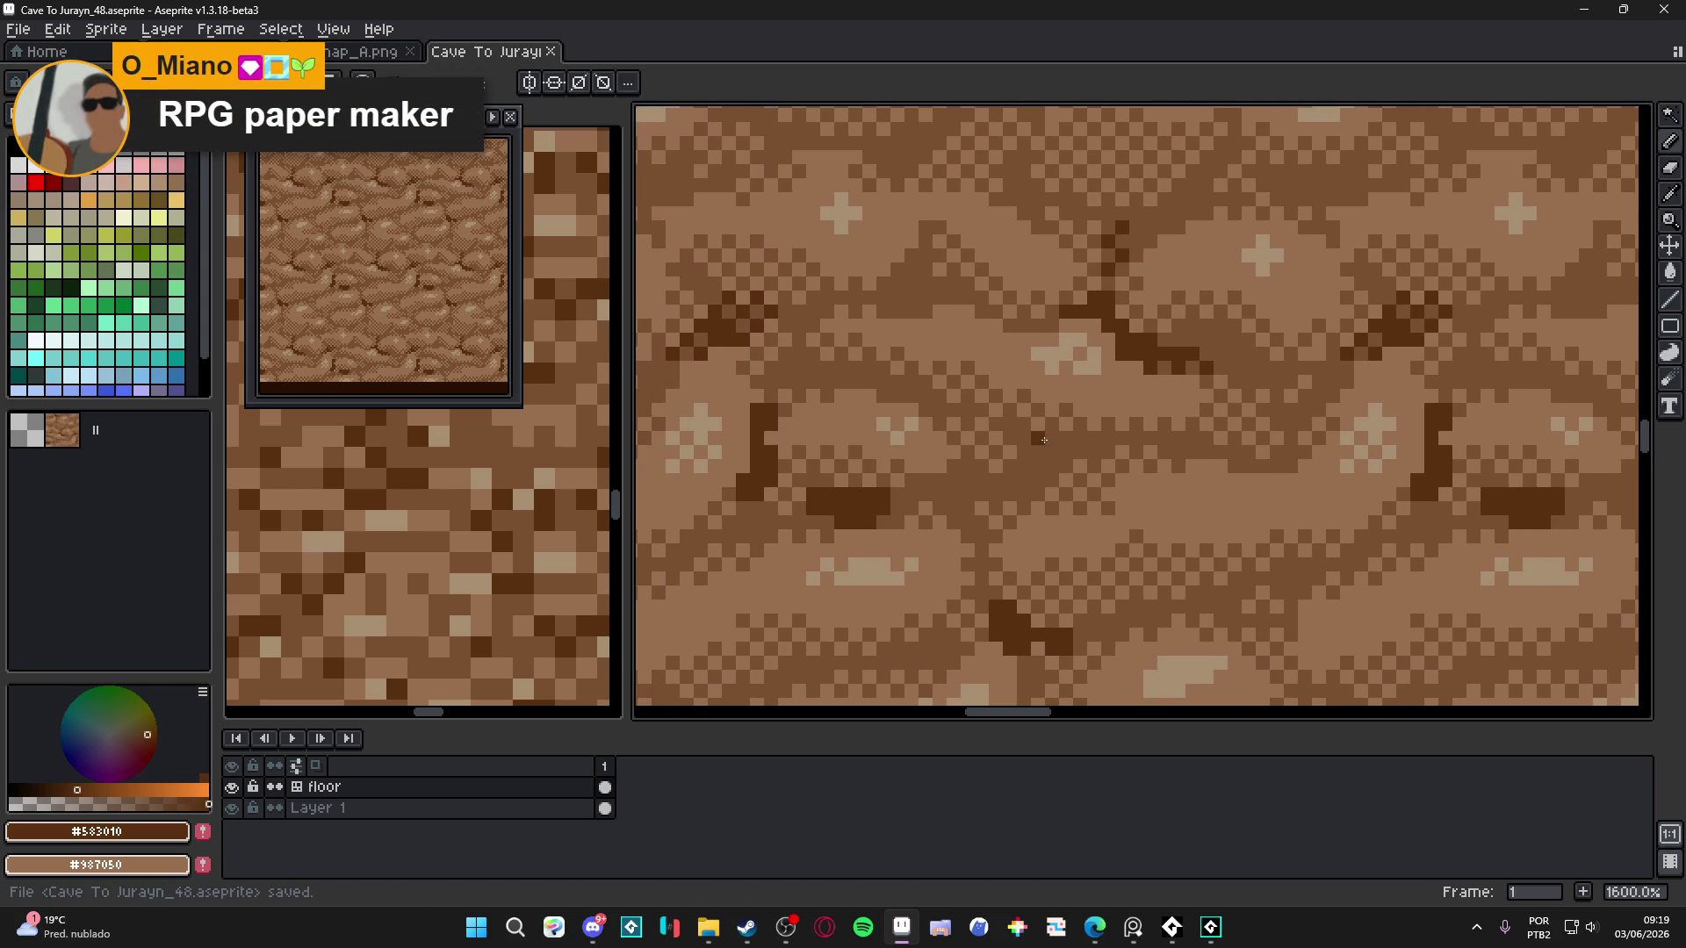
- Paint a dark crack block and a zigzag run of #583010 pixels to the right
scroll(1036, 453, "up", 1)
mouse_move(1054, 457)
left_mouse_down()
mouse_move(1027, 430)
mouse_move(997, 439)
left_mouse_up()
left_click(1110, 425)
left_click(1110, 454)
left_click(1139, 425)
left_click(1168, 454)
left_click(1189, 429)
- Add an L-shaped dark crack, undoing one misplaced pixel and repainting it beside
scroll(1189, 429, "down", 1)
scroll(1015, 468, "up", 1)
left_click(1145, 443)
left_click(1173, 472)
left_click(1144, 472)
key("ctrl+z")
left_click(1117, 471)
- Add three more dark pixels beside and below the crack line
scroll(1109, 470, "down", 1)
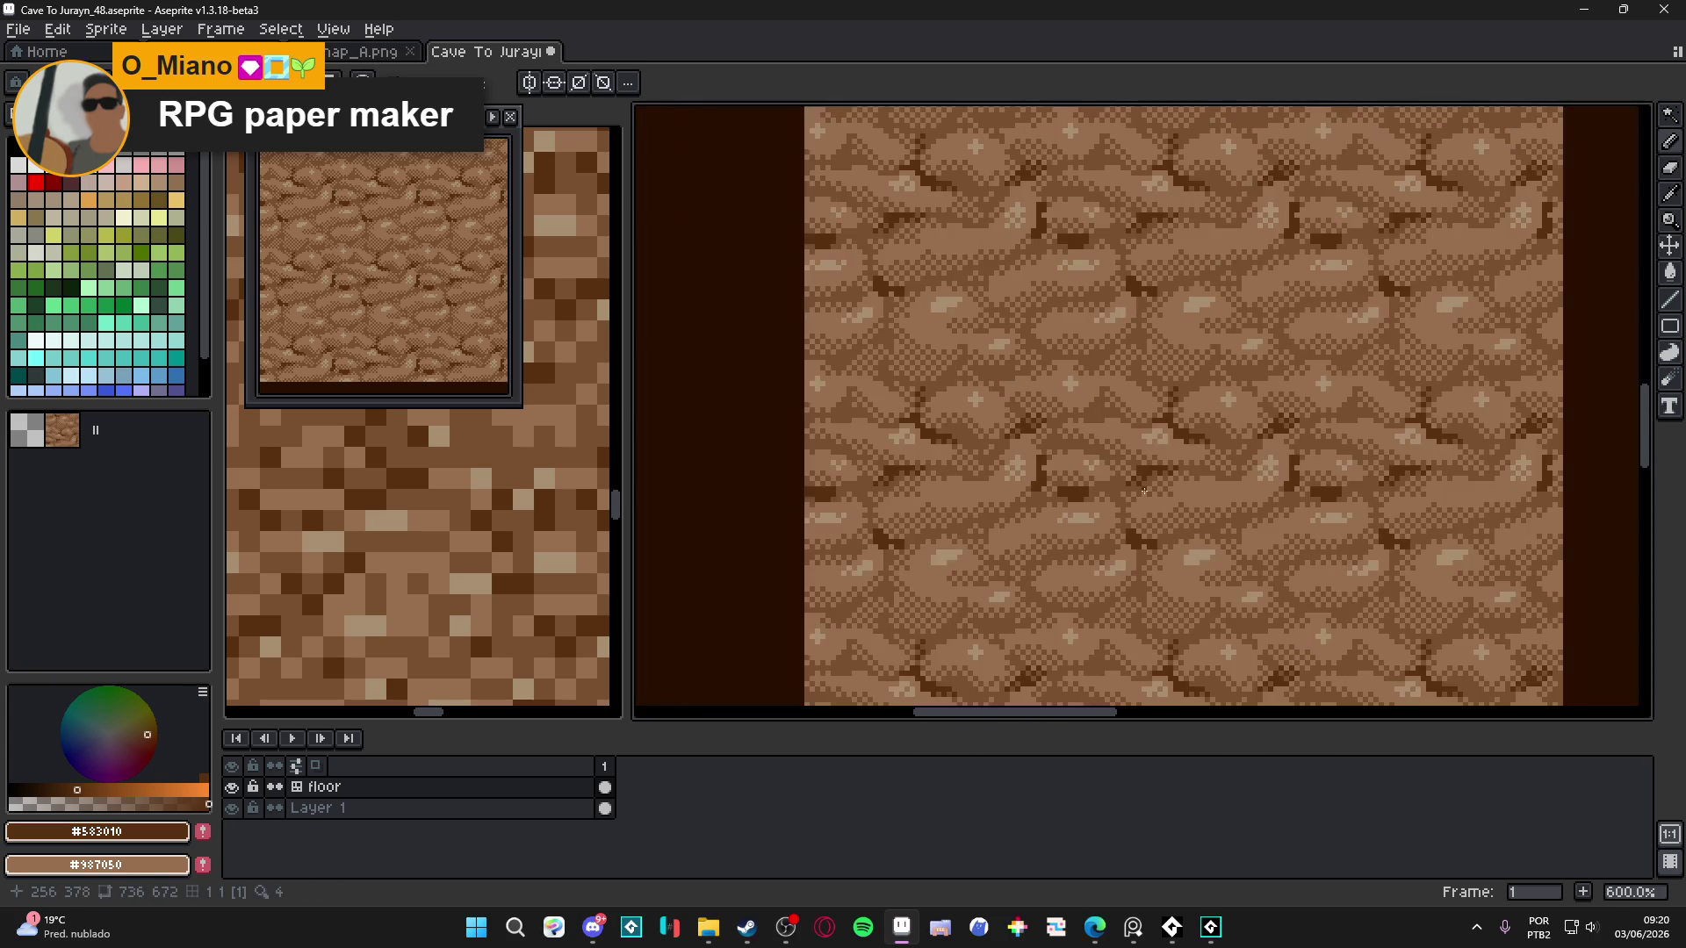
scroll(1125, 416, "up", 1)
scroll(1125, 415, "down", 8)
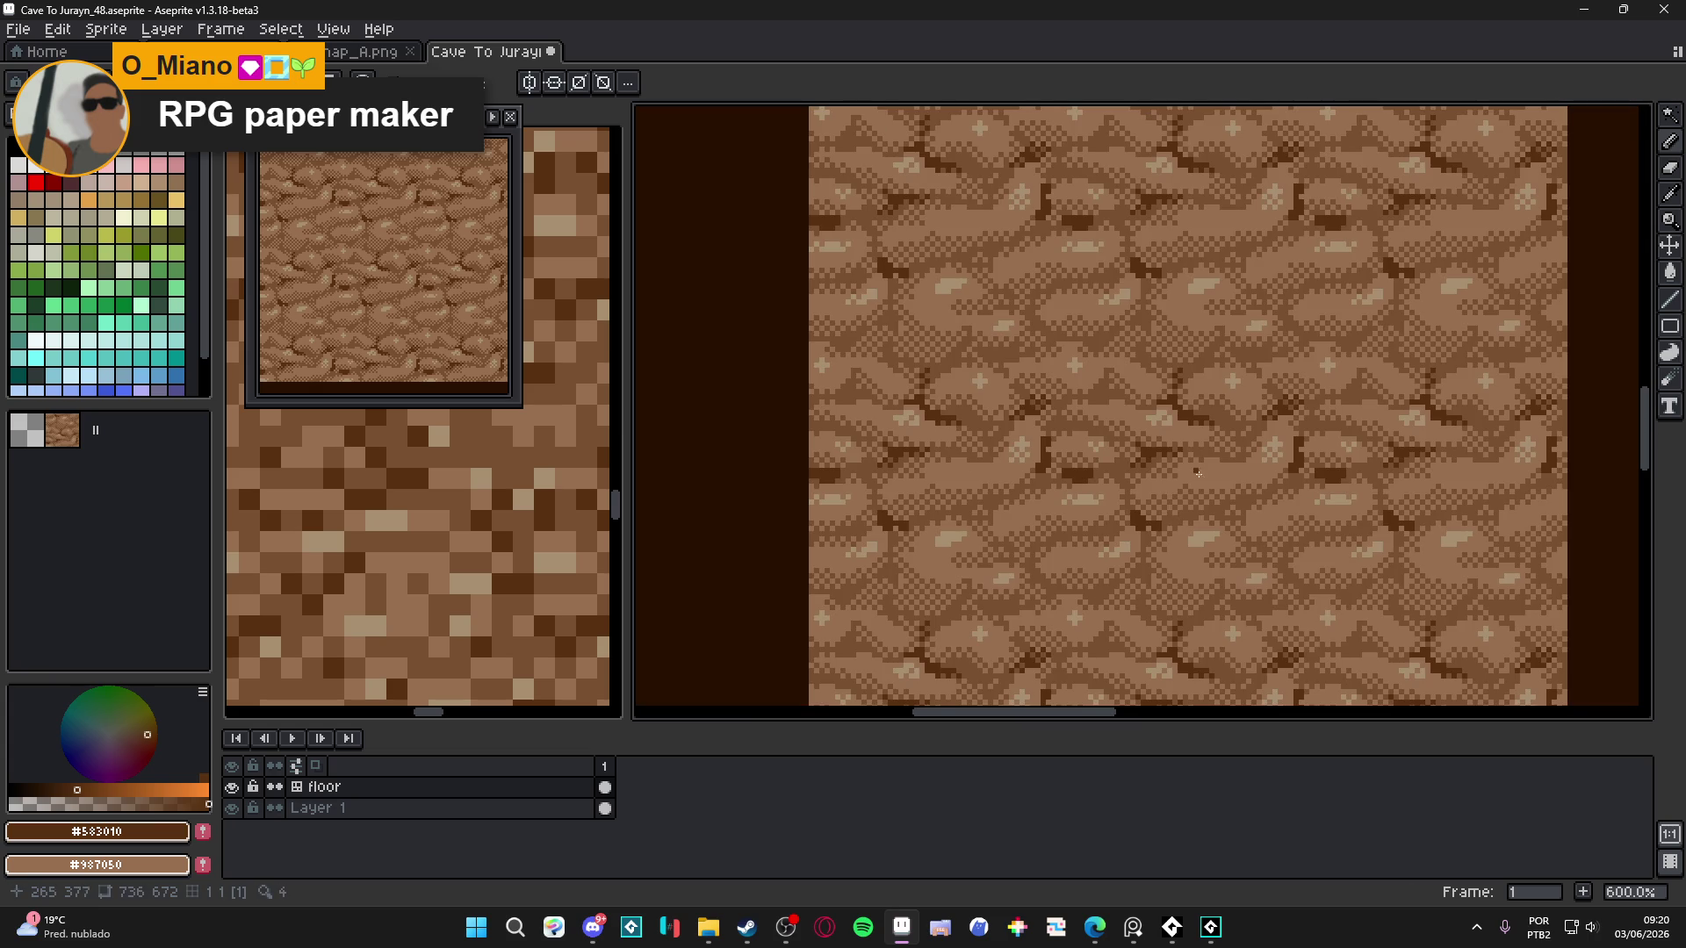
scroll(1161, 482, "down", 1)
scroll(1161, 482, "up", 5)
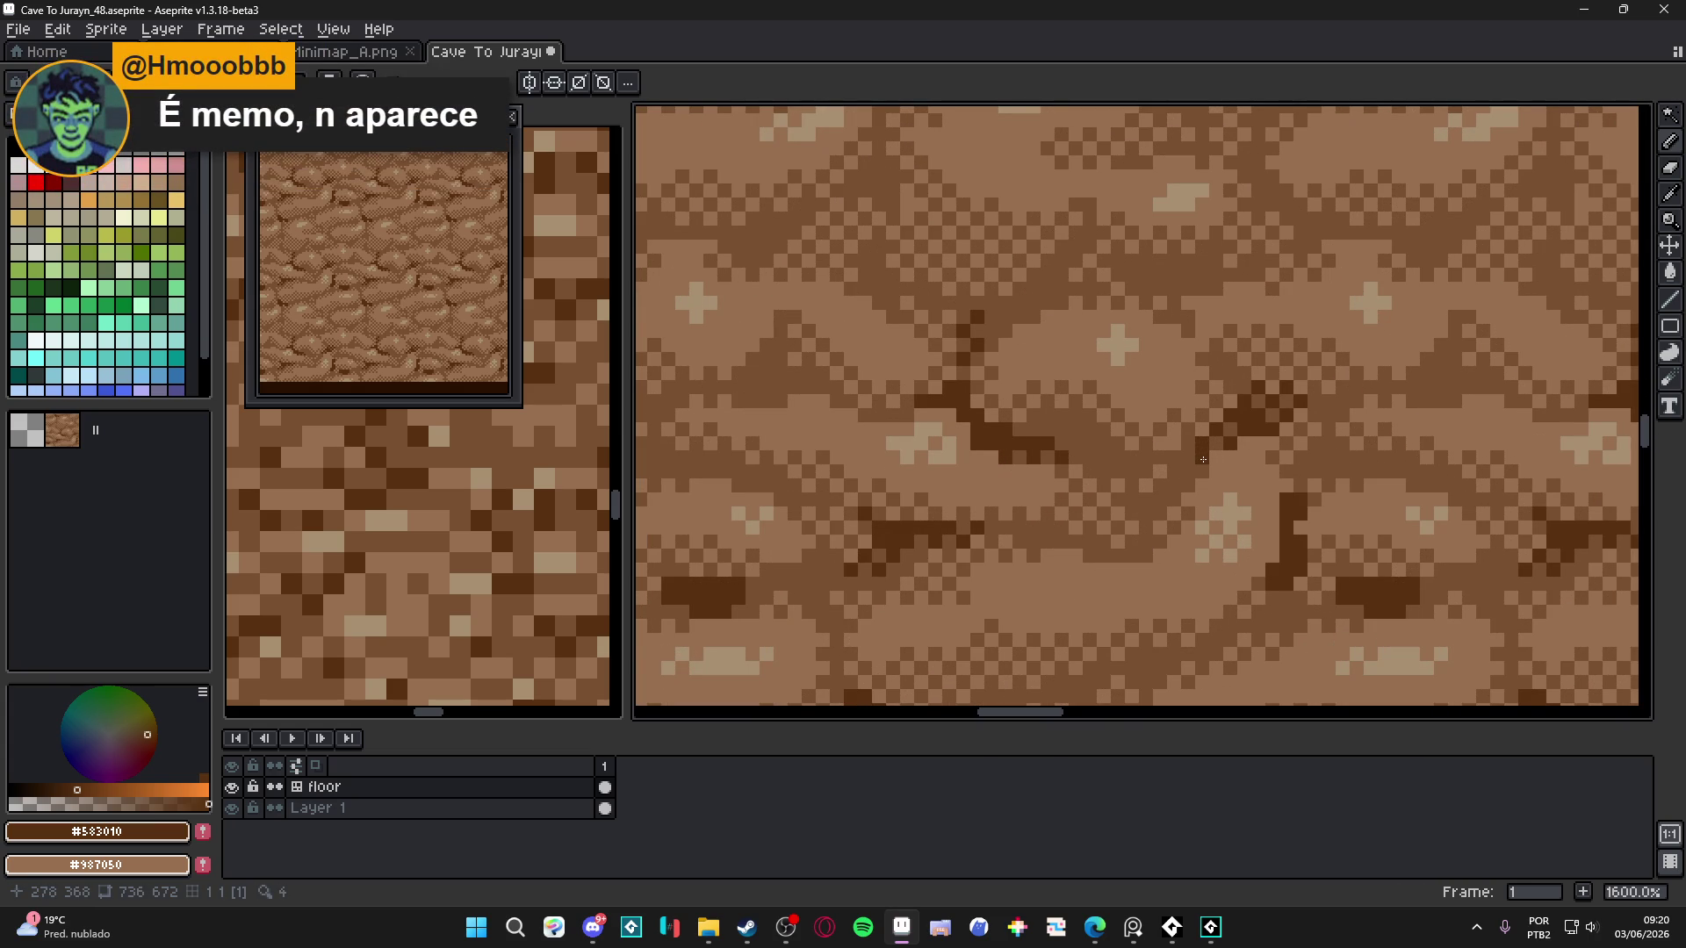
left_click(1177, 444)
left_click(1173, 471)
left_click(1202, 470)
scroll(1184, 486, "down", 3)
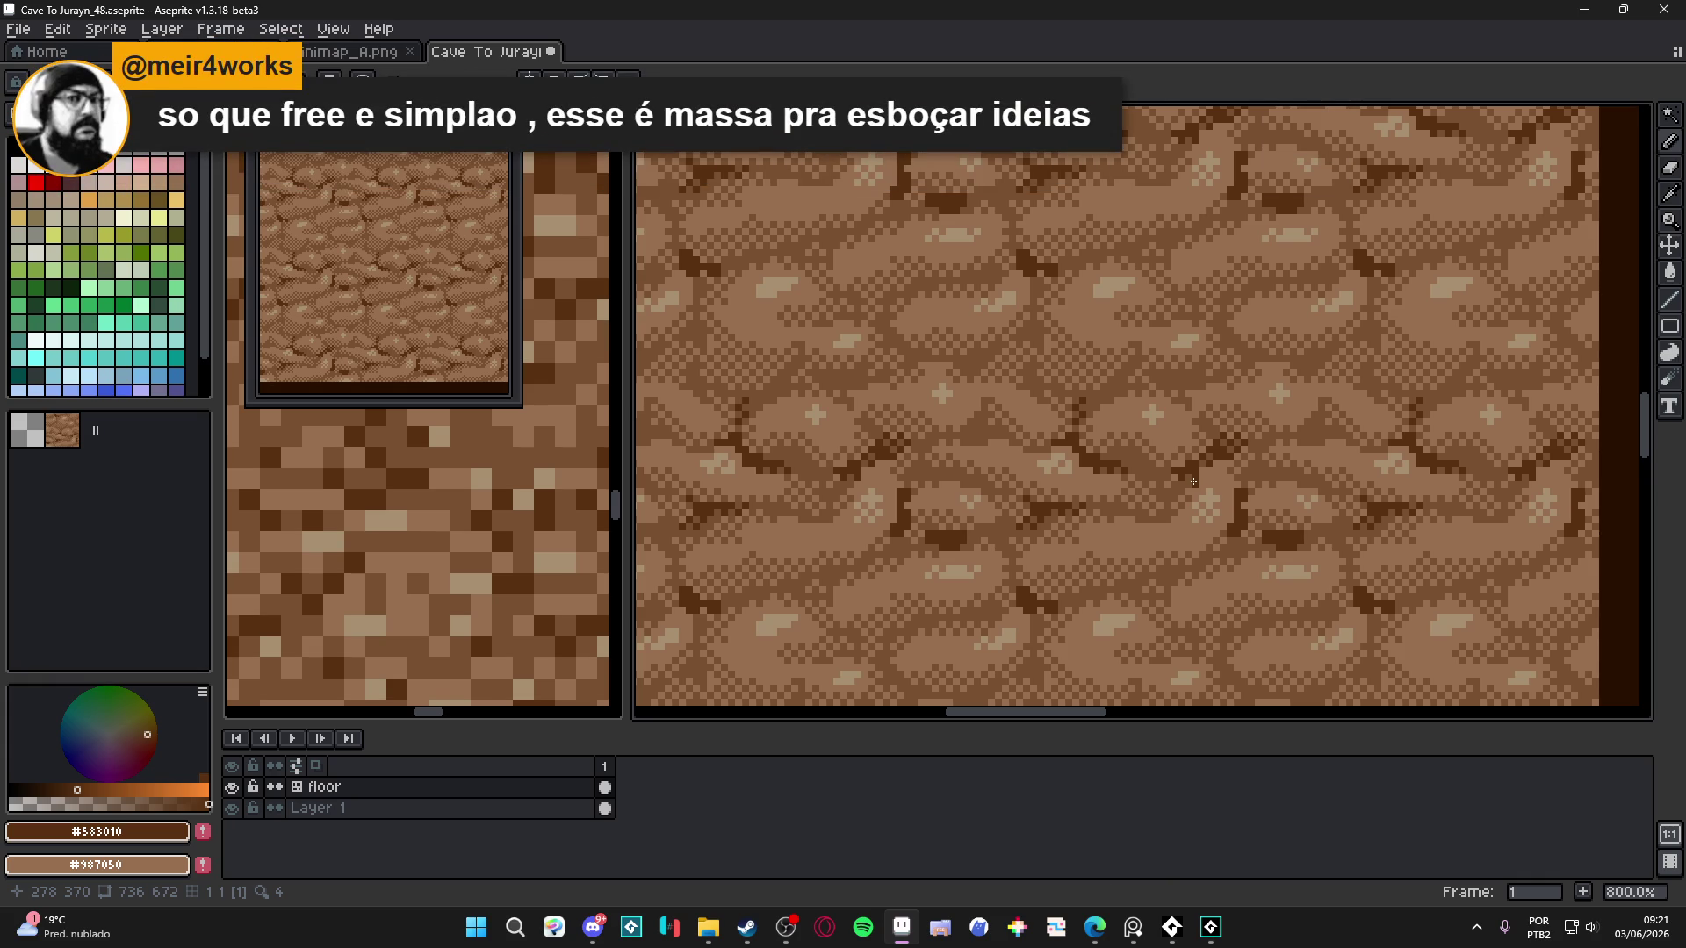
left_click(1095, 928)
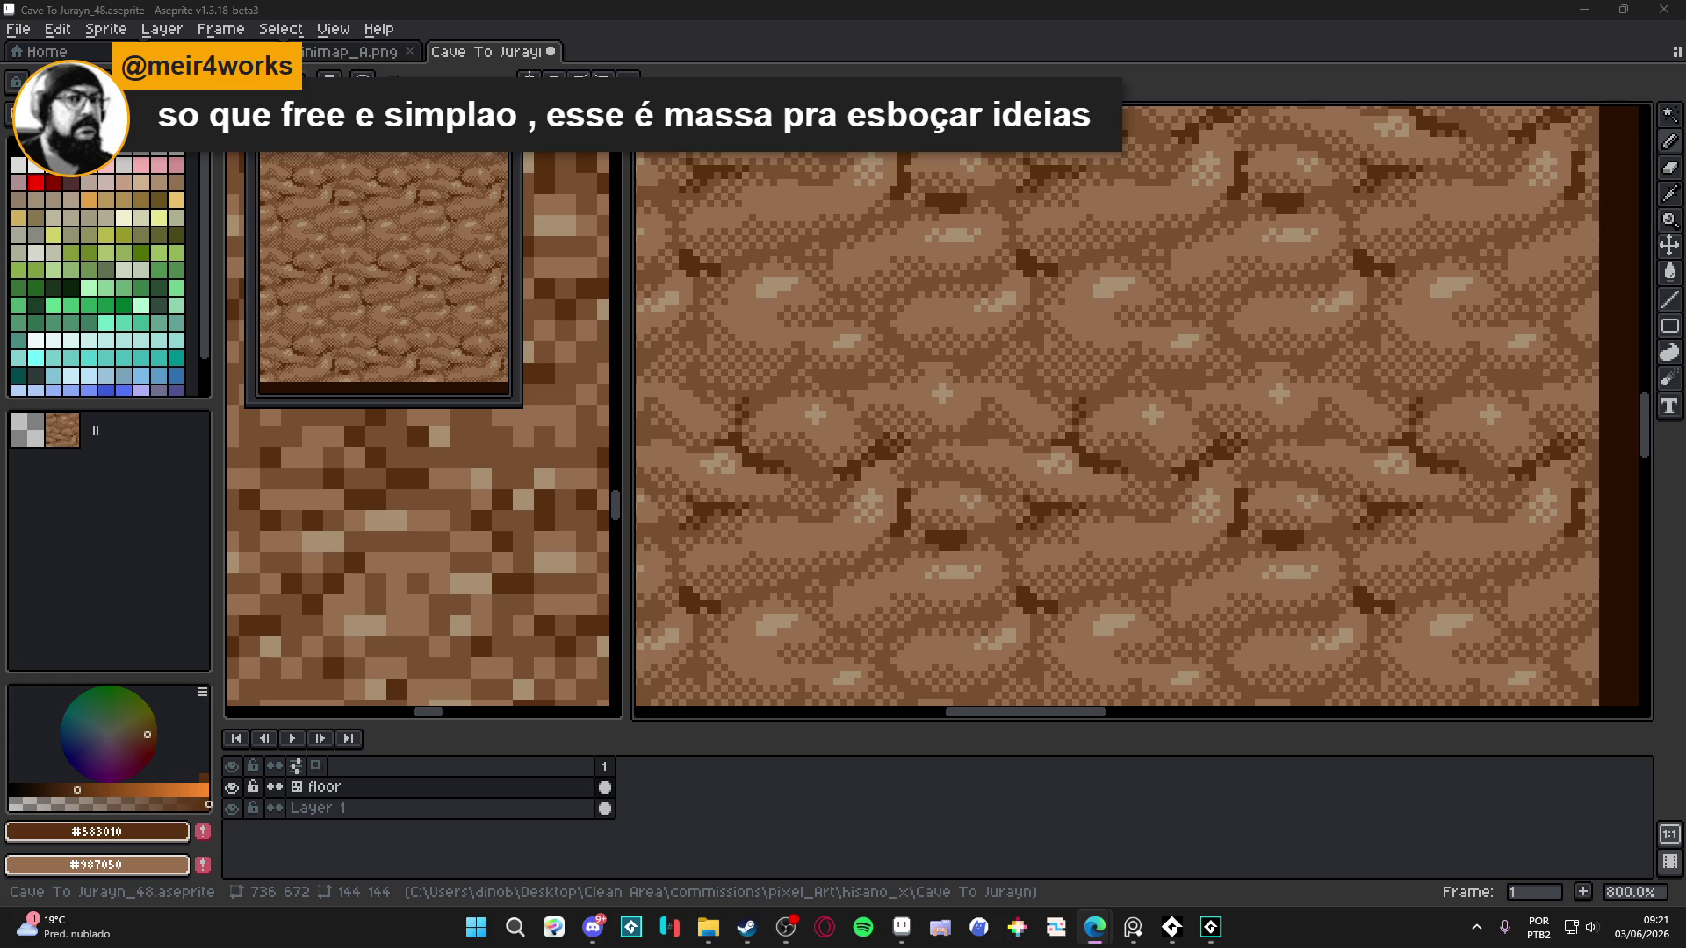
- Play the Usagi Engine demo video, skip ahead in it and mute its sound
key("alt+Tab")
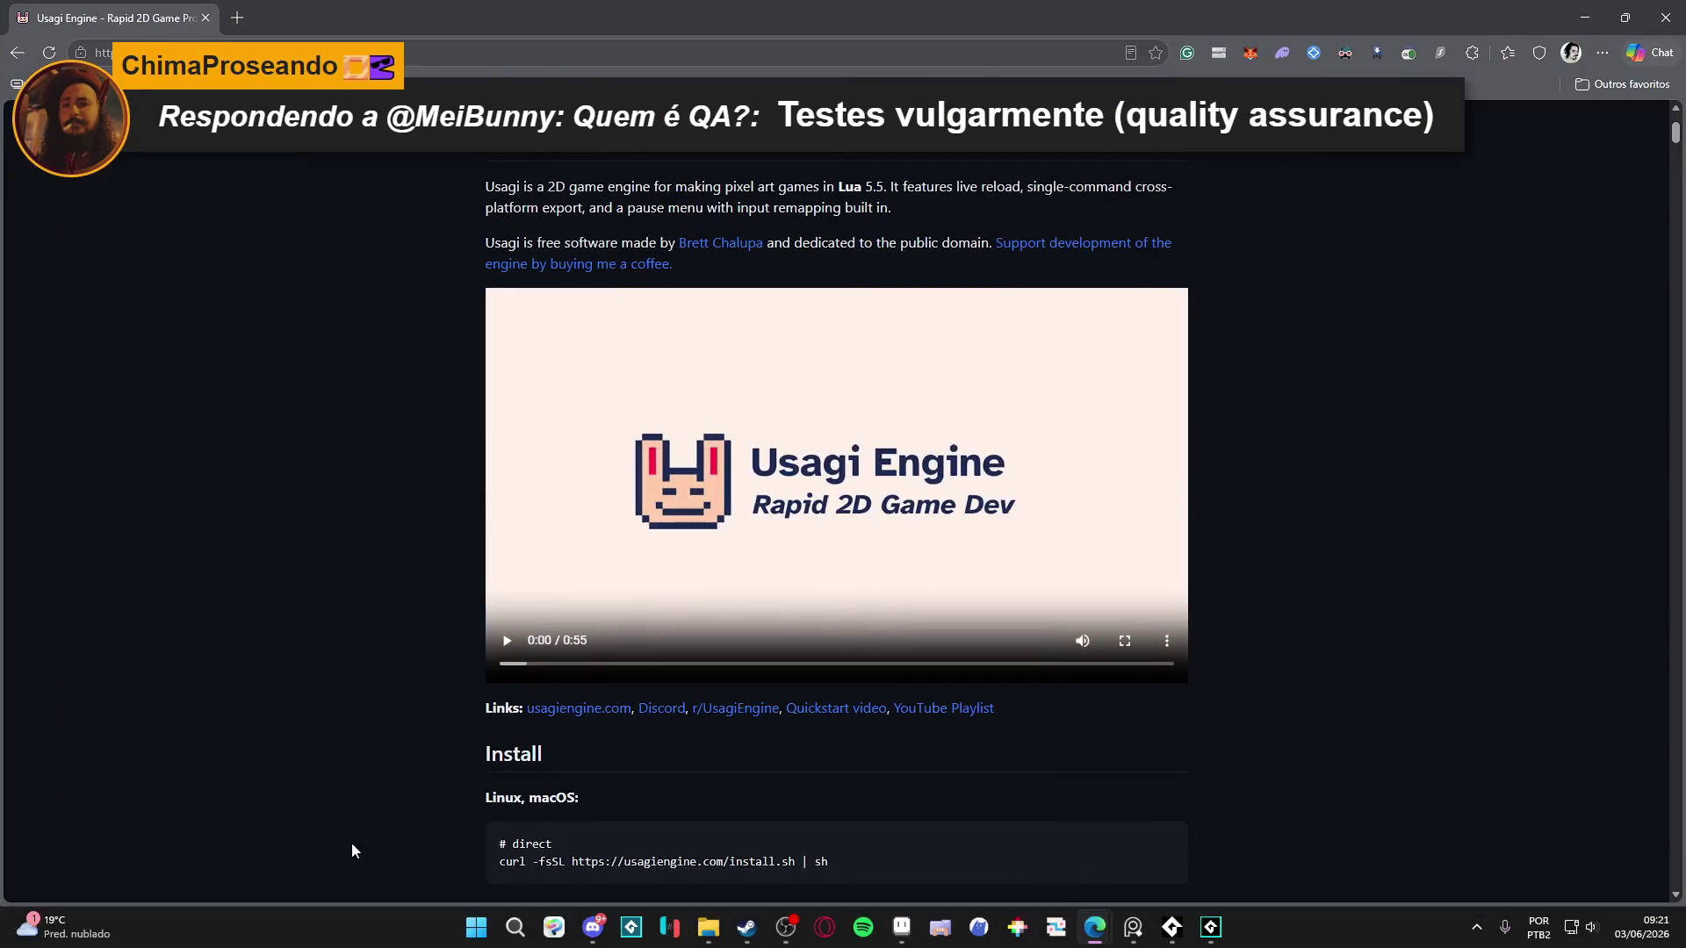
left_click(506, 640)
left_click_drag(581, 665, 918, 672)
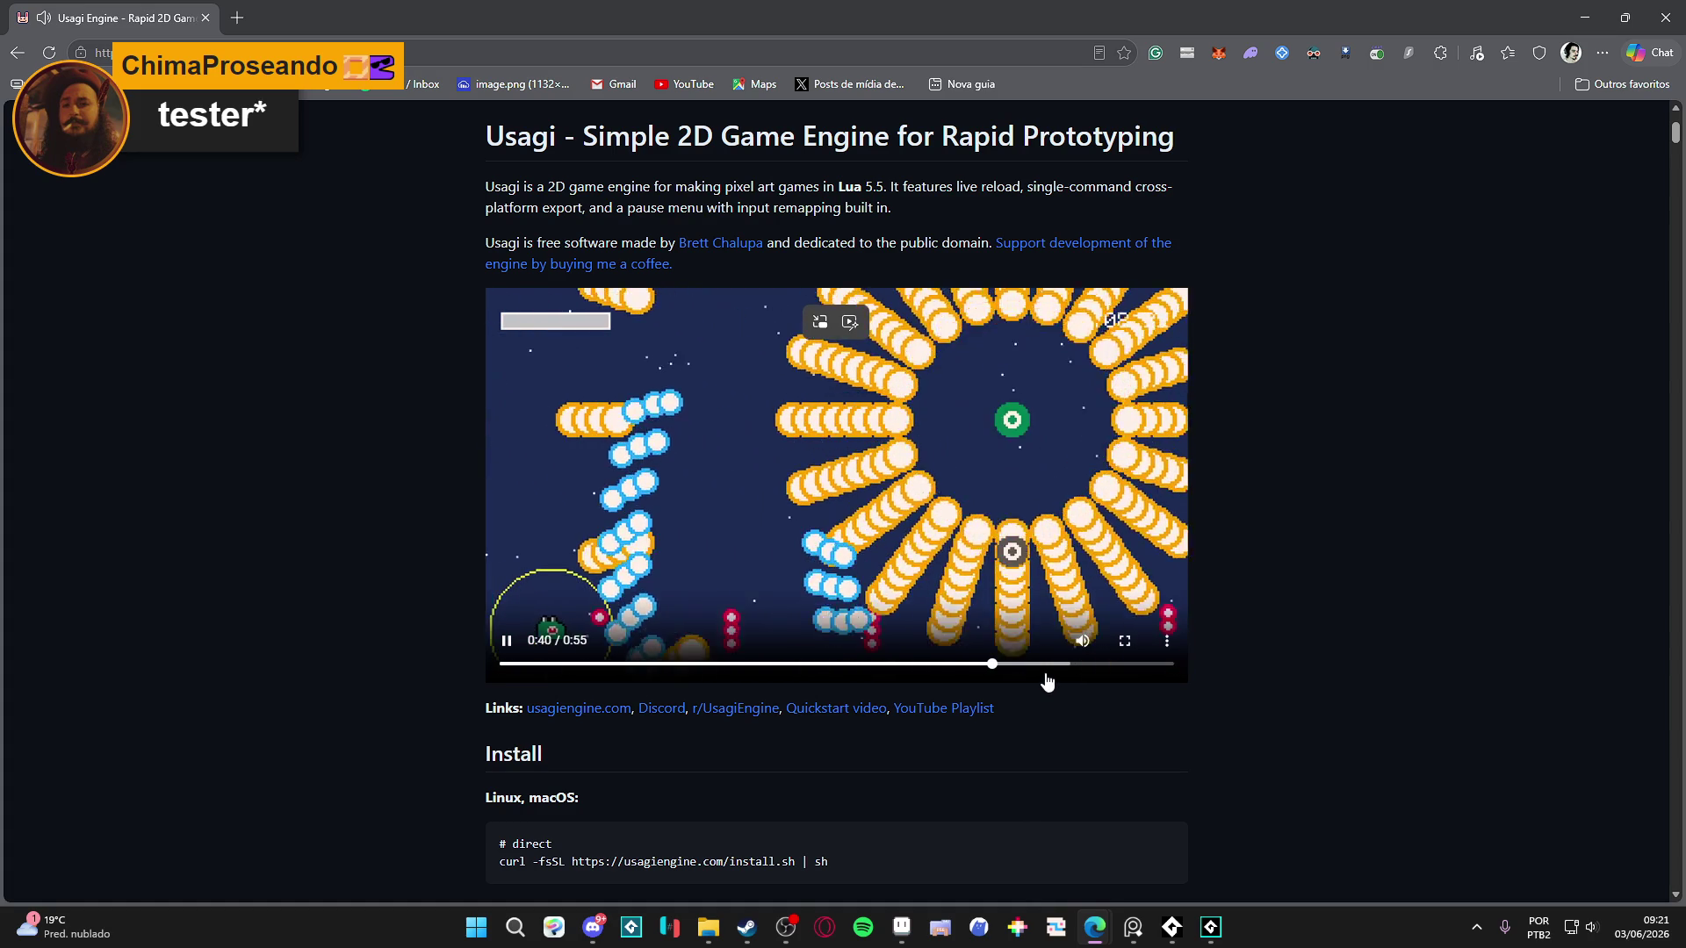
left_click(1082, 640)
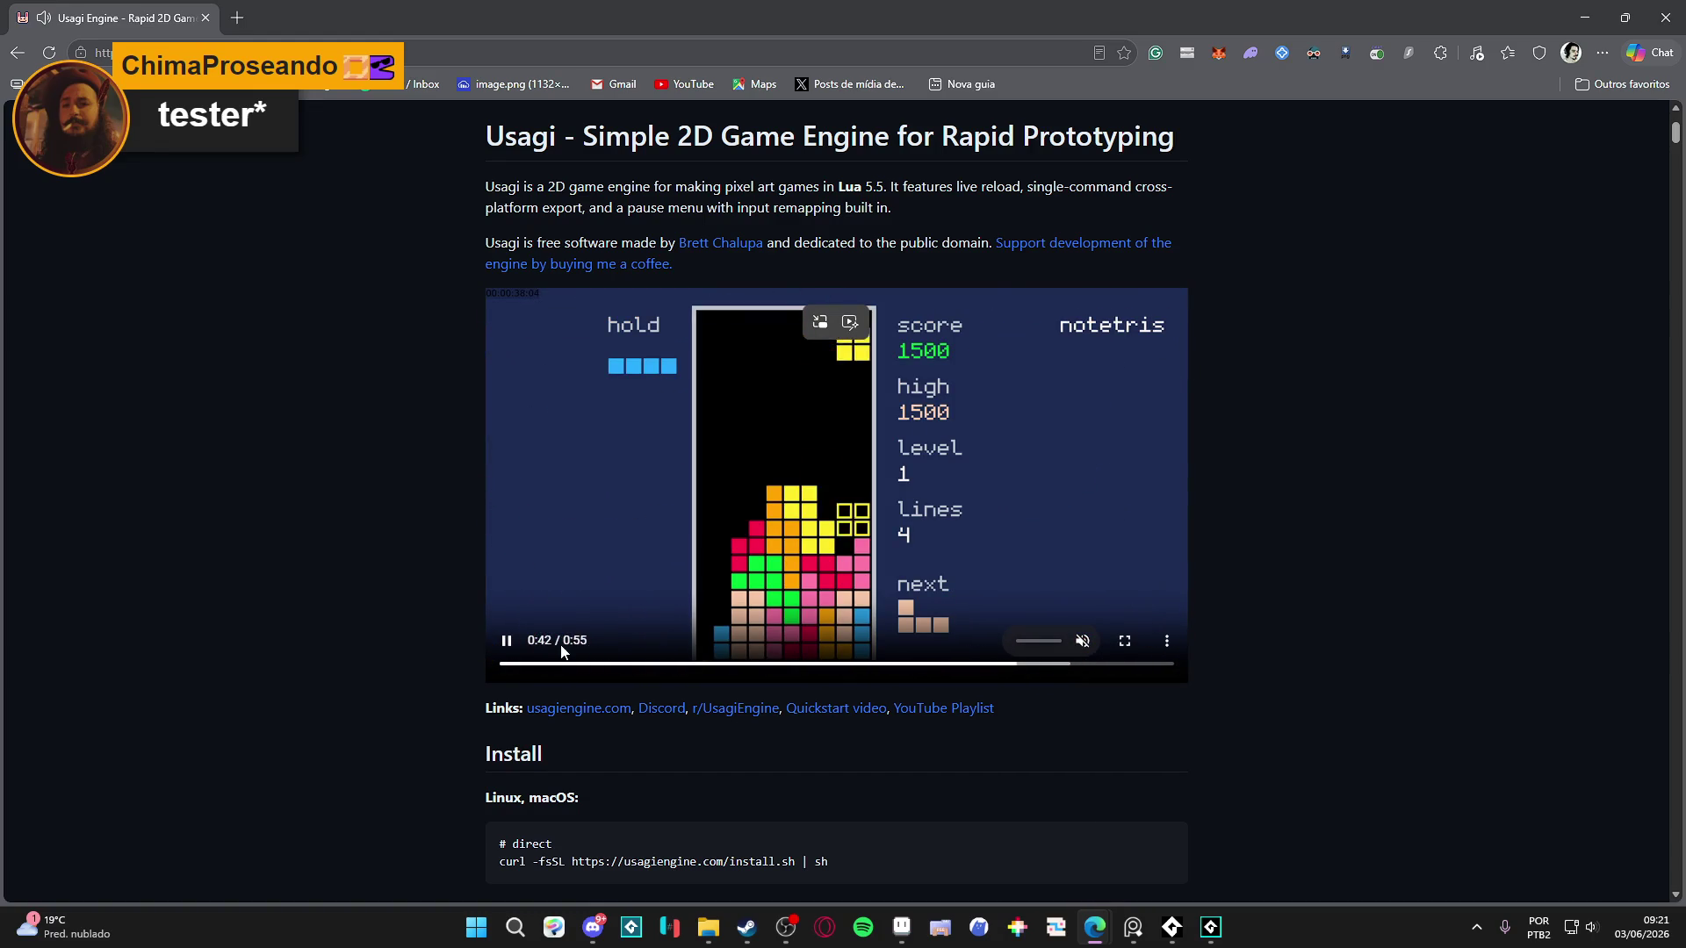
scroll(391, 619, "down", 8)
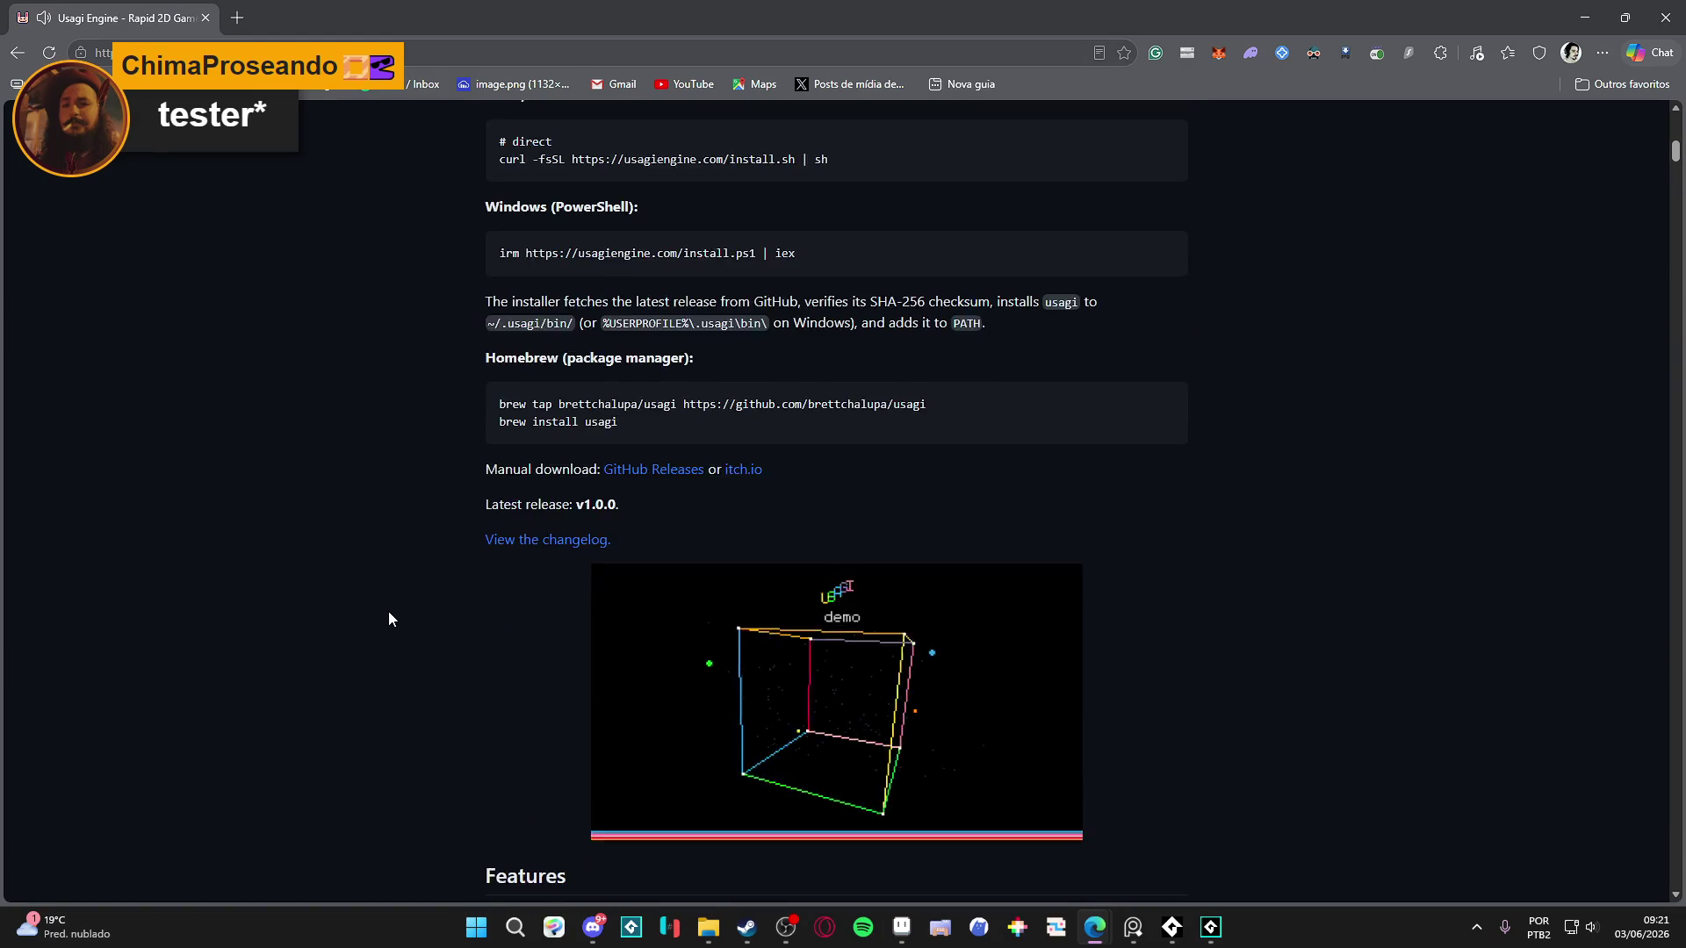
- Scroll up and down through the Usagi Engine install and features documentation
scroll(391, 619, "down", 2)
scroll(397, 617, "down", 5)
scroll(398, 617, "down", 3)
scroll(398, 618, "down", 11)
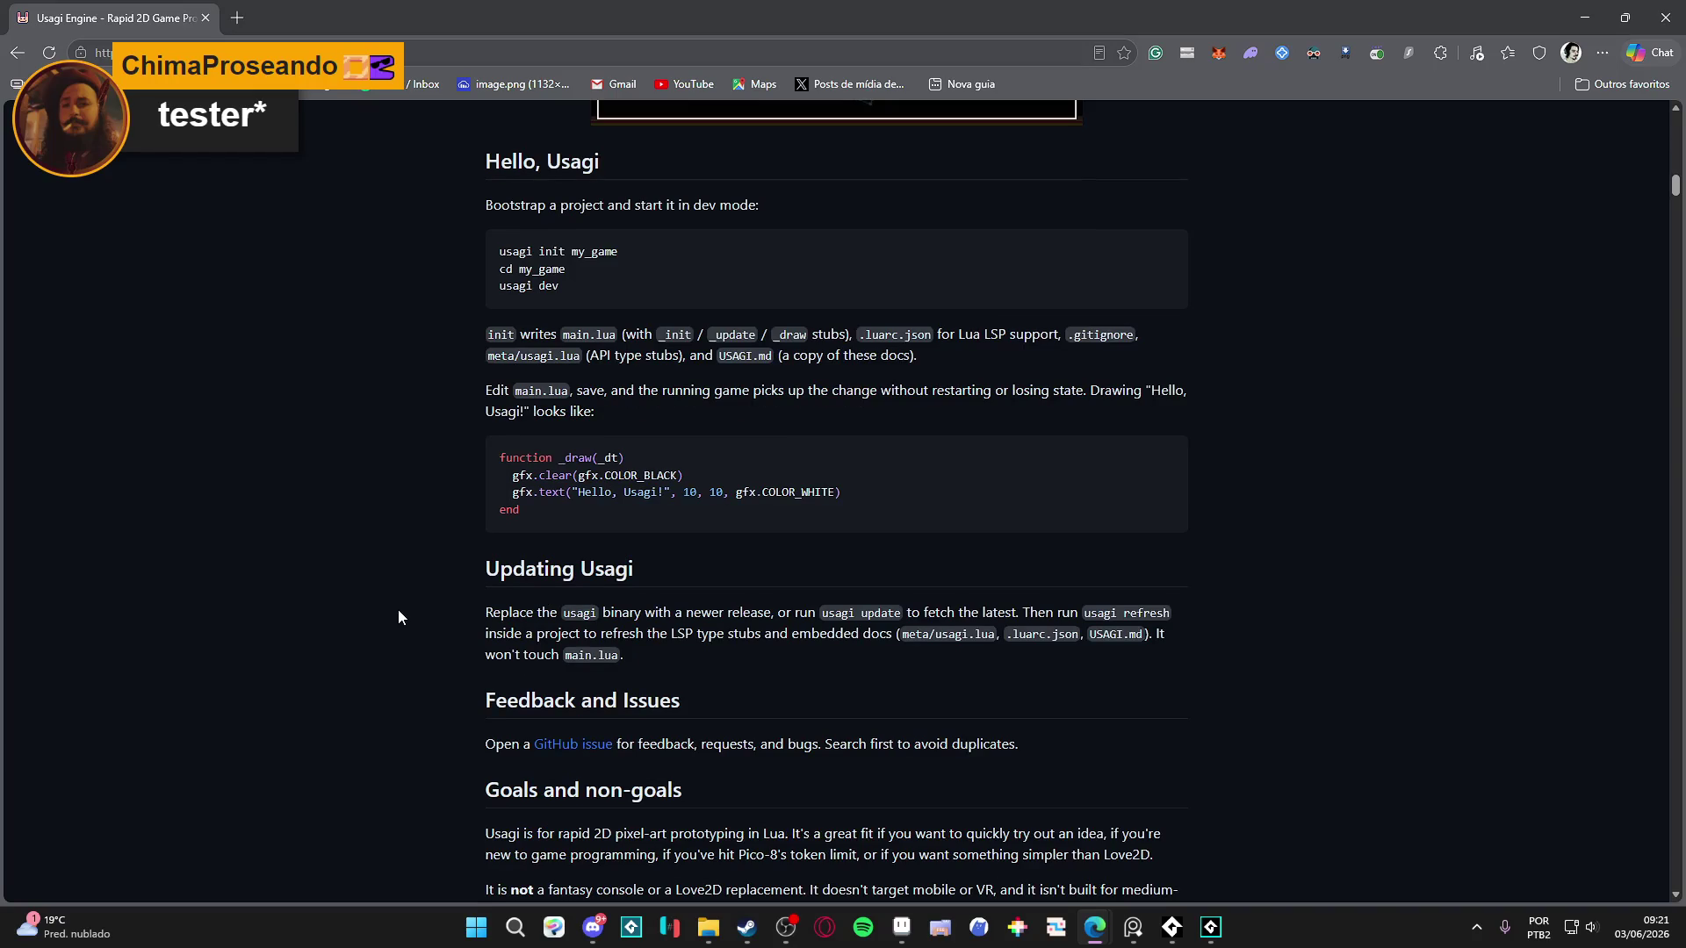
scroll(398, 617, "down", 20)
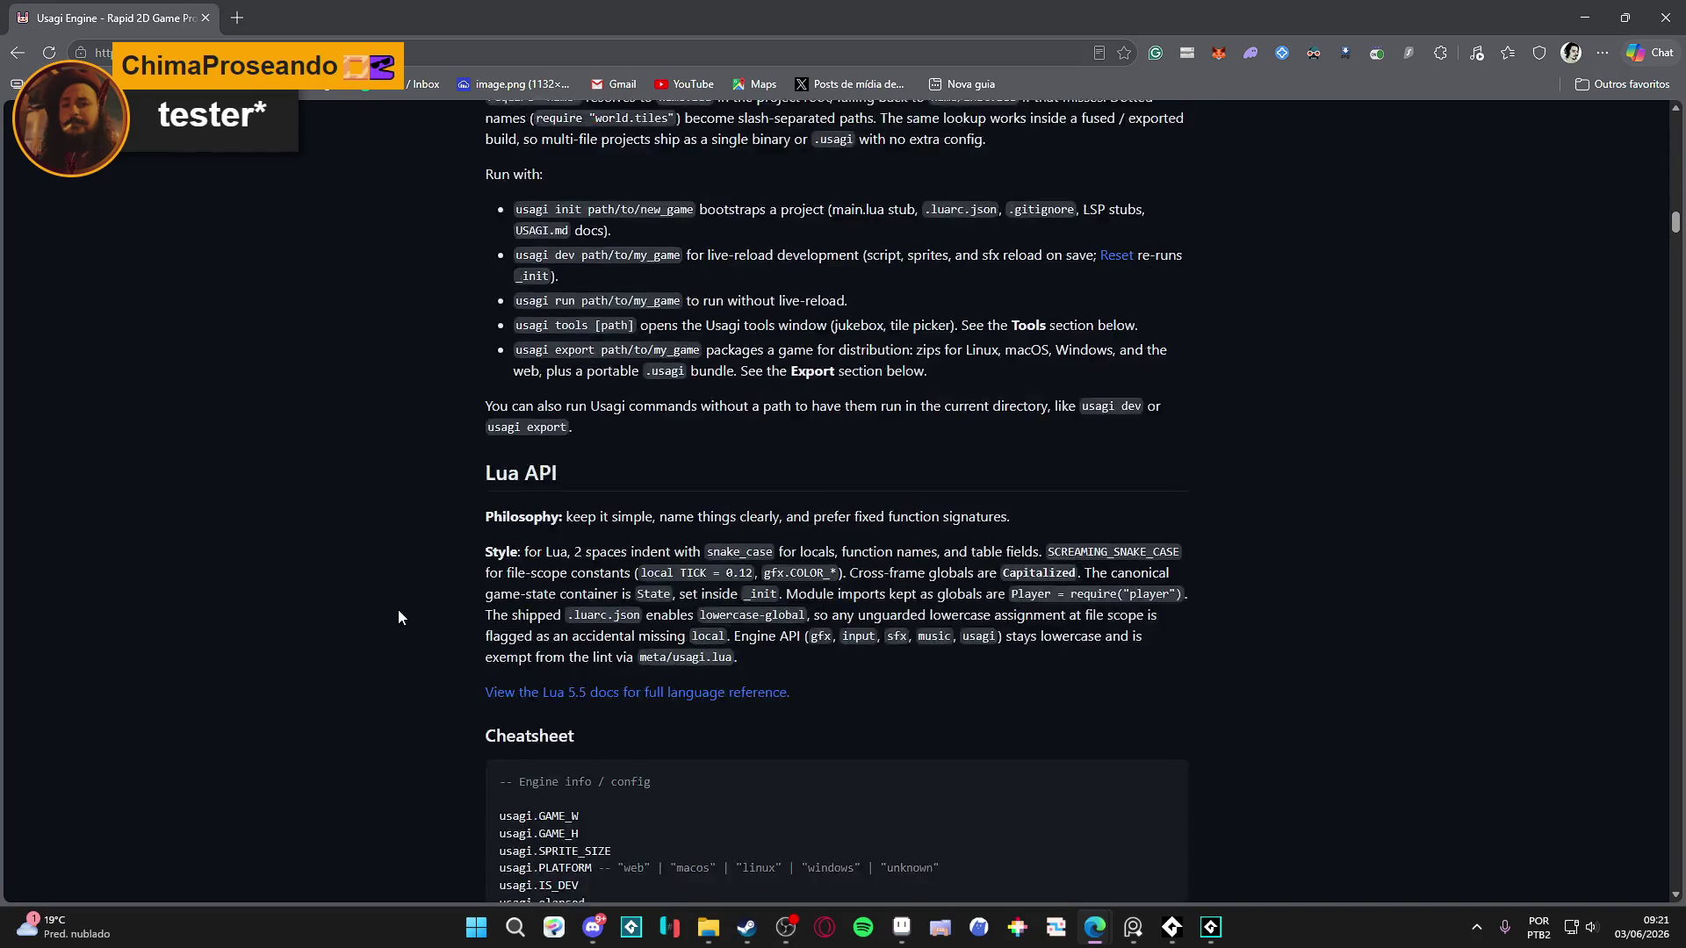
scroll(398, 617, "down", 20)
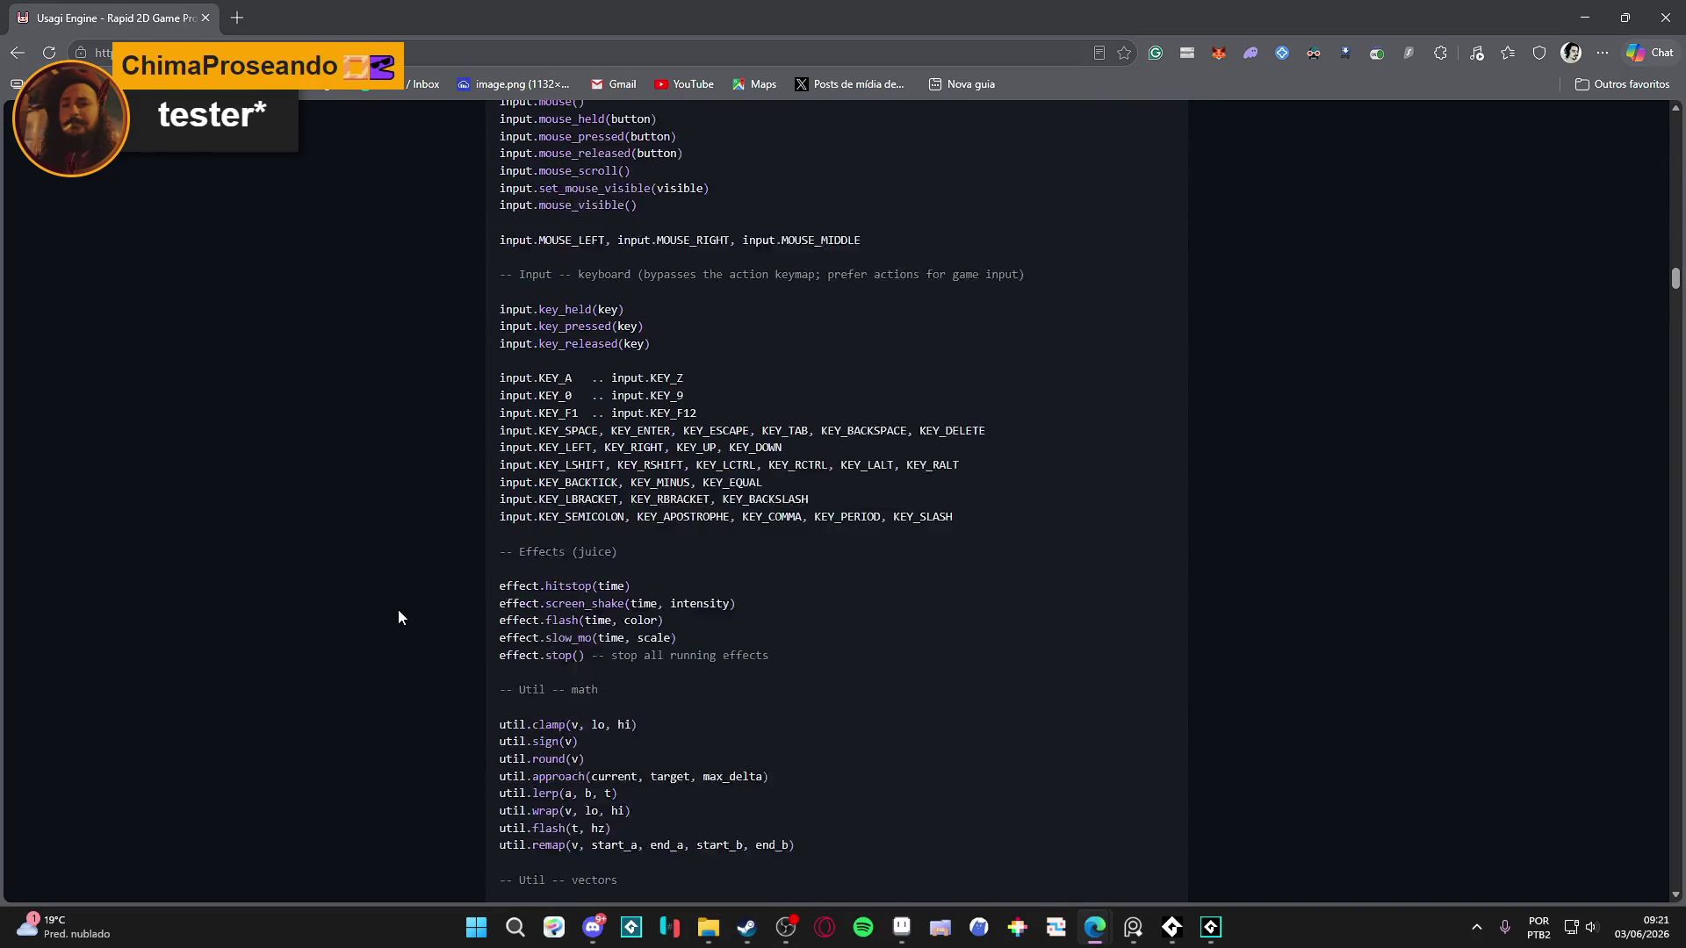
left_click_drag(1676, 312, 1680, 869)
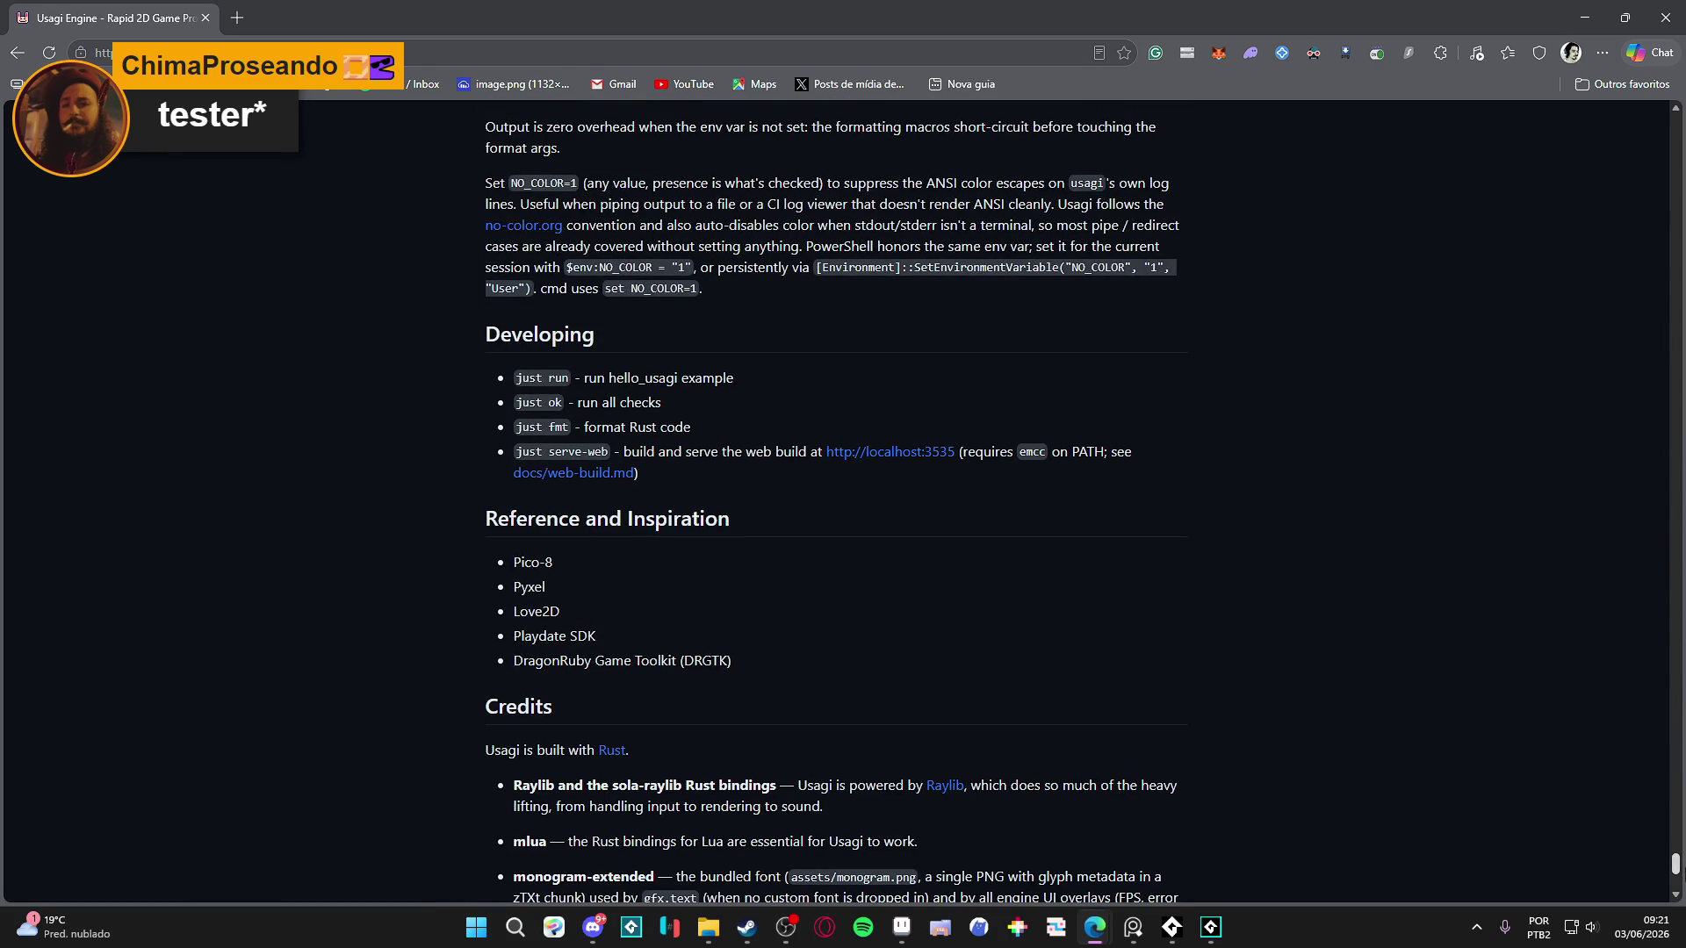
mouse_move(1680, 869)
left_mouse_down()
mouse_move(1673, 114)
mouse_move(1668, 278)
mouse_move(1677, 249)
left_mouse_up()
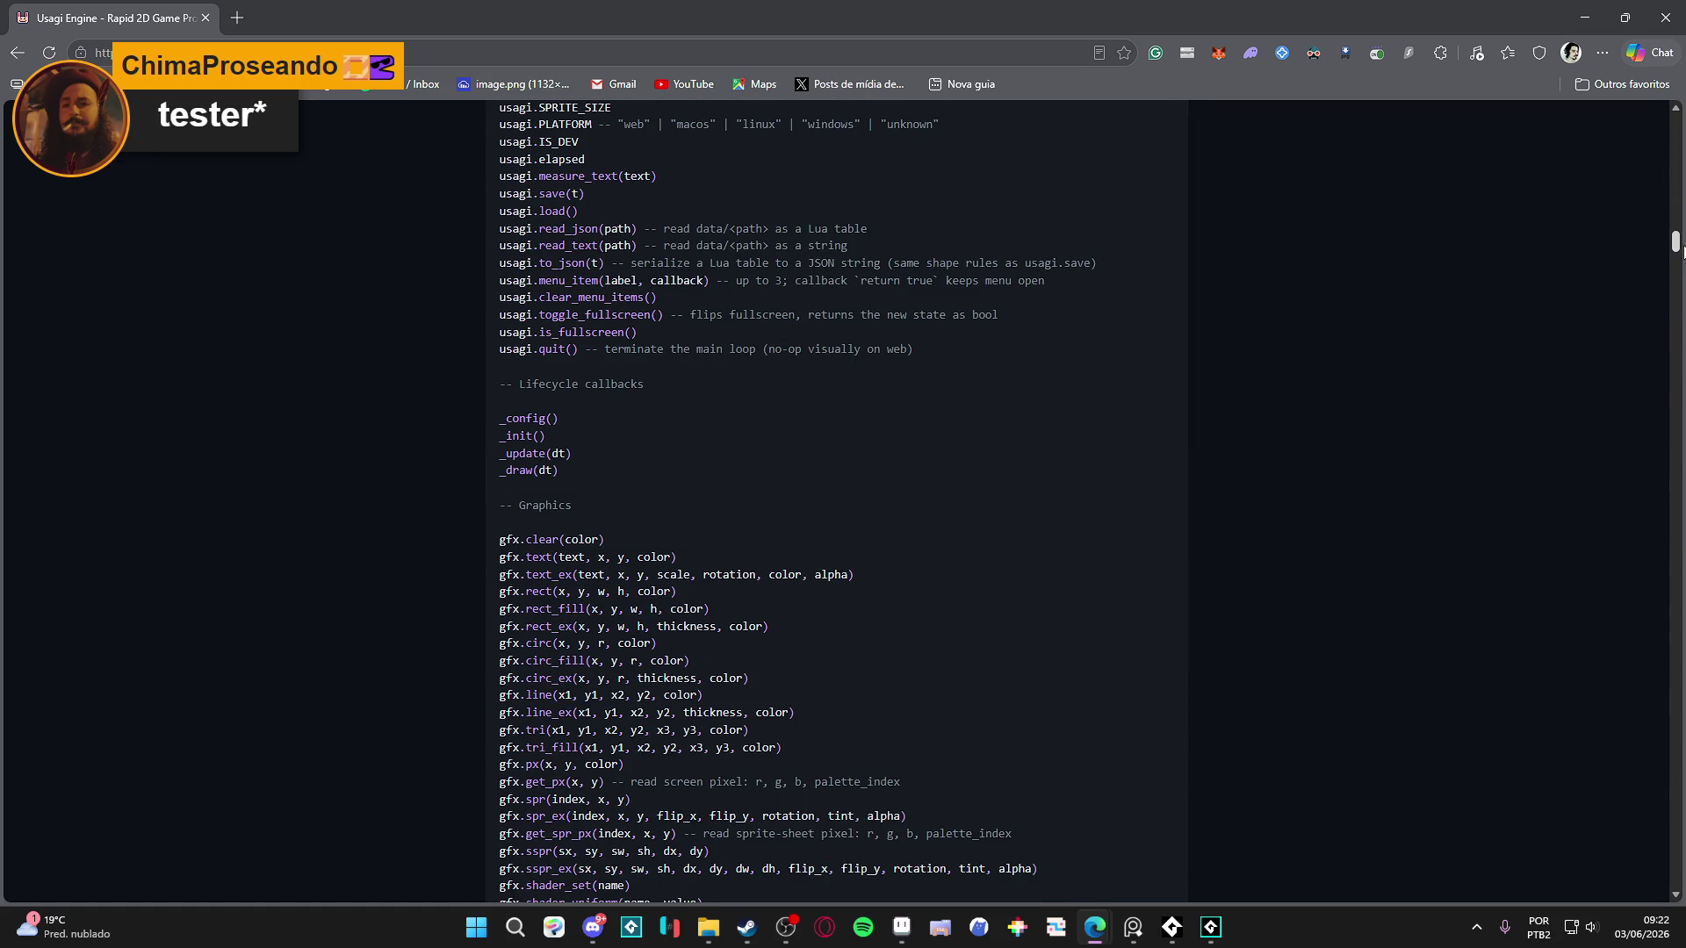
scroll(796, 503, "down", 1)
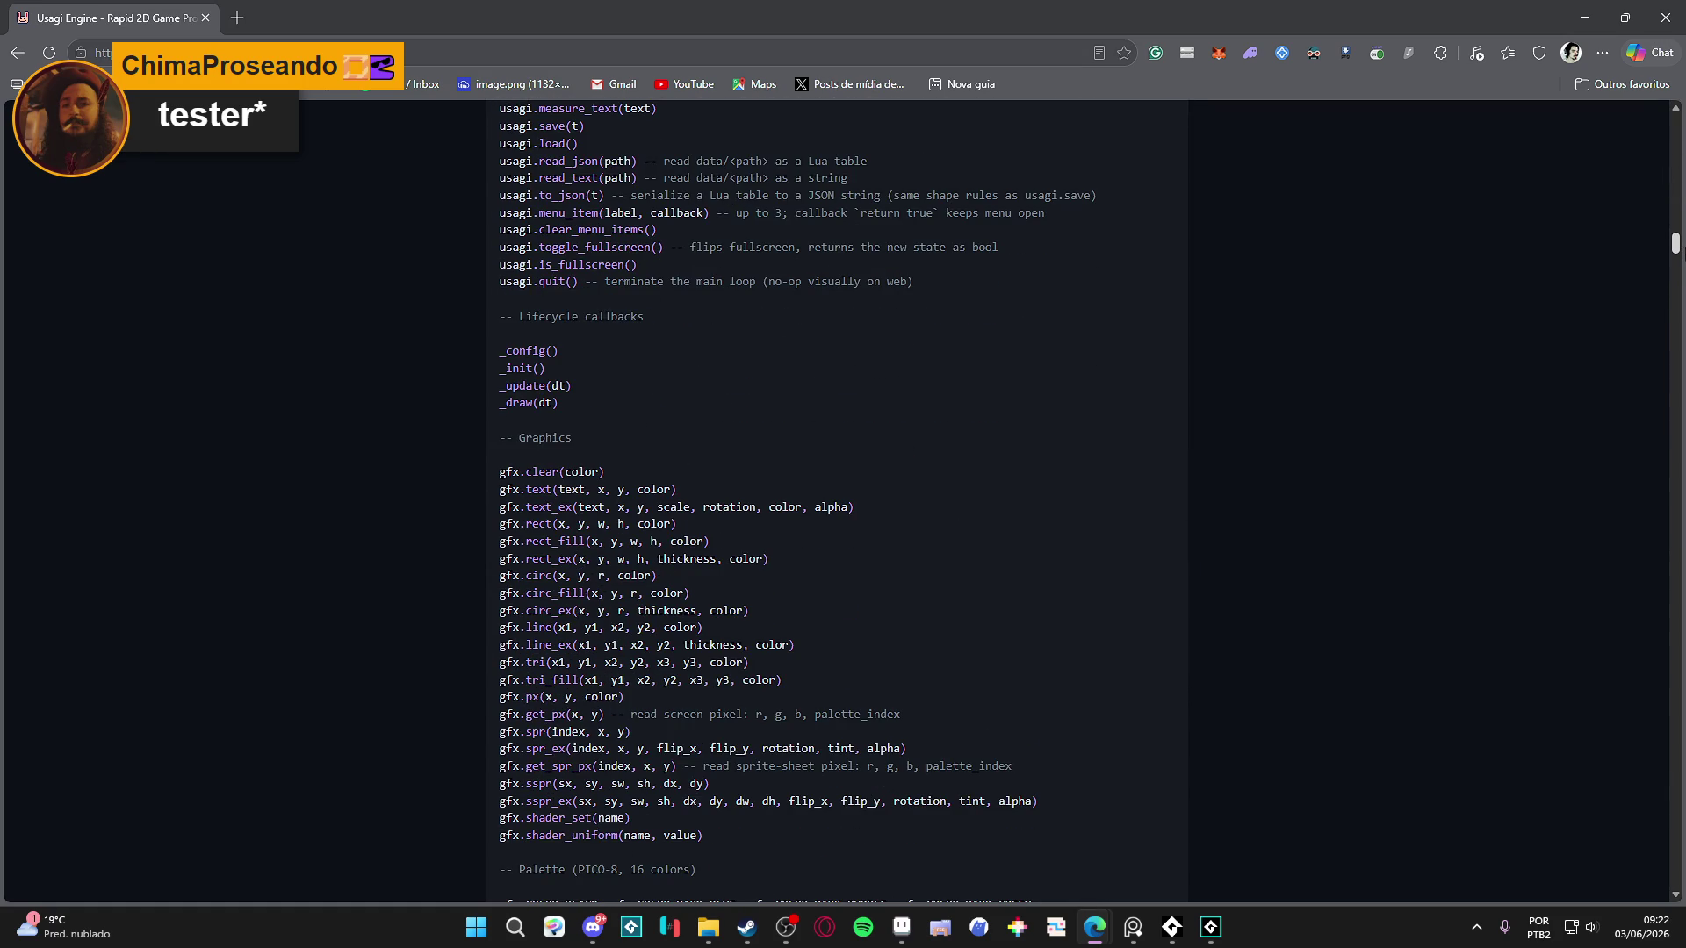
scroll(836, 501, "up", 3)
mouse_move(1677, 248)
left_mouse_down()
mouse_move(1675, 301)
mouse_move(1680, 258)
left_mouse_up()
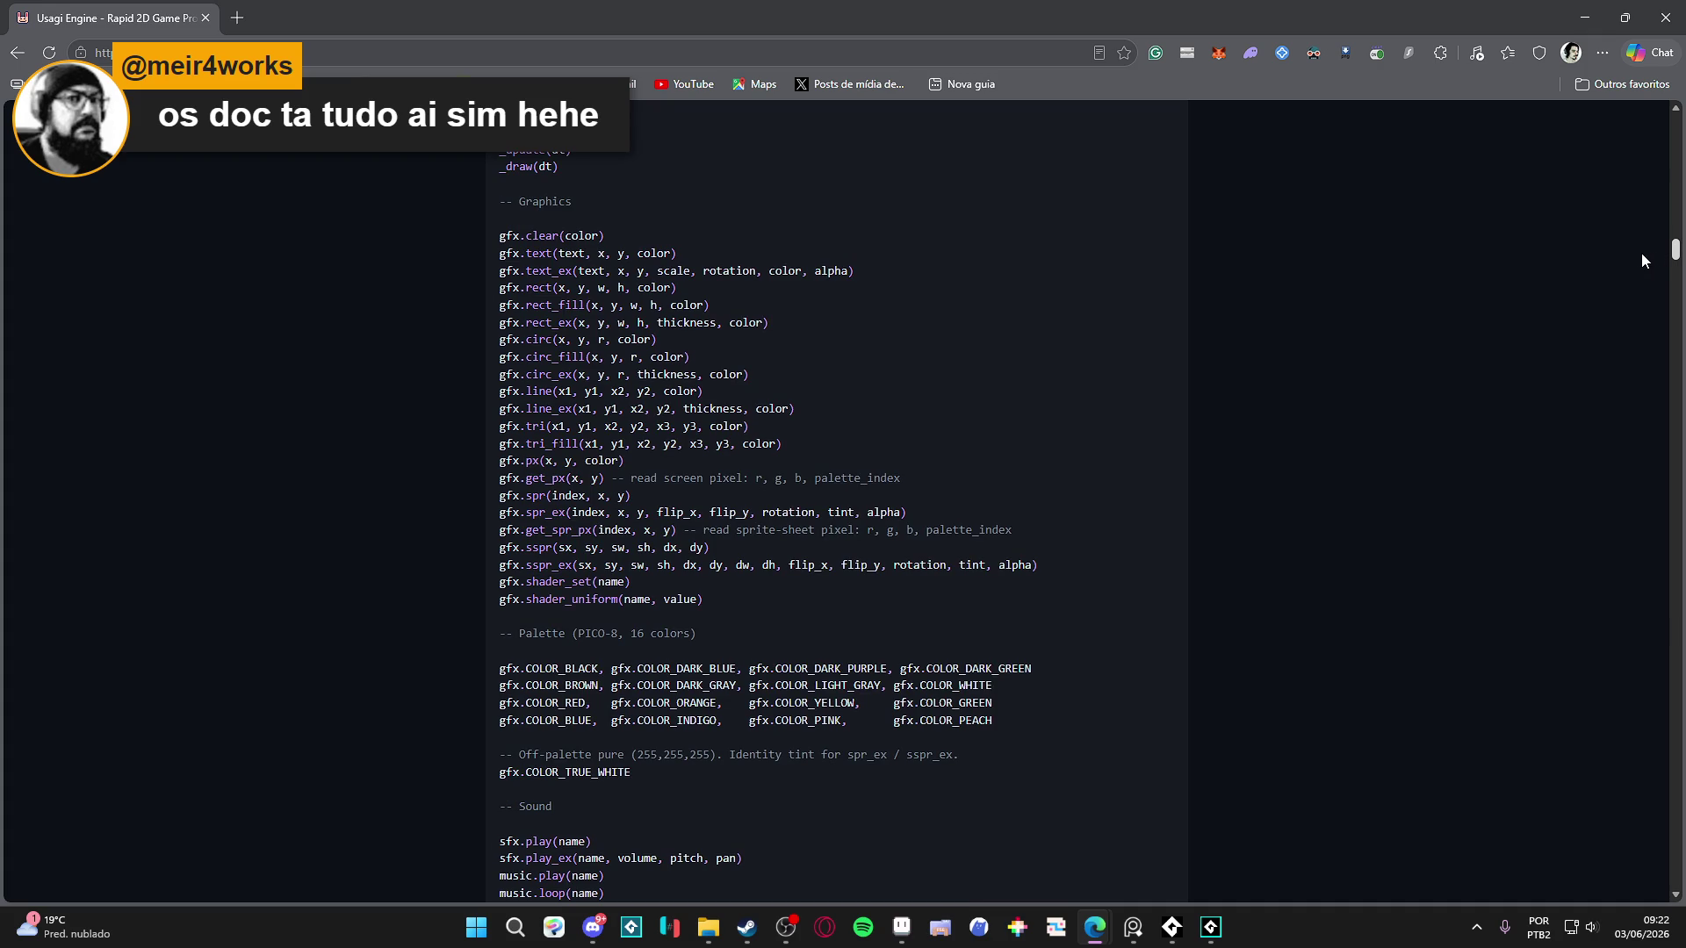
scroll(1645, 261, "up", 4)
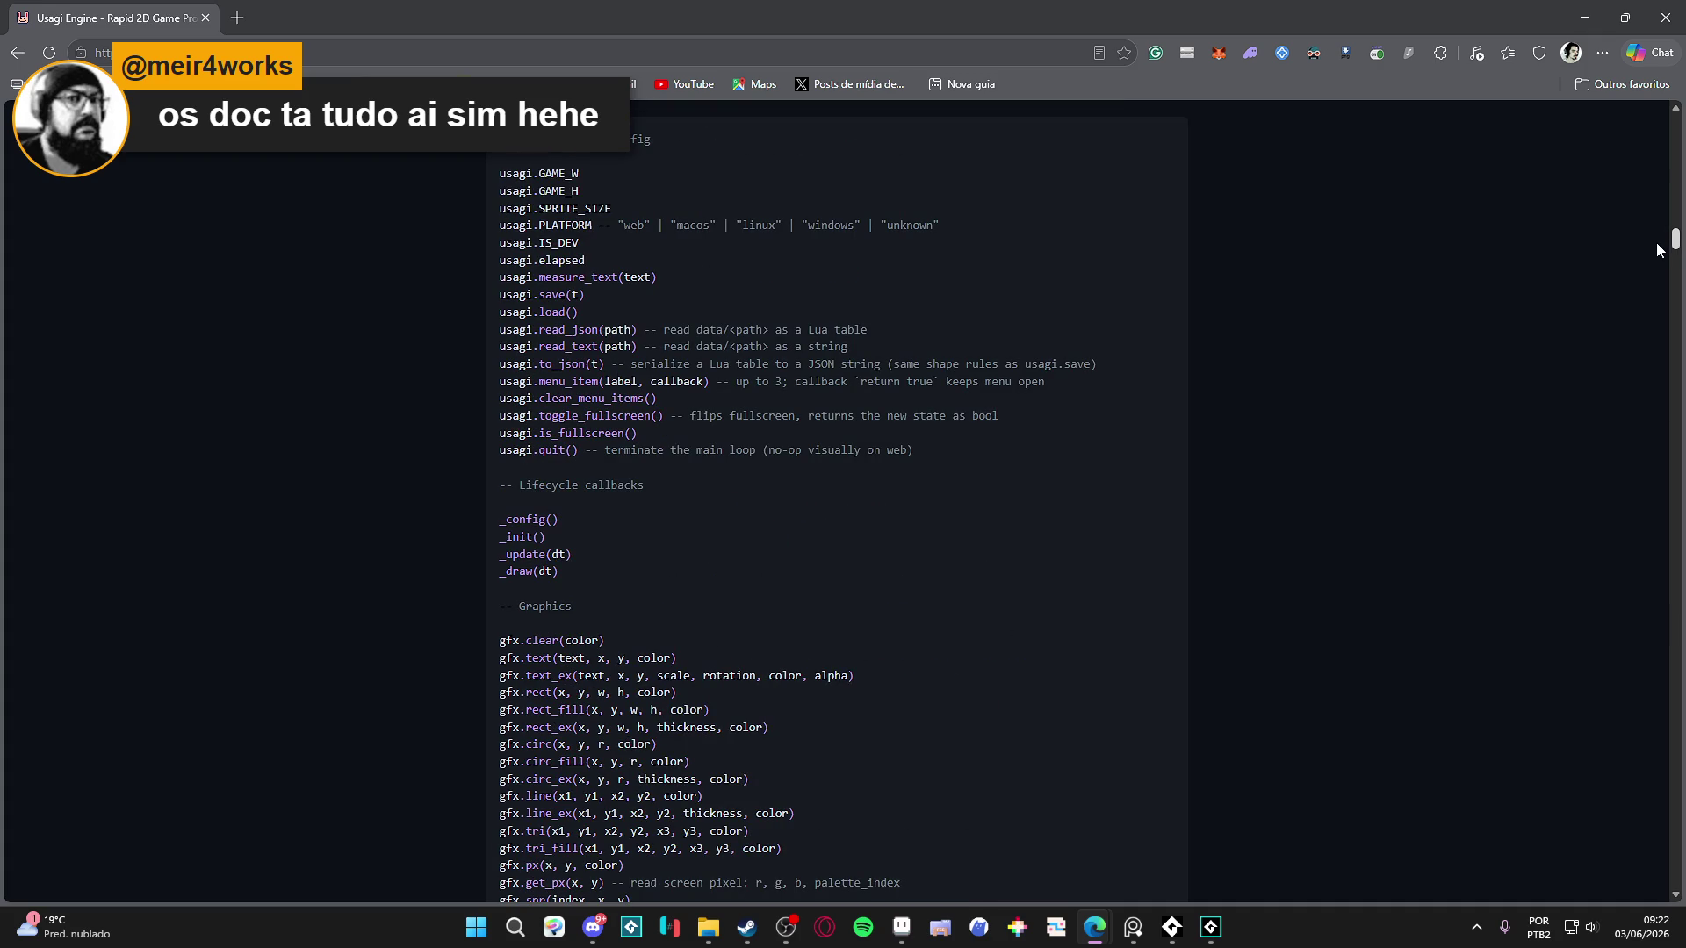
scroll(1660, 250, "up", 2)
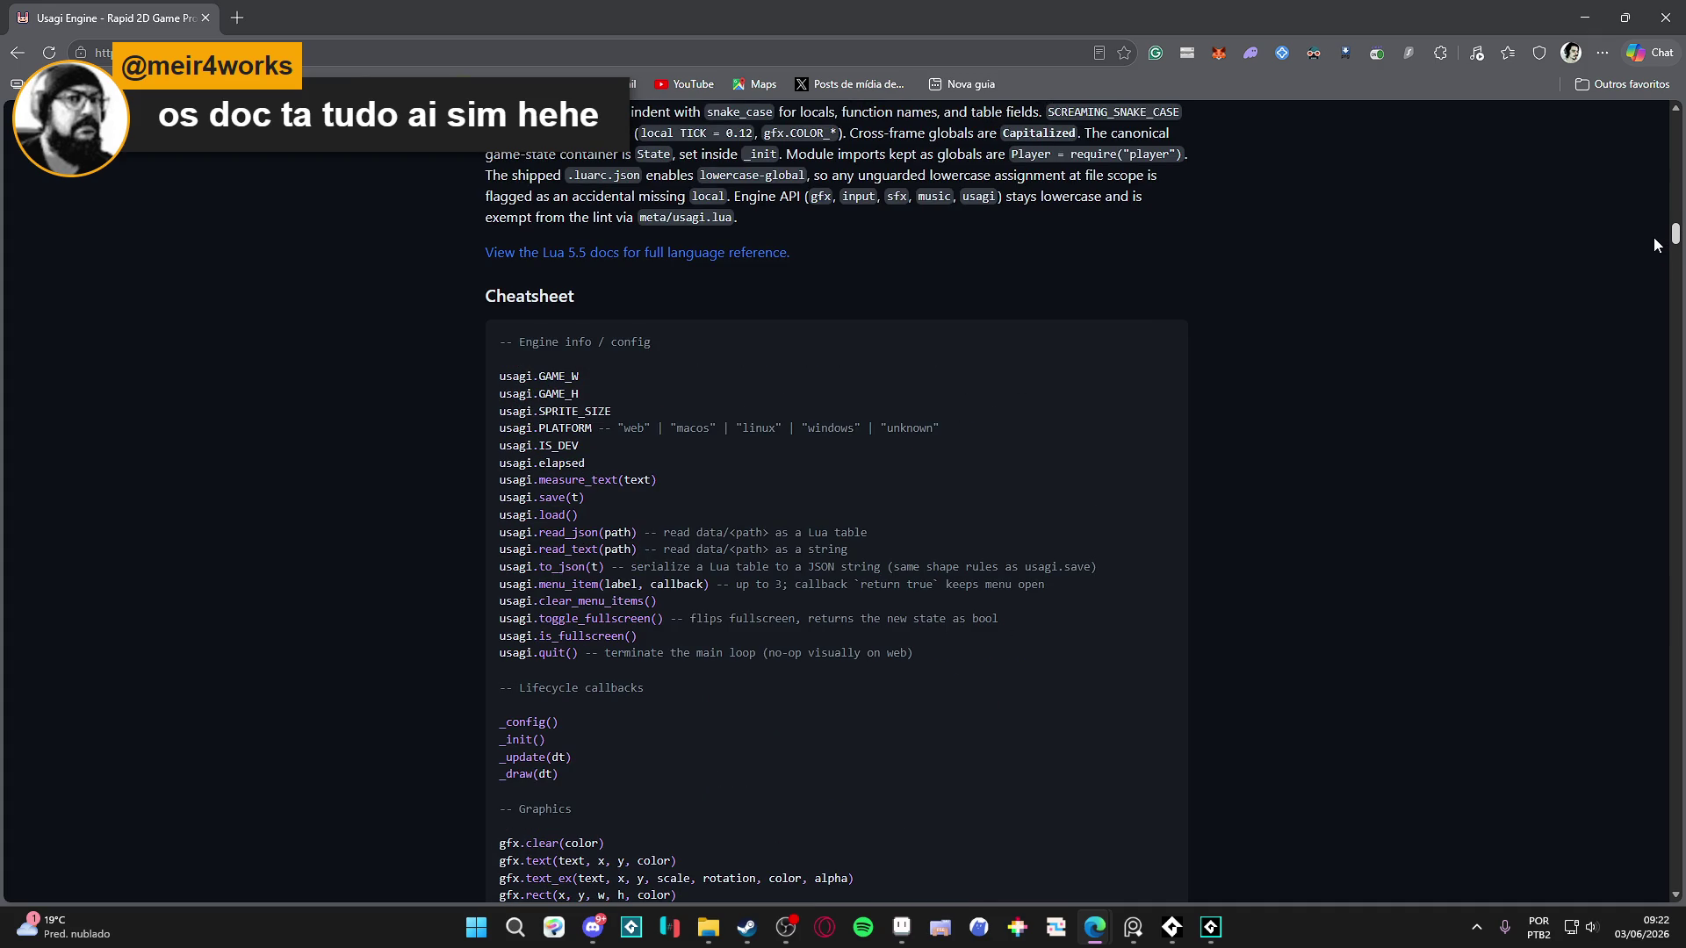
scroll(1657, 245, "down", 15)
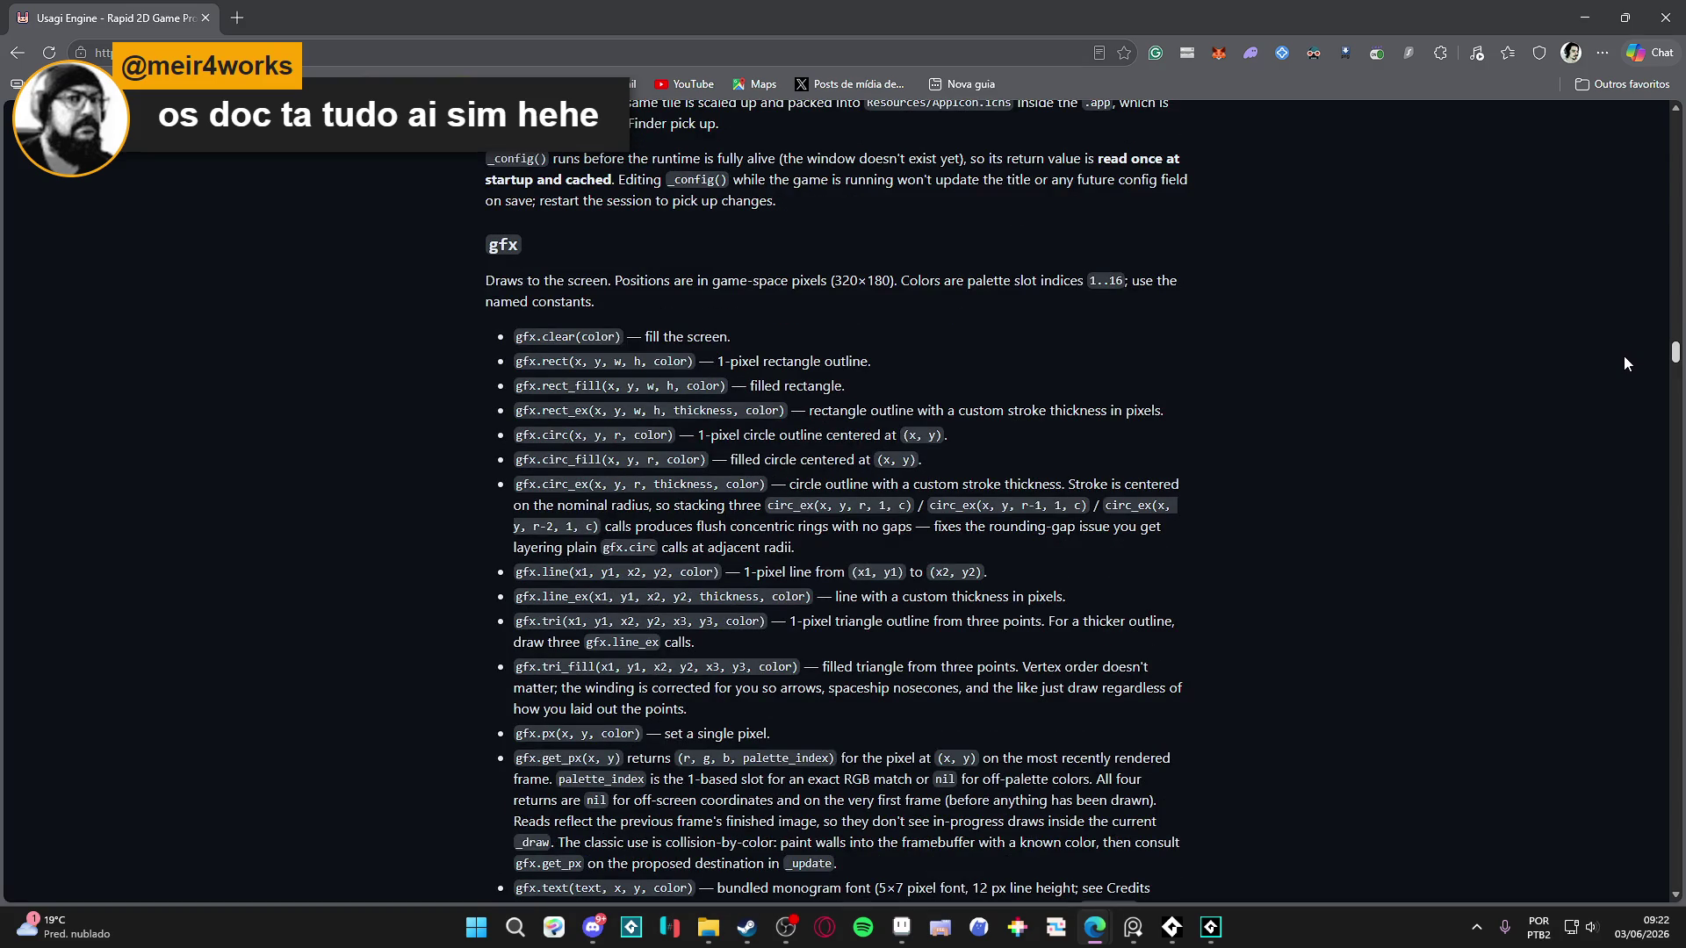
scroll(1630, 355, "up", 15)
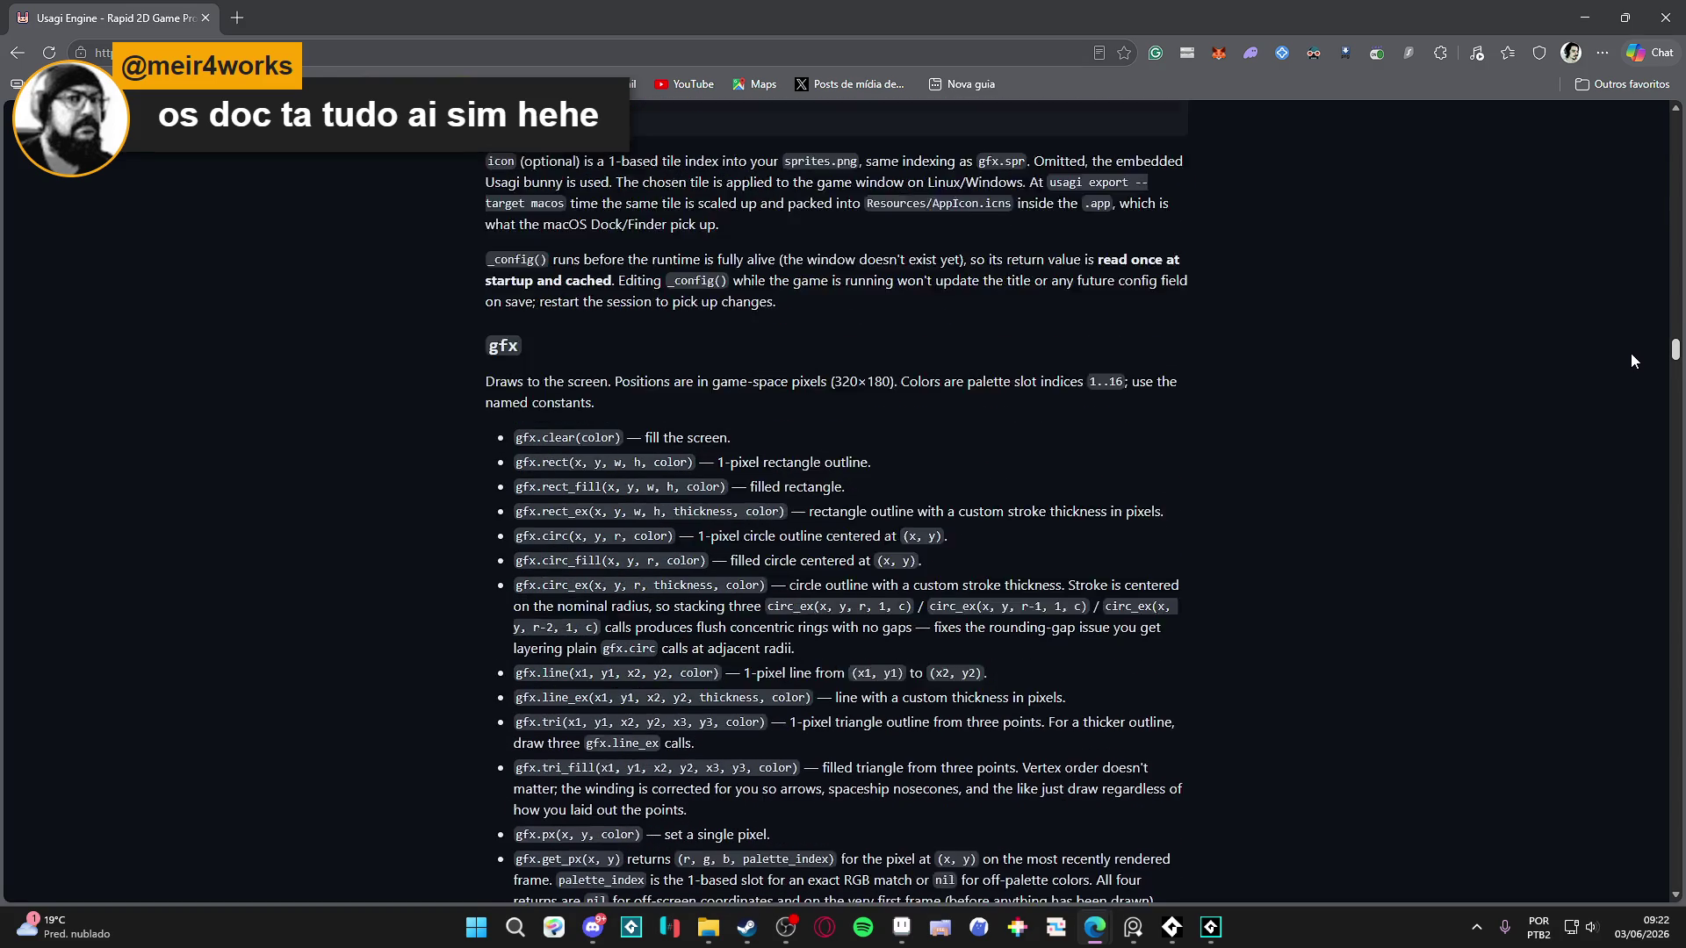
scroll(1646, 309, "up", 10)
scroll(1653, 292, "up", 1)
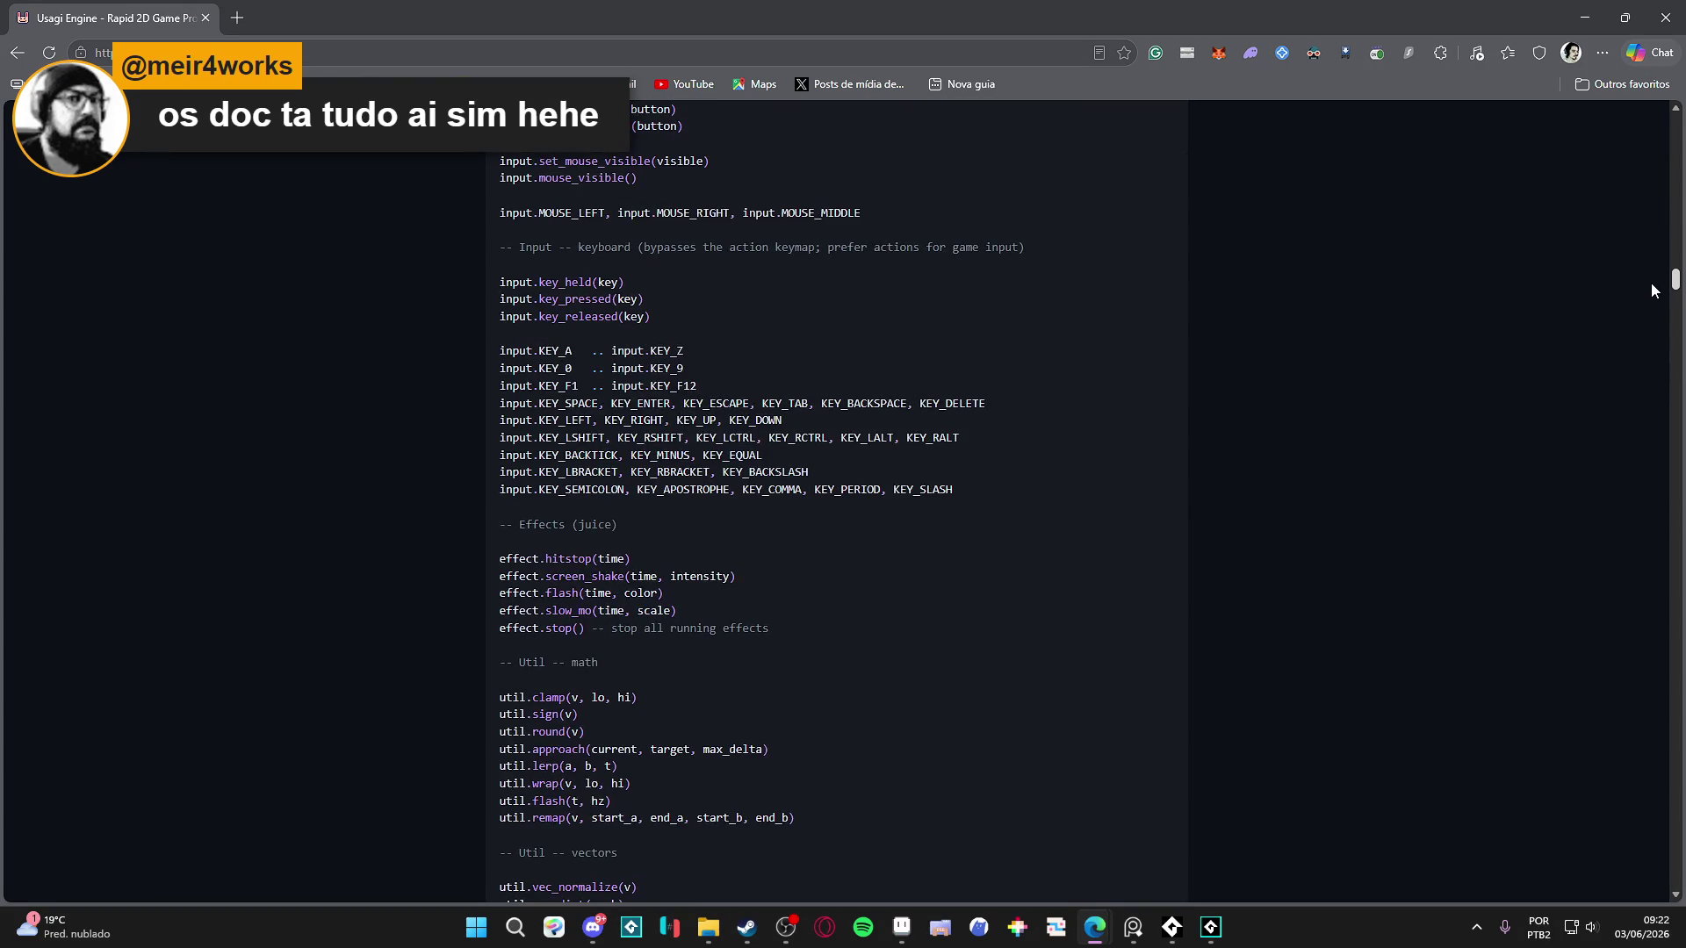
scroll(1647, 395, "down", 15)
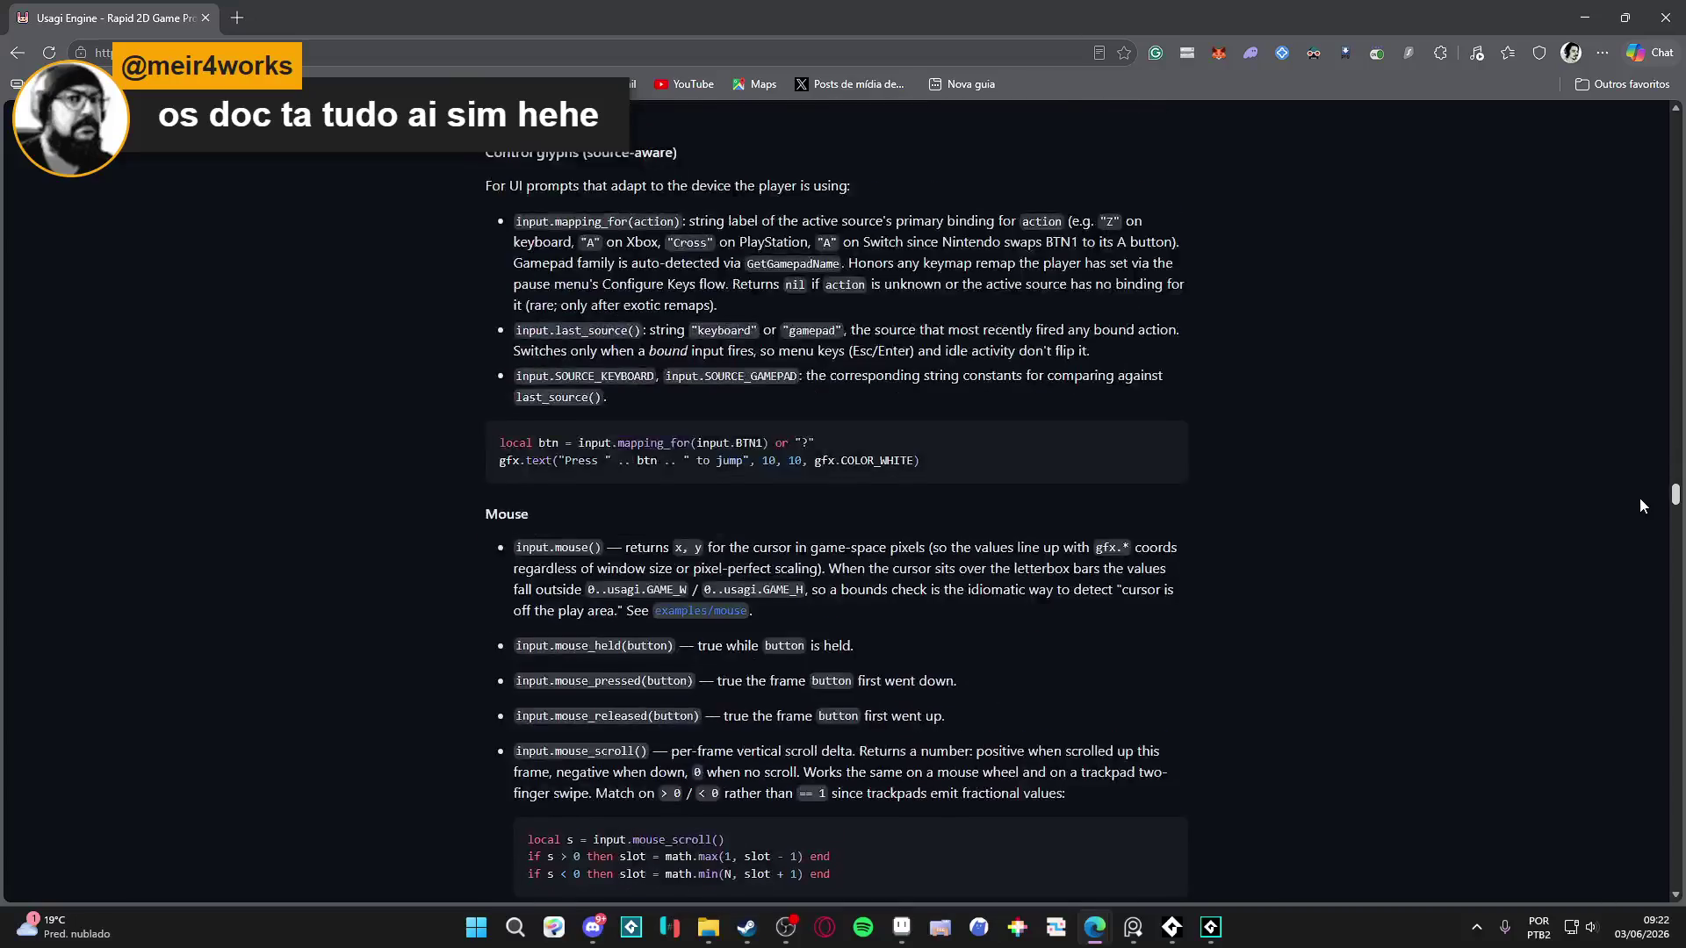
scroll(1639, 562, "down", 10)
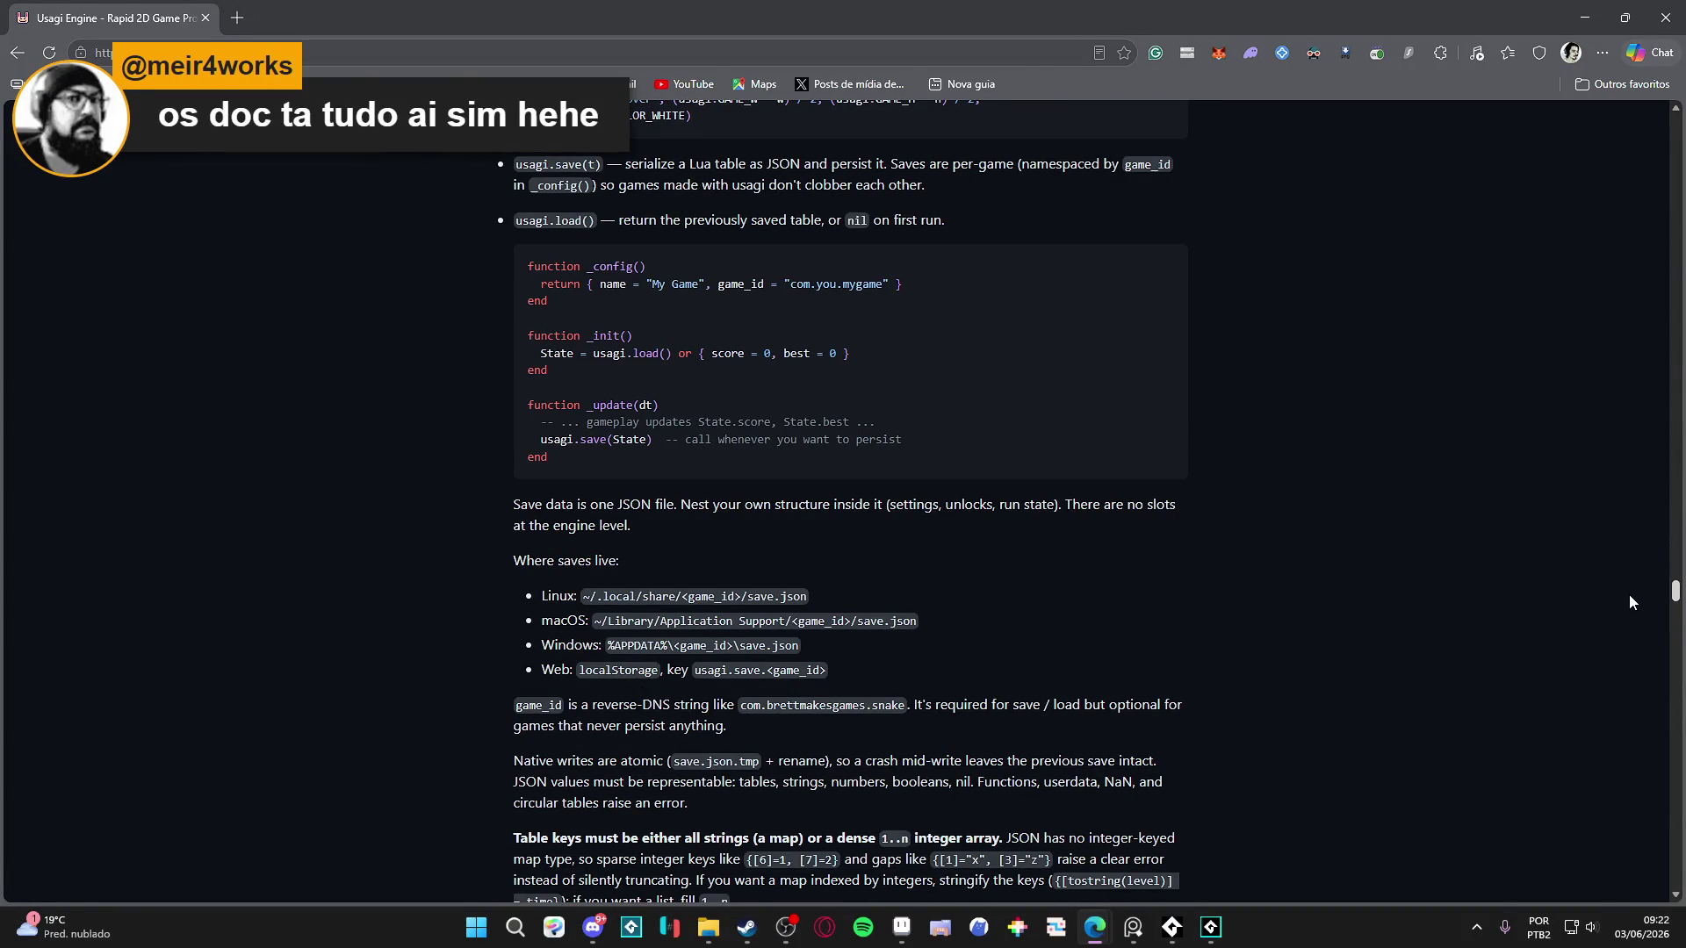
scroll(1630, 603, "down", 10)
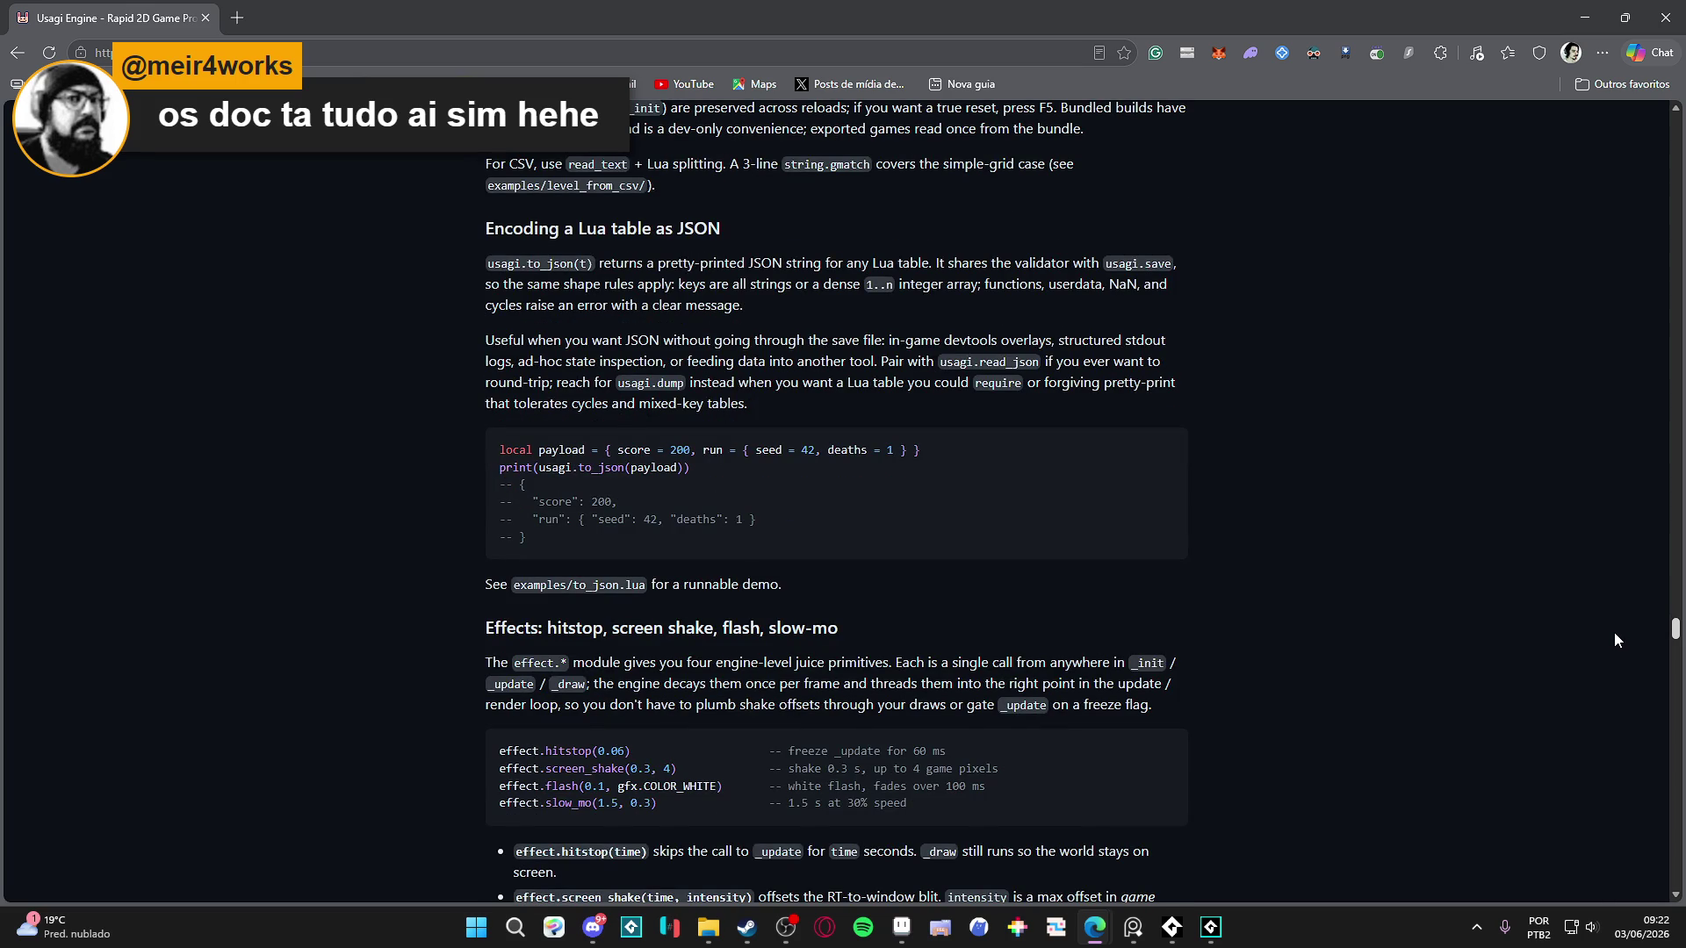
scroll(1615, 634, "down", 15)
scroll(1651, 784, "up", 20)
left_click_drag(1676, 115, 1680, 167)
scroll(1247, 331, "up", 4)
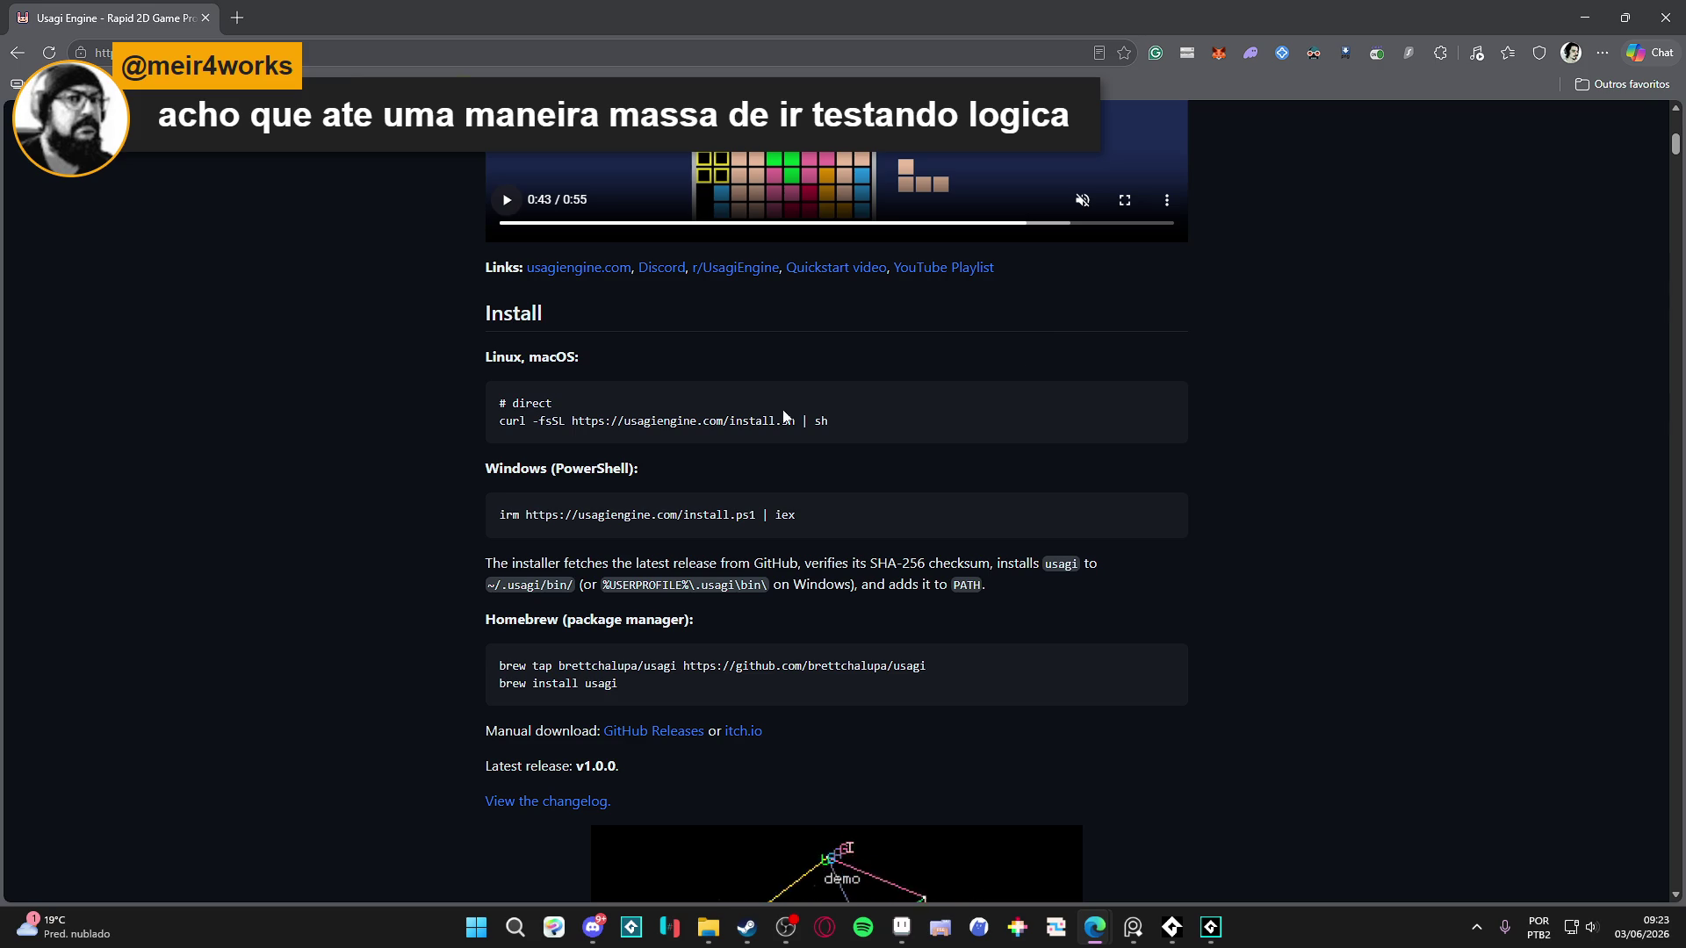
- Select the PowerShell install command and then its install URL
left_click_drag(814, 523, 498, 525)
left_click(524, 518)
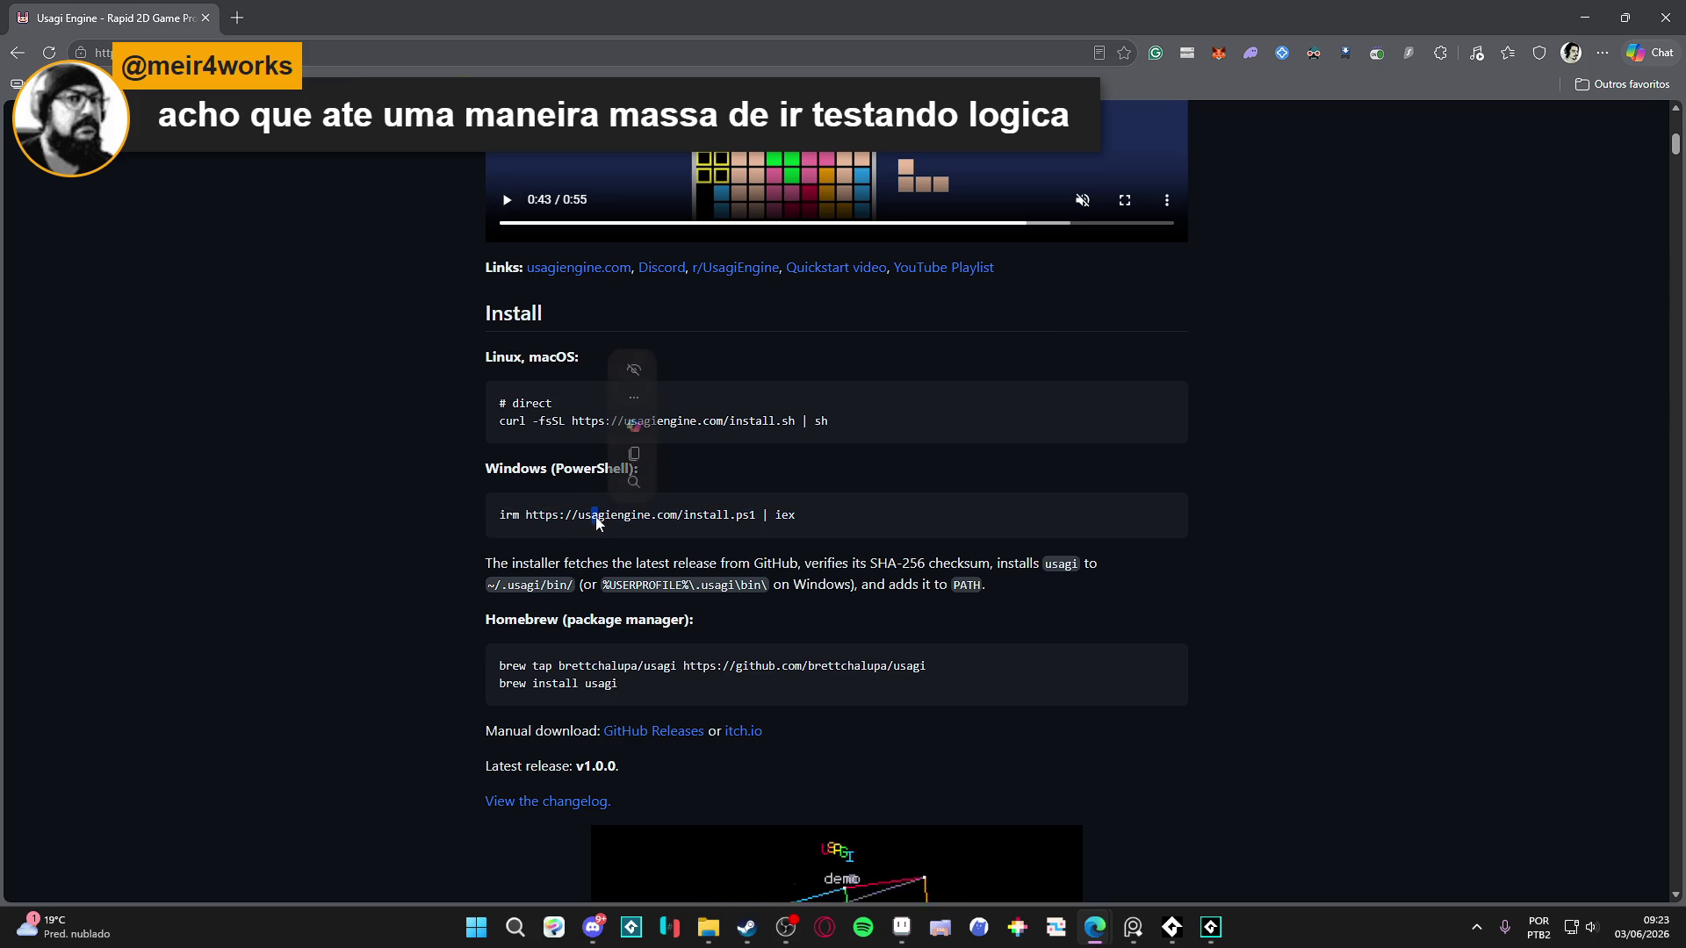
left_click_drag(826, 523, 526, 518)
left_click(803, 518)
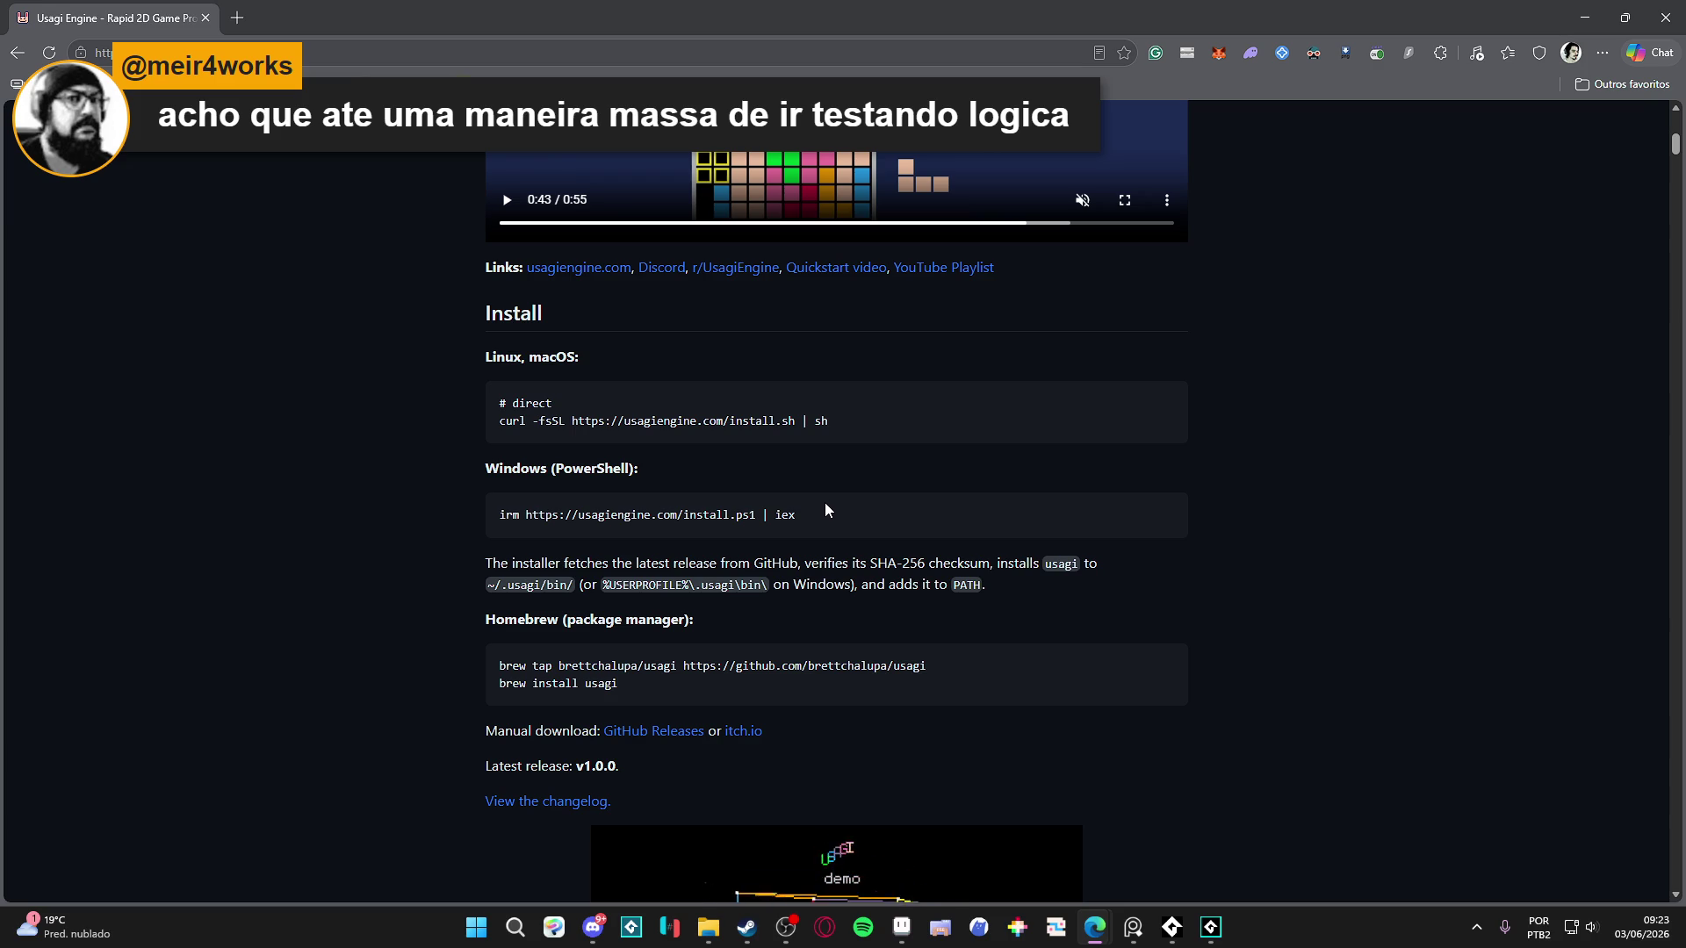
- Scroll to the Features list and minimize the browser to return to Aseprite
scroll(1237, 503, "down", 3)
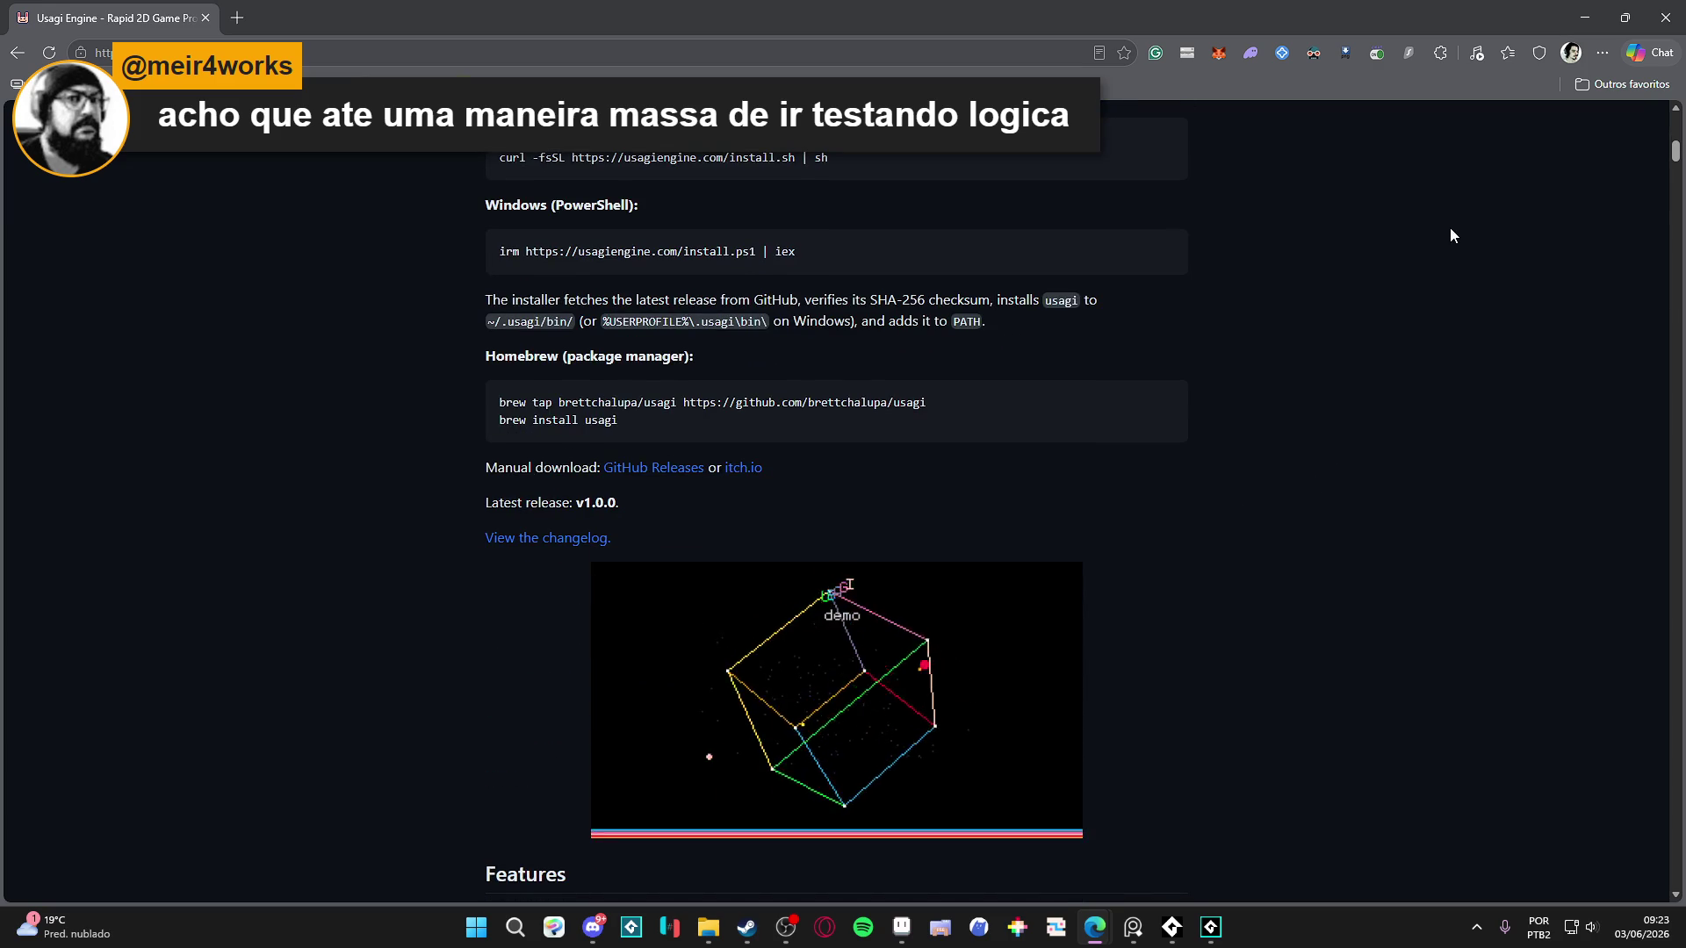
scroll(1462, 216, "down", 5)
scroll(1463, 219, "down", 5)
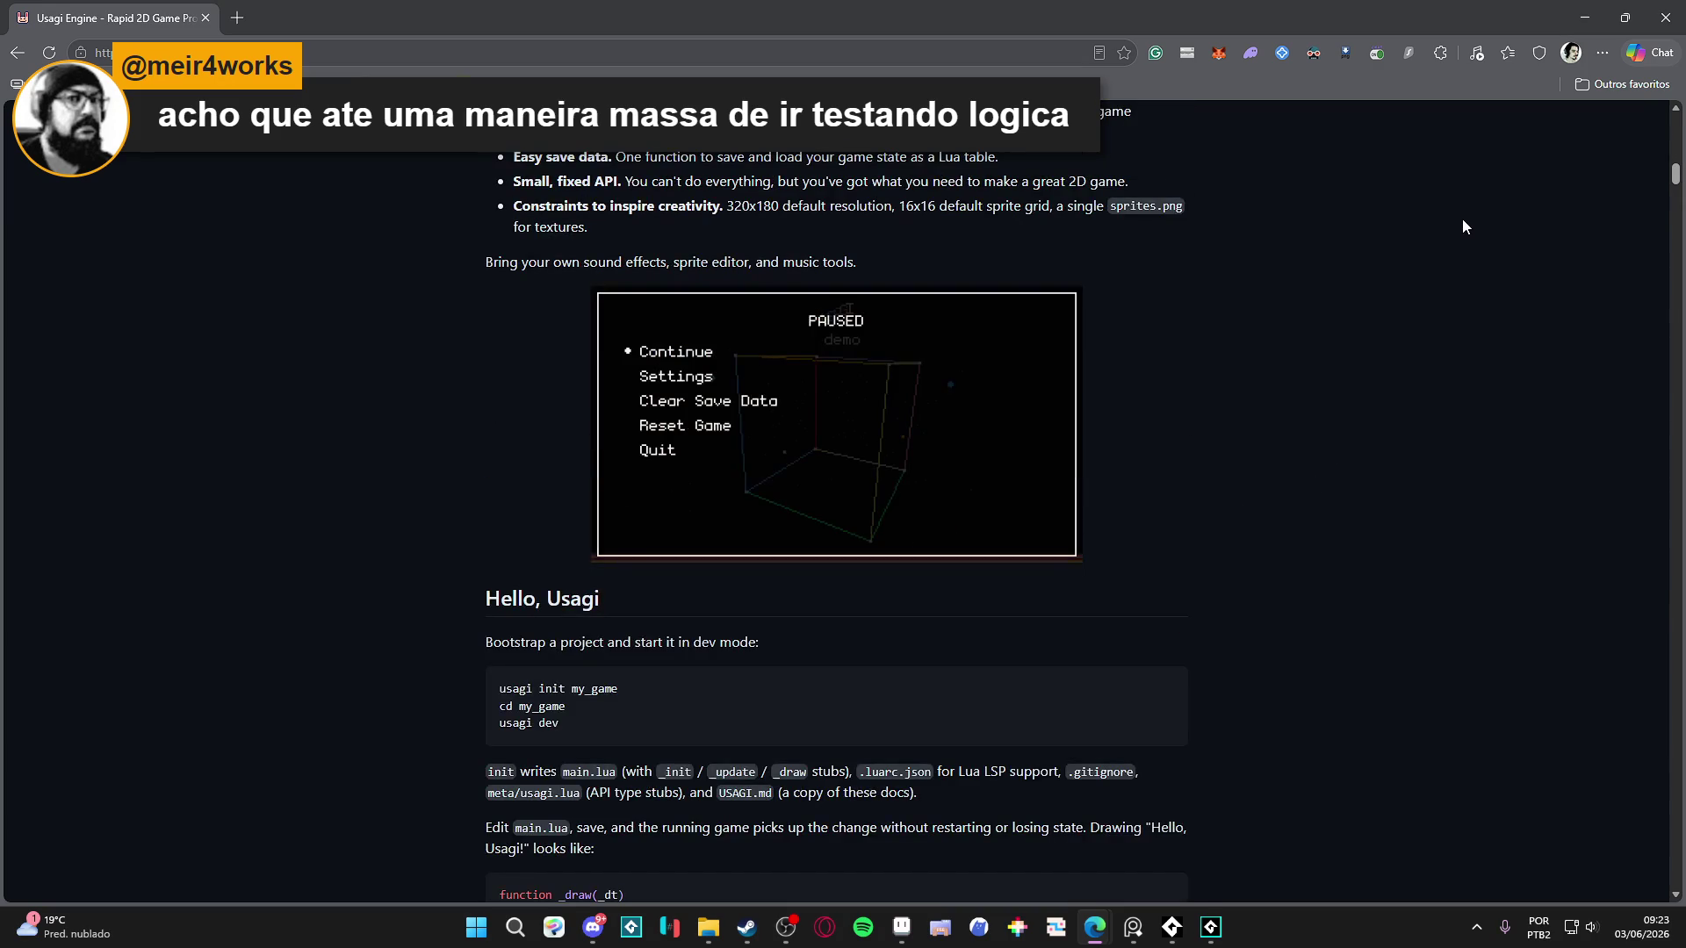
scroll(1462, 219, "down", 5)
scroll(1463, 220, "down", 5)
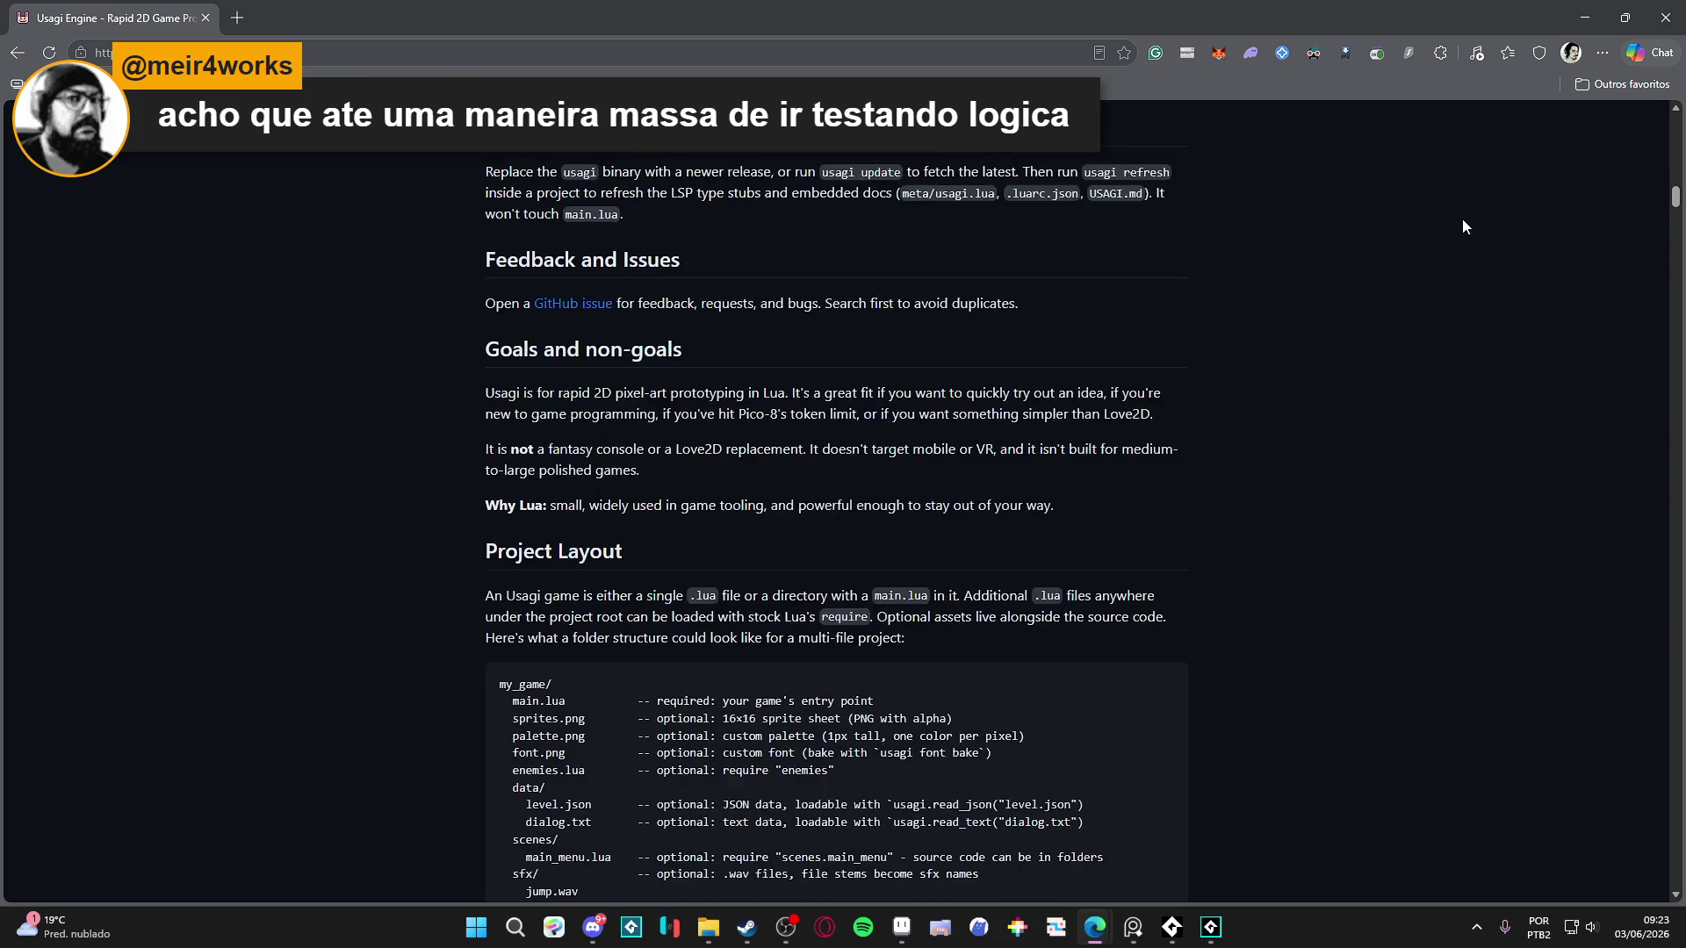
scroll(1463, 219, "up", 15)
scroll(1463, 220, "up", 1)
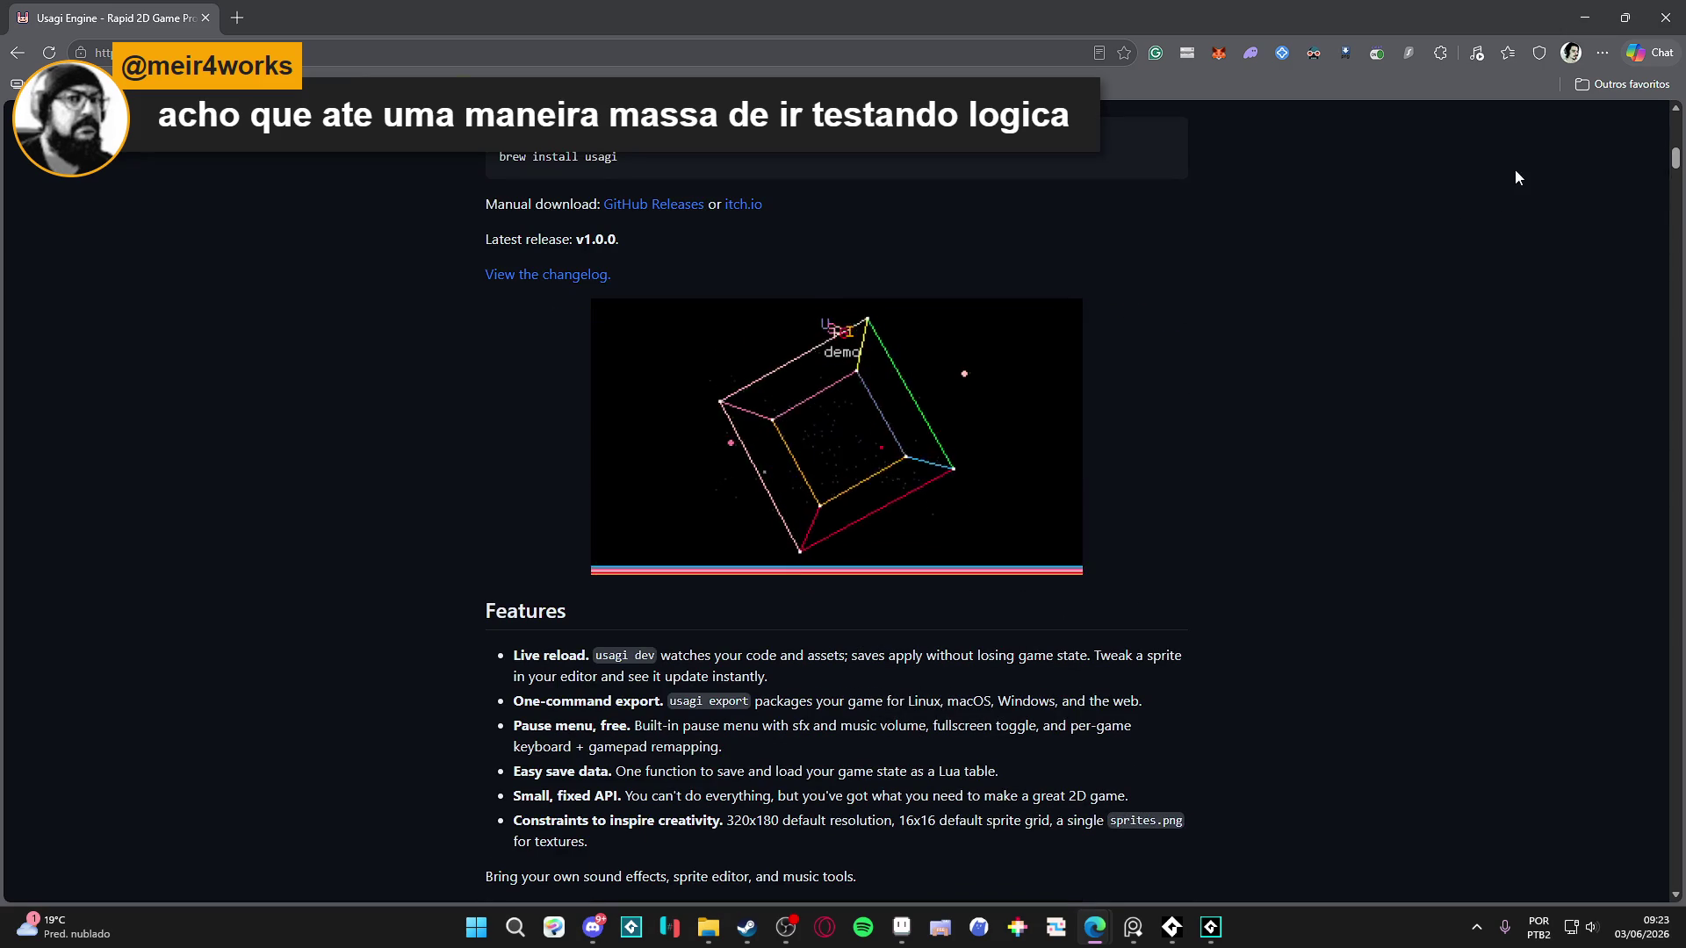
left_click(1588, 12)
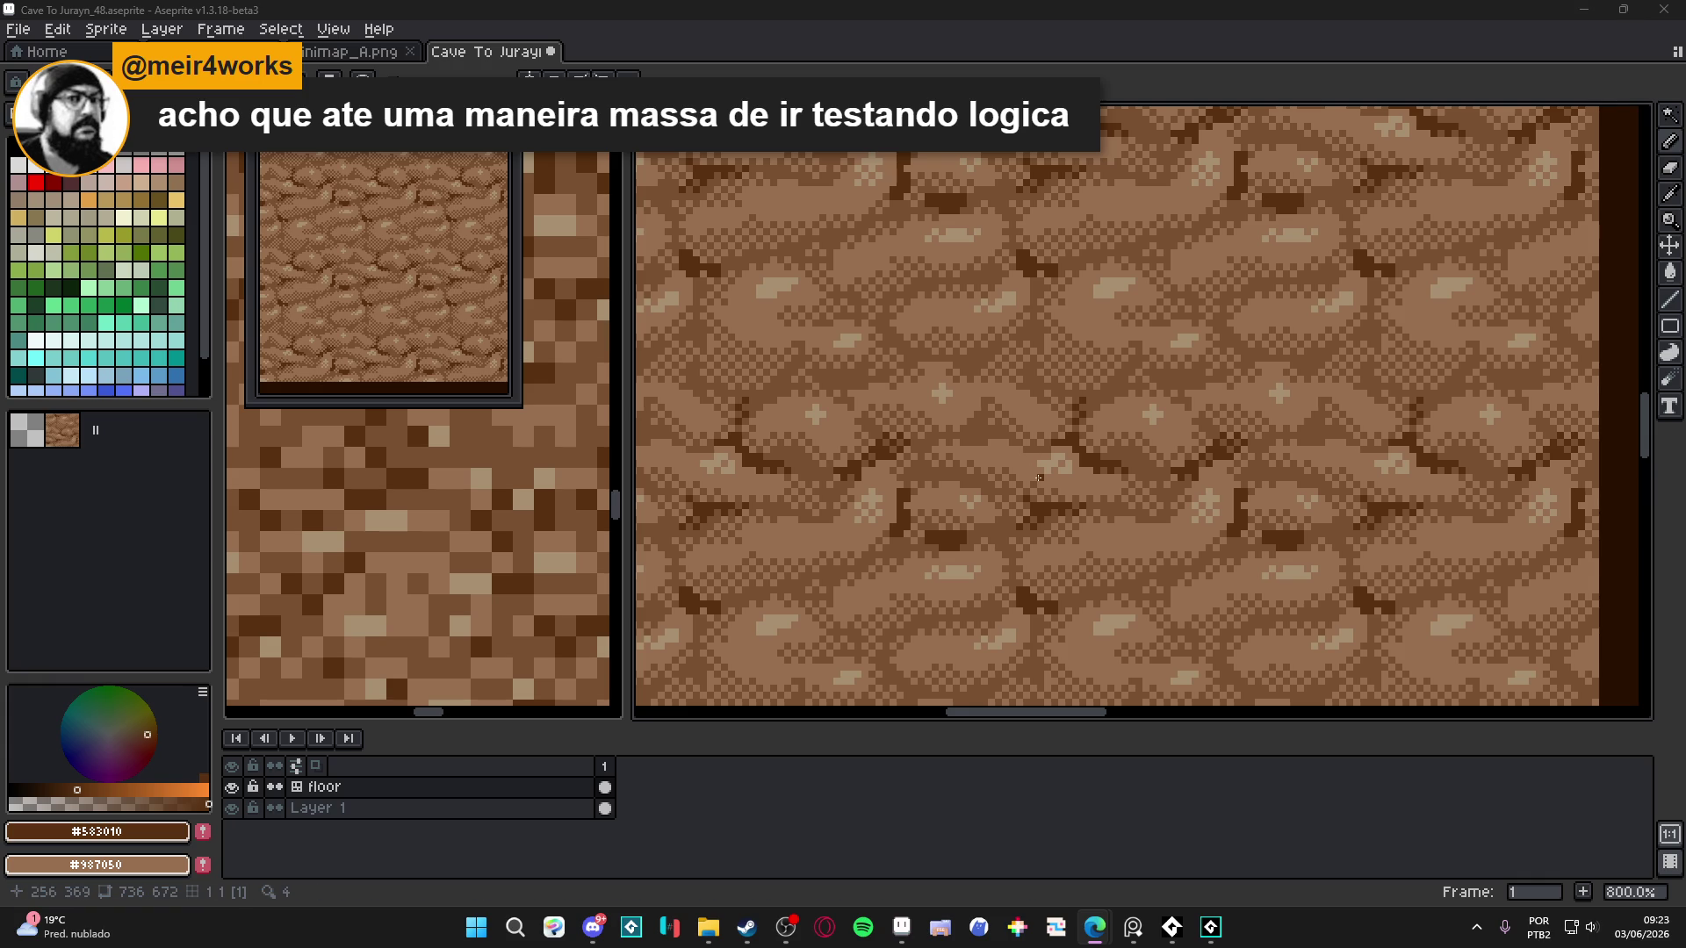
- Zoom in and paint a dark-brown crack stroke with several crack pixels between nearby cobbles
scroll(1010, 425, "up", 3)
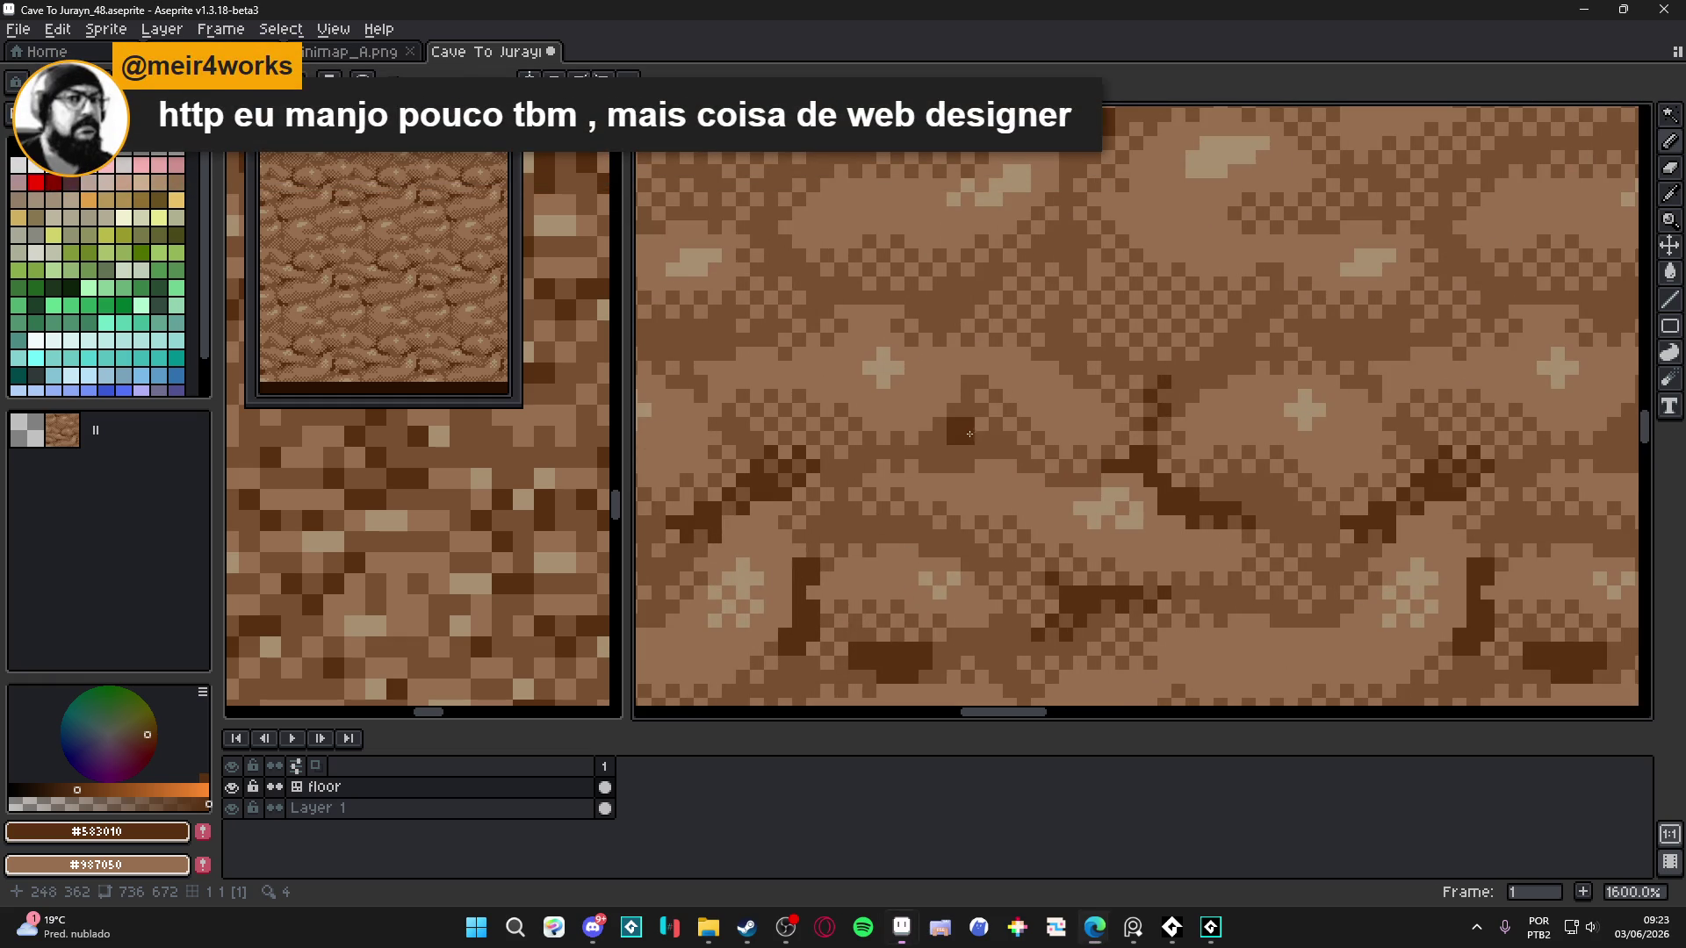
mouse_move(979, 440)
left_mouse_down()
mouse_move(940, 439)
mouse_move(982, 425)
mouse_move(995, 453)
mouse_move(908, 451)
left_mouse_up()
left_click(912, 453)
left_click(954, 411)
left_click(982, 411)
left_click(966, 409)
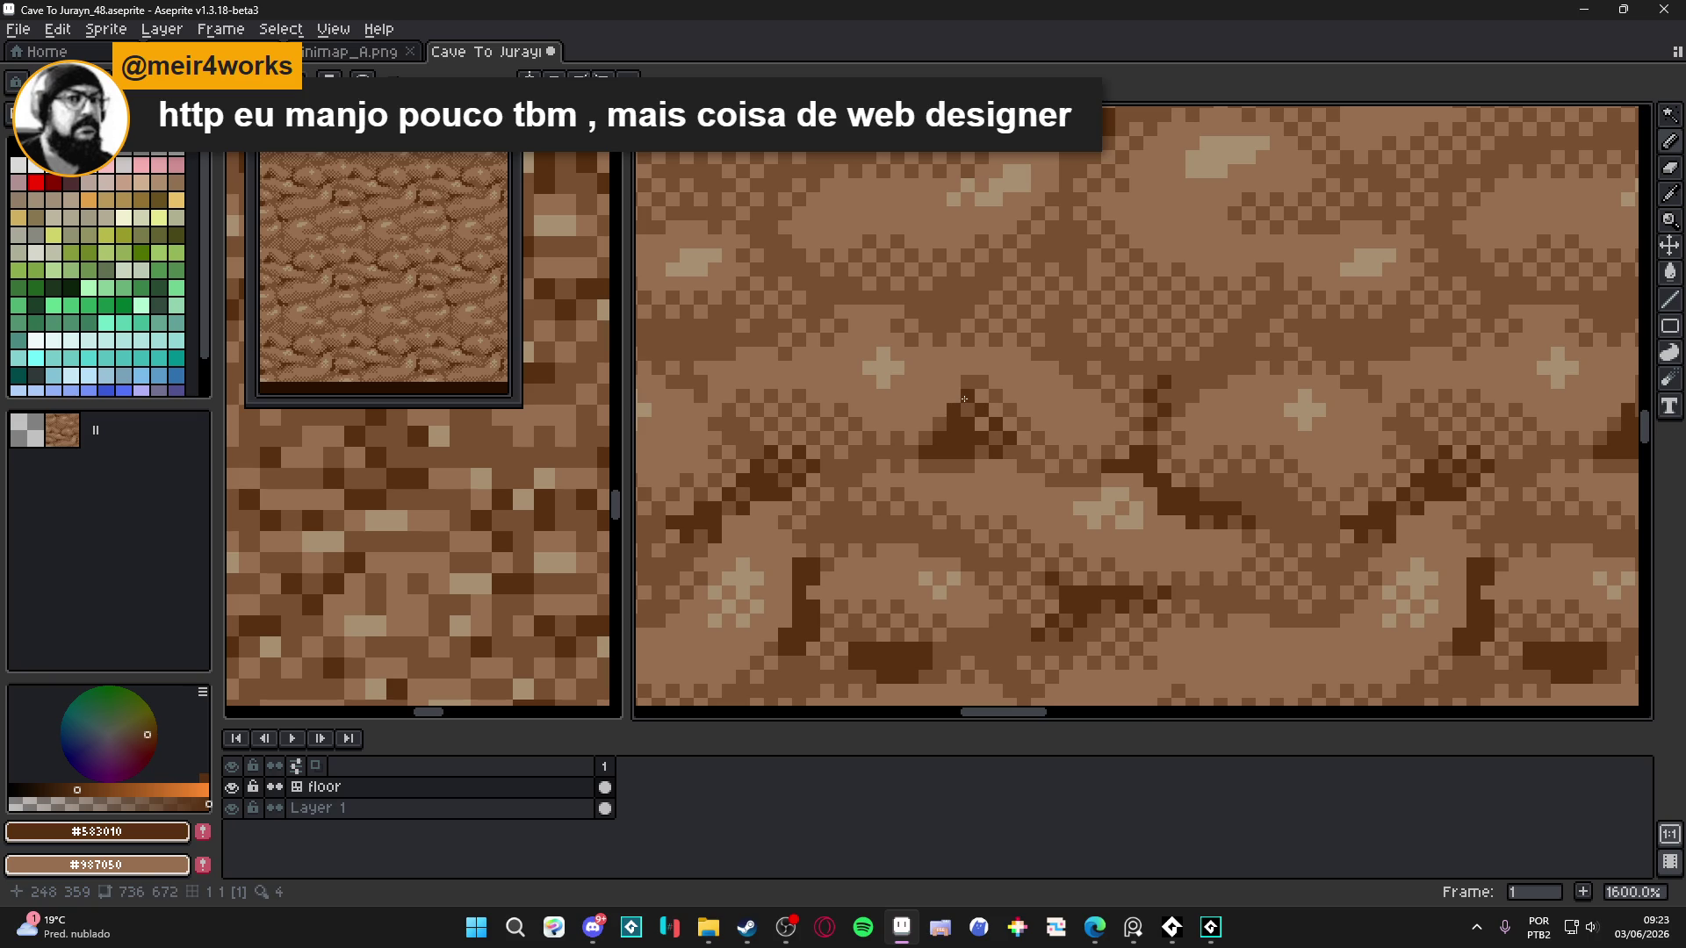
- Add a dark-brown block and pixels to an upper crack, then more crack pixels elsewhere
scroll(965, 399, "down", 4)
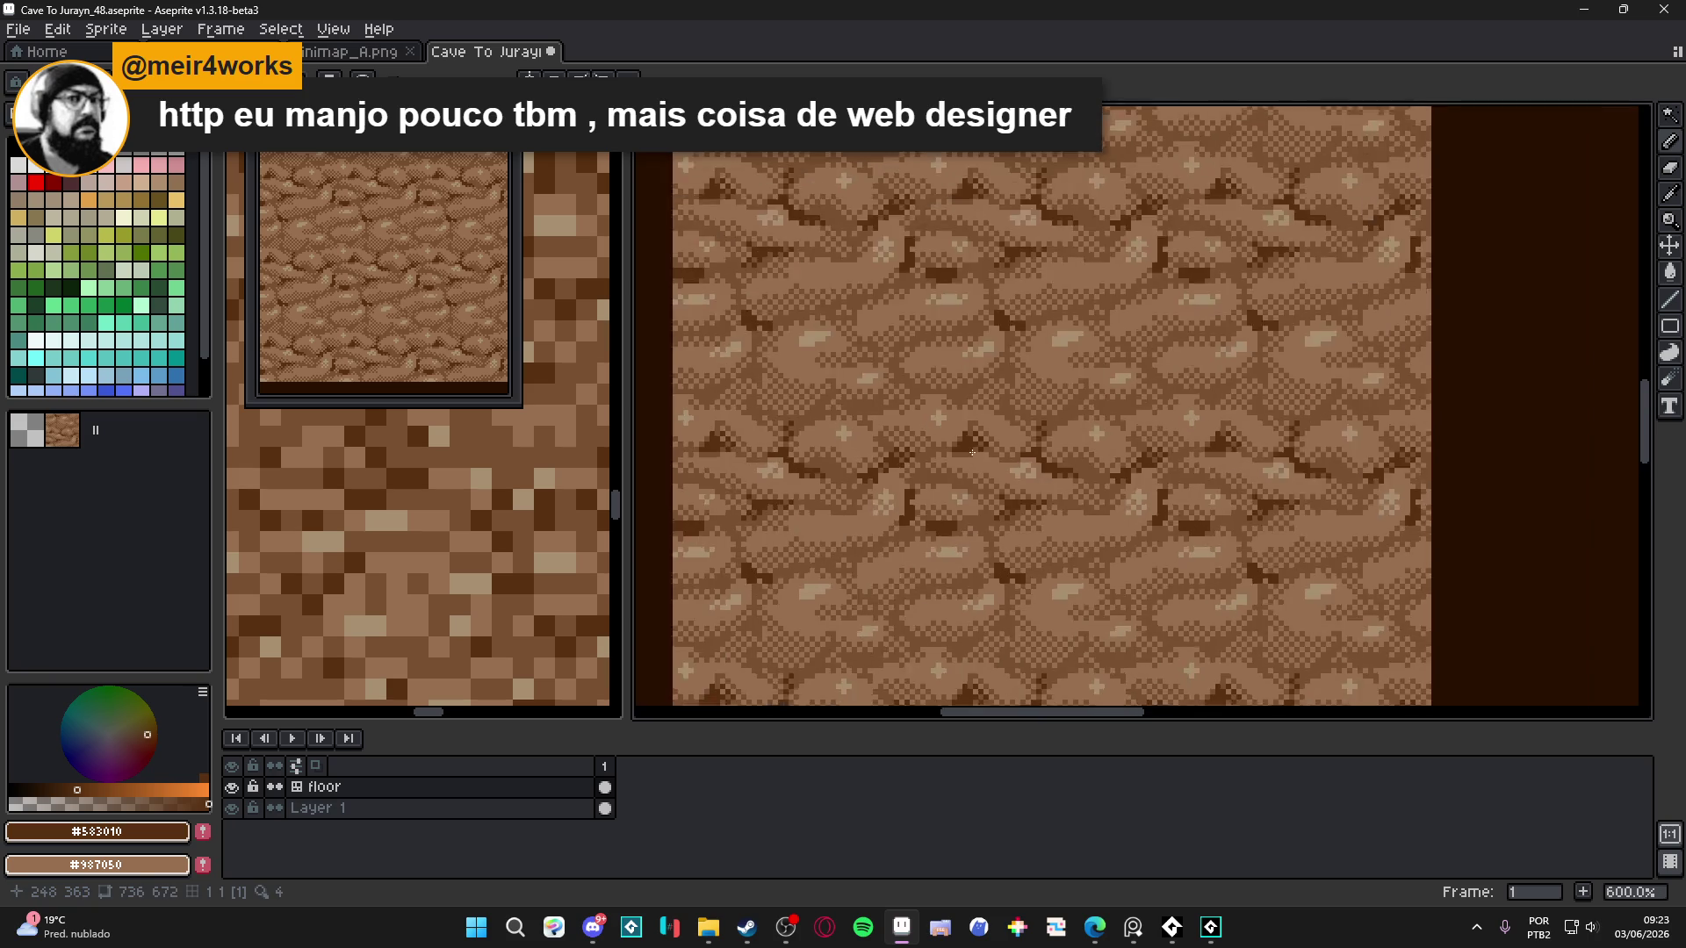
scroll(1022, 427, "up", 6)
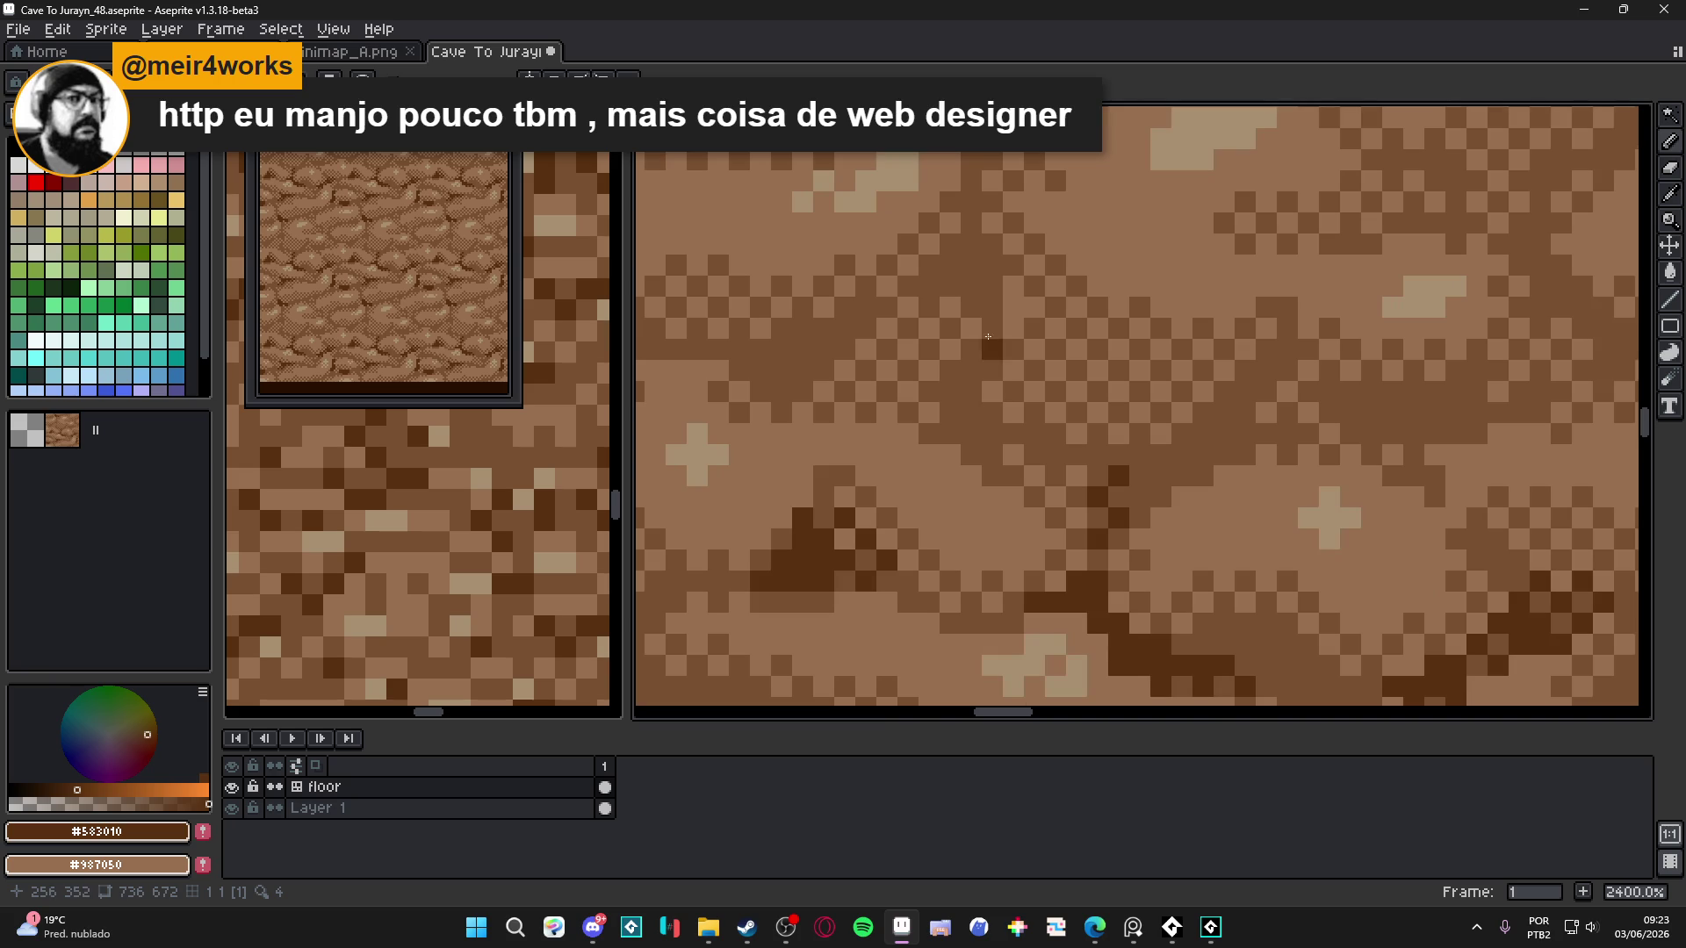
left_click(961, 254)
left_click(936, 282)
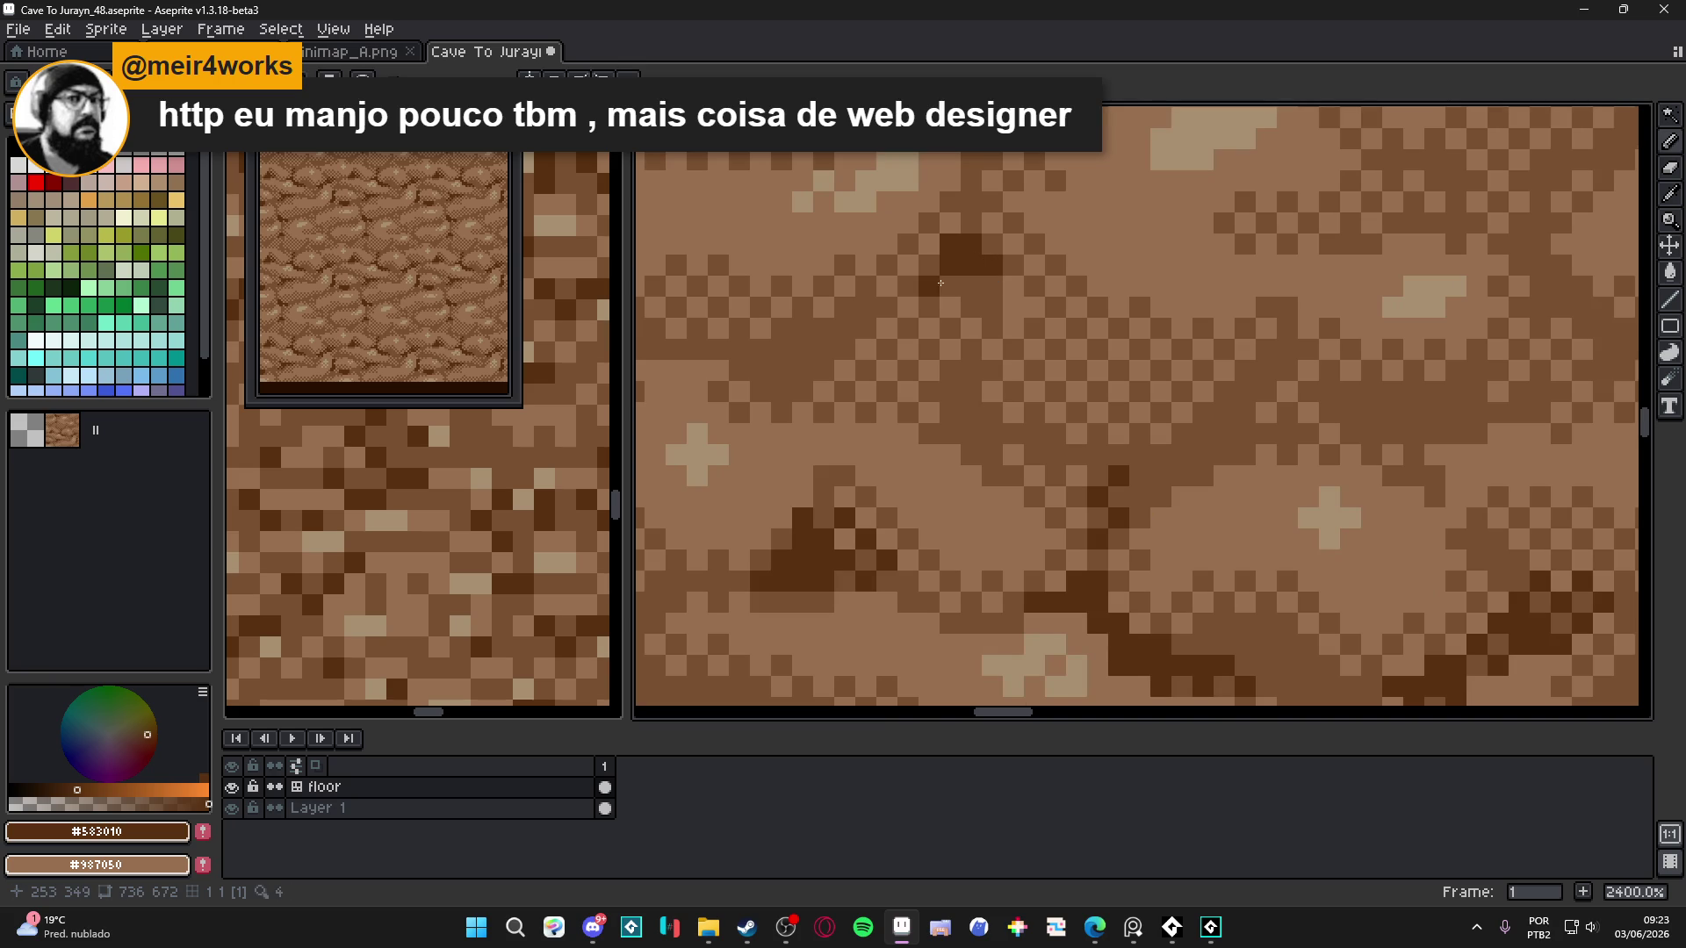
mouse_move(937, 282)
left_mouse_down()
mouse_move(907, 357)
mouse_move(957, 362)
mouse_move(885, 344)
mouse_move(861, 369)
left_mouse_up()
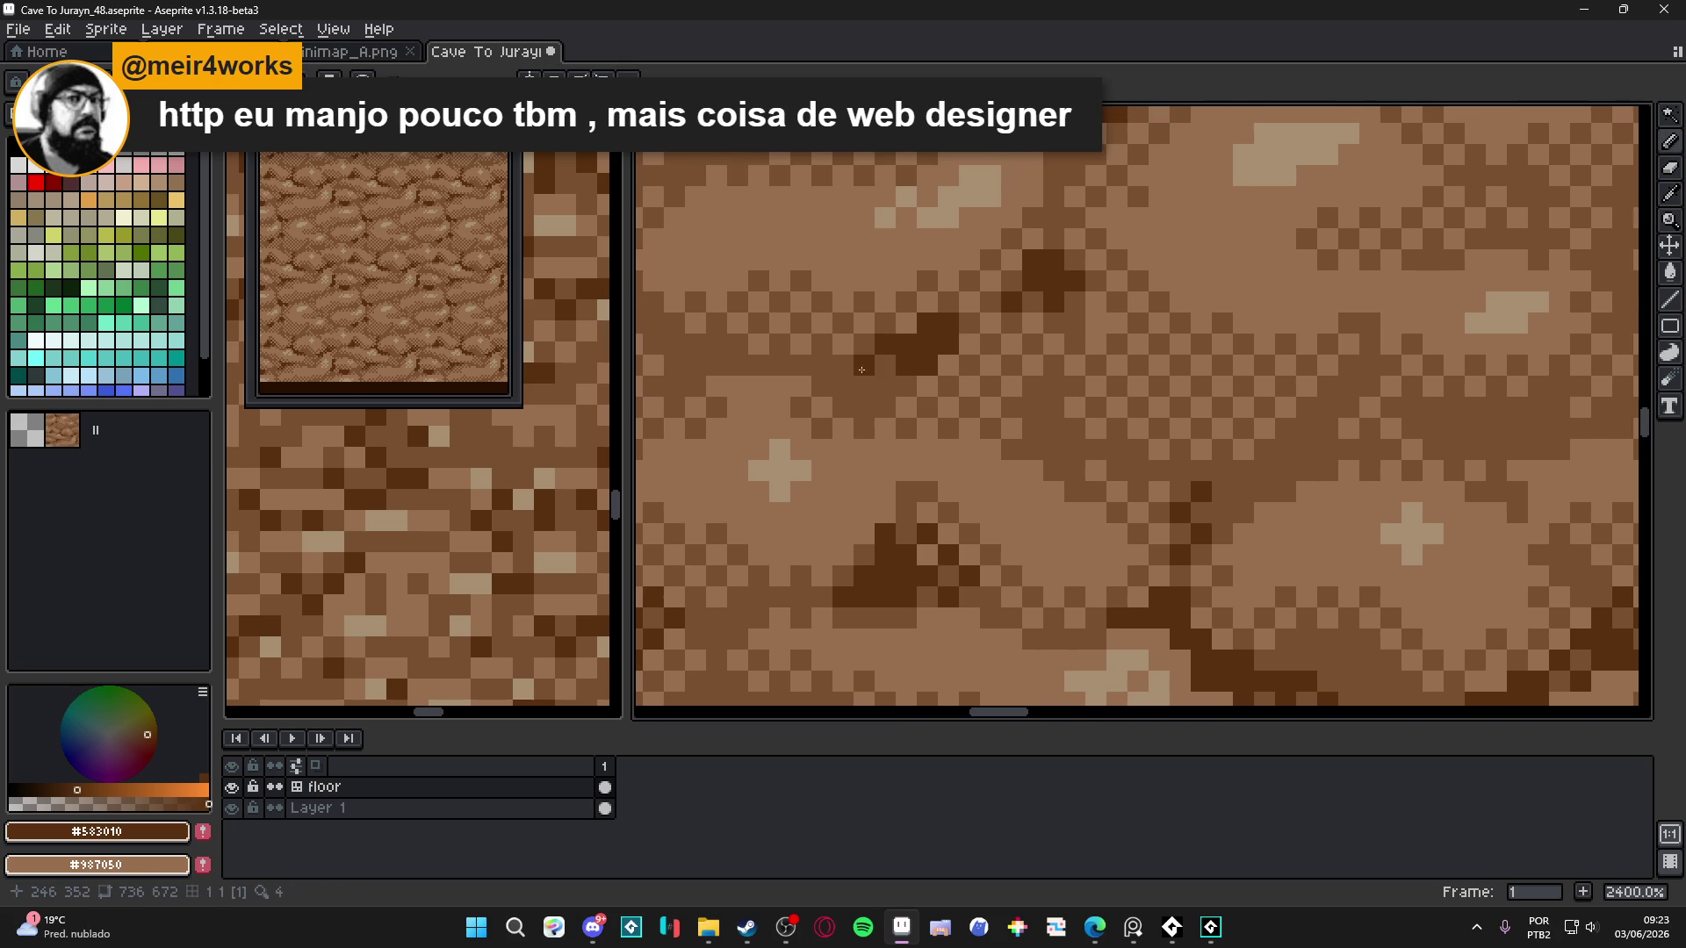
left_click(885, 323)
left_click(864, 344)
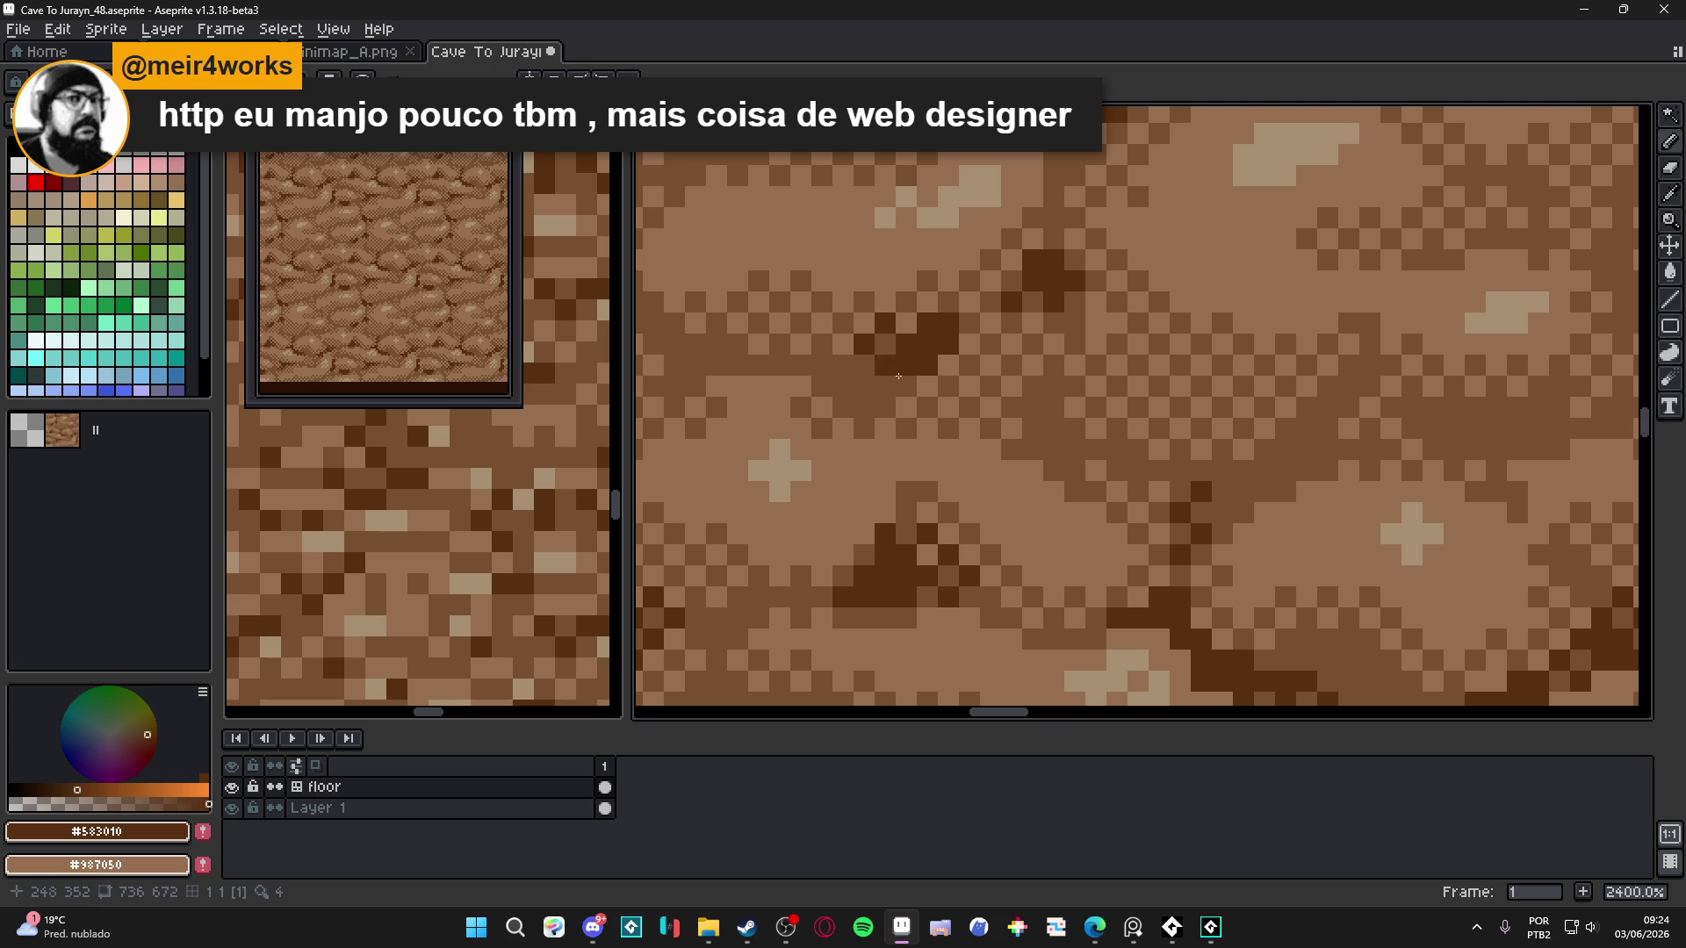
- Paint a small dark-brown crack block, zooming in and out to check the tile
scroll(889, 396, "down", 3)
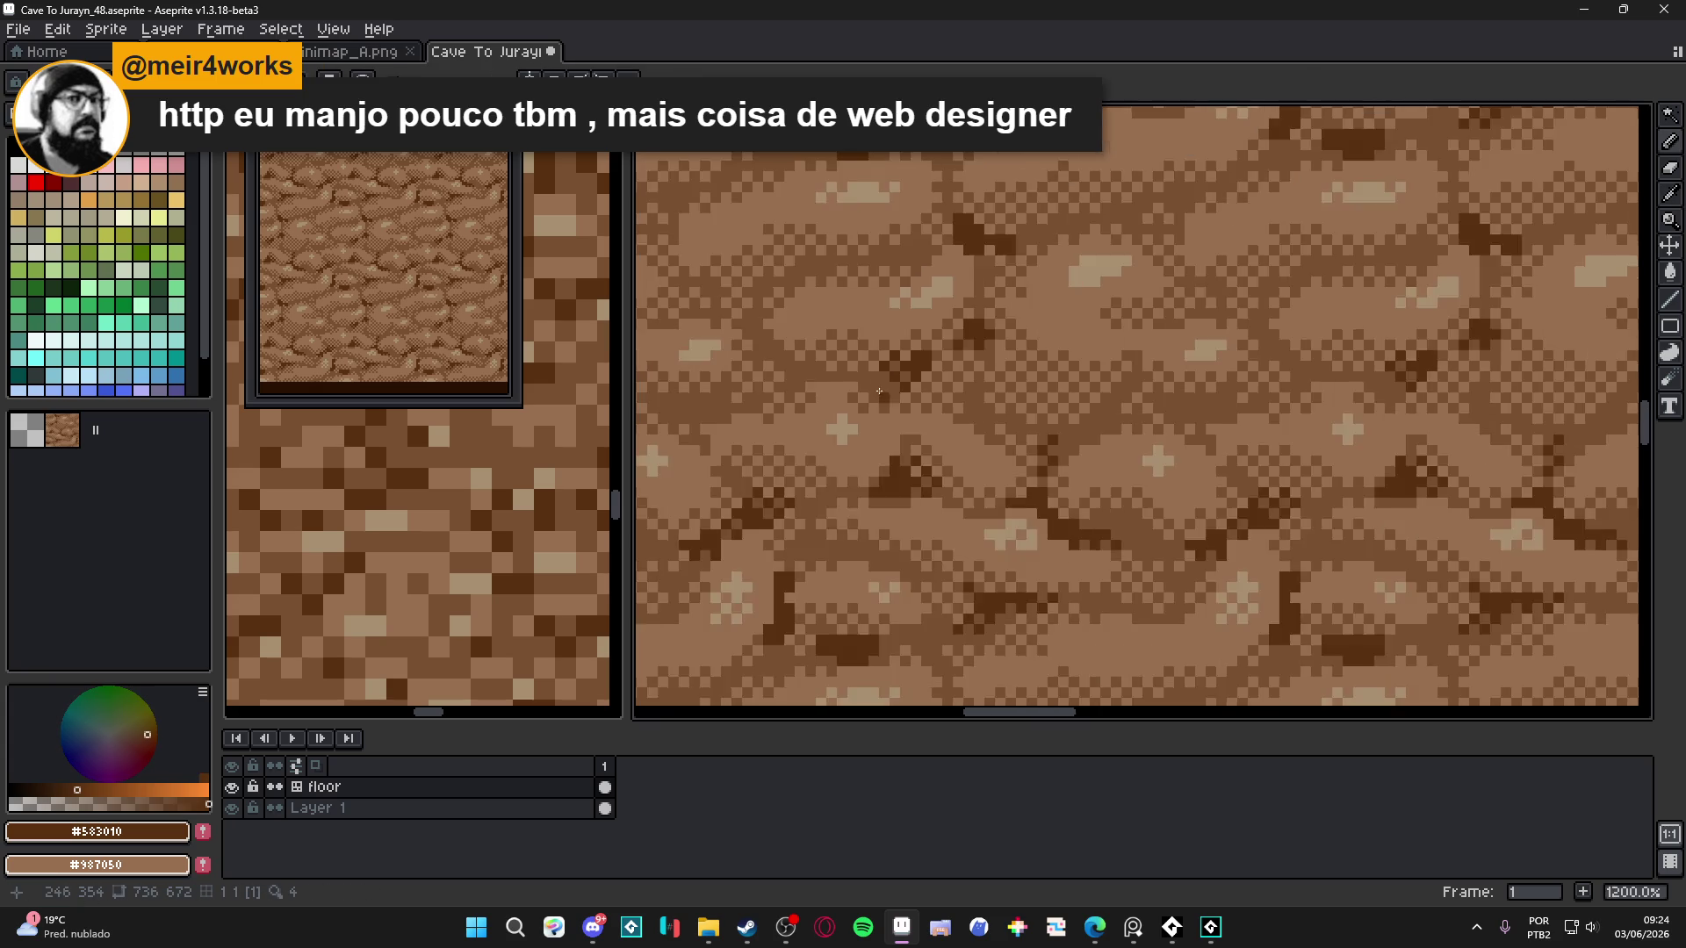
scroll(888, 396, "up", 3)
left_click_drag(865, 402, 832, 397)
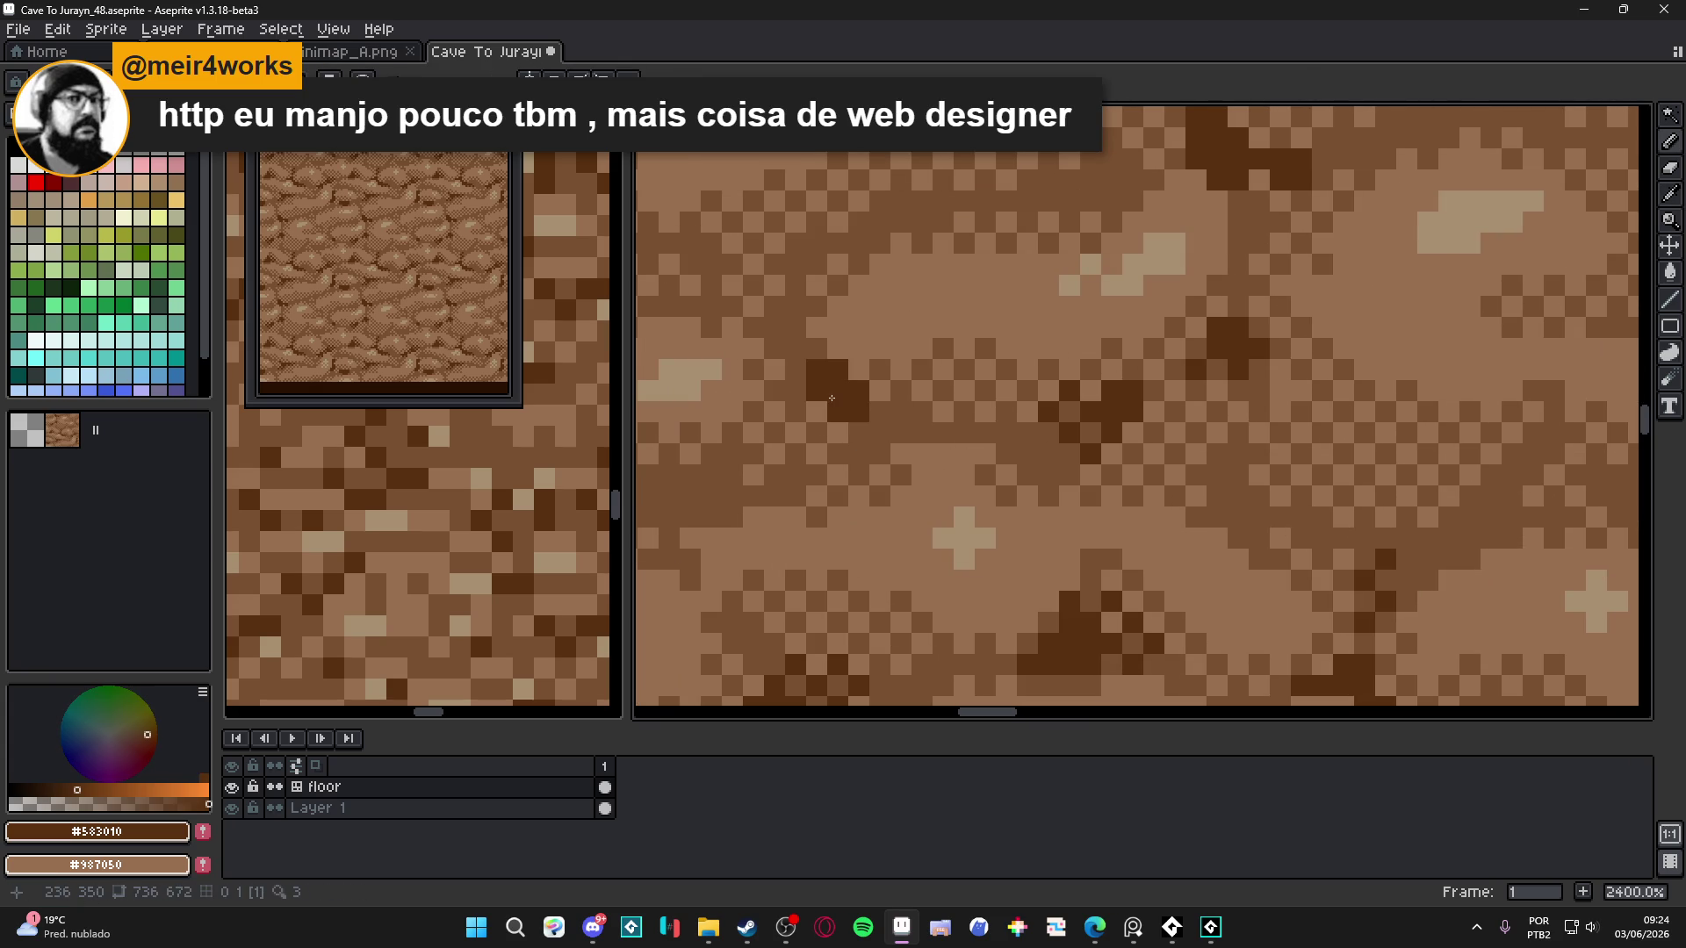
scroll(832, 413, "down", 3)
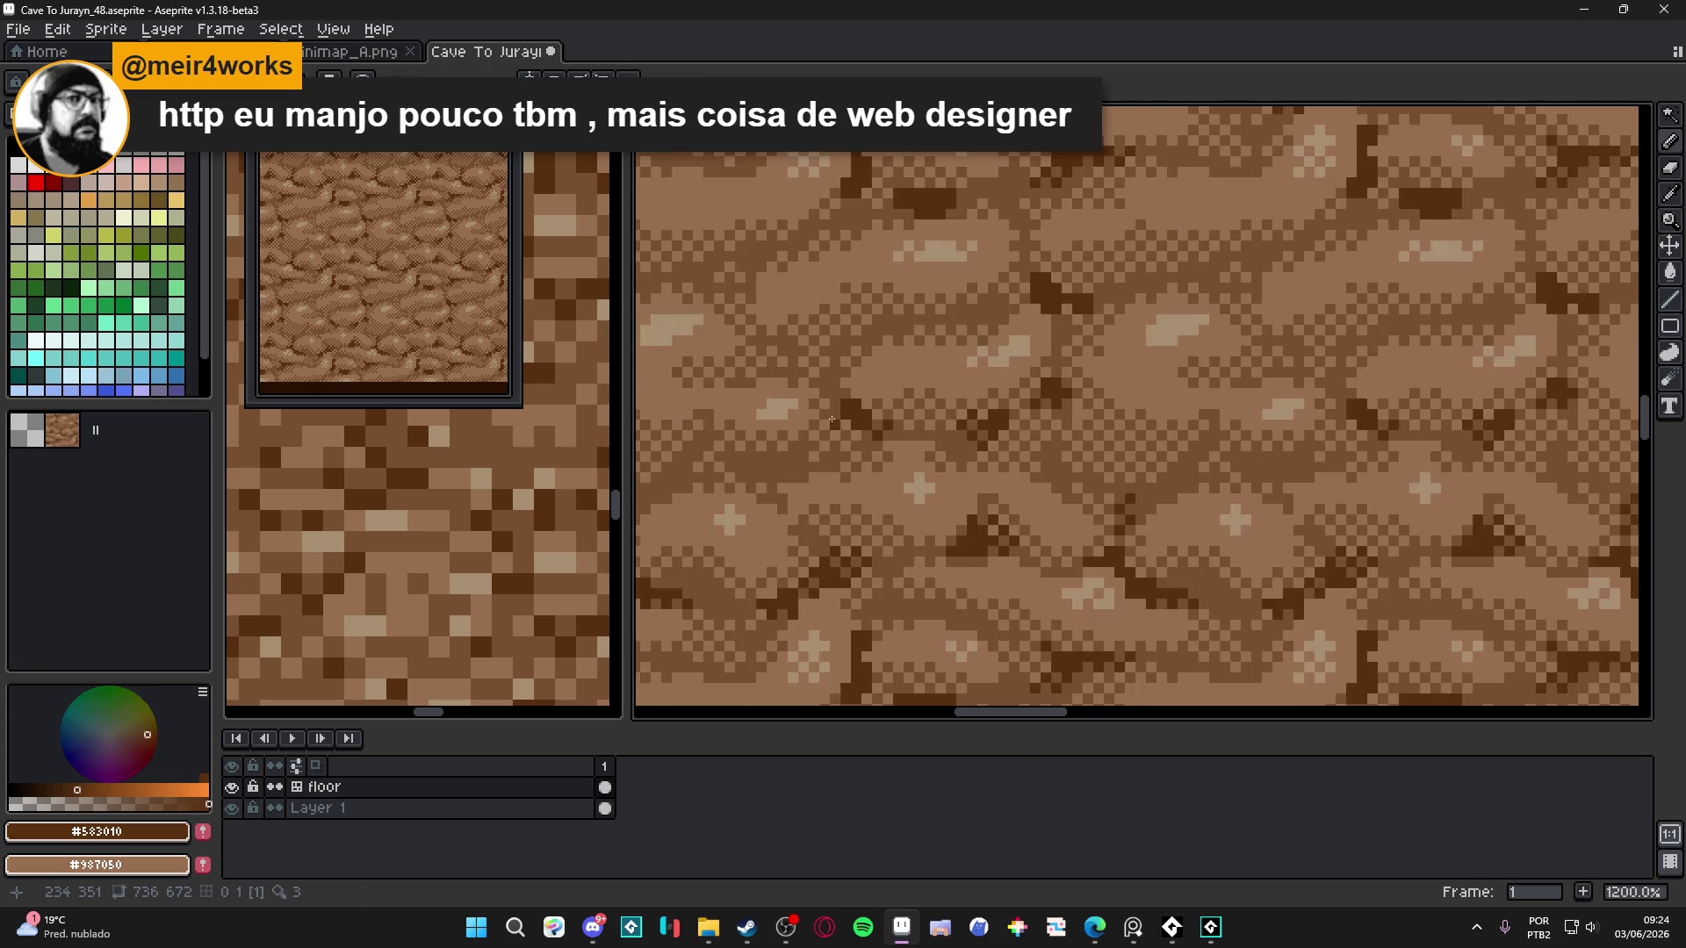
scroll(834, 424, "up", 3)
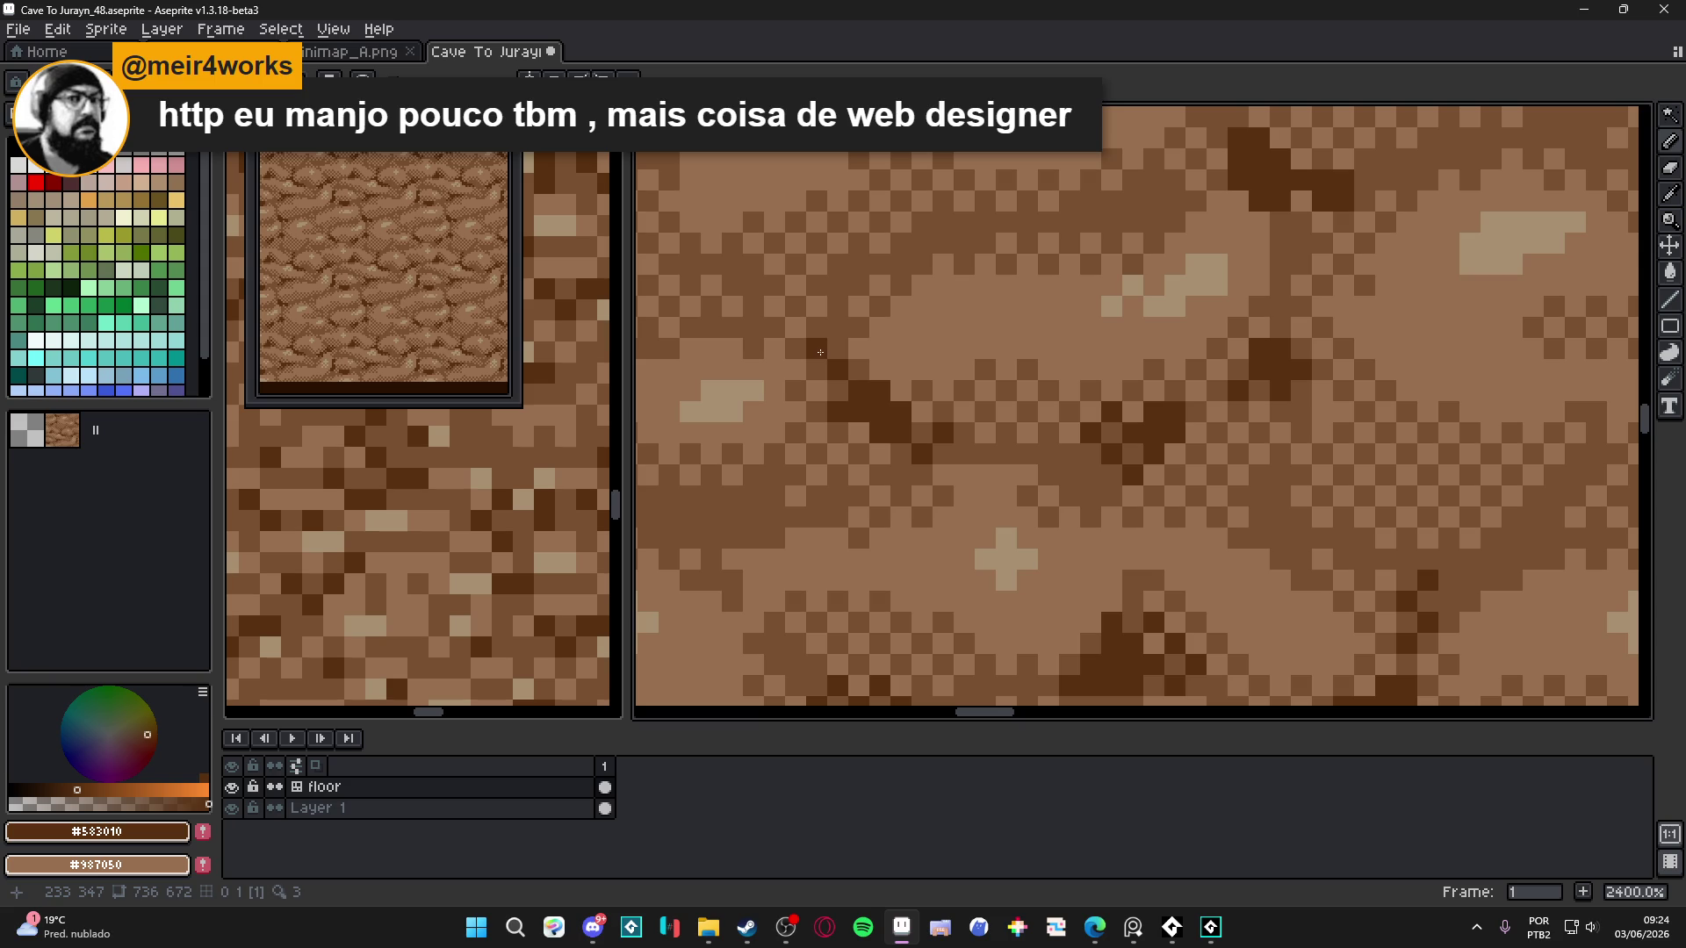
scroll(878, 387, "down", 5)
scroll(966, 422, "up", 3)
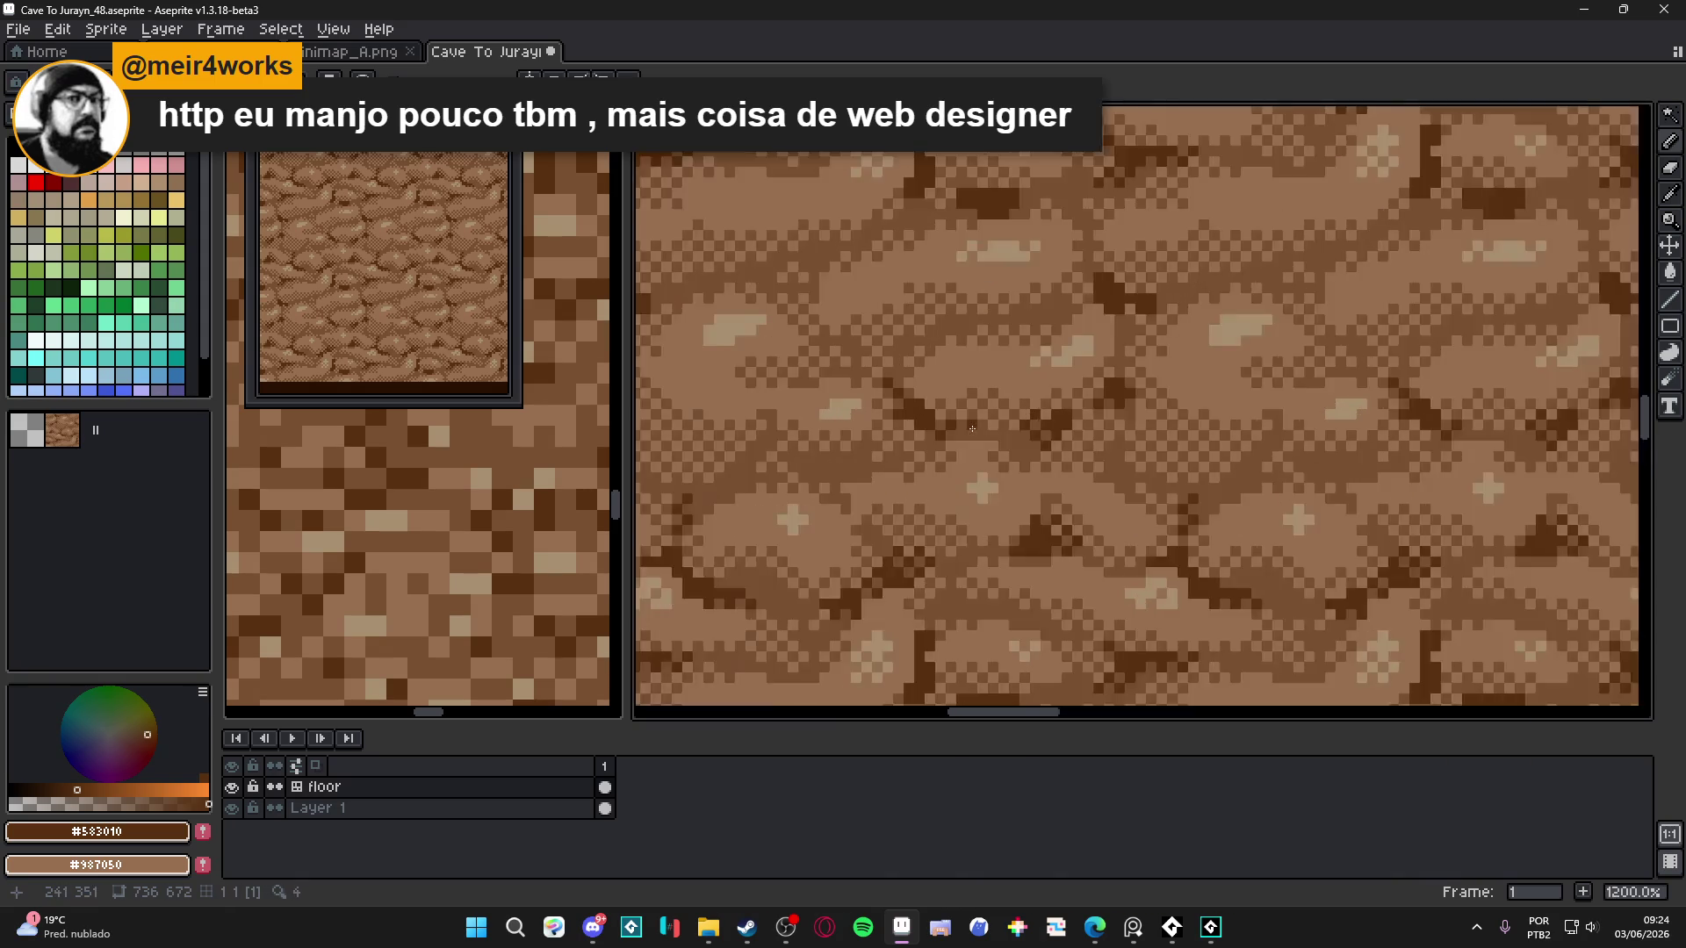
scroll(972, 428, "up", 2)
scroll(984, 439, "down", 5)
scroll(1024, 467, "up", 3)
scroll(1104, 475, "down", 1)
scroll(1033, 462, "up", 1)
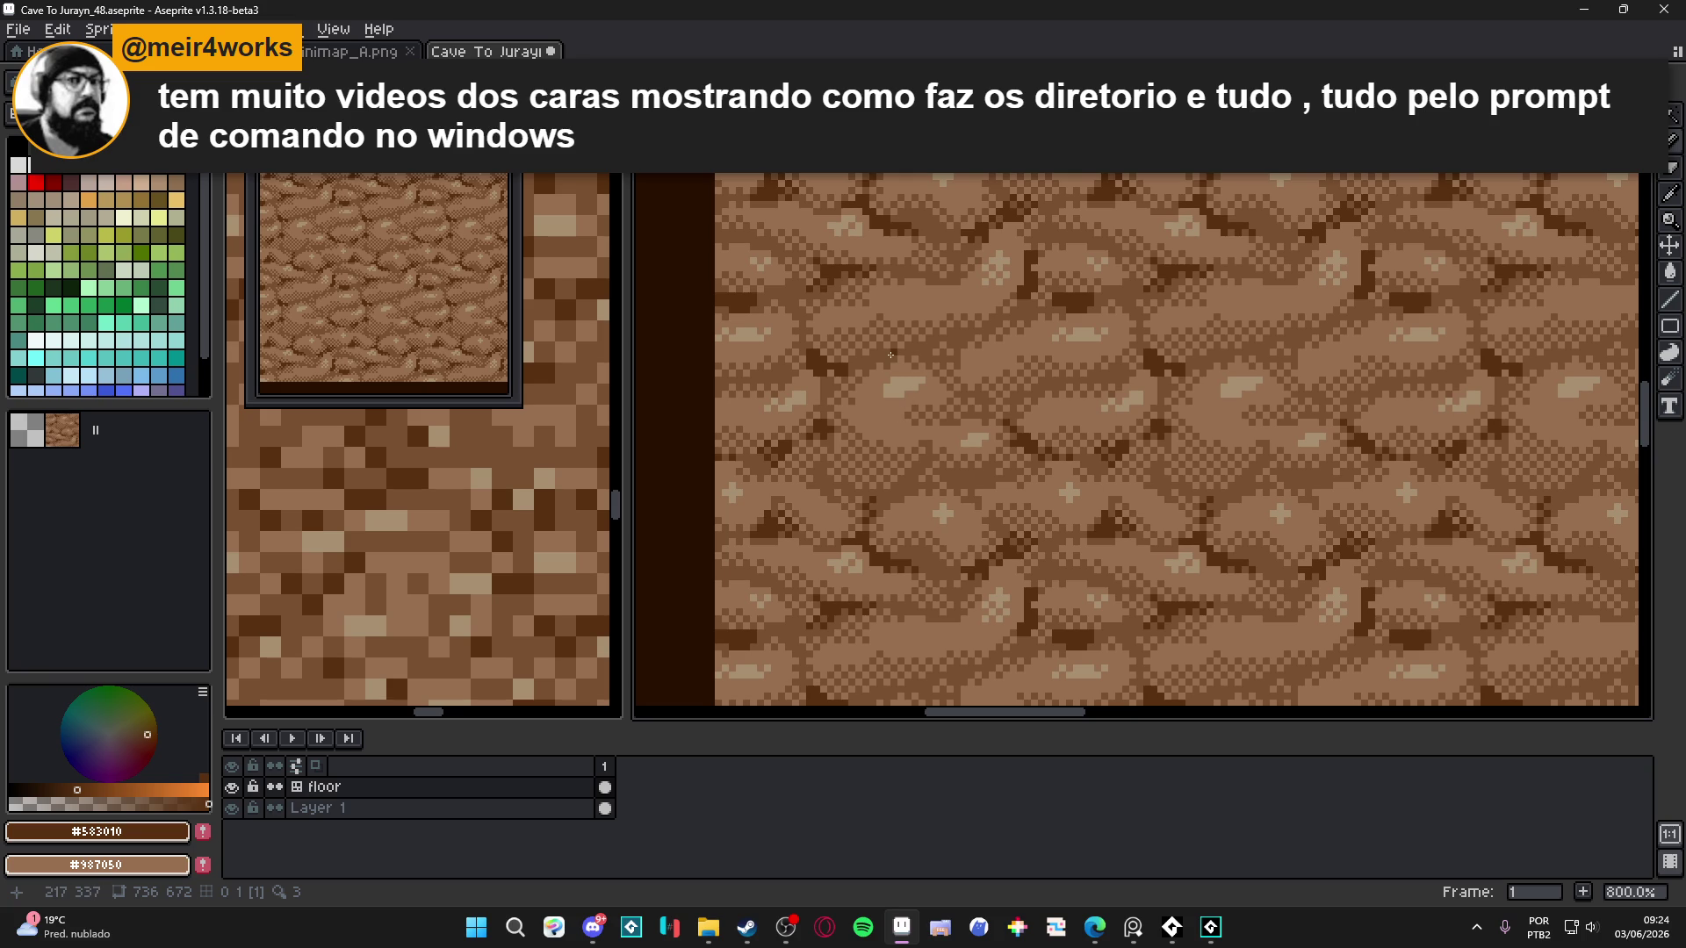
scroll(892, 355, "up", 5)
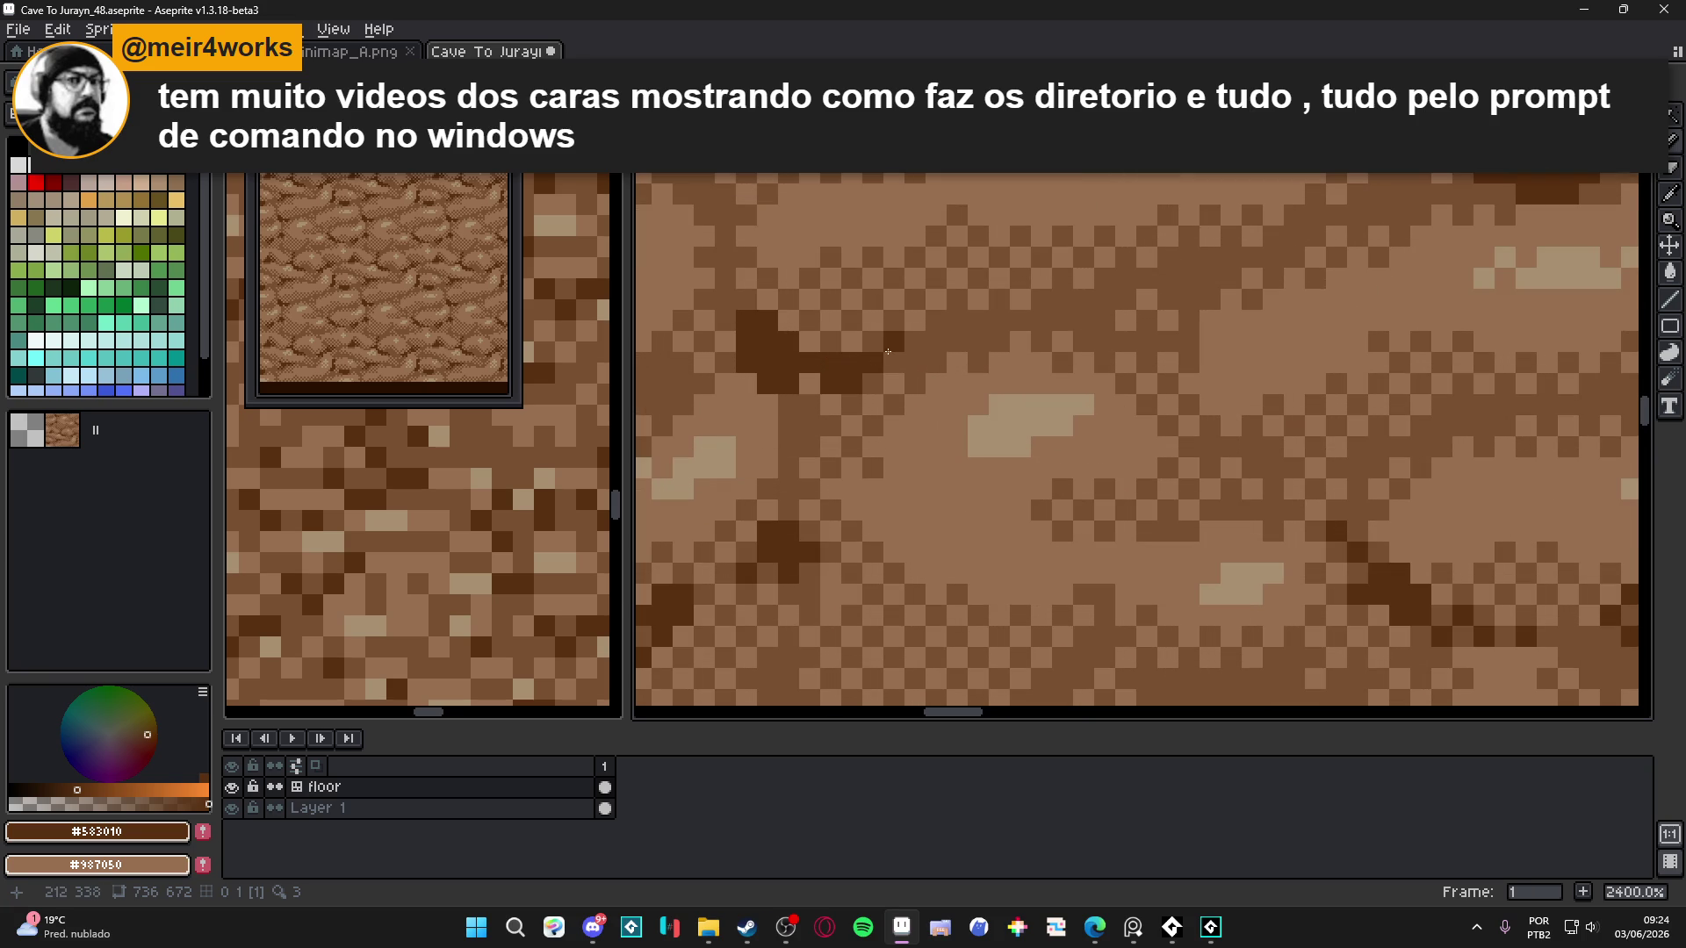
- Paint a diagonal dark crack running up-right and a short dark crack stroke
mouse_move(888, 351)
left_mouse_down()
mouse_move(915, 360)
mouse_move(948, 321)
left_mouse_up()
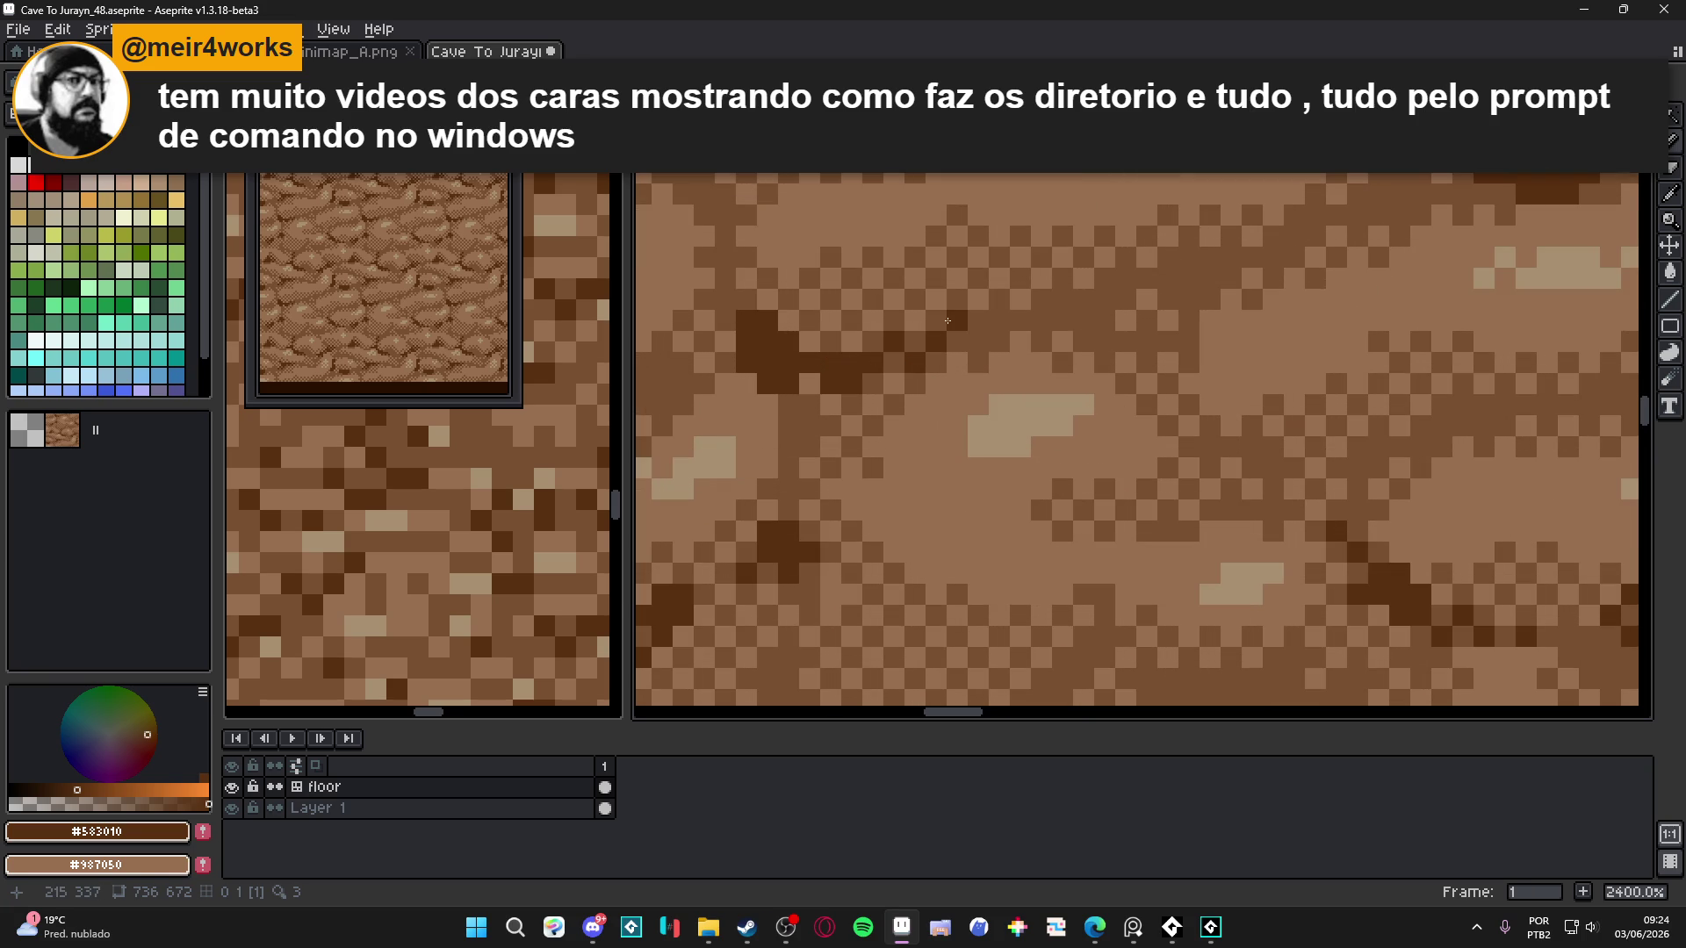
scroll(1030, 421, "down", 6)
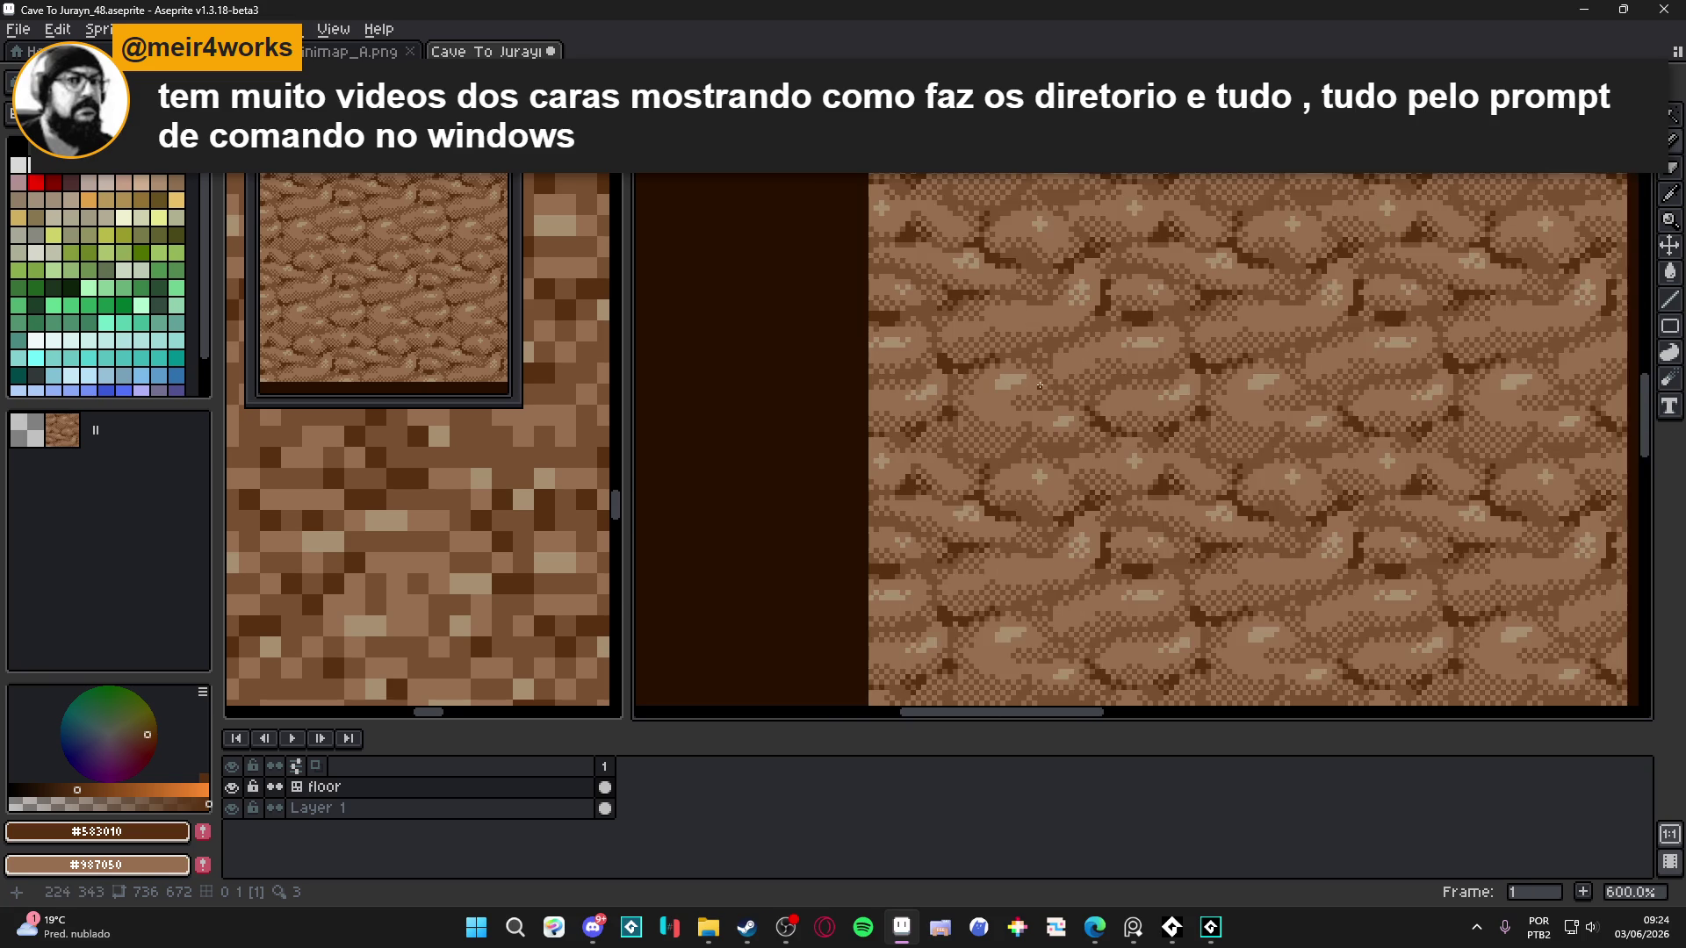
scroll(1030, 422, "up", 4)
scroll(1014, 489, "down", 4)
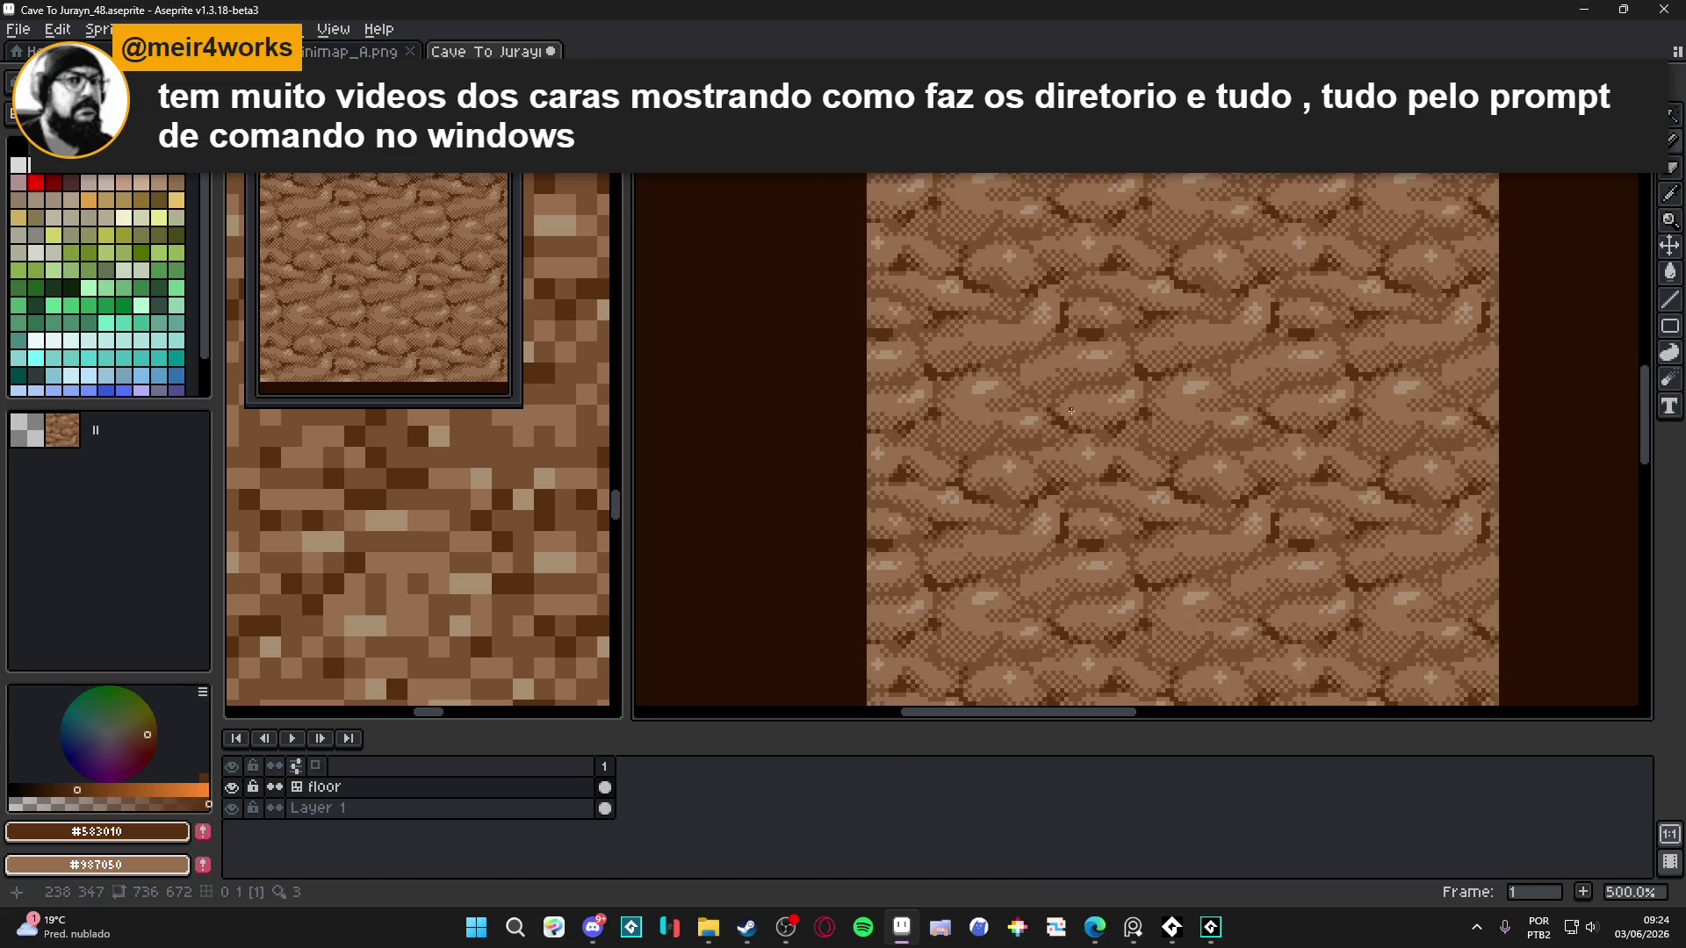
scroll(806, 399, "up", 5)
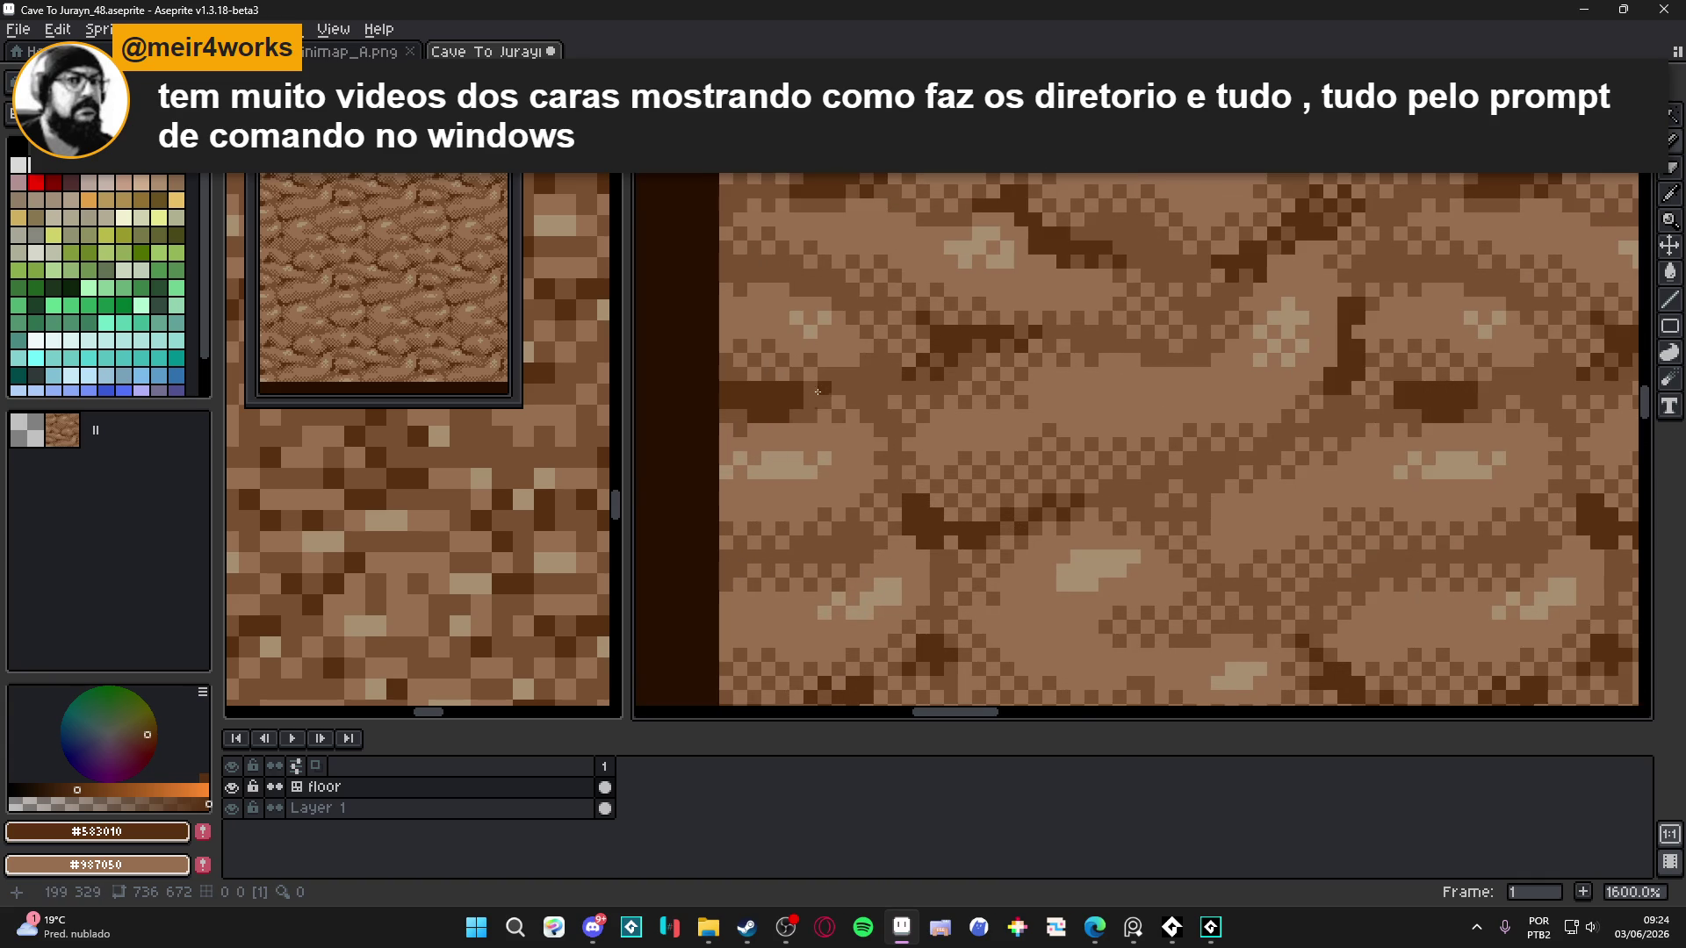
left_click_drag(806, 400, 880, 387)
scroll(994, 435, "down", 4)
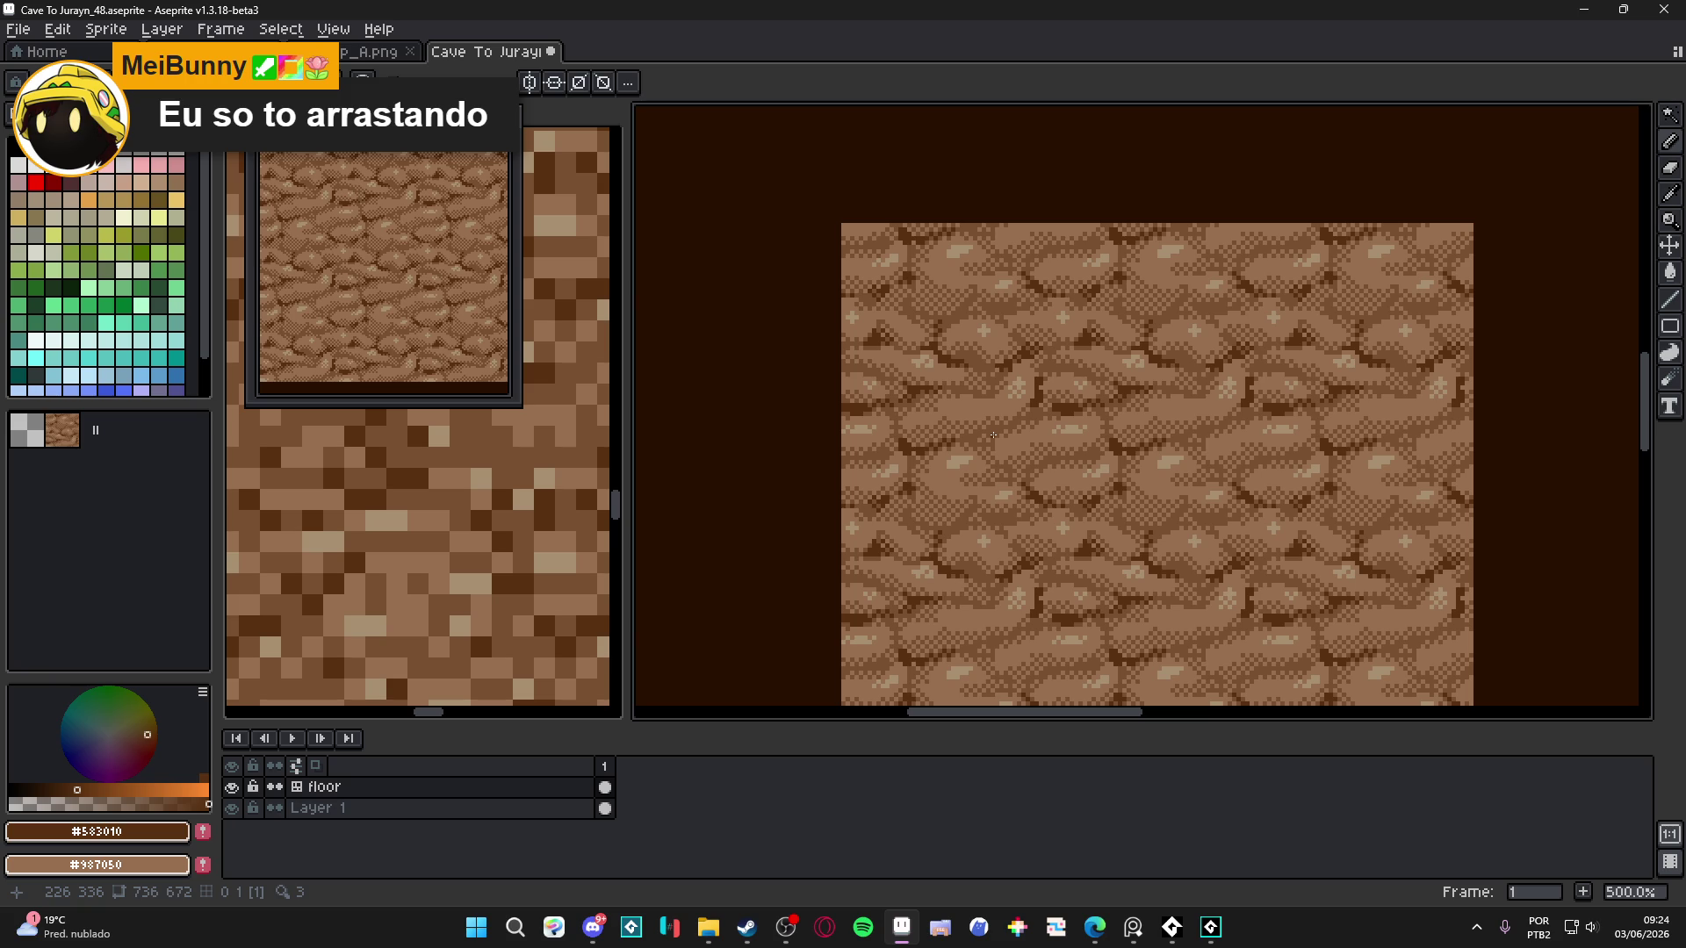
scroll(992, 435, "up", 8)
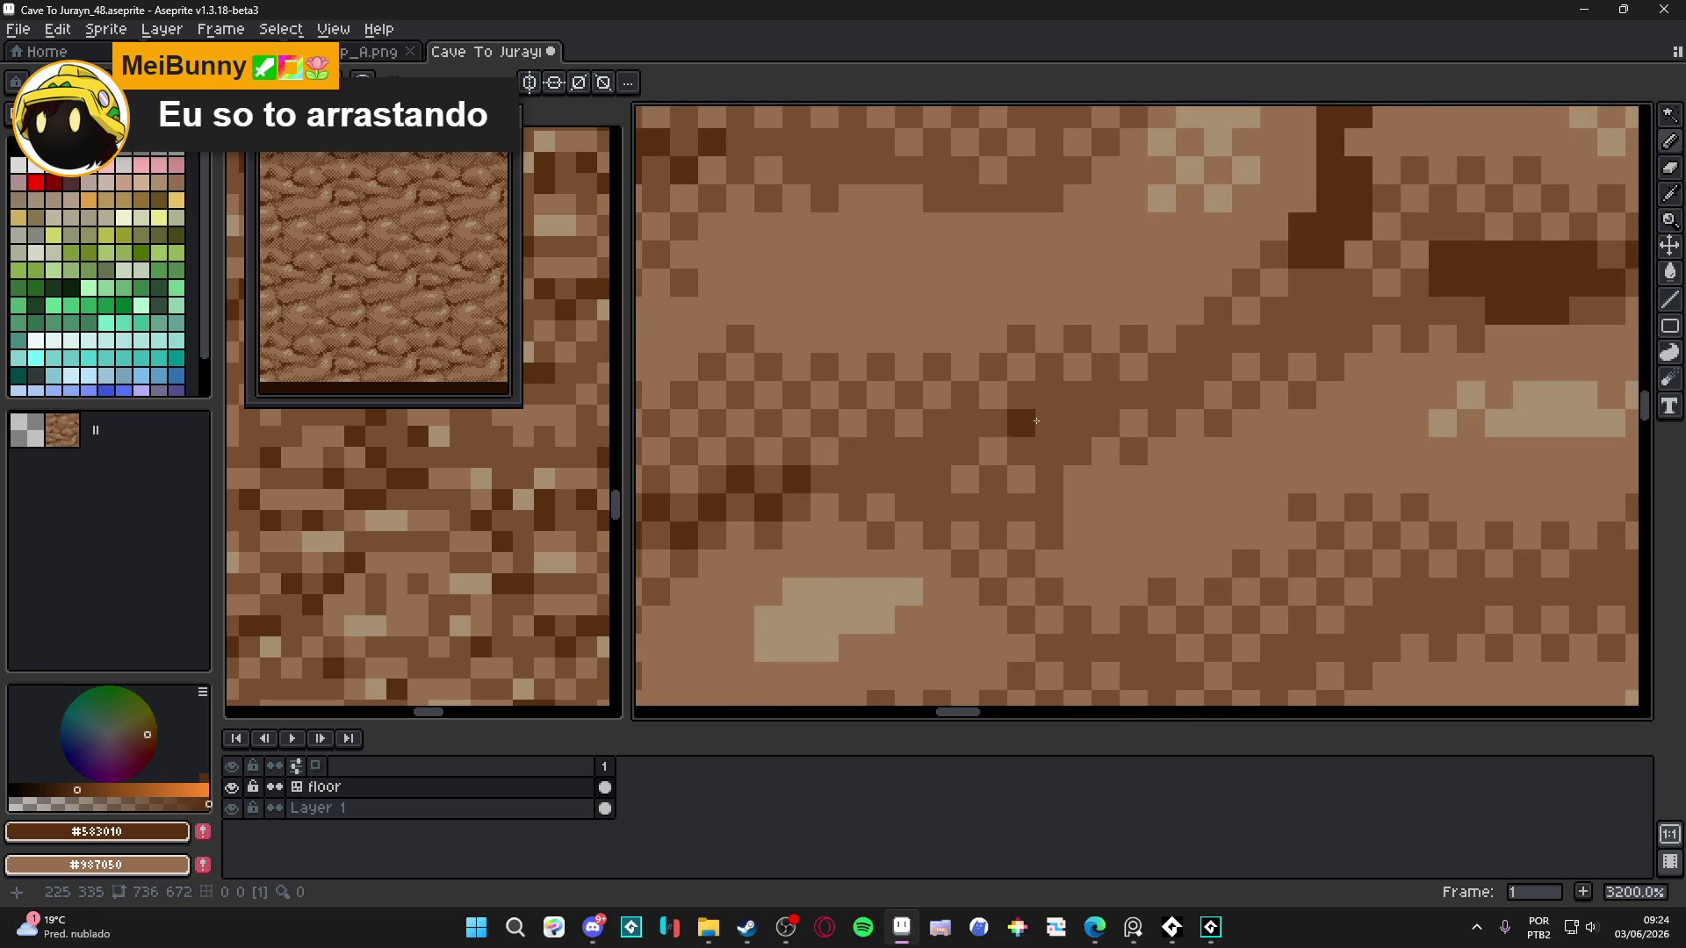
- Dither an X of four dark pixels around a crack pixel, then eyedrop mid-brown #785030
left_click(1050, 422)
left_click(1077, 395)
left_click(1078, 452)
left_click(1020, 449)
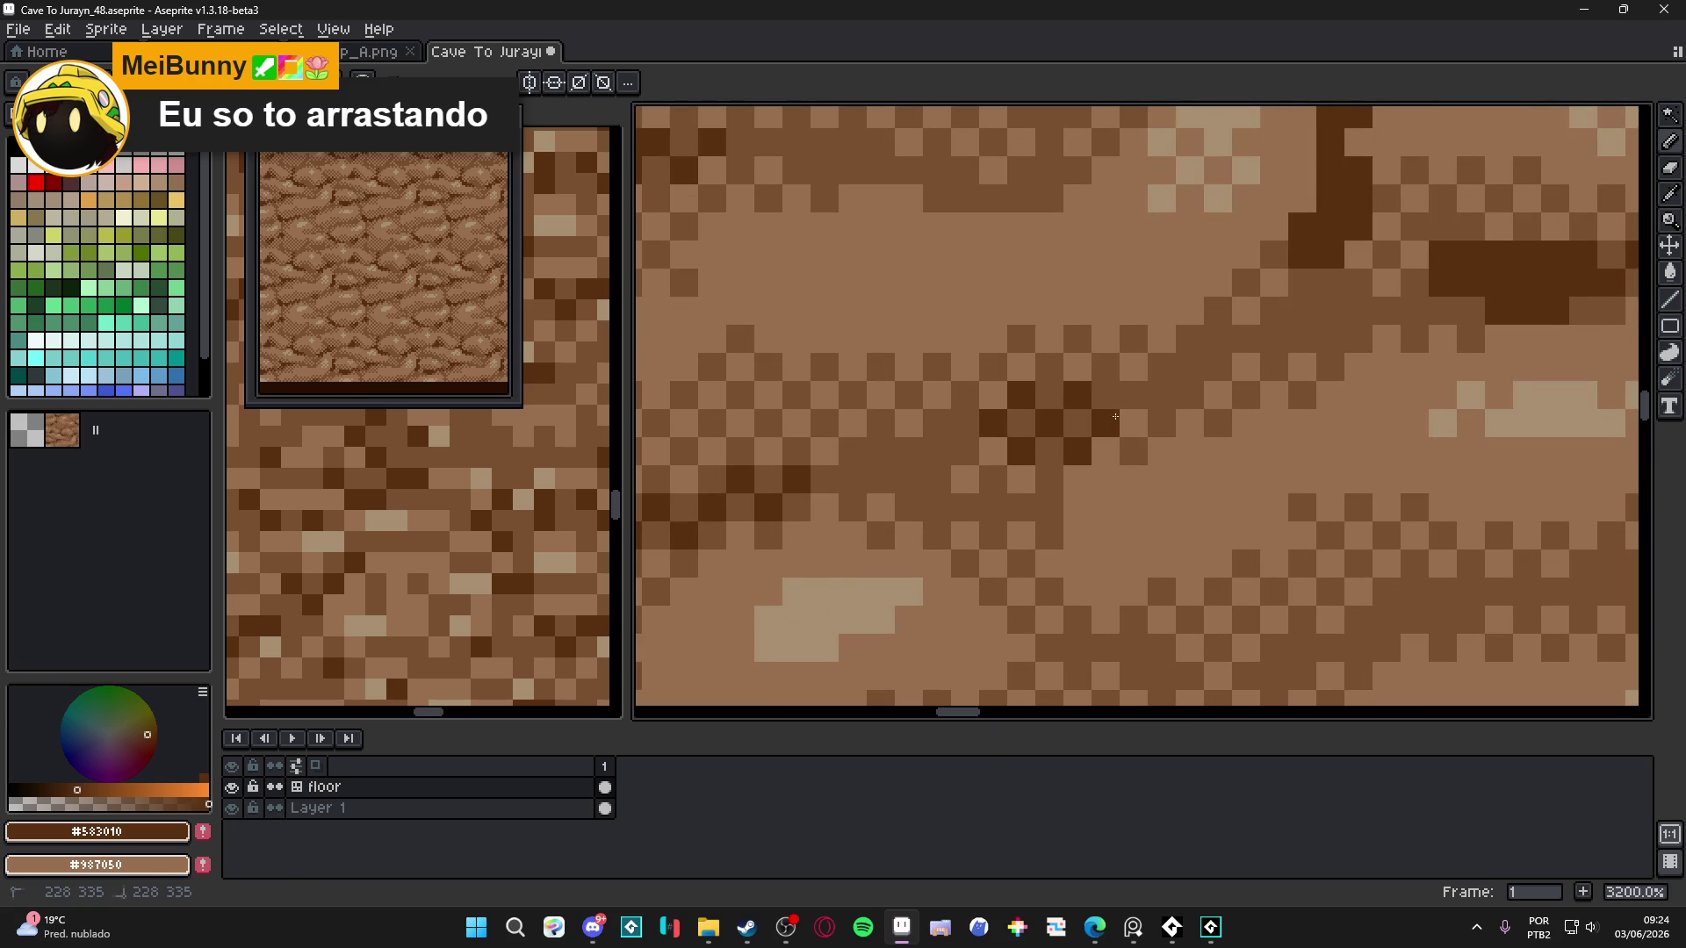
scroll(1018, 465, "down", 7)
scroll(1019, 474, "up", 5)
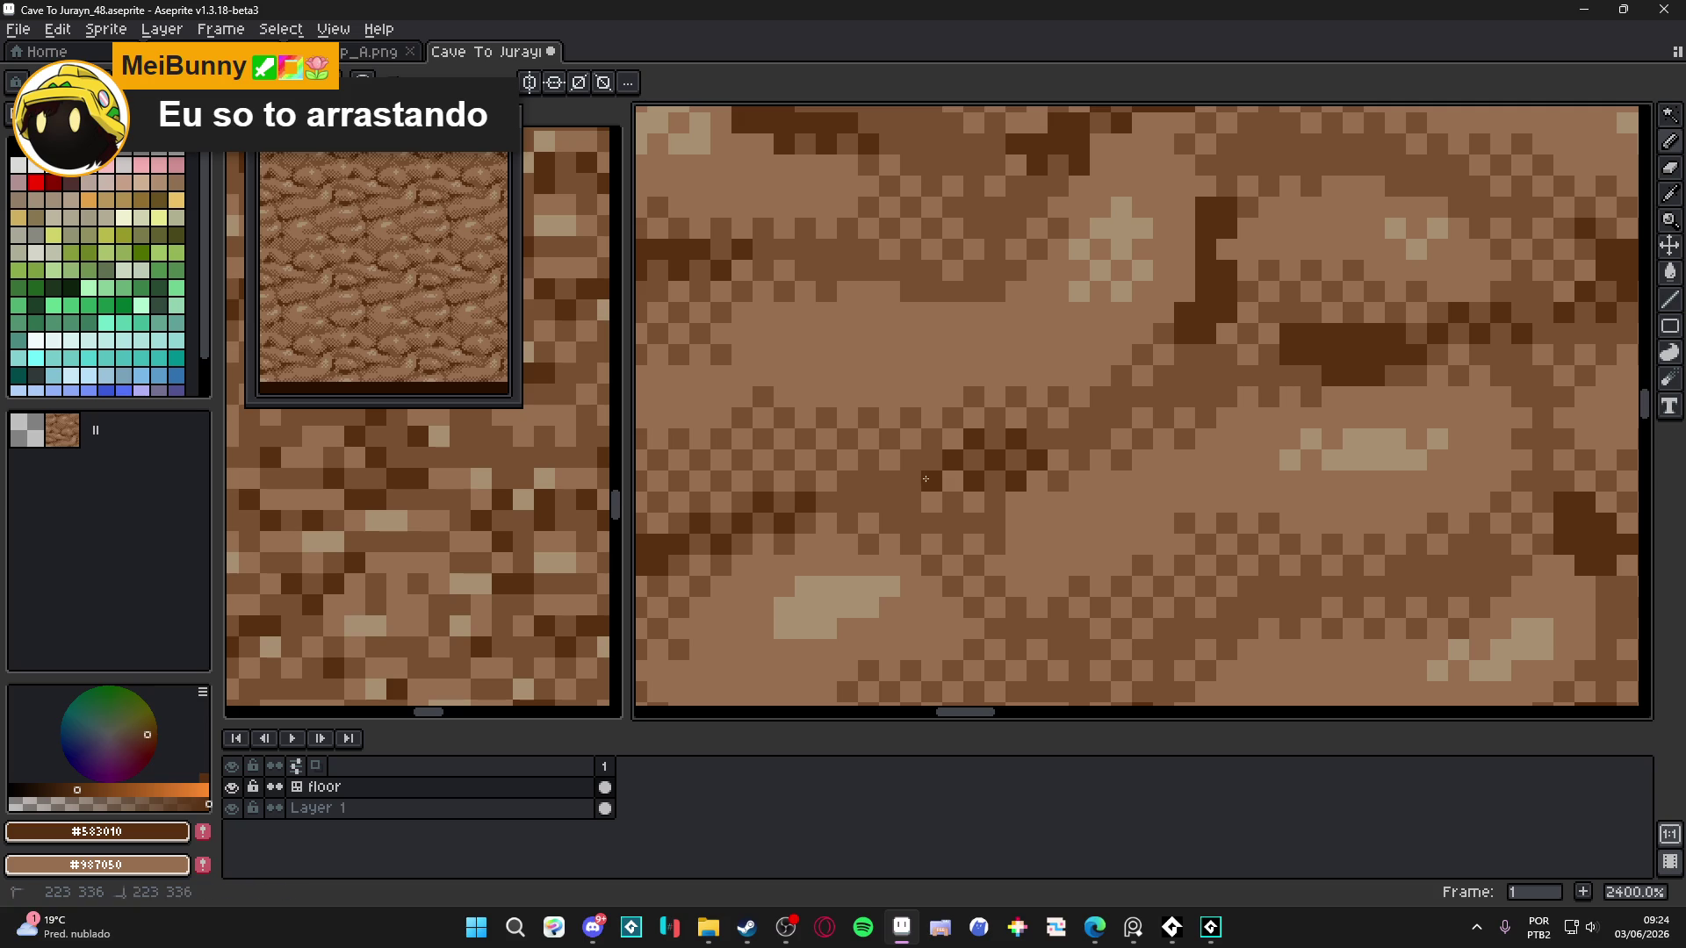
scroll(951, 511, "down", 7)
scroll(951, 510, "up", 5)
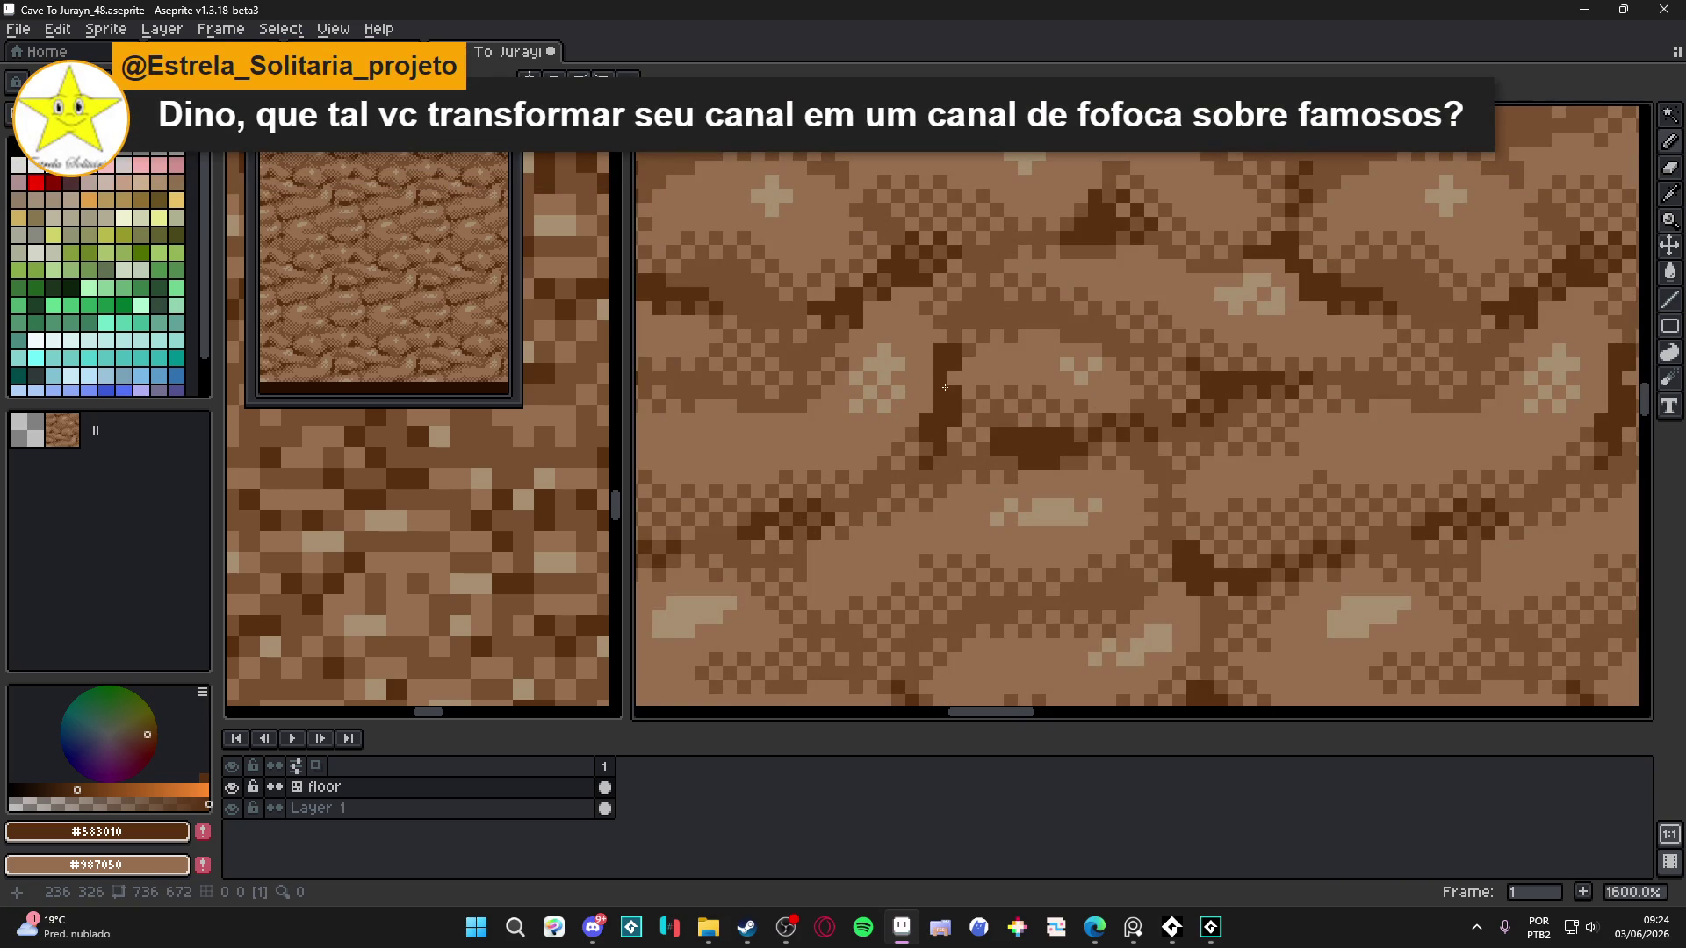
left_click(931, 425, "alt")
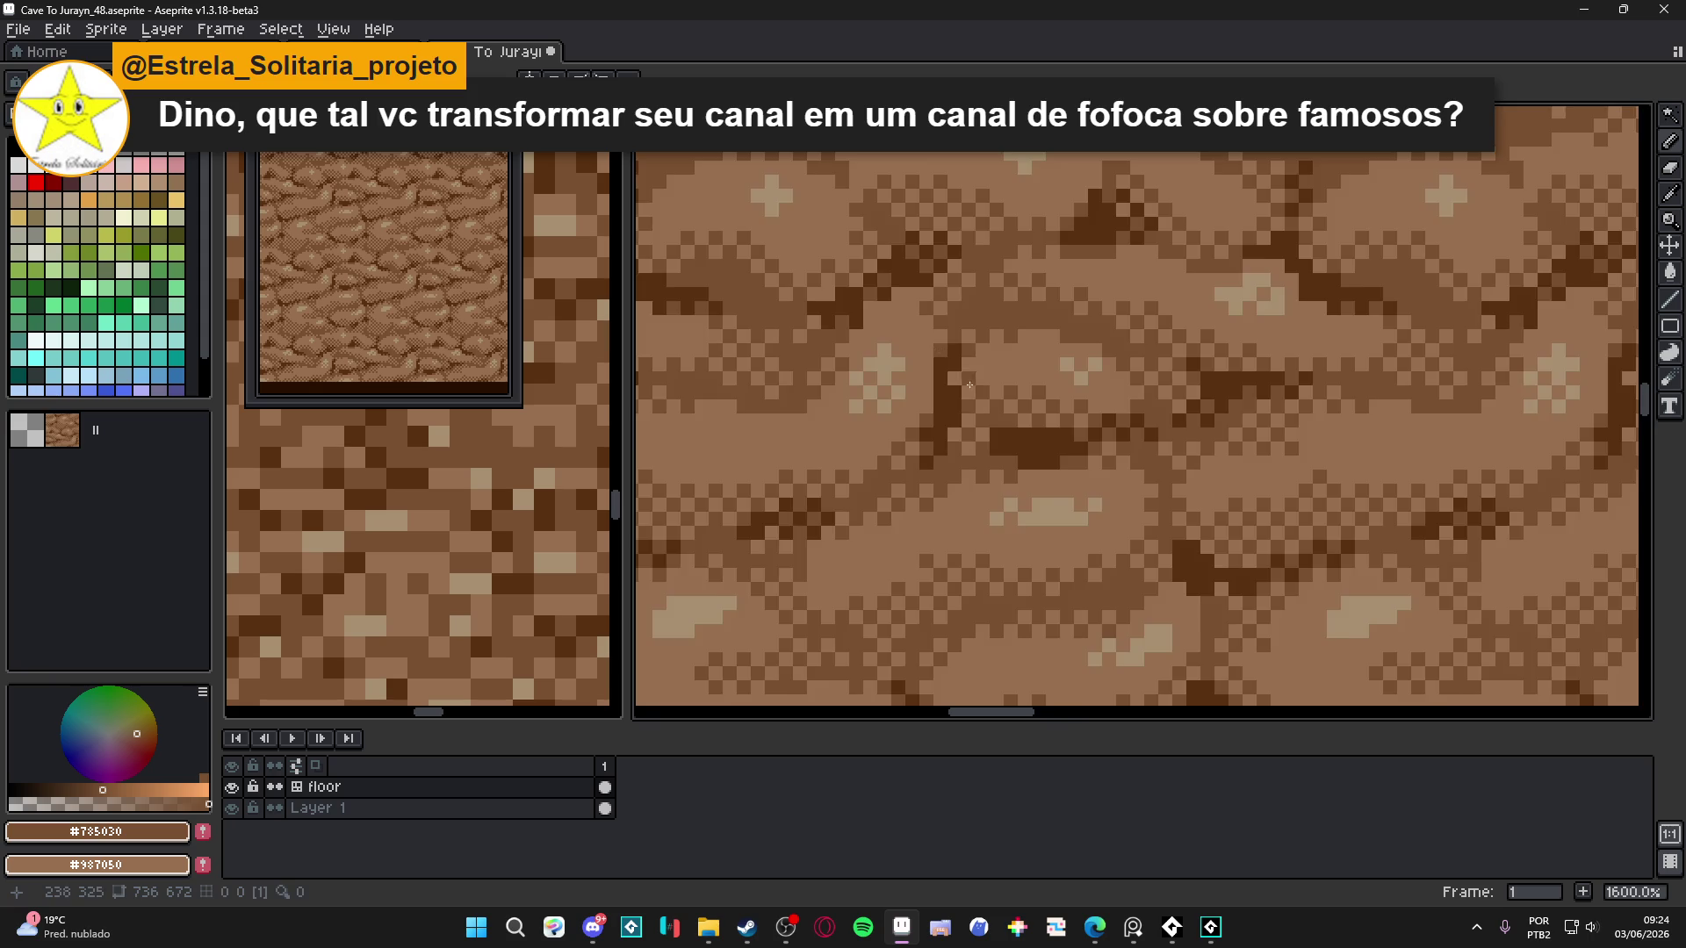
- Eyedrop the dark crack brown #583010 and add four dark pixels along a crack
scroll(957, 421, "down", 5)
scroll(989, 419, "up", 7)
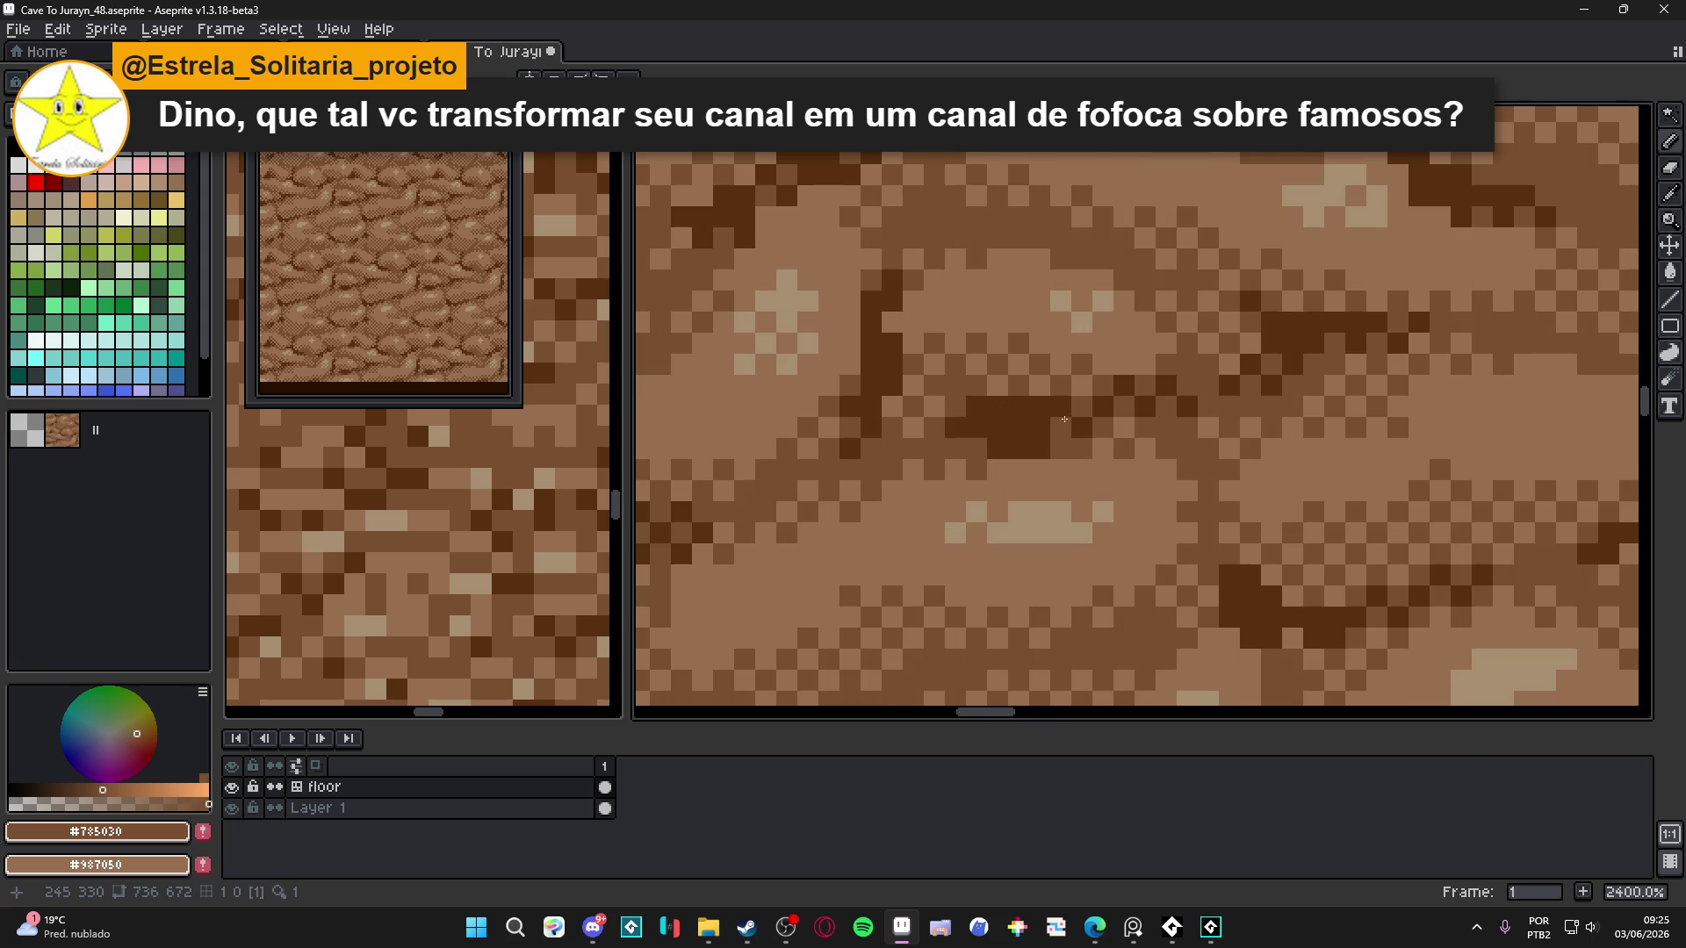
scroll(1054, 416, "down", 5)
scroll(1054, 406, "down", 1)
scroll(1039, 399, "up", 5)
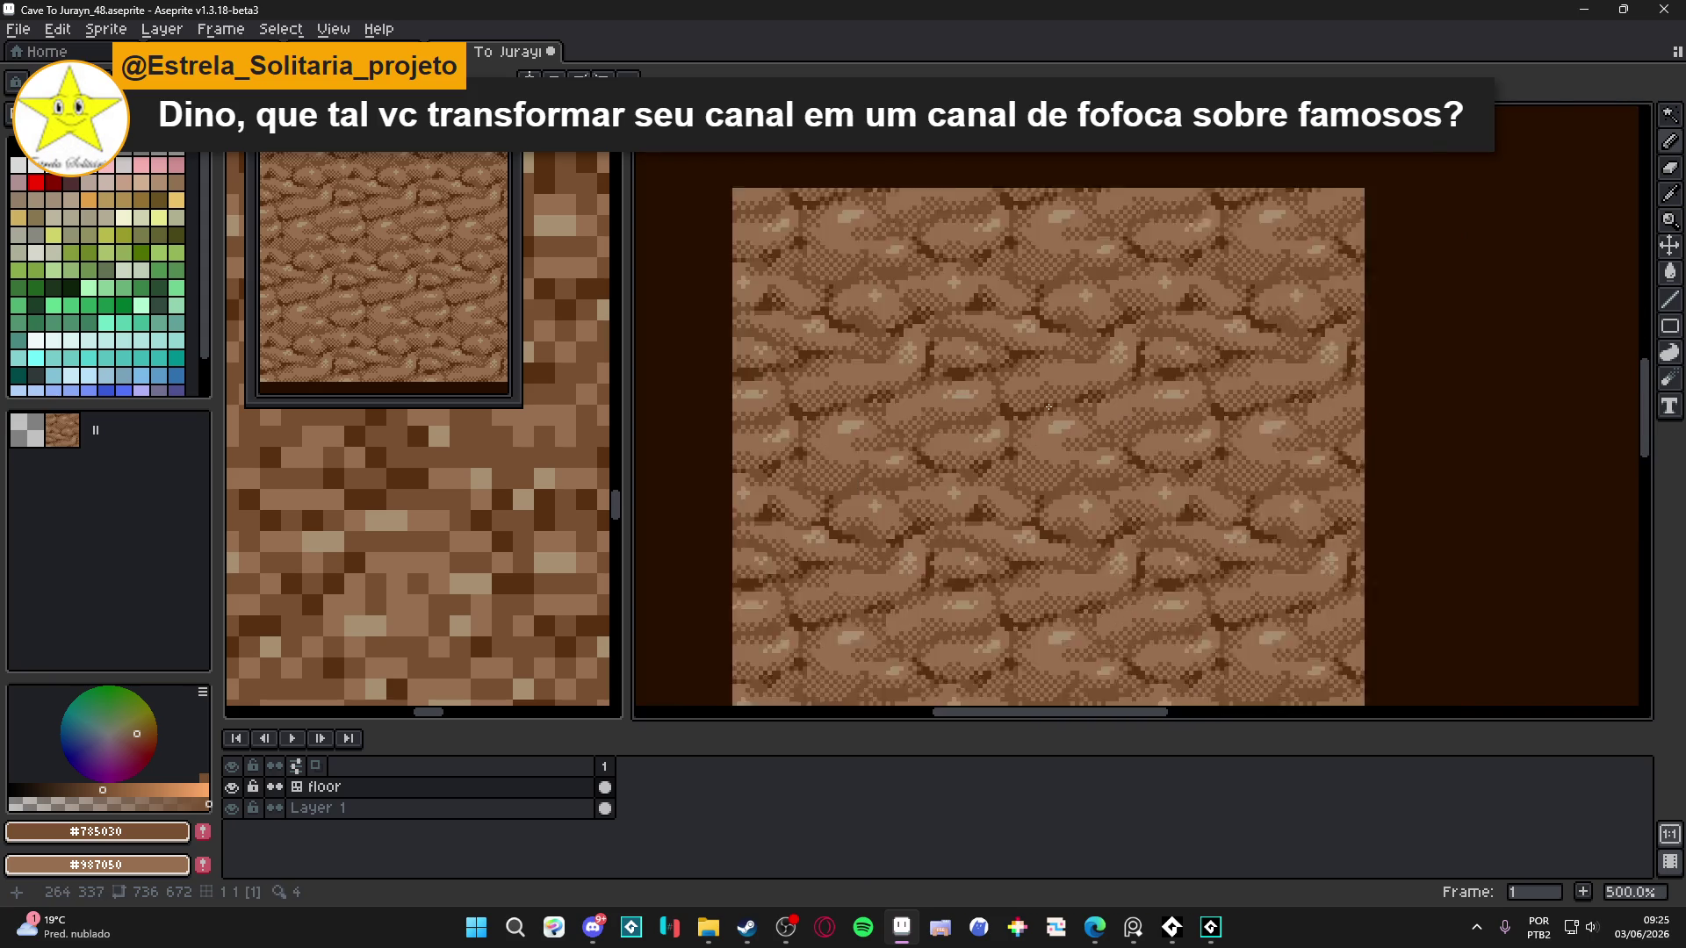
left_click(1027, 613, "alt")
scroll(1081, 562, "up", 3)
left_click(1124, 543)
left_click(1124, 522)
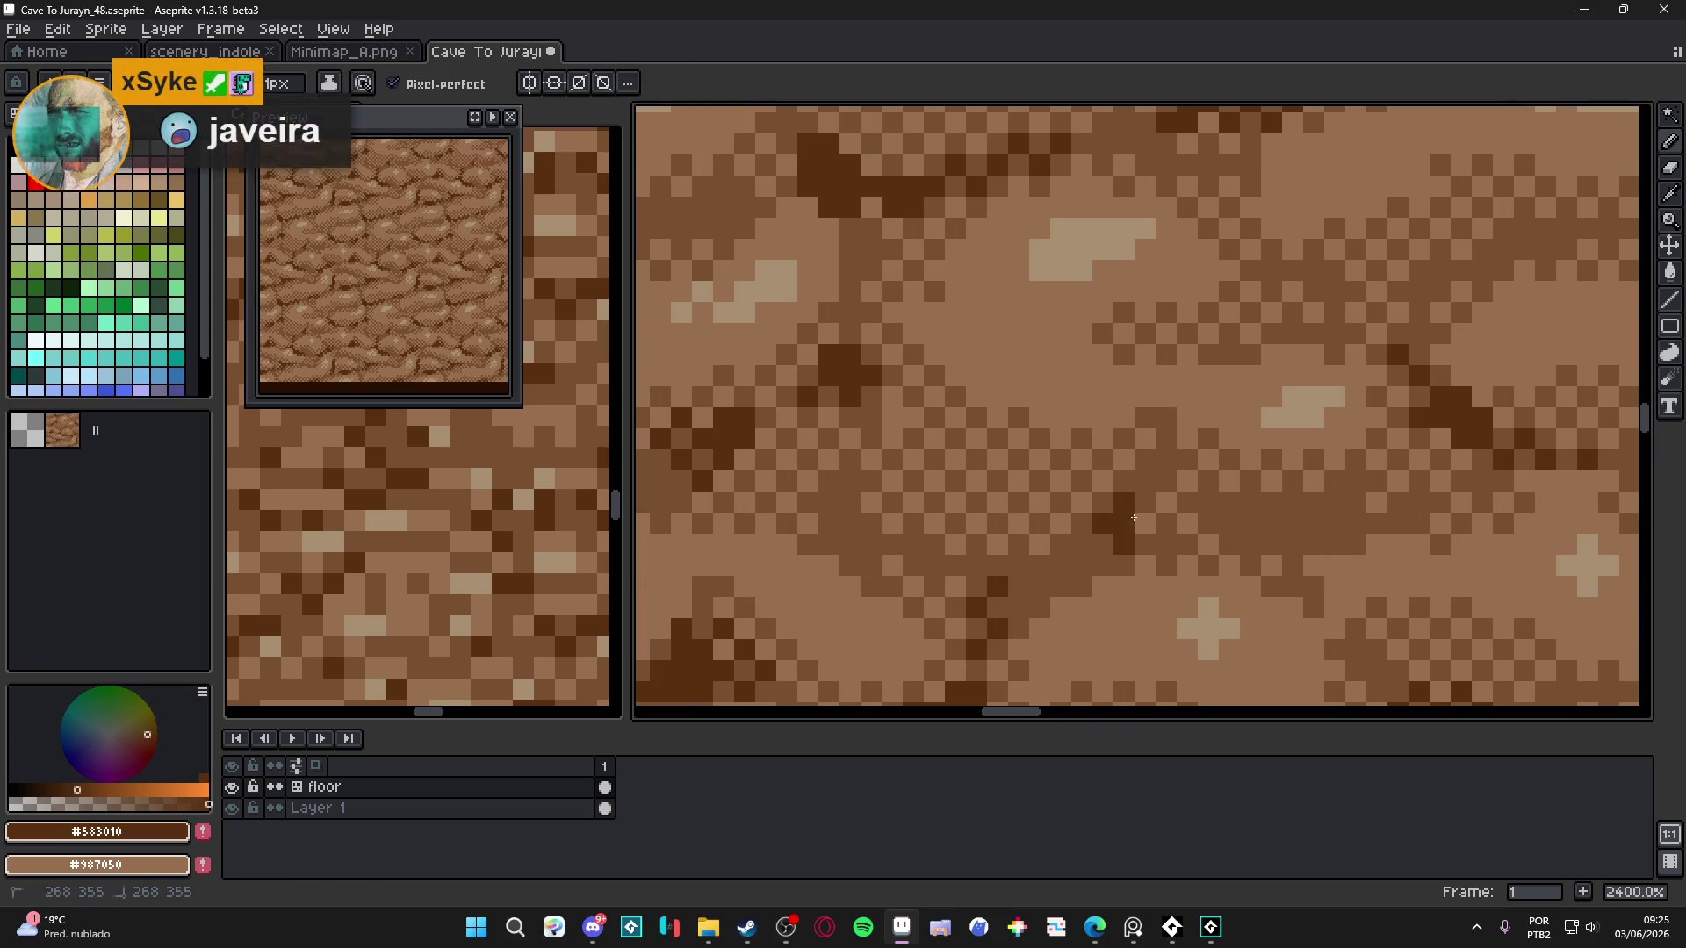
left_click(1098, 546)
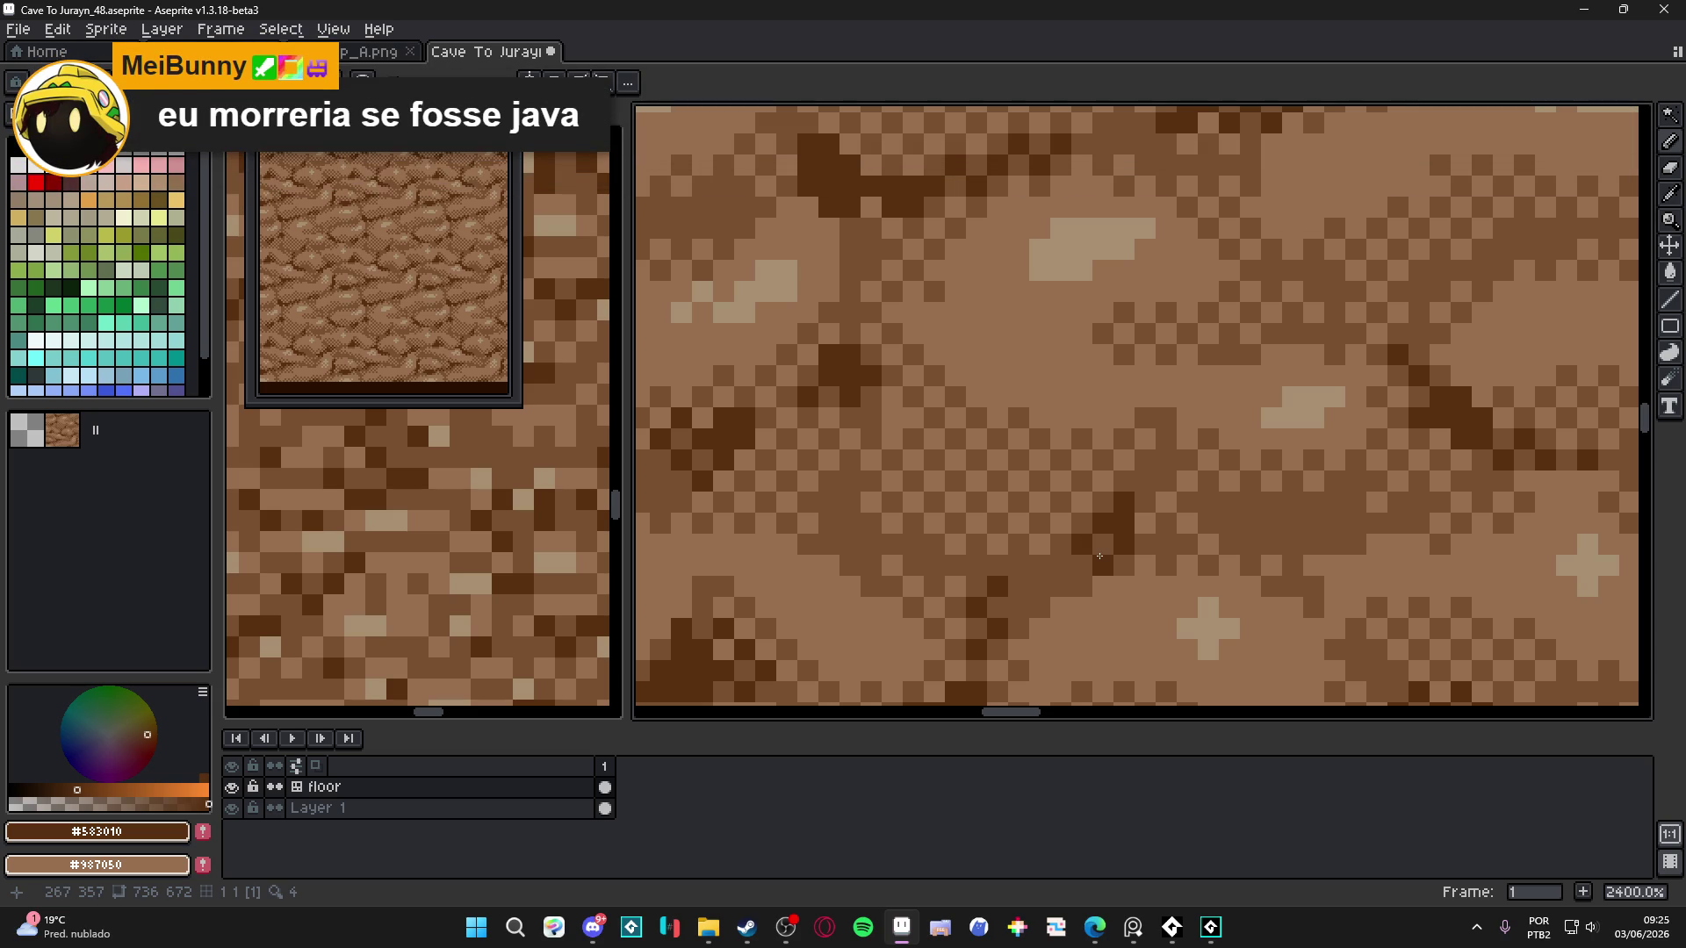
left_click(1103, 554)
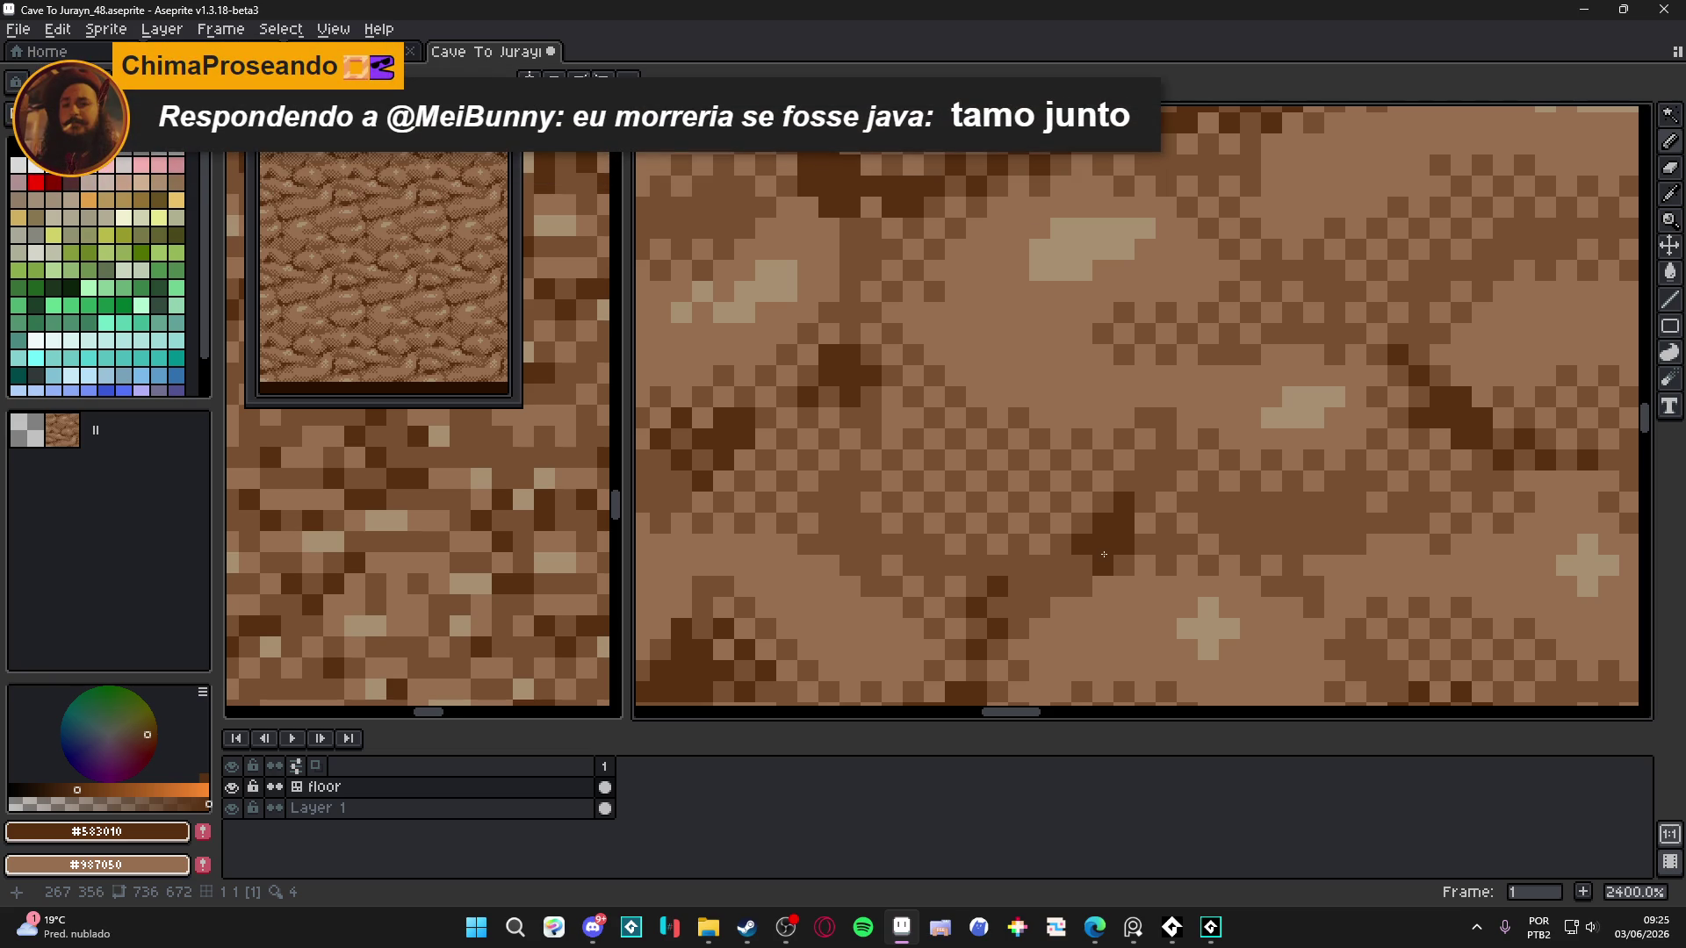
- Thicken another crack with three dark-brown pixels, then zoom out to check the tile
scroll(1104, 554, "up", 2)
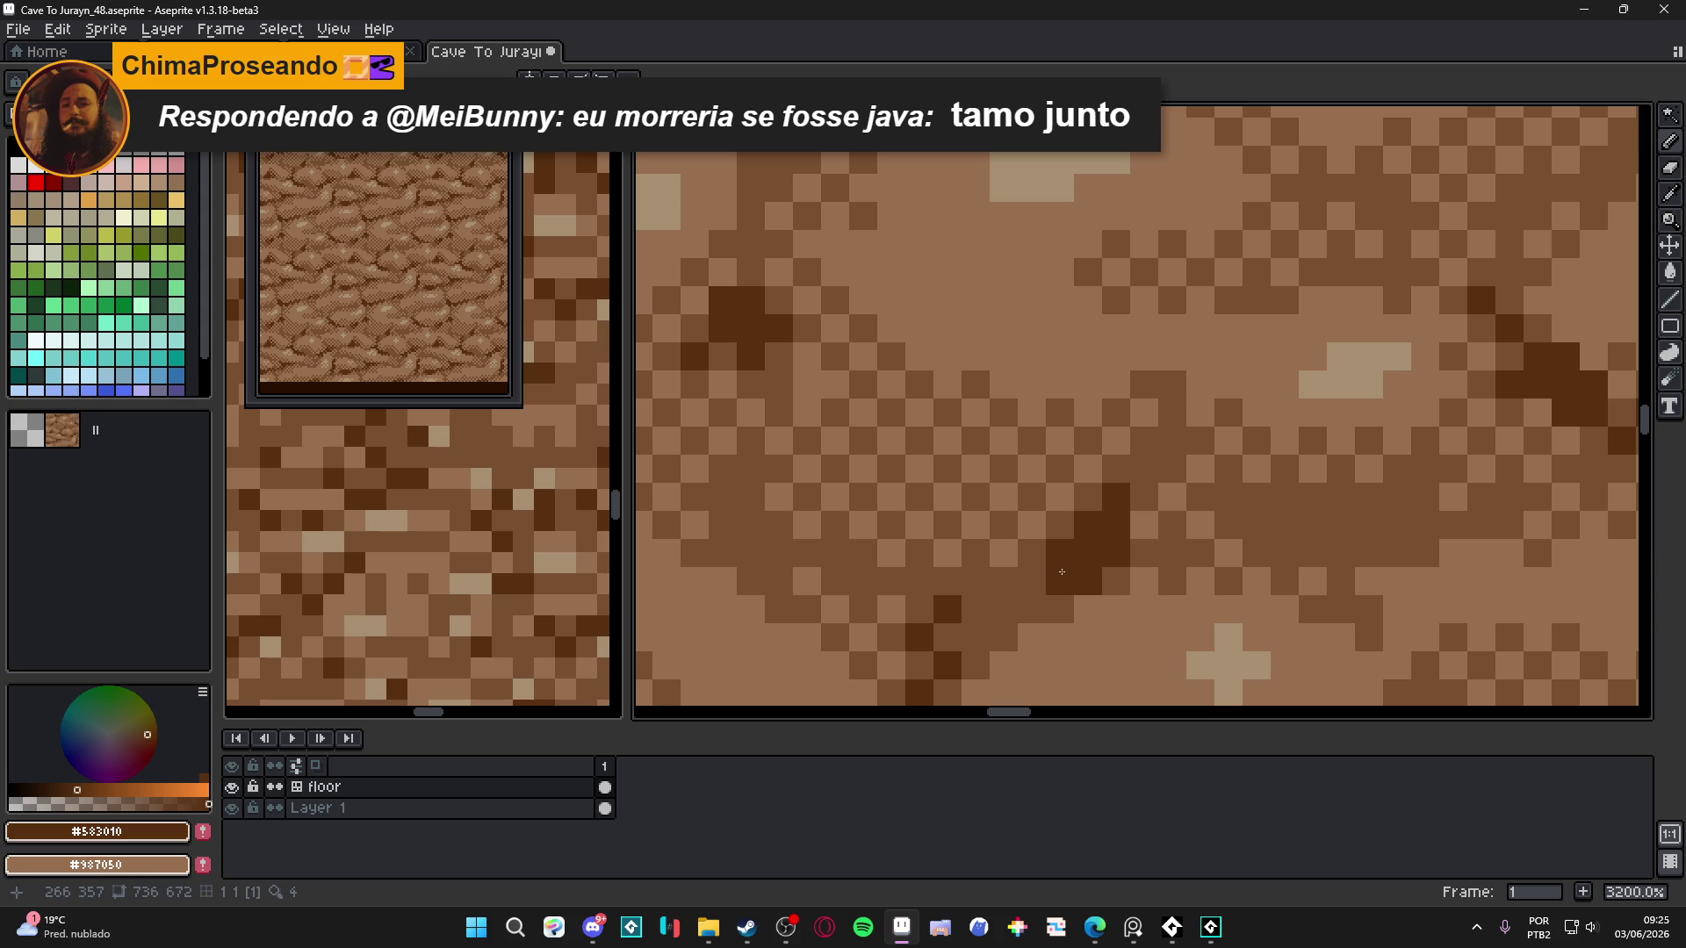
scroll(1137, 504, "down", 5)
scroll(1138, 504, "down", 4)
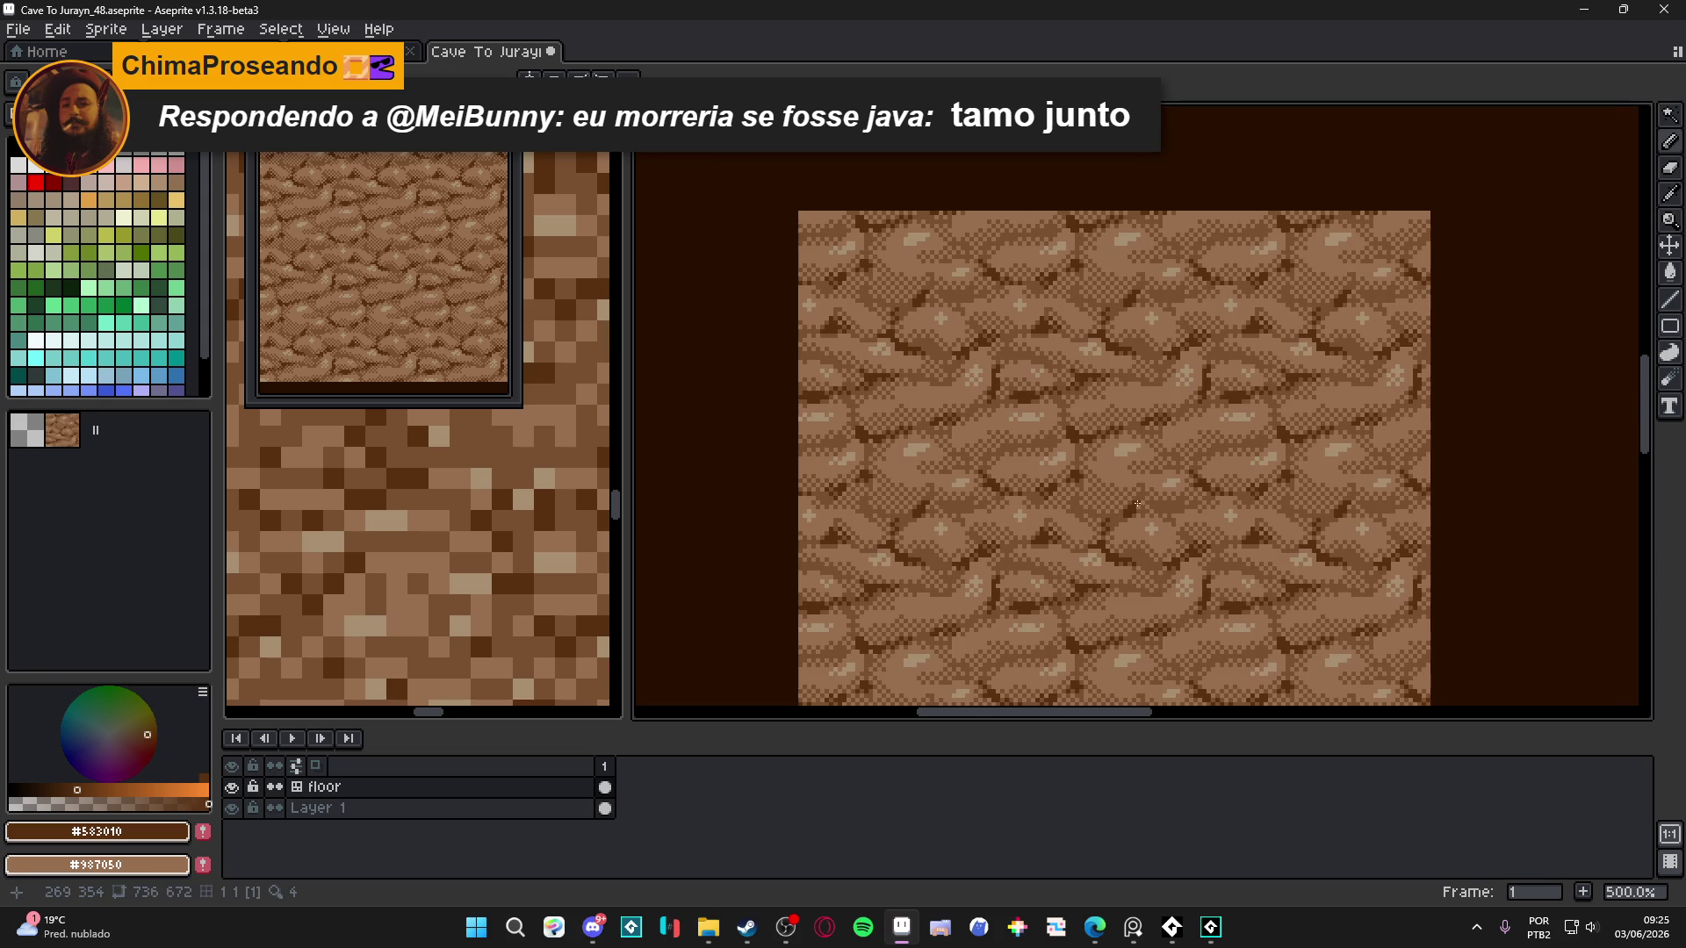
scroll(1137, 493, "up", 7)
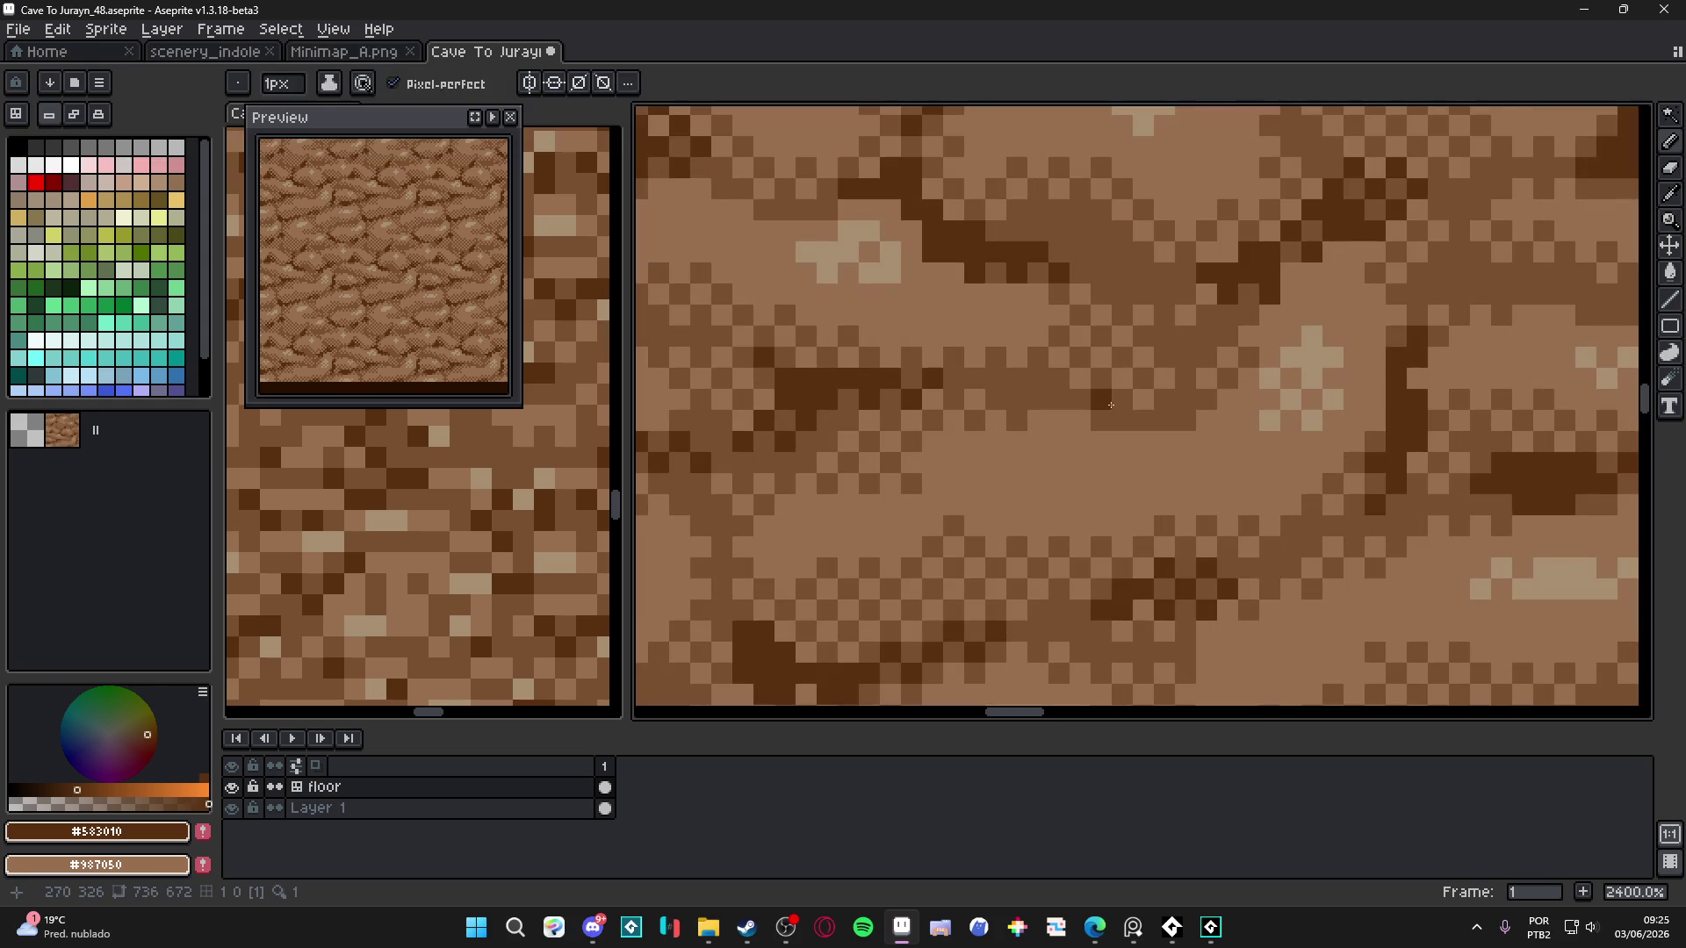
left_click(1101, 378)
left_click(1122, 420)
left_click(1080, 401)
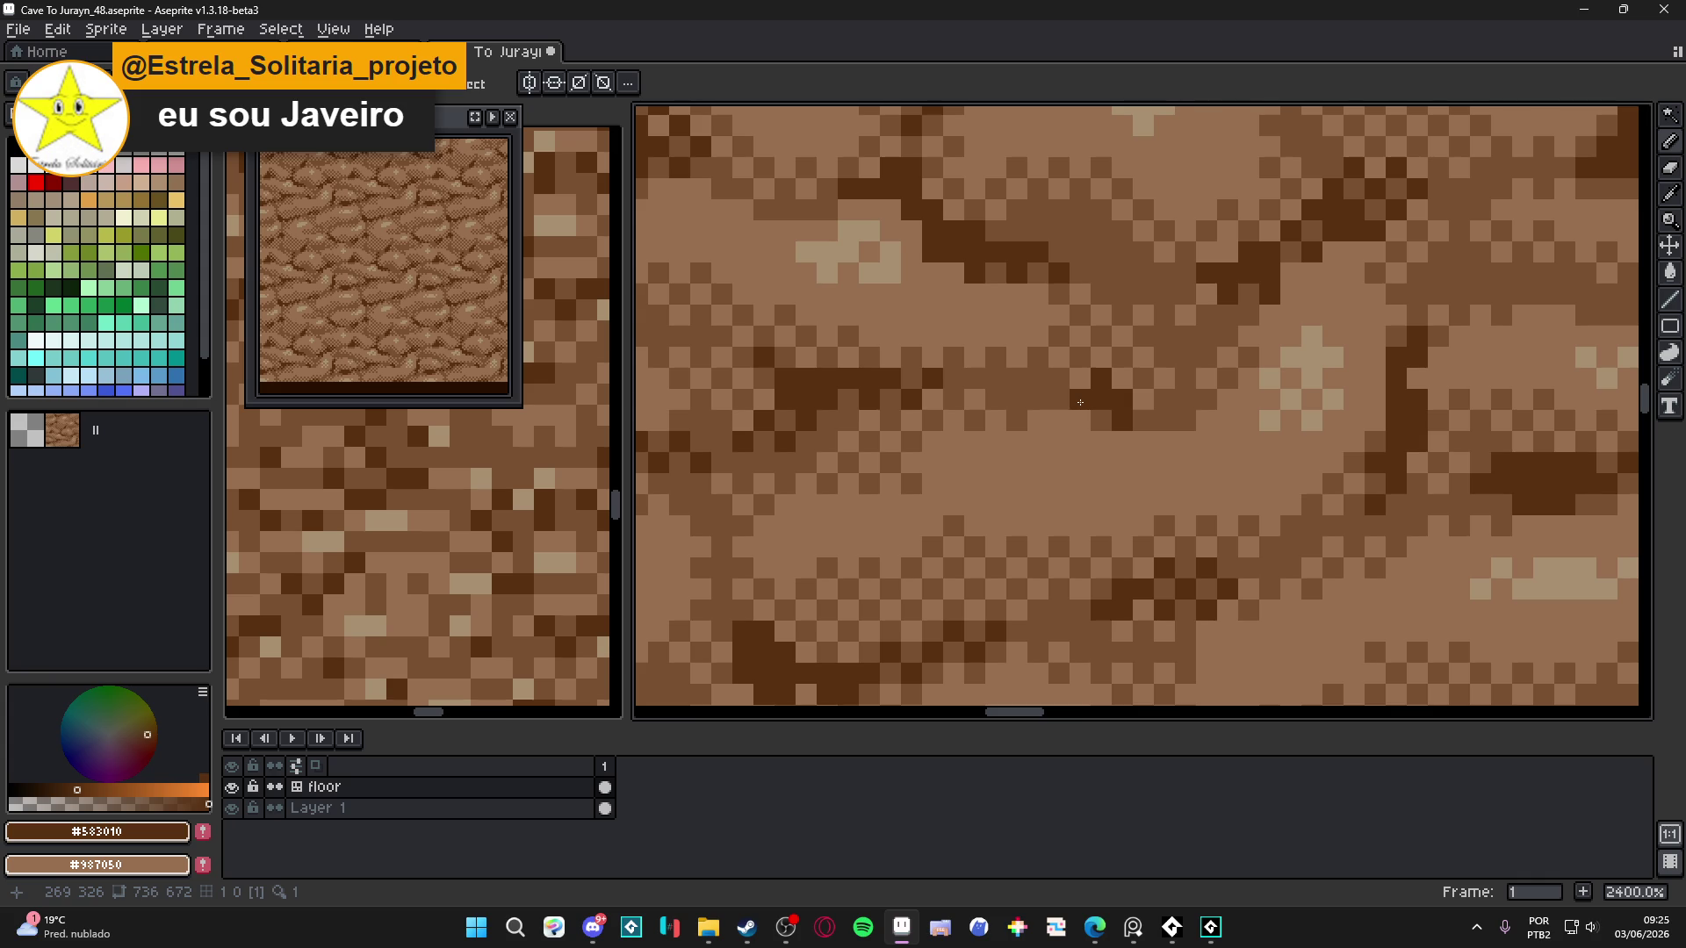
scroll(1080, 403, "down", 3)
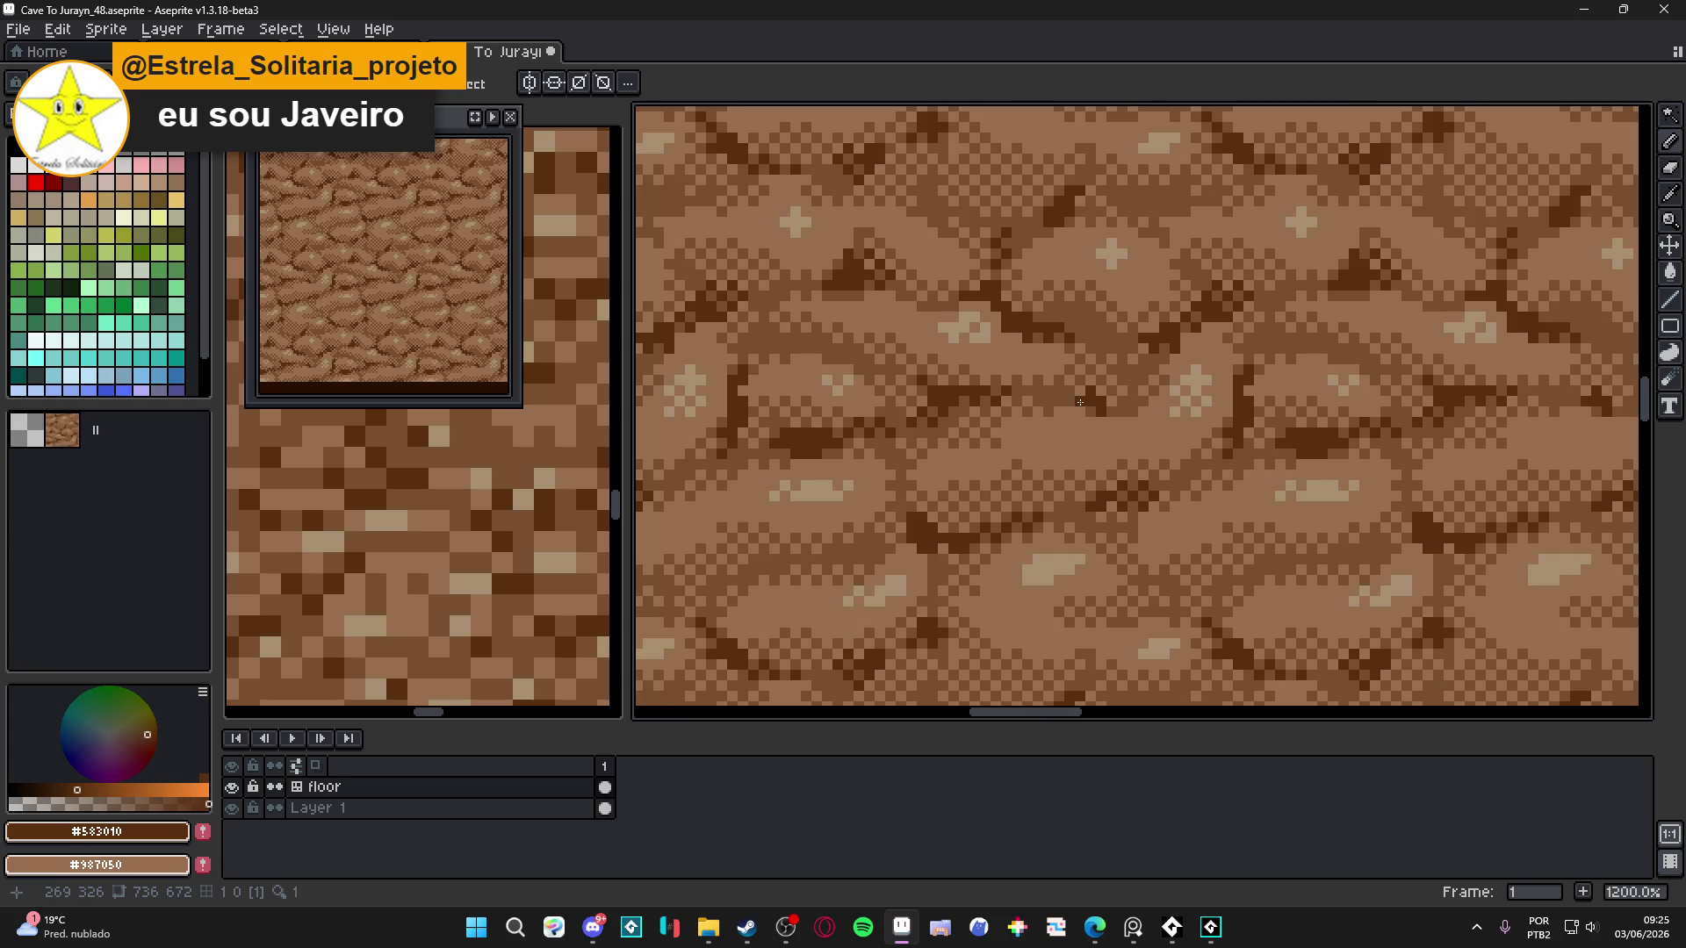
scroll(1081, 402, "down", 6)
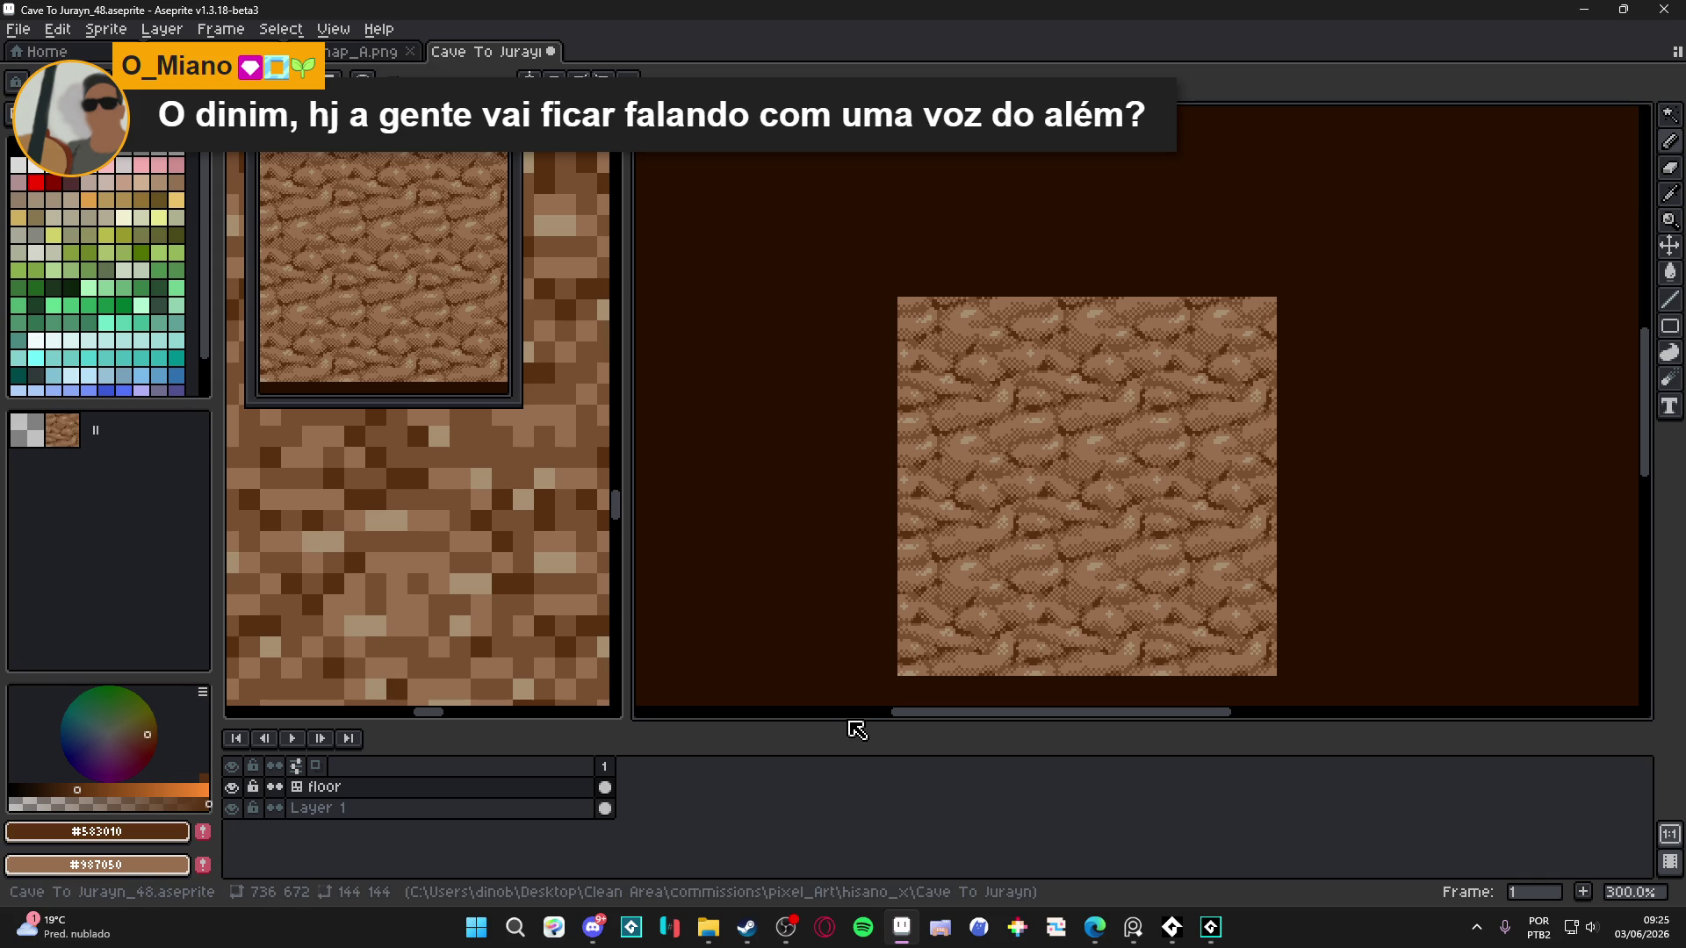
- Return from File Explorer to the cave tile and add a short dark crack stroke
left_click(708, 928)
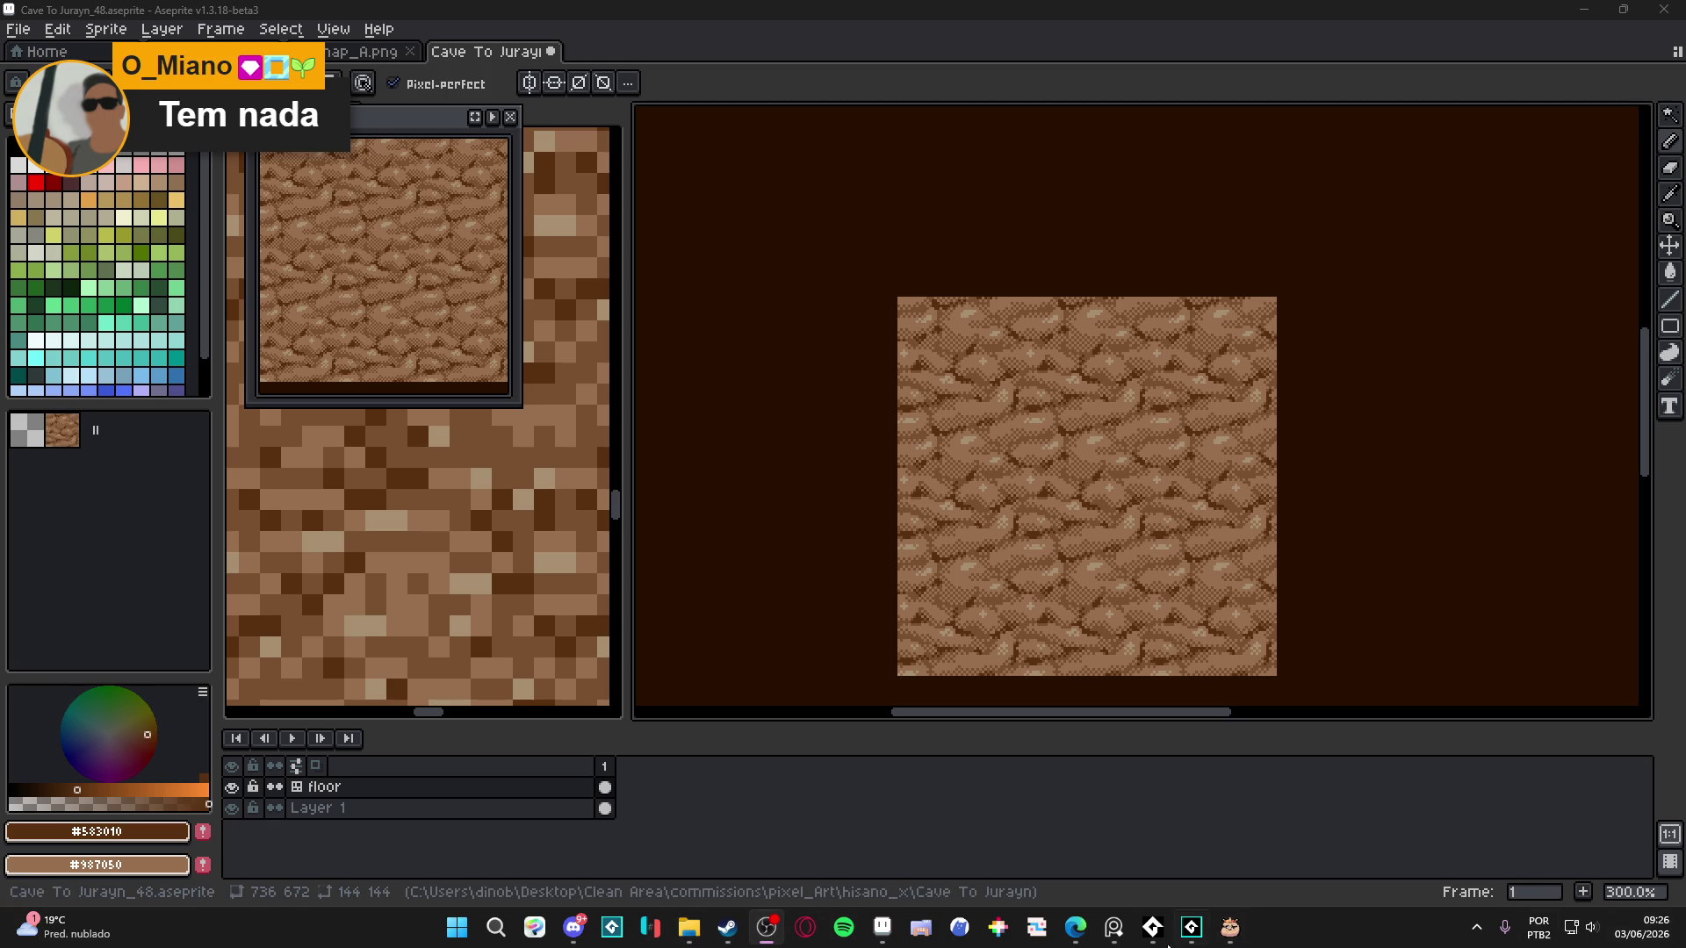
left_click(1230, 927)
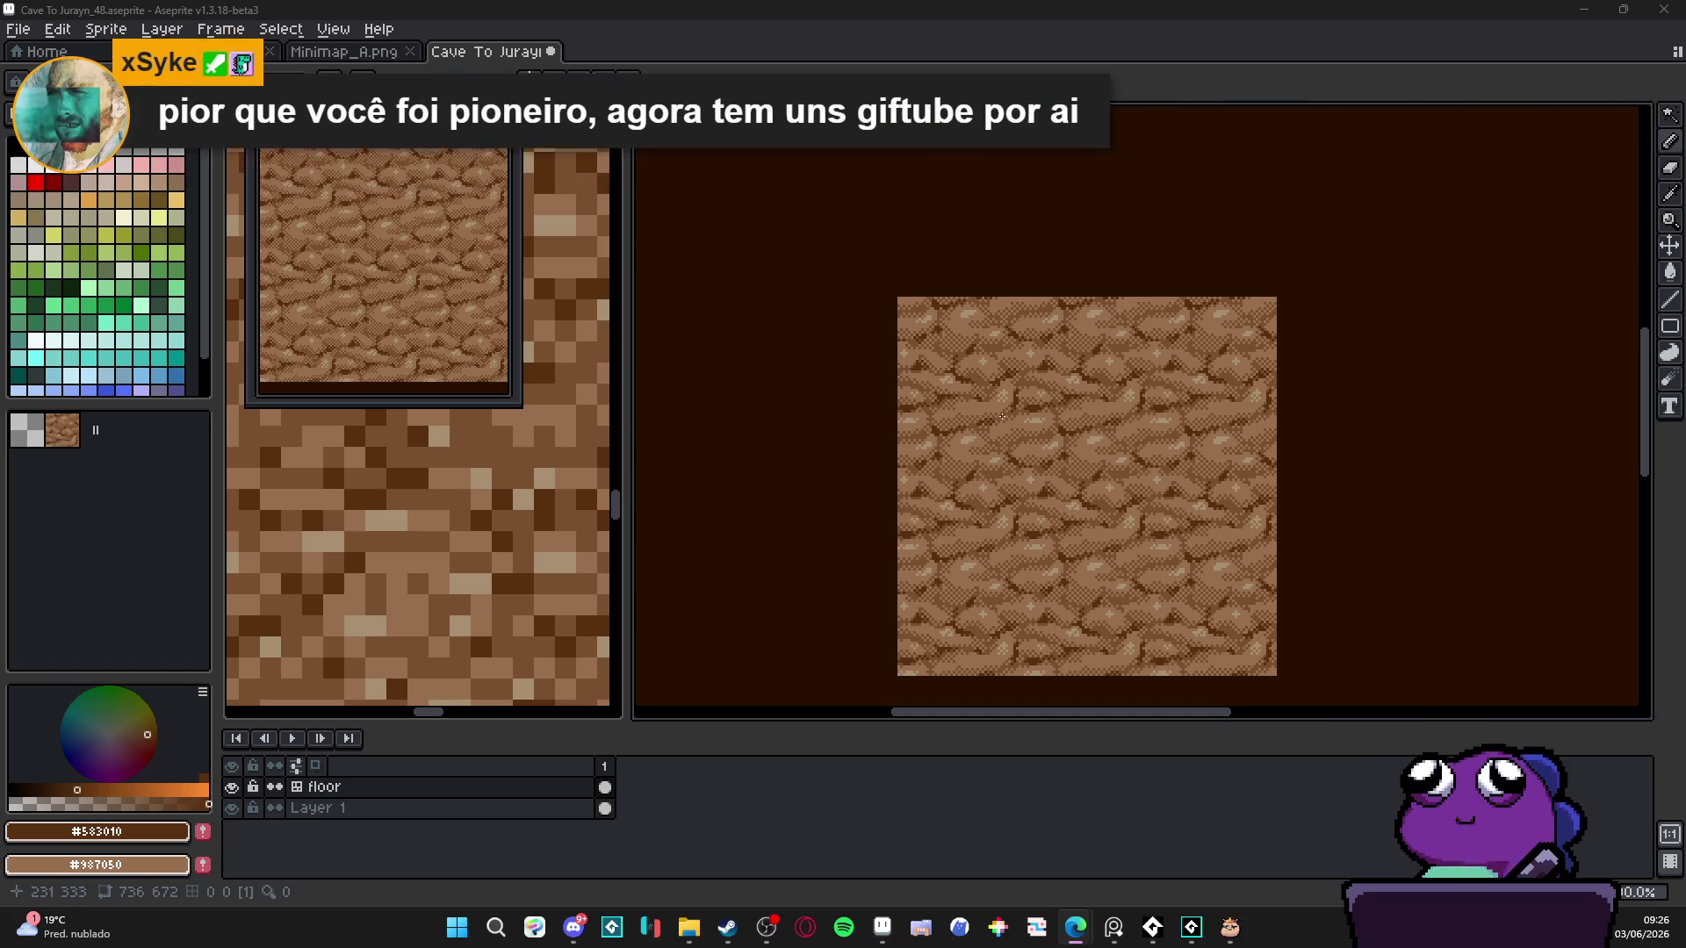
scroll(1024, 518, "up", 5)
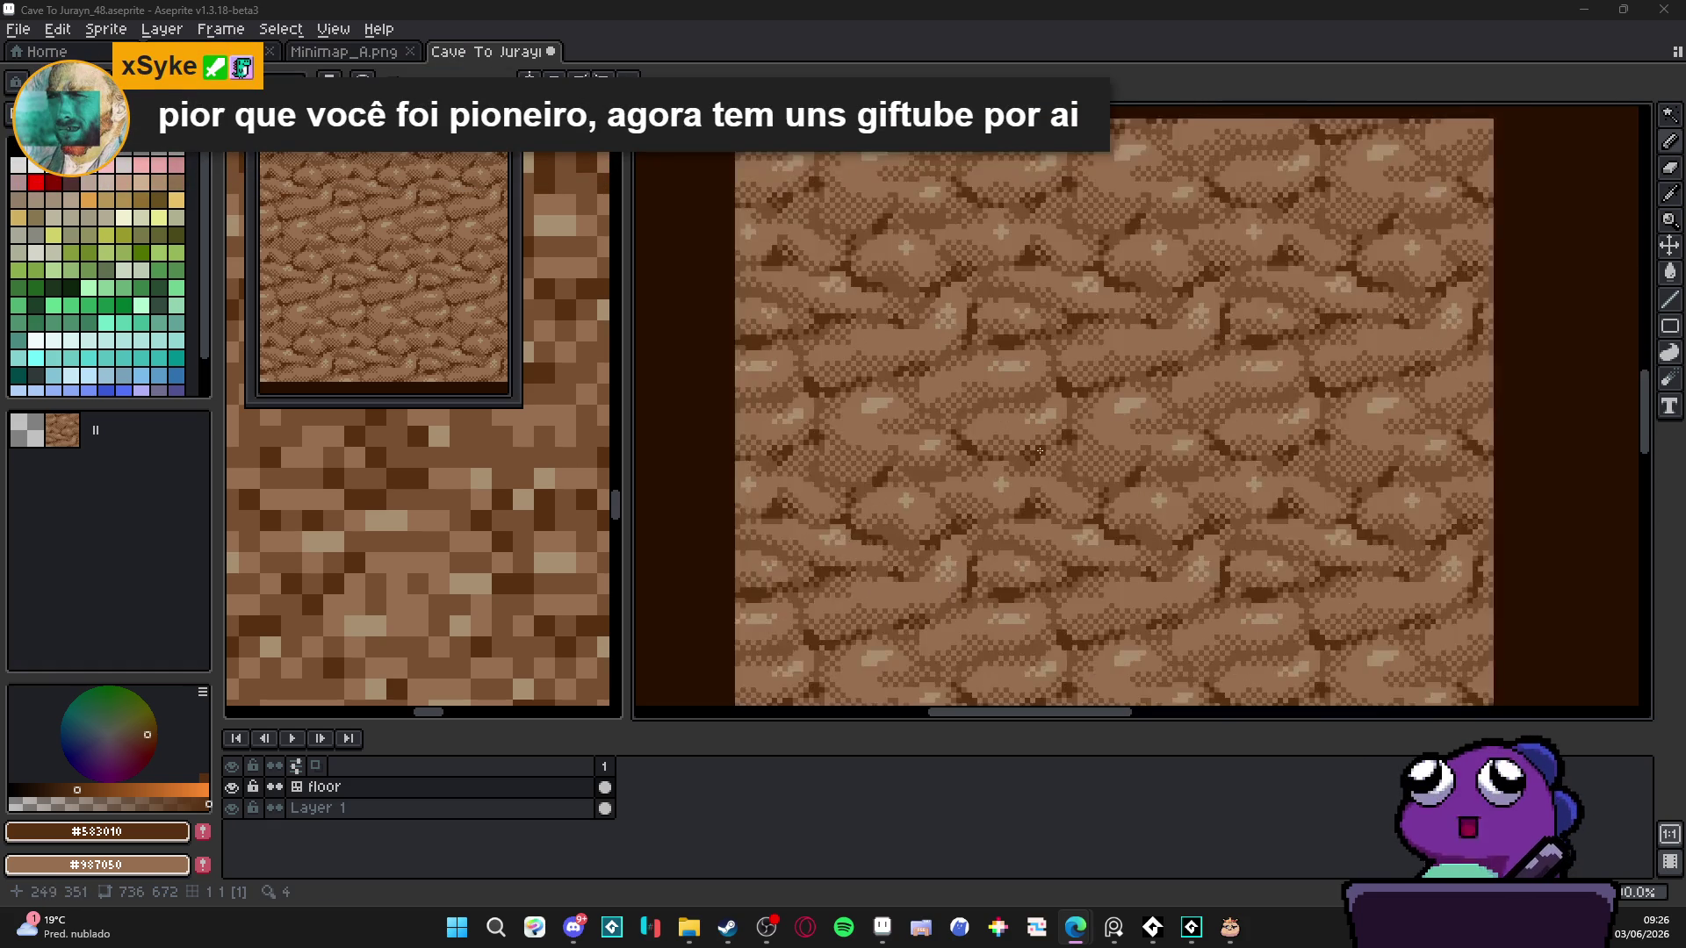
left_click_drag(1069, 456, 1097, 499)
left_click(1059, 470)
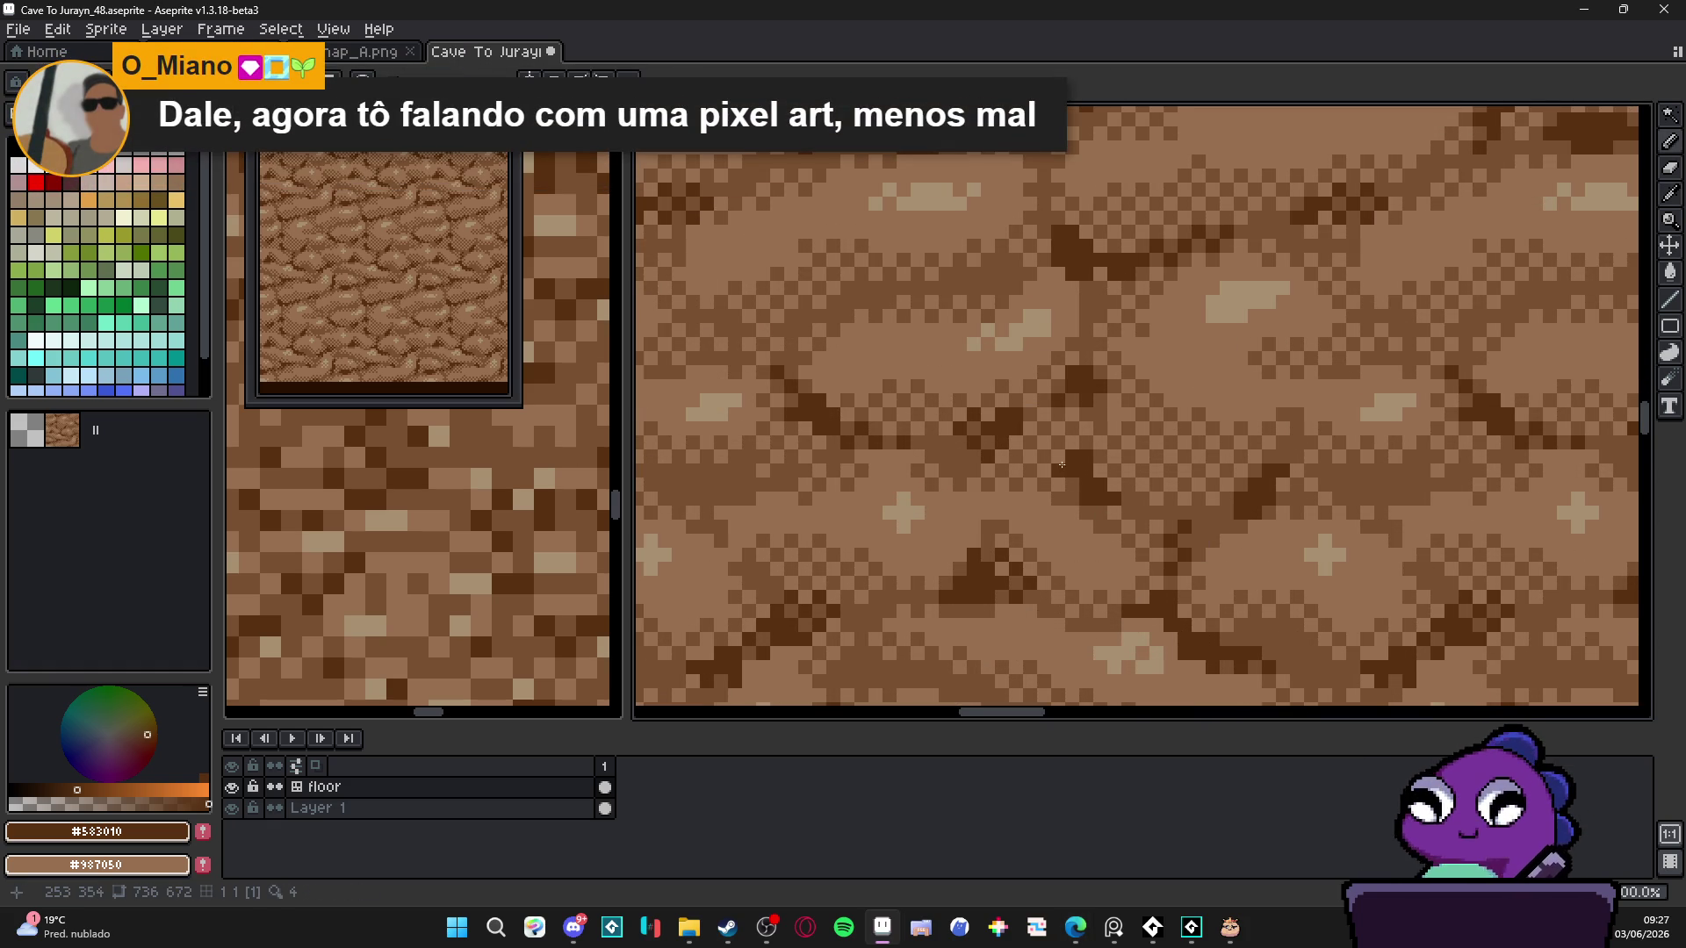
- Zoom around the tile to inspect the cobbles and eyedrop mid-brown #785030 from the rock
scroll(1089, 494, "down", 3)
scroll(1089, 494, "down", 2)
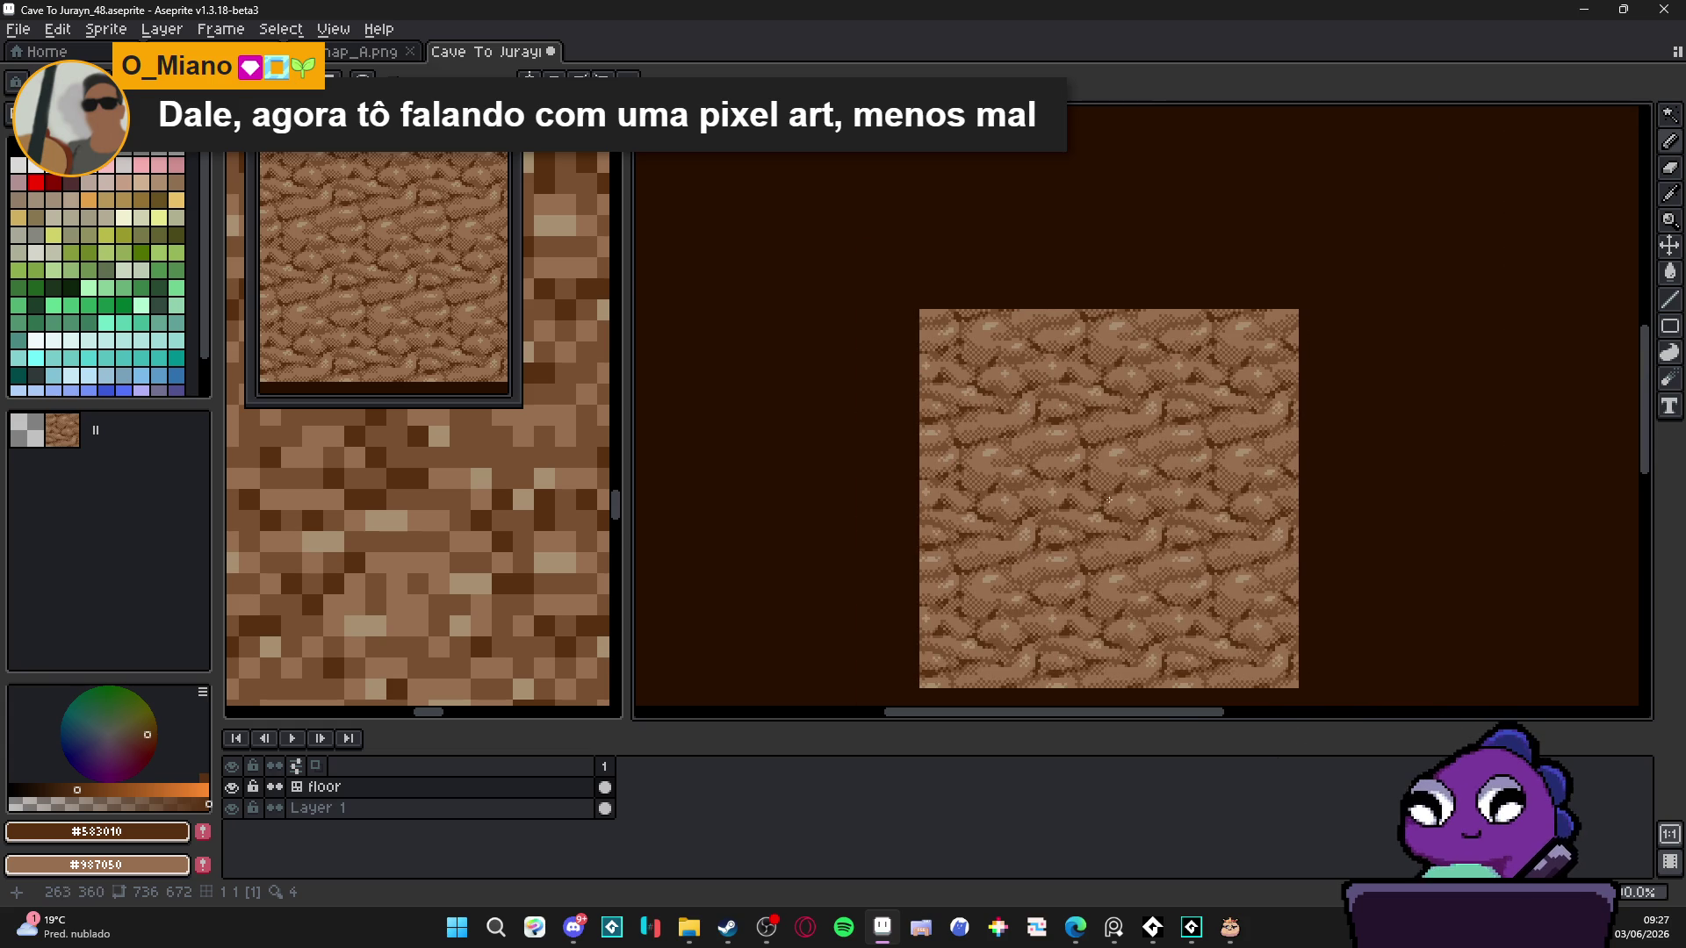
scroll(1104, 505, "up", 2)
scroll(1114, 492, "down", 3)
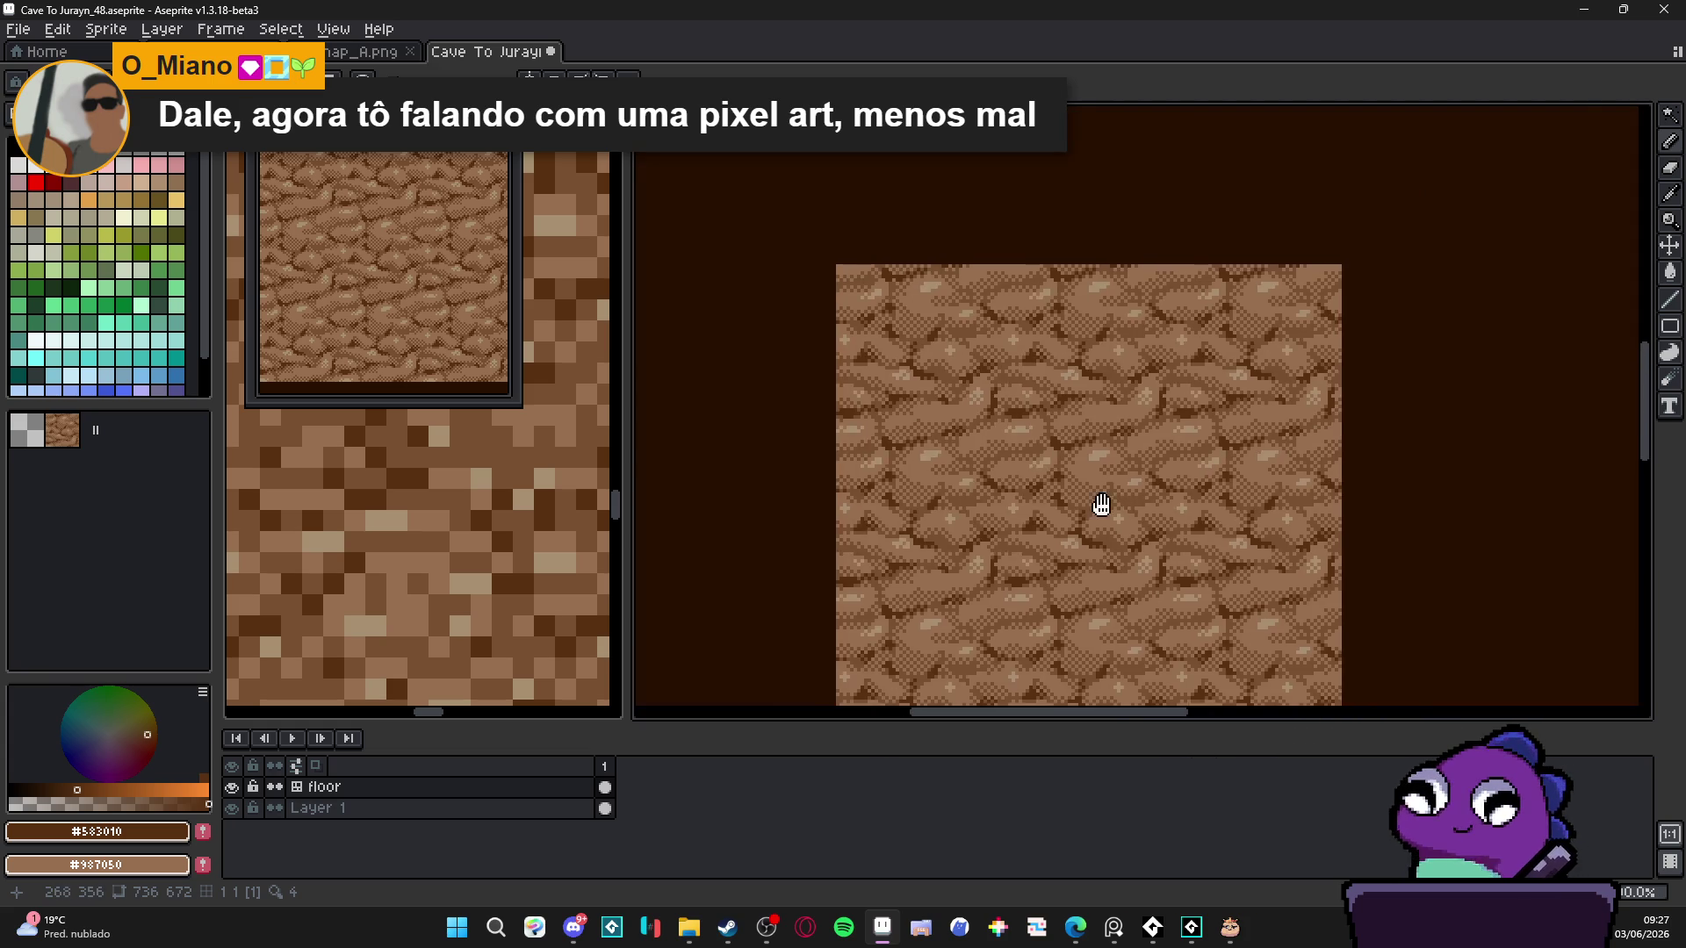
scroll(1055, 445, "down", 1)
scroll(610, 489, "down", 1)
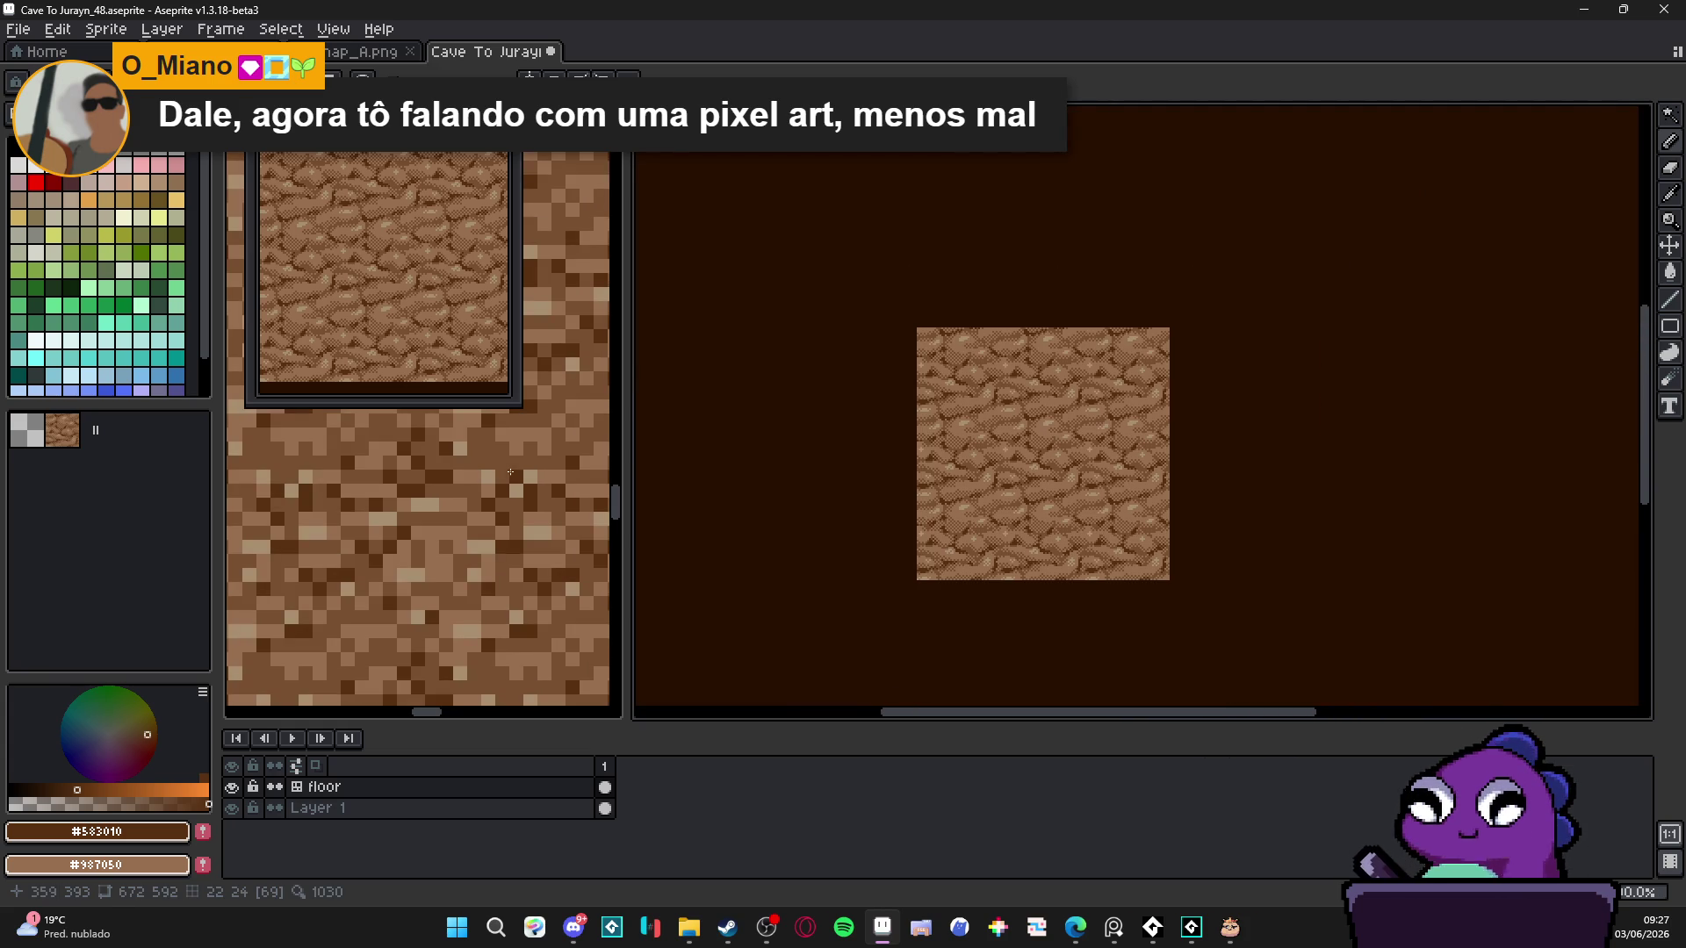
scroll(475, 506, "down", 1)
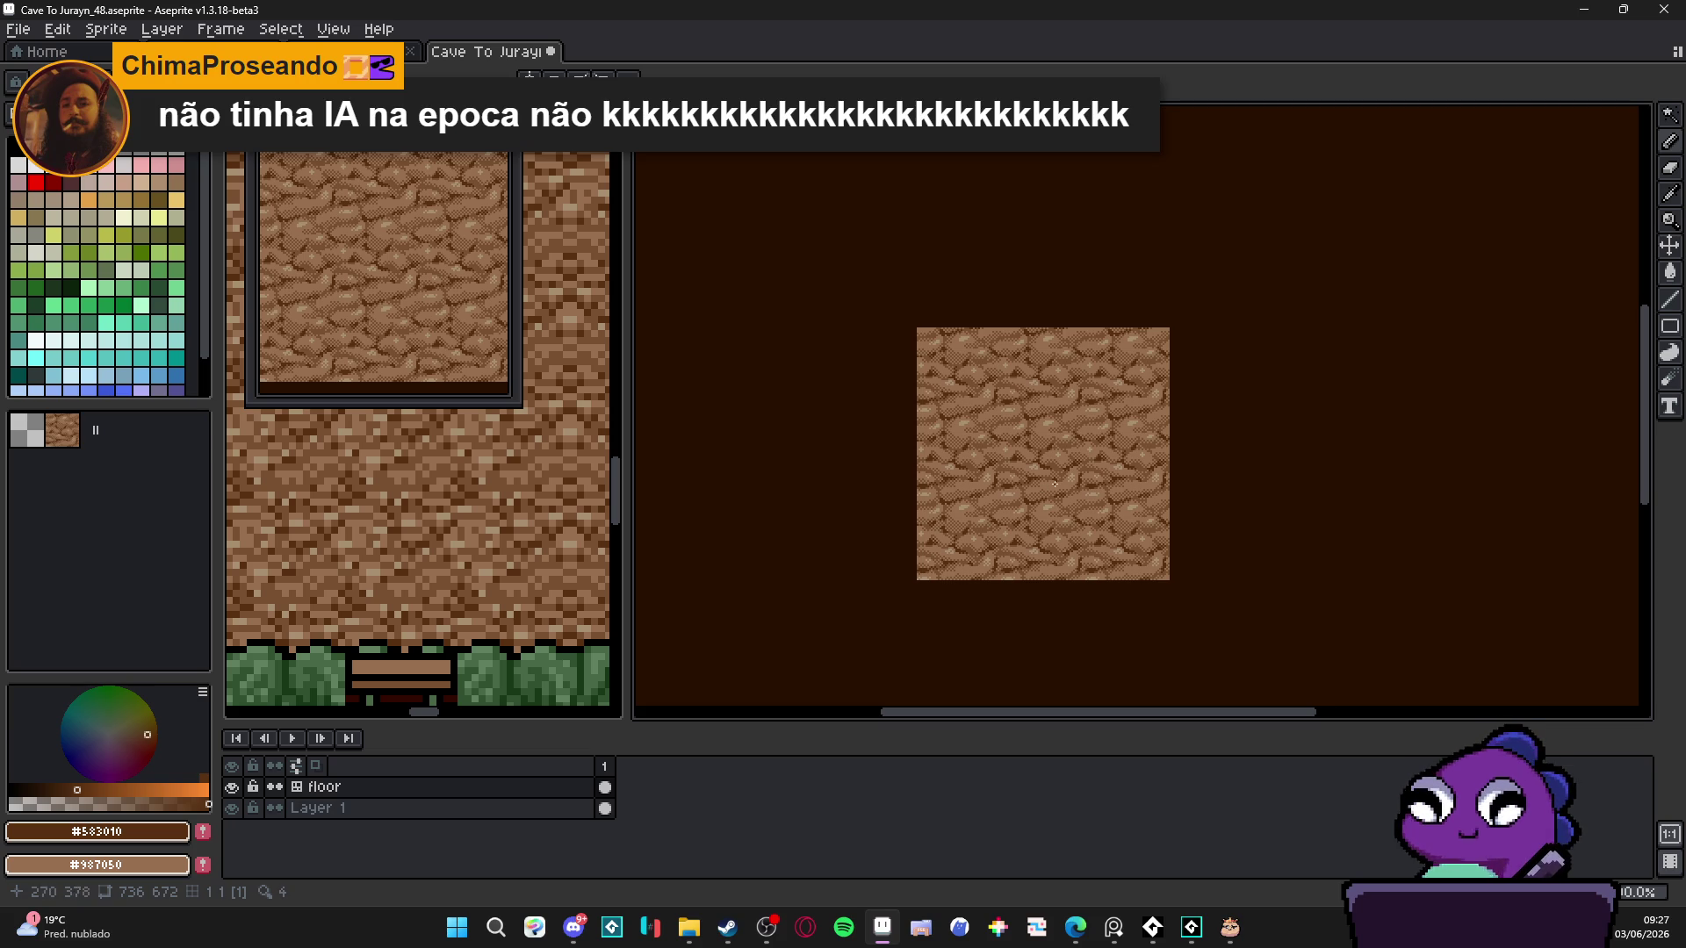
scroll(1050, 455, "up", 3)
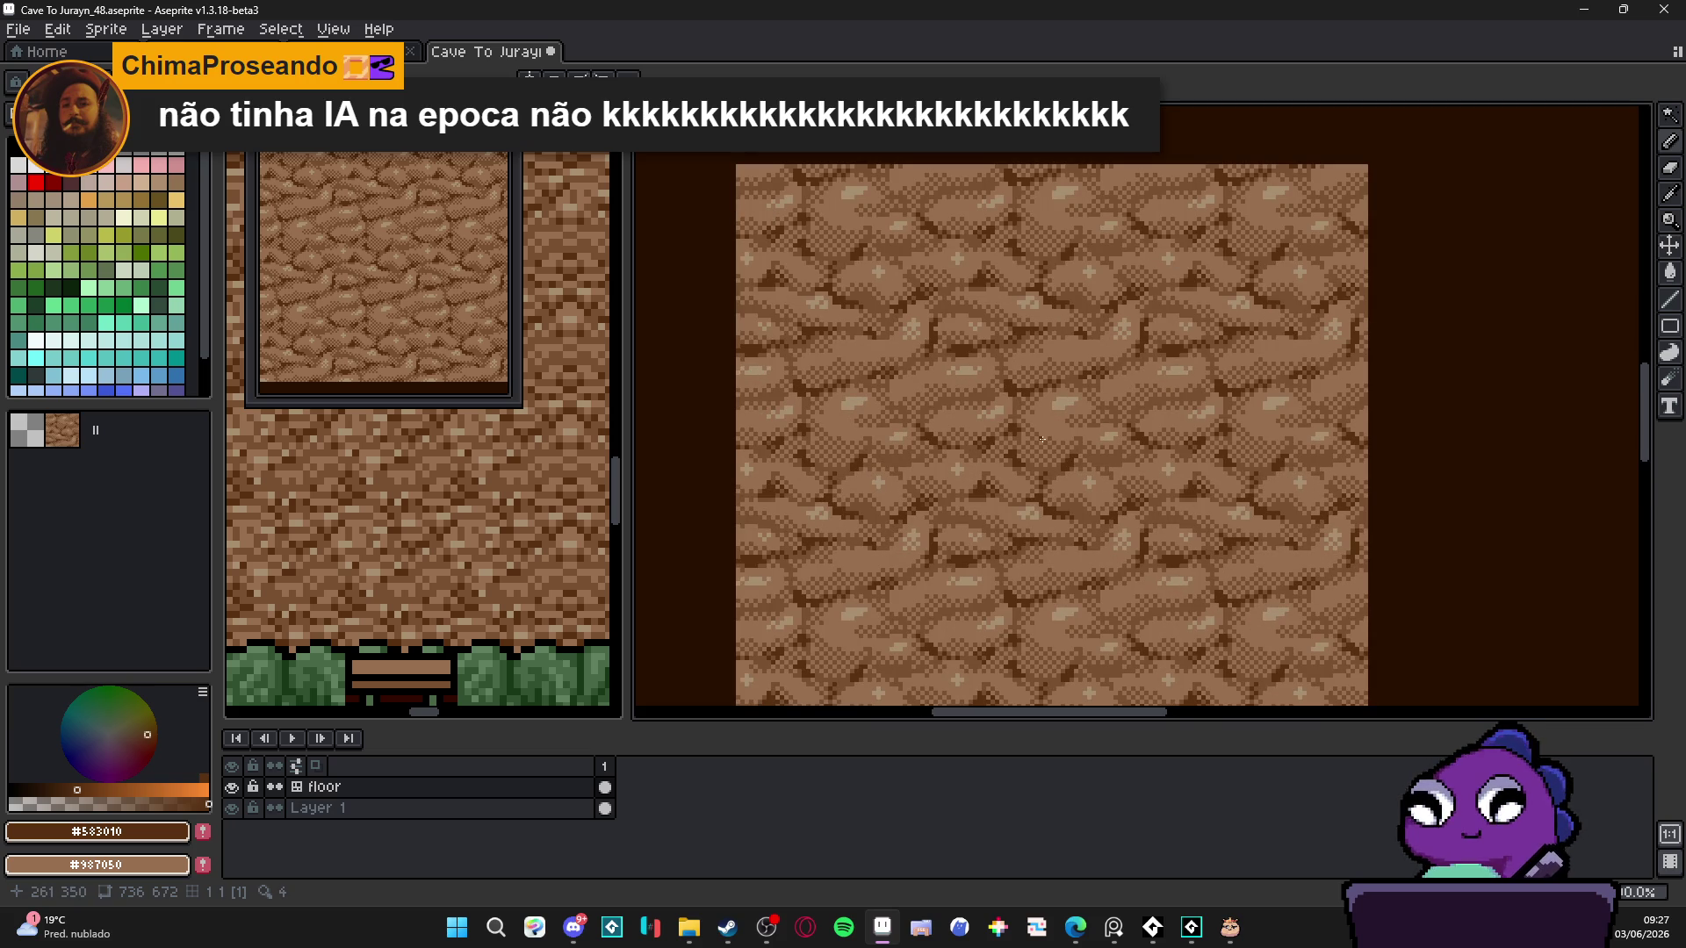
scroll(1044, 436, "up", 1)
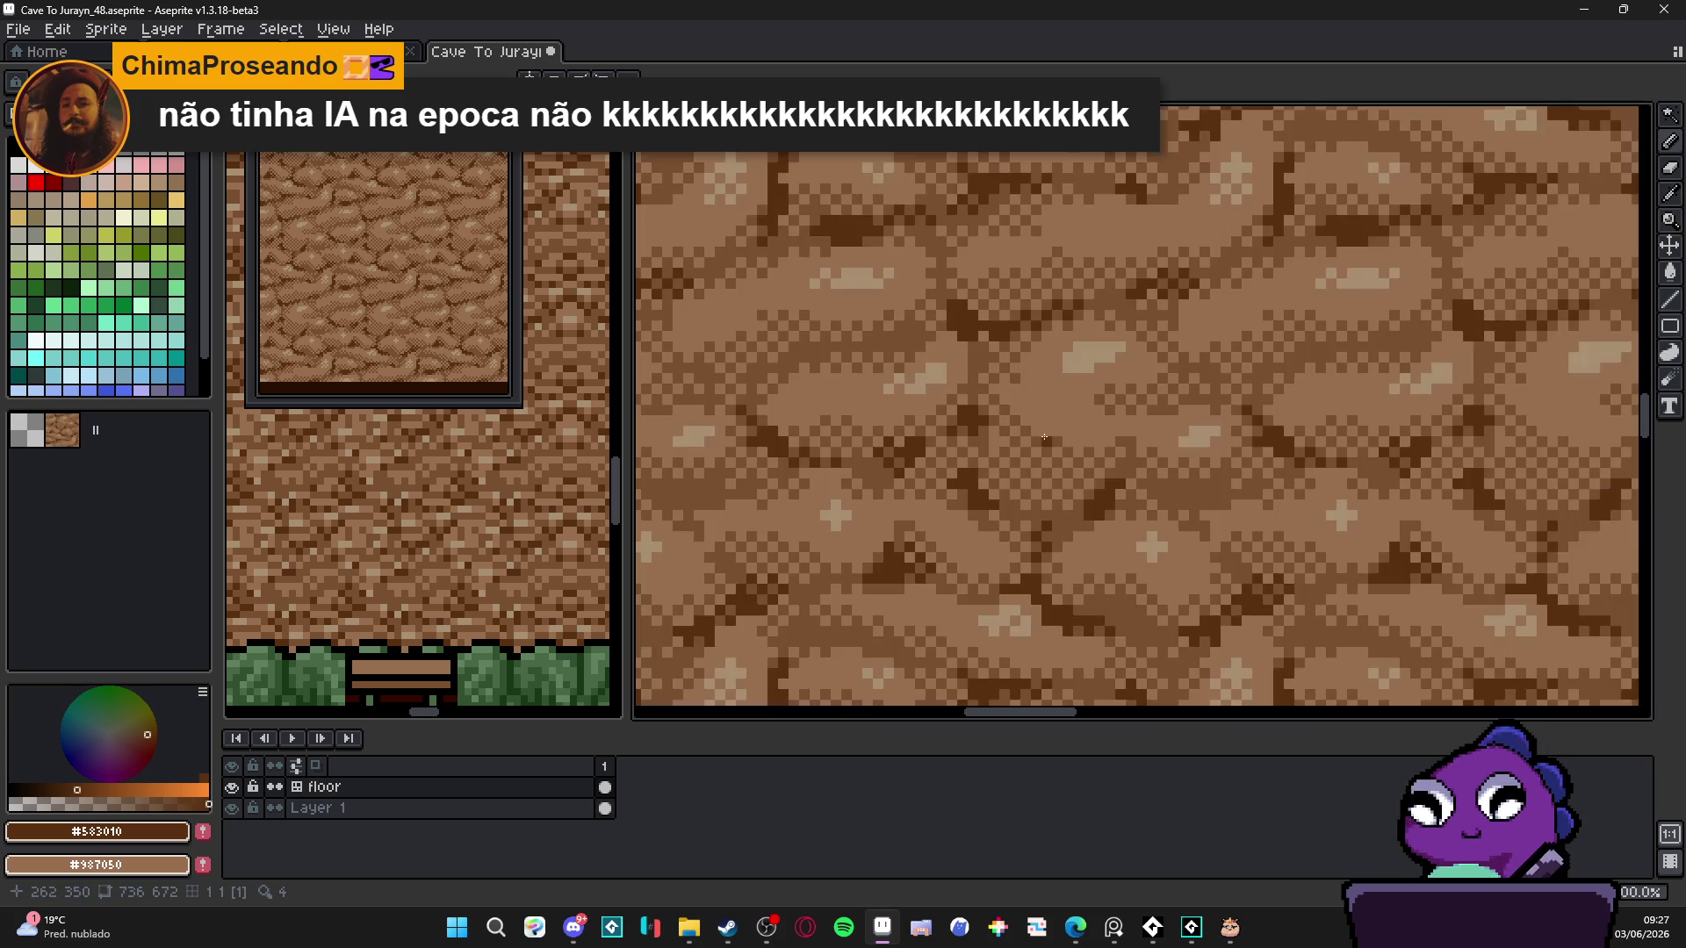
left_click(997, 411, "alt")
scroll(993, 409, "up", 1)
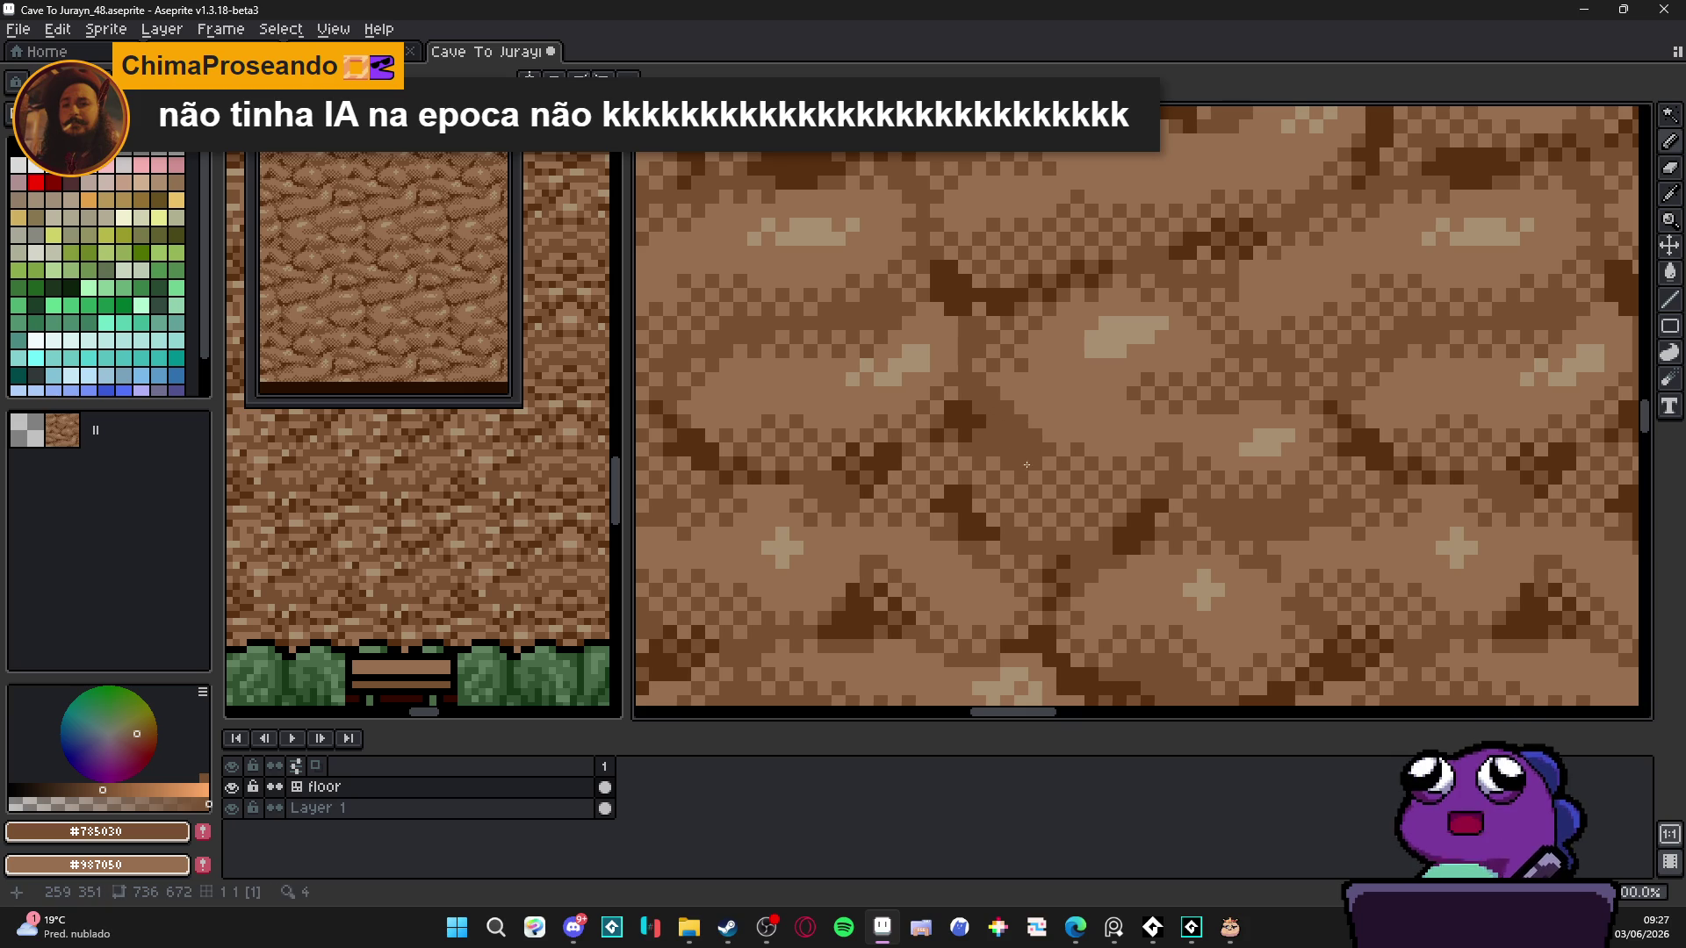
scroll(1048, 471, "down", 2)
scroll(1048, 471, "down", 1)
scroll(1126, 449, "up", 4)
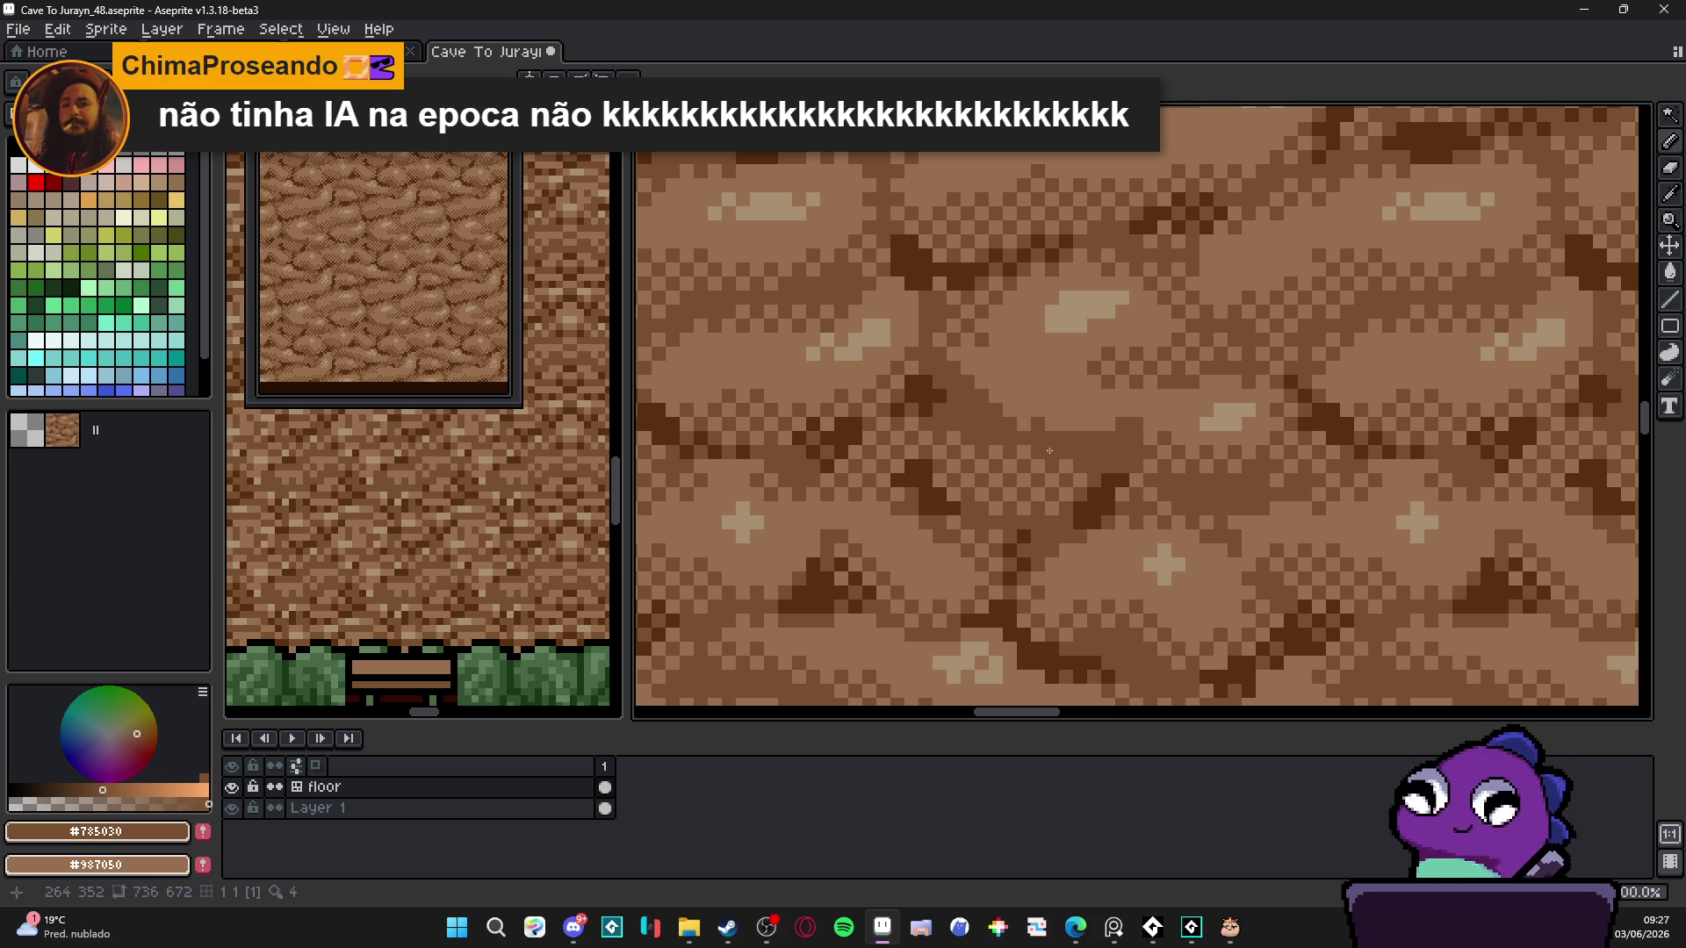
scroll(1051, 451, "down", 3)
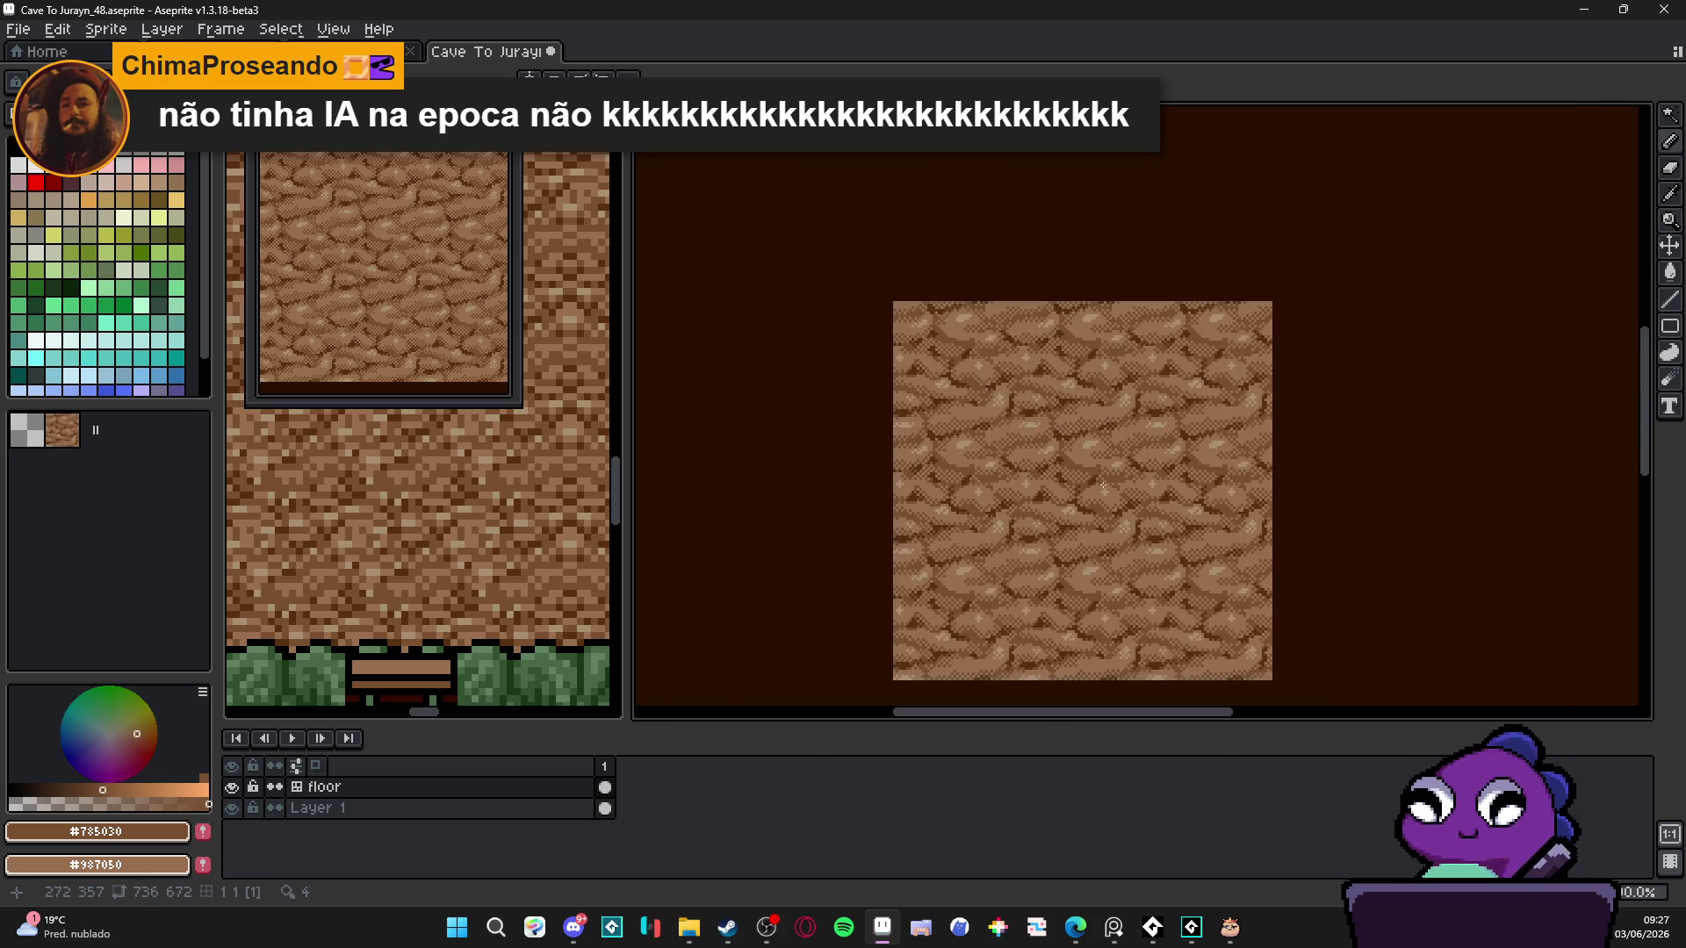
scroll(1077, 479, "up", 3)
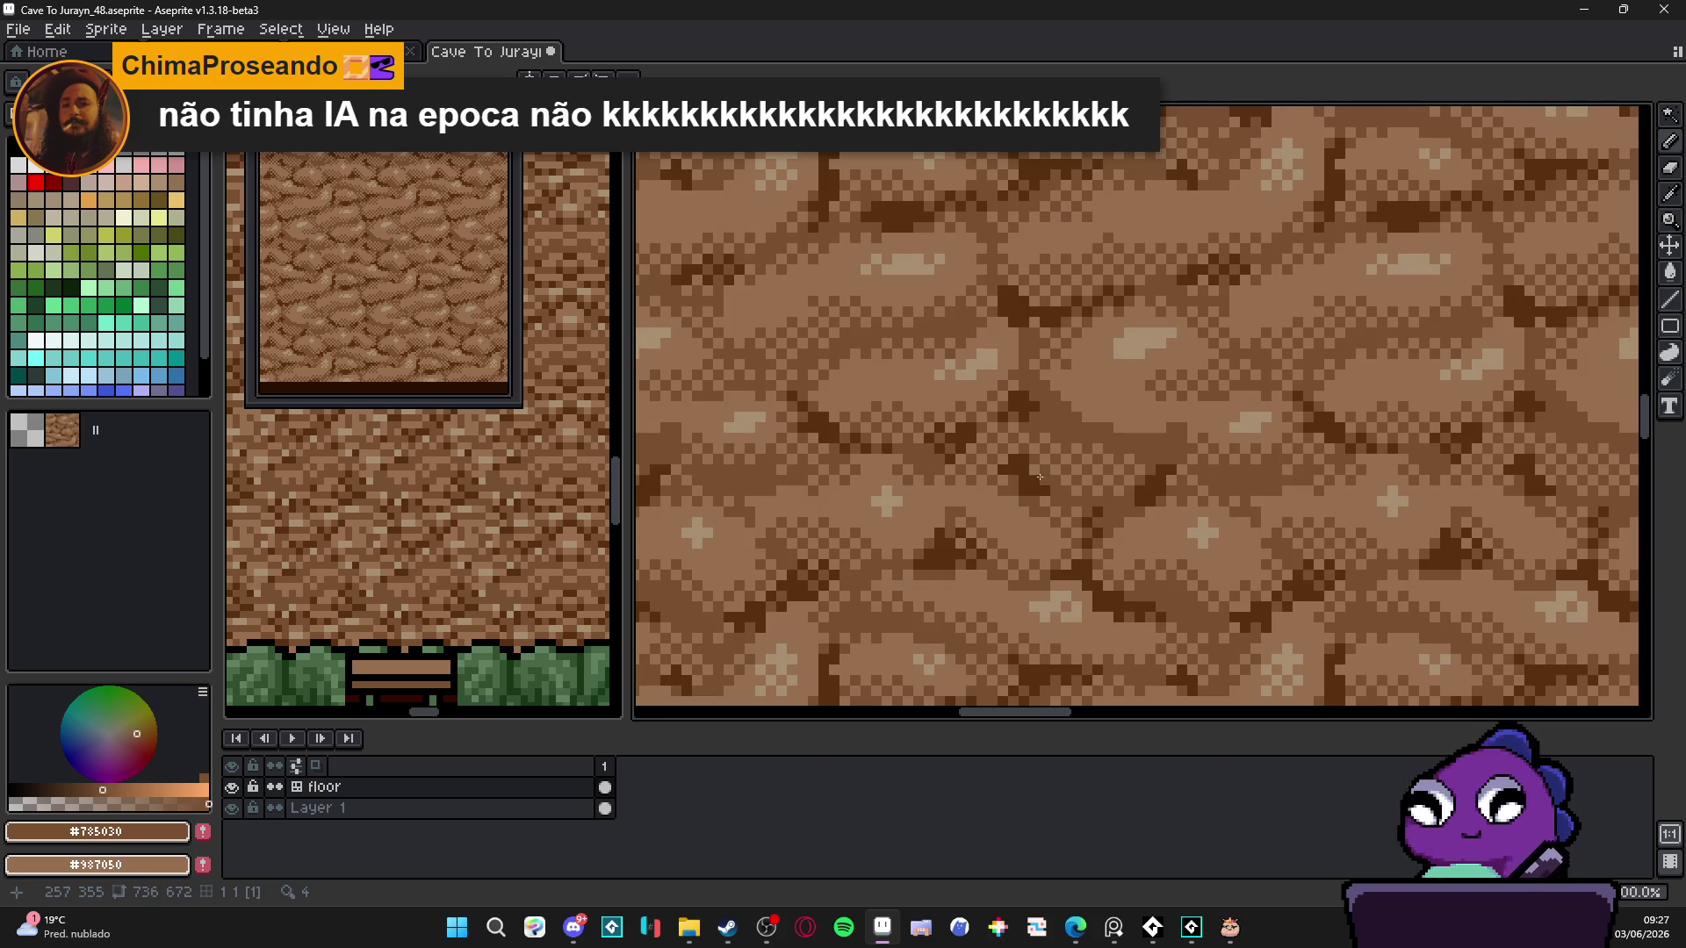
scroll(1099, 506, "down", 3)
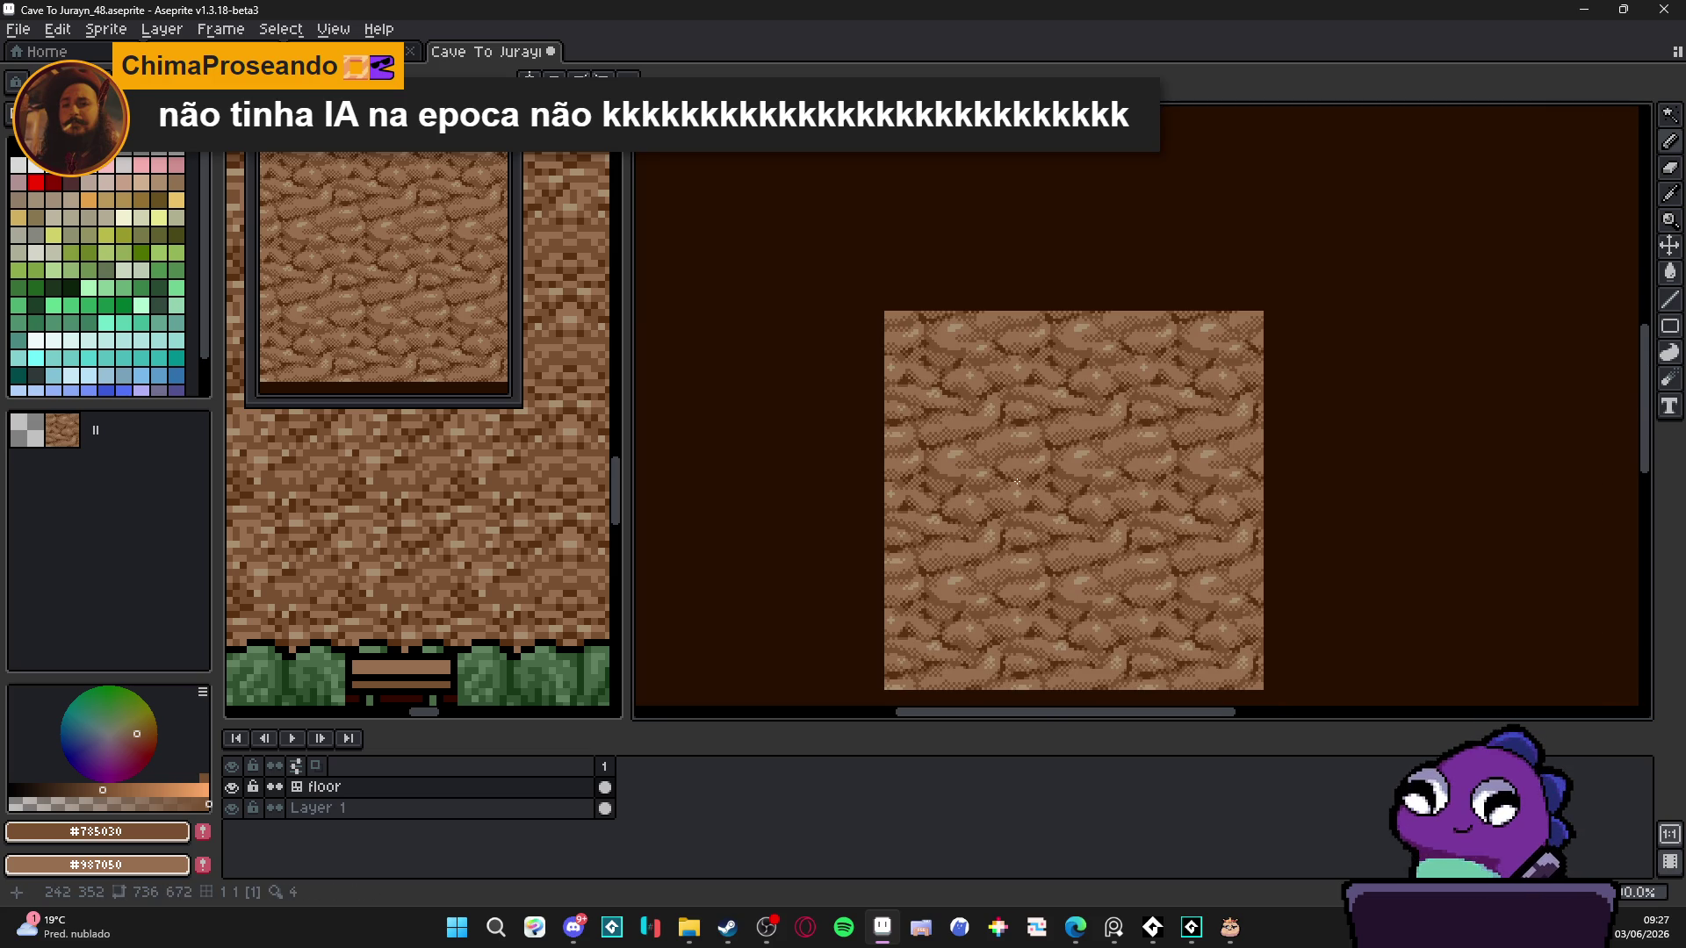
scroll(1017, 482, "up", 3)
scroll(978, 552, "down", 1)
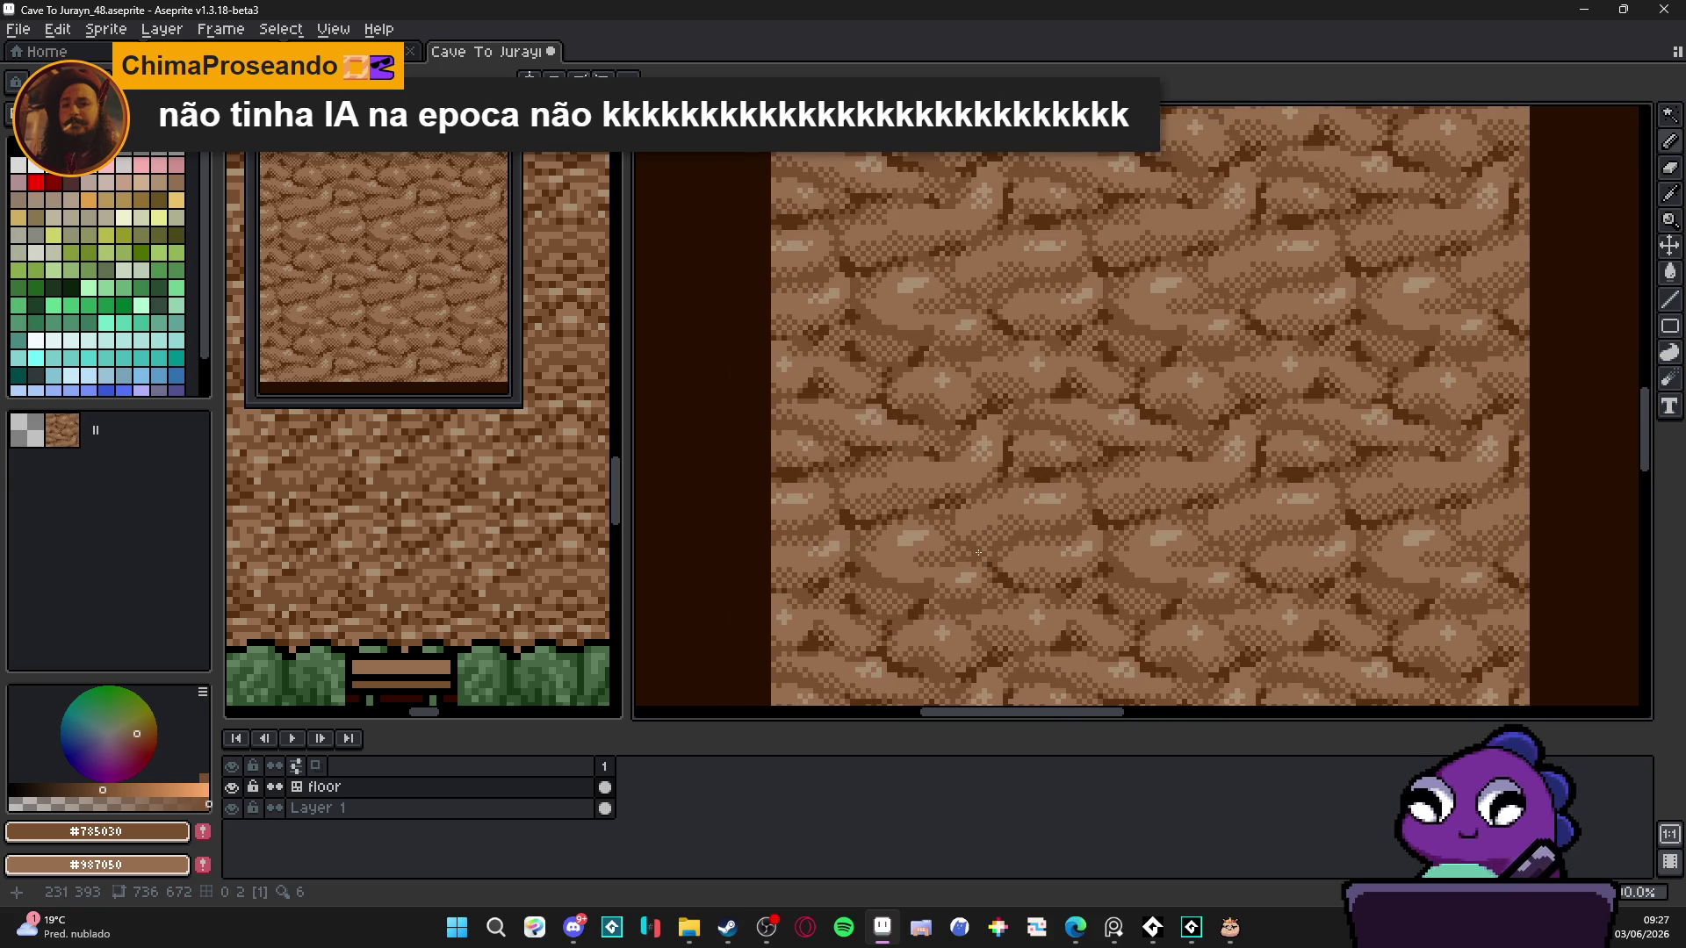
scroll(906, 606, "up", 1)
scroll(903, 573, "down", 2)
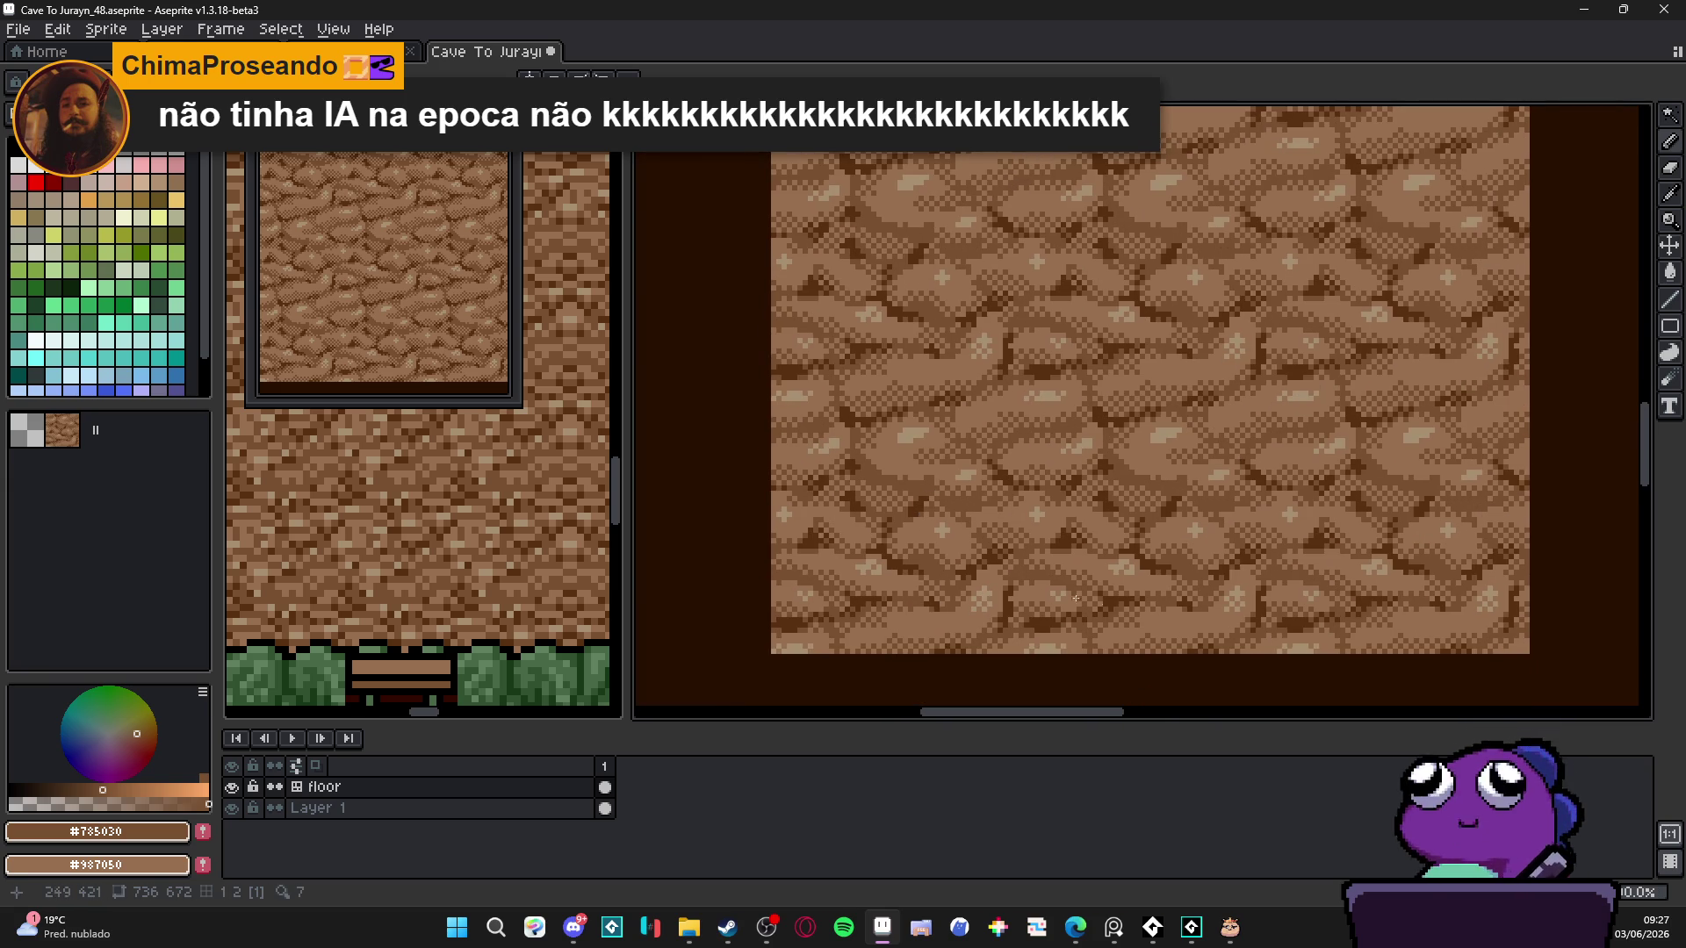
scroll(1244, 608, "up", 2)
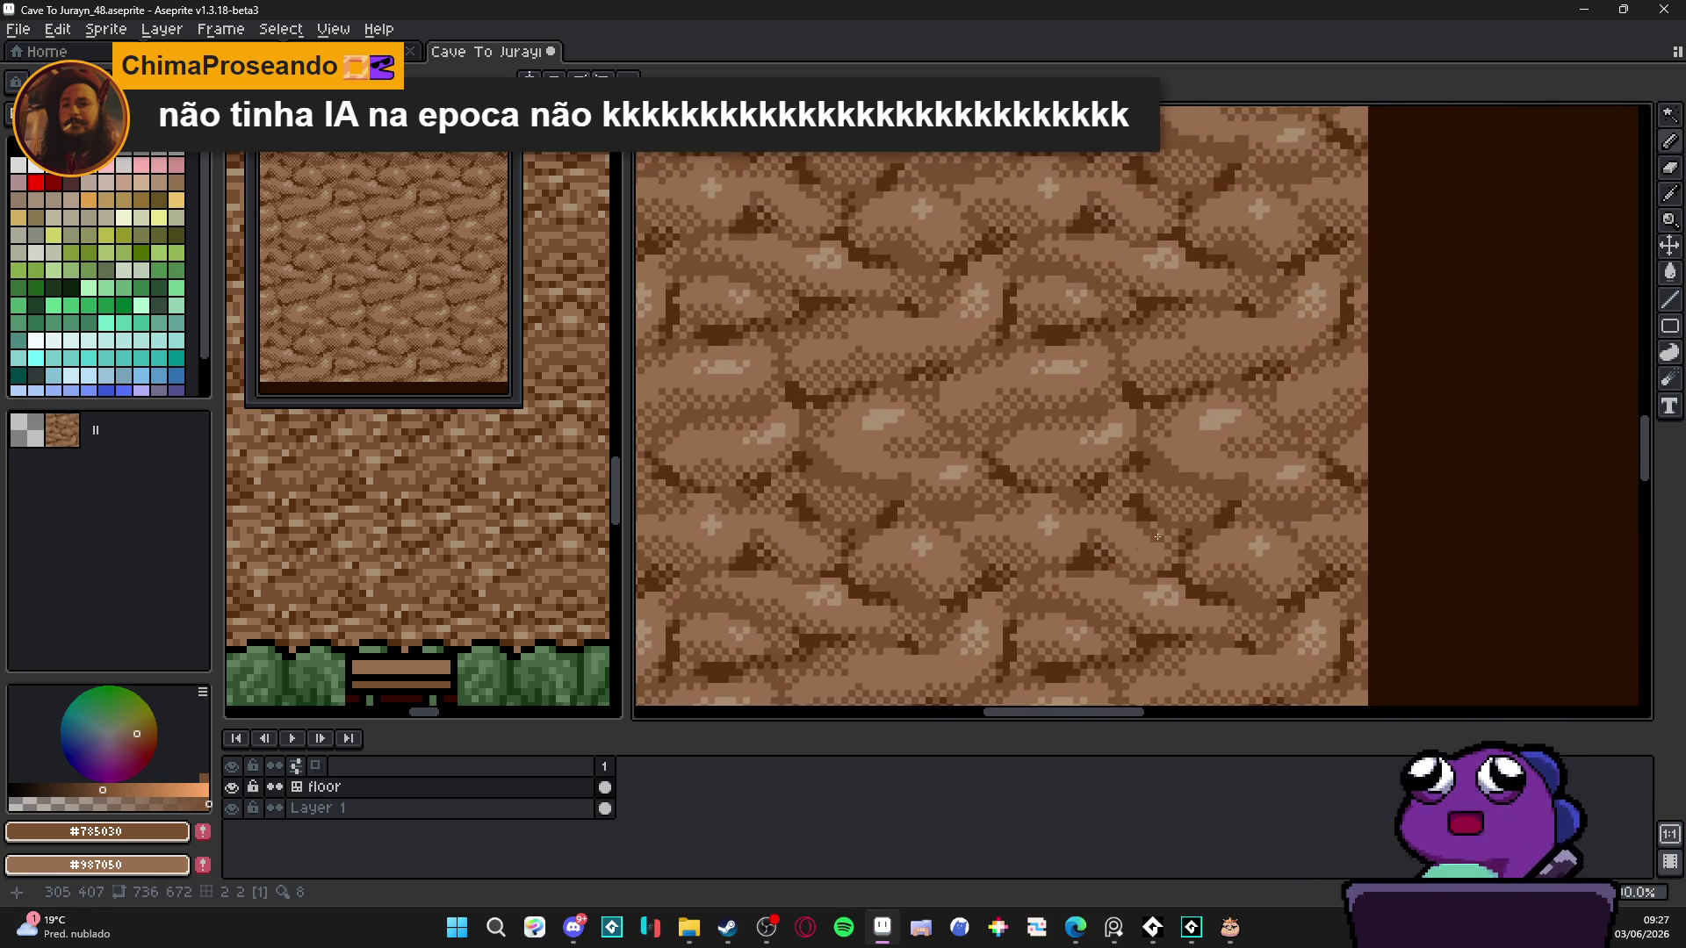
scroll(1247, 398, "down", 3)
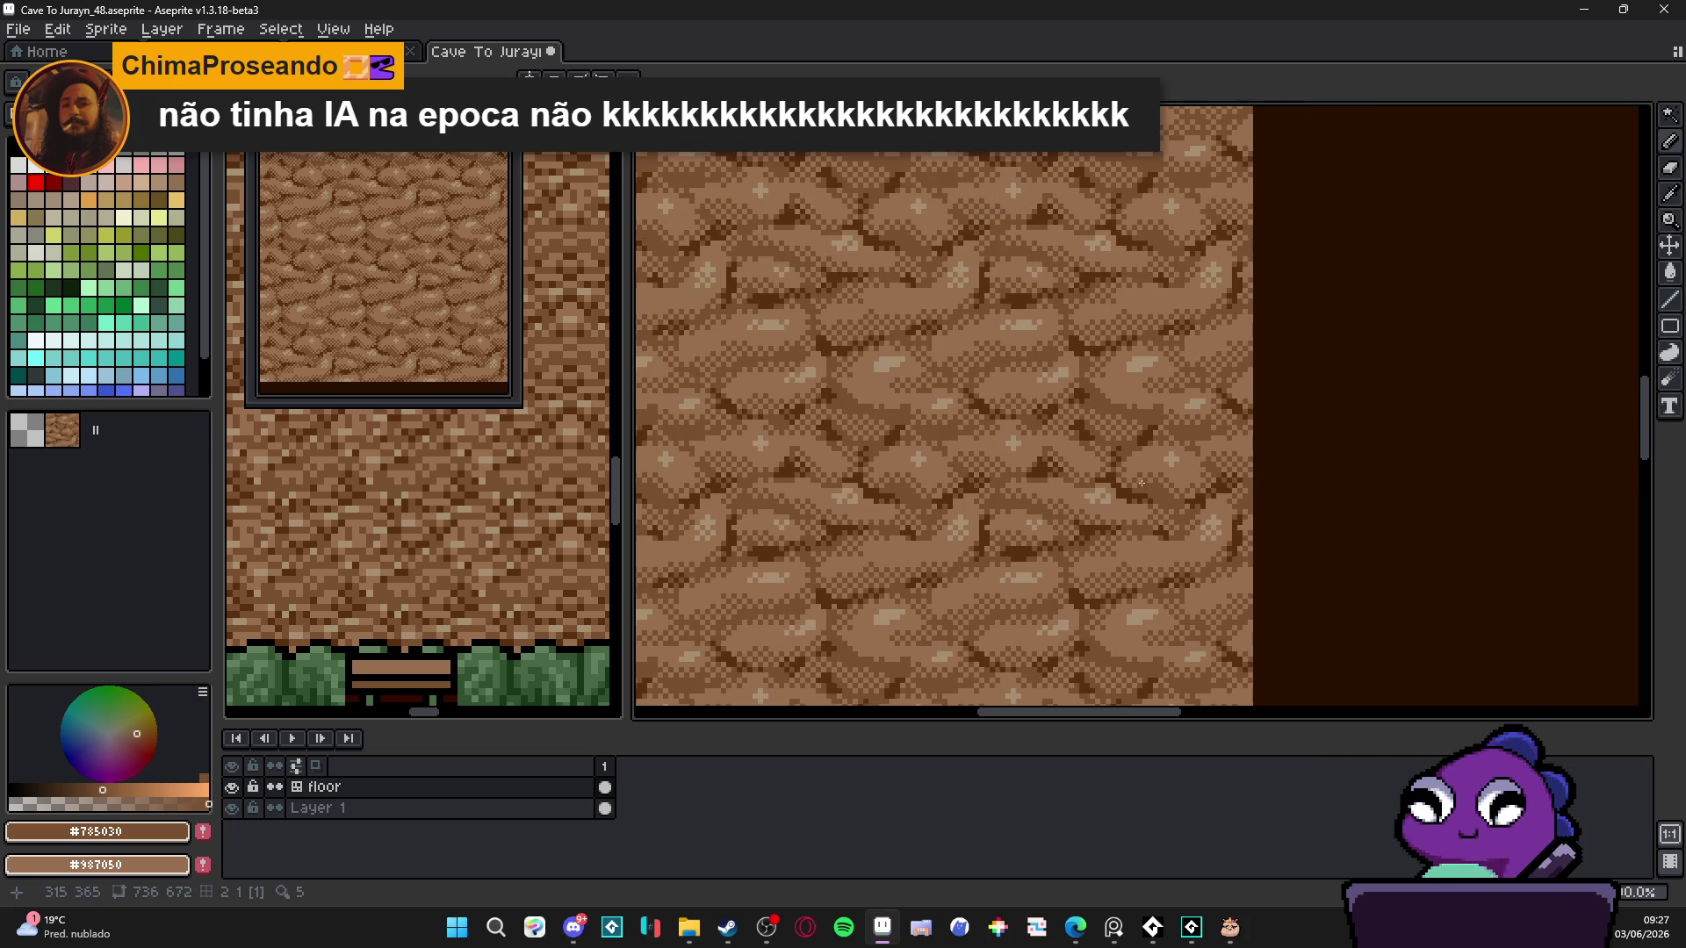
scroll(1186, 388, "up", 4)
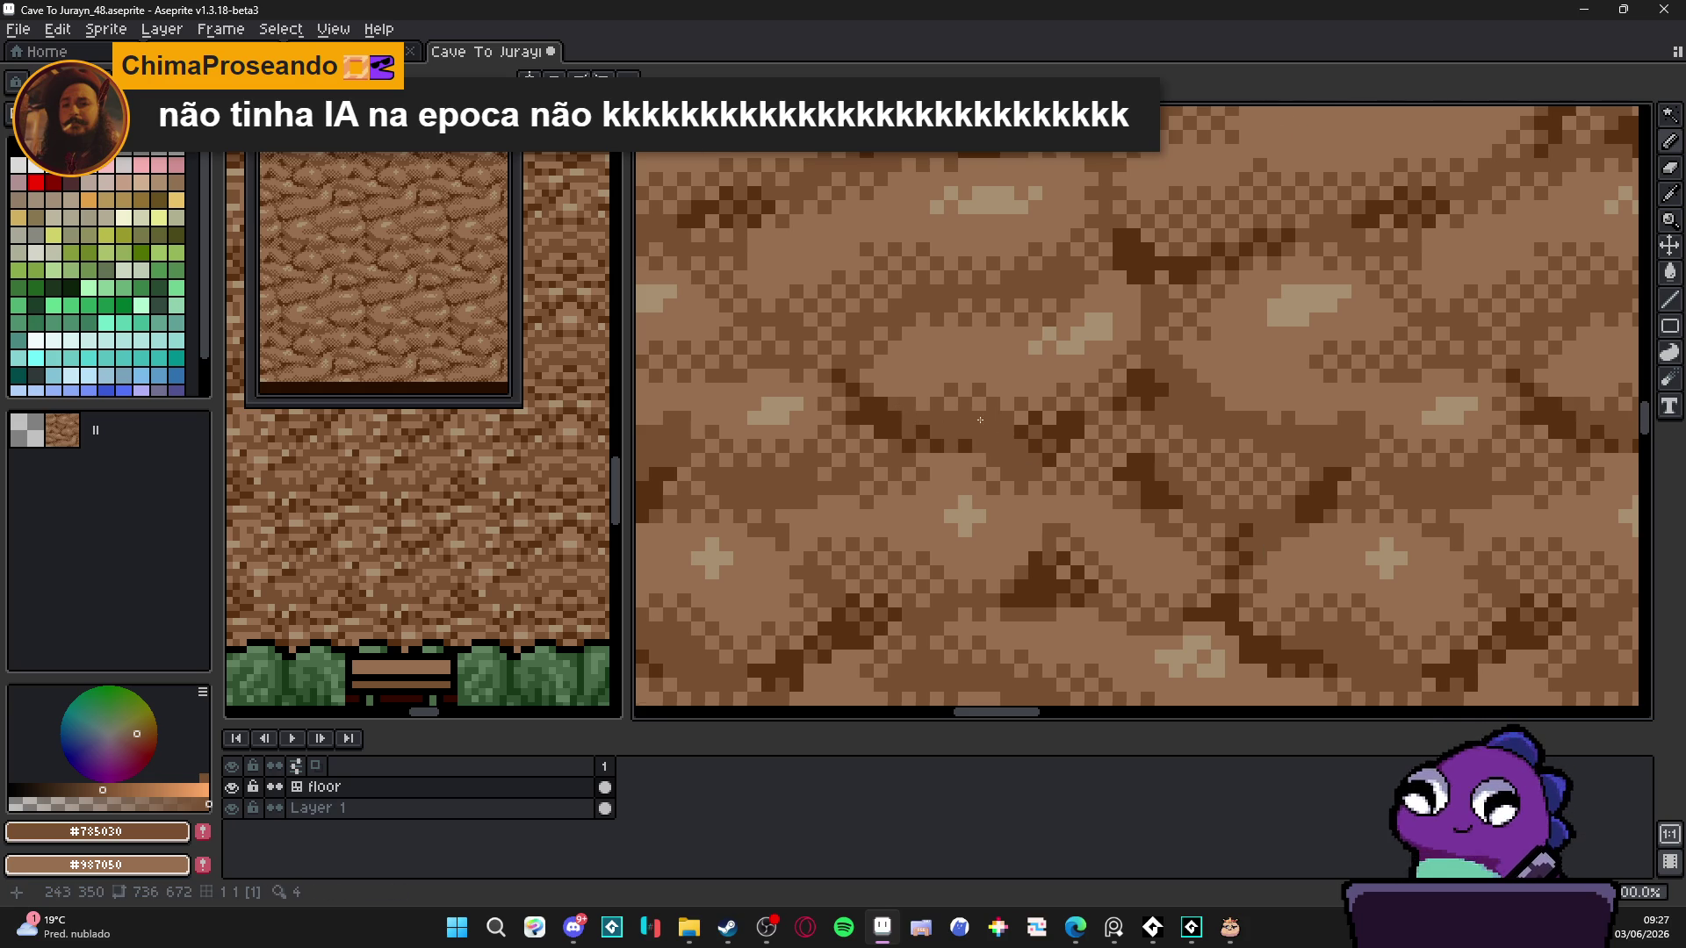
scroll(1077, 449, "down", 3)
scroll(1077, 450, "down", 2)
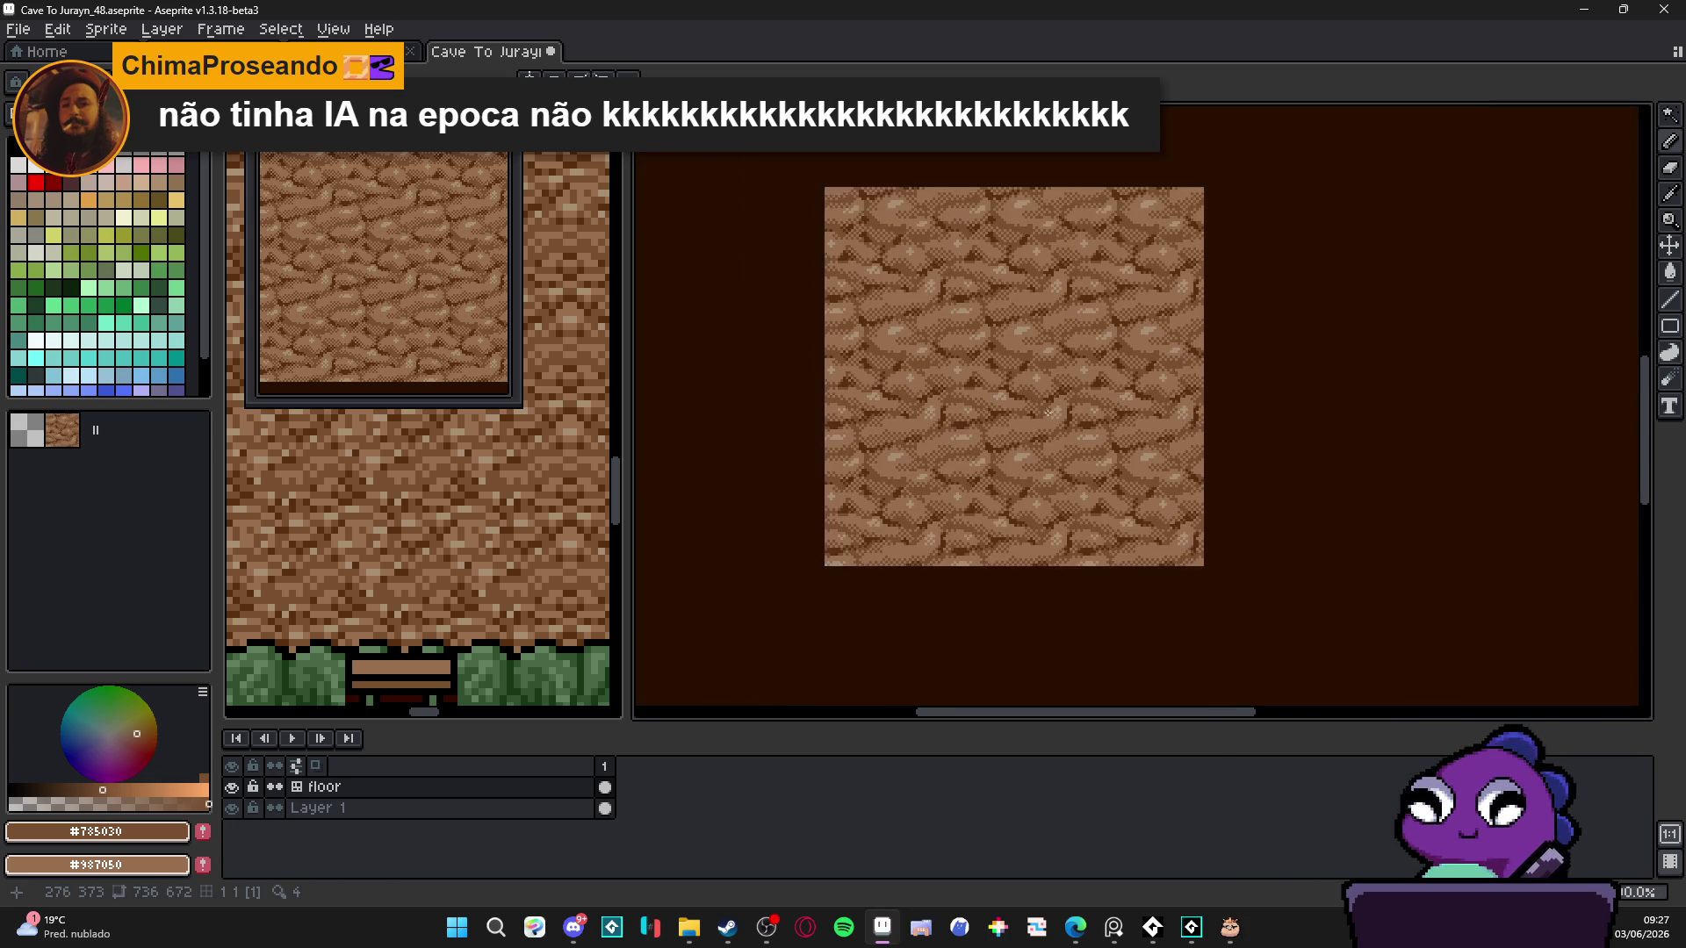
scroll(923, 481, "down", 1)
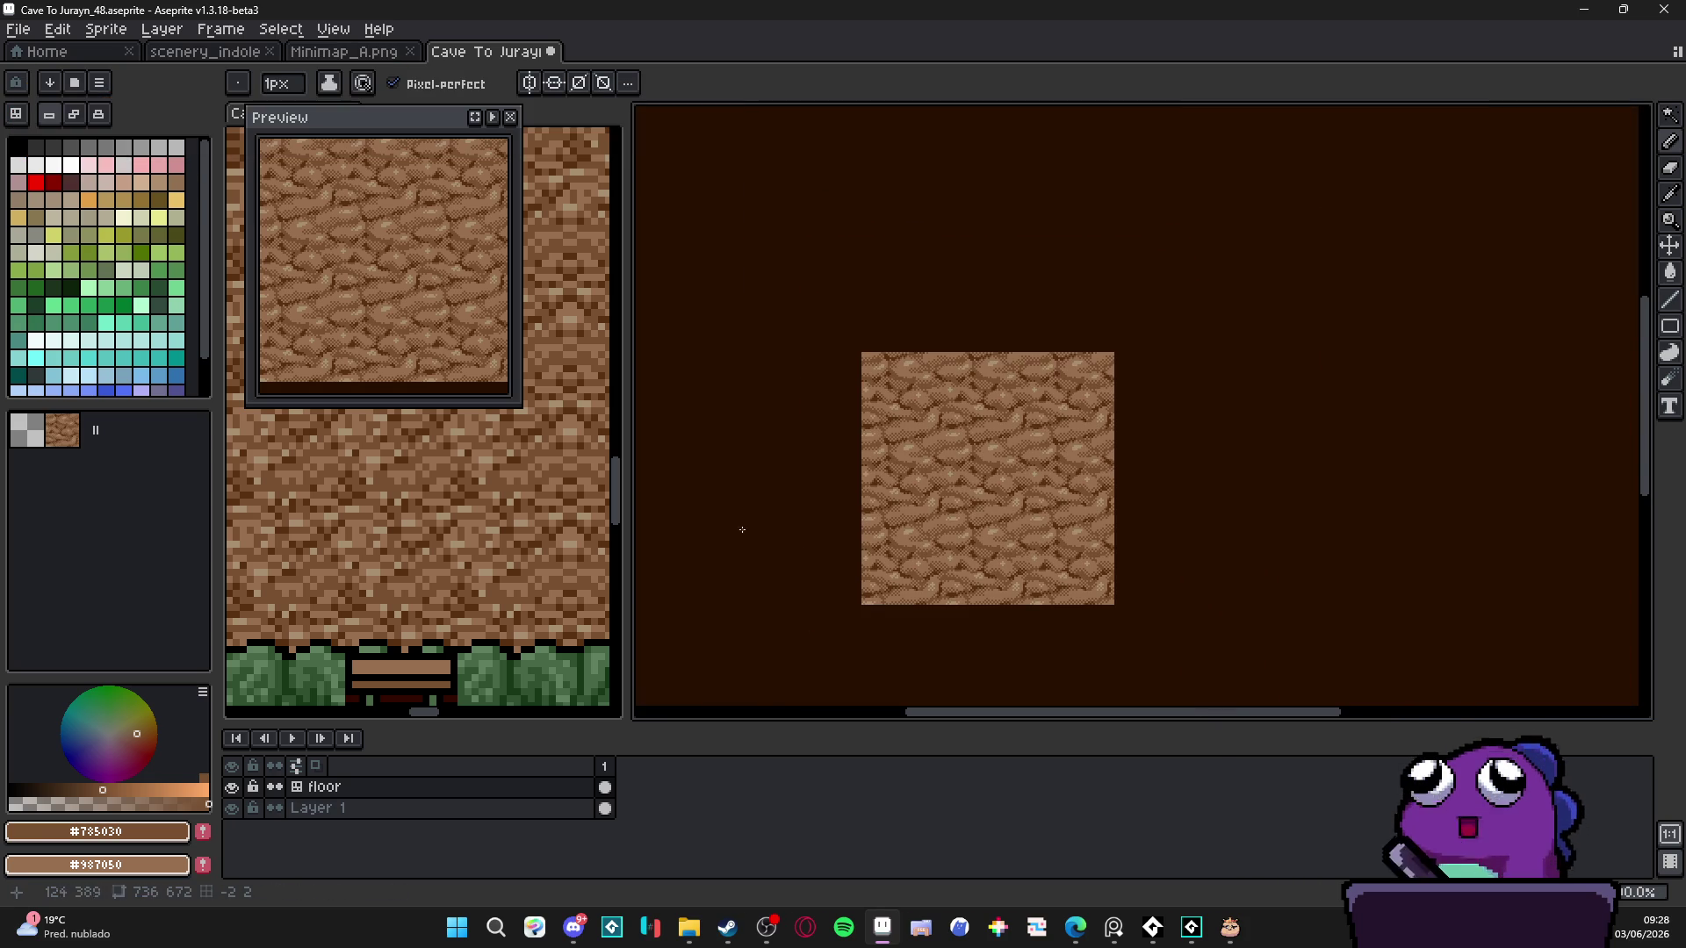
scroll(959, 514, "up", 4)
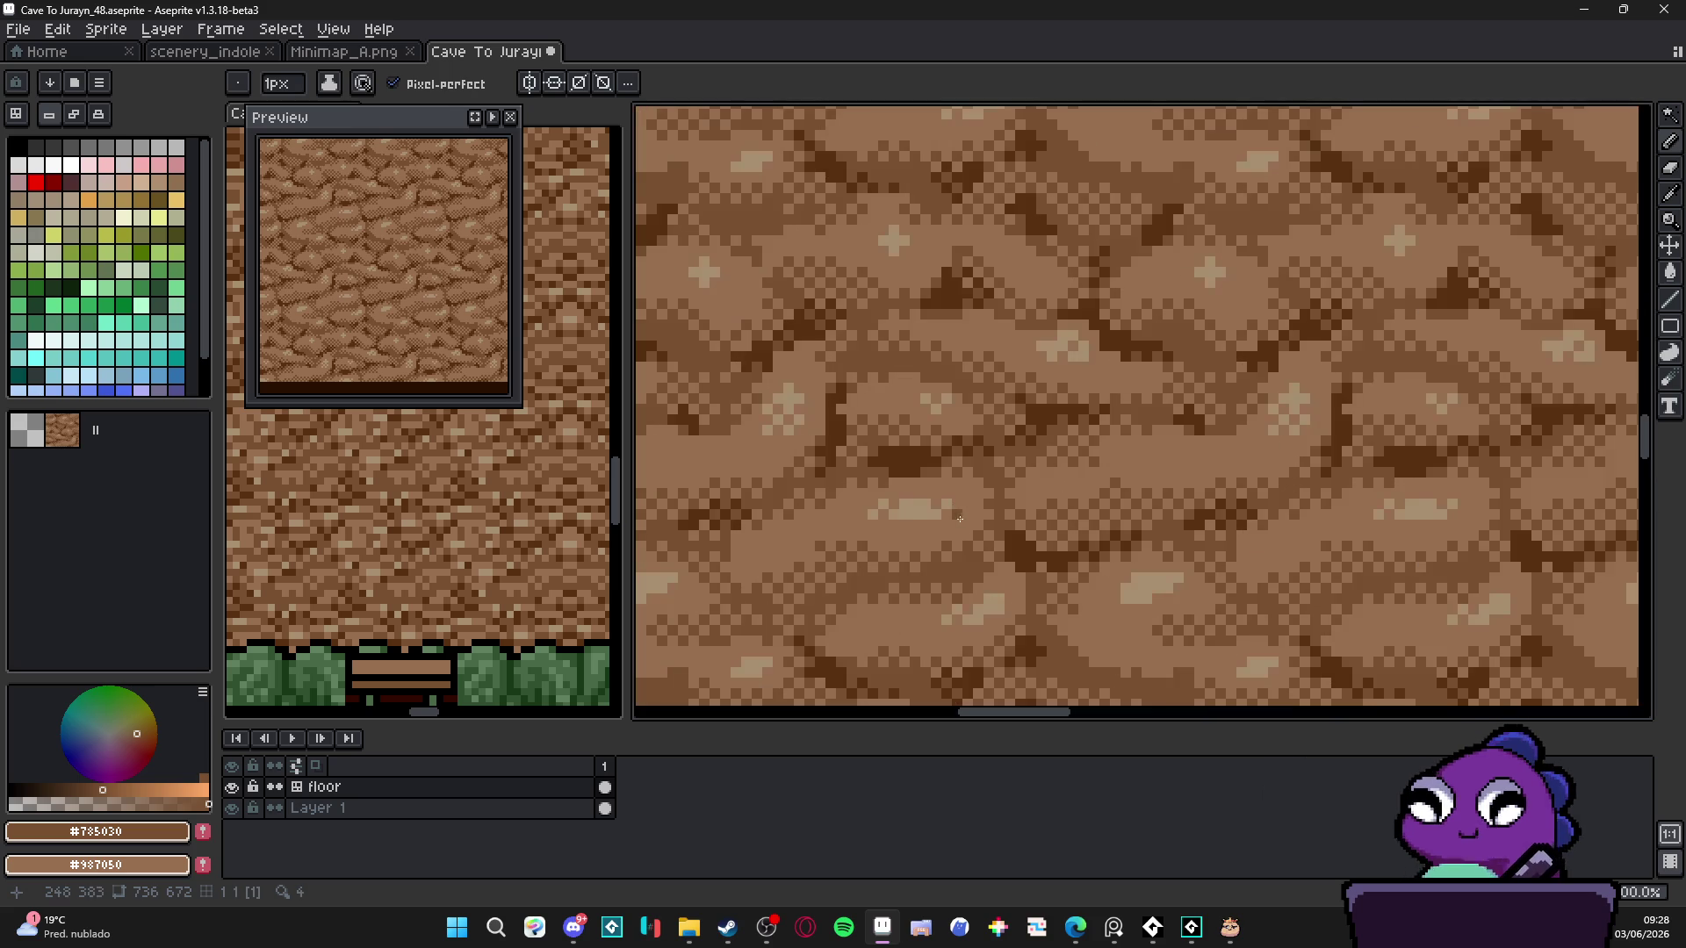
- Eyedrop the mid brown and paint out the light cross highlights and patches across the cobbles
left_click(953, 520, "alt")
left_click_drag(926, 509, 873, 511)
left_click(1290, 404)
left_click(1279, 421)
left_click(1299, 426)
left_click(1212, 283)
left_click(1205, 267)
left_click(1086, 348)
left_click(1073, 337)
left_click(1058, 347)
left_click(1079, 351)
left_click(1043, 348)
- Paint over the remaining light highlight pixels and crosses in brown
scroll(1091, 380, "down", 2)
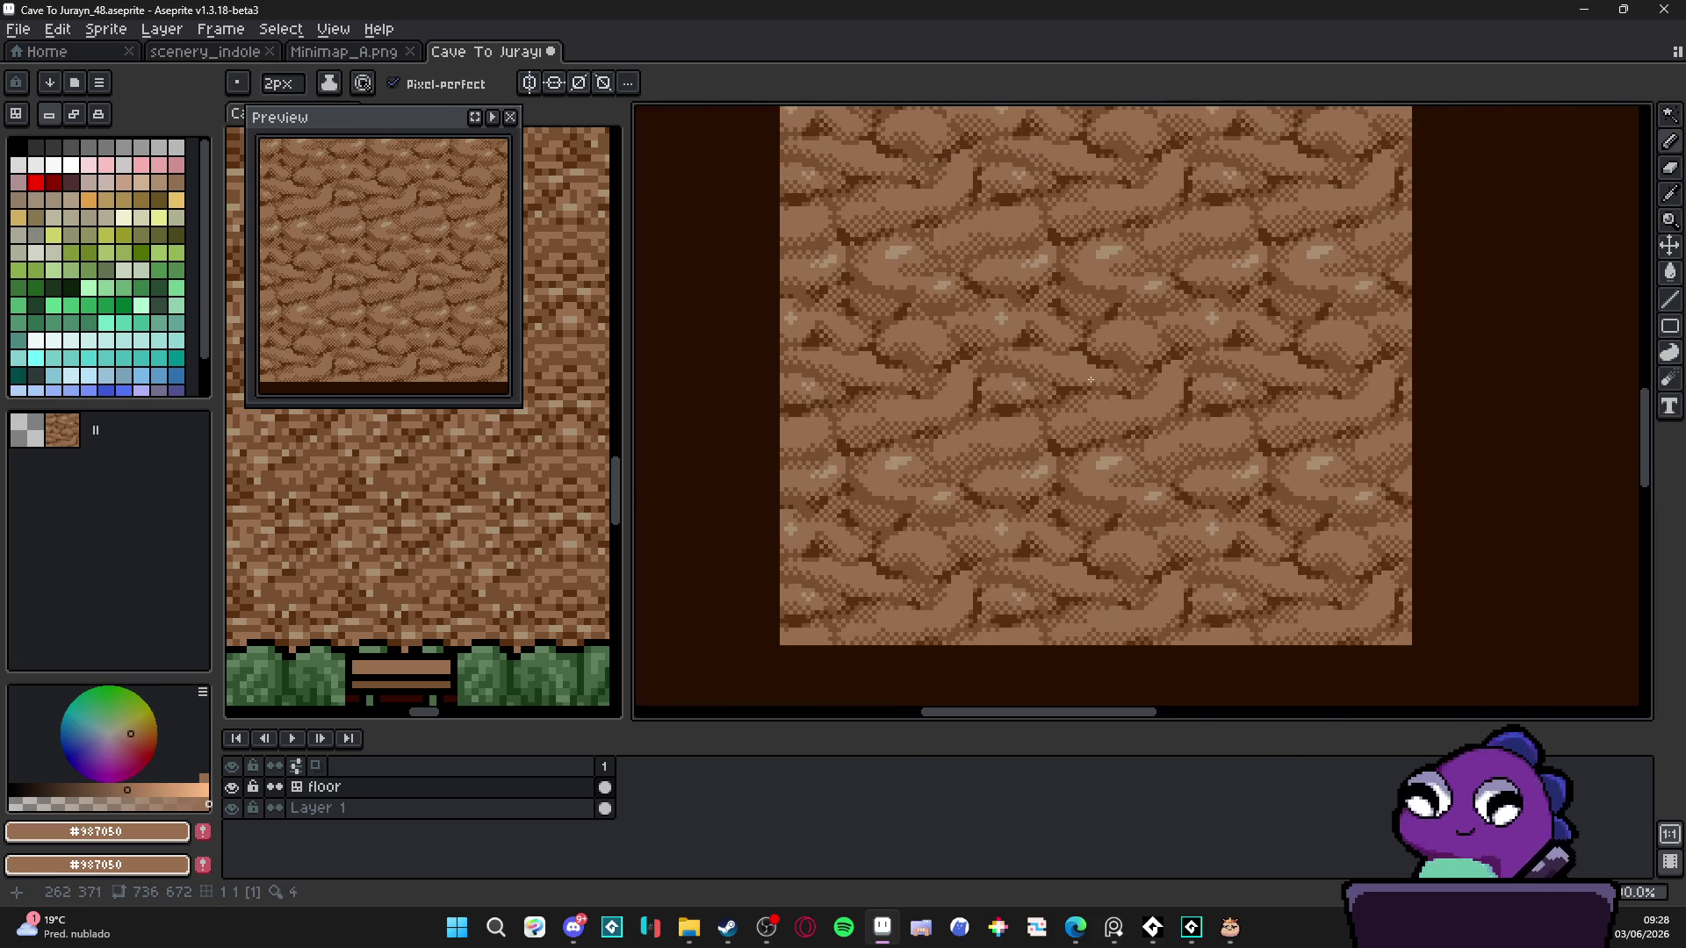
scroll(1089, 383, "up", 2)
scroll(1089, 384, "down", 2)
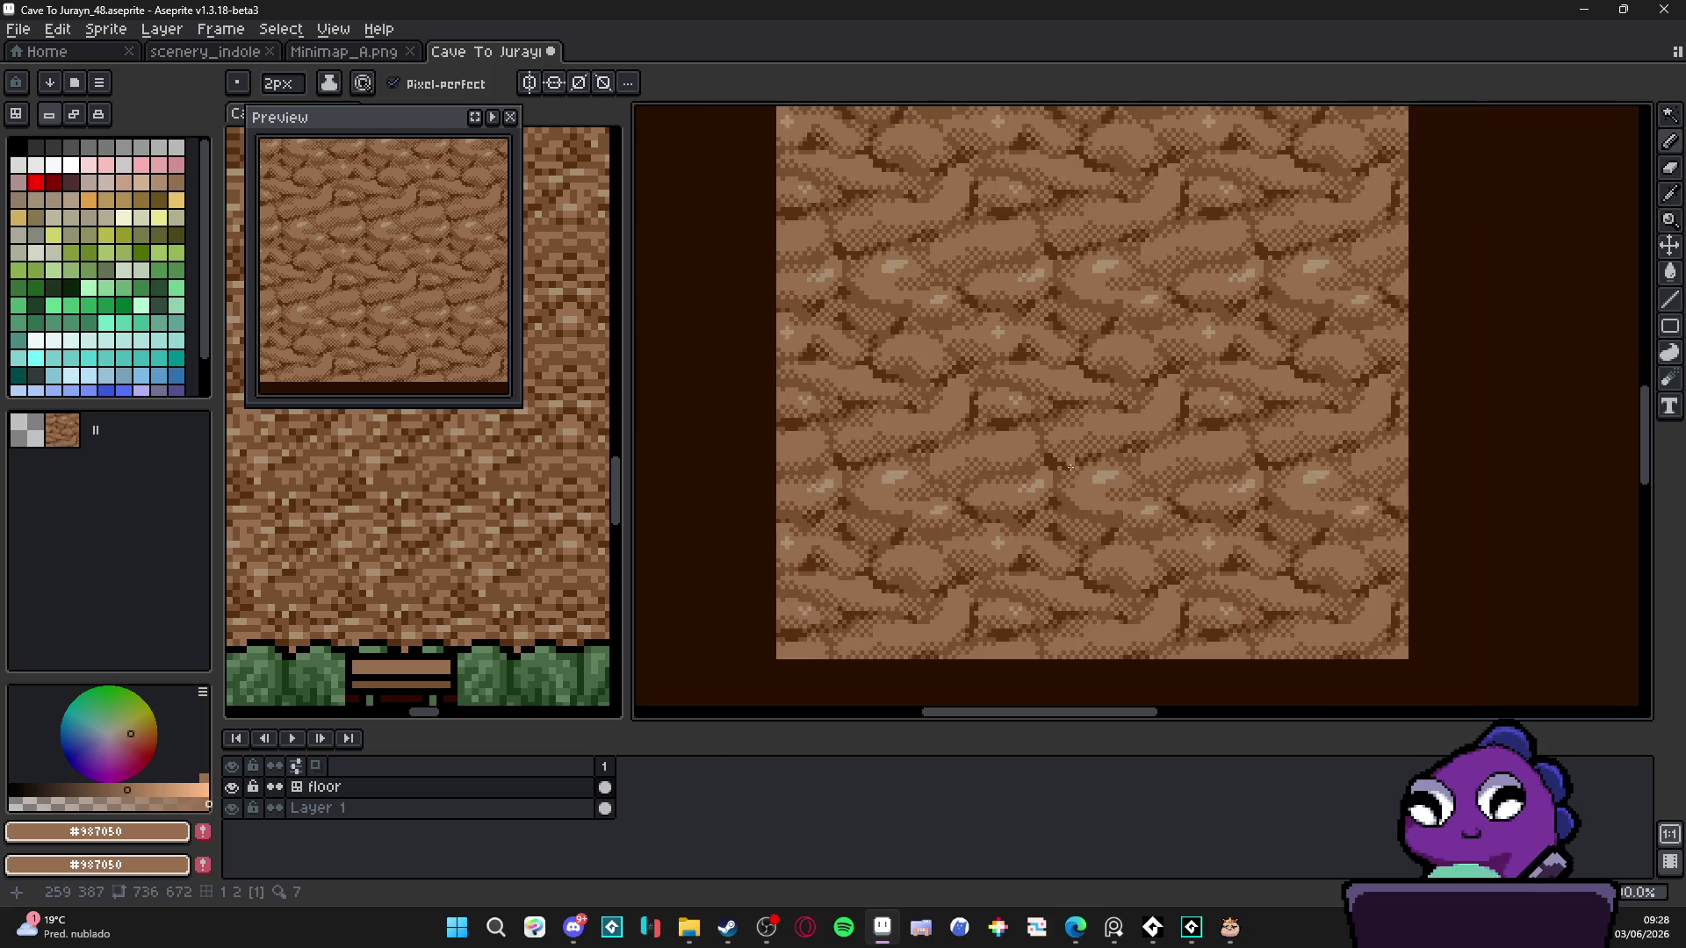
scroll(1107, 421, "up", 3)
key("alt")
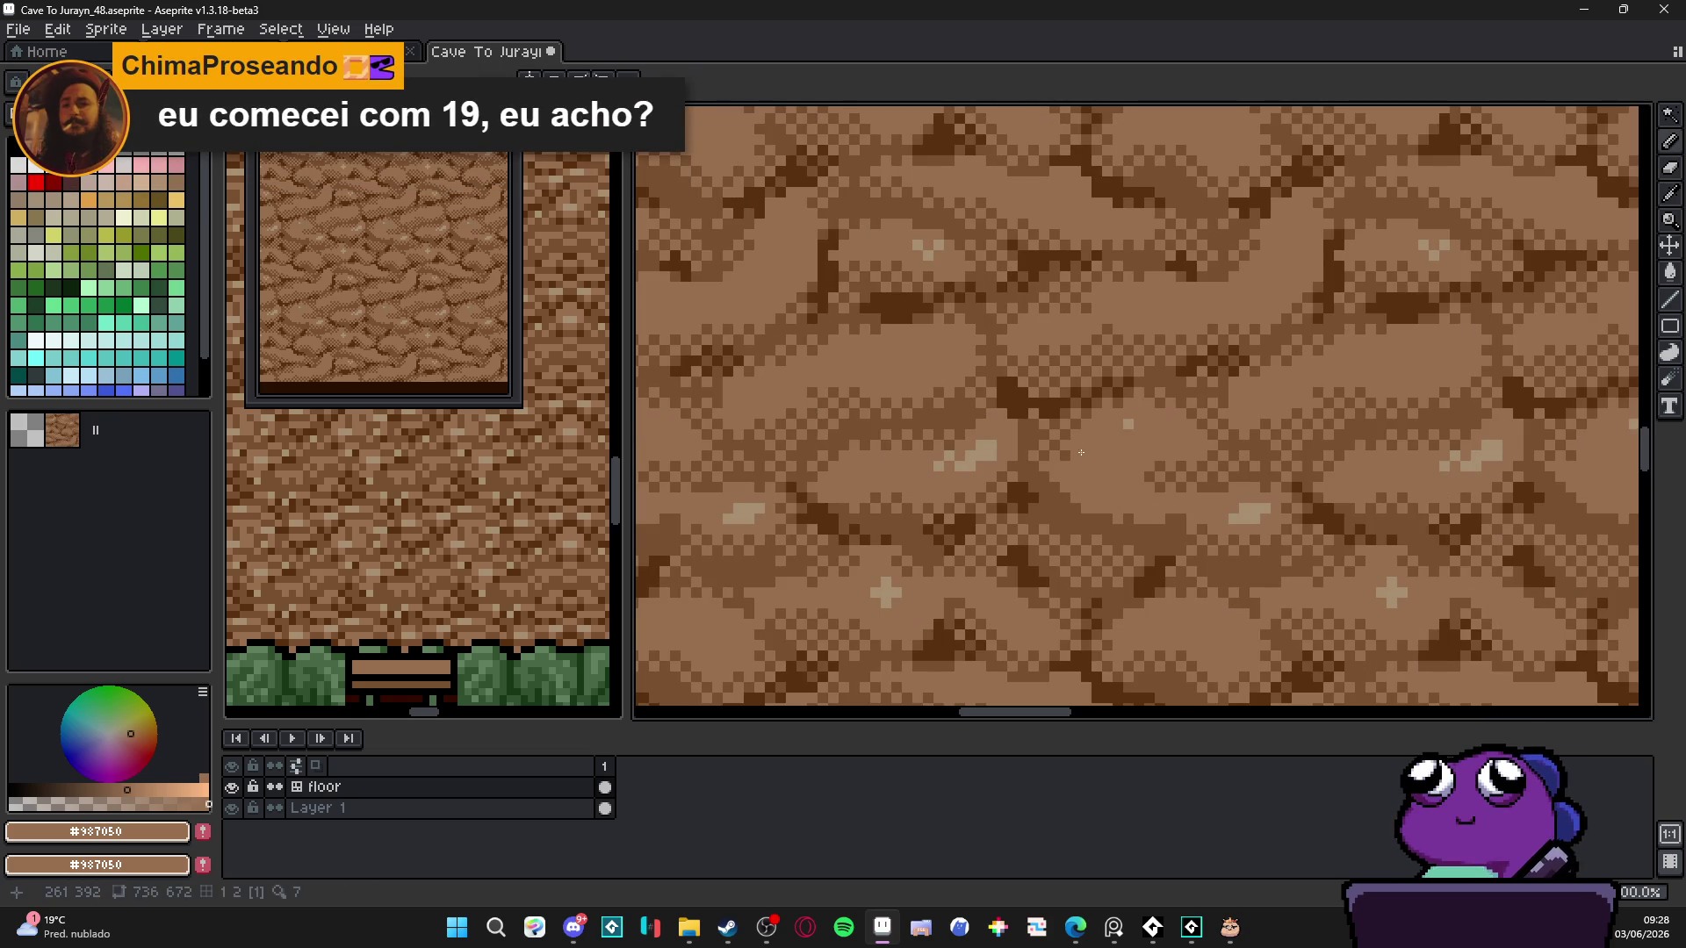
left_click_drag(991, 460, 937, 468)
mouse_move(906, 576)
left_mouse_down()
mouse_move(883, 588)
mouse_move(896, 594)
left_mouse_up()
left_click_drag(747, 513, 760, 509)
- Eyedrop the light sand colour, paint a flat ledge highlight, and darken part of it
left_click(729, 518, "alt")
left_click_drag(874, 630, 938, 614)
right_click(918, 614)
right_click(909, 613)
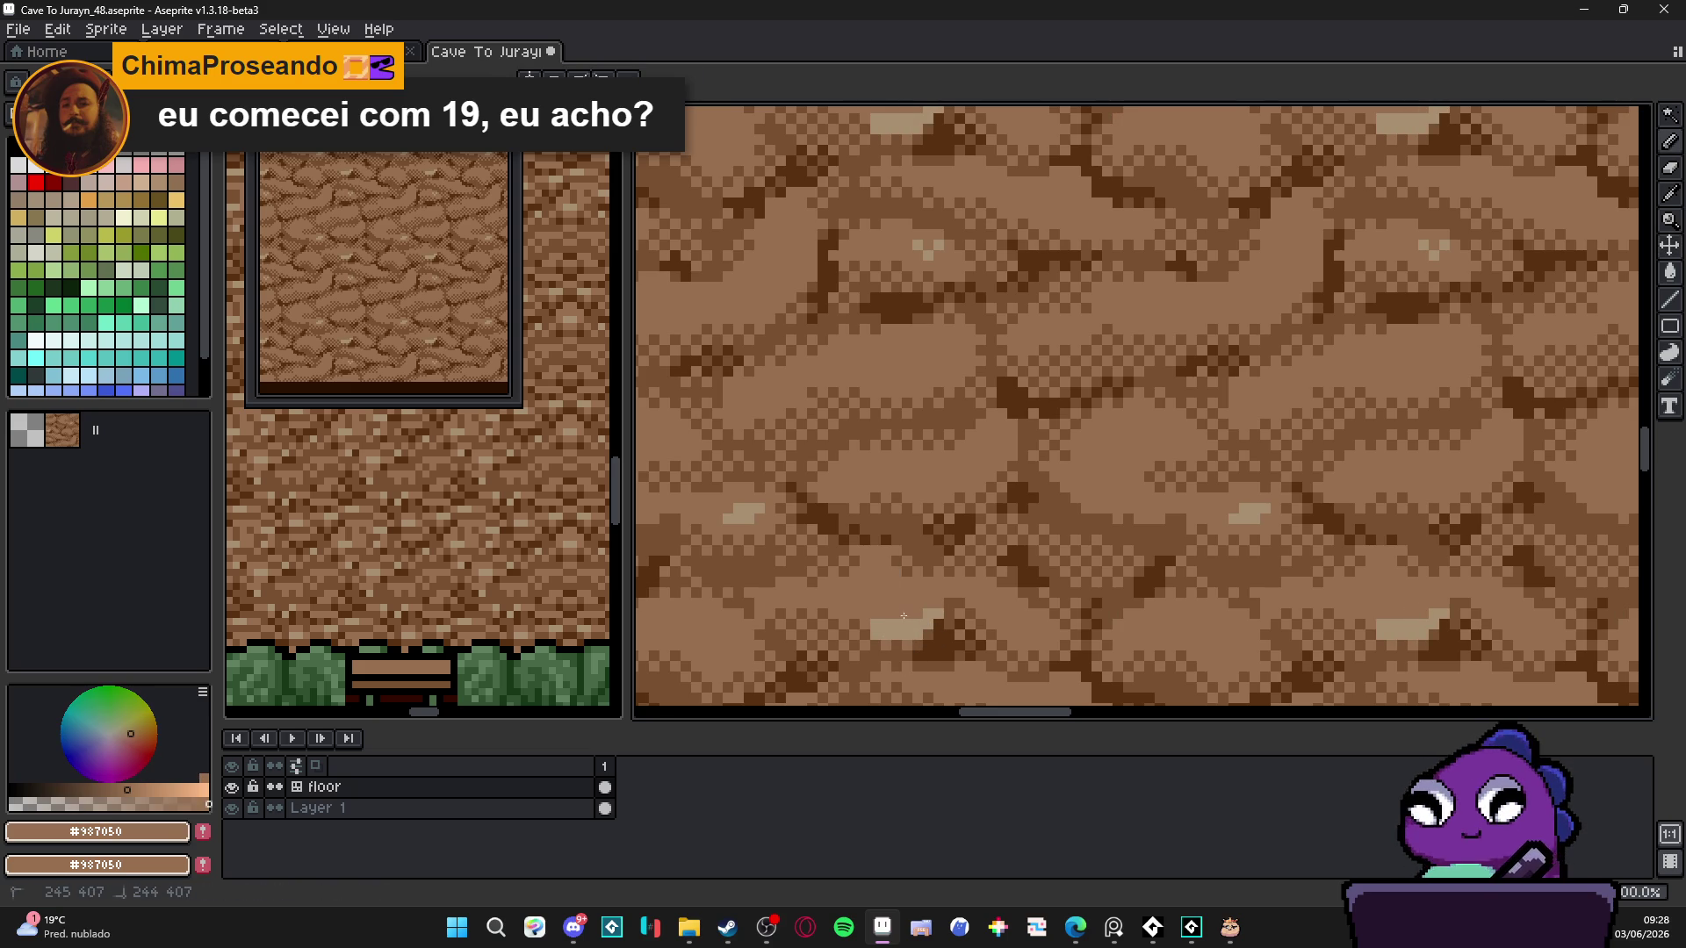
right_click(899, 622)
left_click_drag(866, 621, 893, 614)
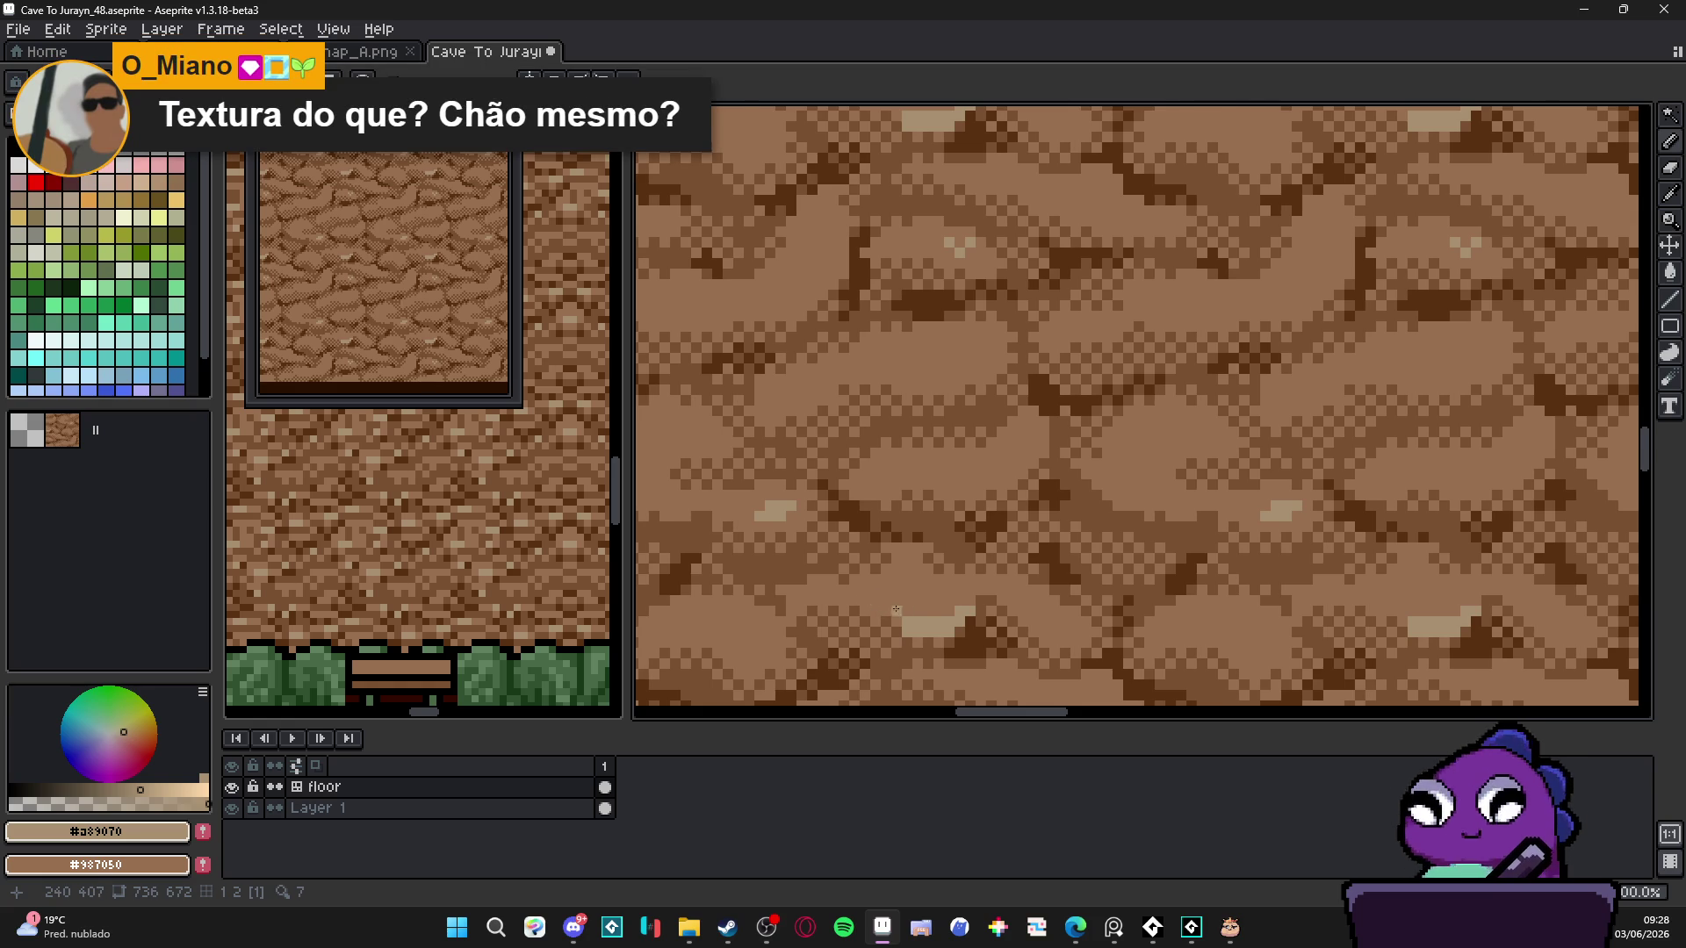
- Paint light sand #a89070 pixels beside the existing ledge highlight
scroll(894, 615, "up", 1)
left_click(877, 622)
left_click(865, 622)
left_click(848, 609)
left_click(878, 609)
- Draw a long diagonal light sand band running up-left along the cobble tops
scroll(878, 609, "down", 3)
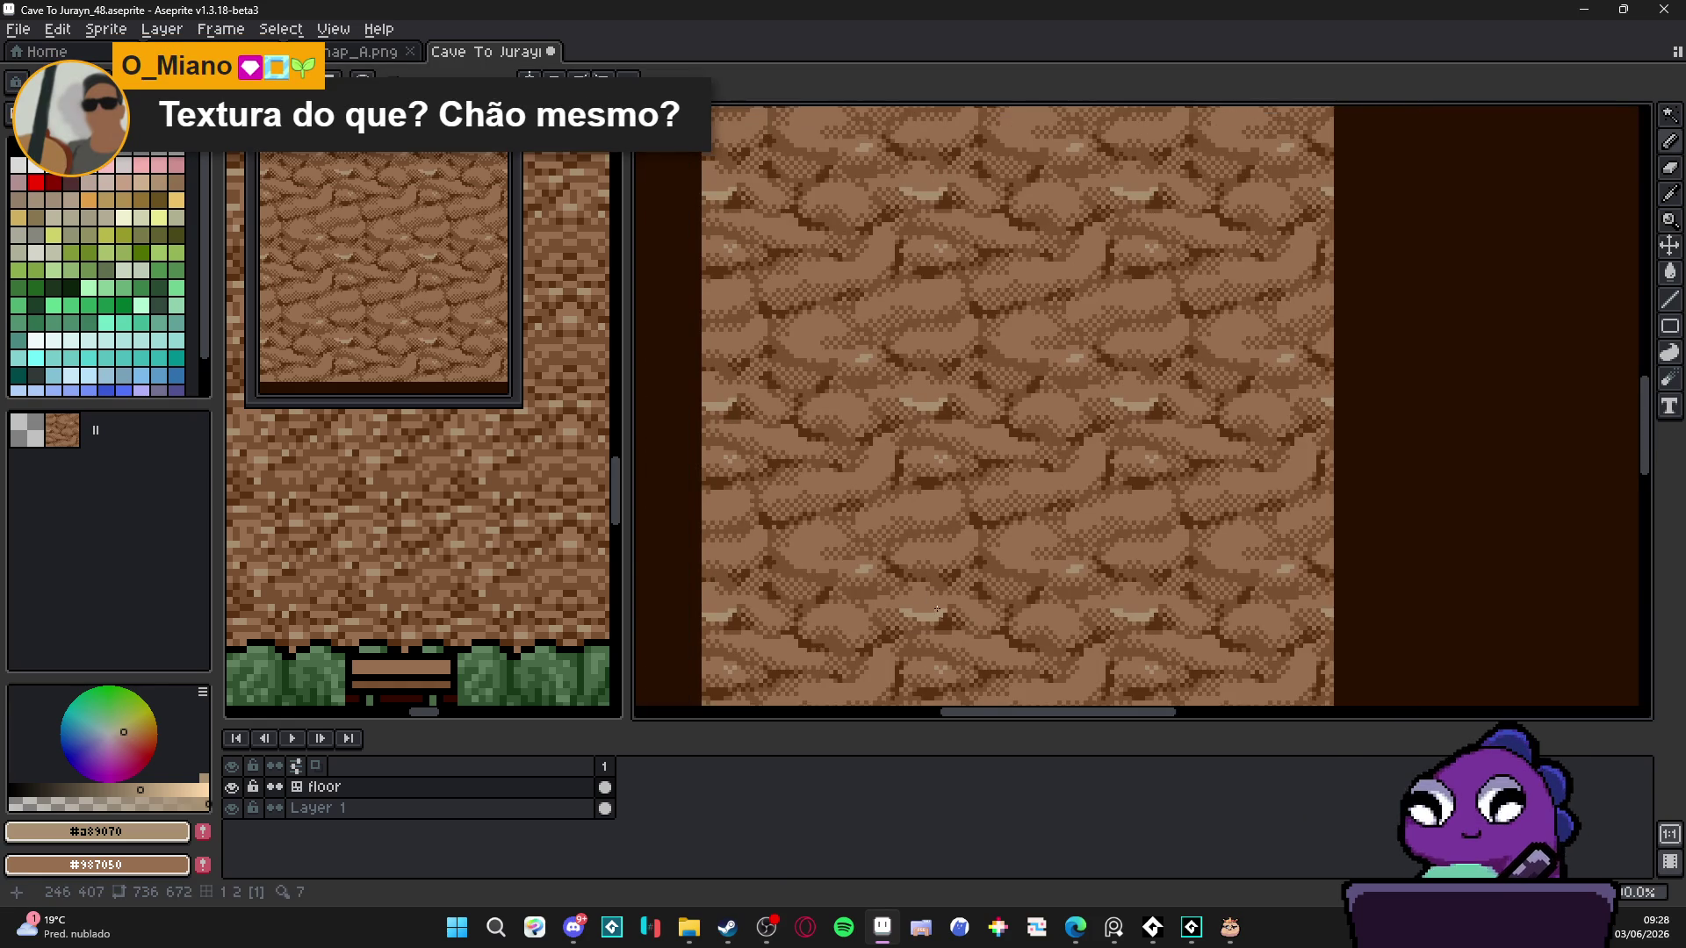
scroll(989, 569, "up", 3)
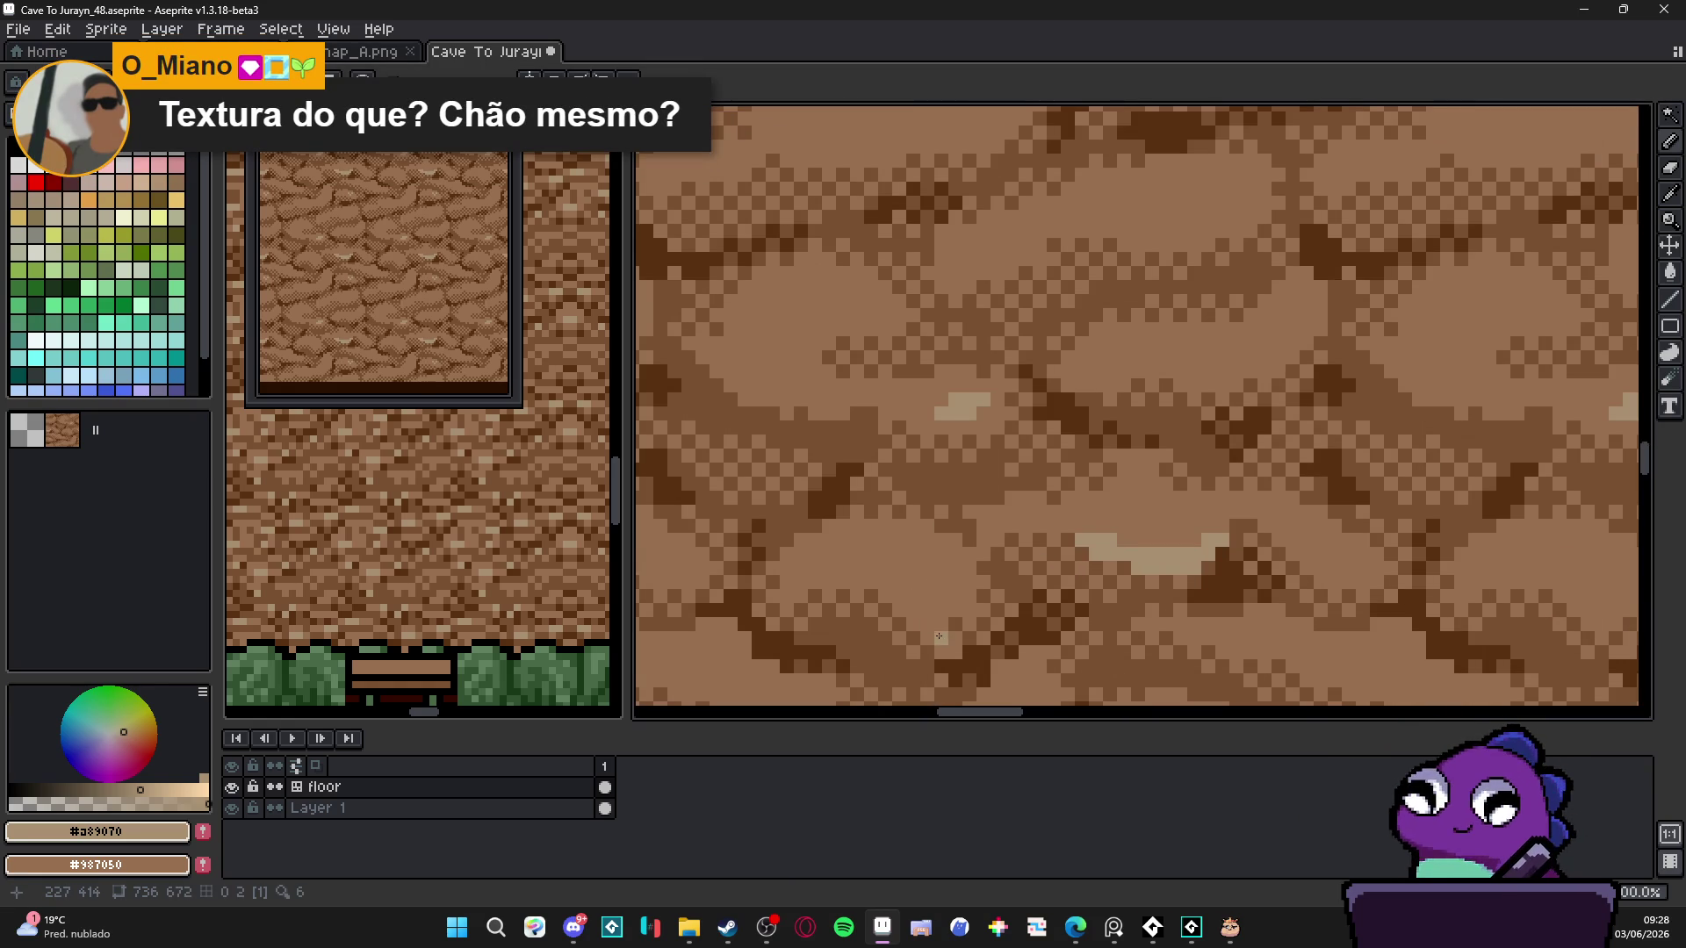
left_click(929, 636)
left_click(907, 618)
left_click(900, 619)
left_click(872, 604)
left_click(873, 598)
left_click(856, 595)
left_click(843, 595)
left_click(962, 625)
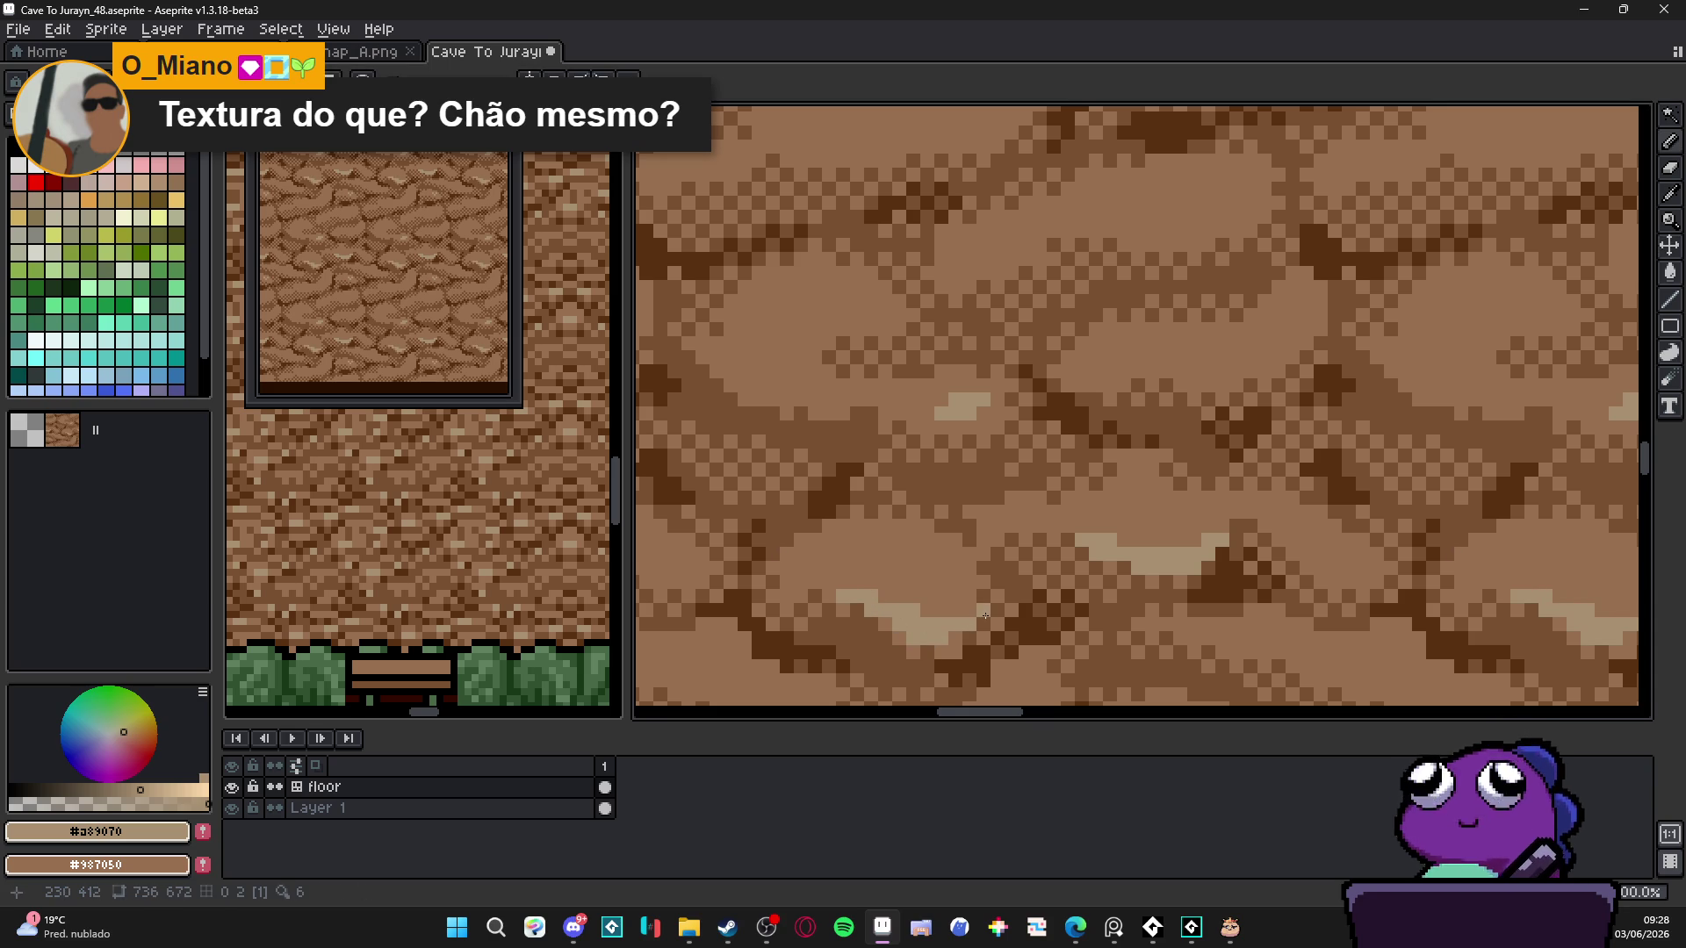
- Sample the mid brown and repaint two stray light pixels brown
scroll(959, 632, "down", 3)
scroll(978, 629, "up", 4)
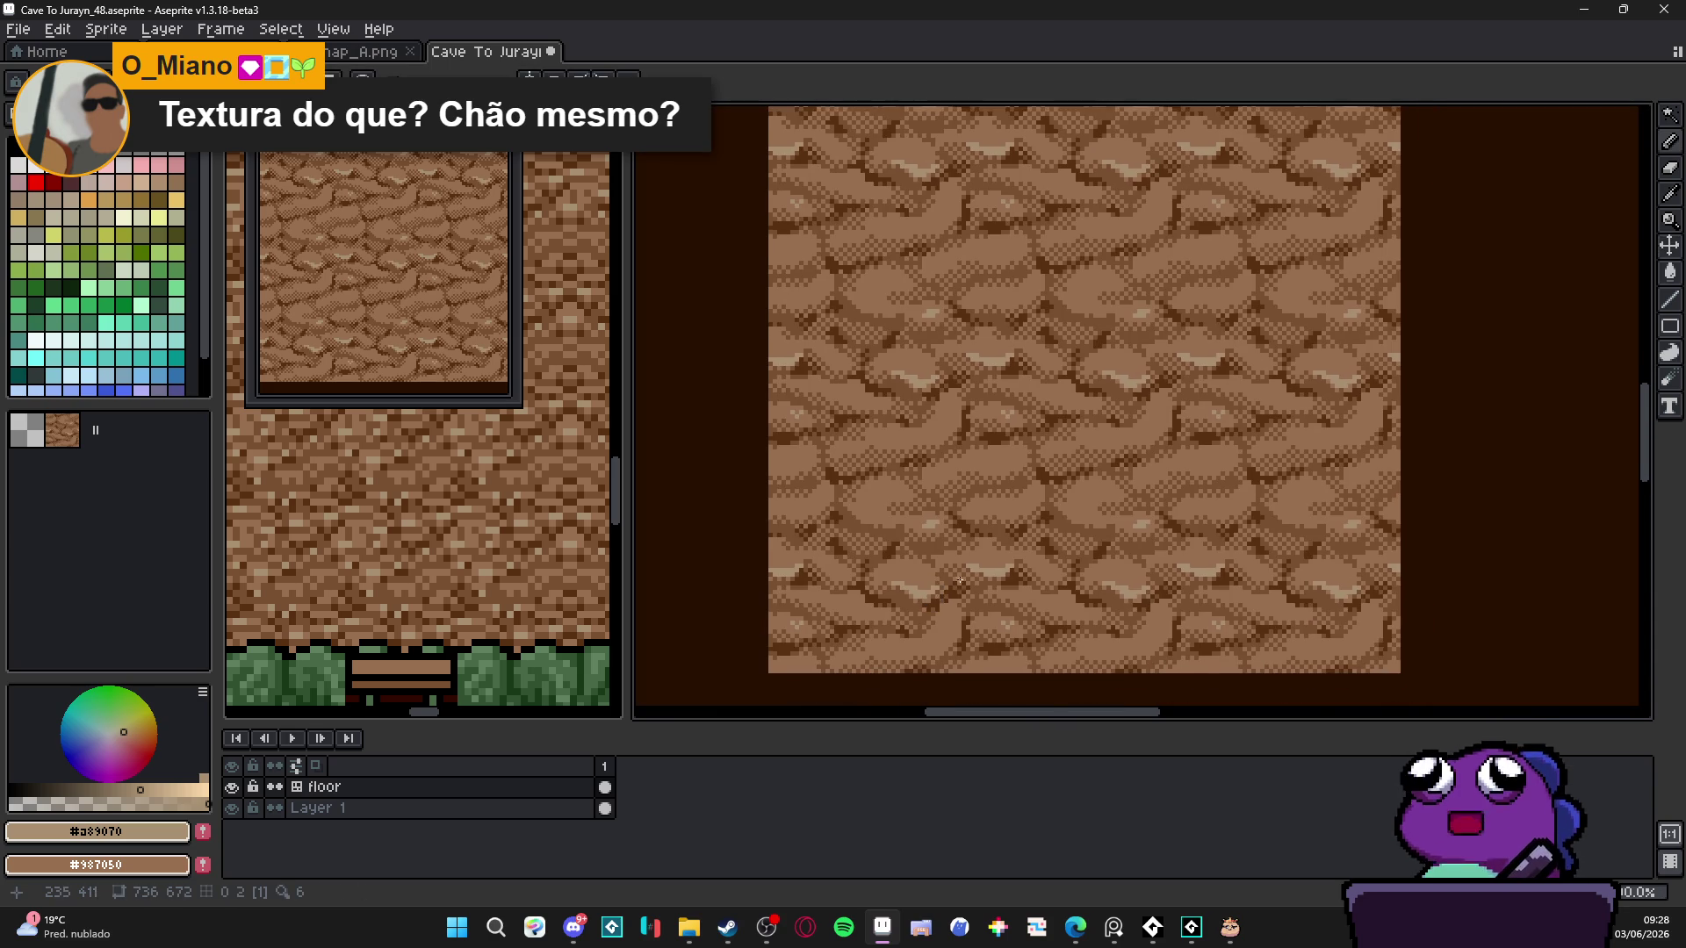
left_click(914, 516, "alt")
left_click(922, 532)
left_click(964, 519)
- Sample the light sand again and add a short ledge highlight with pixels at both ends
scroll(960, 545, "down", 2)
left_click(1174, 591, "alt")
left_click(930, 479)
mouse_move(932, 478)
left_mouse_down()
mouse_move(958, 479)
mouse_move(932, 484)
left_mouse_up()
left_click(893, 472)
left_click(977, 471)
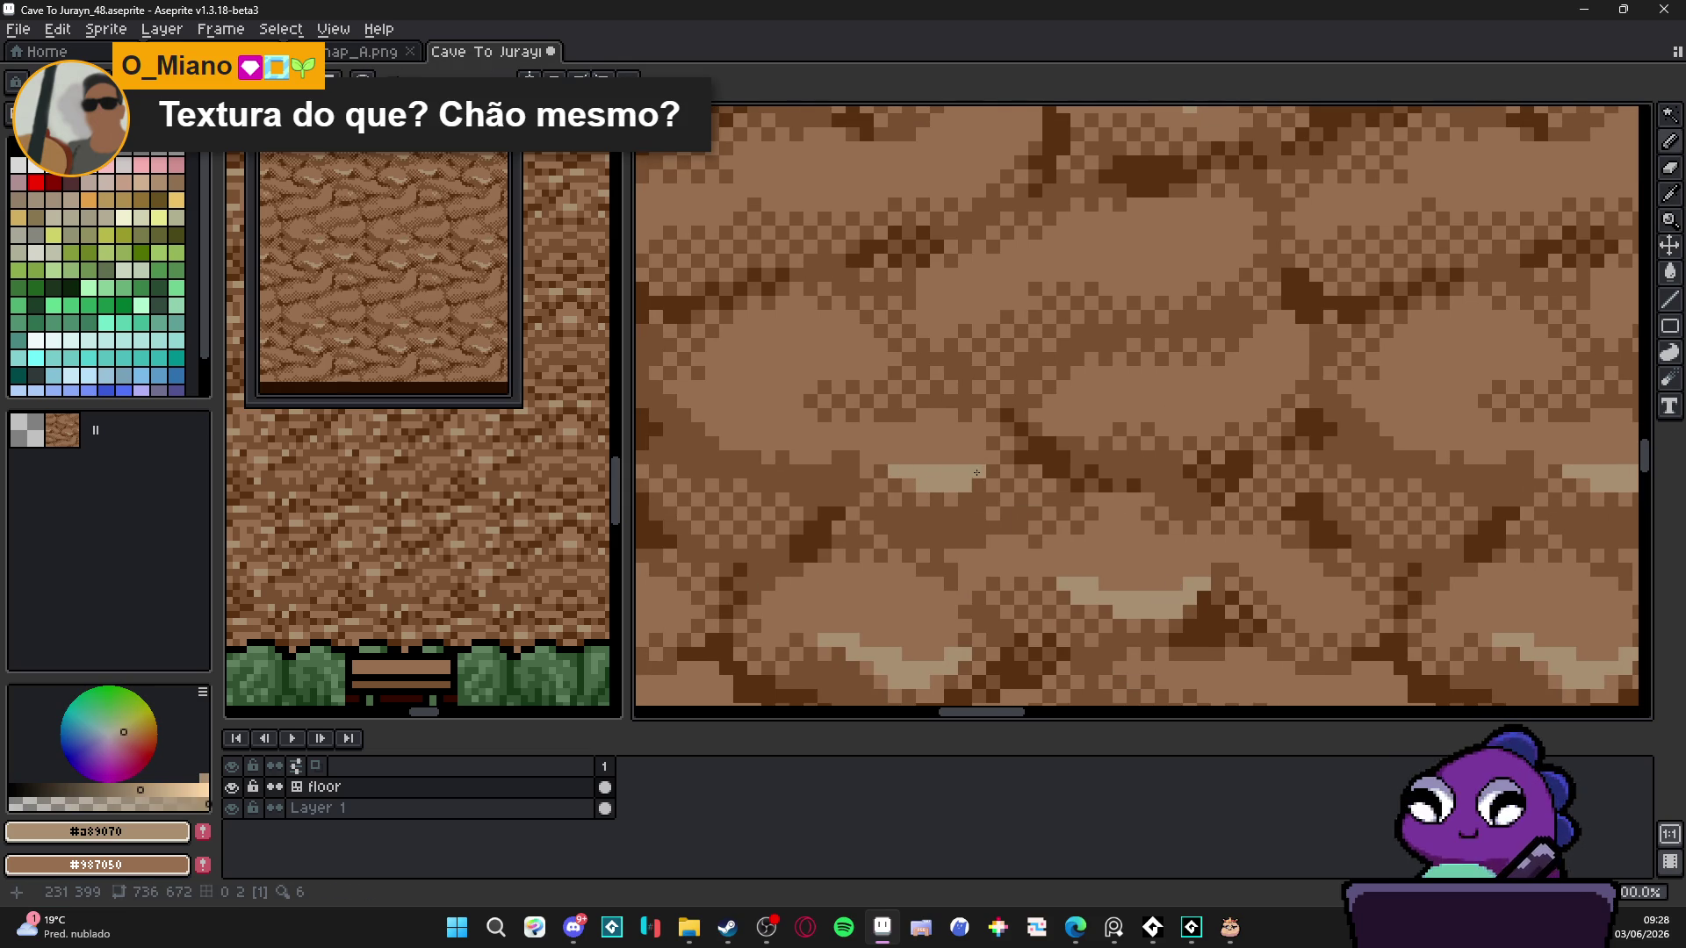
- Add a small light sand patch and a diagonal highlight line extended rightward along the ledge
scroll(984, 527, "down", 3)
scroll(989, 565, "up", 3)
left_click_drag(1094, 604, 1045, 579)
scroll(966, 577, "down", 3)
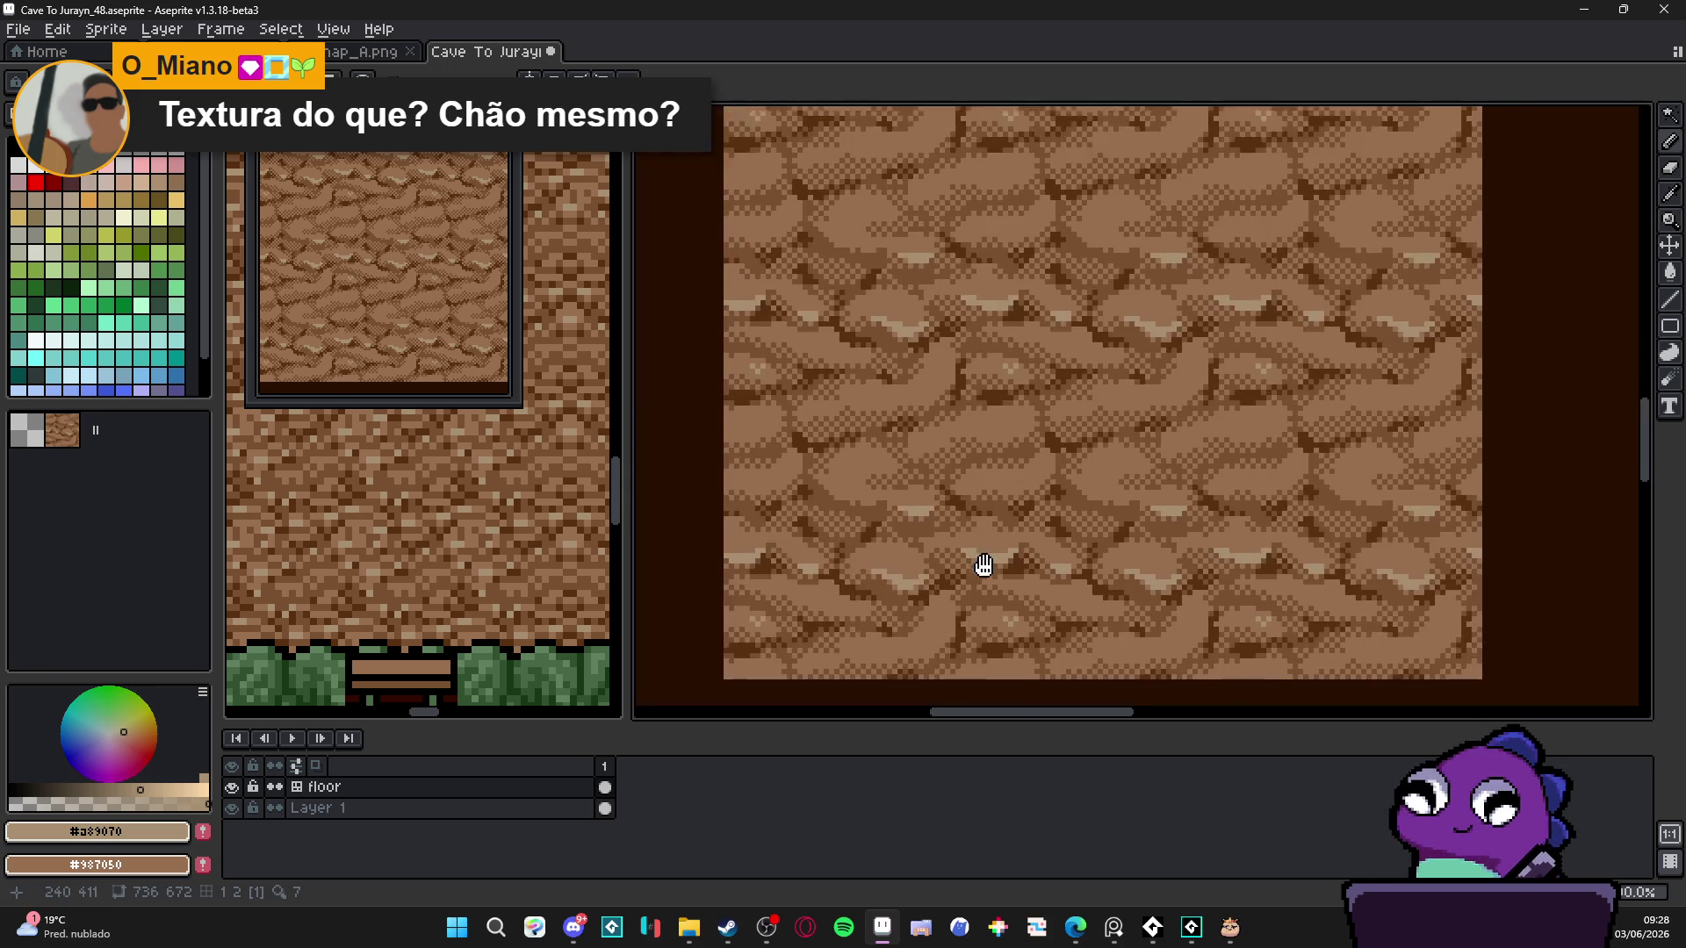
scroll(1089, 461, "up", 3)
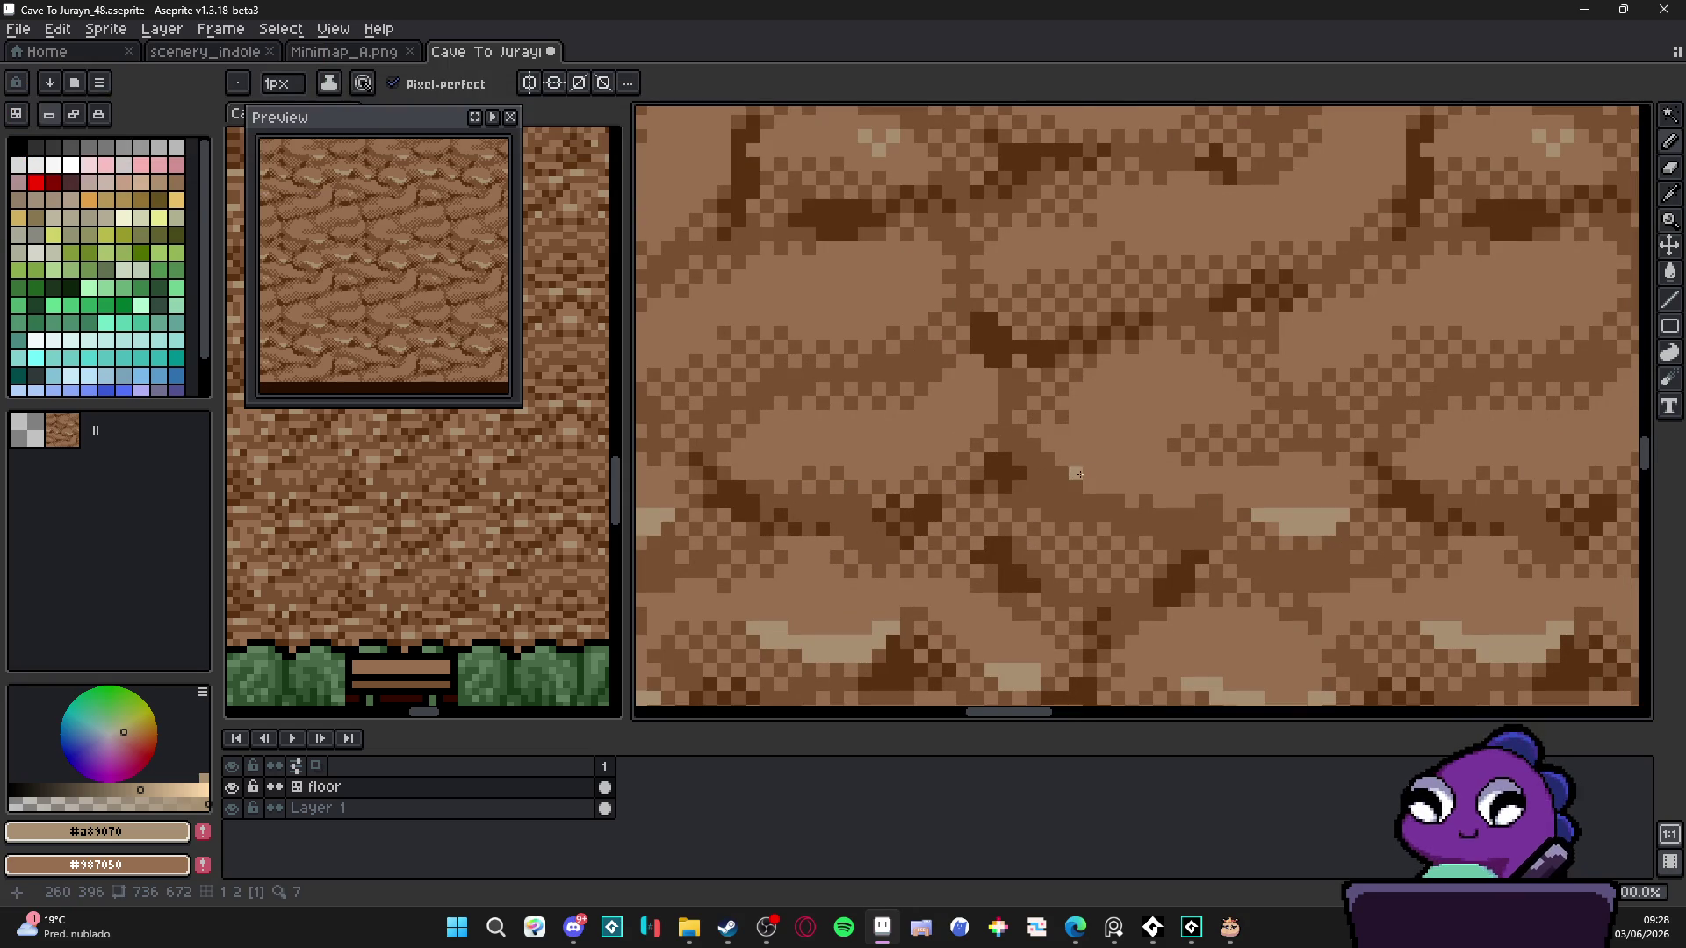
left_click(1062, 458)
left_click(1050, 448)
left_click(1091, 500, "shift")
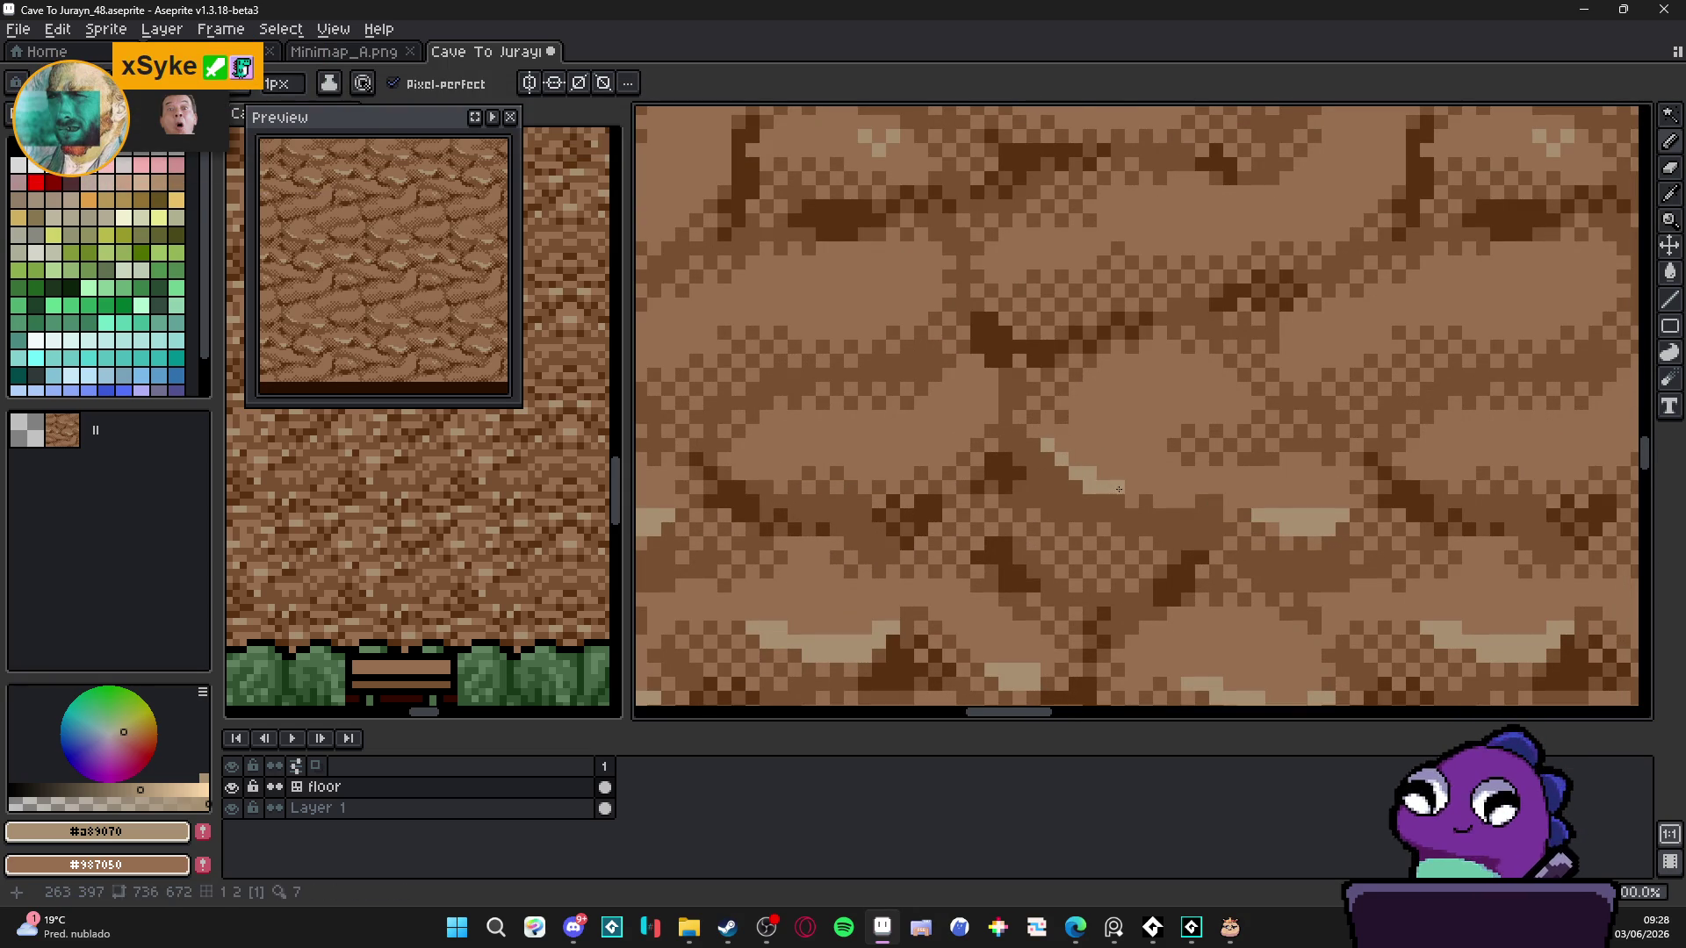
left_click_drag(1128, 488, 1164, 487)
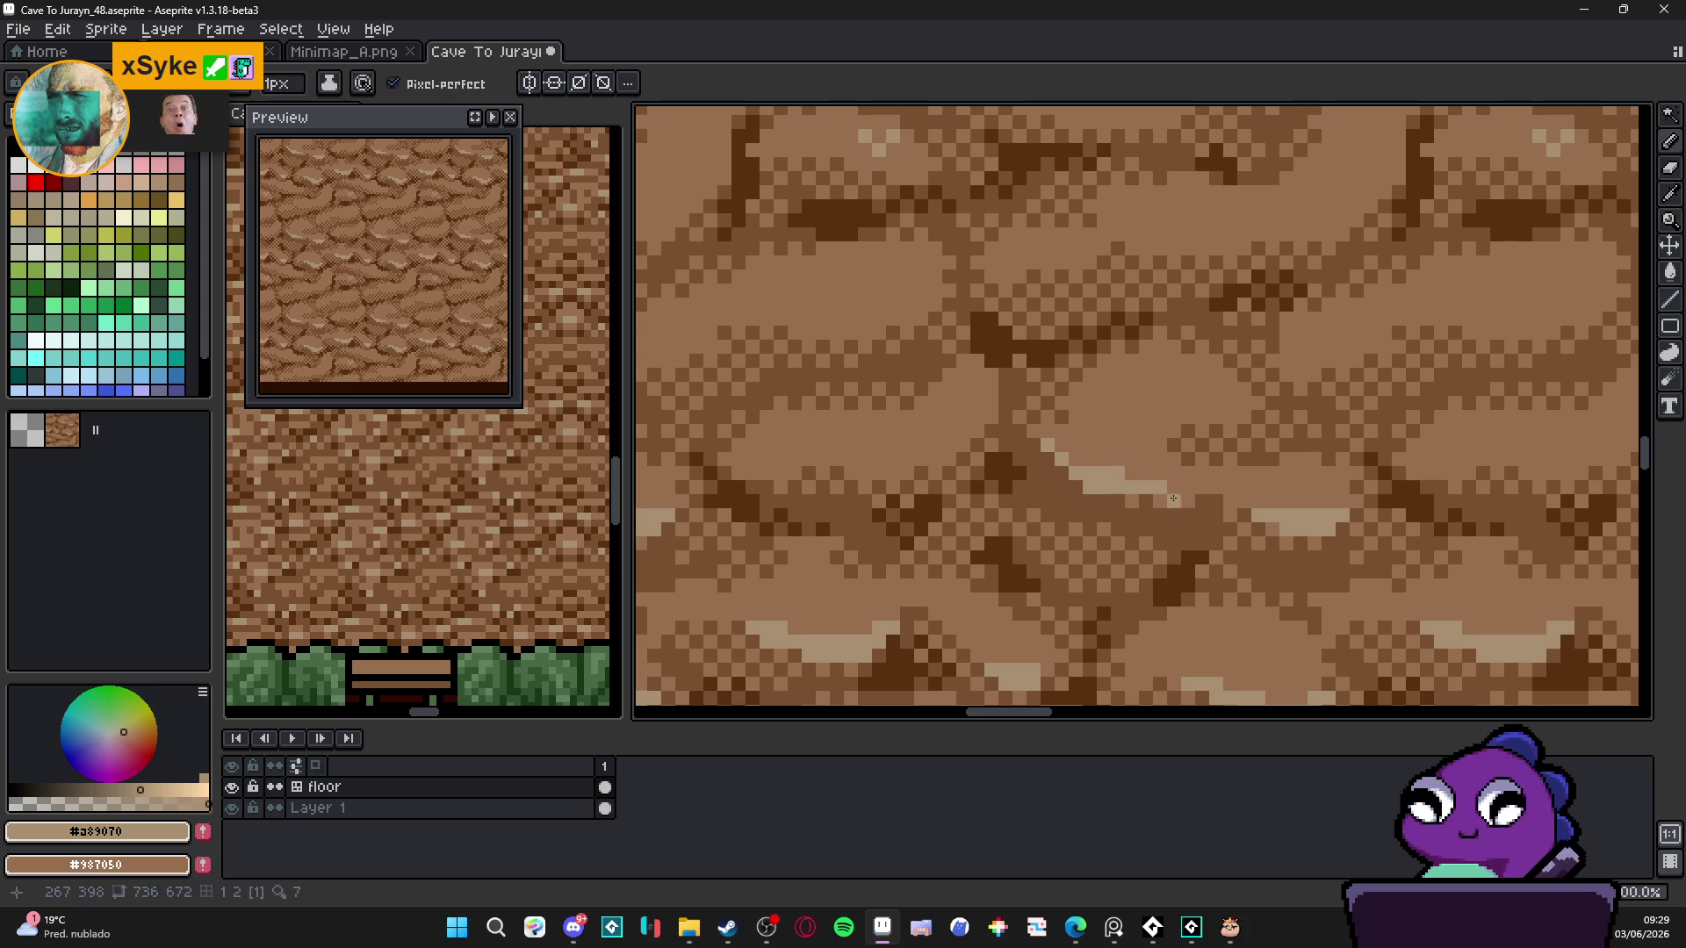
scroll(1141, 496, "down", 5)
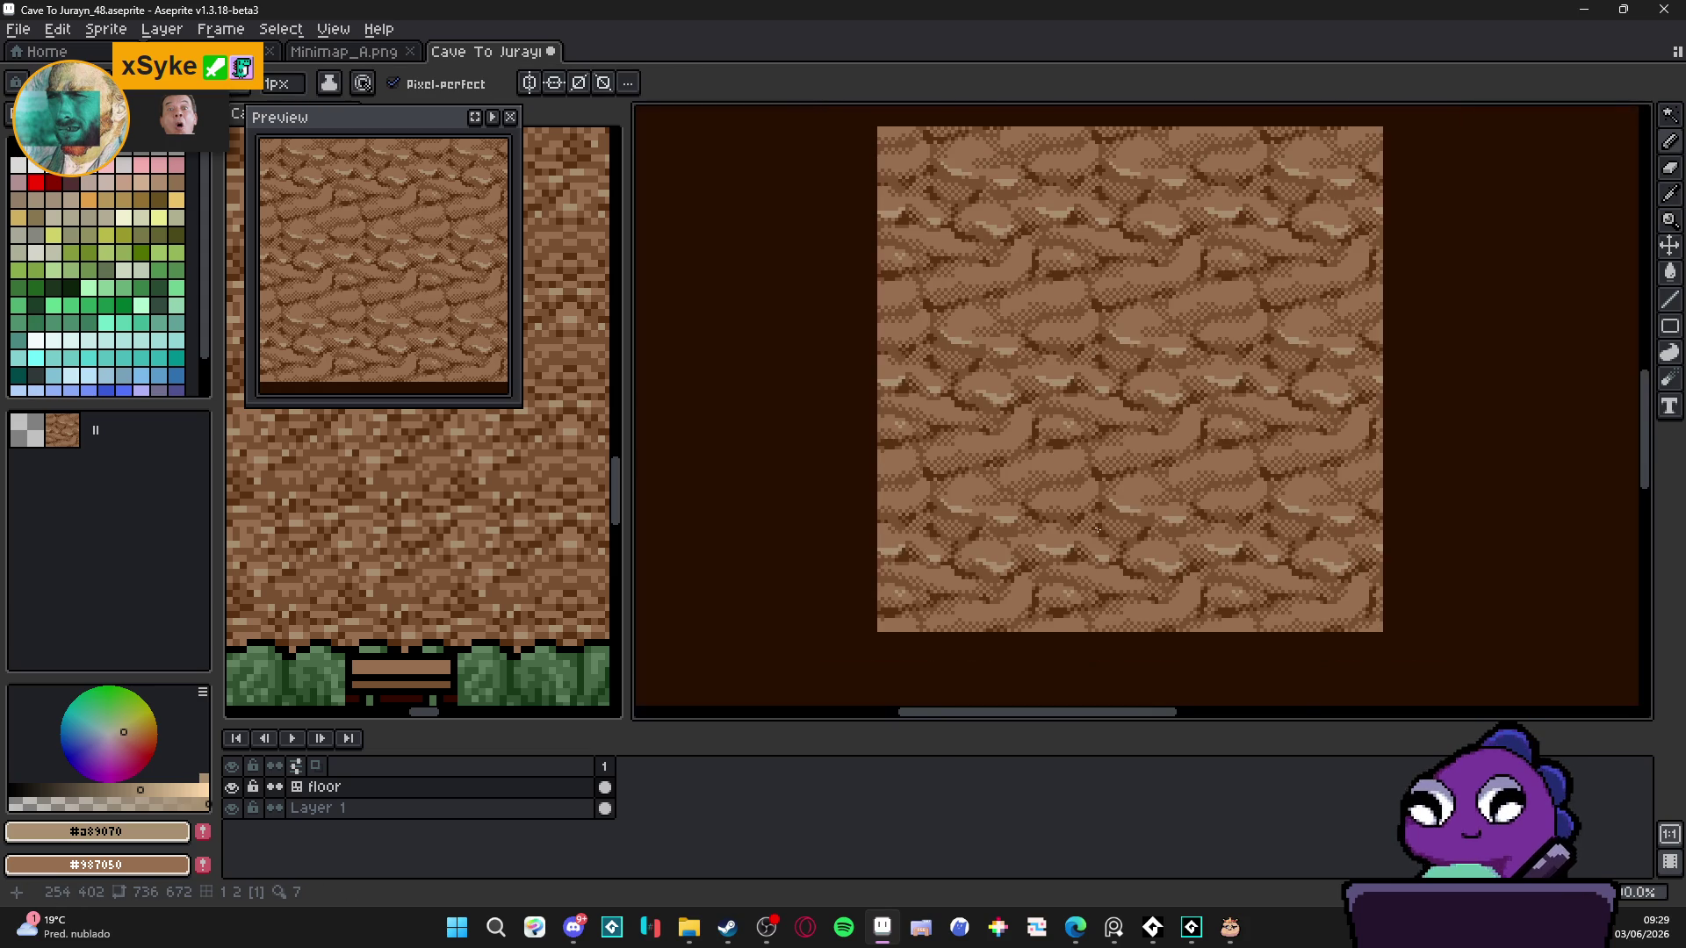
scroll(973, 488, "down", 3)
scroll(1015, 473, "up", 3)
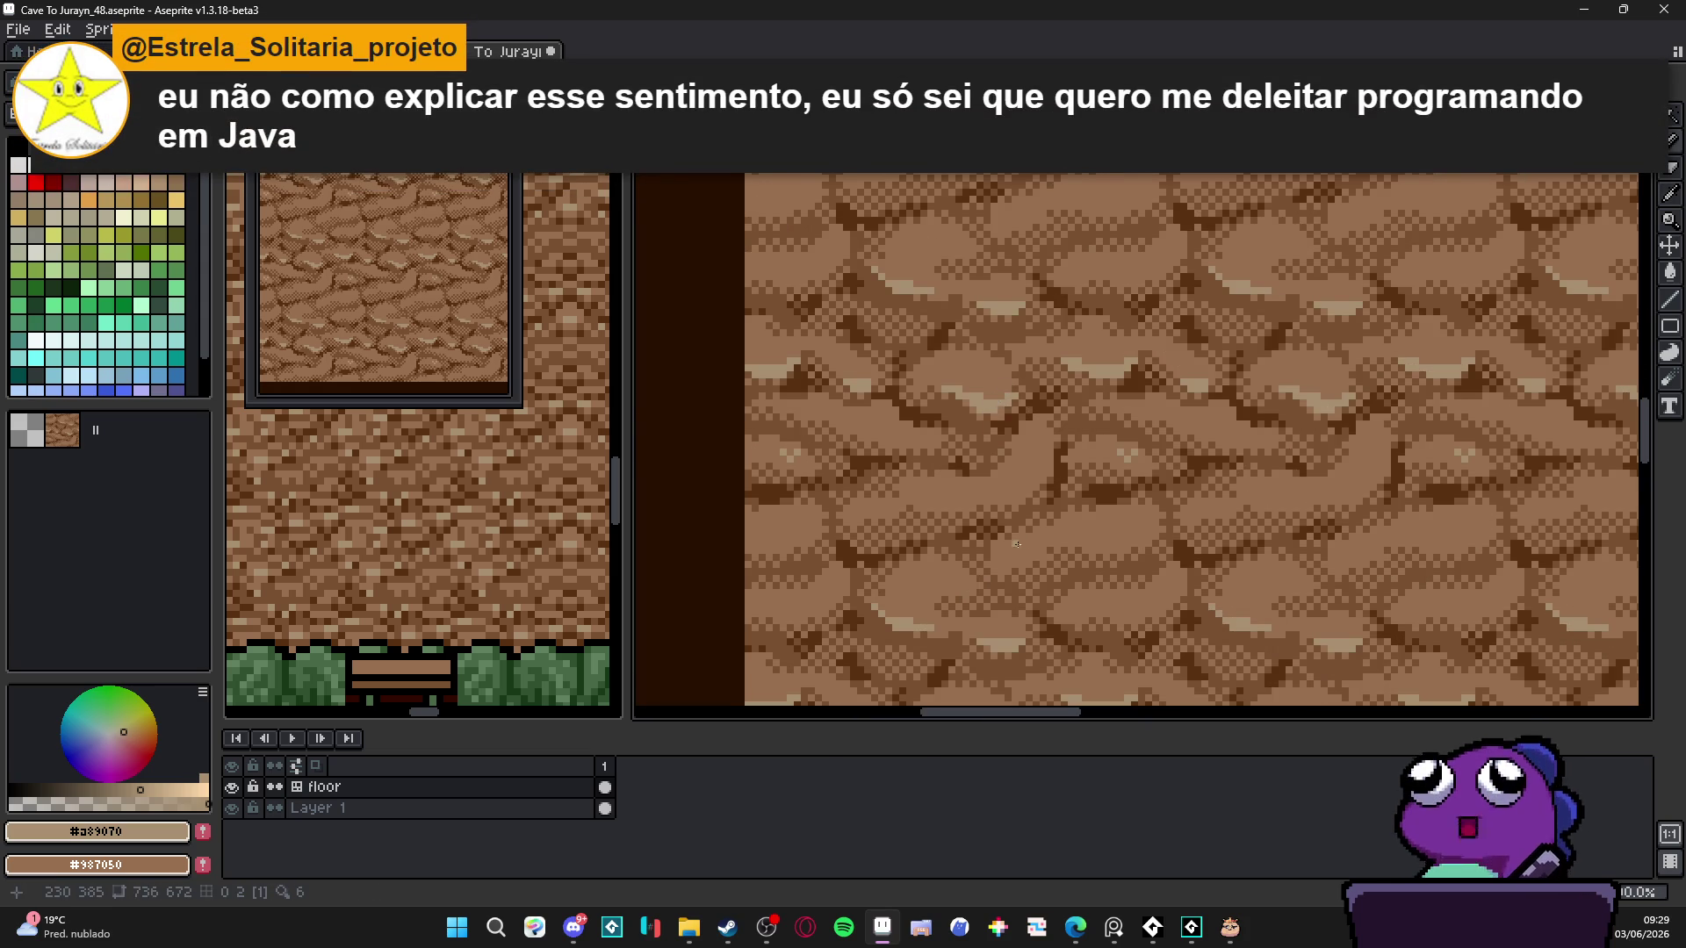
- Paint a short light-beige ledge mark and add one more pixel to the patch
scroll(1015, 544, "up", 1)
mouse_move(1168, 563)
left_mouse_down()
mouse_move(1229, 557)
mouse_move(1128, 555)
left_mouse_up()
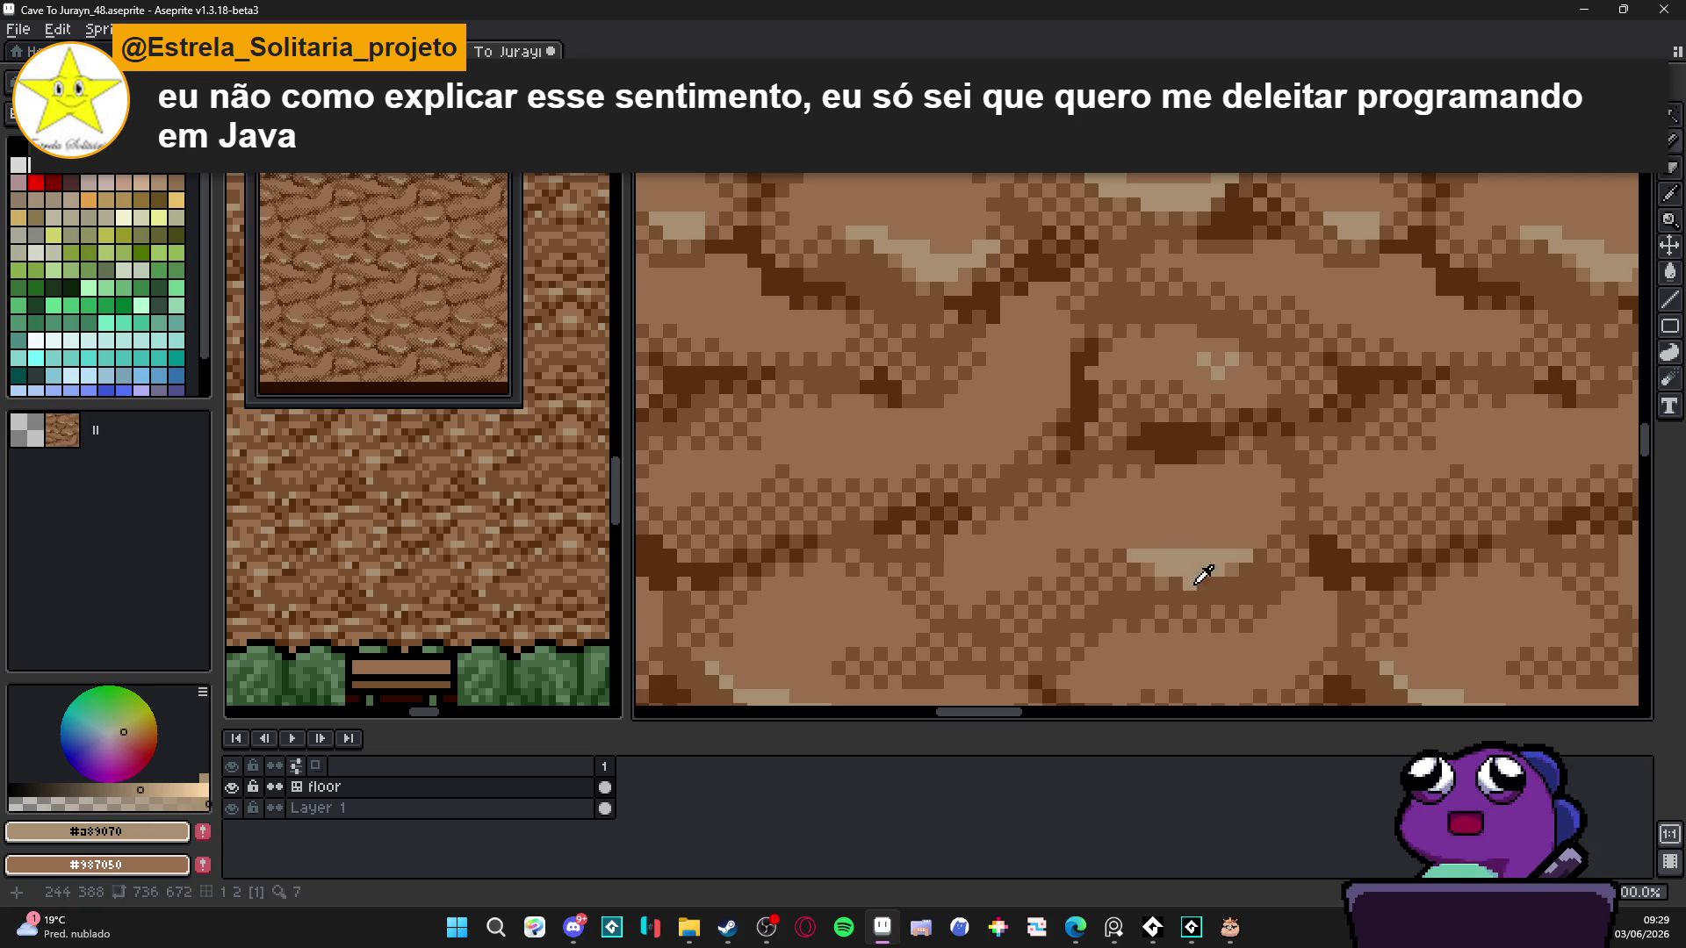
left_click(1189, 584, "alt")
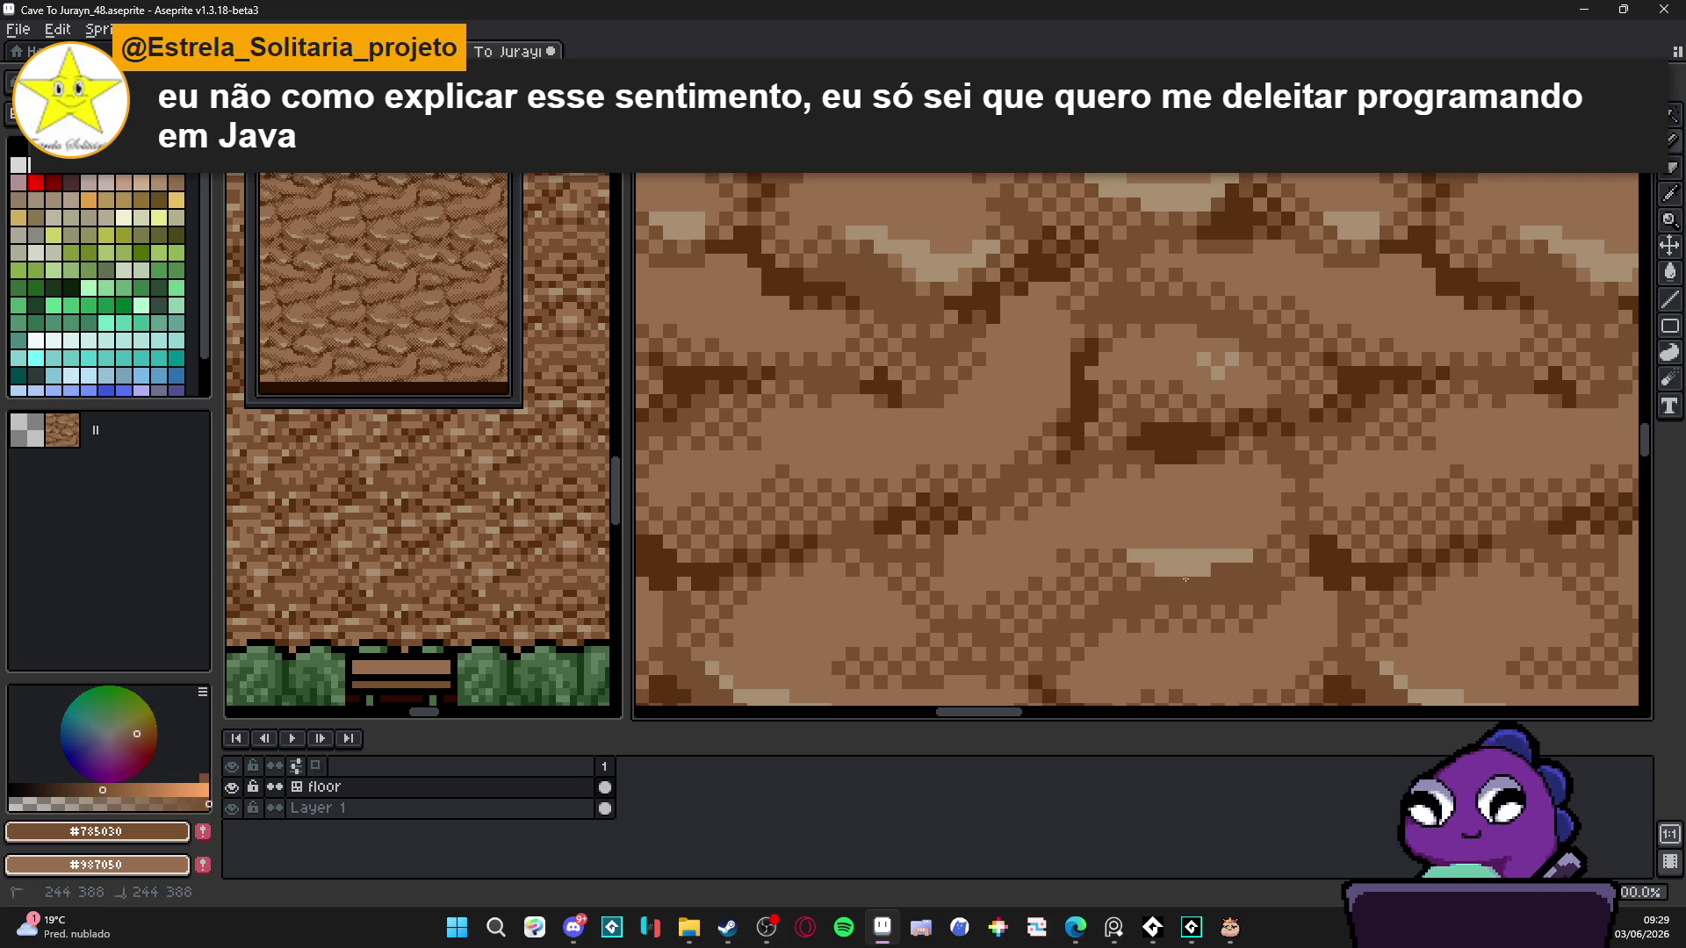
left_click(1146, 567, "alt")
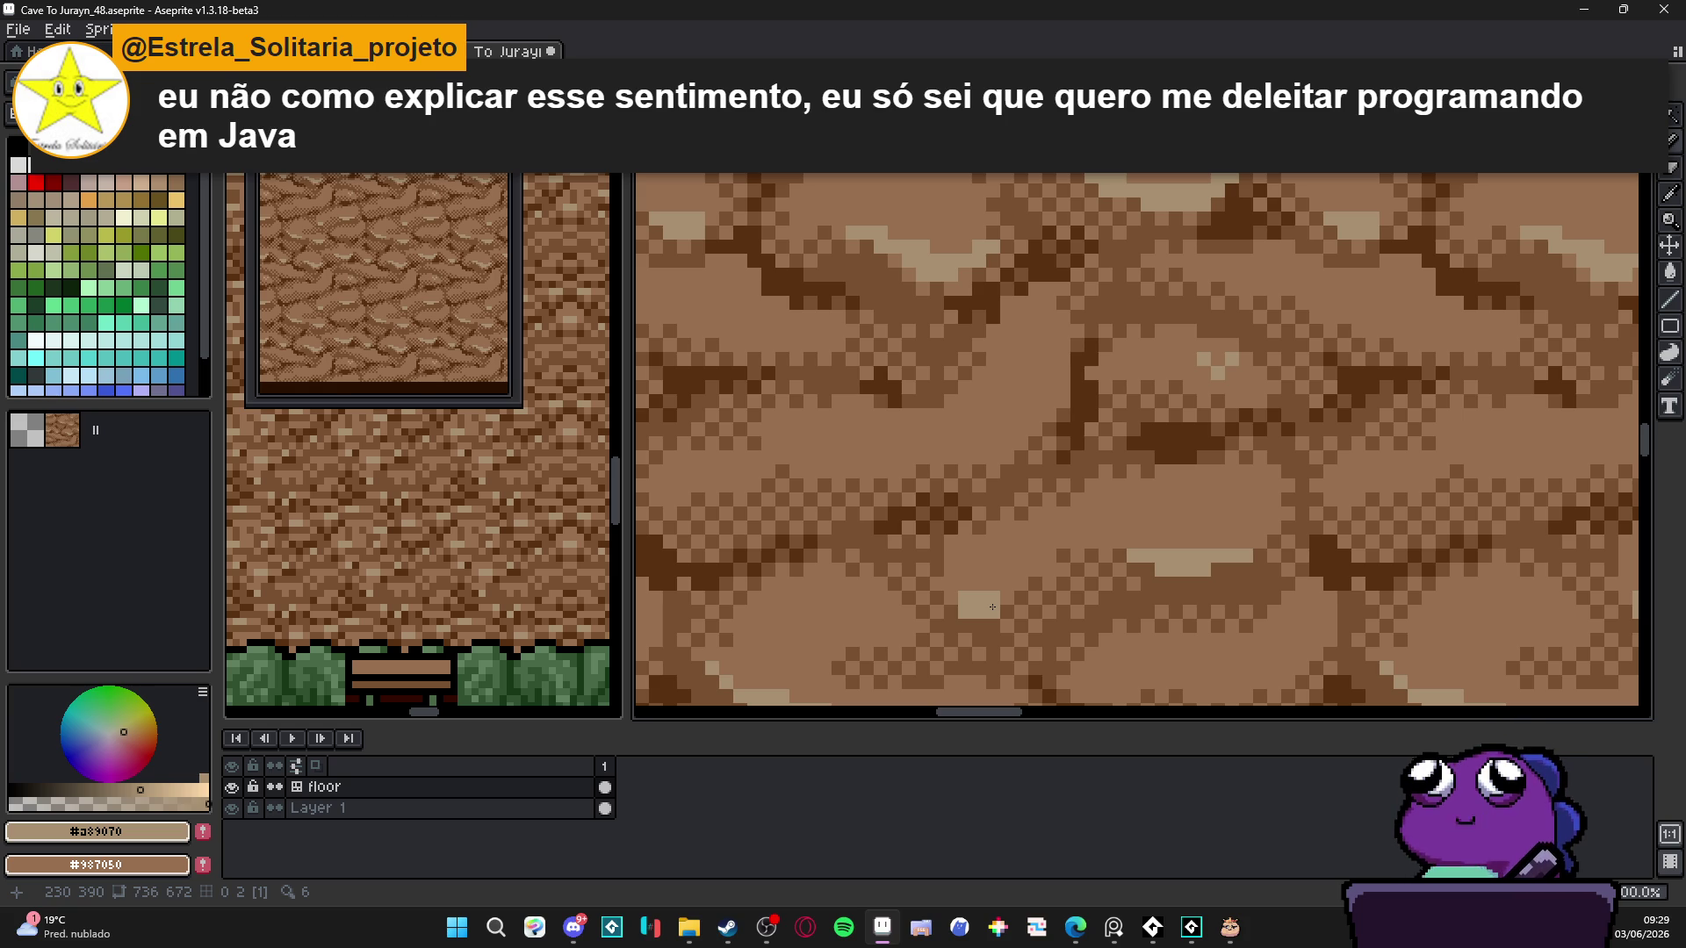
left_click(1006, 598)
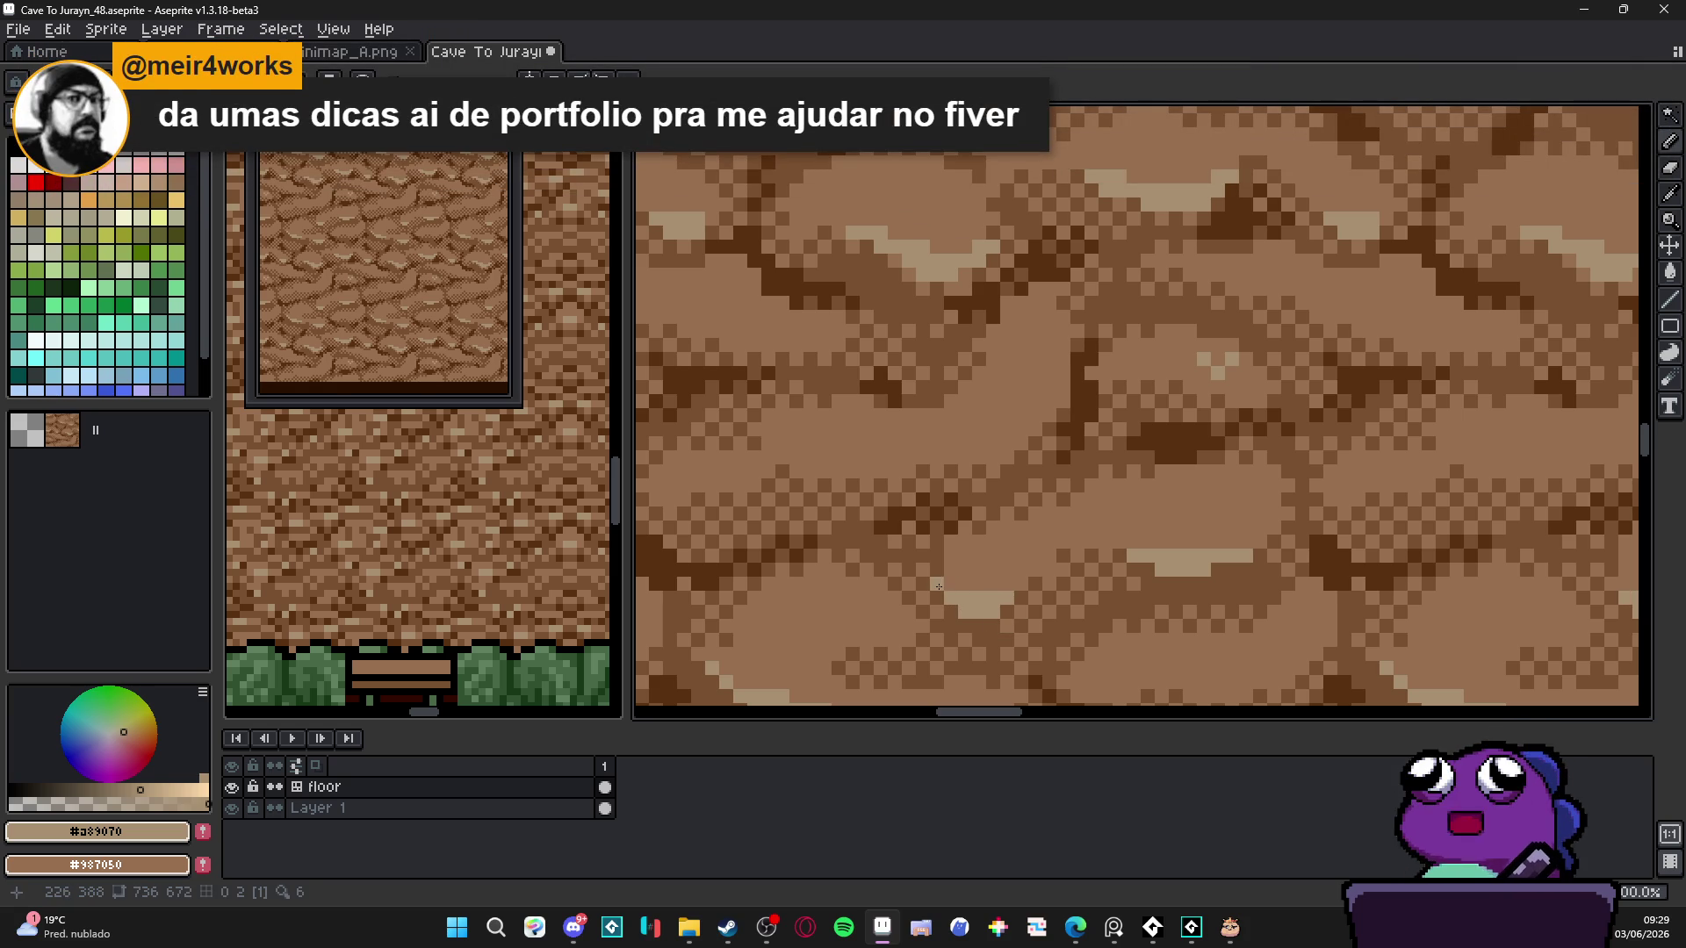
- Grow a light-beige highlight shape on a cobble edge, then darken its top row
scroll(1014, 622, "down", 1)
scroll(1043, 609, "up", 5)
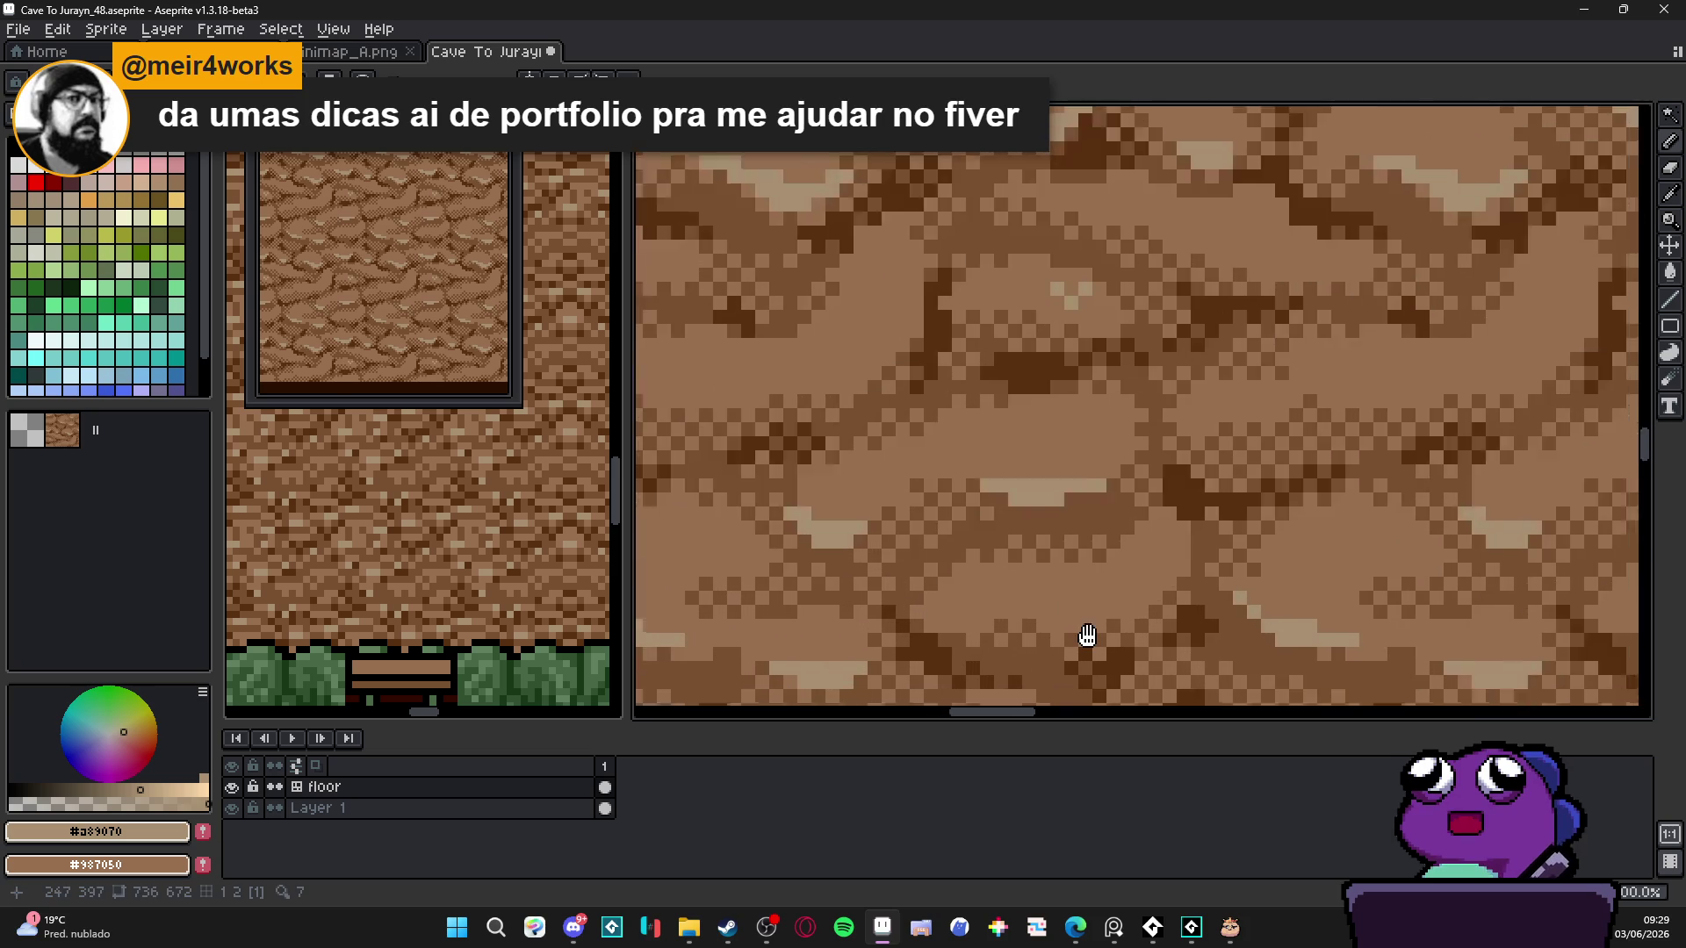
left_click(1075, 544)
mouse_move(1080, 544)
left_mouse_down()
mouse_move(1112, 514)
mouse_move(1006, 536)
mouse_move(1115, 521)
left_mouse_up()
left_click(1045, 492, "alt")
left_click(1088, 527, "alt")
left_click(1069, 514)
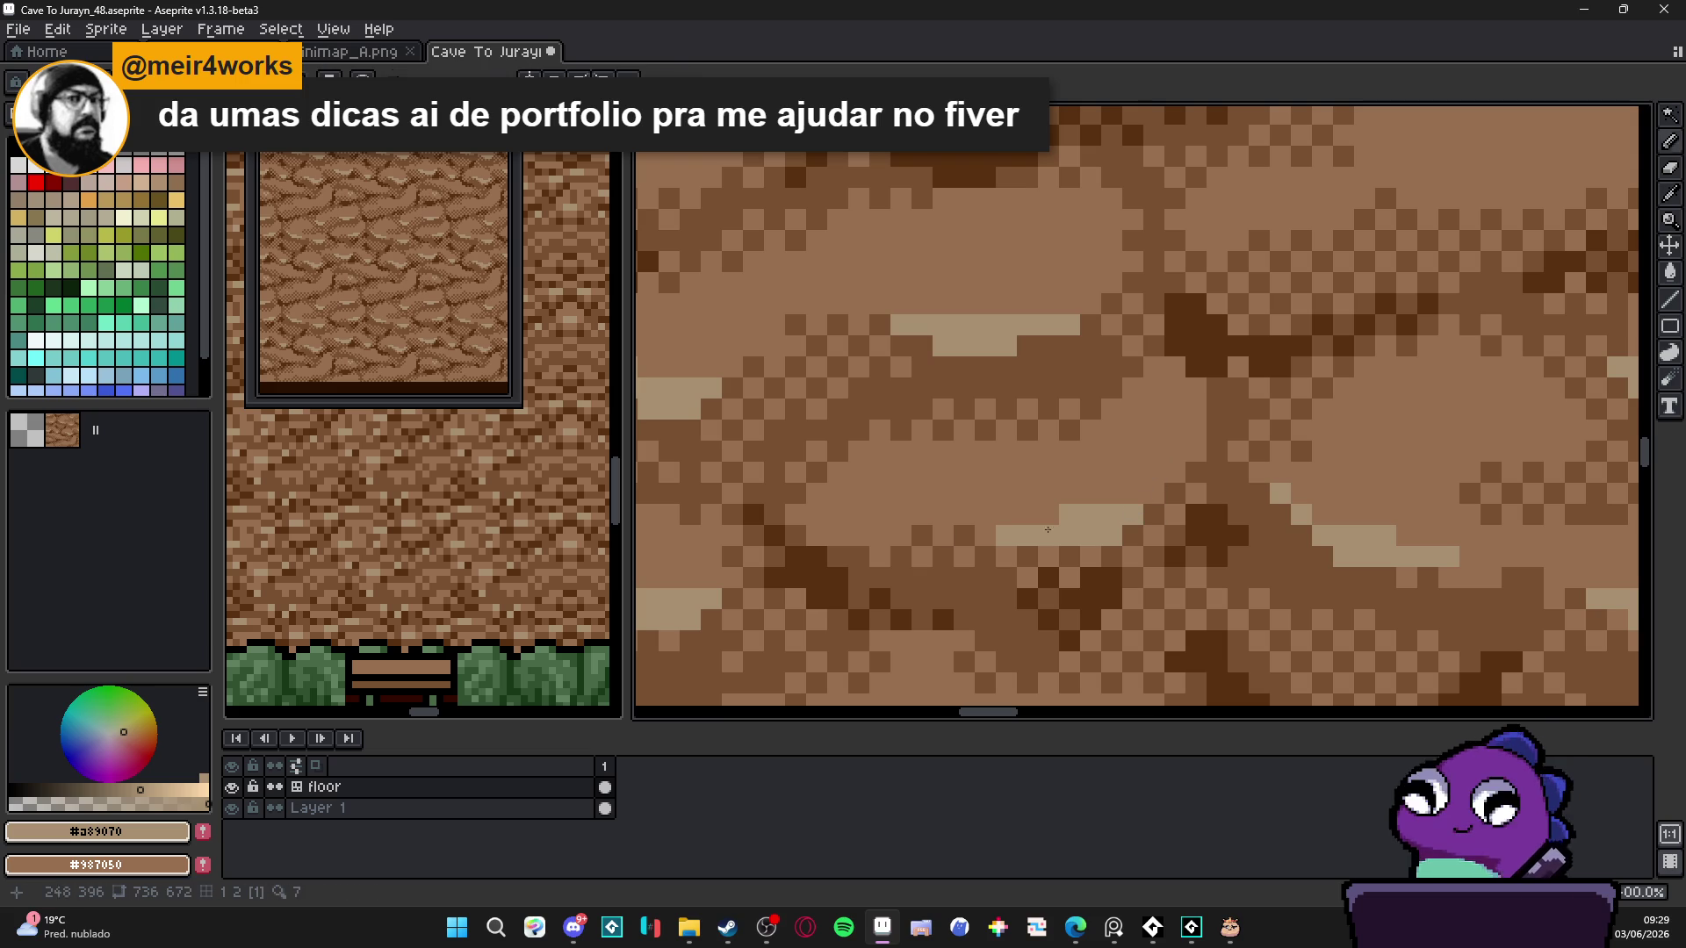
- Paint light-beige pixels along a ledge on the left cobbles
left_click_drag(816, 536, 922, 537)
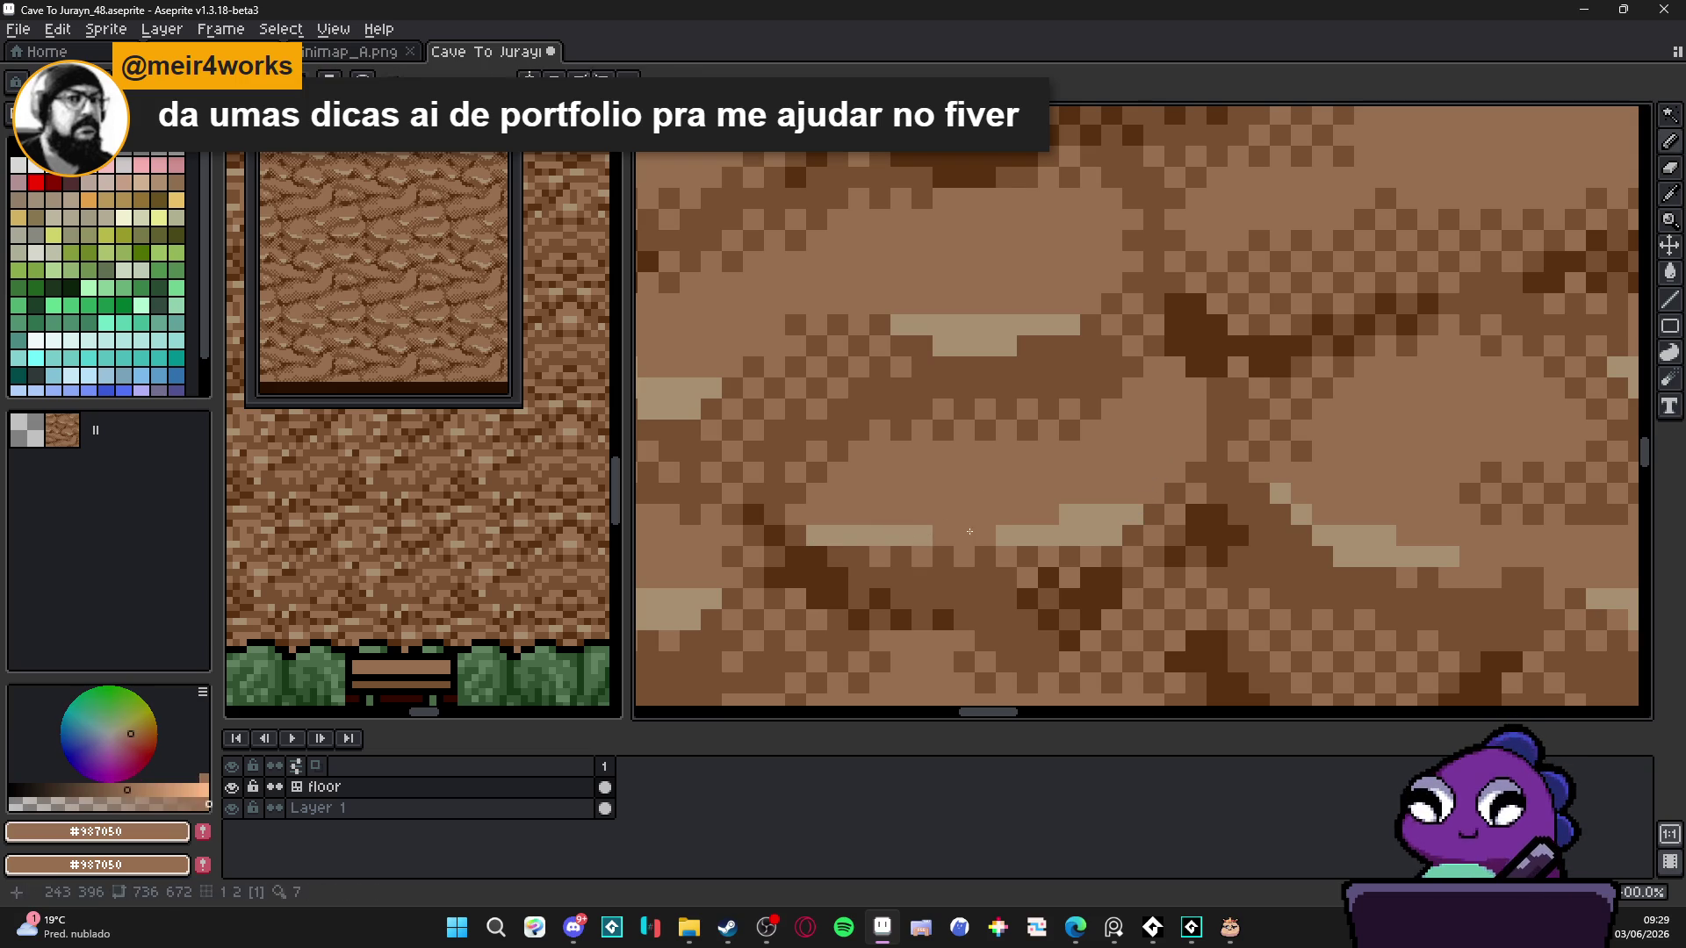
left_click(900, 562, "alt")
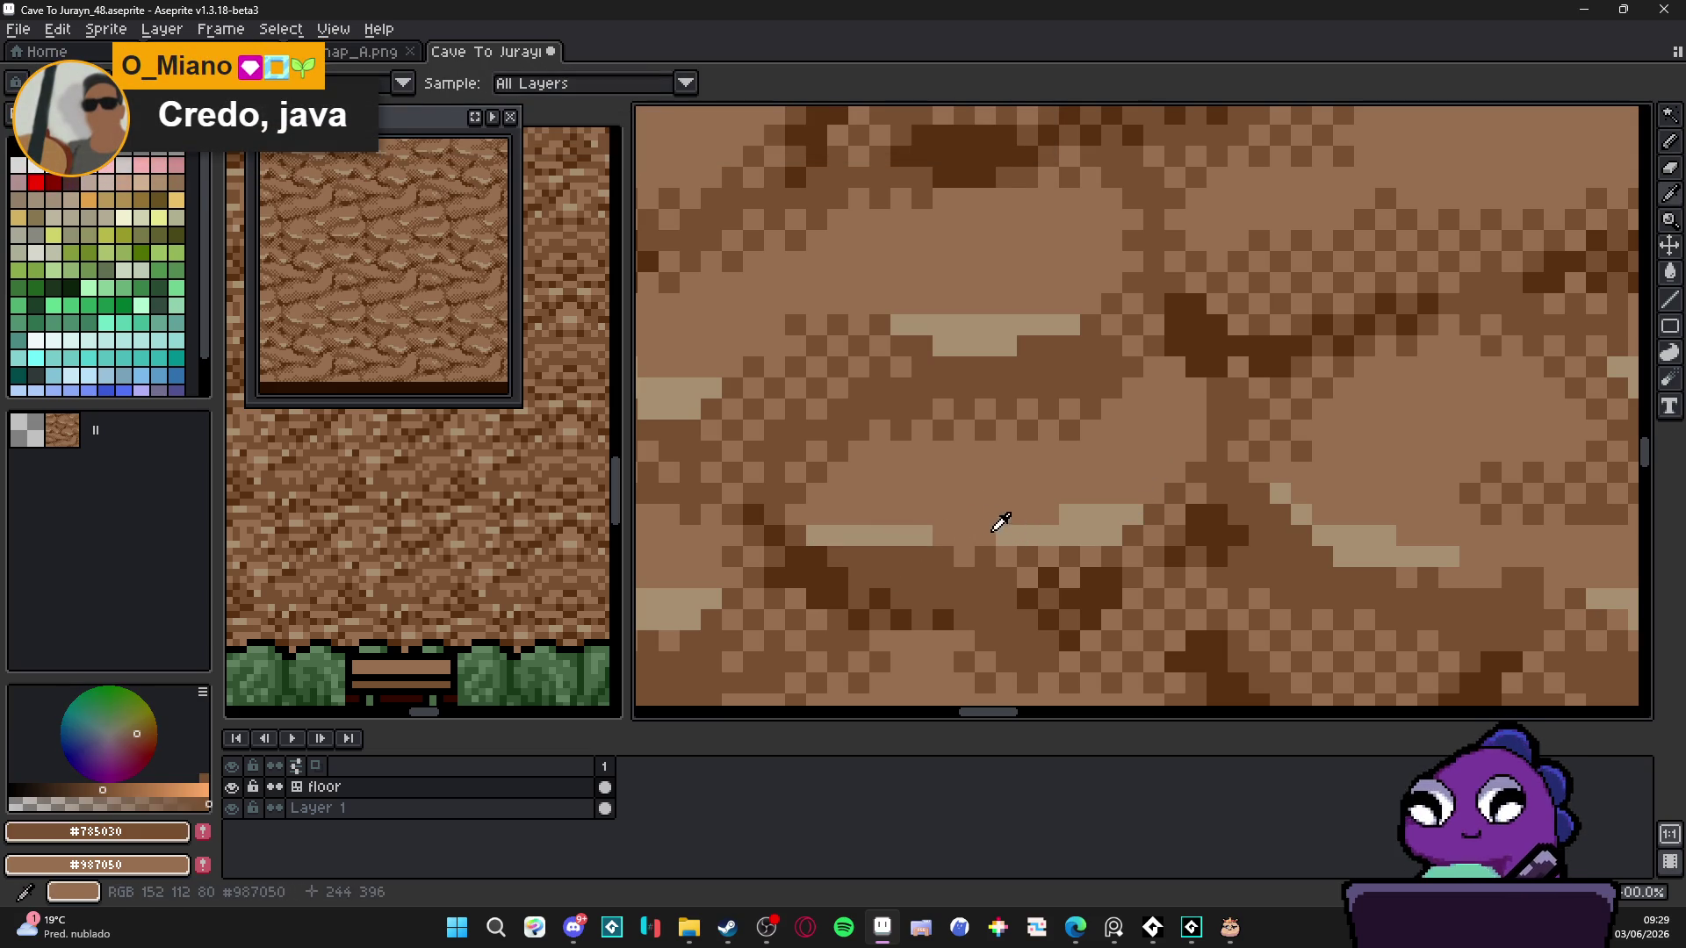
left_click(865, 536, "alt")
left_click_drag(796, 516, 859, 516)
left_click_drag(1162, 501, 1039, 509)
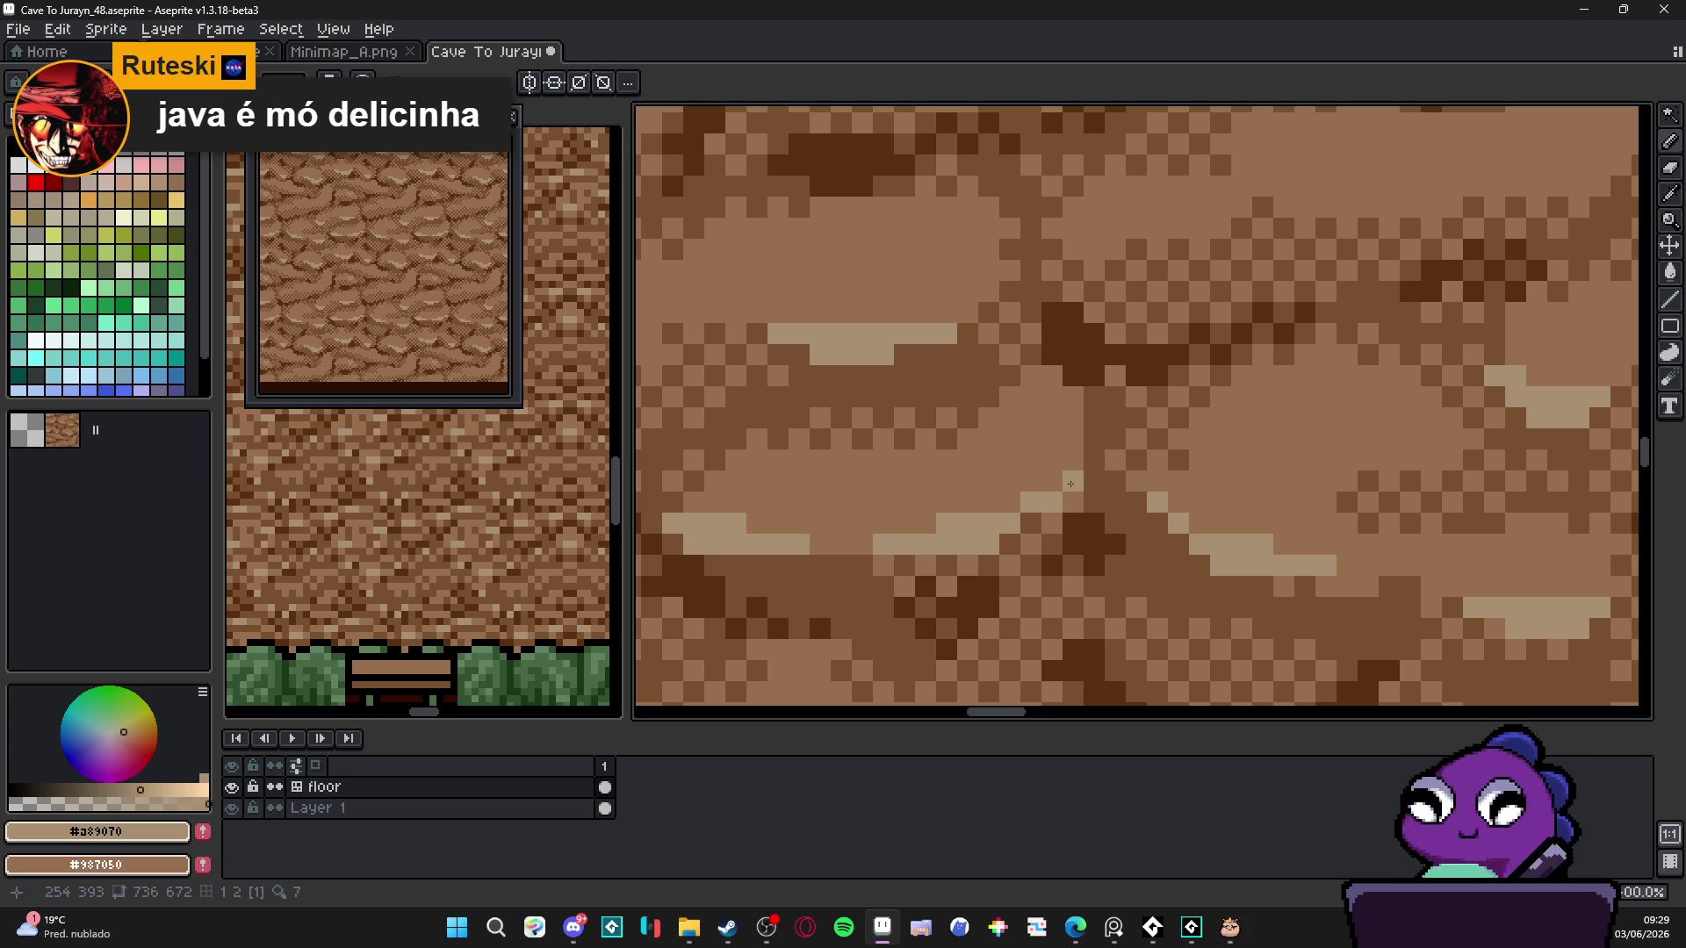
- Sample the darker and mid browns from the tile, then save the cave tile file
scroll(995, 525, "down", 5)
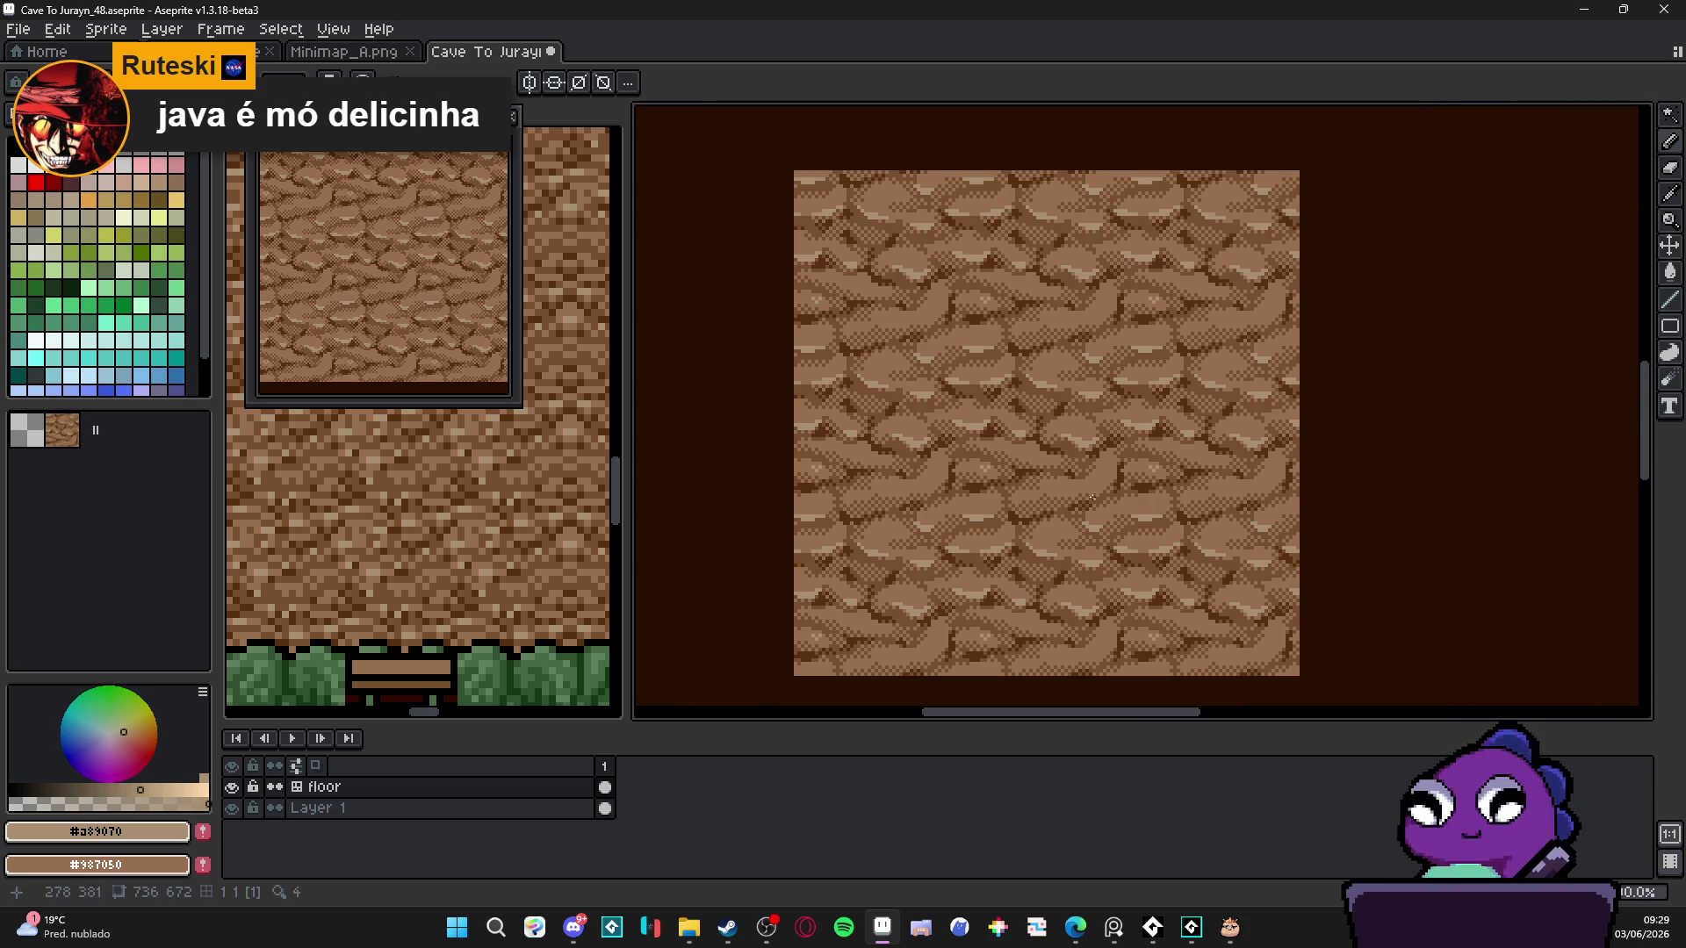
scroll(1097, 497, "up", 3)
scroll(1072, 507, "down", 1)
scroll(1098, 514, "up", 1)
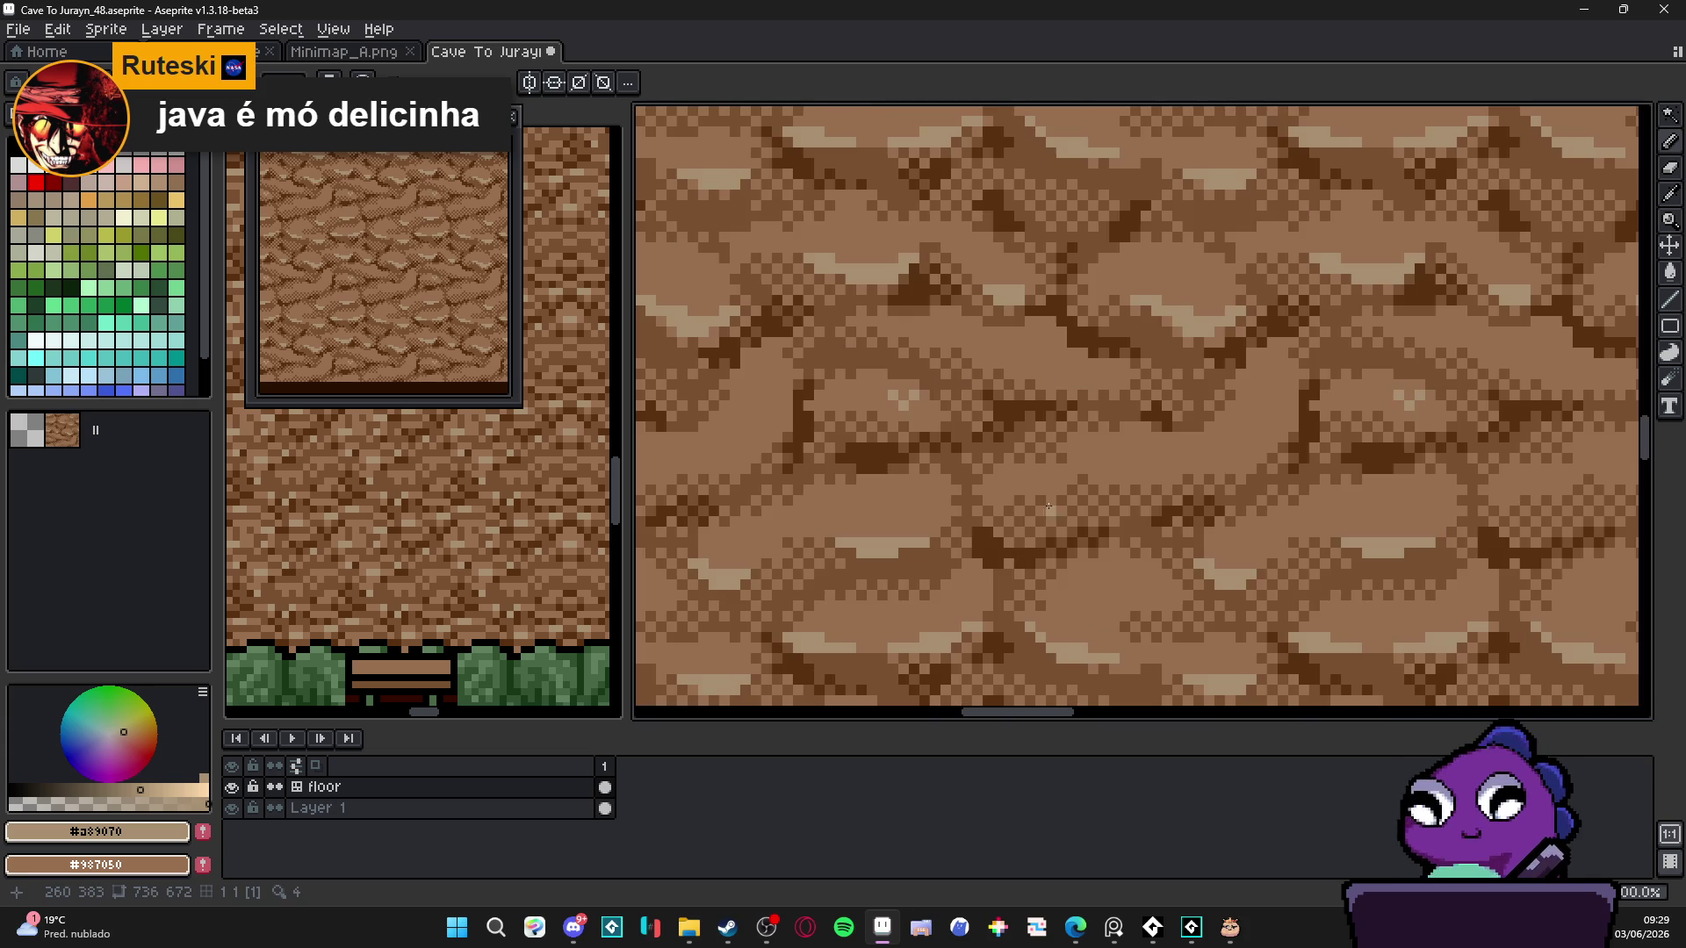
left_click(1142, 515, "alt")
scroll(1093, 518, "up", 1)
left_click(1154, 453, "alt")
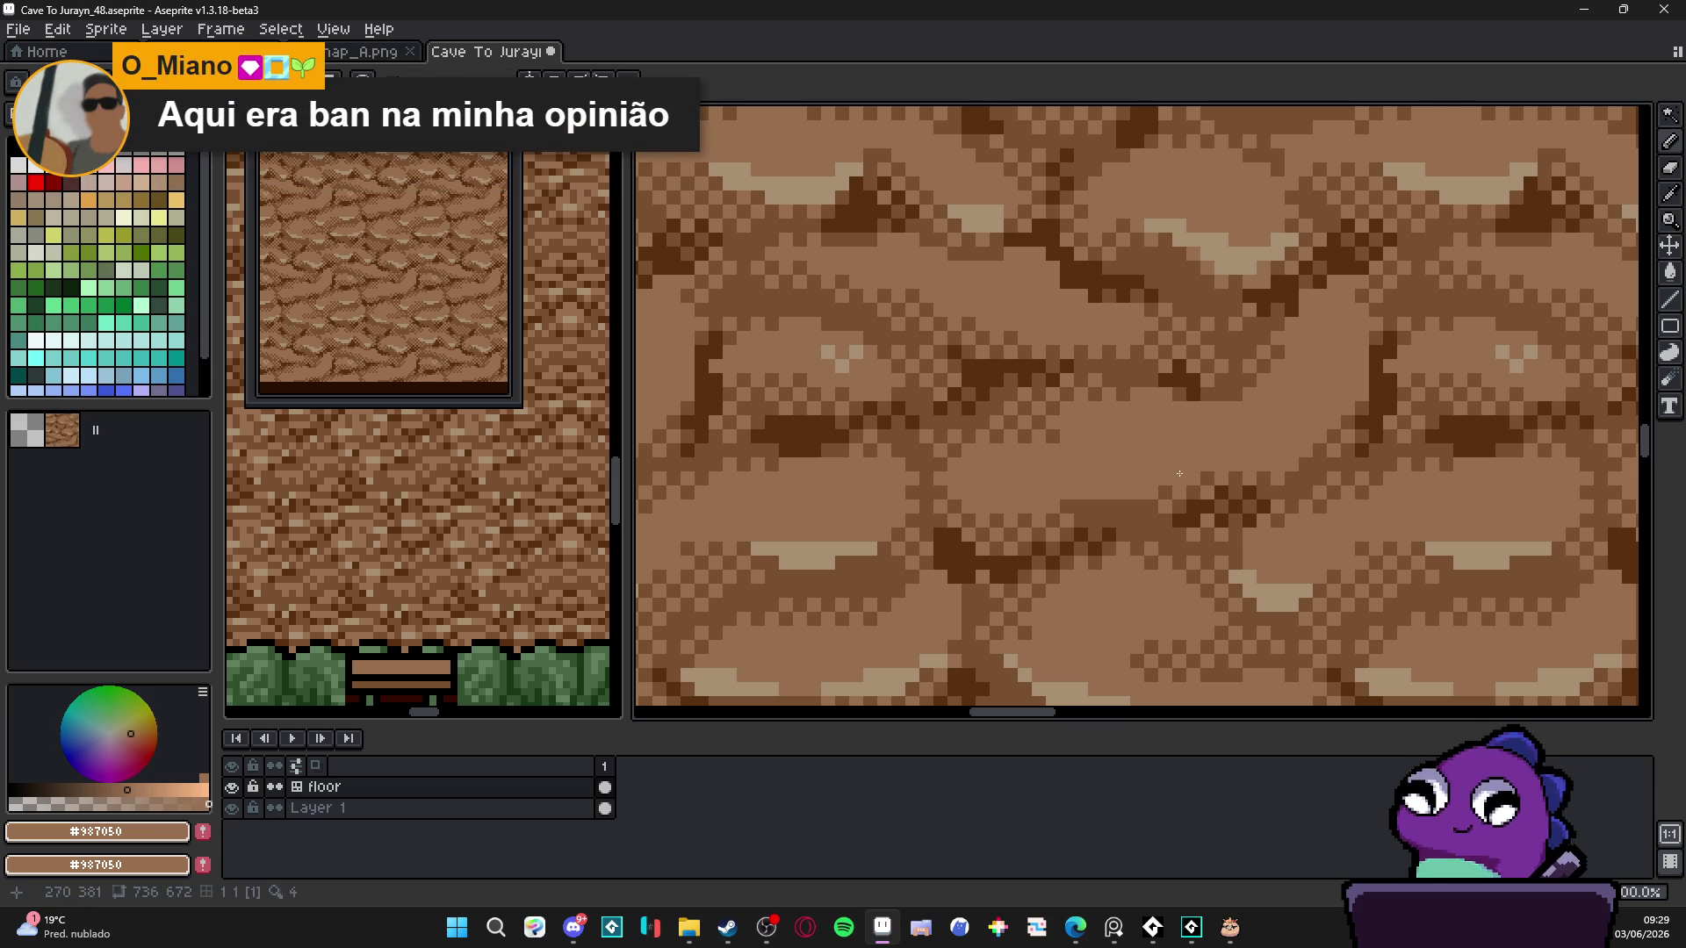
left_click(1165, 494, "alt")
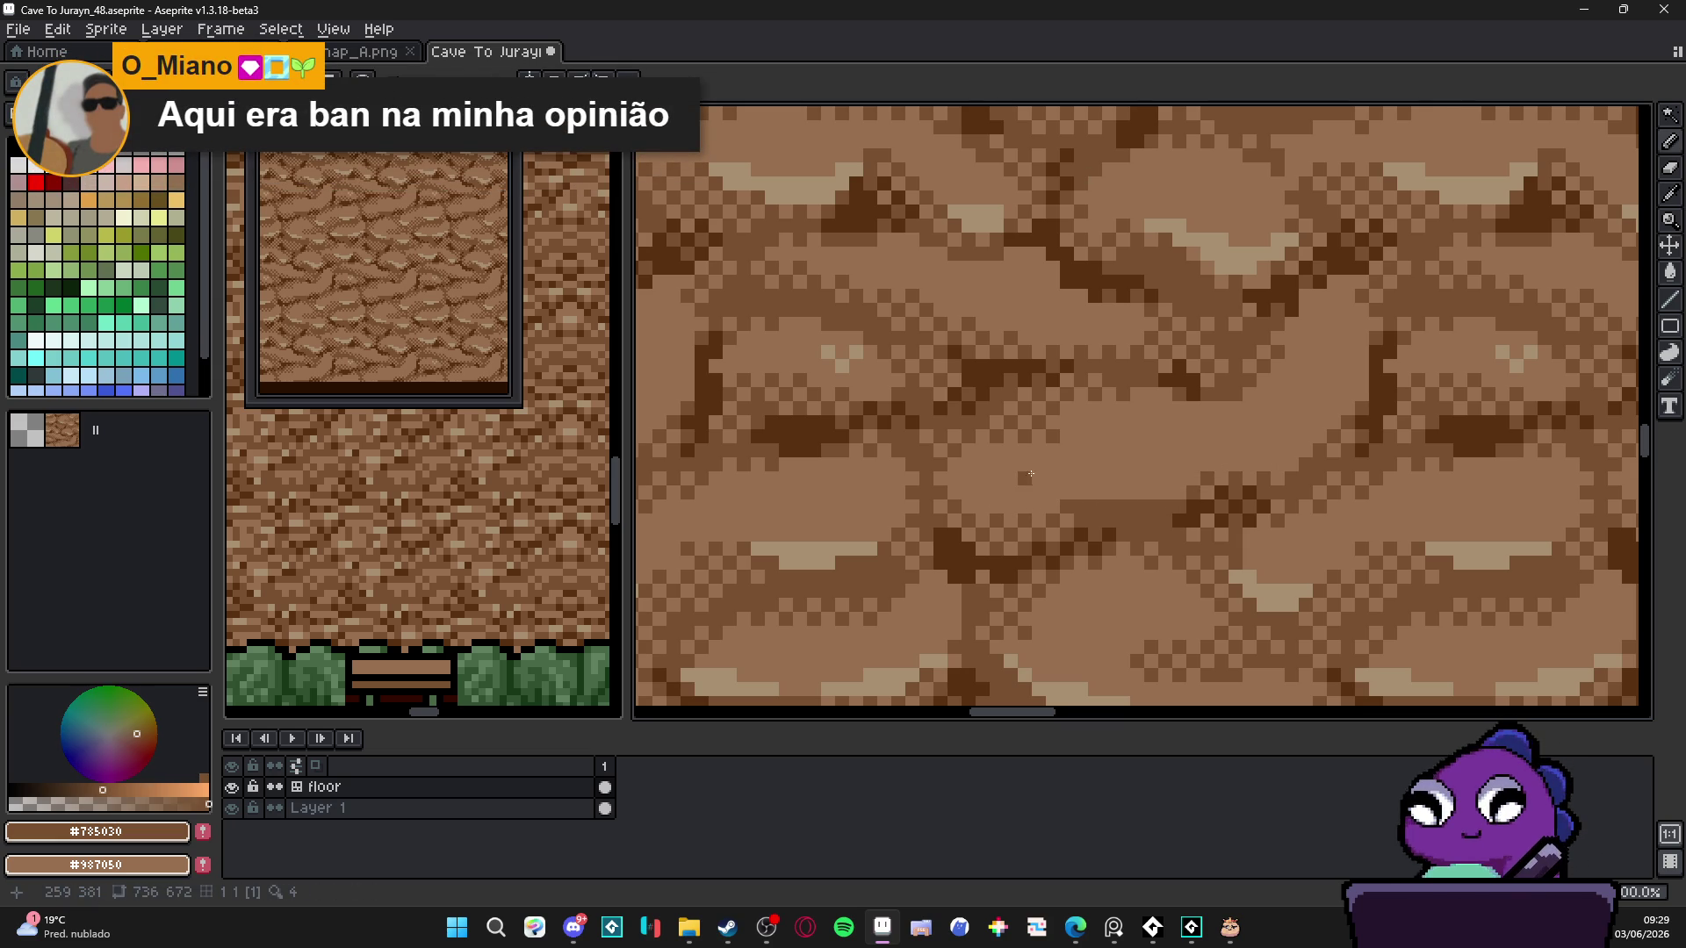
key("ctrl+s")
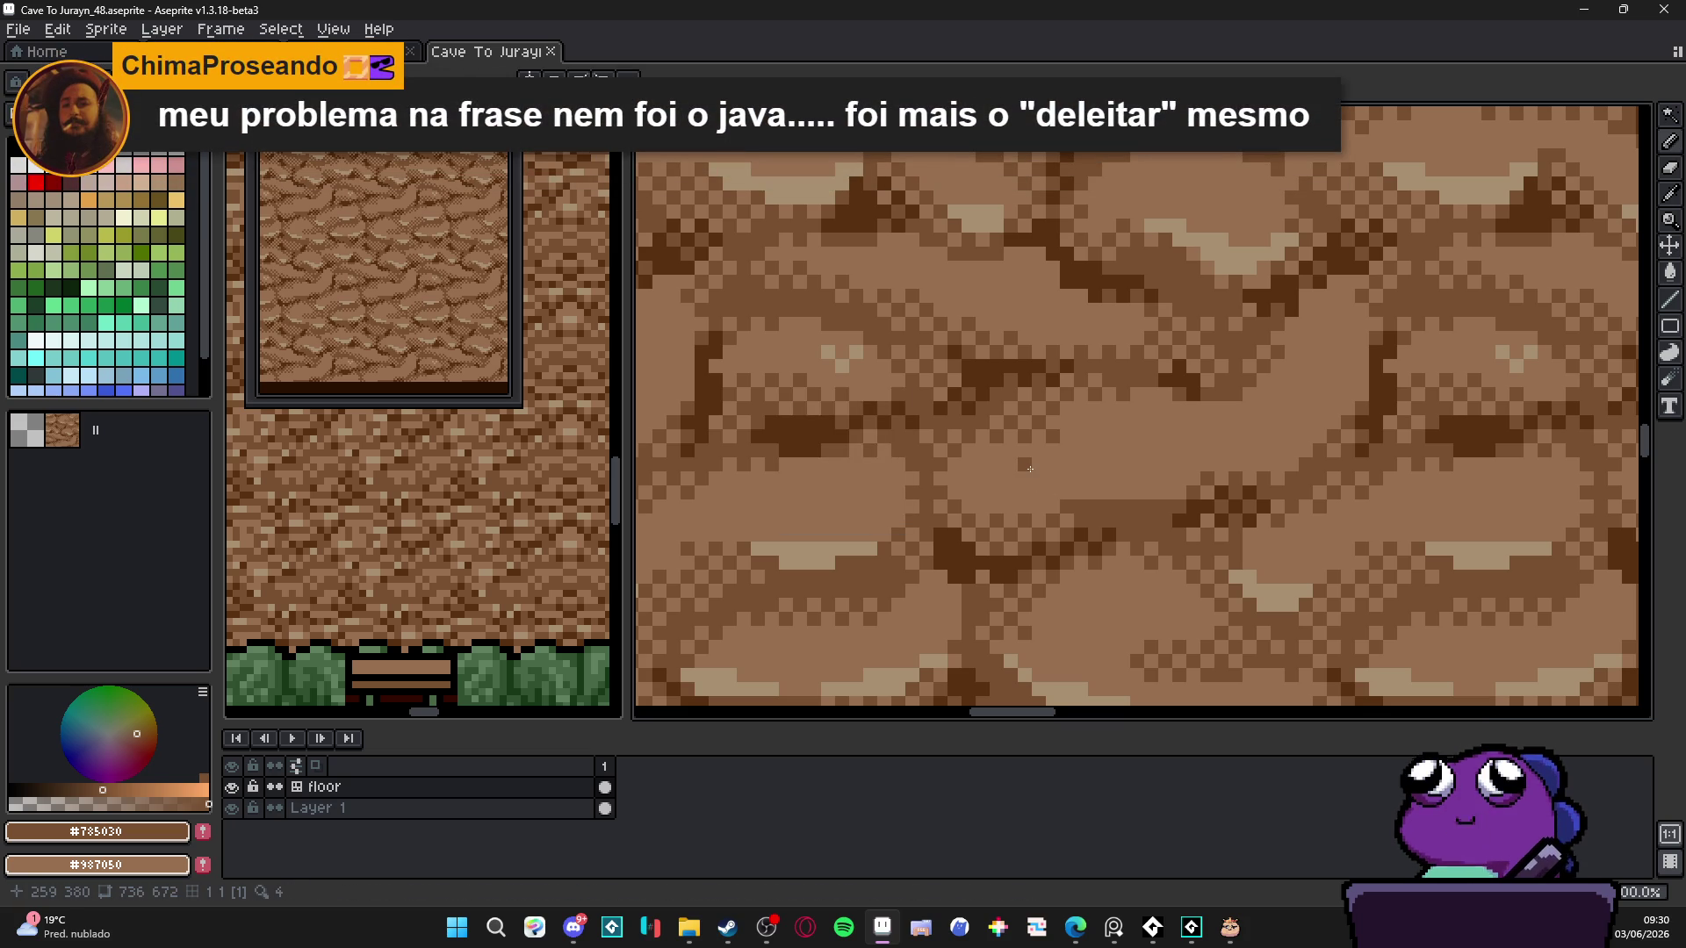
- Draw a light tan highlight row along a central cobble ledge
scroll(1034, 505, "down", 2)
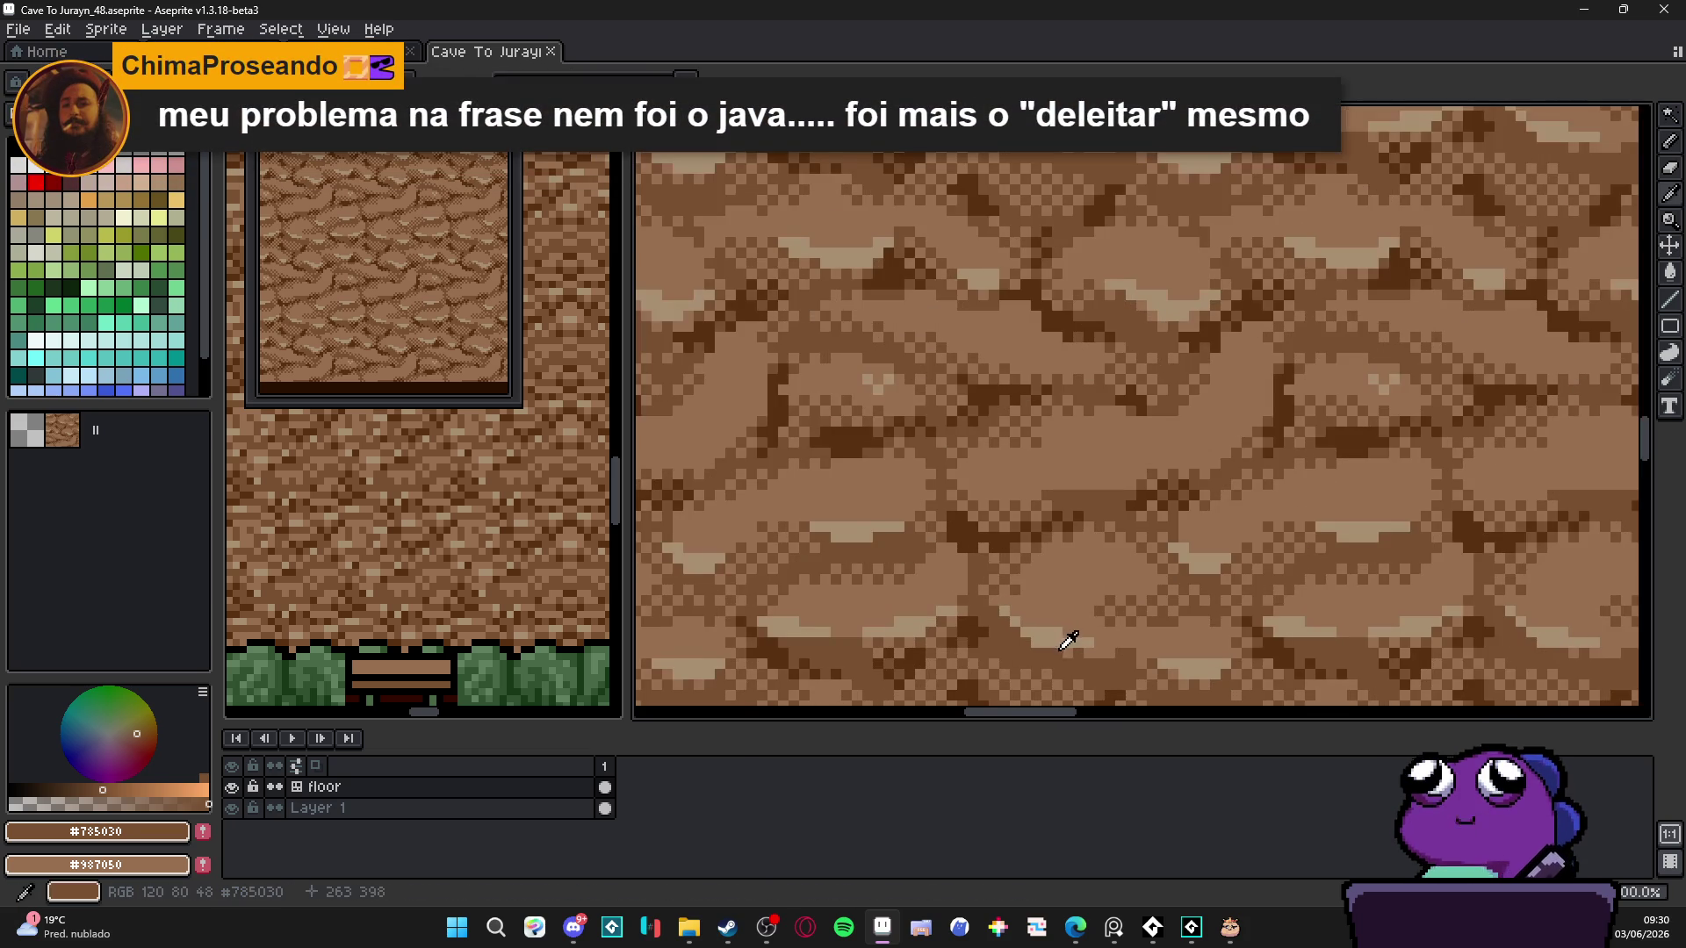
left_click(1055, 633, "alt")
scroll(1058, 619, "up", 2)
left_click(1021, 507)
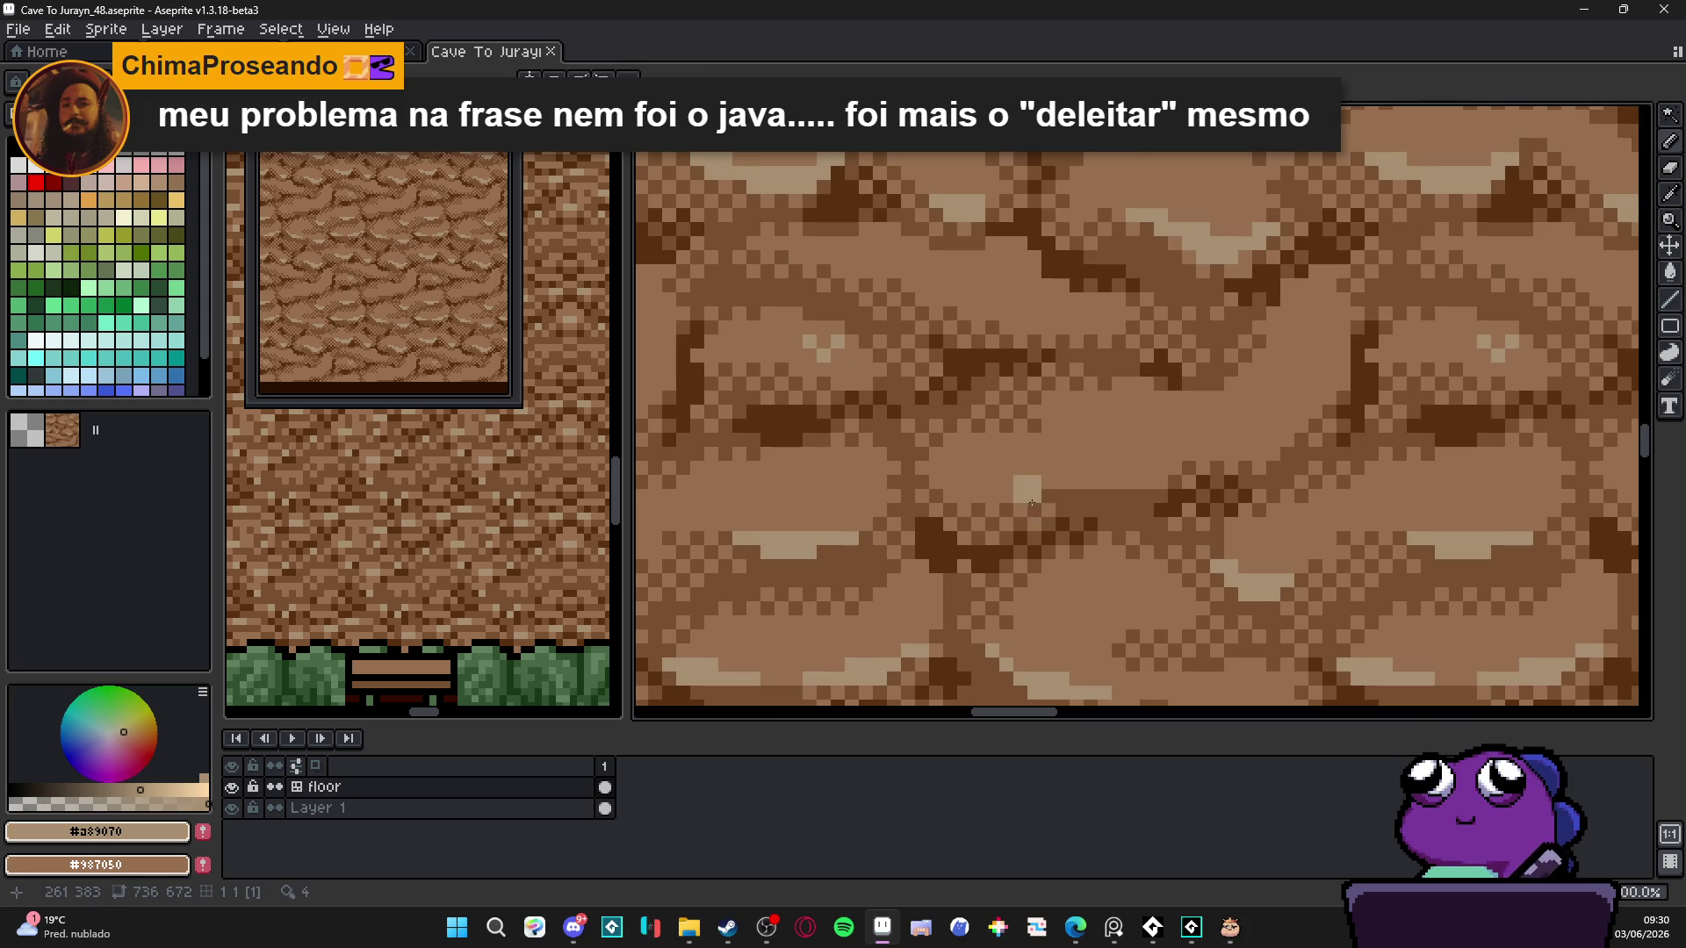
mouse_move(1022, 508)
left_mouse_down()
mouse_move(1037, 488)
mouse_move(984, 497)
mouse_move(1004, 509)
mouse_move(1096, 481)
left_mouse_up()
mouse_move(1260, 461)
left_mouse_down()
mouse_move(1196, 460)
mouse_move(1234, 453)
left_mouse_up()
- Repaint stray highlight pixels mid-brown #987050 and add a mid-brown pixel on the cobble
left_click(1212, 439, "alt")
left_click(1250, 445, "alt")
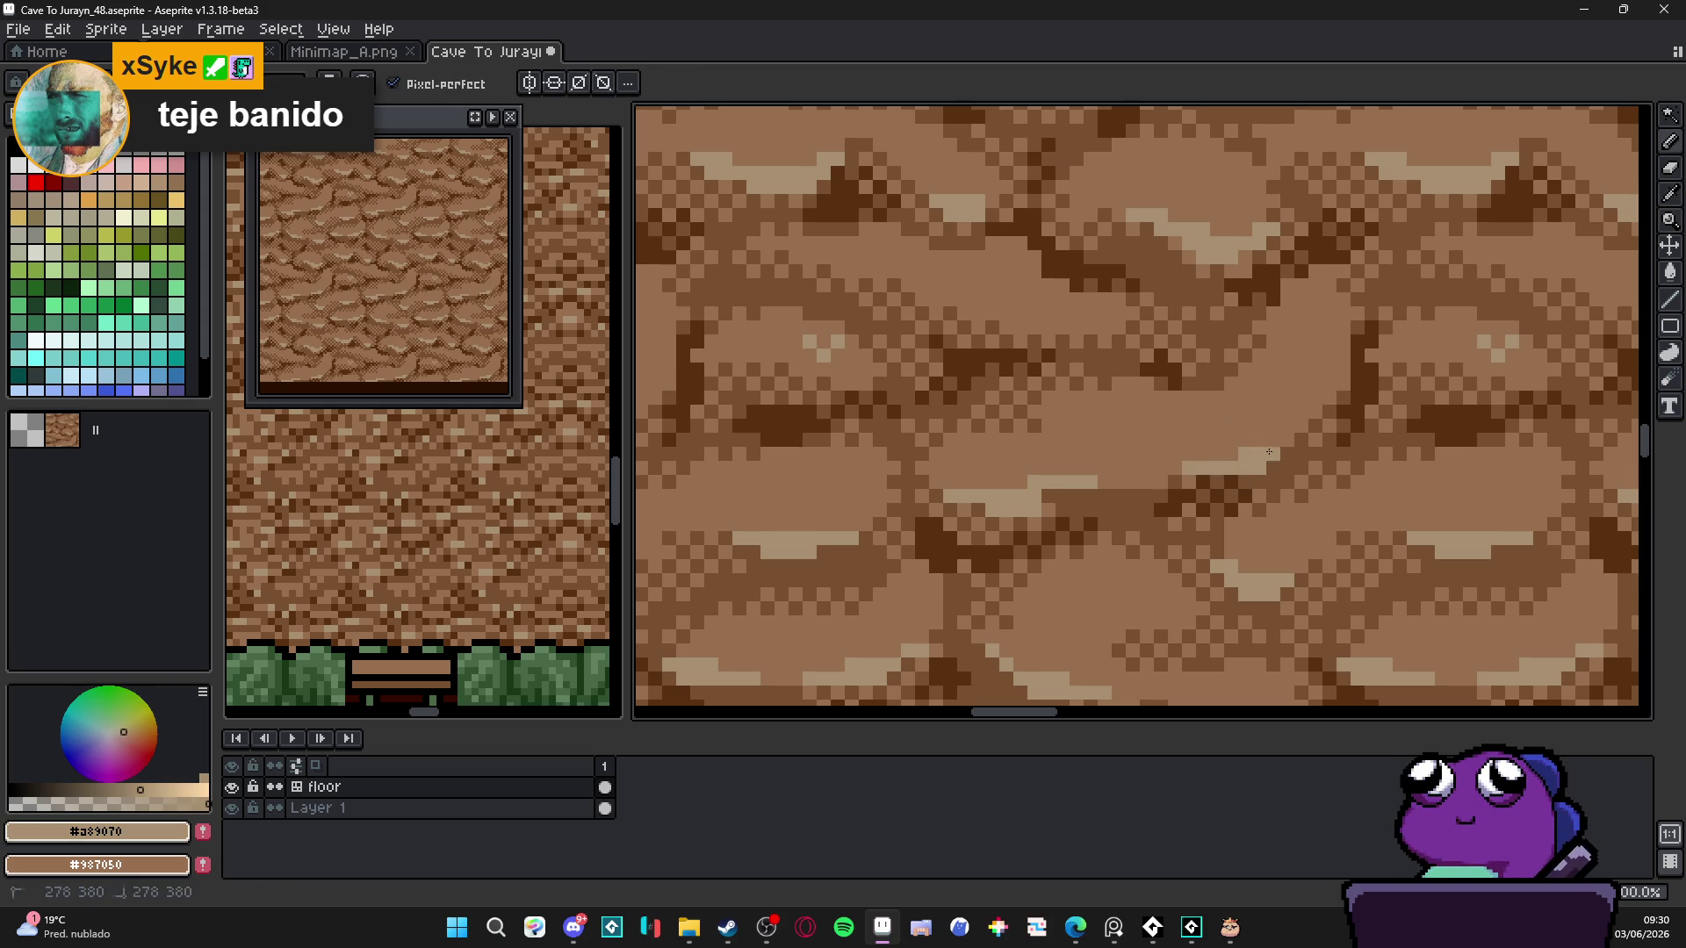
scroll(1245, 454, "down", 4)
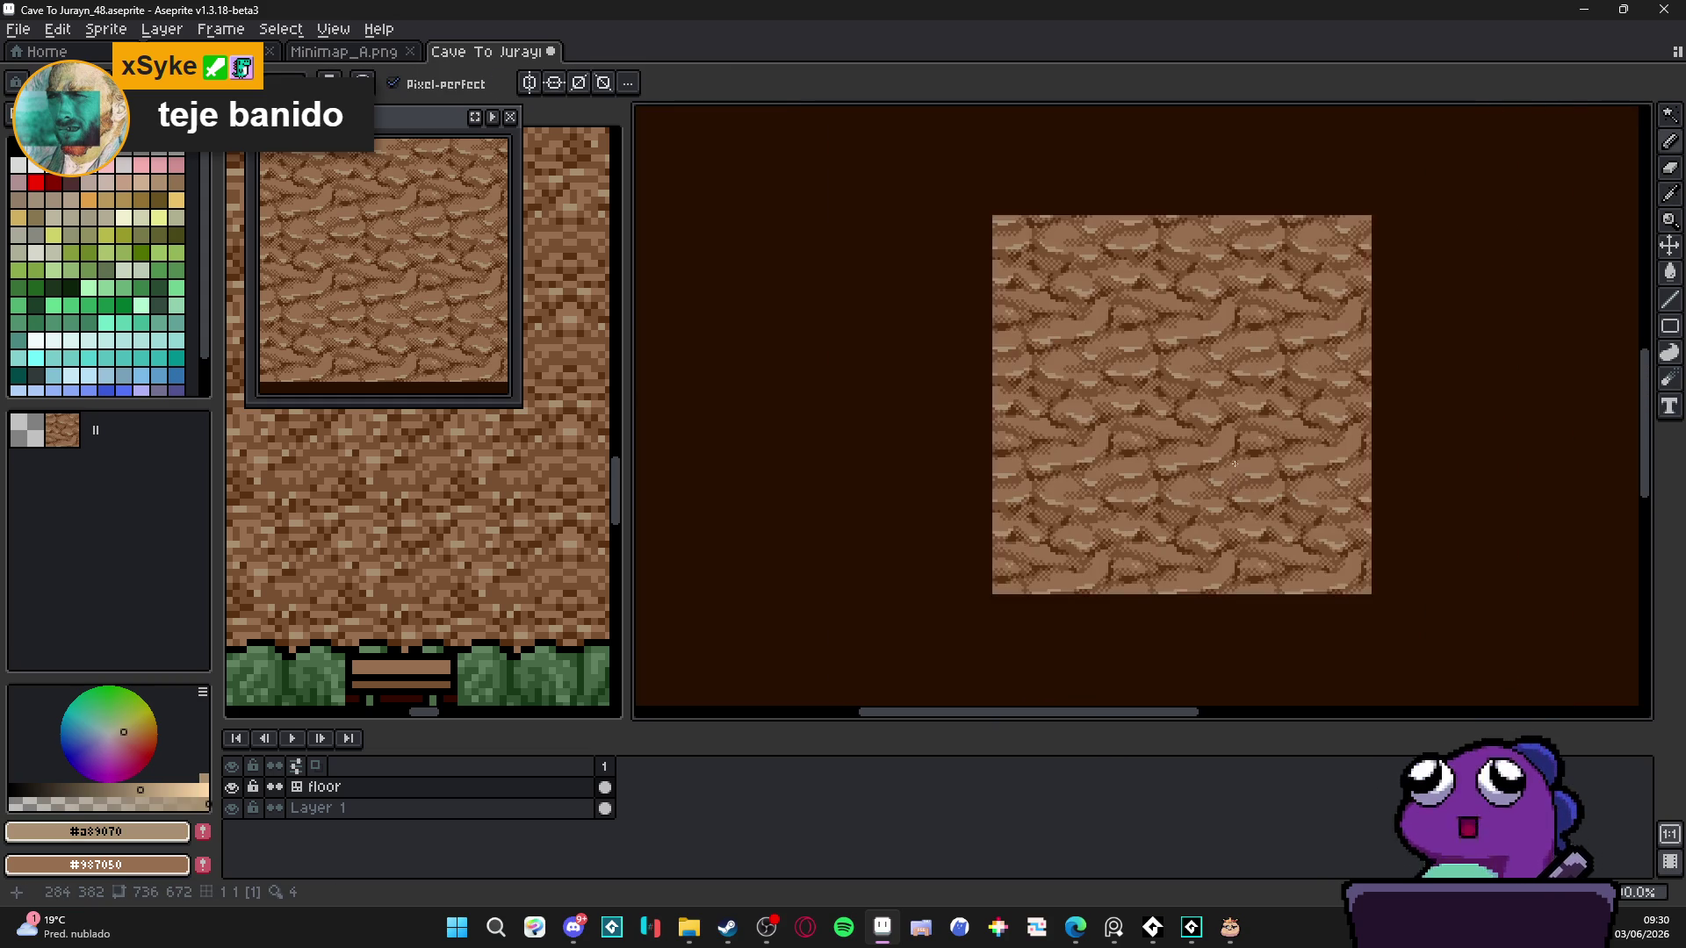
scroll(1202, 398, "up", 4)
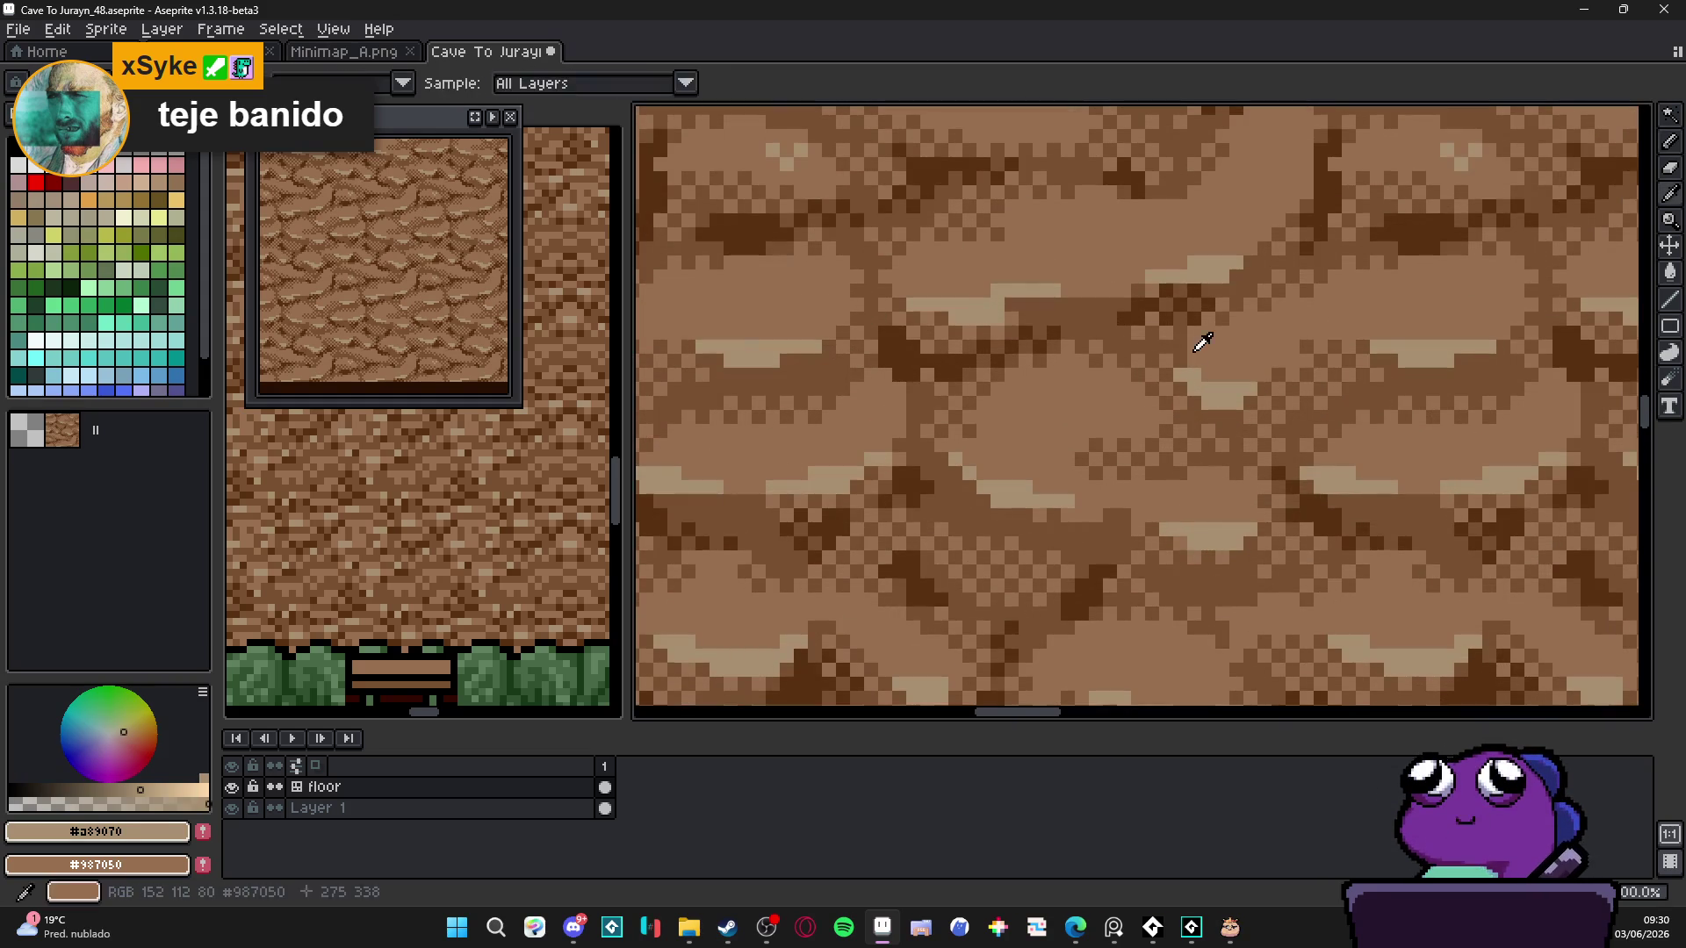
left_click(1151, 342, "alt")
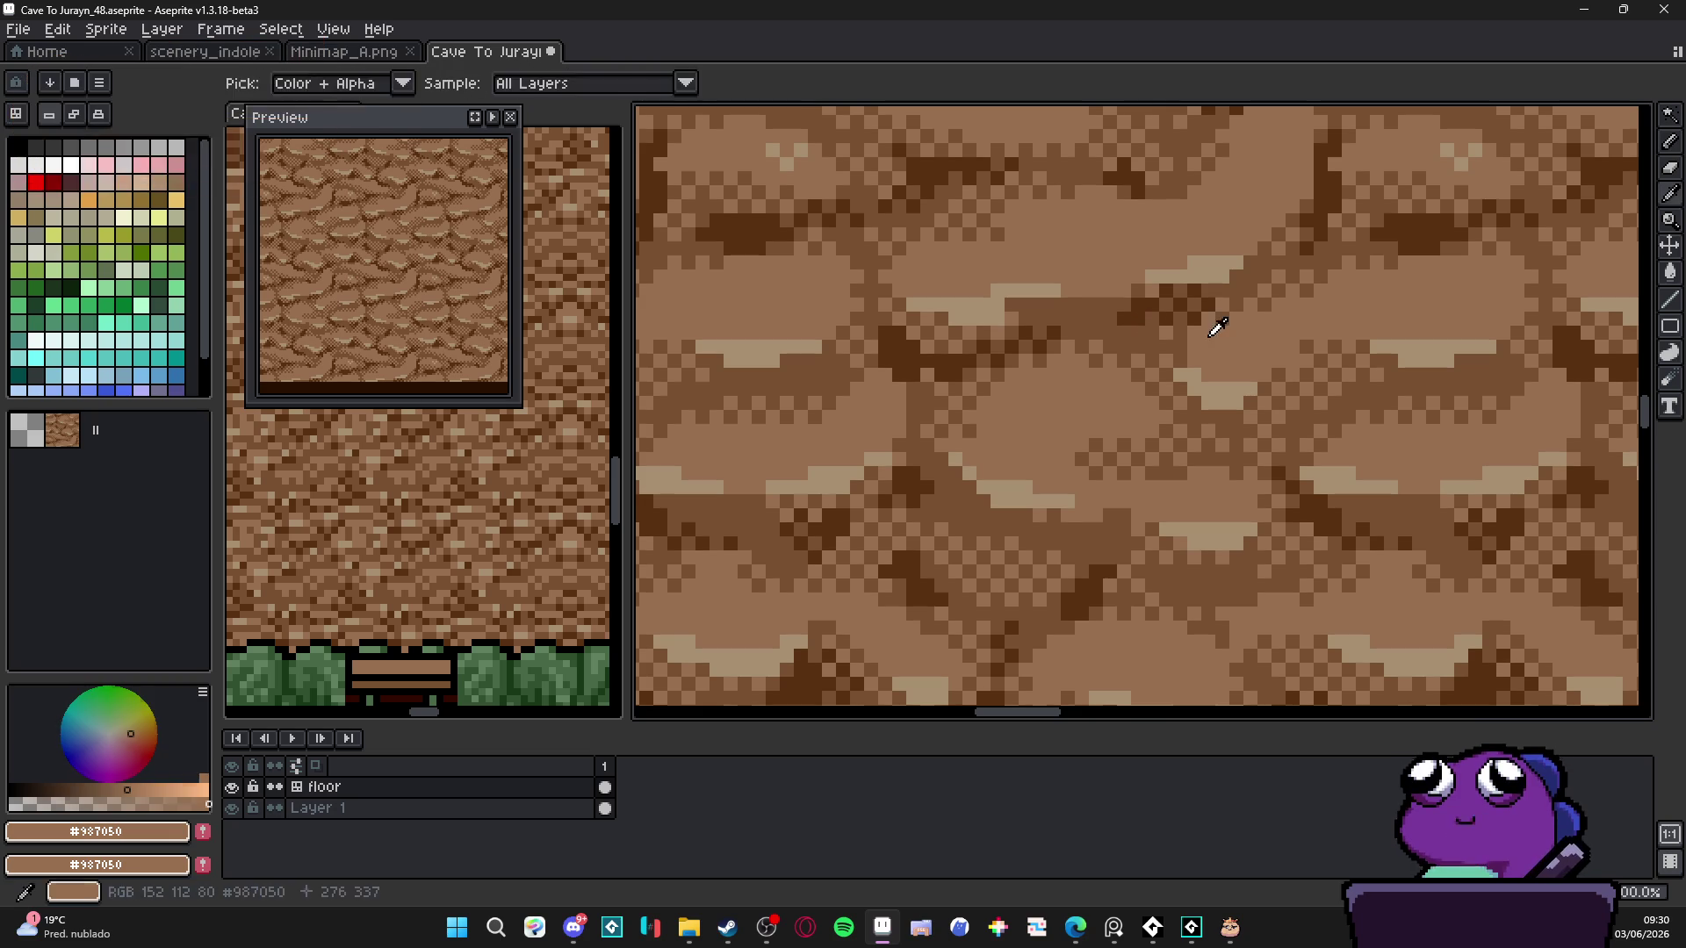
left_click(1173, 348)
left_click(1177, 361, "alt")
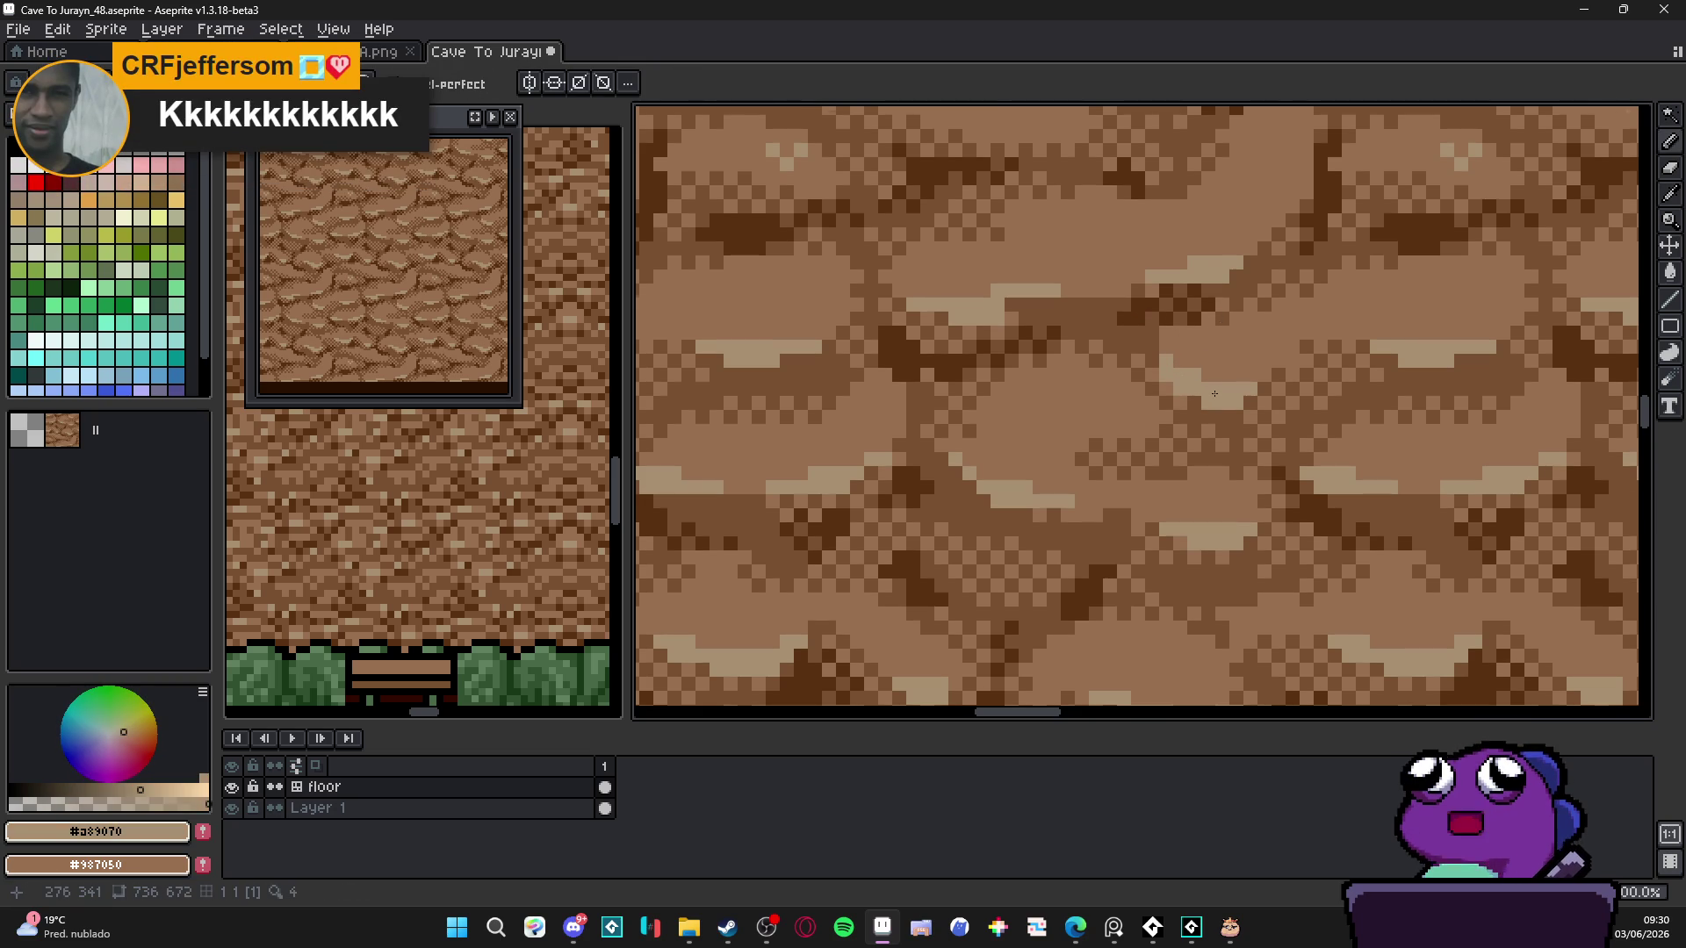
- Alternately sample mid-brown and light tan from the cobbles on the right of the tile
scroll(1214, 392, "right", 1)
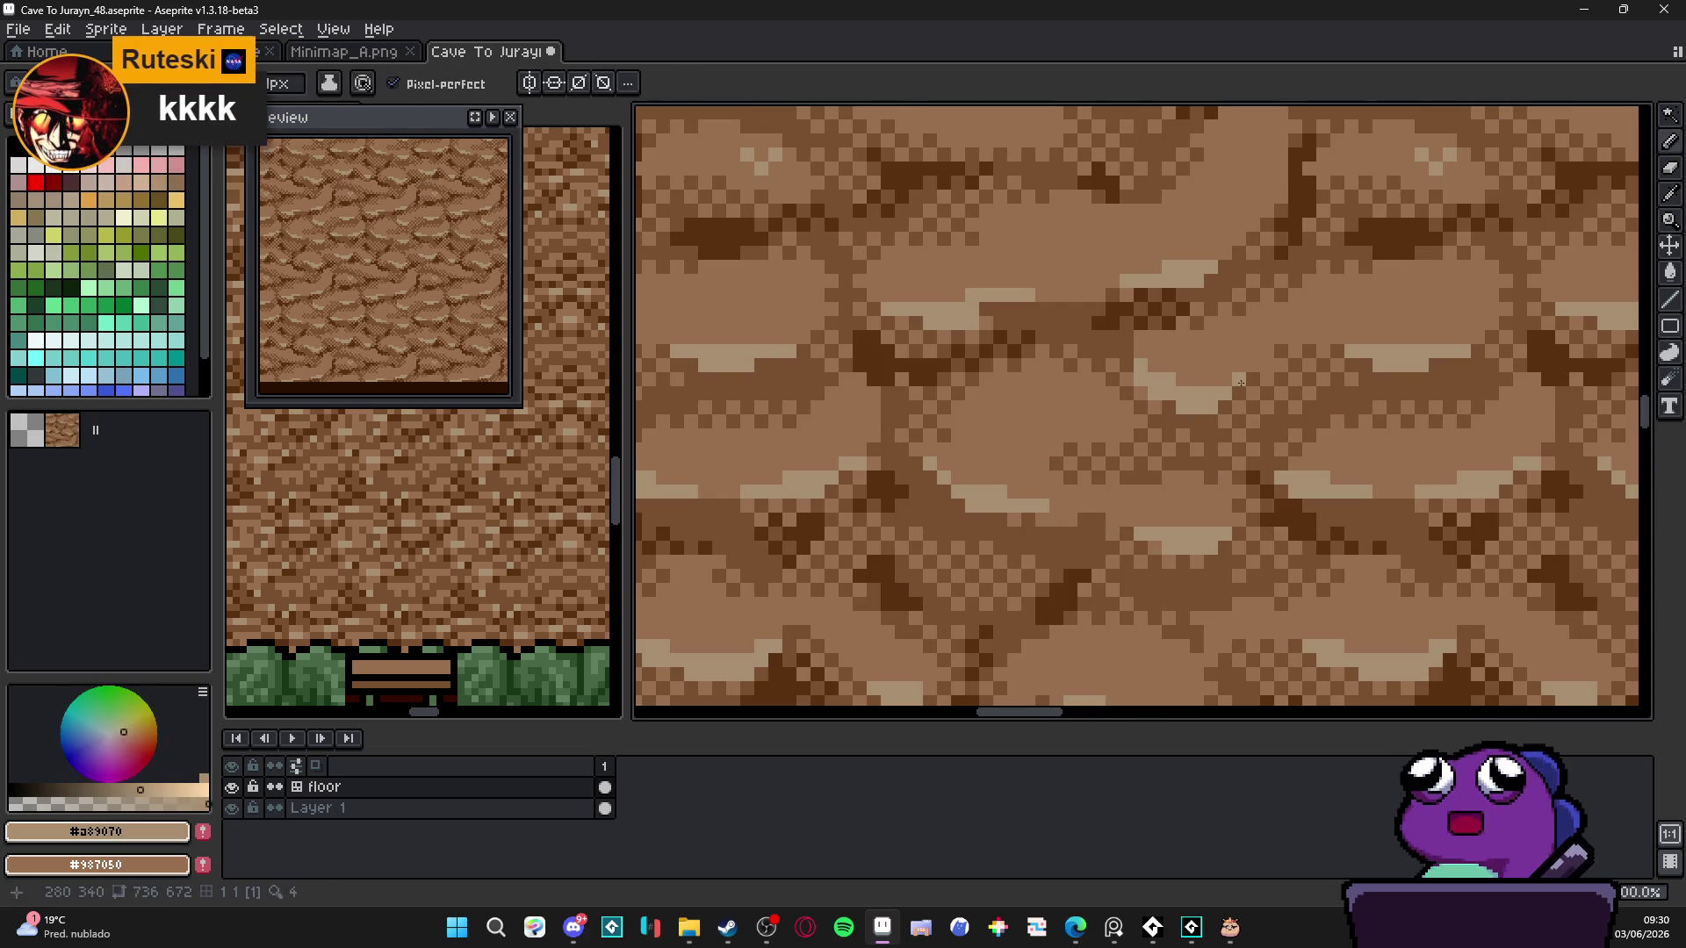
left_click(1287, 351, "alt")
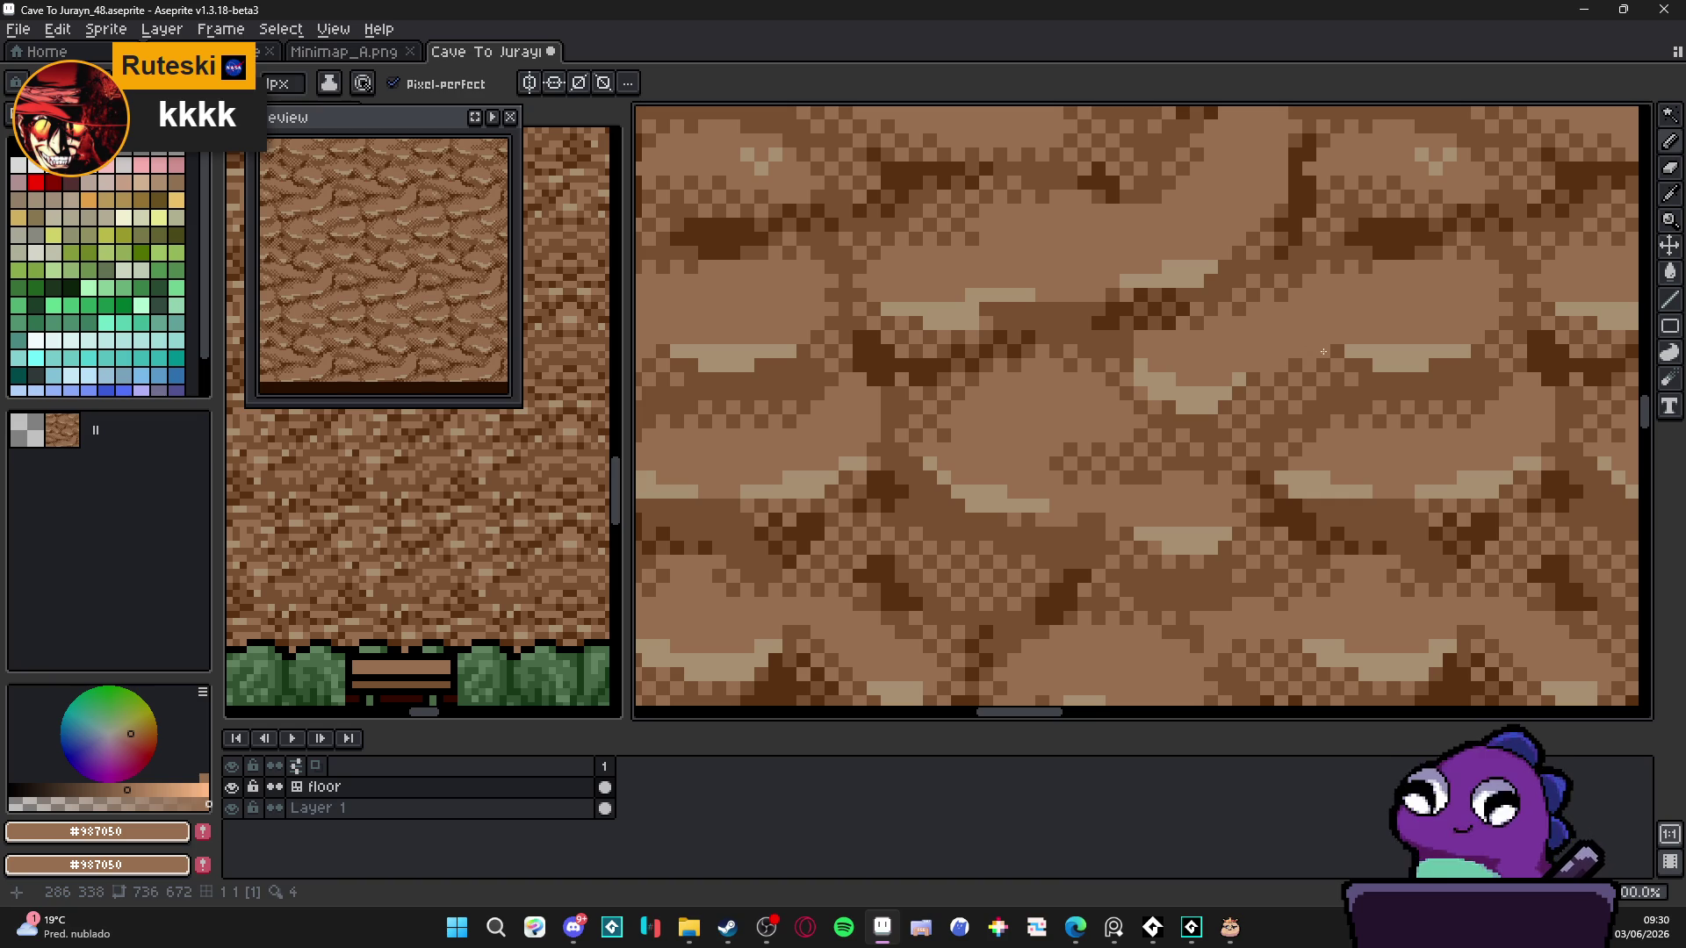
left_click(1261, 378, "alt")
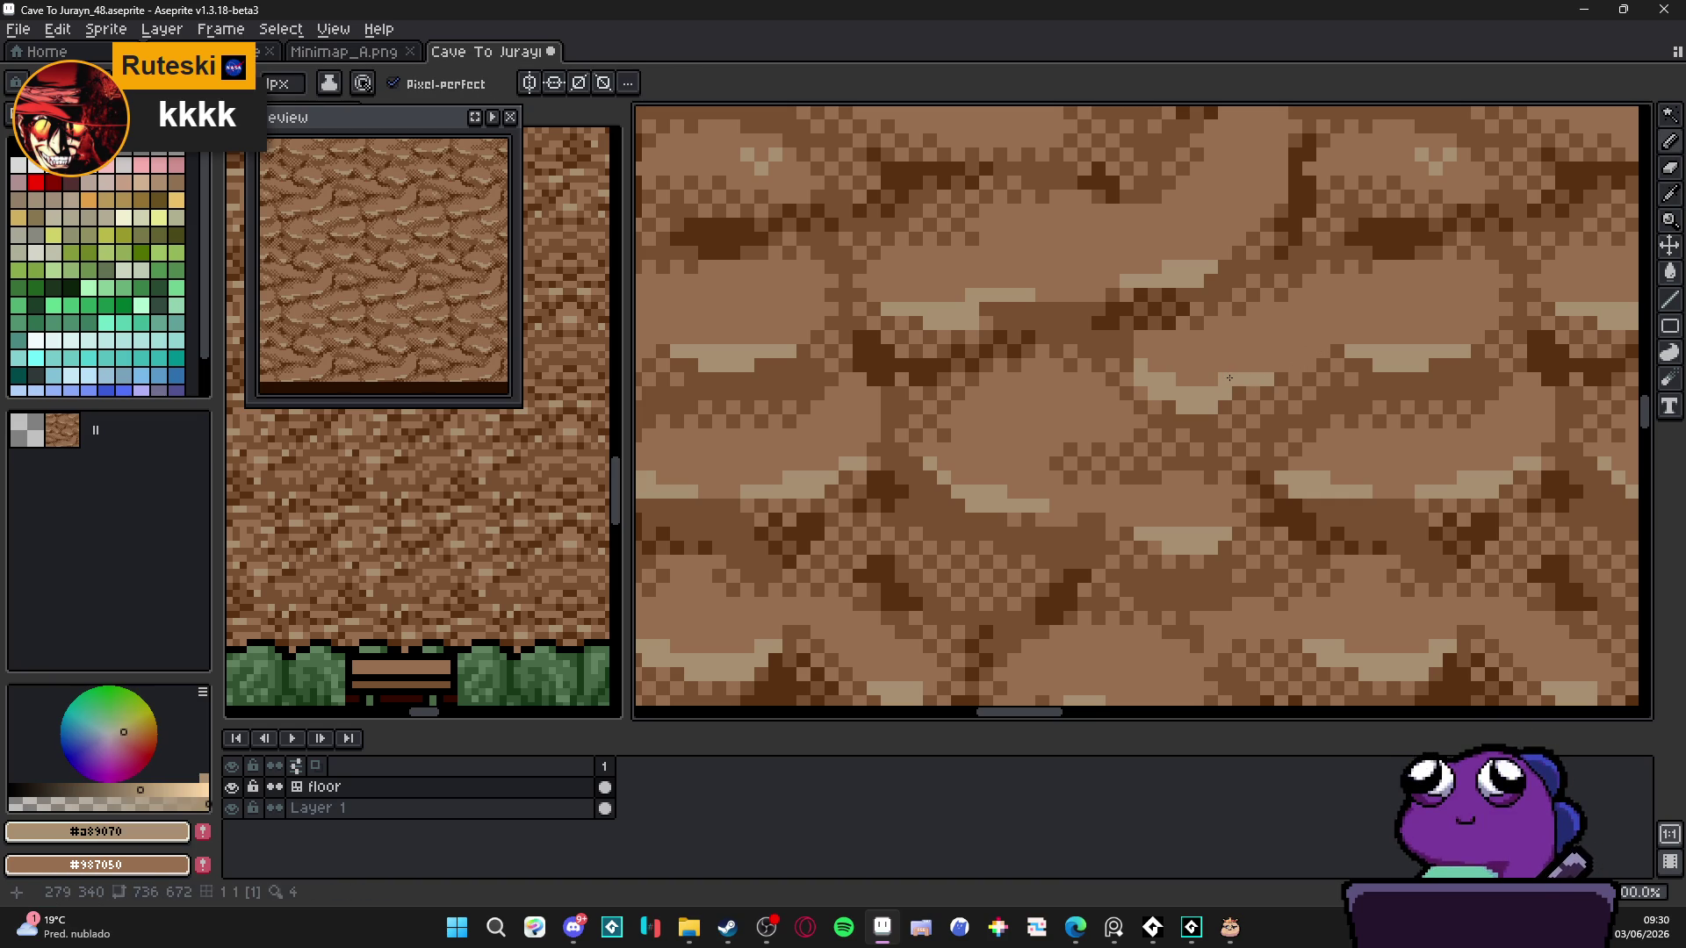
scroll(1241, 388, "down", 3)
scroll(1242, 373, "up", 3)
left_click(1240, 387, "alt")
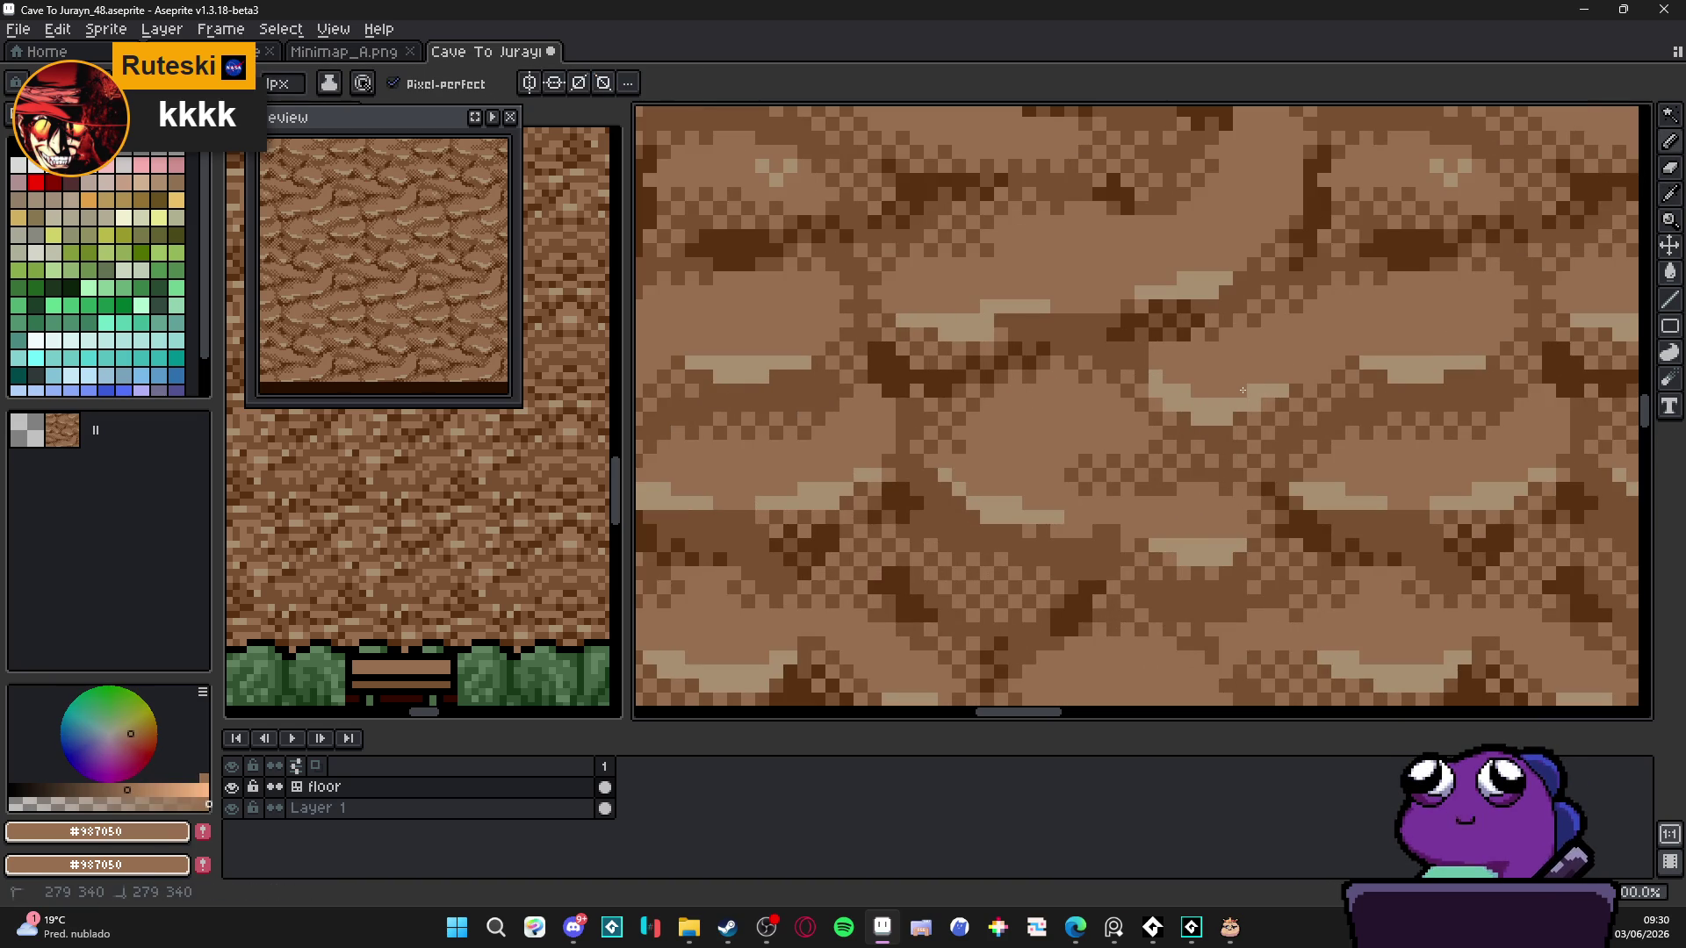
scroll(1265, 397, "down", 2)
scroll(1269, 402, "up", 1)
left_click(1299, 378, "alt")
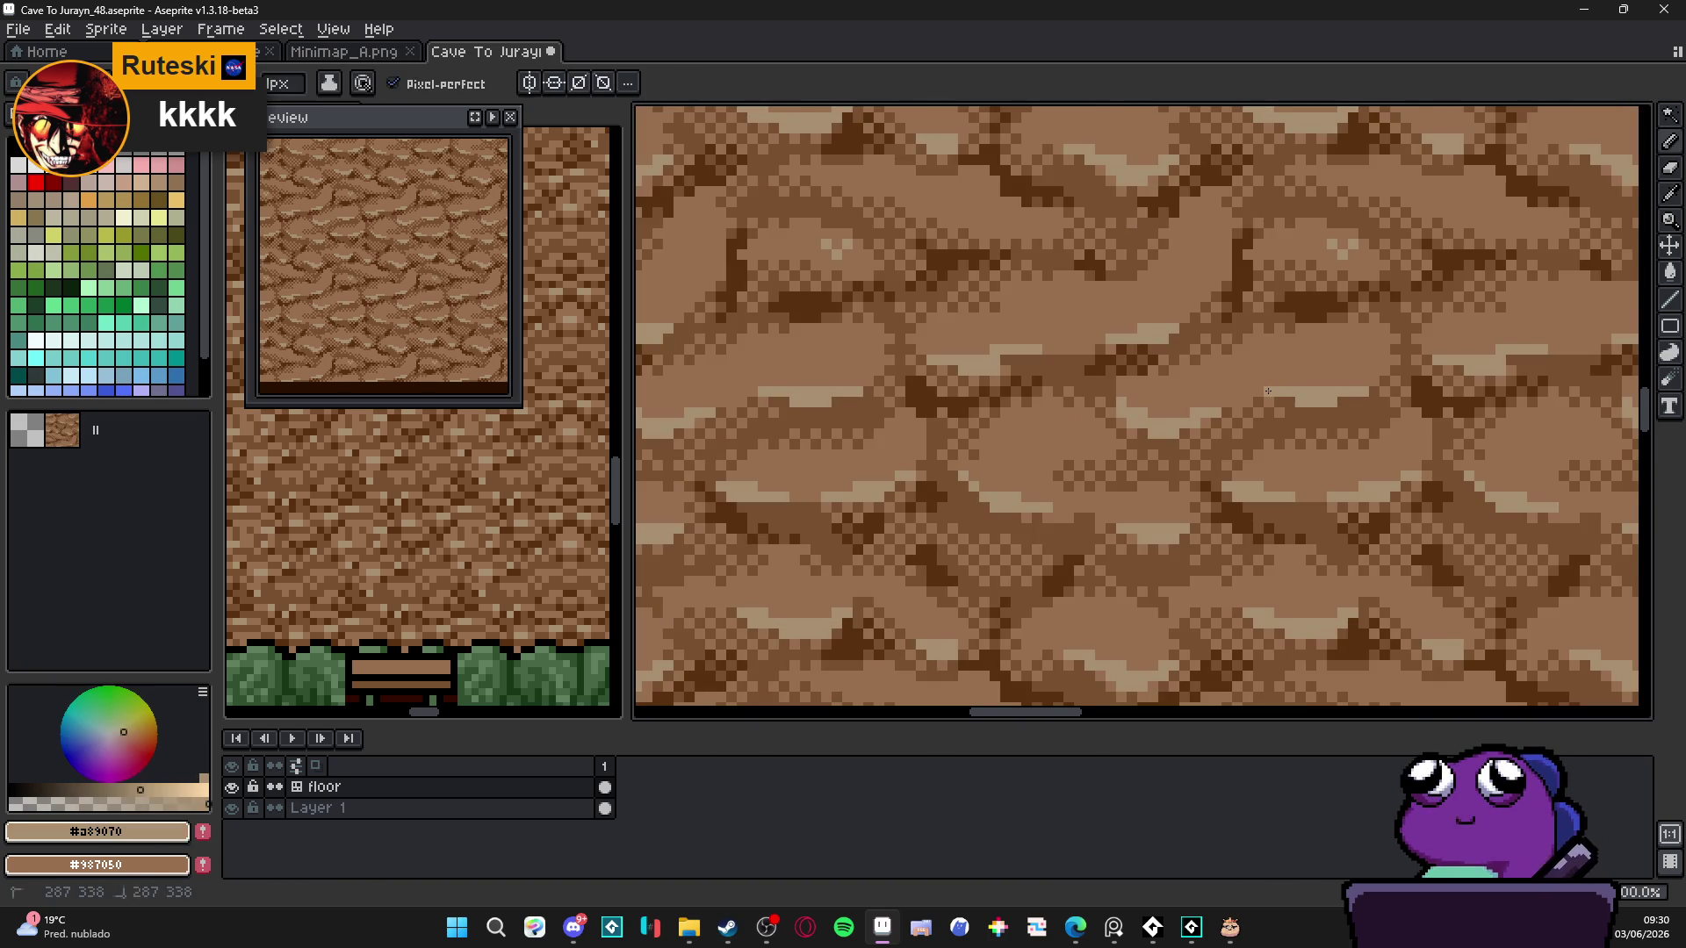
scroll(1302, 395, "down", 2)
scroll(1303, 396, "up", 2)
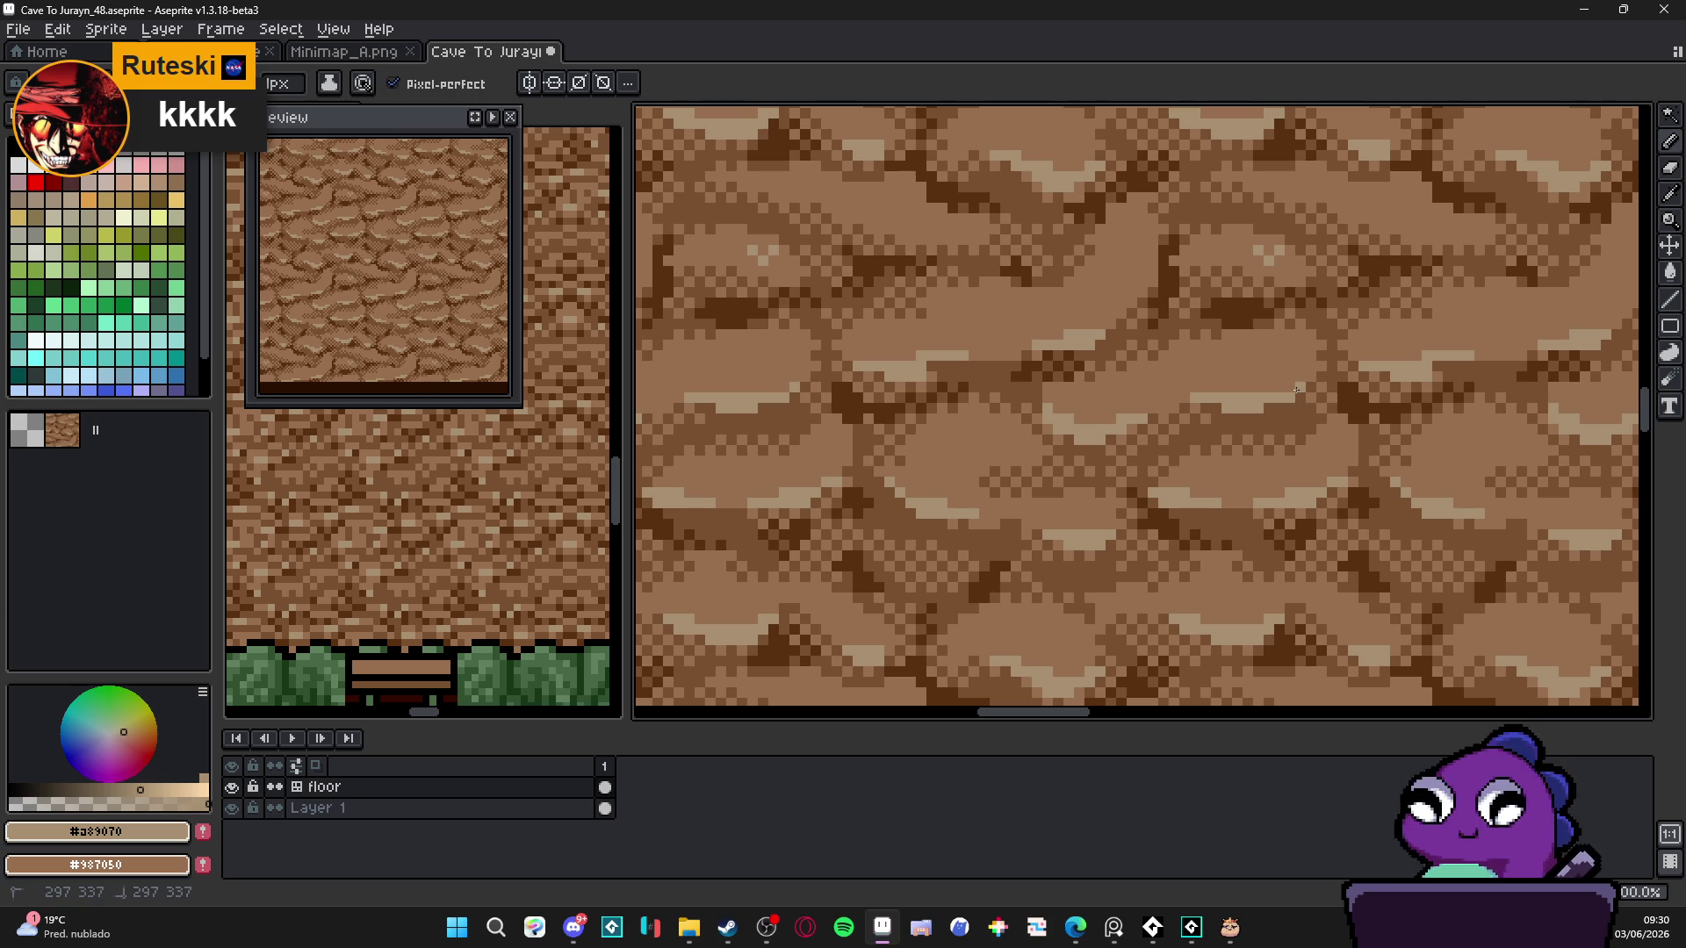
scroll(1269, 411, "down", 2)
scroll(1269, 410, "down", 2)
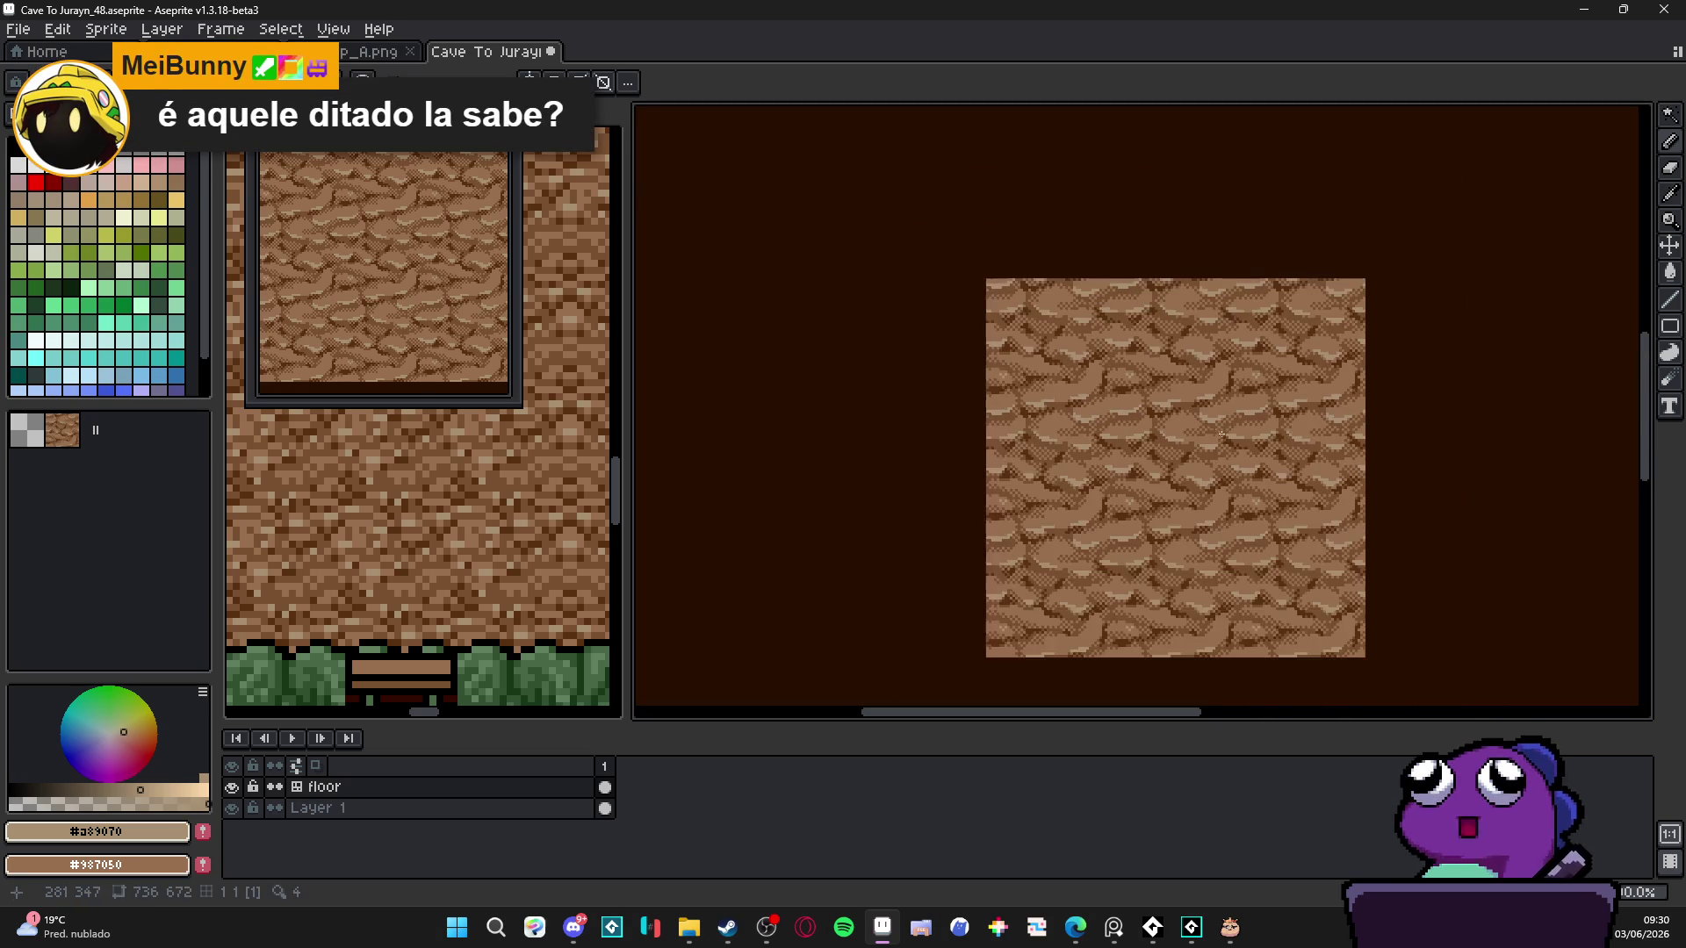
- Draw a short mid-brown stroke across a lower cobble
scroll(1135, 456, "down", 1)
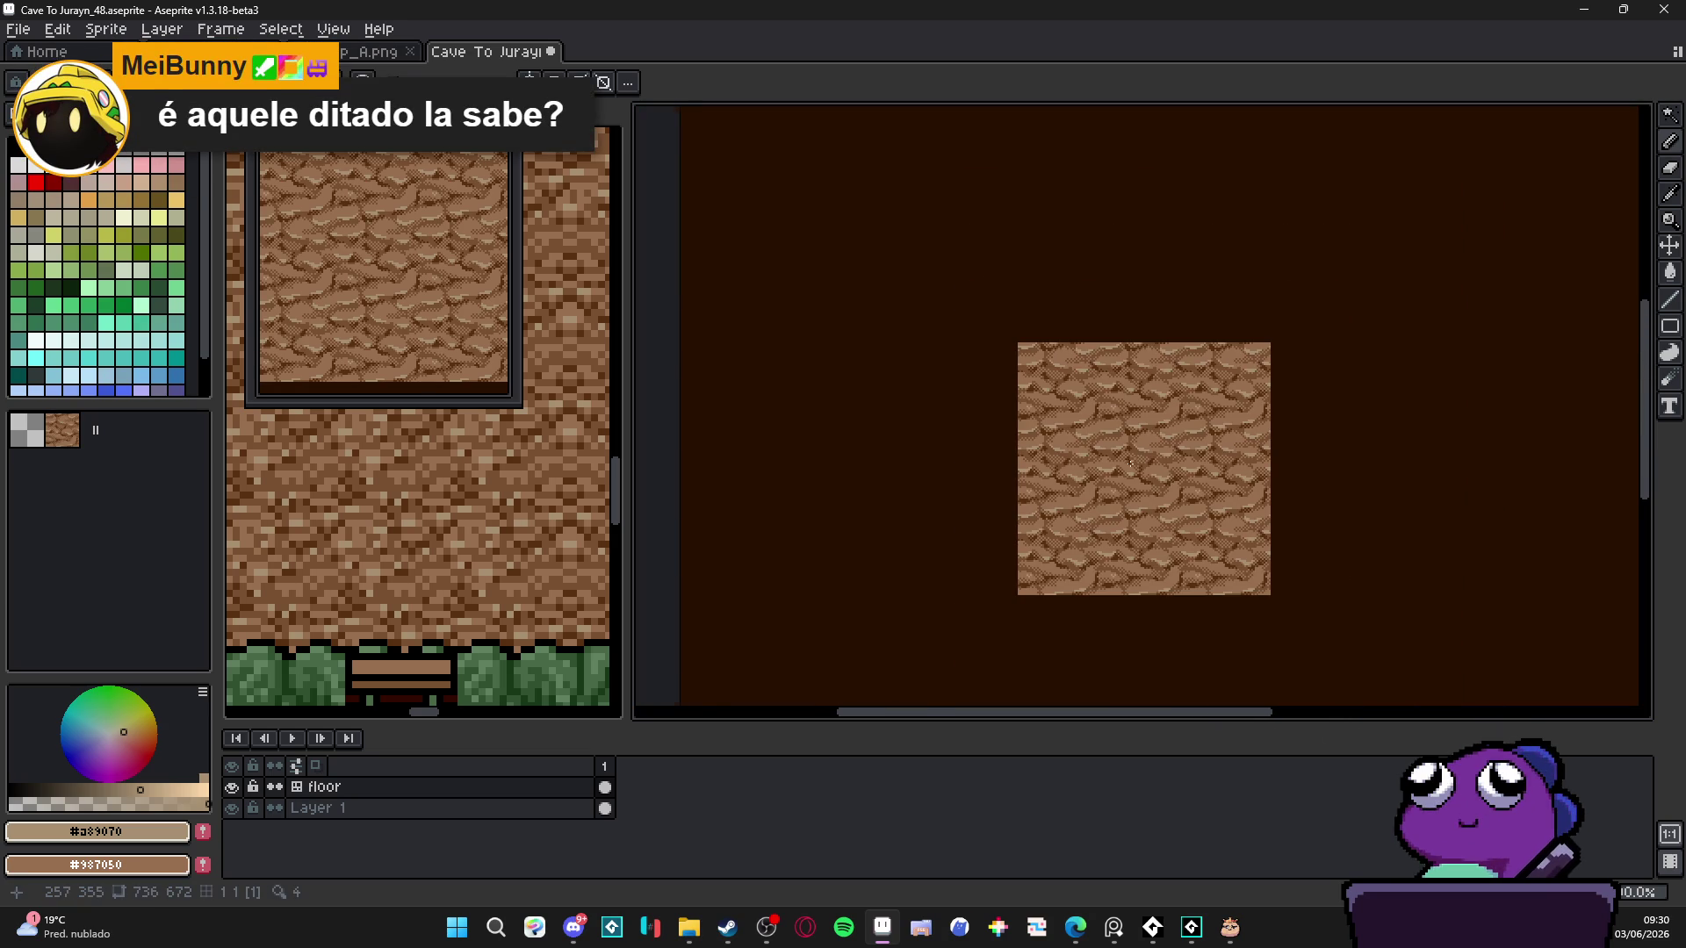
scroll(1132, 459, "up", 1)
scroll(1114, 499, "down", 2)
scroll(1124, 502, "up", 2)
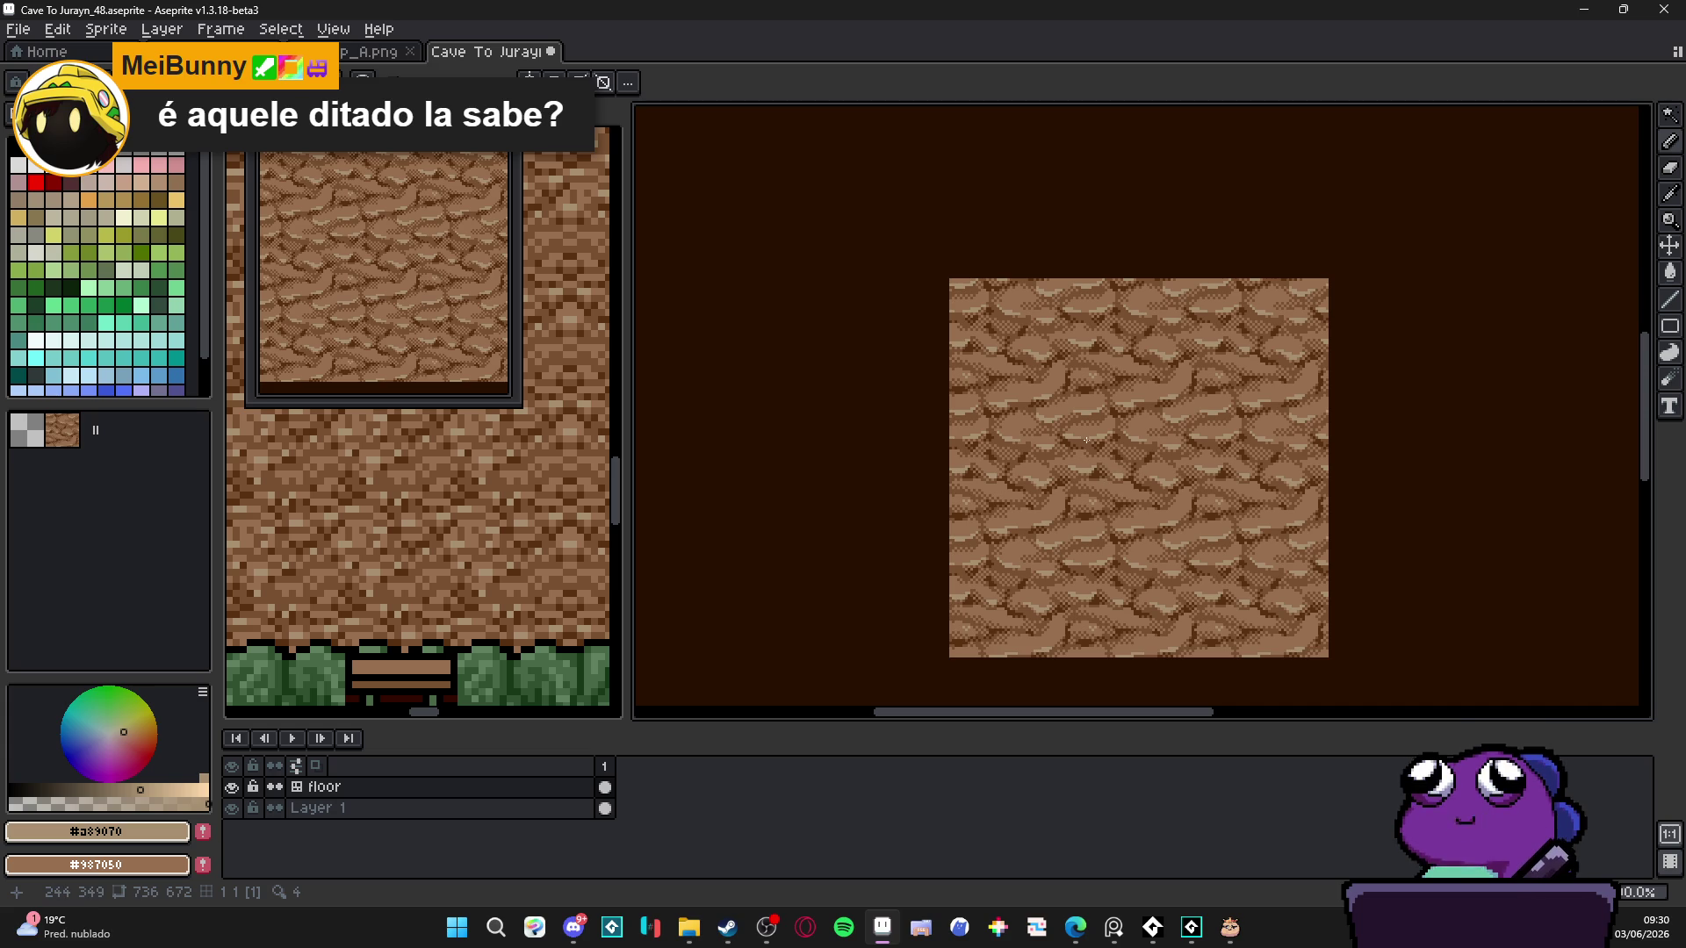
scroll(1082, 474, "down", 2)
scroll(1095, 484, "up", 2)
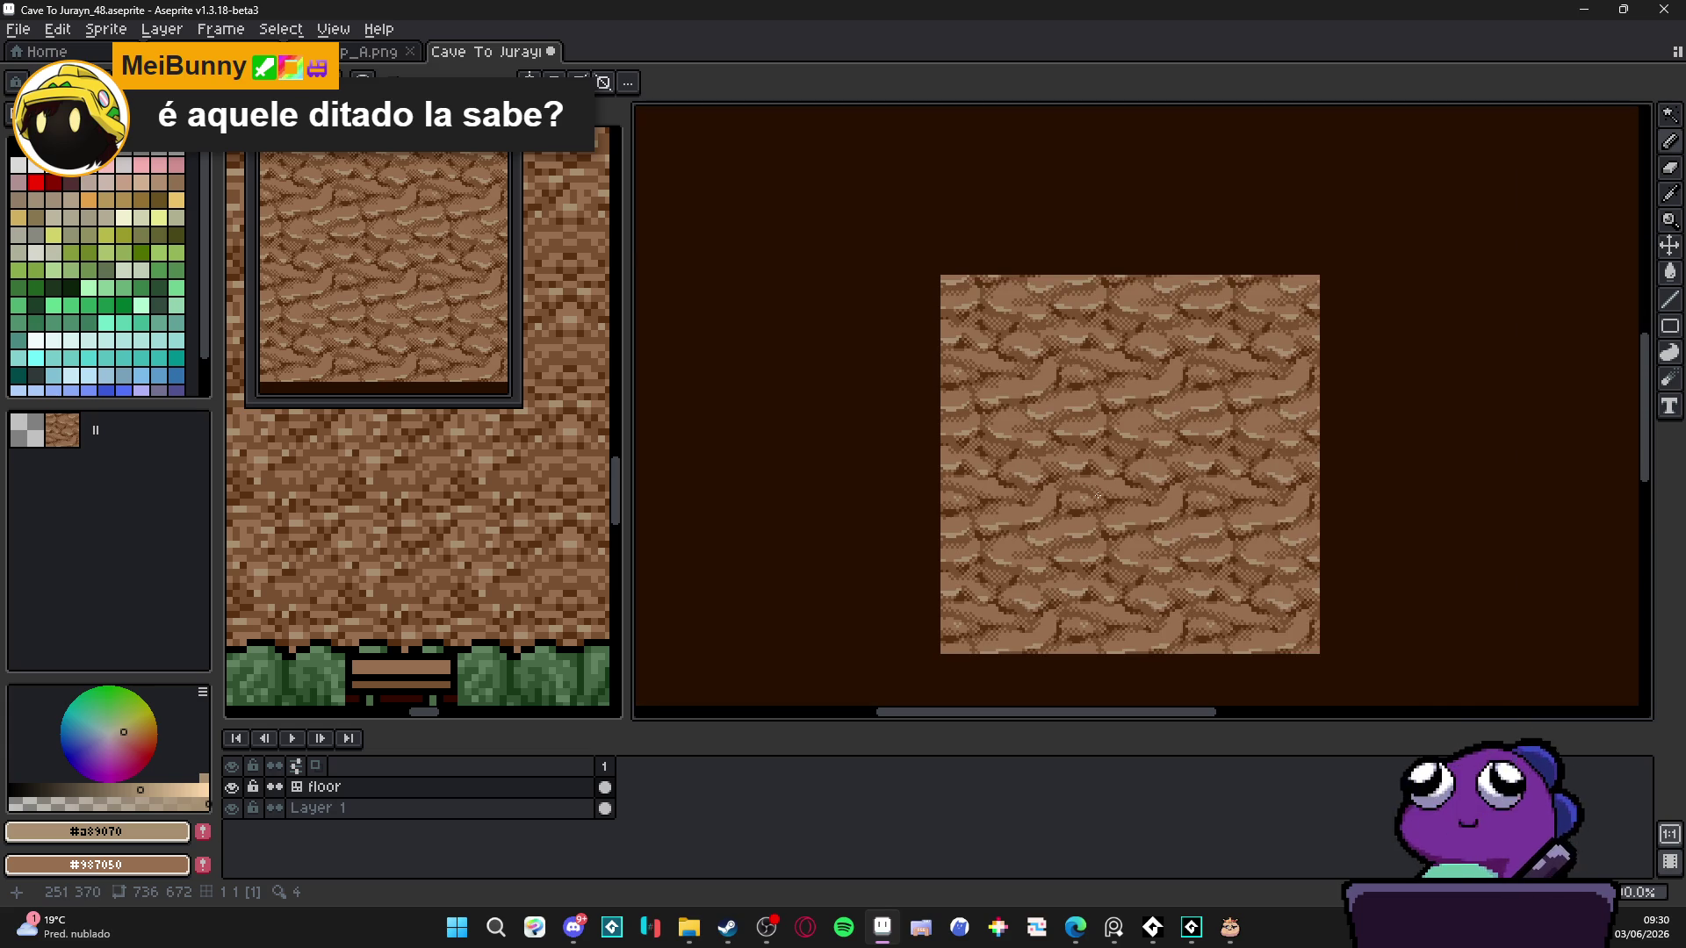
scroll(1103, 545, "up", 5)
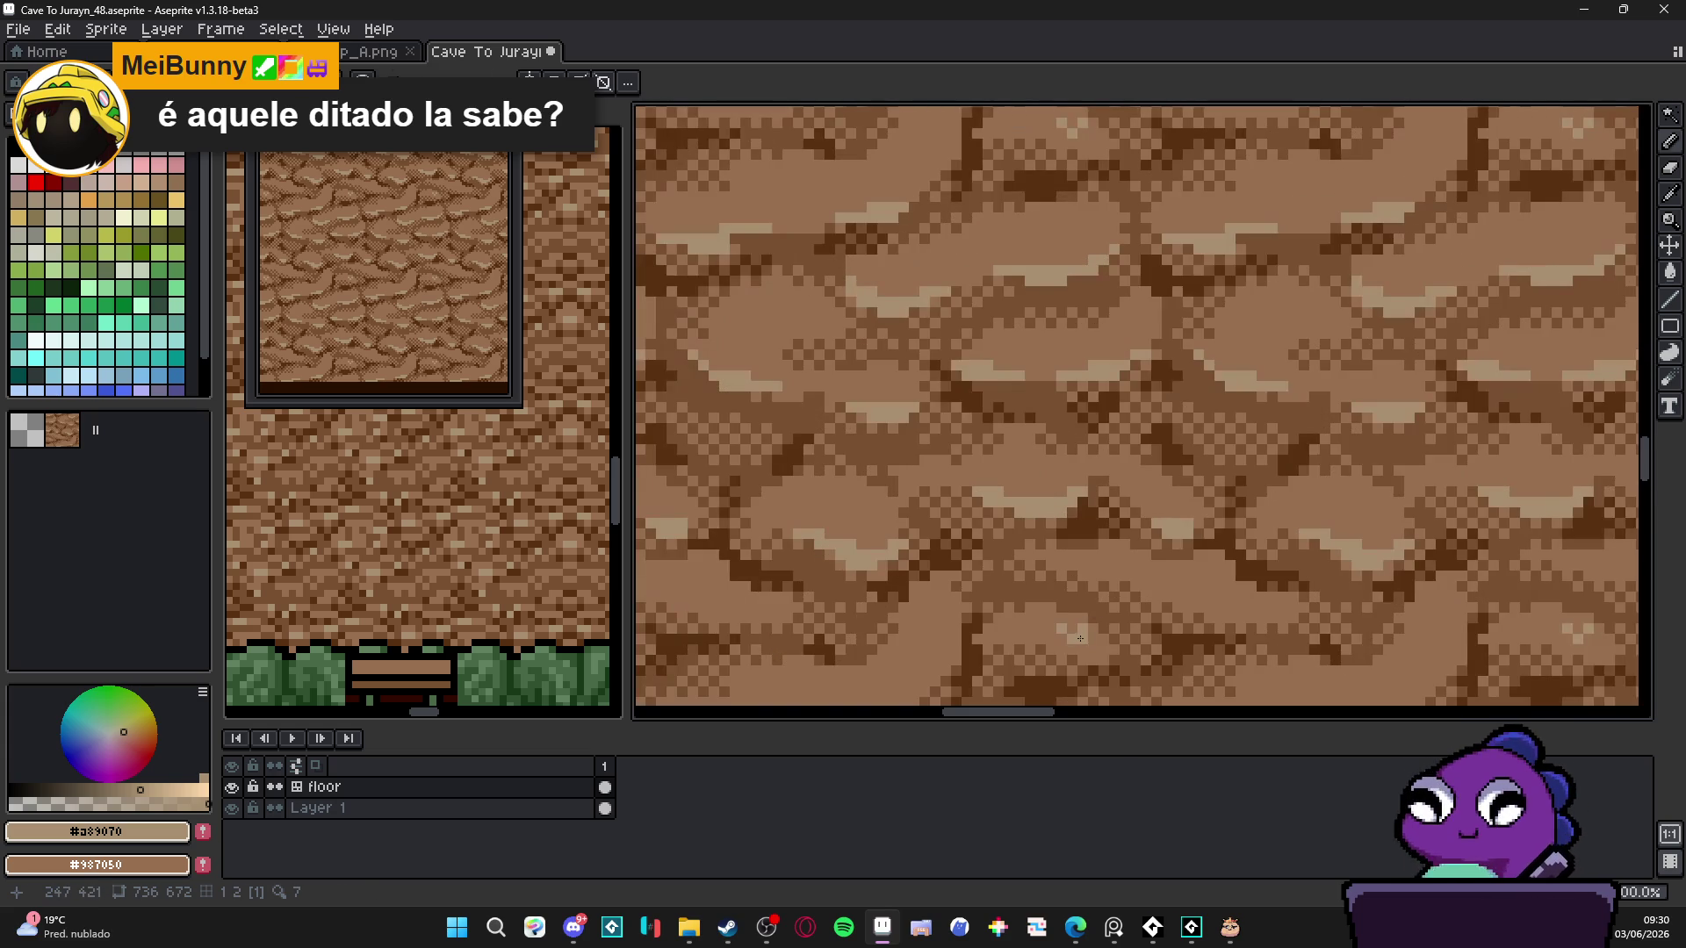
left_click(1079, 633, "alt")
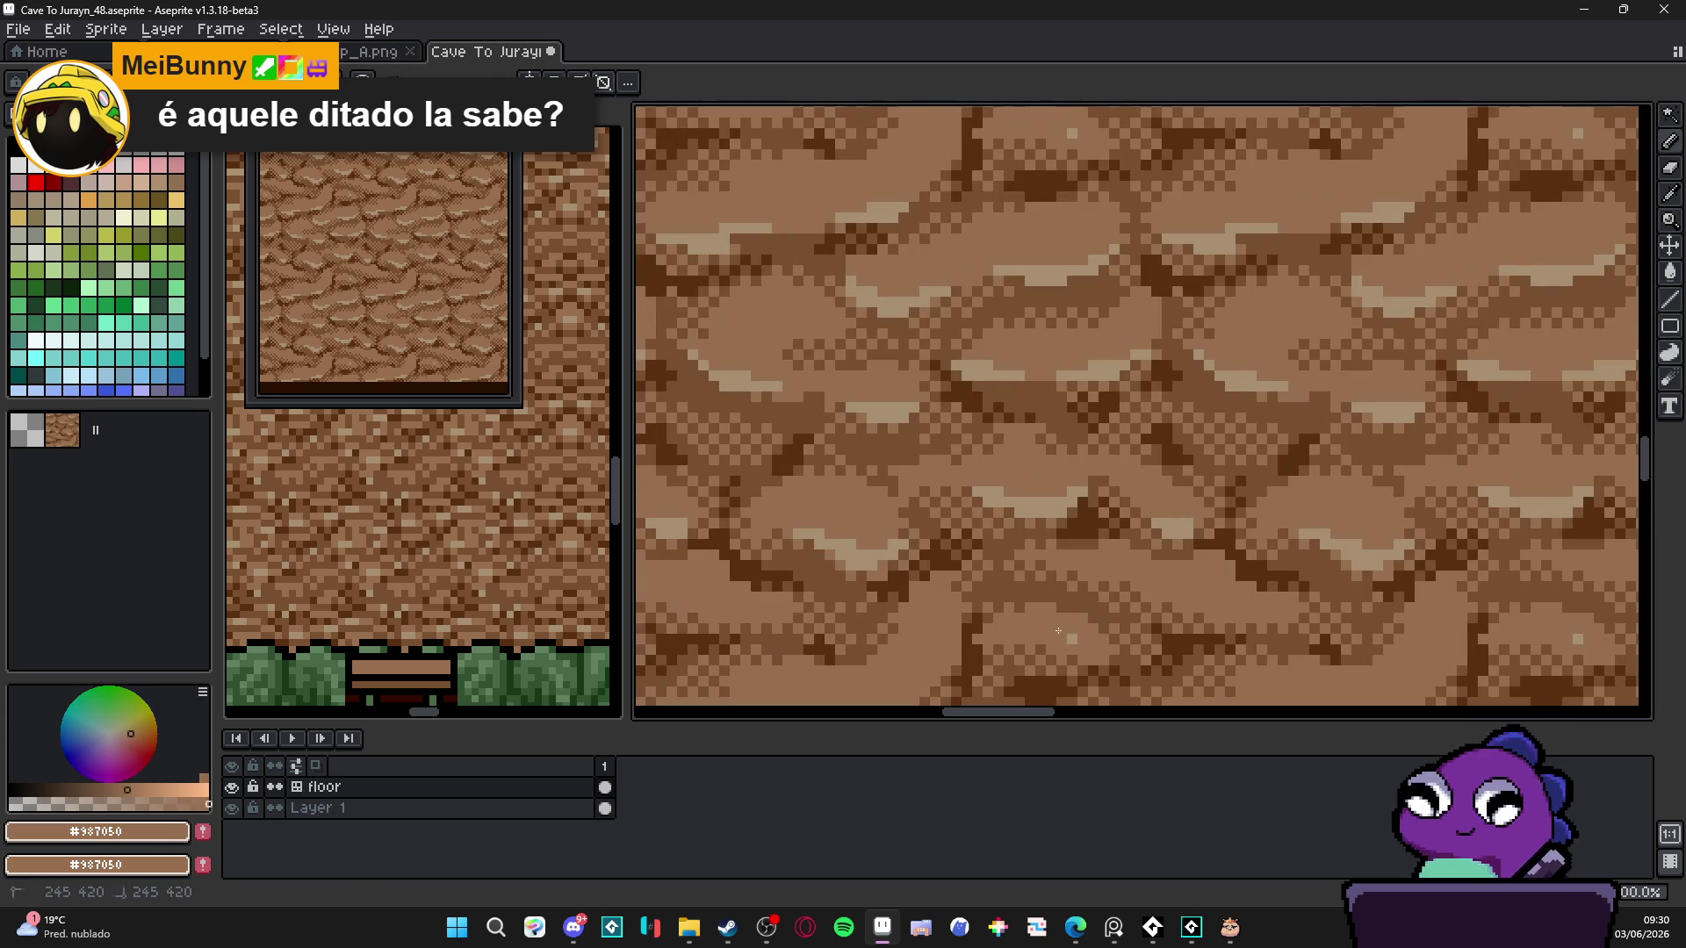
left_click_drag(1071, 643, 1001, 652)
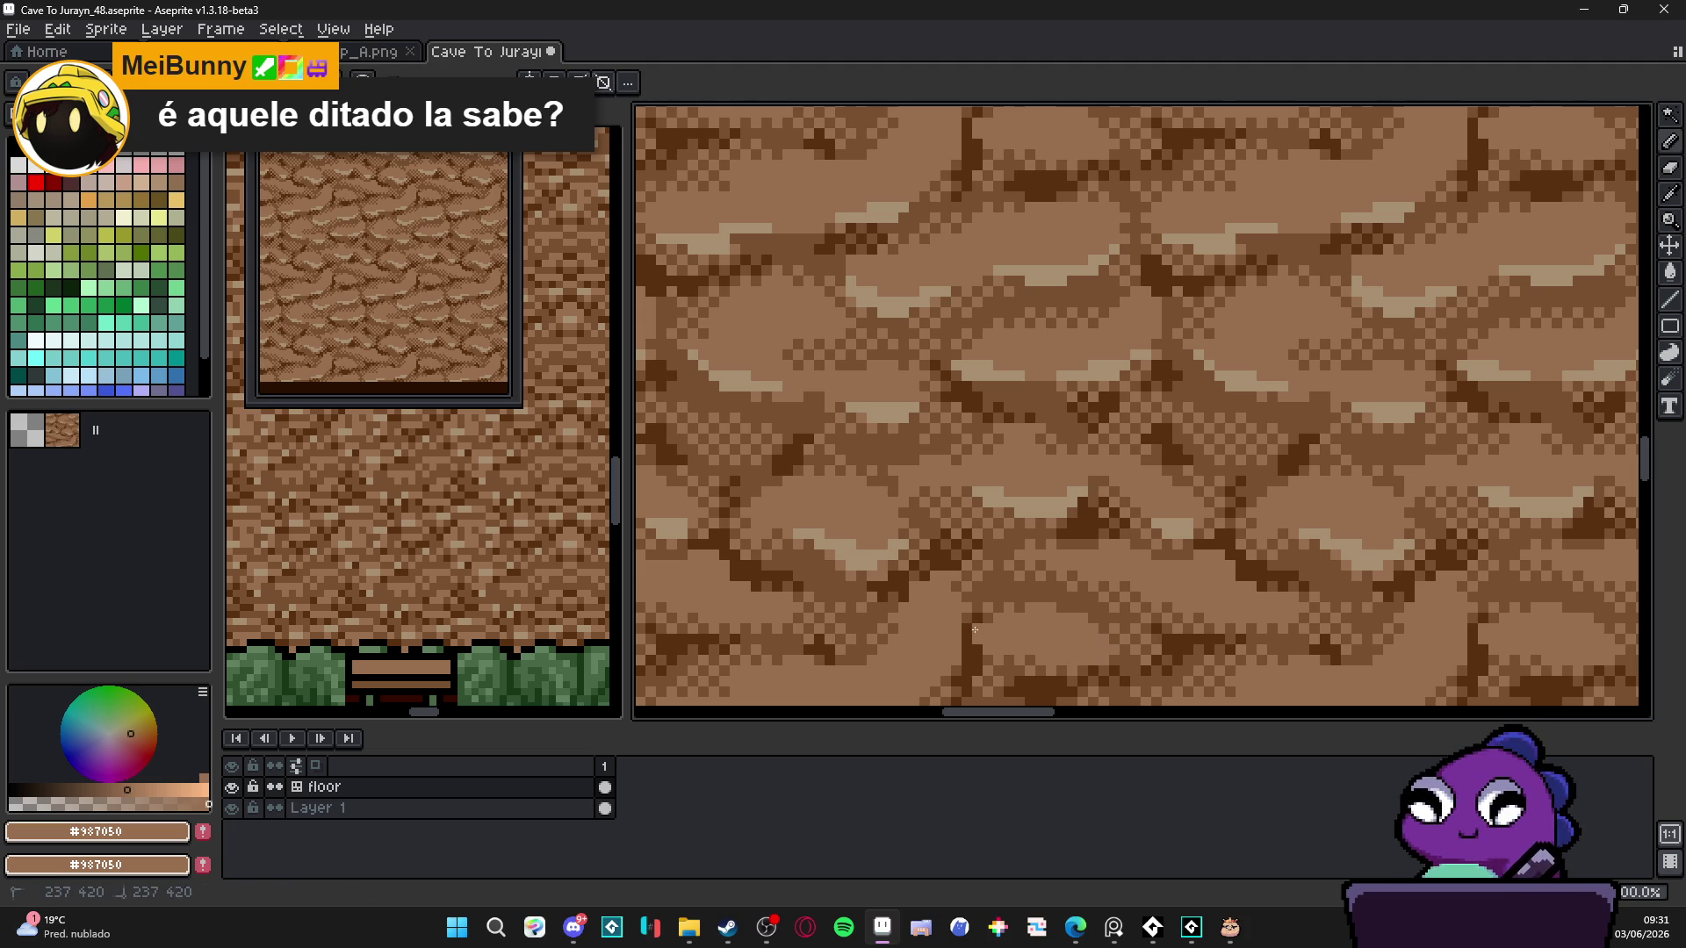
- Pick the darkest crack brown #583010, draw a dark crack stroke on the lower cobbles, and view the whole tile
left_click(992, 605, "alt")
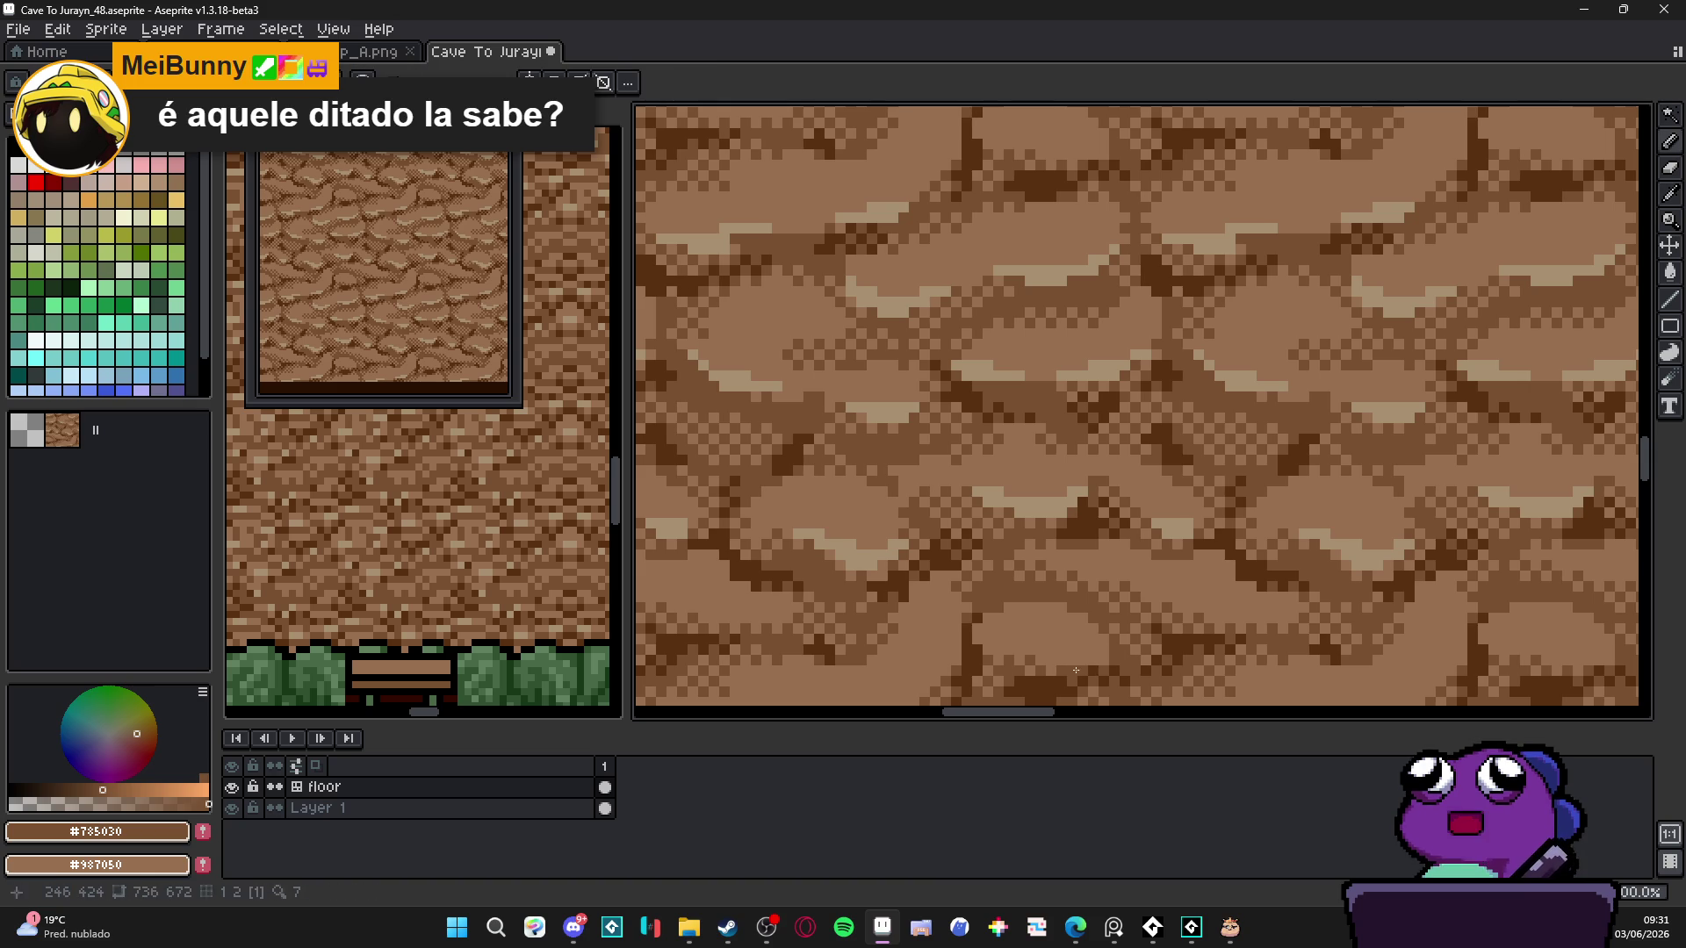
key("m")
scroll(984, 650, "down", 1)
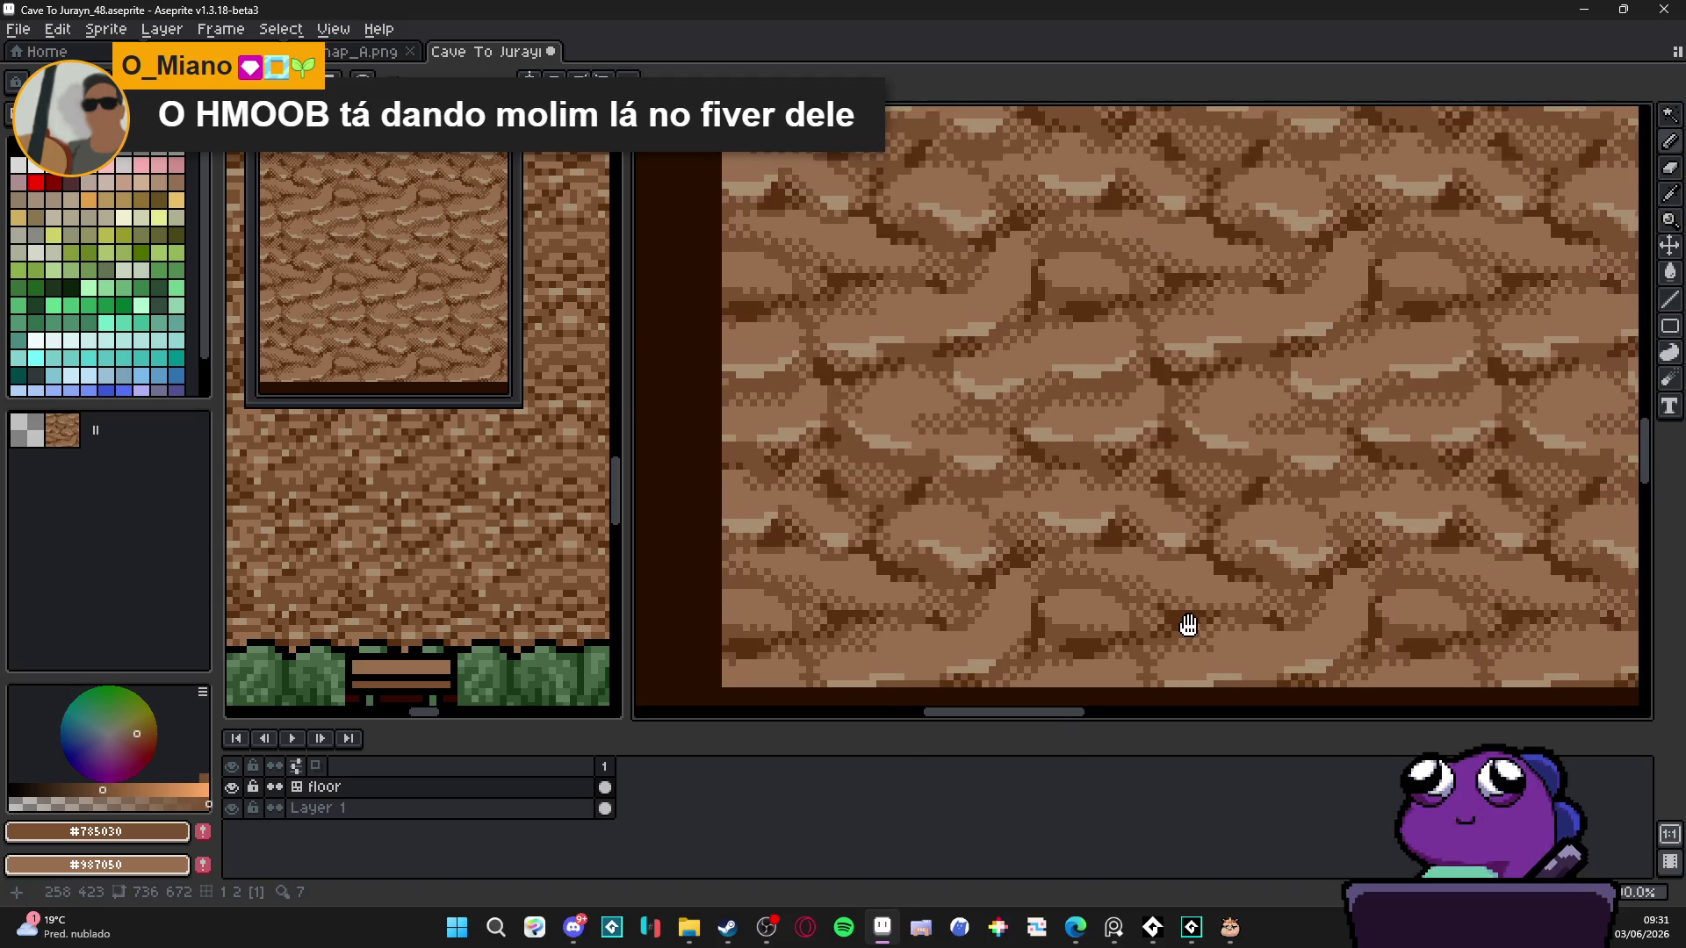
scroll(1189, 628, "up", 1)
left_click(1170, 596, "alt")
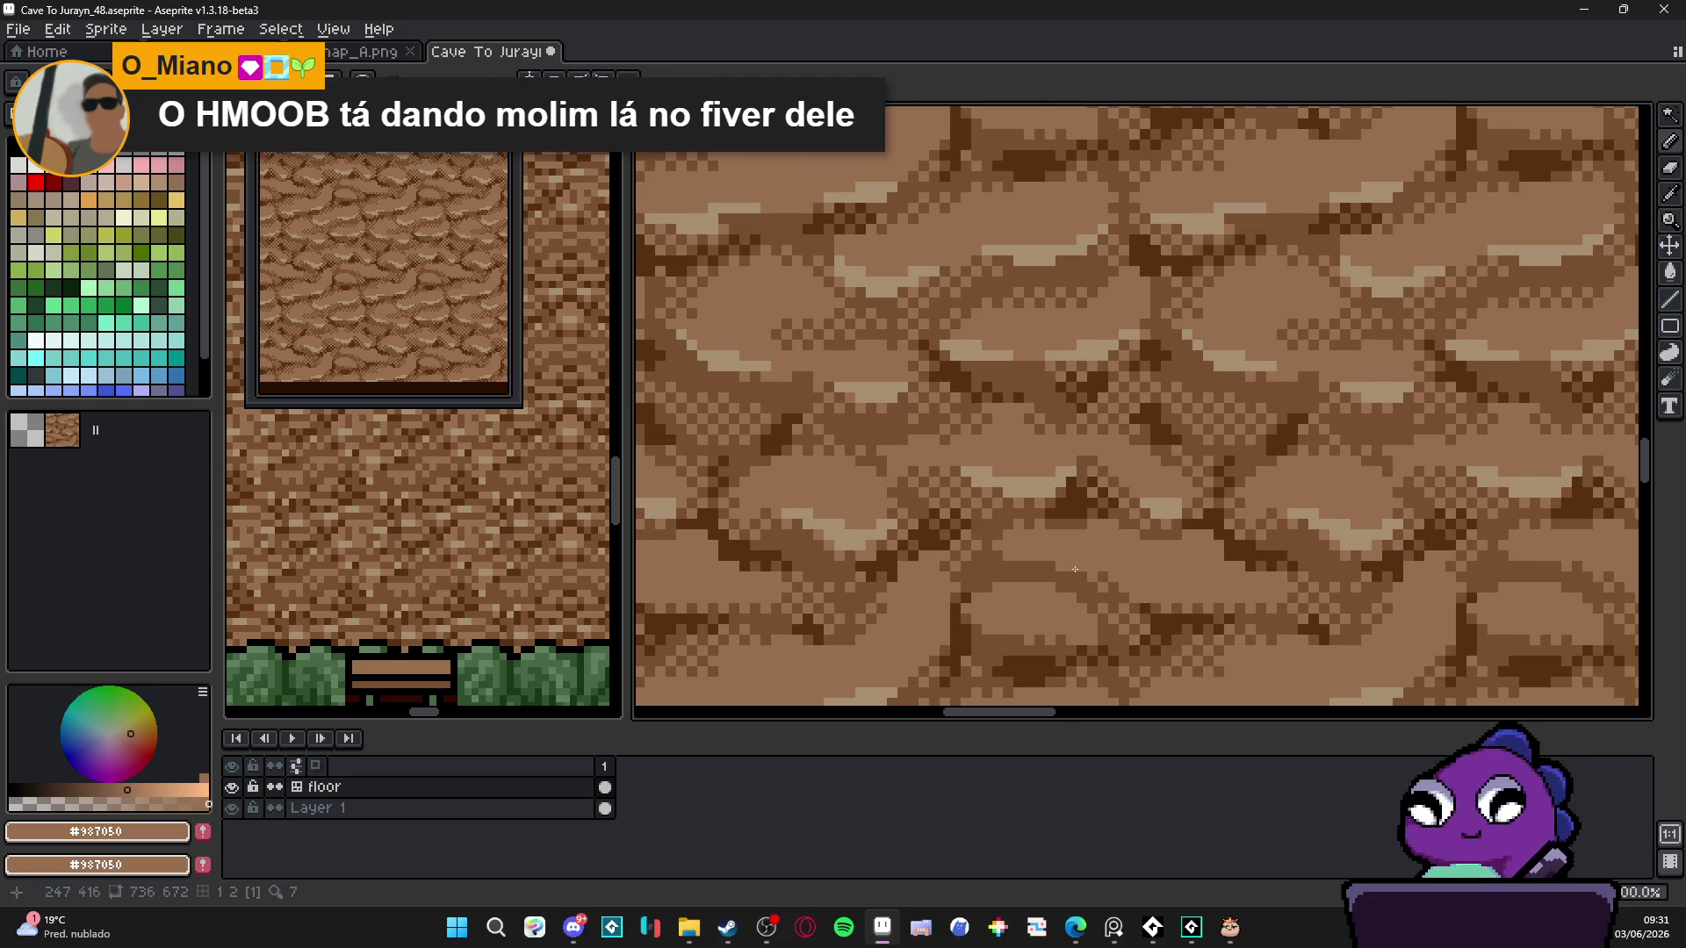
left_click(1114, 601, "alt")
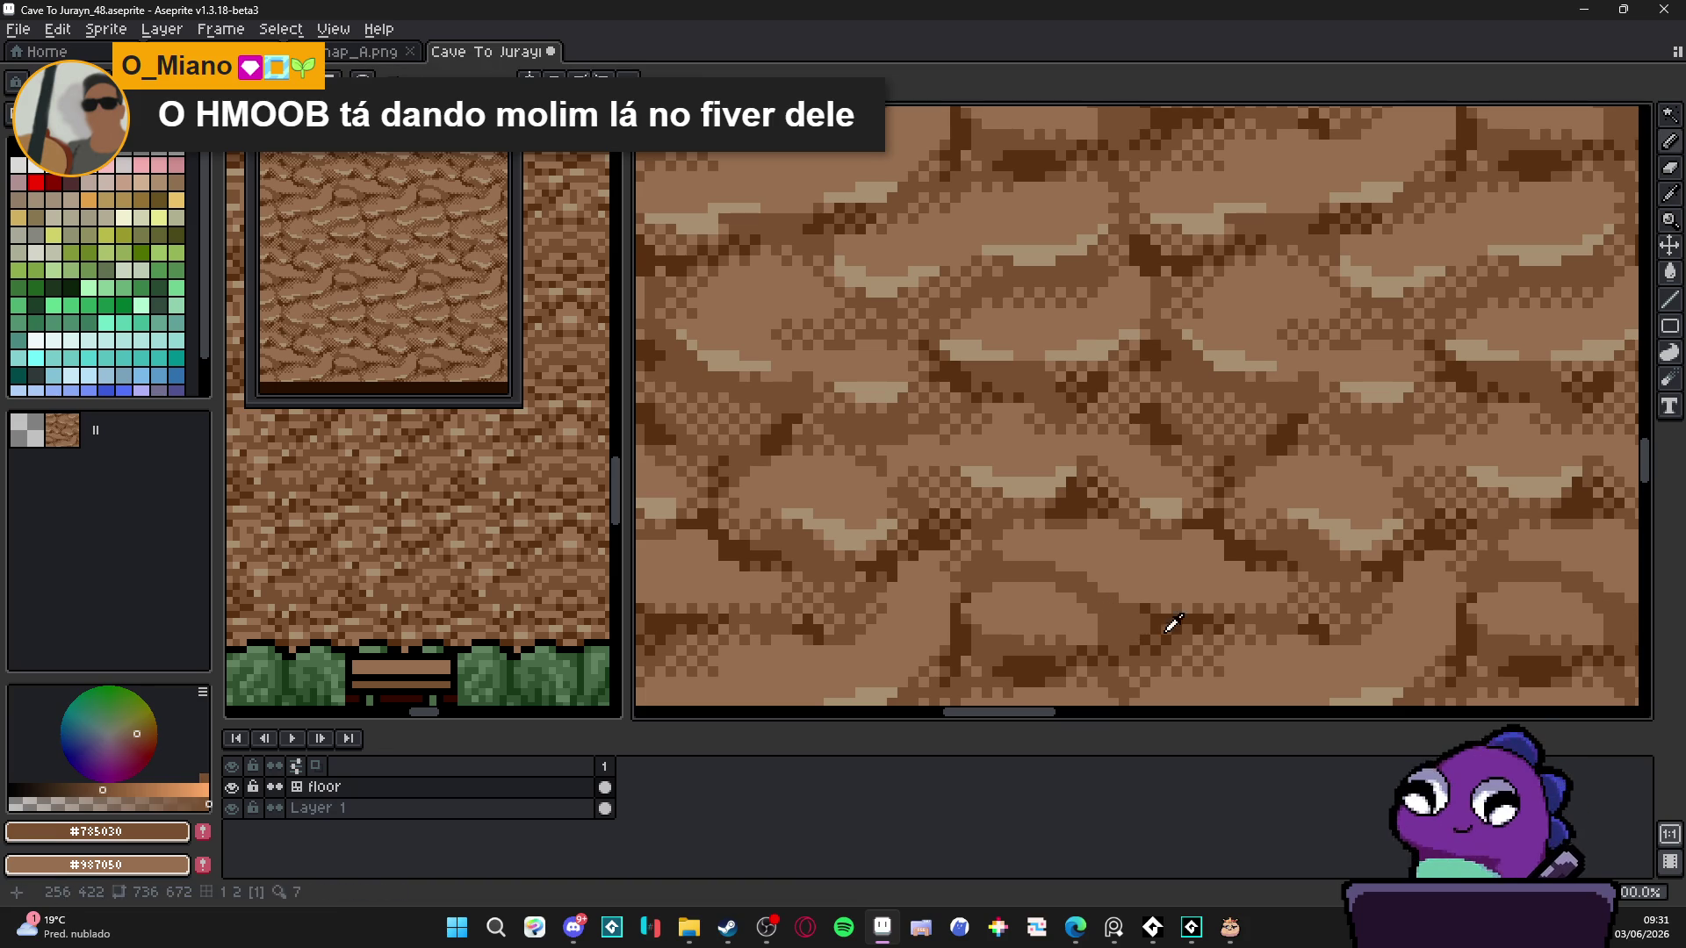
left_click(1110, 608, "alt")
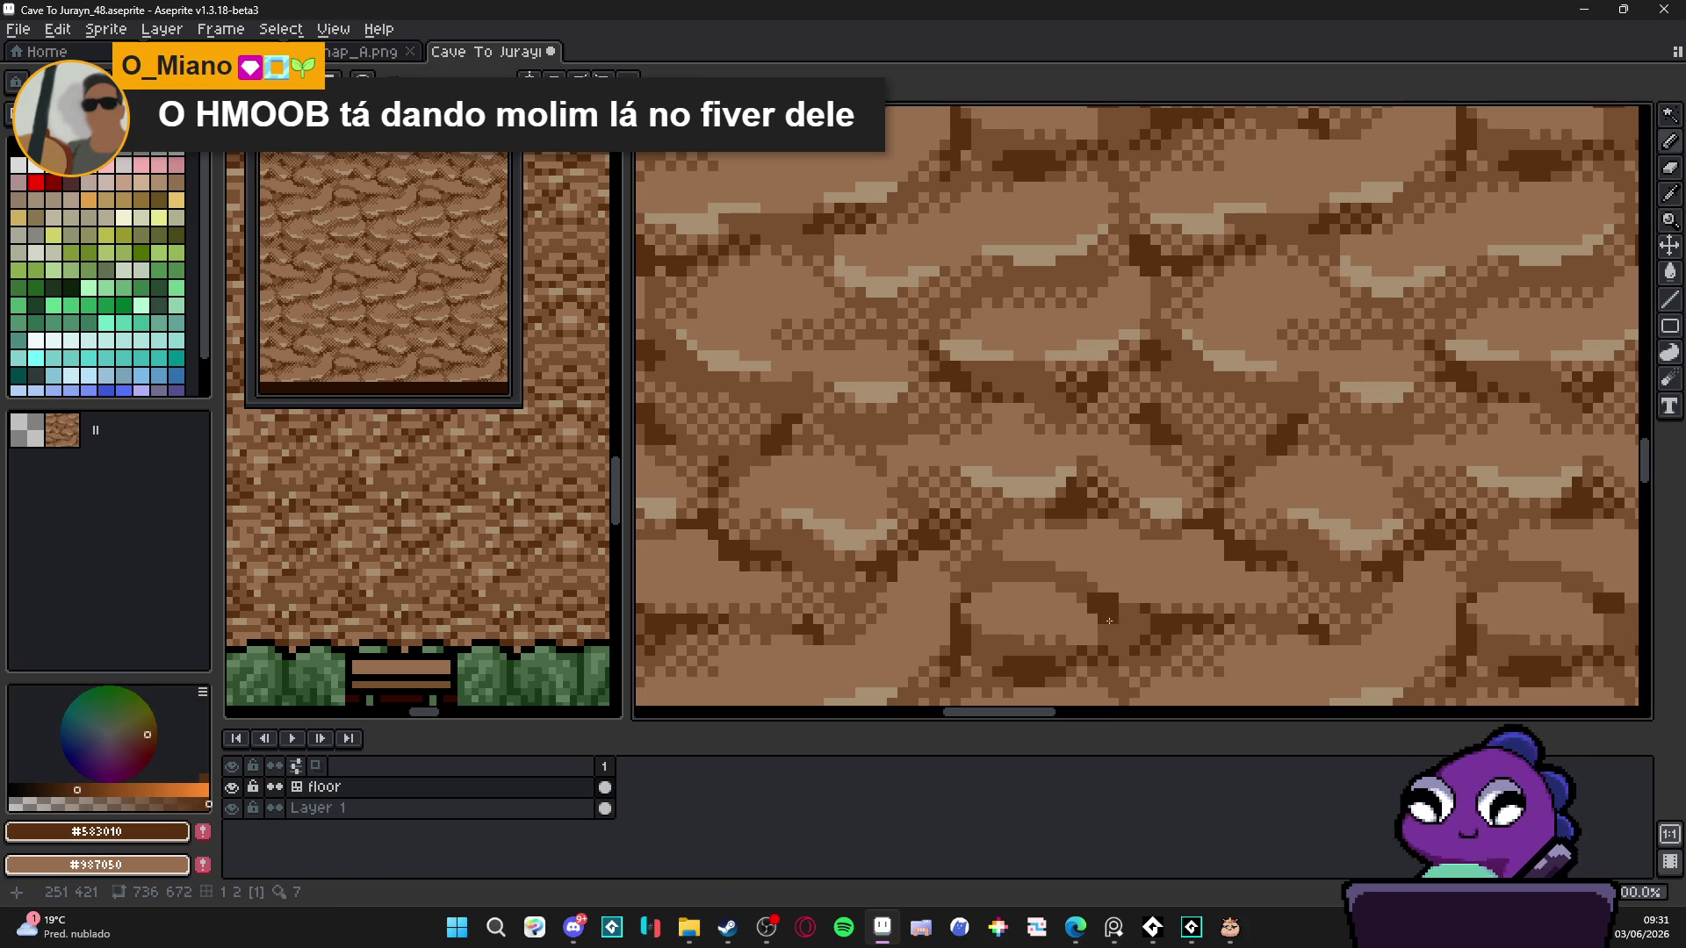
left_click_drag(1086, 594, 1073, 590)
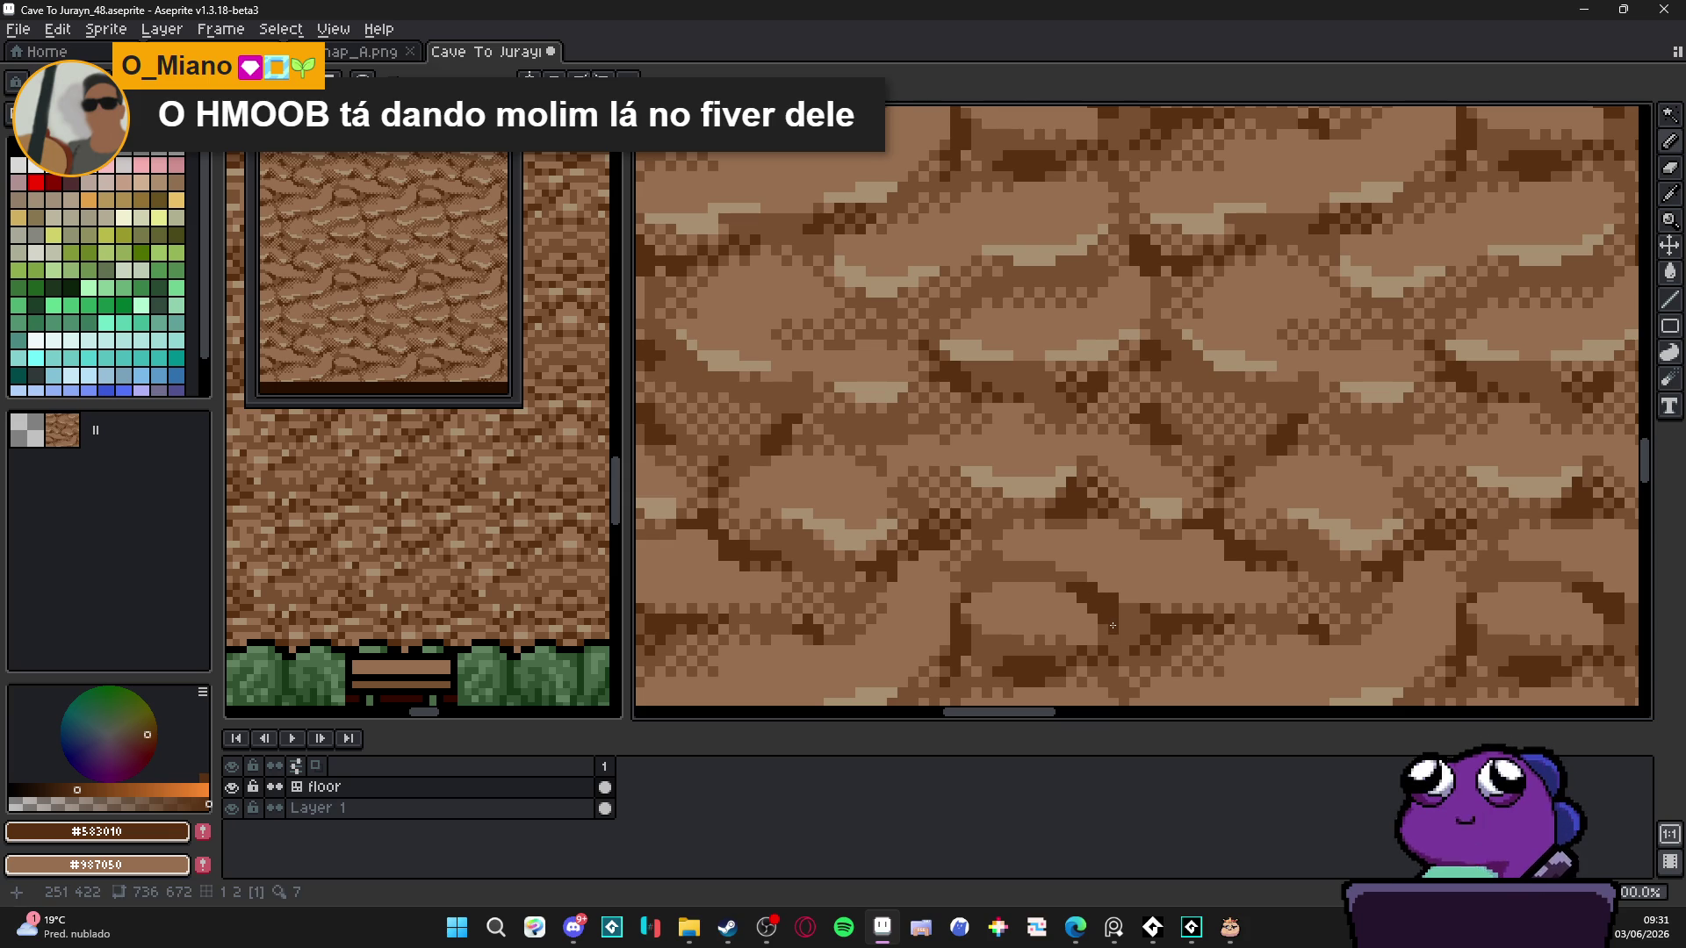
scroll(1113, 627, "down", 3)
left_click_drag(1135, 457, 1061, 437)
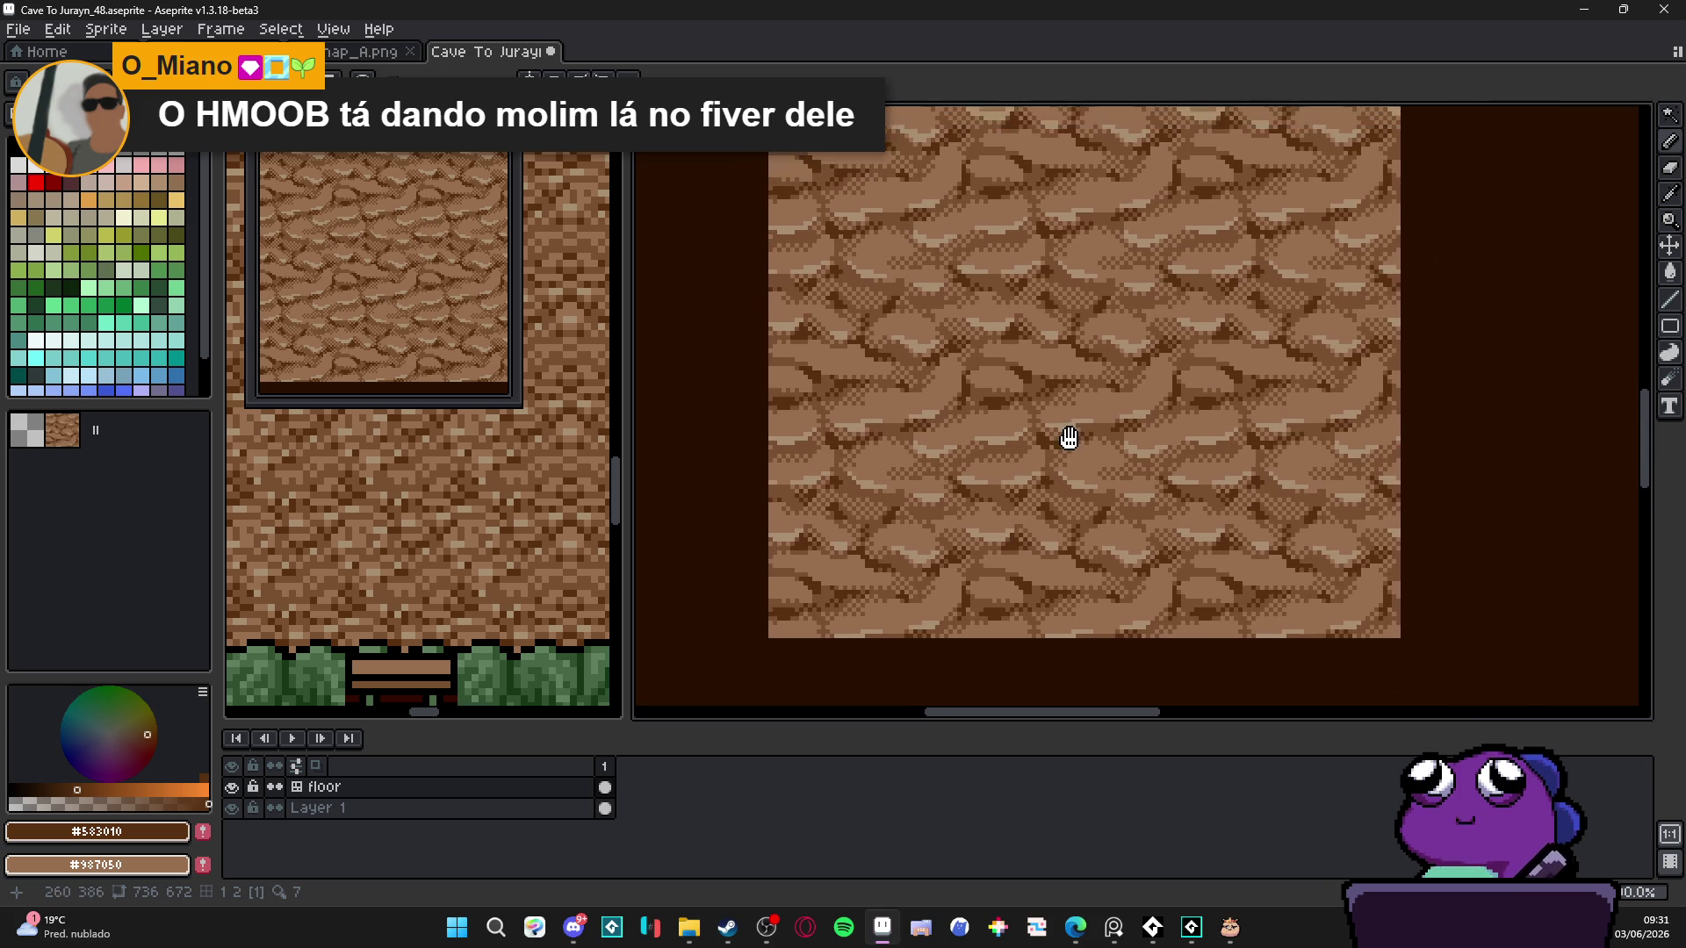
- Paint dark #583010 crack pixels between stones on the right of the tile
scroll(1061, 437, "up", 5)
left_click(1053, 417)
left_click(1075, 419)
left_click(1032, 416)
left_click(1033, 437)
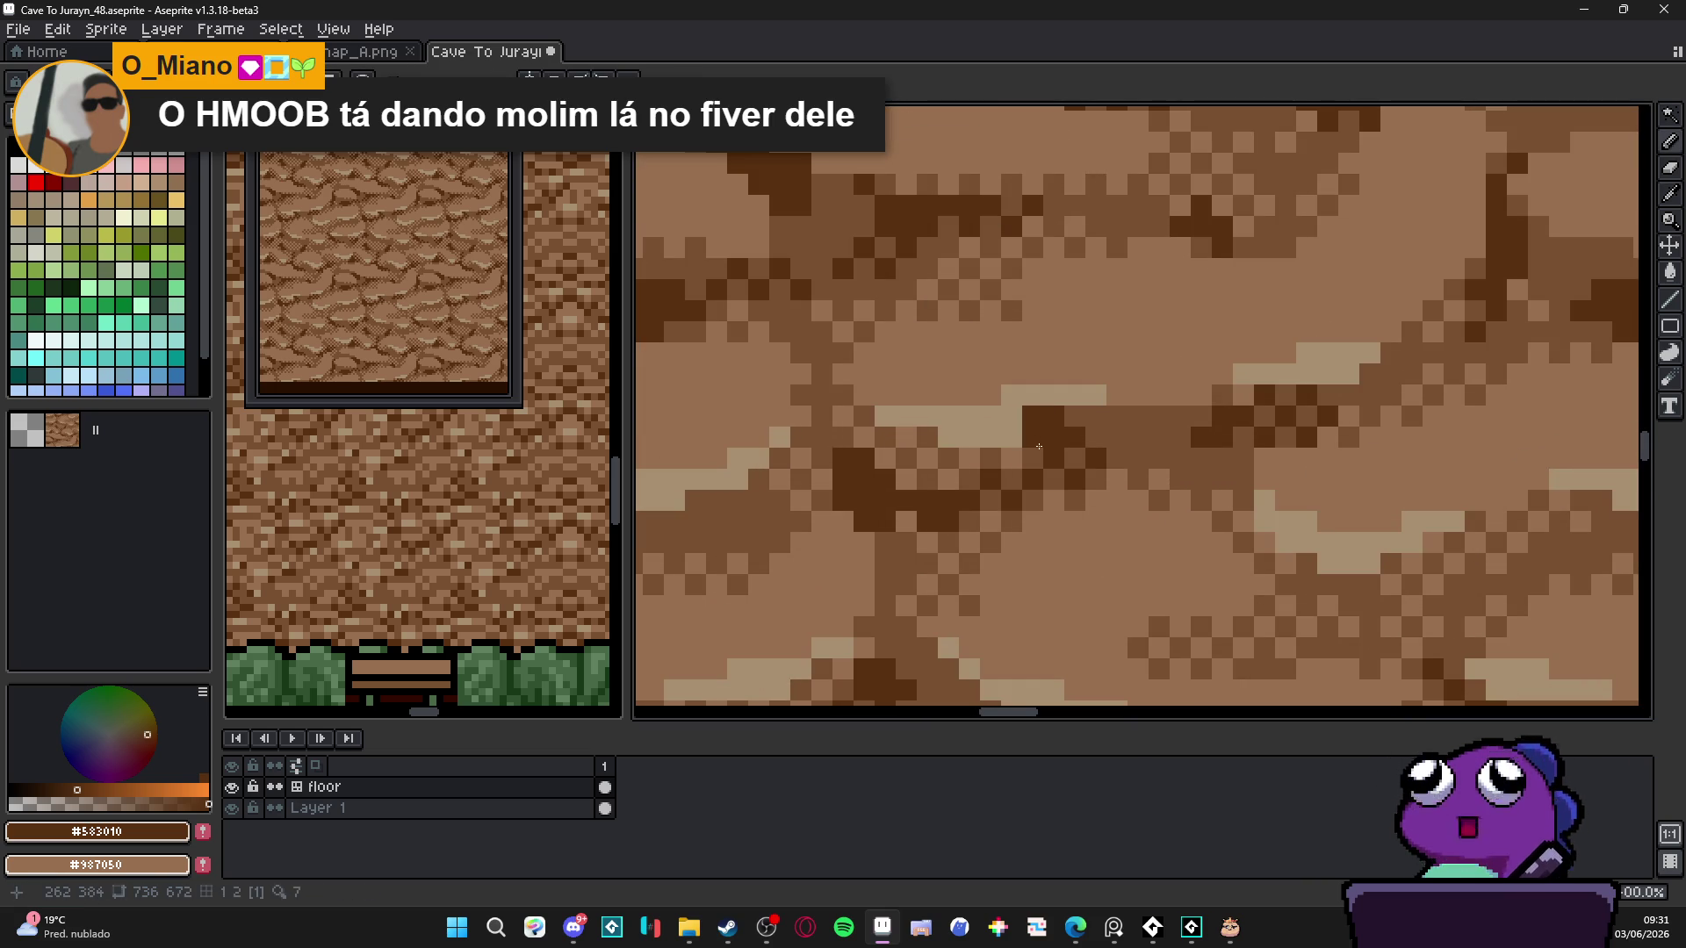
- Sample the medium-dark brown and shade a row of pixels under a cobble ledge
left_click(1008, 459, "alt")
left_click(1012, 458)
left_click(966, 458)
left_click(990, 480)
left_click(948, 479)
left_click(927, 458)
left_click(906, 479)
left_click(904, 437)
left_click(890, 457)
- Pick the darkest crack brown and dot dark pixels into a nearby crack
scroll(853, 427, "down", 2)
scroll(843, 422, "up", 3)
left_click(841, 416, "alt")
left_click(831, 374)
left_click(830, 344)
left_click(857, 388)
left_click(860, 383)
left_click(887, 402)
- Draw a short dark brown crack stroke between the lower stones
scroll(966, 483, "down", 3)
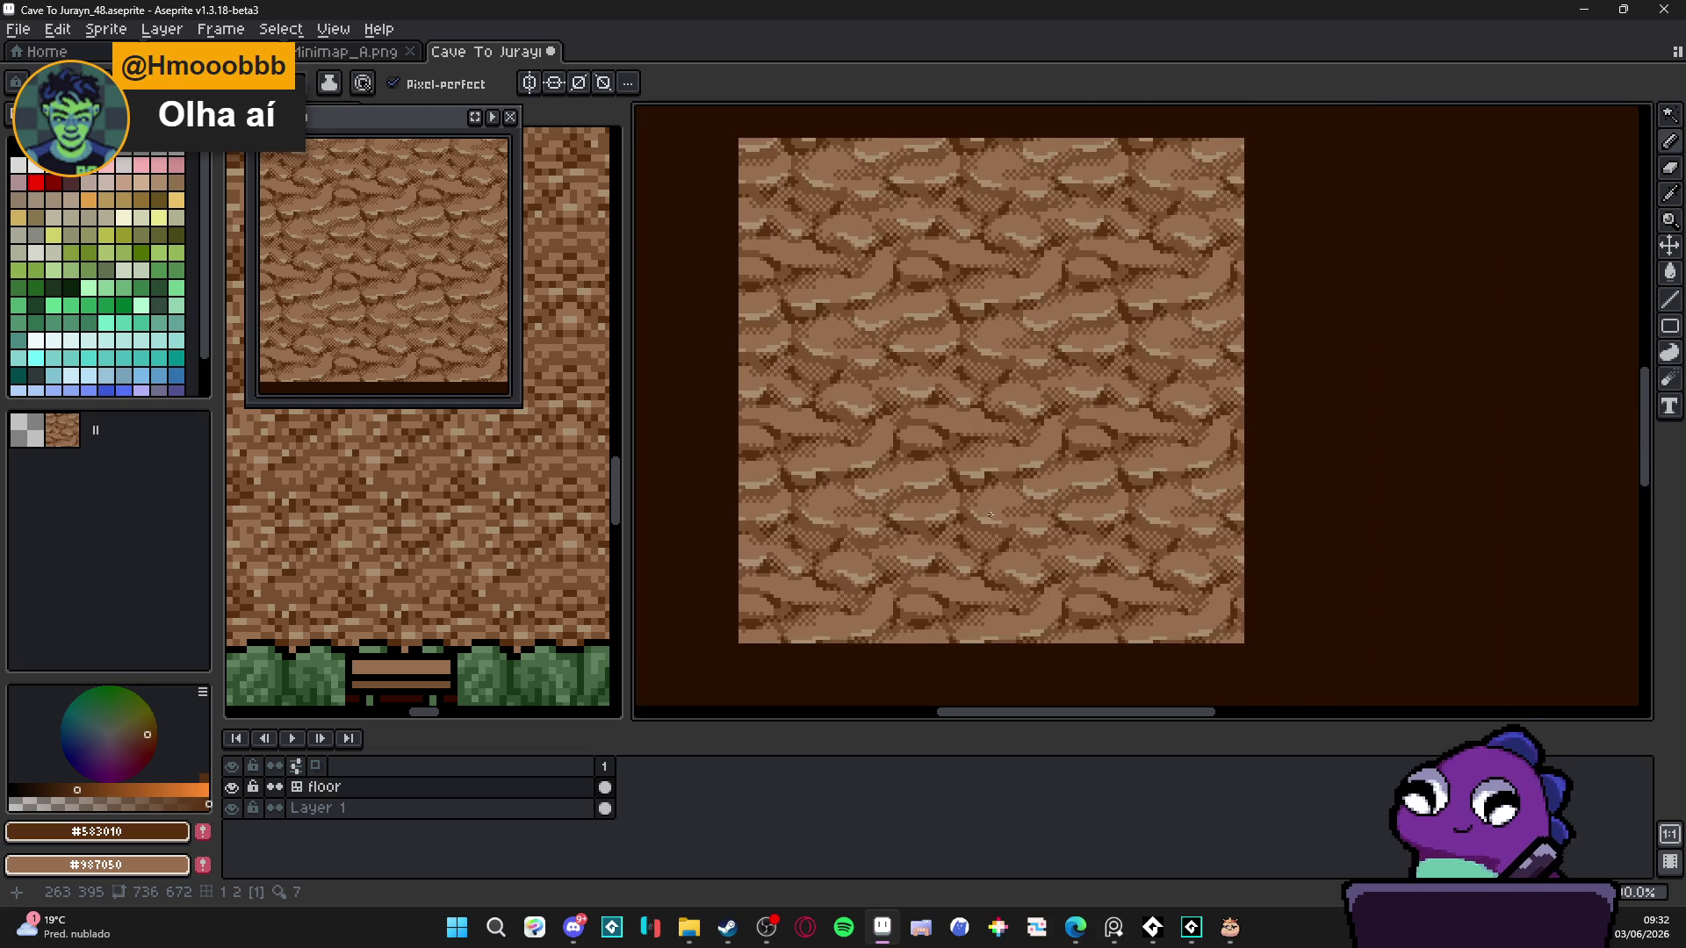
scroll(991, 515, "down", 1)
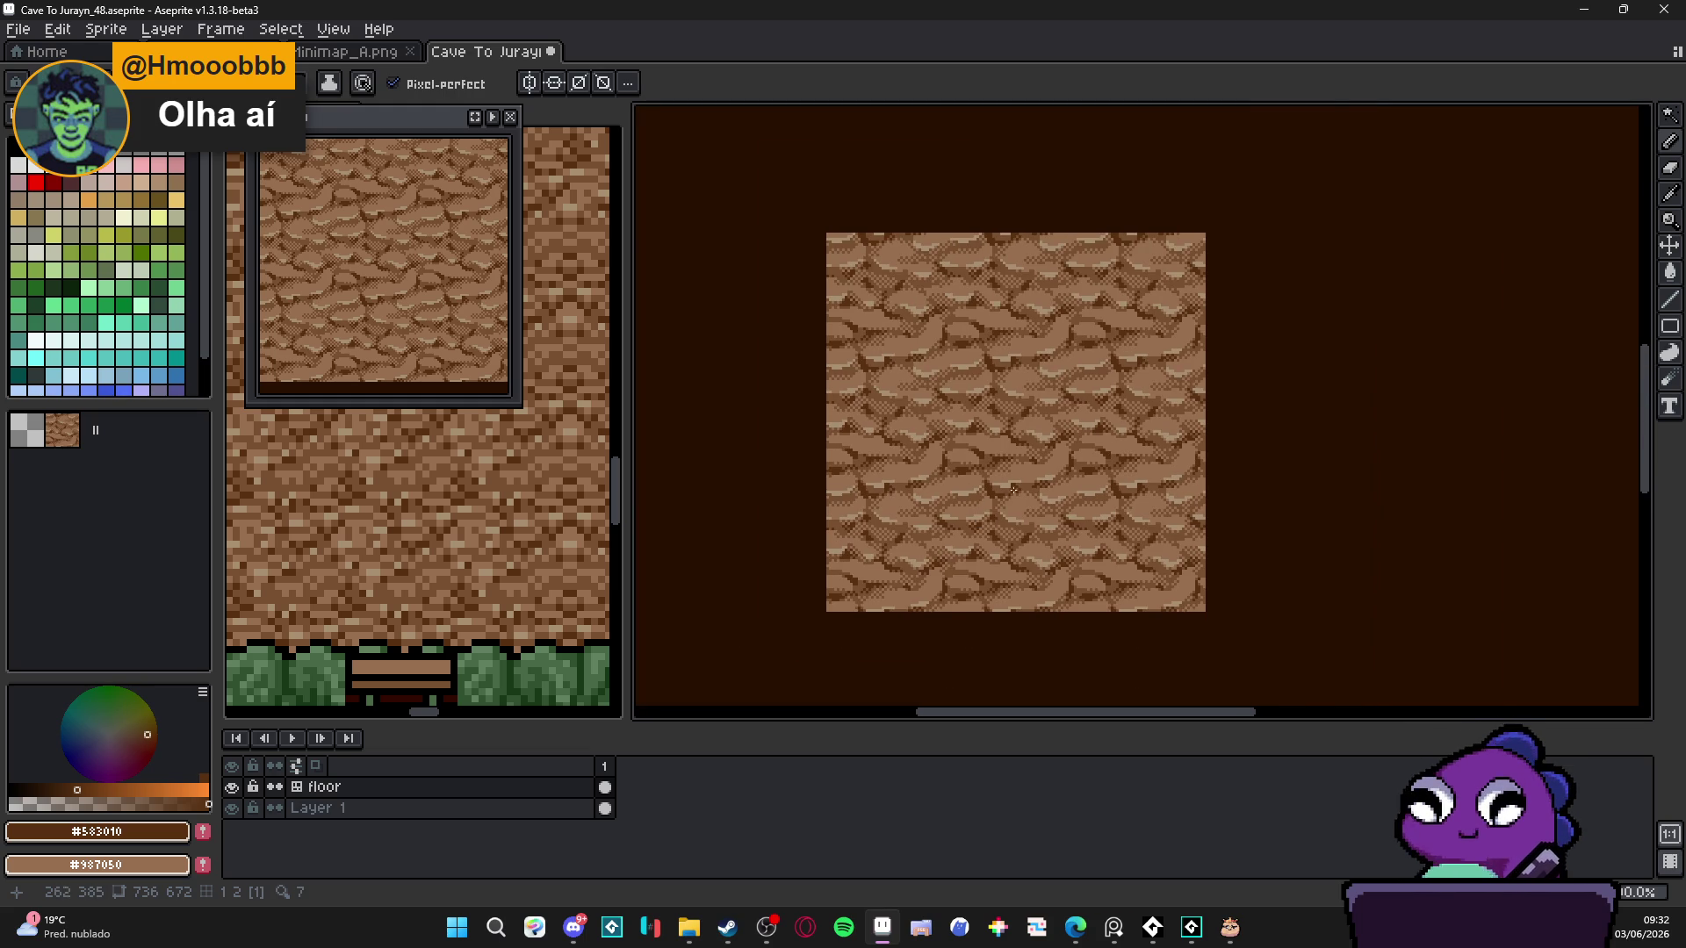
scroll(1011, 489, "up", 4)
scroll(1014, 485, "down", 1)
scroll(1016, 481, "up", 1)
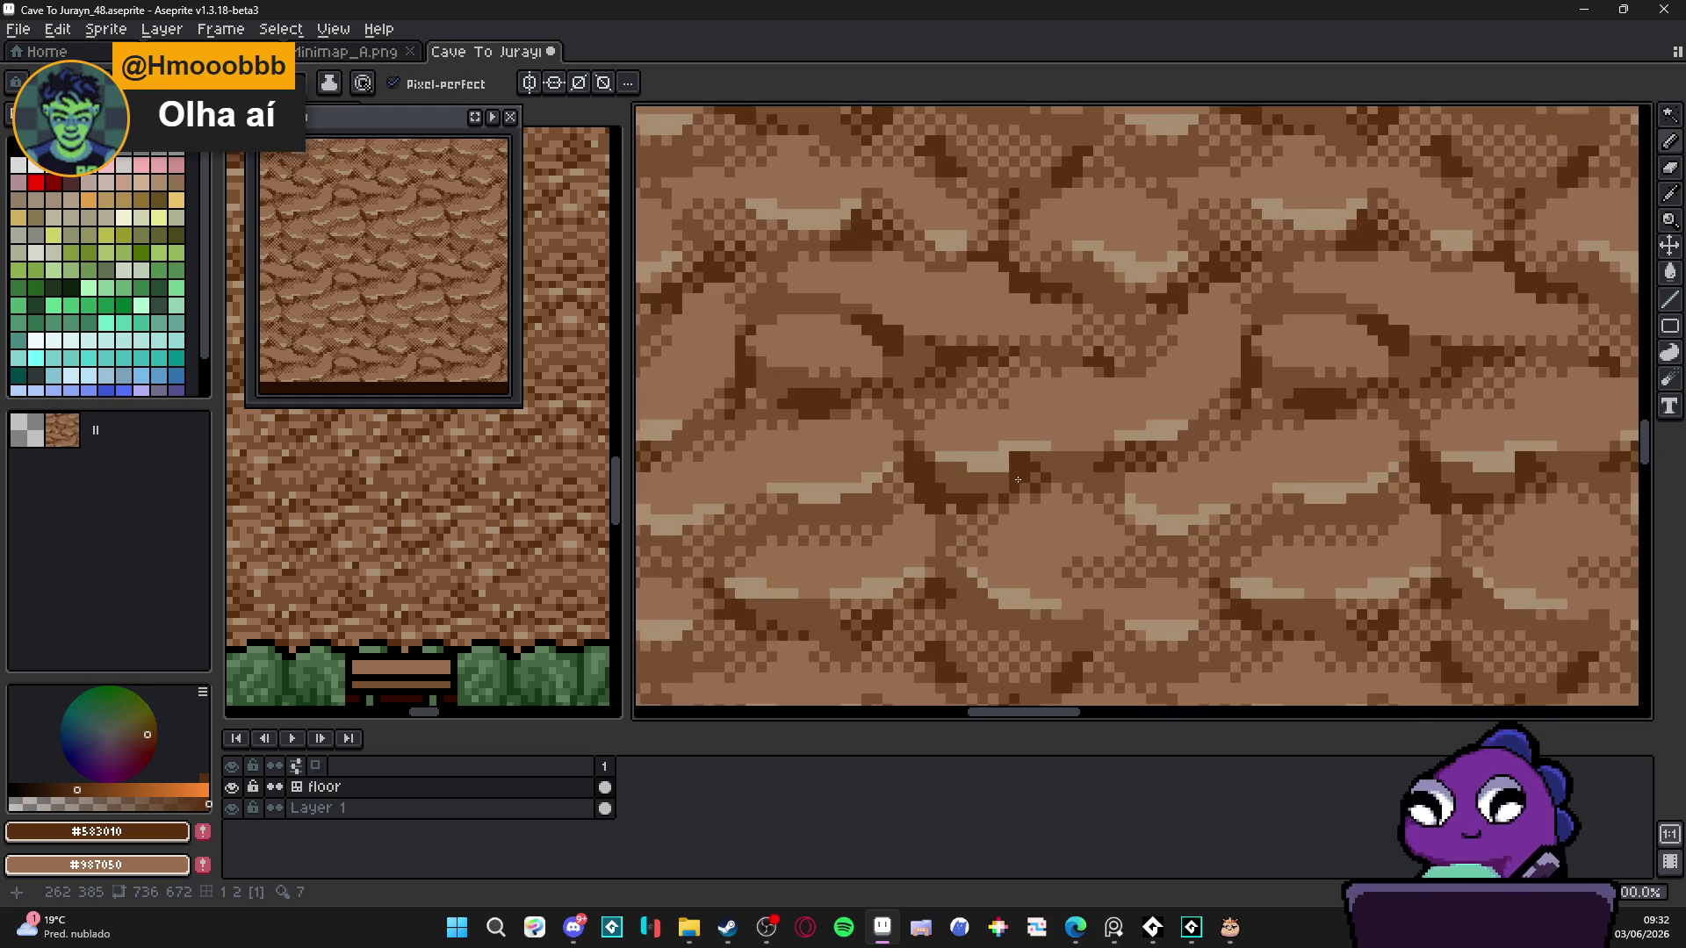
scroll(957, 531, "down", 2)
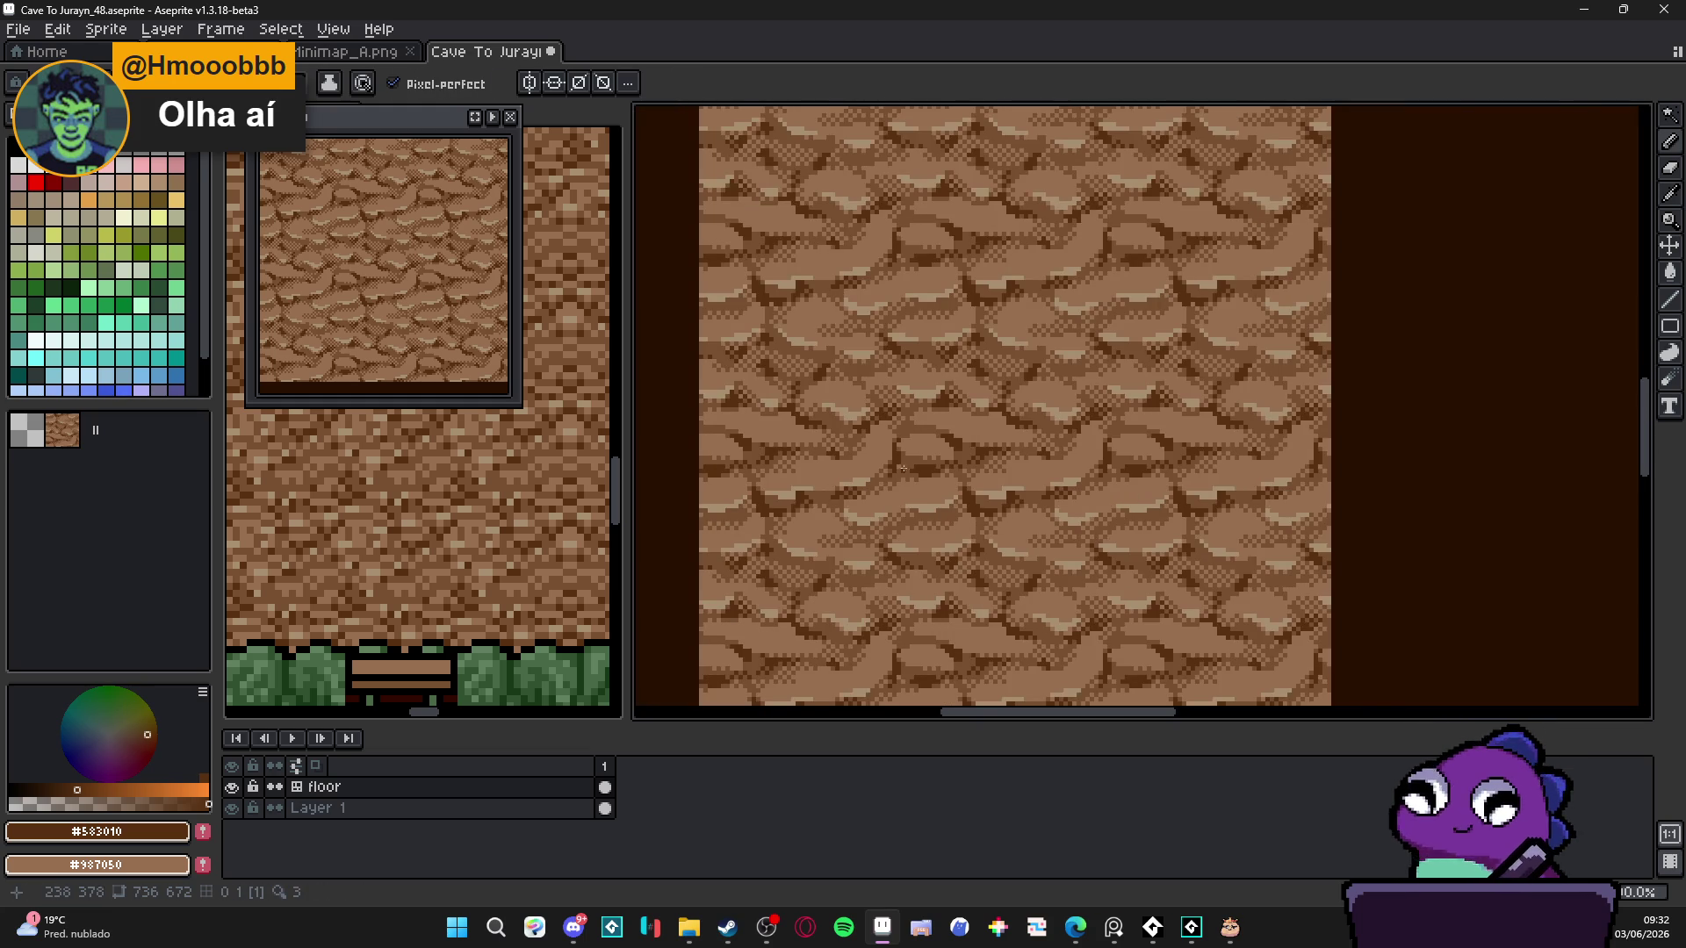
scroll(913, 479, "up", 4)
mouse_move(920, 485)
left_mouse_down()
mouse_move(929, 467)
mouse_move(962, 473)
left_mouse_up()
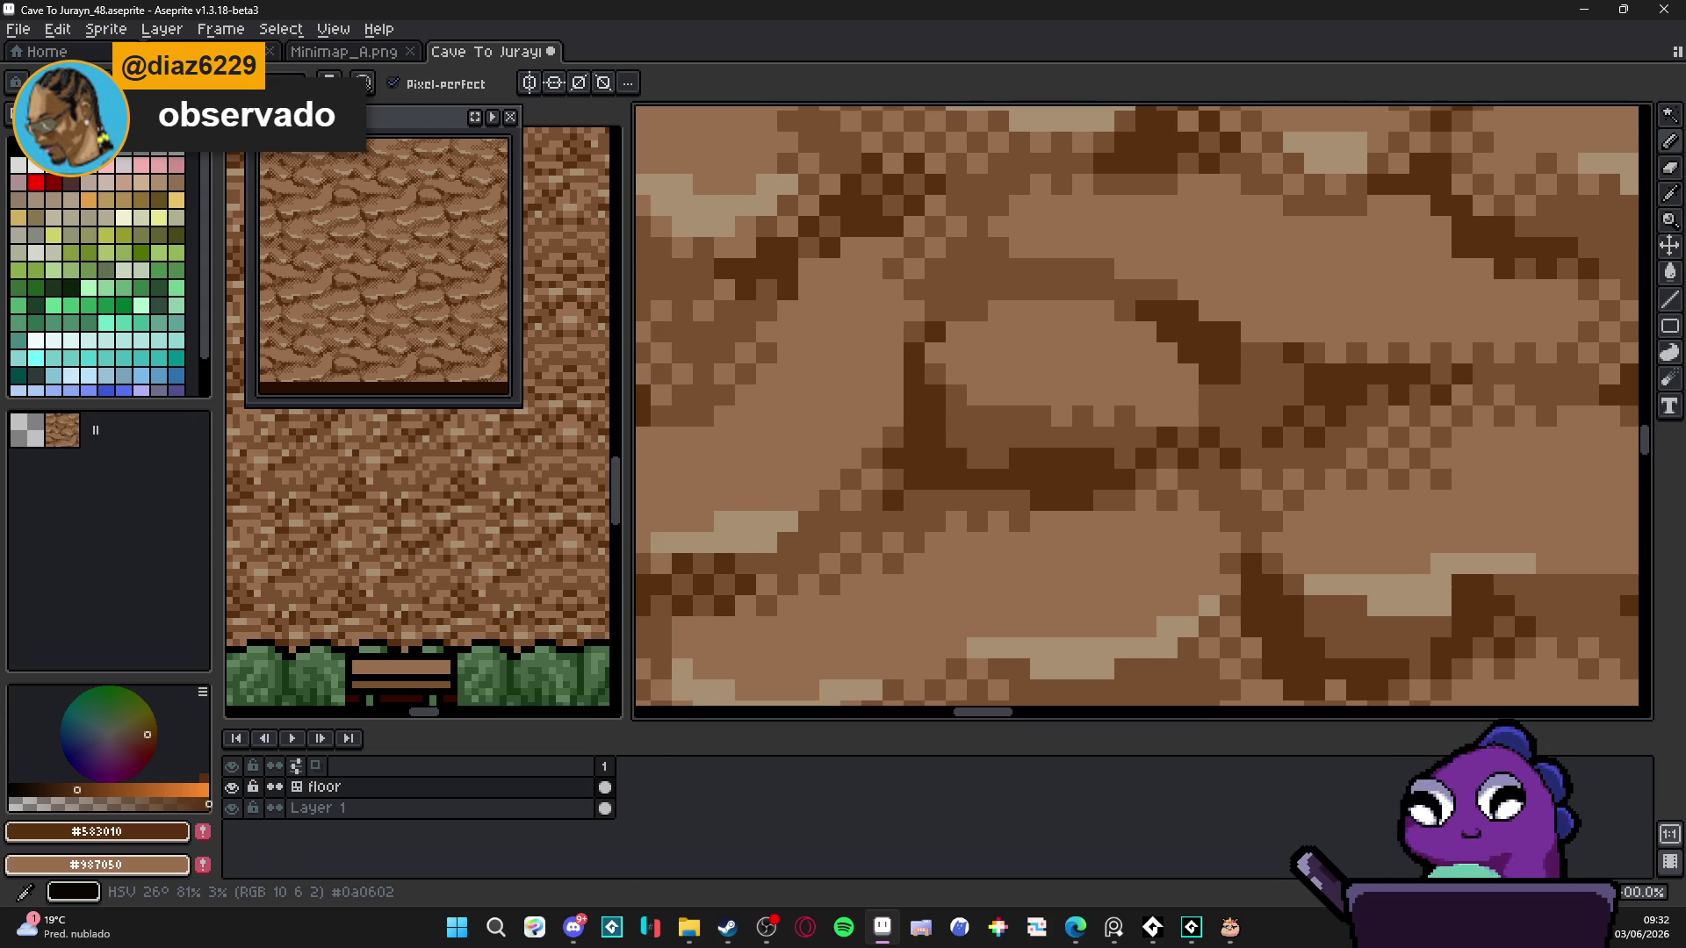
- Draw a dark crack stroke up and to the left and dot extra pixels into it
scroll(931, 505, "down", 3)
left_click_drag(945, 524, 918, 511)
scroll(918, 511, "up", 3)
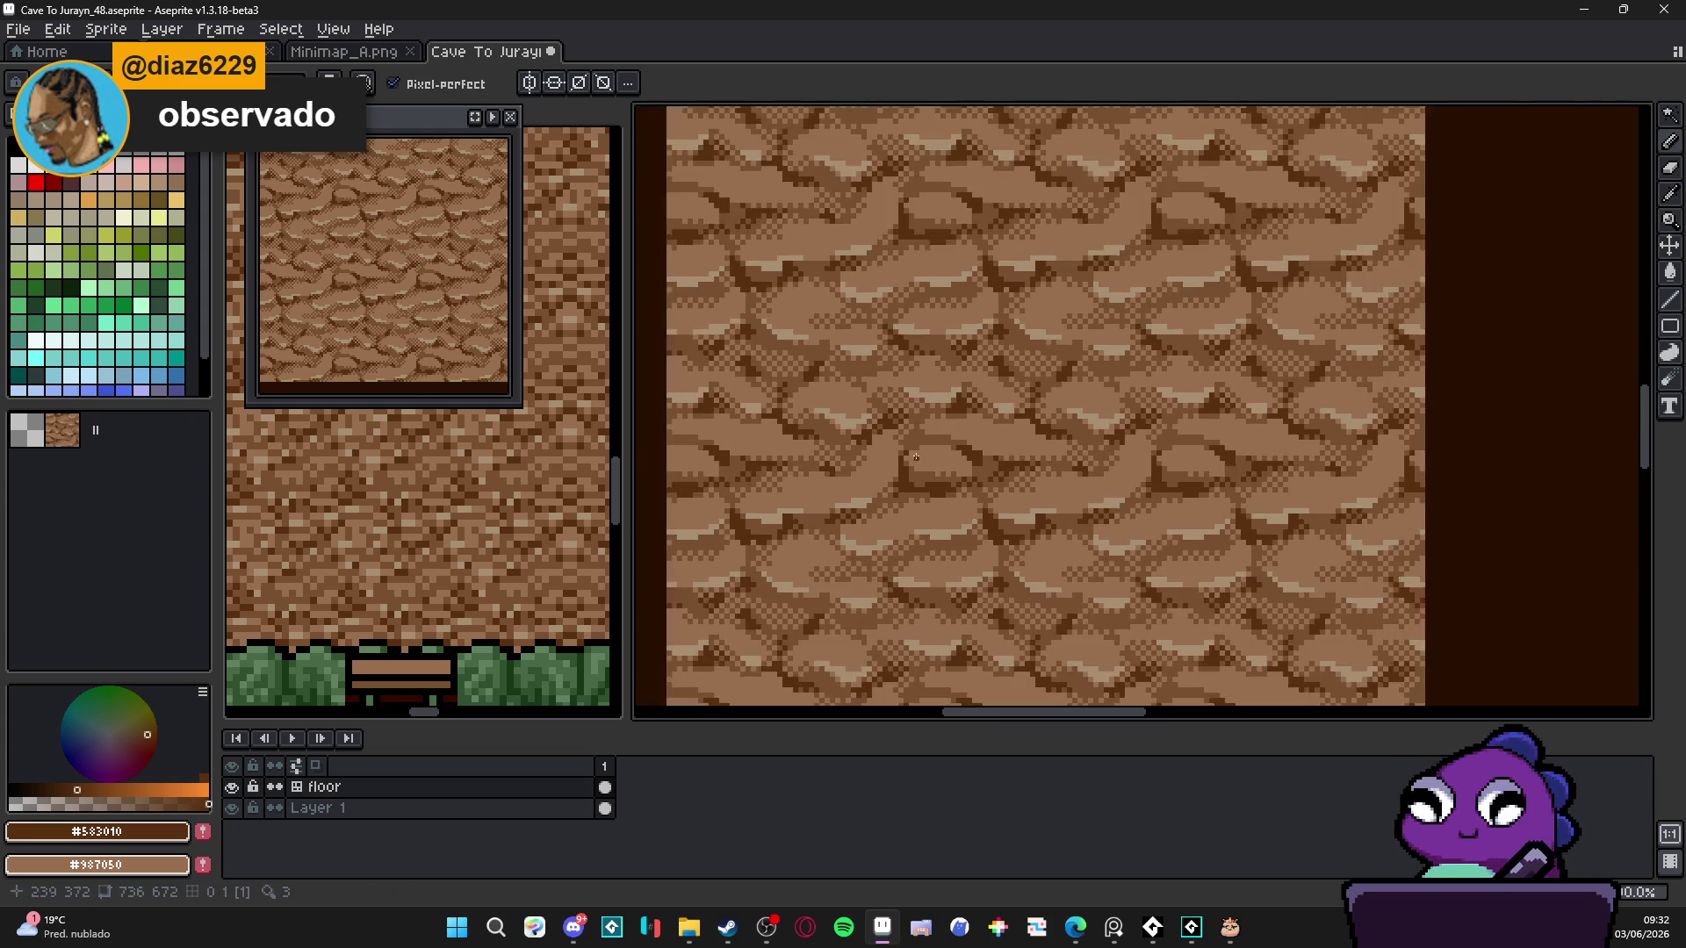
mouse_move(916, 419)
left_mouse_down()
mouse_move(931, 415)
mouse_move(910, 361)
mouse_move(887, 341)
mouse_move(849, 347)
left_mouse_up()
left_click(826, 362)
left_click(804, 341)
left_click(828, 322)
- Repaint the crack edge in #785030, then extend the crack in #583010
left_click(911, 316, "alt")
left_click(846, 319)
left_click_drag(803, 298, 851, 305)
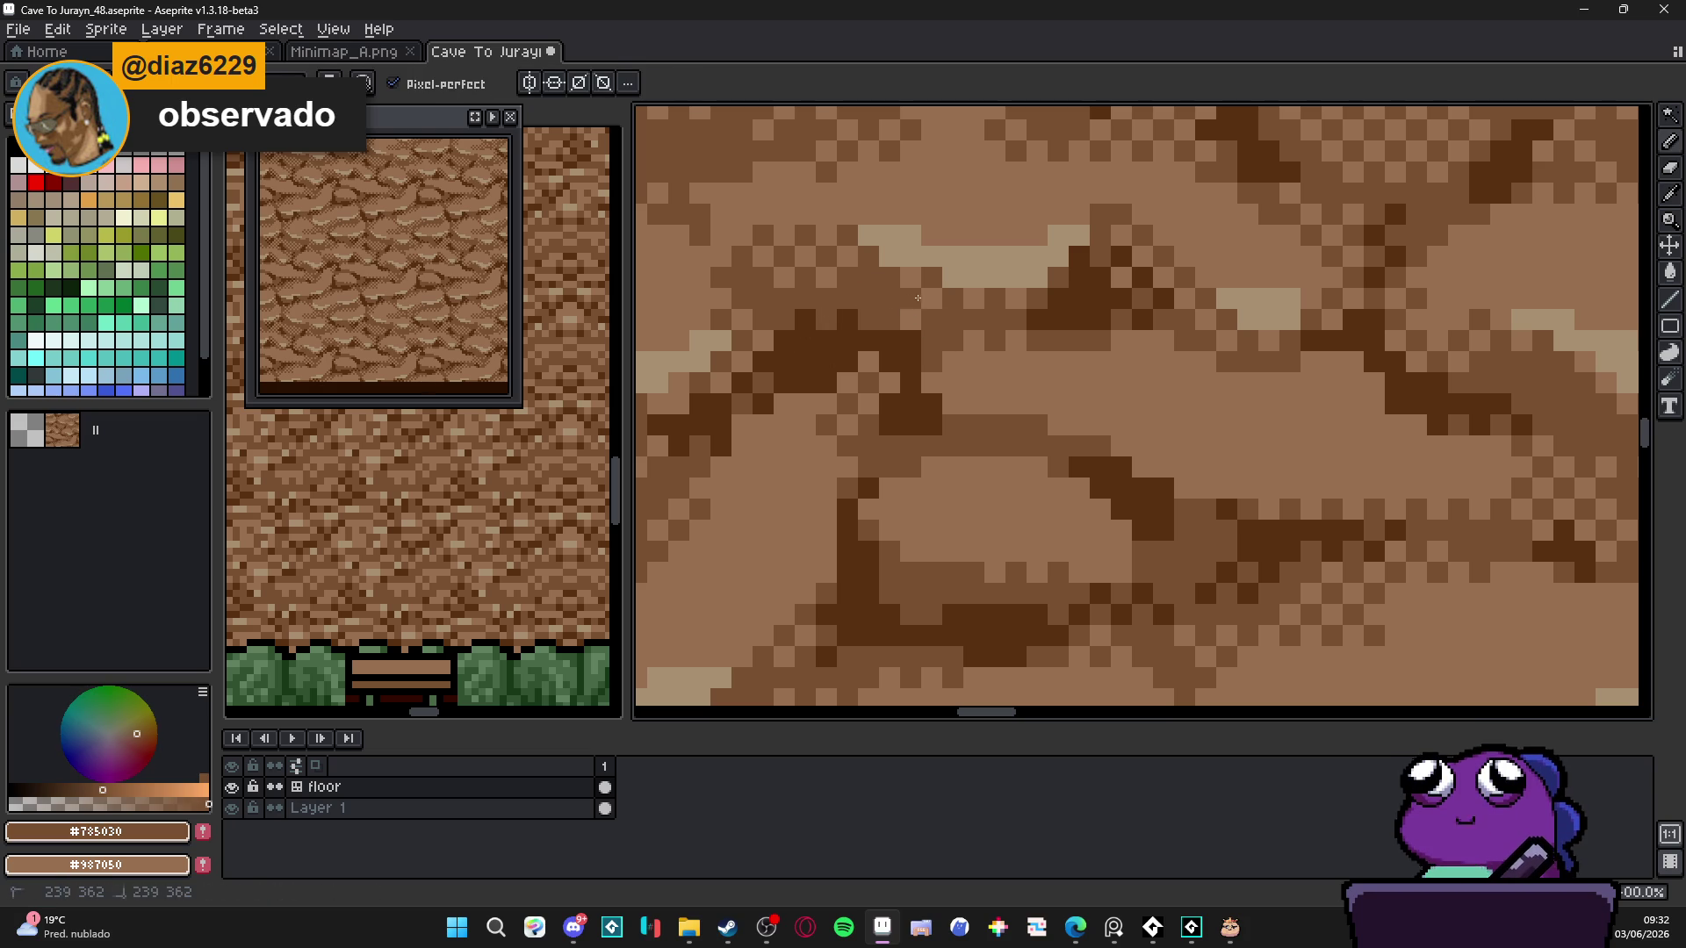
left_click(881, 339, "alt")
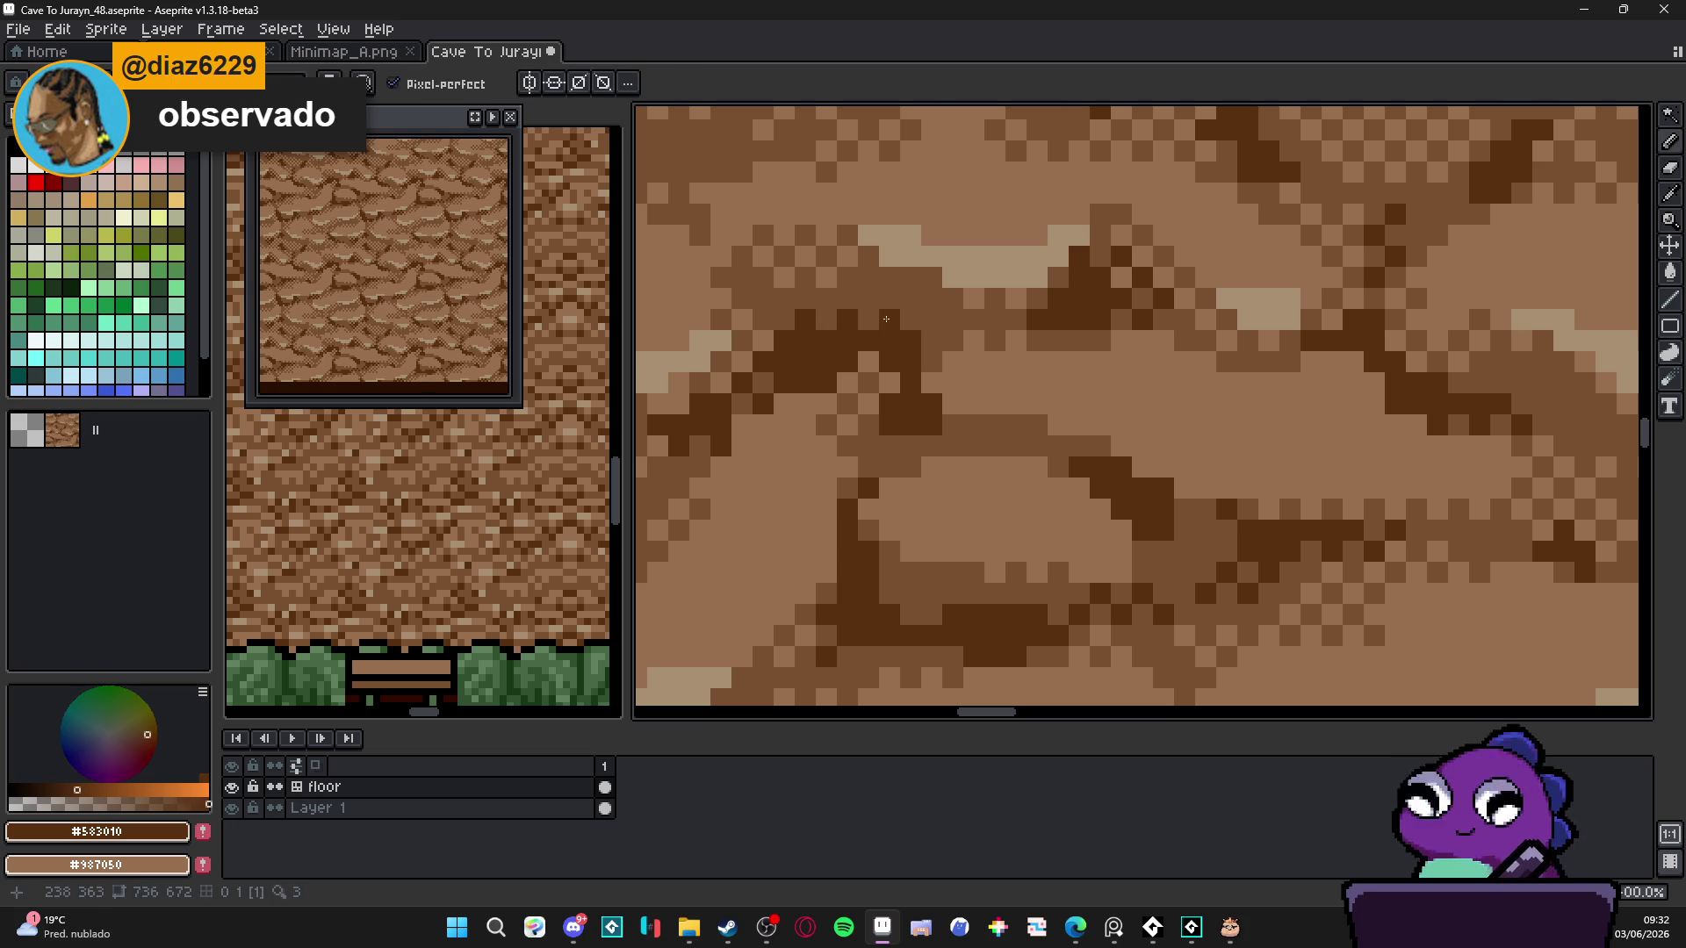
scroll(889, 320, "down", 5)
scroll(909, 403, "up", 5)
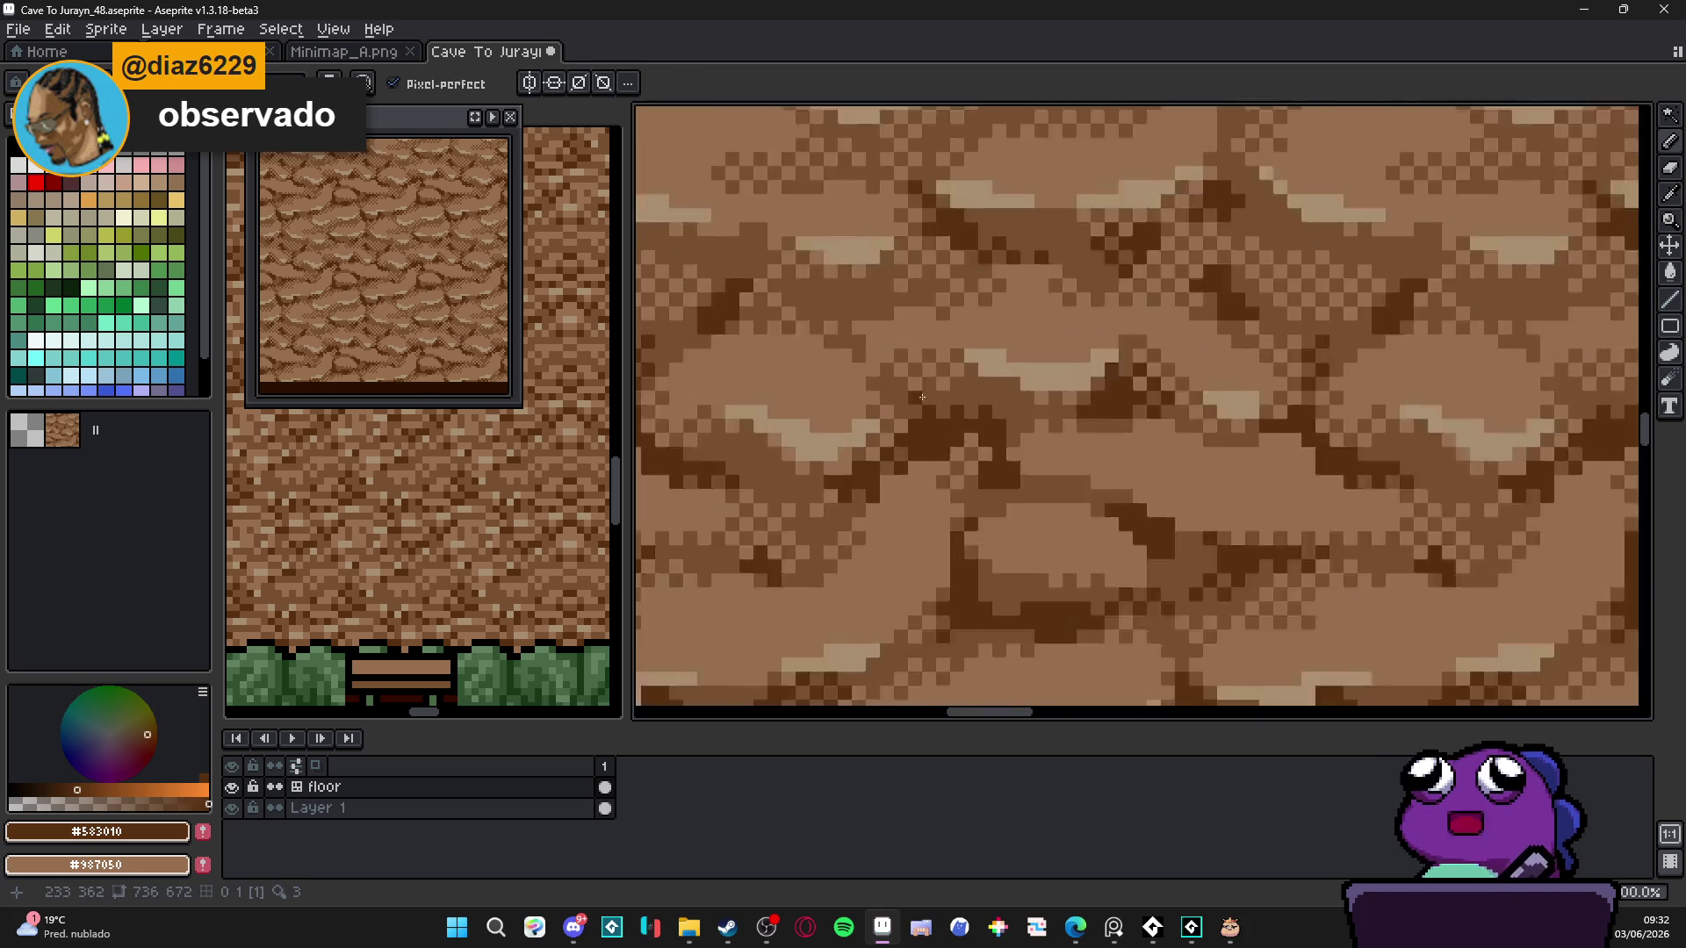
mouse_move(909, 402)
left_mouse_down()
mouse_move(906, 428)
mouse_move(867, 354)
mouse_move(804, 316)
mouse_move(767, 318)
left_mouse_up()
- Sample browns along the cracks, leaving #785030 as the active colour
scroll(867, 354, "down", 5)
scroll(922, 369, "up", 5)
left_click(922, 369, "alt")
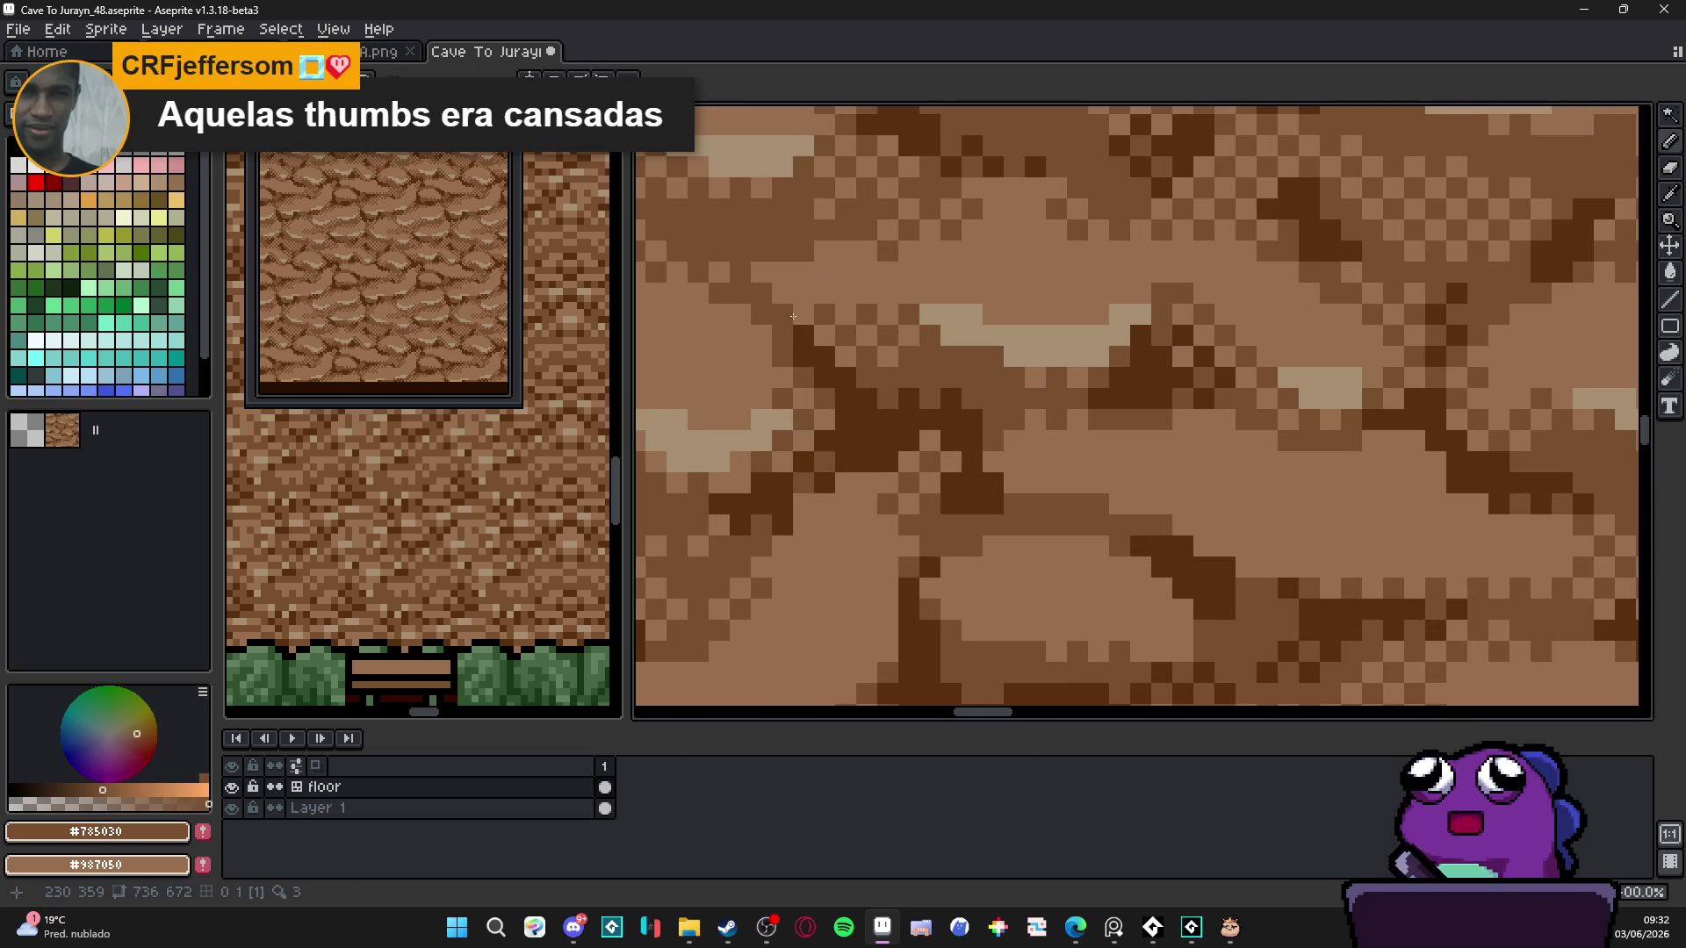
scroll(961, 426, "down", 5)
scroll(970, 455, "up", 2)
left_click_drag(918, 451, 945, 448)
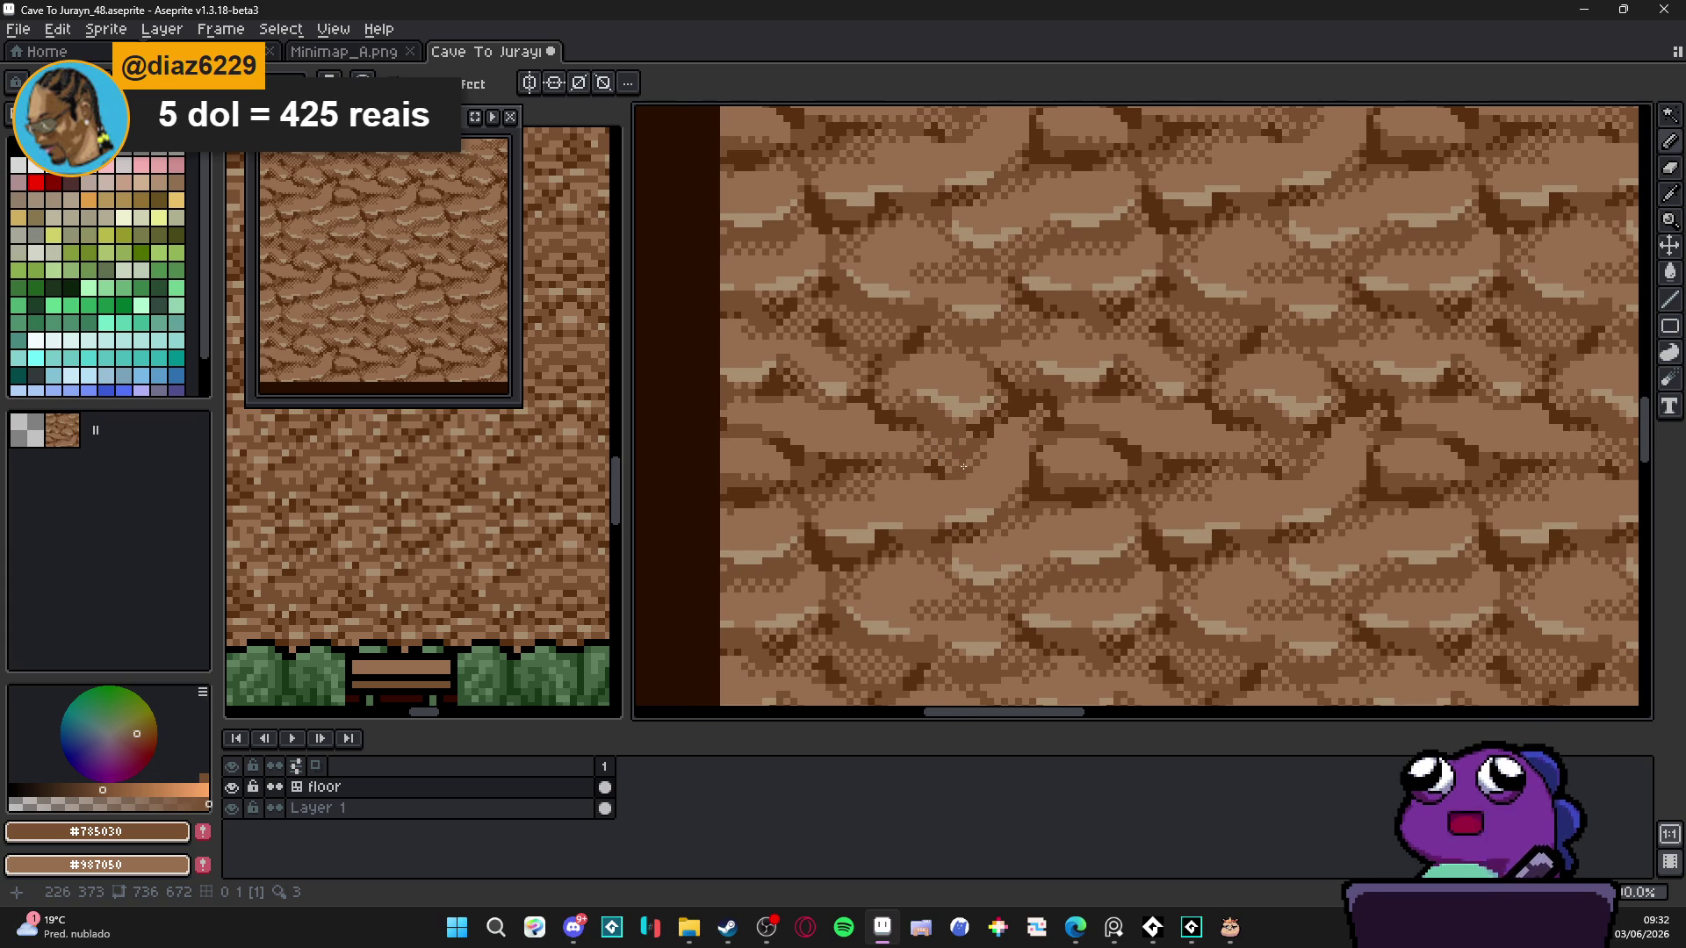
scroll(881, 375, "up", 3)
left_click(856, 343, "alt")
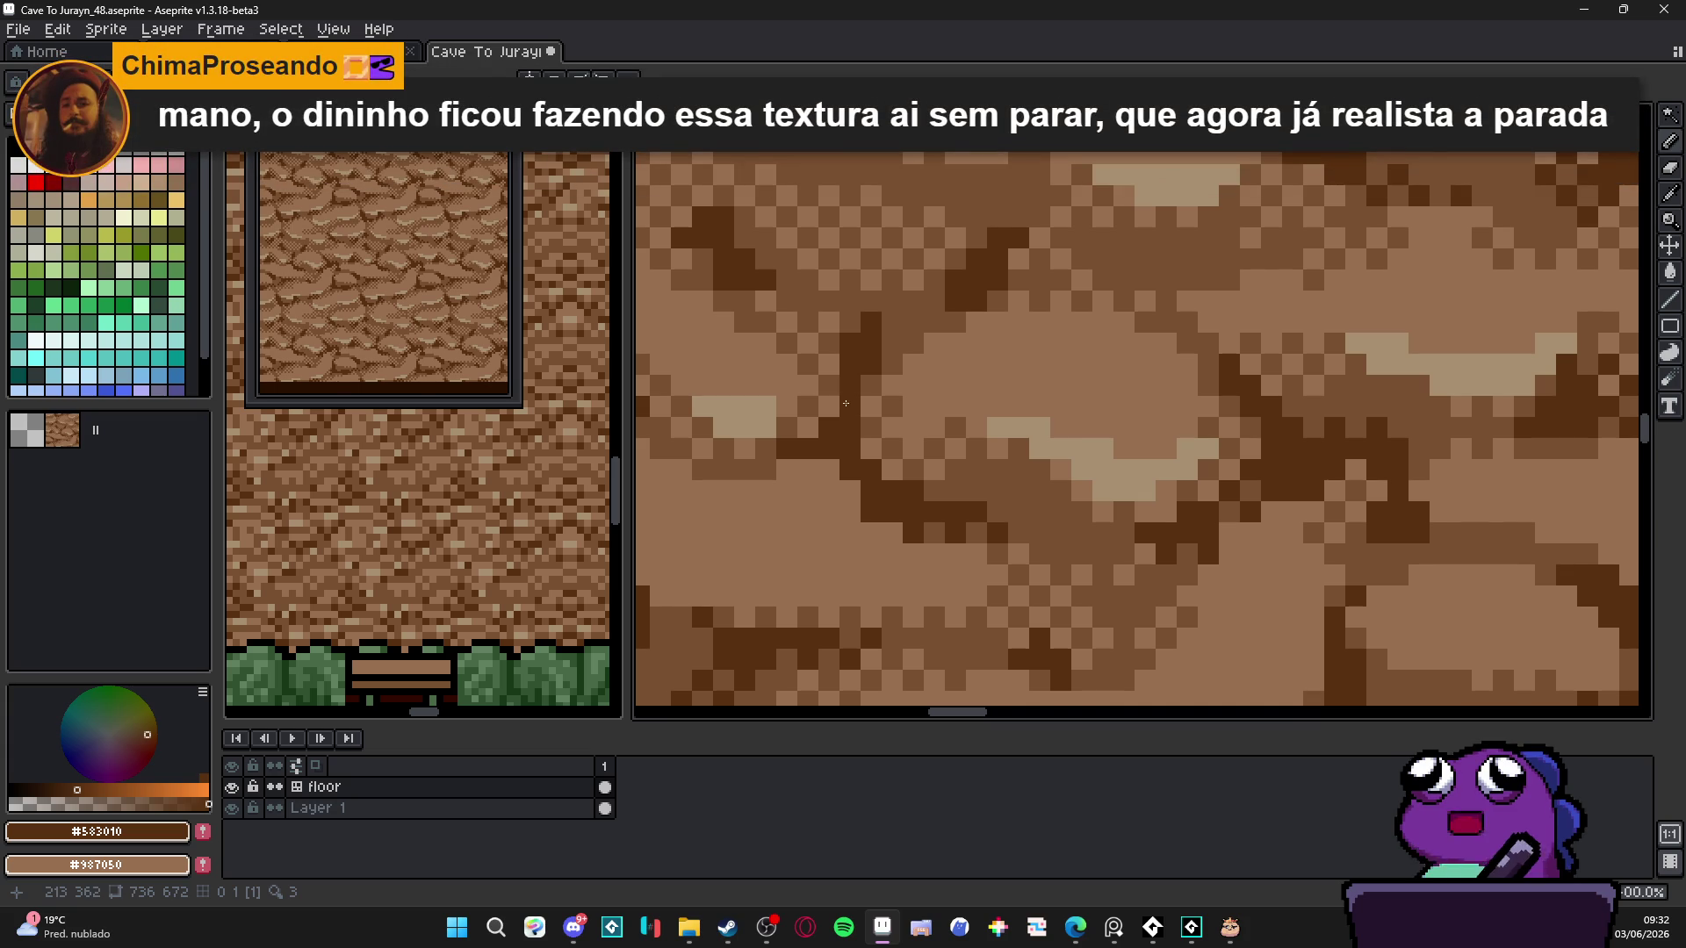
left_click(826, 356, "alt")
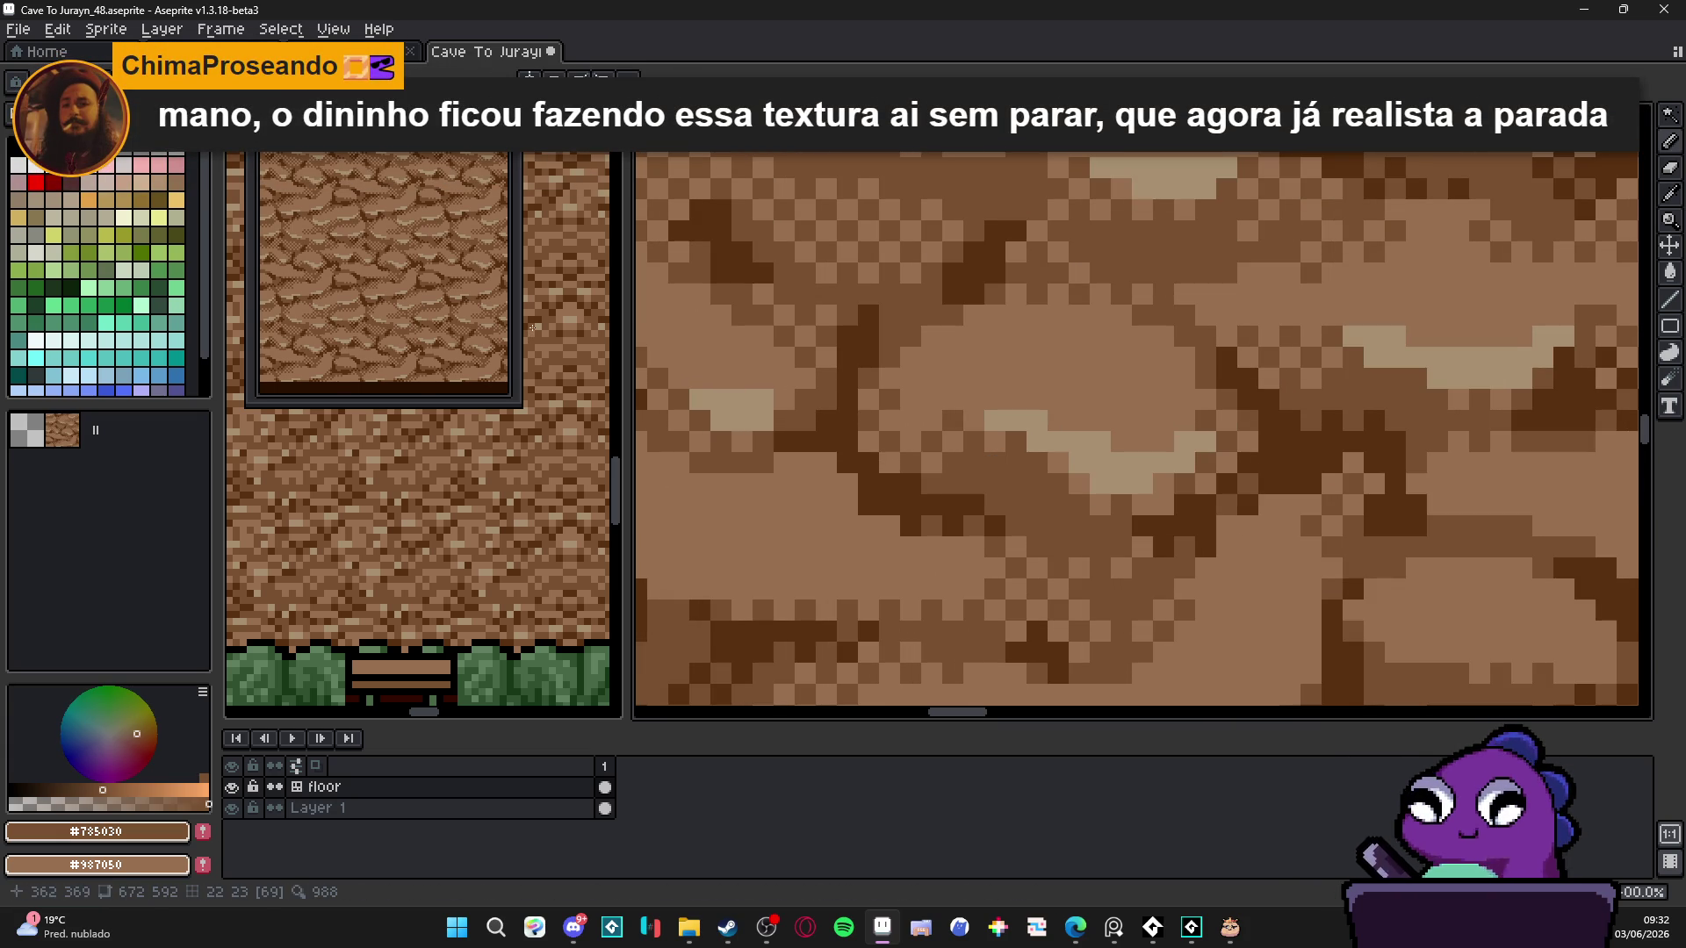
- Save Cave To Jurayn_48.aseprite with Ctrl+S
scroll(974, 412, "down", 4)
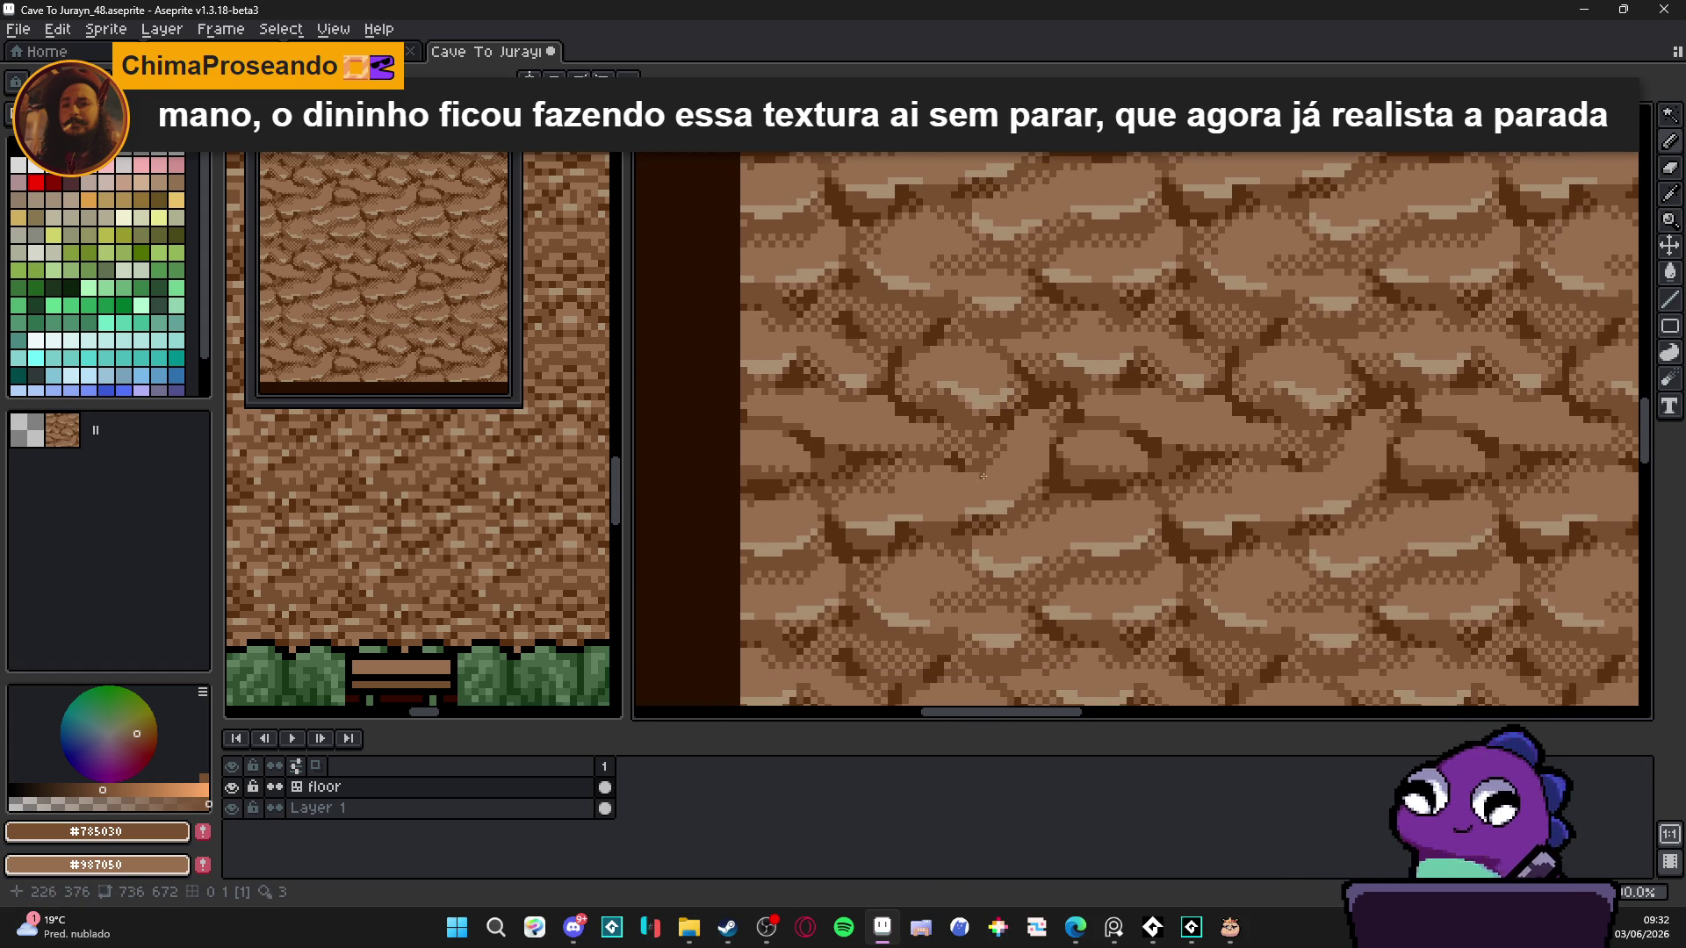
scroll(967, 474, "right", 1)
key("ctrl+s")
scroll(967, 474, "down", 3)
scroll(983, 469, "right", 2)
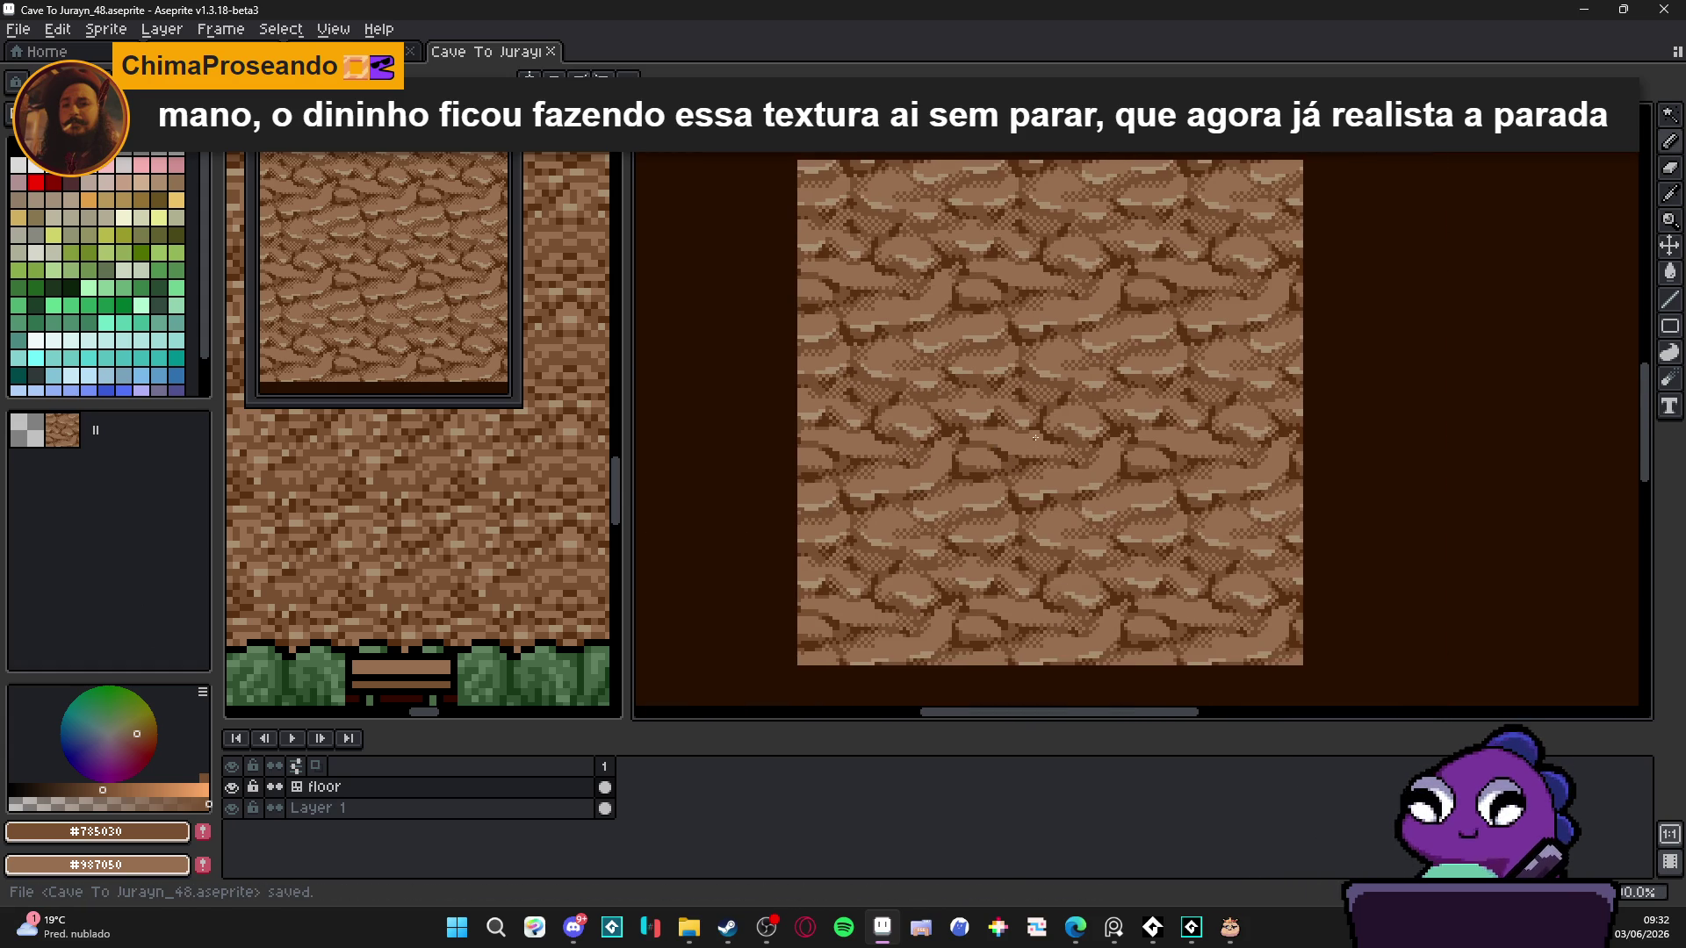
- Paint a #a89070 highlight stripe along a ledge and cover a stray highlight with mid brown
scroll(1007, 466, "up", 3)
scroll(1007, 465, "up", 2)
left_click(1045, 338, "alt")
left_click_drag(1059, 465, 1180, 466)
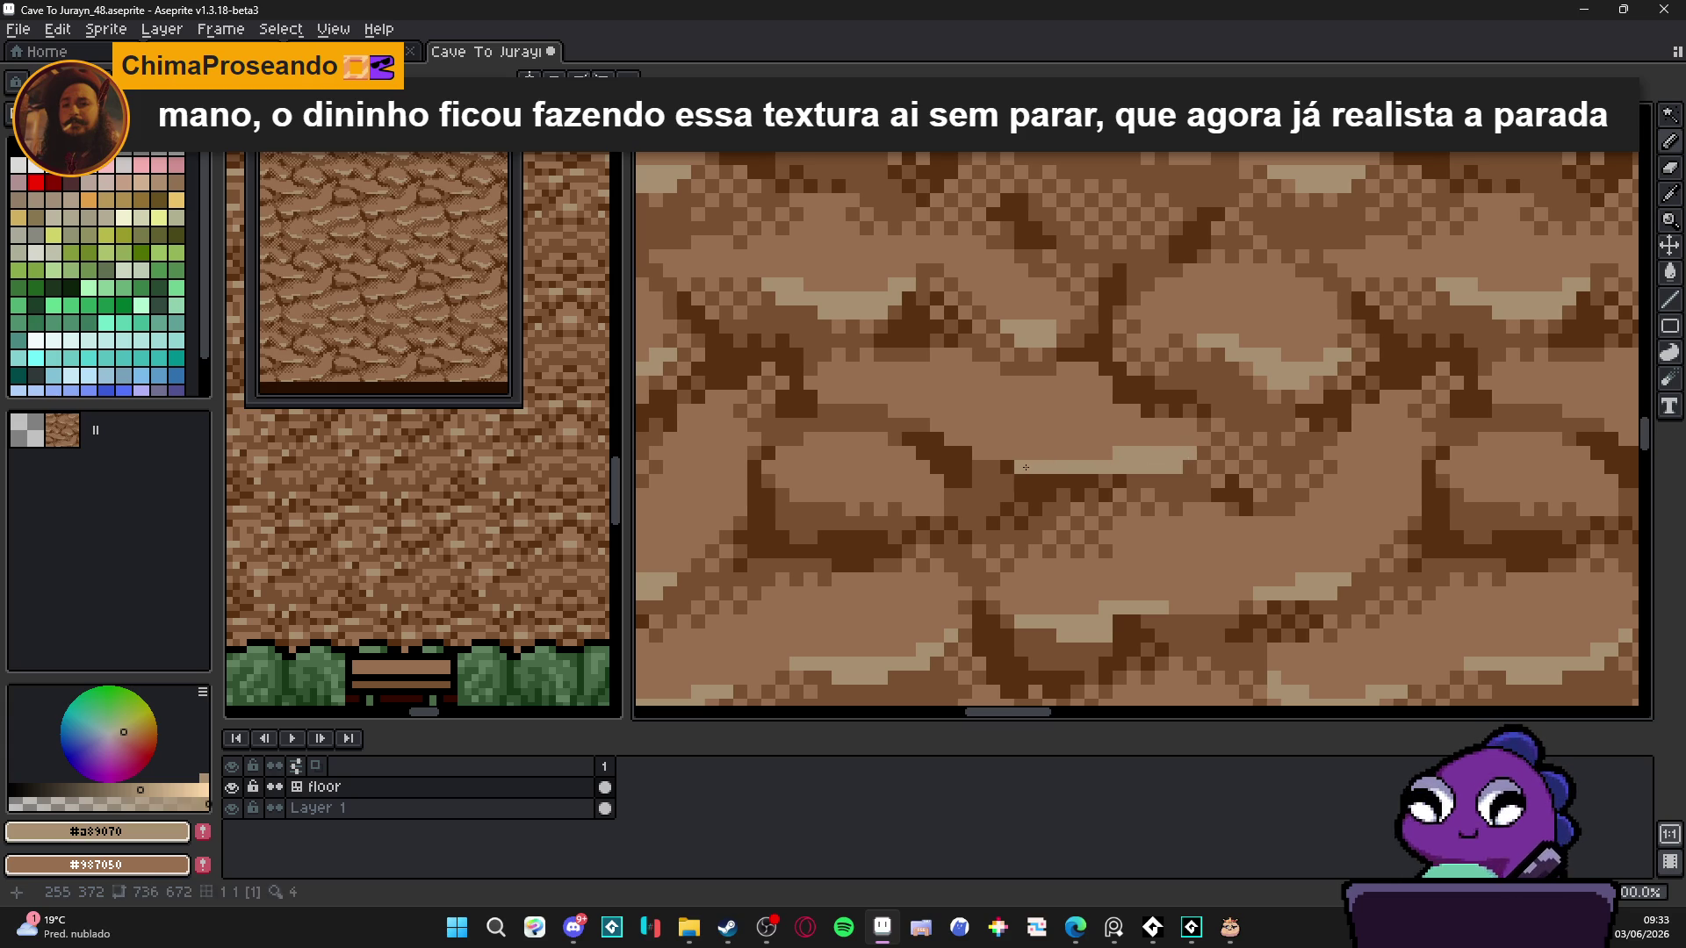
scroll(1068, 452, "up", 1)
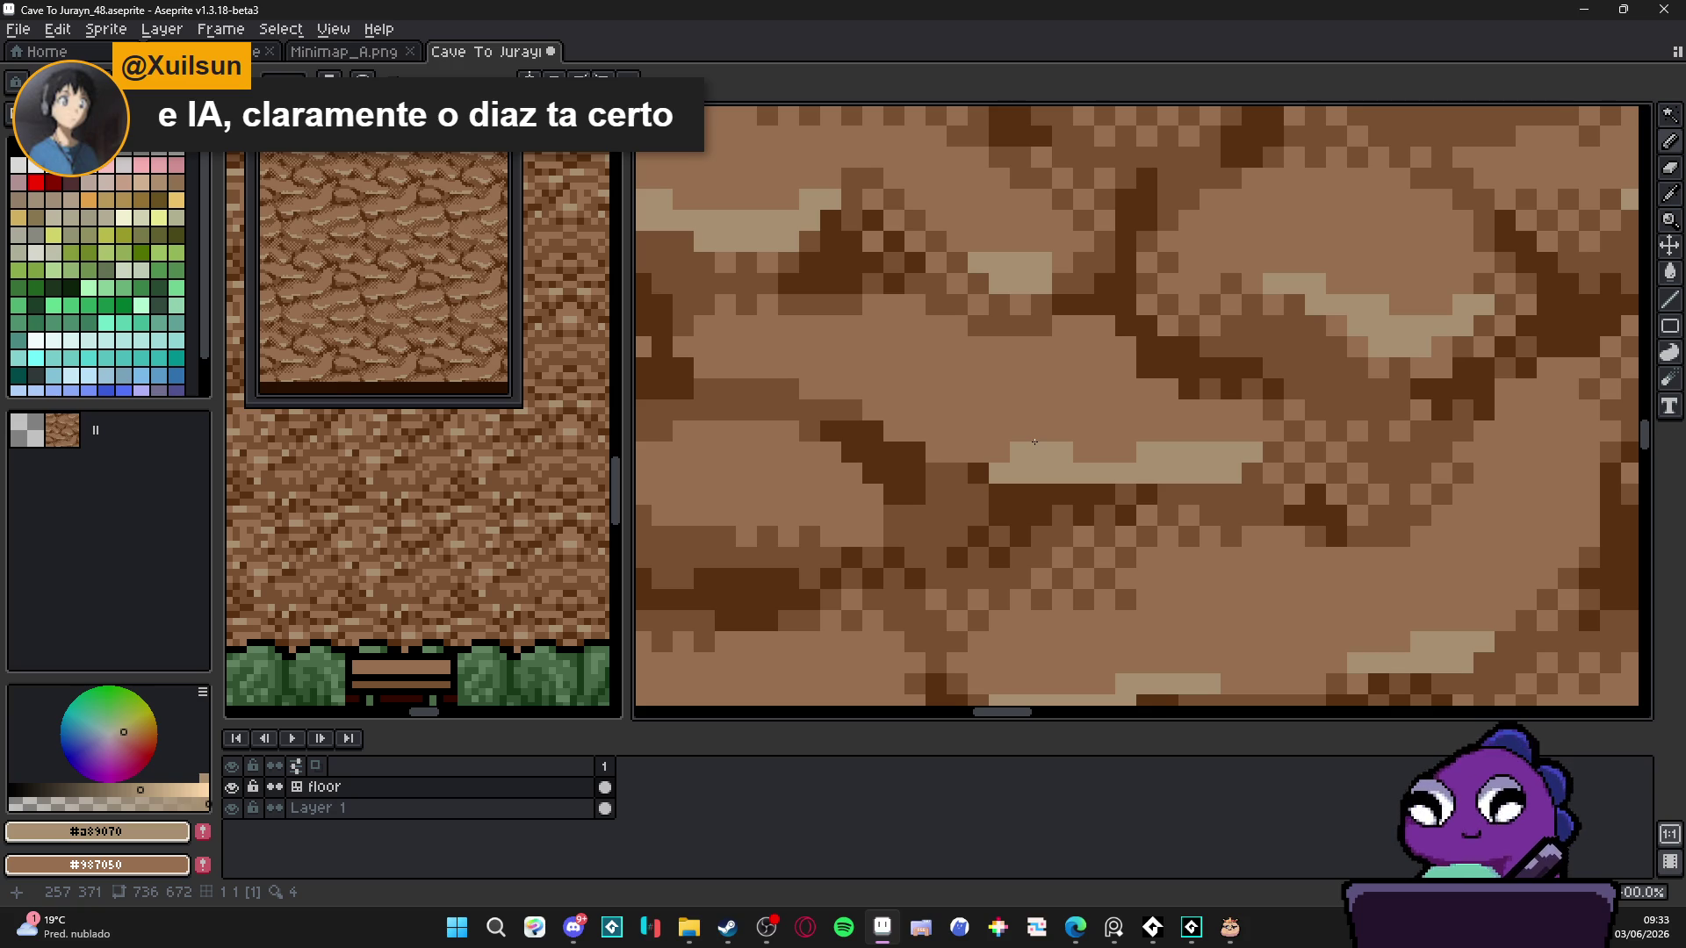
right_click(1036, 446)
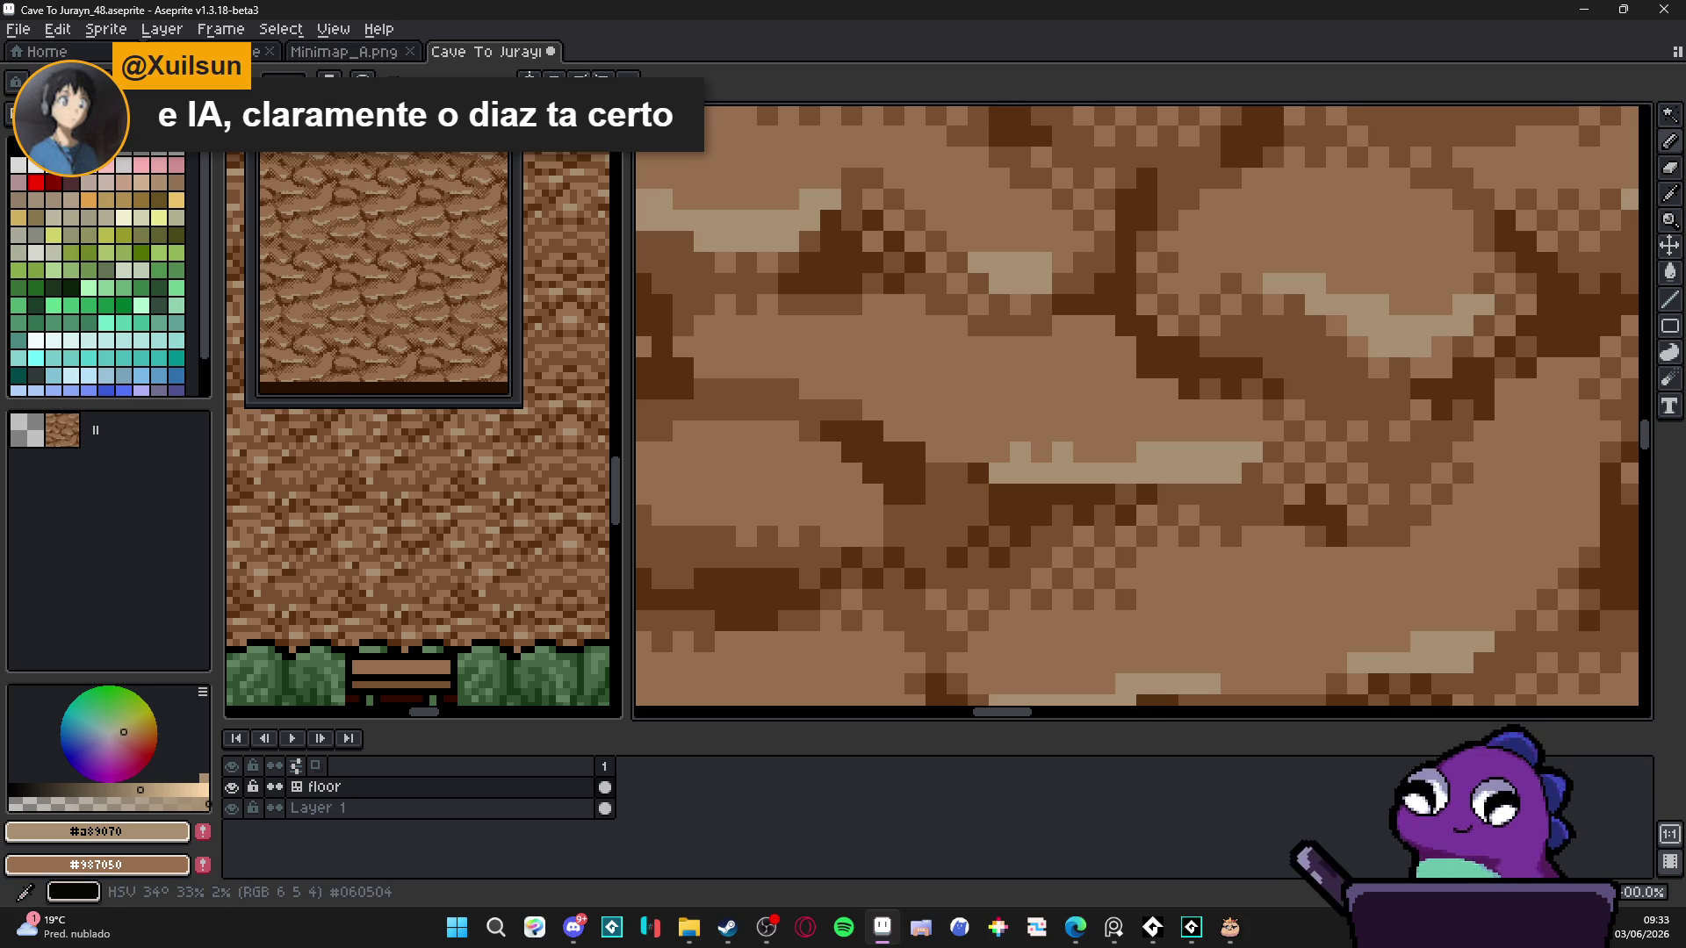
left_click(918, 521)
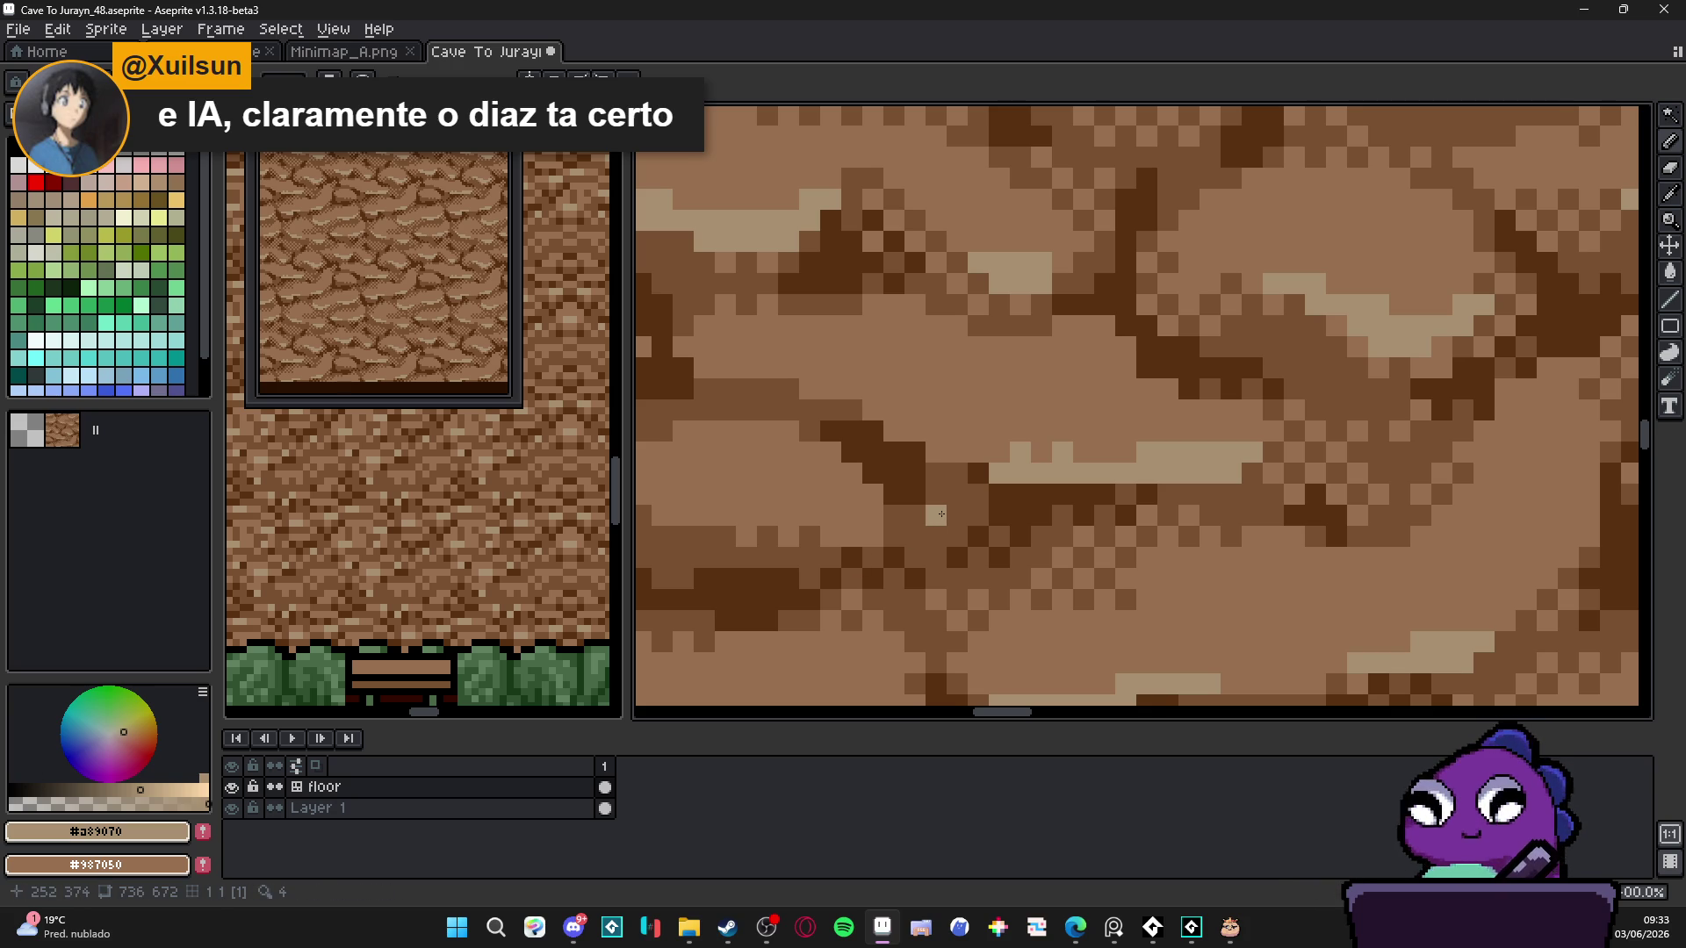
- Compare #987050, #785030 and #583010 by sampling, then draw a #987050 stroke
scroll(938, 514, "down", 5)
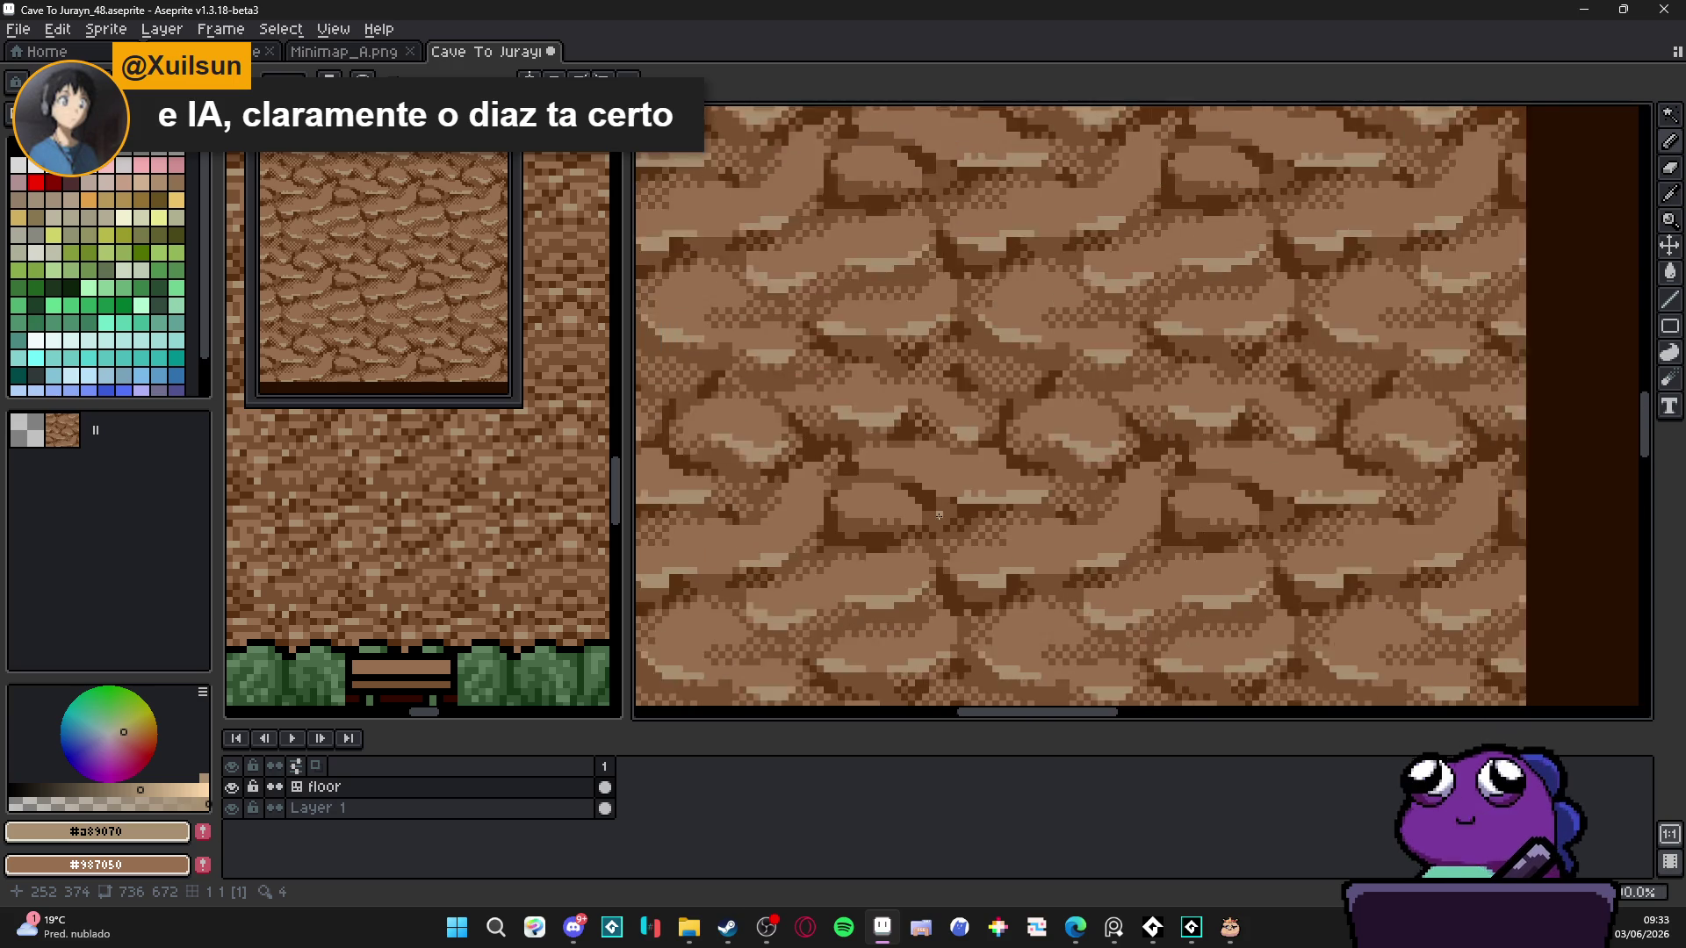
scroll(1004, 392, "up", 5)
left_click(1025, 390, "alt")
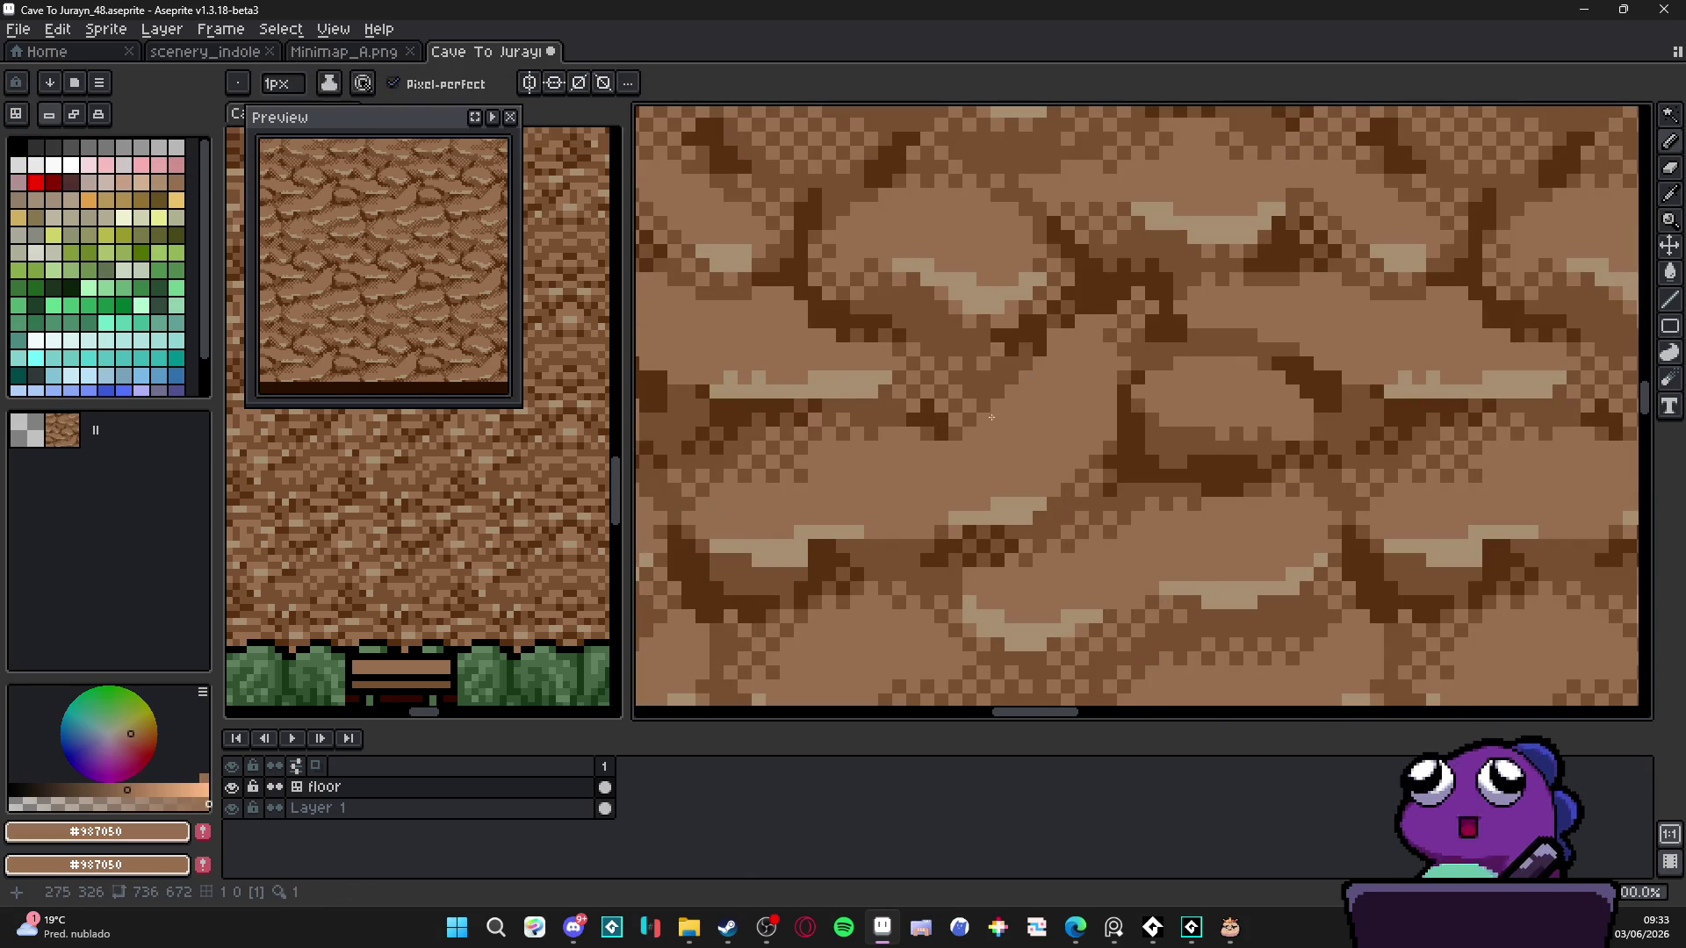
left_click(963, 363, "alt")
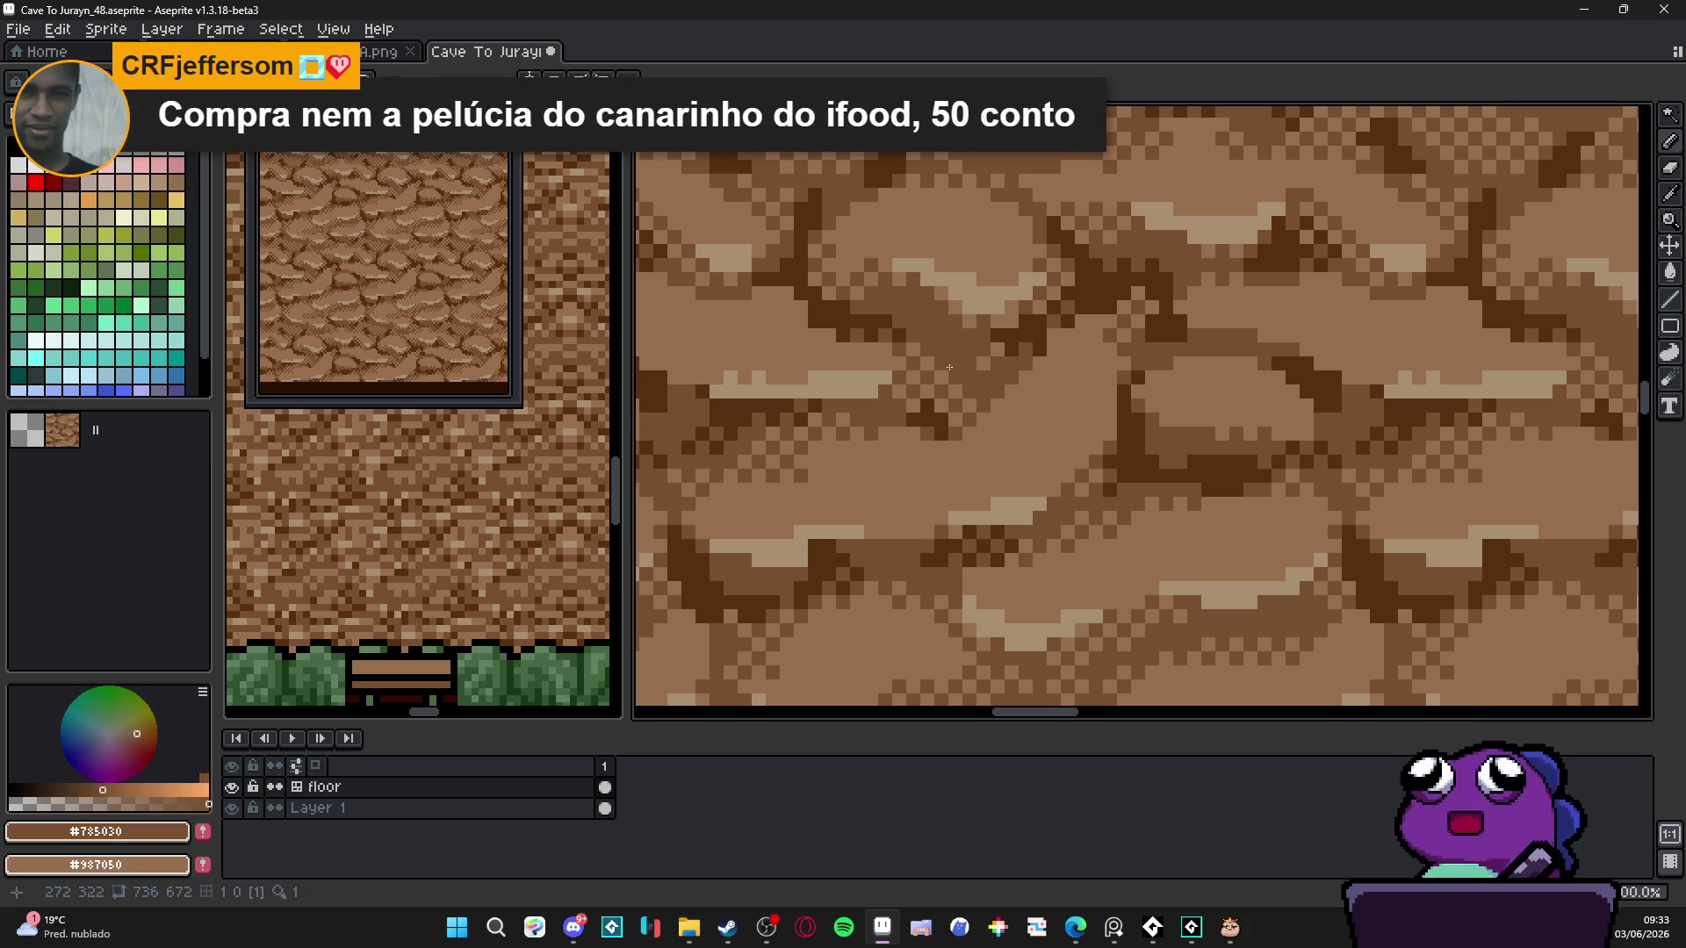
scroll(938, 386, "down", 1)
scroll(932, 384, "up", 1)
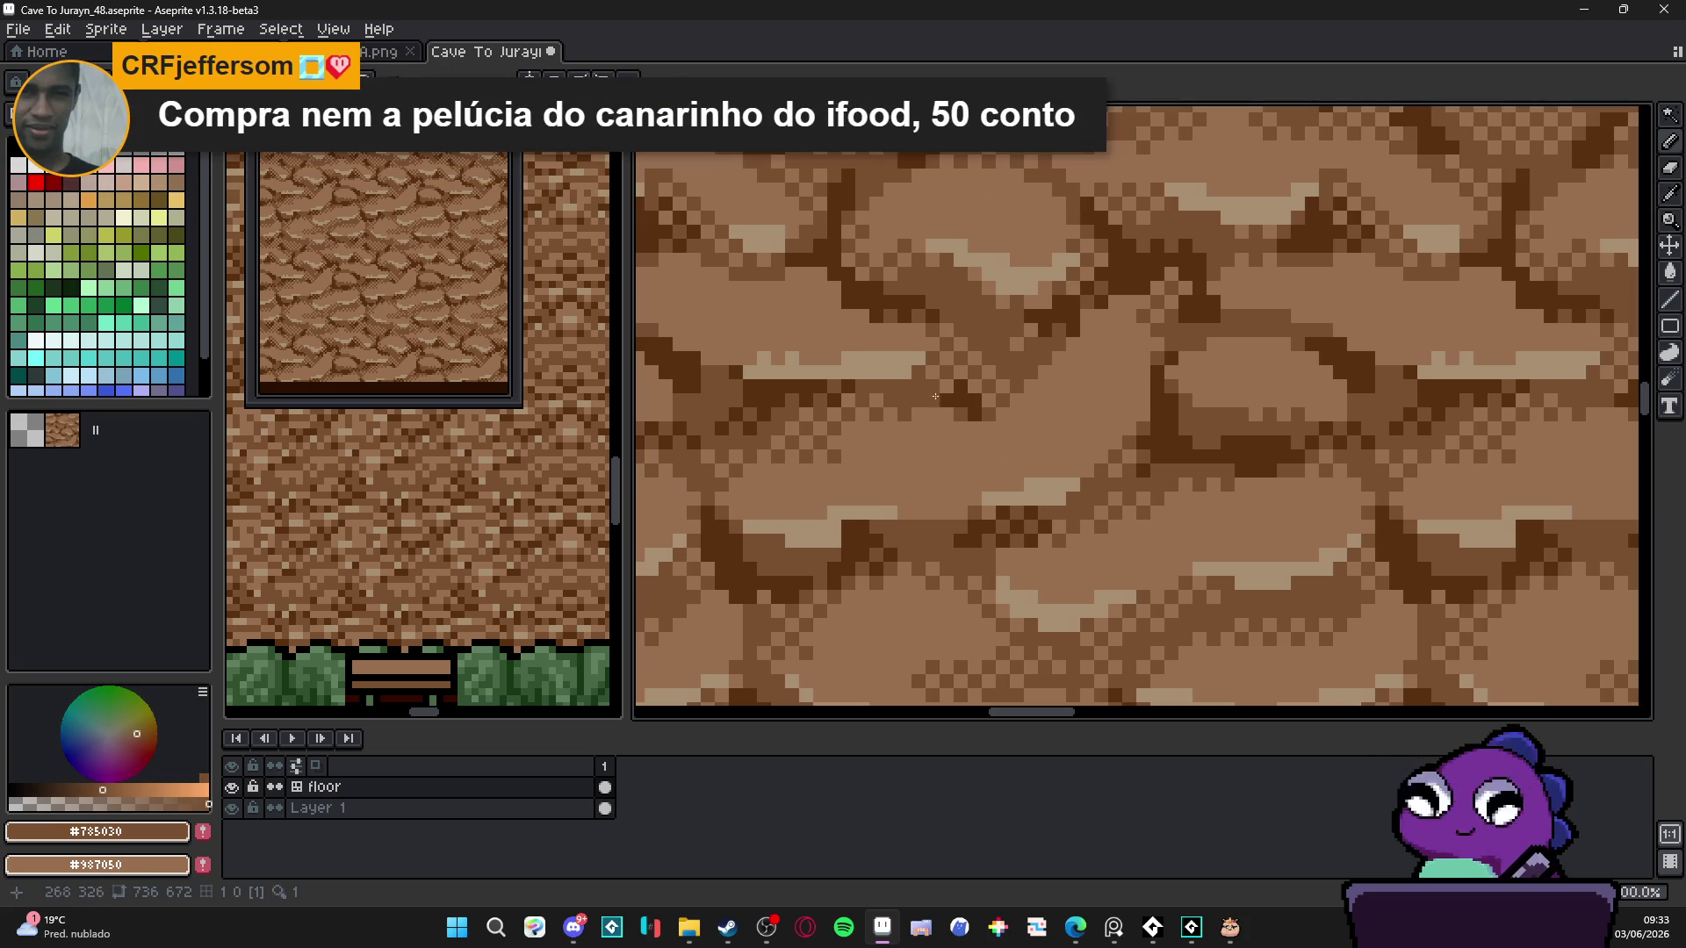
left_click(928, 383, "alt")
left_click(928, 383, "alt")
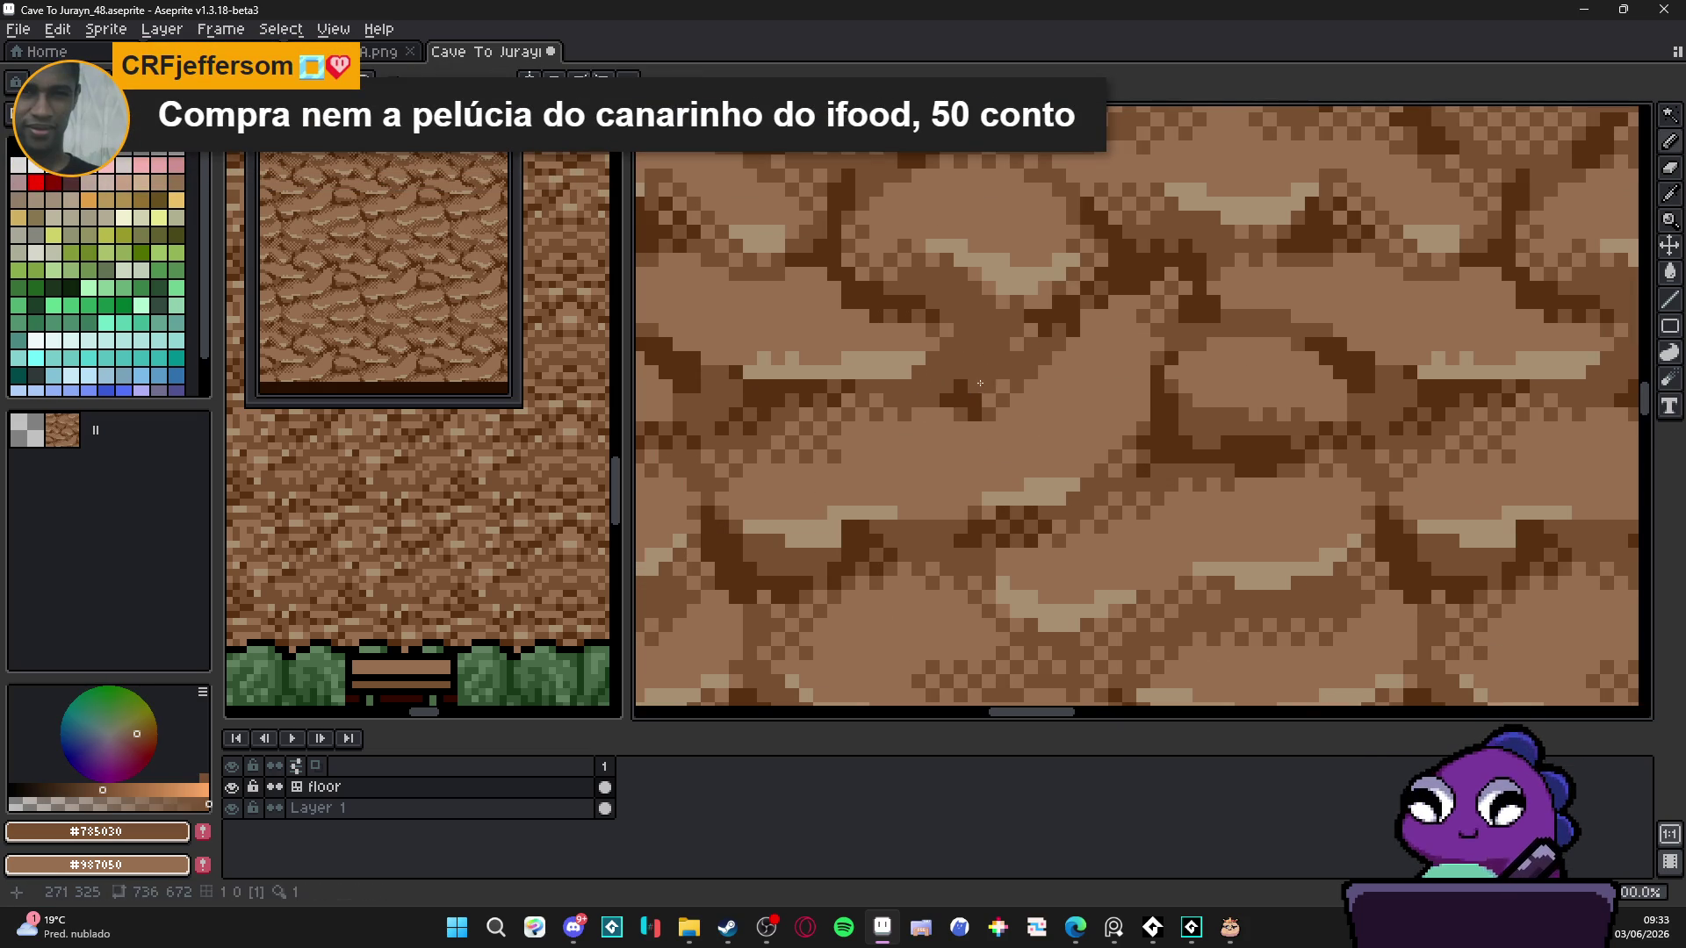
left_click(991, 424, "alt")
left_click_drag(1010, 399, 1070, 334)
- Sample #785030 from the stones, then pick the dark #583010 crack colour
scroll(1063, 340, "down", 3)
scroll(1068, 358, "up", 2)
scroll(1068, 358, "up", 2)
left_click(1057, 353, "alt")
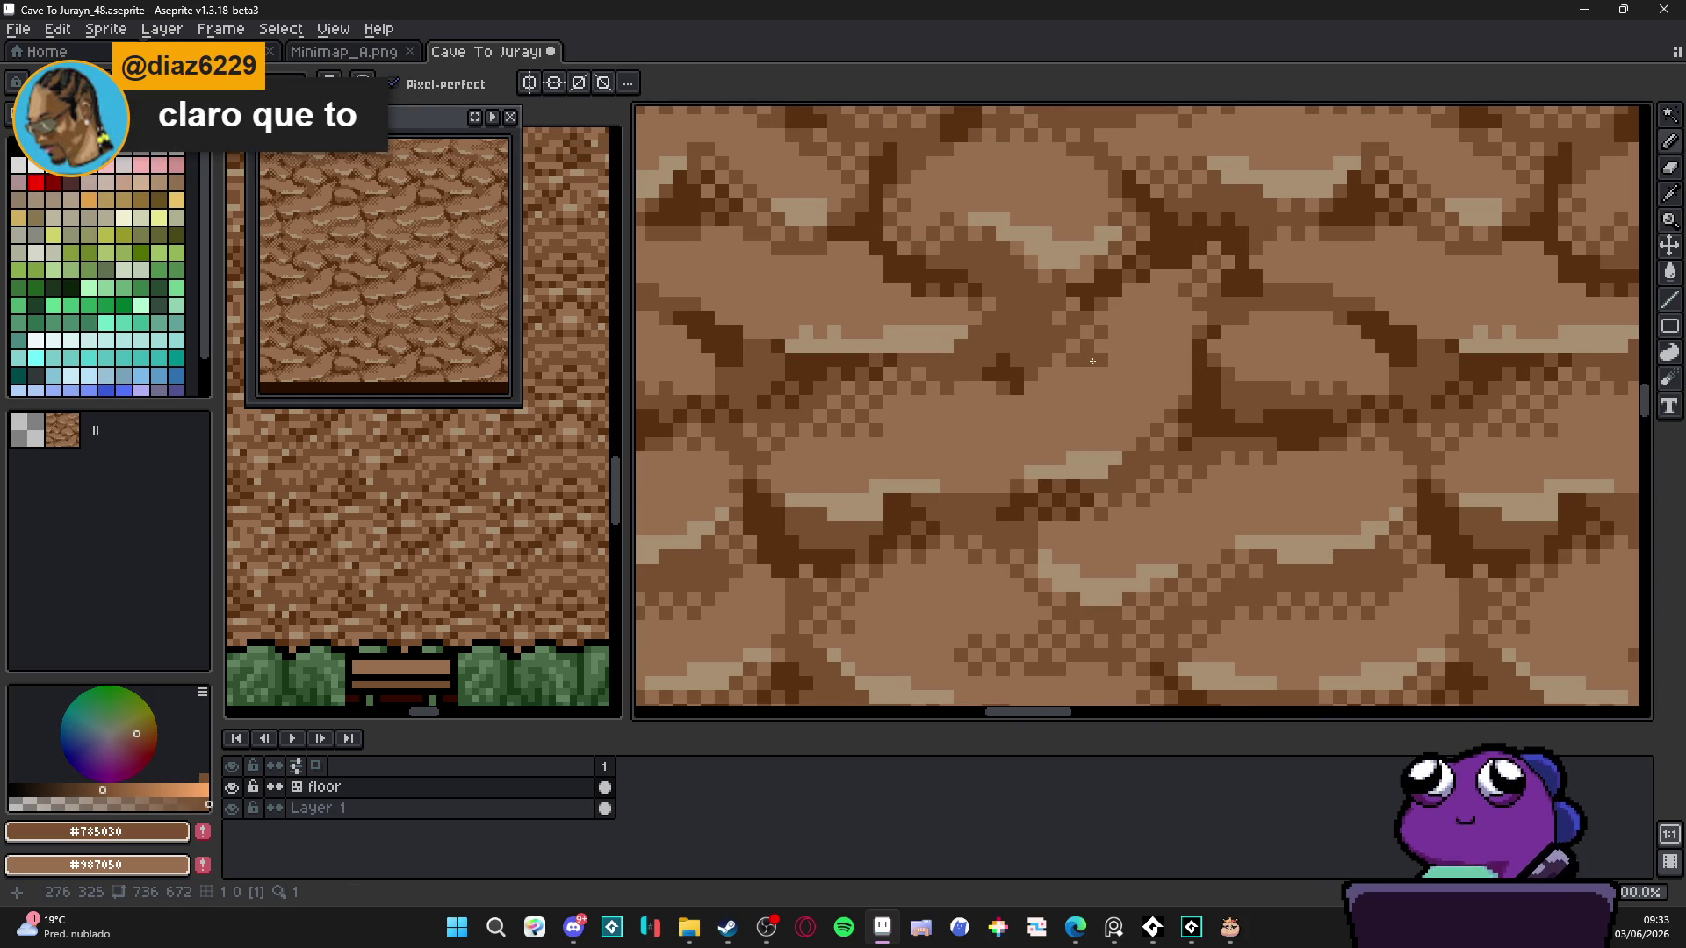
scroll(1093, 360, "down", 4)
scroll(1063, 444, "up", 4)
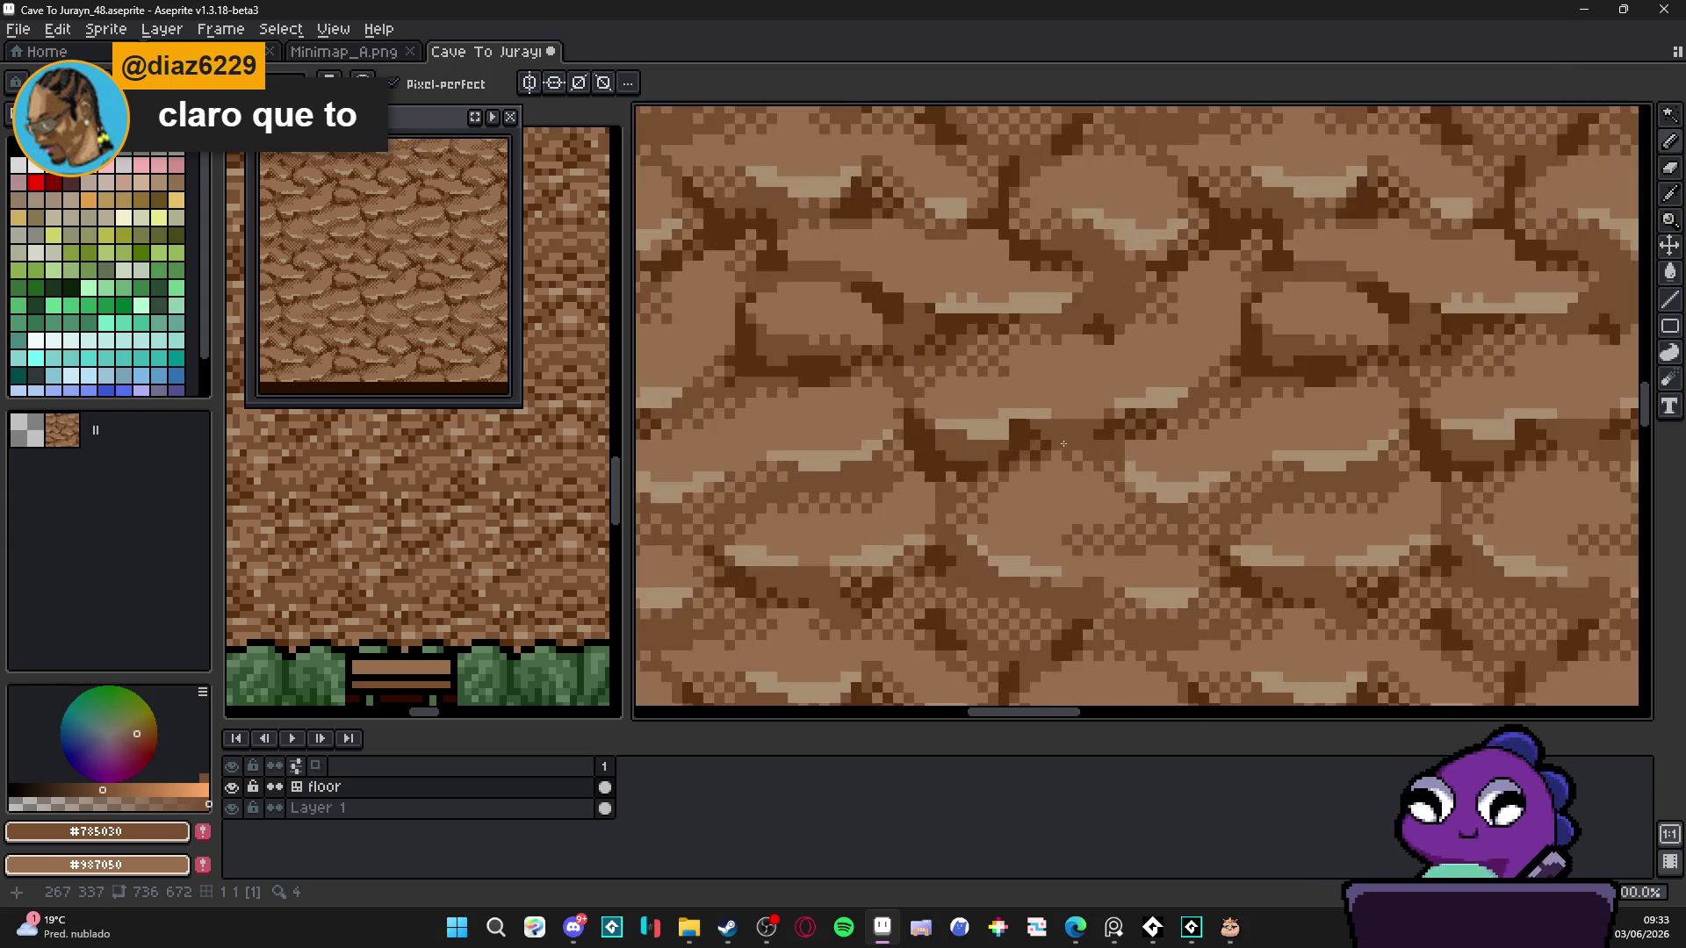
scroll(1064, 444, "down", 3)
scroll(966, 466, "up", 1)
scroll(954, 499, "down", 1)
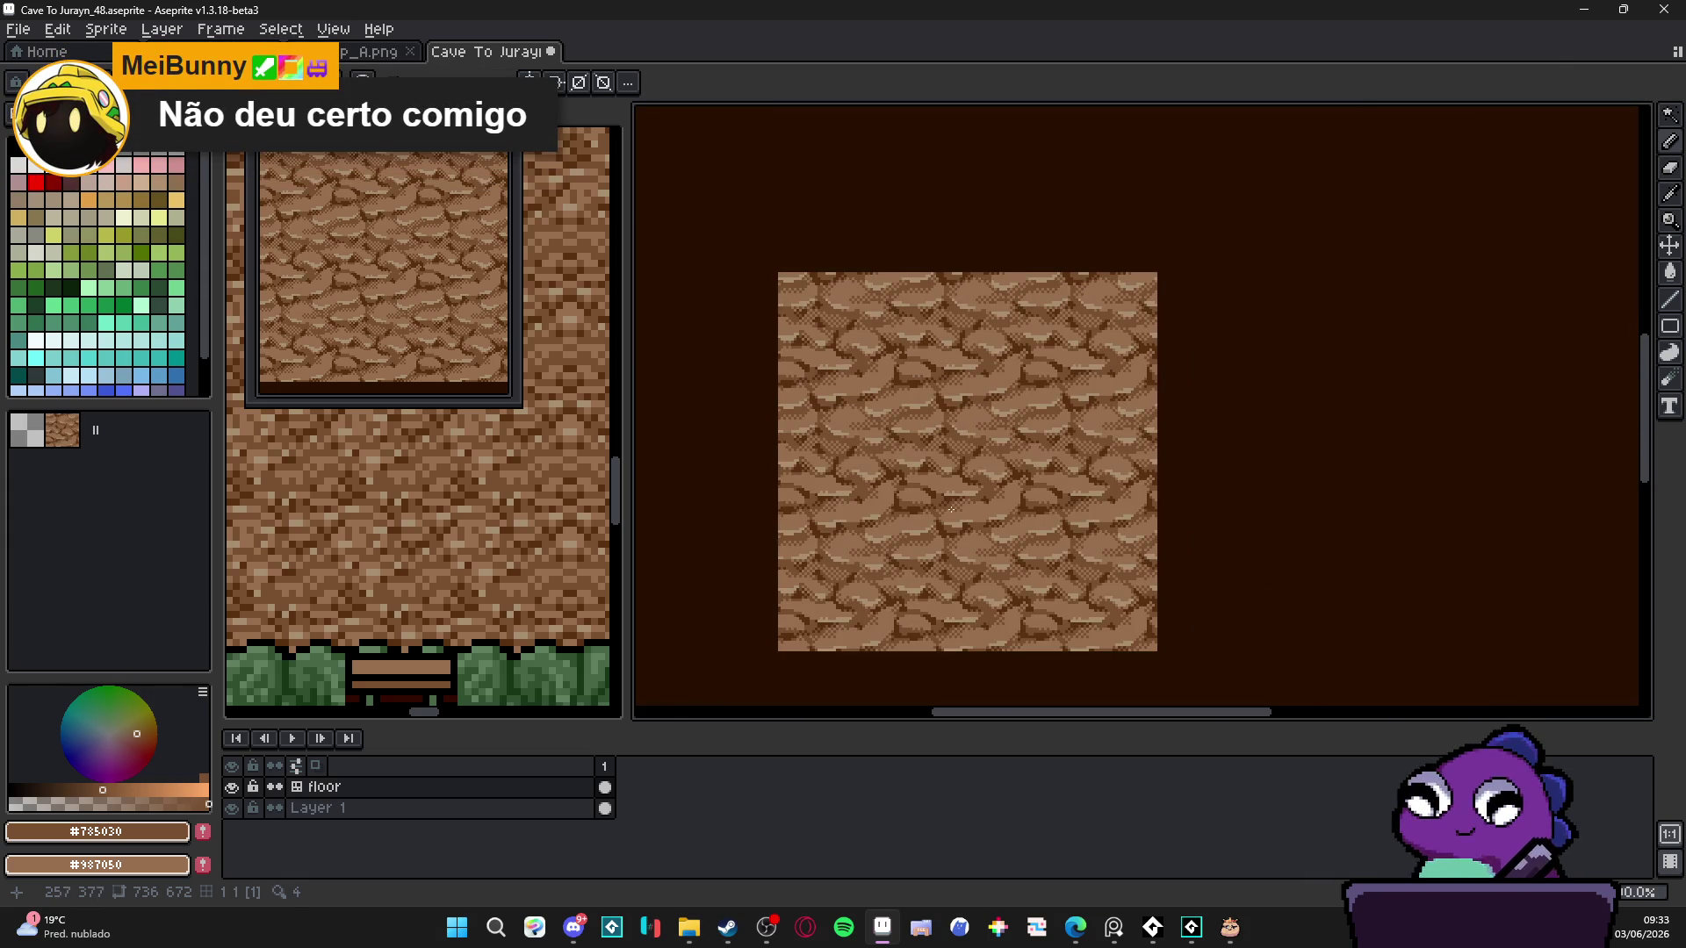
scroll(947, 523, "up", 3)
left_click(1007, 494, "alt")
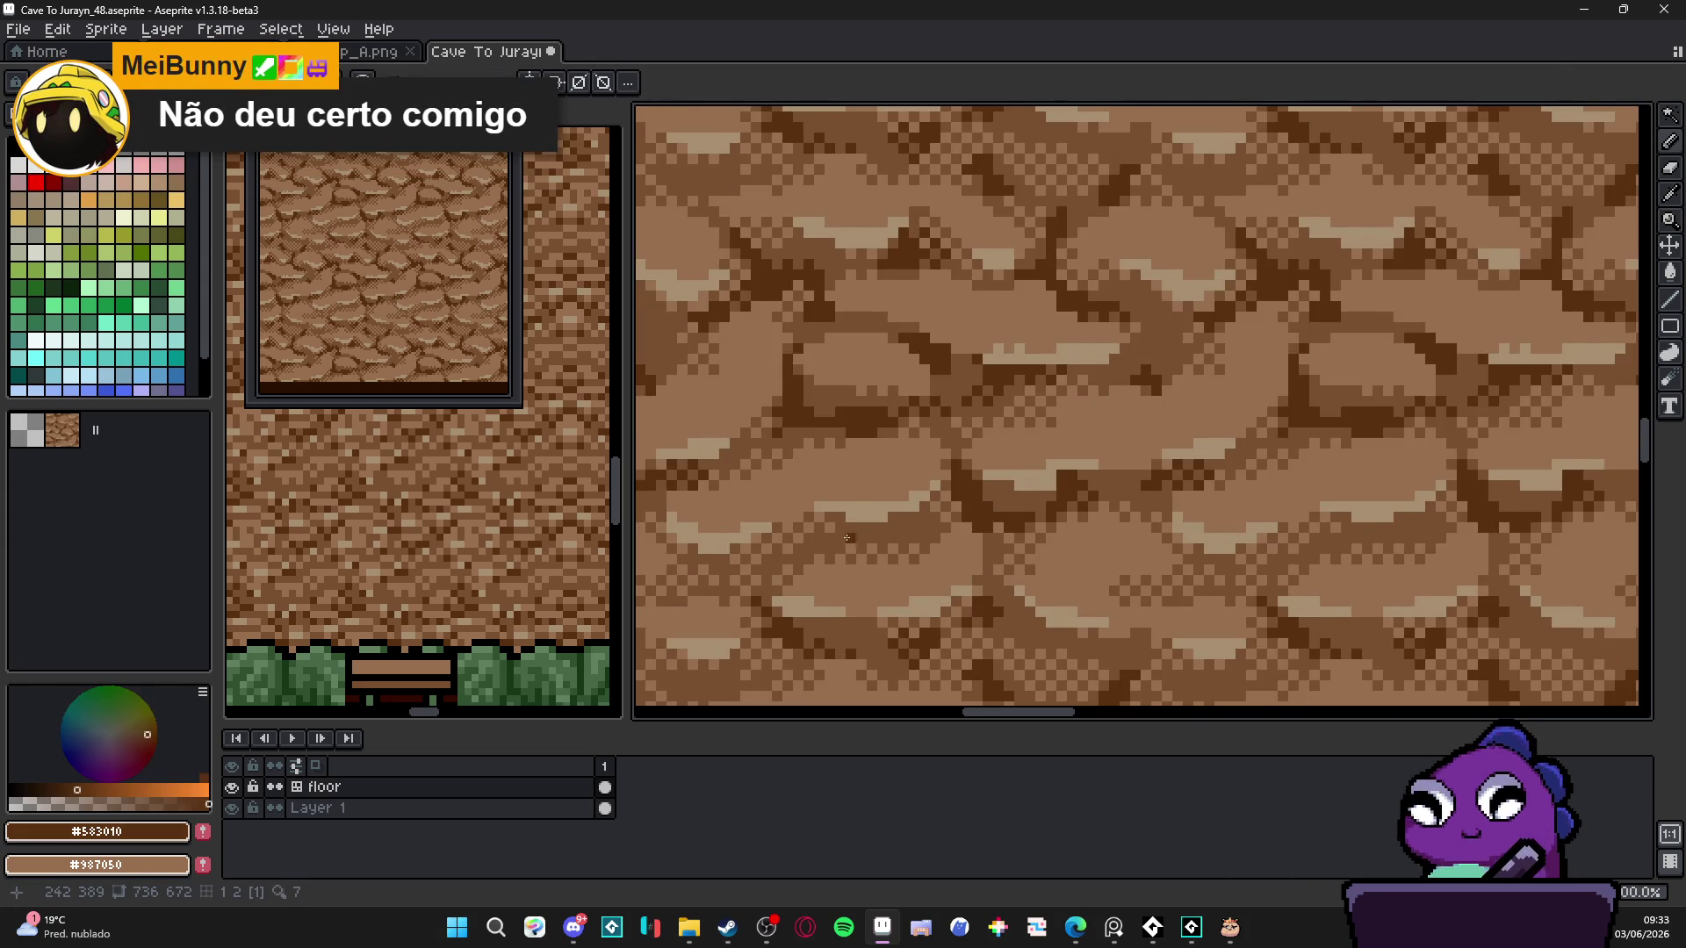
- Add dark #583010 crack pixels between the lower stones
scroll(904, 547, "up", 1)
left_click(911, 542)
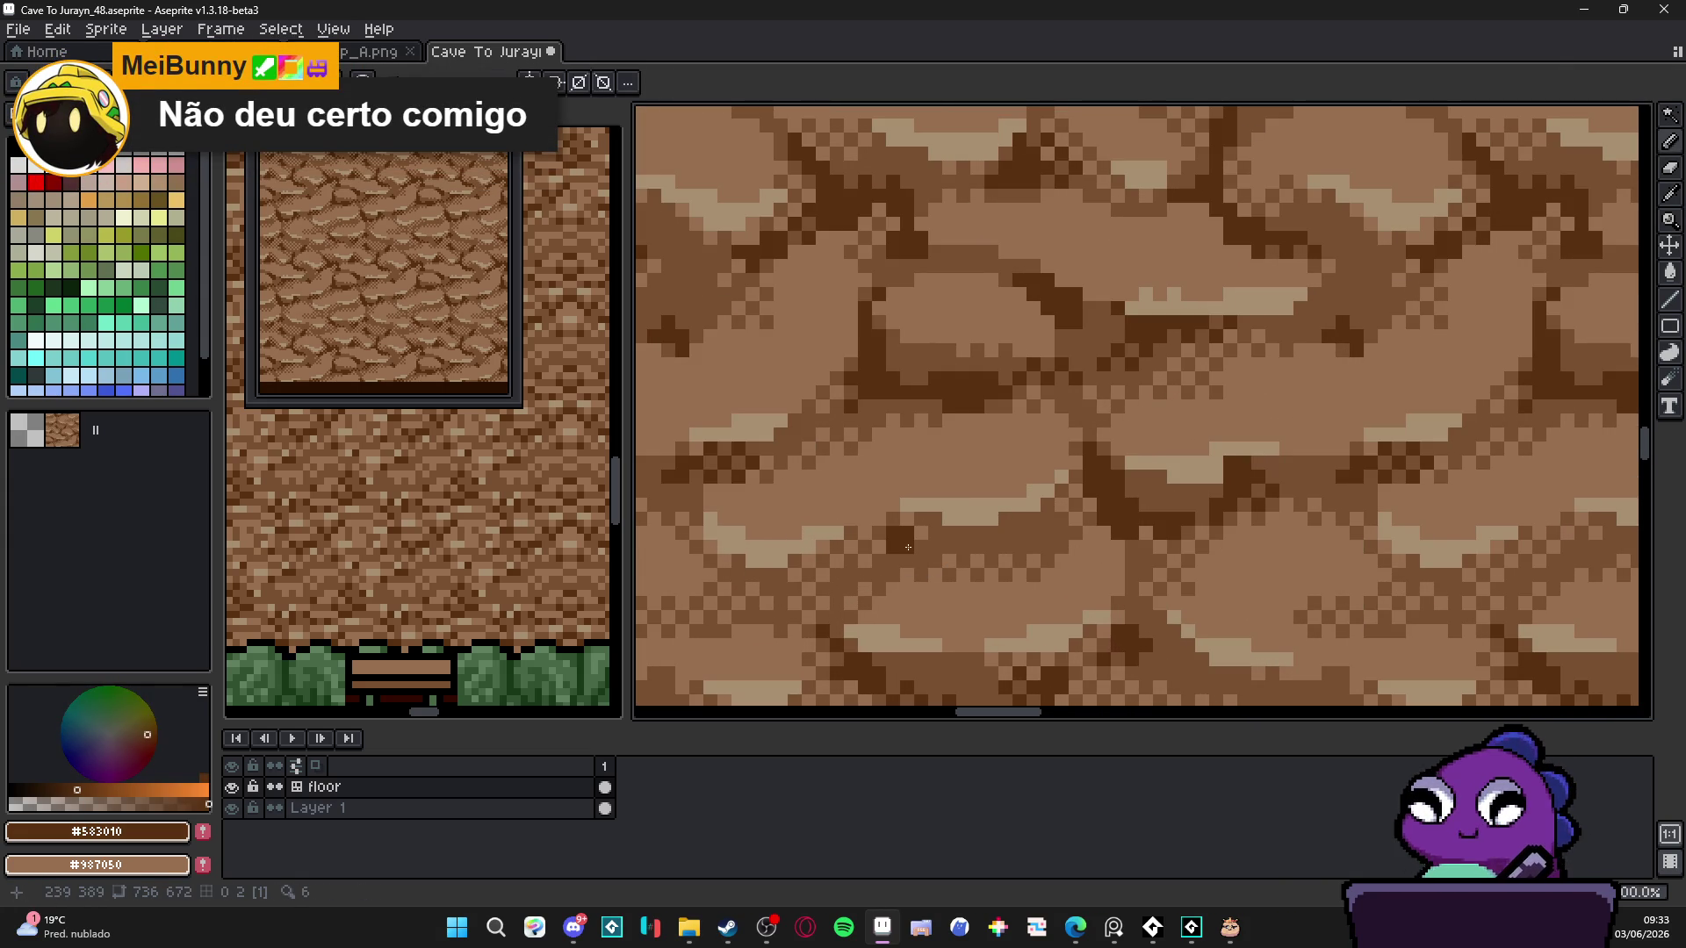
mouse_move(924, 543)
left_mouse_down()
mouse_move(913, 521)
mouse_move(927, 530)
mouse_move(880, 532)
mouse_move(906, 542)
left_mouse_up()
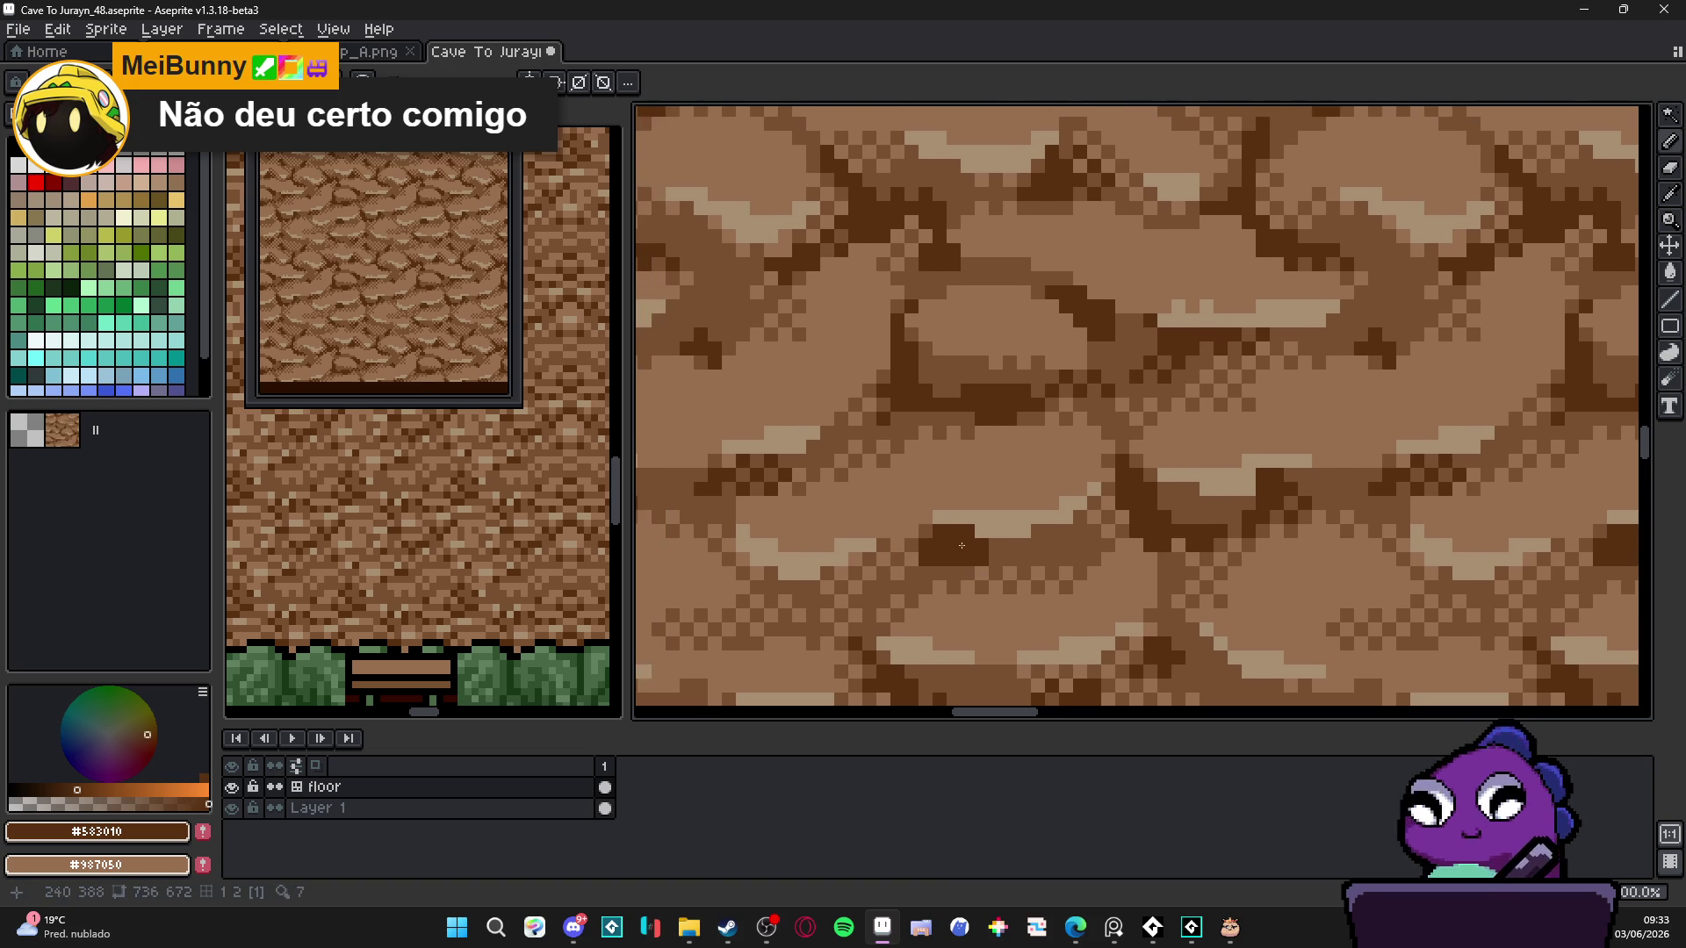
left_click(1001, 534, "alt")
left_click(790, 486)
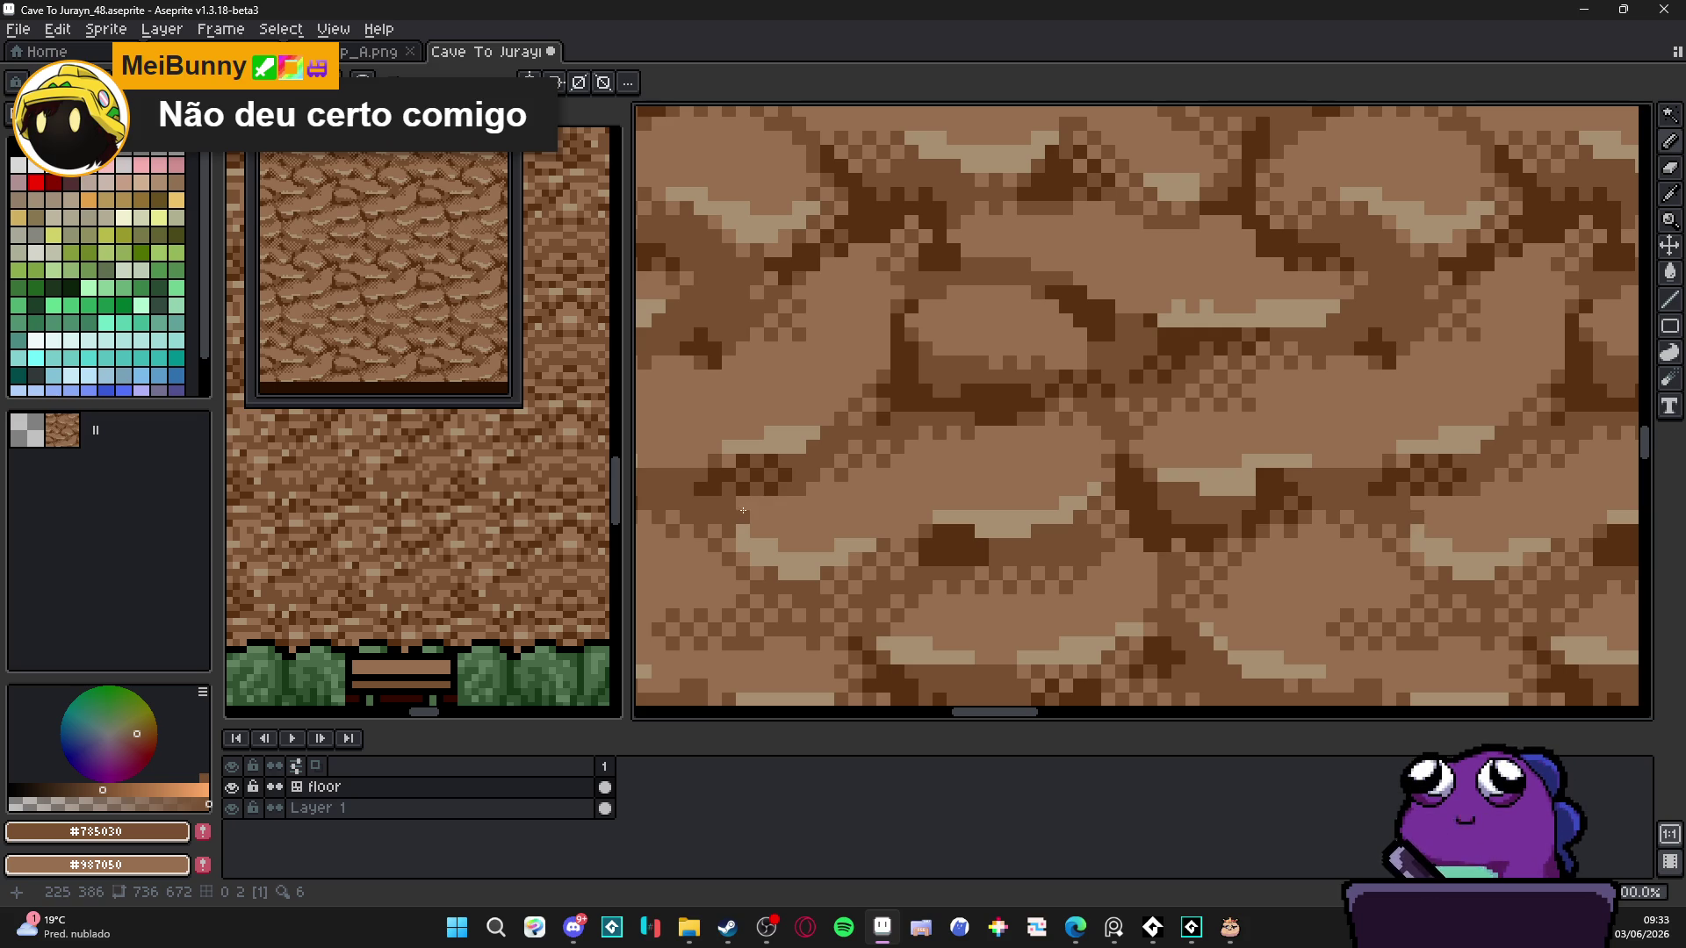
- Draw an L-shaped mid-brown shading stroke and sample #987050, #785030 and #583010 to compare
mouse_move(936, 459)
left_mouse_down()
mouse_move(938, 435)
mouse_move(940, 464)
mouse_move(976, 453)
left_mouse_up()
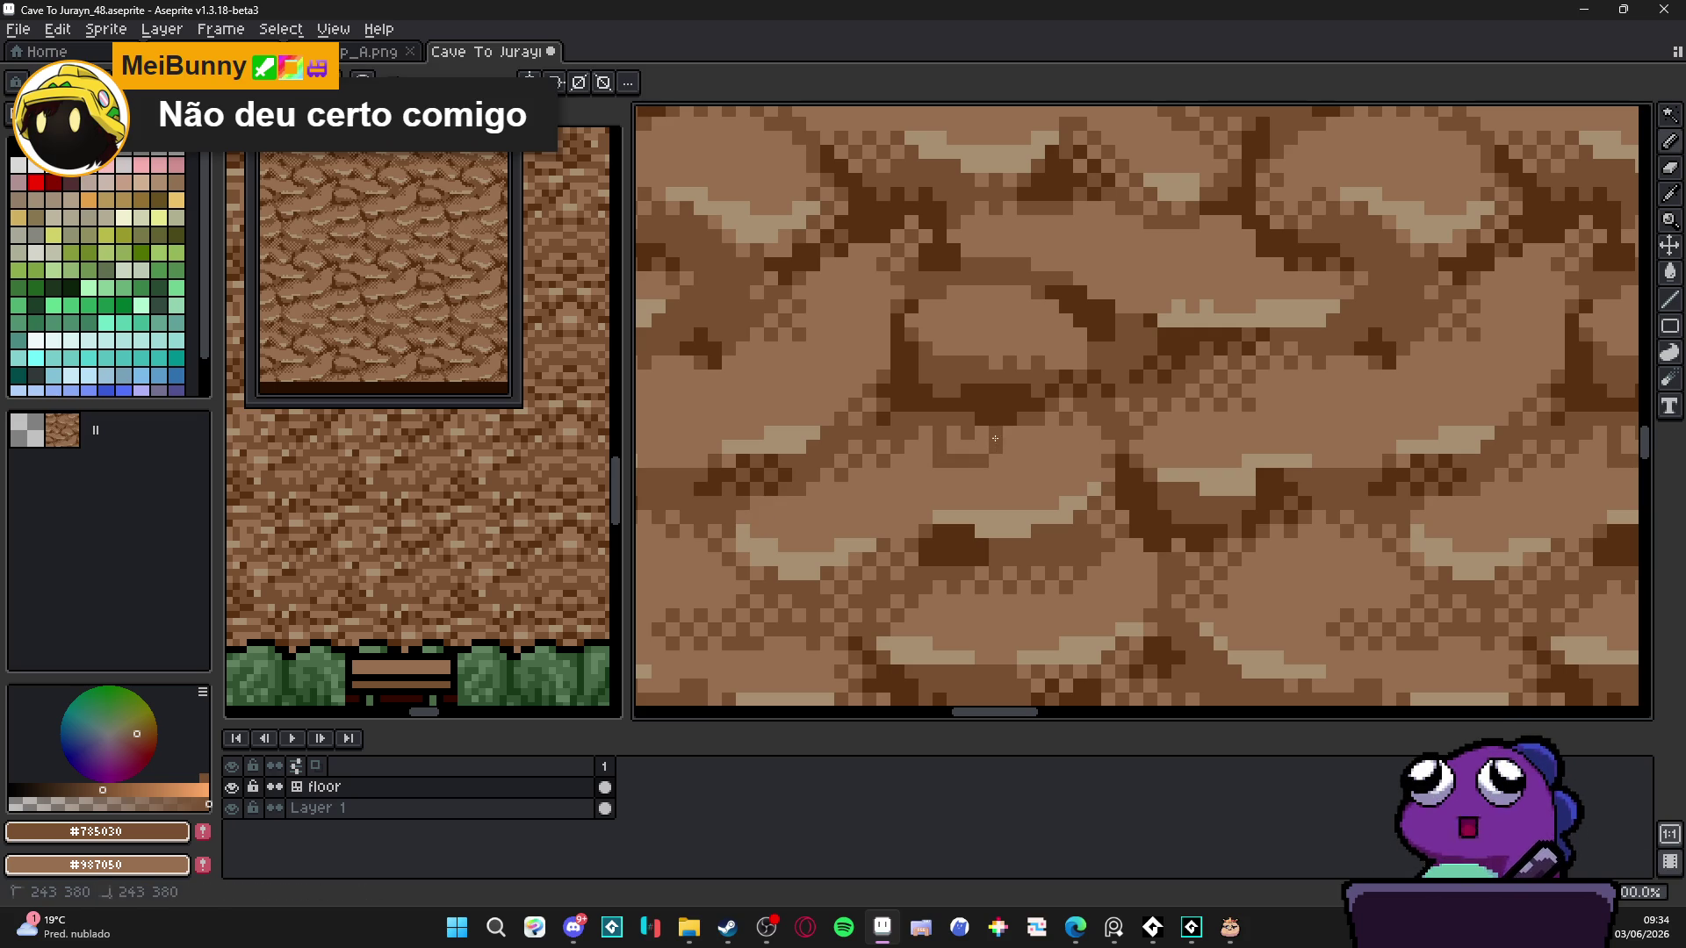
left_click(975, 435, "alt")
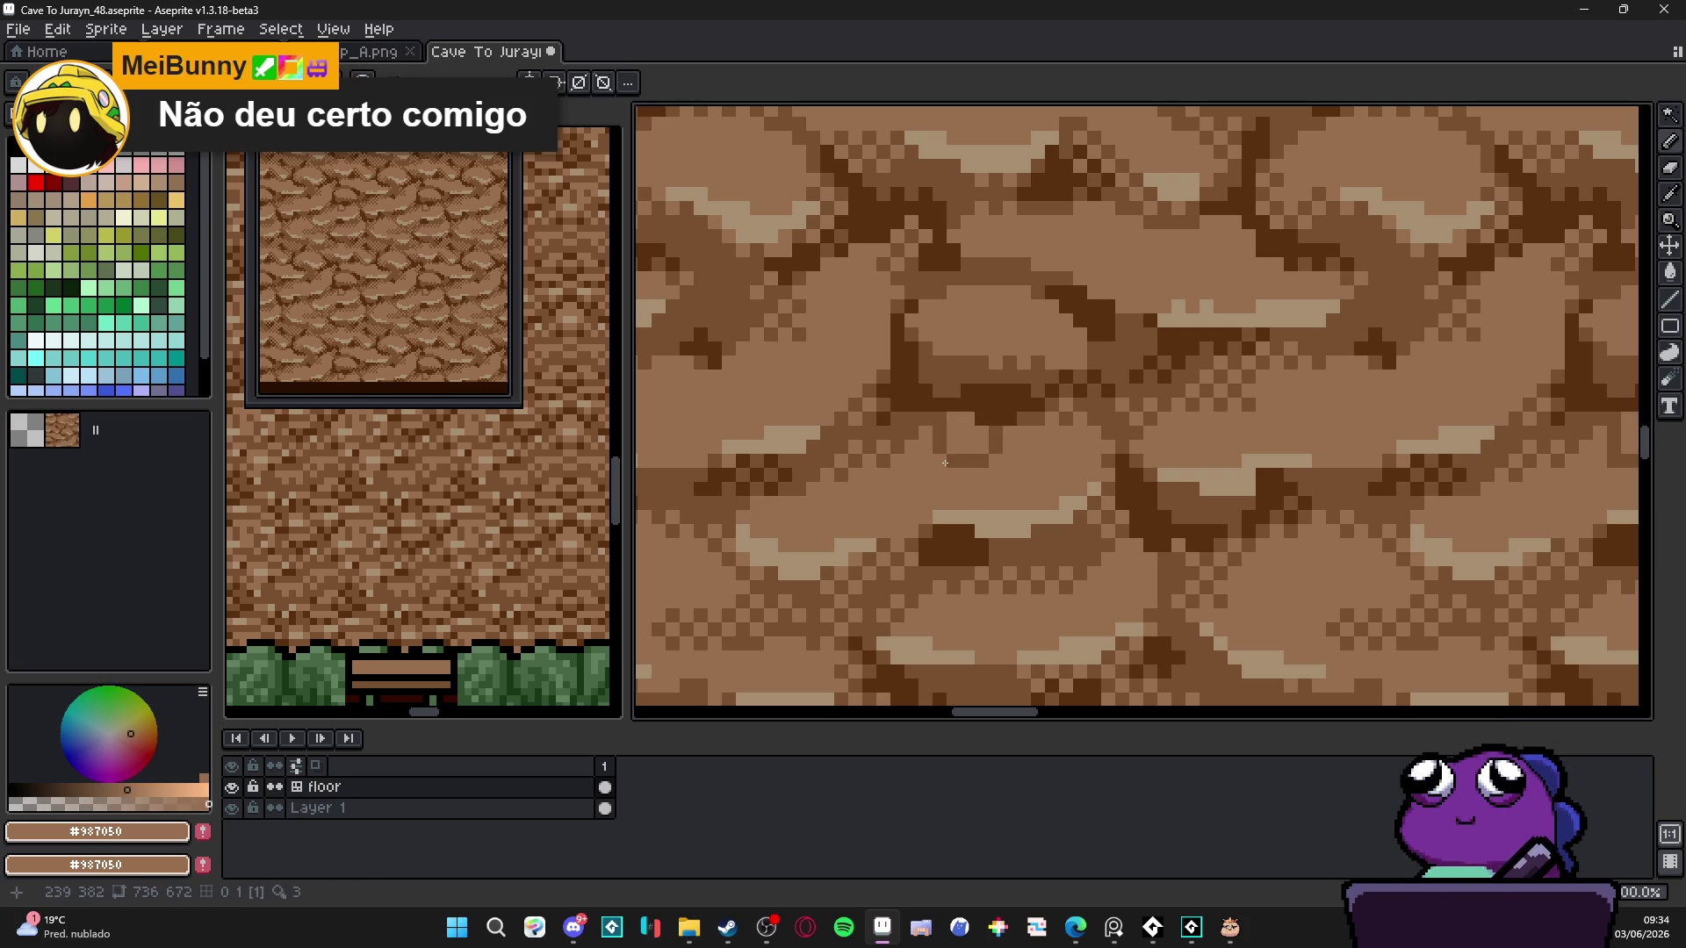
left_click(956, 419, "alt")
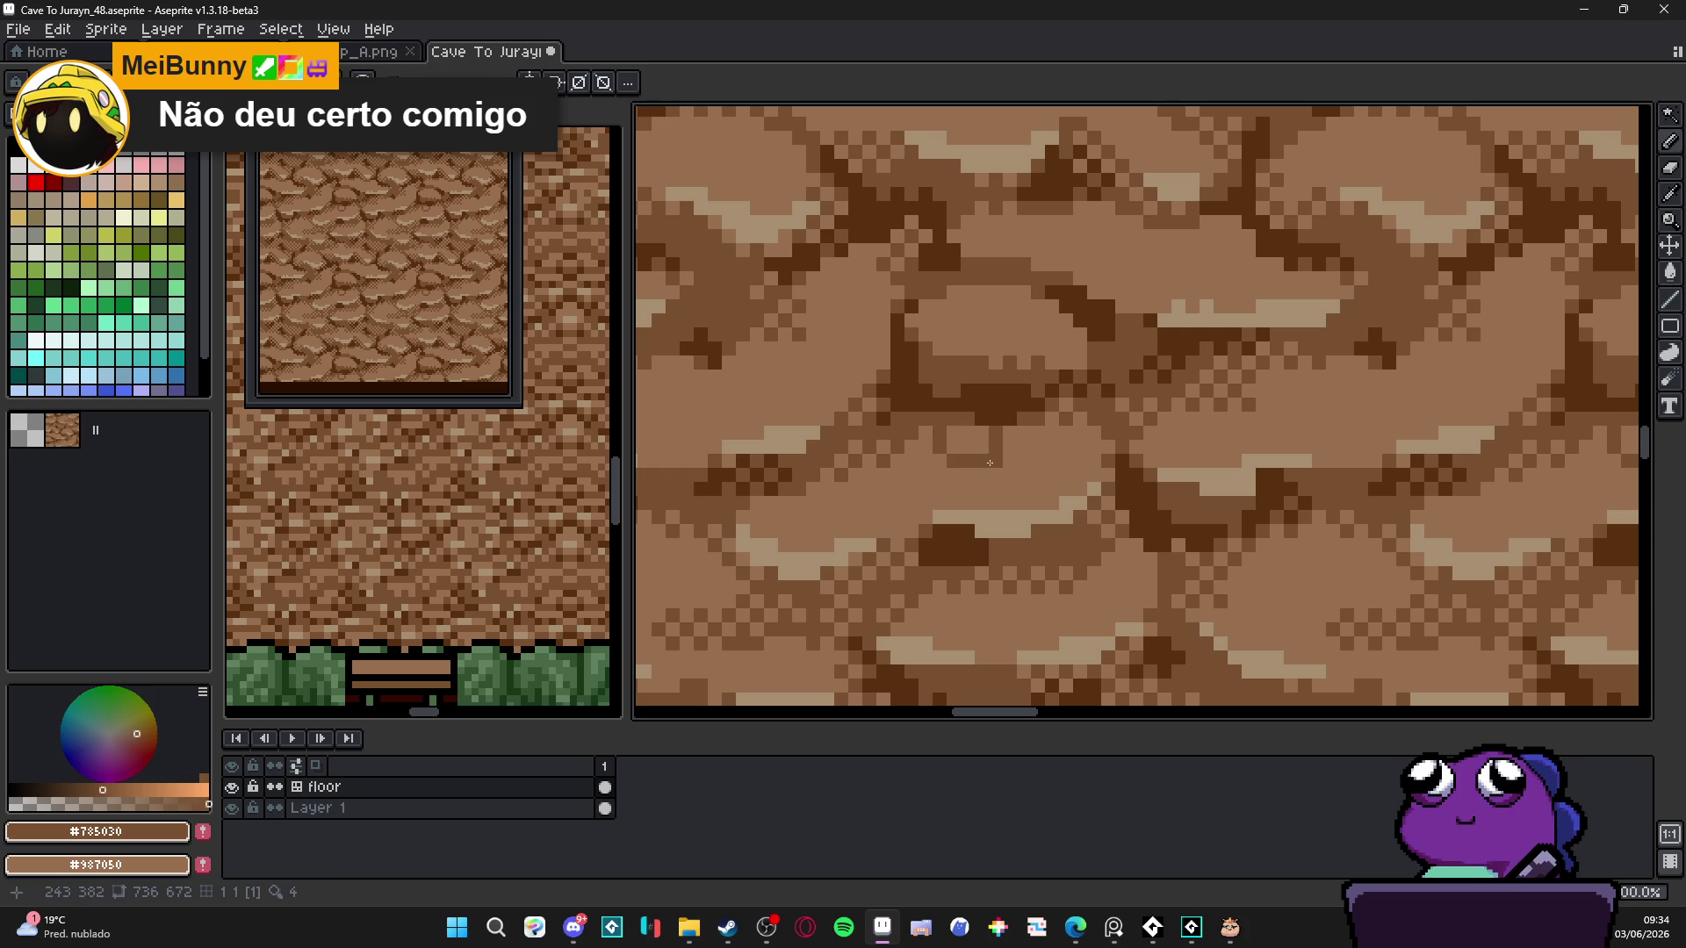
left_click(1001, 402, "alt")
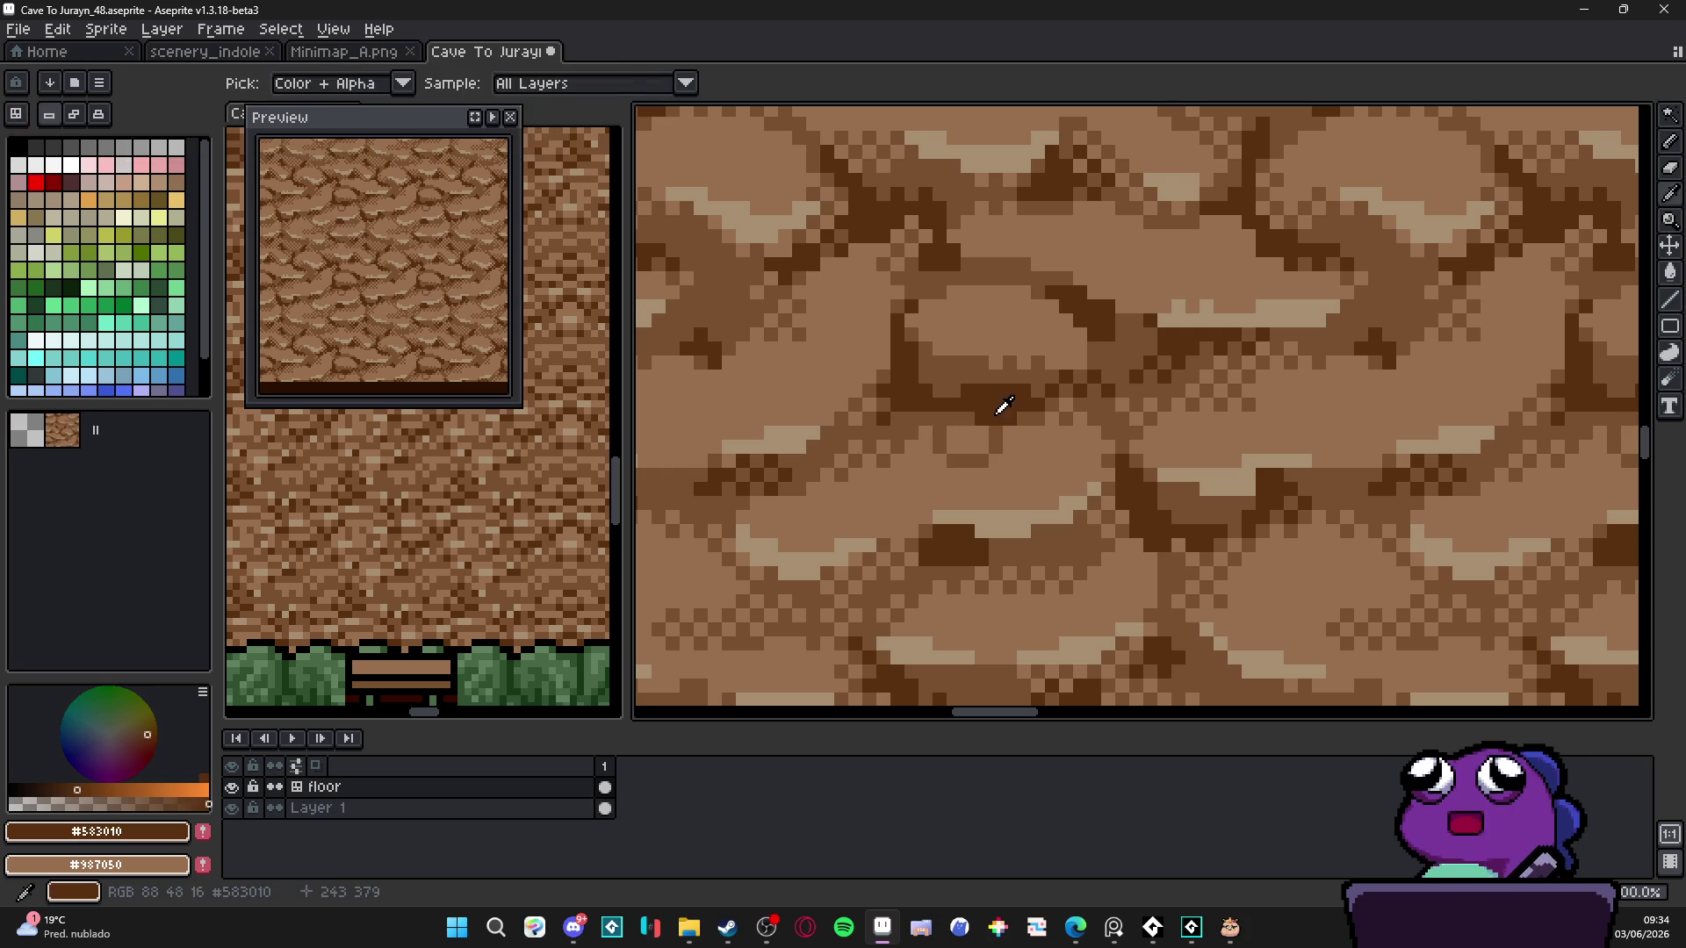
left_click(935, 418, "alt")
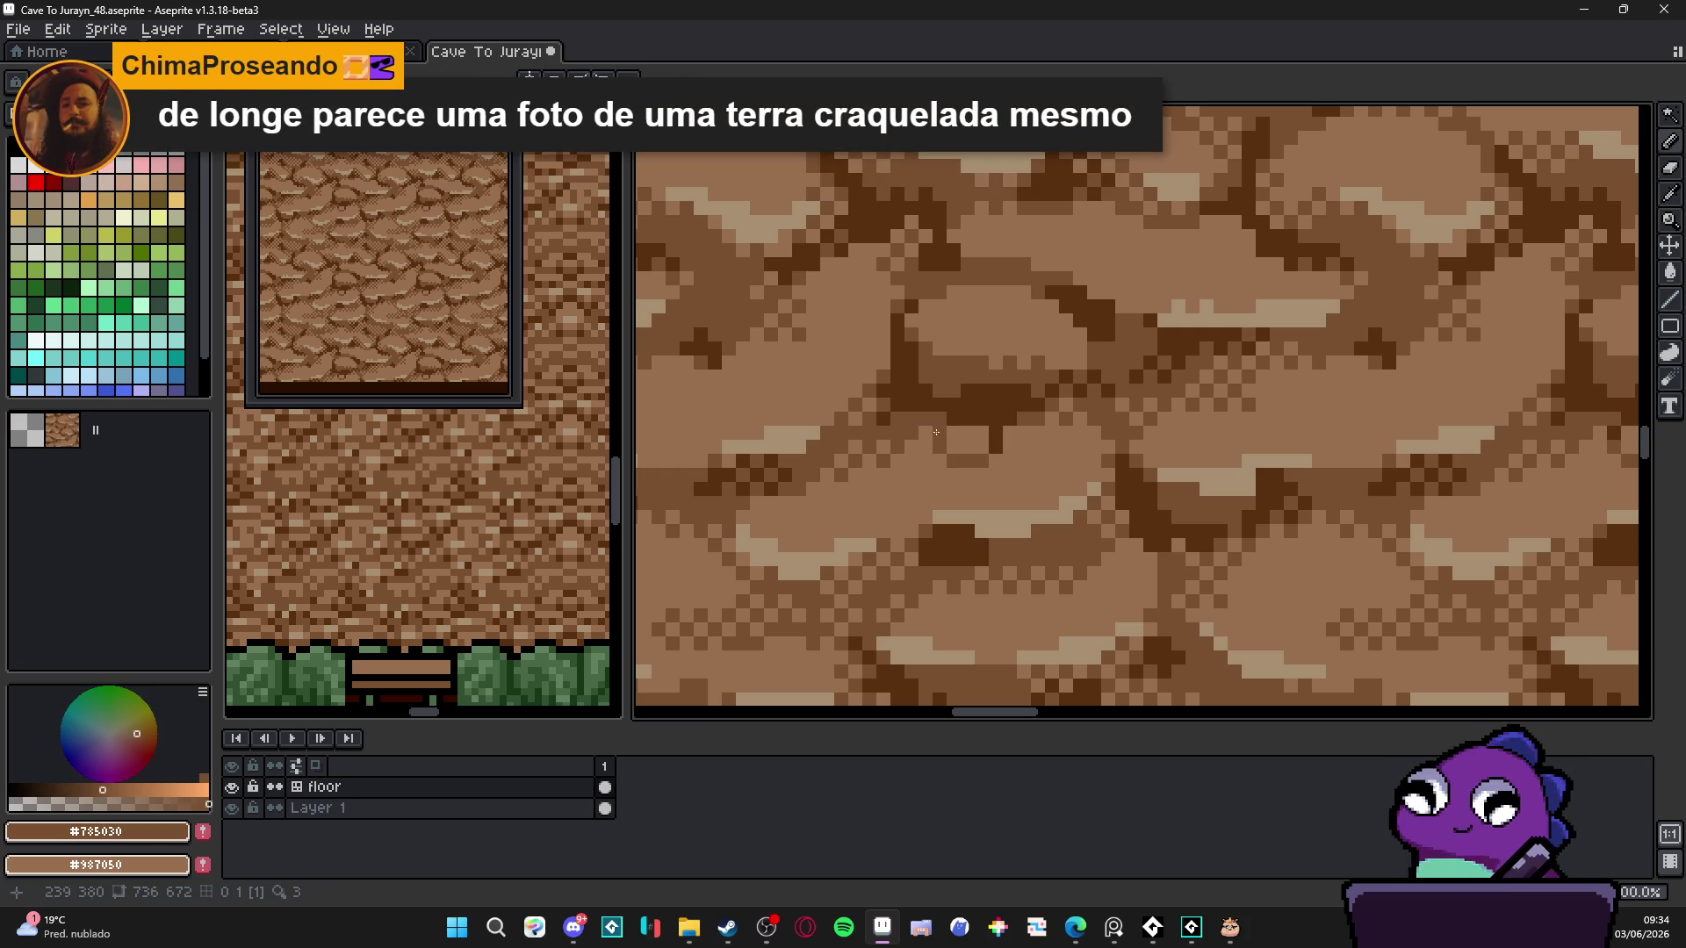
left_click(936, 432, "alt")
- Darken several pixels along the cobble cracks with dark brown
scroll(940, 432, "up", 2)
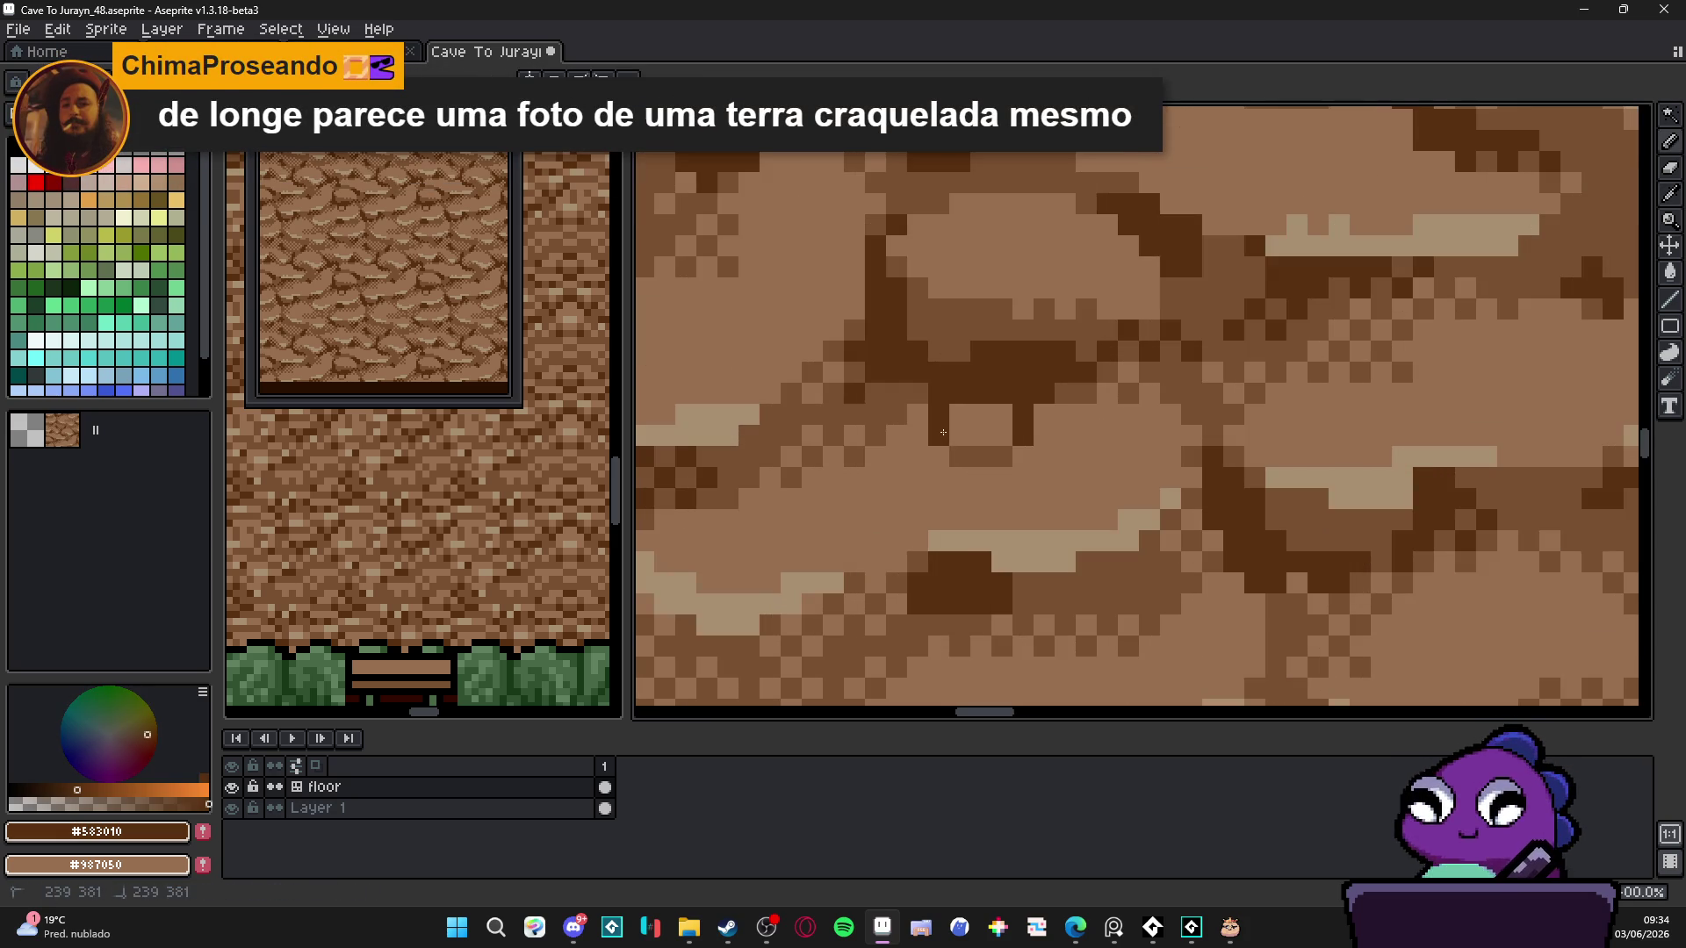
left_click(958, 434)
scroll(975, 443, "down", 2)
scroll(1025, 419, "down", 2)
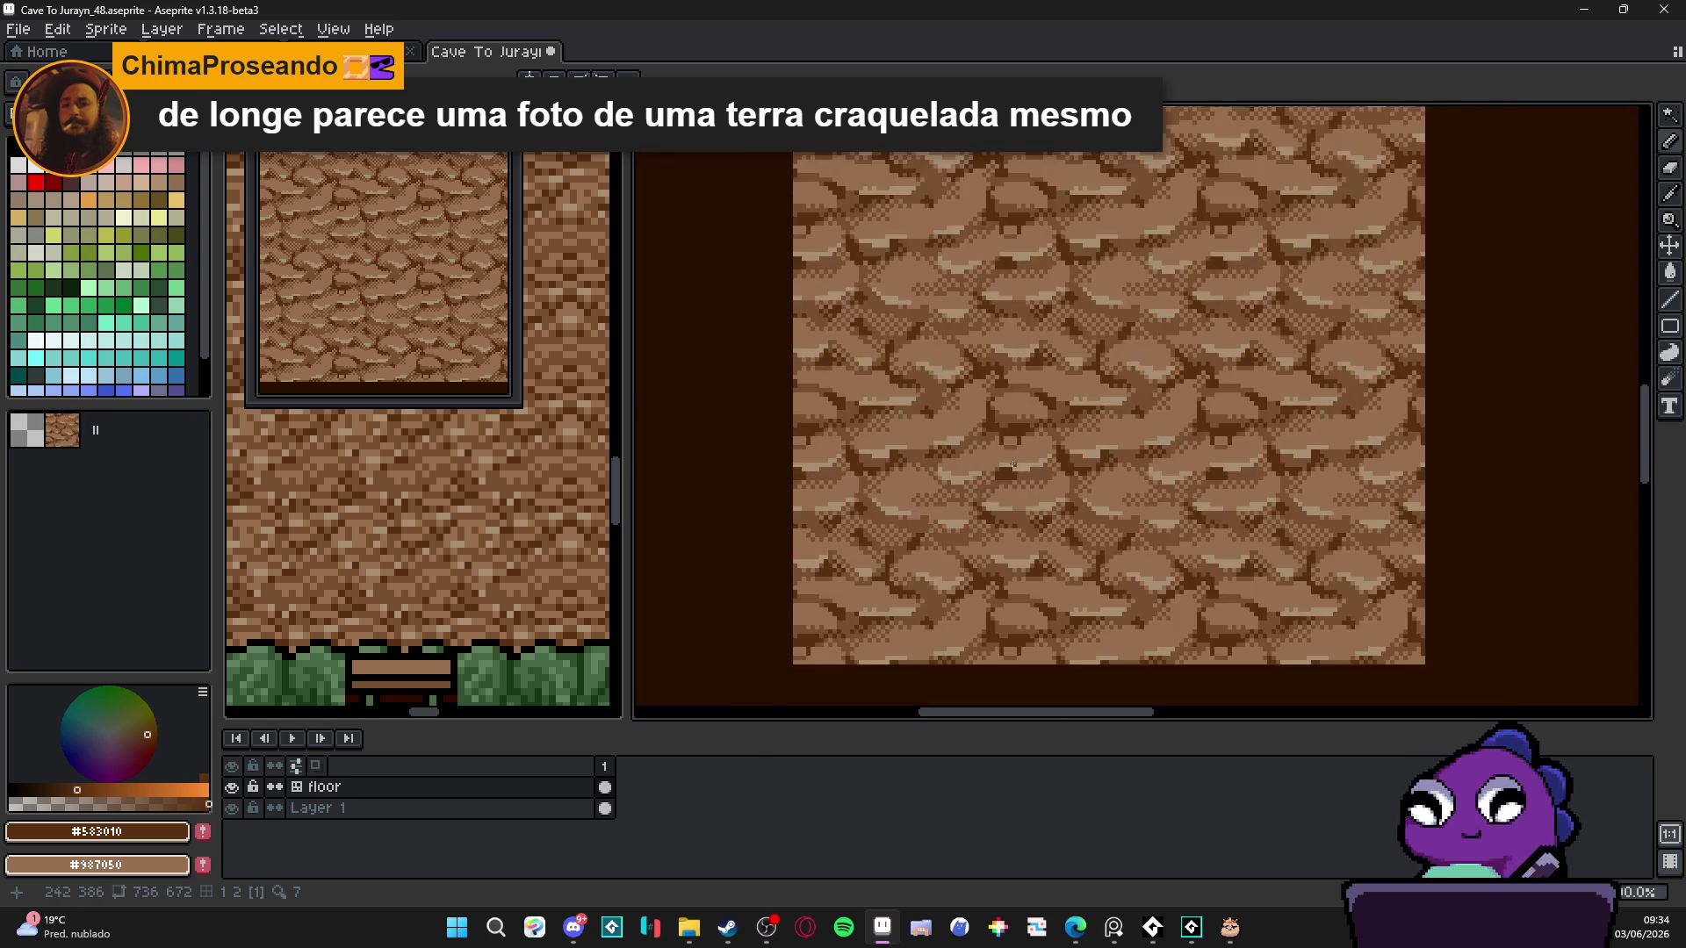
scroll(1009, 410, "up", 3)
left_click(980, 402, "alt")
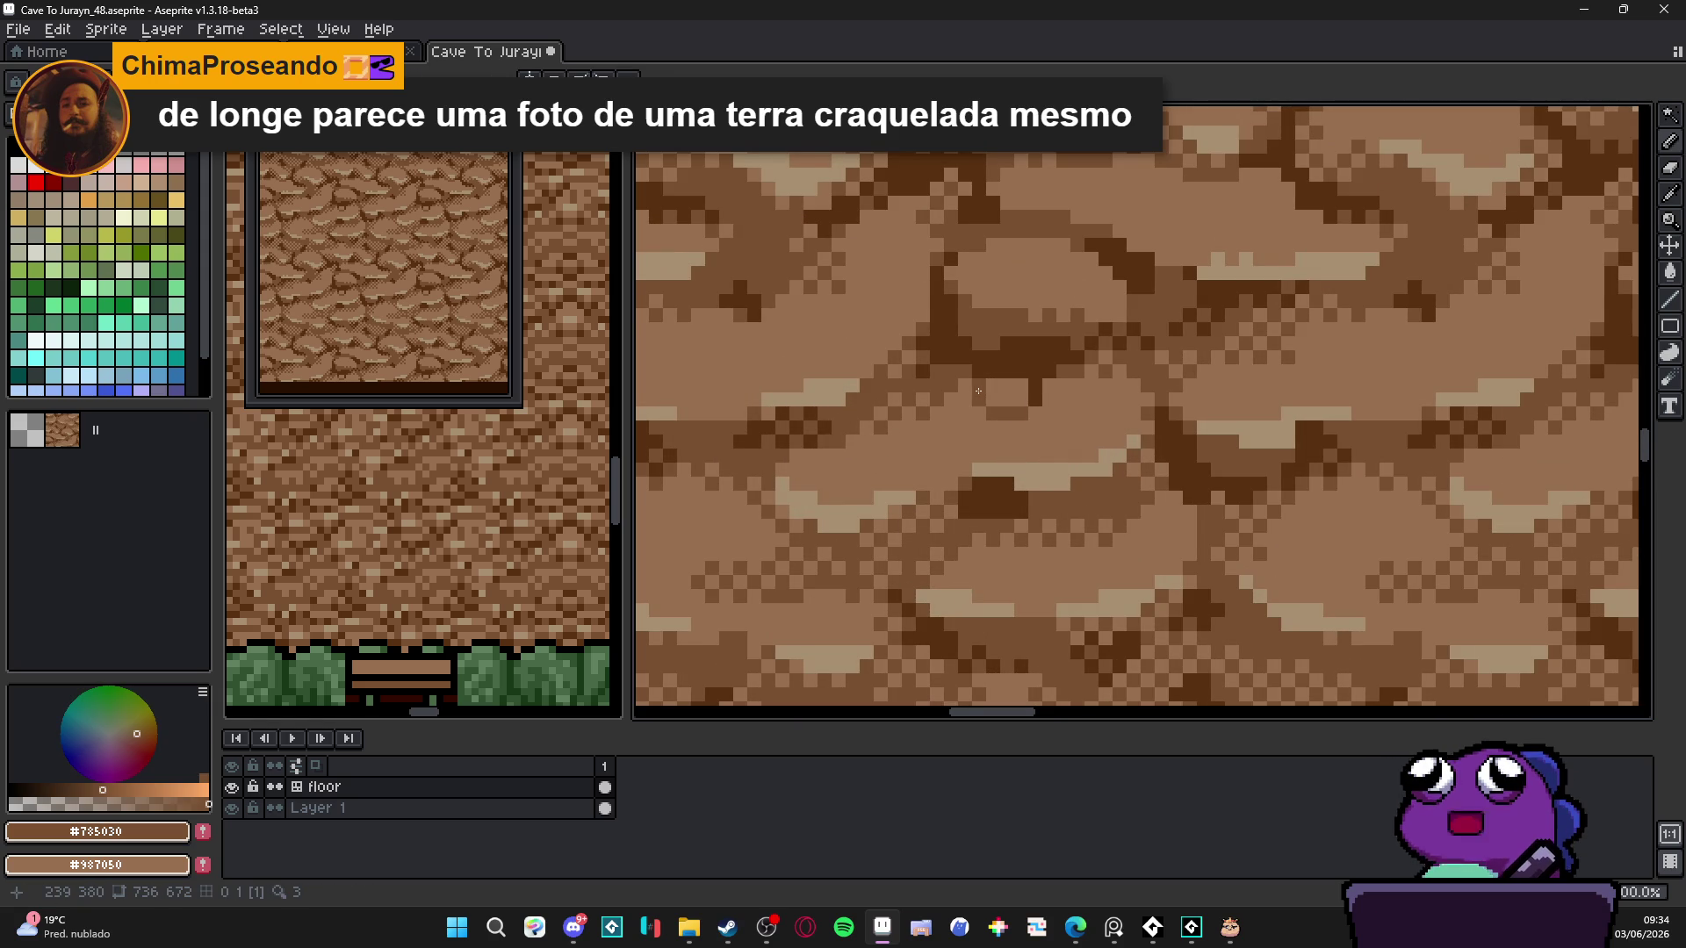
scroll(976, 392, "down", 1)
scroll(992, 404, "up", 1)
left_click(1009, 414, "alt")
left_click(1022, 455)
- Resample the mid and dark crack browns, then undo the last pencil stroke
scroll(1027, 460, "down", 2)
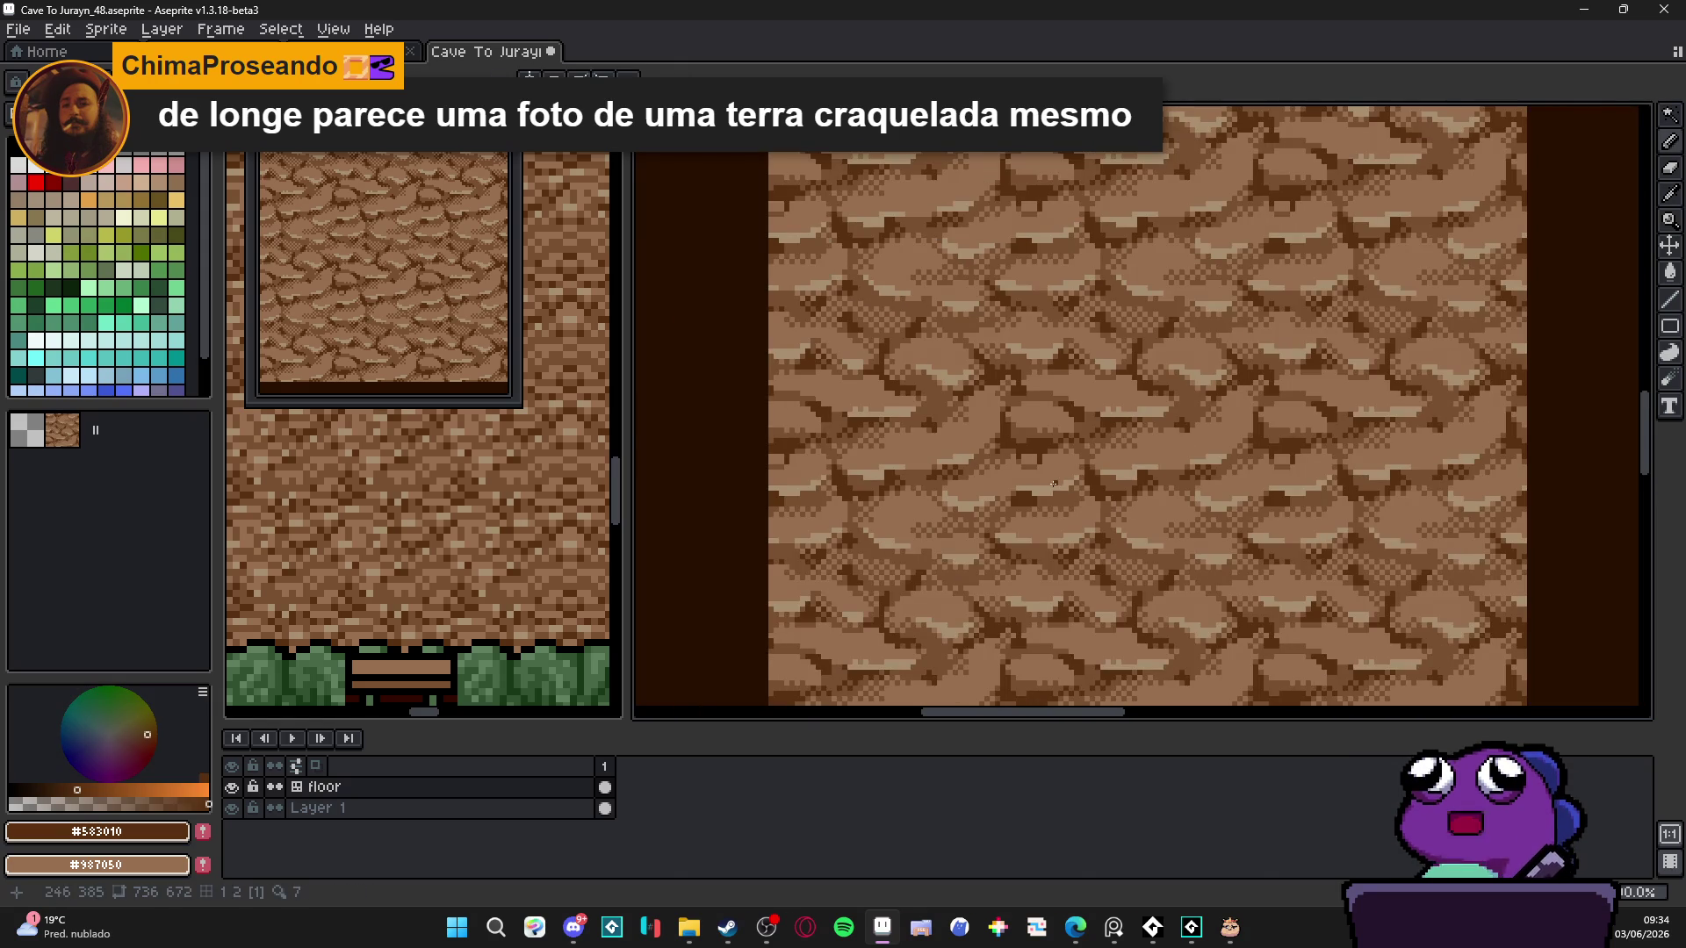
scroll(1059, 467, "up", 2)
left_click(1030, 441, "alt")
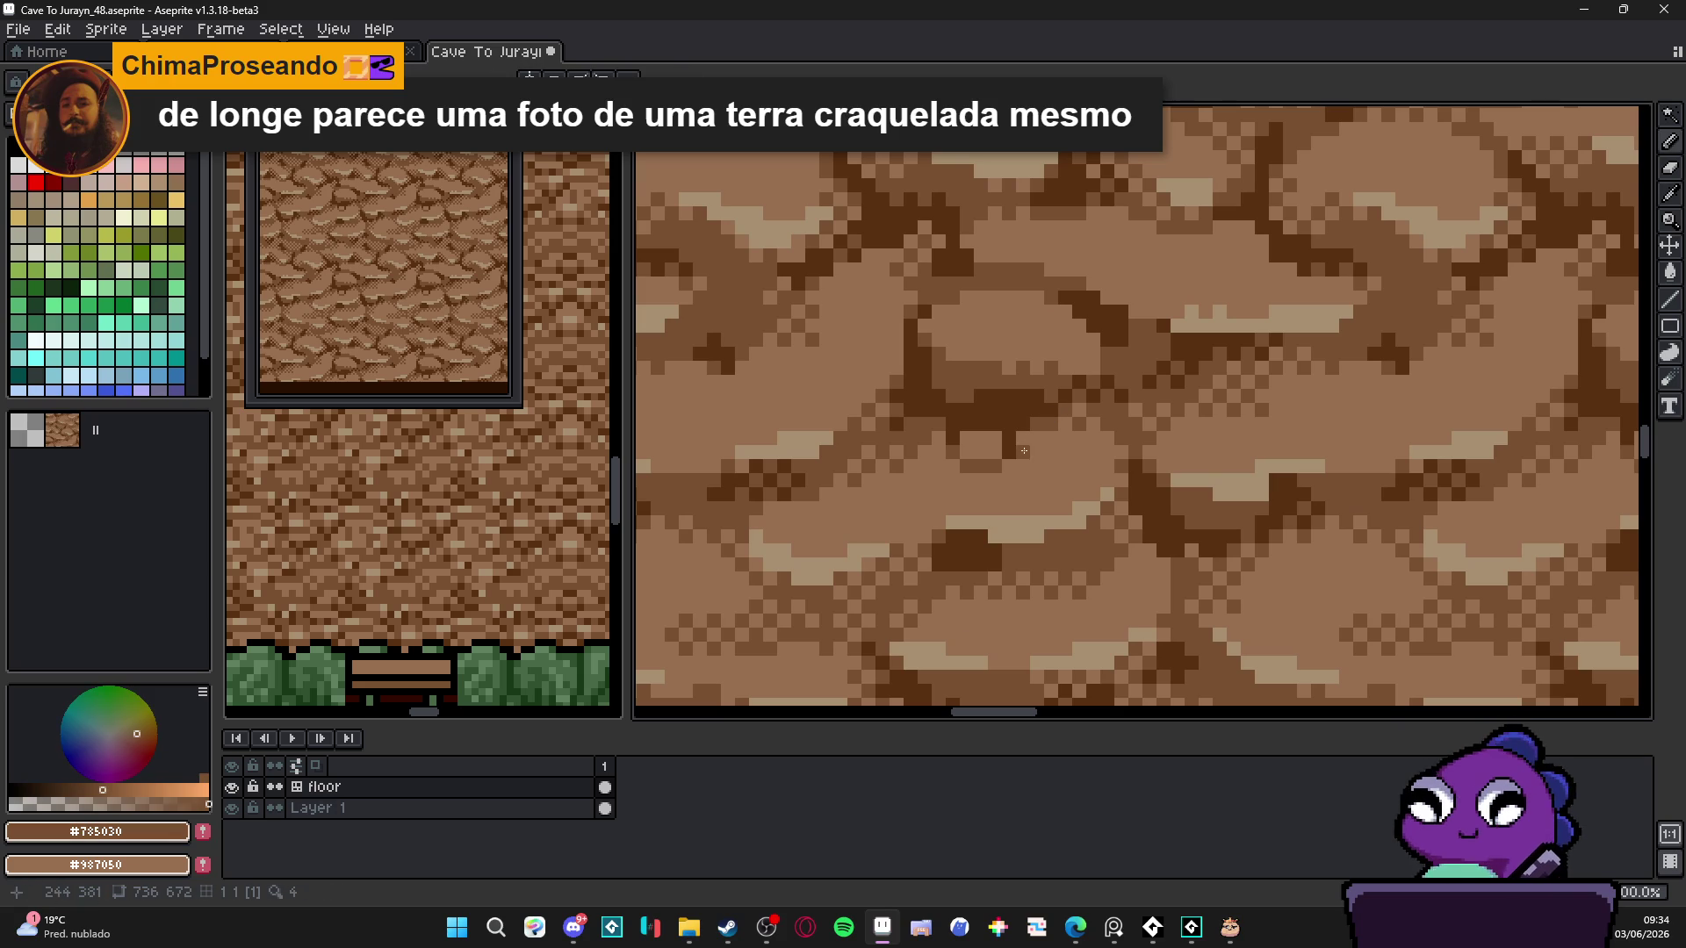
left_click(1045, 428, "alt")
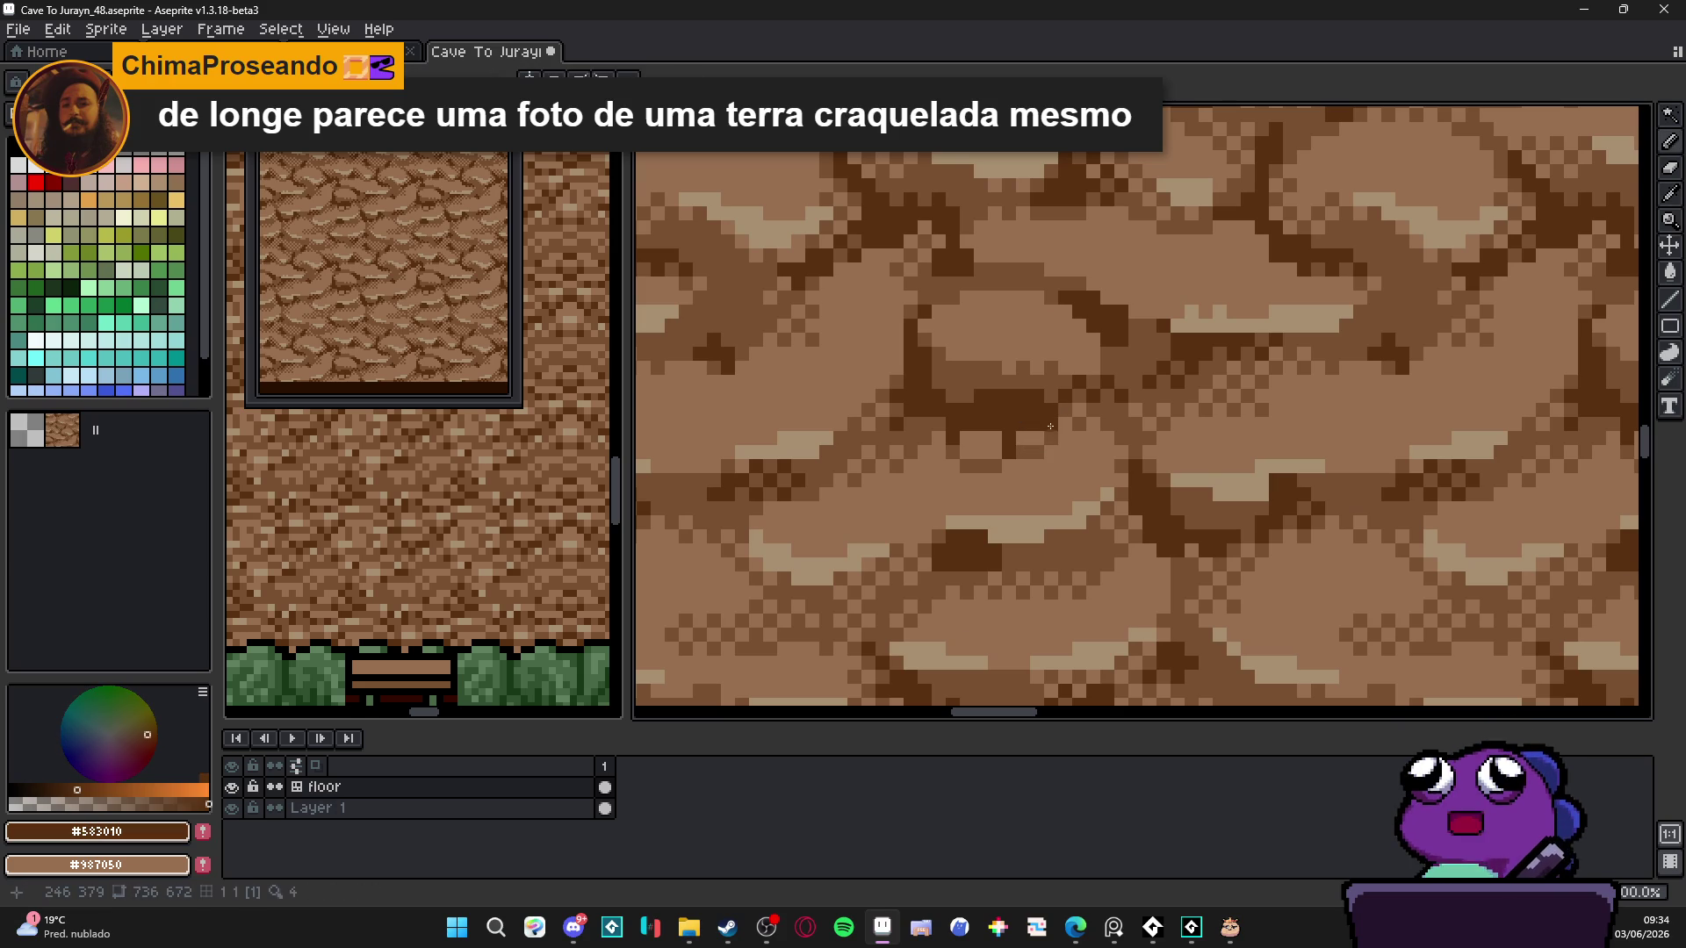
scroll(1054, 439, "down", 3)
scroll(1059, 498, "down", 1)
scroll(1059, 497, "up", 3)
key("ctrl+z")
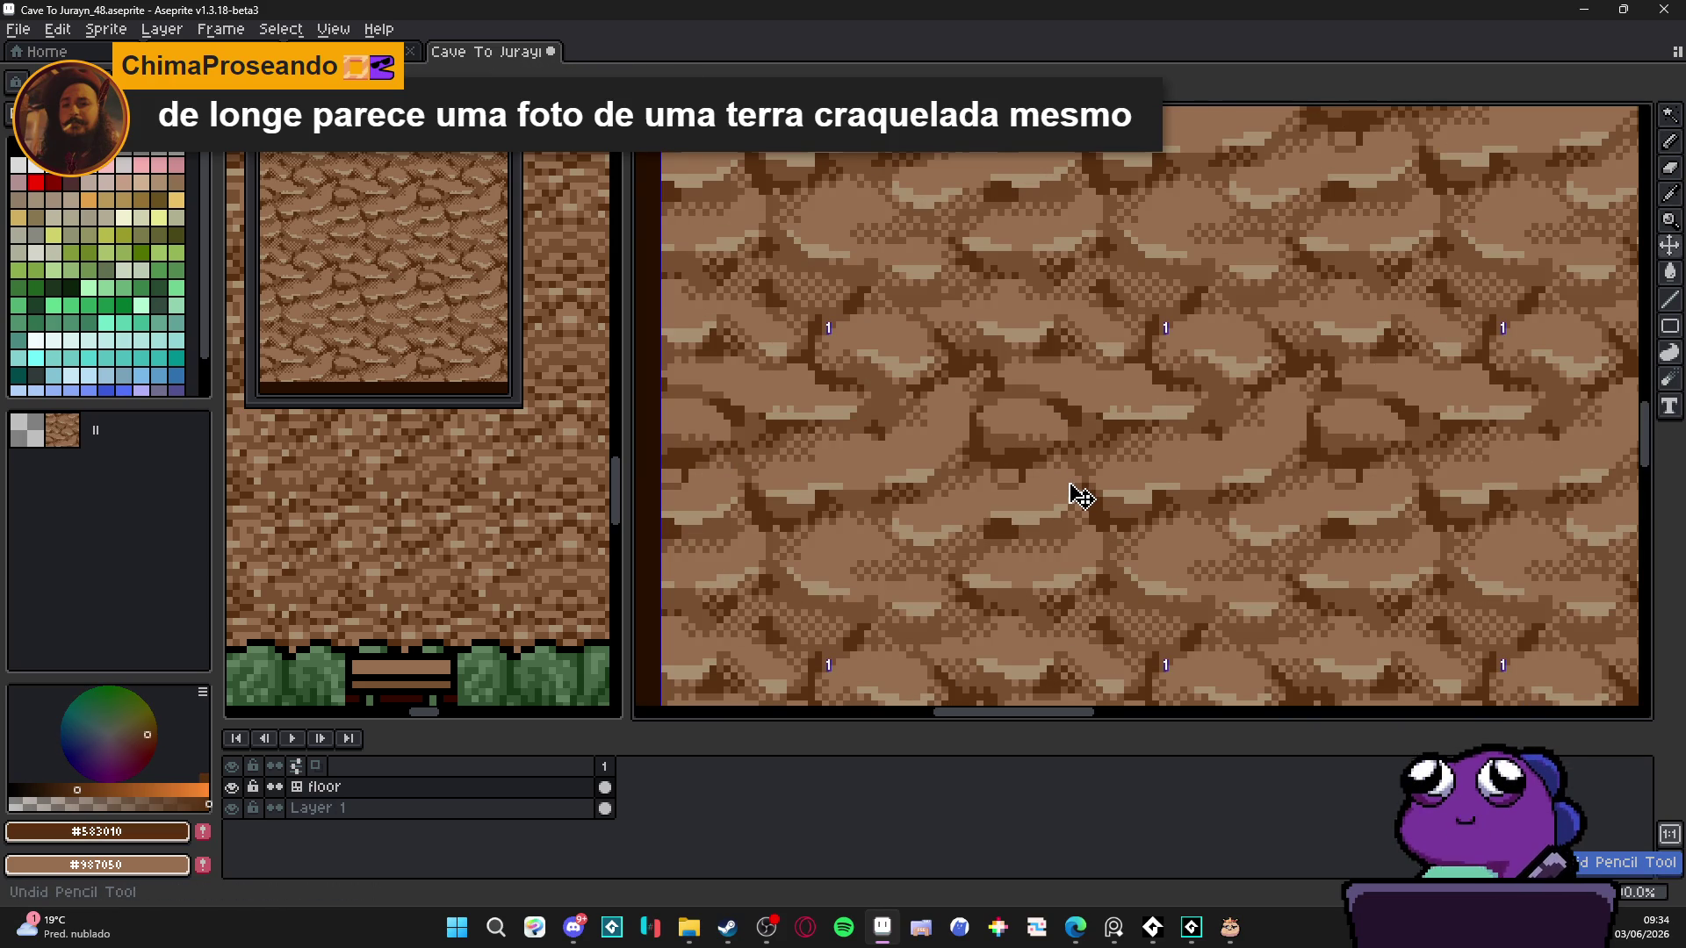
scroll(1065, 484, "up", 2)
scroll(1029, 513, "down", 3)
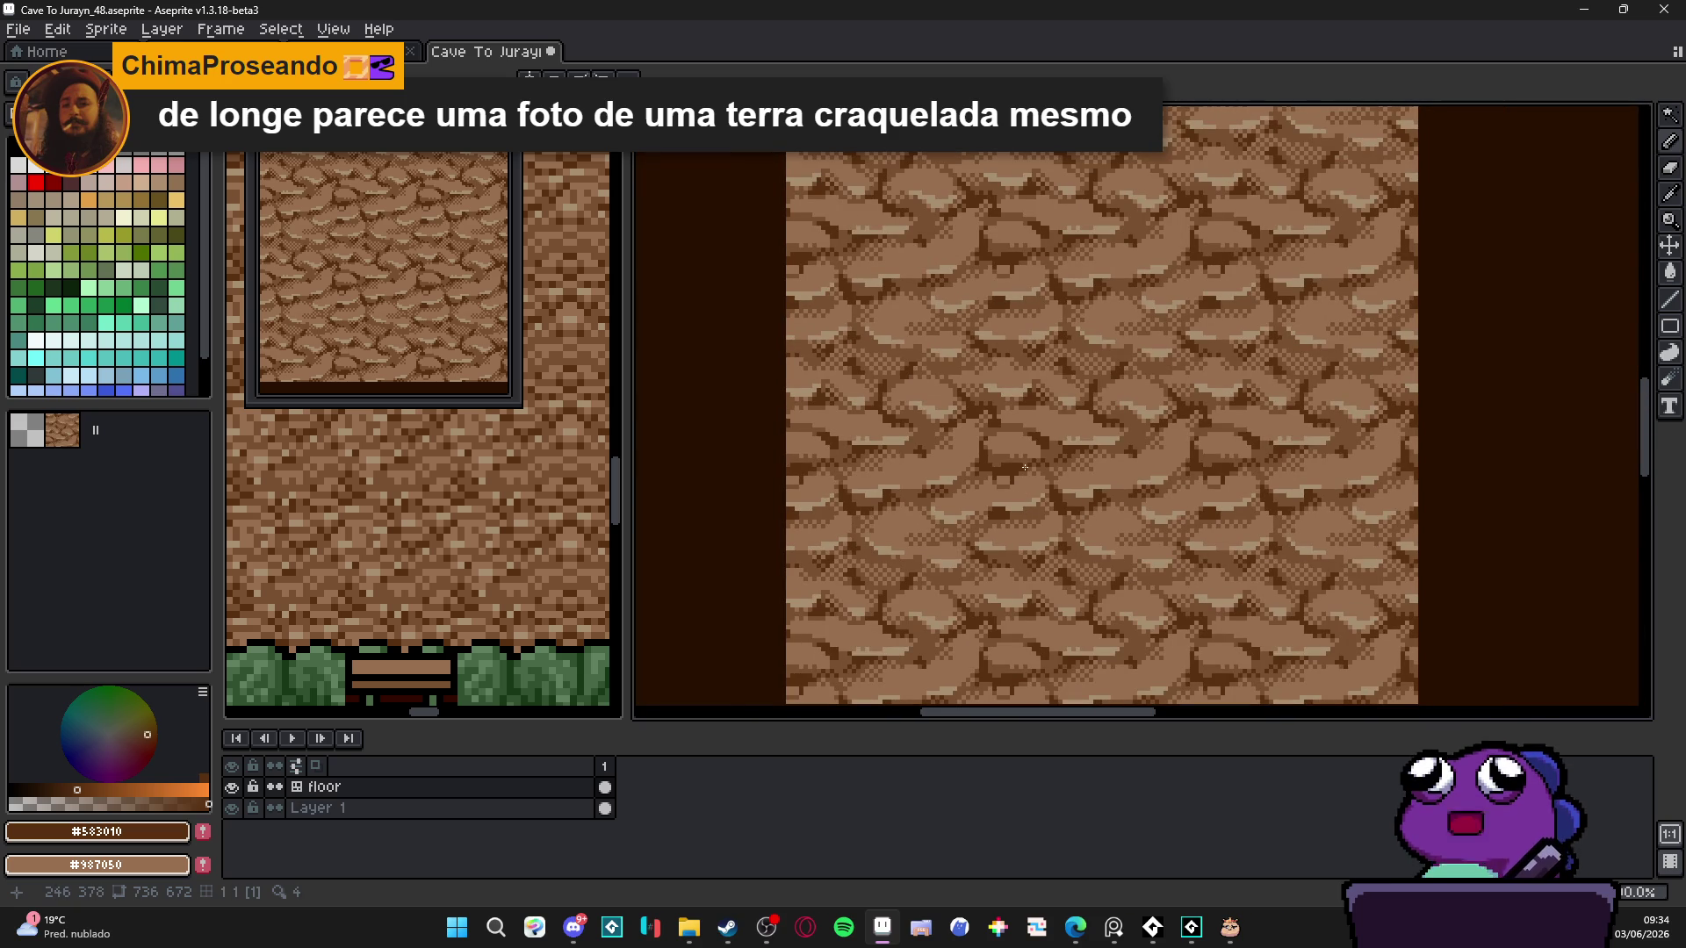
scroll(1007, 490, "up", 2)
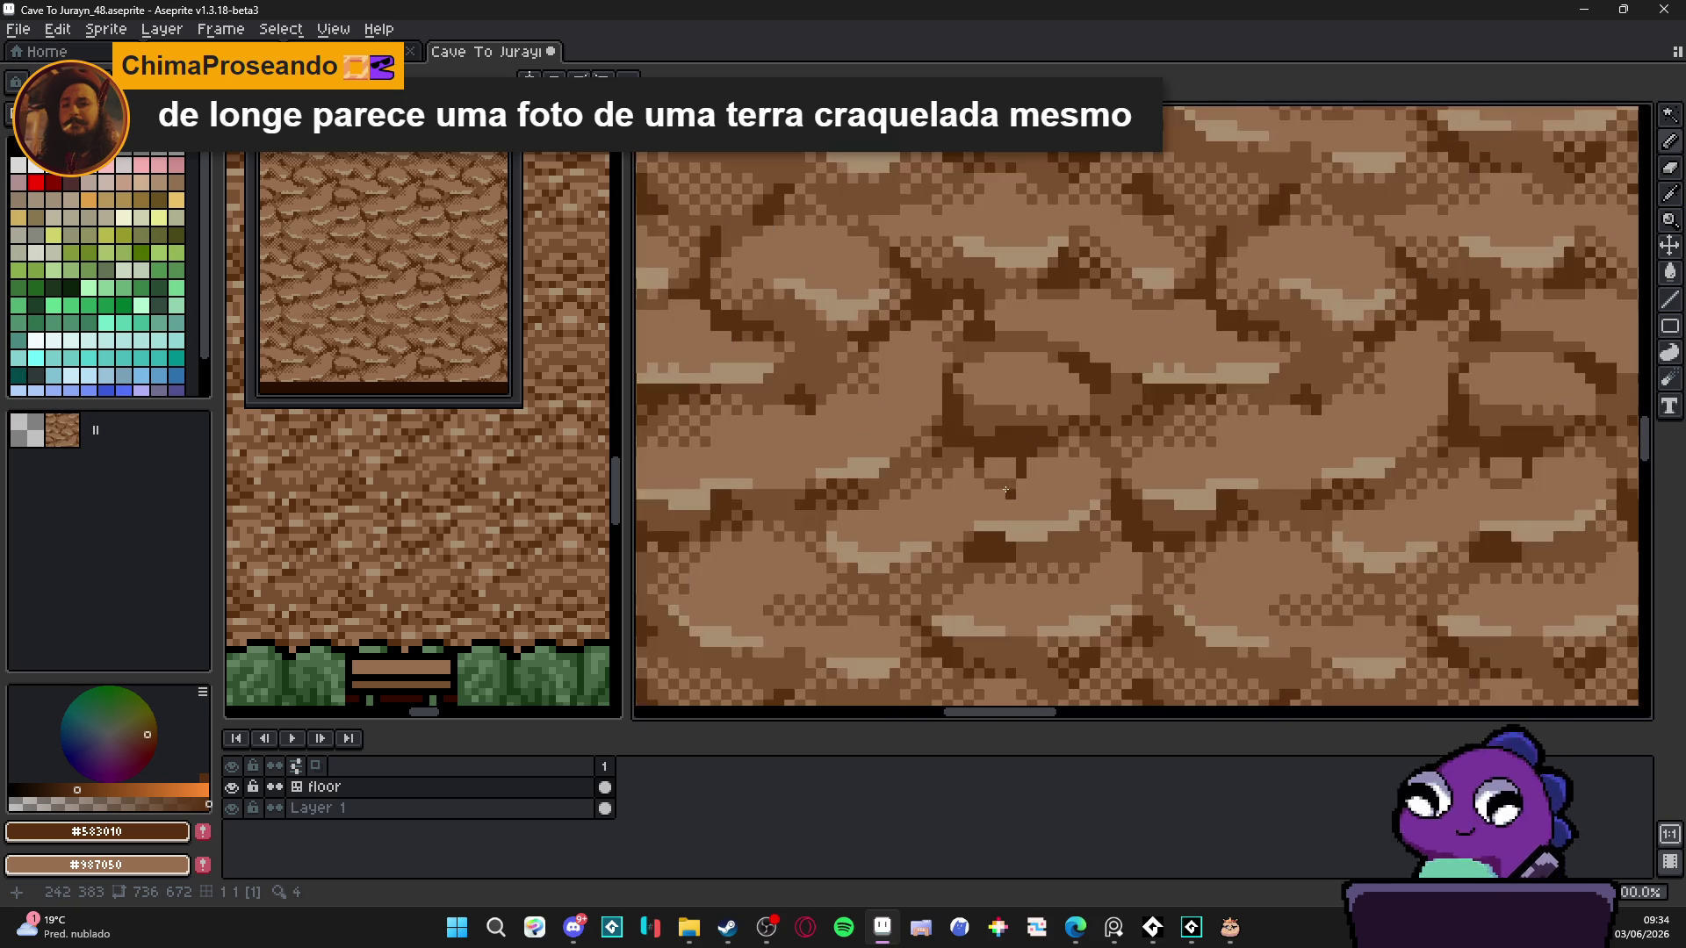
- Sample the mid-brown and dark crack brown from the tile to compare
scroll(1043, 483, "up", 2)
left_click(1089, 404, "alt")
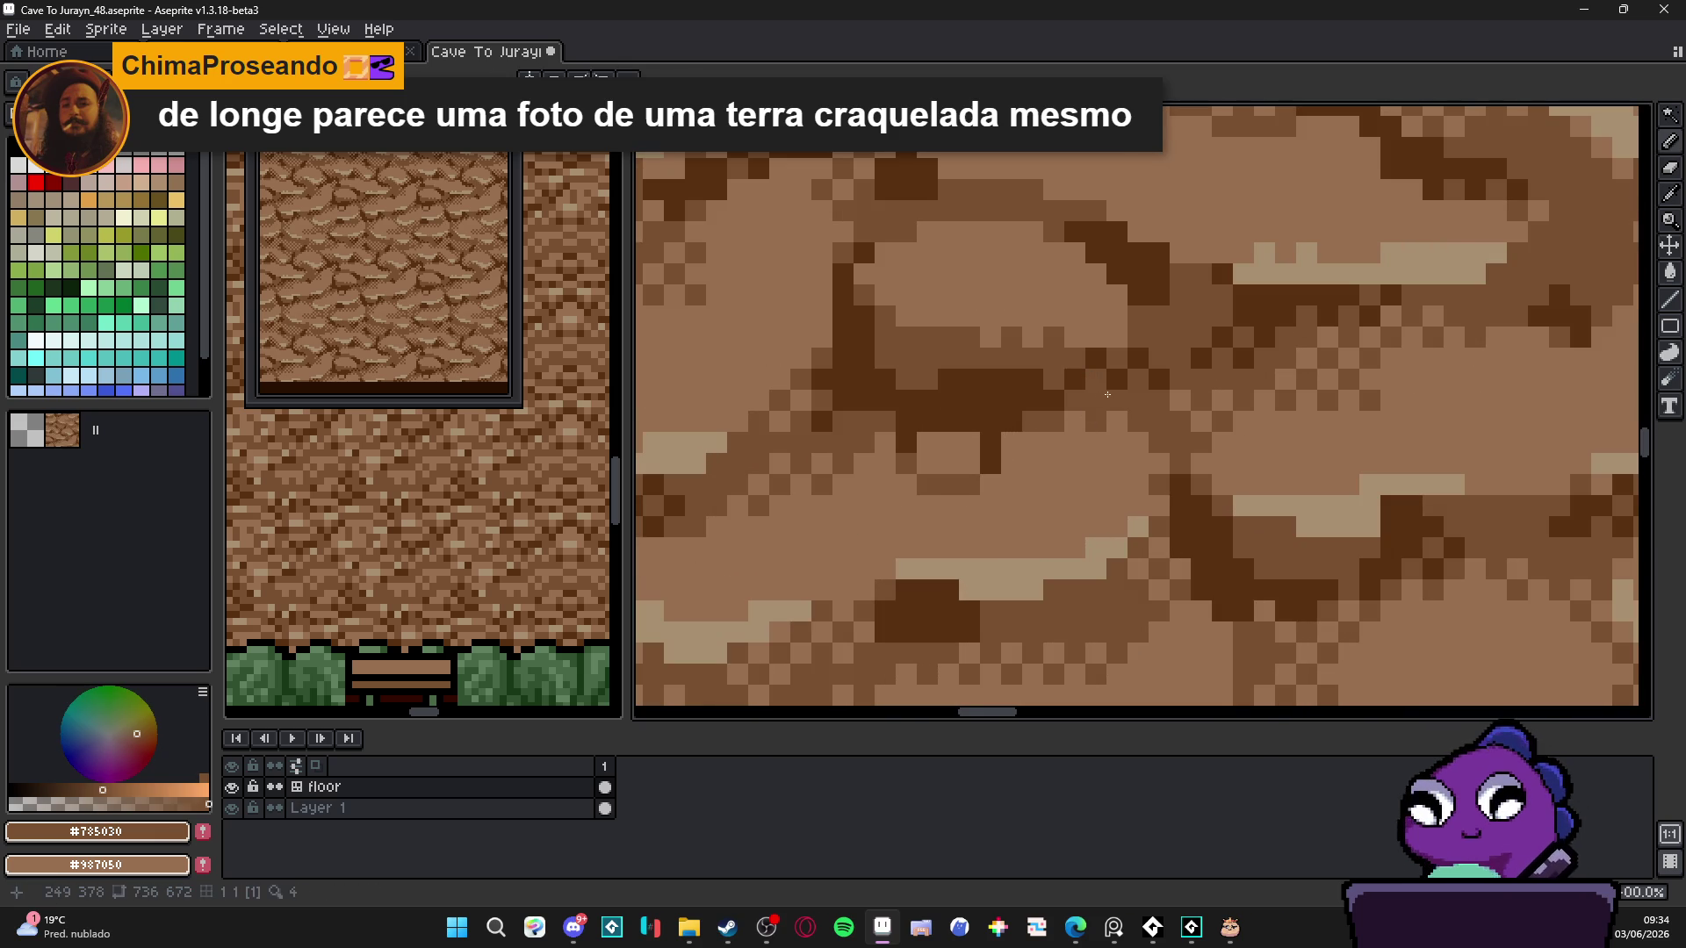
left_click(1119, 370, "alt")
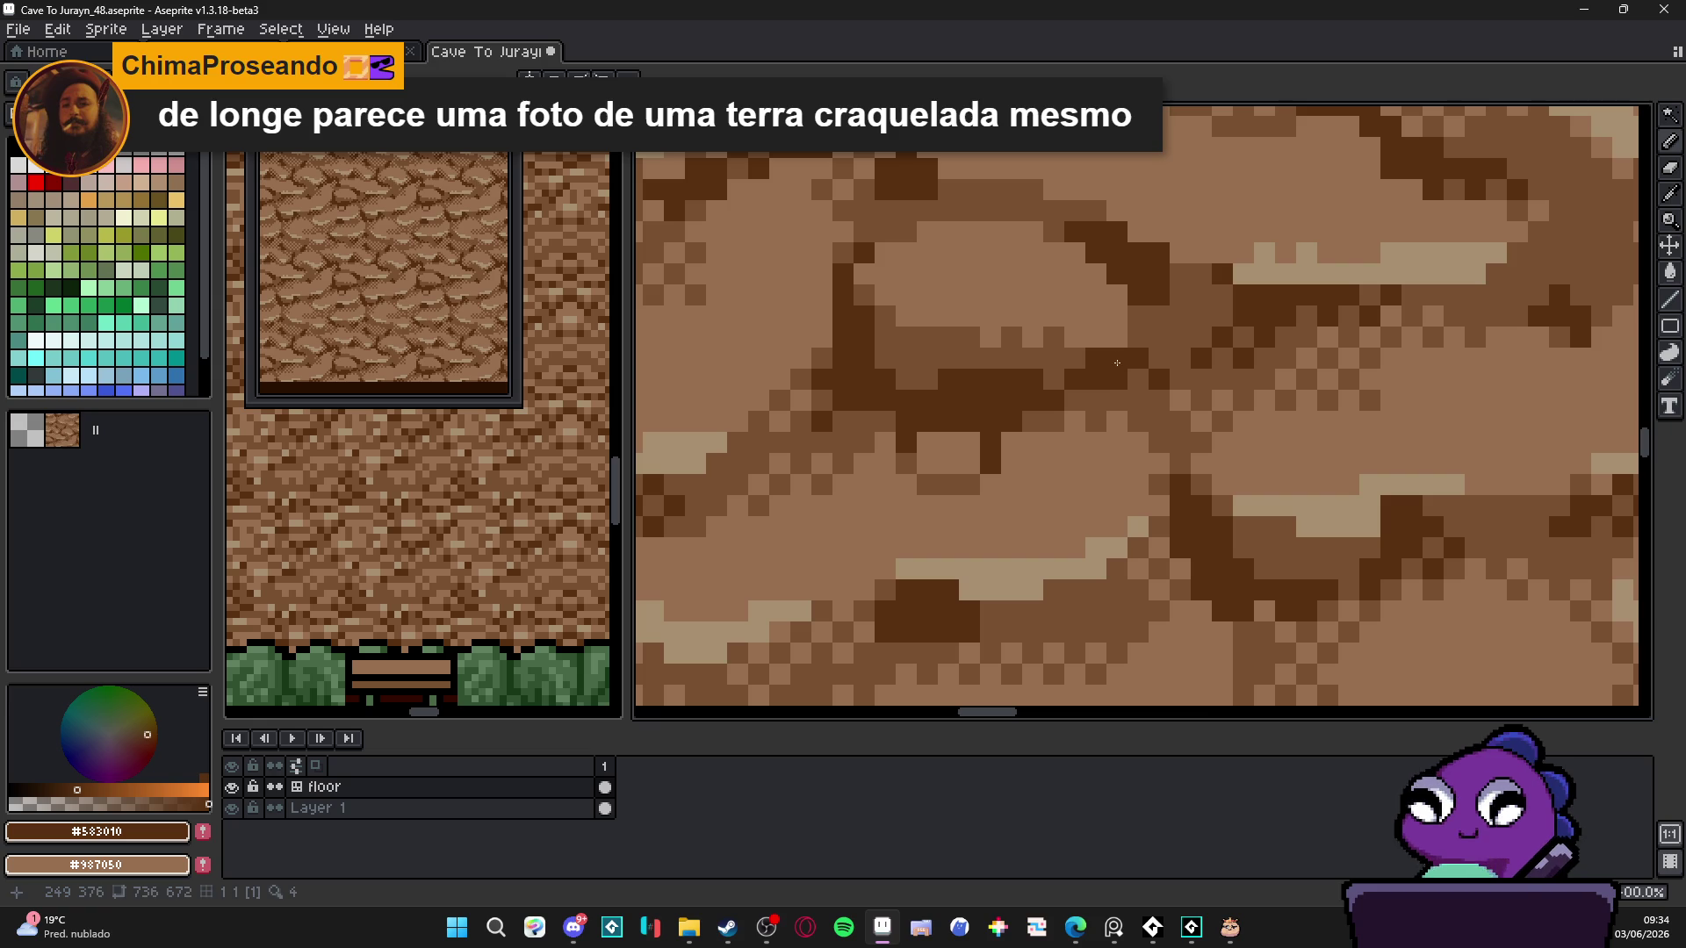
scroll(1117, 361, "down", 2)
scroll(1085, 371, "up", 2)
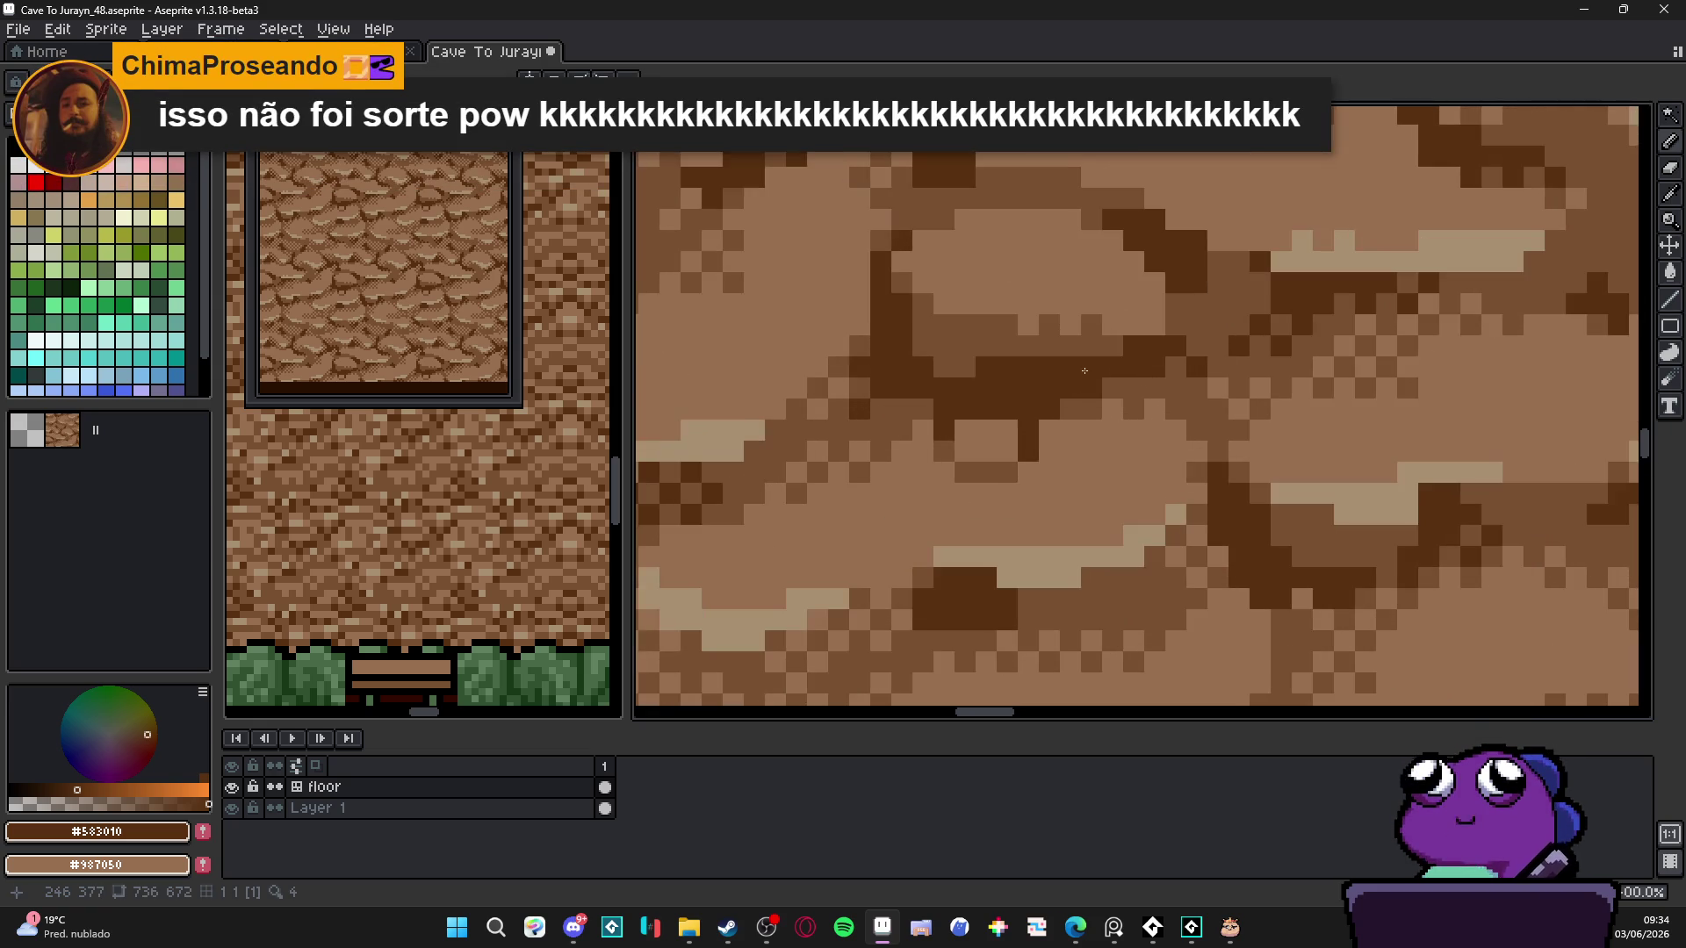
scroll(1085, 371, "down", 2)
scroll(1108, 402, "up", 2)
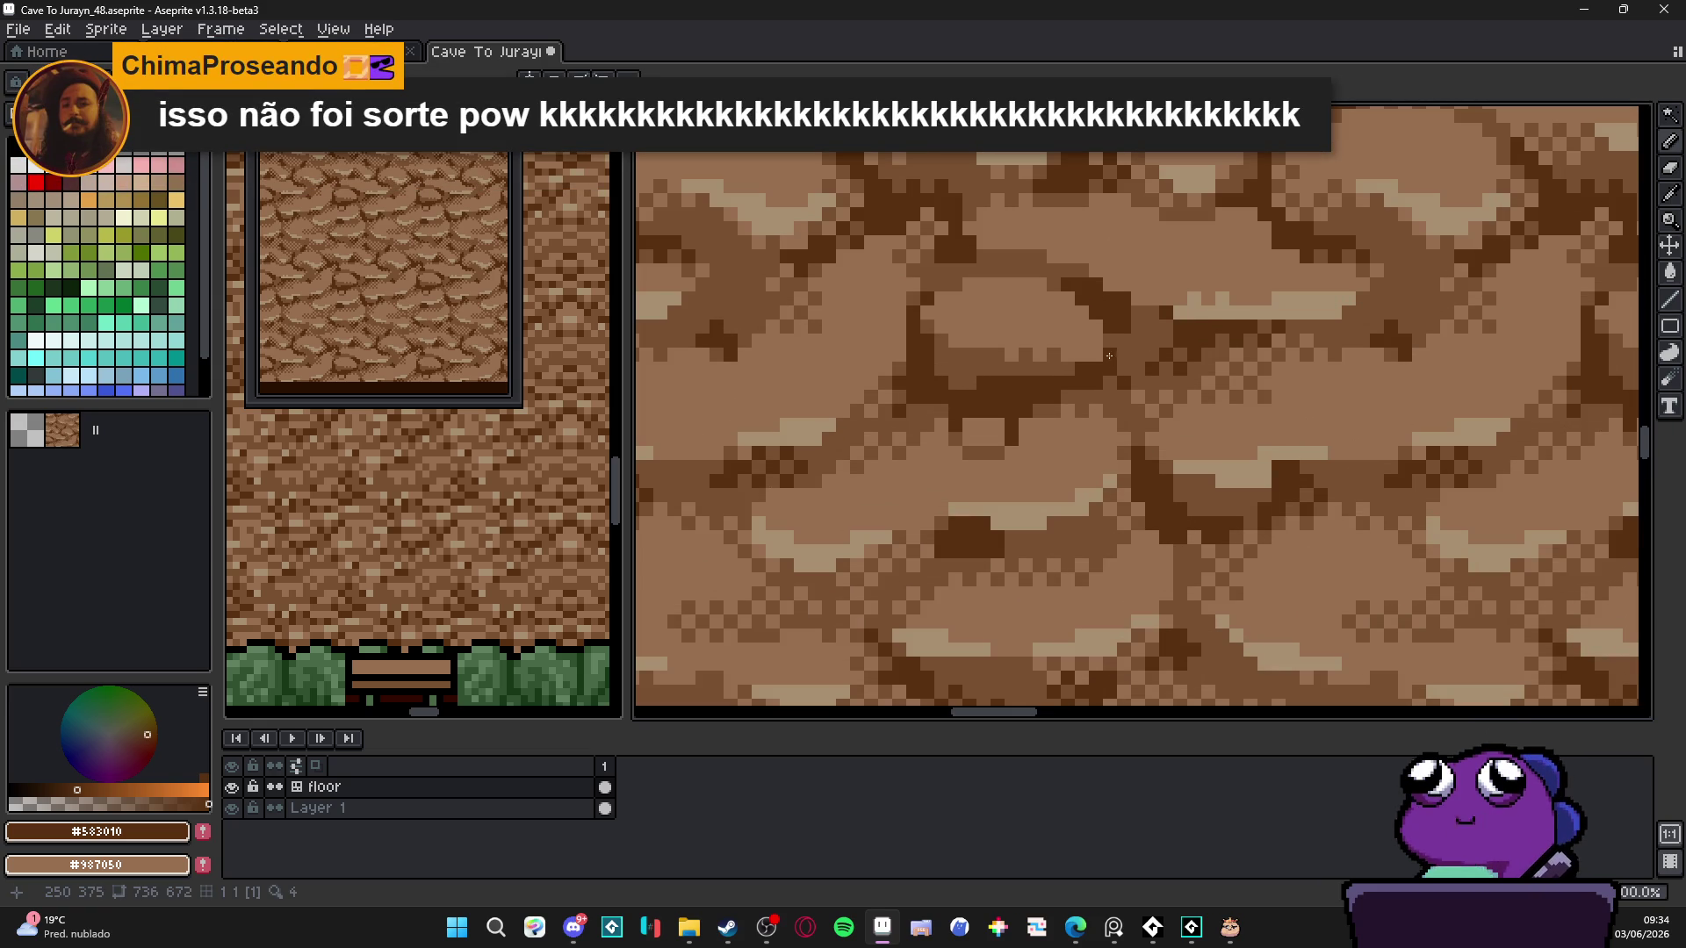
scroll(1115, 348, "down", 1)
scroll(1115, 349, "down", 1)
scroll(1101, 392, "down", 2)
scroll(1111, 381, "up", 2)
scroll(1107, 380, "up", 1)
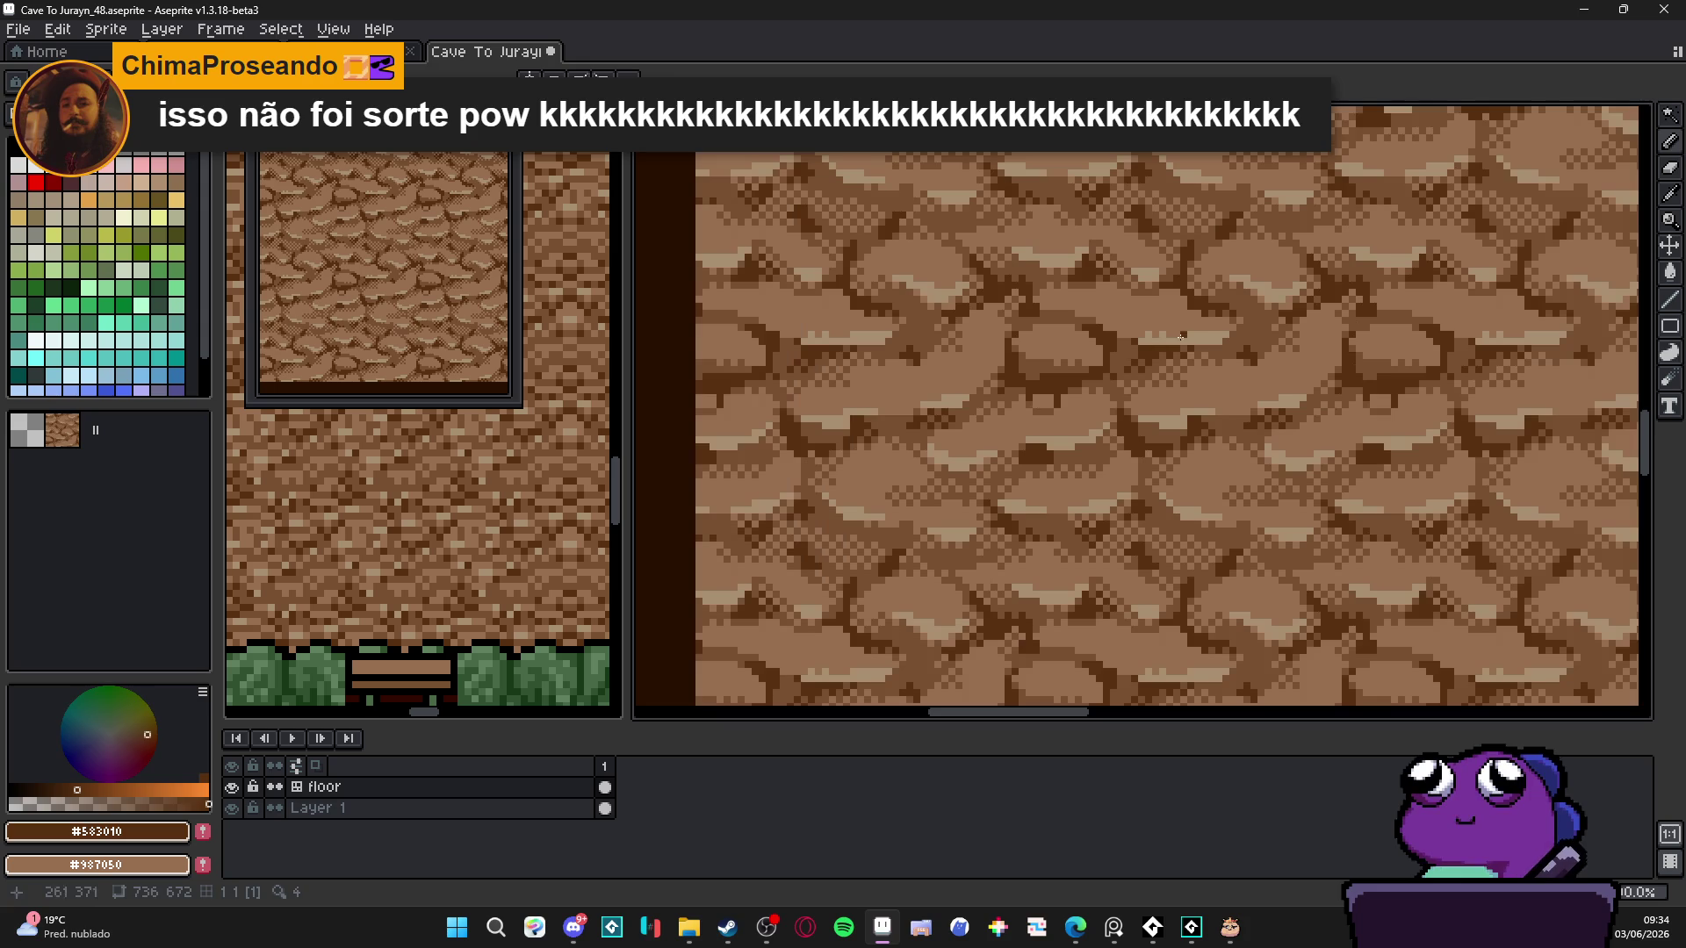
- Pick light tan #a89070 and paint it along a cobble's upper edge
left_click(1037, 368, "alt")
scroll(1037, 368, "up", 1)
mouse_move(1045, 368)
left_mouse_down()
mouse_move(1080, 369)
mouse_move(1038, 369)
mouse_move(1031, 353)
left_mouse_up()
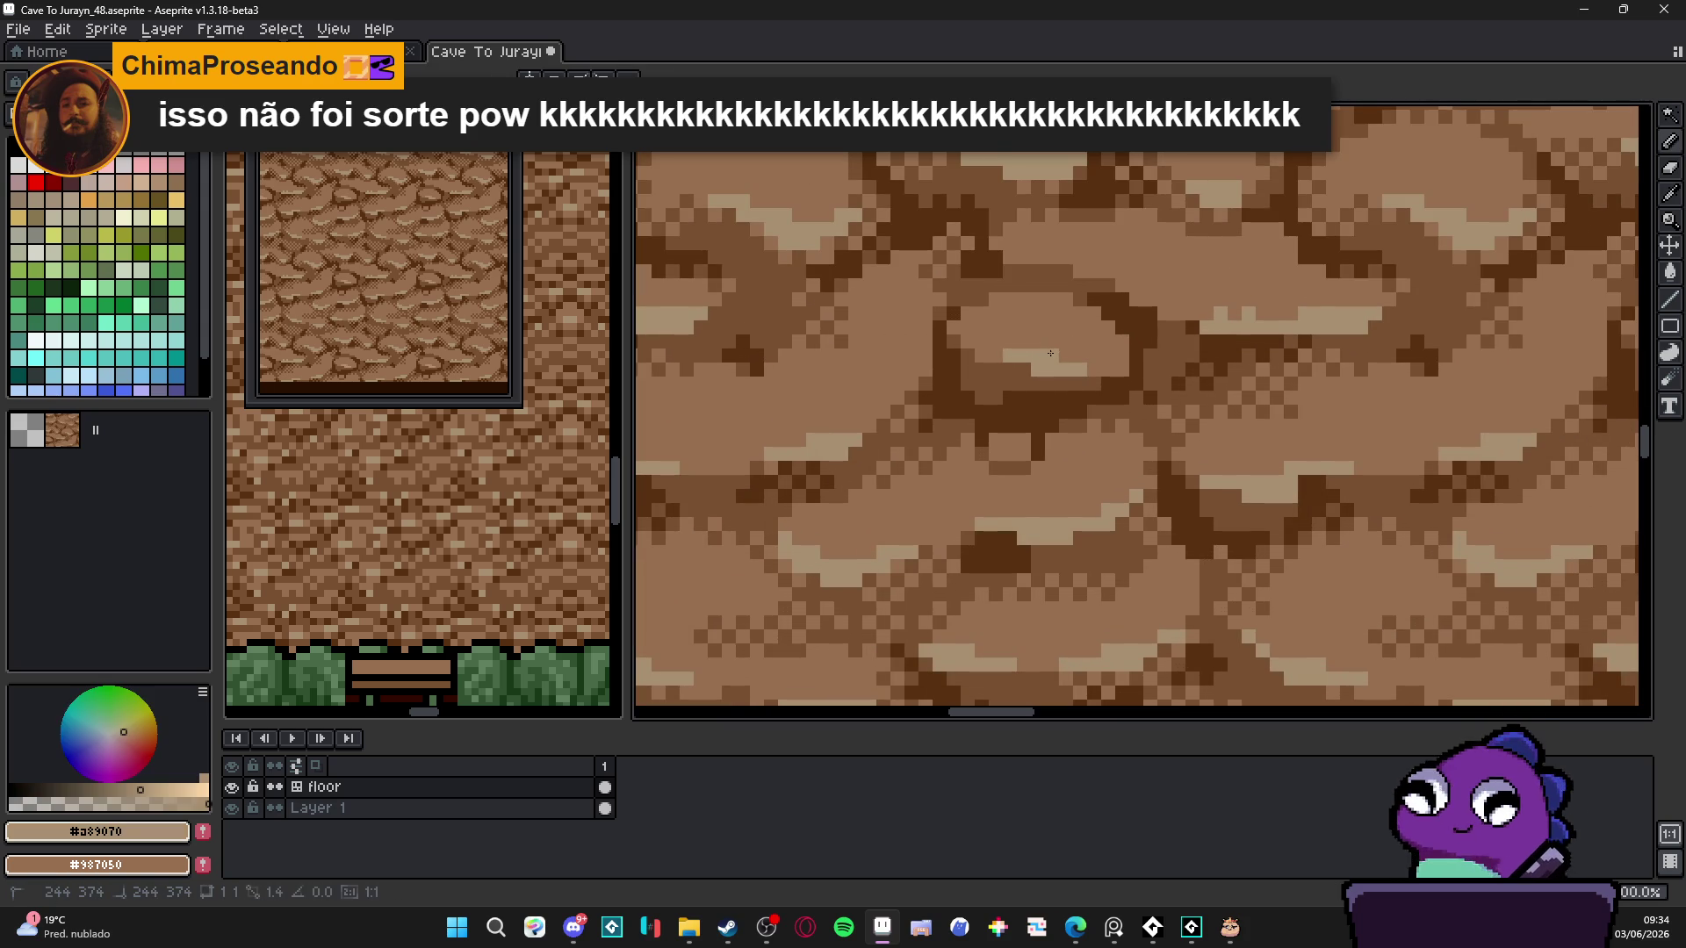
scroll(1034, 355, "down", 2)
scroll(1043, 361, "up", 3)
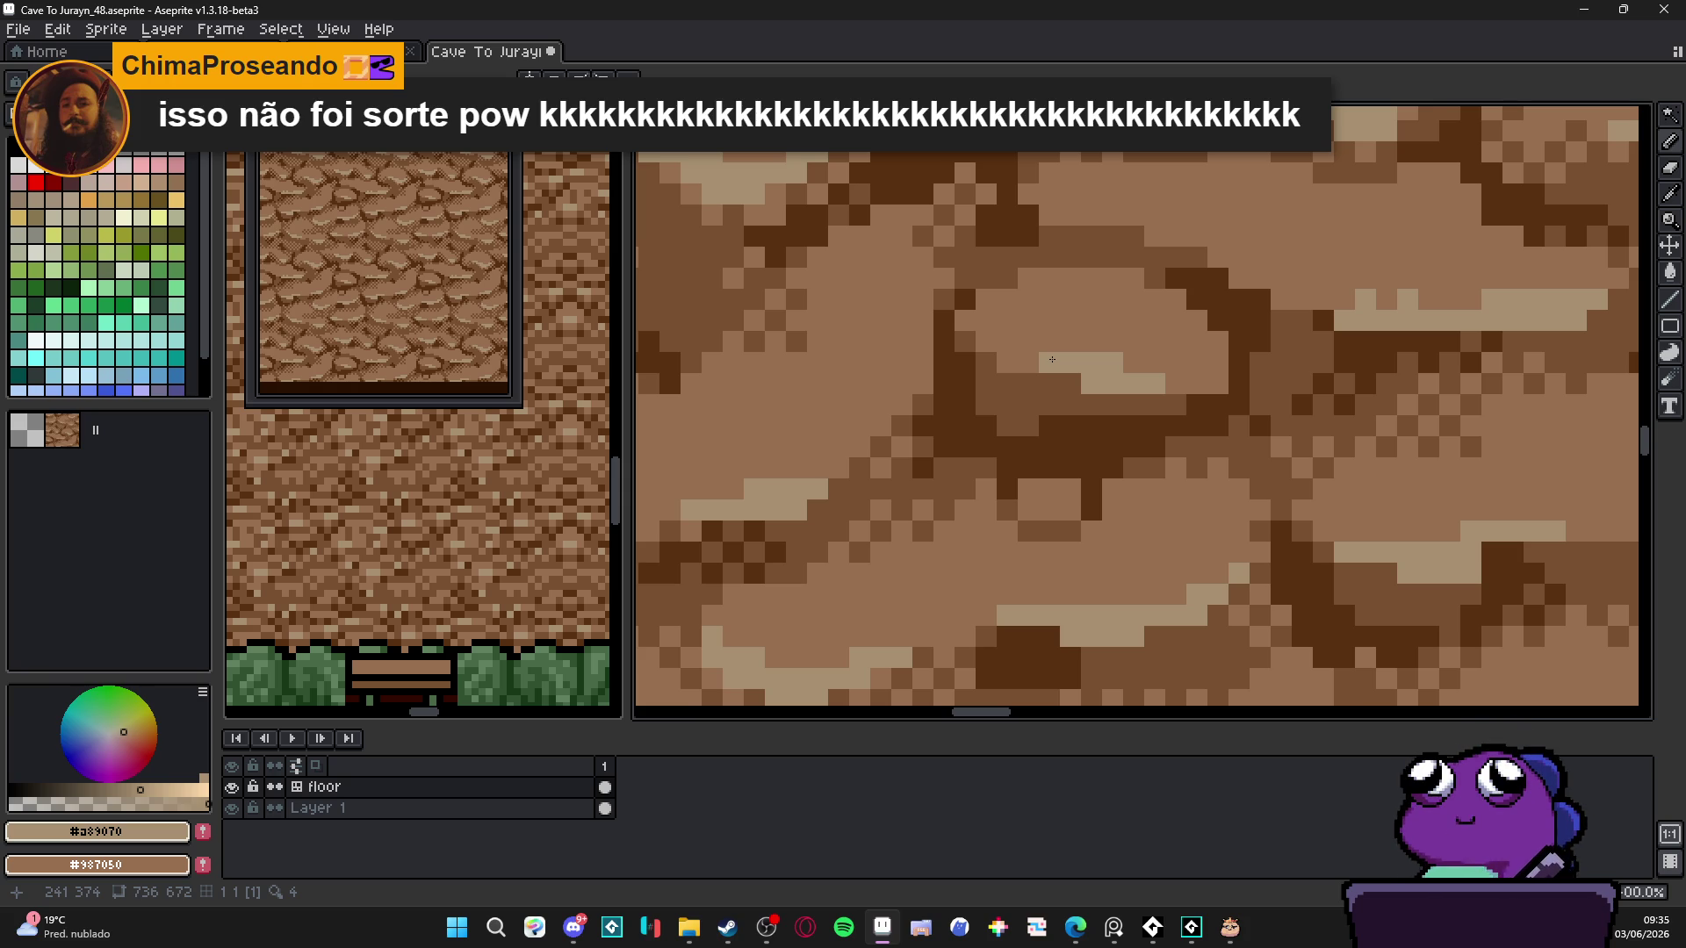
scroll(1052, 360, "down", 6)
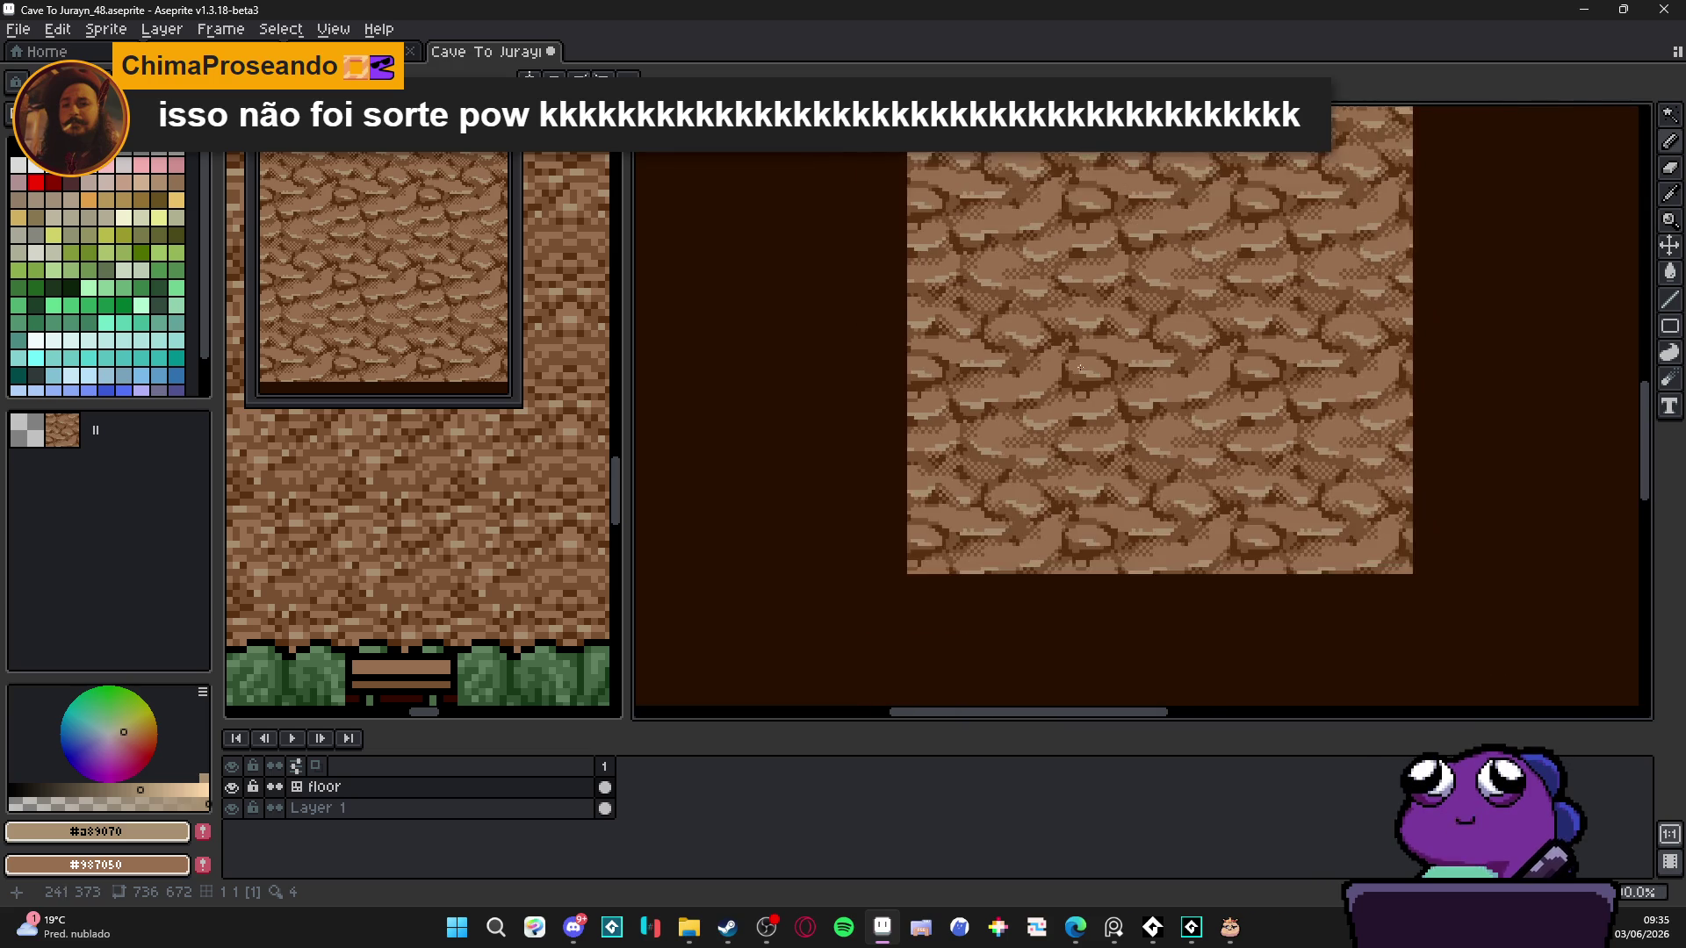
scroll(1025, 382, "up", 2)
scroll(1024, 383, "up", 2)
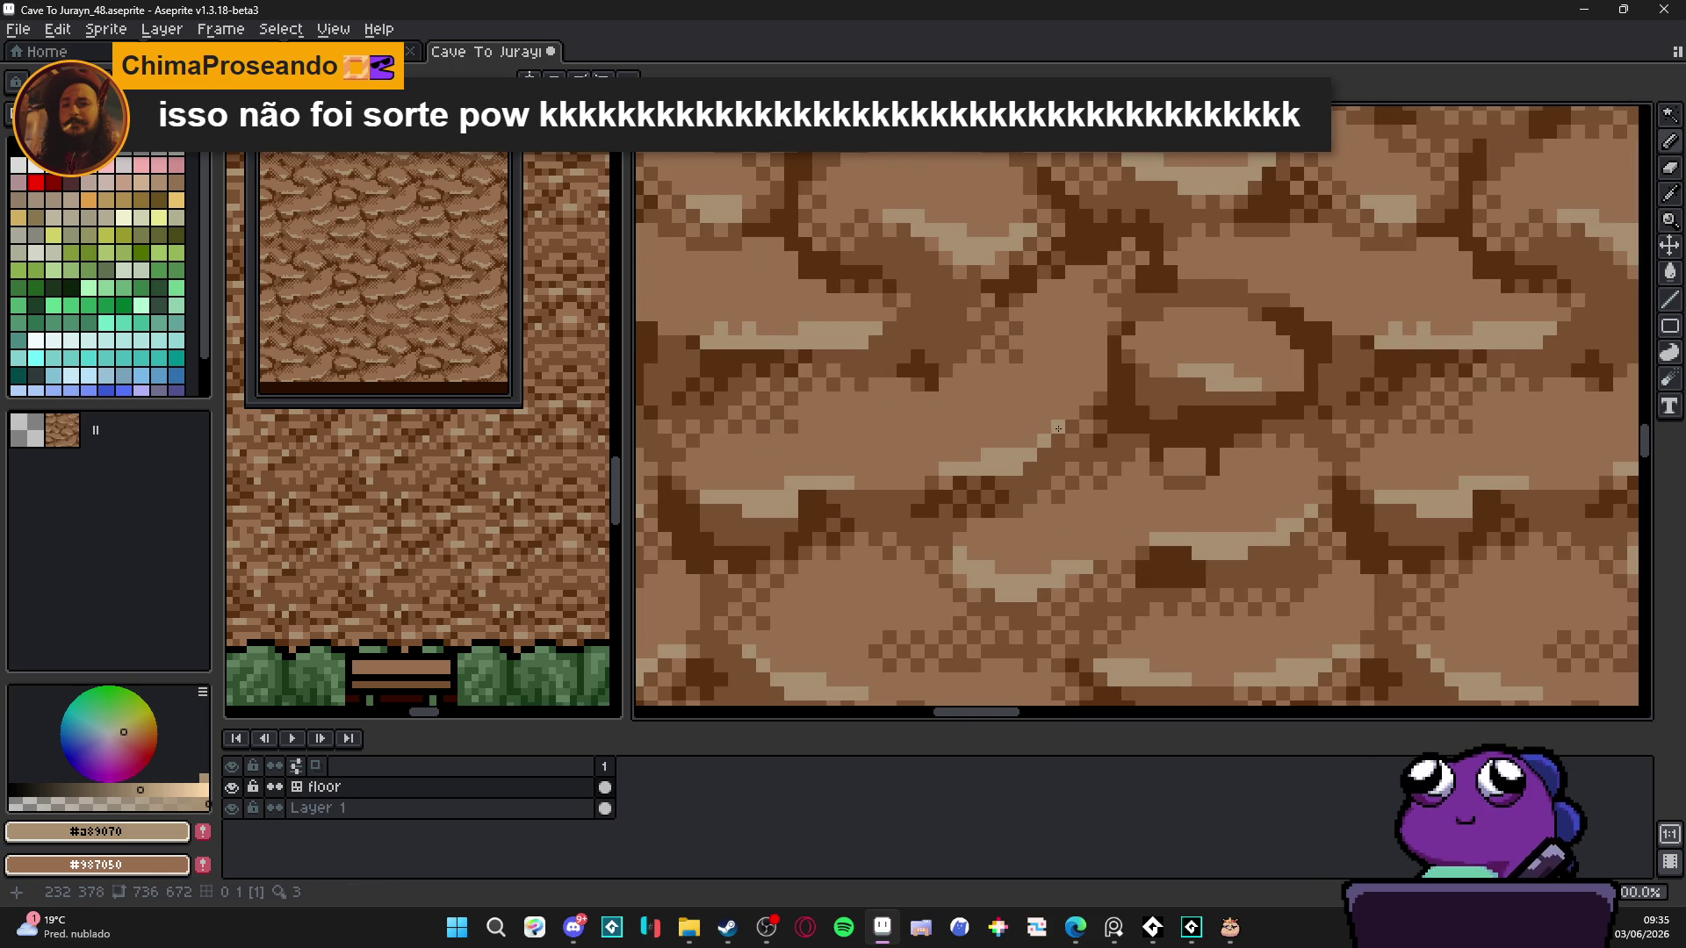
- Eyedrop the tile to make mid brown #785030 the drawing colour again, passing through #987050
scroll(1022, 475, "down", 2)
scroll(1031, 438, "down", 1)
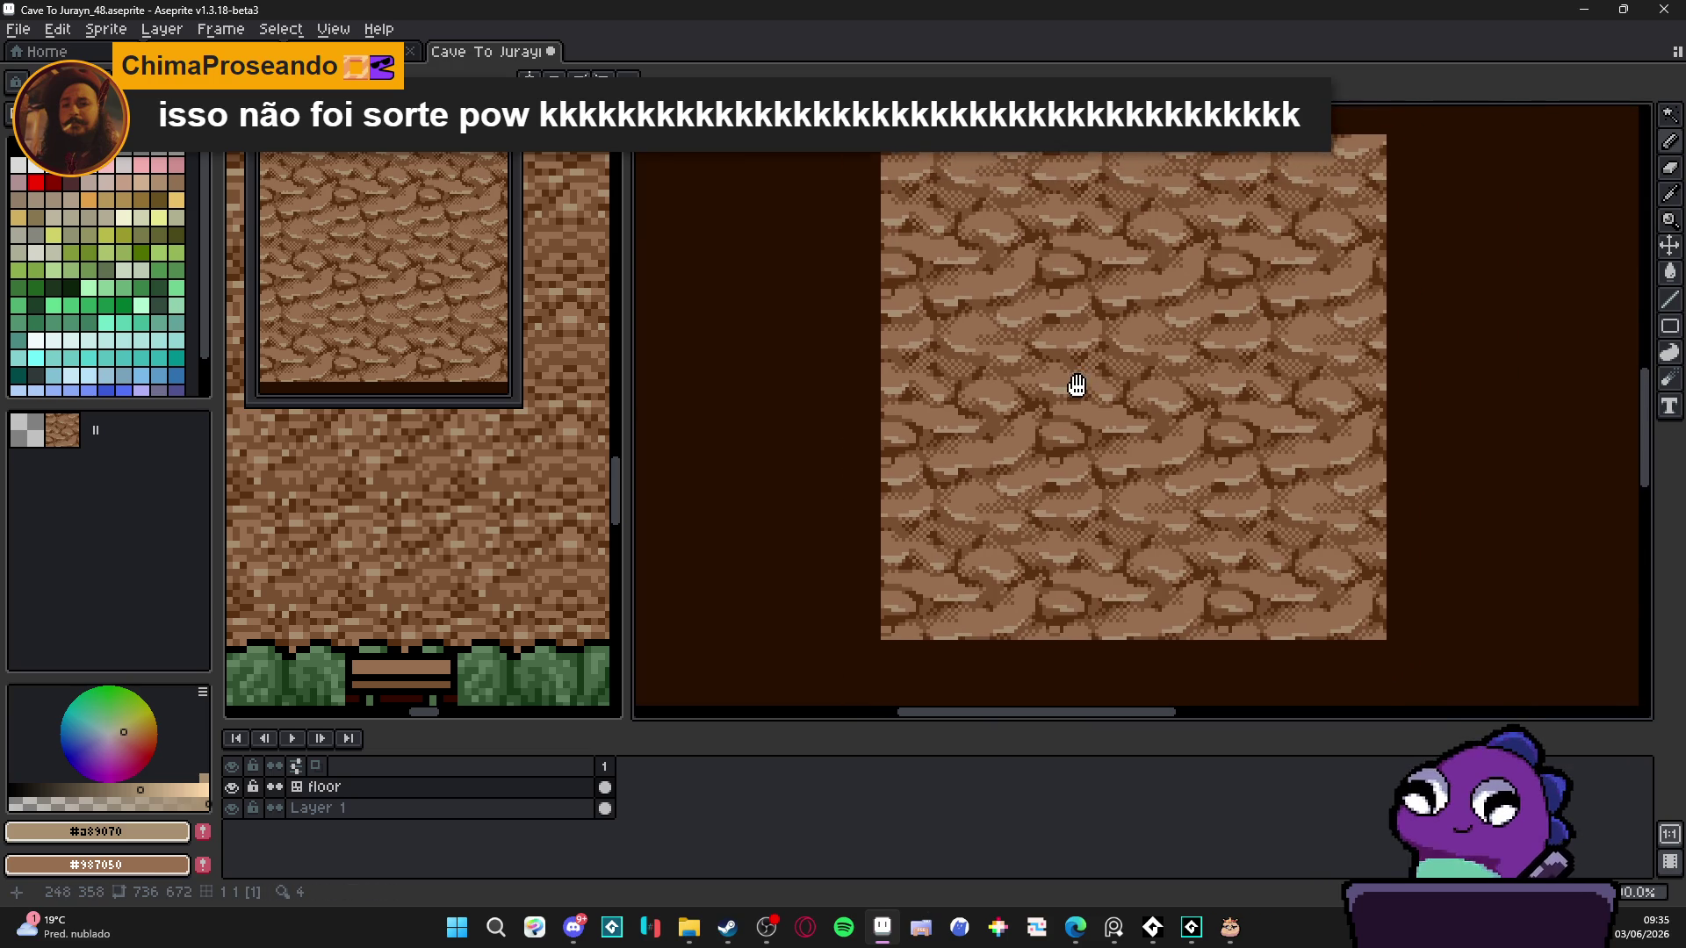
scroll(1150, 225, "up", 3)
scroll(1174, 265, "up", 1)
left_click(1207, 291, "alt")
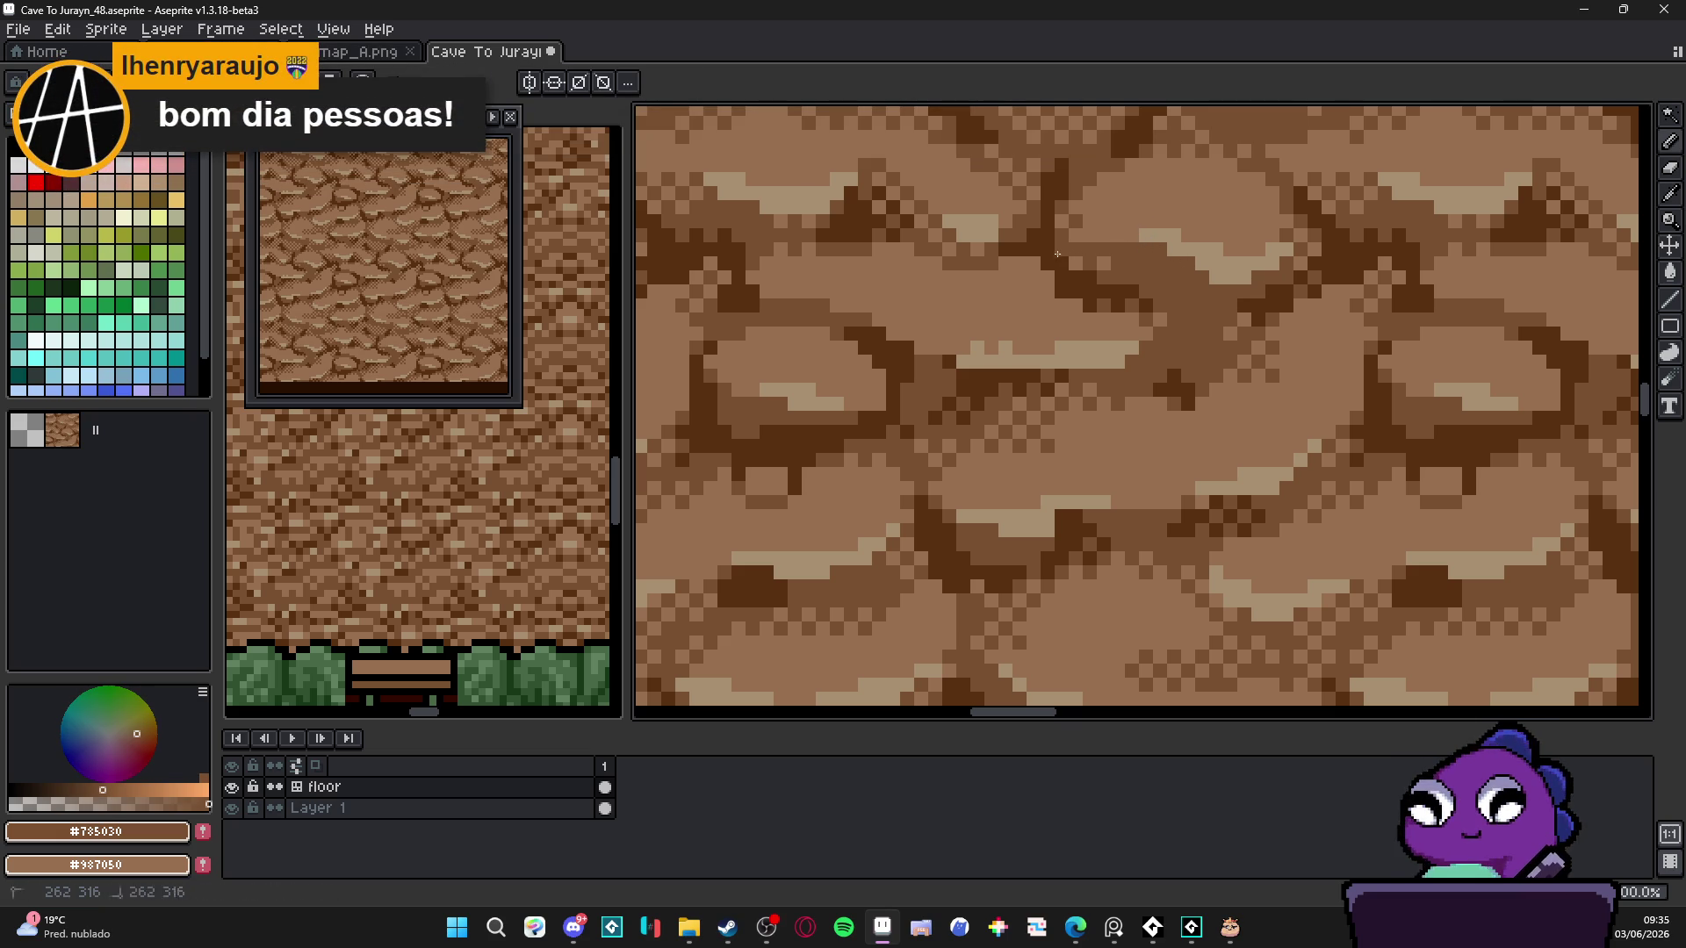
left_click(1133, 231, "alt")
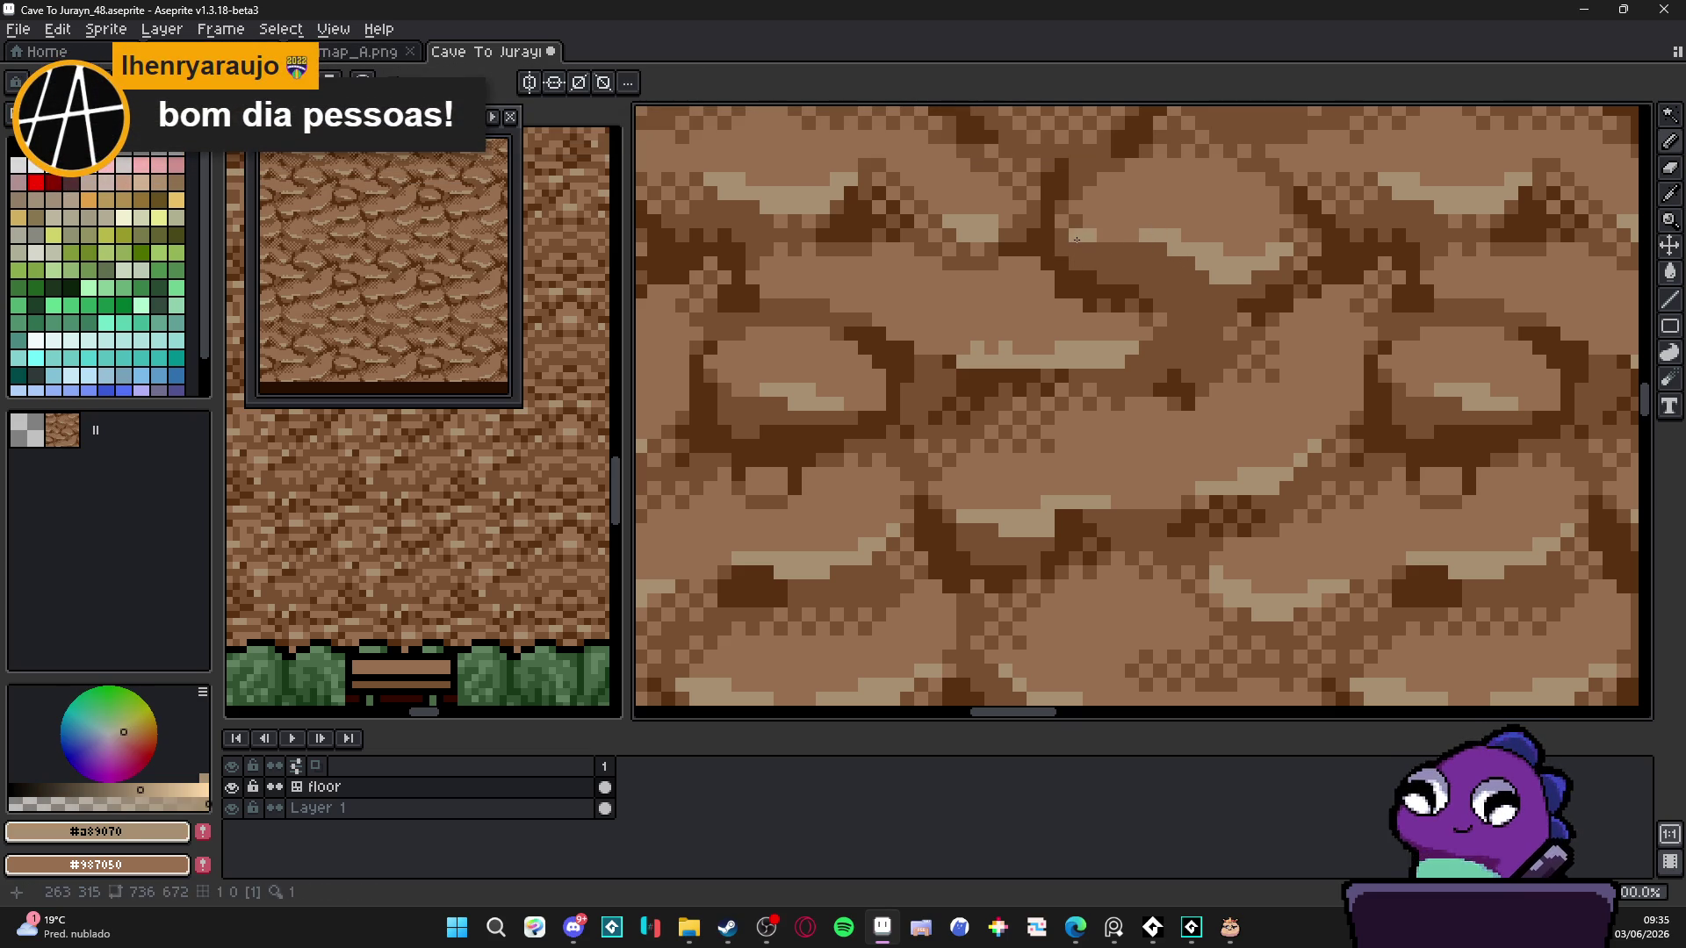
left_click(1064, 210, "alt")
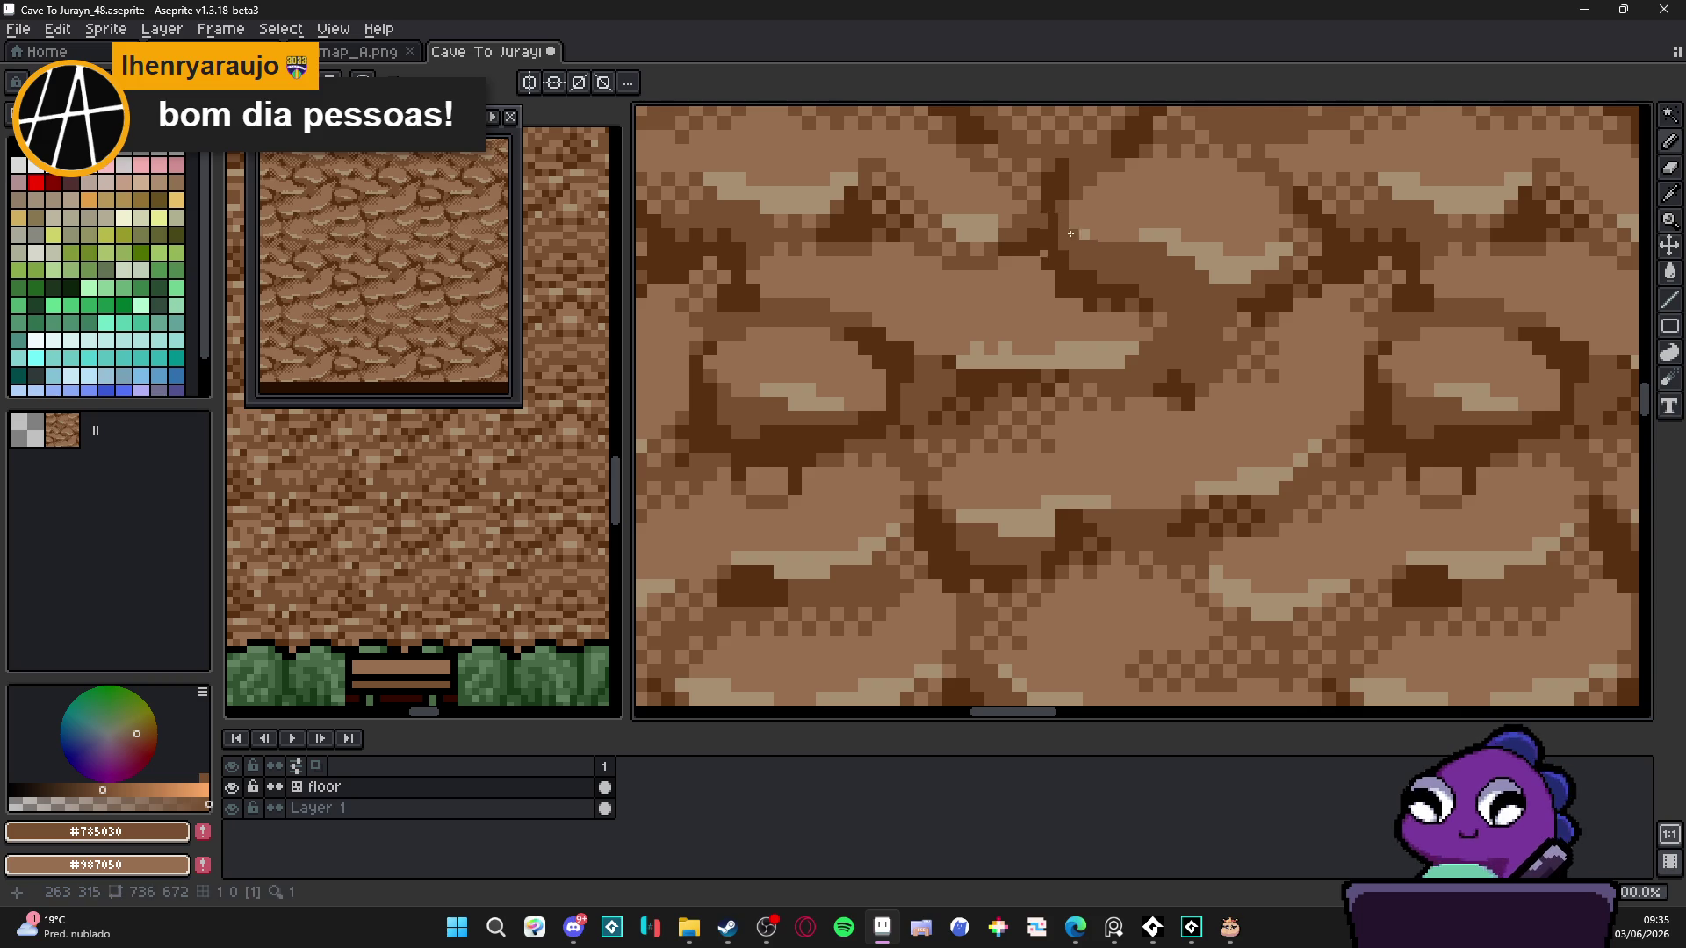
scroll(1065, 225, "down", 5)
scroll(1096, 300, "up", 3)
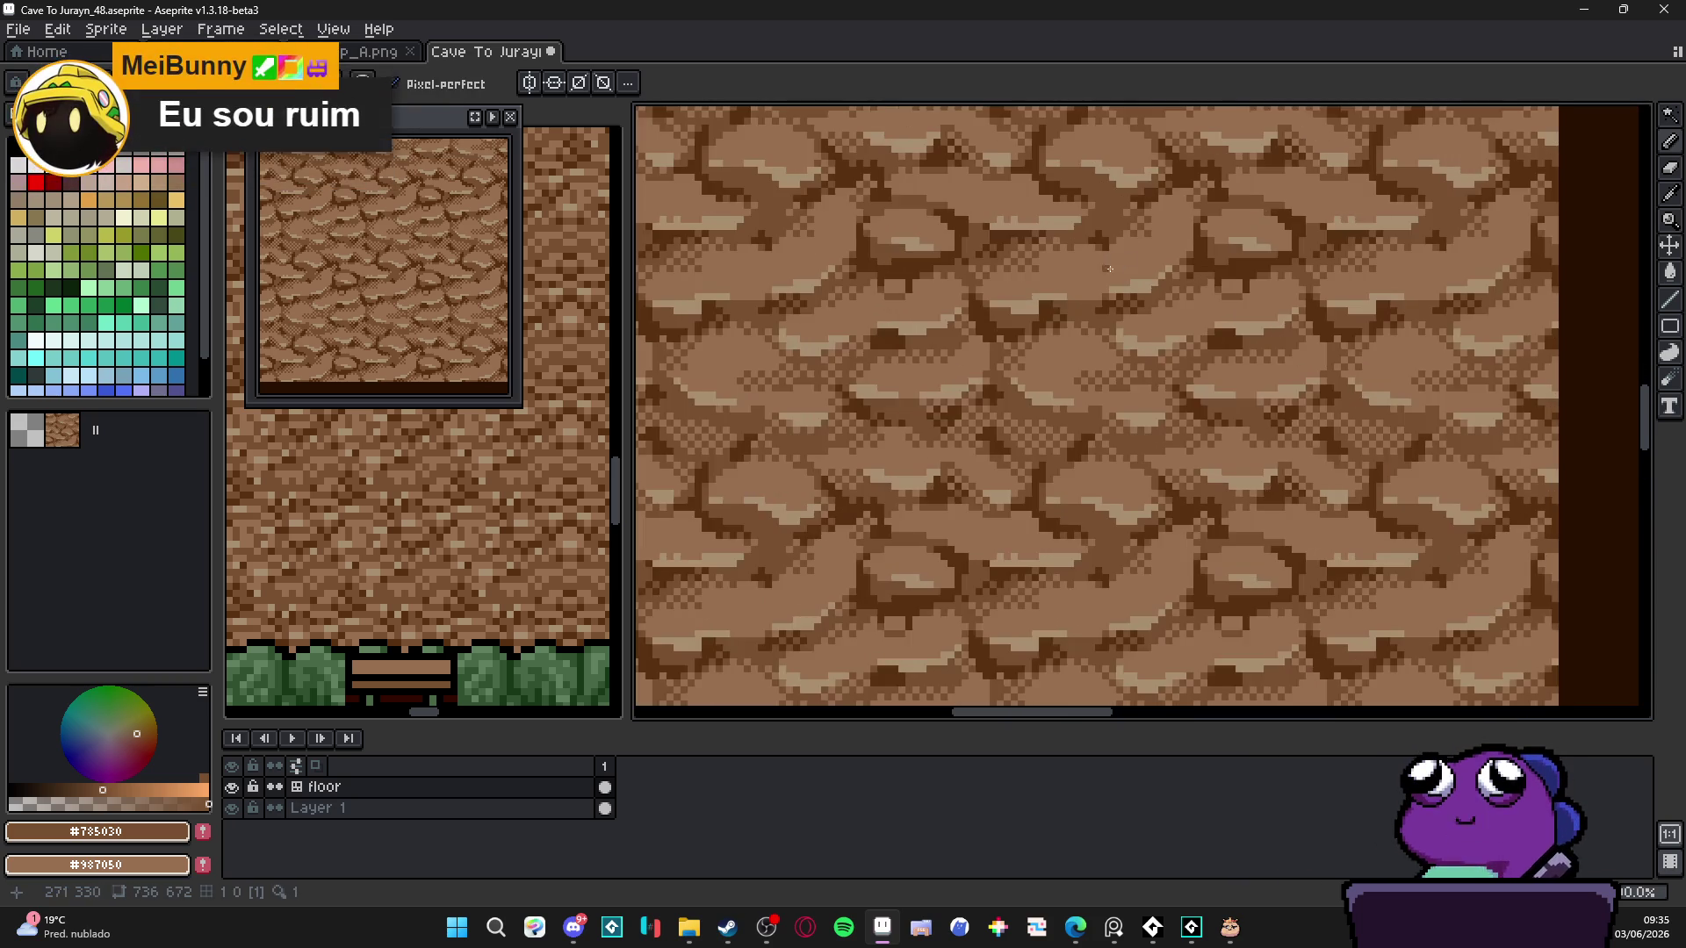
scroll(1130, 275, "up", 2)
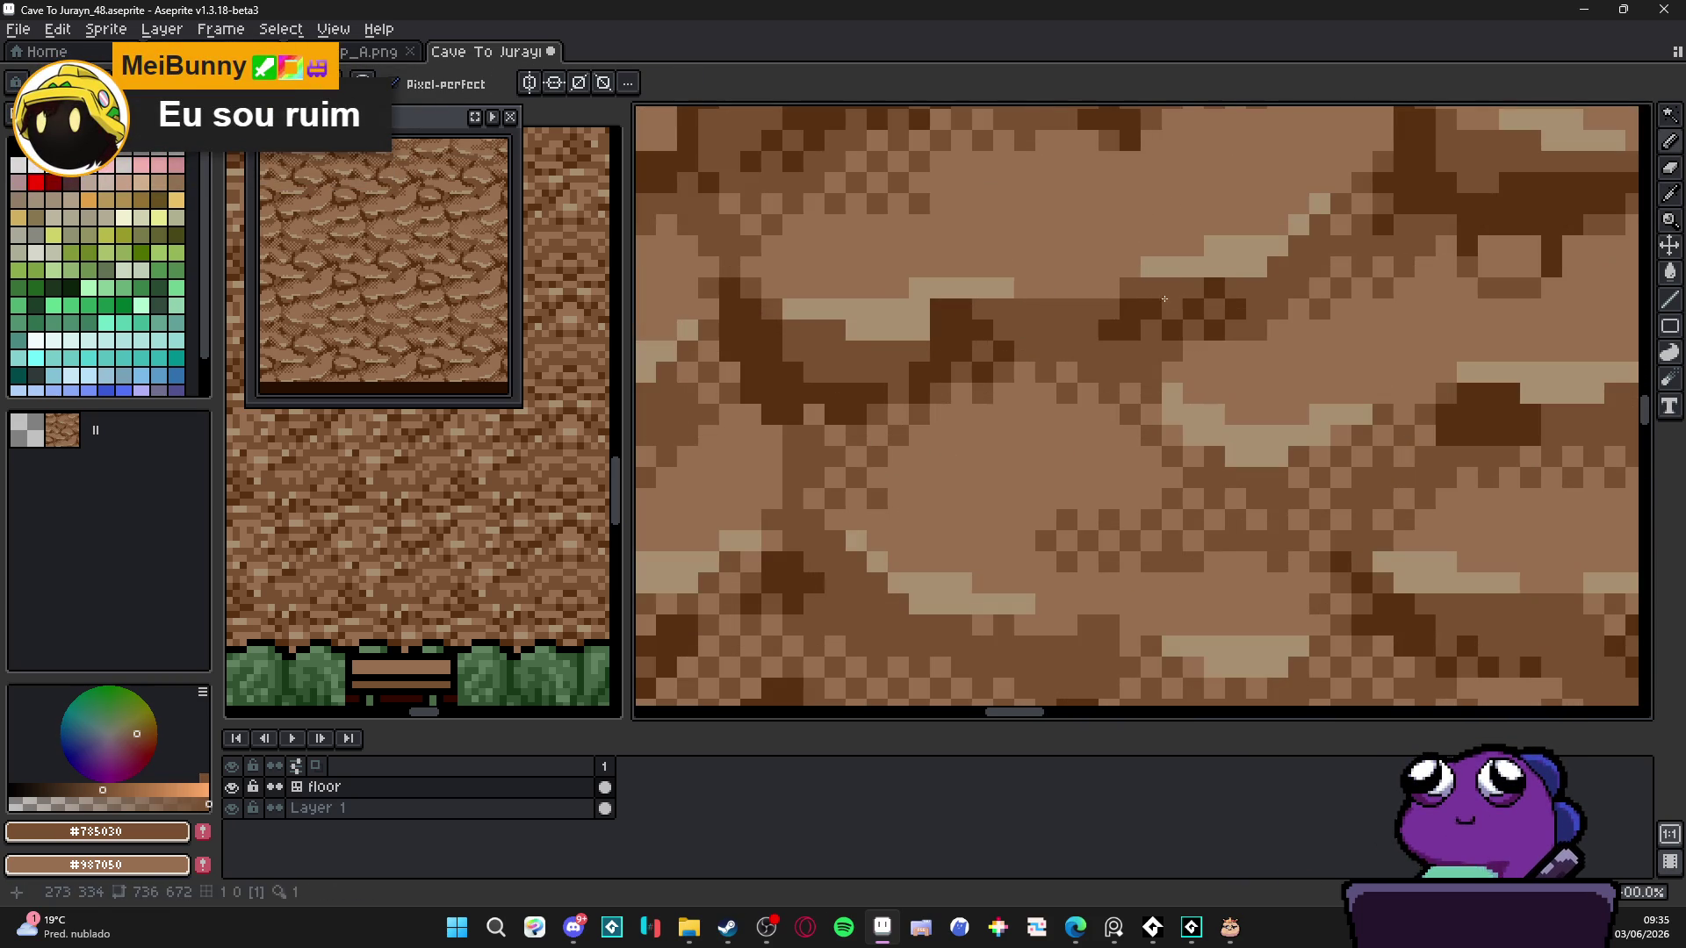
- Retouch individual ledge pixels in dark brown, mid brown #785030 and light tan #a89070
left_click(1151, 309, "alt")
left_click(1151, 331)
left_click(1186, 290, "alt")
left_click(1155, 289)
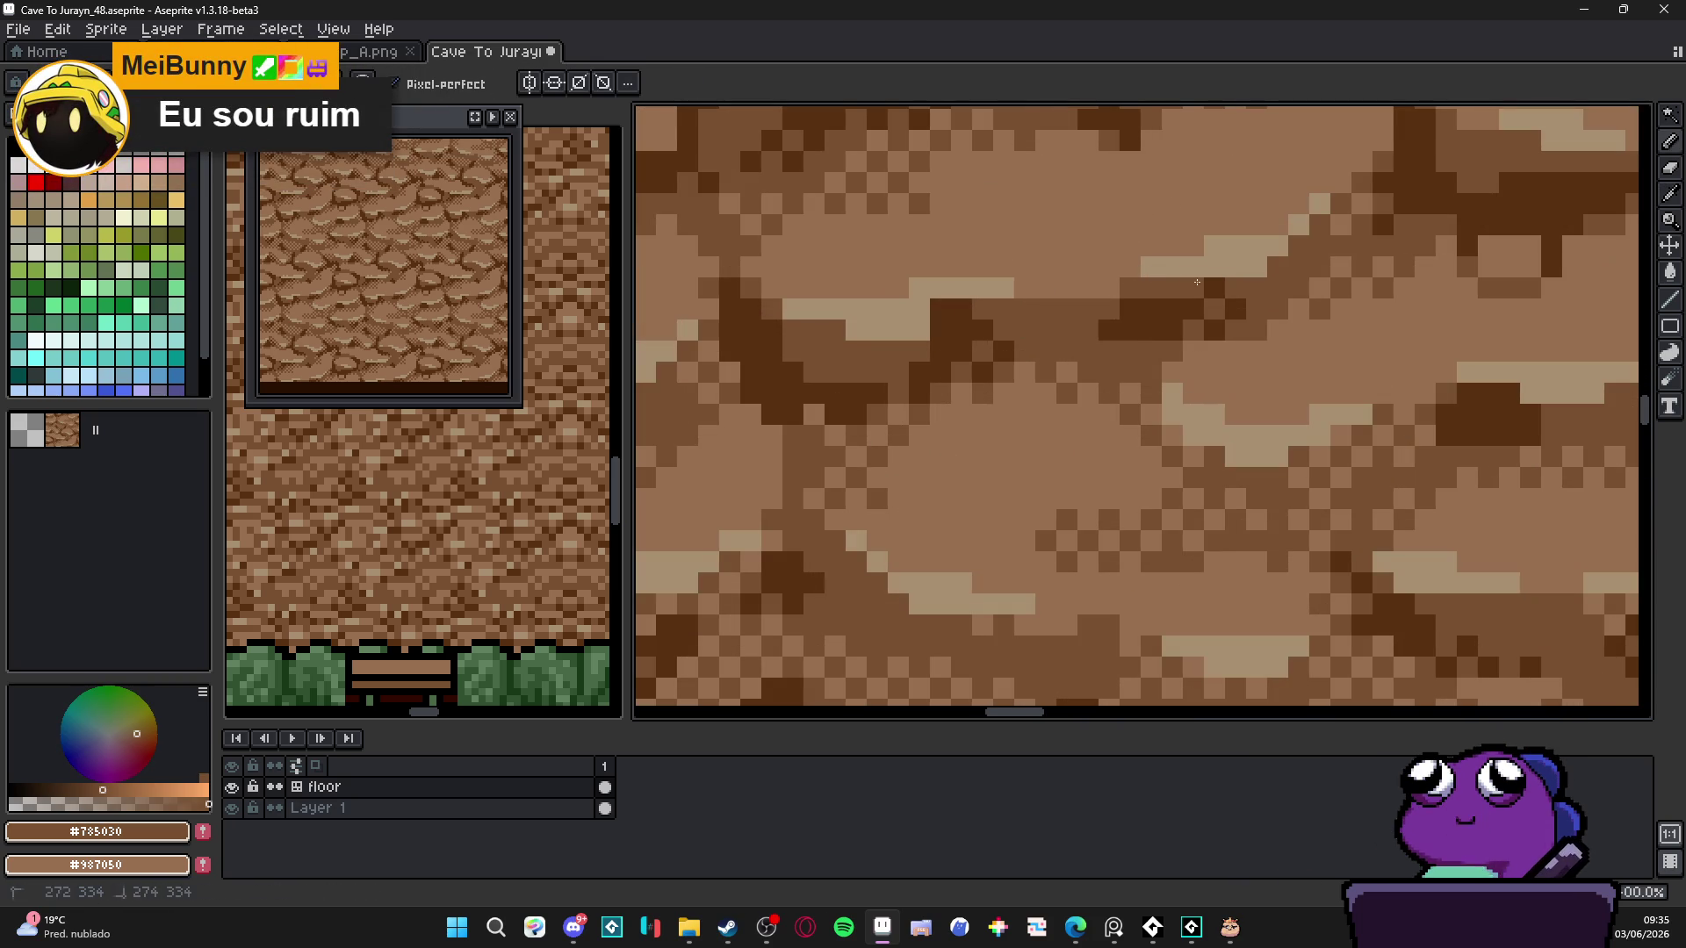
left_click(1168, 272, "alt")
left_click(1130, 288)
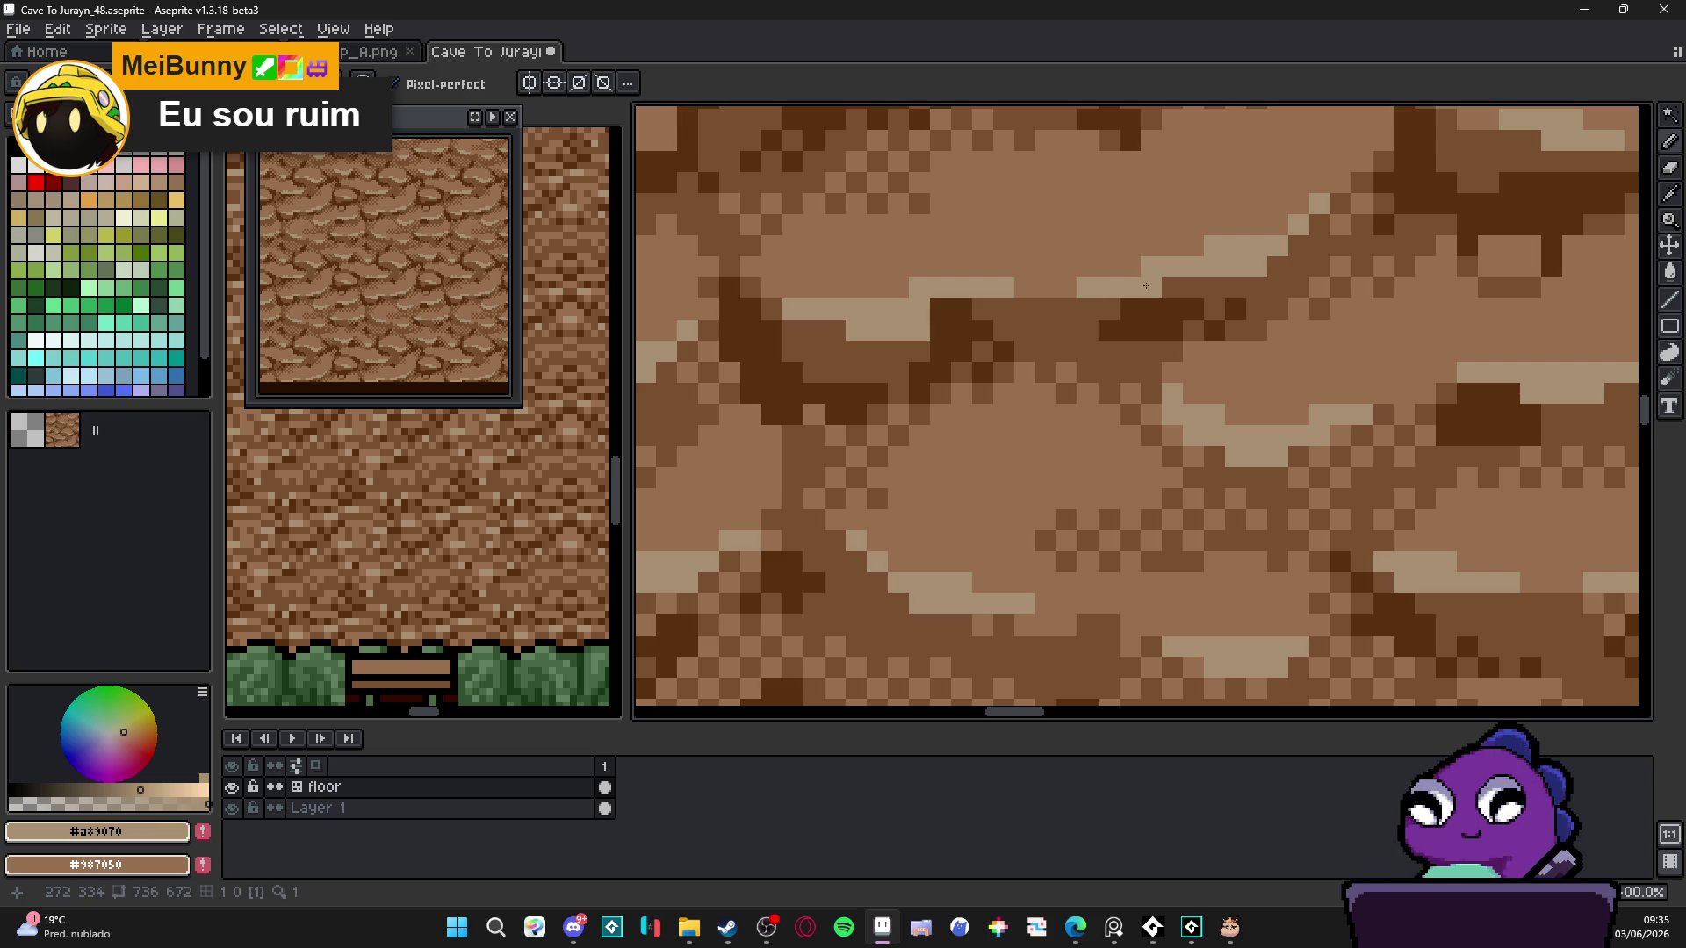
- Sample the lighter brown #987050 from the tile as the active drawing colour
scroll(1146, 286, "down", 3)
scroll(1164, 283, "up", 3)
left_click(1121, 256)
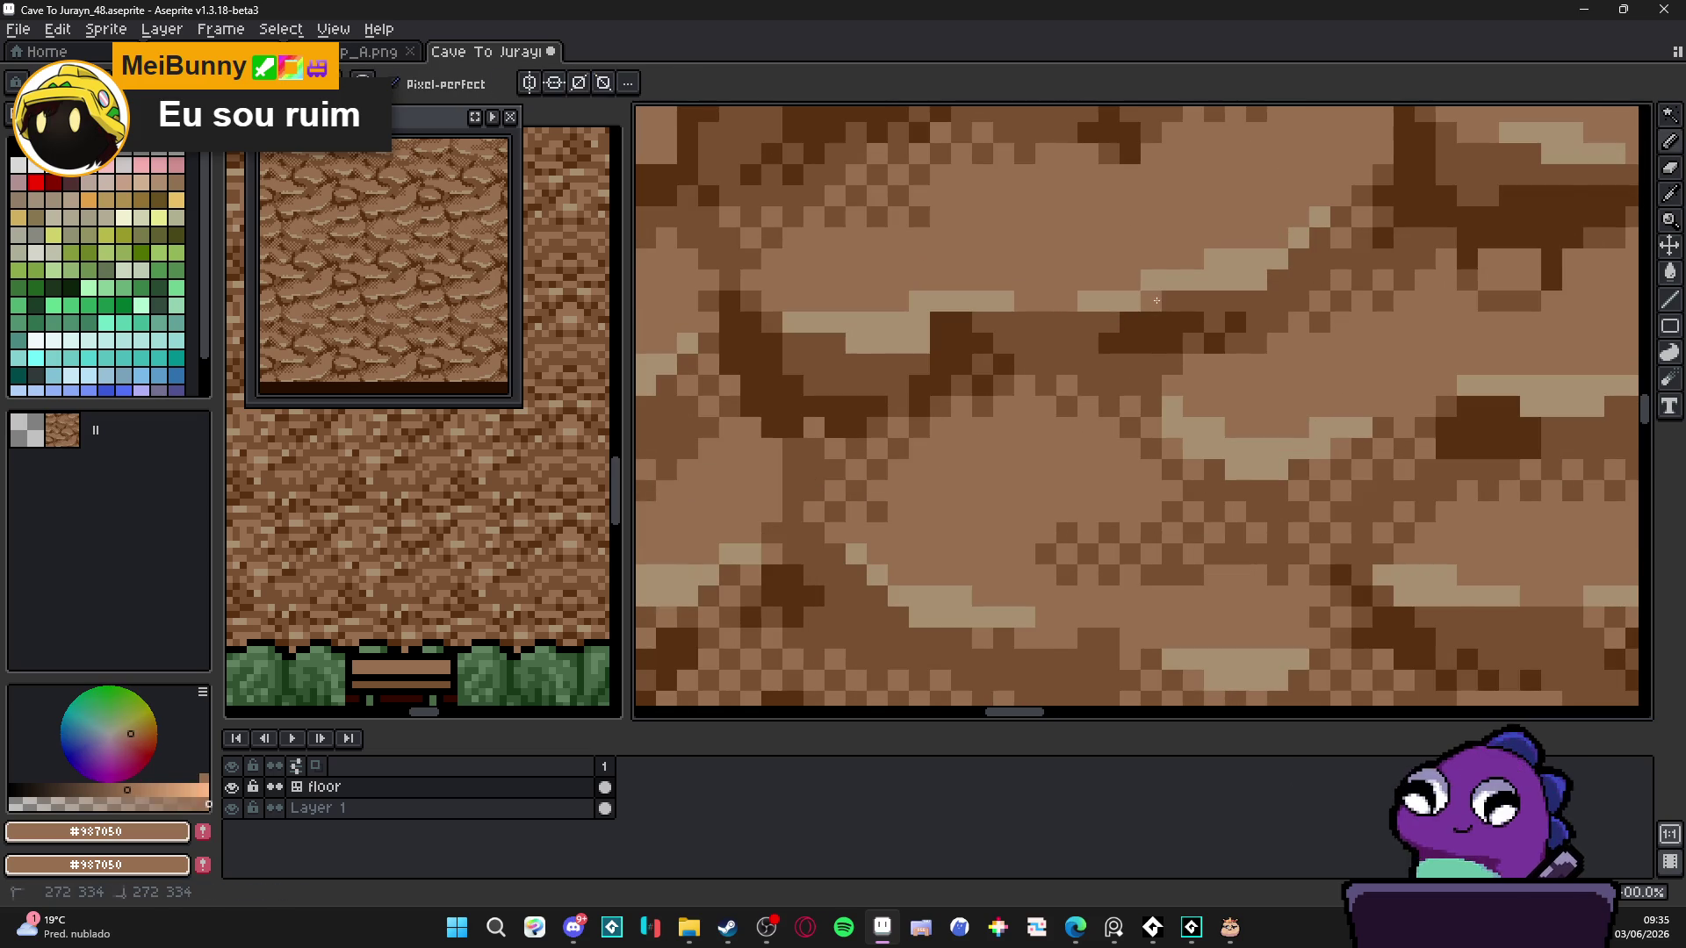
scroll(1174, 313, "down", 1)
scroll(1174, 313, "up", 1)
scroll(1174, 313, "down", 3)
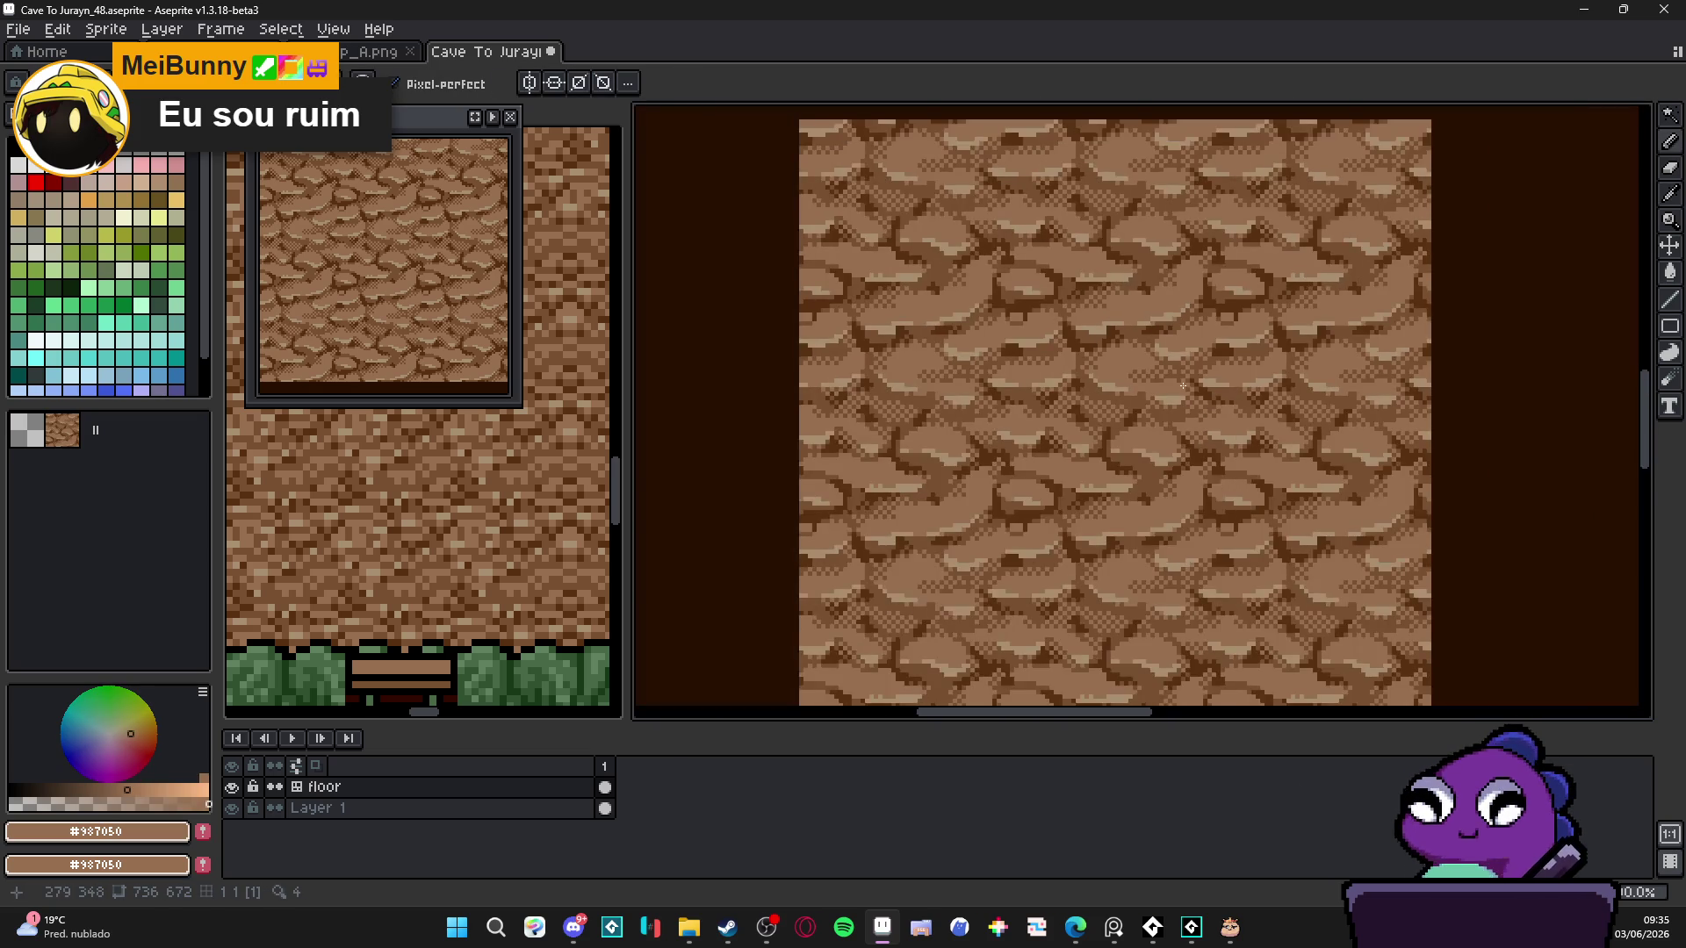
scroll(1119, 342, "up", 4)
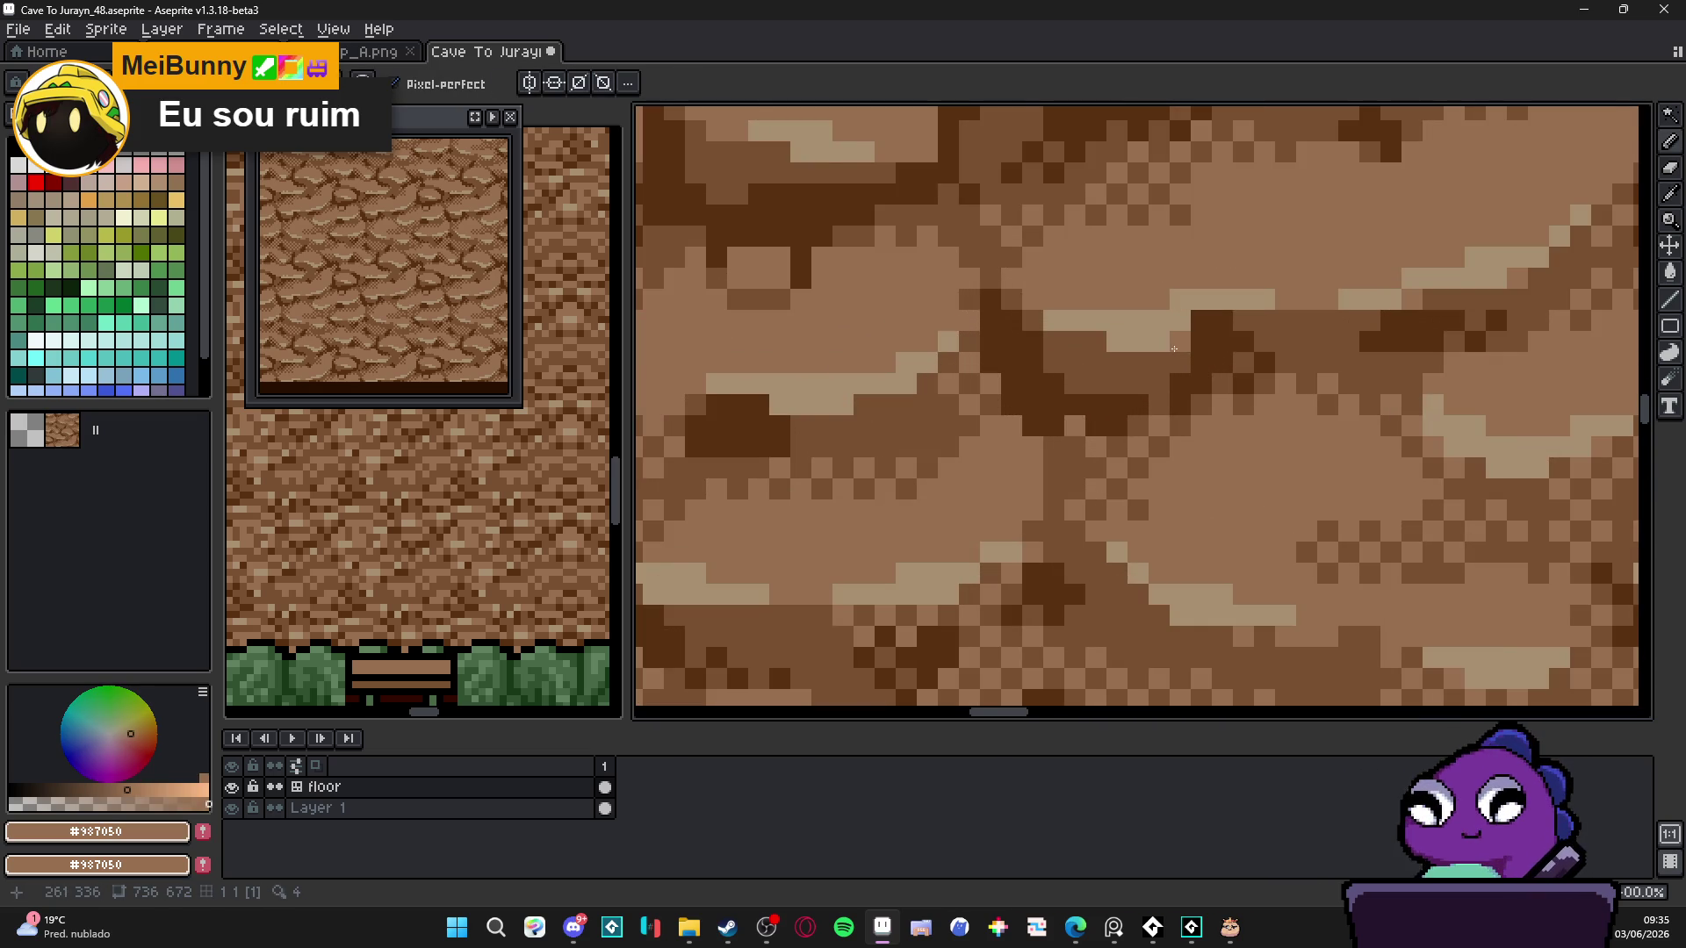
scroll(1160, 343, "down", 3)
scroll(1174, 390, "down", 1)
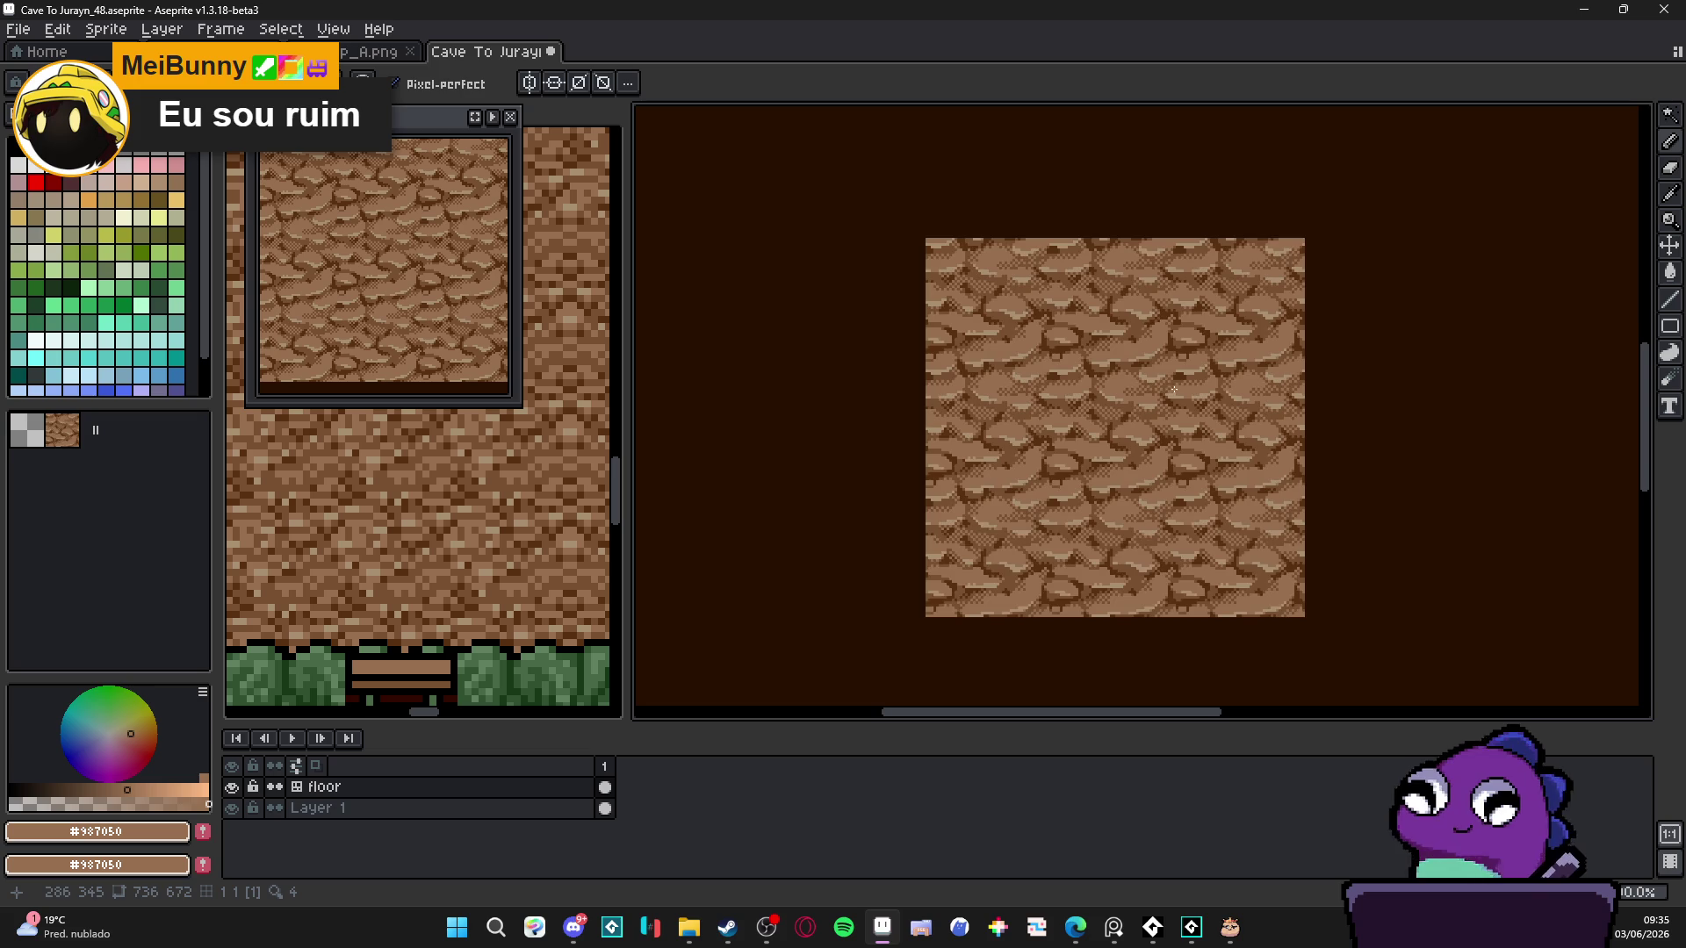
scroll(1141, 378, "down", 1)
scroll(1040, 361, "up", 2)
scroll(1040, 361, "down", 1)
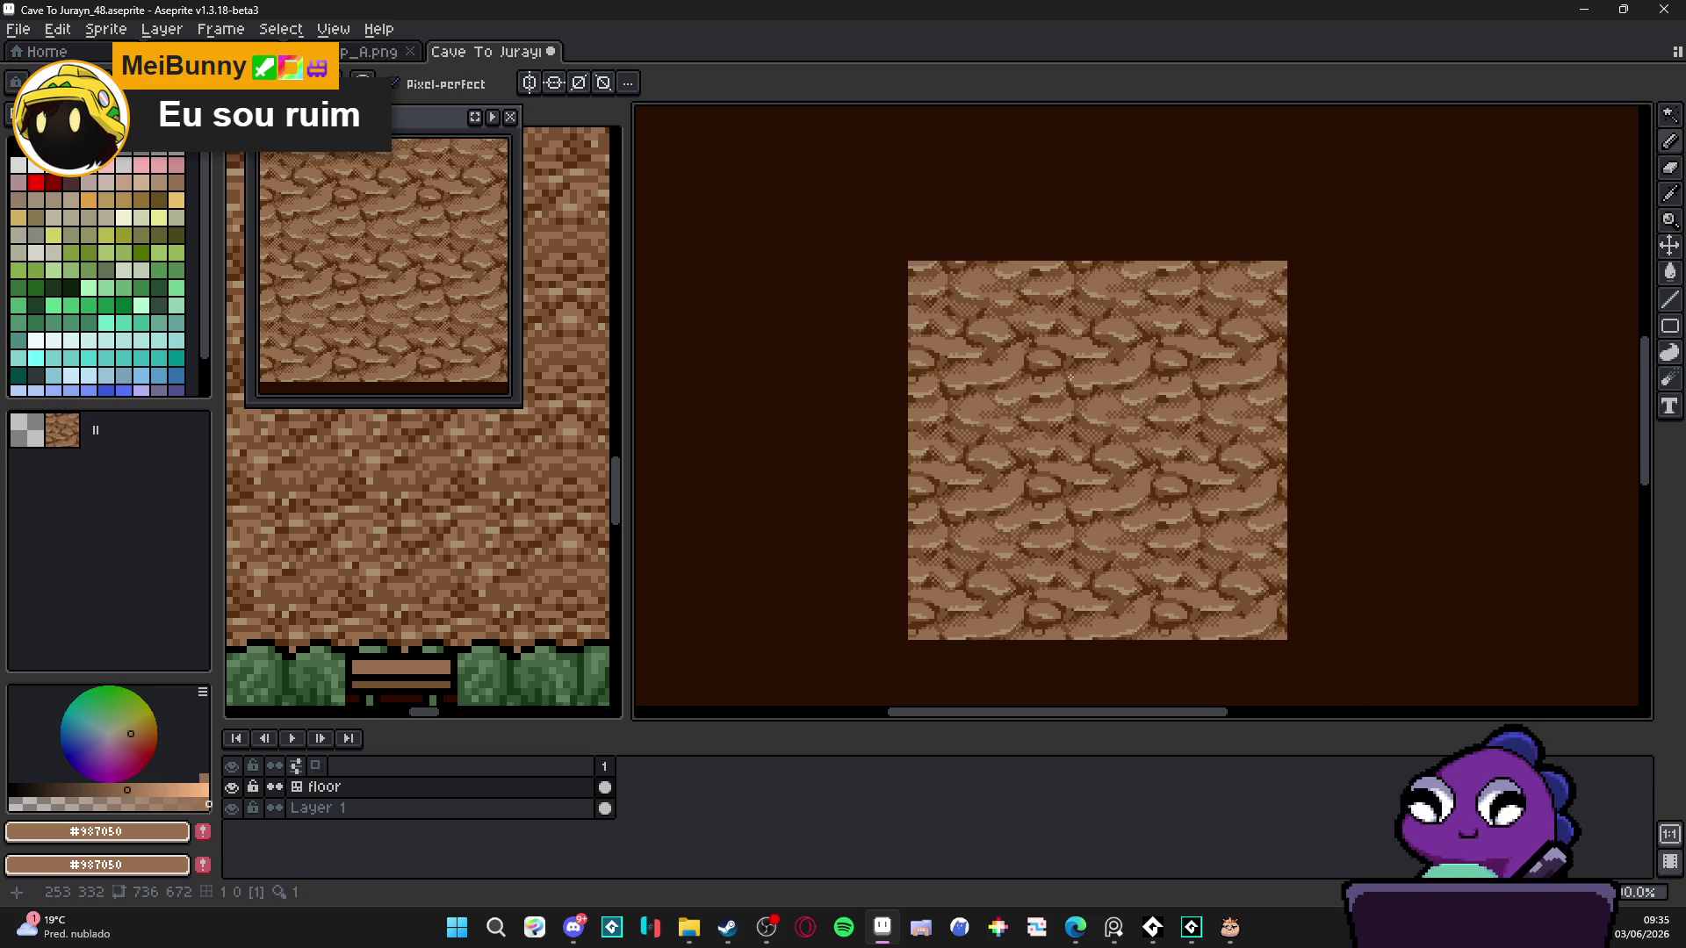
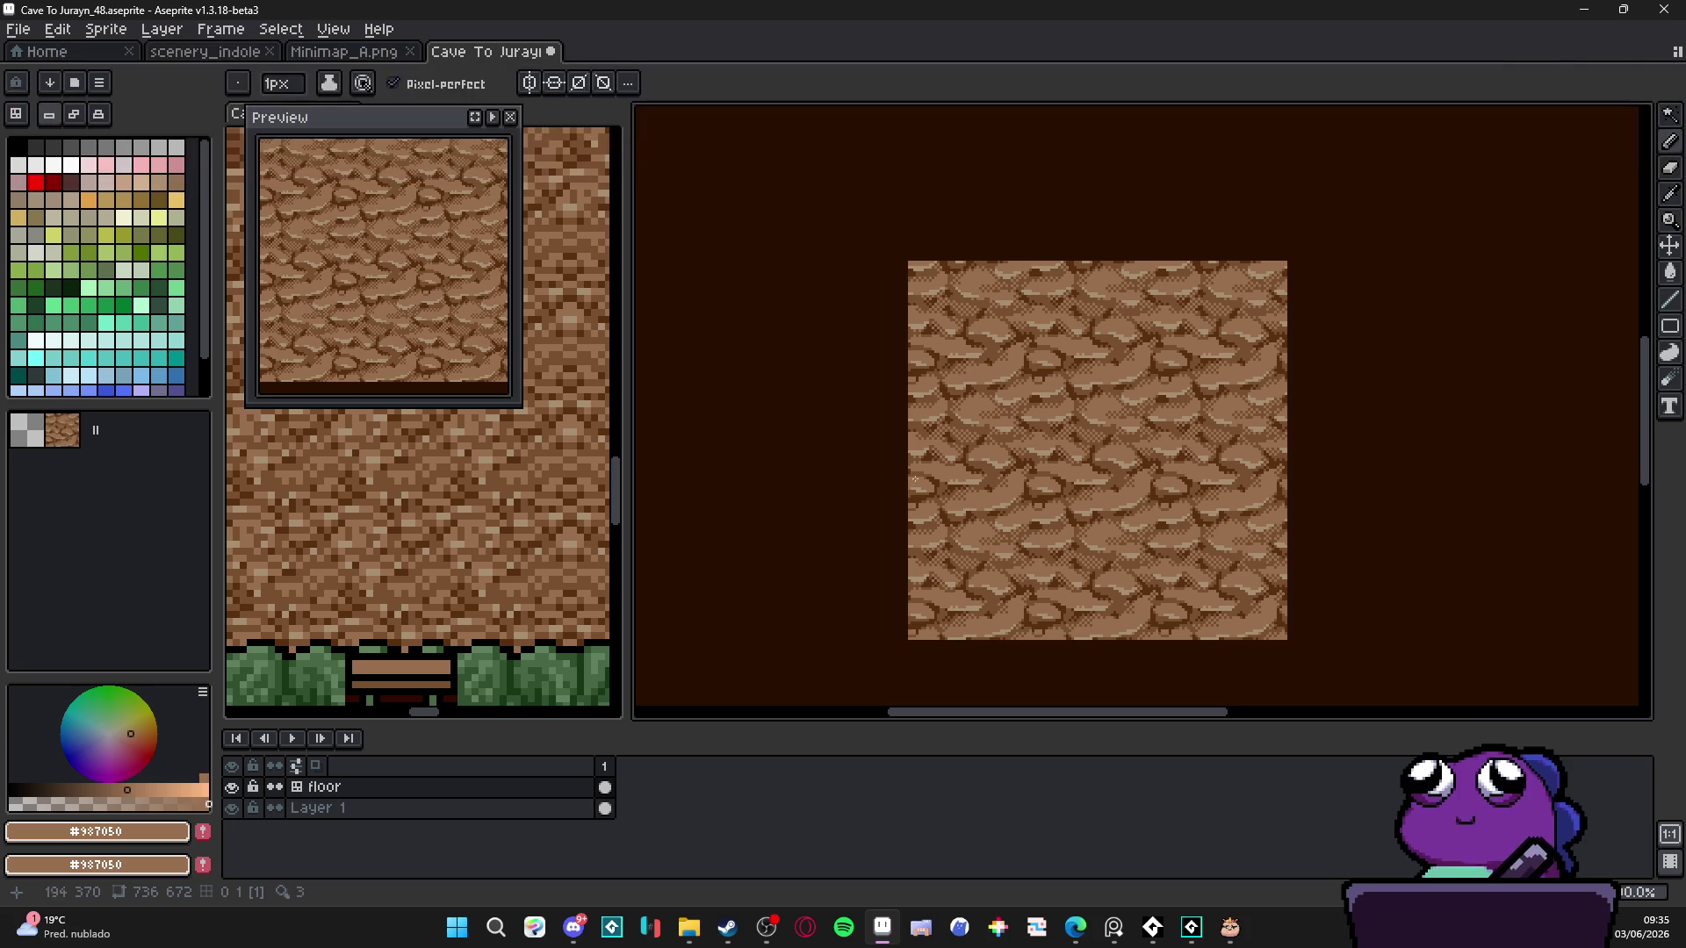
- Zoom into the tile and try a lighter tan, #785030 and darkest #583010 on the colour wheel
scroll(985, 353, "up", 1)
scroll(985, 353, "up", 5)
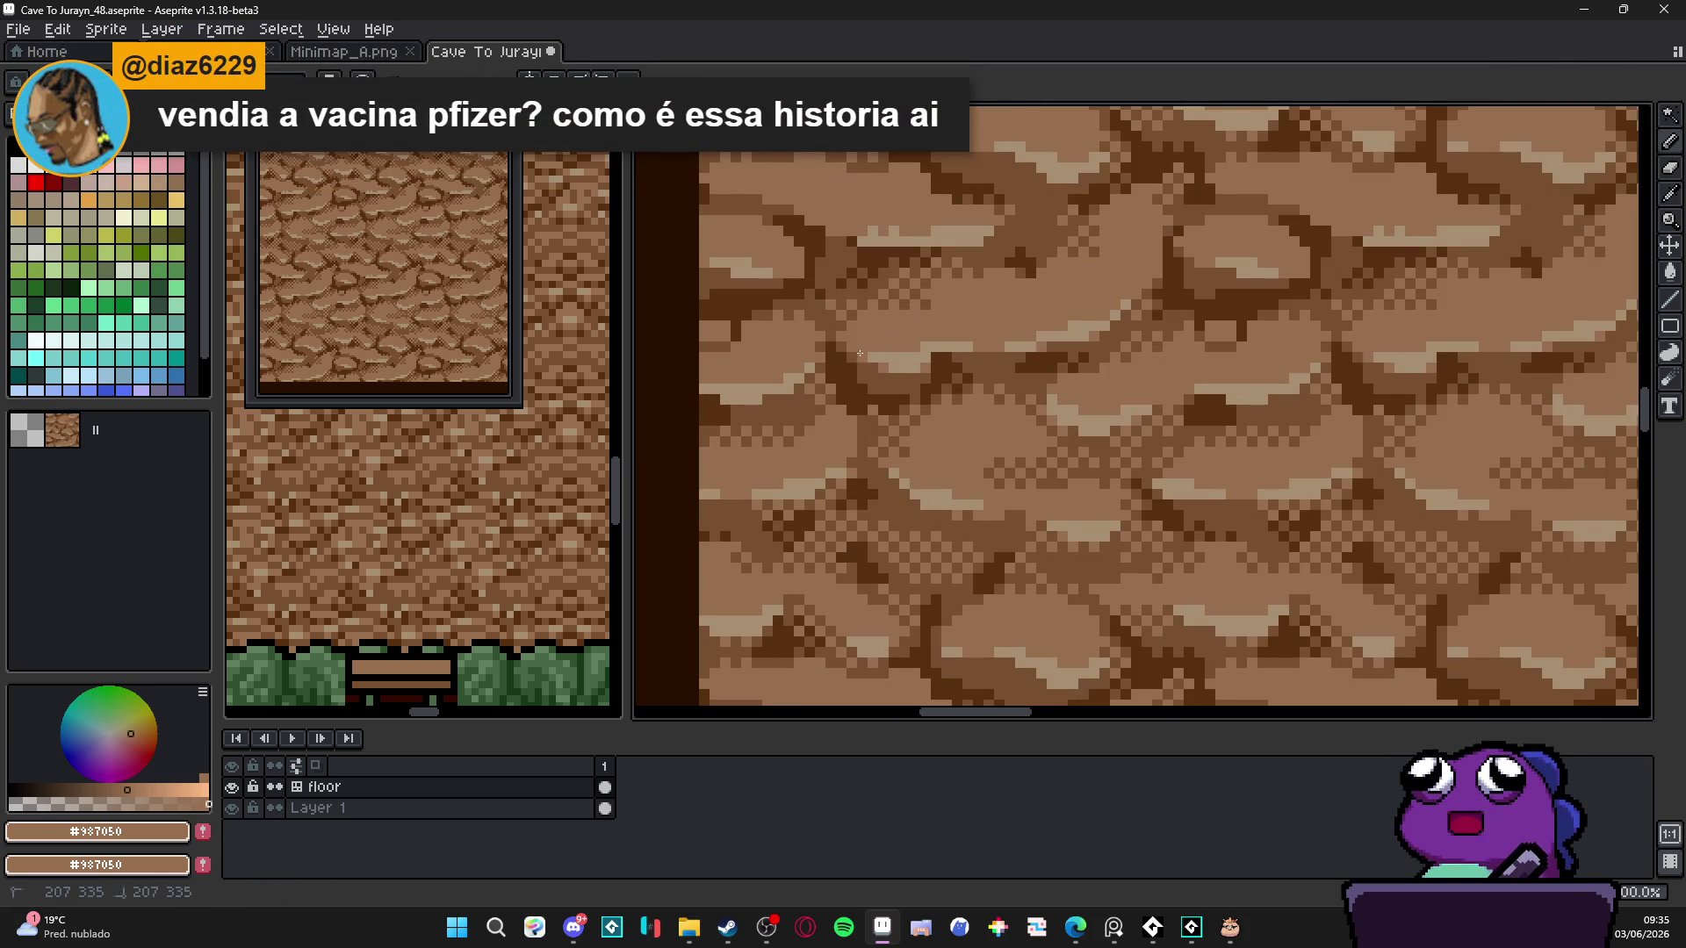
scroll(859, 354, "down", 1)
scroll(977, 300, "up", 1)
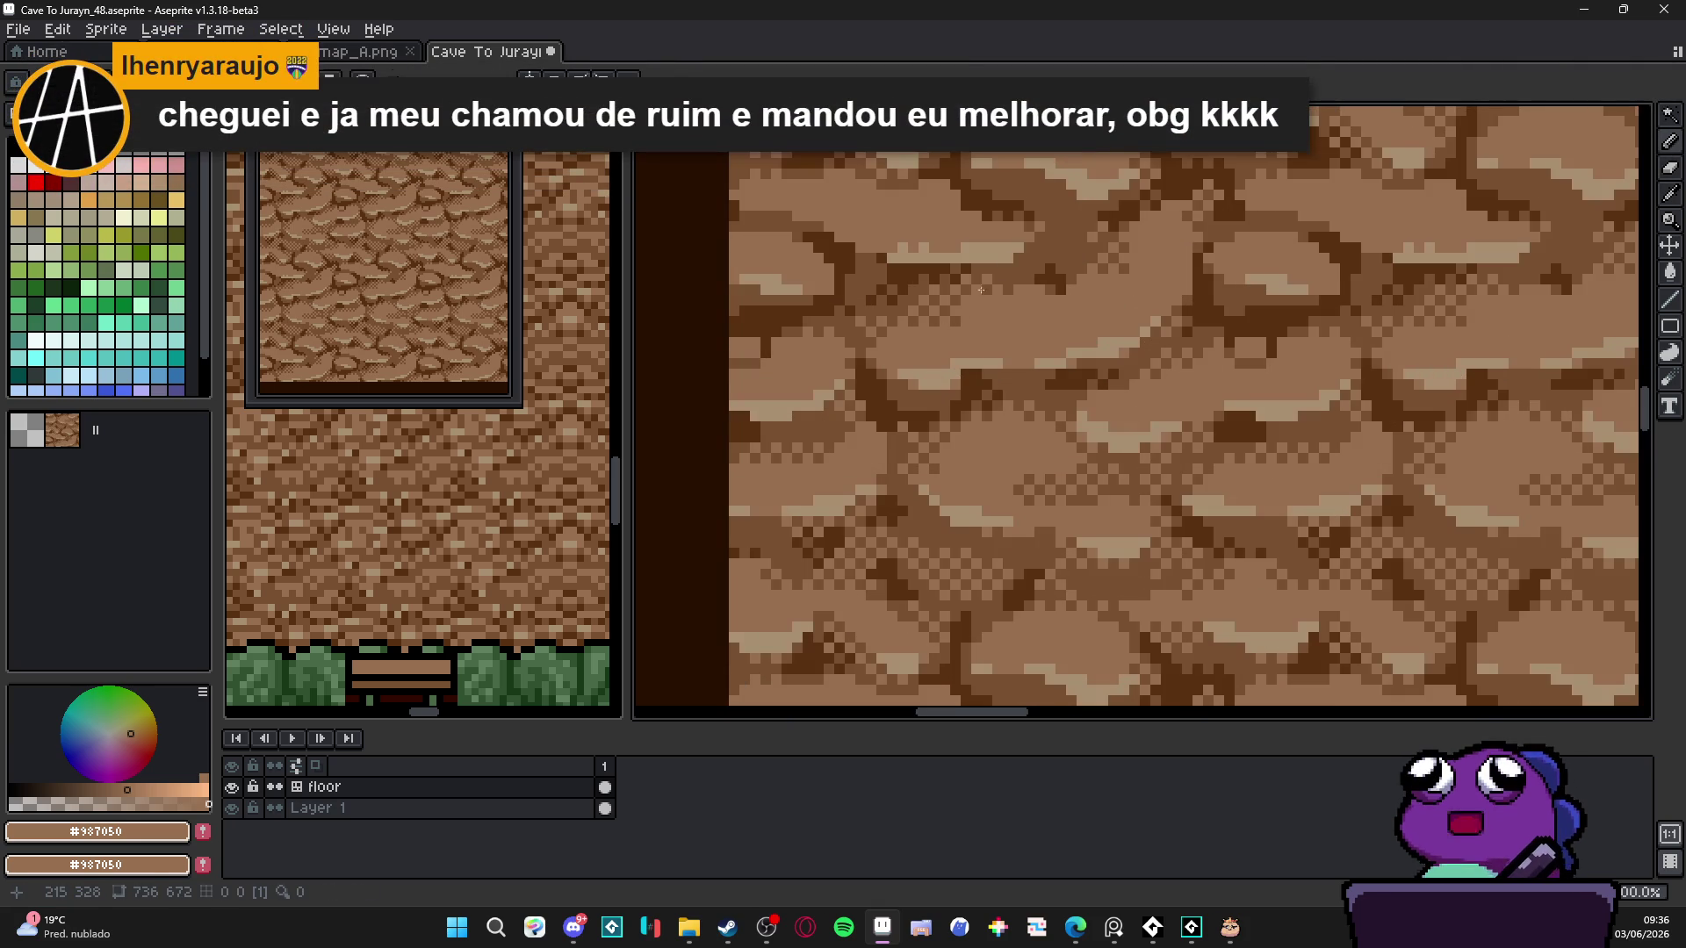
left_click(998, 256, "alt")
left_click(1014, 257, "alt")
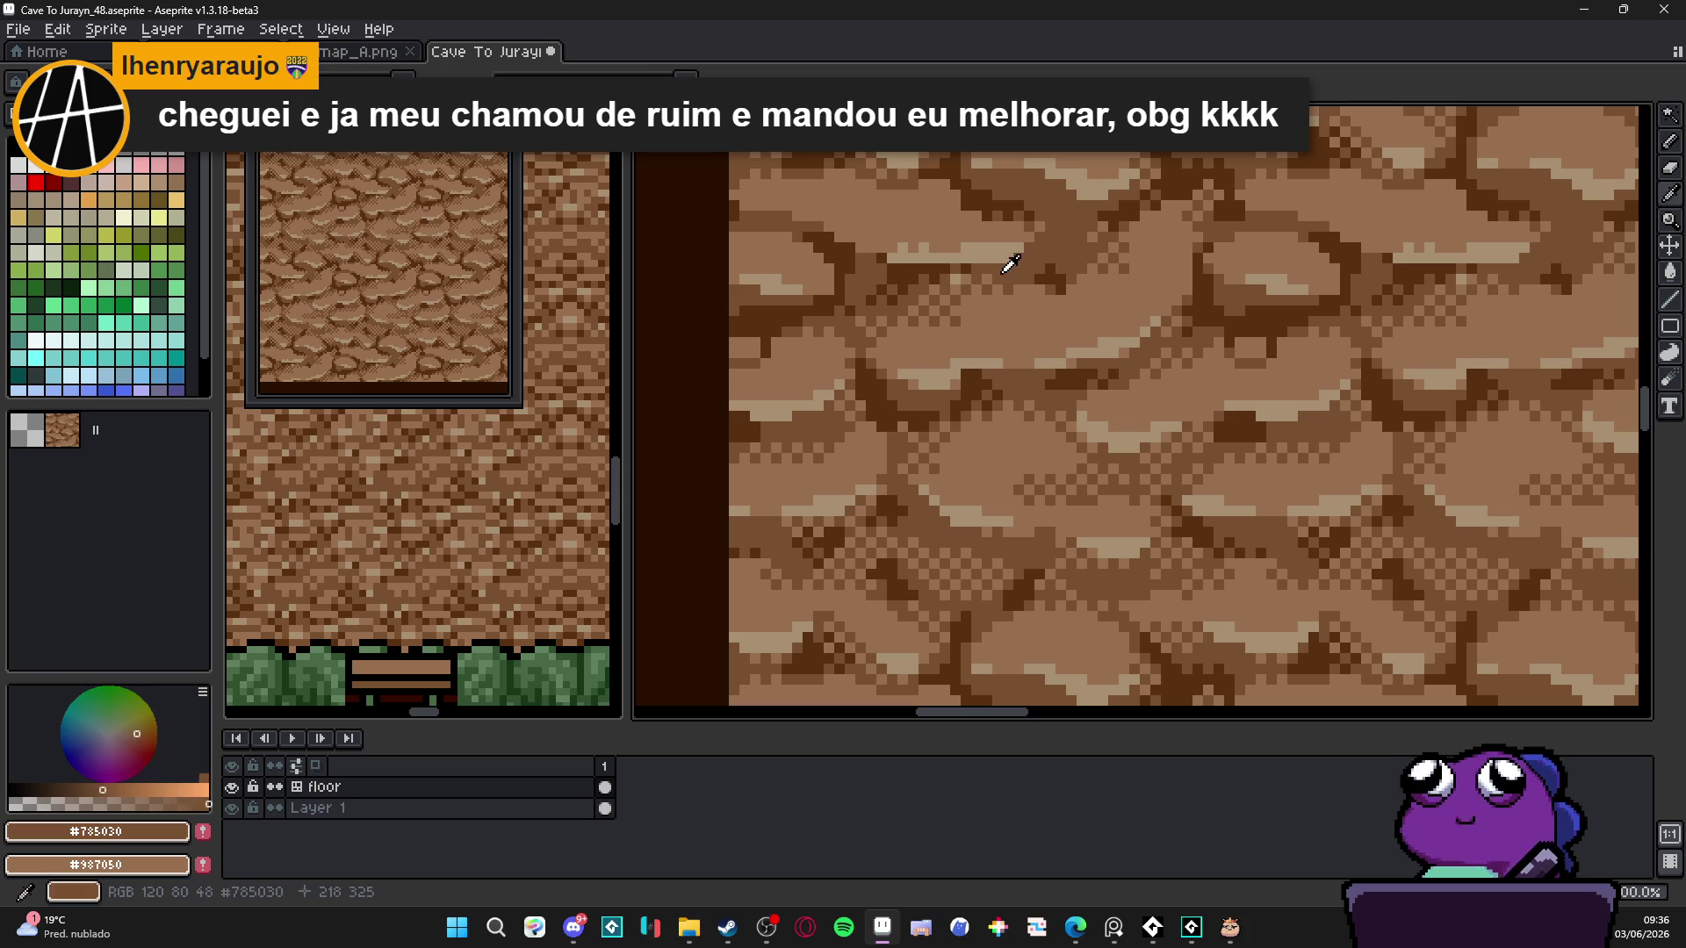
left_click(933, 280, "alt")
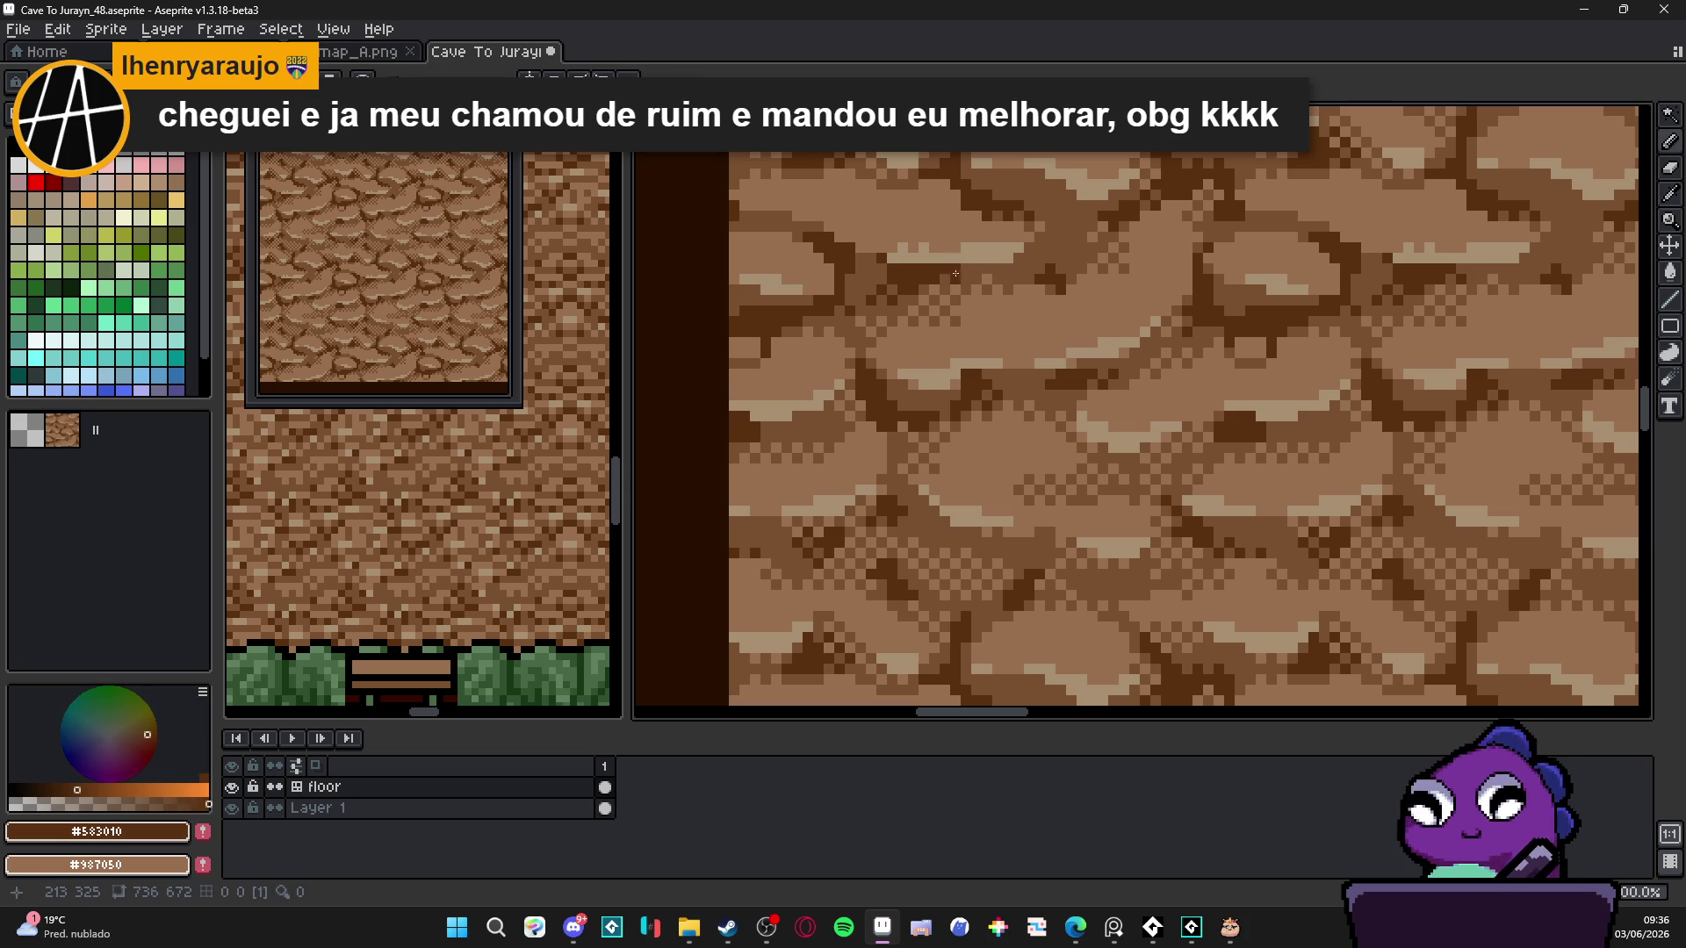
- Sample the mid brown #785030 directly from the tile
scroll(944, 281, "up", 1)
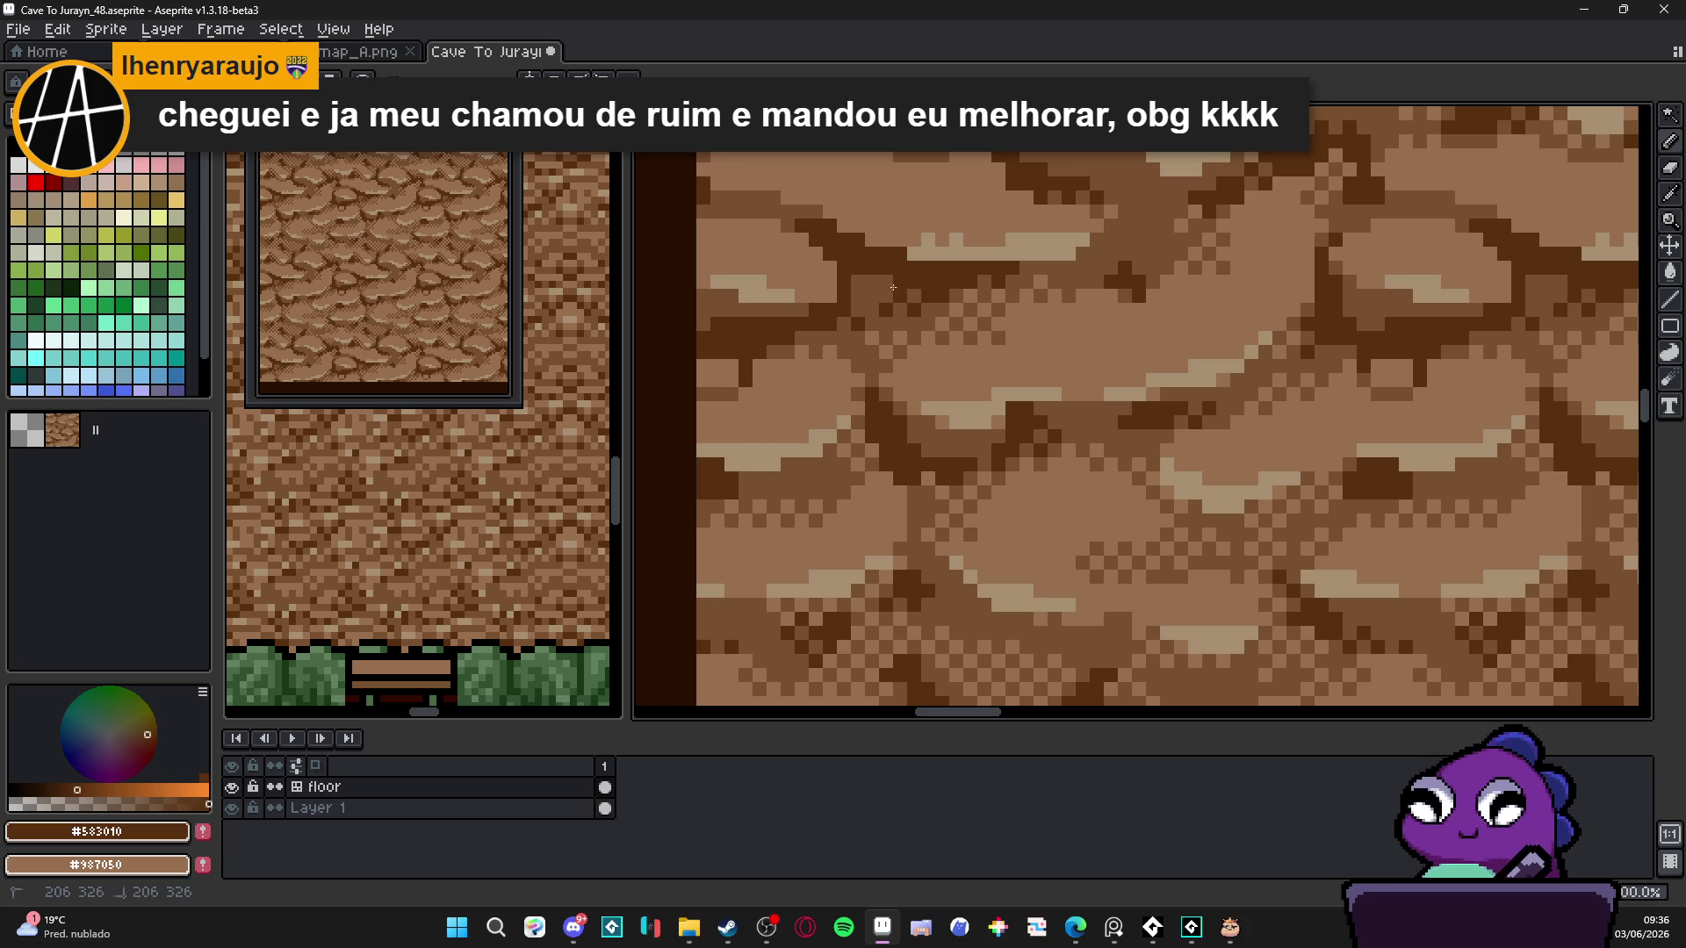
scroll(905, 294, "down", 1)
scroll(922, 293, "up", 1)
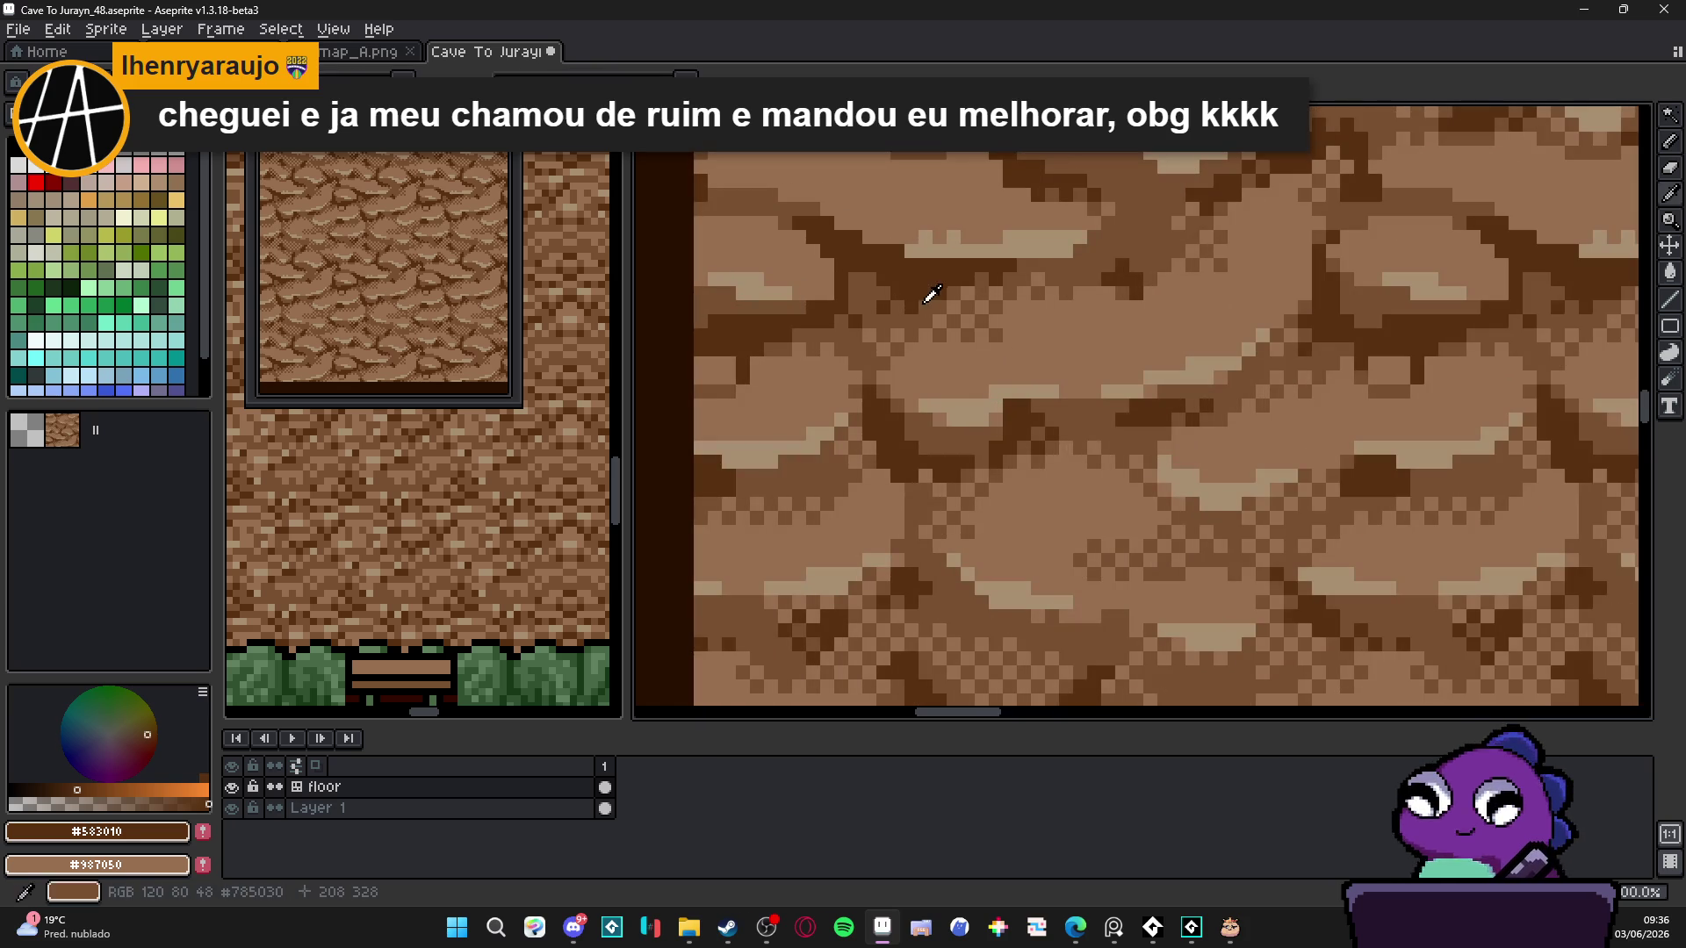
left_click(893, 308, "alt")
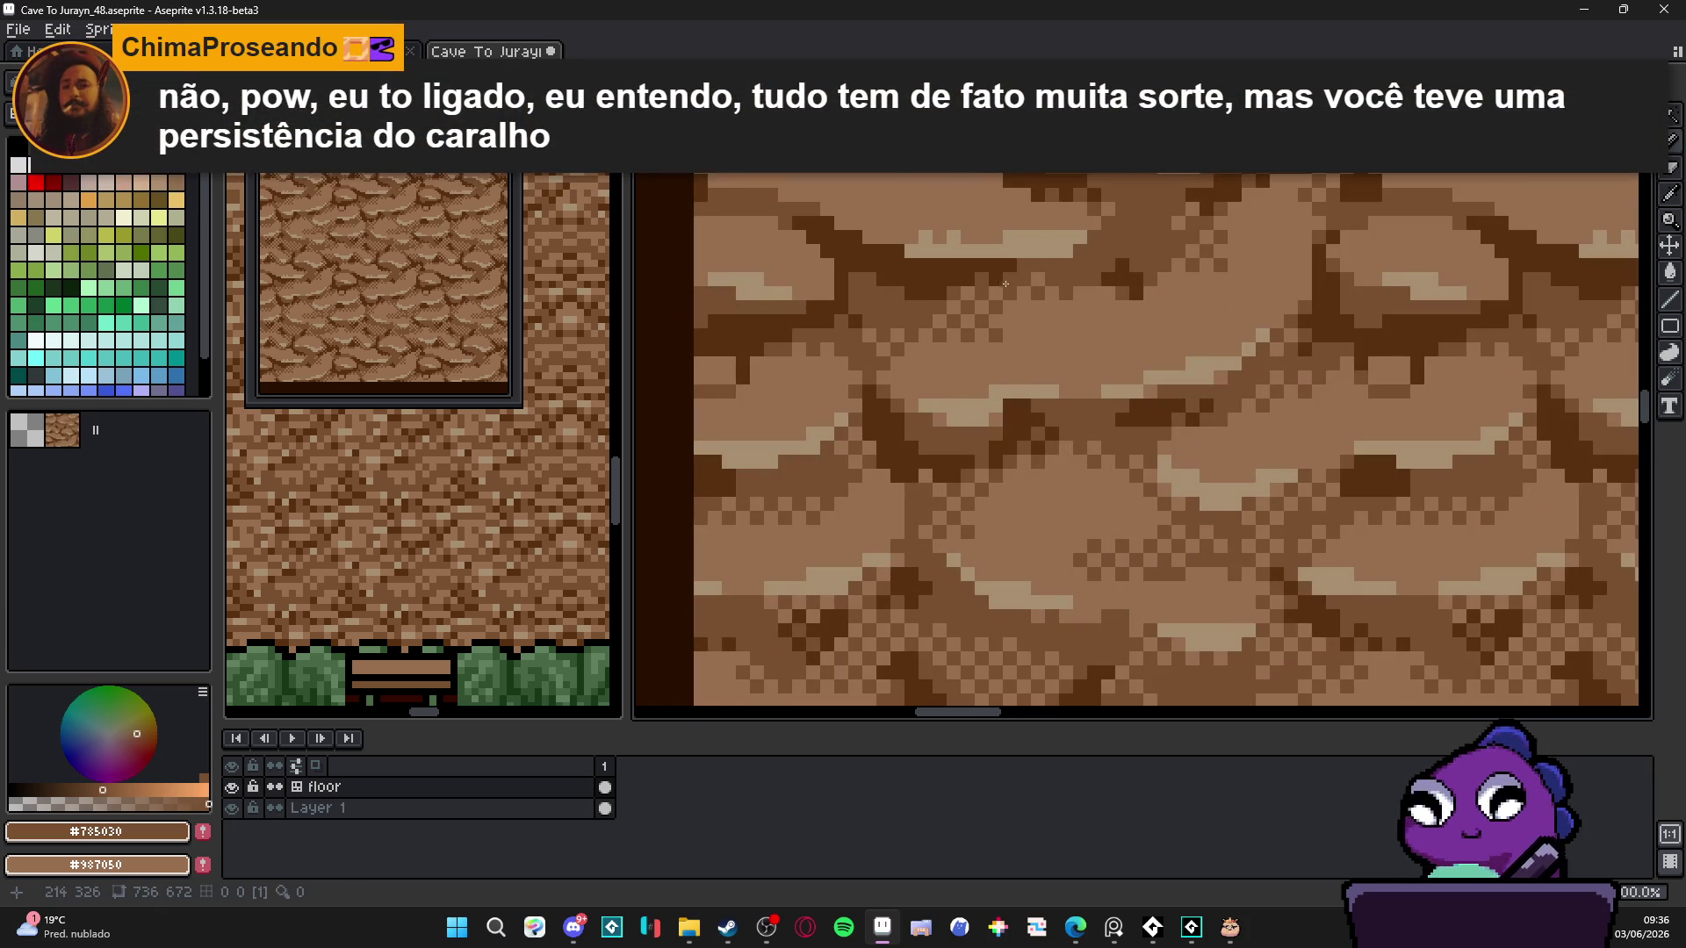
- Move across the tile and sample light brown #987050 from a stone
scroll(1010, 276, "down", 2)
scroll(992, 302, "down", 2)
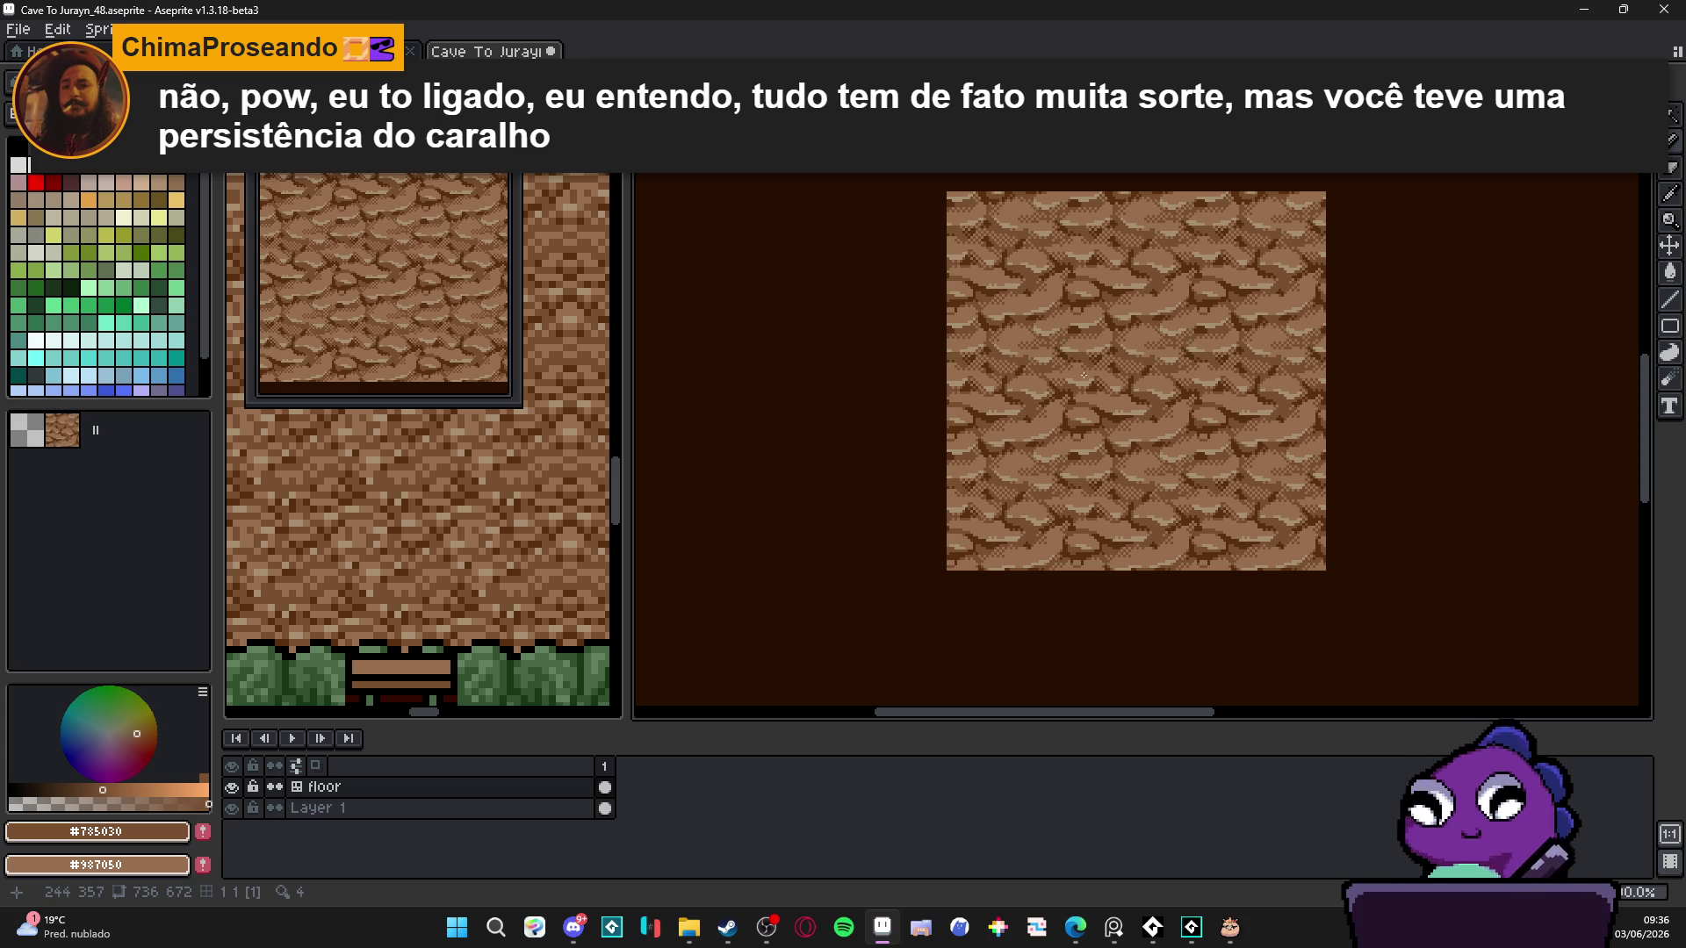
scroll(1091, 439, "right", 1)
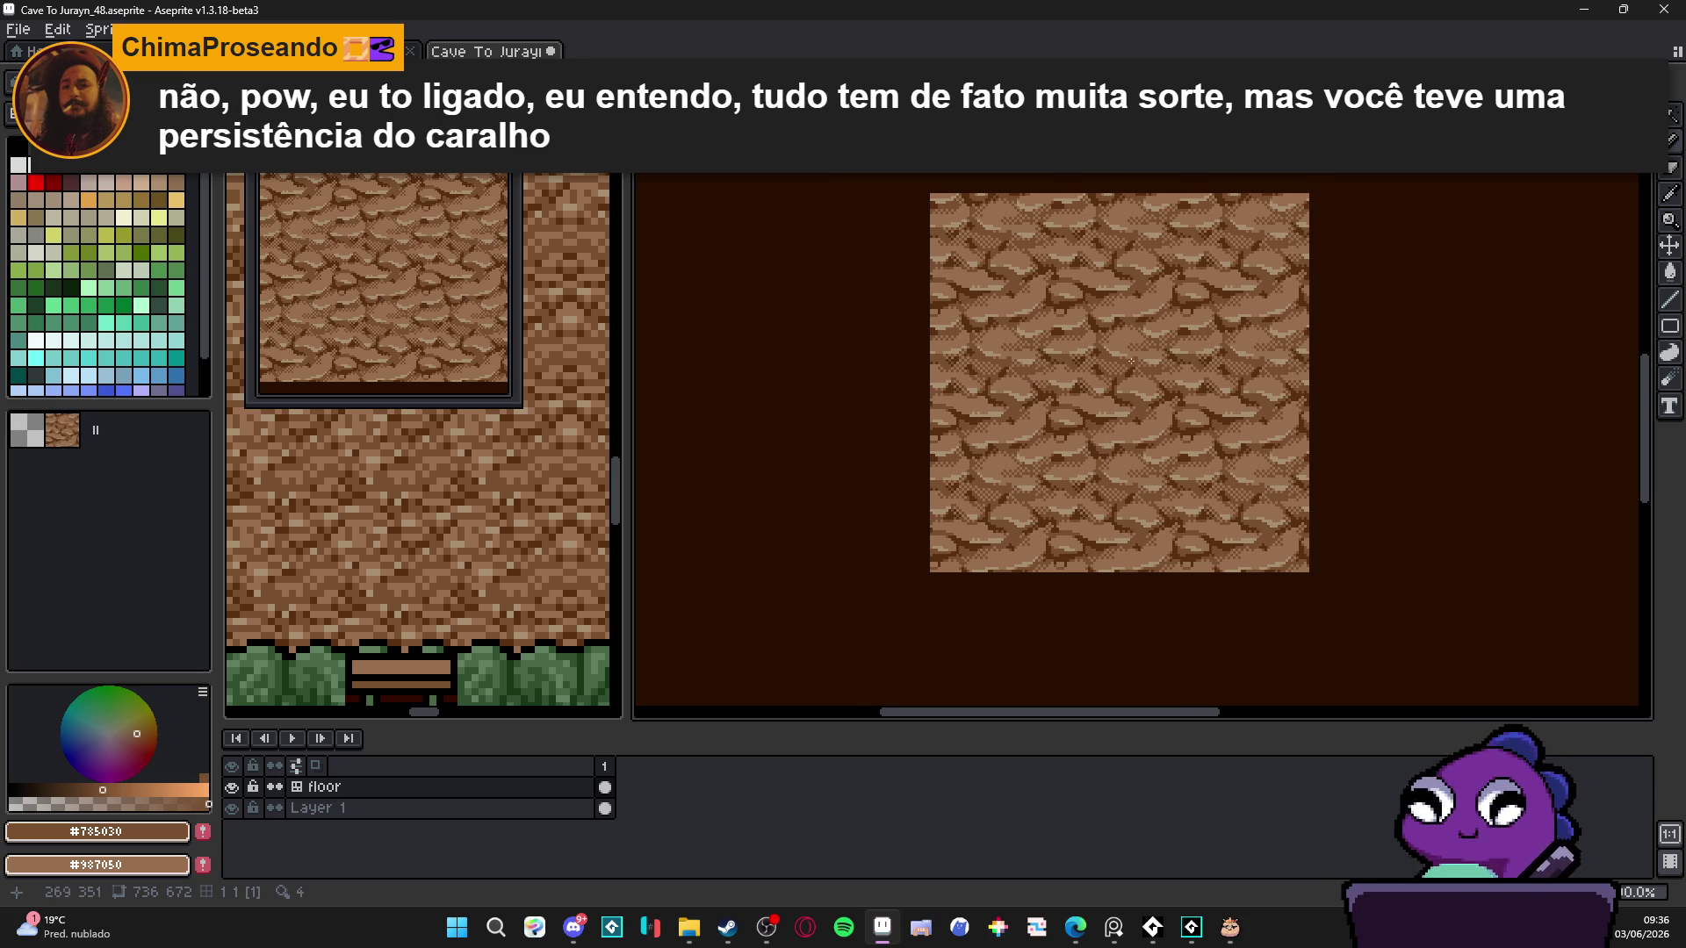
scroll(1071, 370, "down", 1)
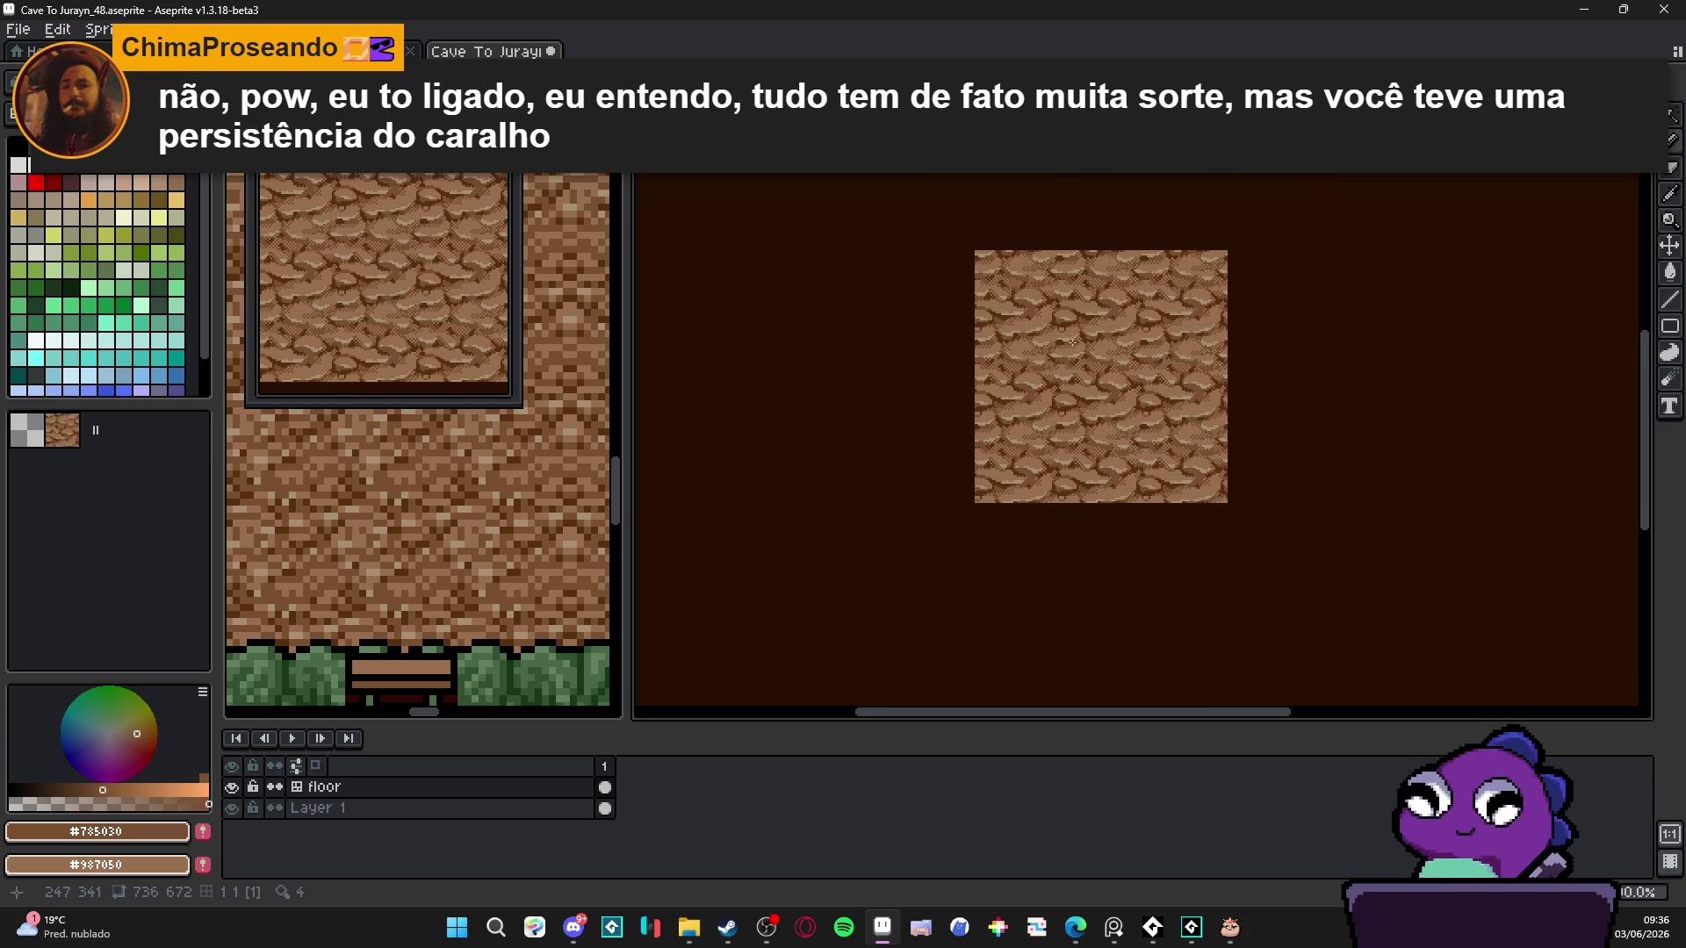
scroll(1073, 345, "up", 4)
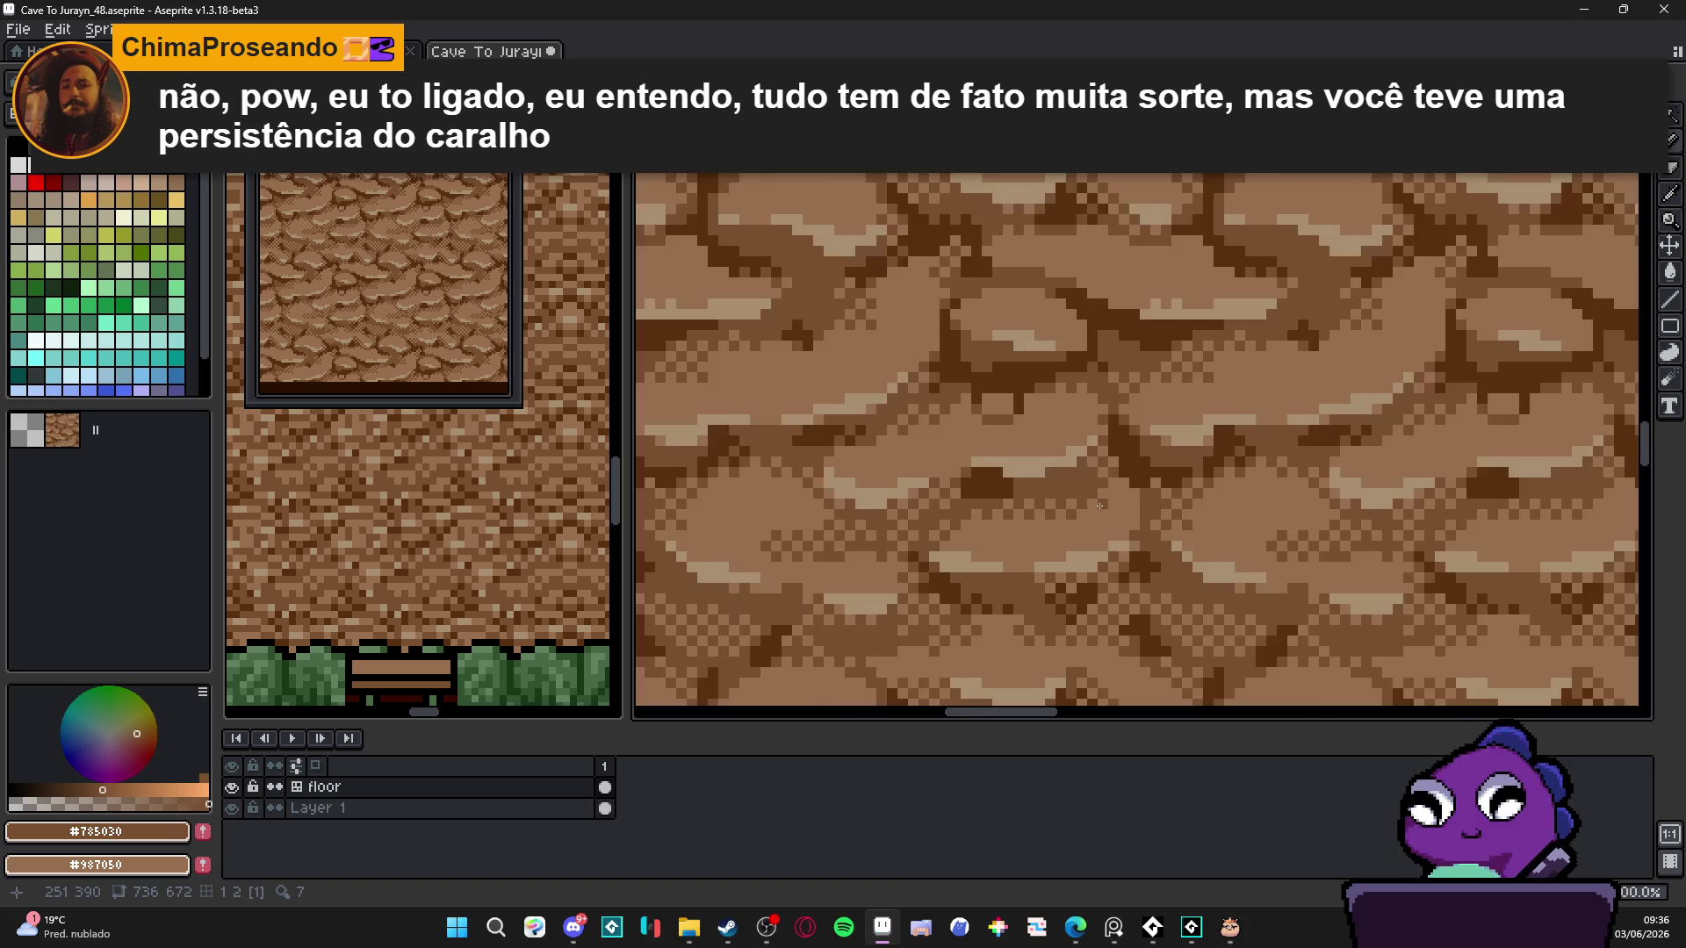
scroll(1099, 506, "up", 1)
left_click(1098, 502, "alt")
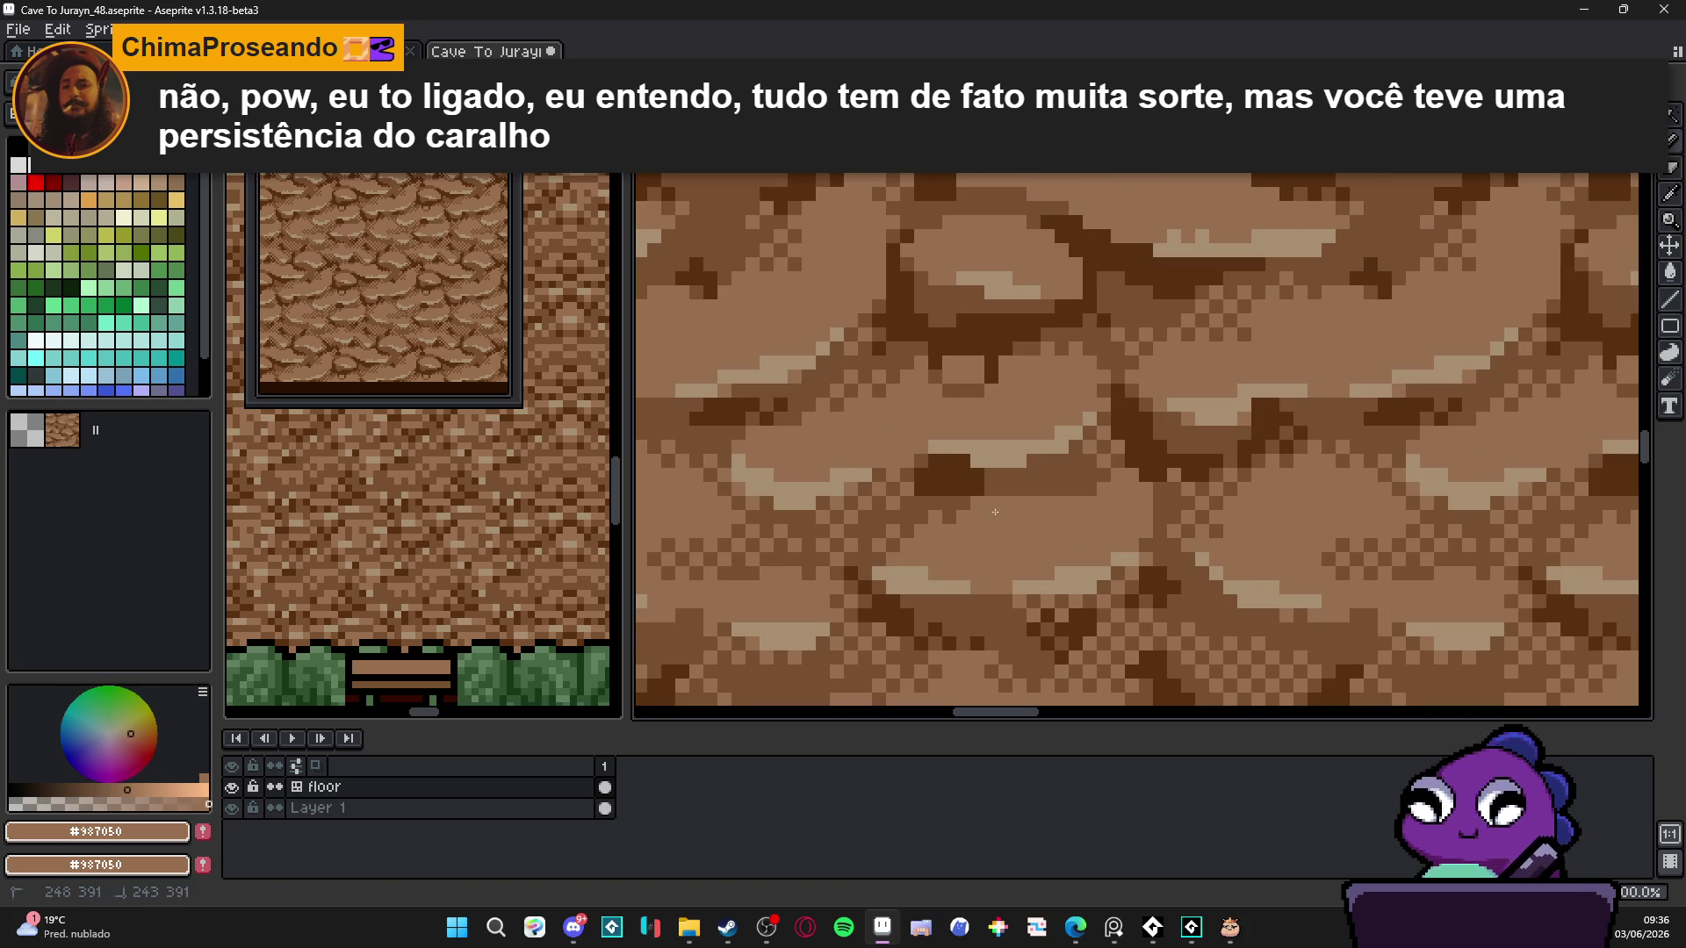
- Sample darker brown #785030, then light brown #987050 from the stones
left_click(918, 518, "alt")
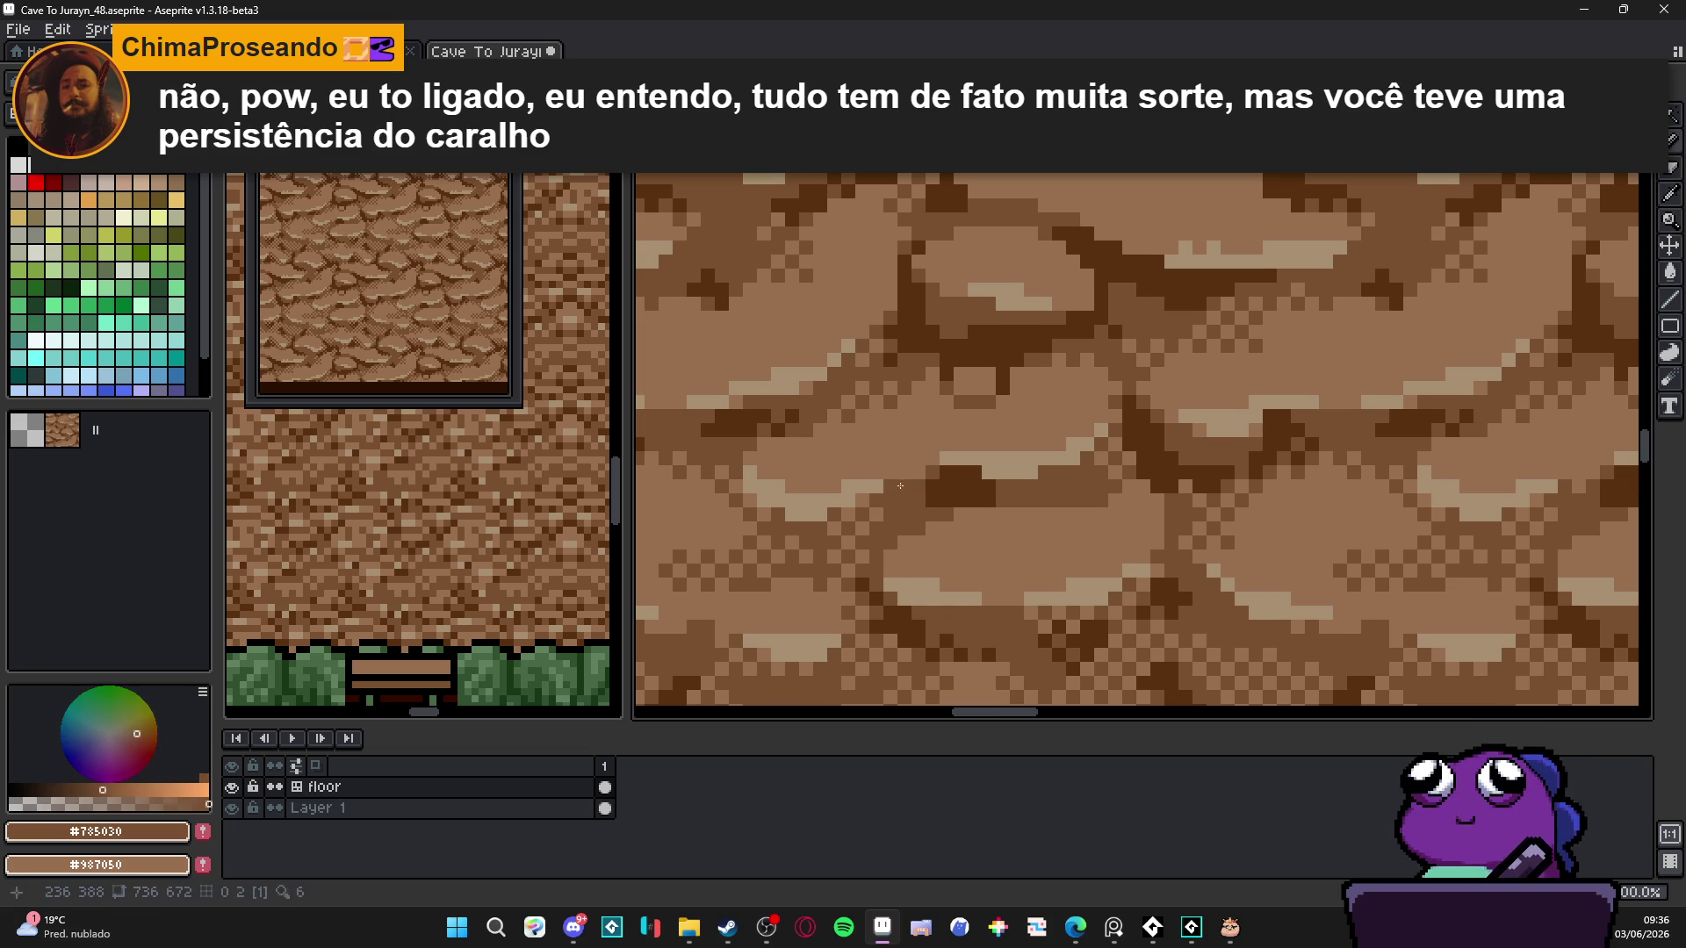
scroll(909, 493, "left", 1)
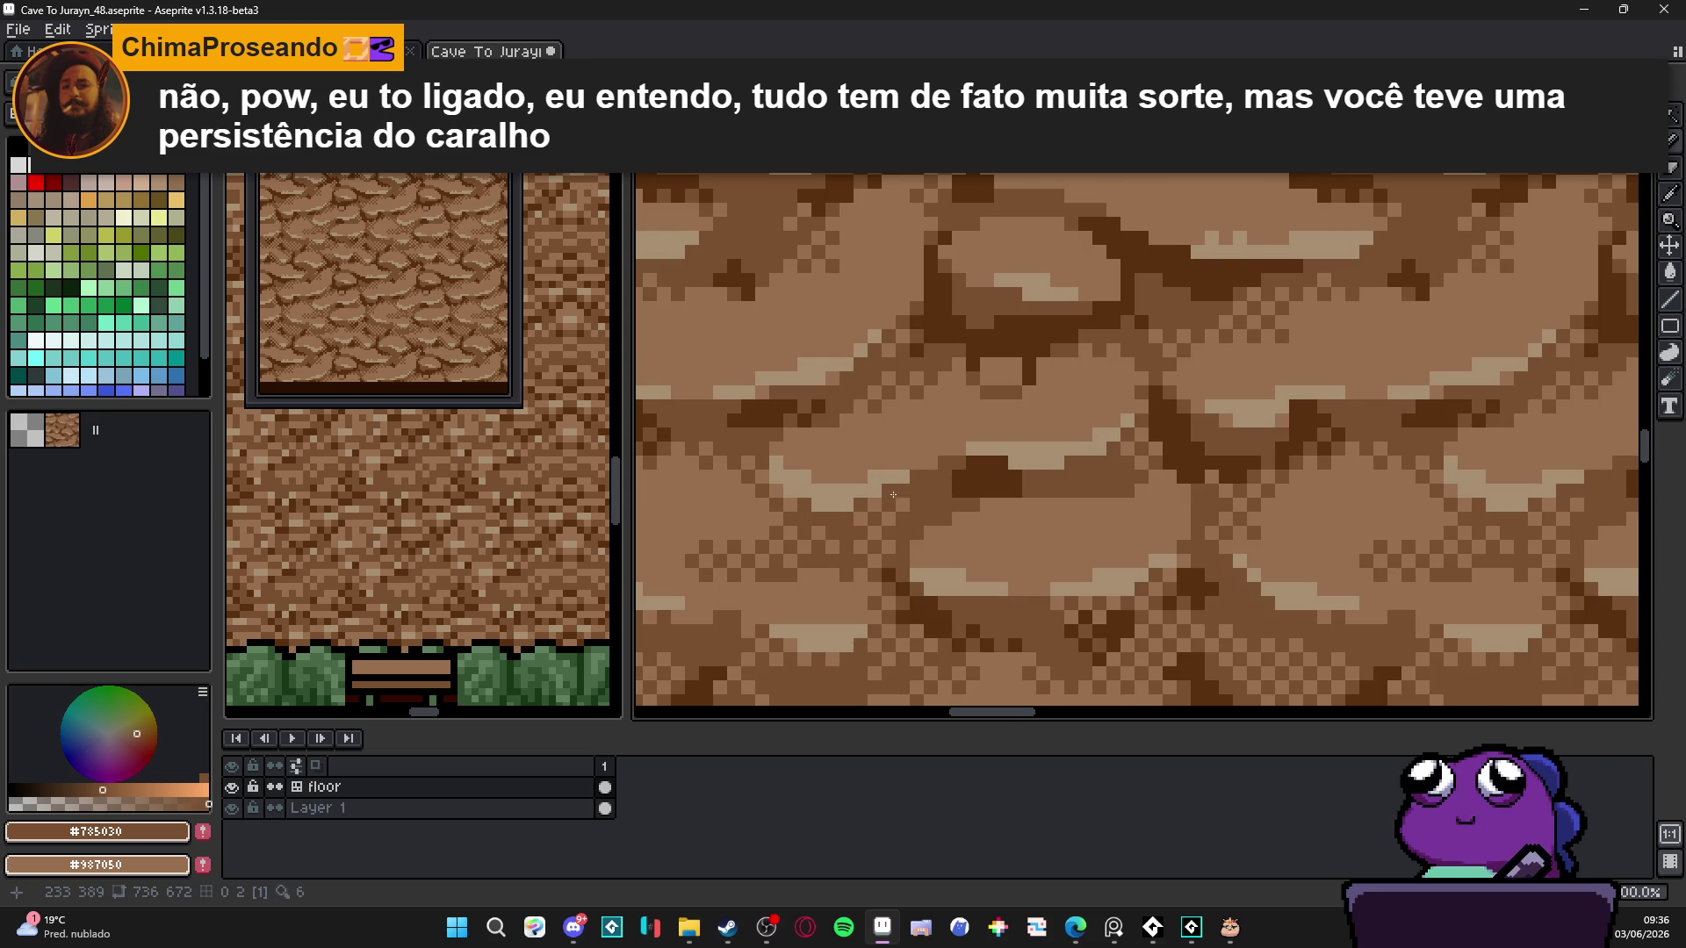
scroll(883, 549, "up", 1)
scroll(879, 555, "down", 1)
scroll(874, 562, "up", 1)
left_click(872, 565, "alt")
- Clear the selection and resample the tile's browns, ending on light brown #987050
key("ctrl+d")
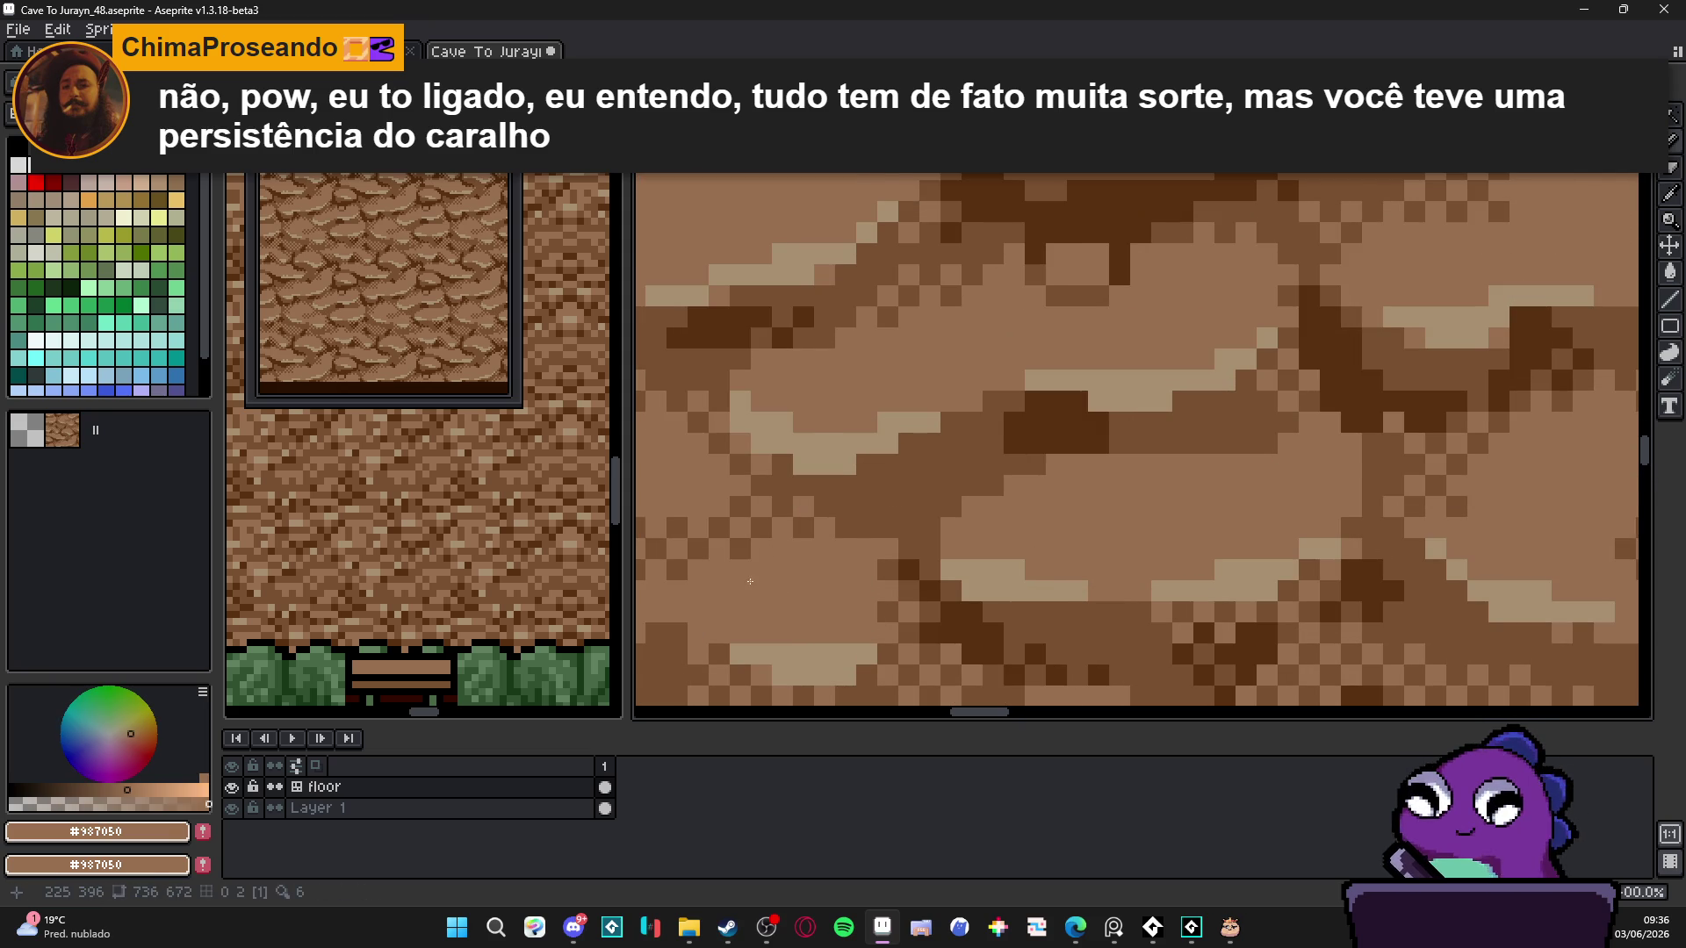
scroll(825, 583, "down", 2)
left_click(912, 567, "alt")
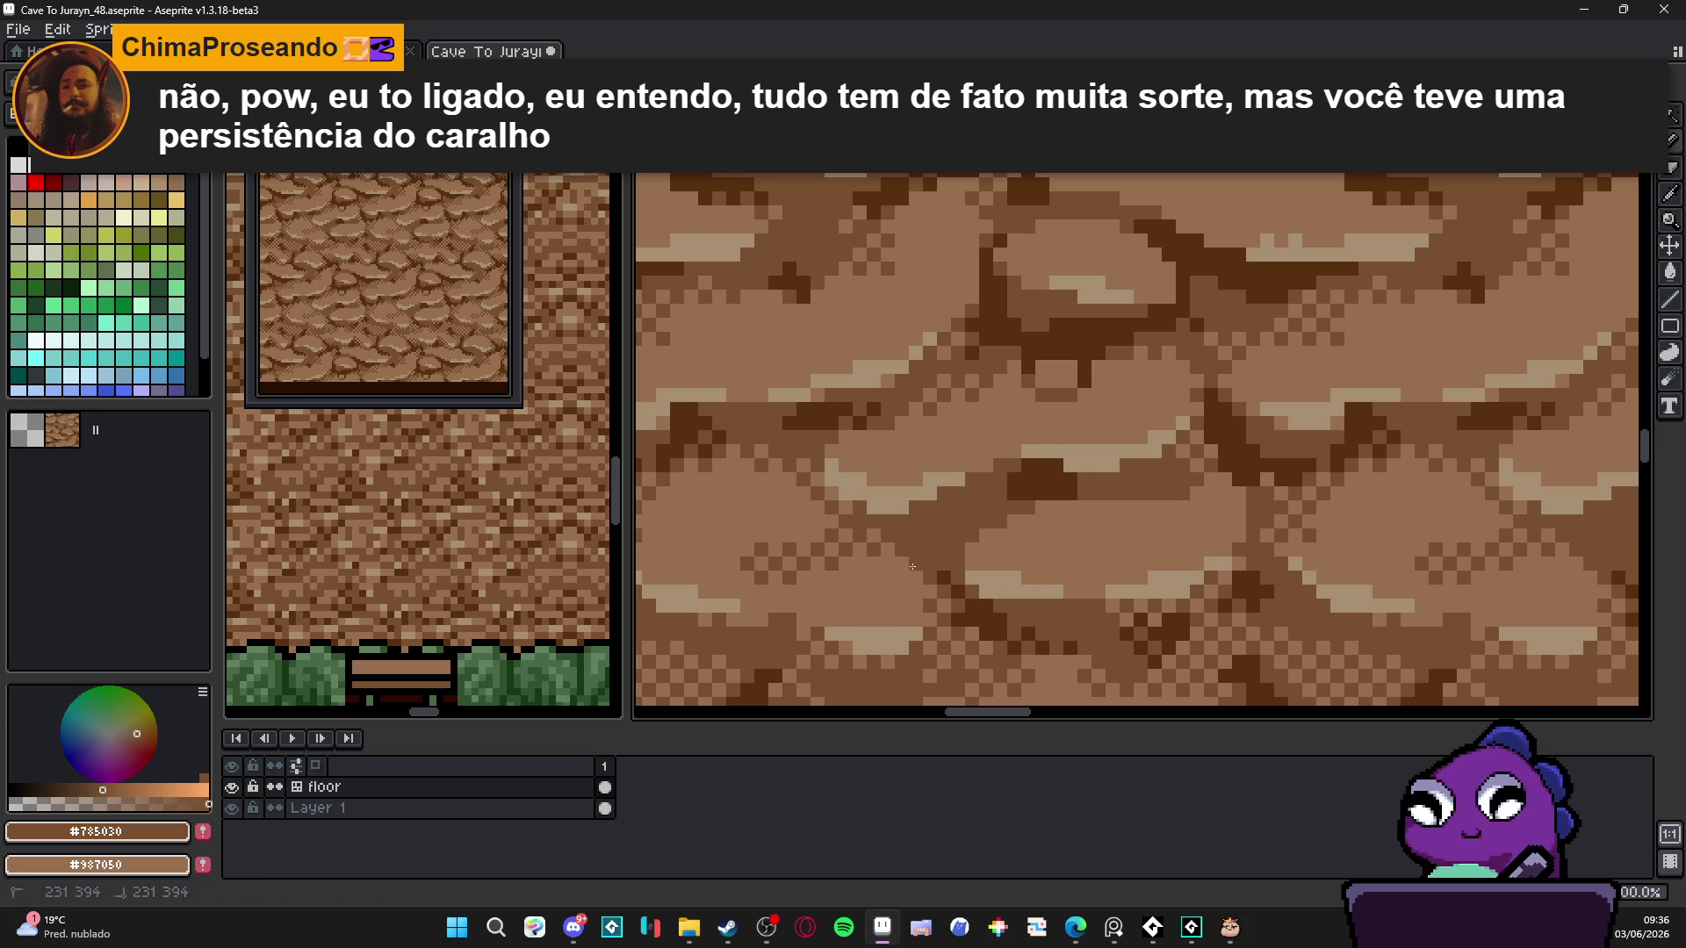
scroll(918, 575, "down", 1)
scroll(931, 588, "up", 2)
left_click(936, 595, "alt")
left_click(972, 582, "alt")
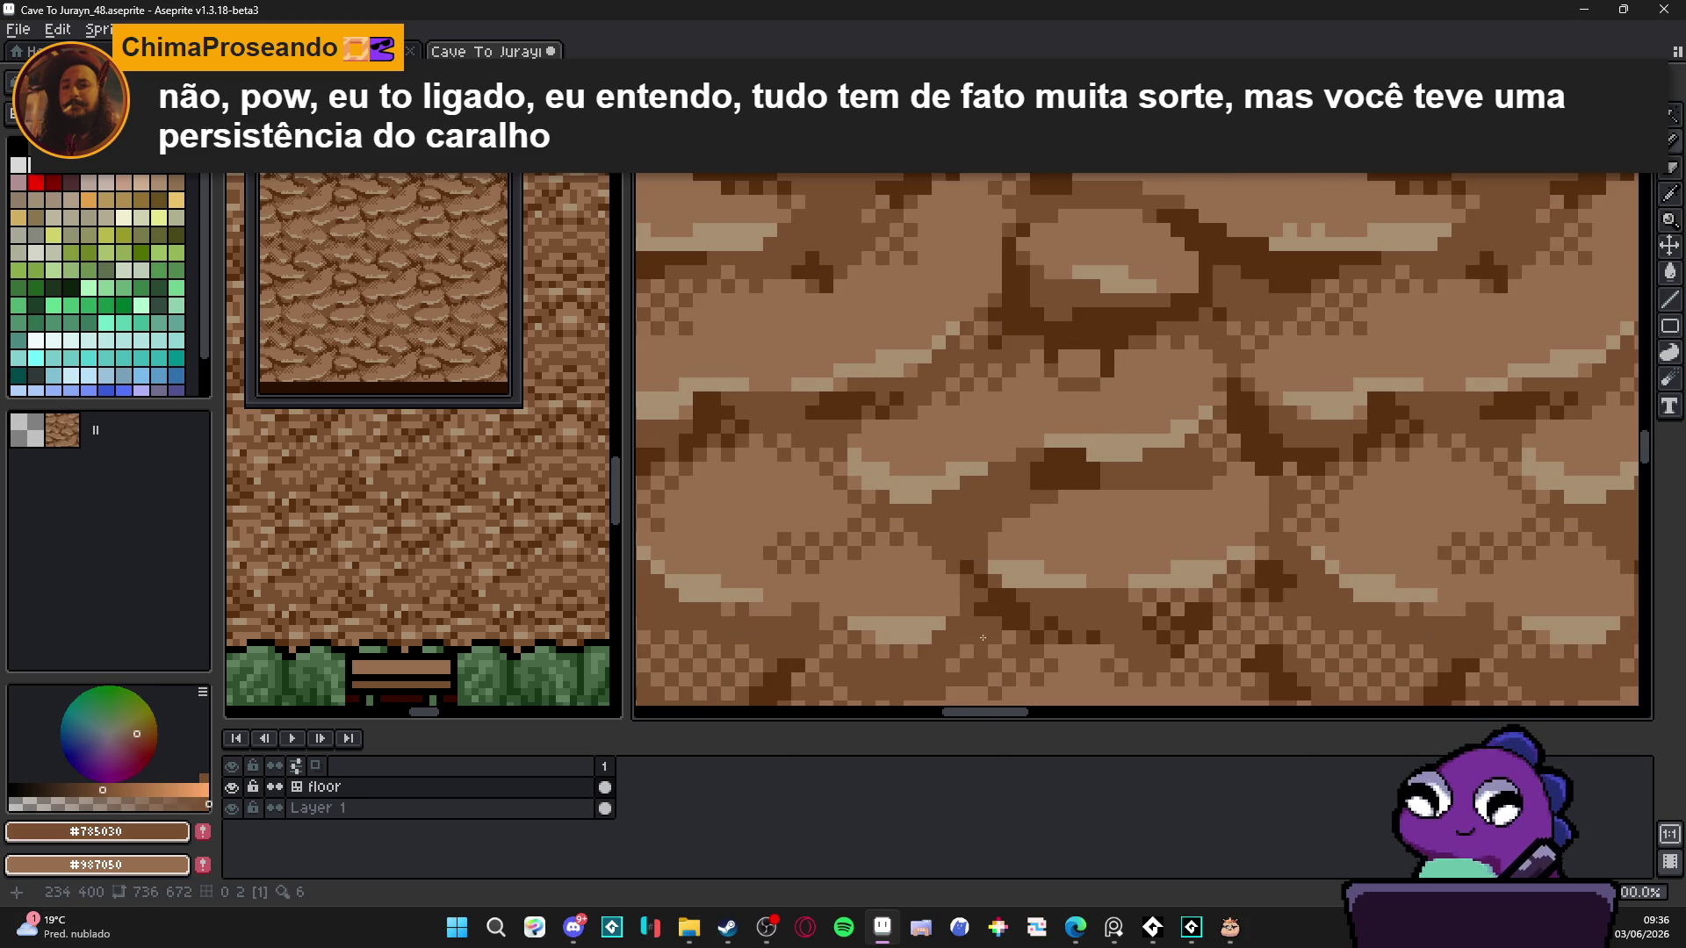
scroll(1082, 575, "down", 2)
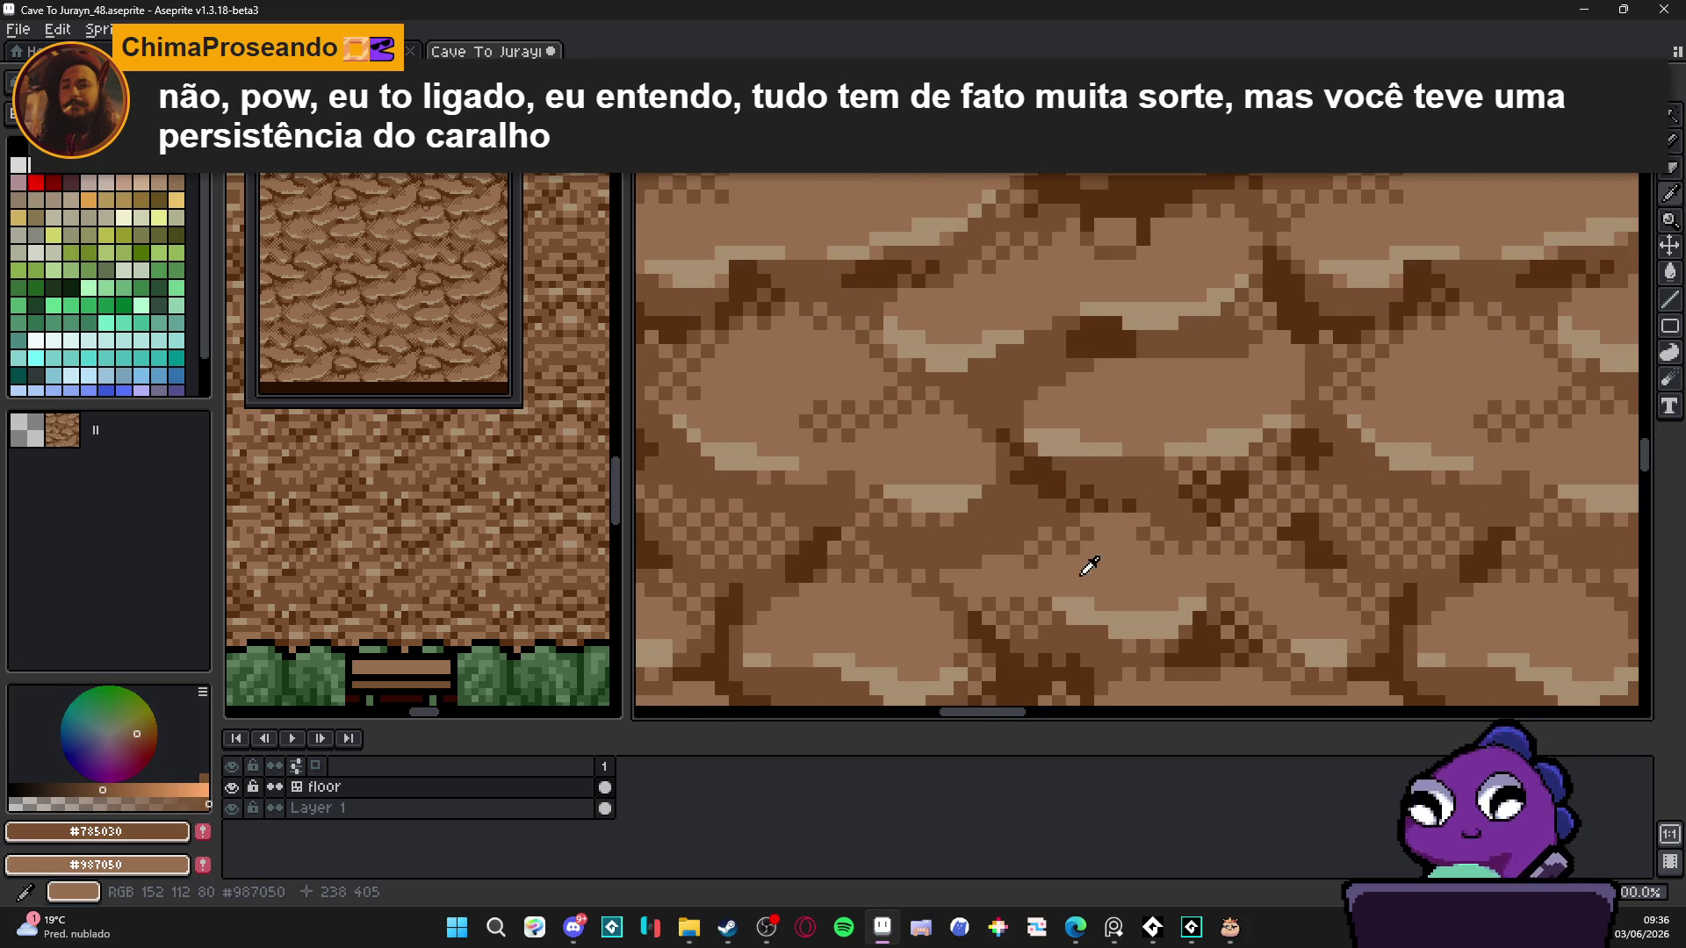
left_click(1082, 575, "alt")
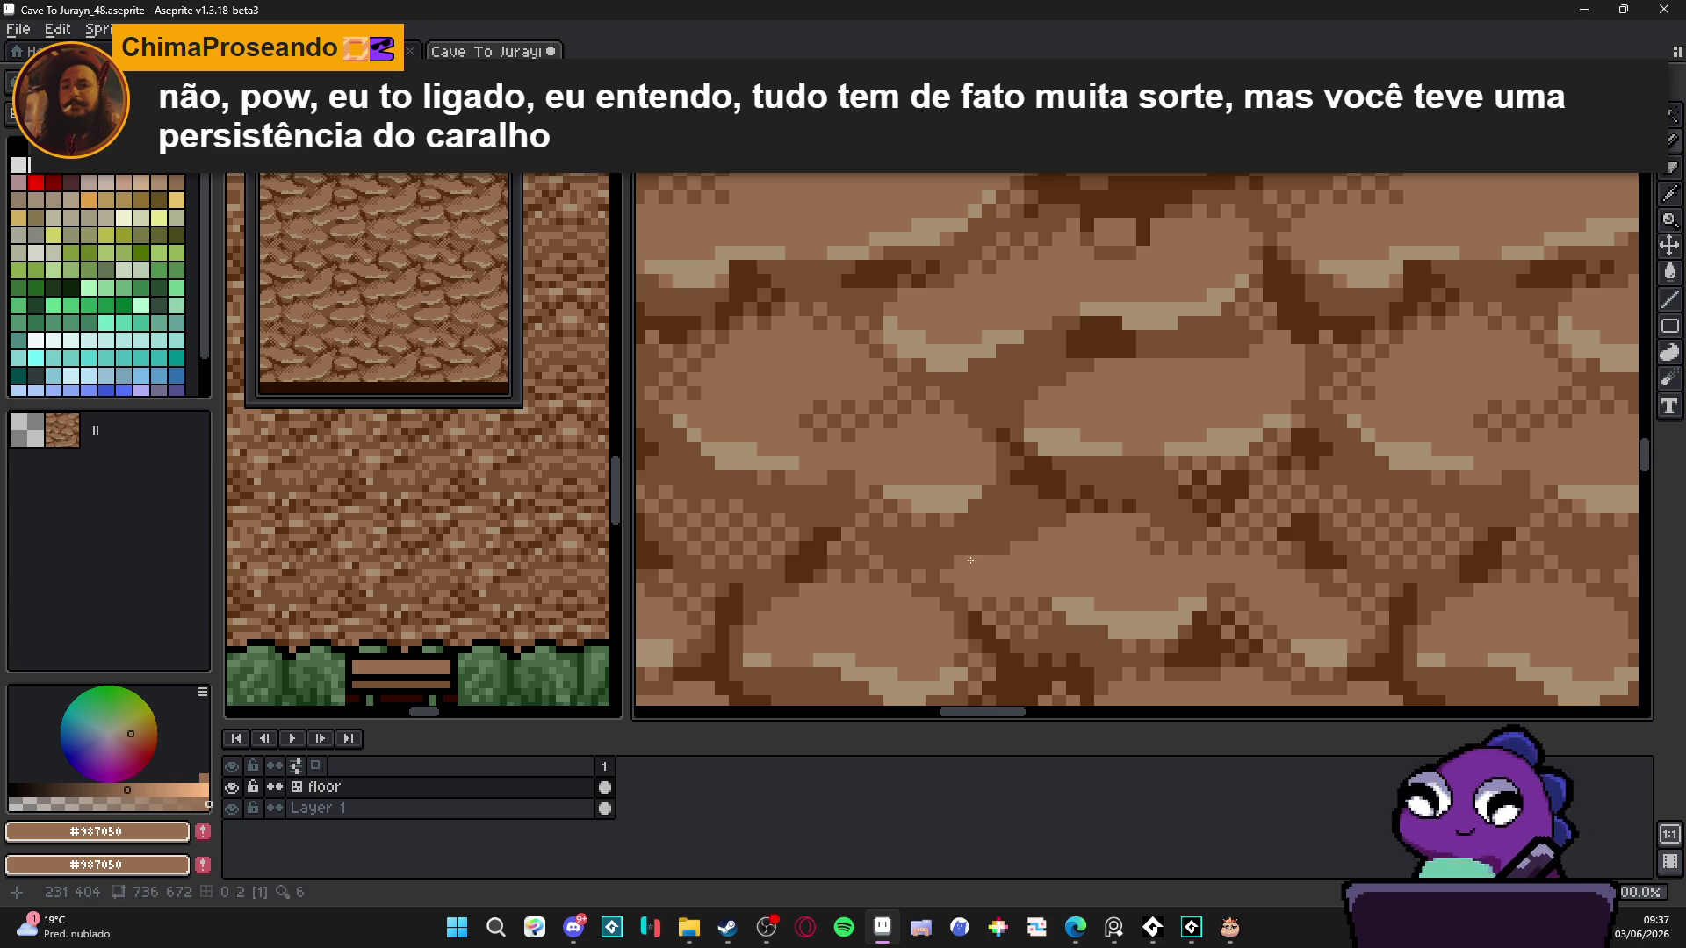
scroll(966, 561, "down", 2)
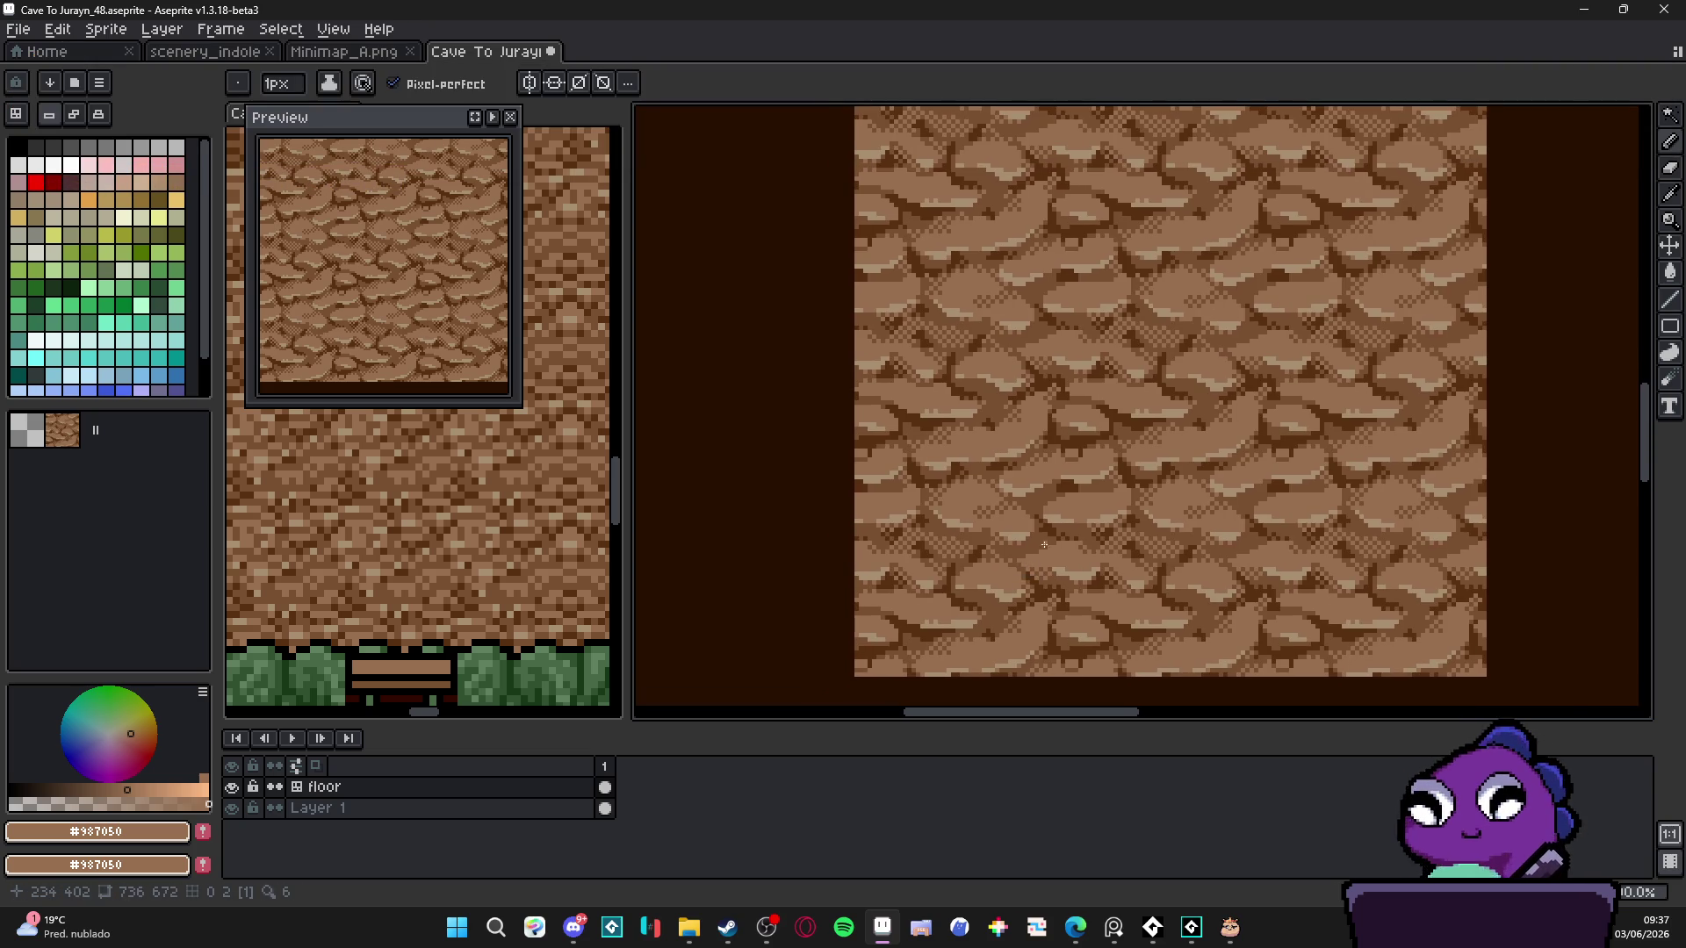
- Add dark #583010 pixels along a stone outline in the tile
scroll(1040, 548, "up", 2)
left_click(1026, 526, "alt")
left_click(1026, 518)
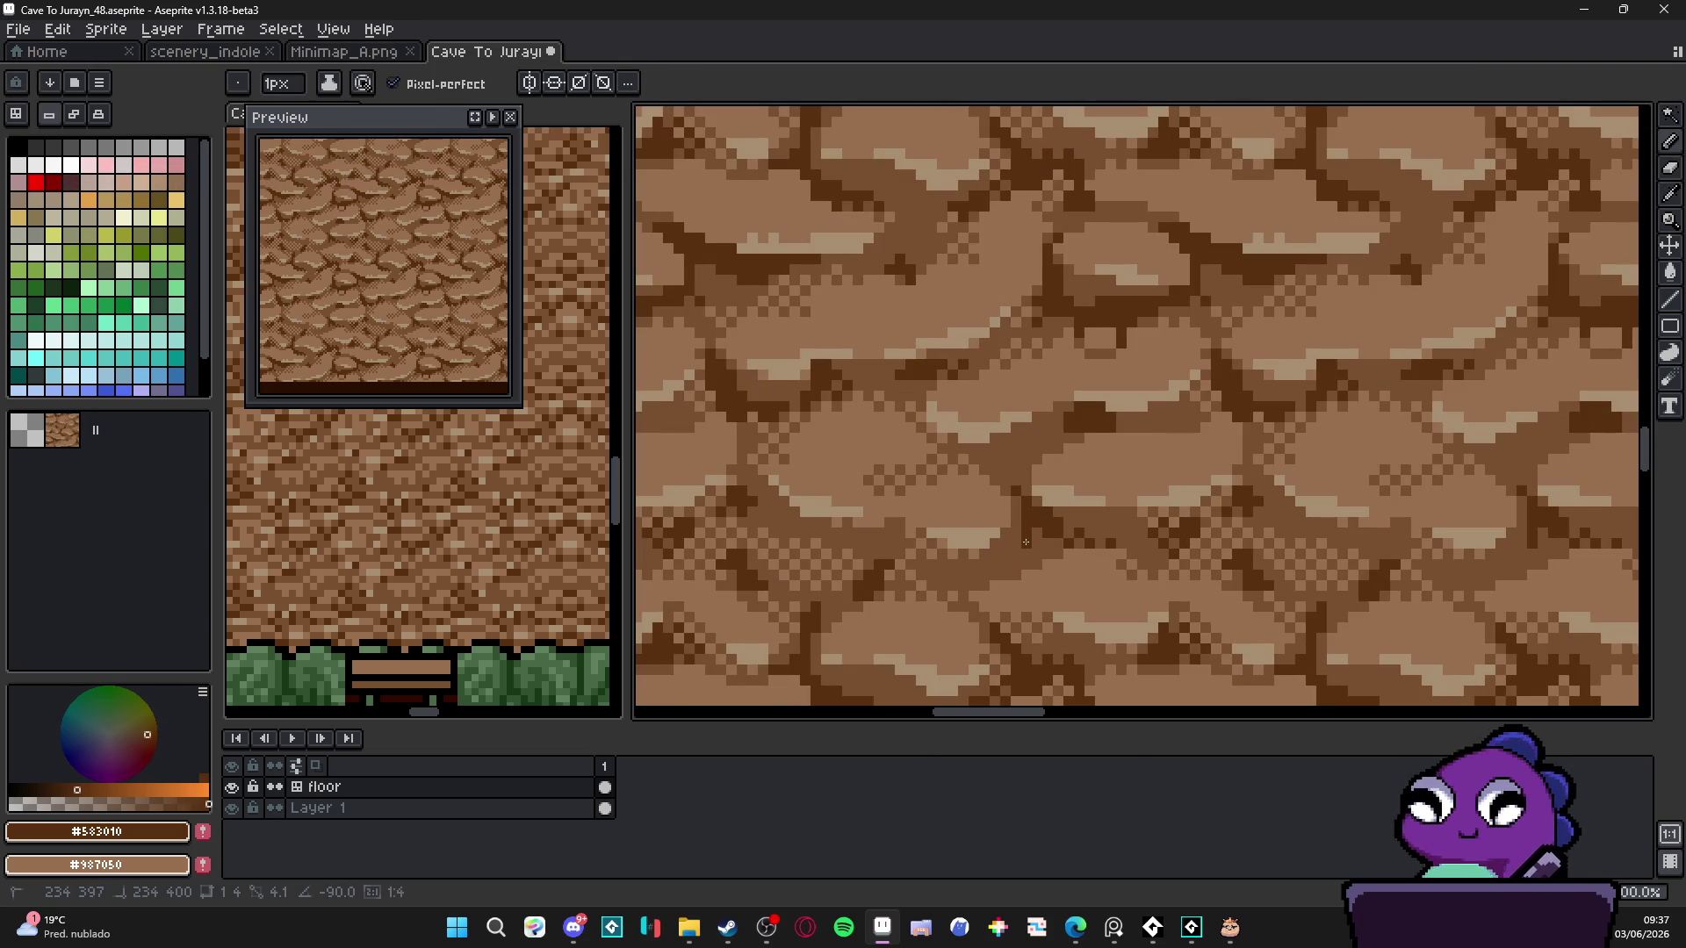
scroll(1030, 561, "down", 2)
scroll(1025, 552, "up", 2)
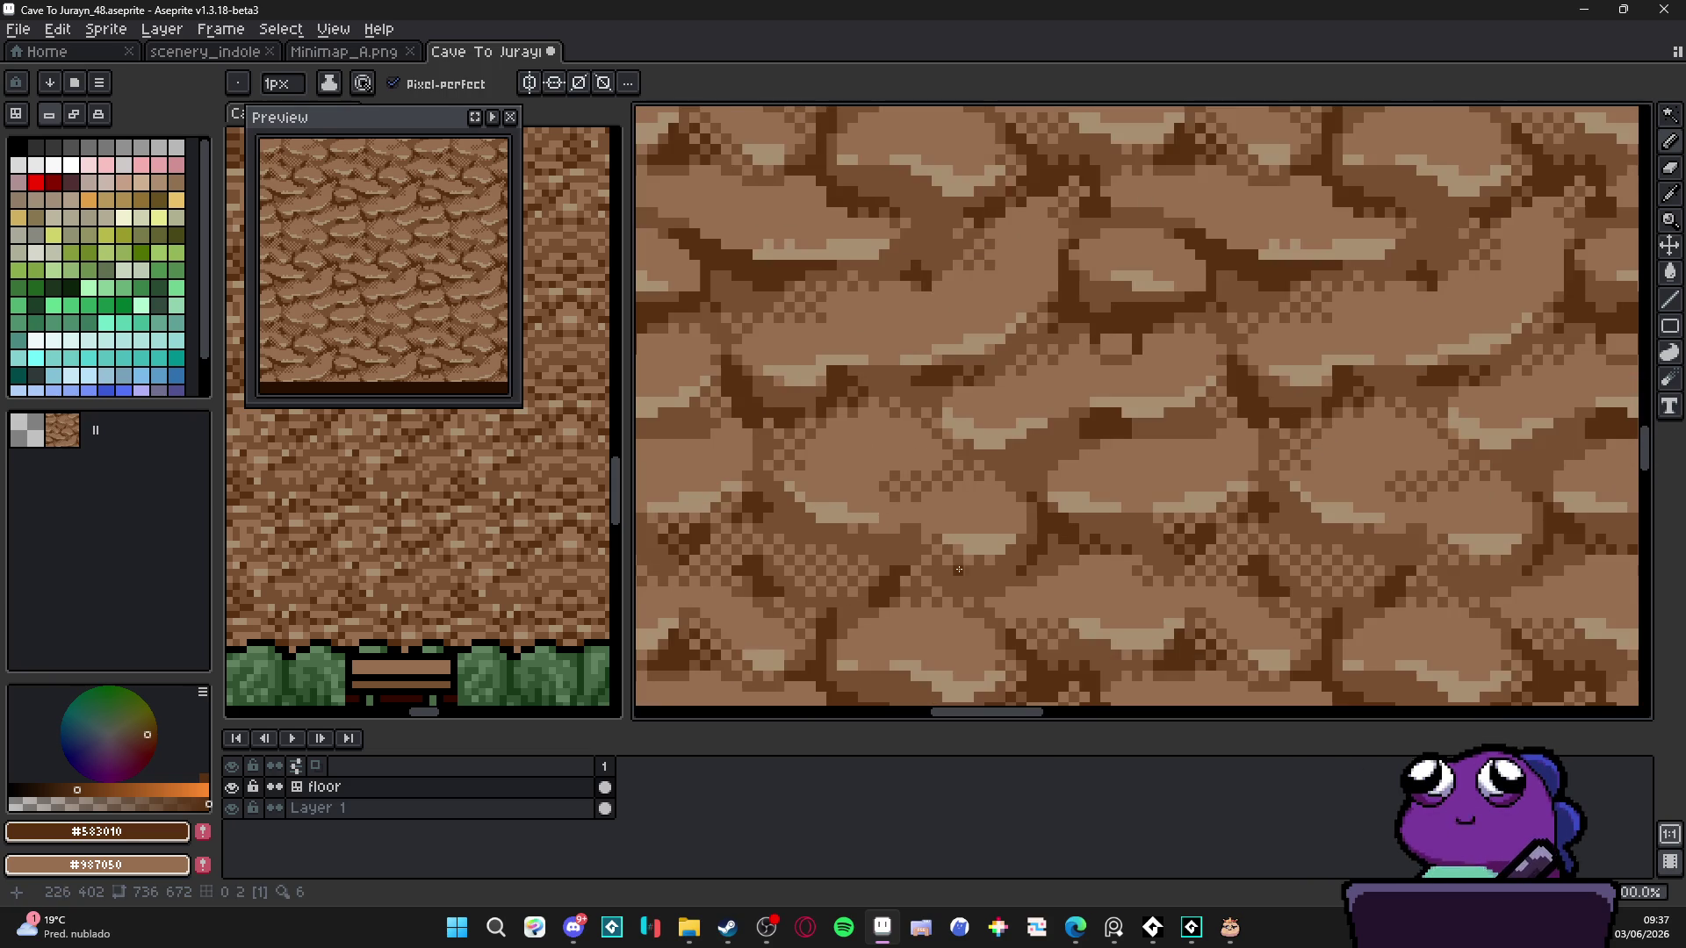
- Sample brown #785030, then light brown #987050 from the tile
left_click(993, 527, "alt")
scroll(992, 527, "up", 2)
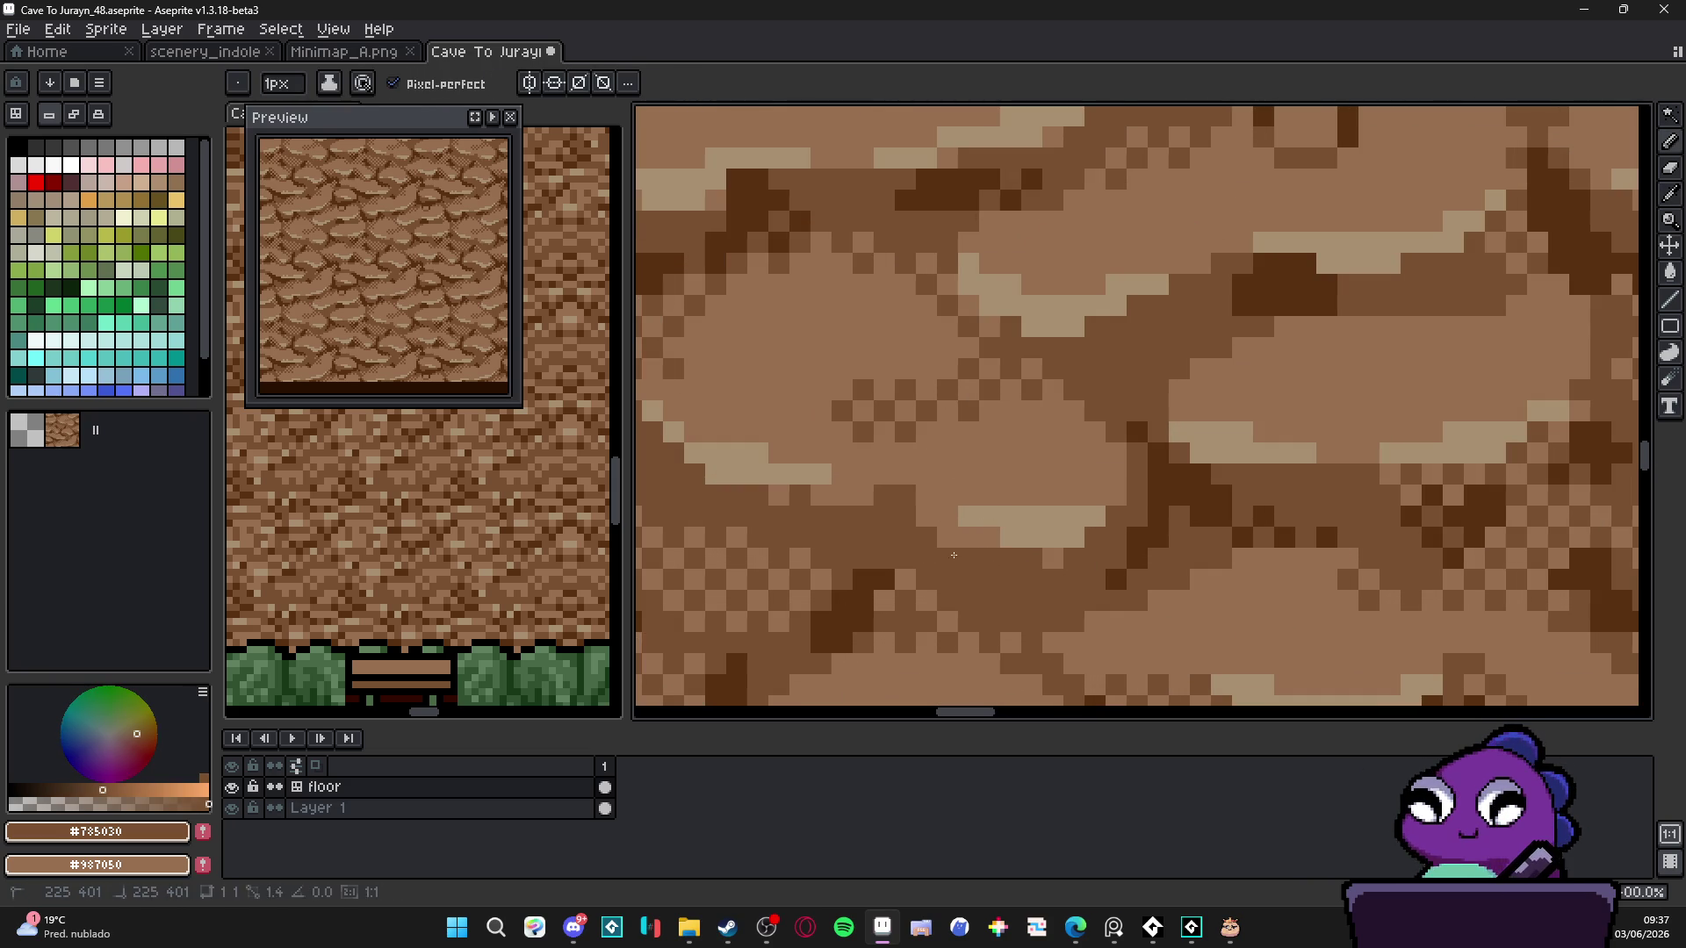
scroll(978, 540, "down", 2)
scroll(978, 539, "up", 2)
left_click(929, 520, "alt")
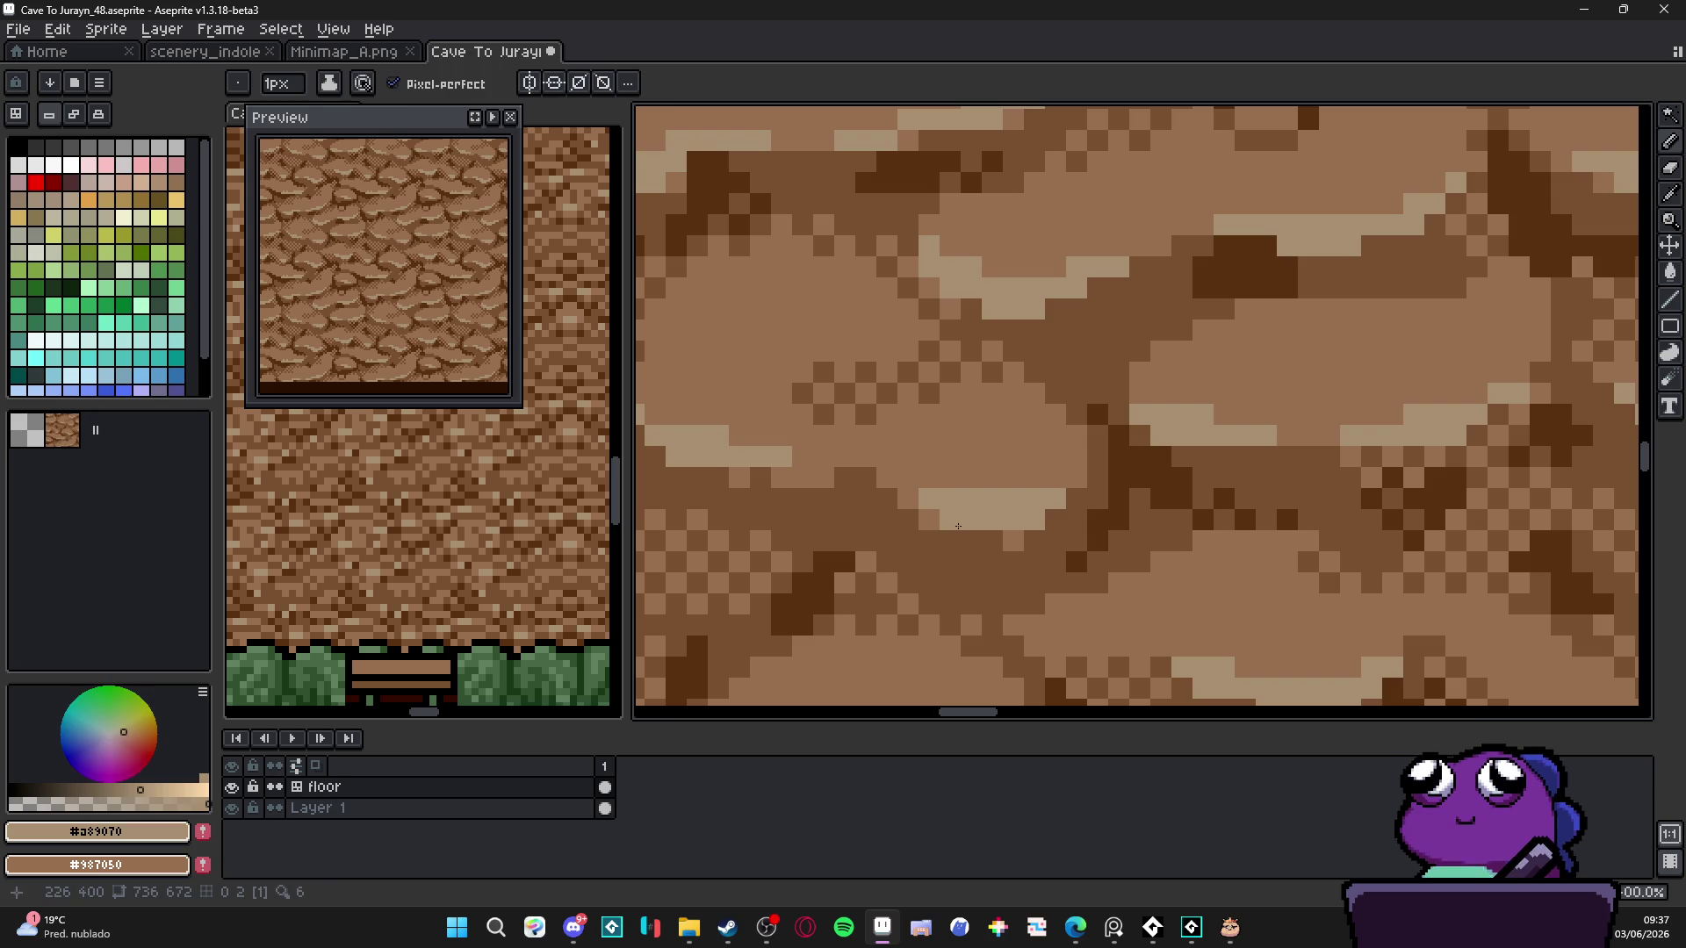
scroll(966, 492, "down", 1)
scroll(977, 474, "up", 1)
left_click(977, 473, "alt")
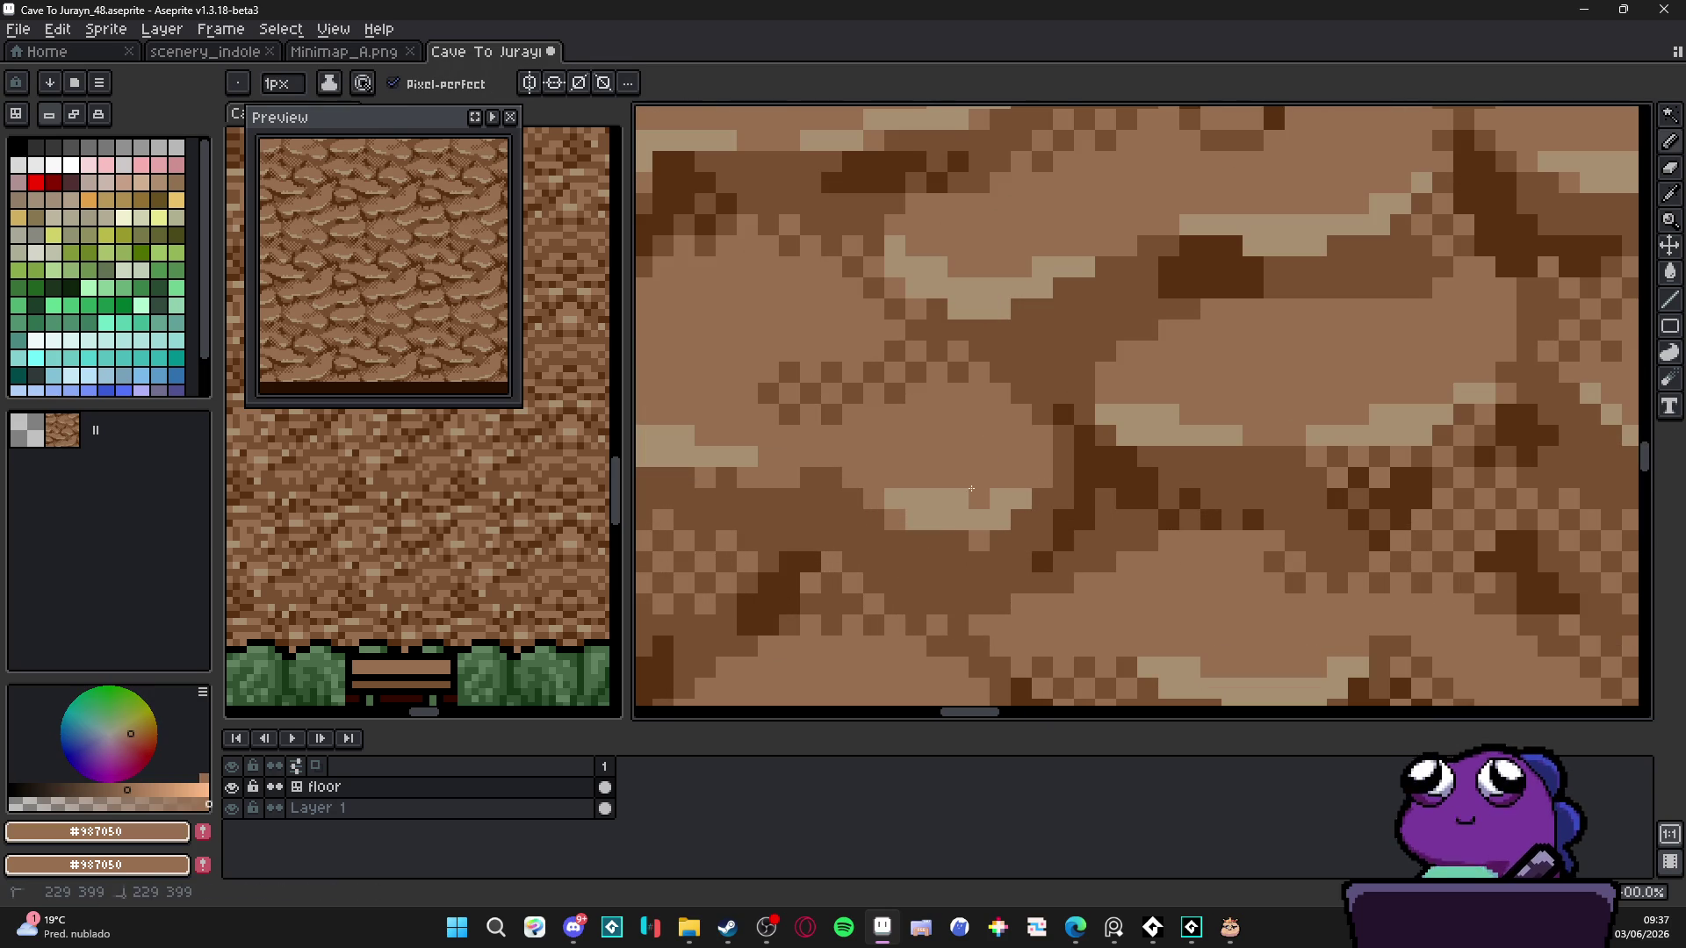
- Pick the light tan #a89070 highlight colour from a stone
scroll(976, 493, "down", 2)
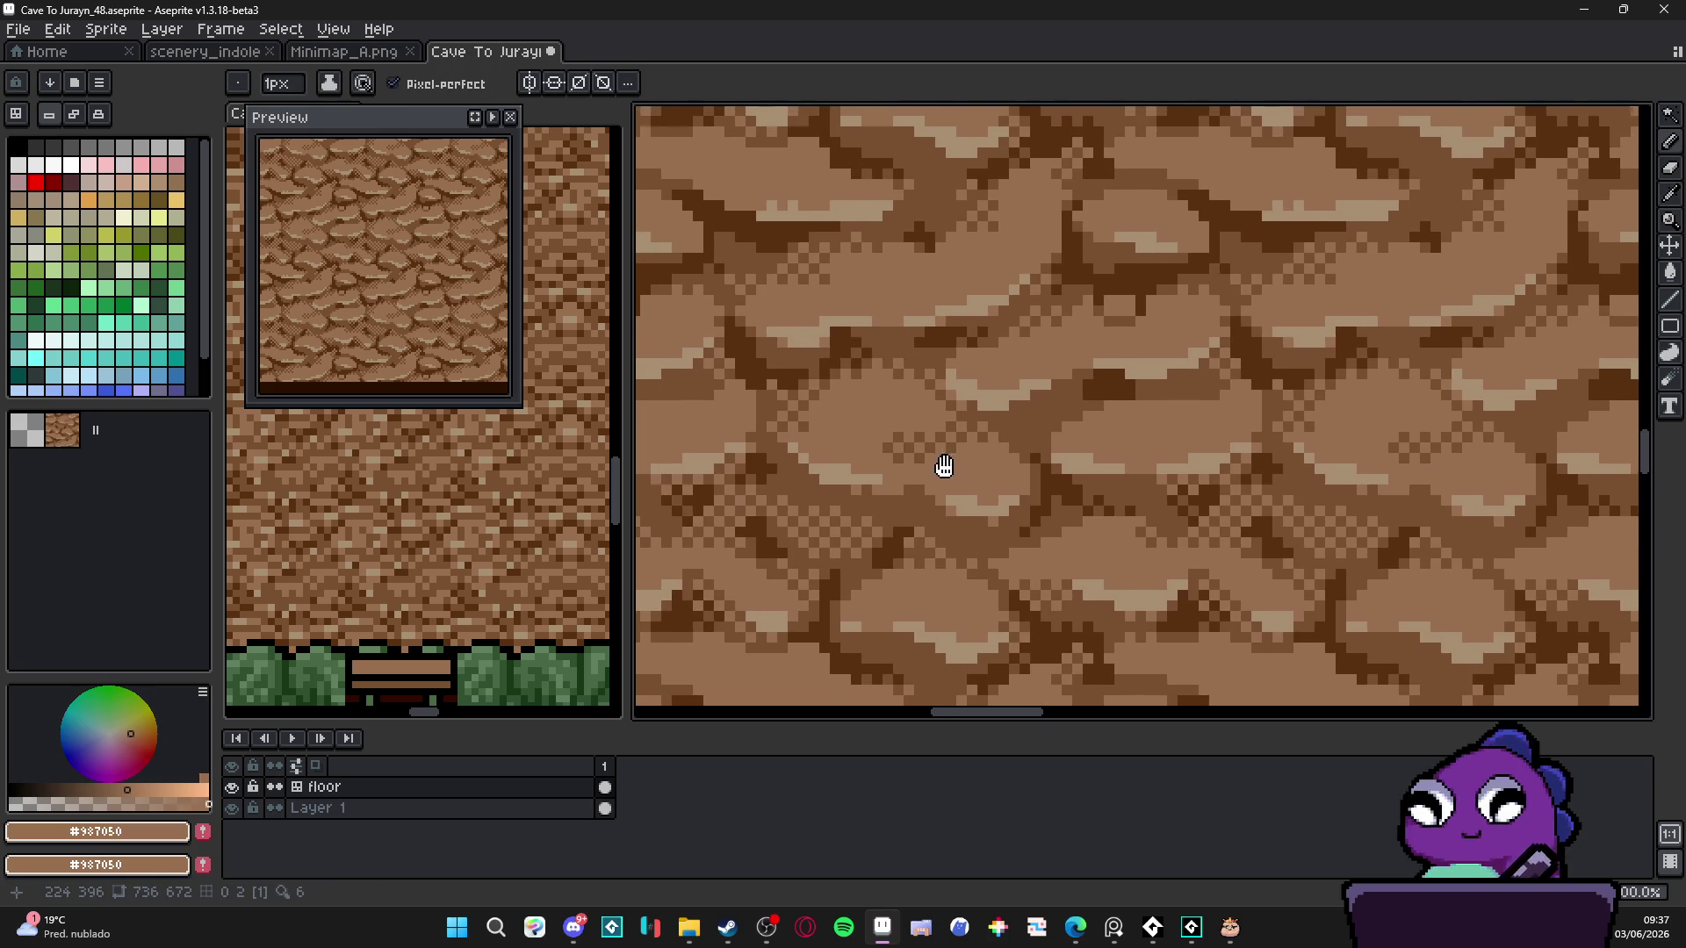
scroll(966, 492, "up", 2)
left_click(930, 504, "alt")
scroll(930, 506, "down", 3)
scroll(922, 485, "up", 2)
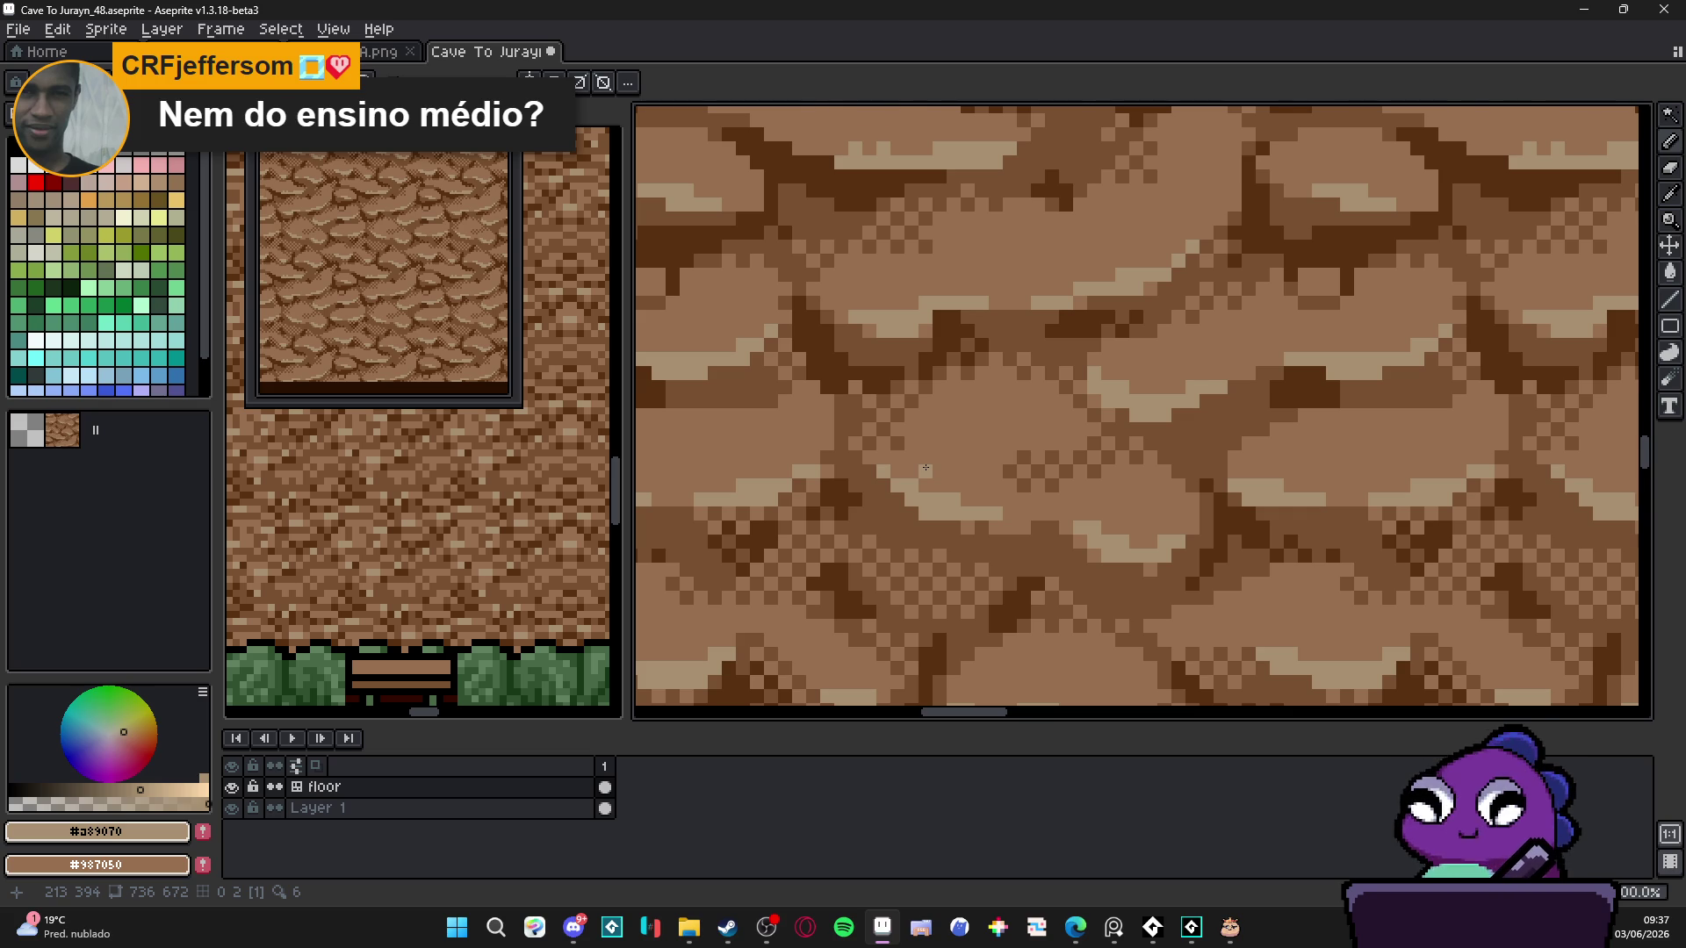
- Sample #987050 and #785030 from the stones, settling on #987050
scroll(926, 469, "down", 3)
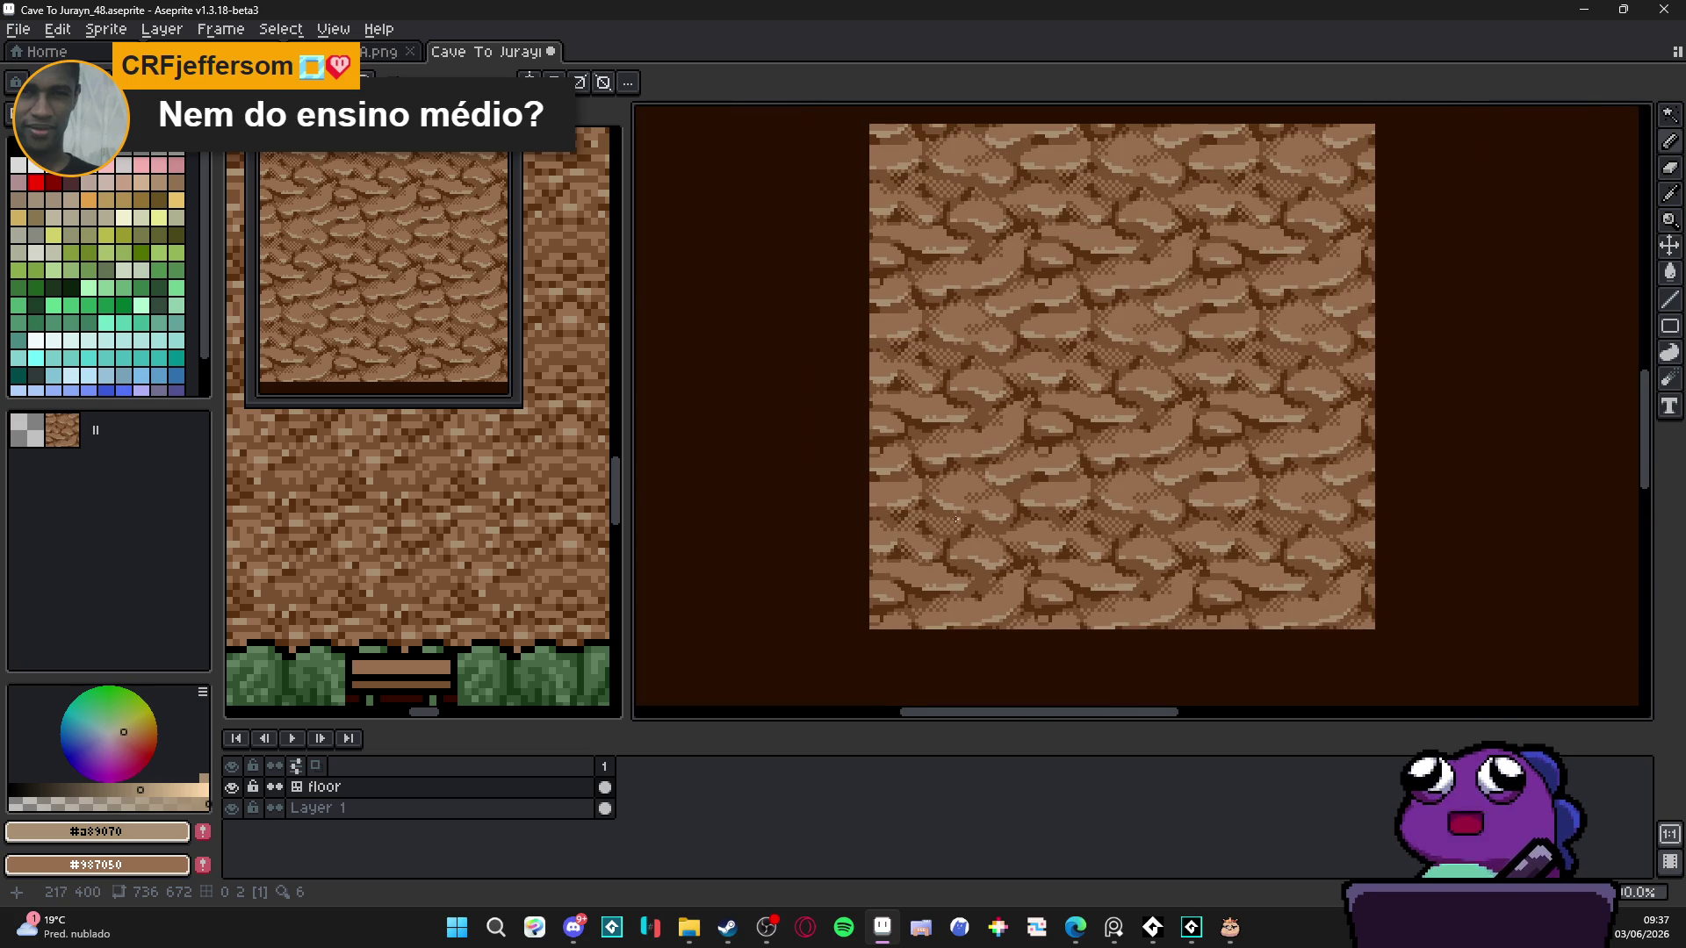
scroll(997, 549, "up", 3)
left_click(944, 484, "alt")
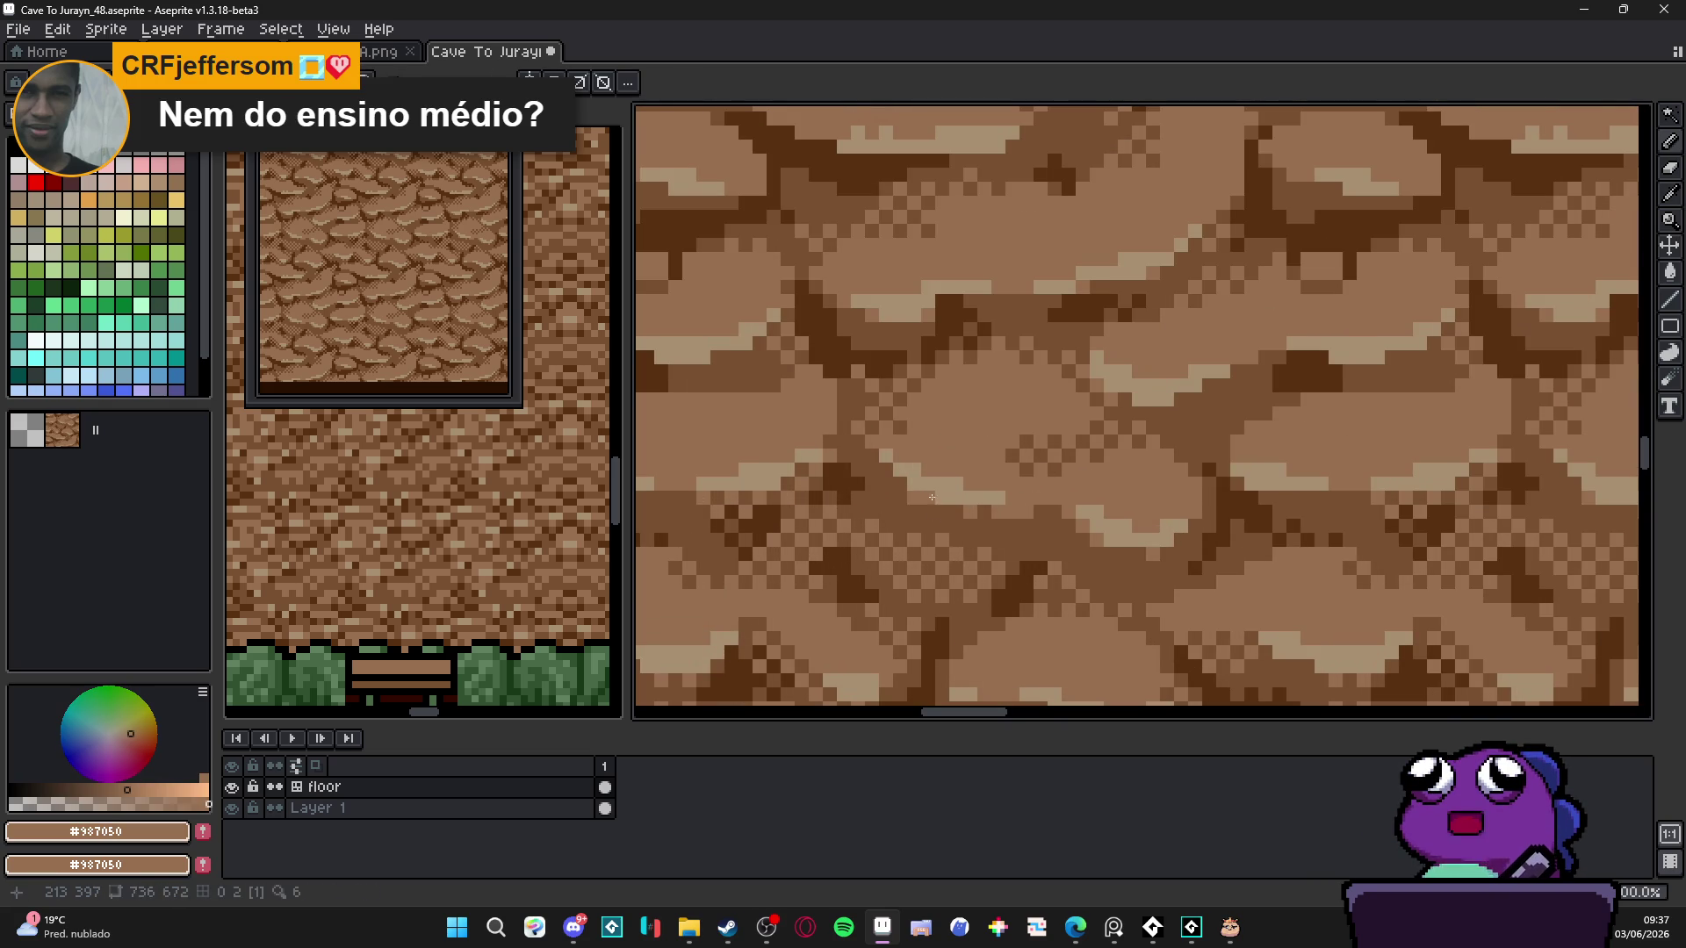
scroll(957, 498, "down", 2)
scroll(1000, 522, "up", 3)
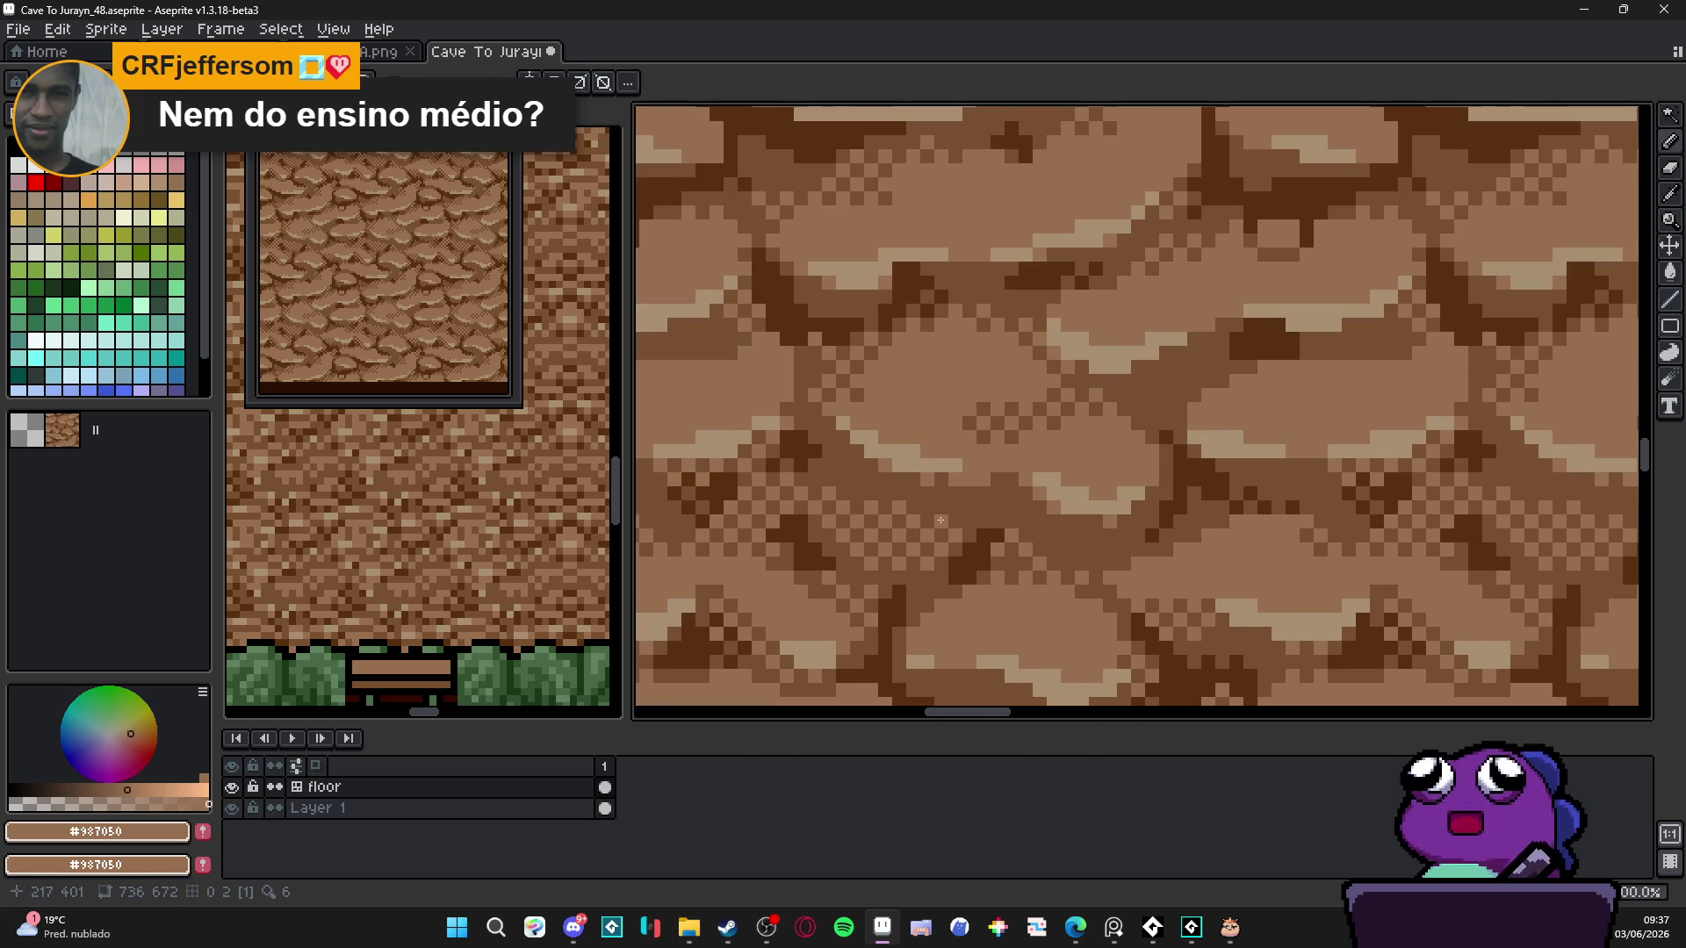
left_click(912, 487, "alt")
scroll(928, 481, "down", 2)
scroll(1053, 509, "up", 2)
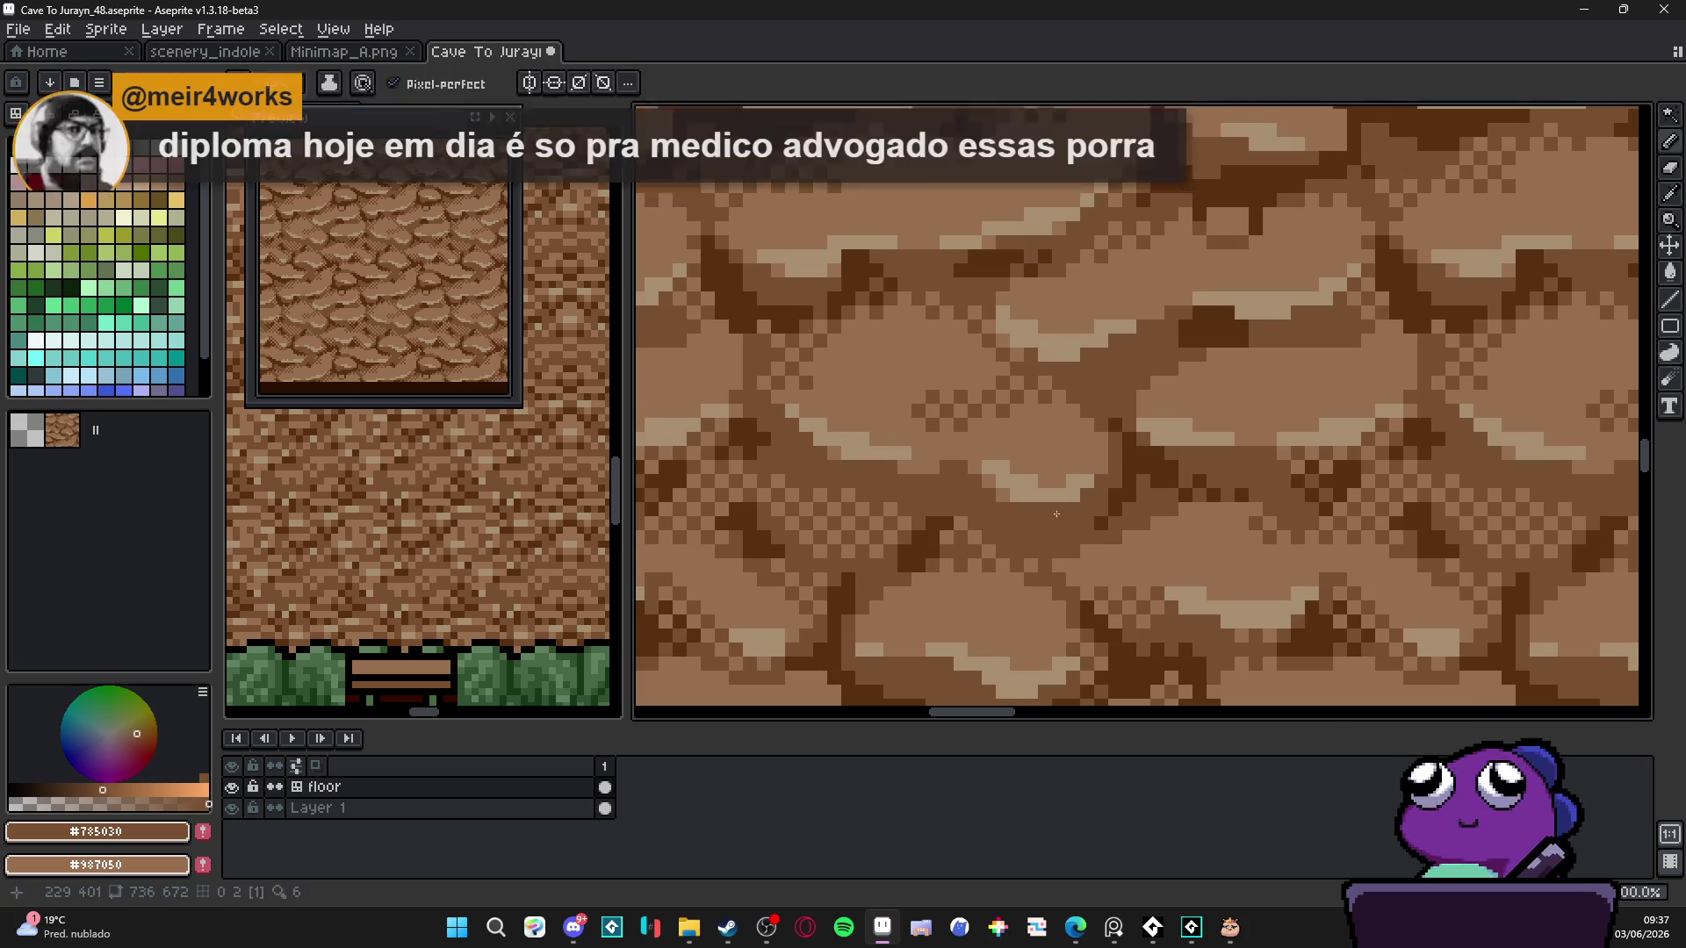
left_click(1060, 457, "alt")
- Compare darker #785030 and mid-brown #987050 on the rocks at several spots
scroll(1091, 503, "down", 1)
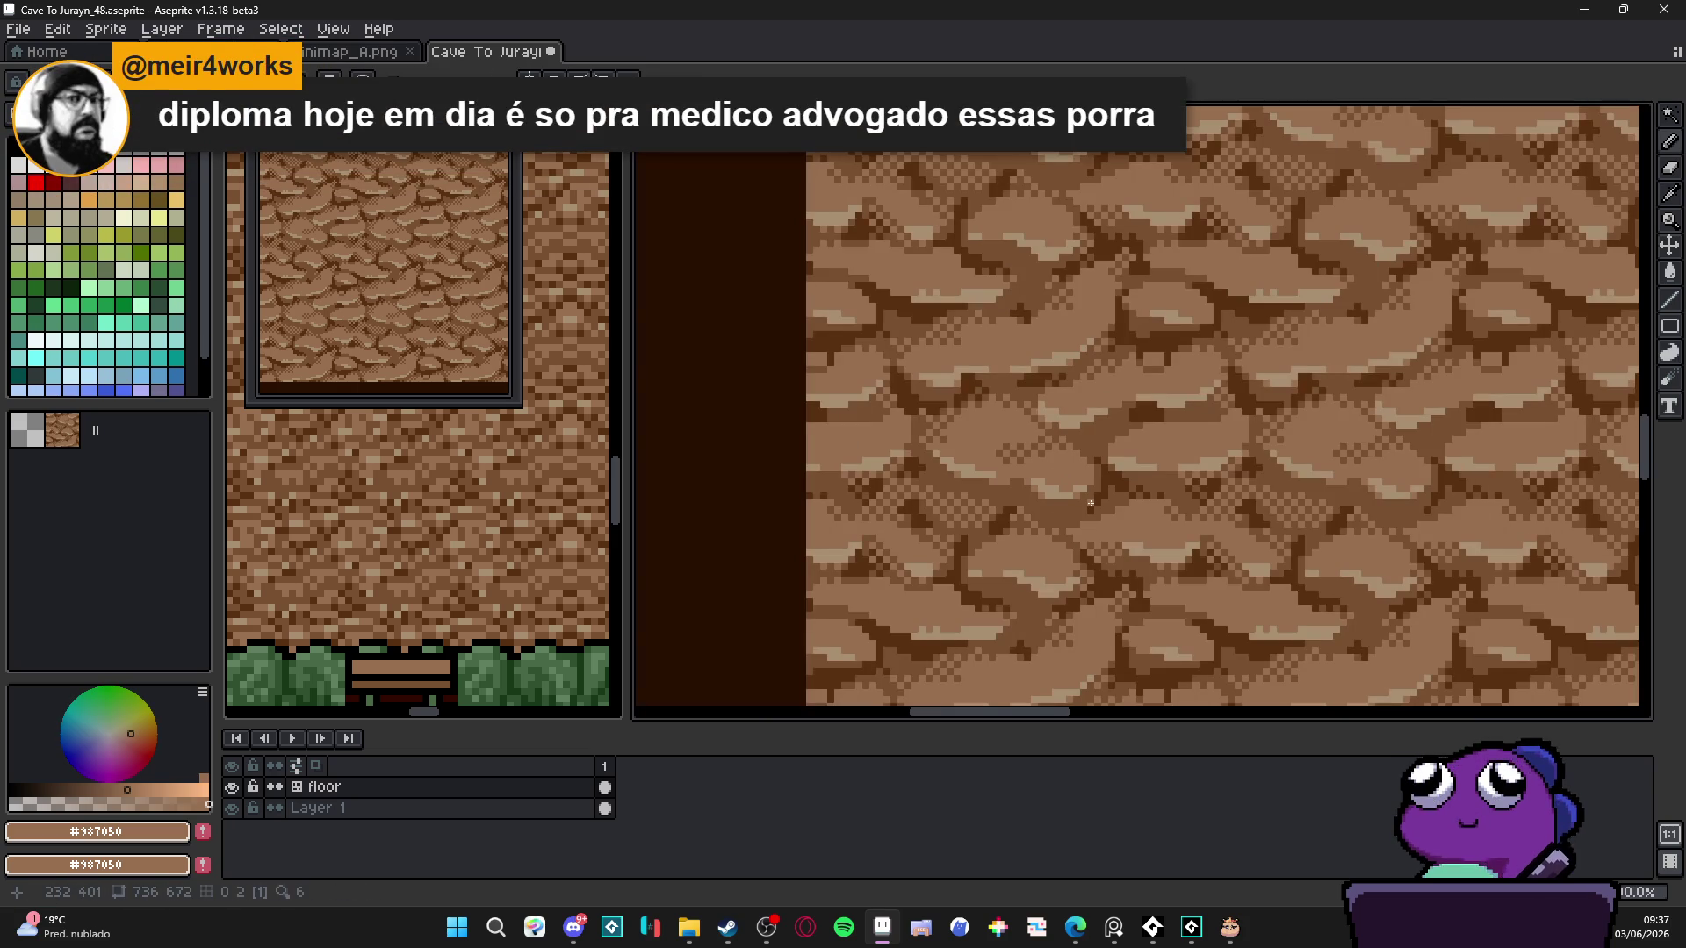
scroll(1088, 489, "up", 1)
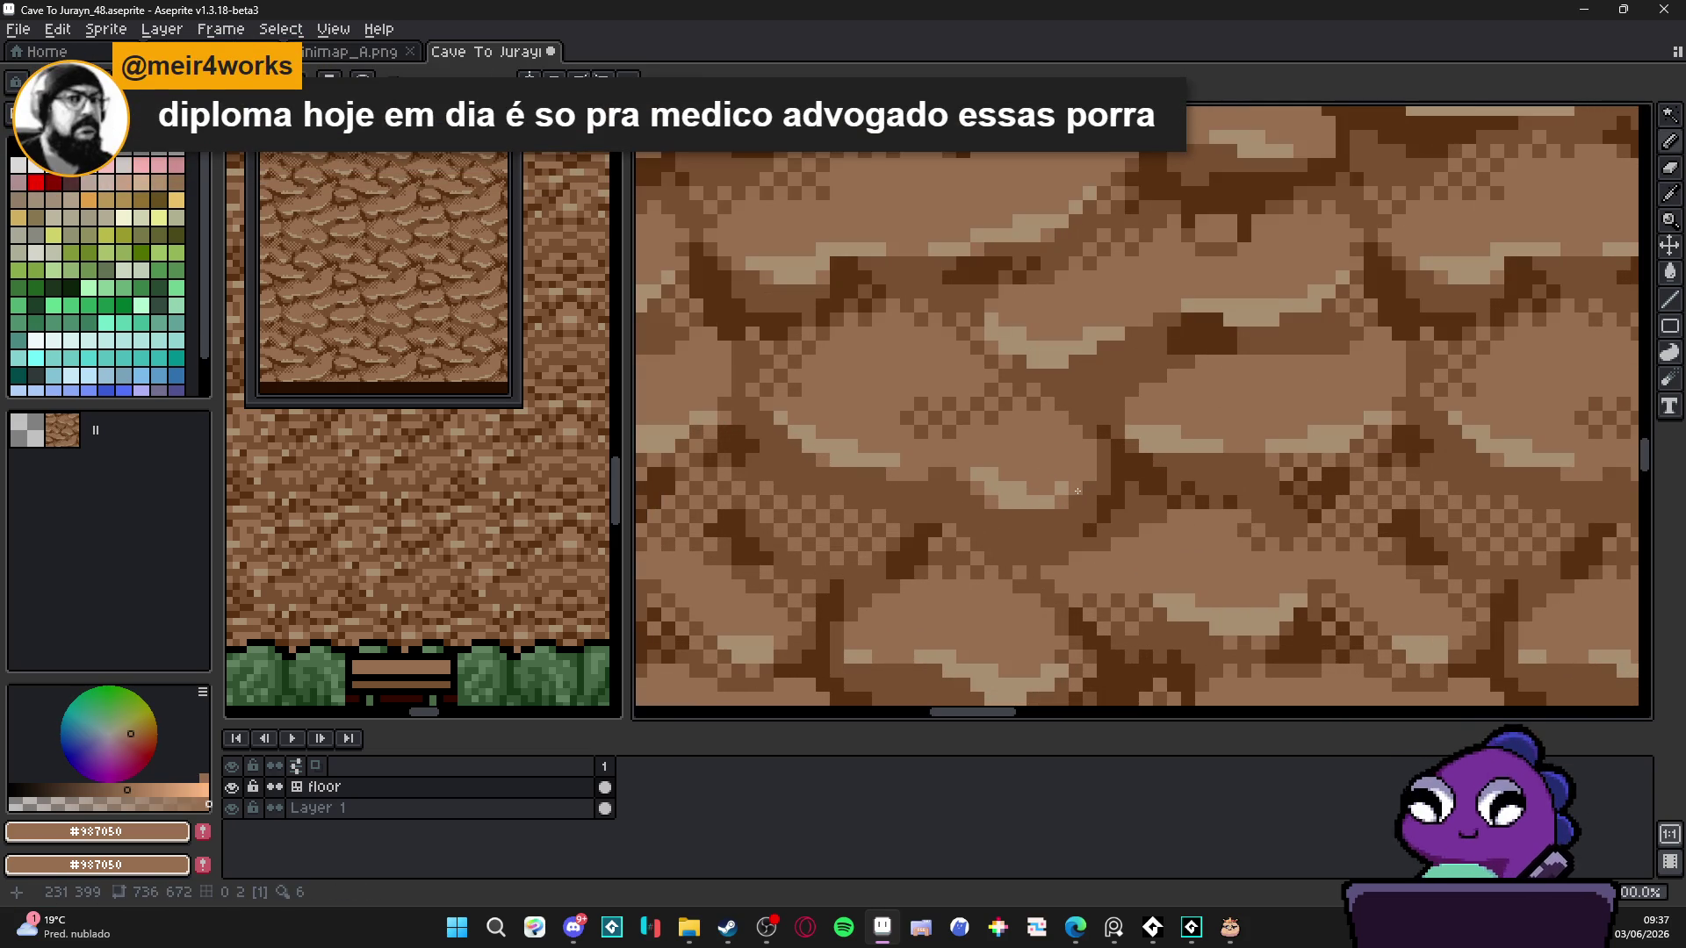
scroll(1026, 499, "down", 1)
scroll(1026, 499, "down", 2)
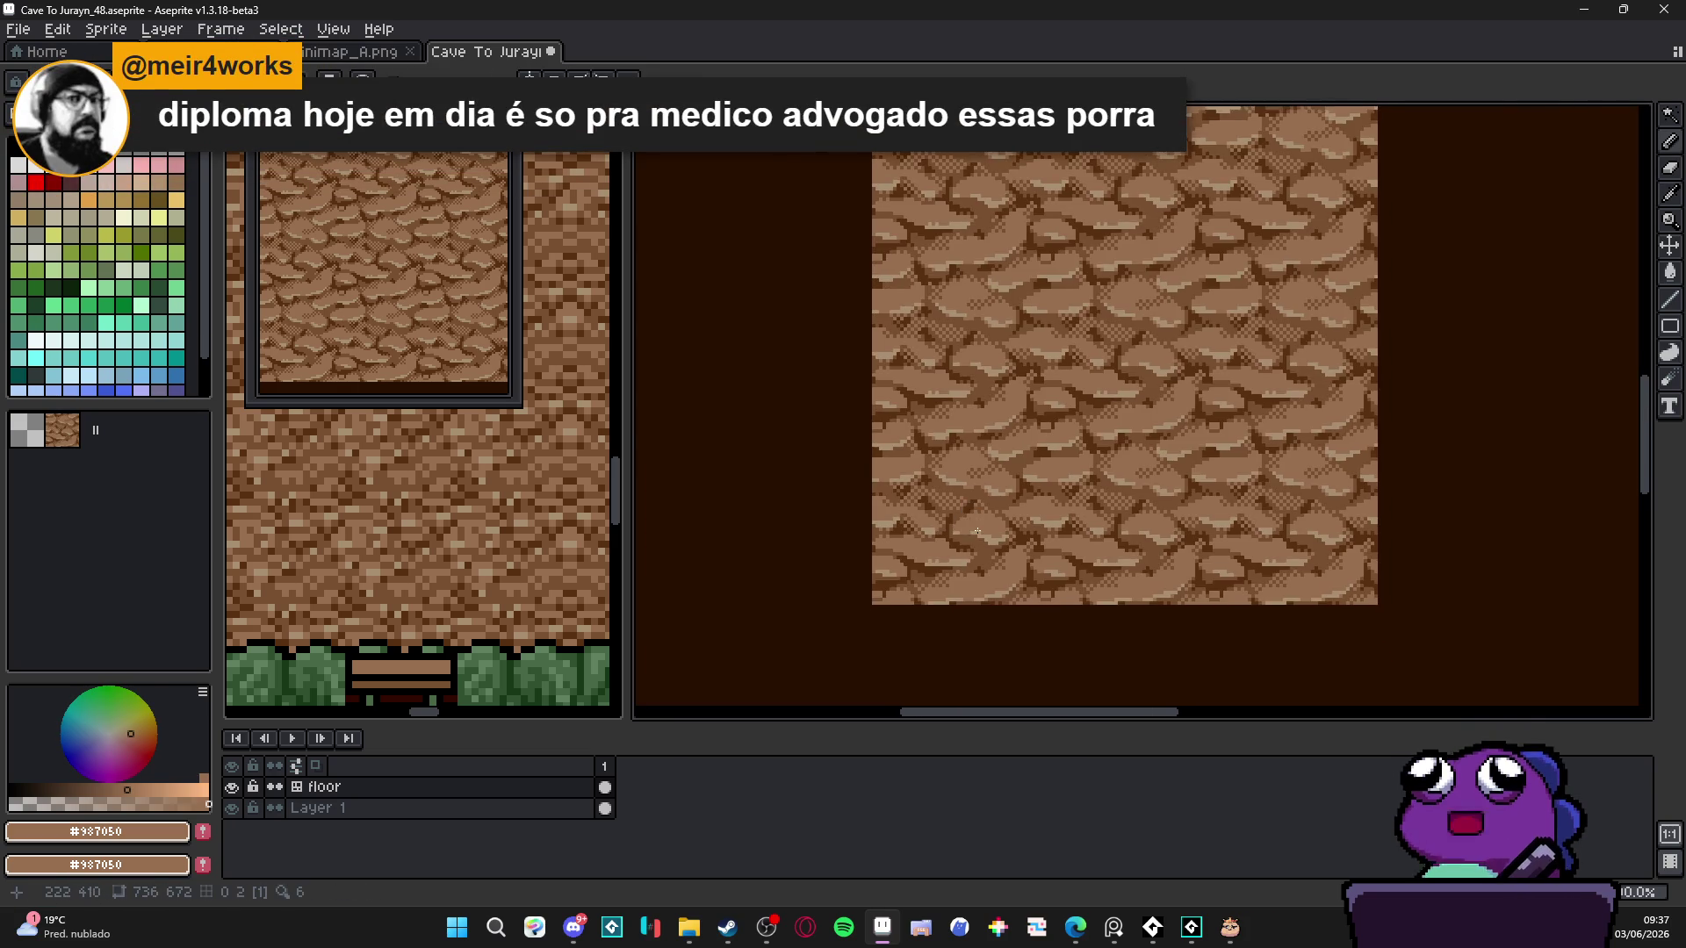
scroll(995, 571, "up", 3)
left_click(995, 571, "alt")
left_click(1001, 579, "alt")
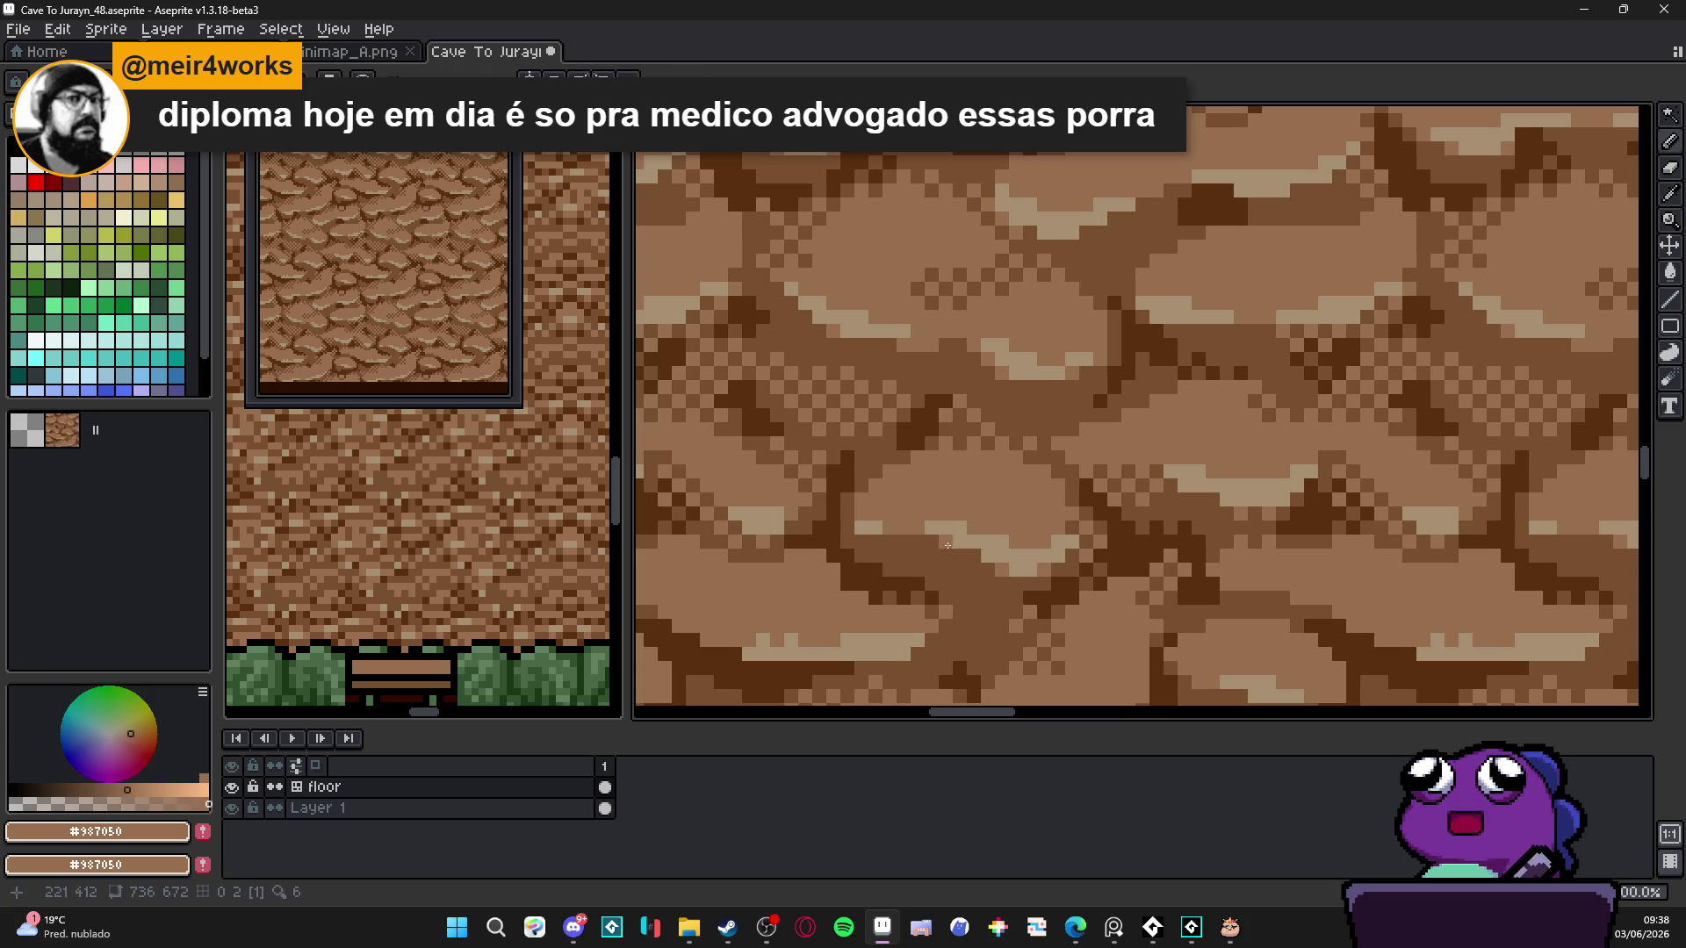
scroll(1028, 566, "down", 1)
scroll(1029, 559, "up", 1)
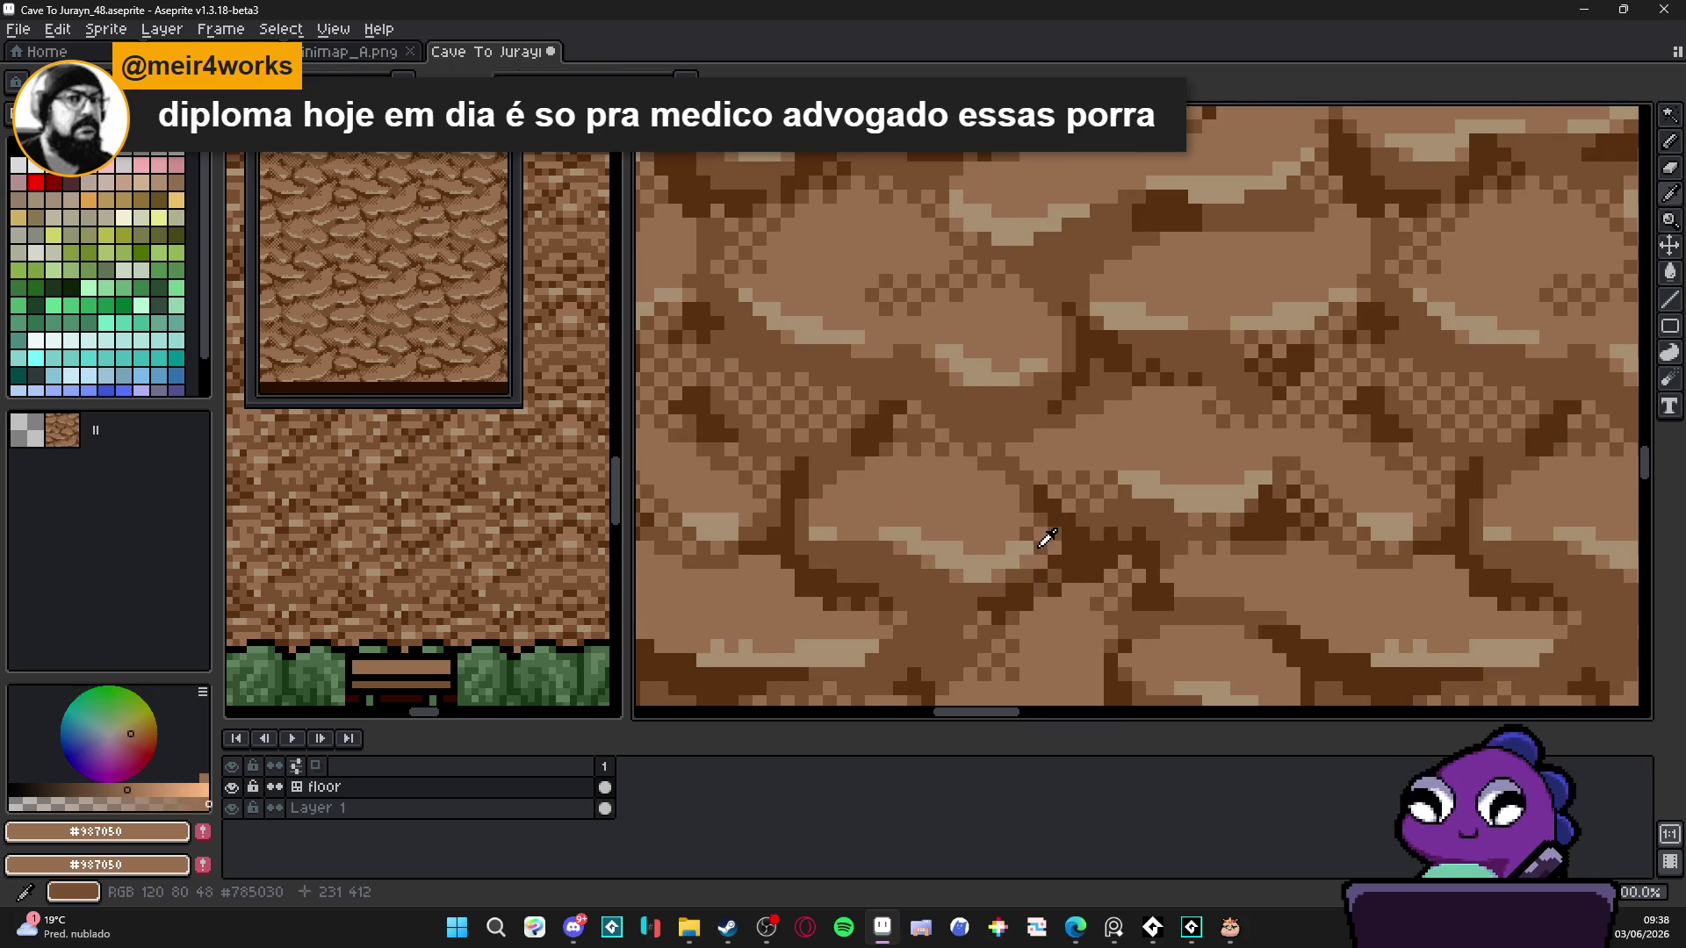
left_click(1046, 543, "alt")
left_click(1037, 537, "alt")
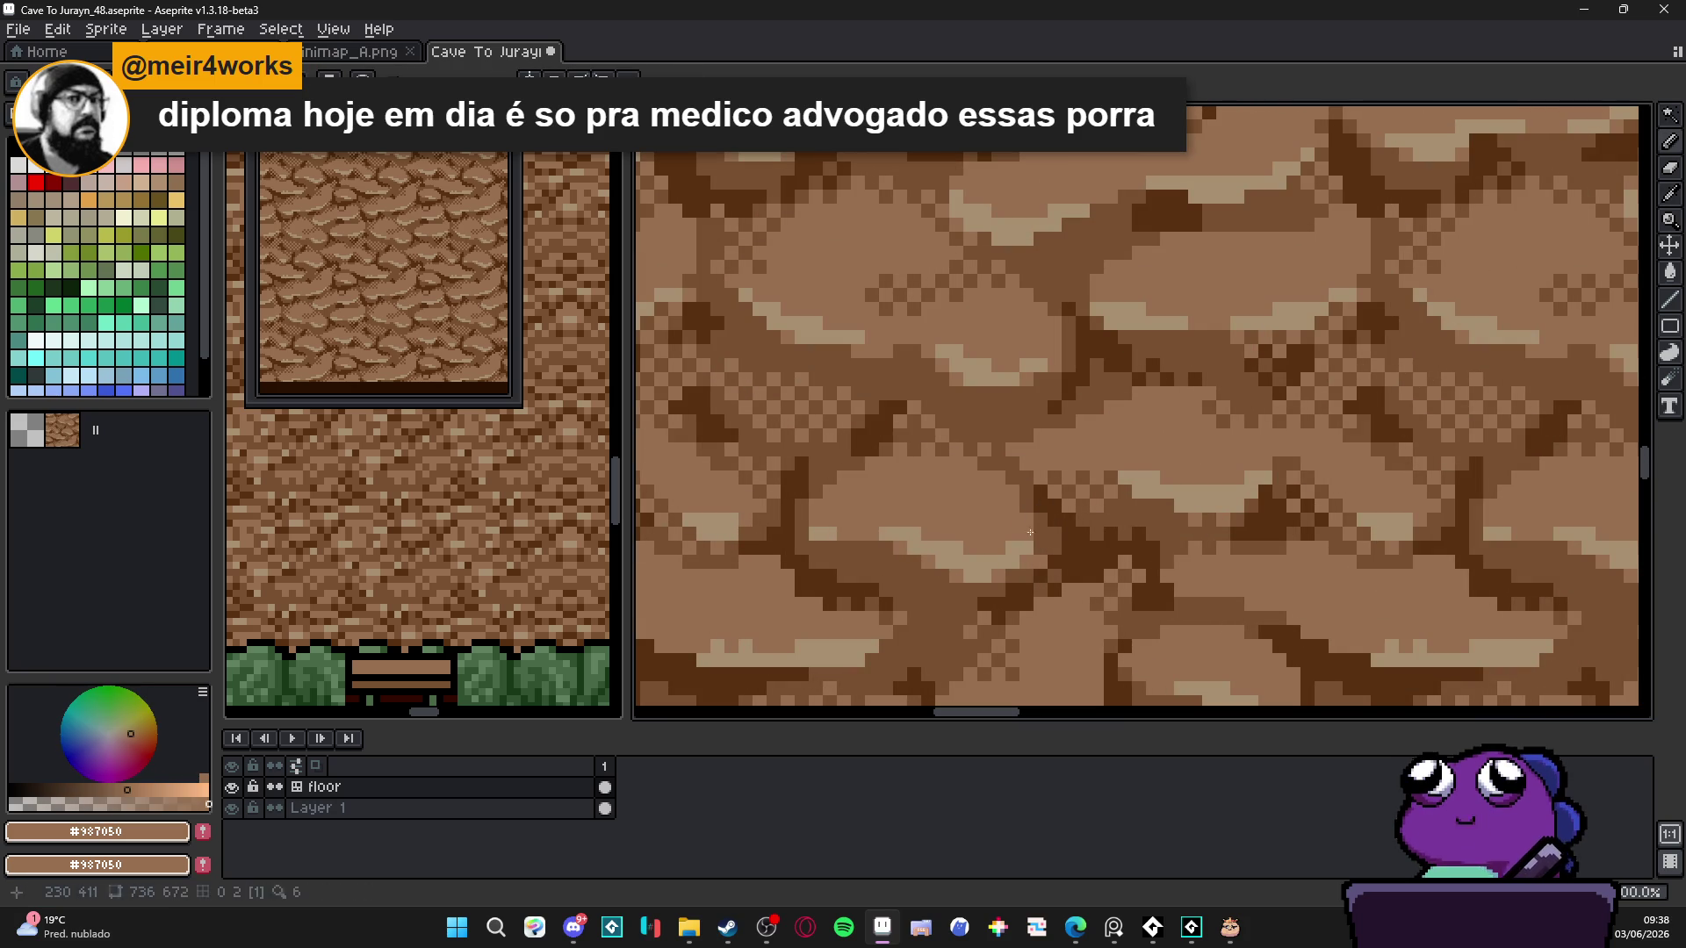
- Check light tan #a89070 and #785030, then return to mid-brown #987050
scroll(1019, 567, "down", 1)
scroll(966, 554, "up", 1)
left_click(926, 546, "alt")
left_click(911, 532, "alt")
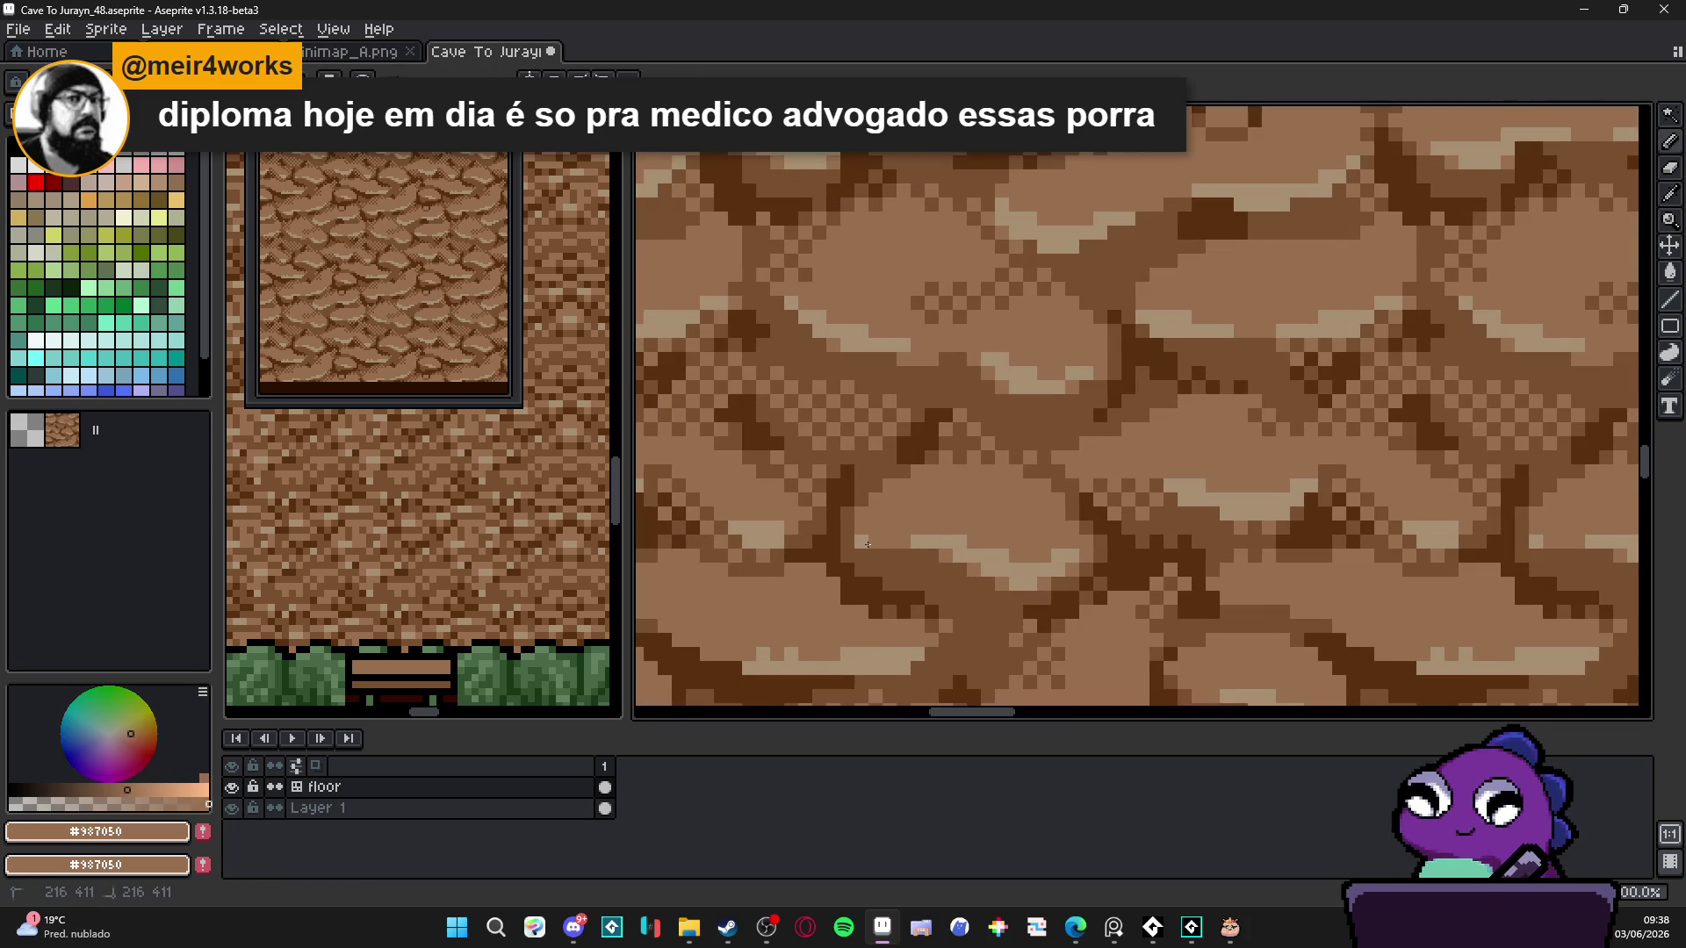
left_click(873, 549, "alt")
scroll(858, 549, "down", 2)
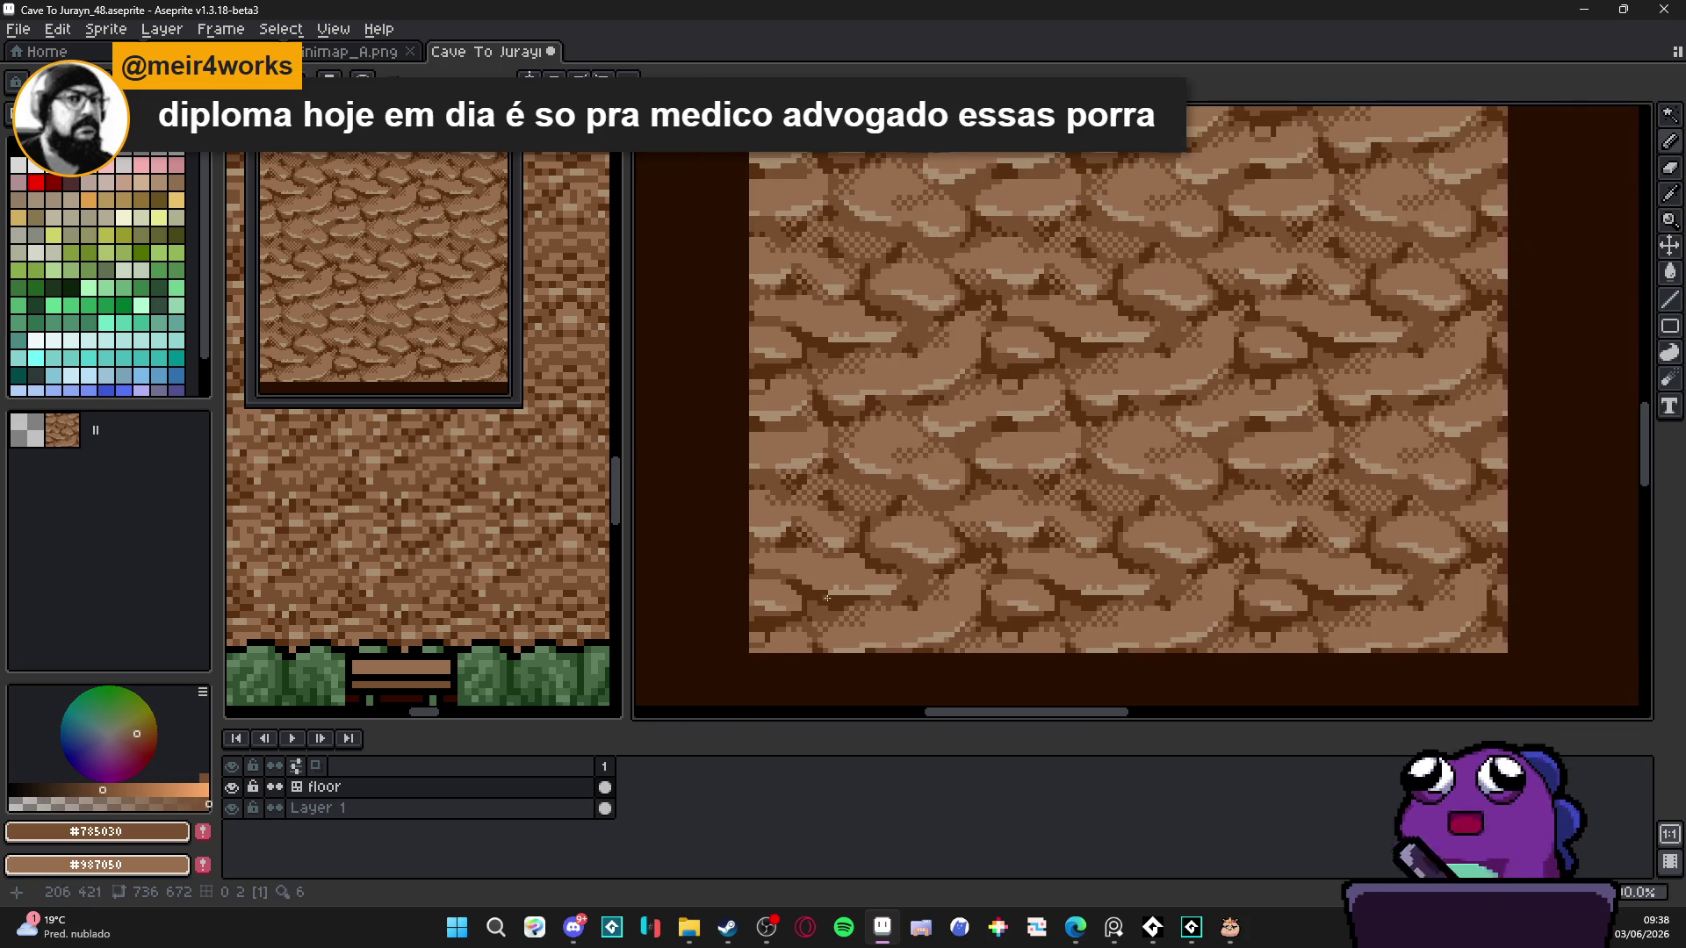
scroll(1068, 524, "up", 2)
left_click(1068, 524, "alt")
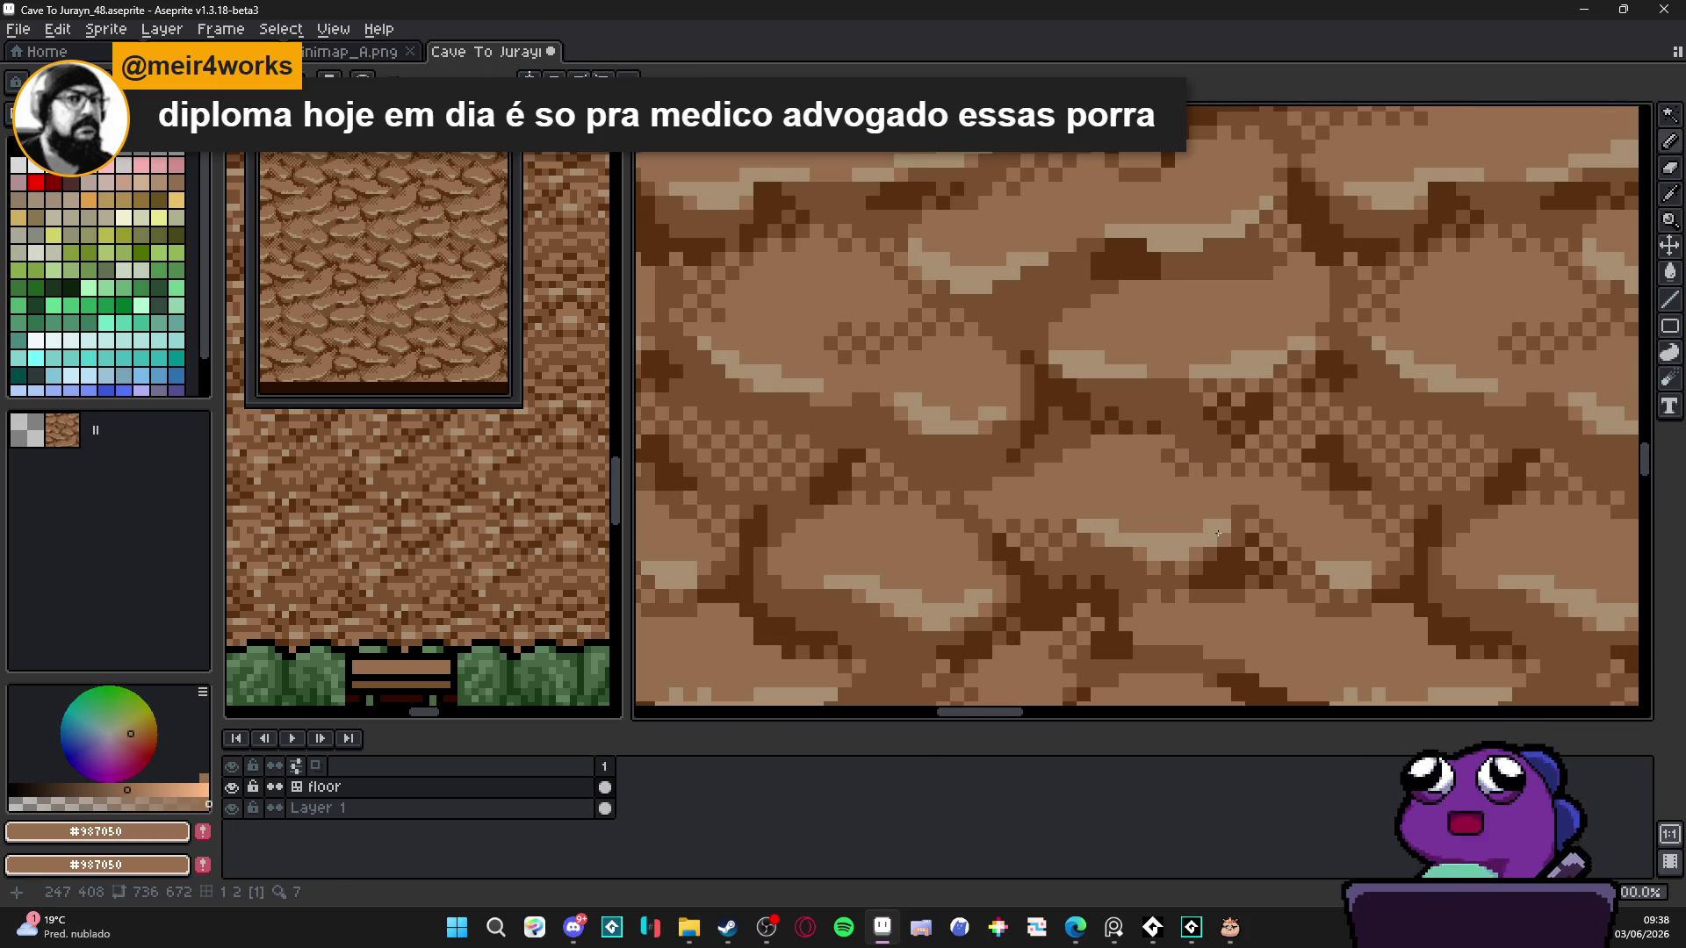
scroll(1203, 540, "down", 1)
scroll(1175, 559, "up", 1)
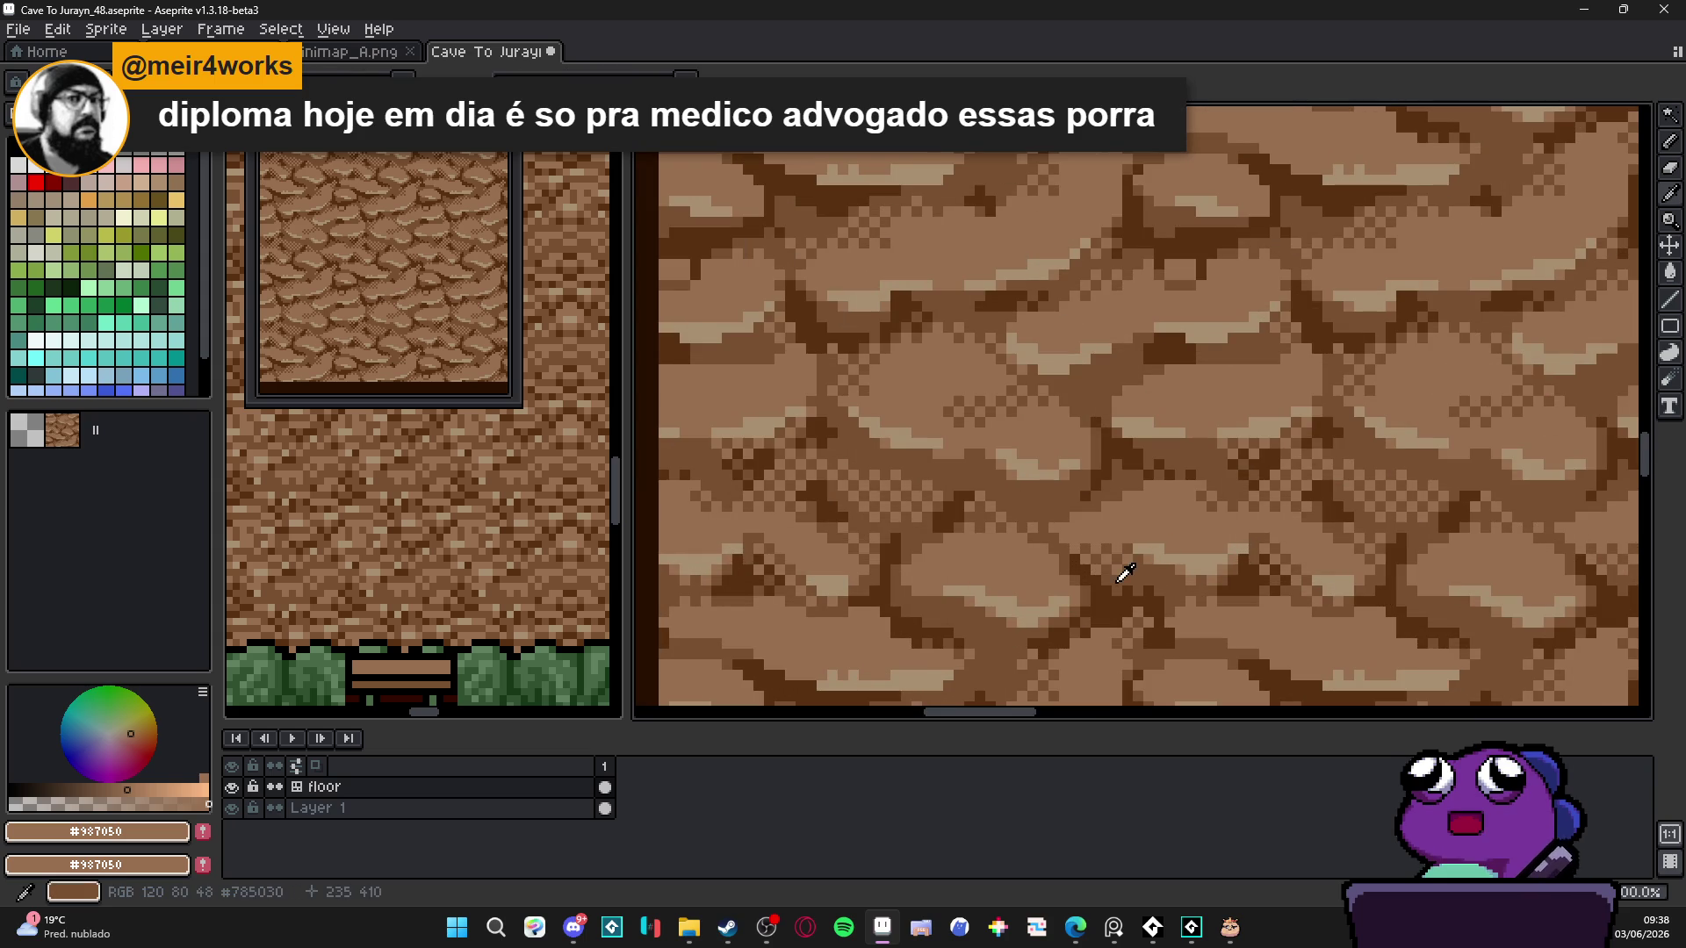
- Take crack brown #583010 and extend the crack diagonally down-right between two stones
left_click(1120, 566, "alt")
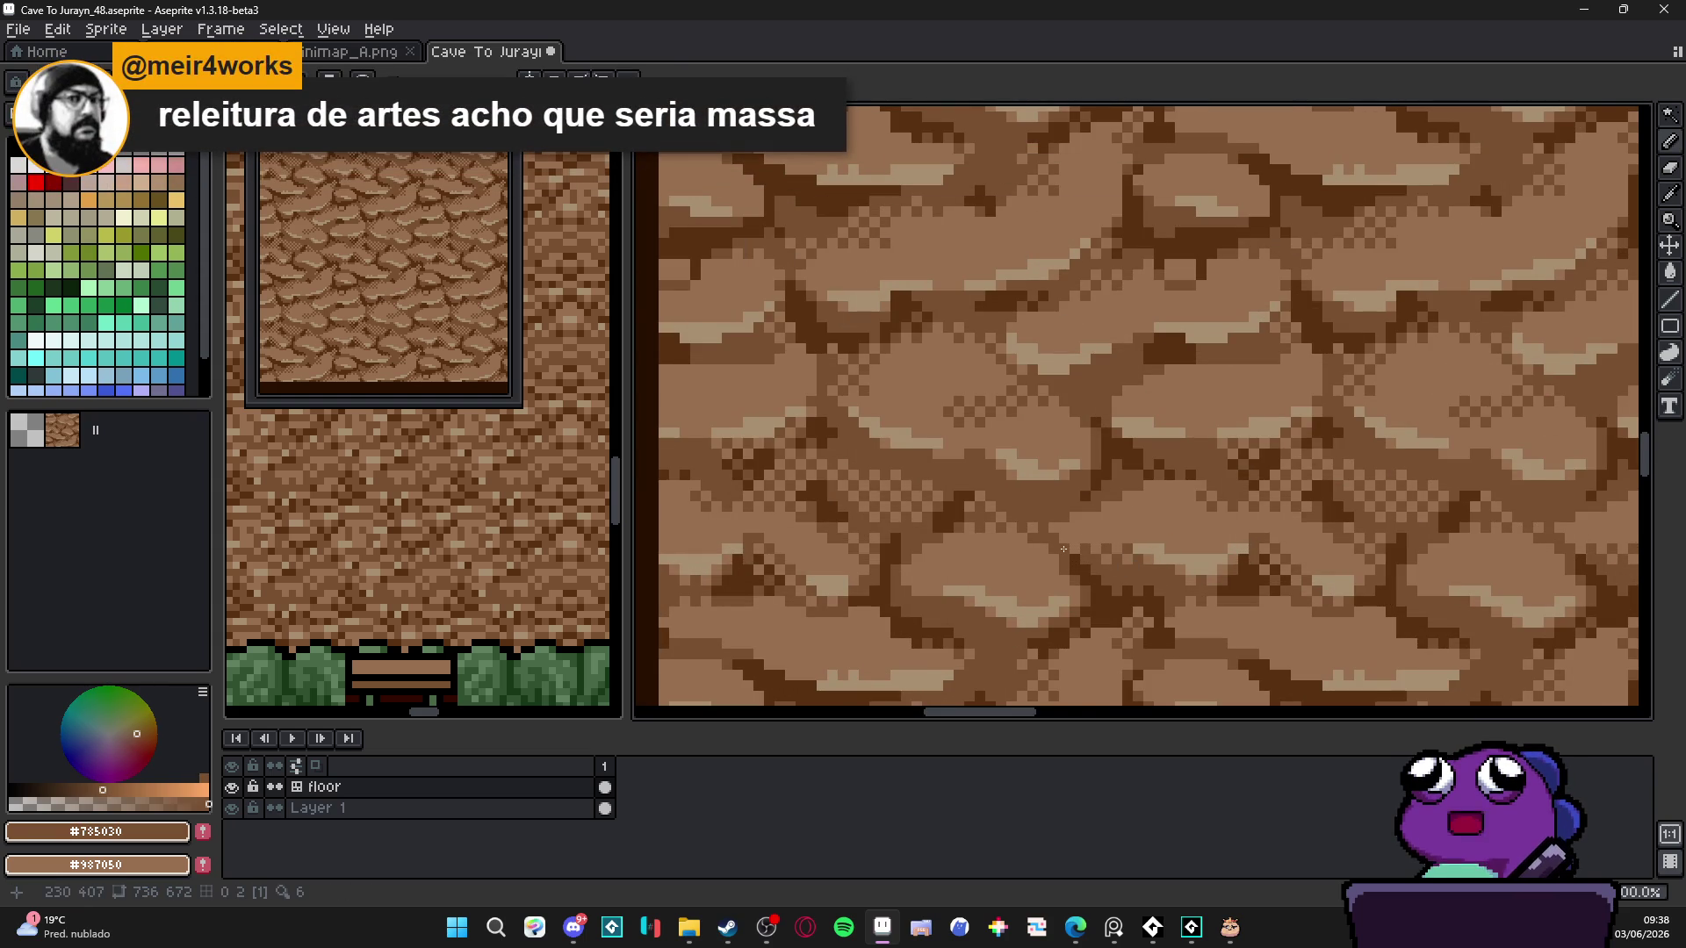
left_click(1086, 495, "alt")
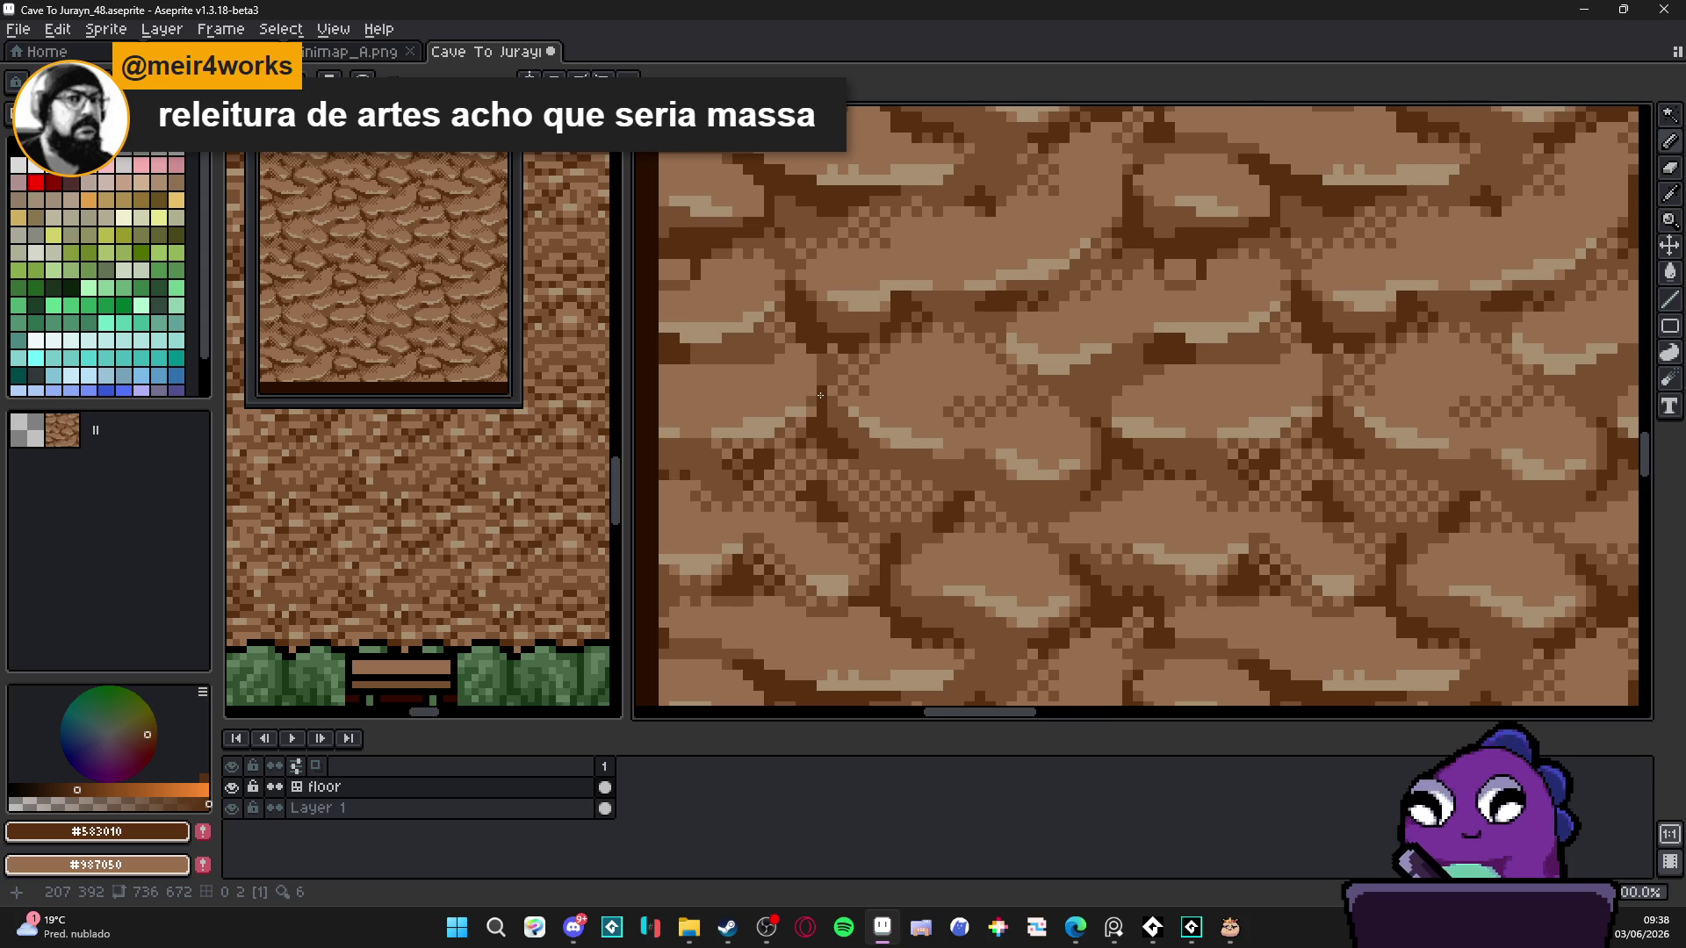
scroll(821, 395, "up", 1)
scroll(820, 395, "down", 5)
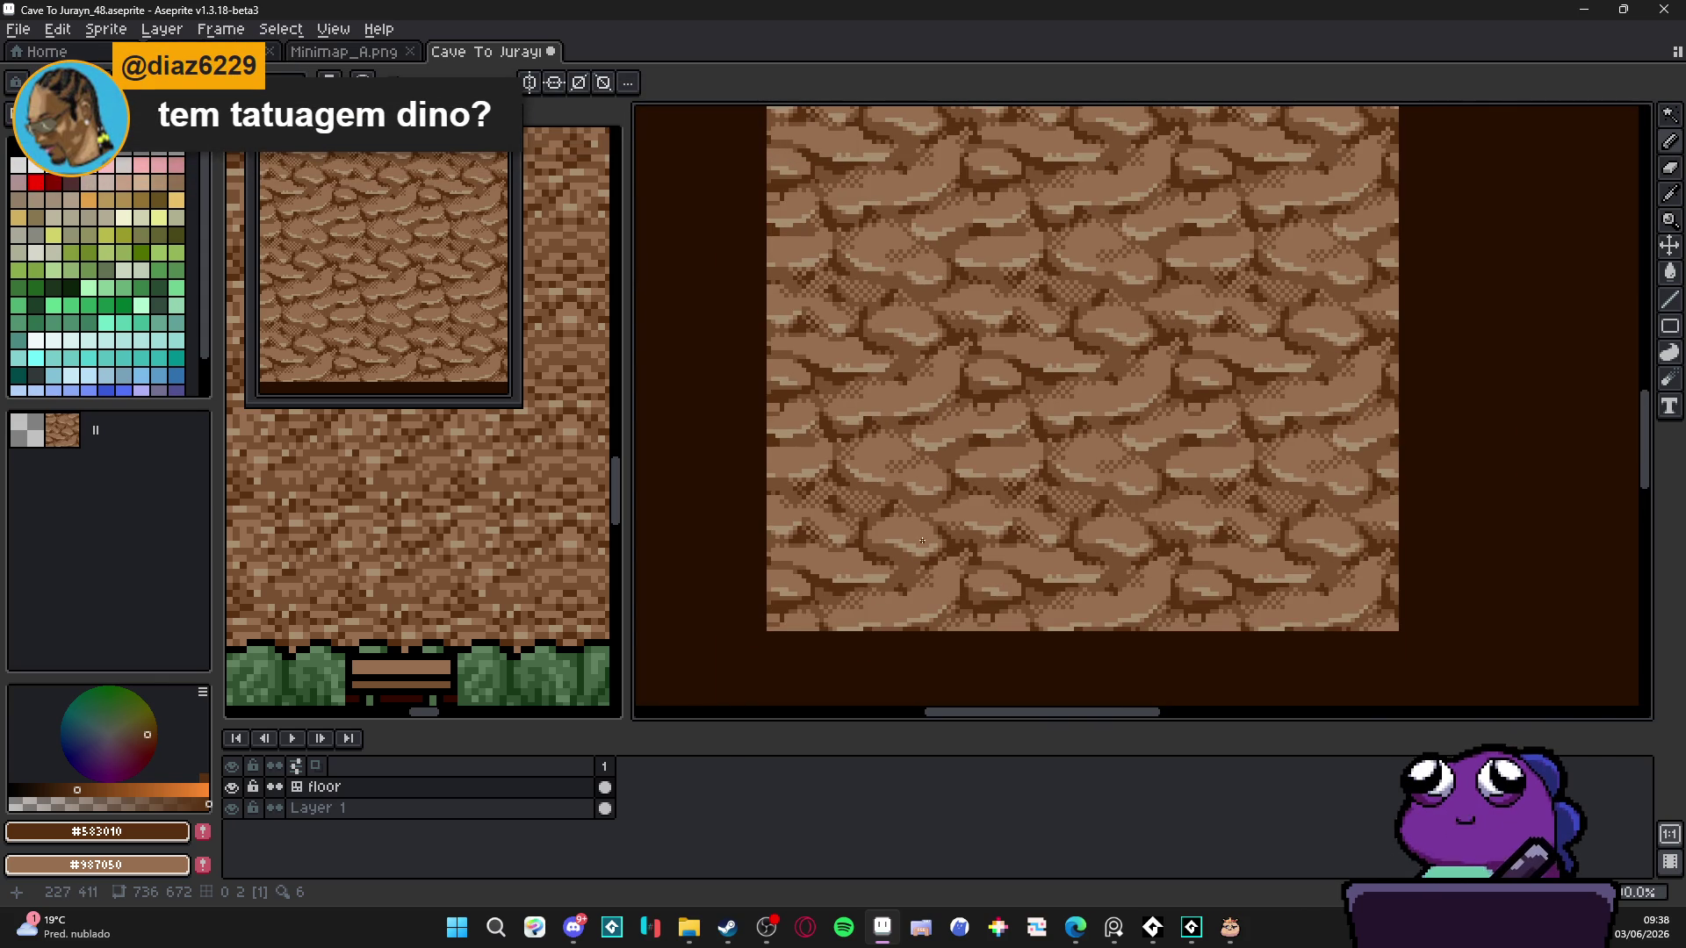
scroll(922, 540, "down", 1)
scroll(1161, 310, "up", 4)
left_click(1089, 298)
left_click(1109, 318)
left_click(1110, 298)
left_click(1131, 320)
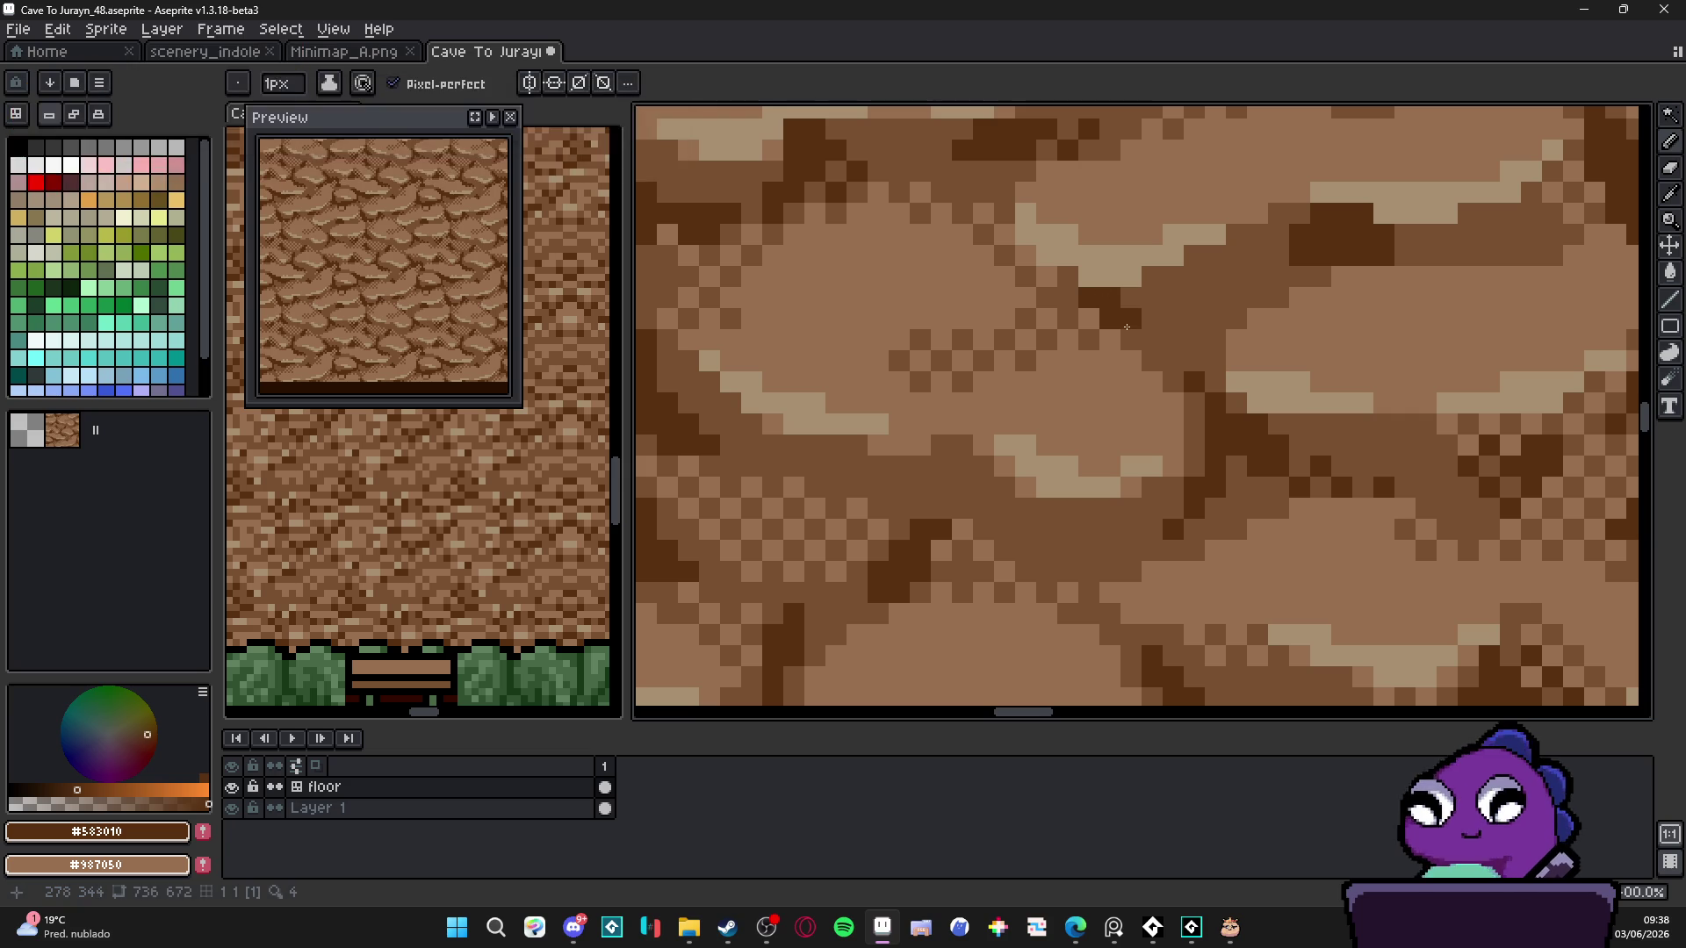
left_click_drag(1127, 327, 1137, 336)
left_click_drag(1145, 342, 1164, 357)
- Zoom out to review the whole tile, then sample brown #785030 from the stones
scroll(1163, 351, "down", 3)
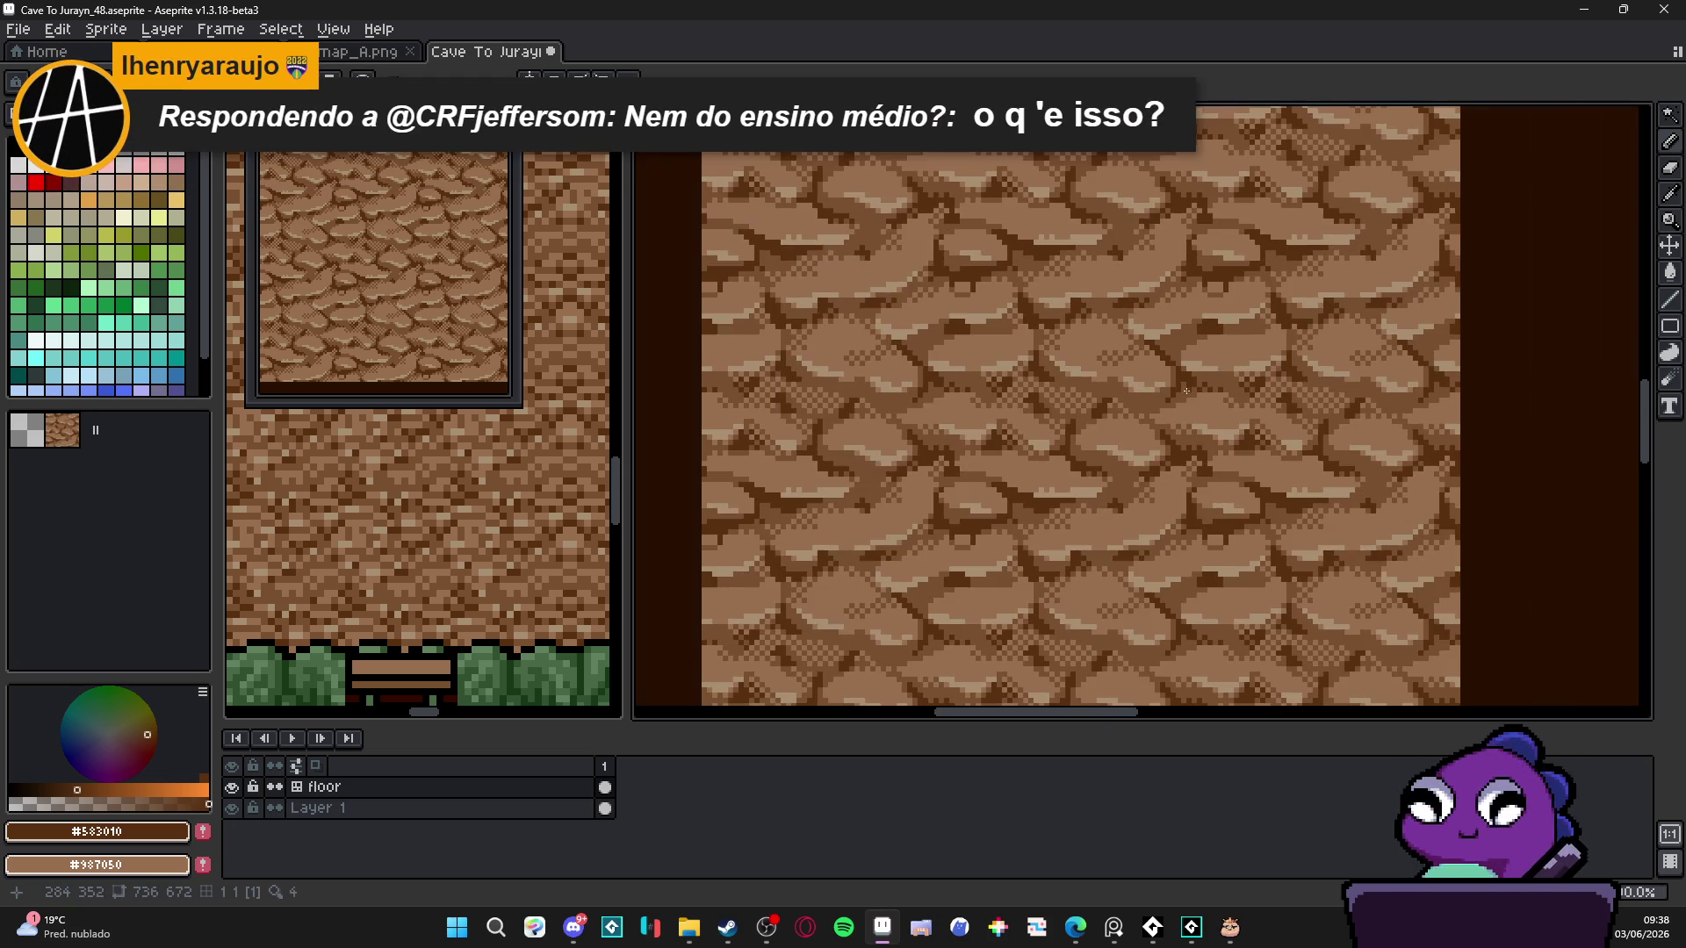
scroll(1169, 371, "up", 3)
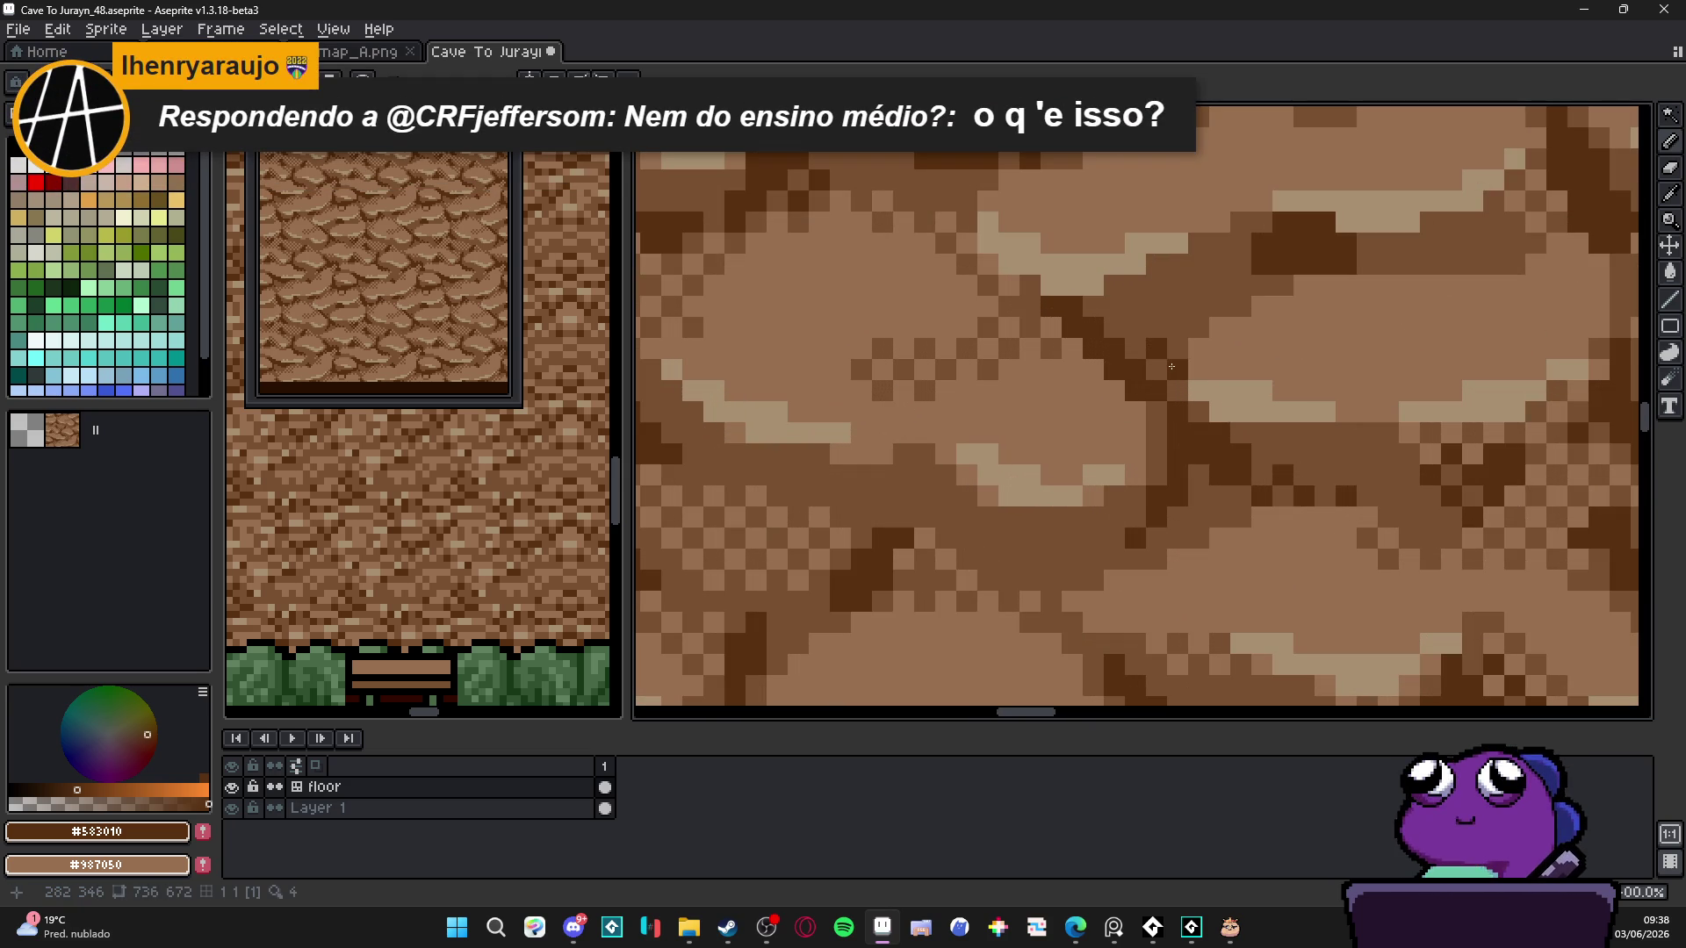
scroll(1171, 366, "down", 3)
scroll(1159, 356, "up", 3)
scroll(1148, 349, "down", 3)
scroll(1148, 349, "down", 2)
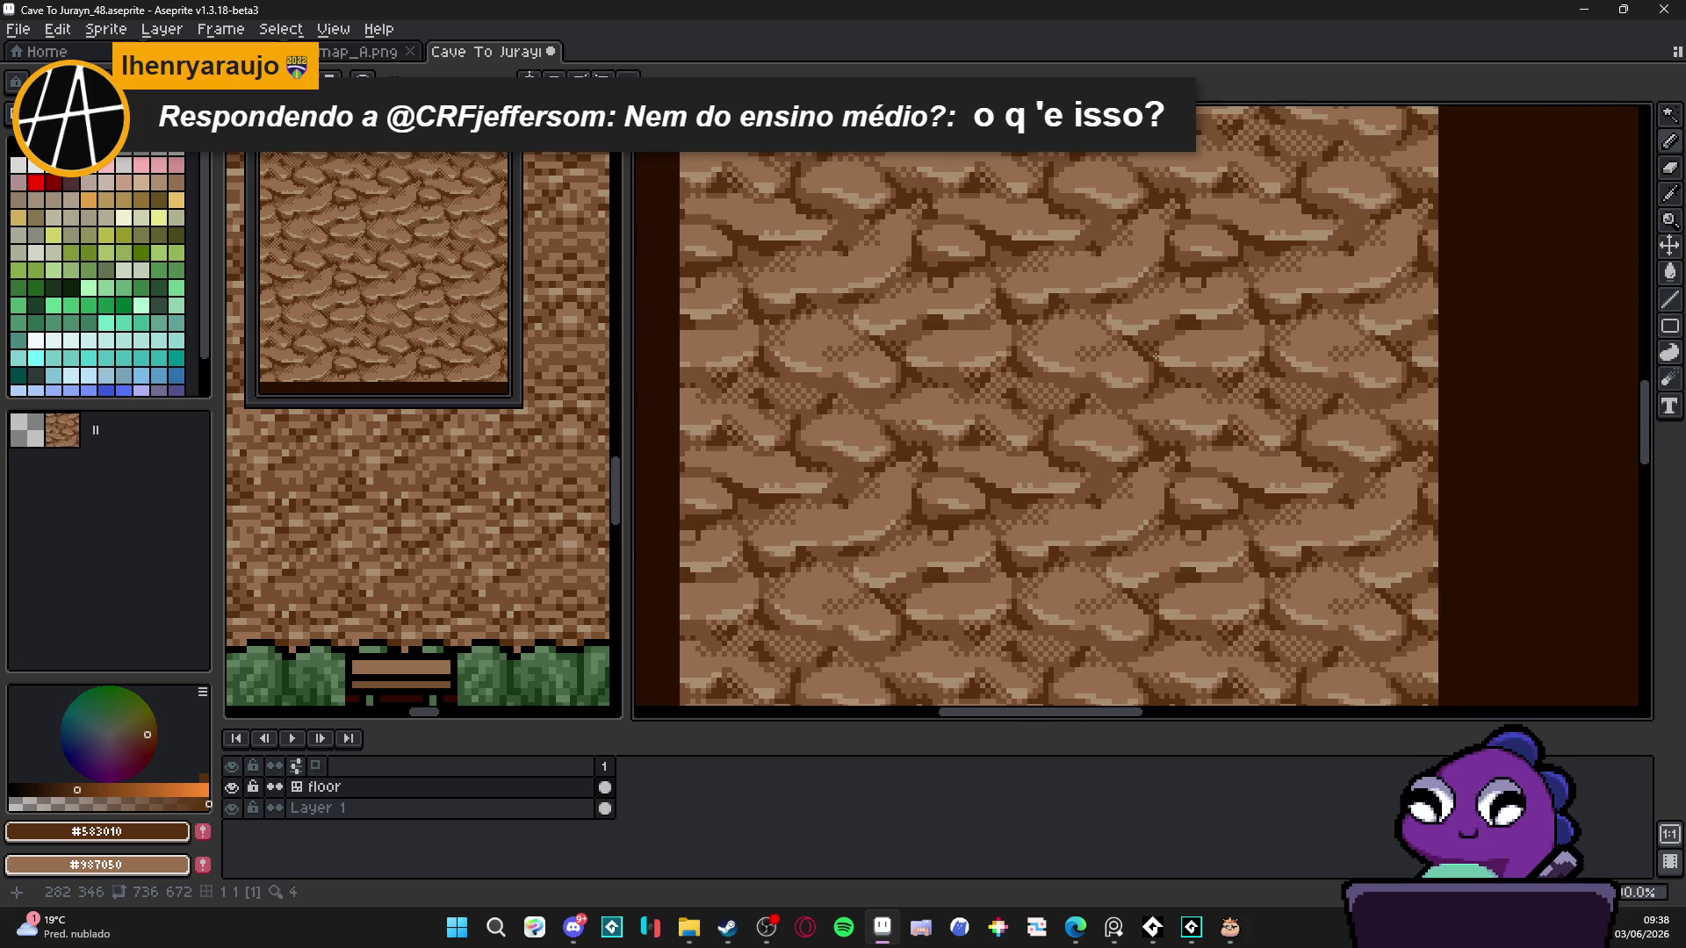
scroll(1164, 366, "up", 3)
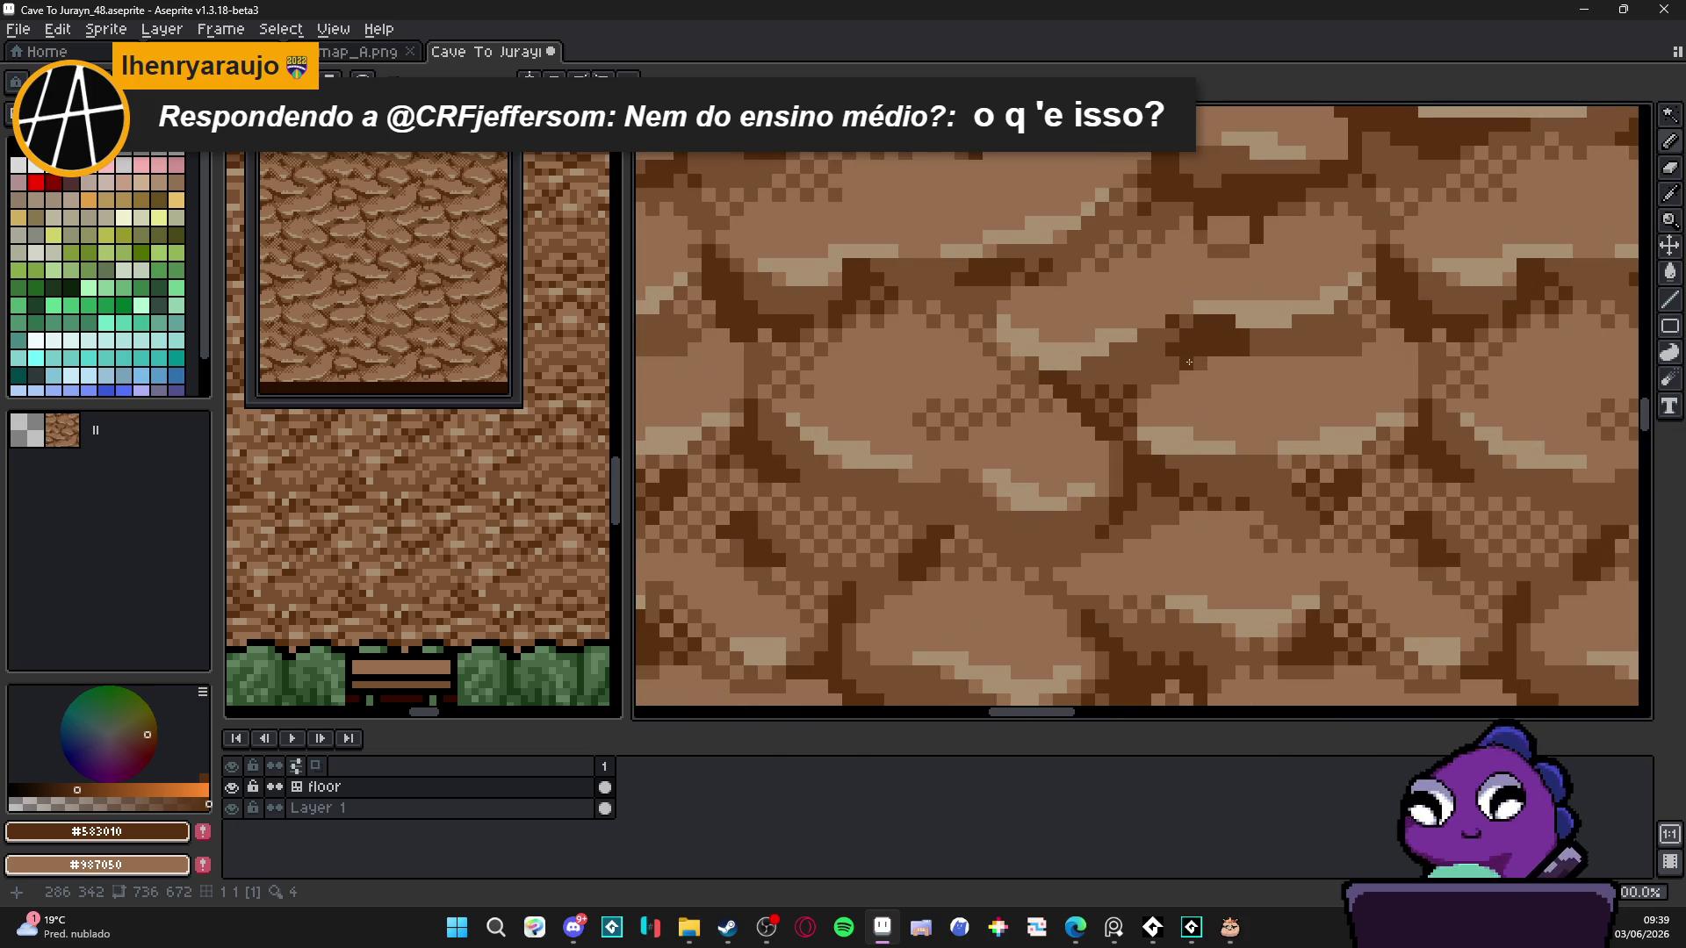
scroll(1226, 391, "down", 2)
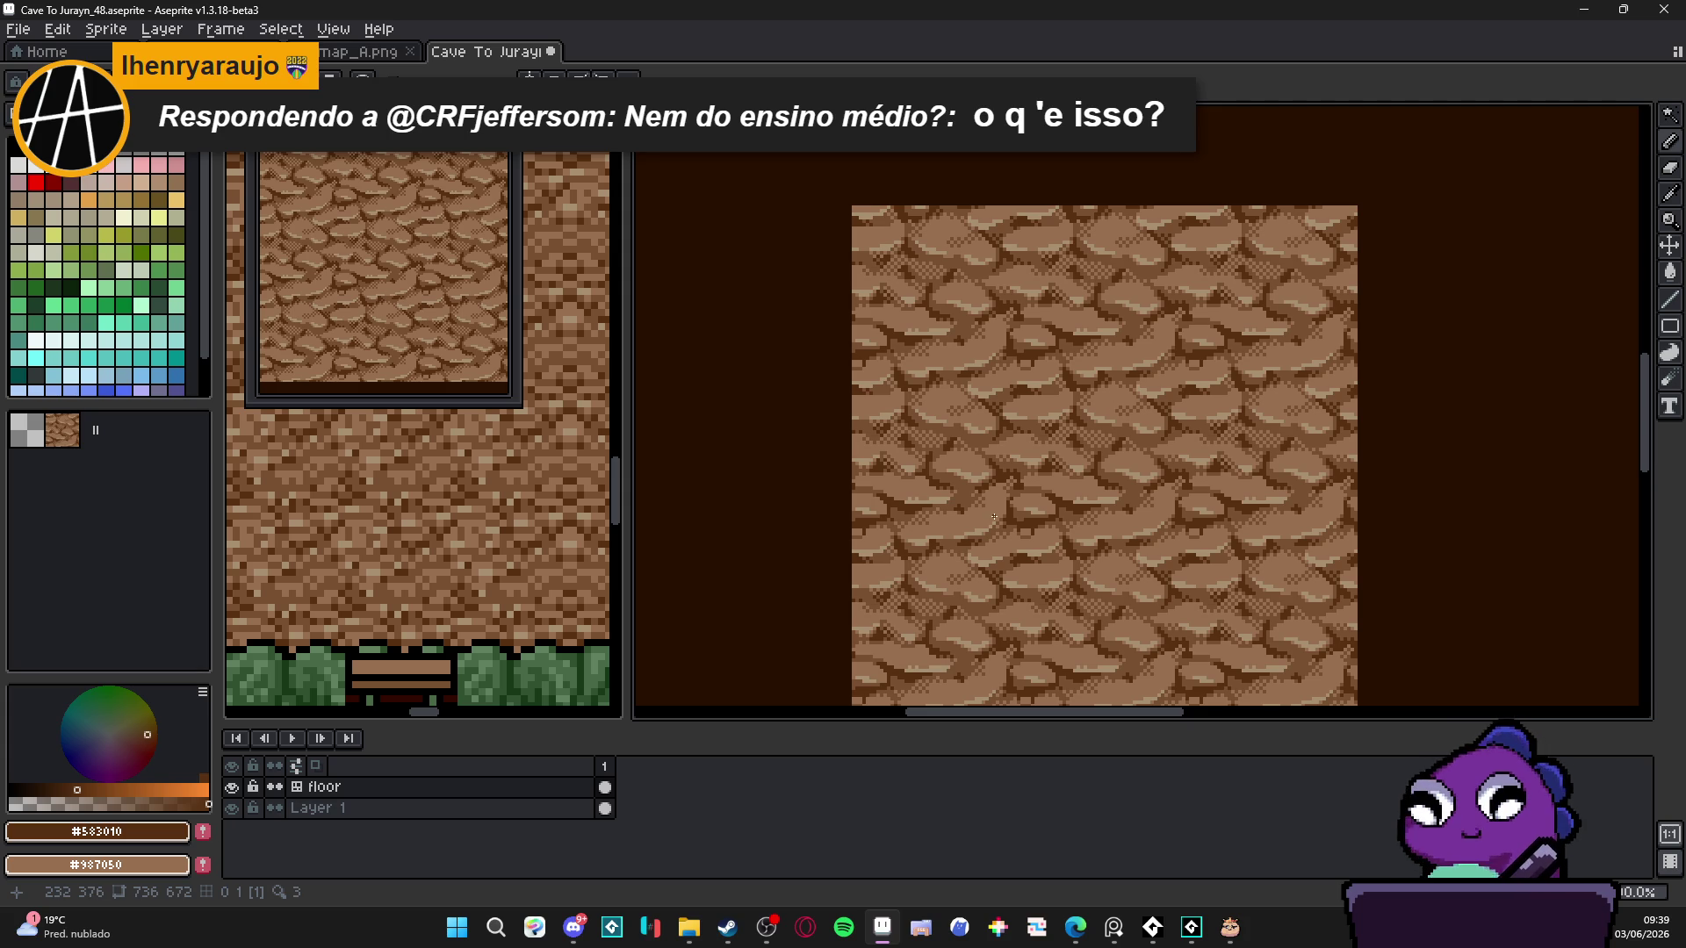
scroll(1129, 290, "up", 4)
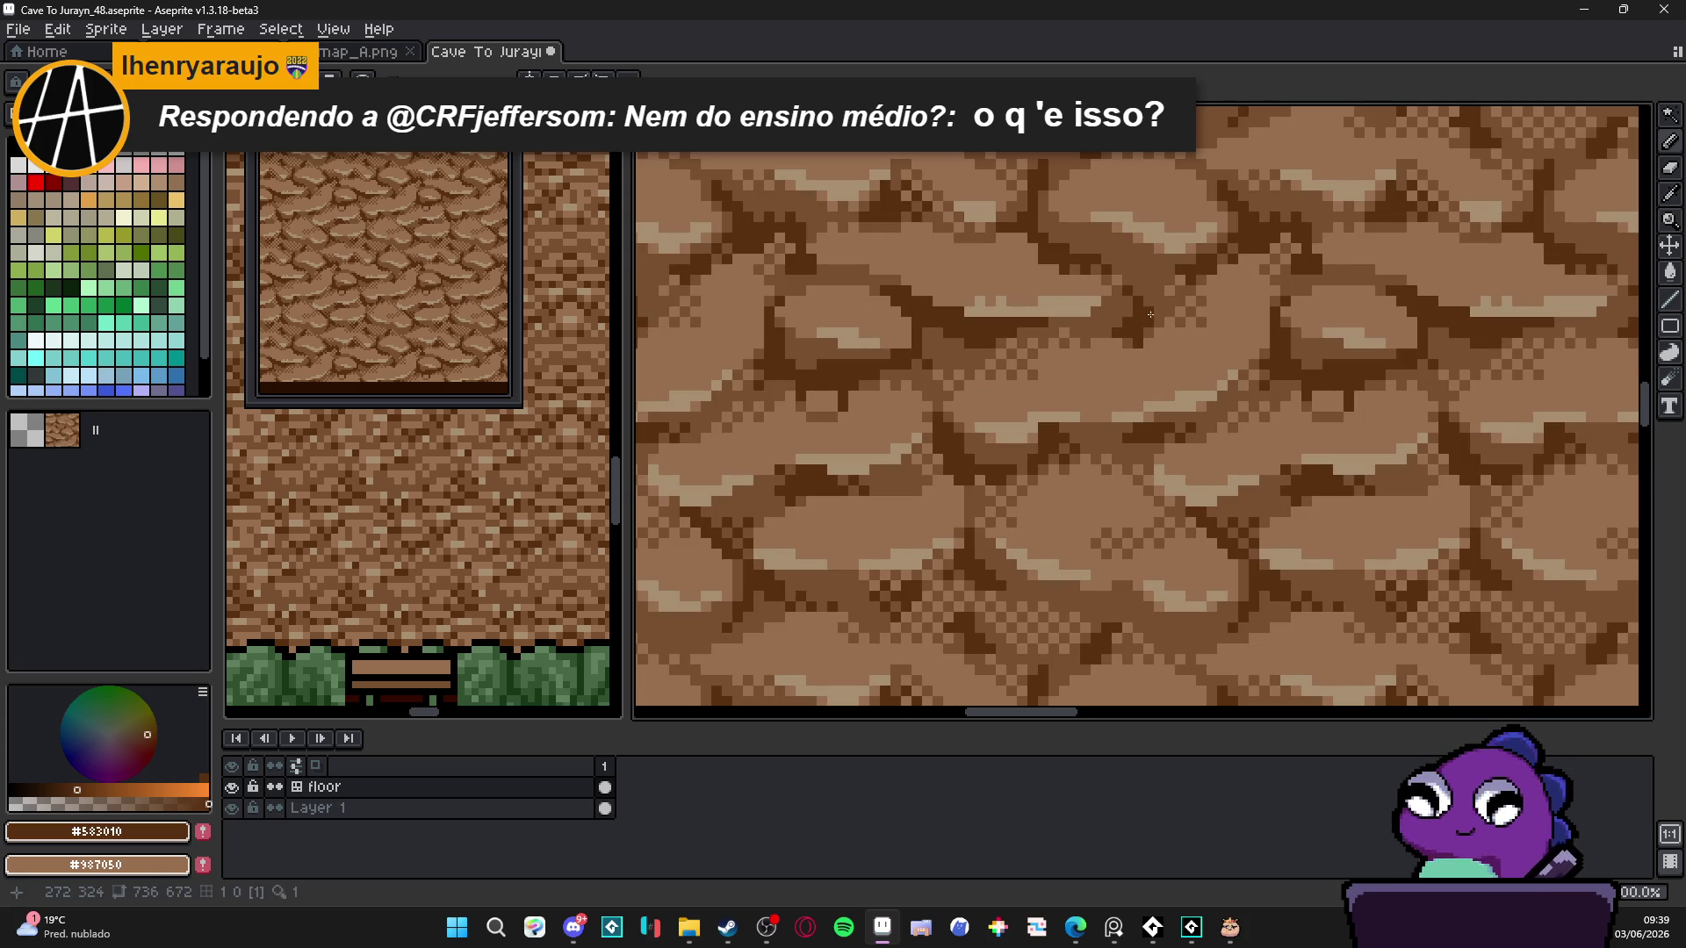
scroll(1147, 334, "down", 4)
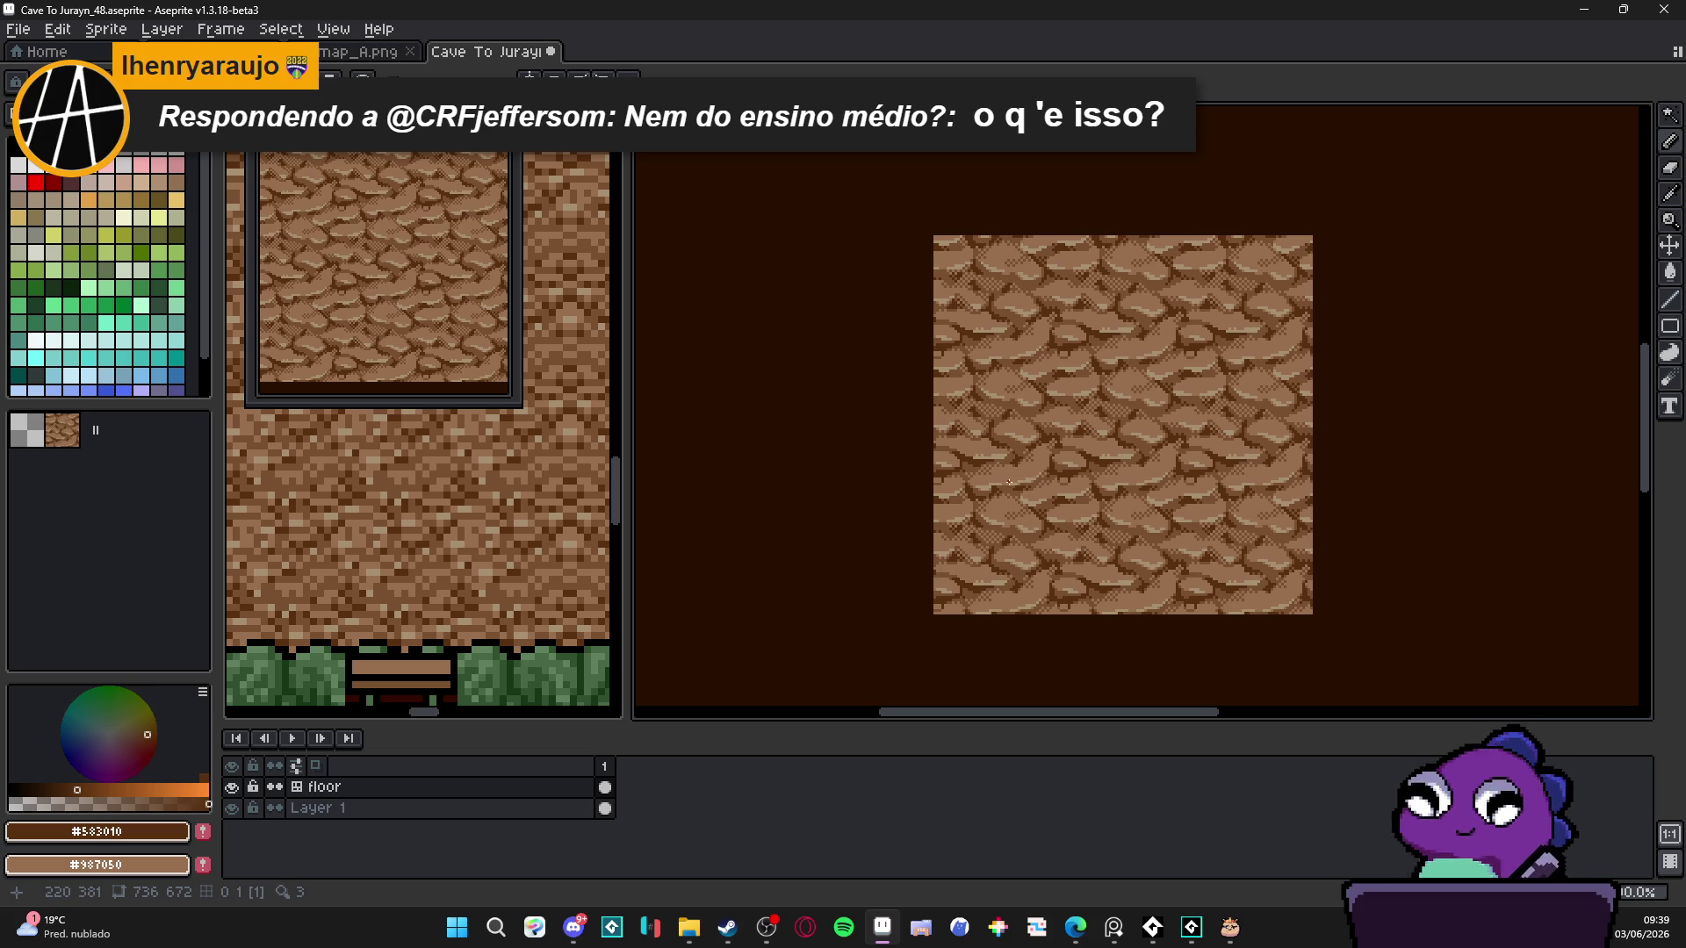
scroll(1009, 482, "up", 4)
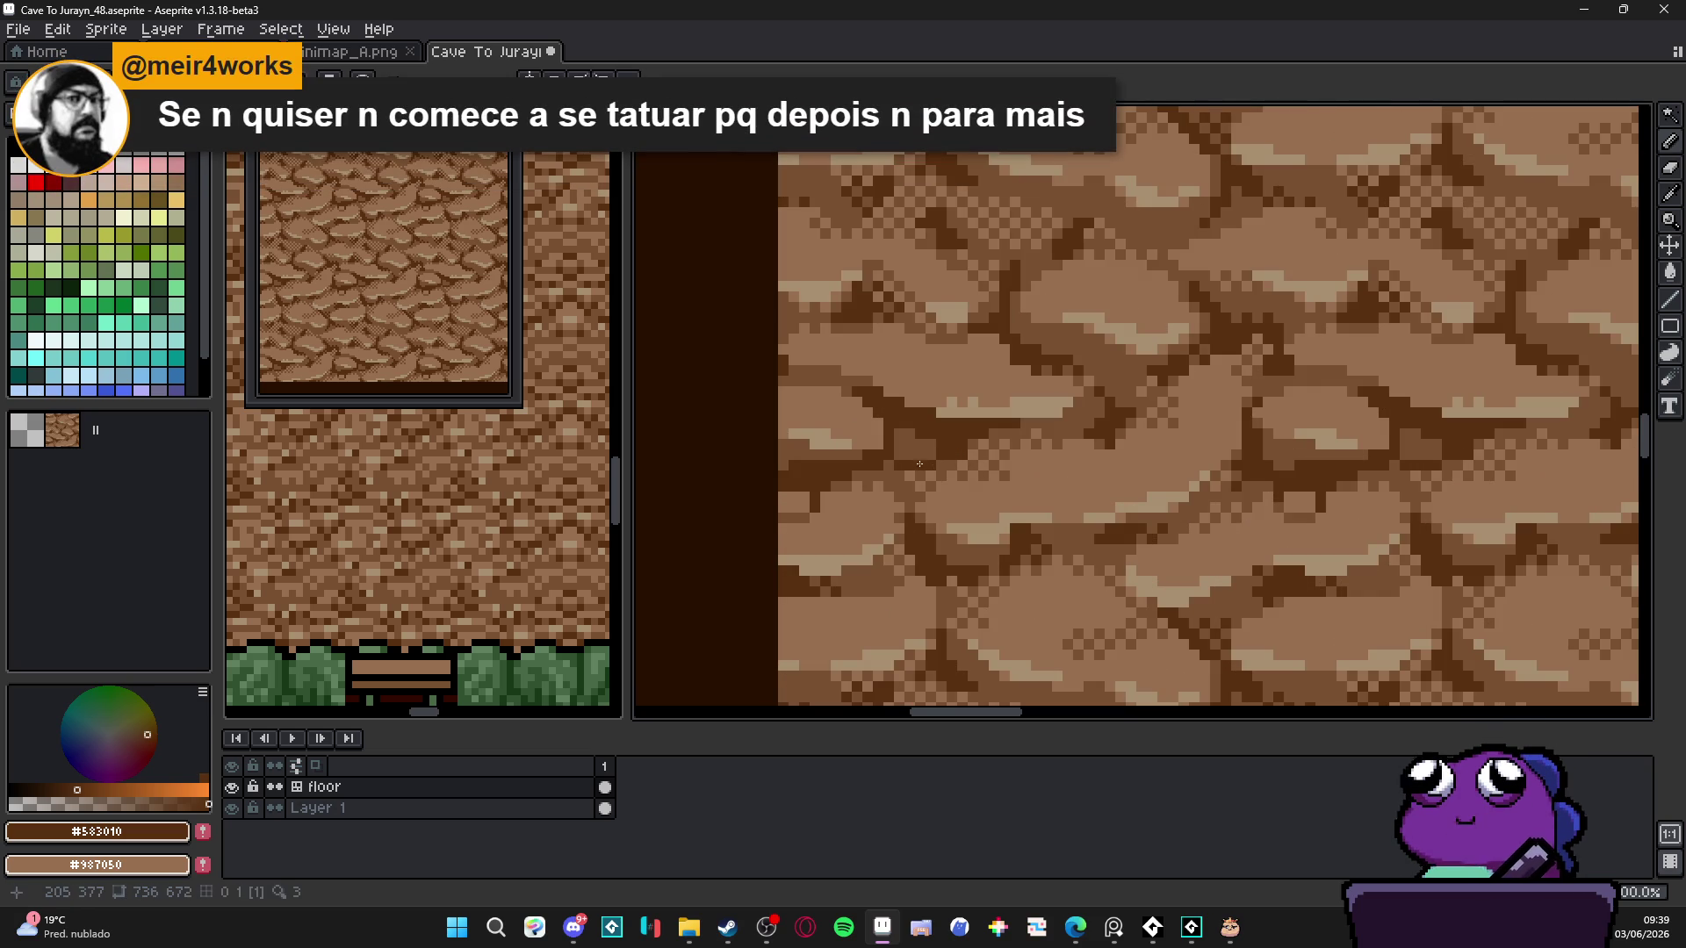
left_click(929, 465, "alt")
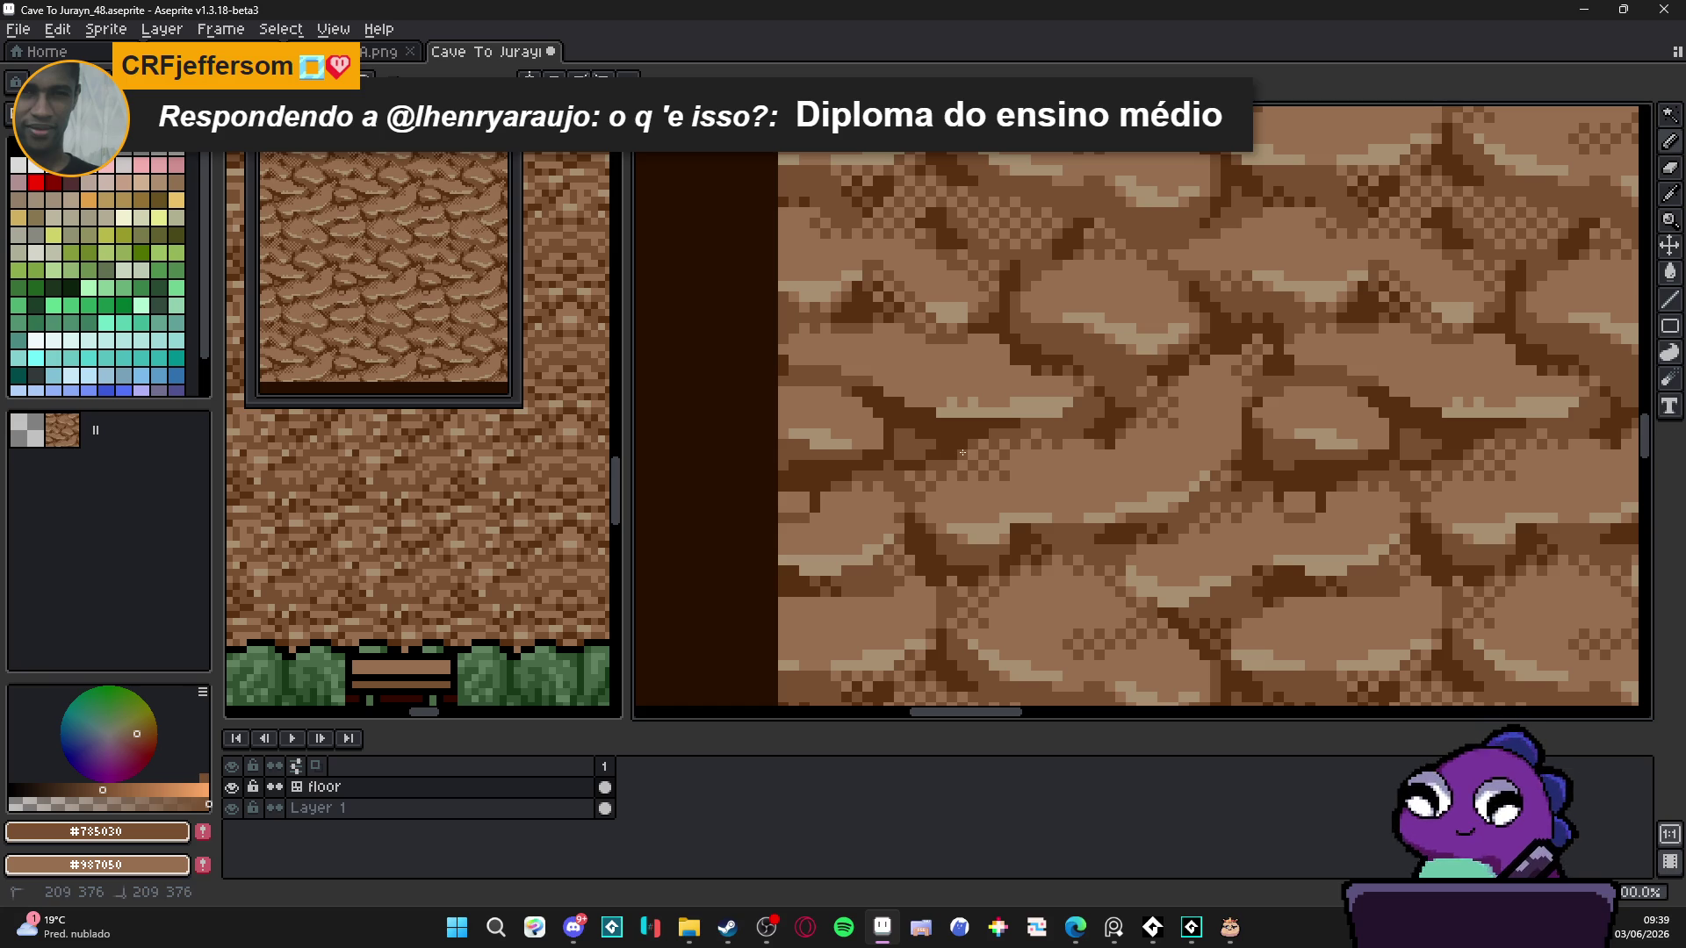
left_click(903, 474, "alt")
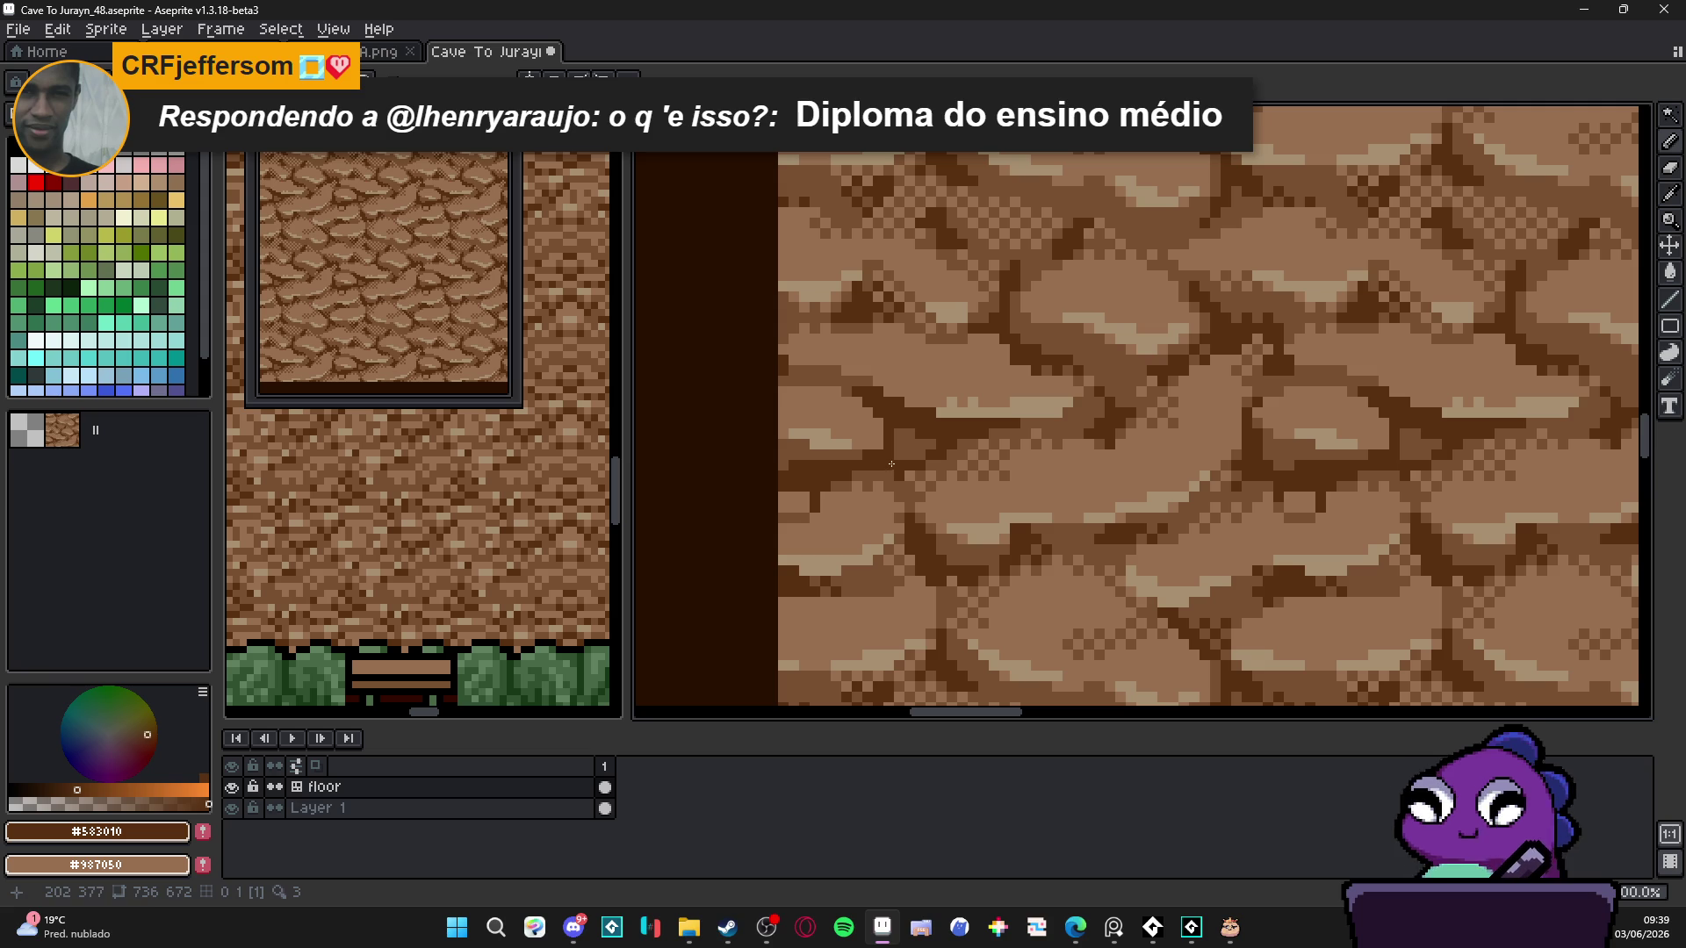
scroll(938, 516, "down", 2)
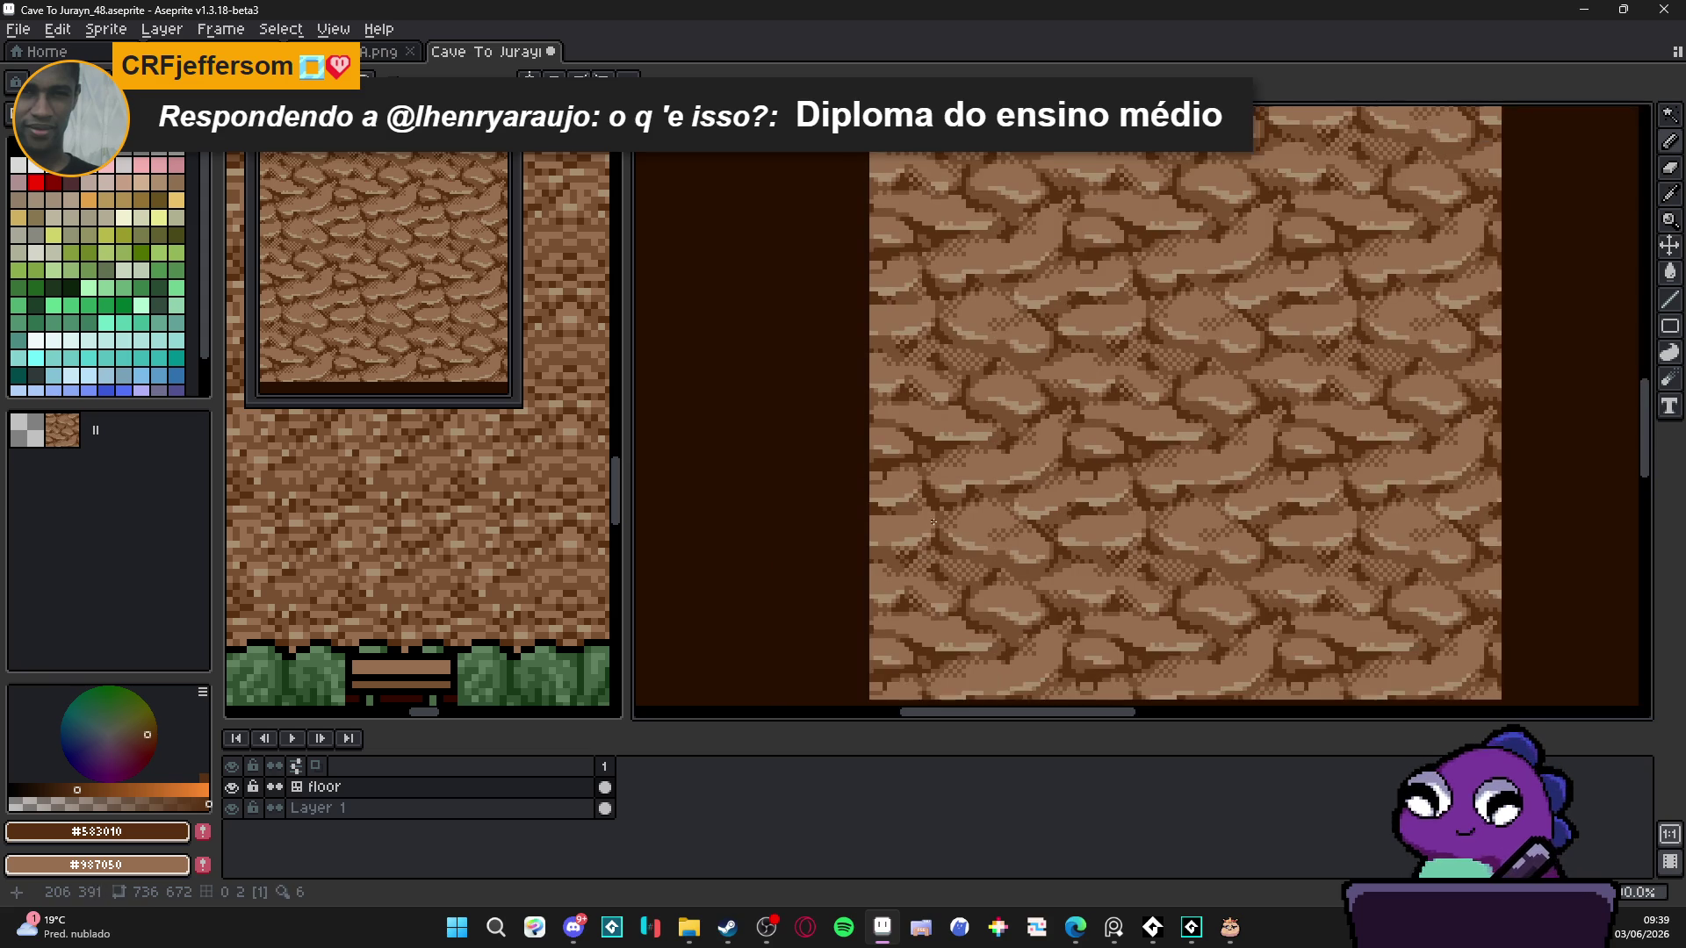
scroll(916, 505, "up", 3)
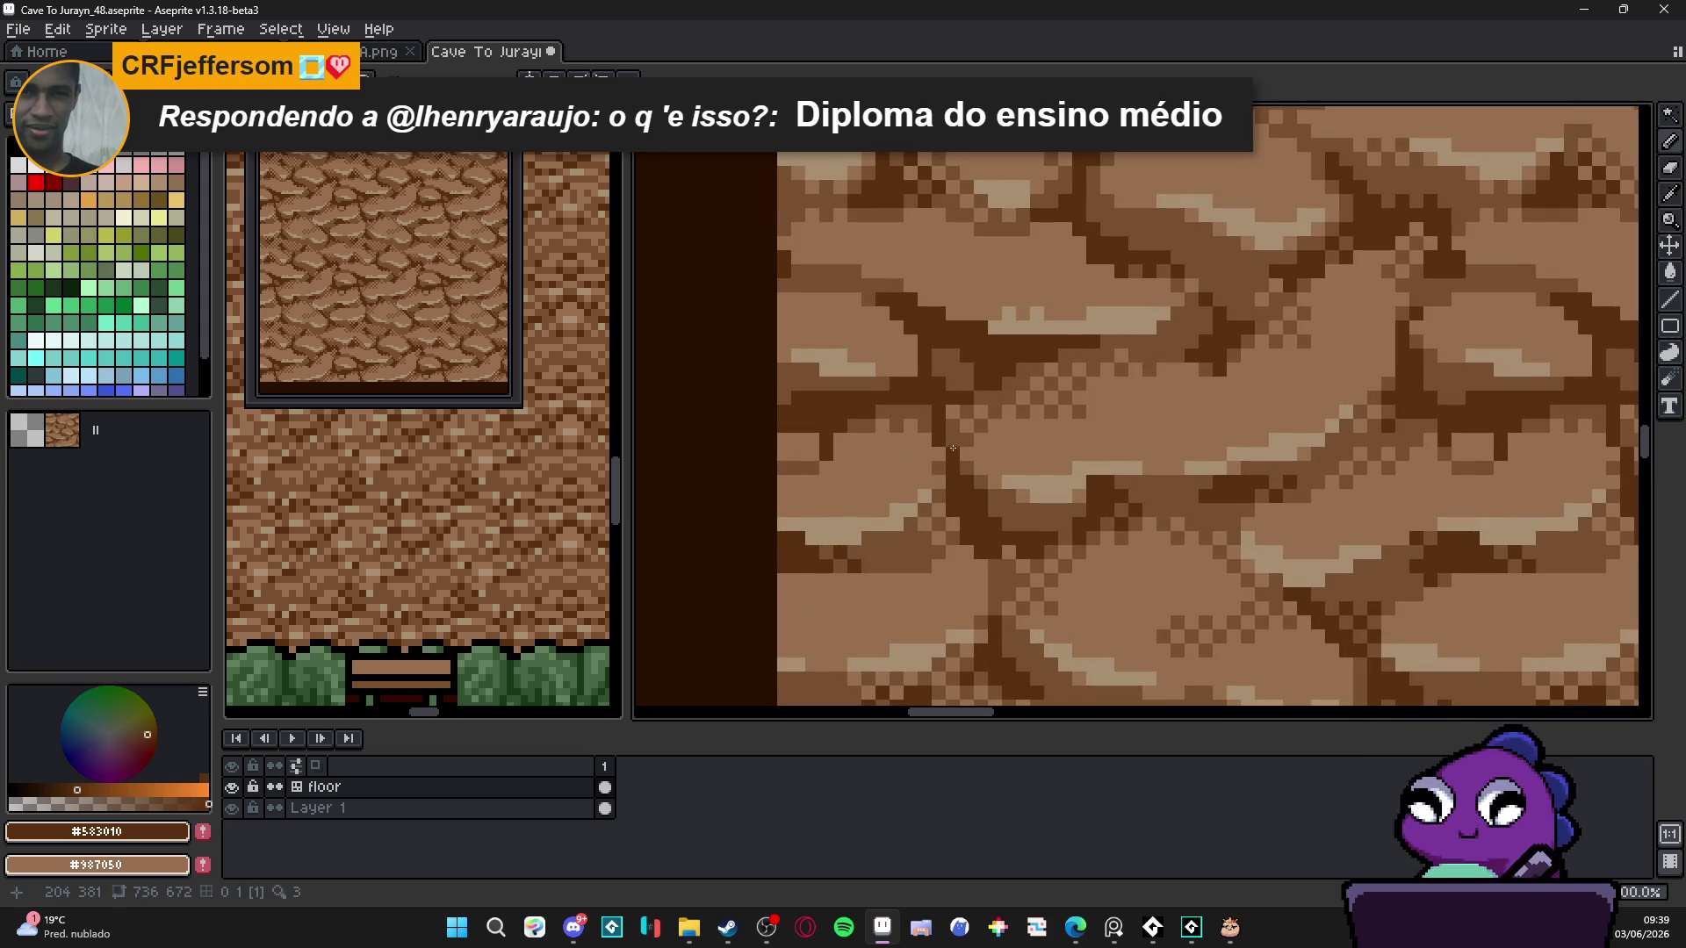
scroll(946, 444, "down", 3)
scroll(967, 484, "up", 2)
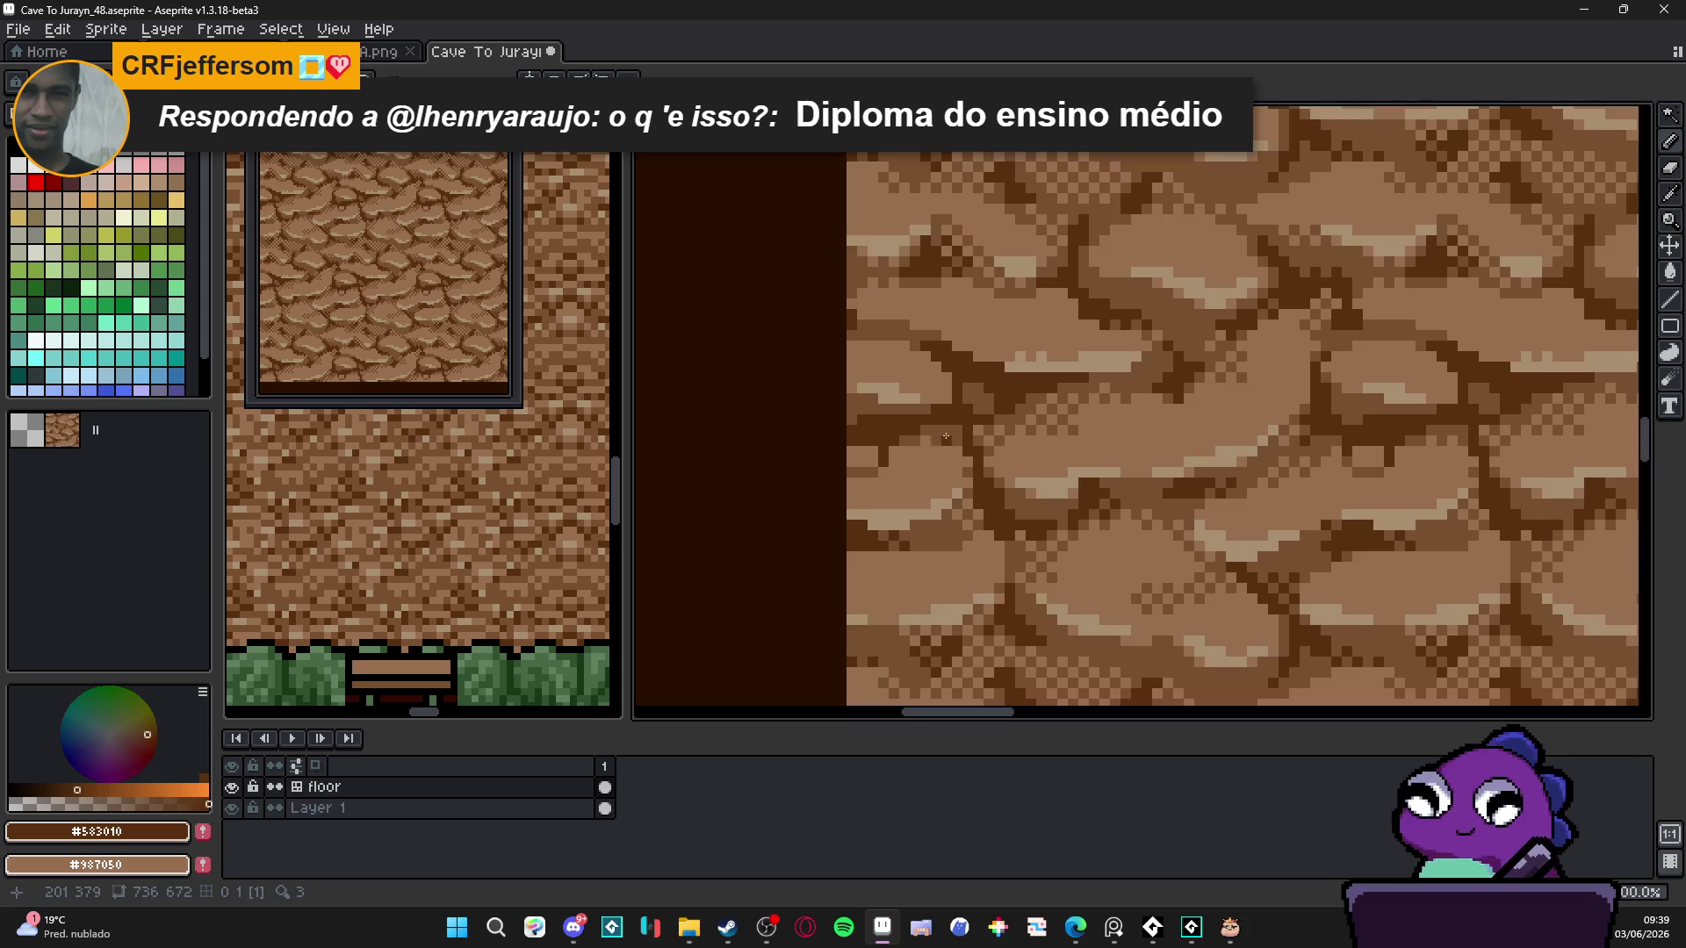
scroll(949, 444, "down", 3)
left_click_drag(947, 456, 928, 453)
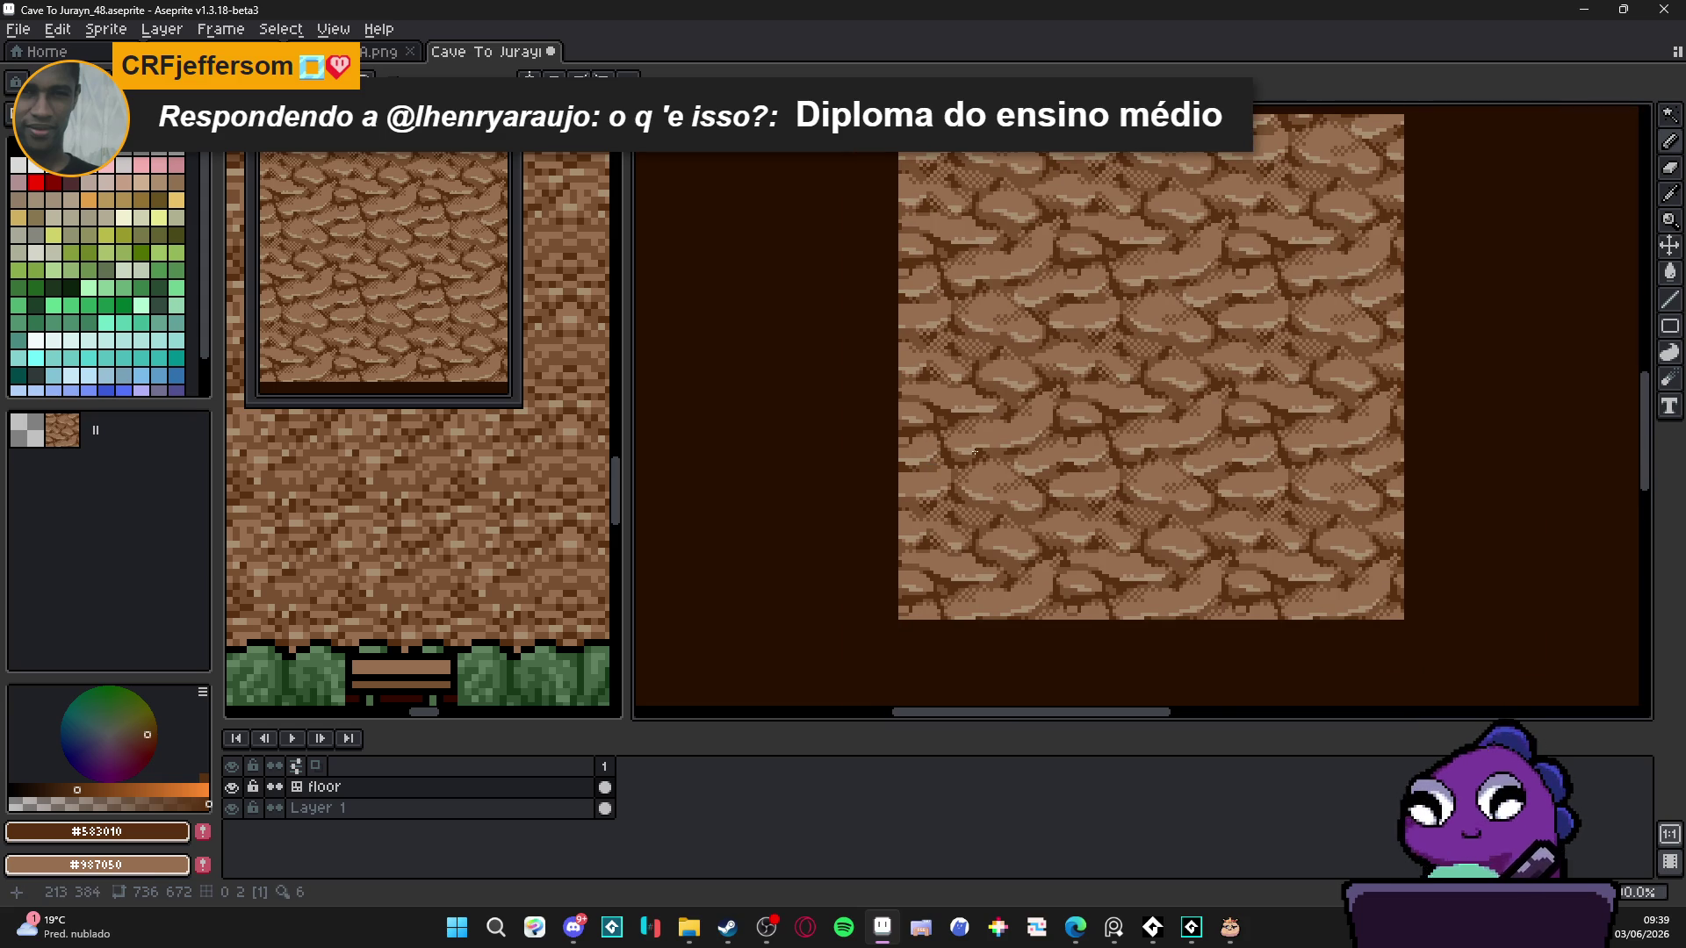
scroll(978, 453, "down", 1)
scroll(994, 477, "up", 5)
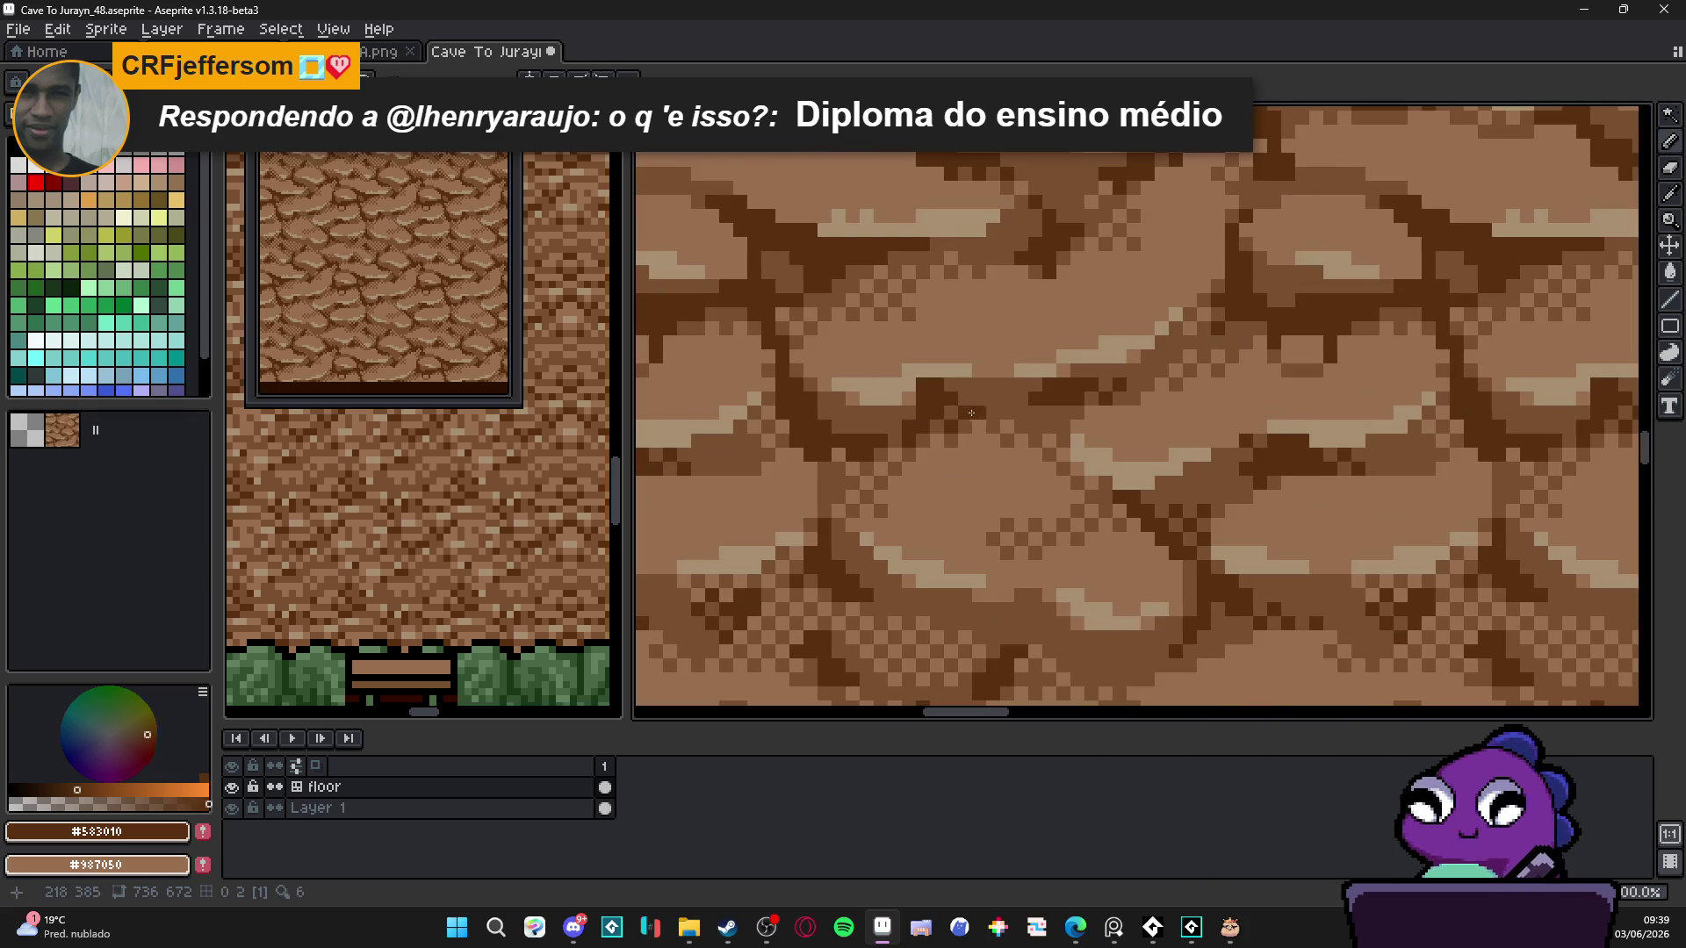
left_click_drag(951, 413, 1002, 412)
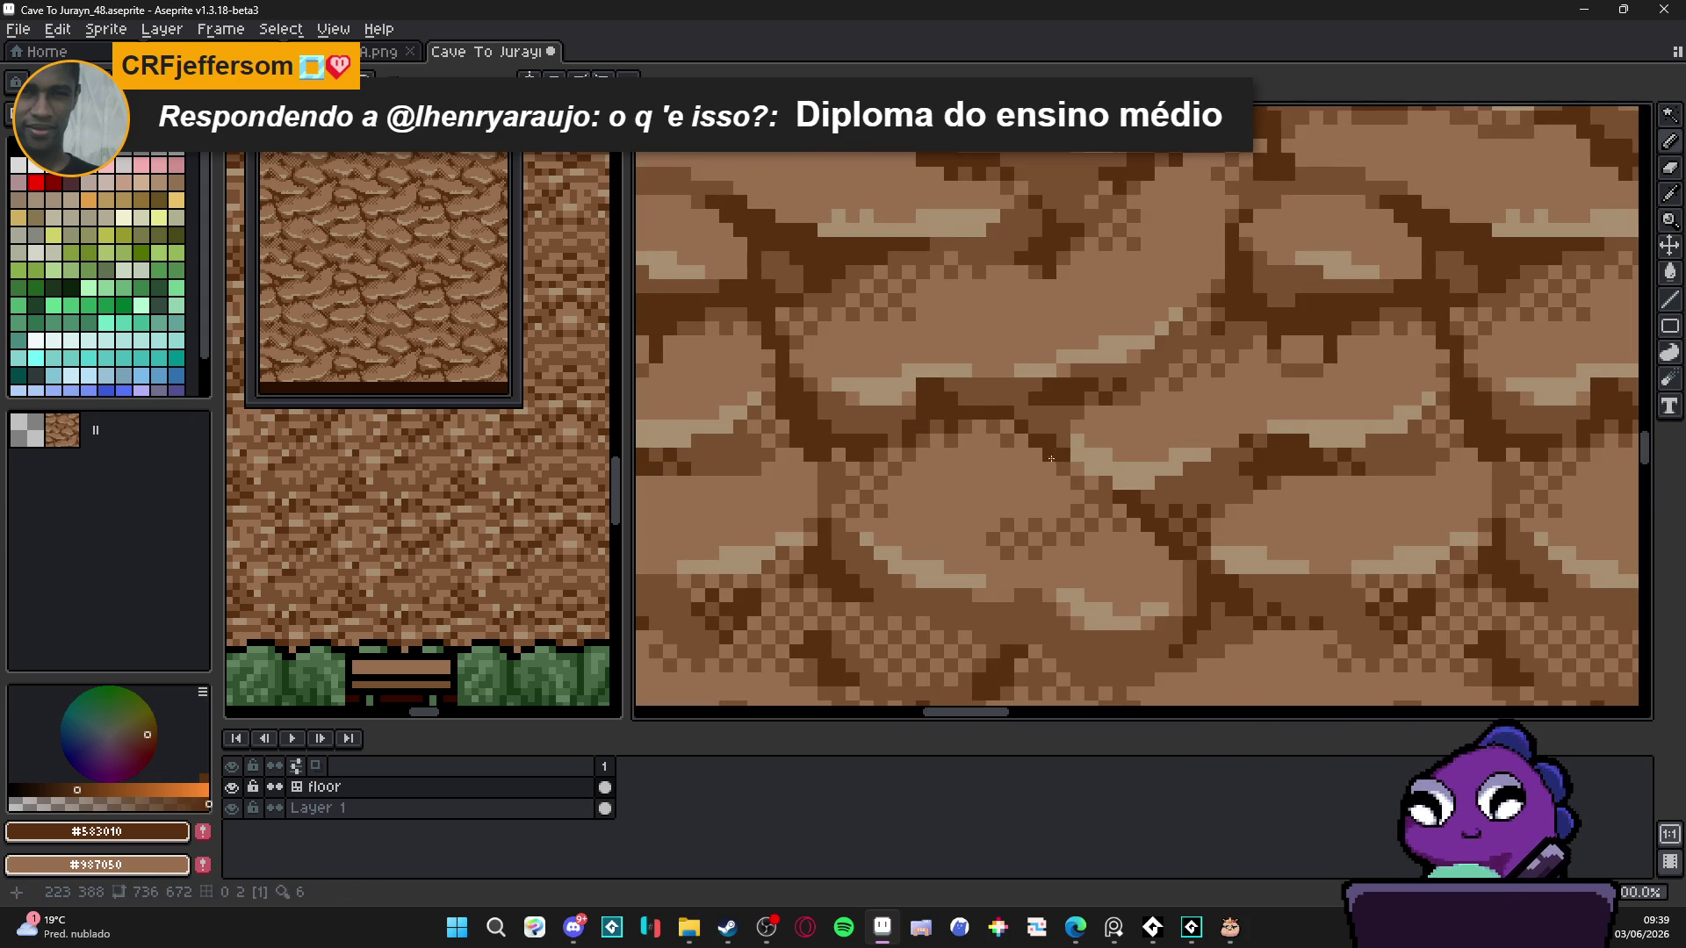
scroll(1052, 459, "down", 2)
scroll(993, 443, "up", 3)
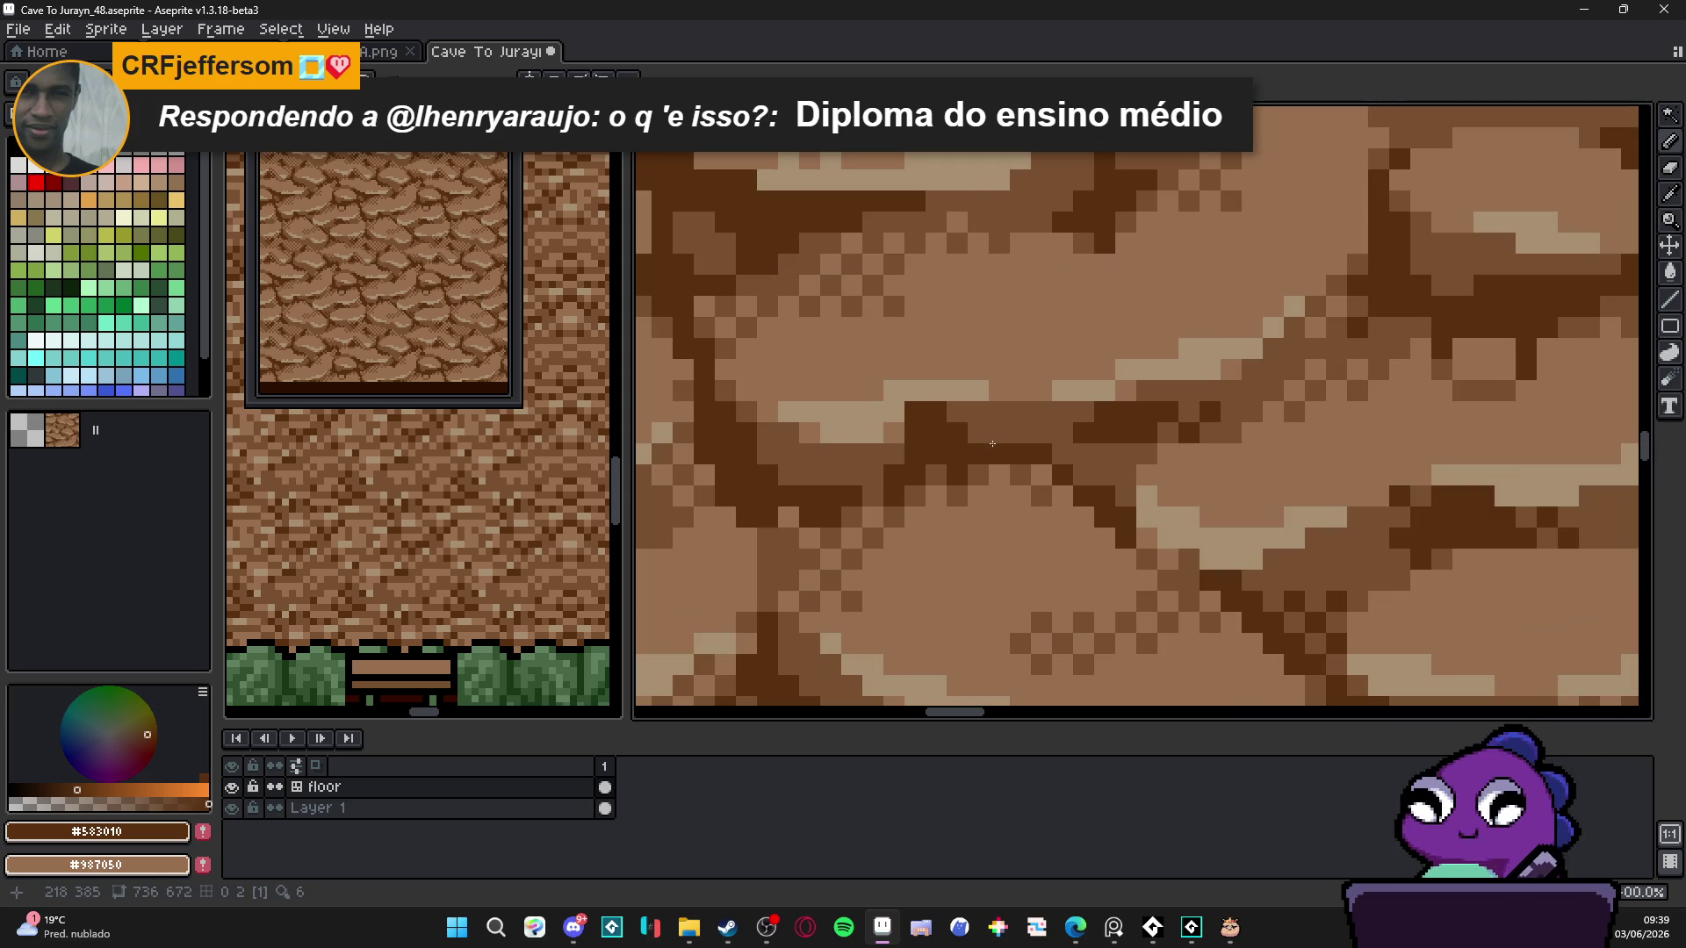
scroll(1018, 470, "down", 5)
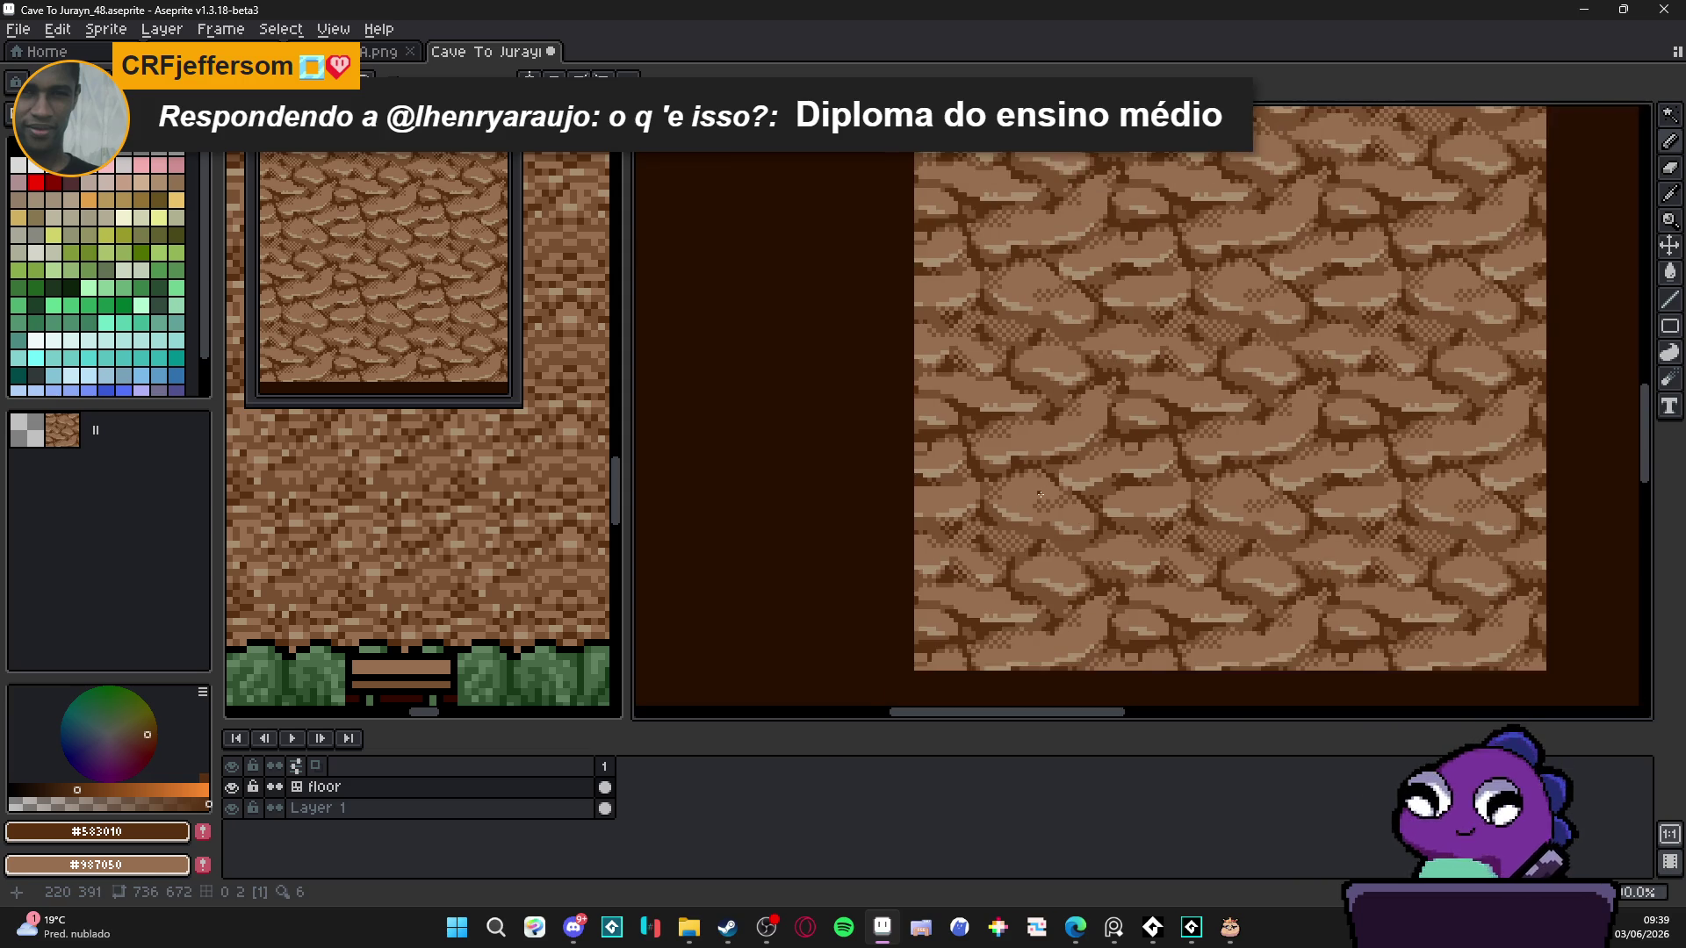
scroll(1040, 494, "down", 2)
scroll(976, 366, "up", 3)
scroll(977, 365, "up", 2)
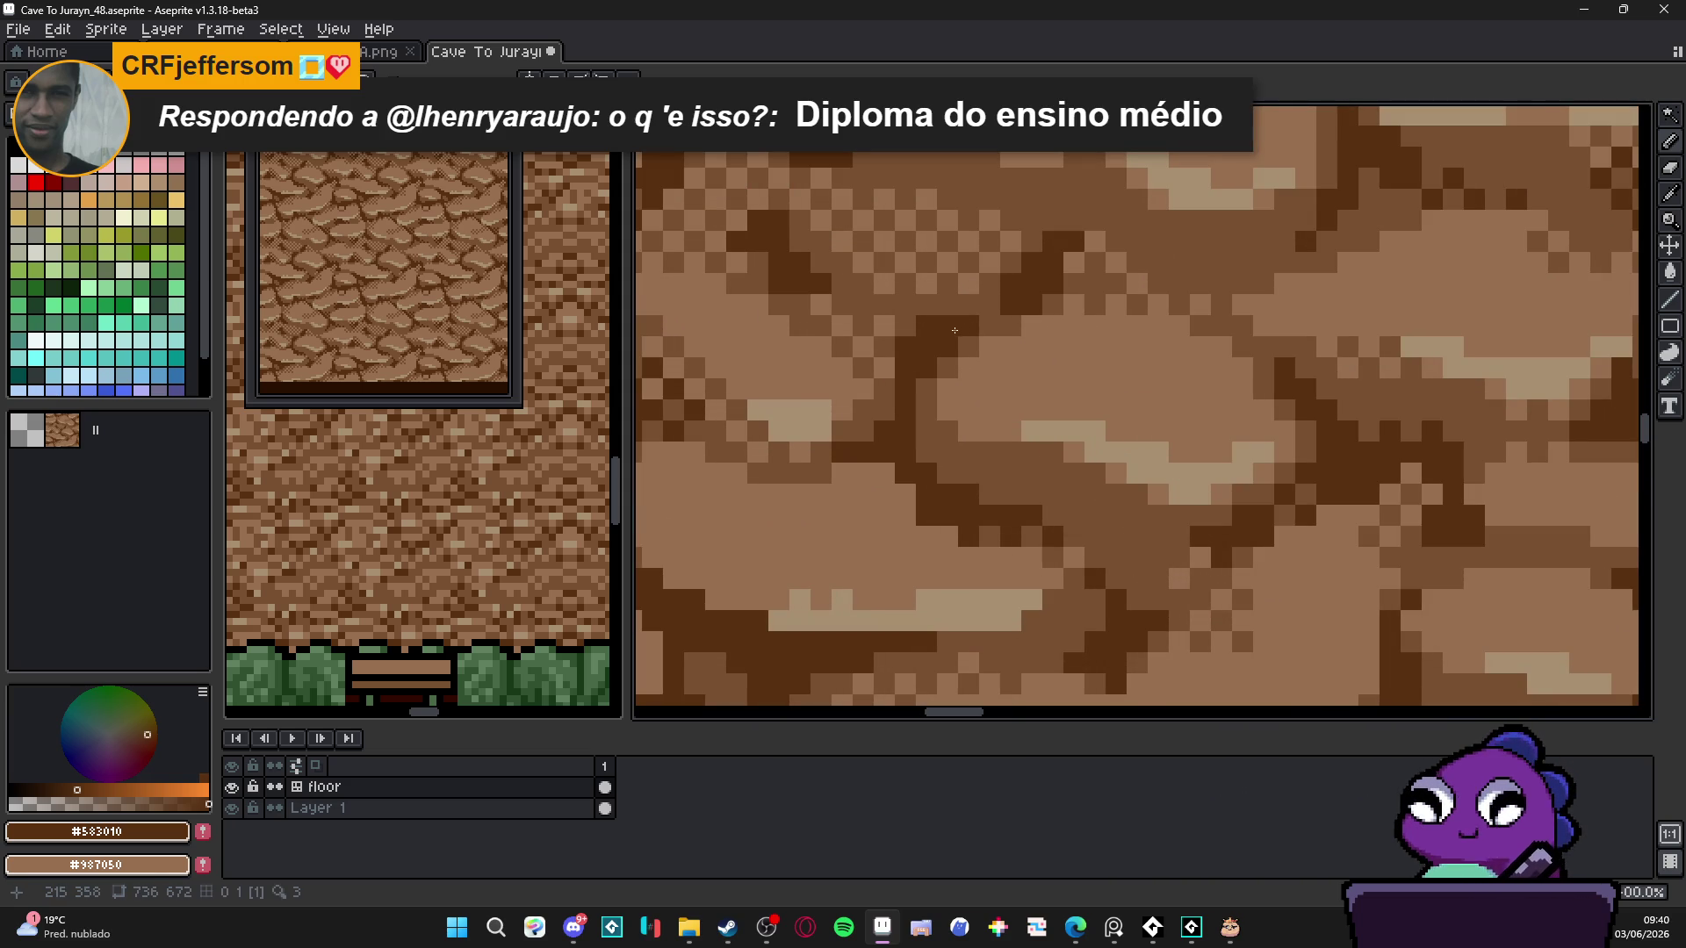
scroll(955, 330, "down", 2)
scroll(978, 387, "down", 1)
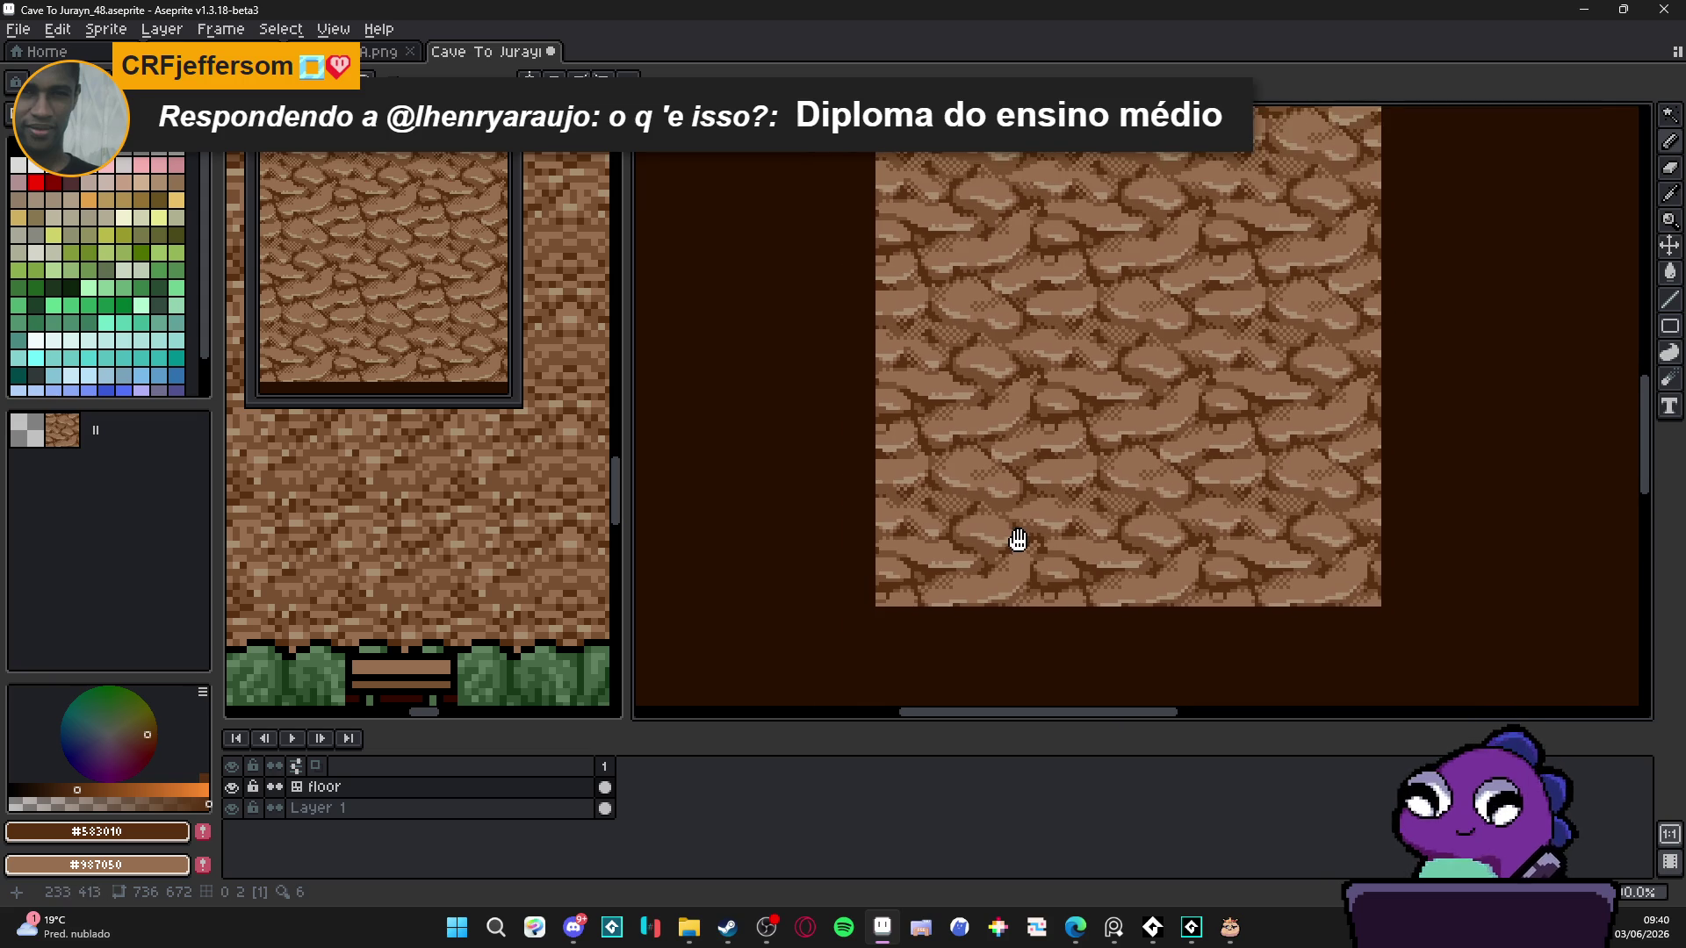
scroll(1023, 542, "up", 1)
scroll(962, 393, "down", 1)
scroll(963, 392, "up", 2)
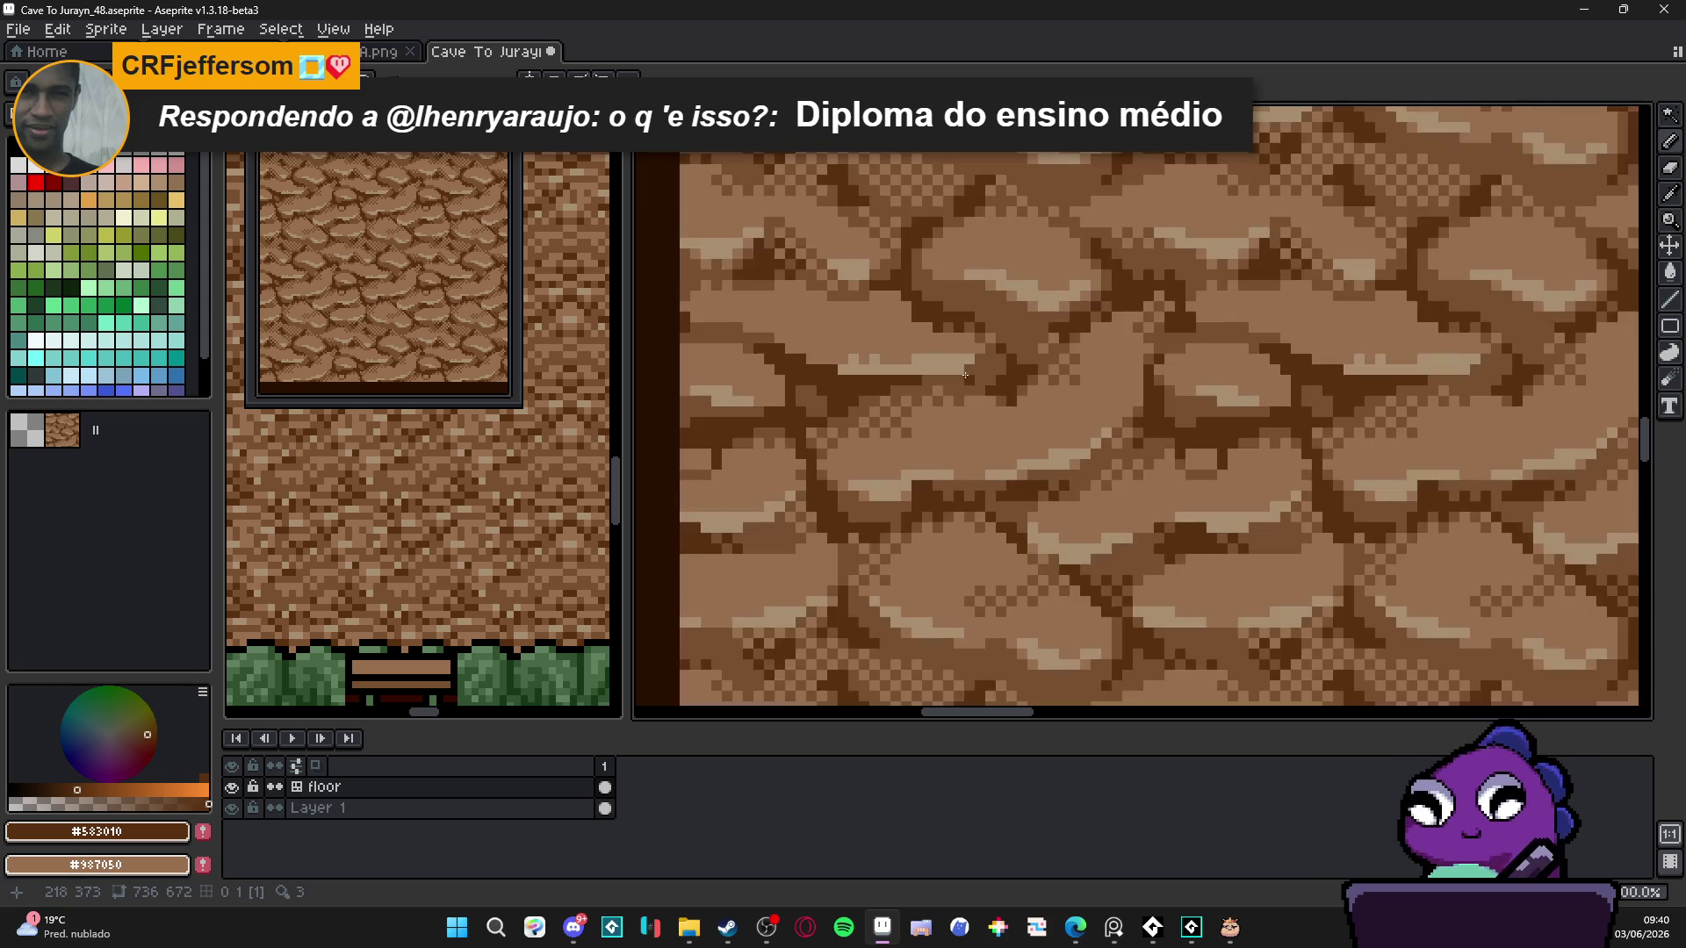
left_click(974, 343, "alt")
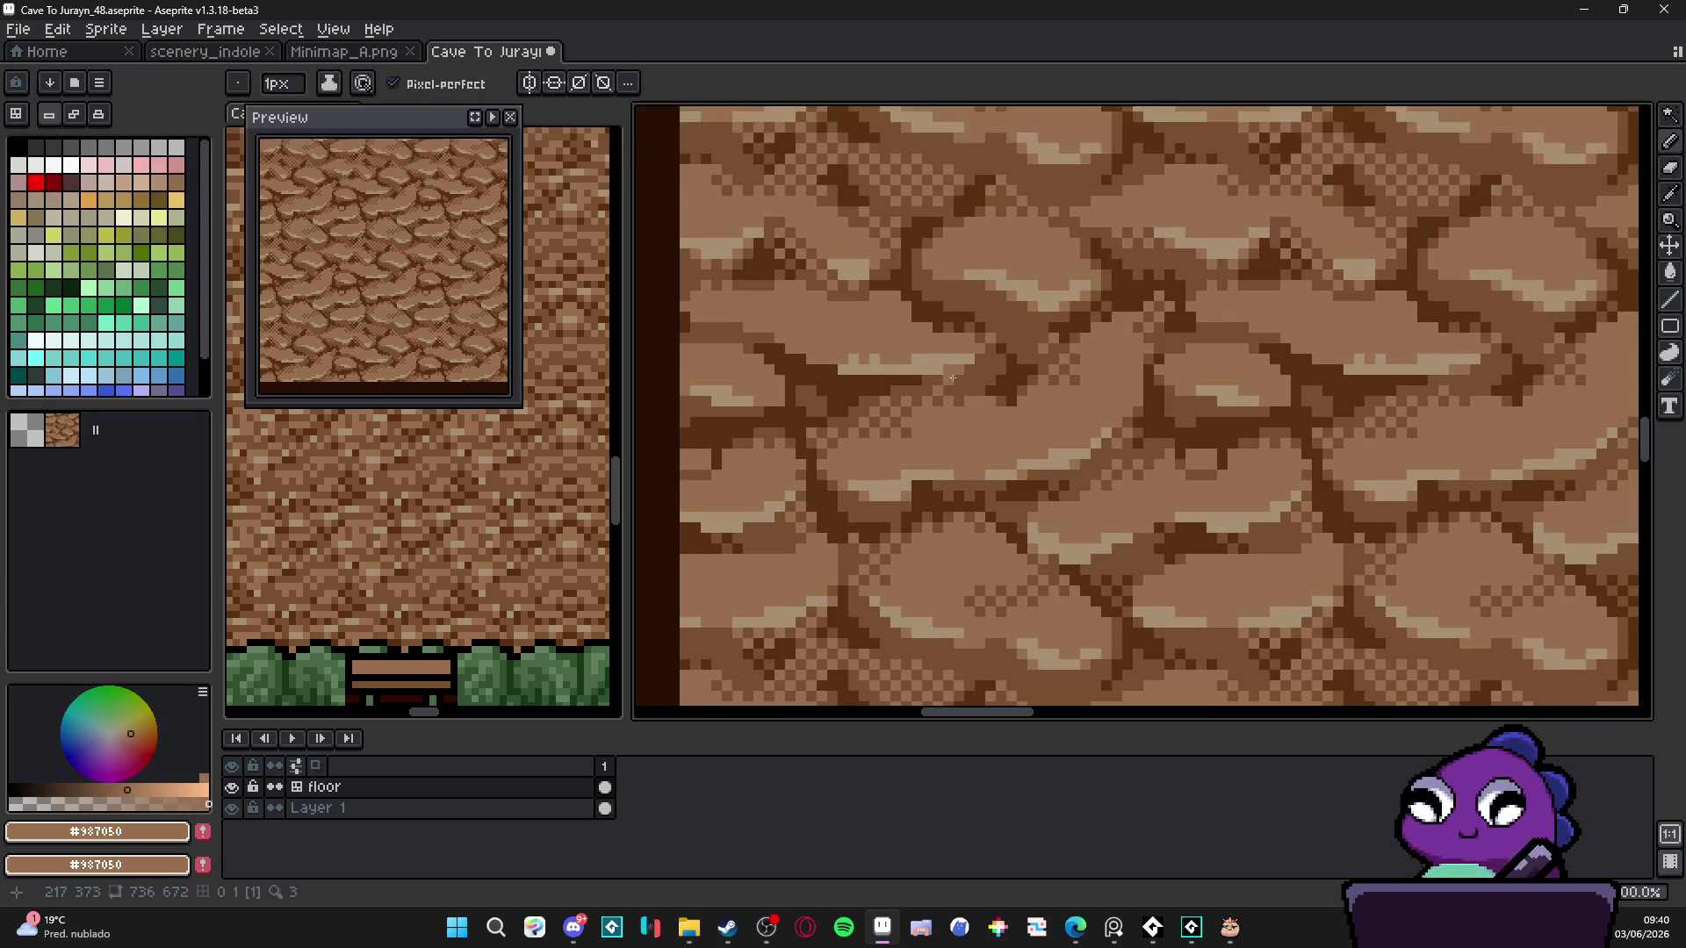
scroll(952, 373, "down", 1)
scroll(948, 373, "up", 1)
left_click(948, 374, "alt")
scroll(986, 425, "down", 5)
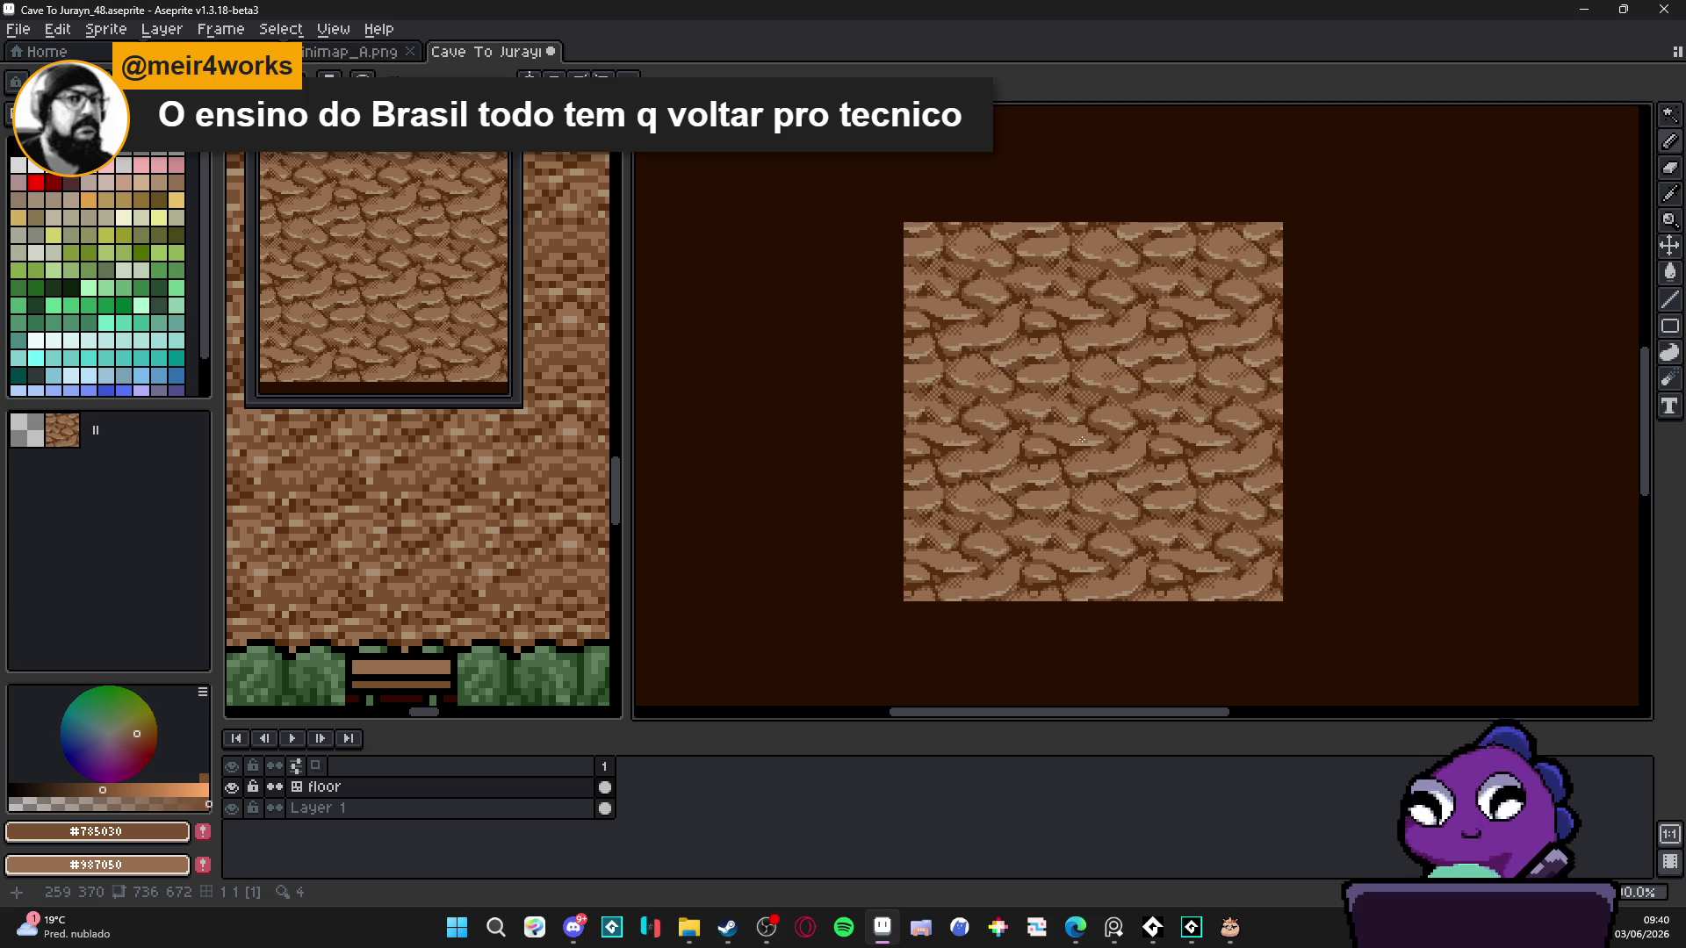
scroll(1083, 436, "up", 3)
left_click(1080, 404, "alt")
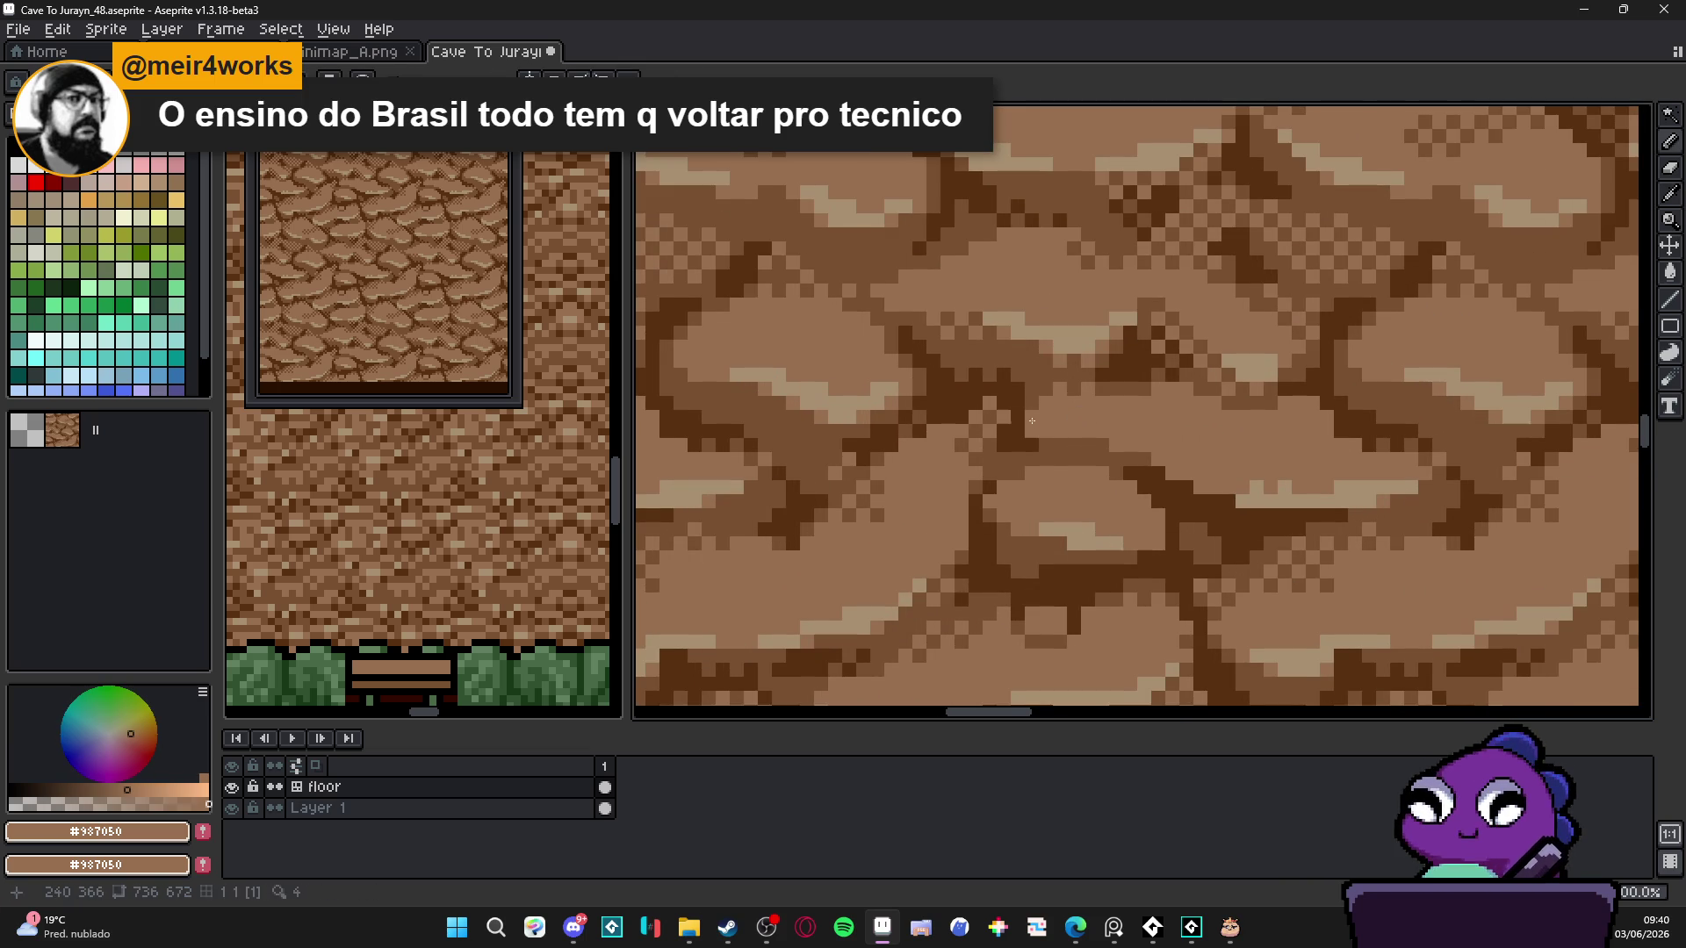
left_click(1027, 431, "alt")
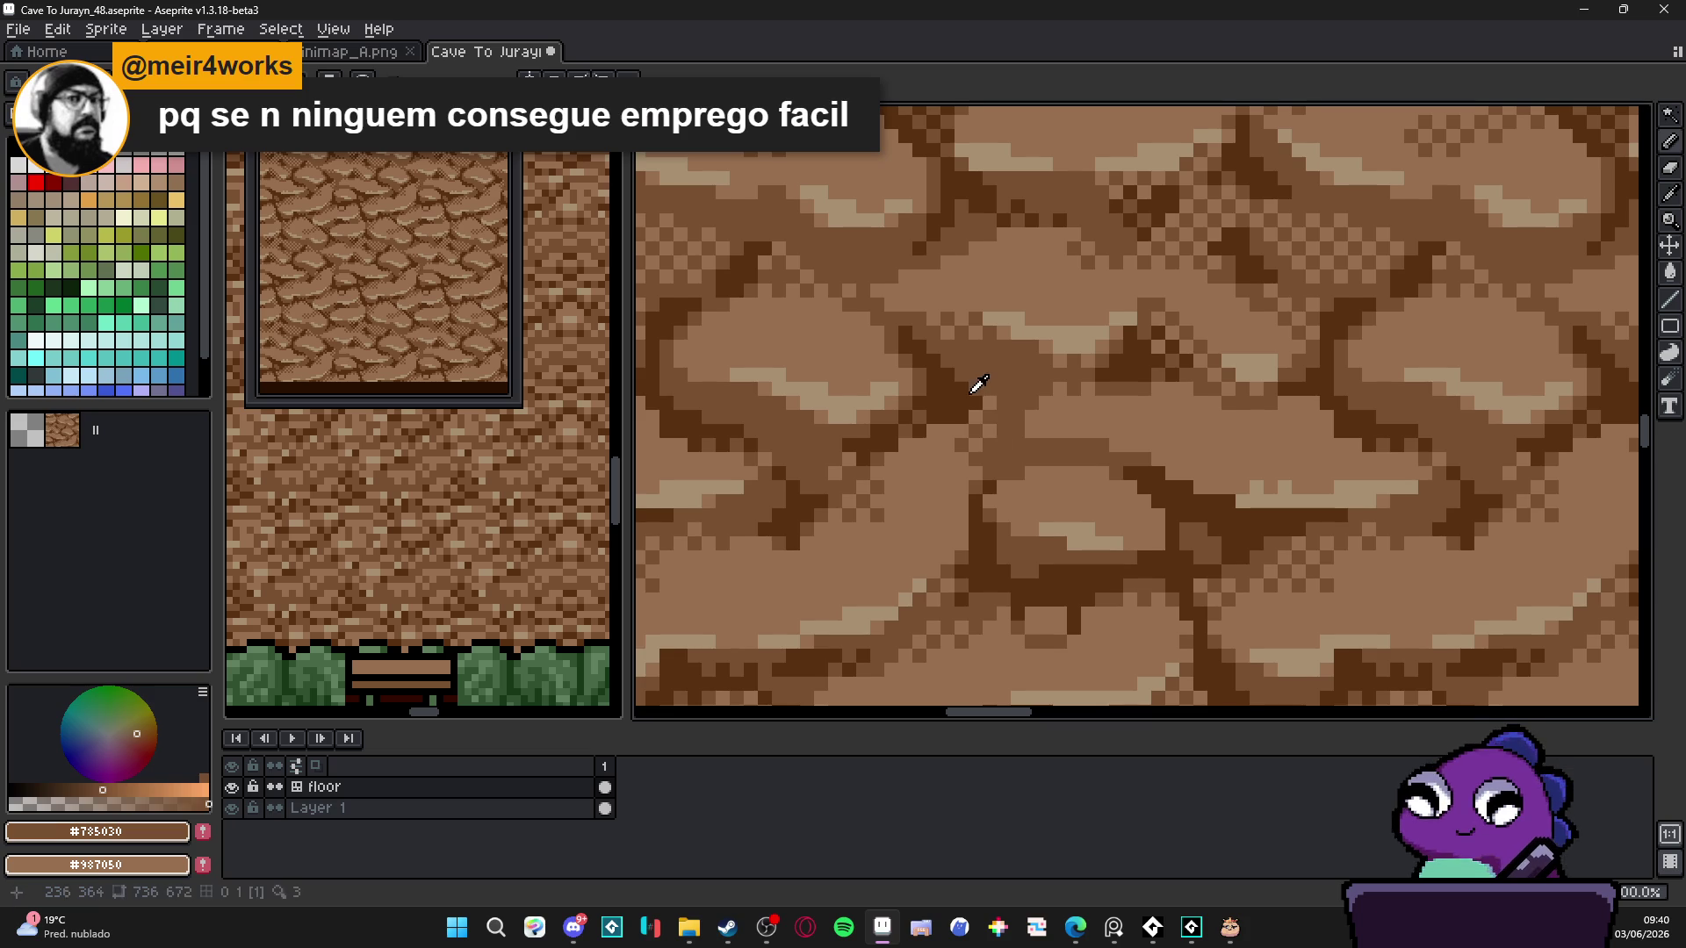
left_click(975, 390, "alt")
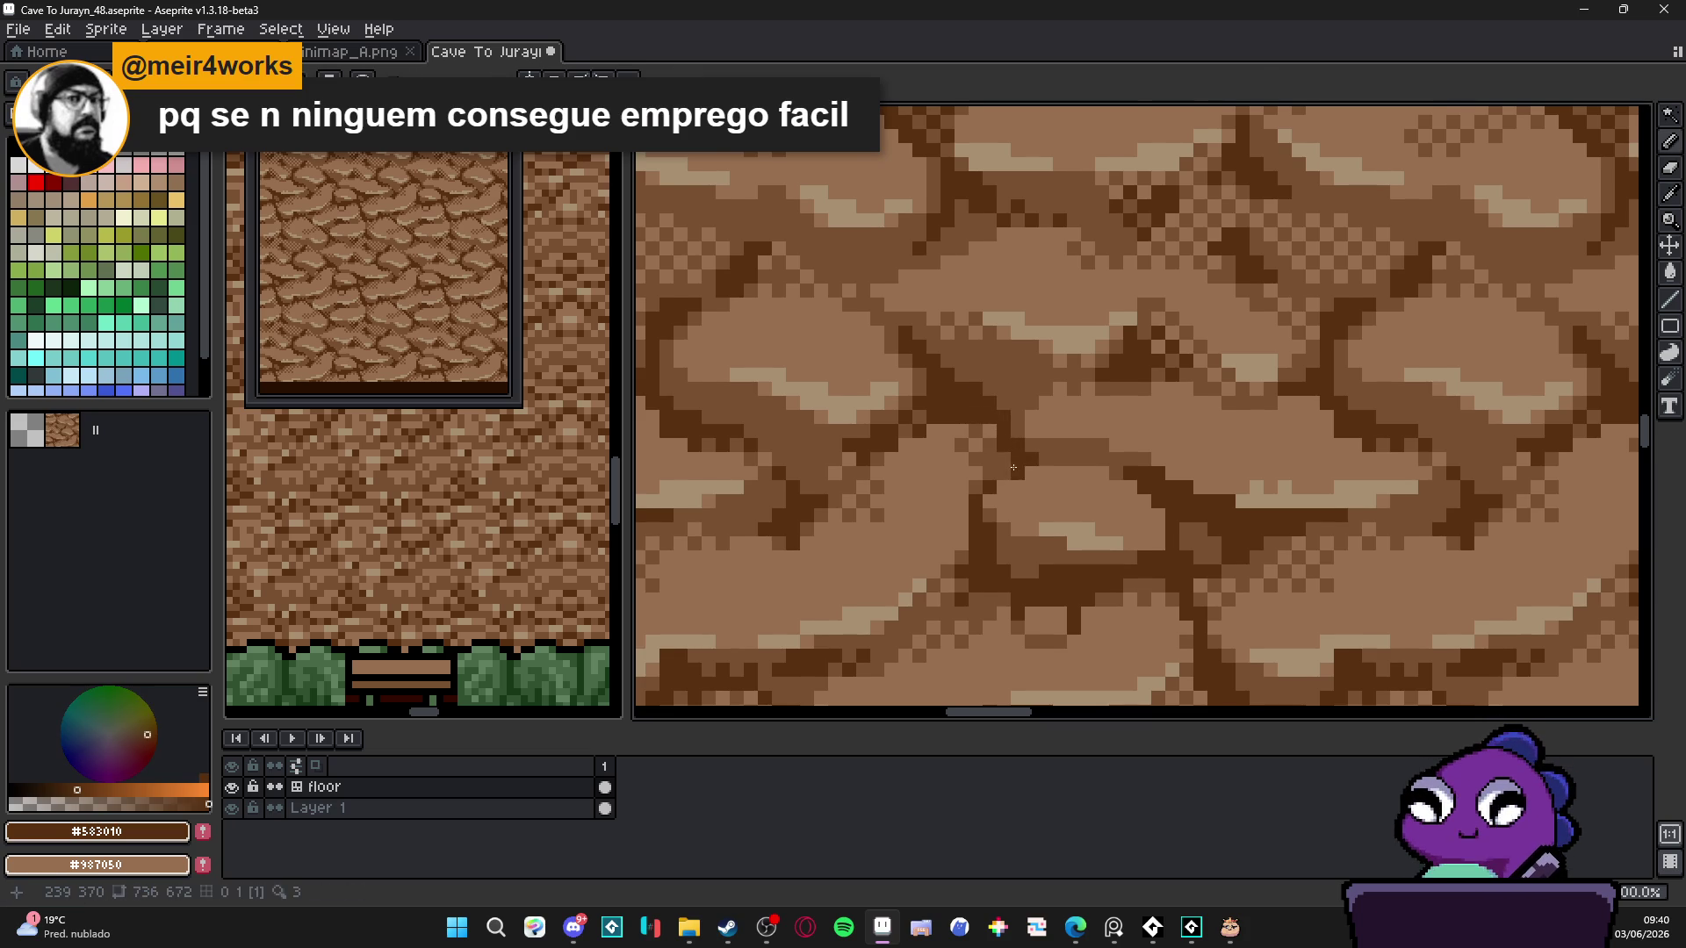
scroll(1014, 451, "down", 1)
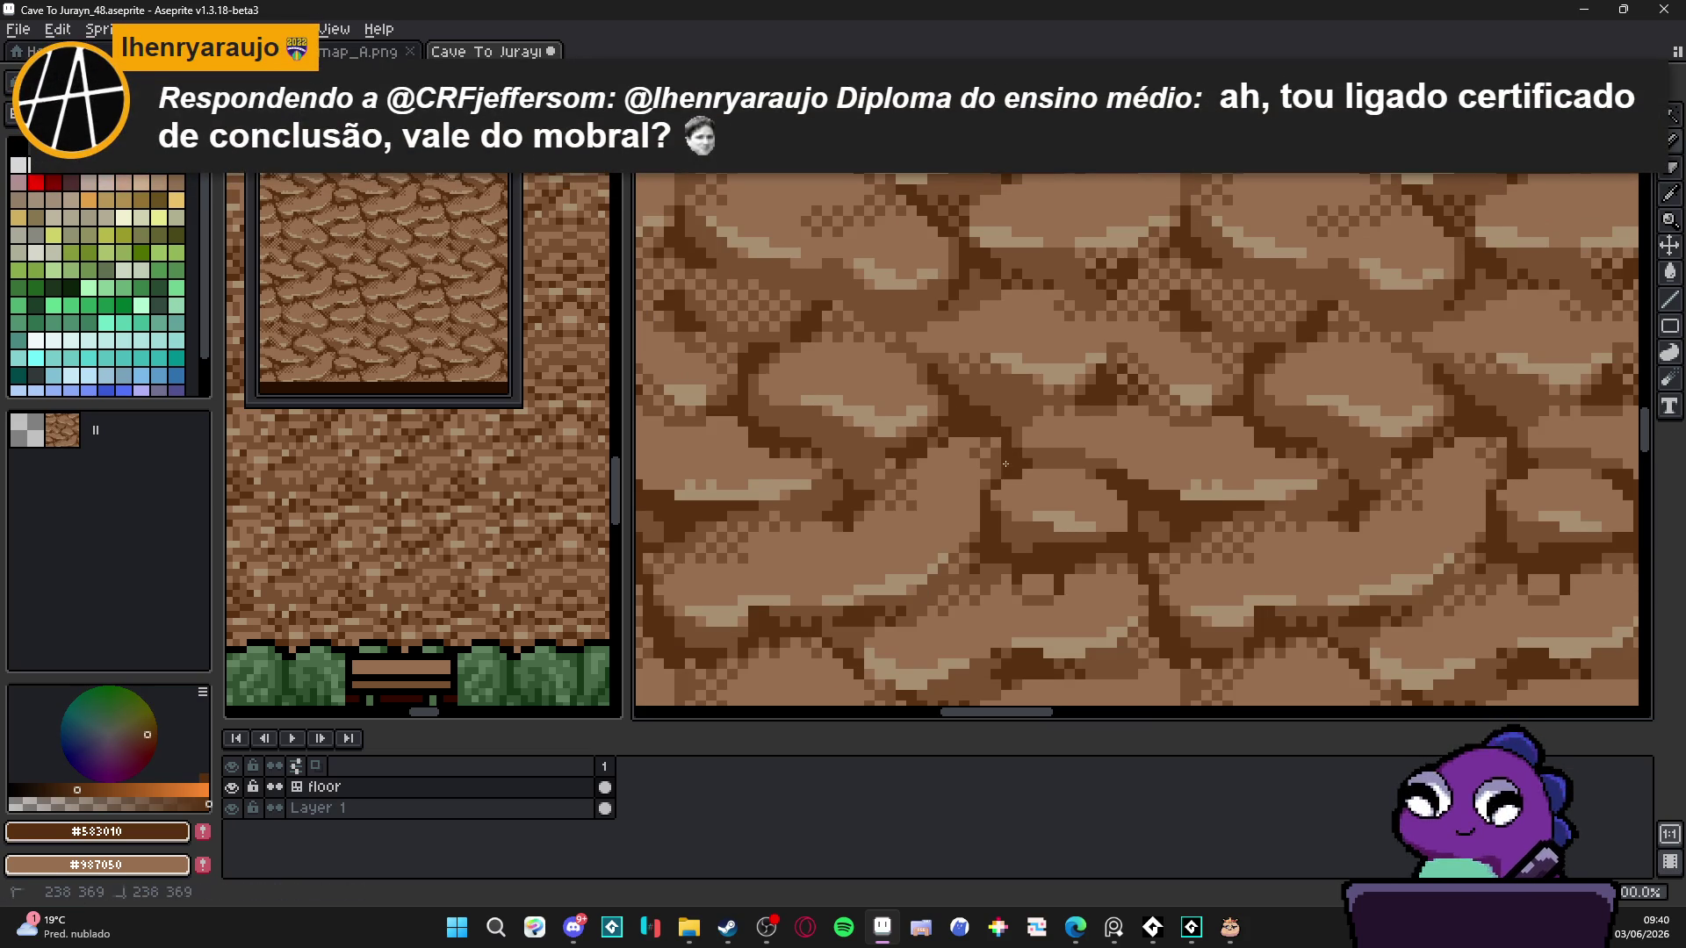
scroll(1042, 499, "down", 1)
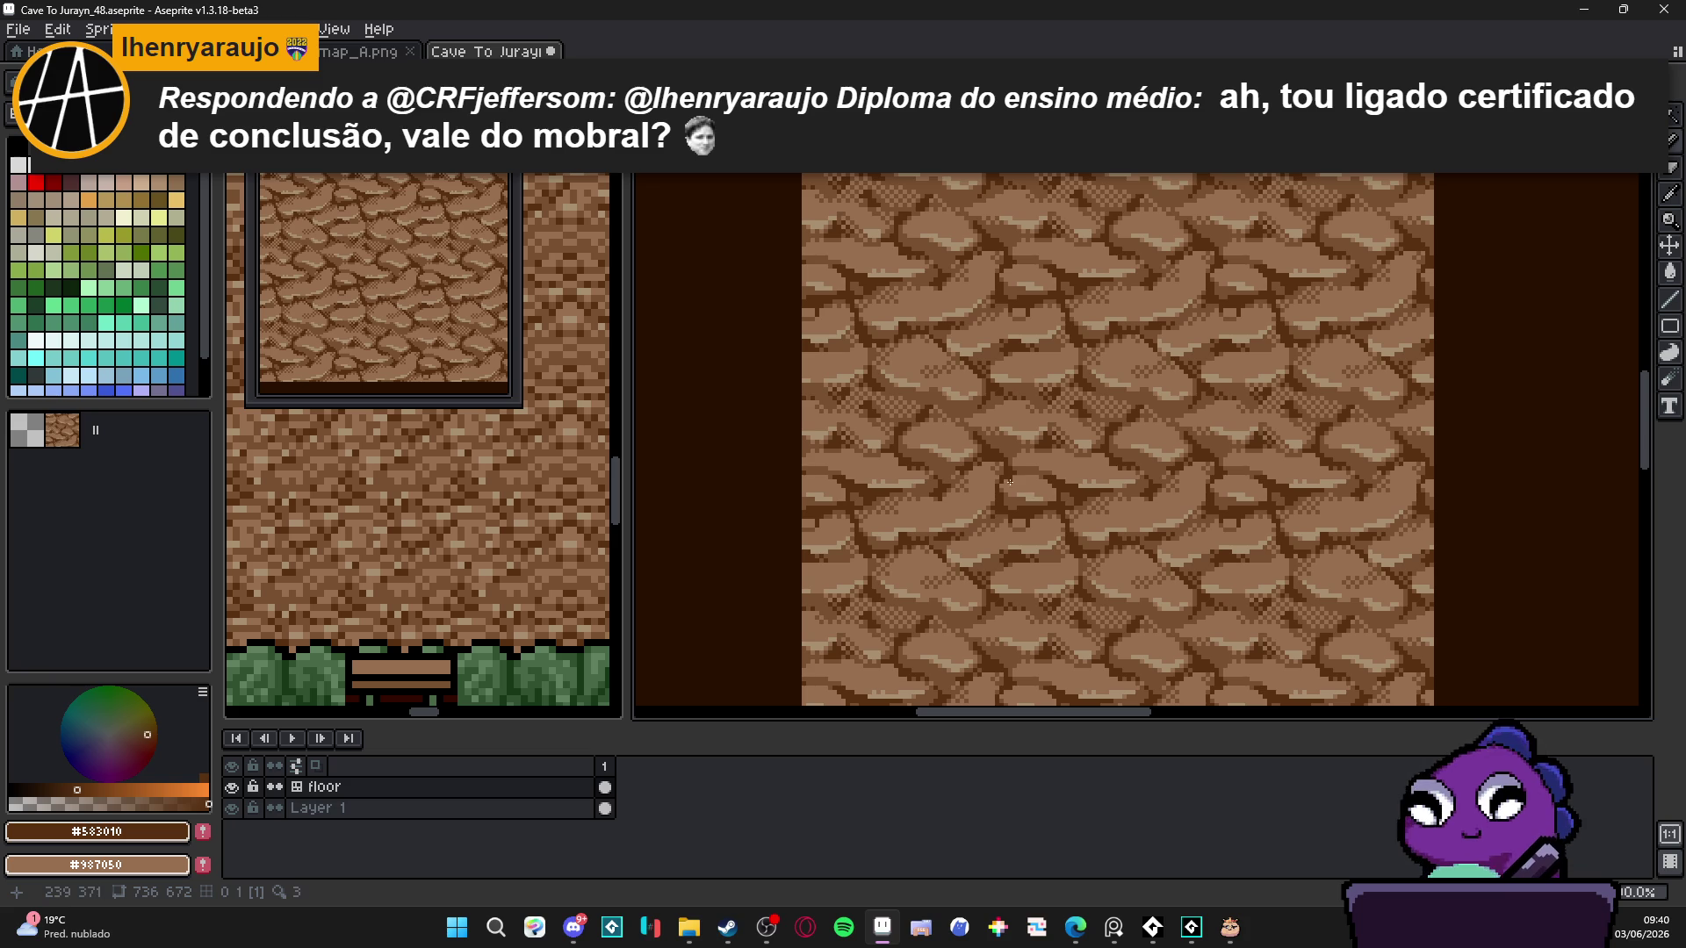
scroll(1028, 475, "up", 2)
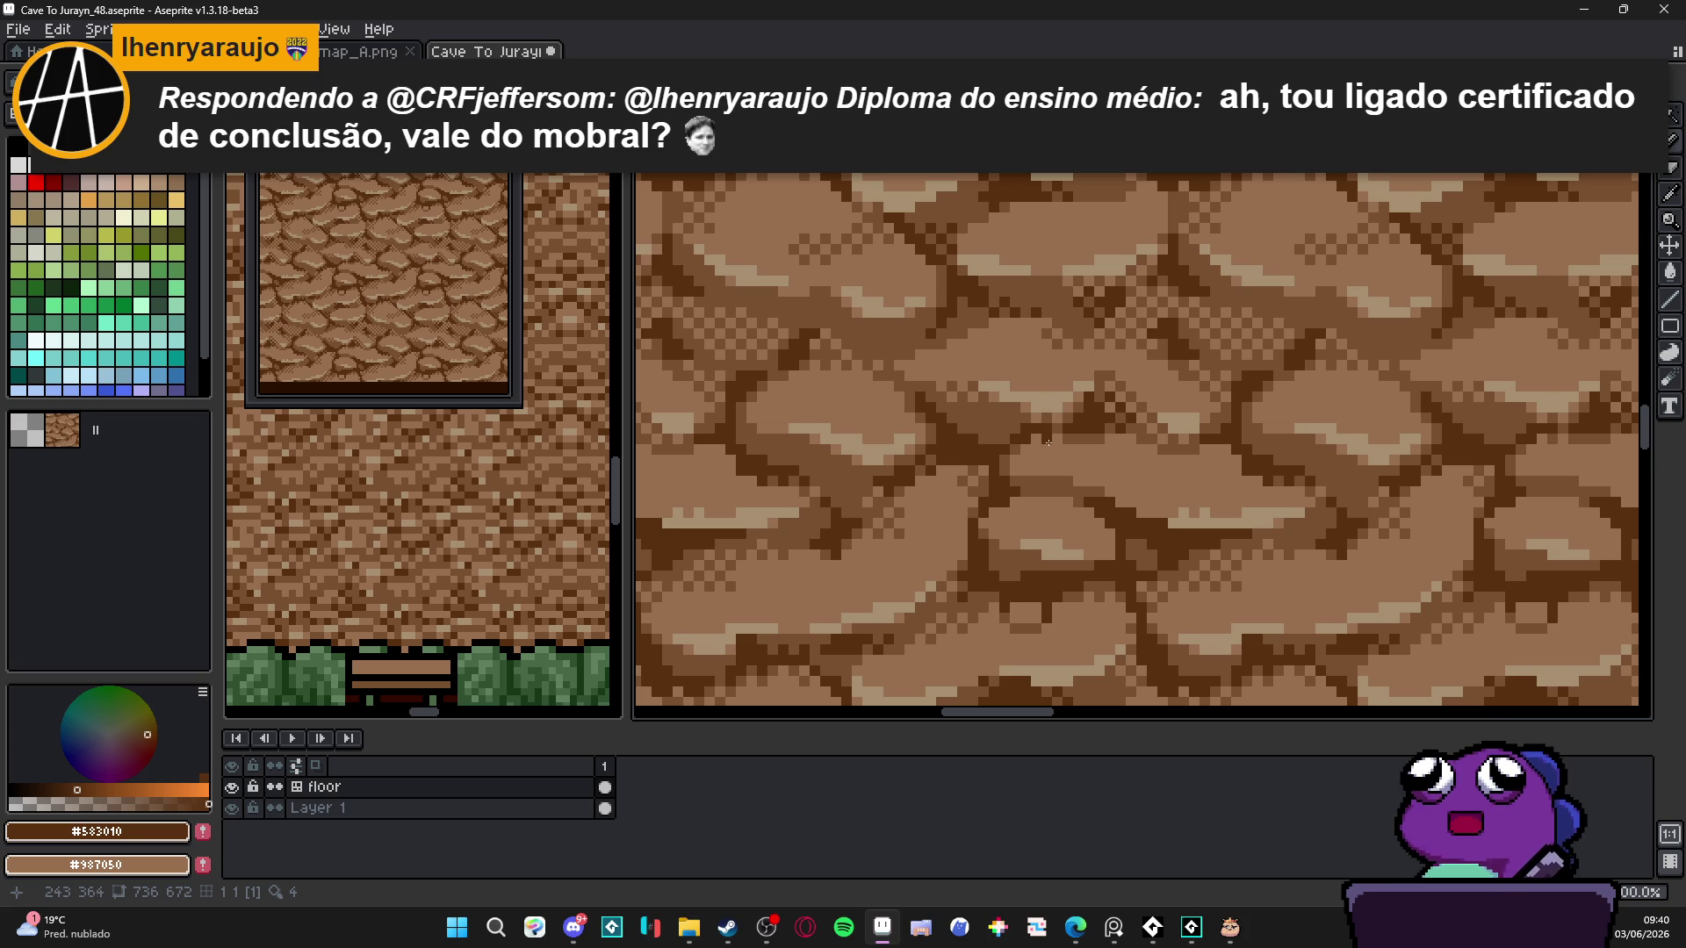
left_click(1043, 435, "alt")
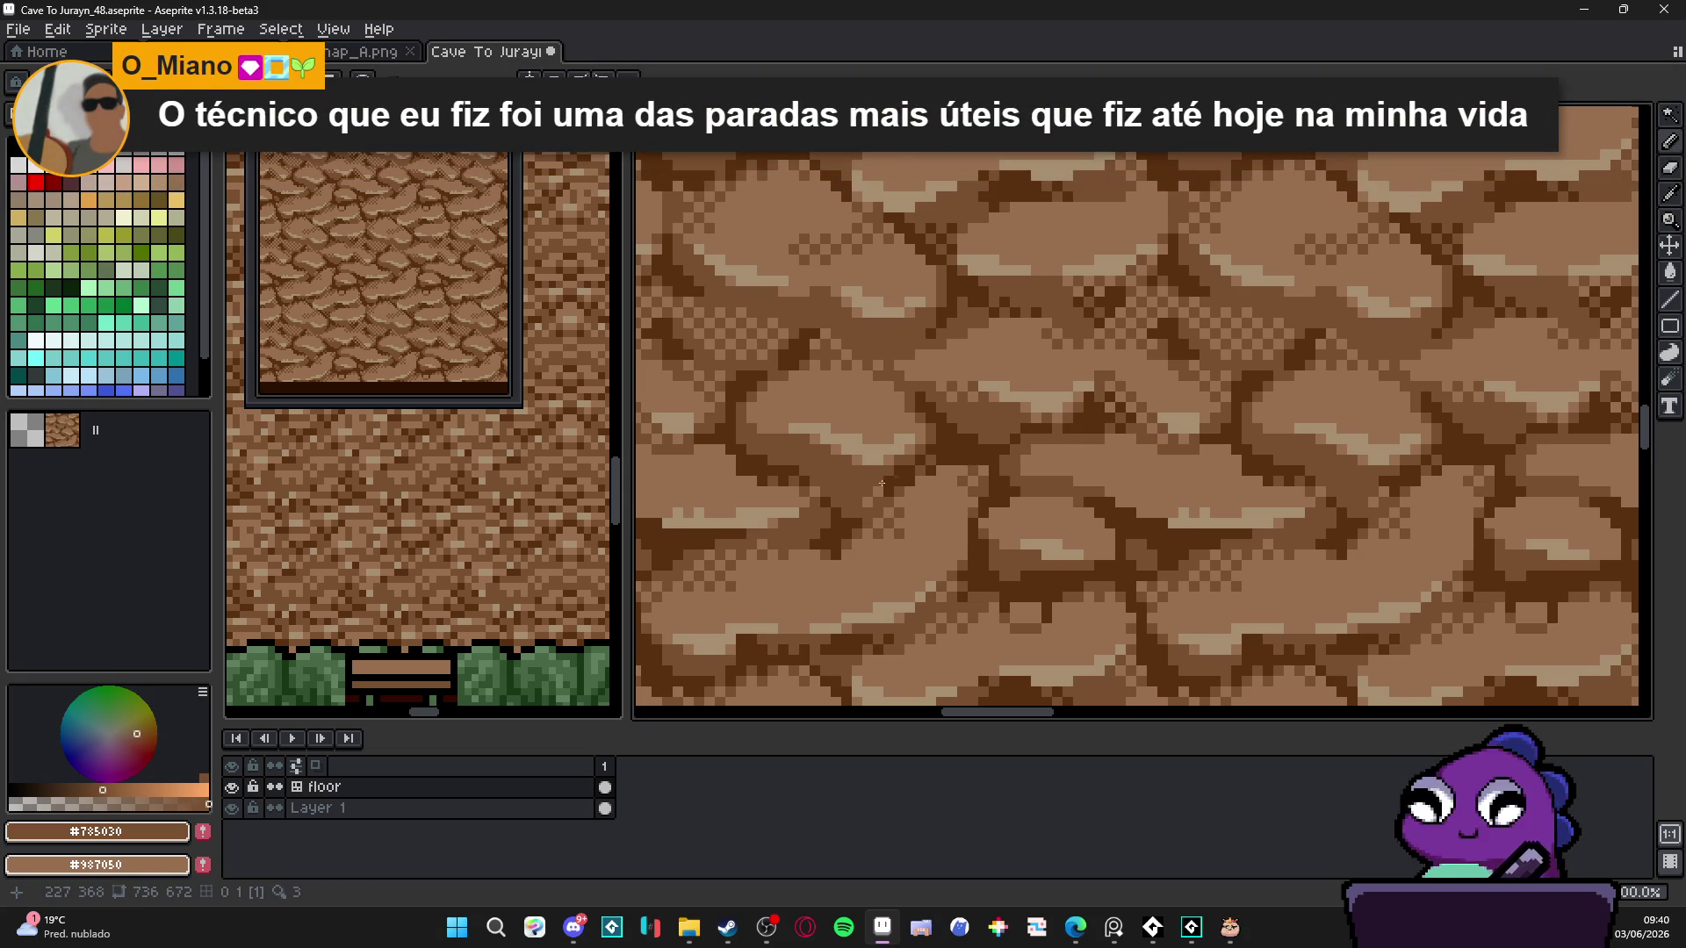
- Compare crack brown #583010 and darker brown #785030 on the stones
scroll(1056, 441, "down", 5)
scroll(1035, 459, "up", 5)
left_click(1008, 444, "alt")
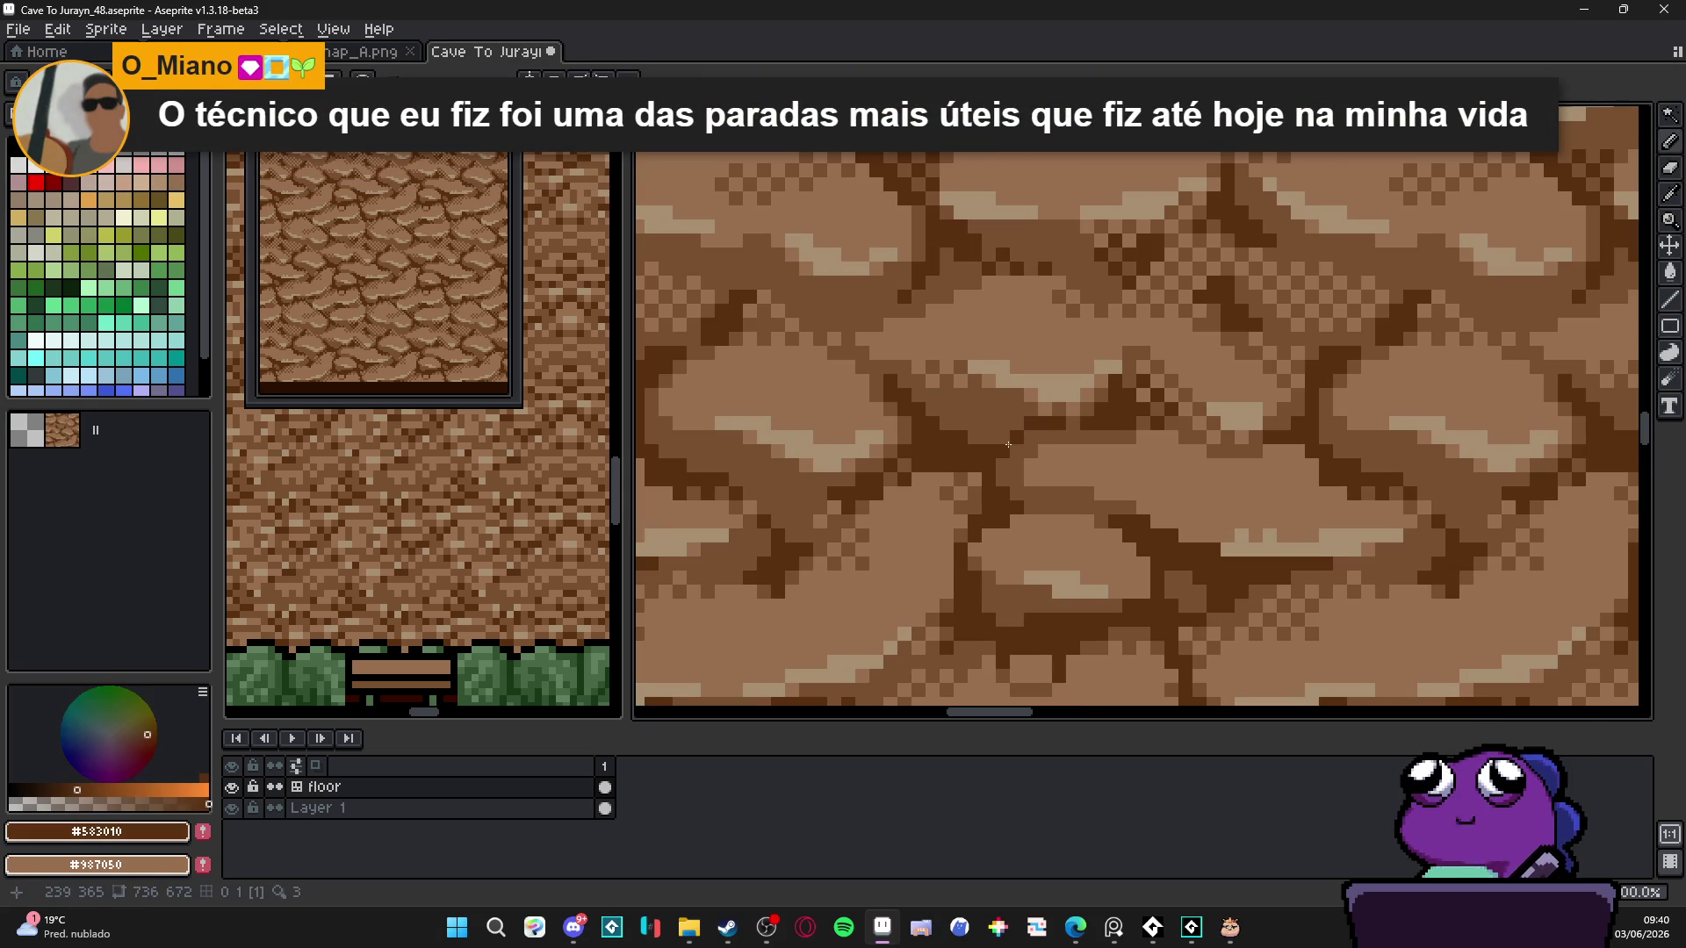
left_click(1046, 409, "alt")
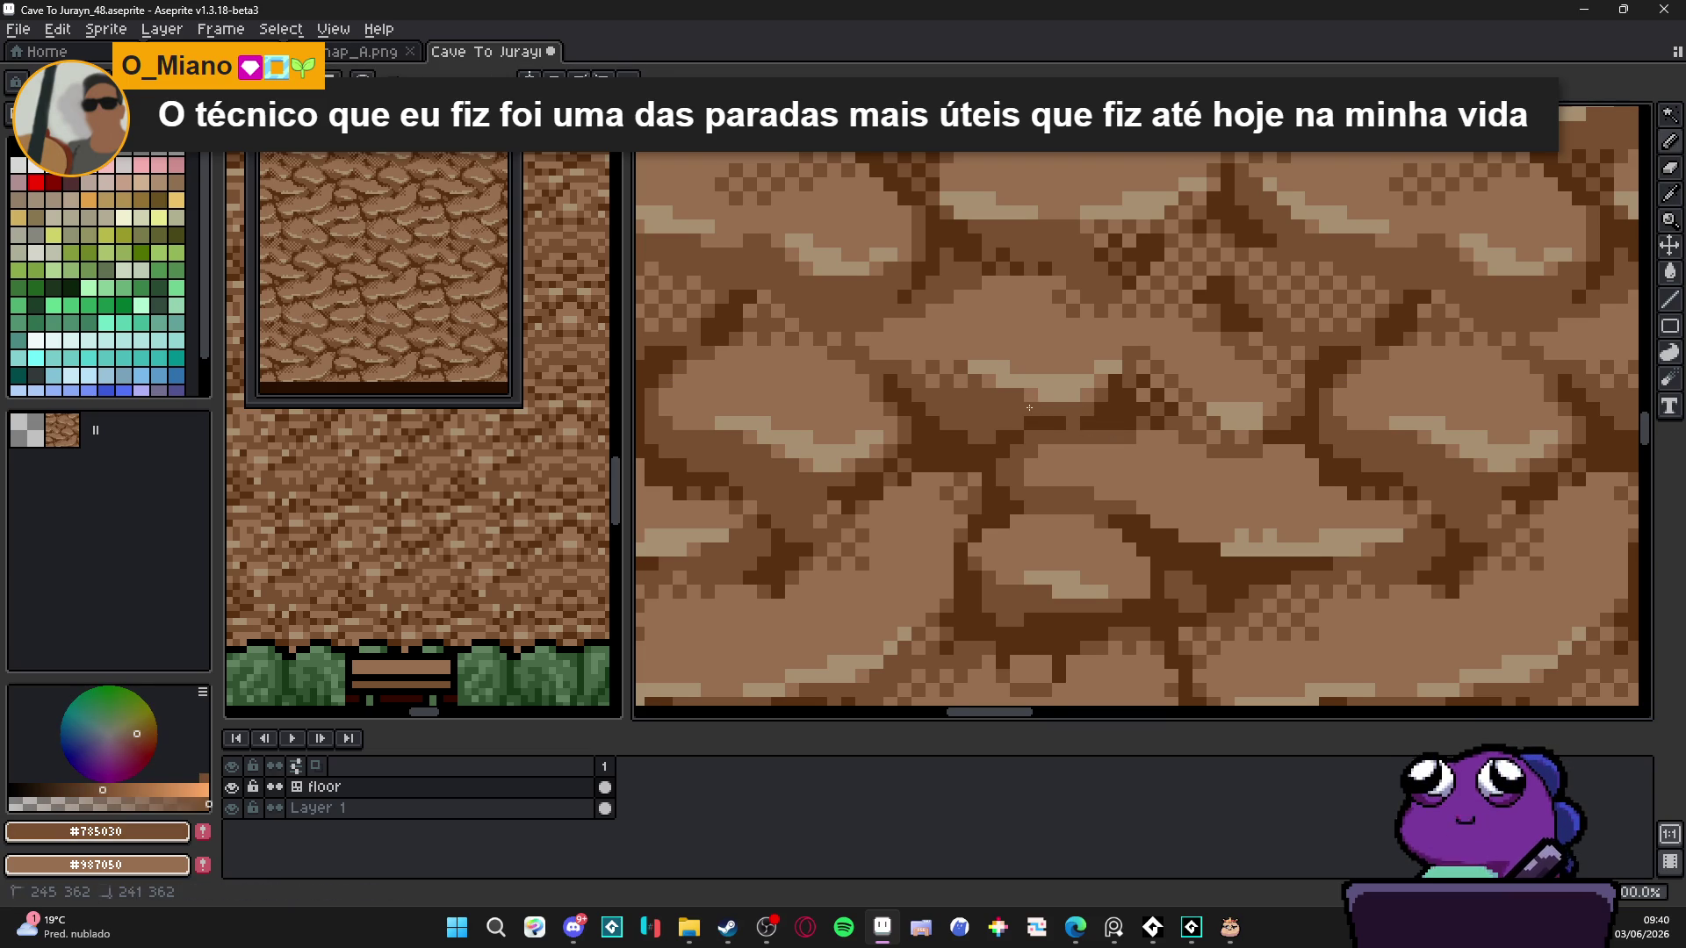
scroll(1034, 417, "down", 3)
scroll(1034, 416, "down", 2)
scroll(1042, 459, "up", 2)
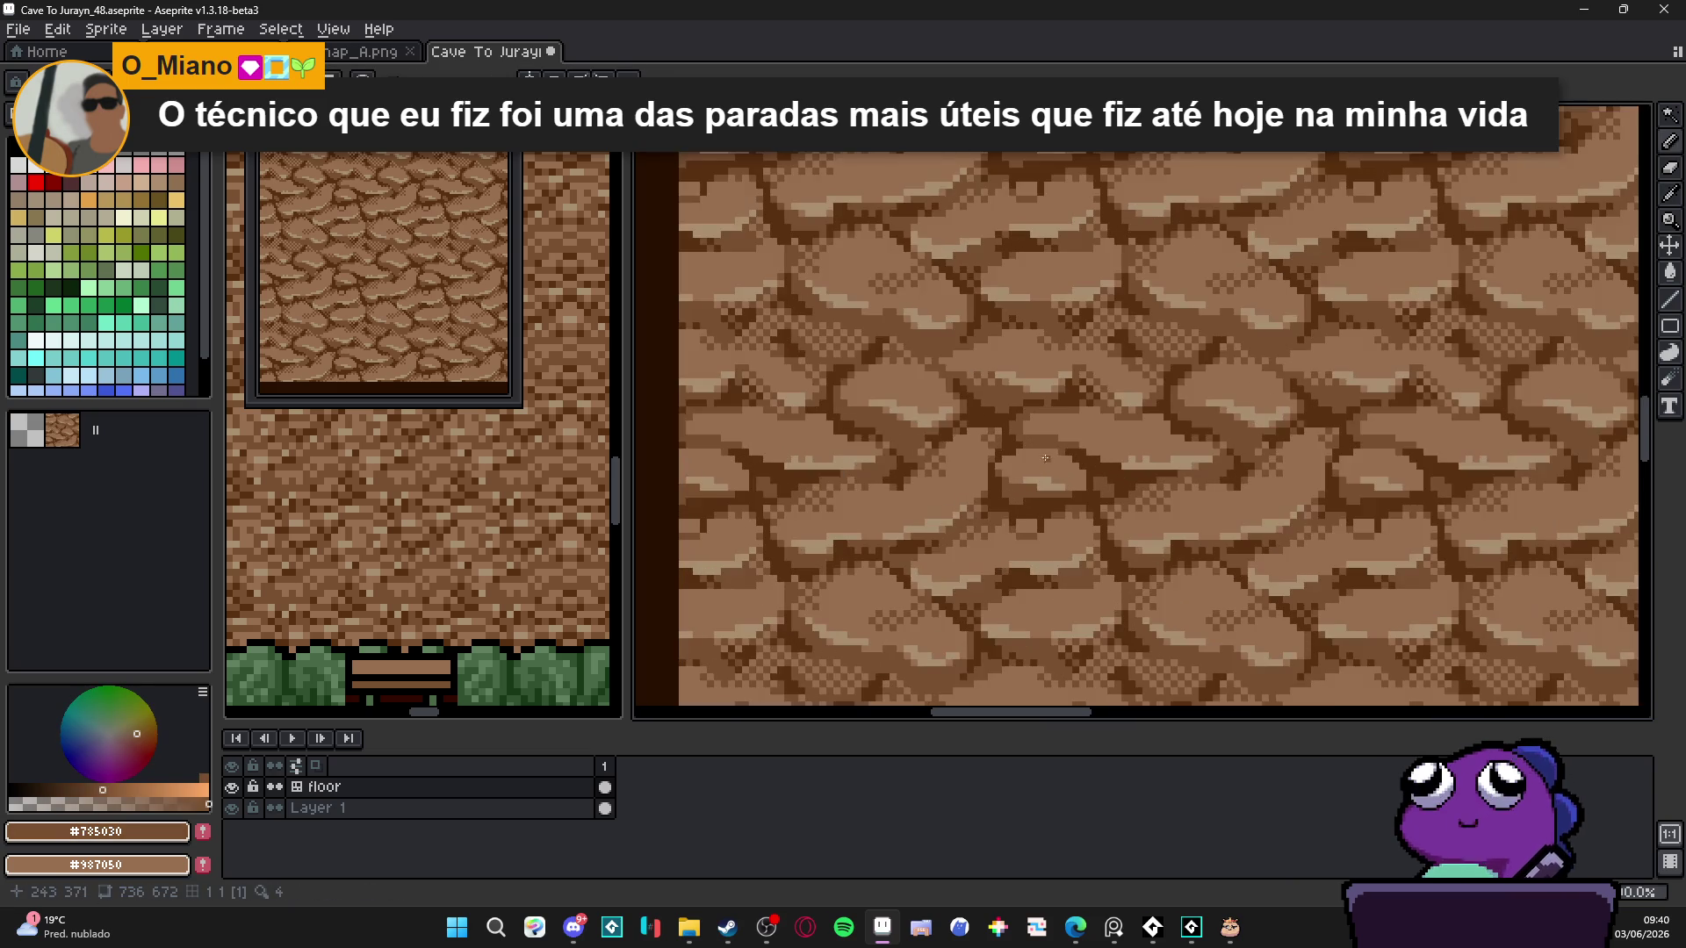
scroll(1135, 436, "down", 3)
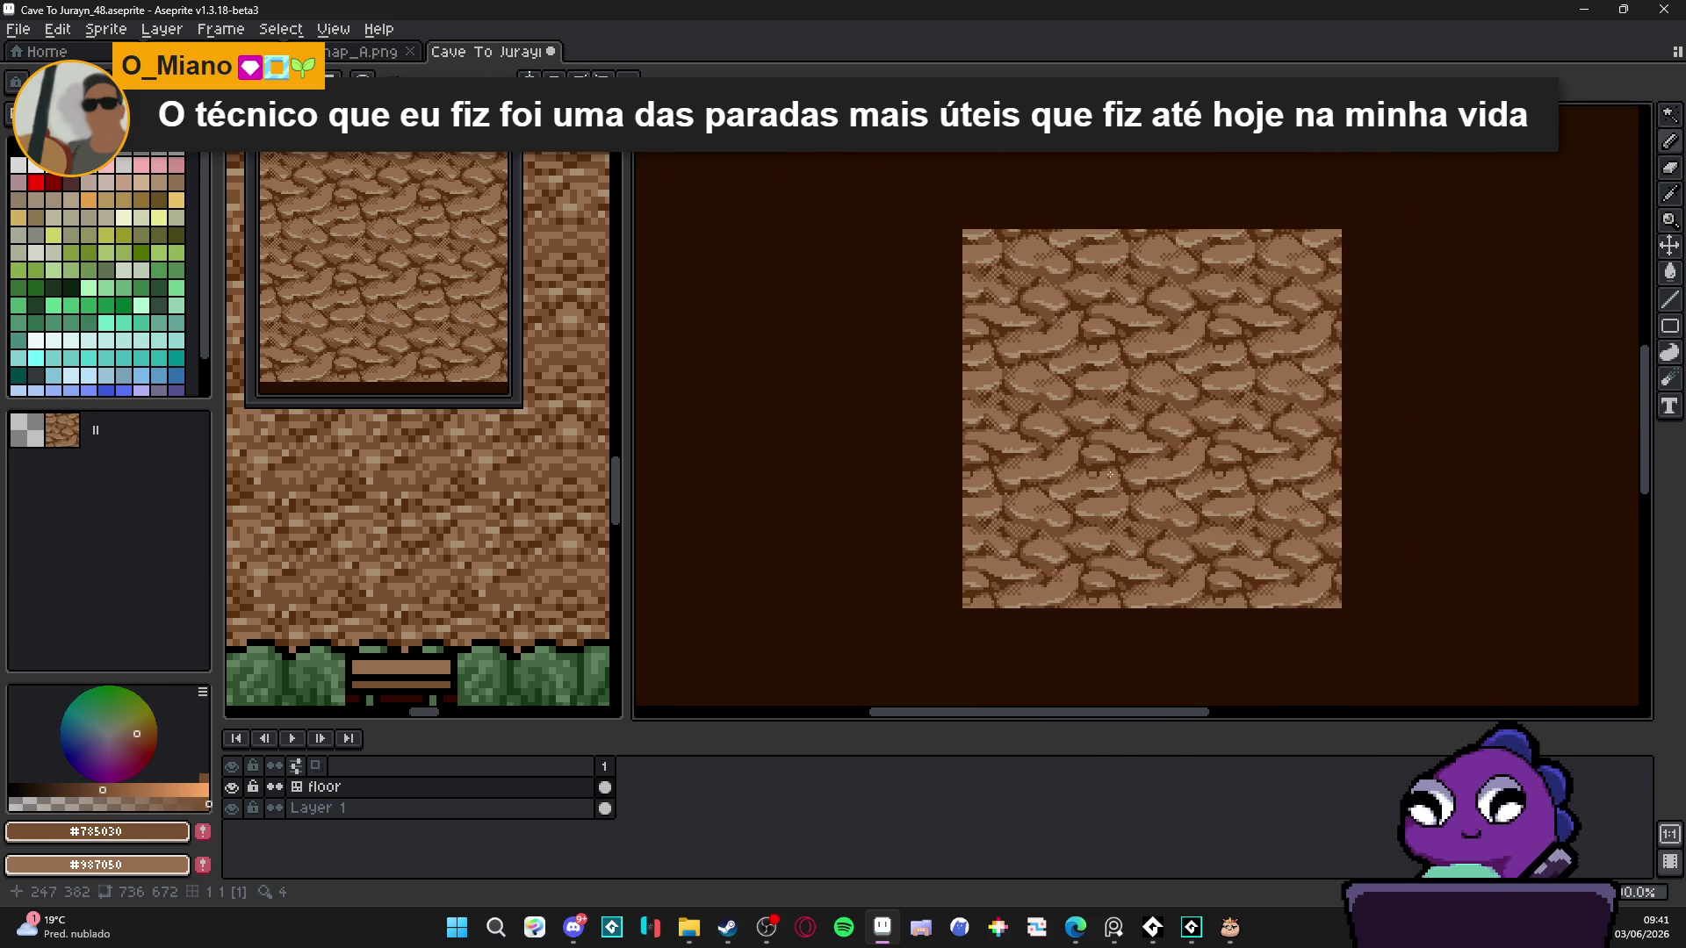
scroll(1115, 317, "up", 4)
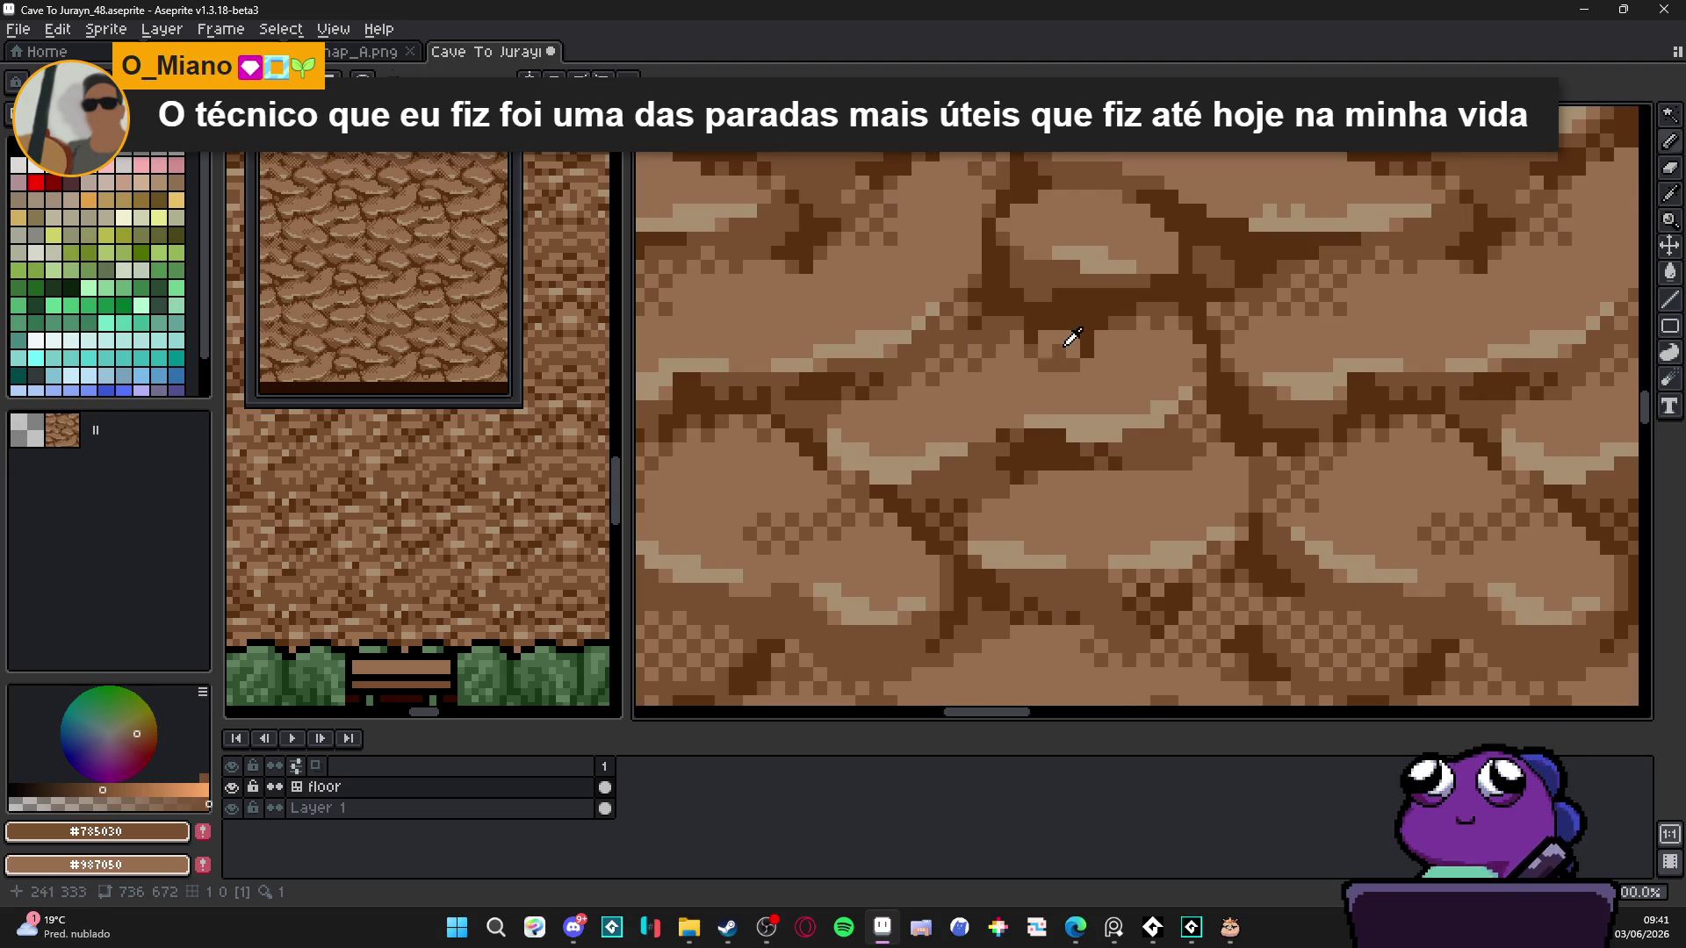
- Draw a short dark crack down a central stone and add one dark pixel beside it
left_click(1089, 360, "alt")
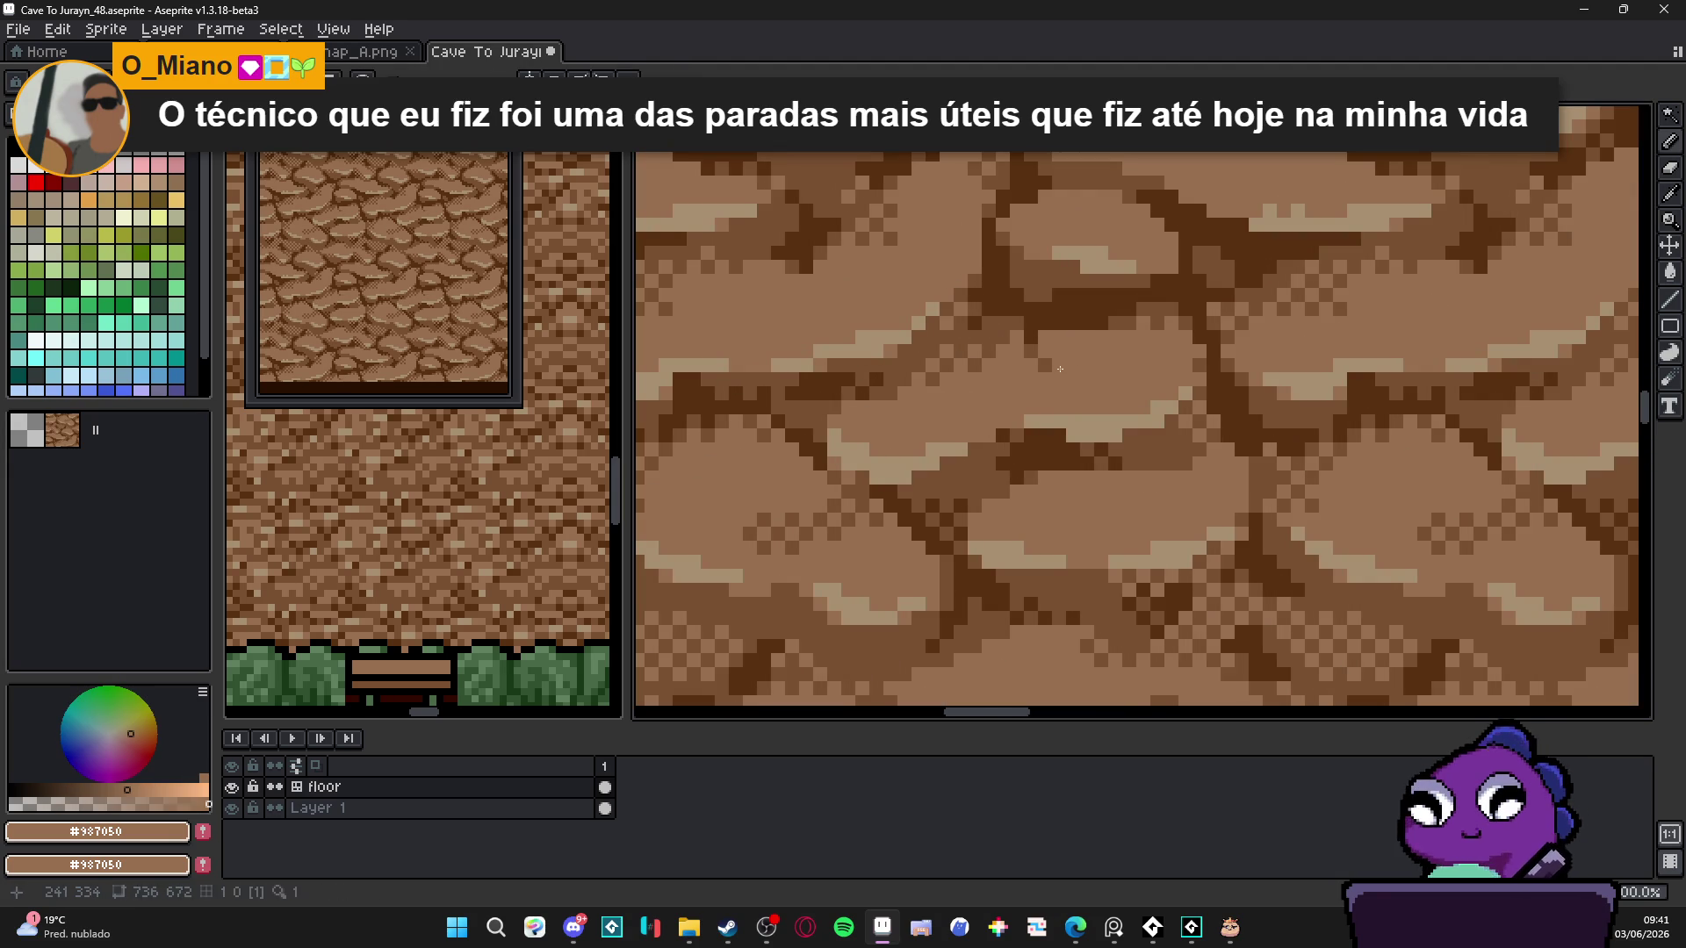
left_click(1067, 367, "alt")
left_click_drag(1070, 369, 1083, 407)
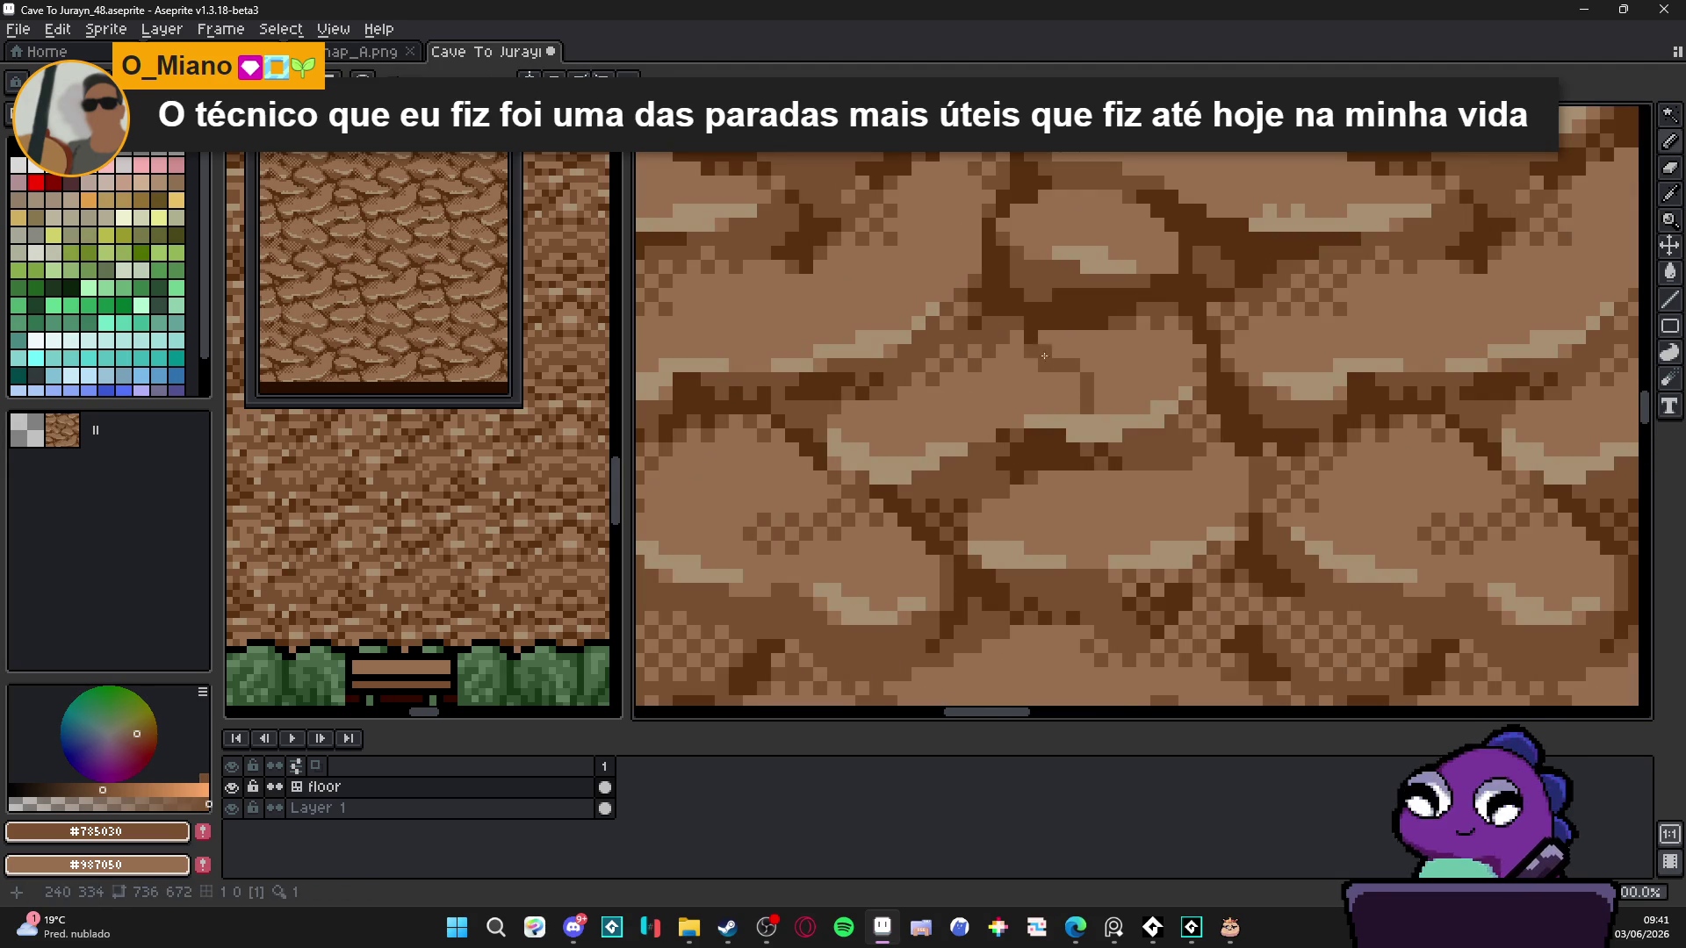
left_click(1029, 348, "alt")
left_click(1061, 407)
- Switch back to mid brown #987050 and zoom out
left_click(1110, 399, "alt")
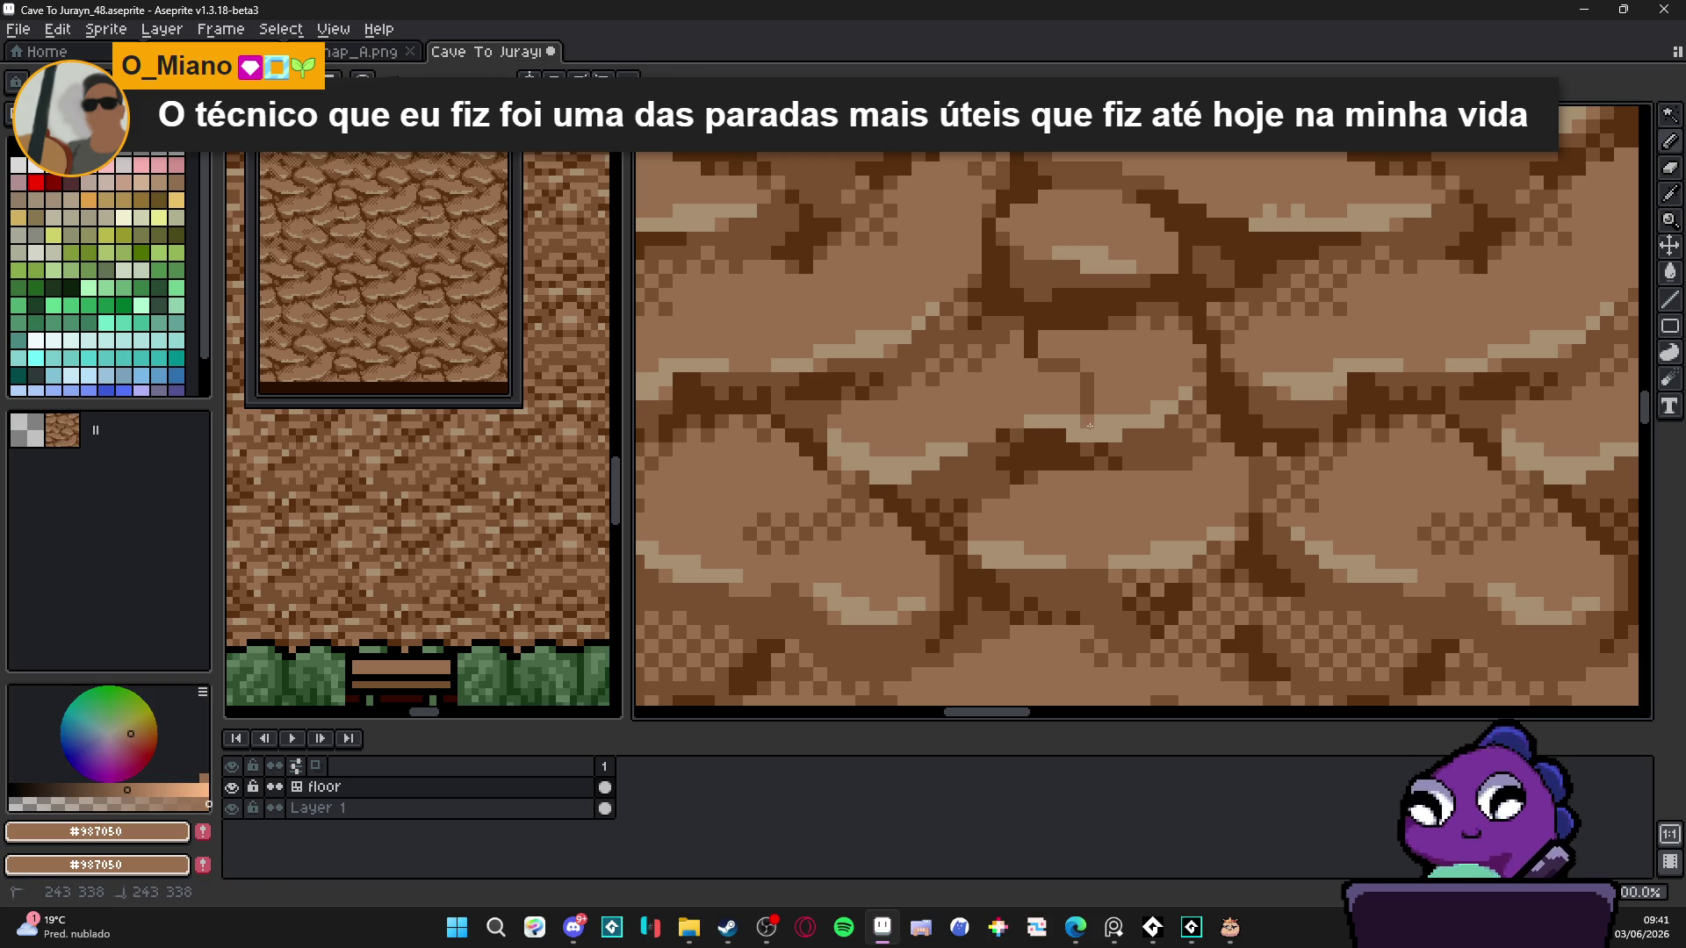
scroll(1123, 455, "down", 4)
scroll(1124, 455, "down", 1)
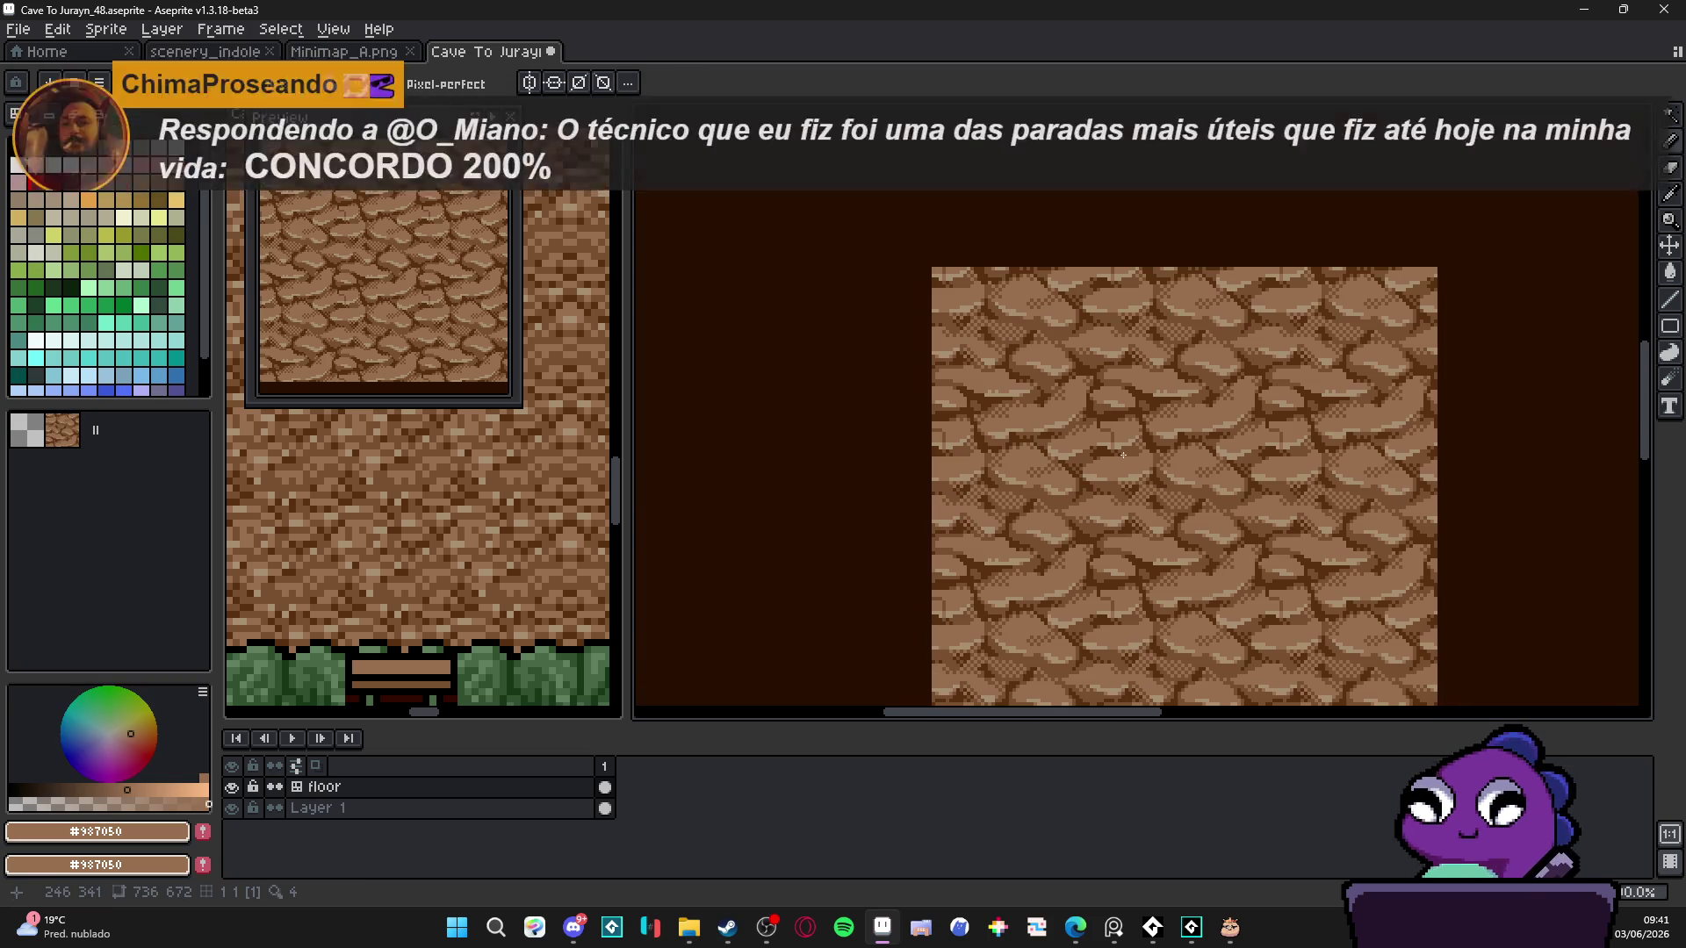
key("ctrl")
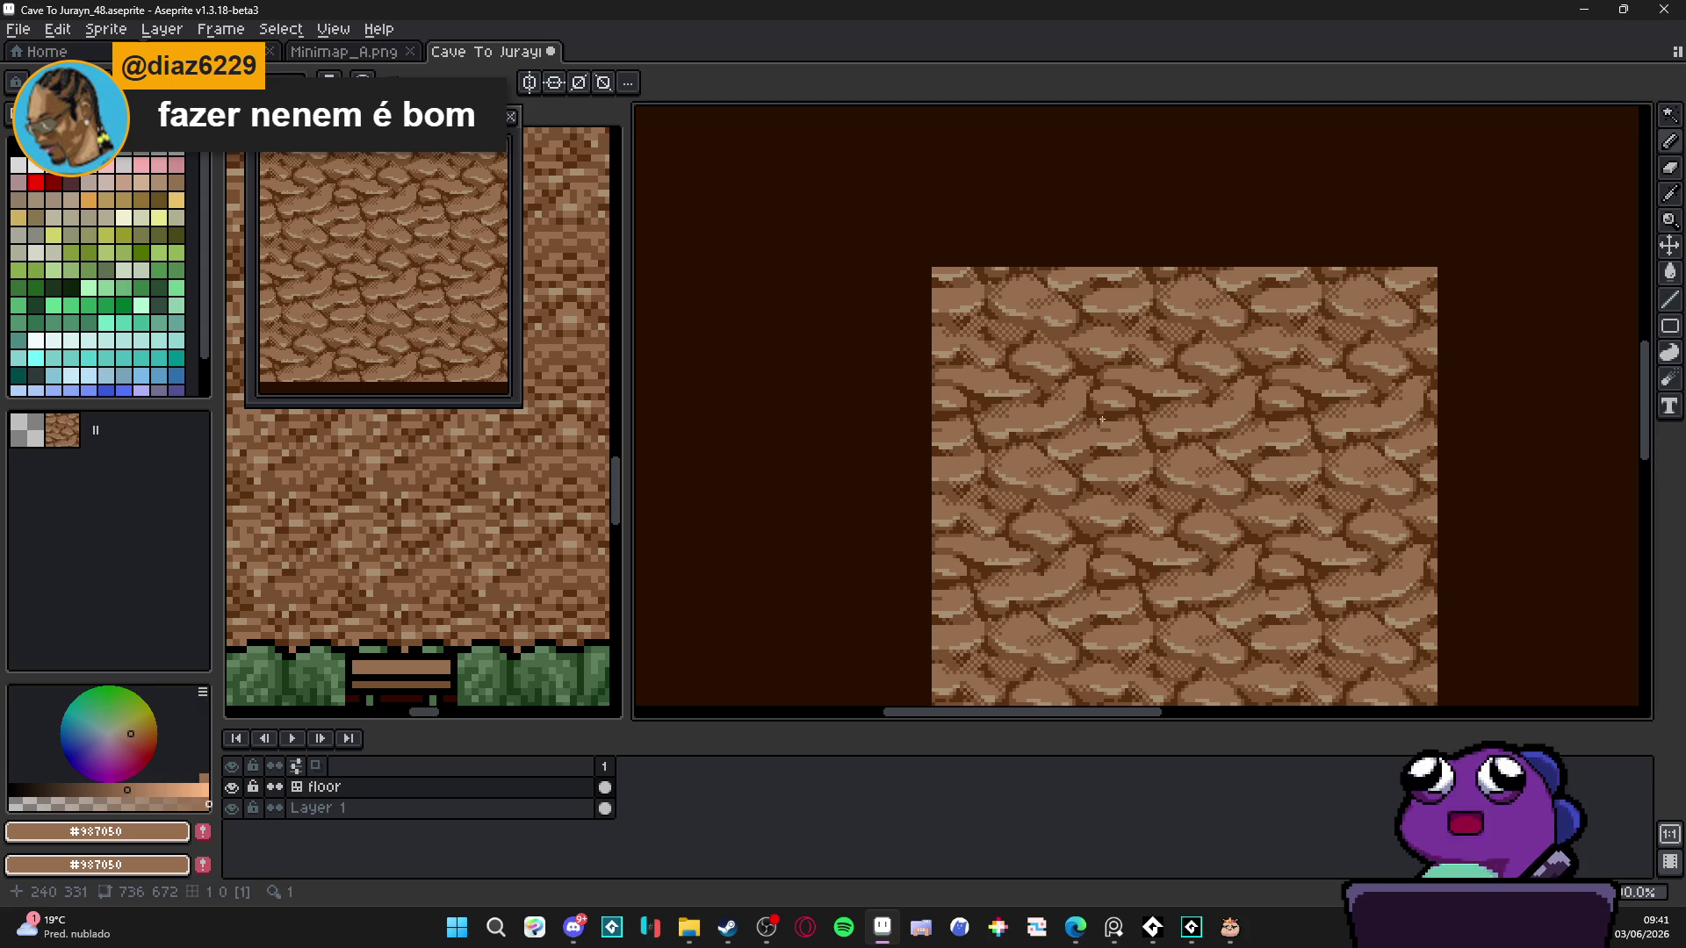
- Zoom in on the tile and sample the darker brown #785030 from the stones
scroll(1090, 427, "up", 5)
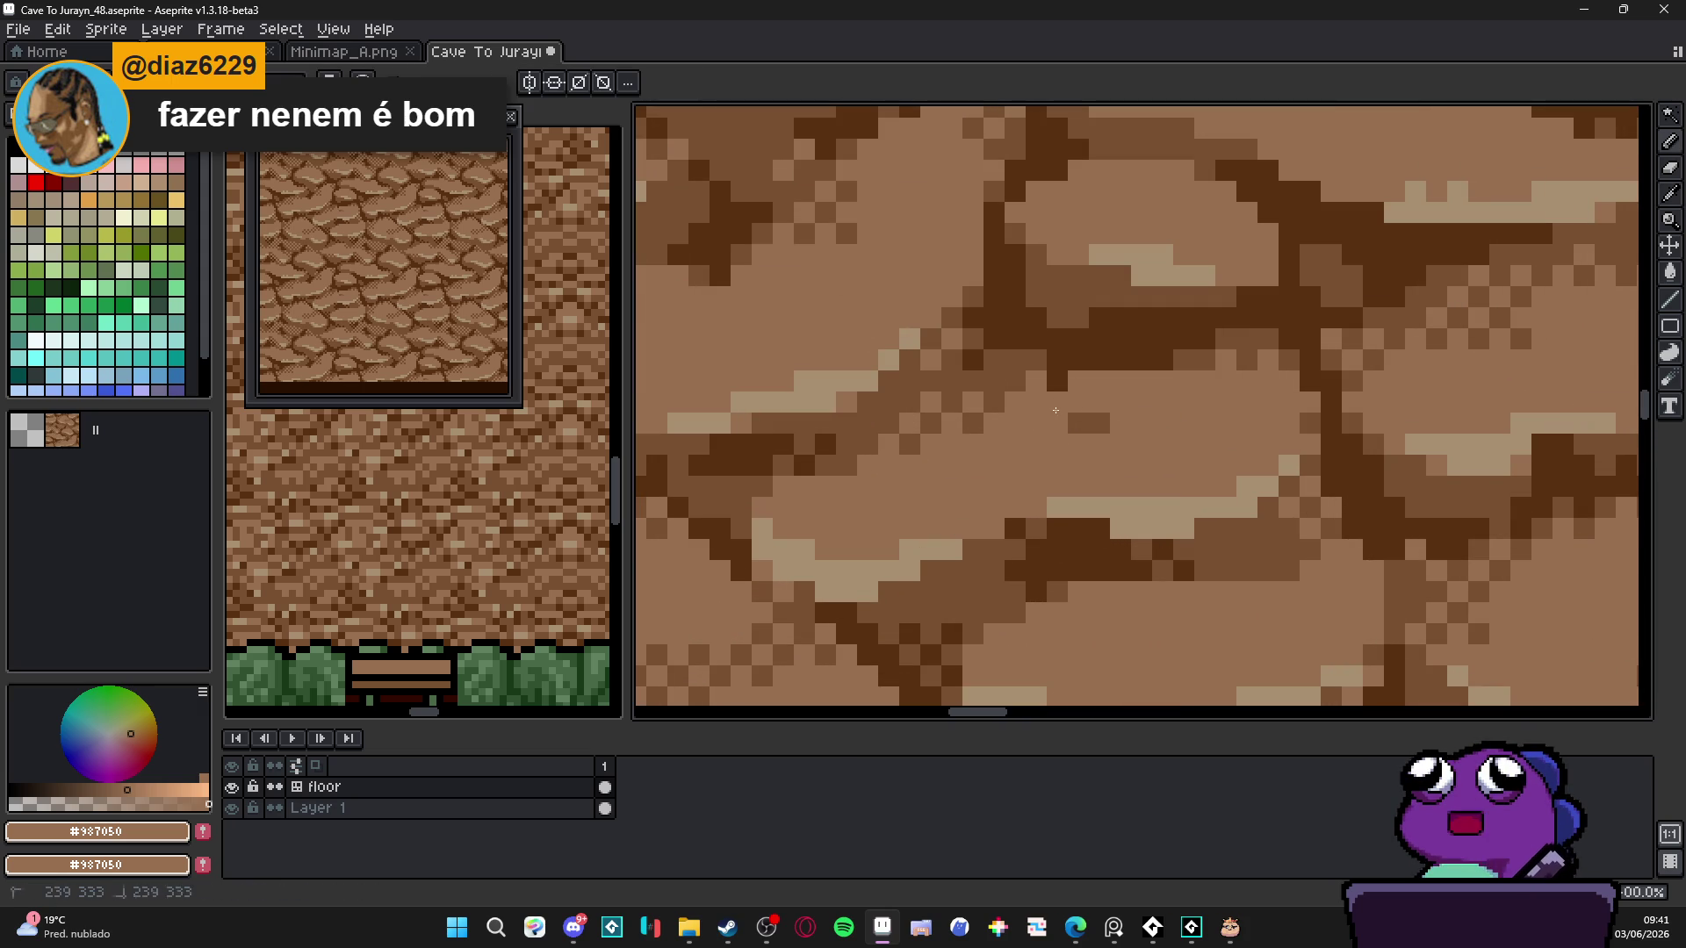
scroll(1112, 423, "down", 2)
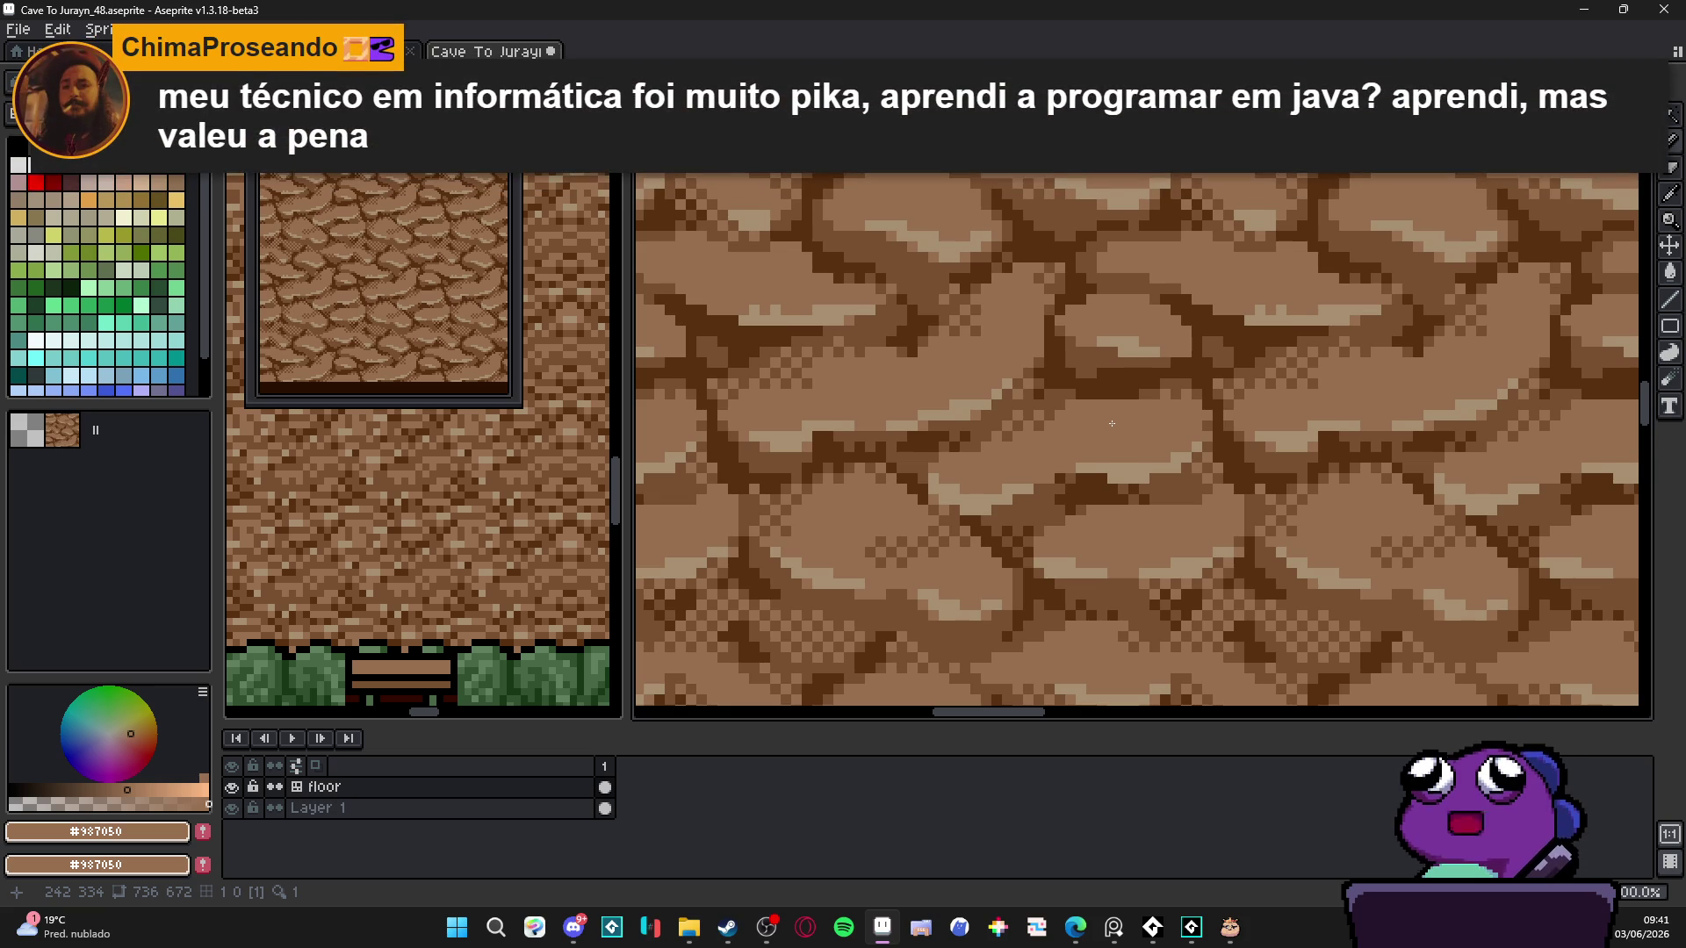
scroll(1112, 424, "down", 3)
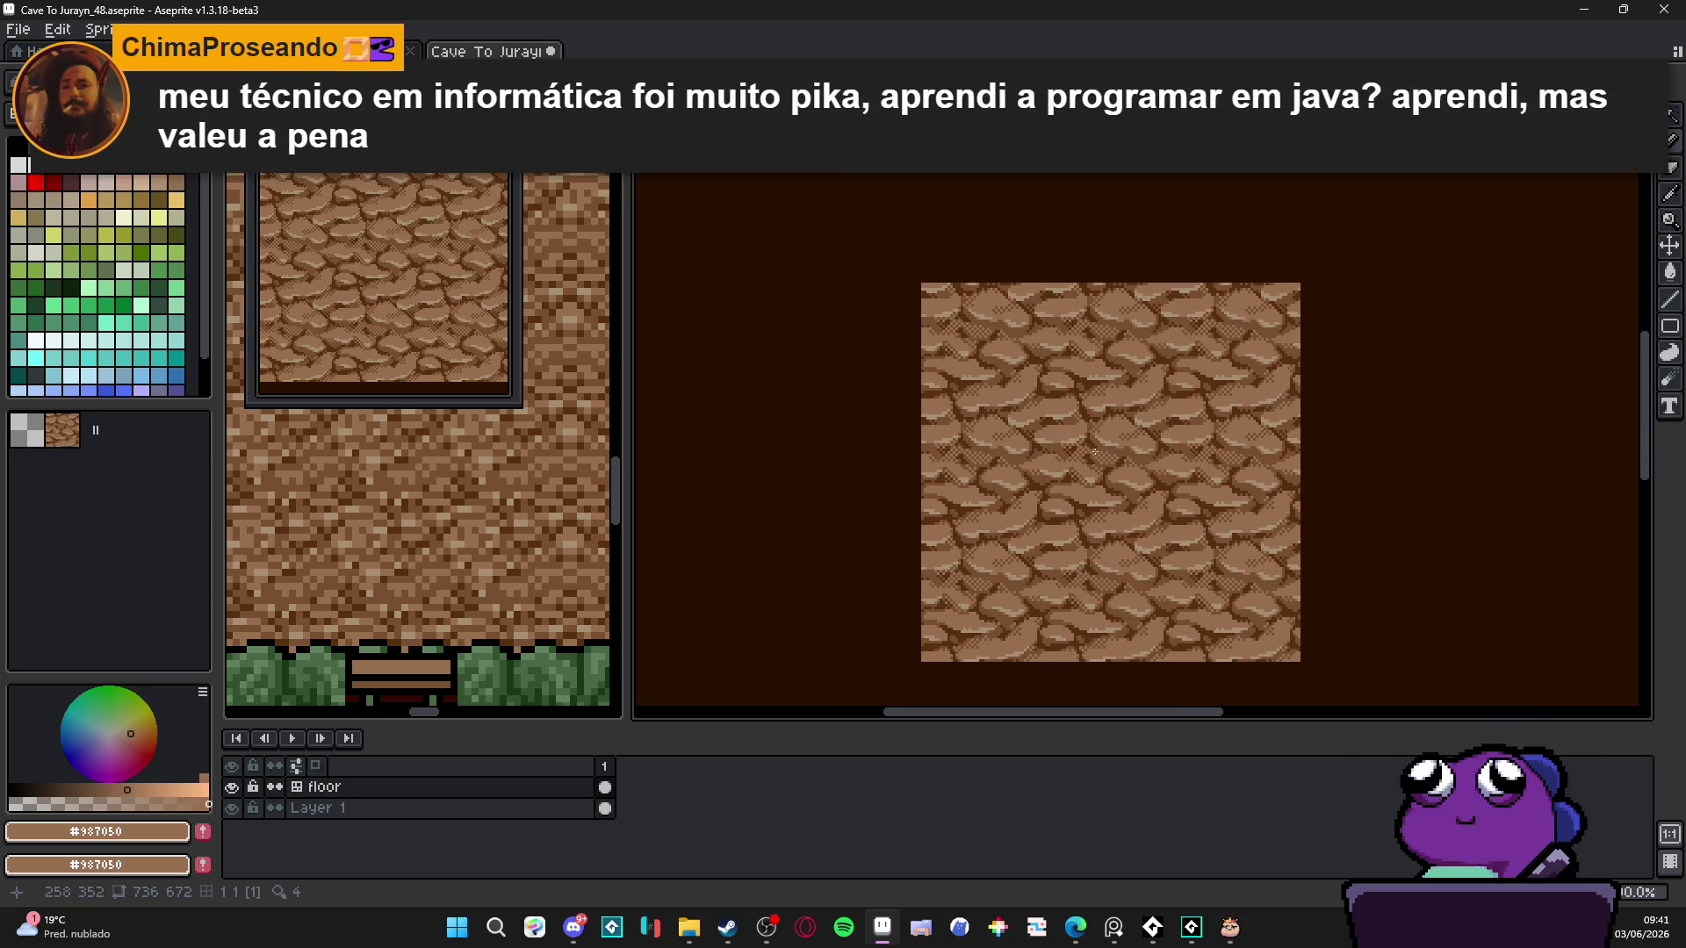
scroll(1090, 481, "up", 4)
left_click(1001, 386, "alt")
scroll(1010, 407, "down", 4)
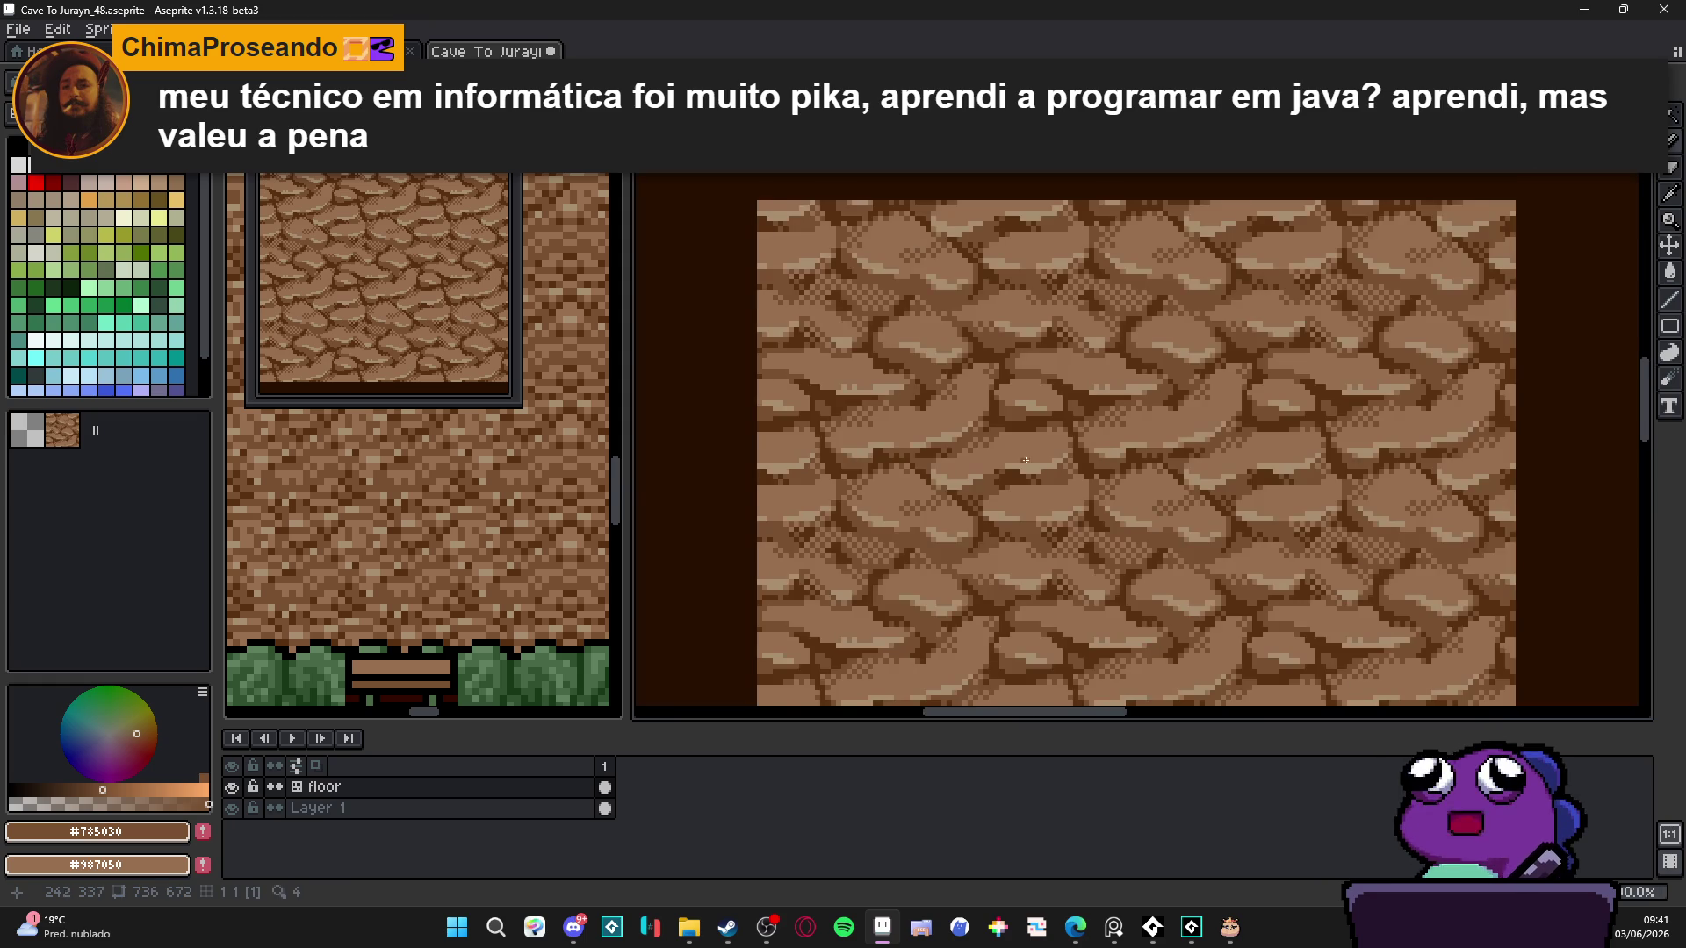
scroll(1003, 411, "up", 3)
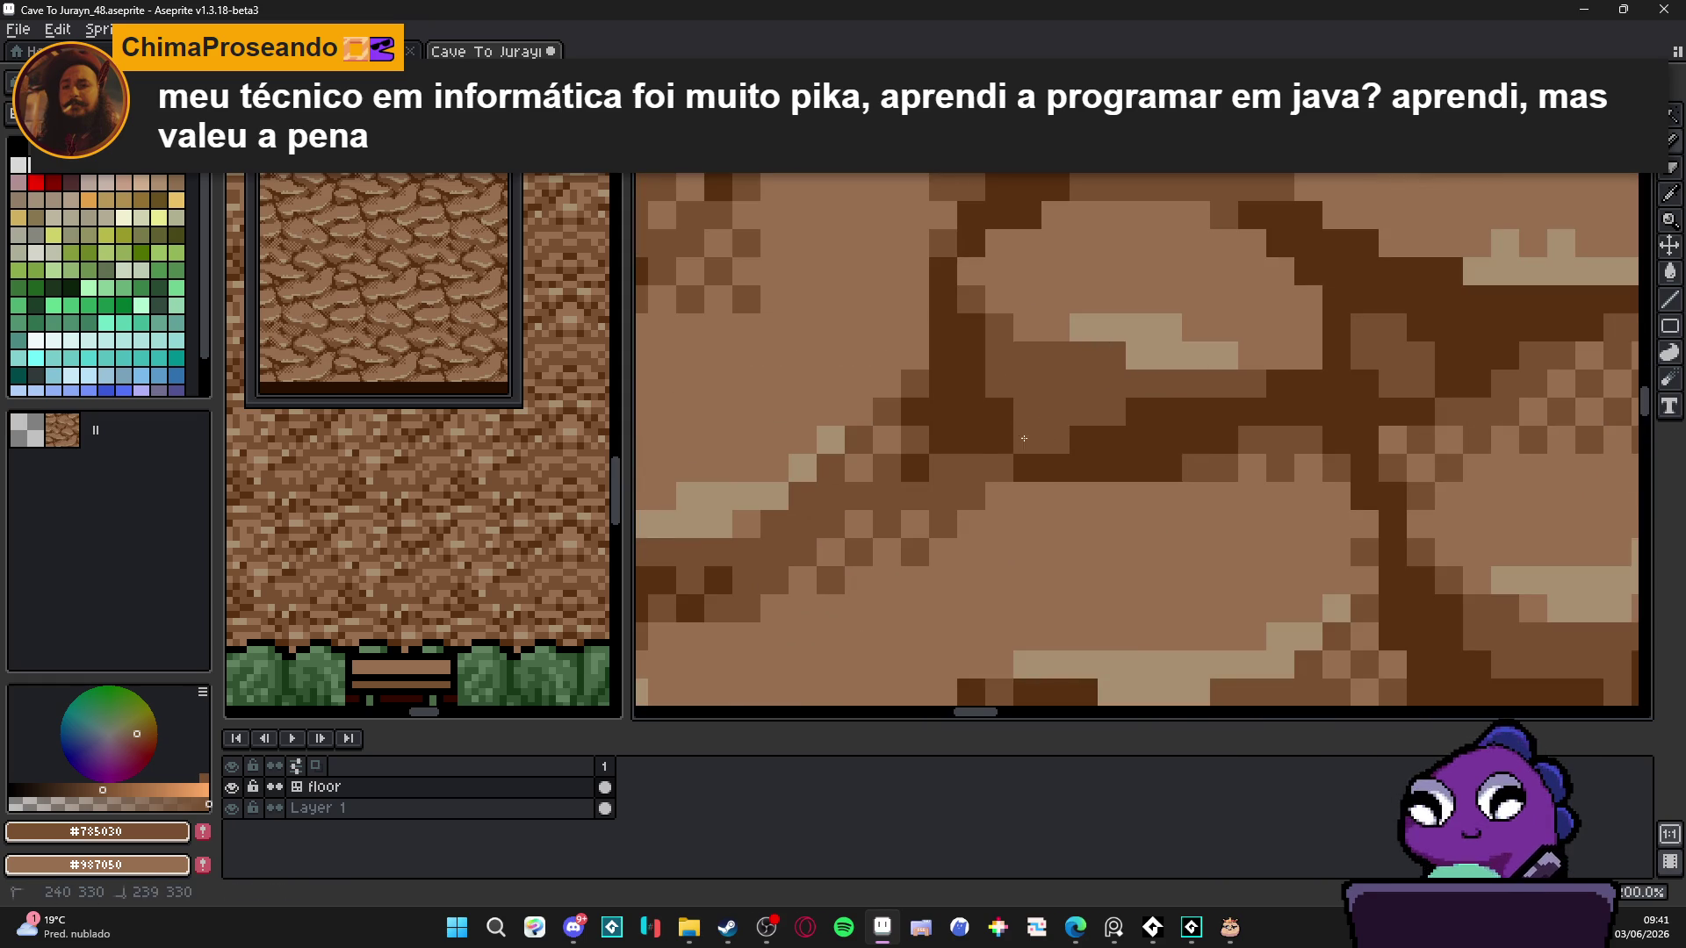
scroll(983, 427, "down", 1)
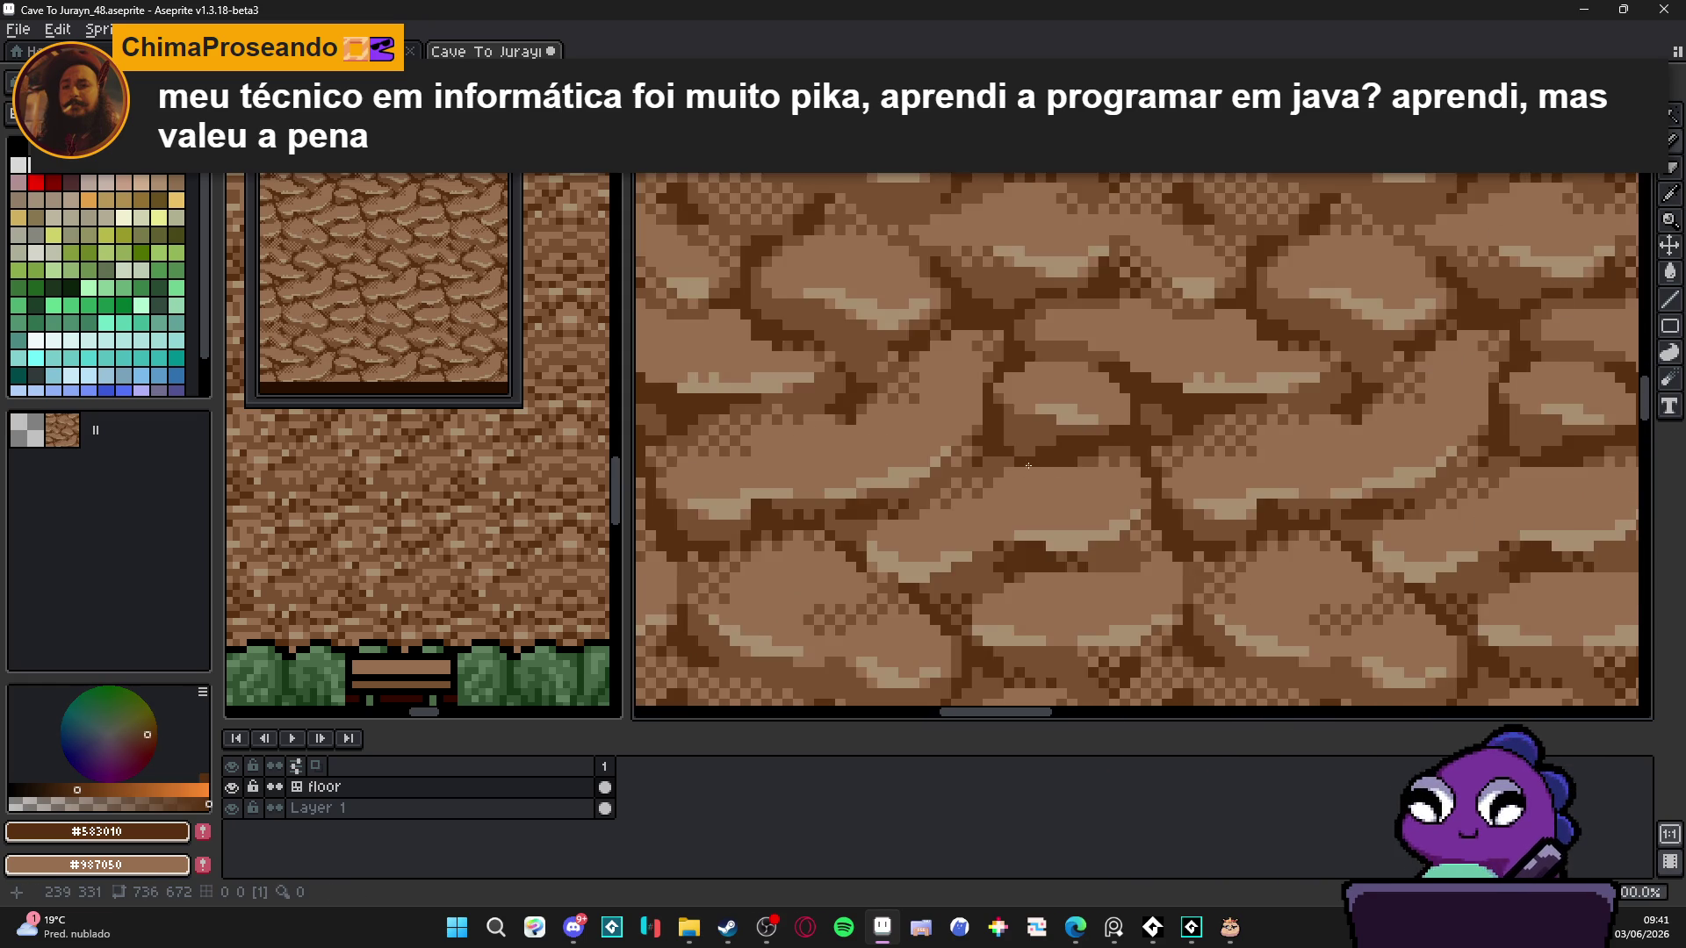
scroll(971, 359, "up", 1)
scroll(971, 360, "down", 3)
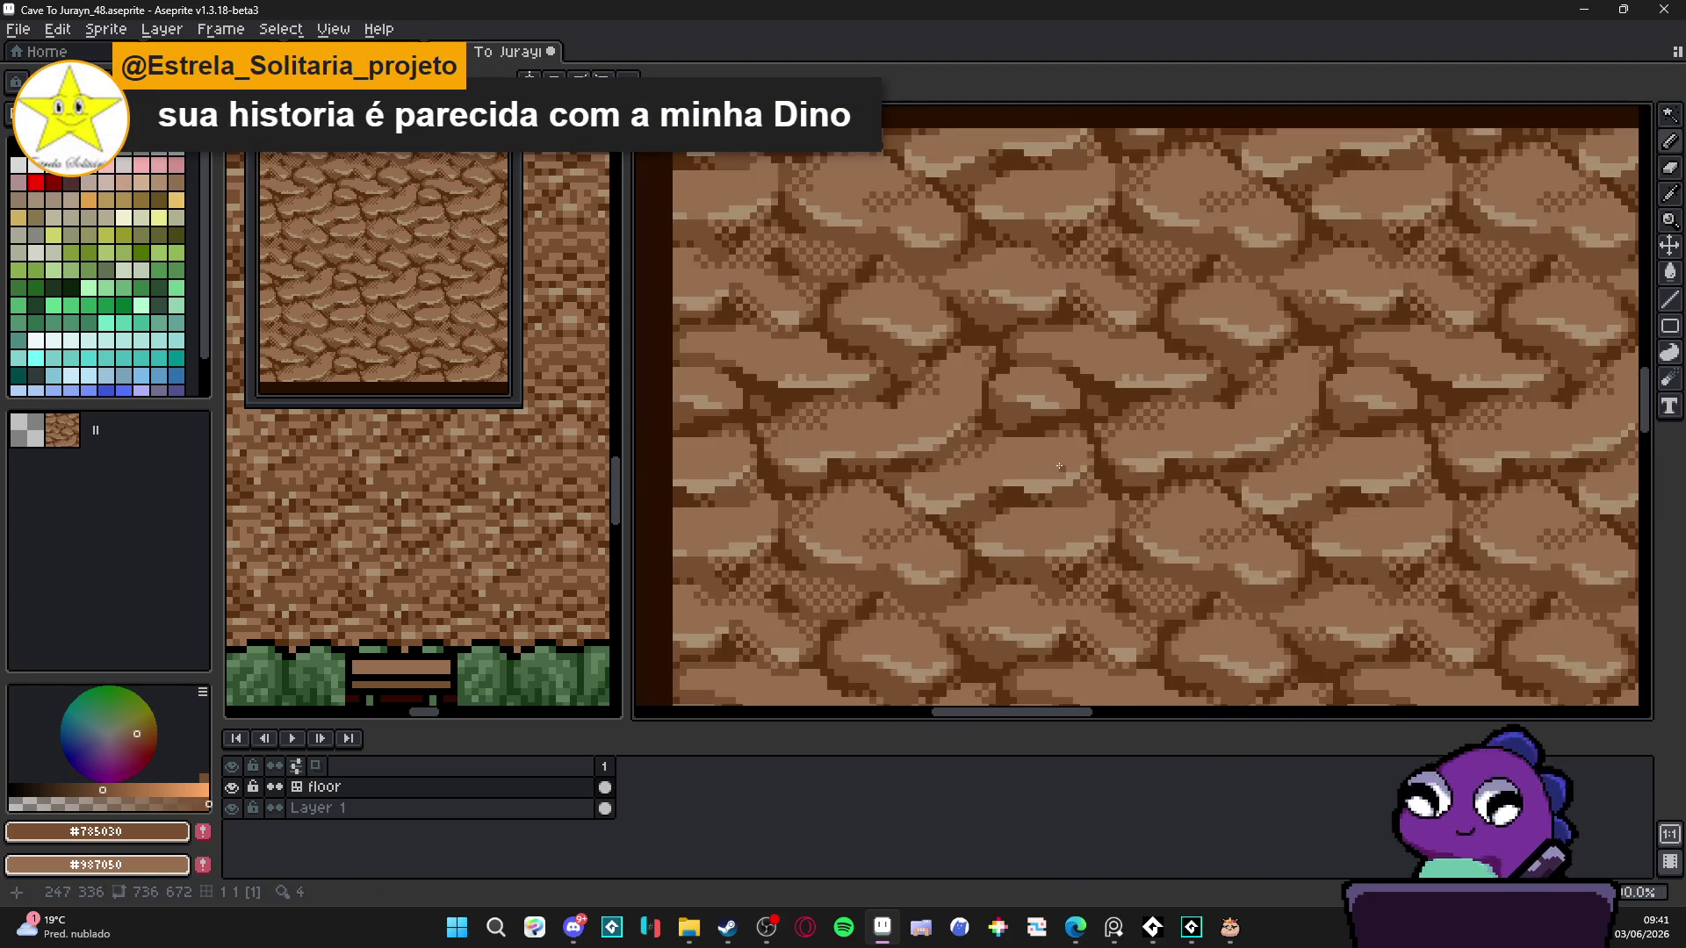
scroll(1029, 421, "up", 2)
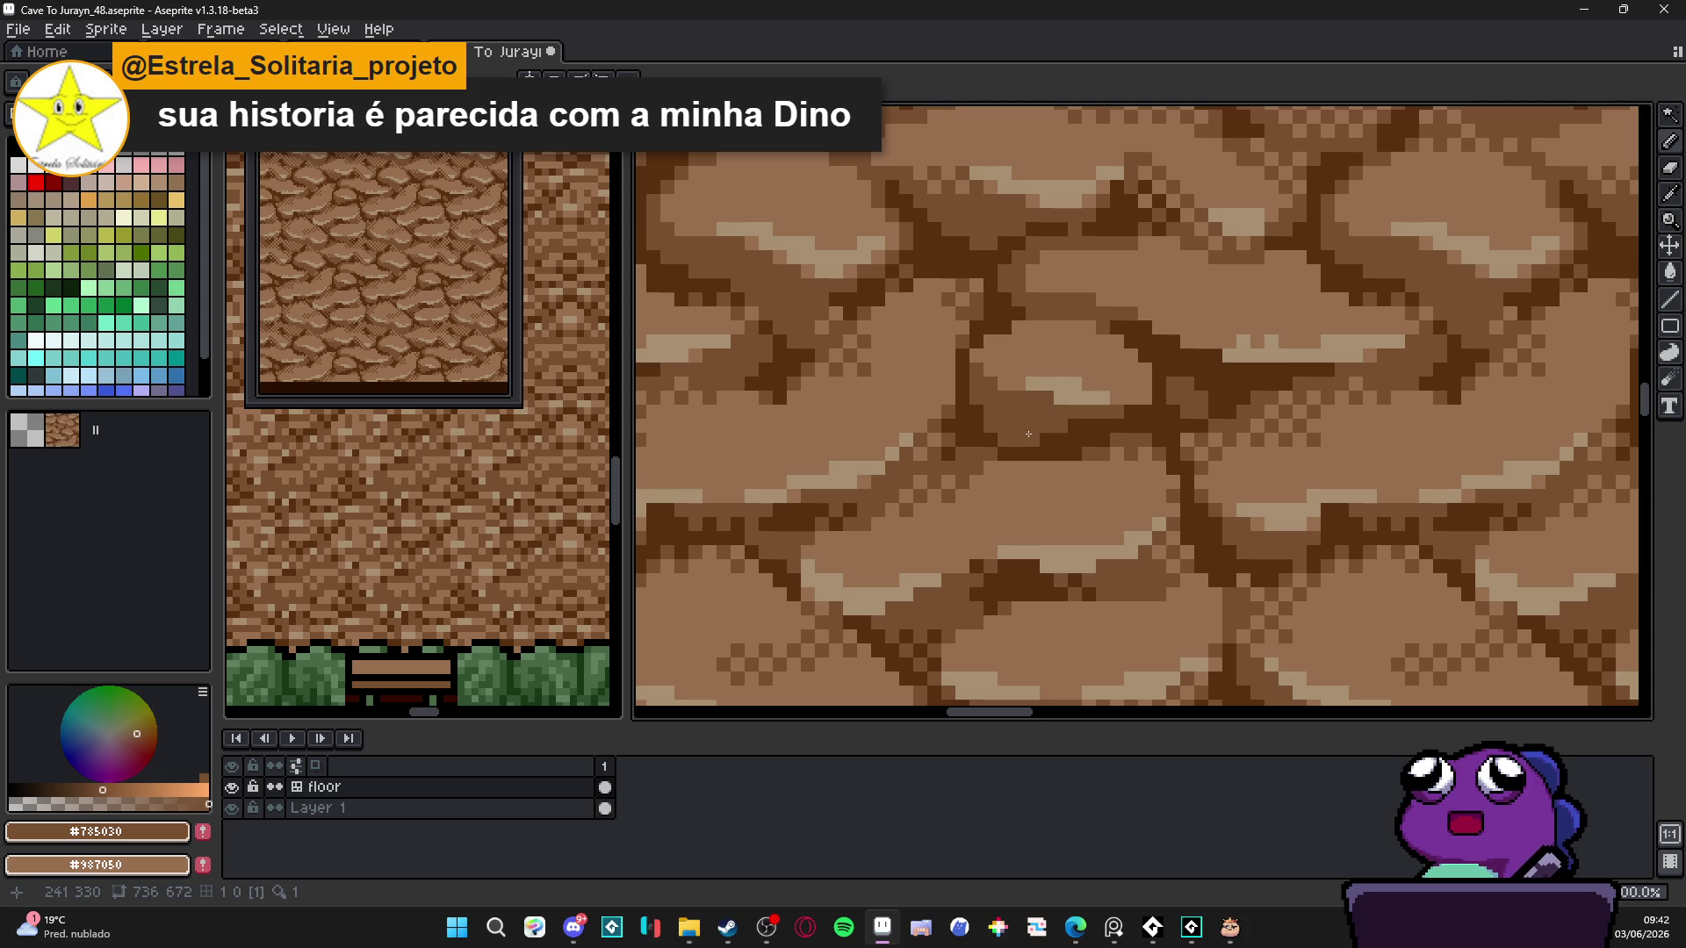
scroll(1074, 425, "down", 4)
scroll(1045, 422, "down", 2)
scroll(1045, 423, "up", 1)
scroll(1057, 423, "up", 1)
scroll(1046, 350, "down", 1)
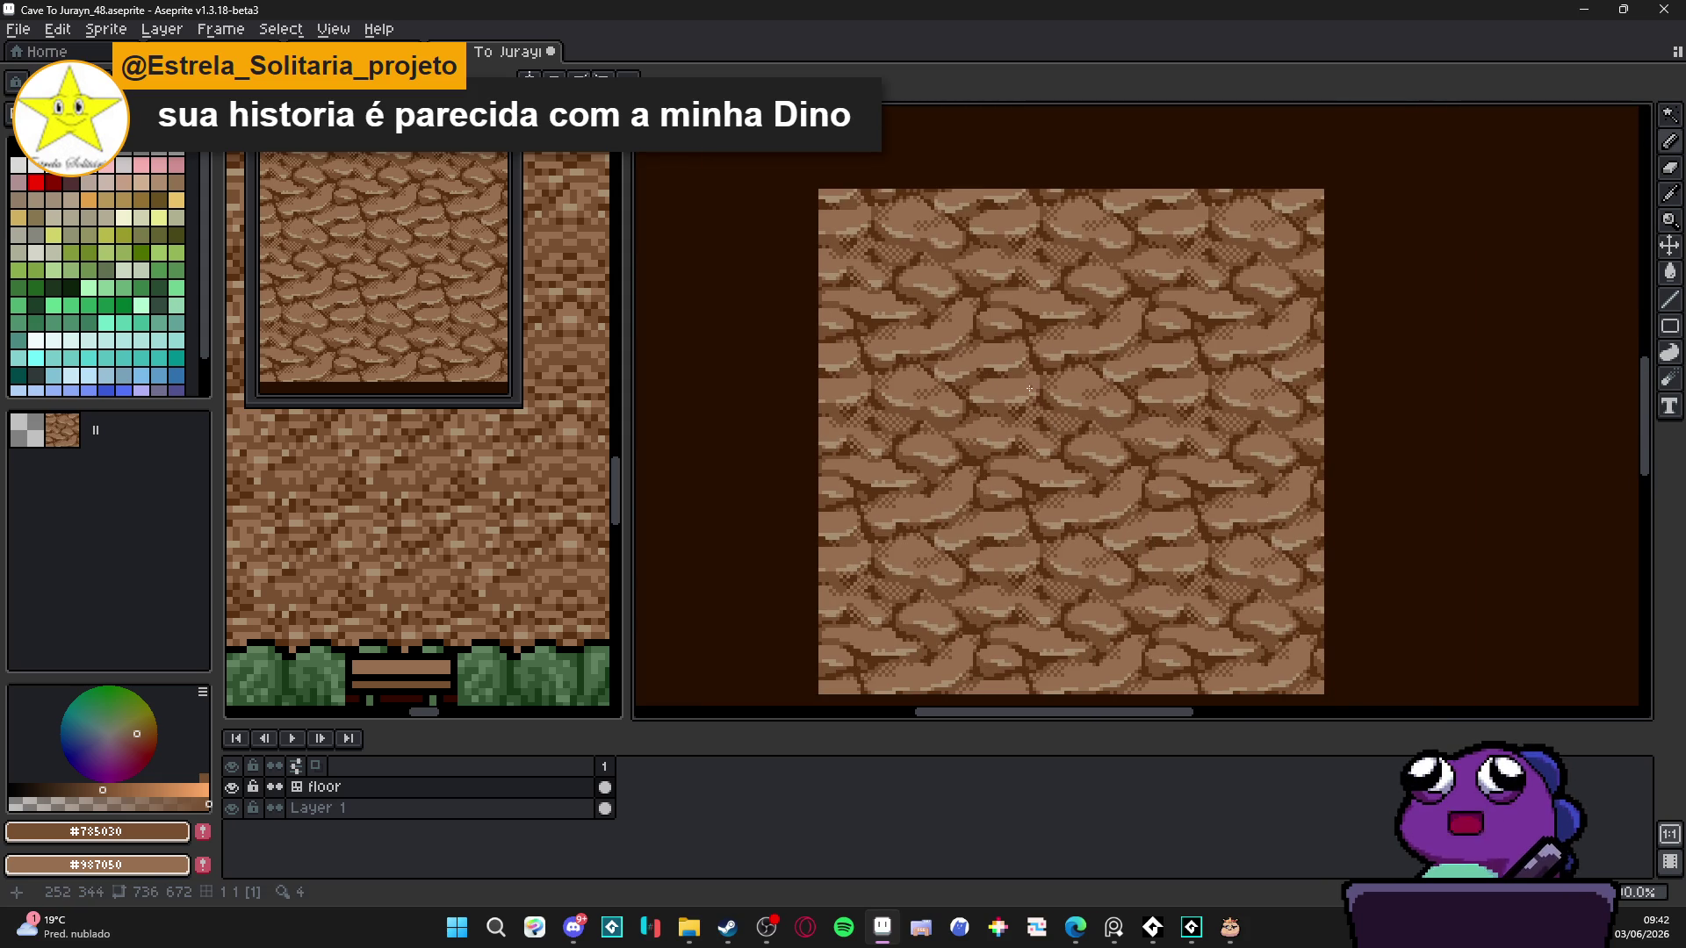
scroll(1080, 386, "up", 6)
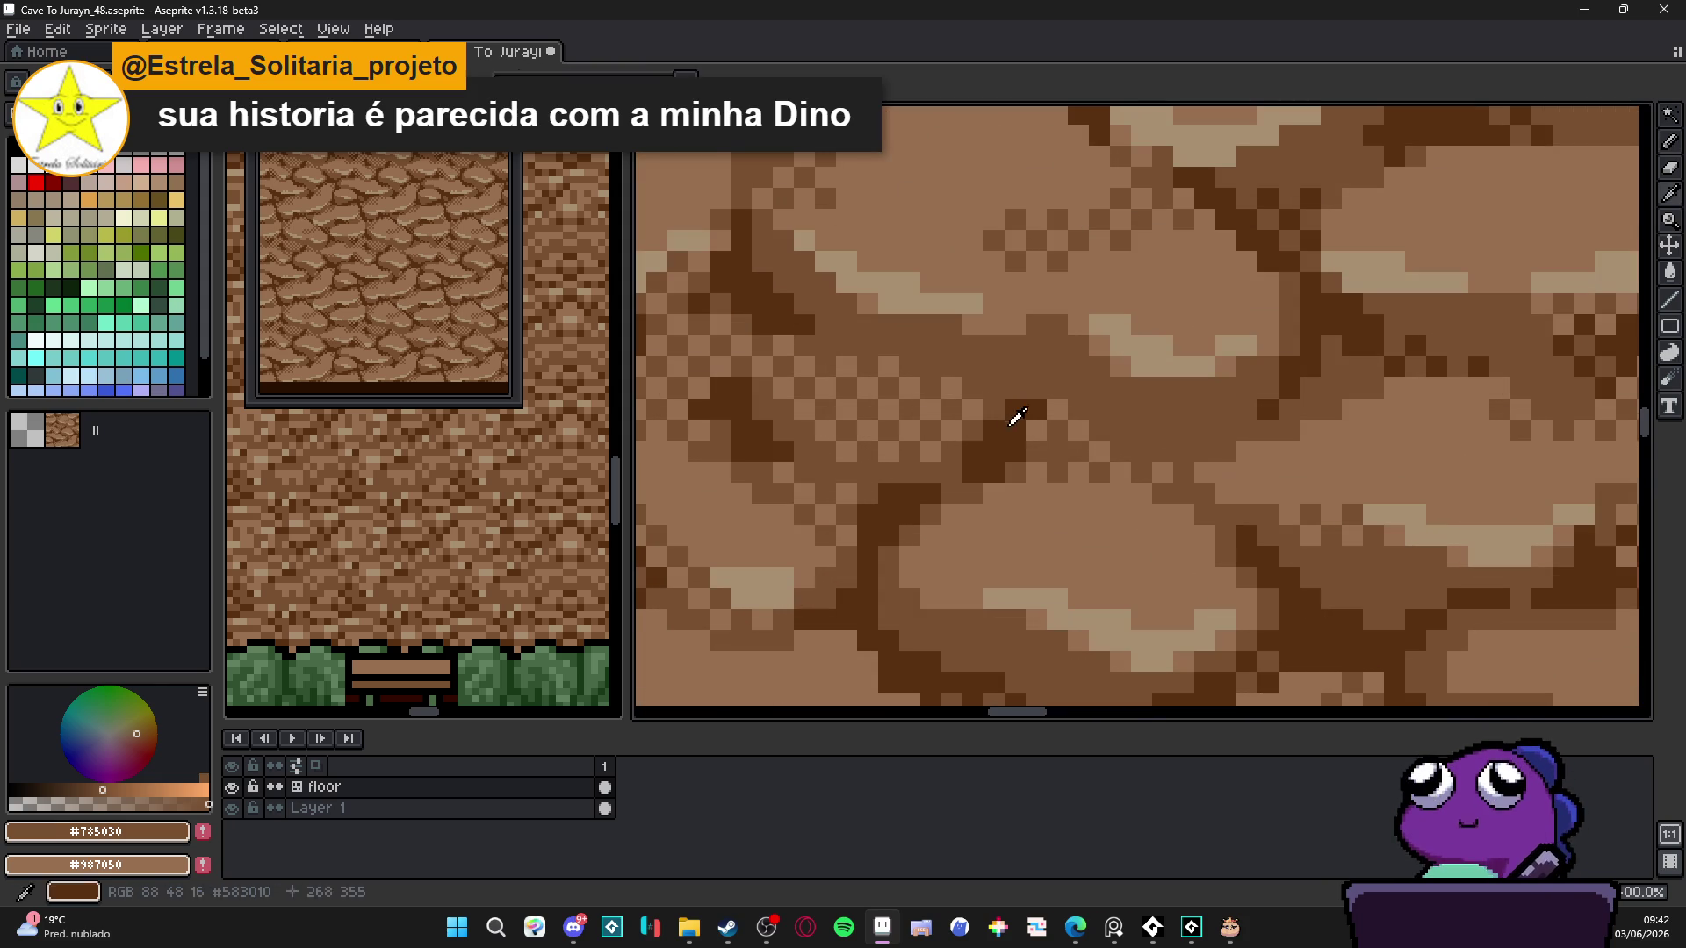
- Pick the crack brown and paint a dark line plus dark pixels into three stone gaps
left_click(1123, 428, "alt")
mouse_move(1121, 452)
left_mouse_down()
mouse_move(1190, 451)
mouse_move(1113, 428)
left_mouse_up()
scroll(1179, 446, "down", 2)
left_click(1193, 435)
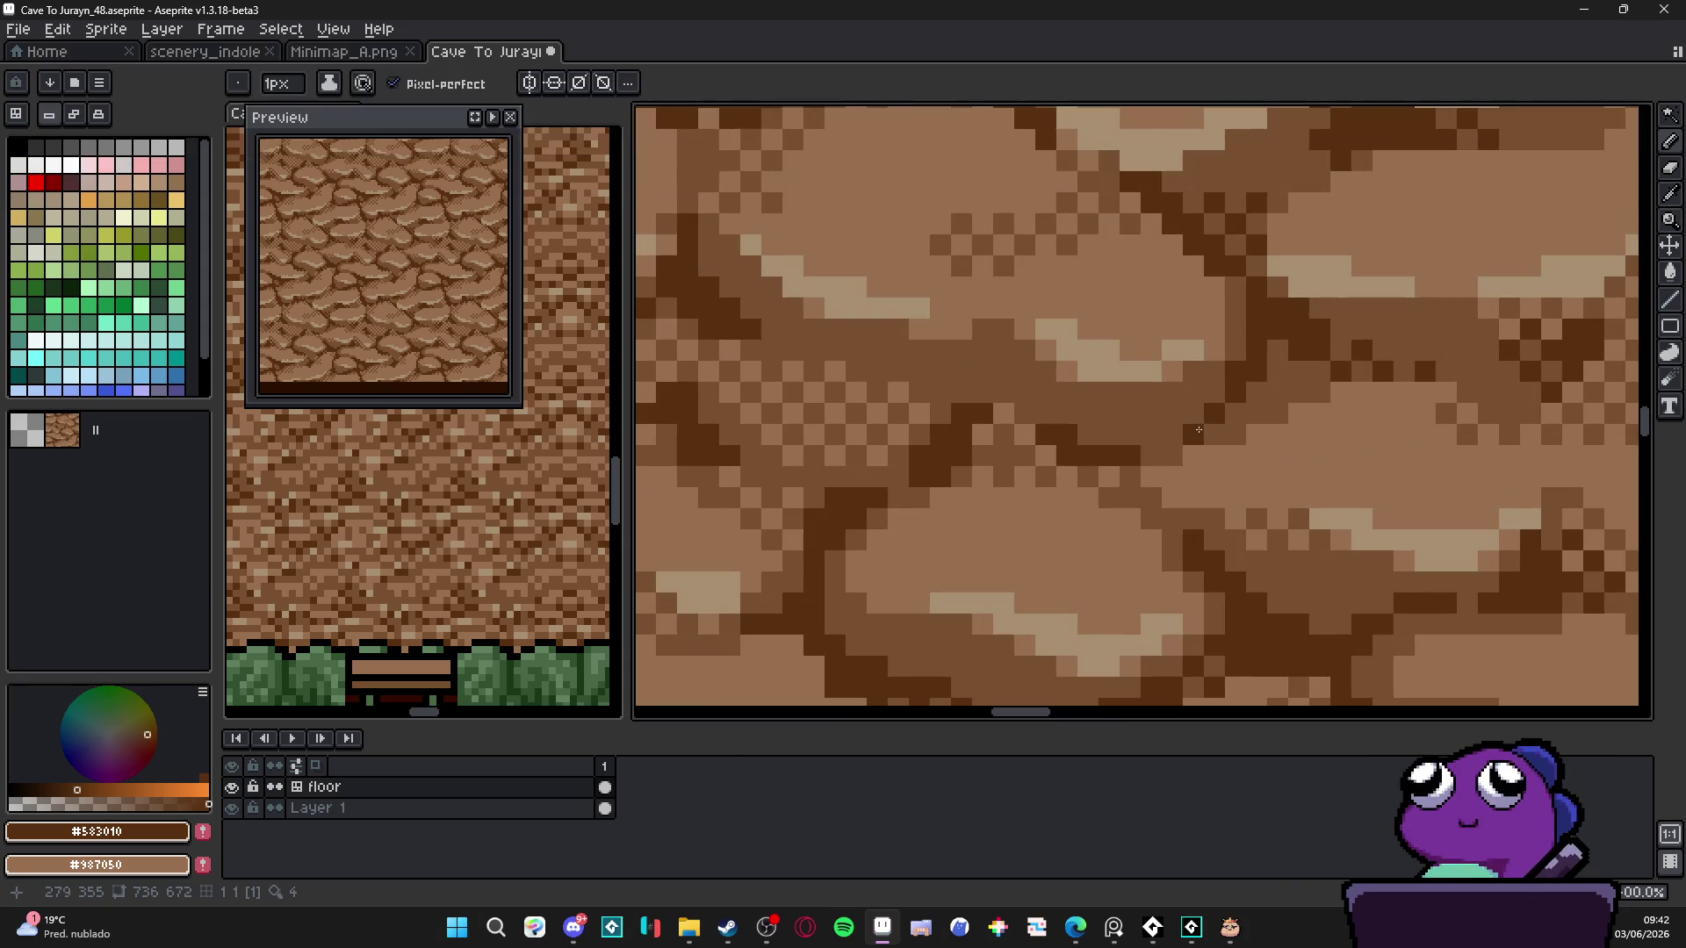
left_click(1152, 456)
left_click(1176, 438)
scroll(1116, 510, "down", 4)
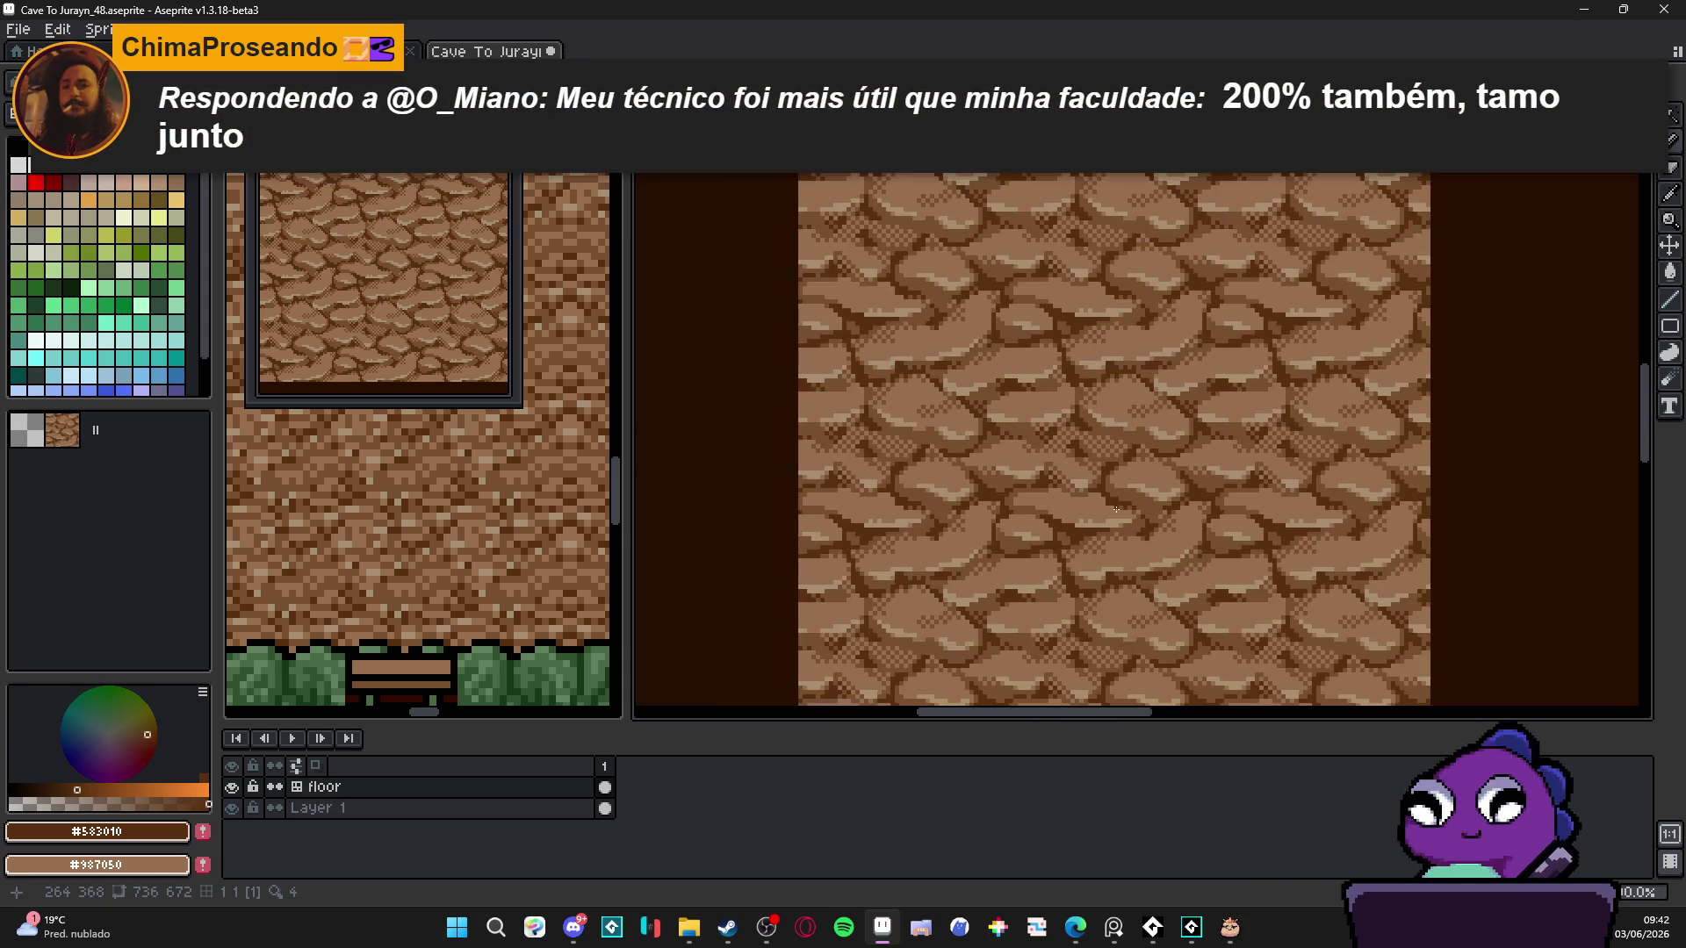
scroll(1207, 446, "up", 3)
scroll(1177, 435, "down", 3)
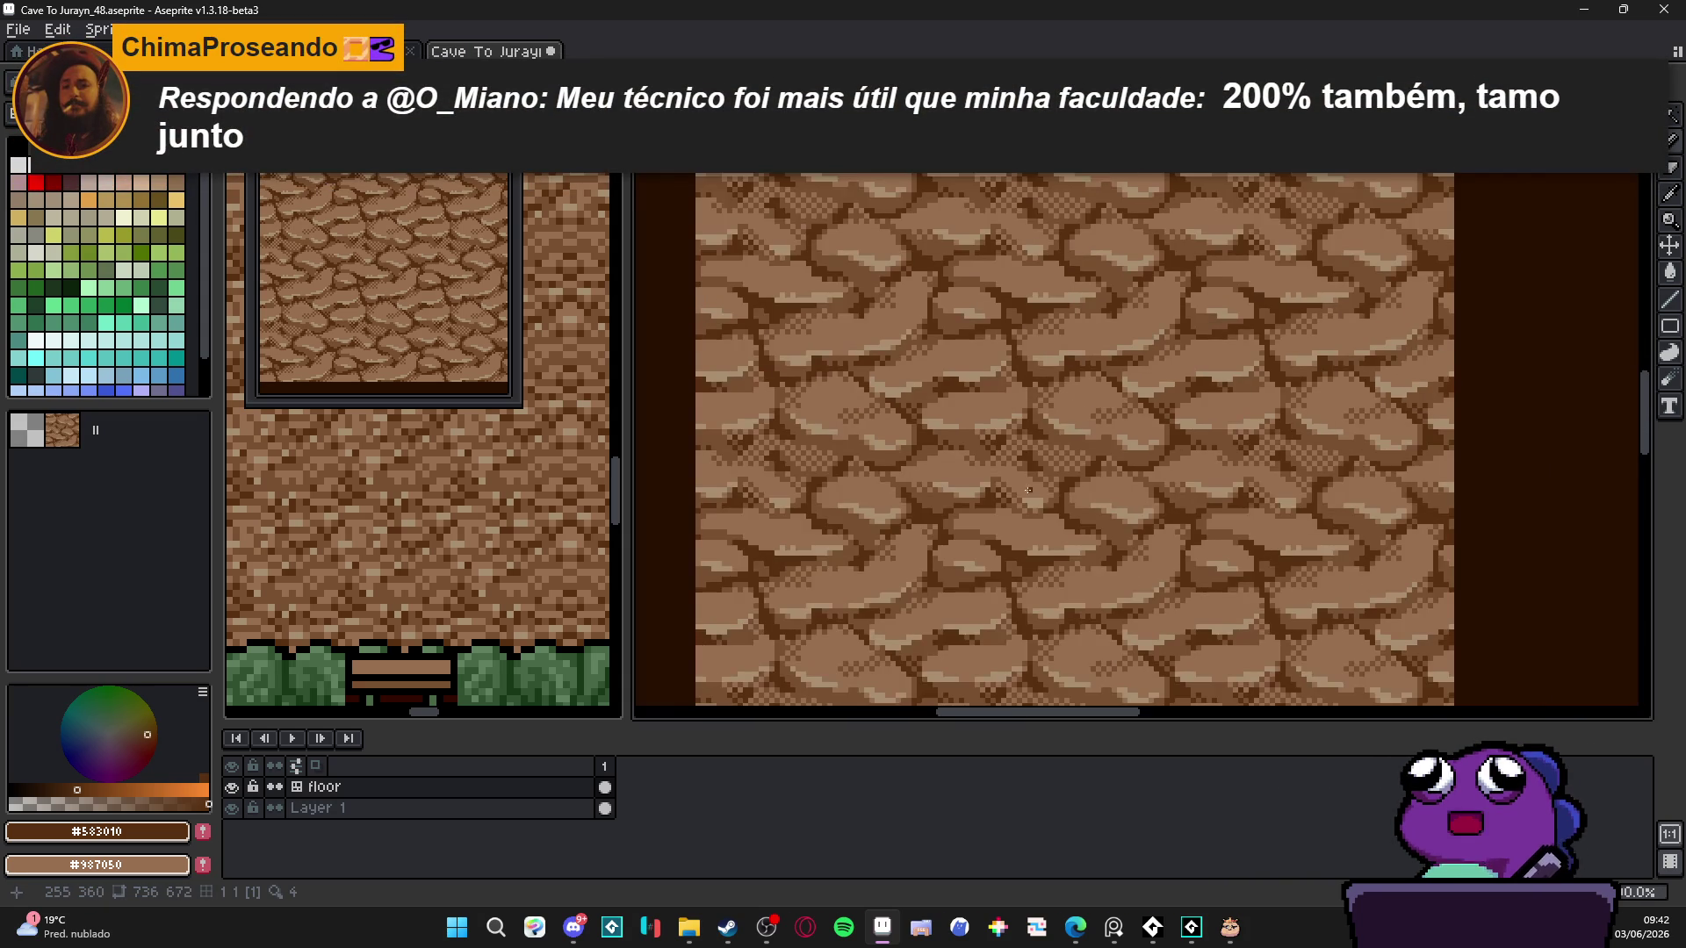
scroll(1081, 479, "up", 1)
scroll(1155, 469, "down", 1)
scroll(1222, 449, "up", 5)
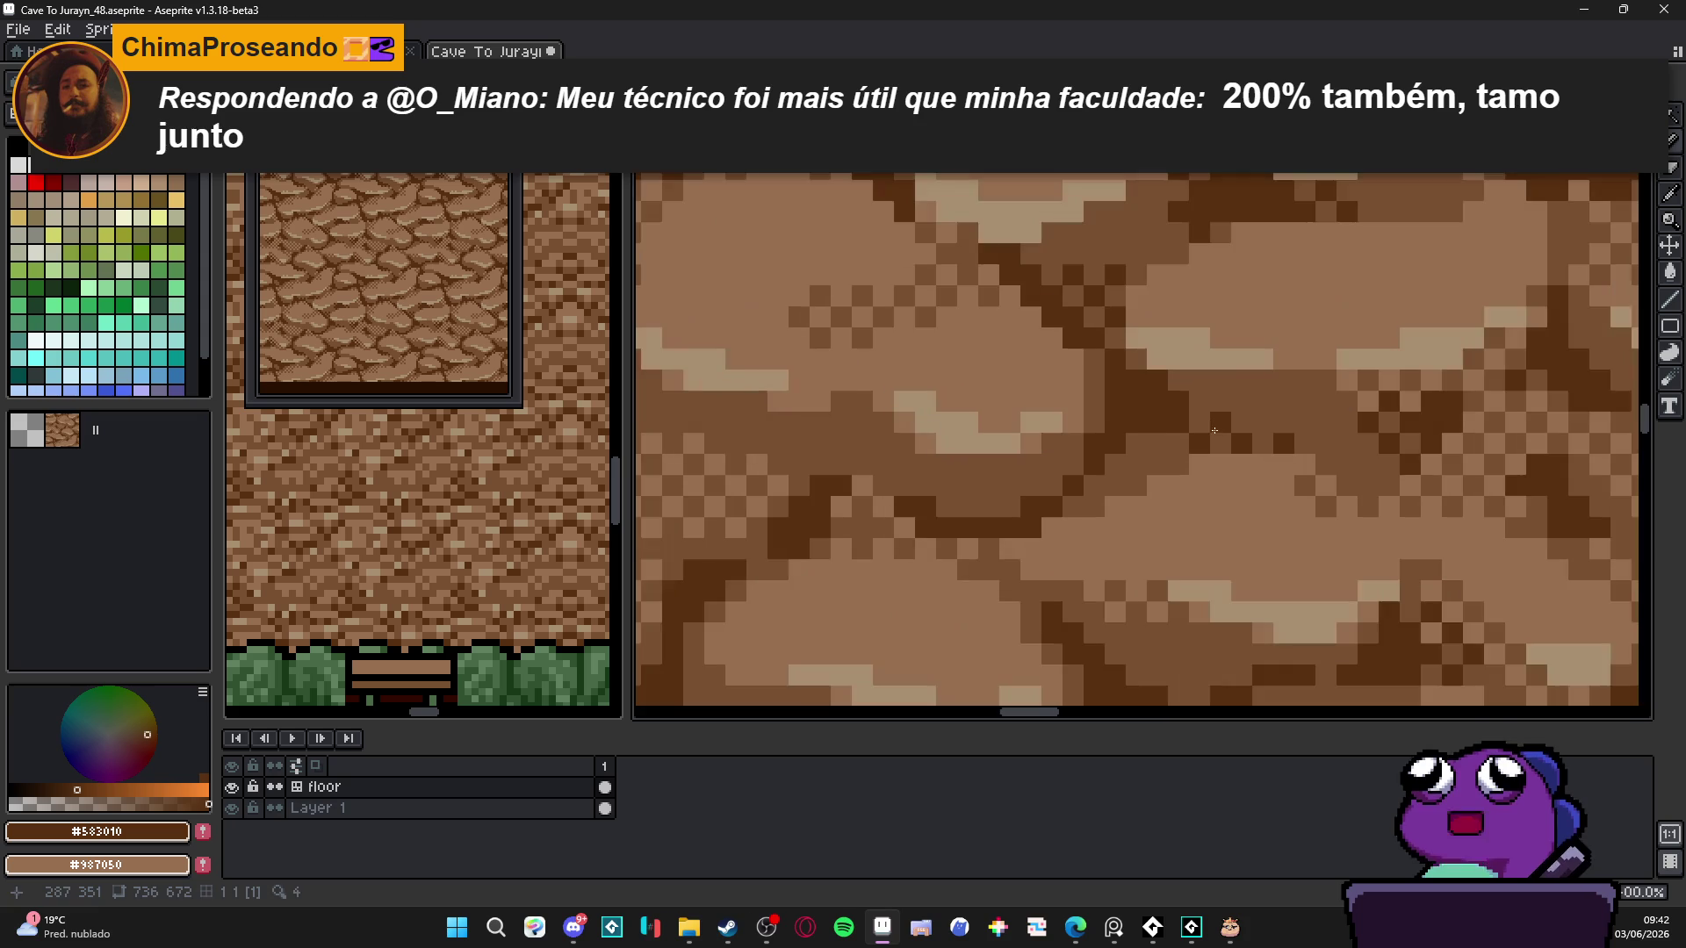
- Sample mid brown #785030, then make crack brown #583010 the current colour
left_click(1242, 435, "alt")
left_click(1234, 439, "alt")
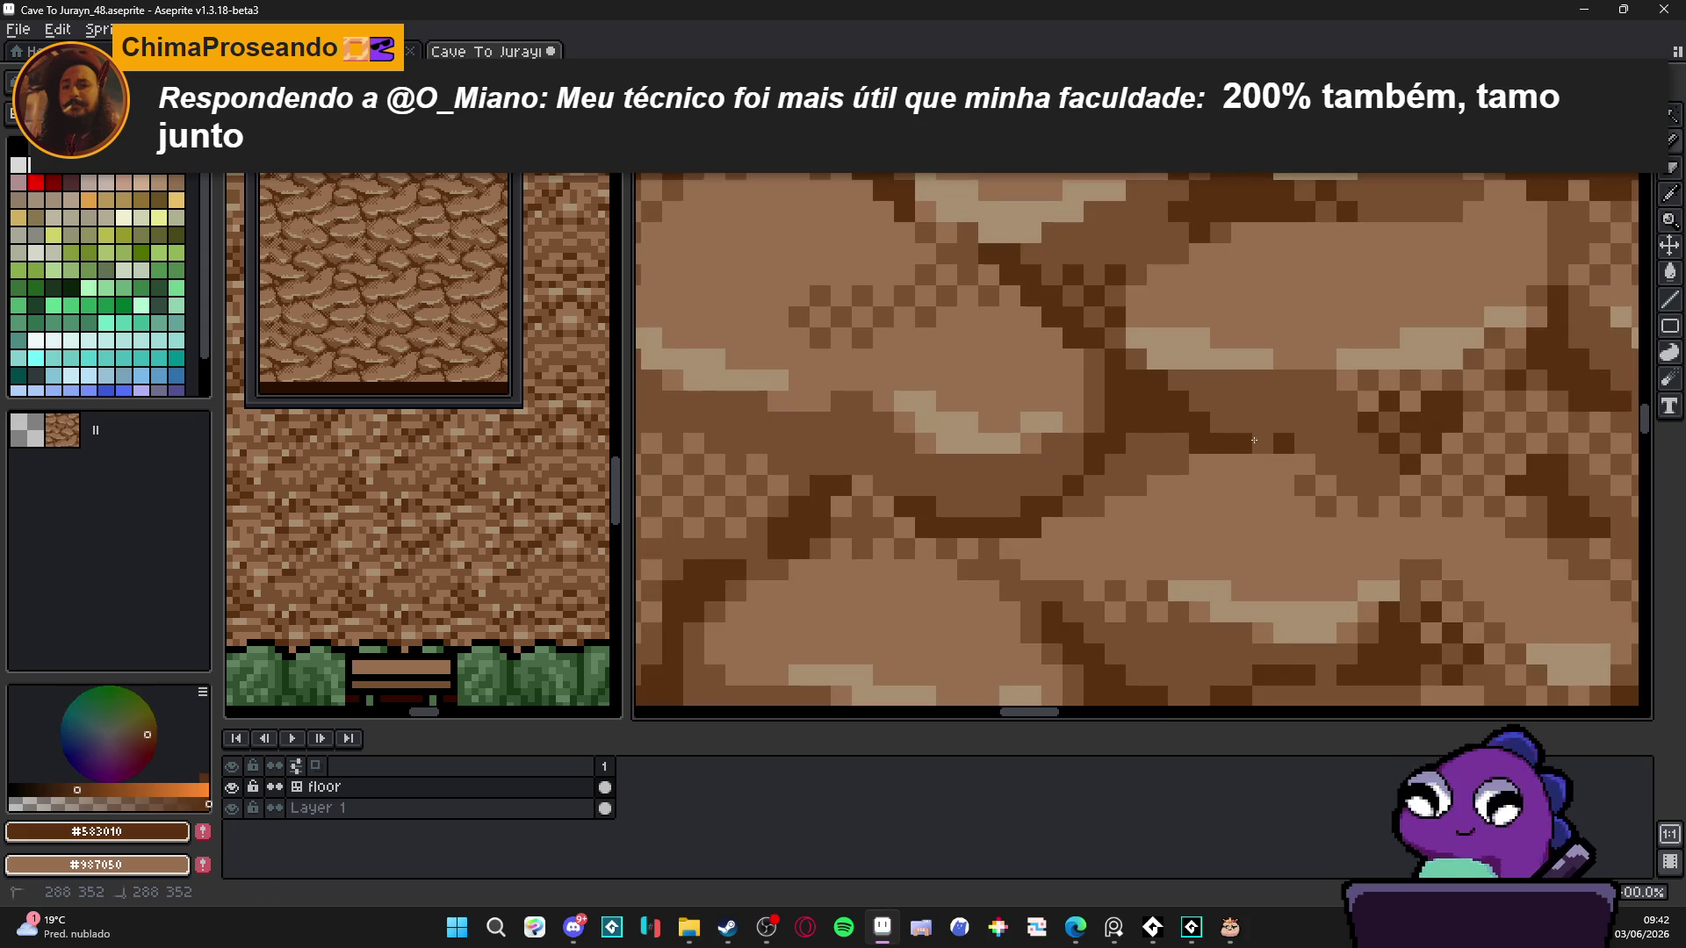
scroll(1403, 454, "down", 2)
scroll(1404, 453, "up", 2)
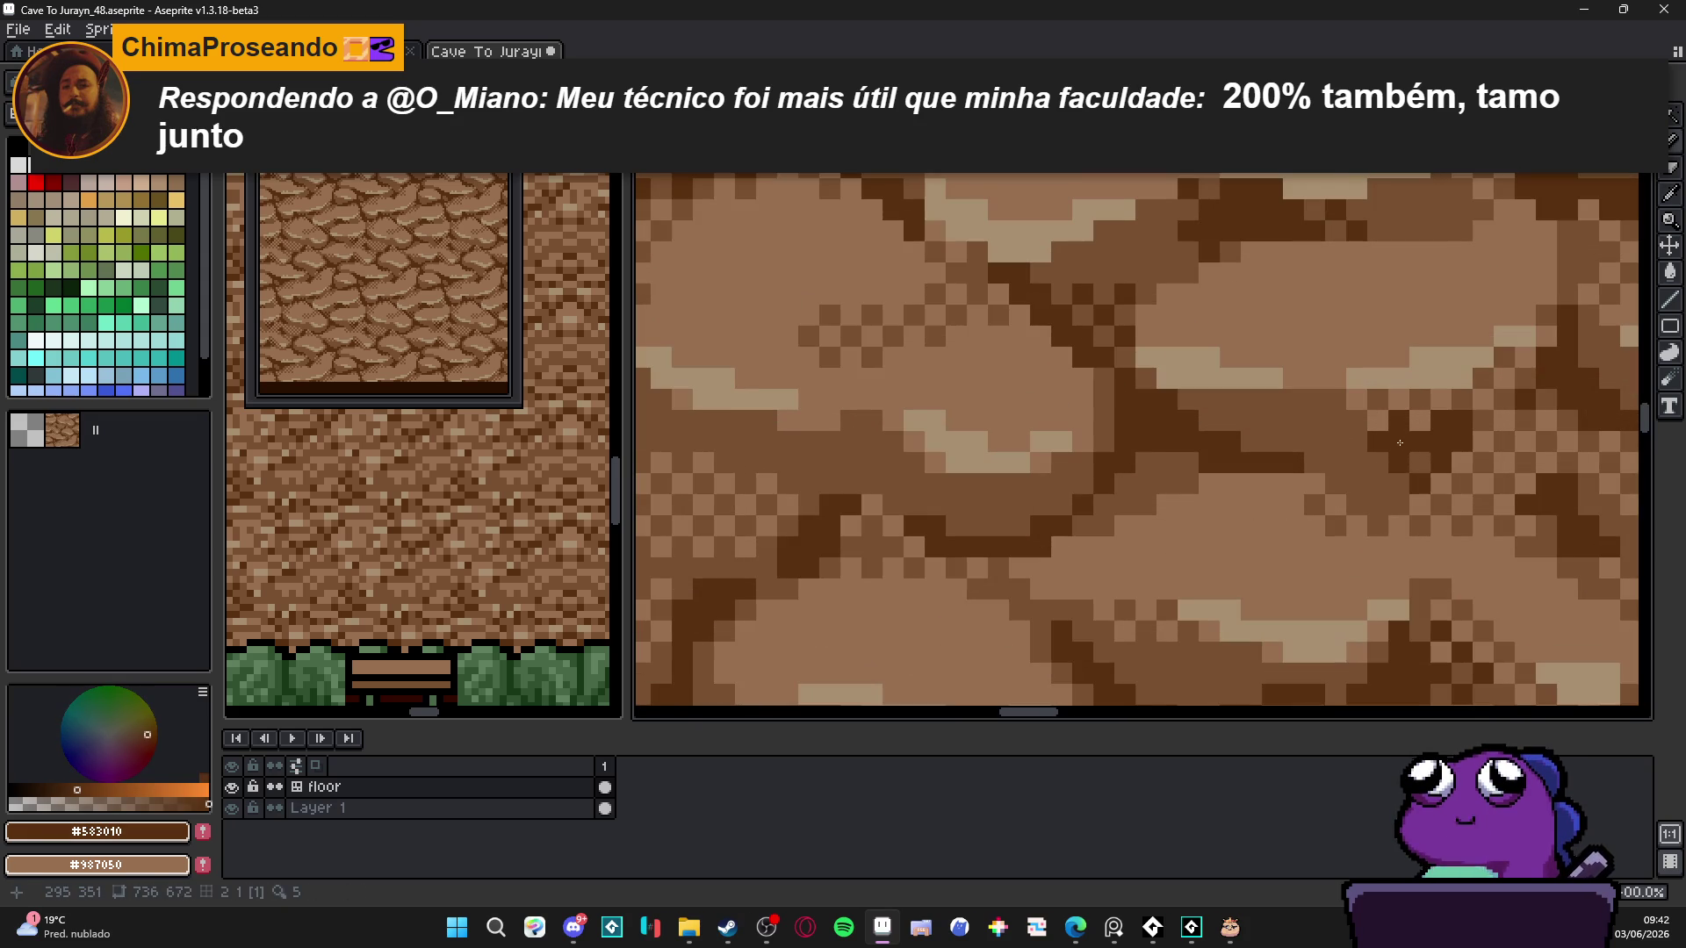
- Fill single stone-gap and edge pixels with mid brown #785030
left_click(1363, 420, "alt")
left_click(1378, 419)
left_click(1357, 399)
left_click(1399, 398)
left_click(1441, 399)
left_click(1420, 419)
left_click(1399, 419)
- Darken five crack pixels with dark brown #583010
left_click(1440, 420)
left_click(1399, 441)
left_click(1379, 441)
left_click(1441, 441, "alt")
left_click(1420, 462)
left_click(1356, 462)
- Lighten four stone-edge pixels back to mid brown #785030
left_click(1378, 462)
left_click(1399, 441)
left_click(1441, 462, "alt")
left_click(1420, 441)
left_click(1462, 420)
scroll(1452, 423, "down", 1)
scroll(1408, 418, "up", 1)
- Draw a short #583010 stroke along a crack and darken one gap pixel
left_click(1408, 418, "alt")
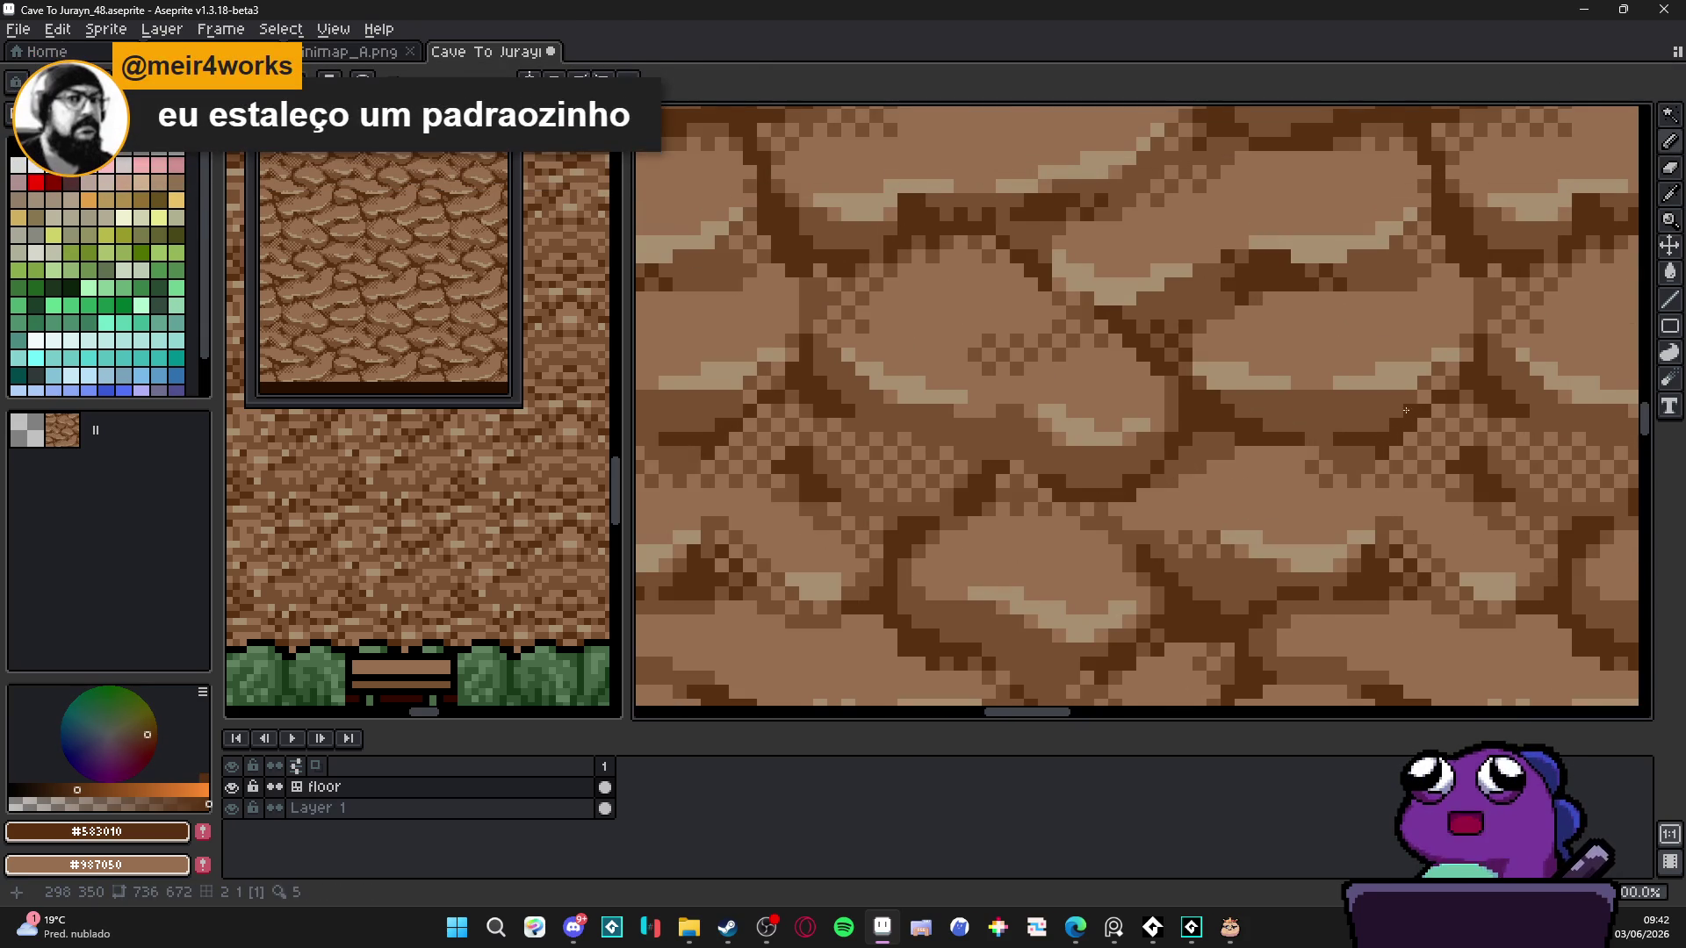
scroll(1396, 419, "down", 3)
left_click_drag(1321, 437, 1293, 440)
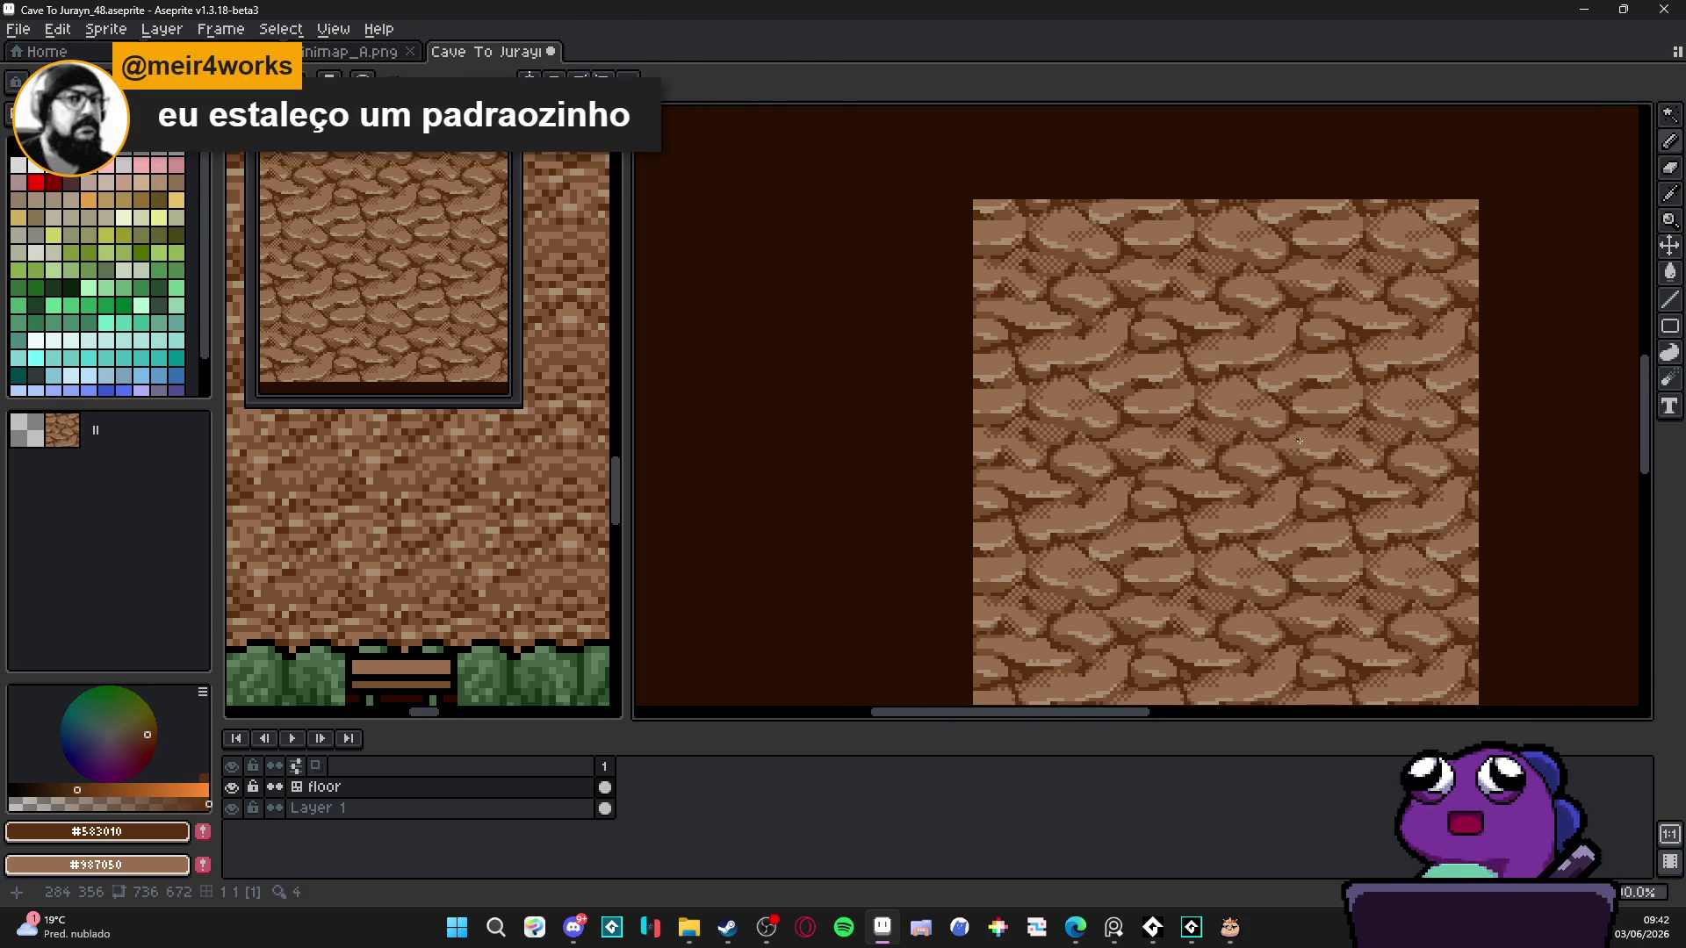
scroll(1218, 446, "up", 6)
left_click_drag(1154, 423, 1196, 422)
left_click(1305, 466)
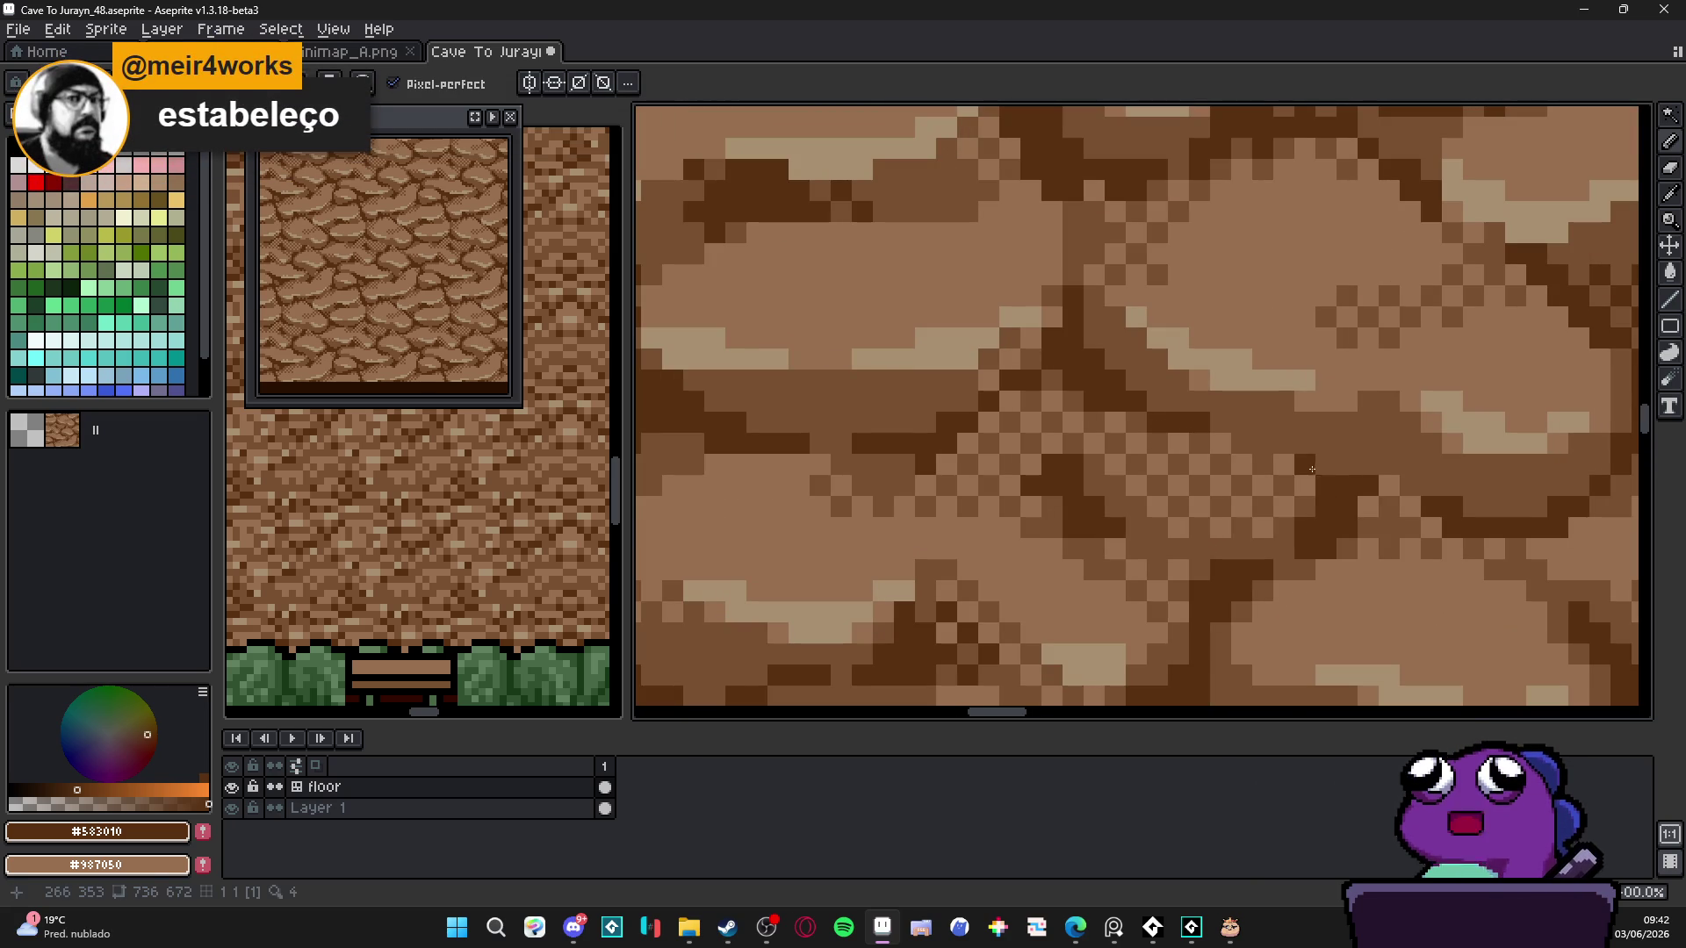
scroll(1285, 469, "down", 4)
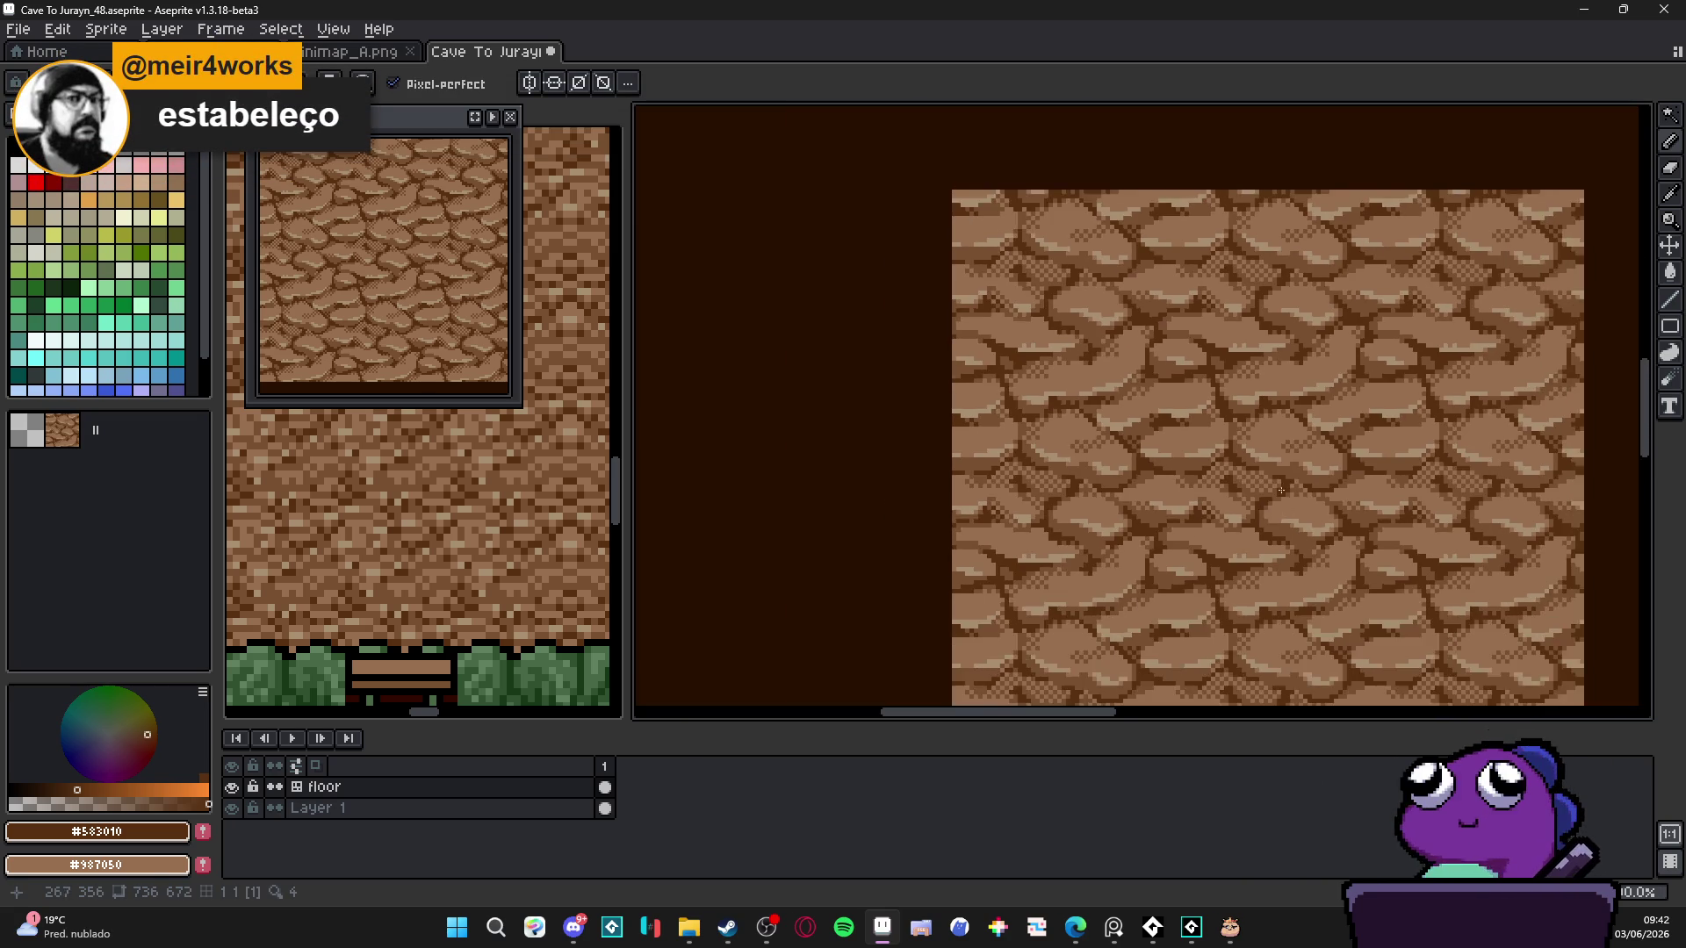
scroll(1334, 467, "up", 2)
scroll(1322, 471, "down", 2)
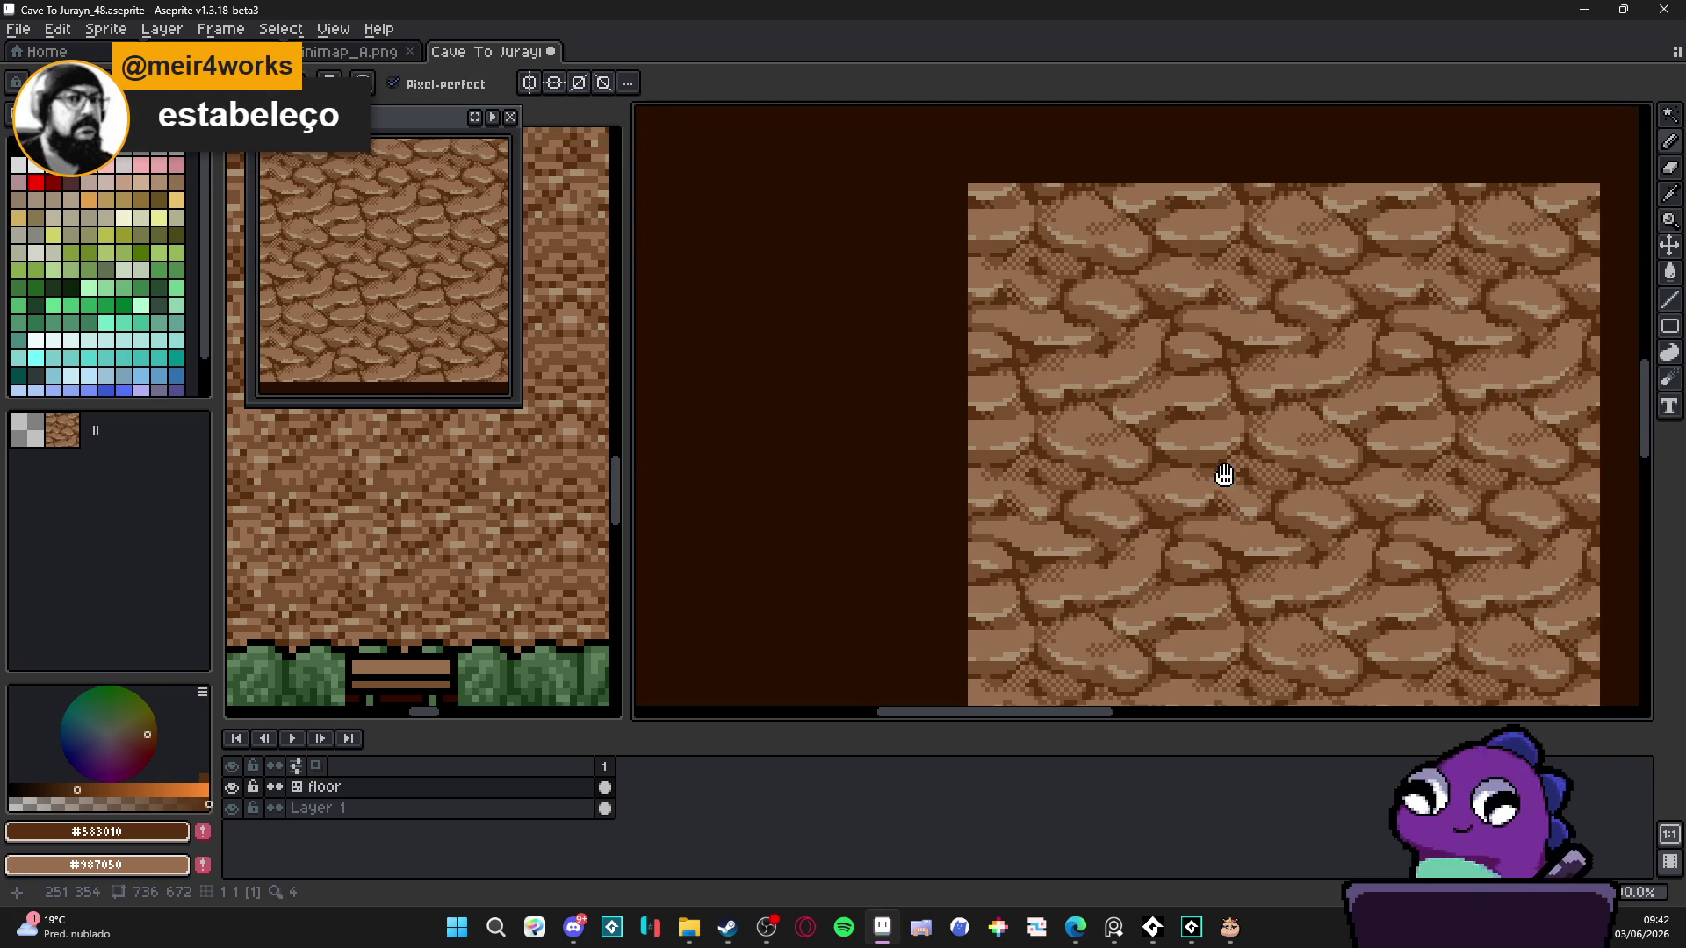
scroll(1062, 377, "up", 2)
scroll(1062, 377, "up", 2)
- Lighten a stray dark pixel on a stone with mid brown #785030
left_click(1077, 312, "alt")
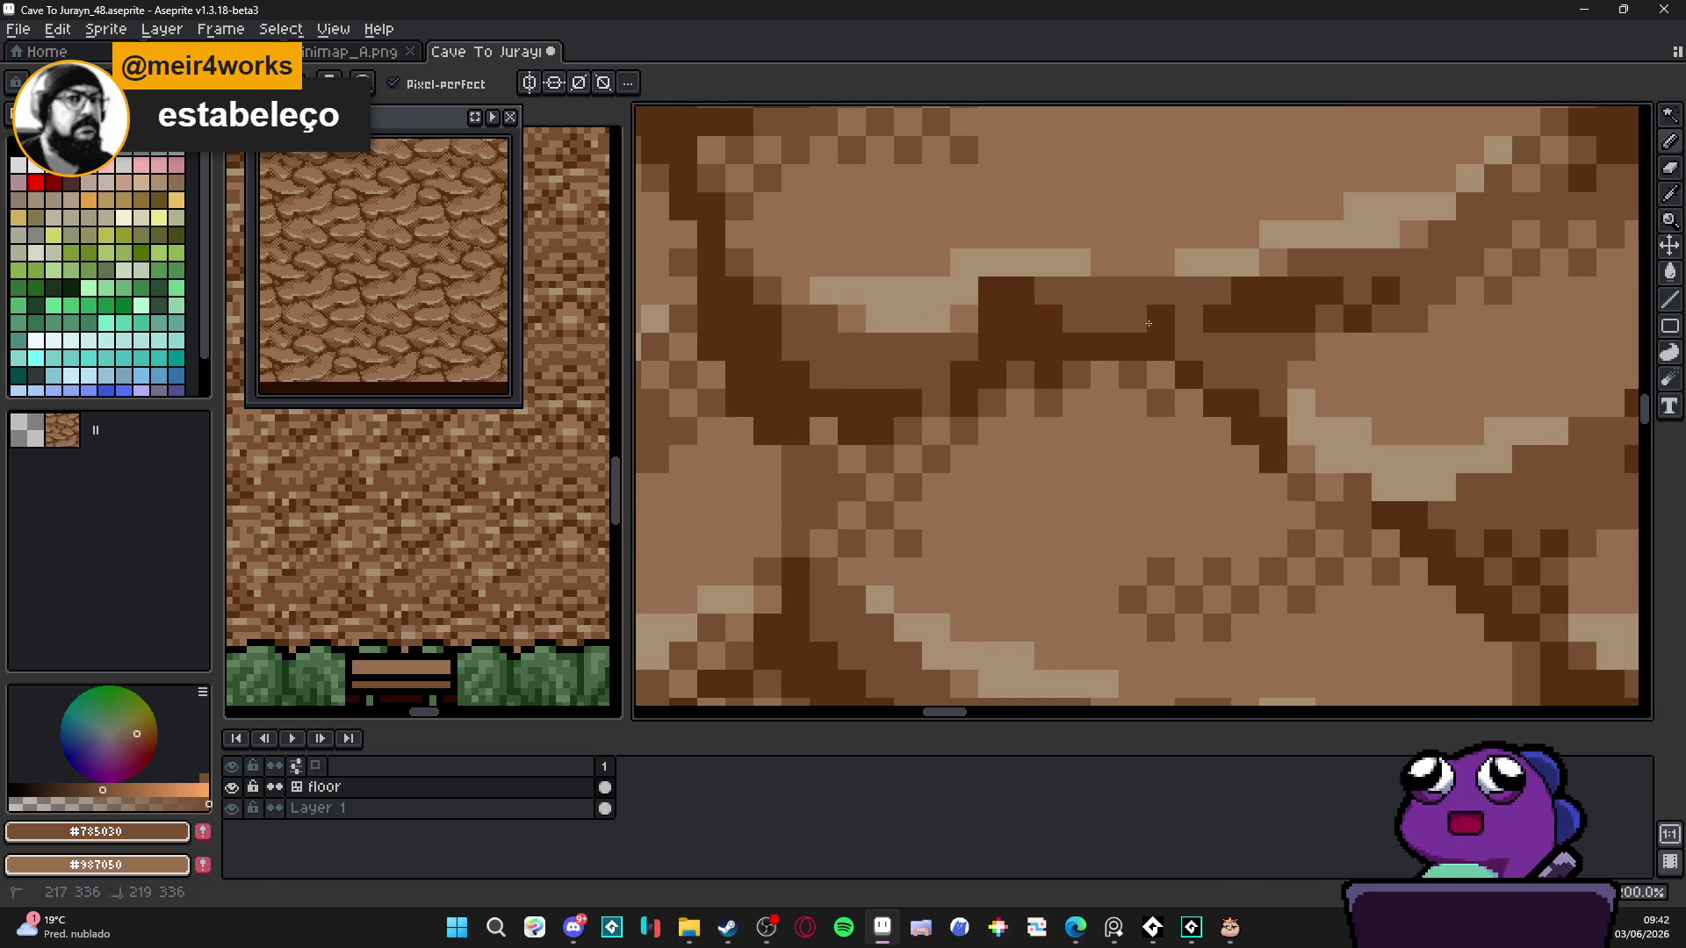
left_click(1188, 369, "alt")
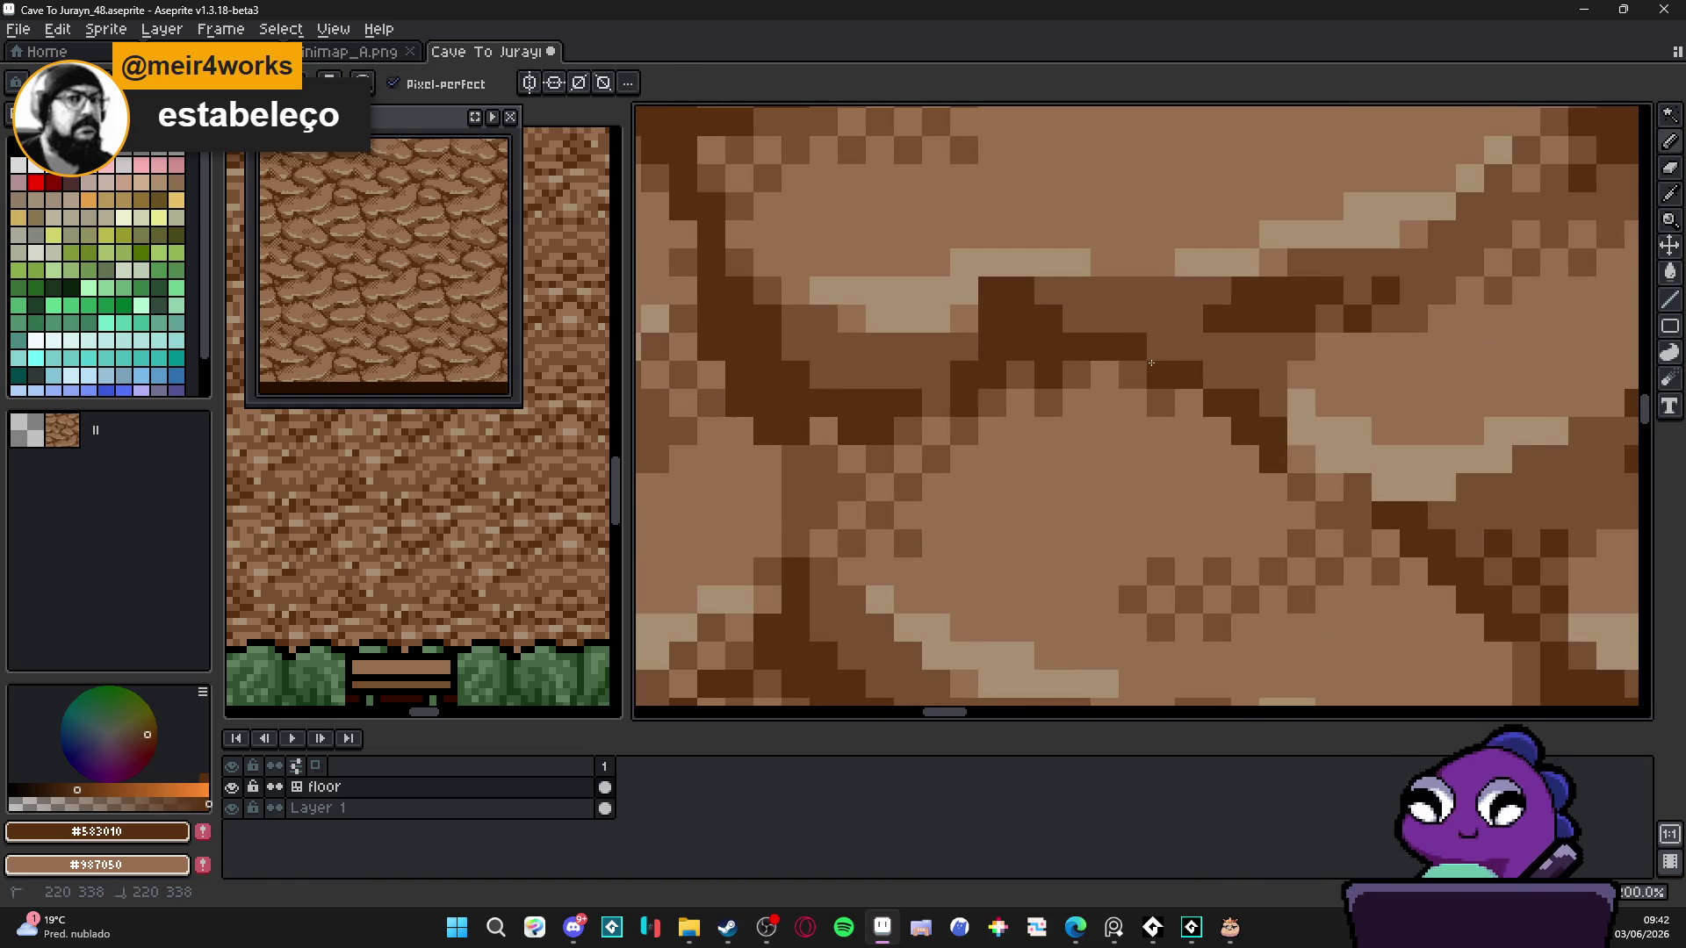
scroll(1220, 411, "down", 3)
scroll(1221, 411, "up", 3)
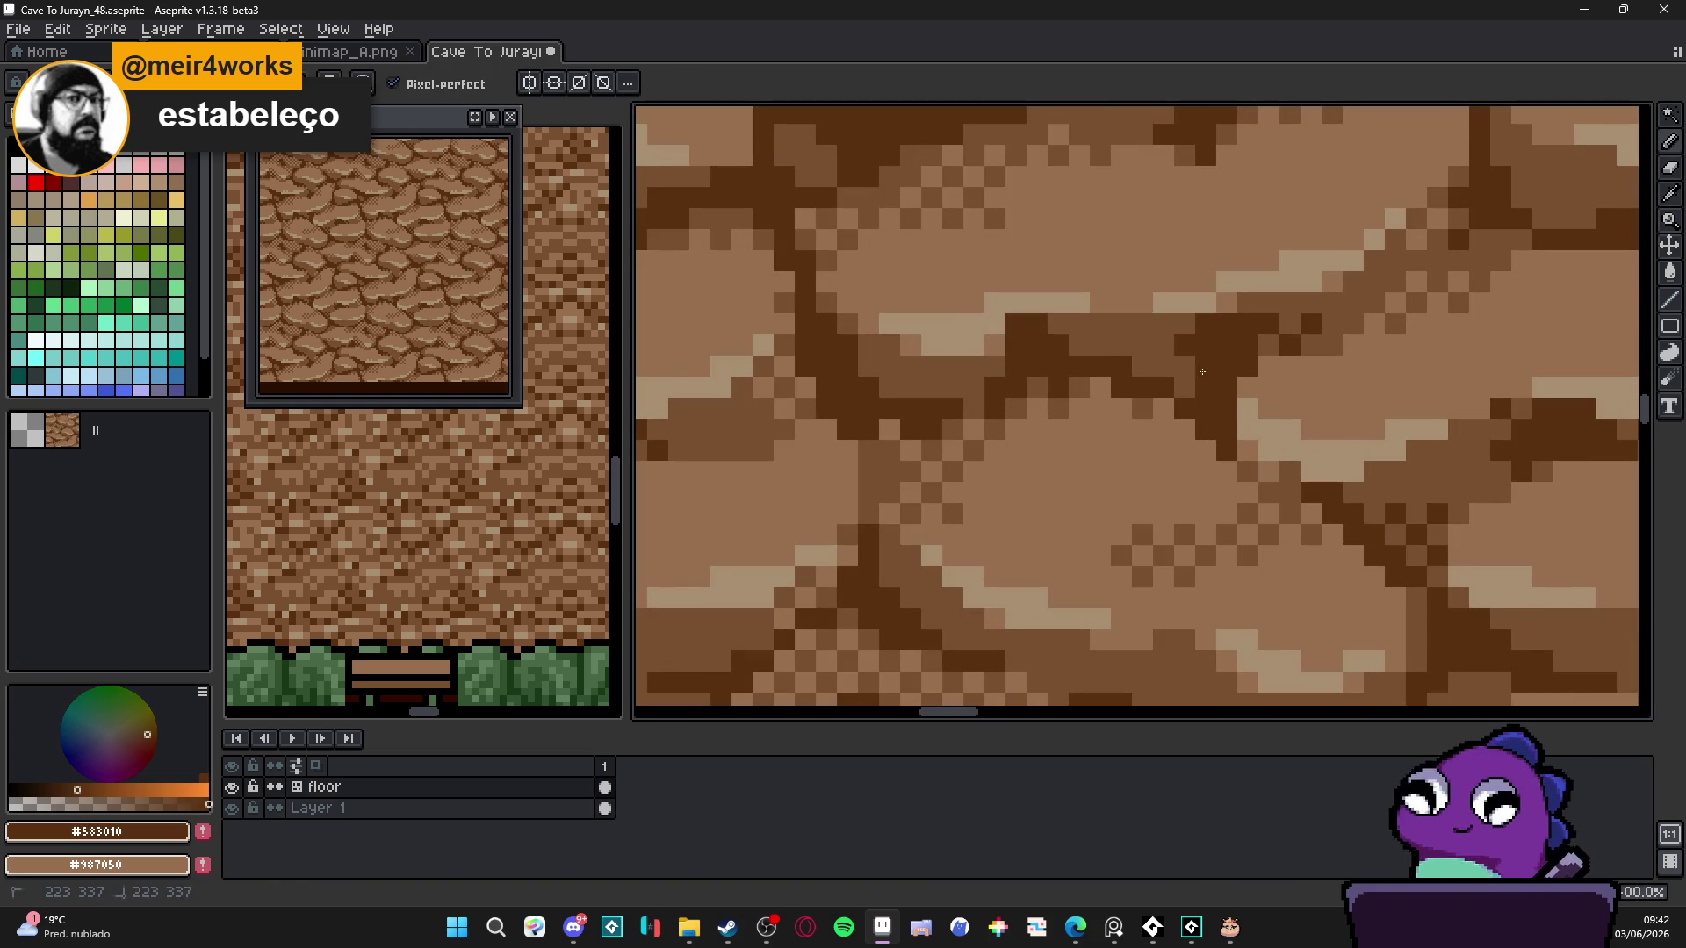
scroll(1213, 410, "down", 3)
scroll(1213, 410, "up", 3)
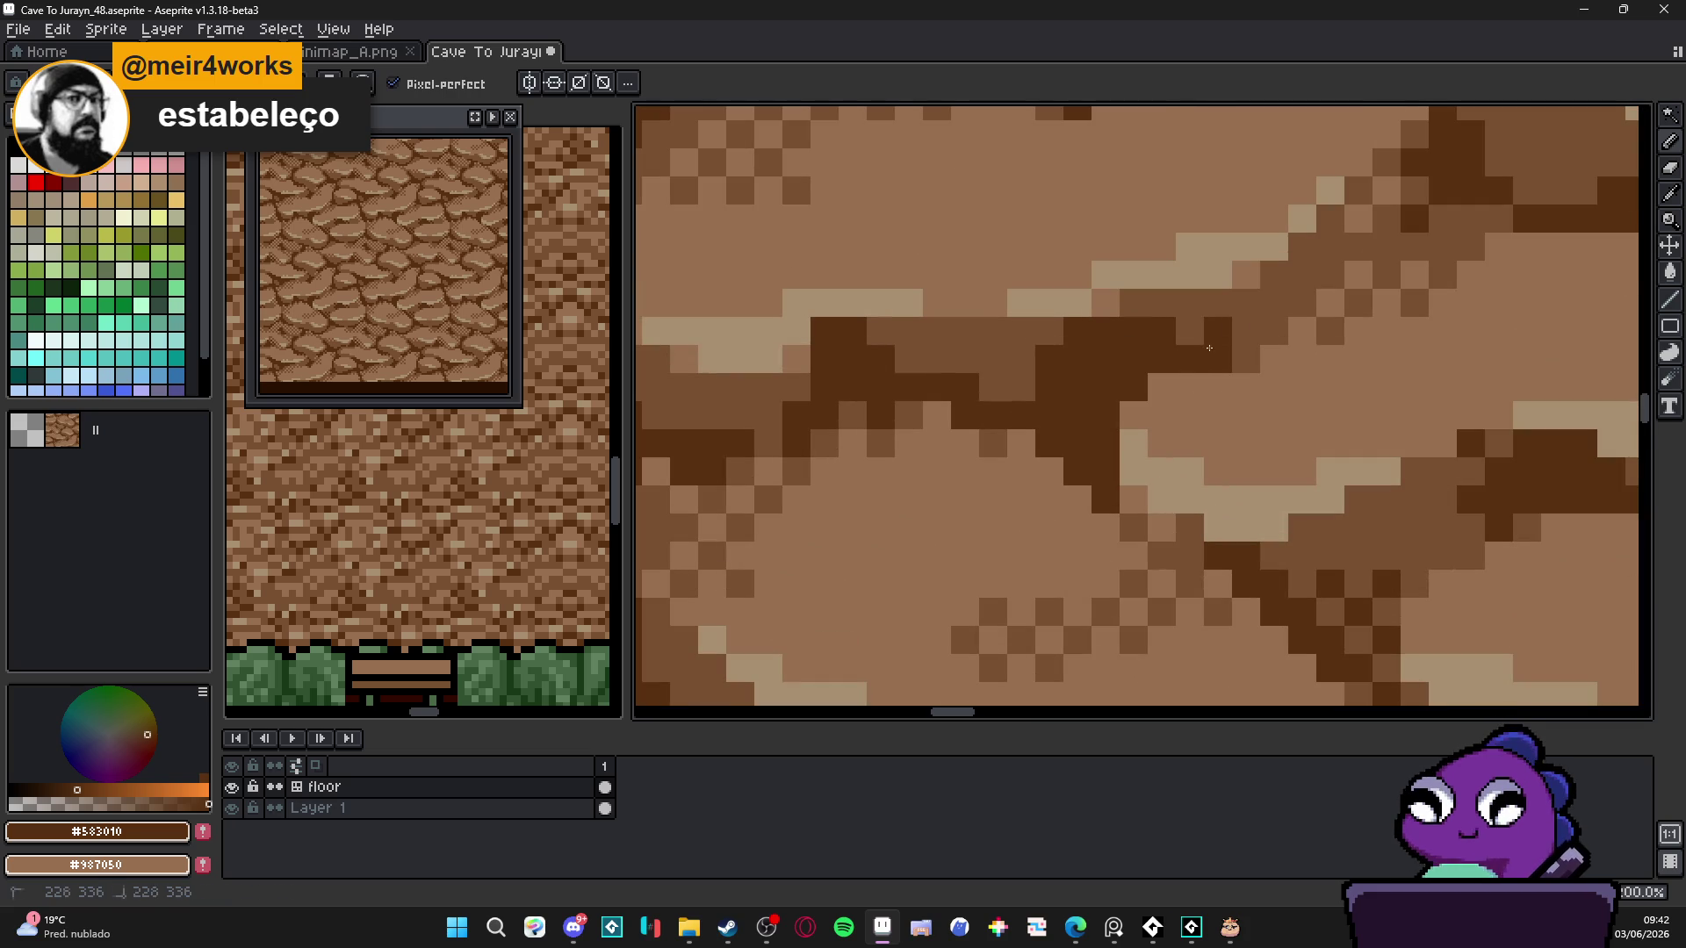
left_click(1222, 330, "alt")
left_click(1049, 360)
- Reselect dark brown #583010, review the tile, and save the file with Ctrl+S
scroll(1116, 351, "down", 3)
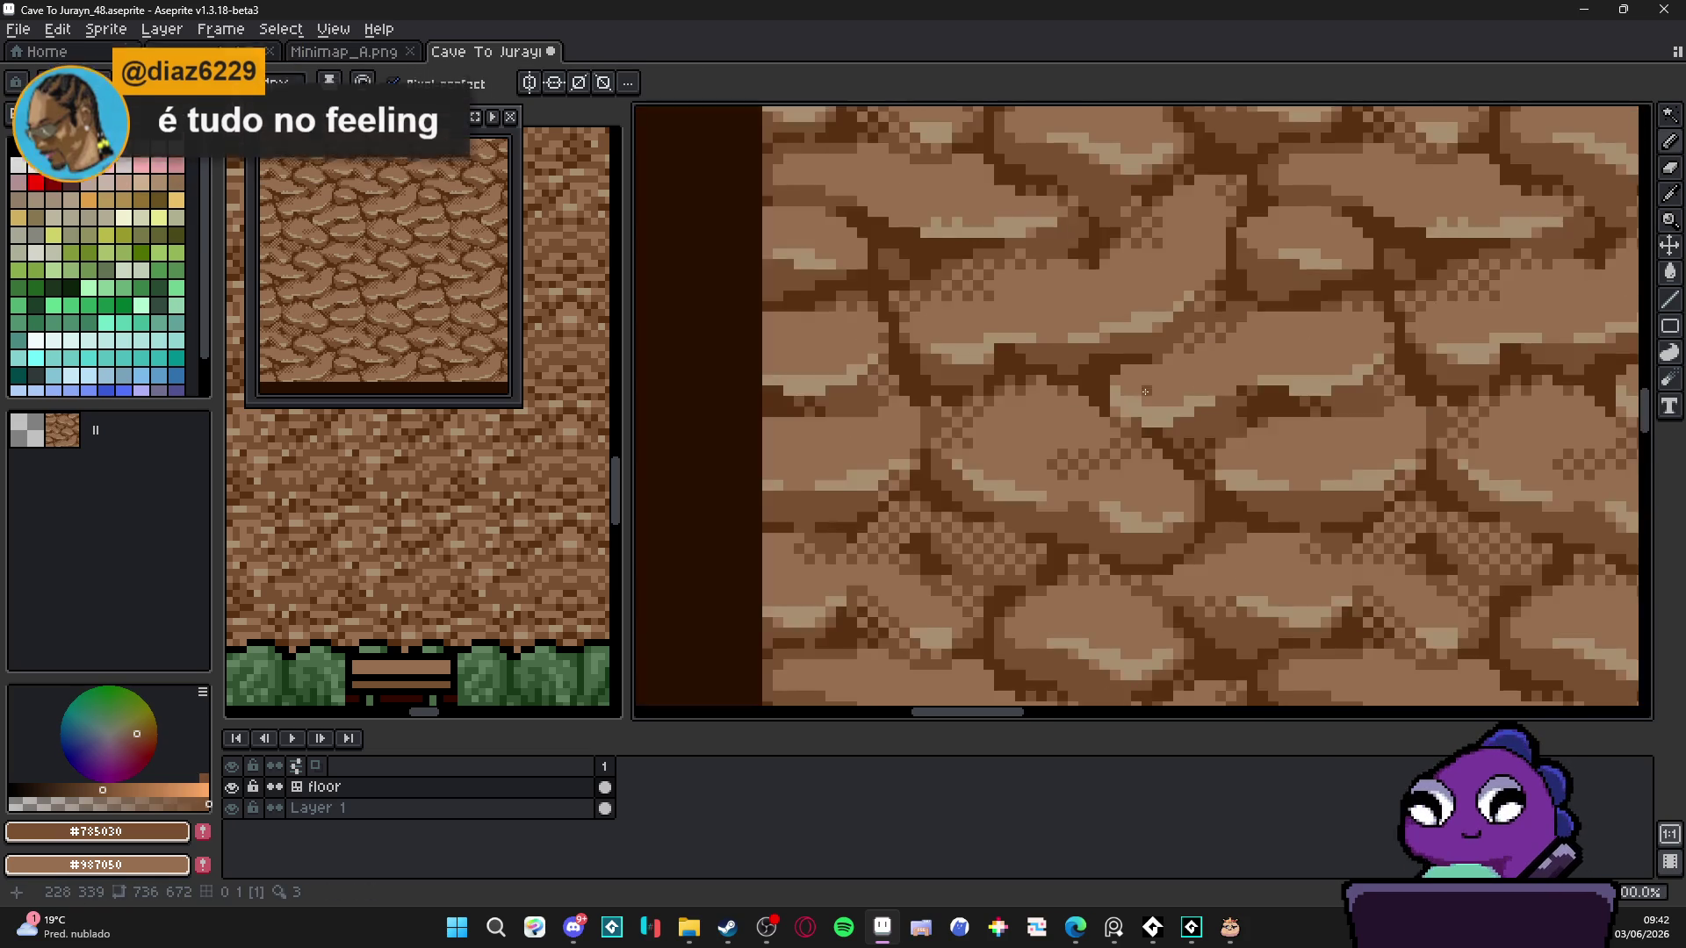
scroll(1143, 366, "up", 2)
left_click(1143, 366, "alt")
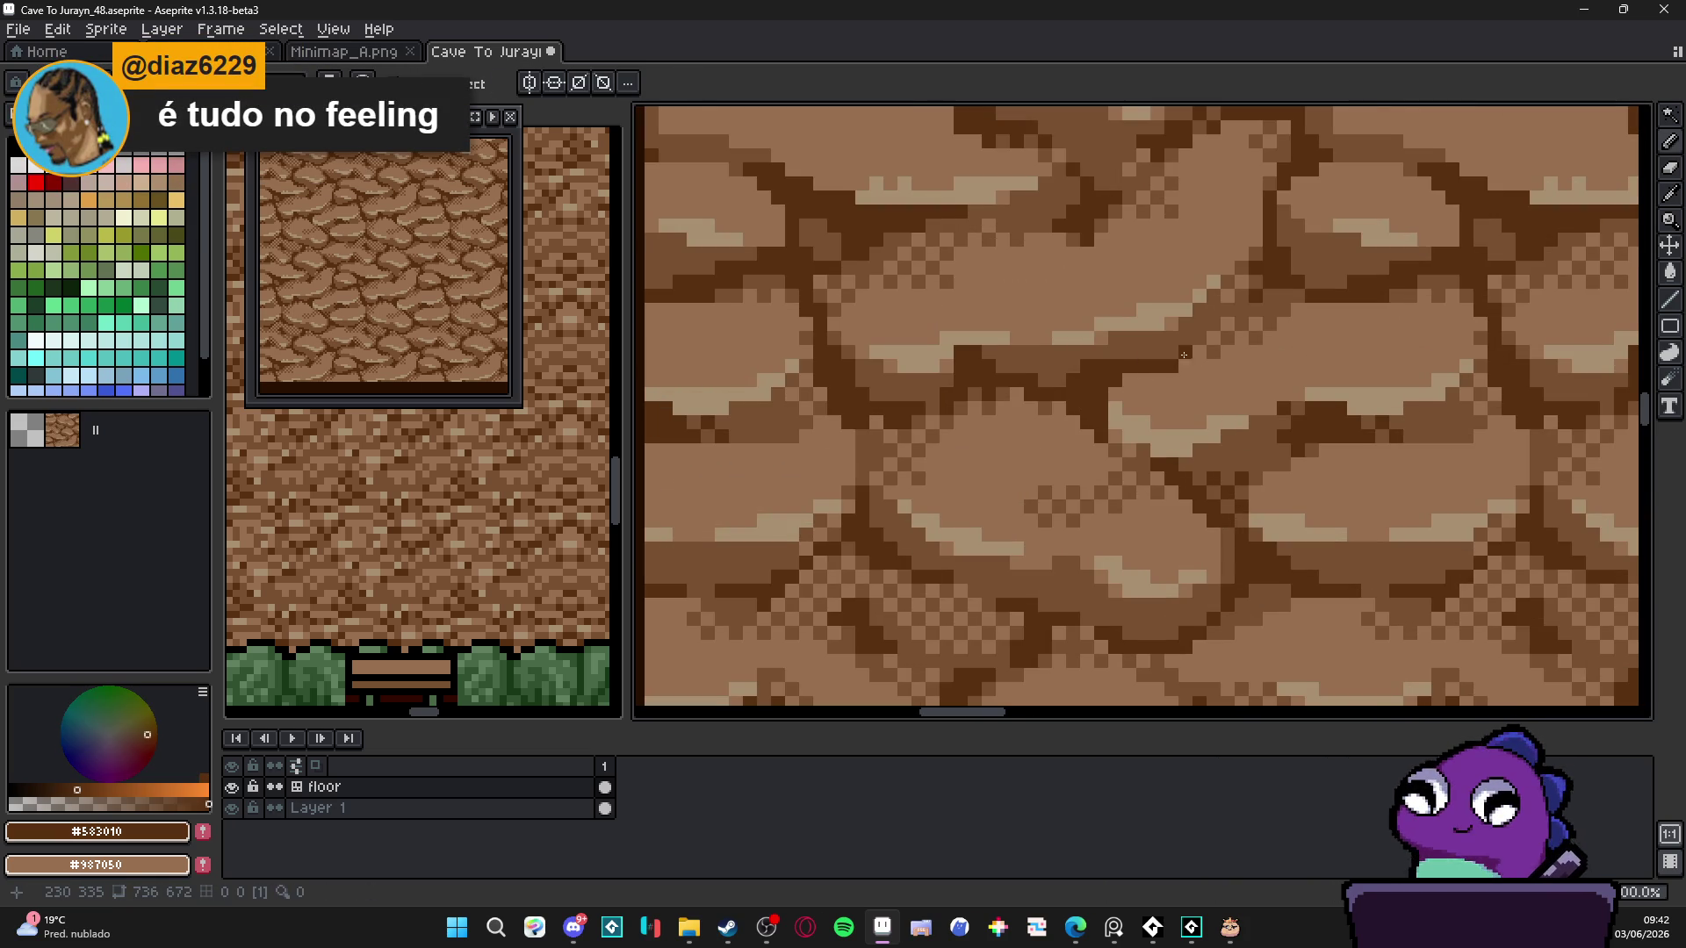
scroll(1199, 338, "down", 5)
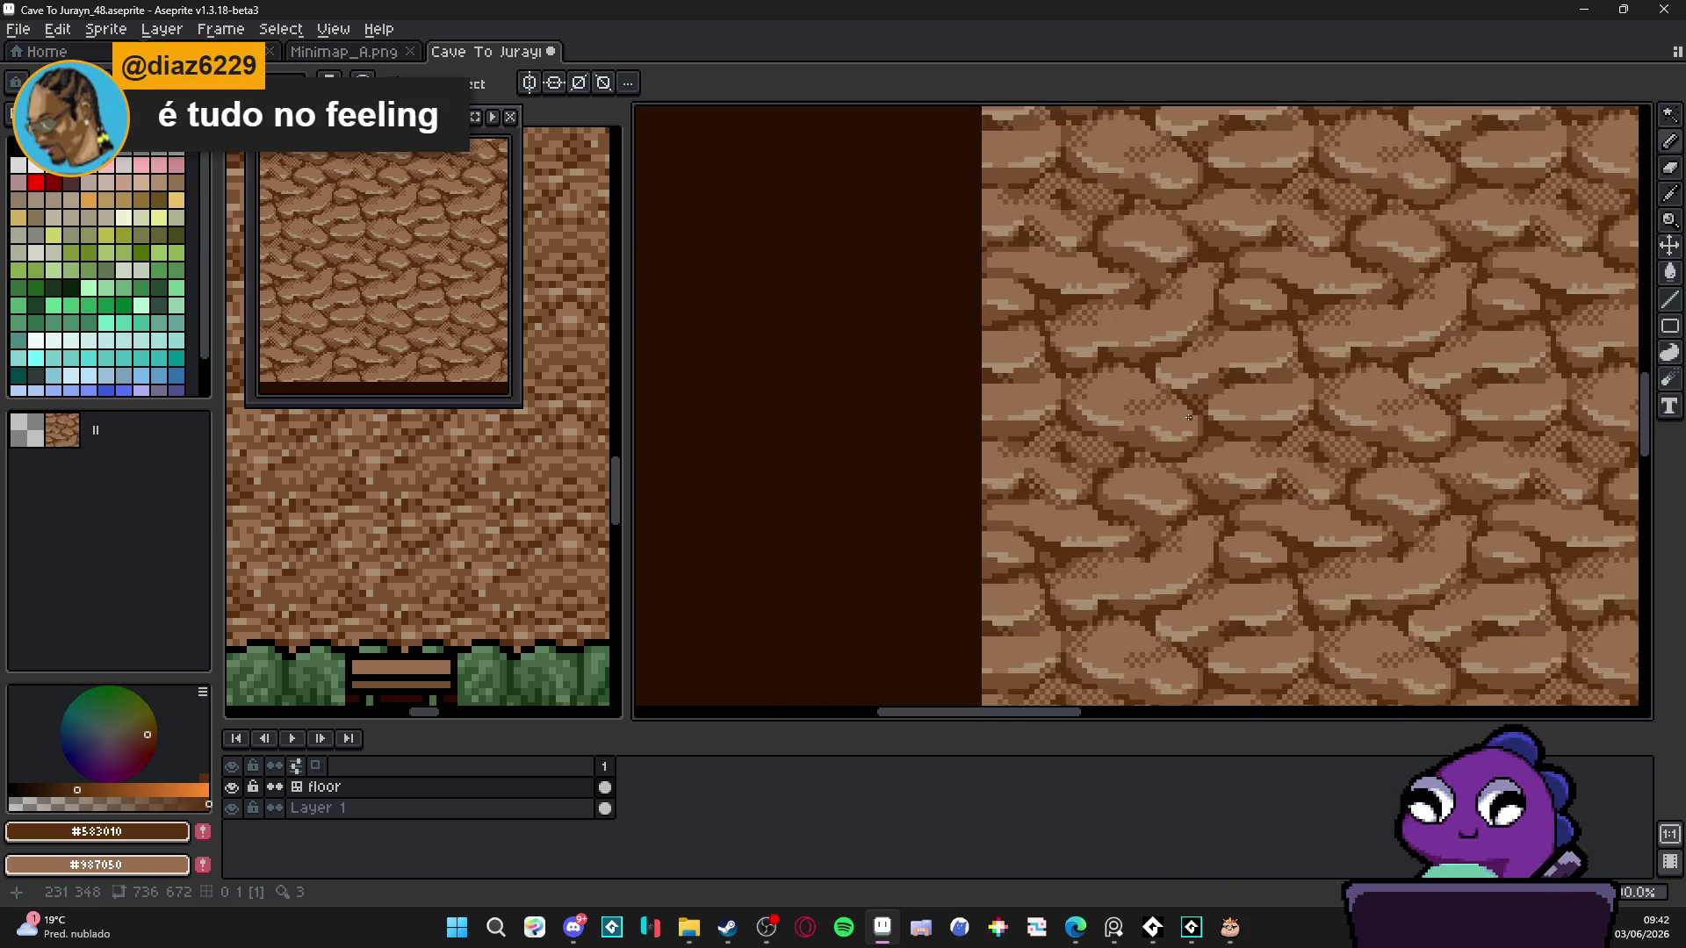
scroll(1200, 413, "down", 1)
scroll(1227, 361, "up", 1)
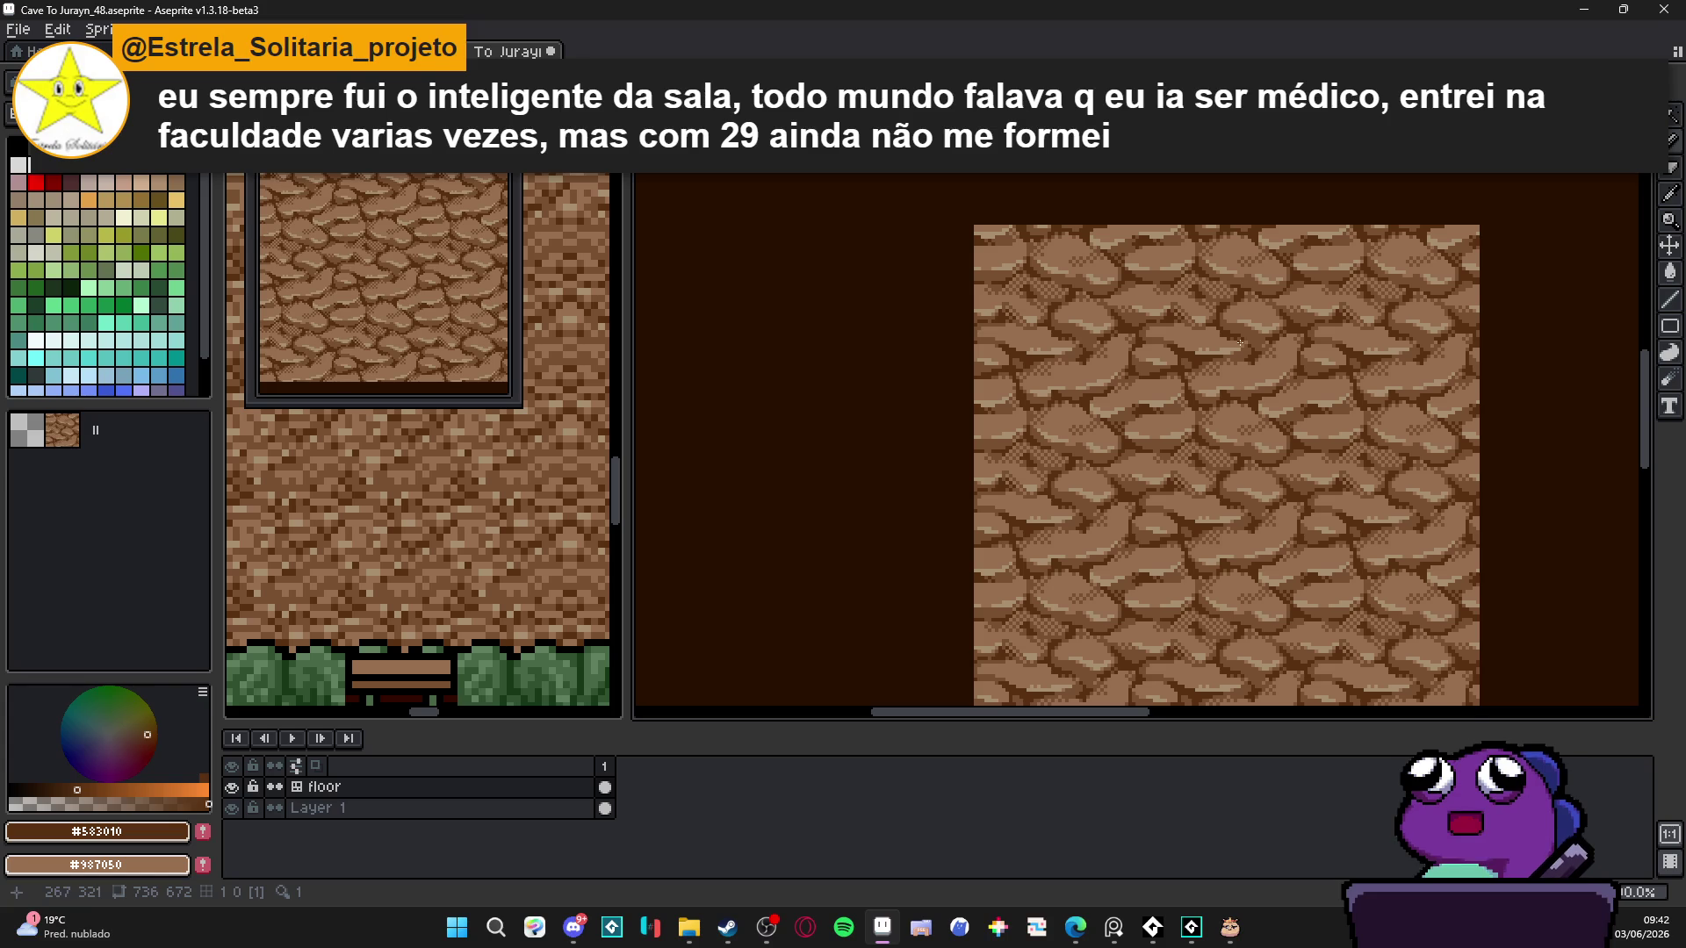
scroll(1057, 368, "down", 2)
scroll(1081, 395, "up", 1)
scroll(1093, 416, "up", 1)
scroll(1092, 416, "down", 1)
scroll(1110, 426, "up", 1)
scroll(986, 404, "up", 1)
scroll(945, 431, "down", 1)
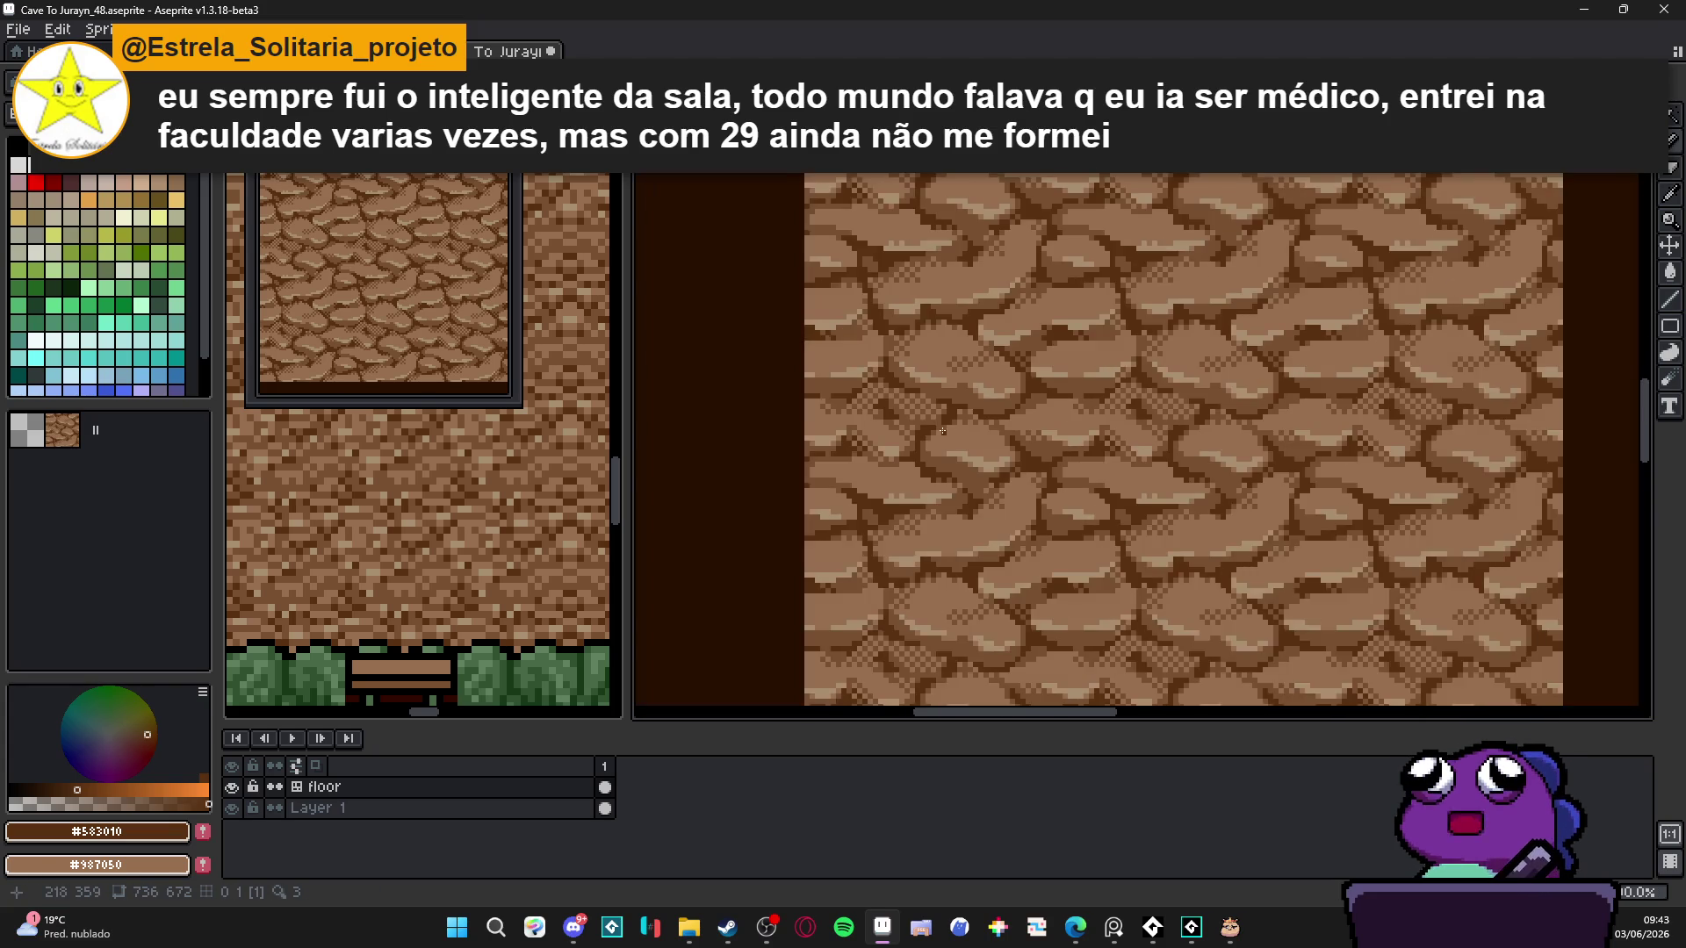
scroll(945, 431, "down", 1)
scroll(908, 450, "up", 2)
mouse_move(908, 450)
left_mouse_down()
mouse_move(940, 444)
mouse_move(907, 425)
left_mouse_up()
key("ctrl+s")
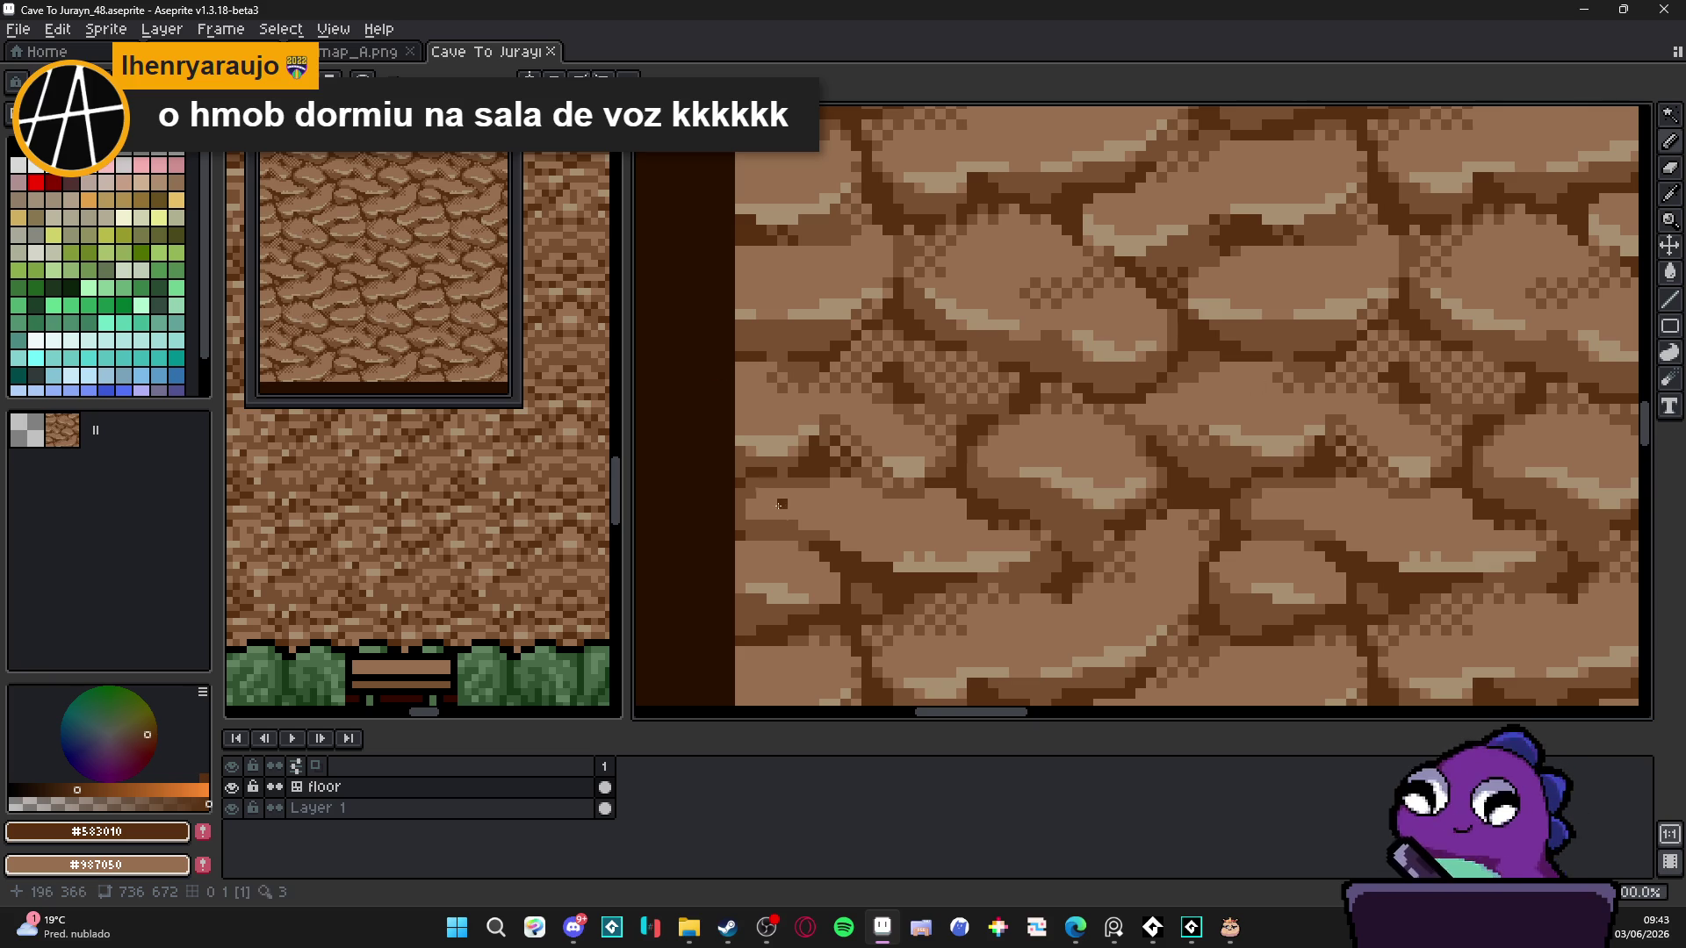
- Paint three mid-brown #785030 pixels over uneven stone edges
scroll(751, 450, "up", 2)
left_click(751, 450, "alt")
left_click(773, 482)
left_click(816, 482)
left_click(753, 503)
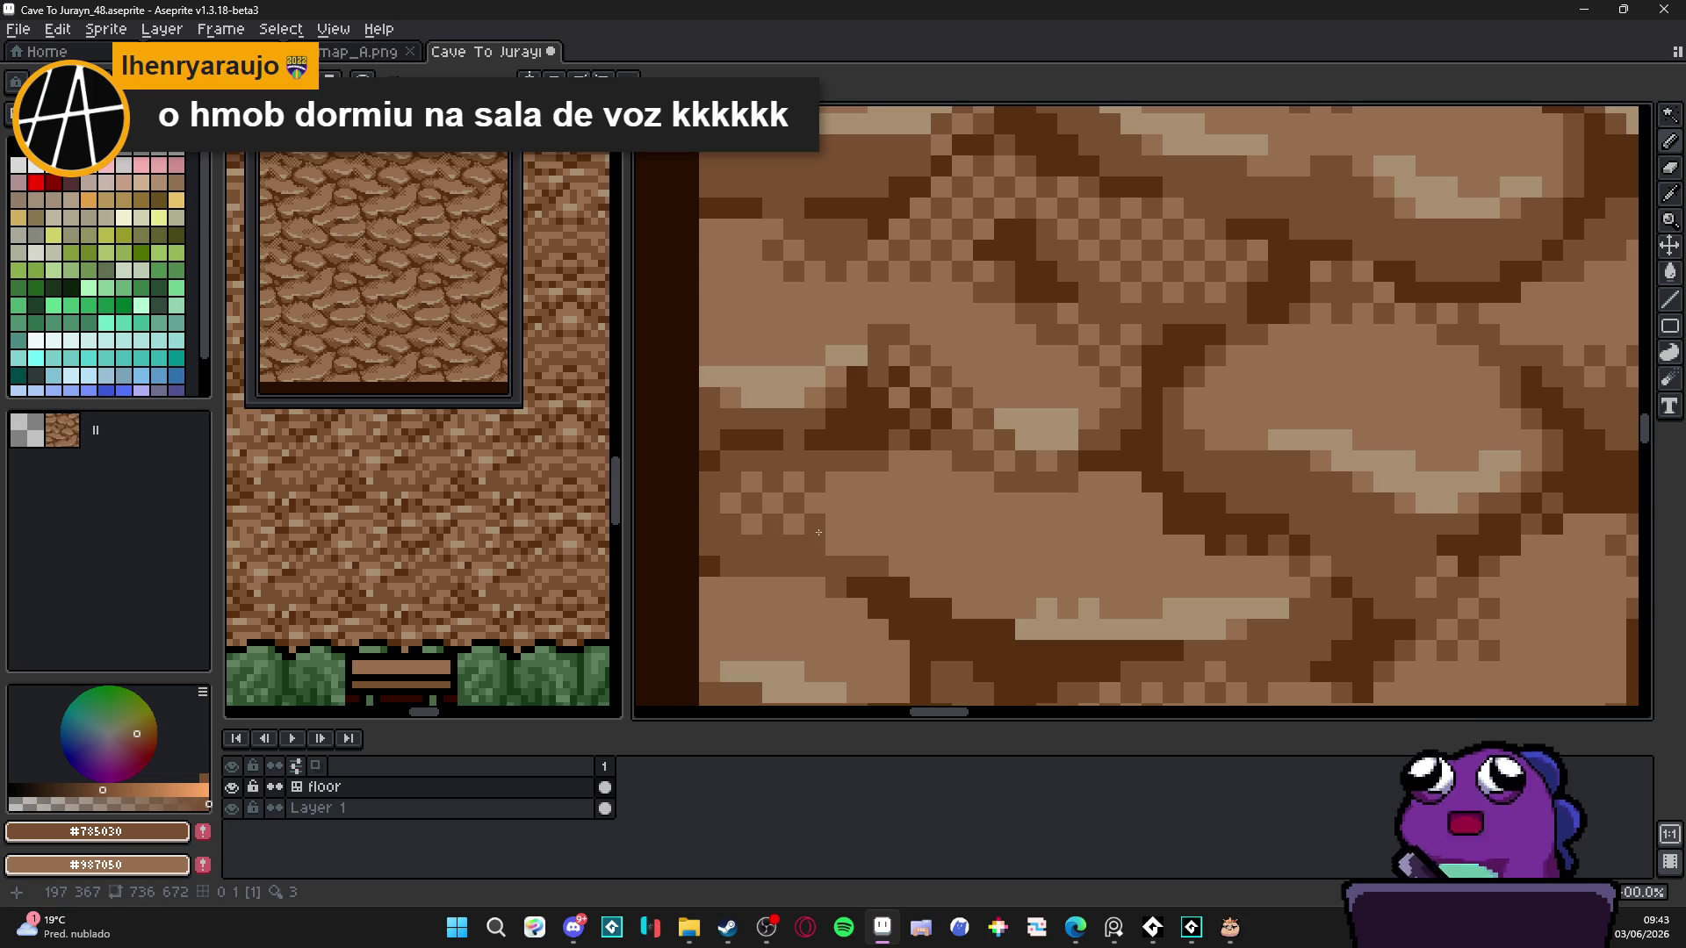
- Zoom around the tile and sample light brown #987050 from a stone
scroll(908, 560, "down", 3)
scroll(908, 561, "down", 1)
scroll(908, 560, "up", 4)
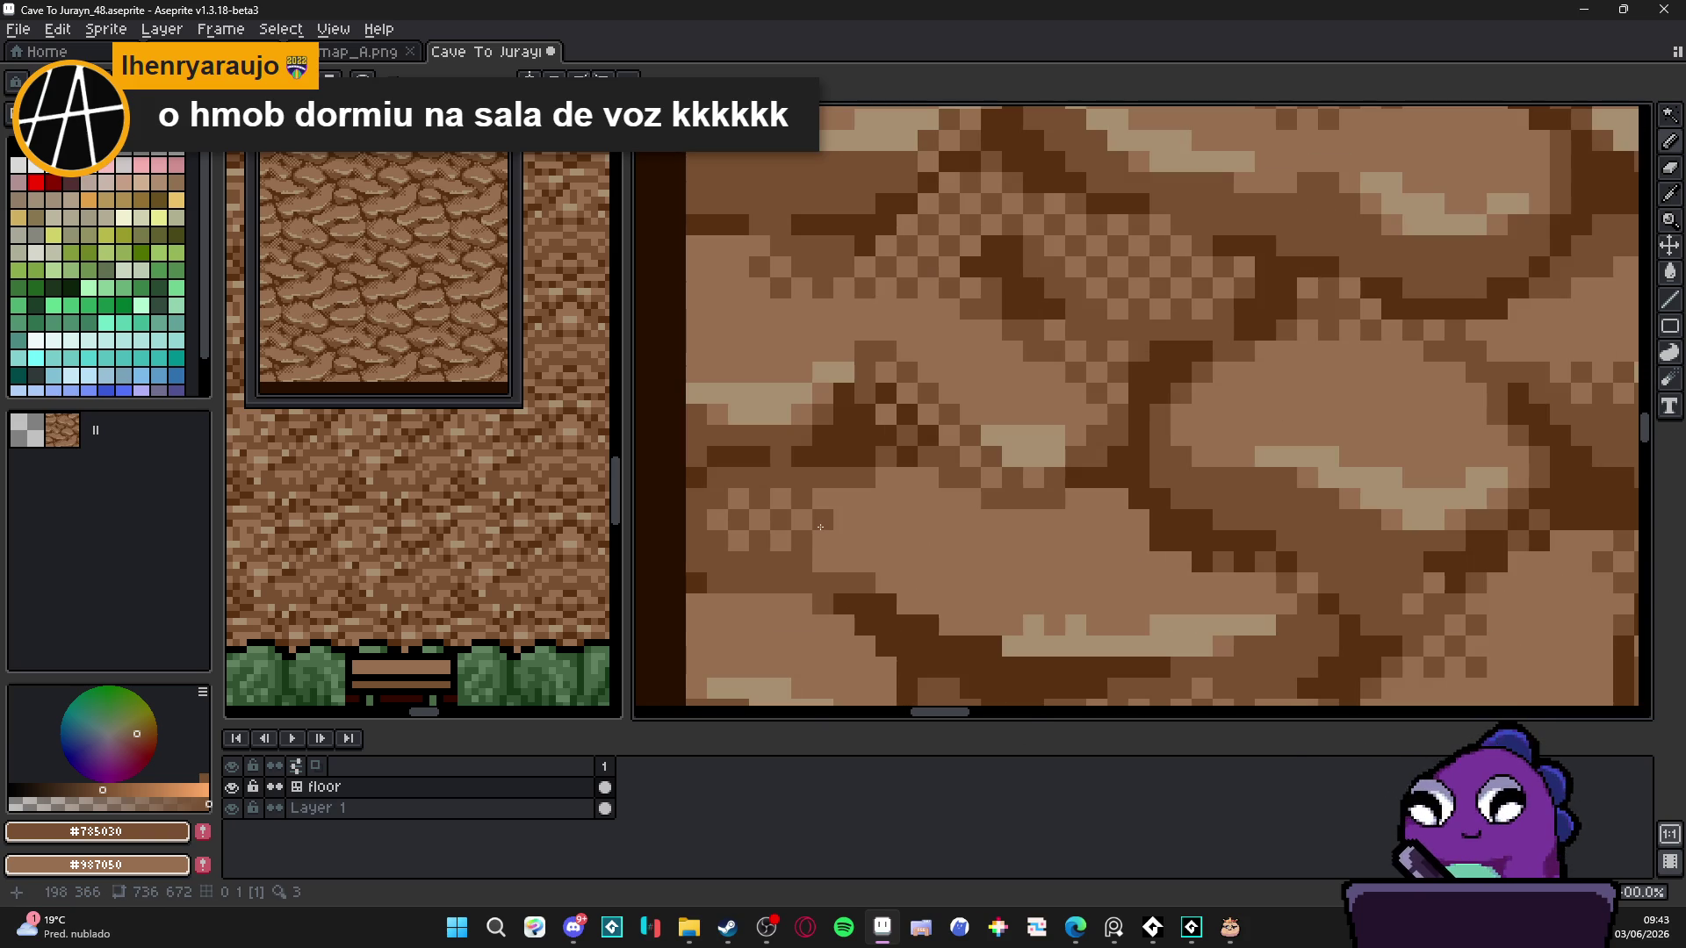
scroll(839, 556, "down", 4)
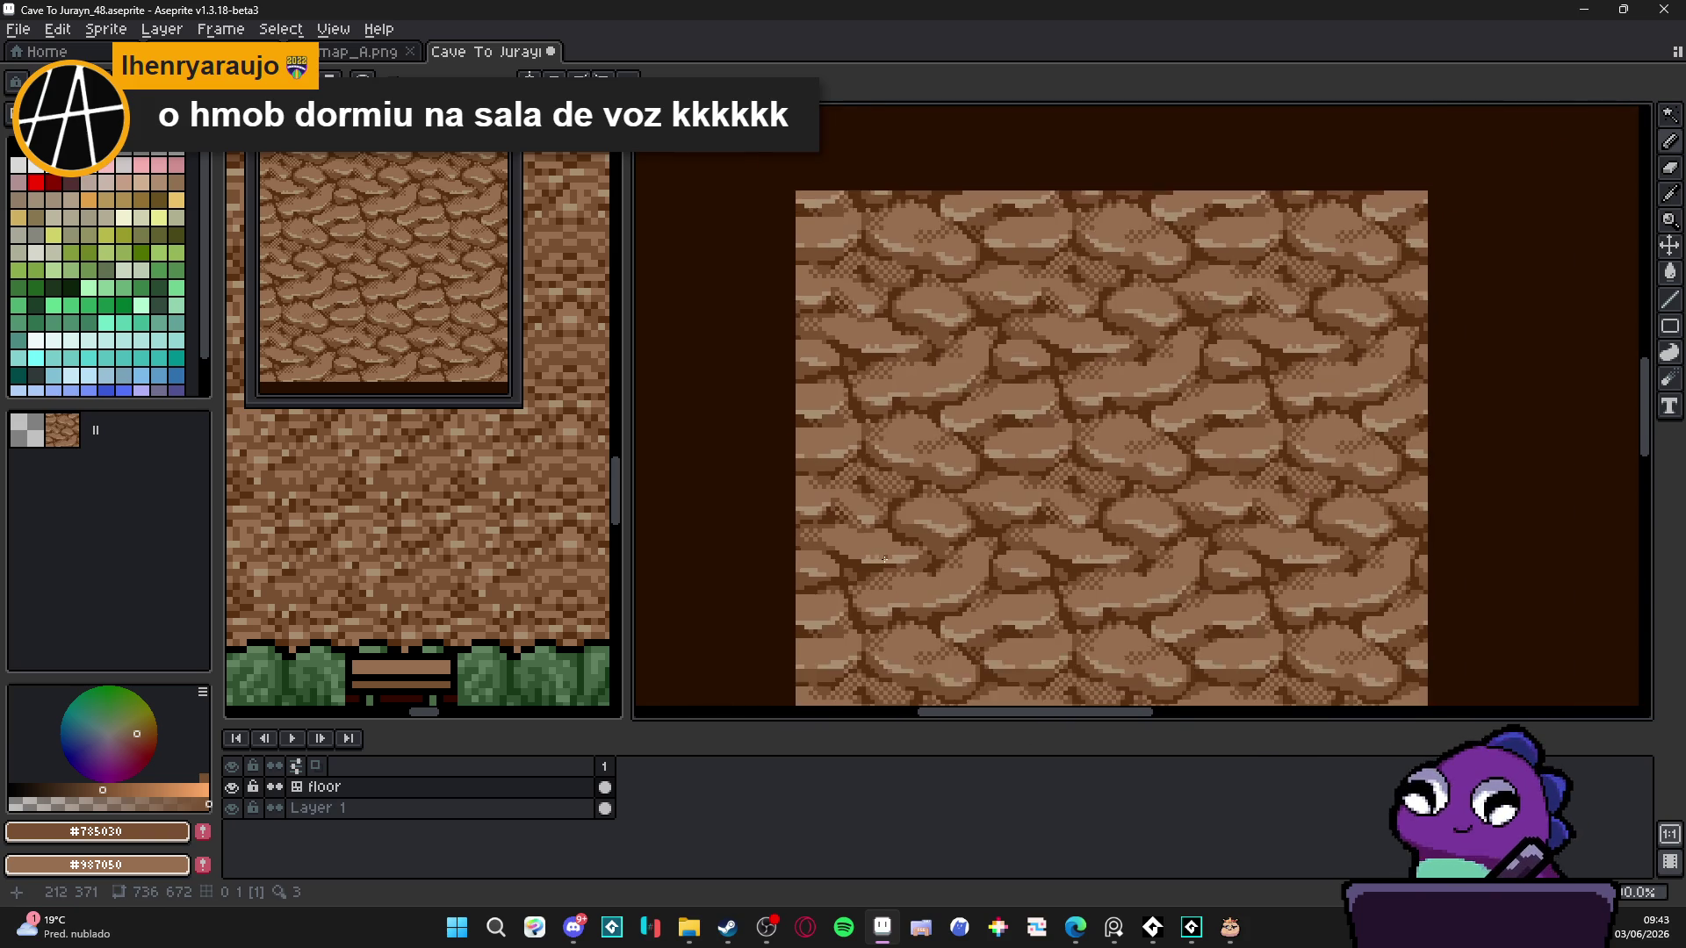
scroll(887, 548, "up", 4)
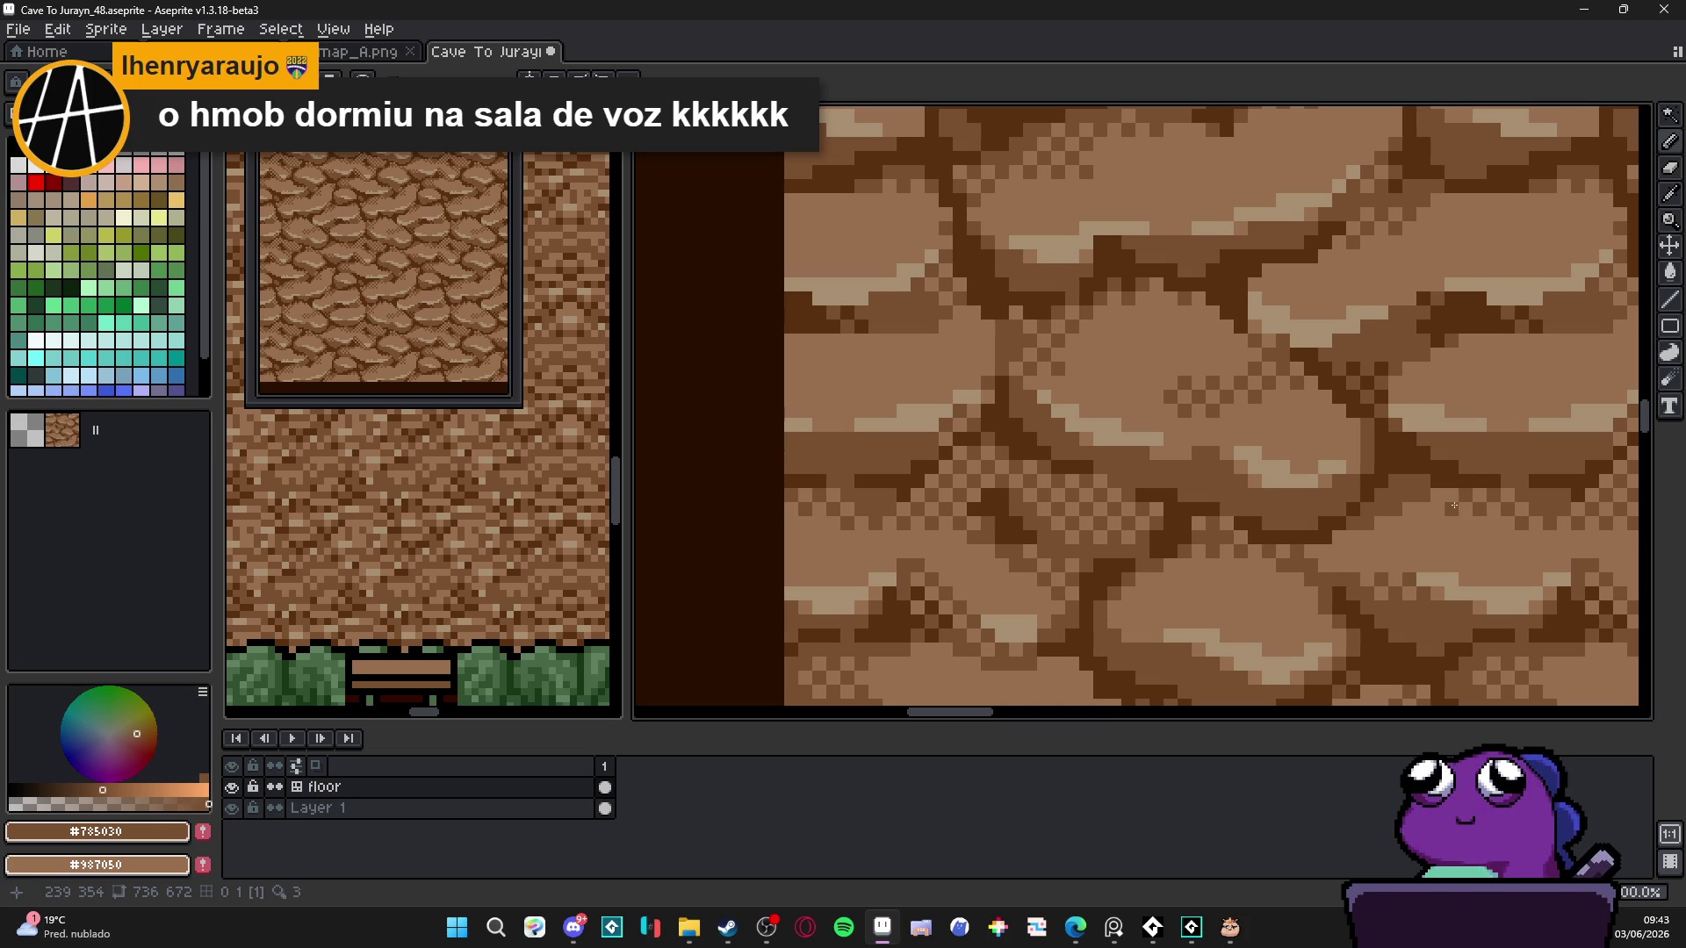
scroll(1421, 511, "down", 2)
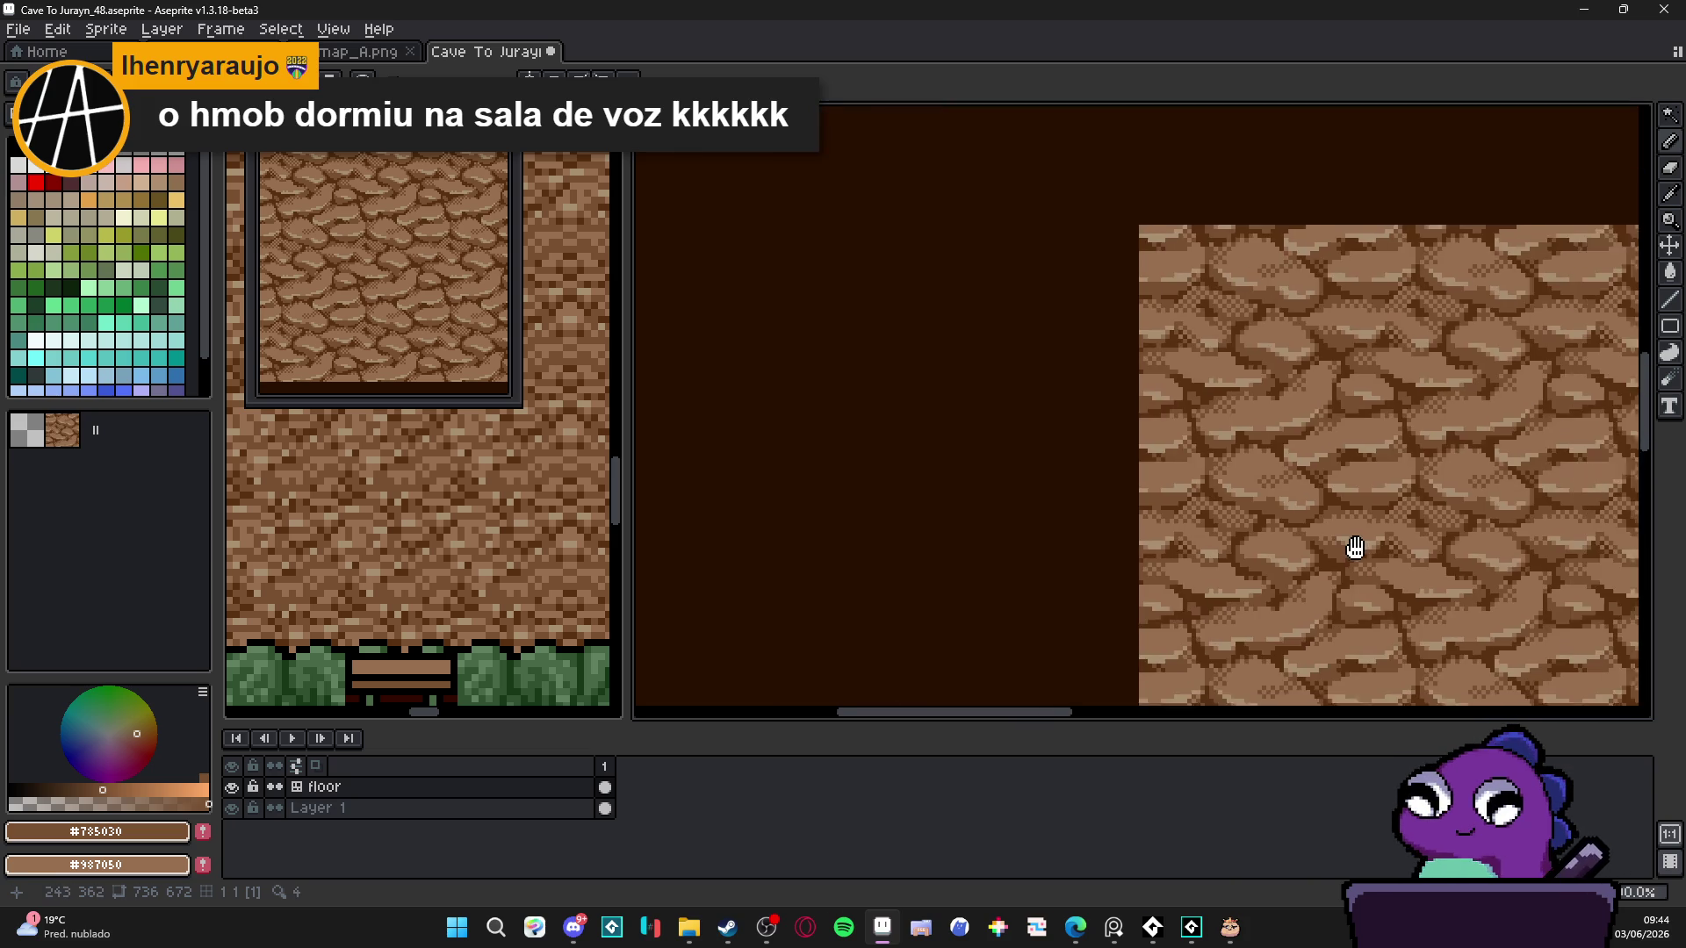
scroll(1393, 557, "up", 2)
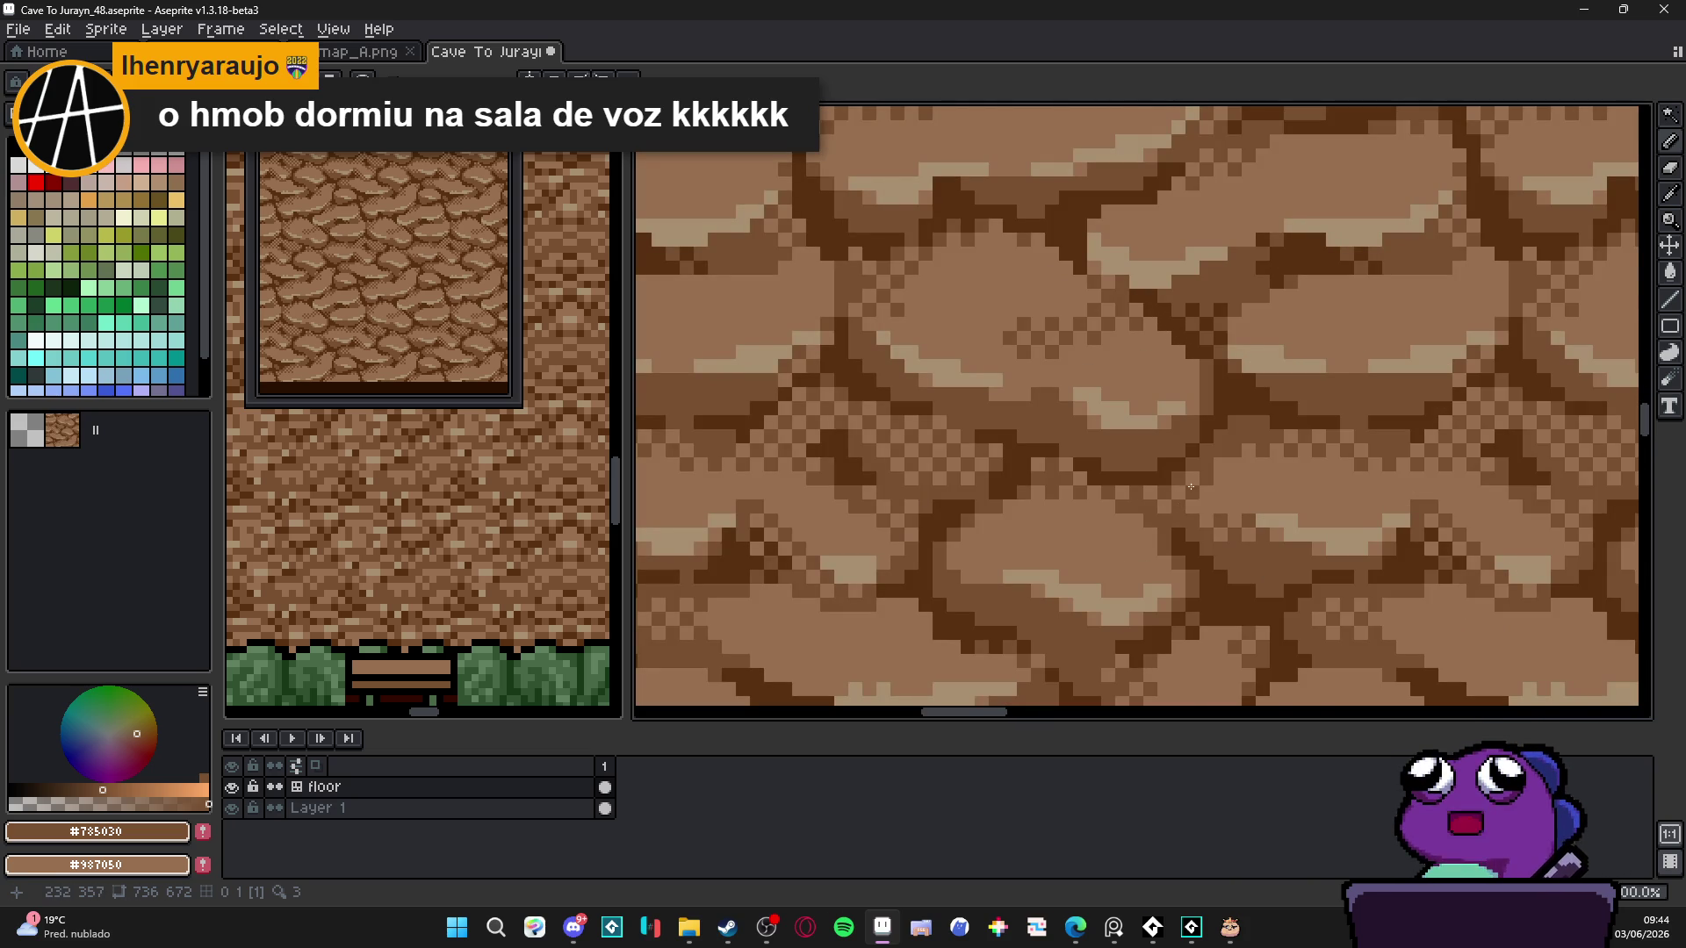
scroll(1186, 492, "down", 2)
scroll(1214, 474, "up", 3)
left_click(1214, 474)
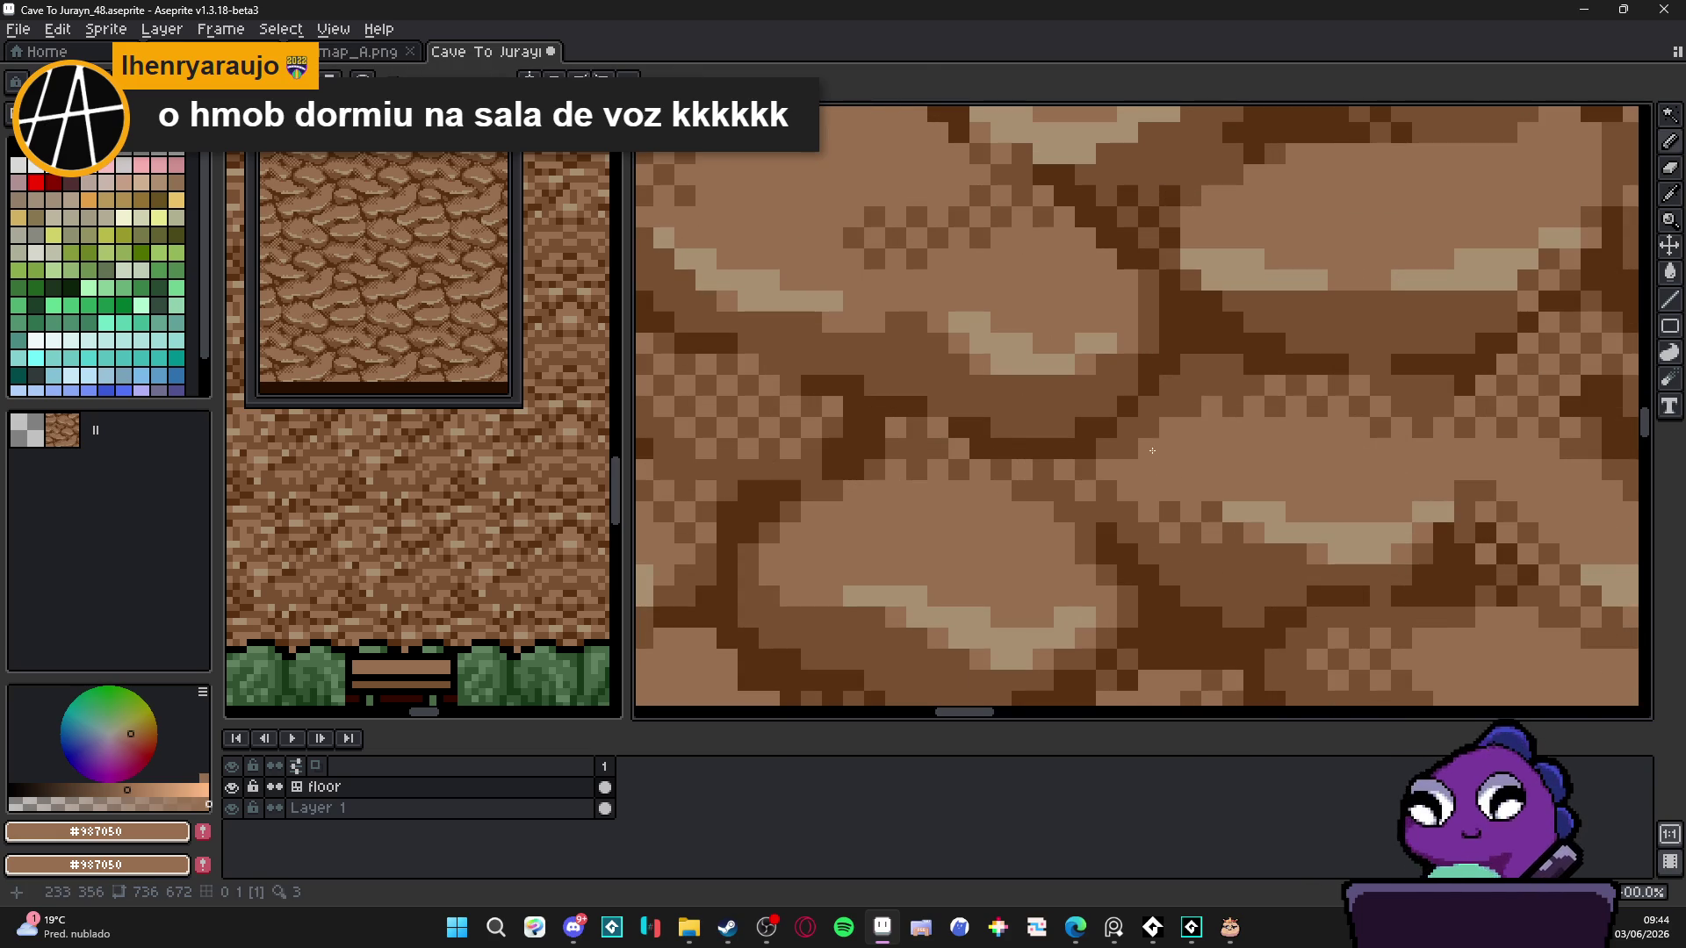
scroll(1052, 506, "down", 2)
scroll(1052, 506, "down", 3)
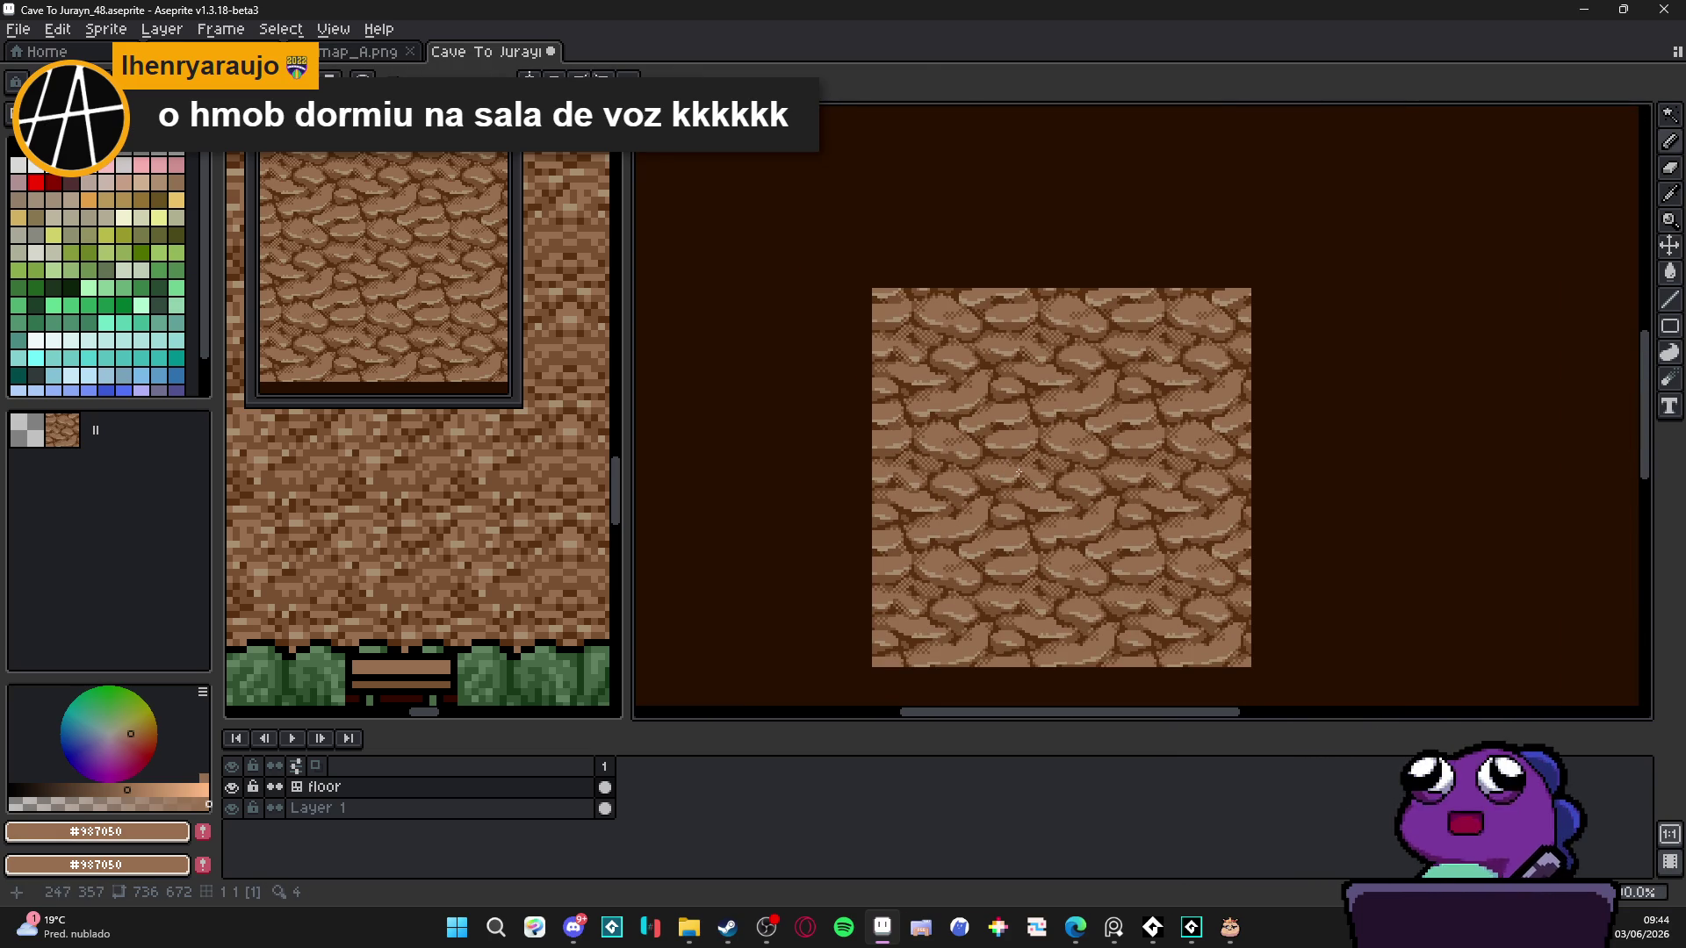
- Check stone colours #a89070 and #987050, then save the floor tile
left_click_drag(1036, 432, 1070, 431)
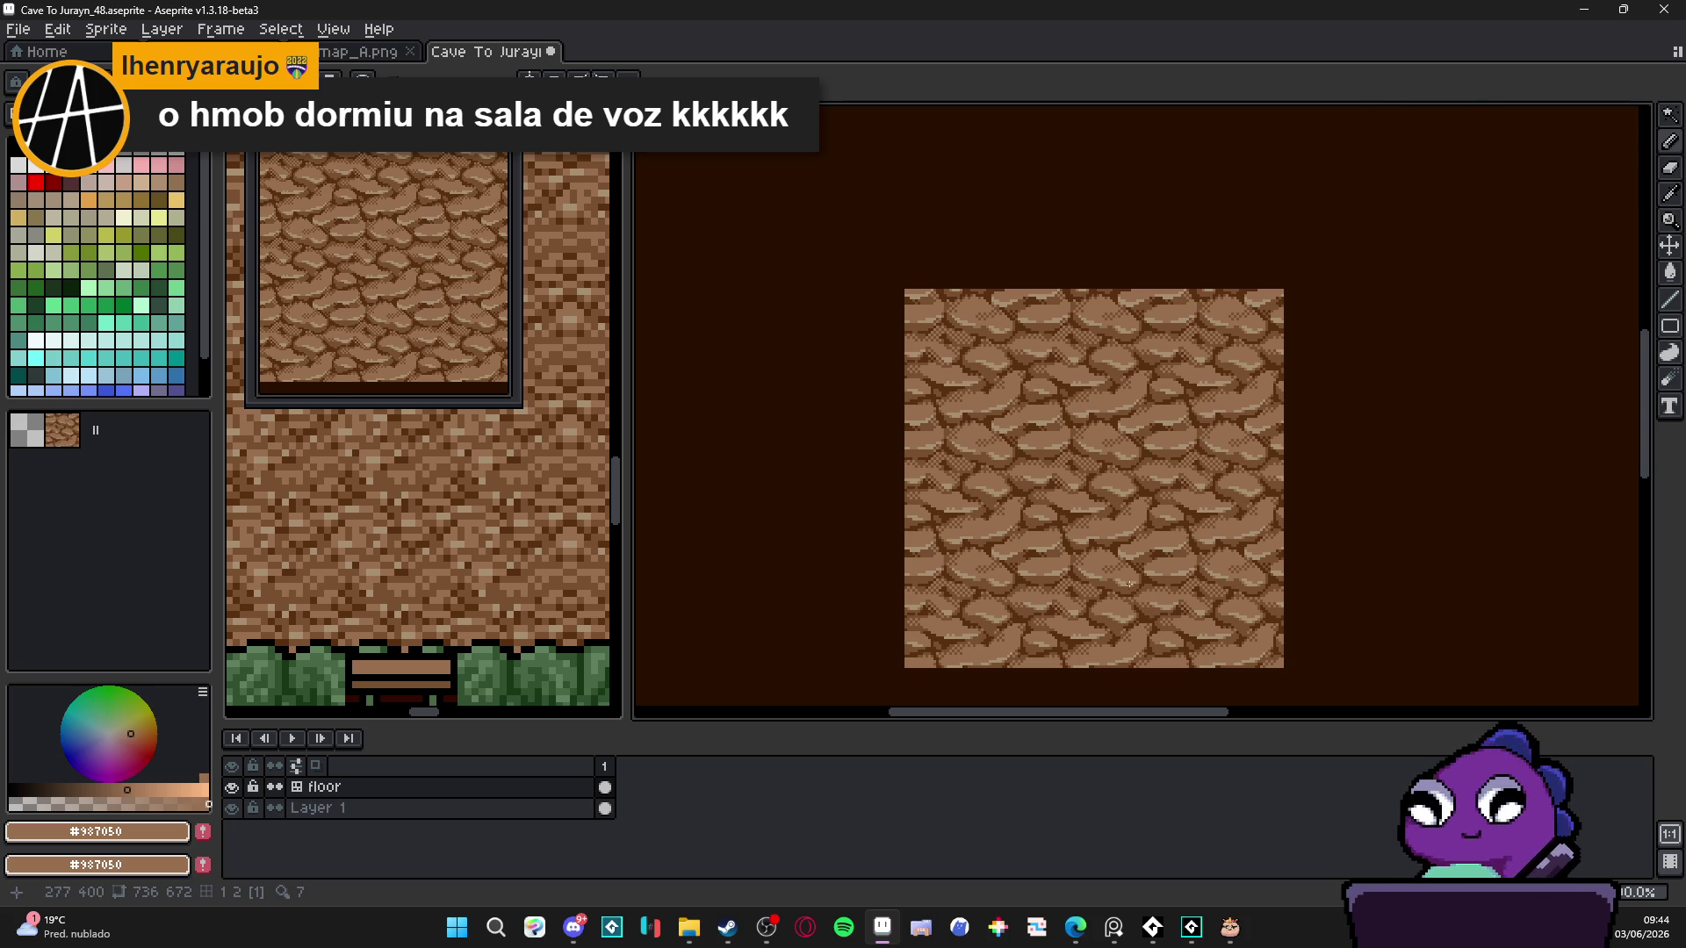
scroll(1131, 584, "up", 4)
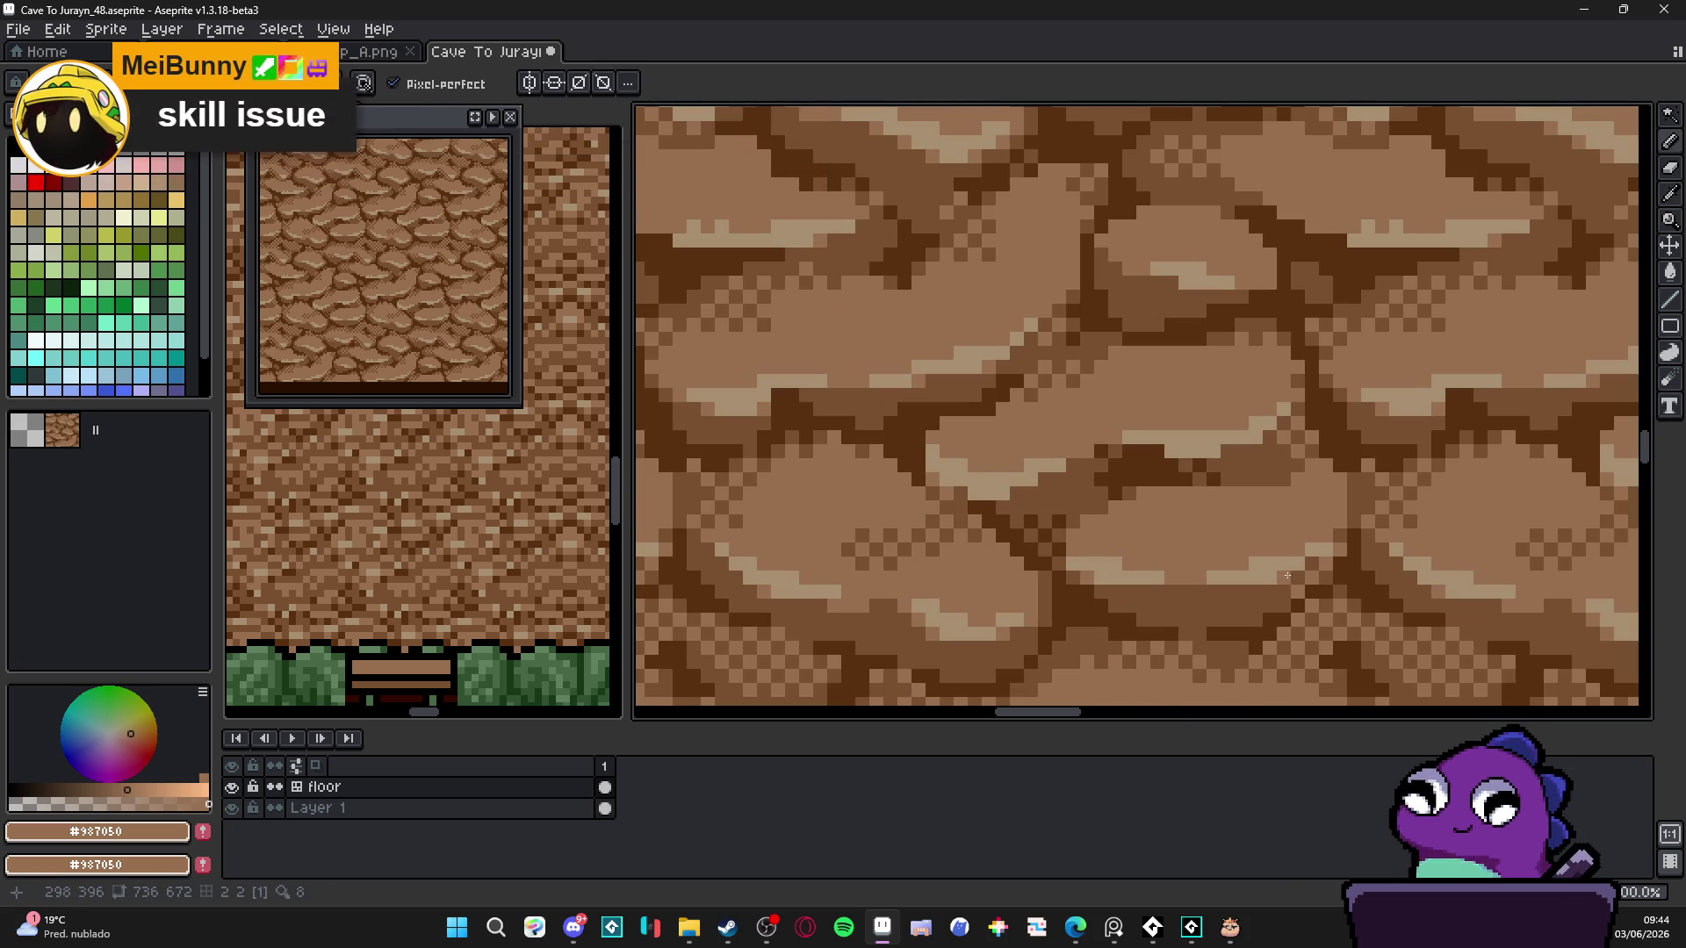
left_click(1306, 557, "alt")
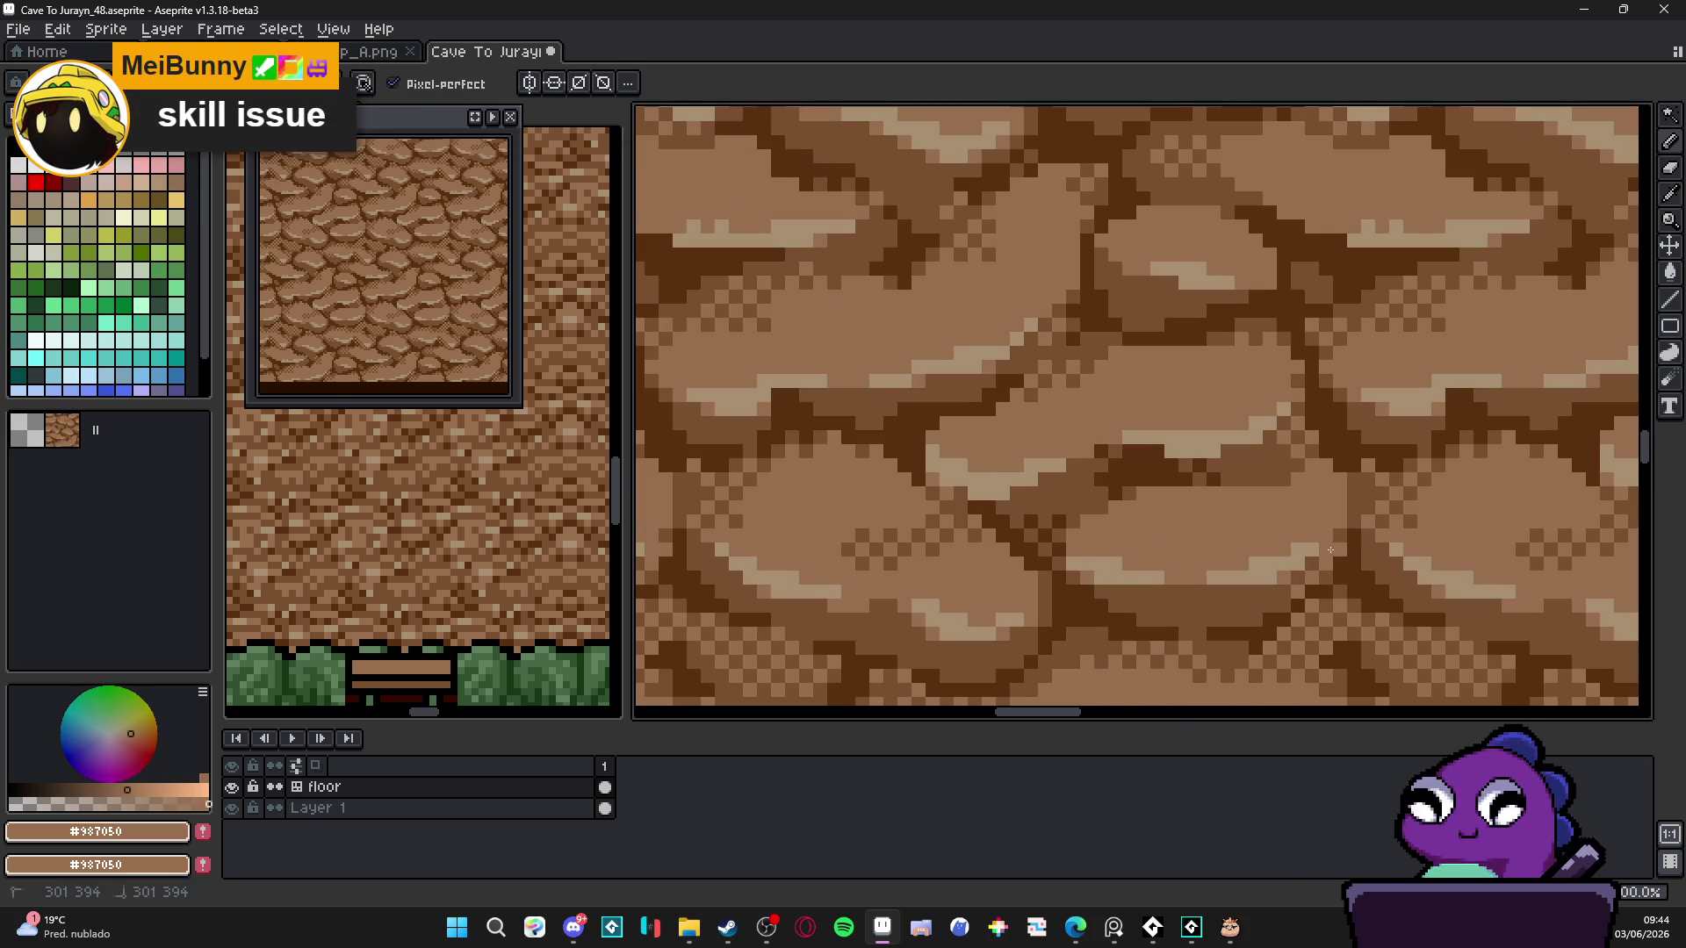
scroll(1325, 545, "down", 3)
left_click(1147, 576, "alt")
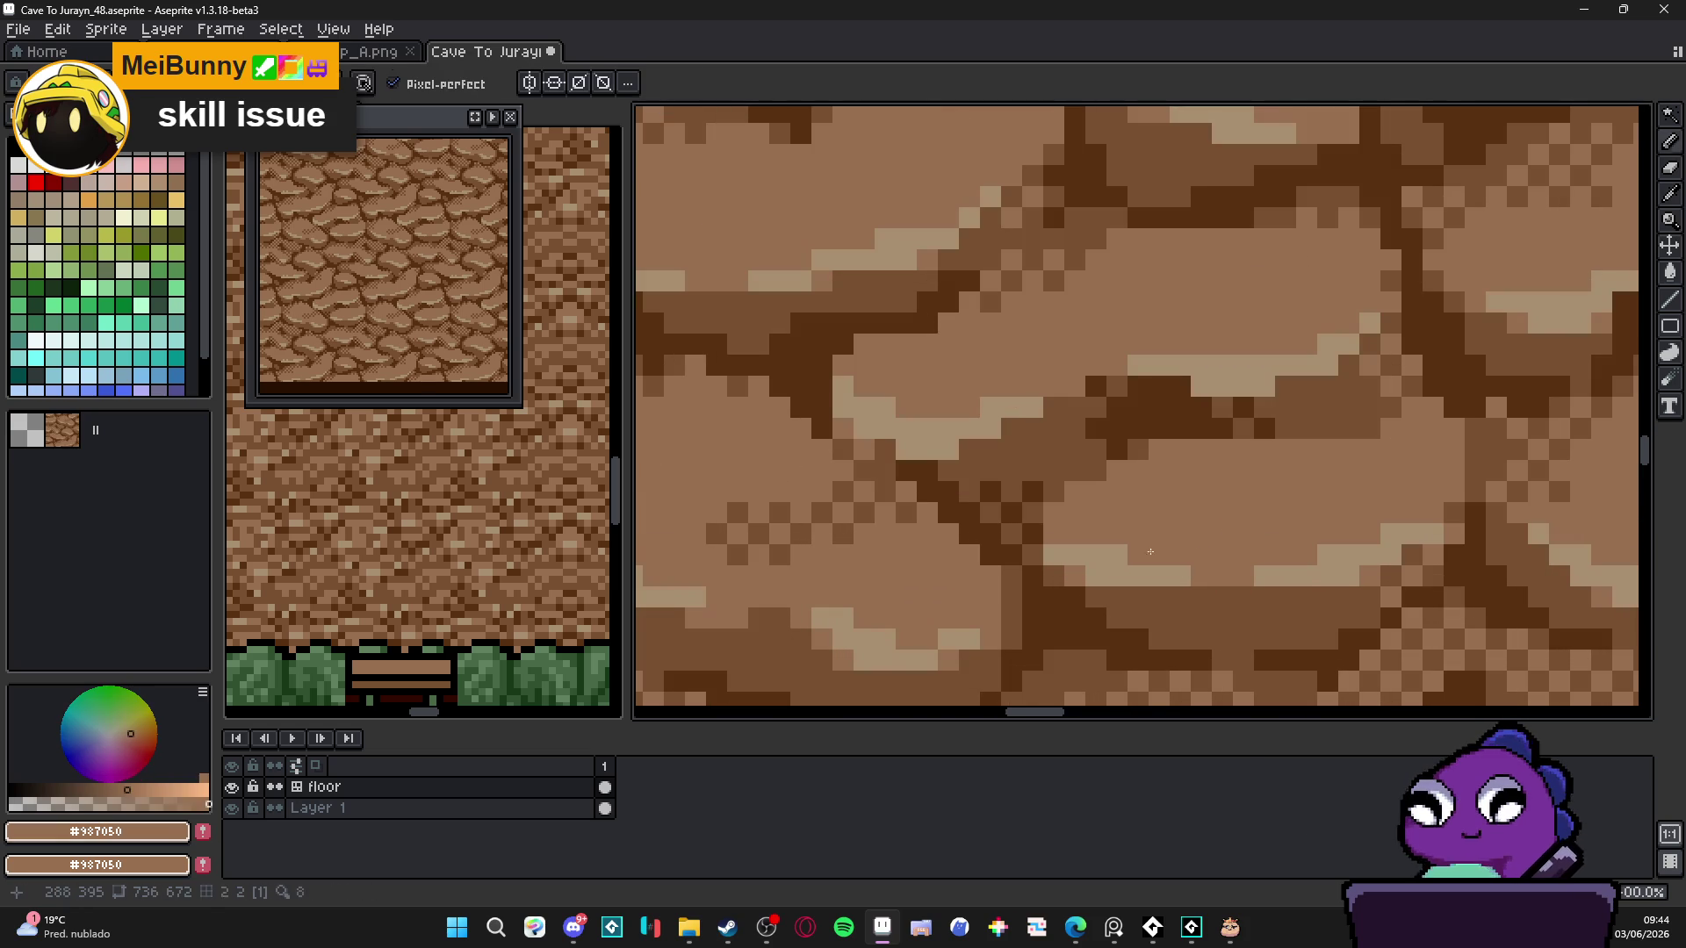
scroll(1147, 576, "down", 2)
scroll(1147, 576, "up", 4)
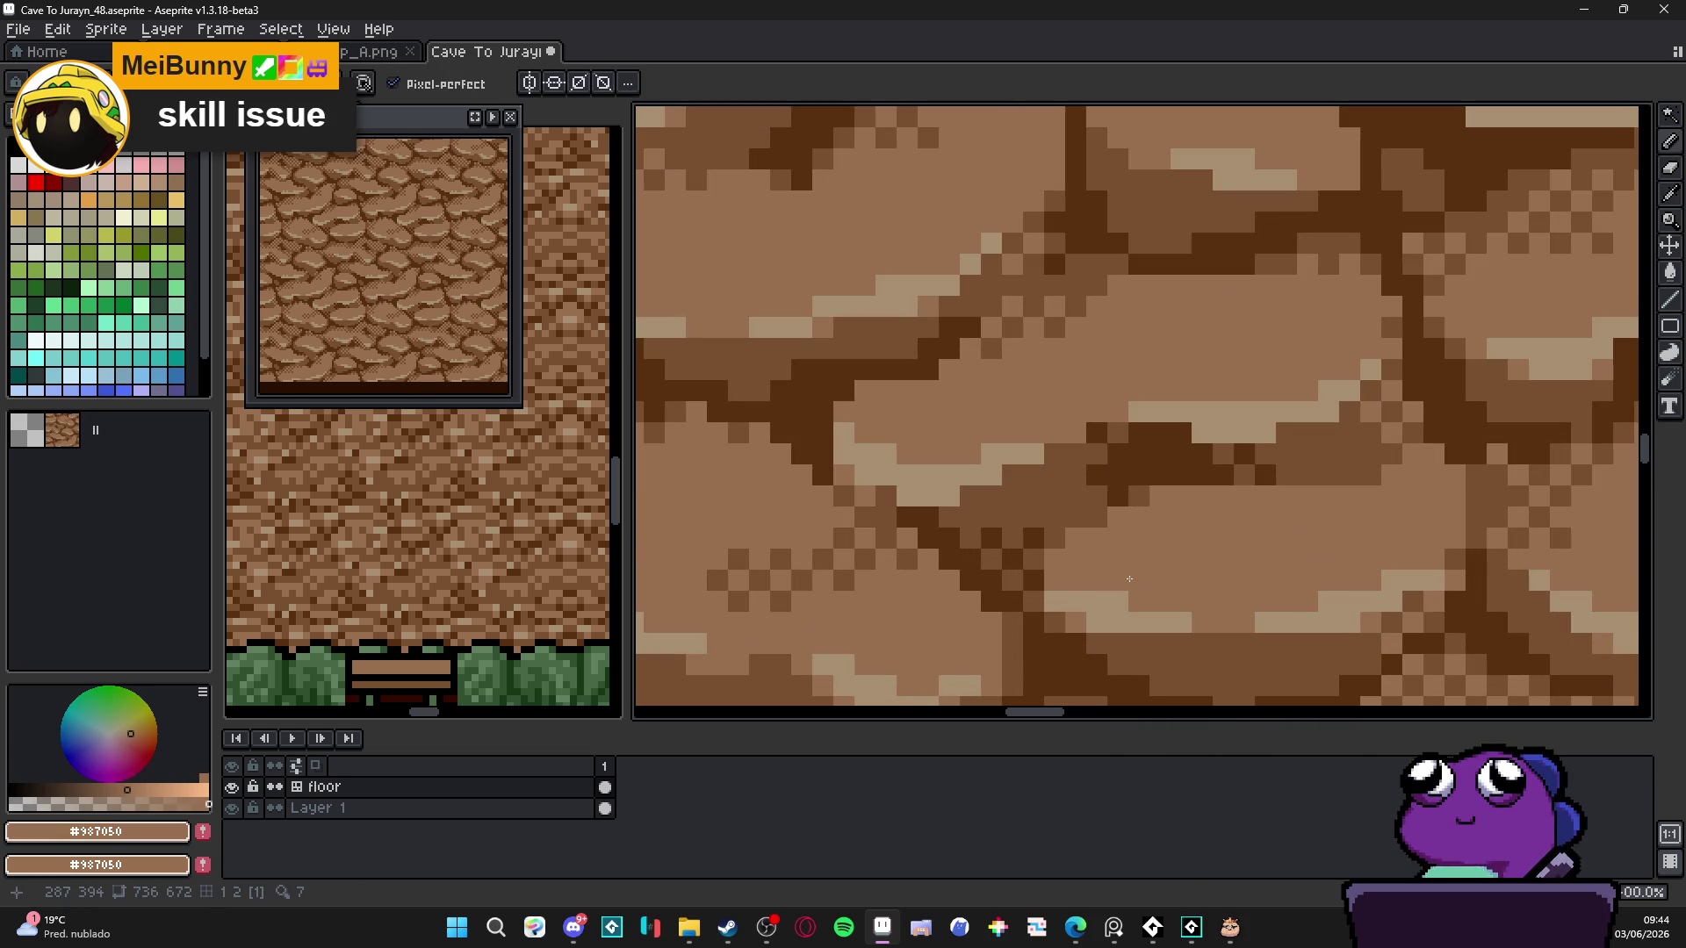
scroll(1130, 564, "down", 3)
key("ctrl+s")
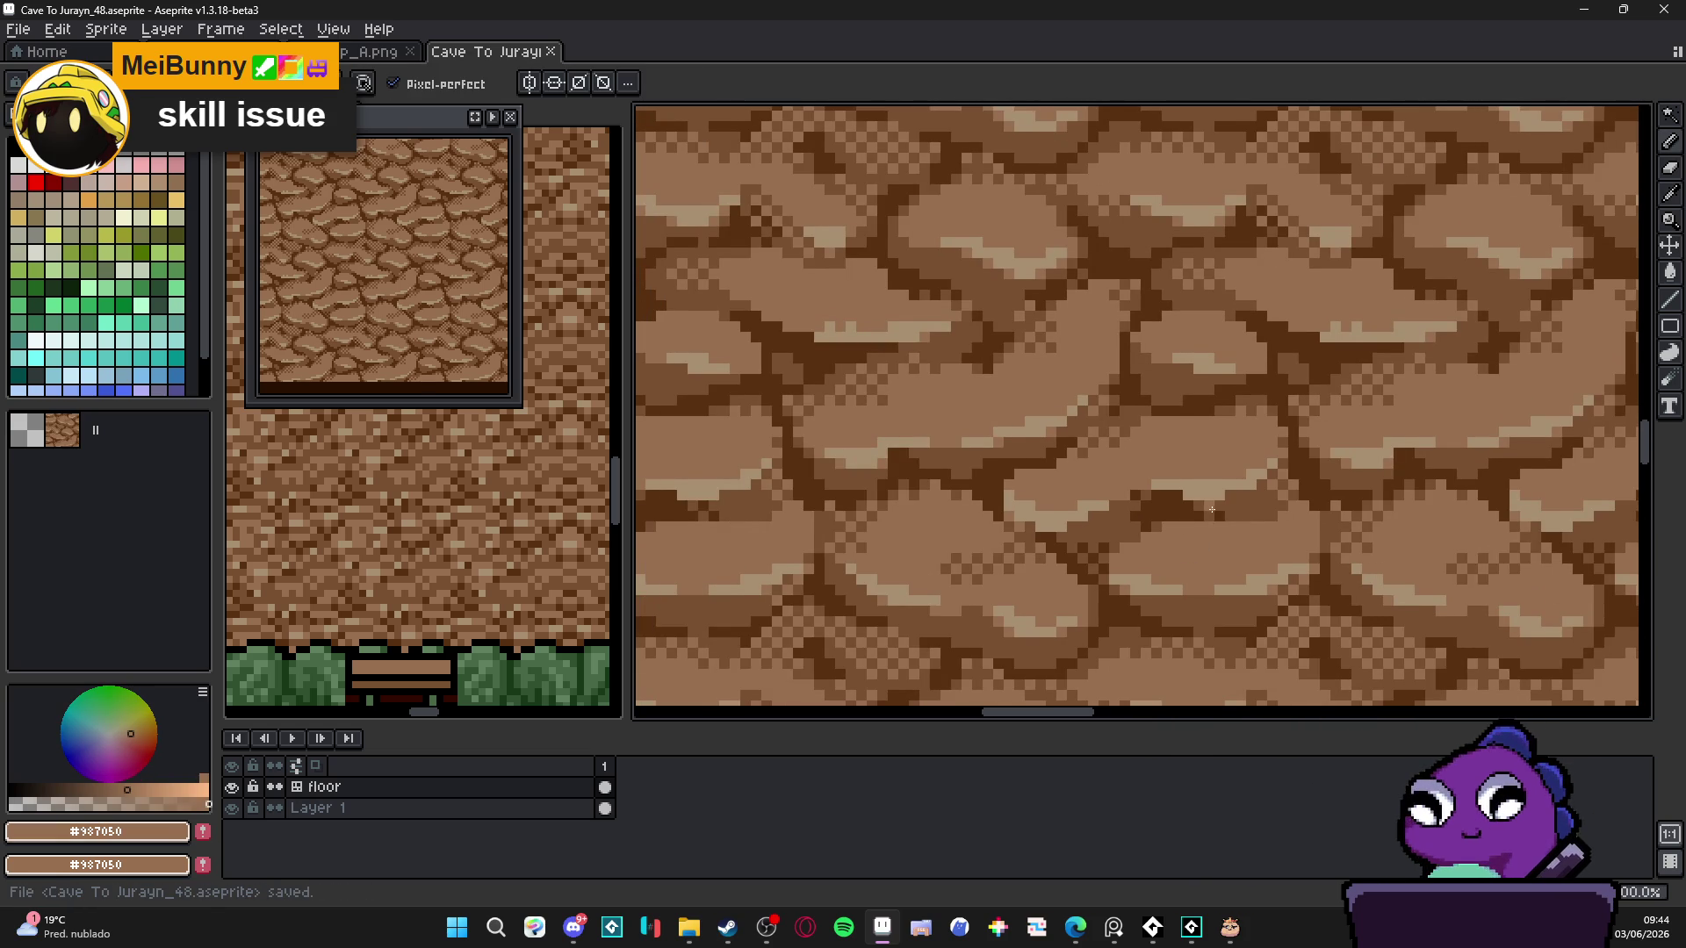
- Retouch a single pixel on the stone texture with the Pencil
scroll(1211, 510, "down", 3)
left_click(1079, 467)
scroll(1062, 462, "up", 3)
scroll(973, 490, "down", 2)
scroll(975, 501, "up", 1)
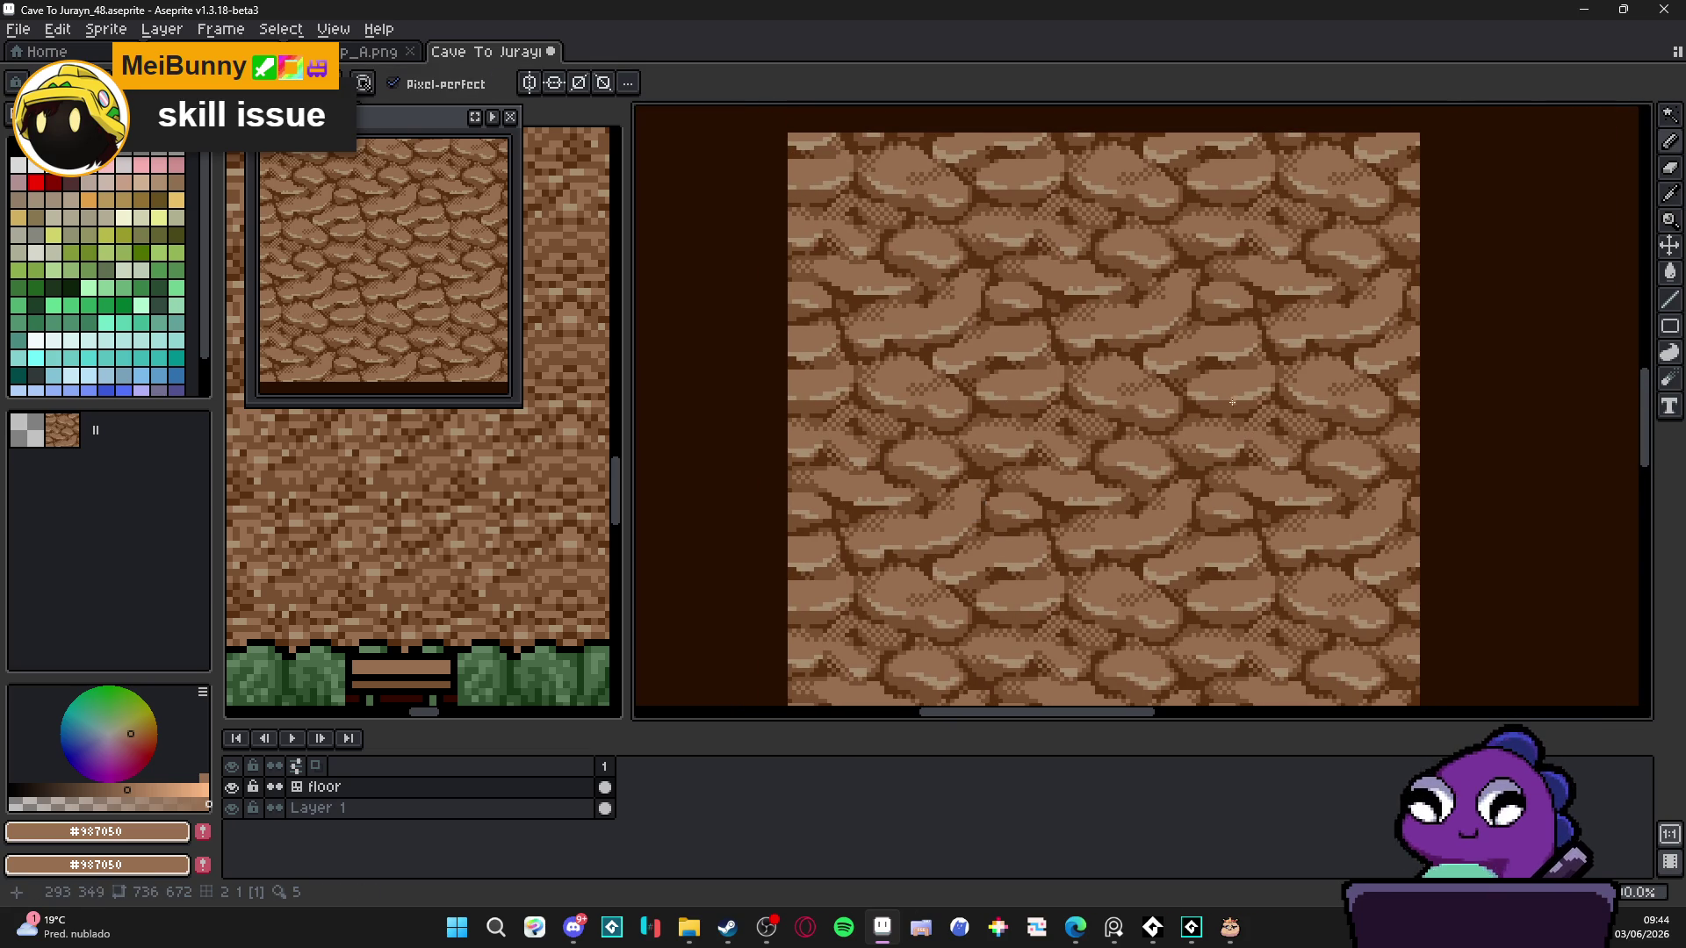
scroll(1232, 405, "up", 2)
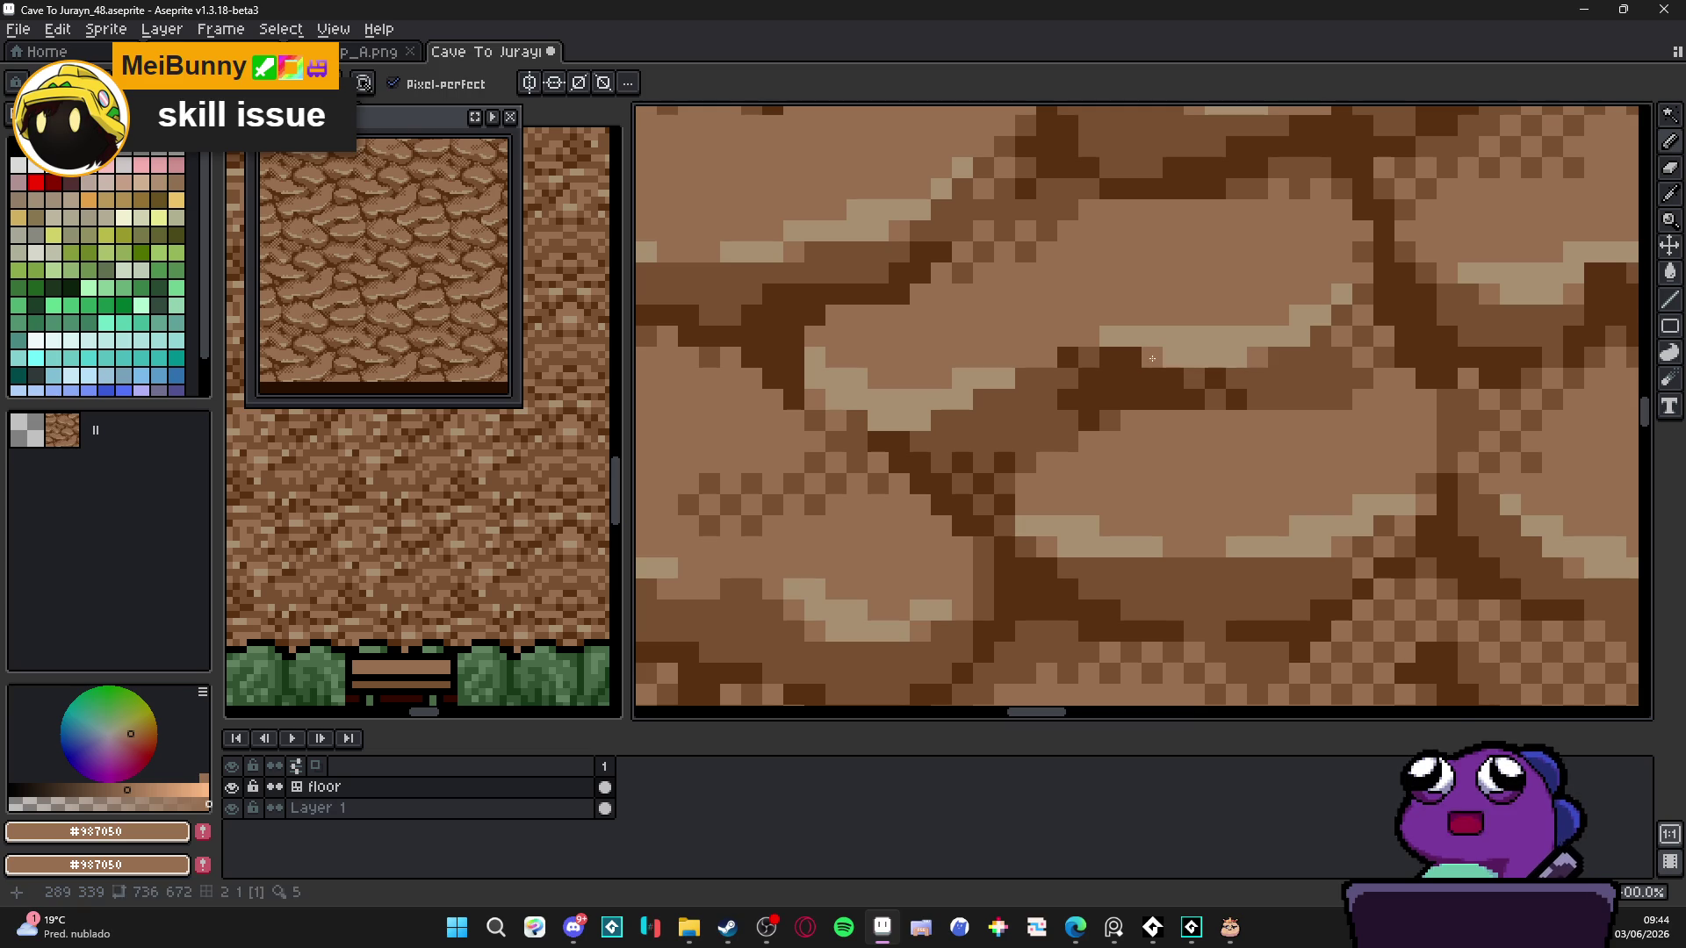
scroll(1195, 356, "down", 1)
scroll(1247, 351, "up", 1)
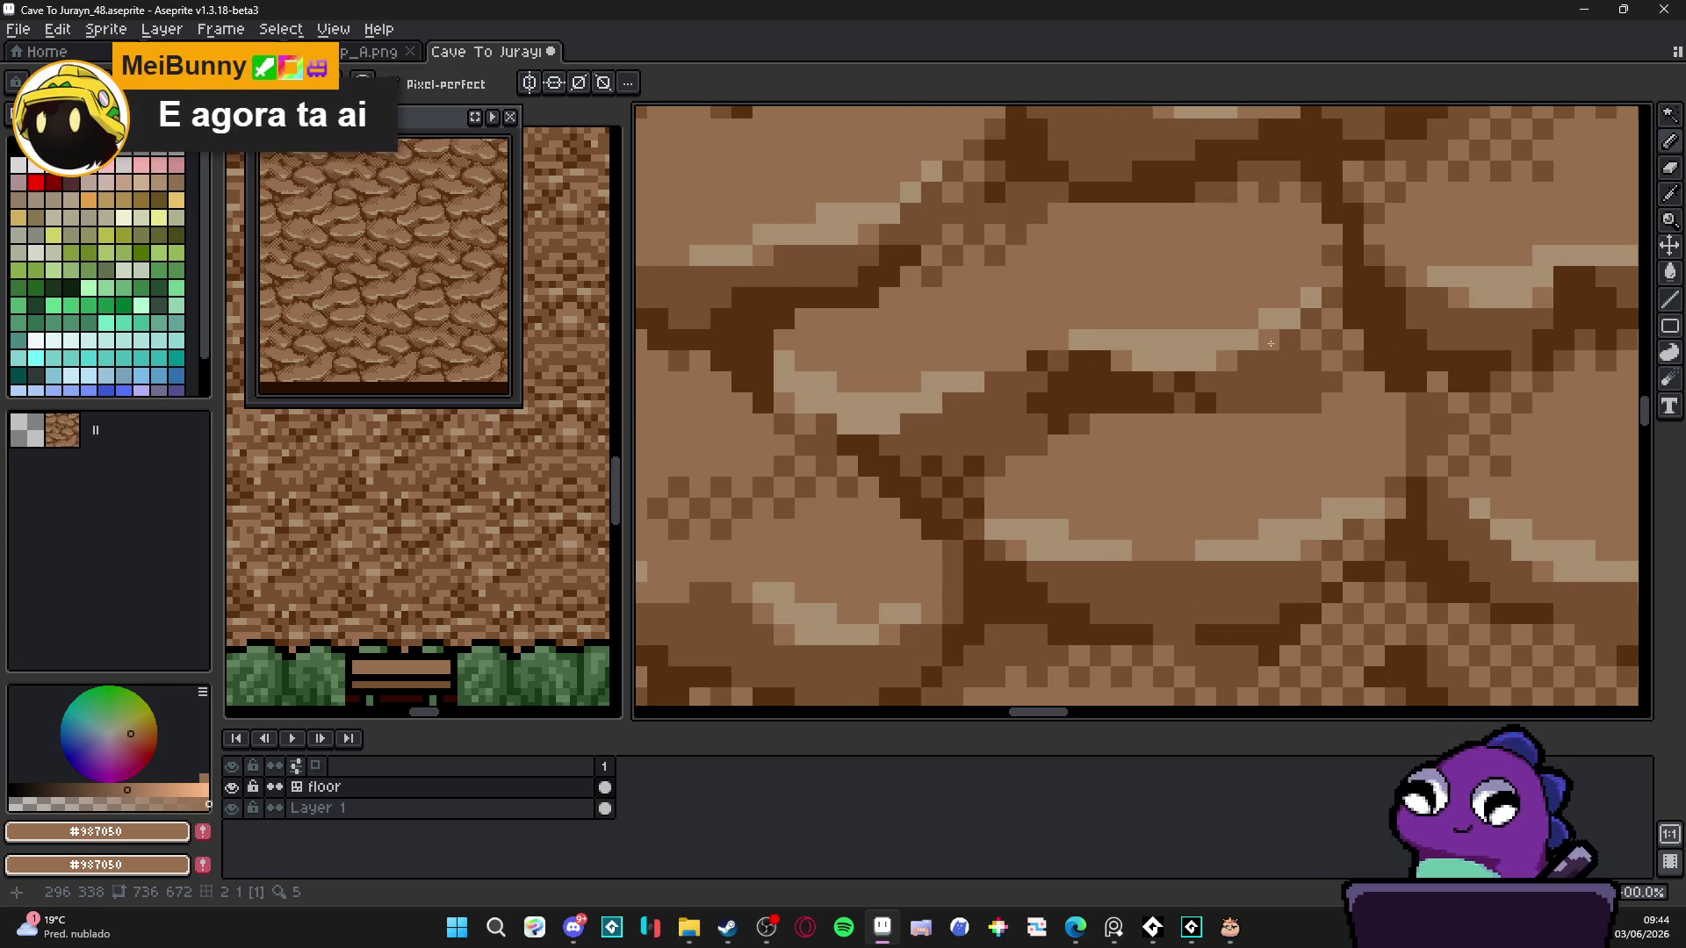
scroll(1269, 343, "down", 1)
scroll(1264, 343, "up", 1)
scroll(1311, 343, "down", 1)
- Check the tile's left edge and save the floor tile with Ctrl+S
left_click_drag(1142, 382, 1341, 382)
scroll(1186, 410, "down", 2)
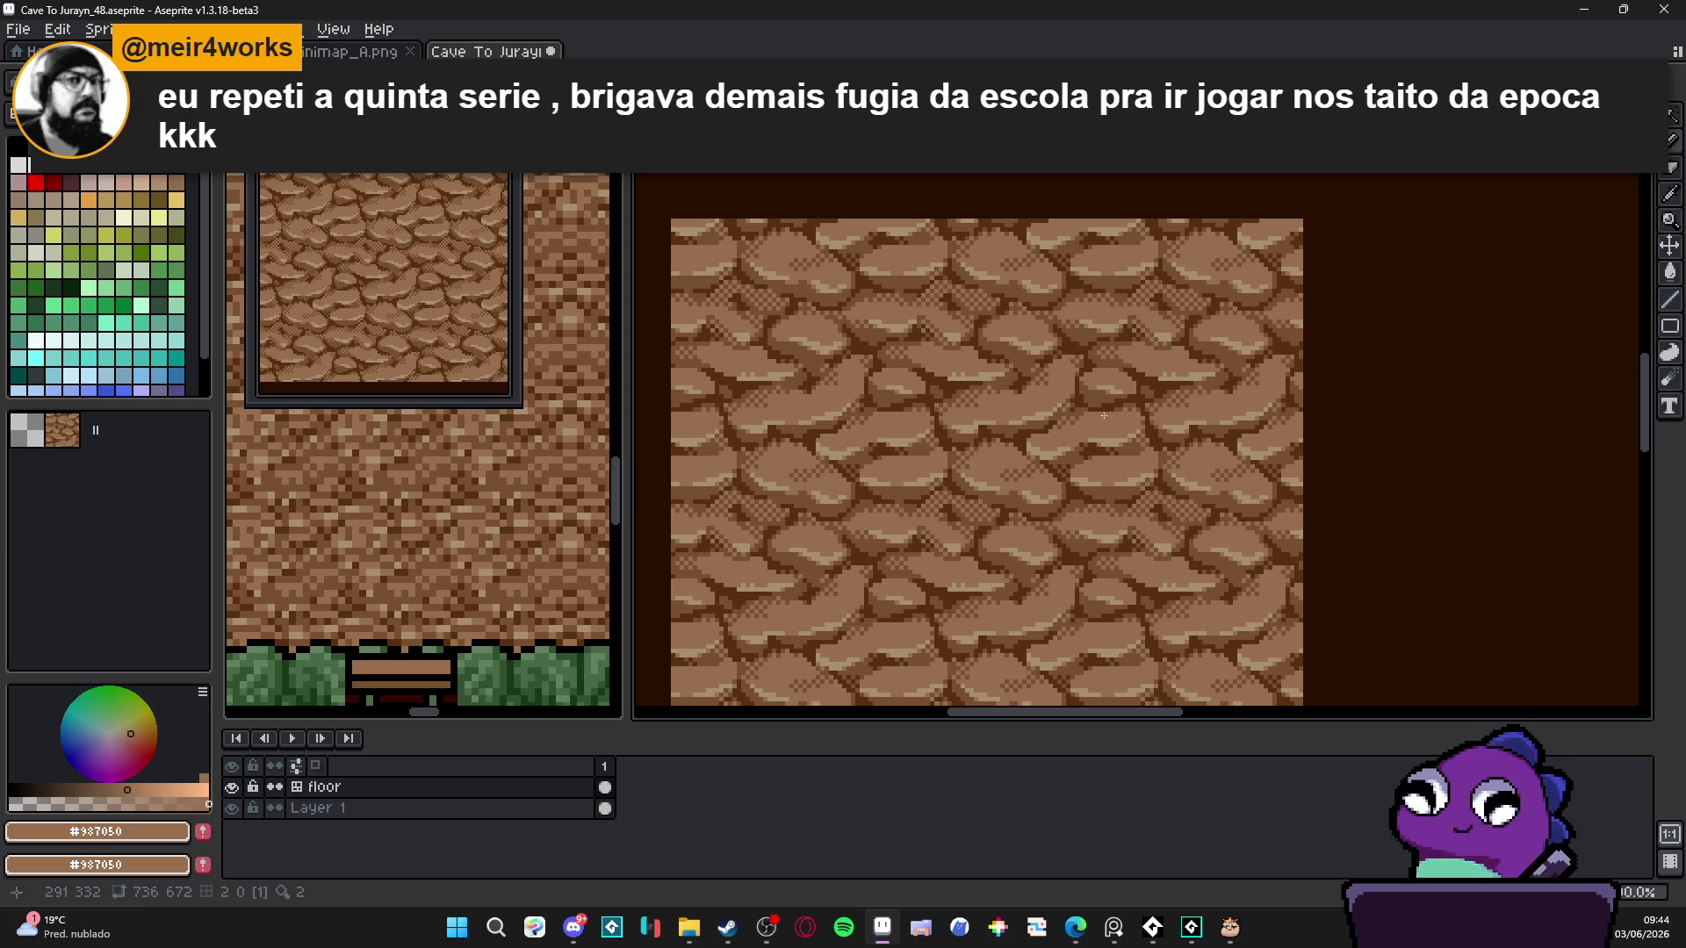
left_click_drag(1110, 416, 1091, 420)
key("ctrl+s")
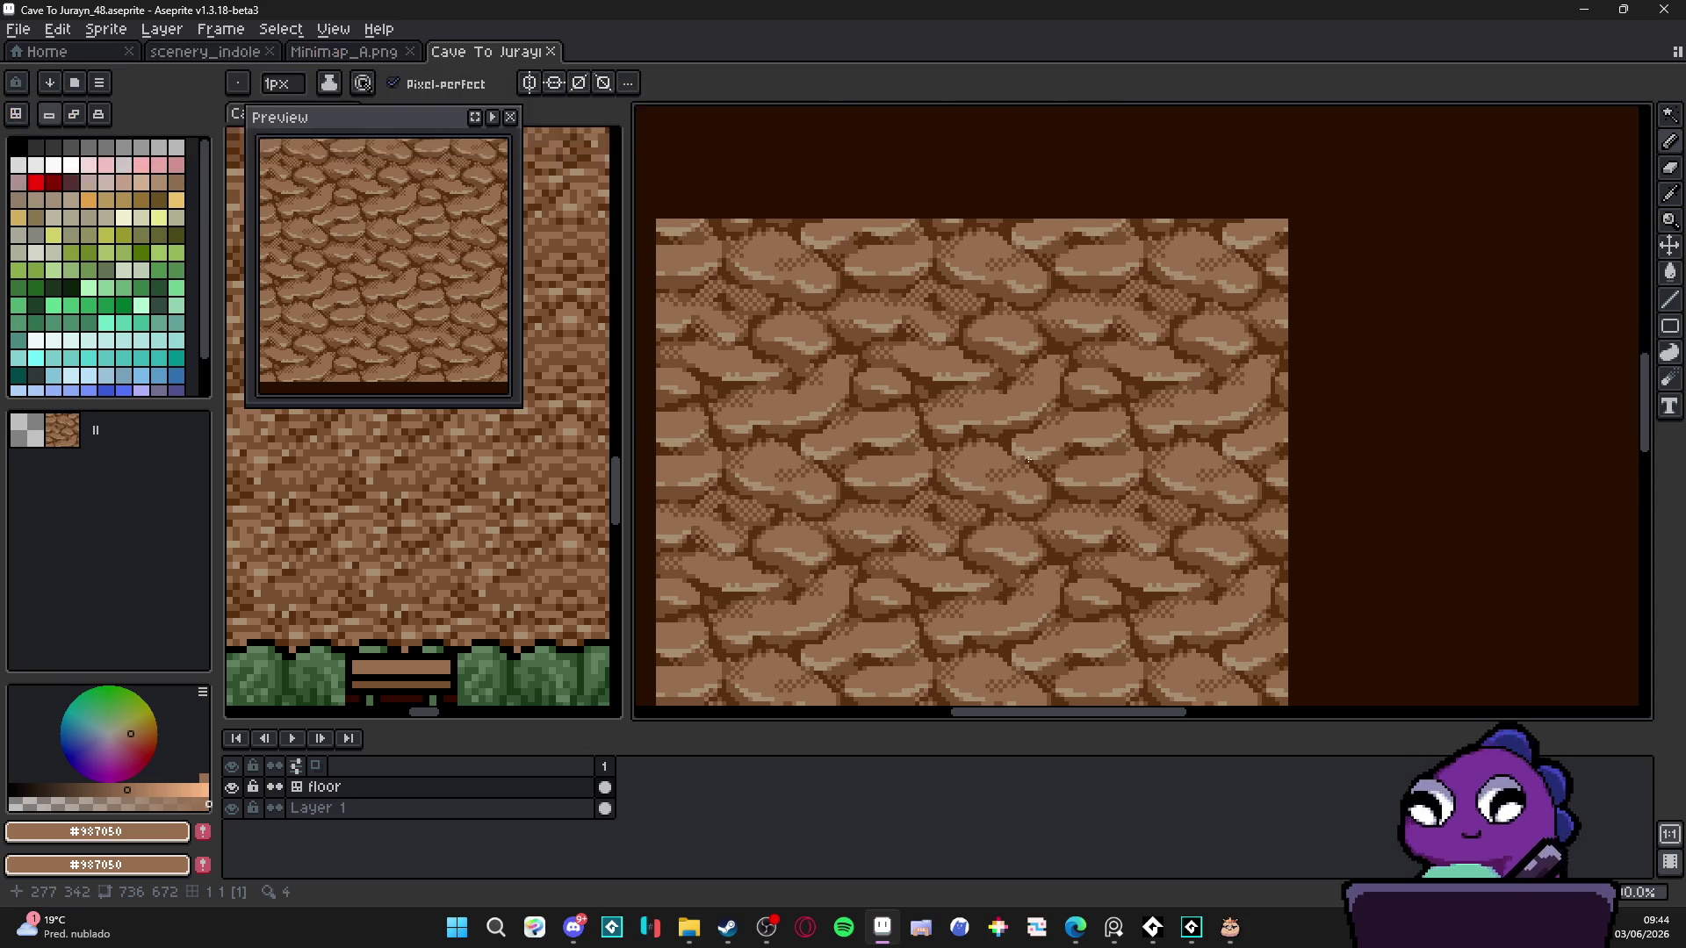
- Eyedrop the light brown #a89070 from a stone as the drawing colour
scroll(1021, 460, "down", 1)
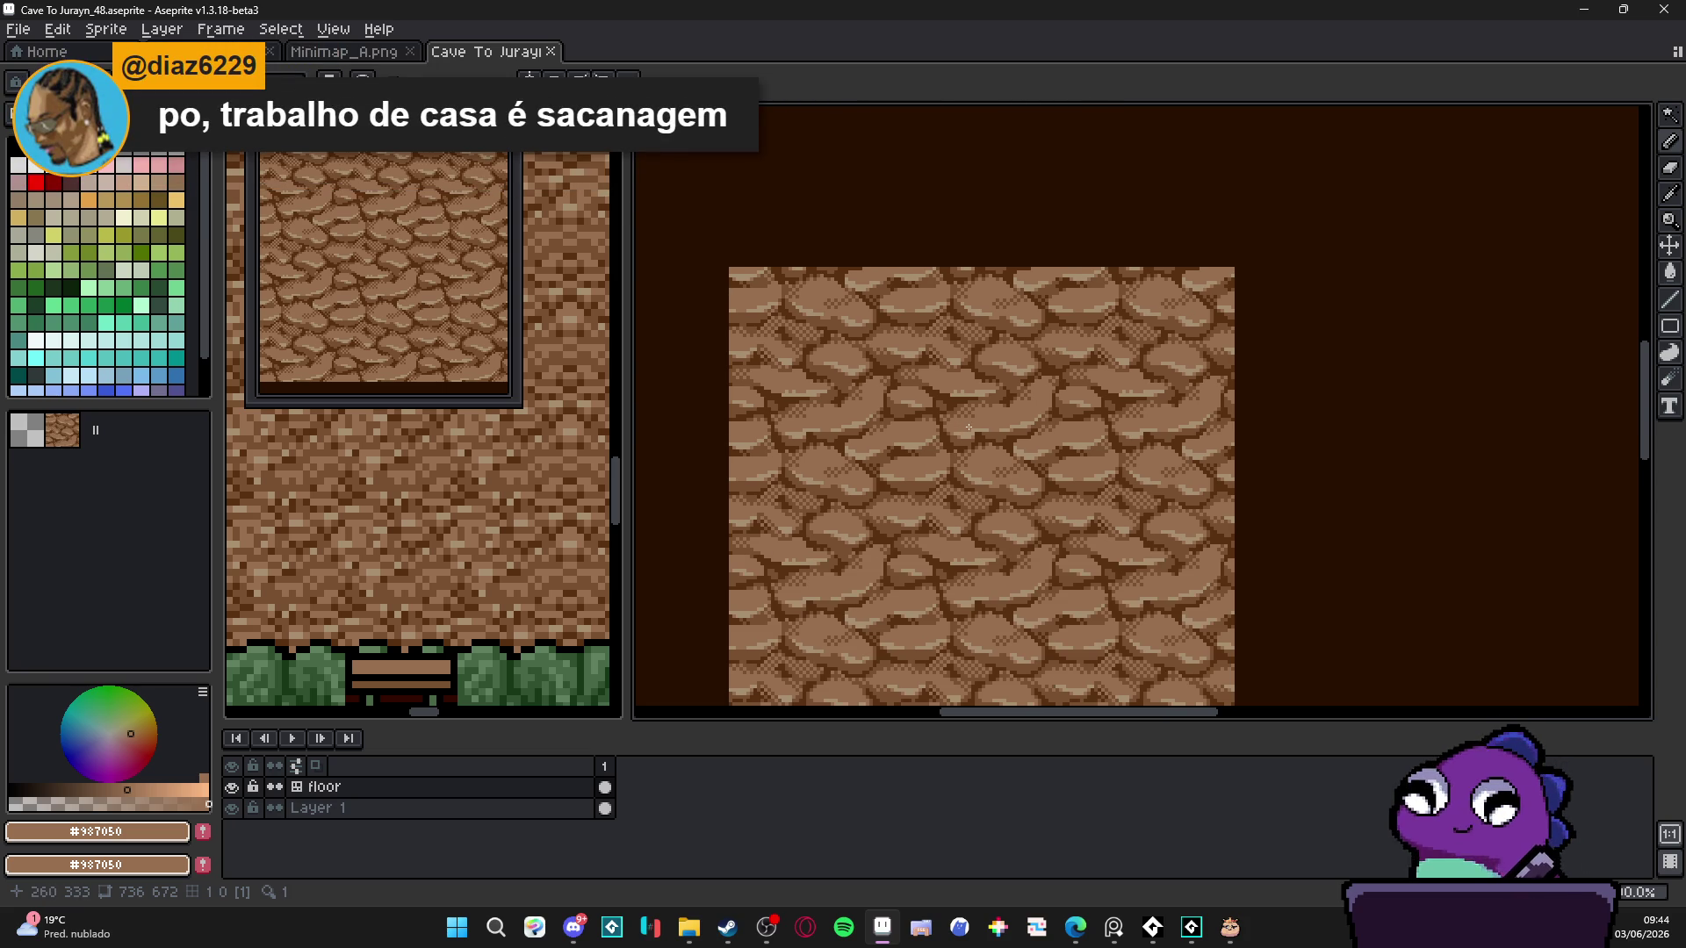
left_click_drag(1014, 432, 1061, 341)
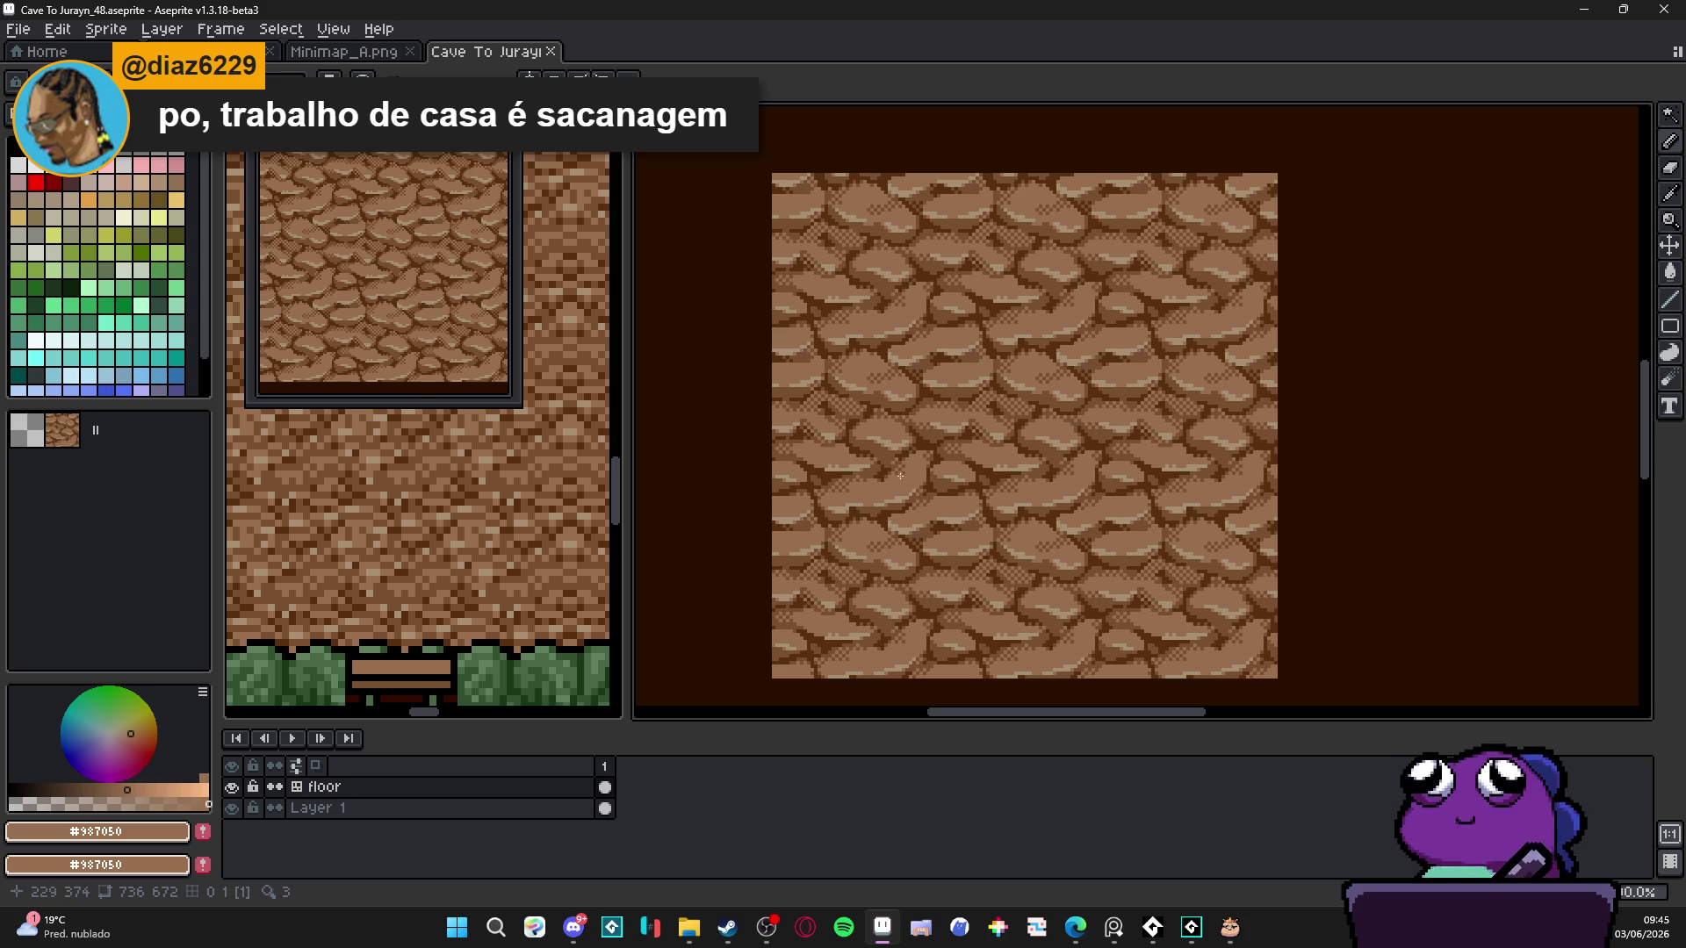
scroll(905, 475, "up", 3)
key("alt")
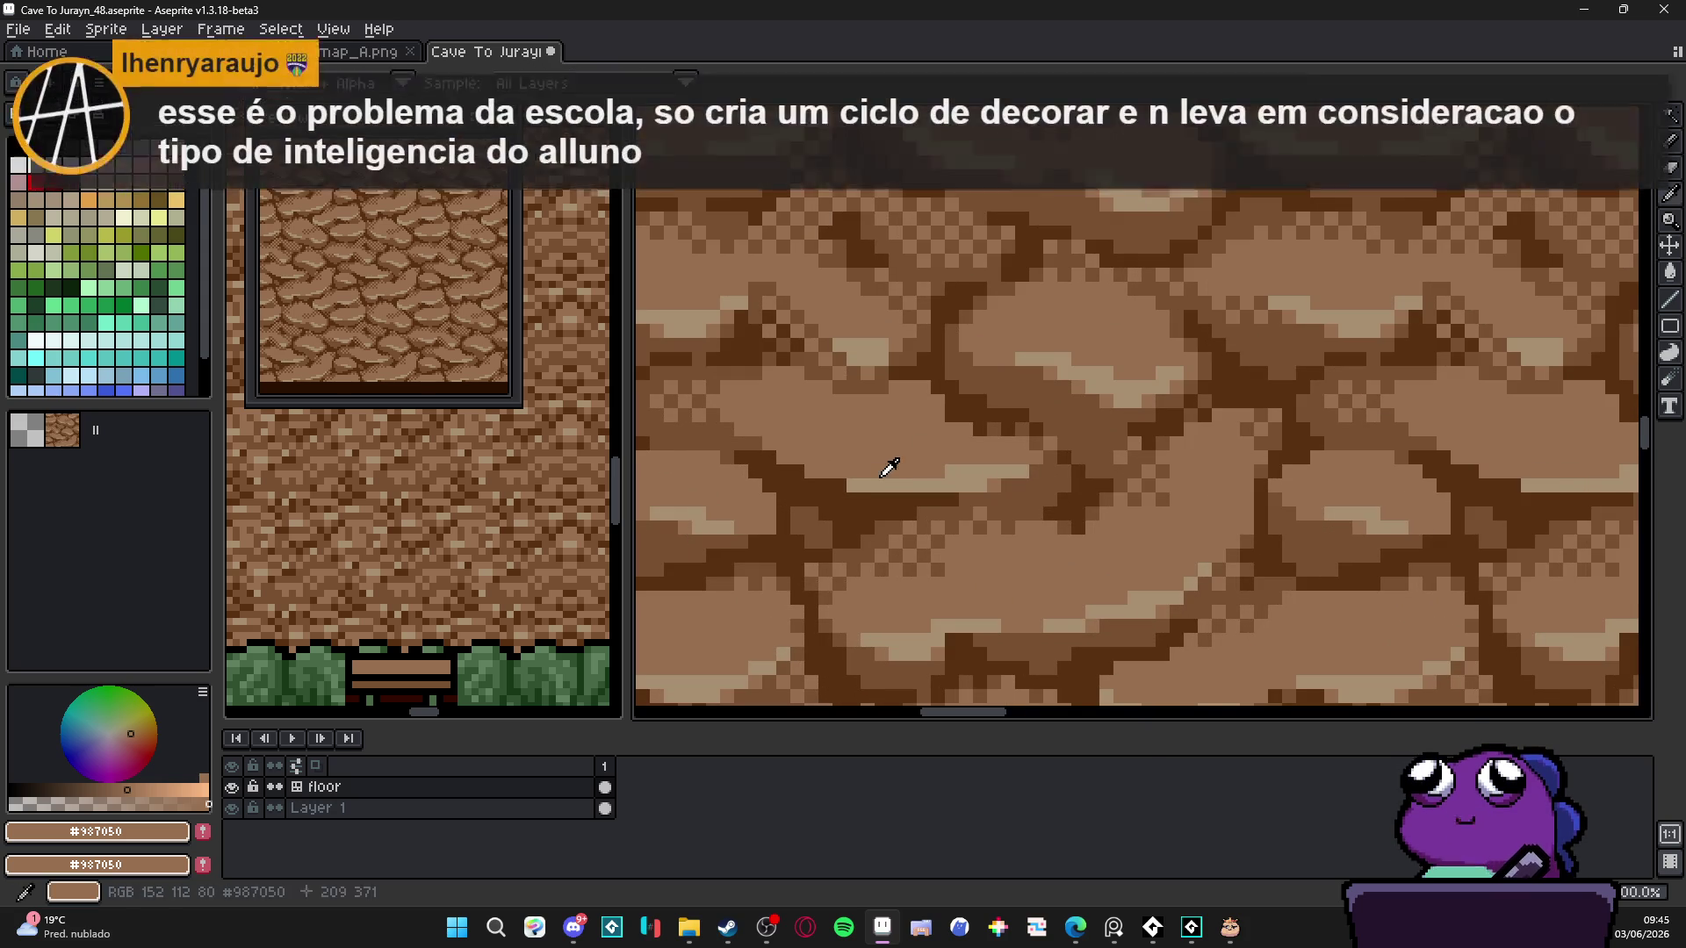
left_click(877, 475, "alt")
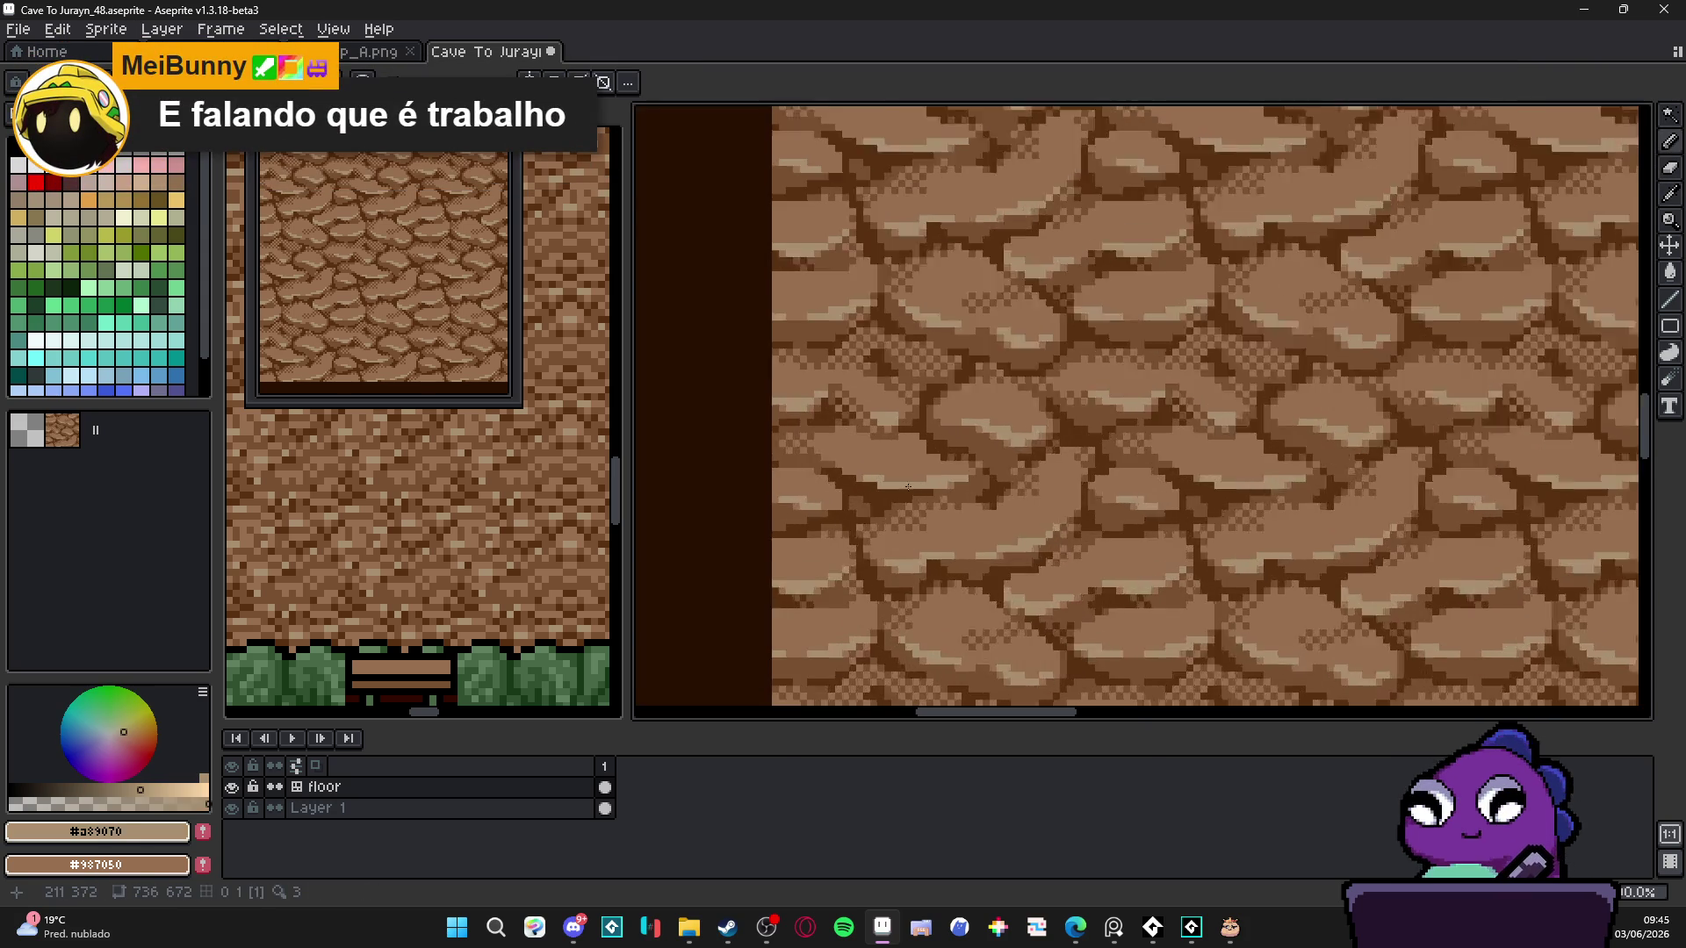
left_click(880, 468, "alt")
scroll(984, 500, "down", 2)
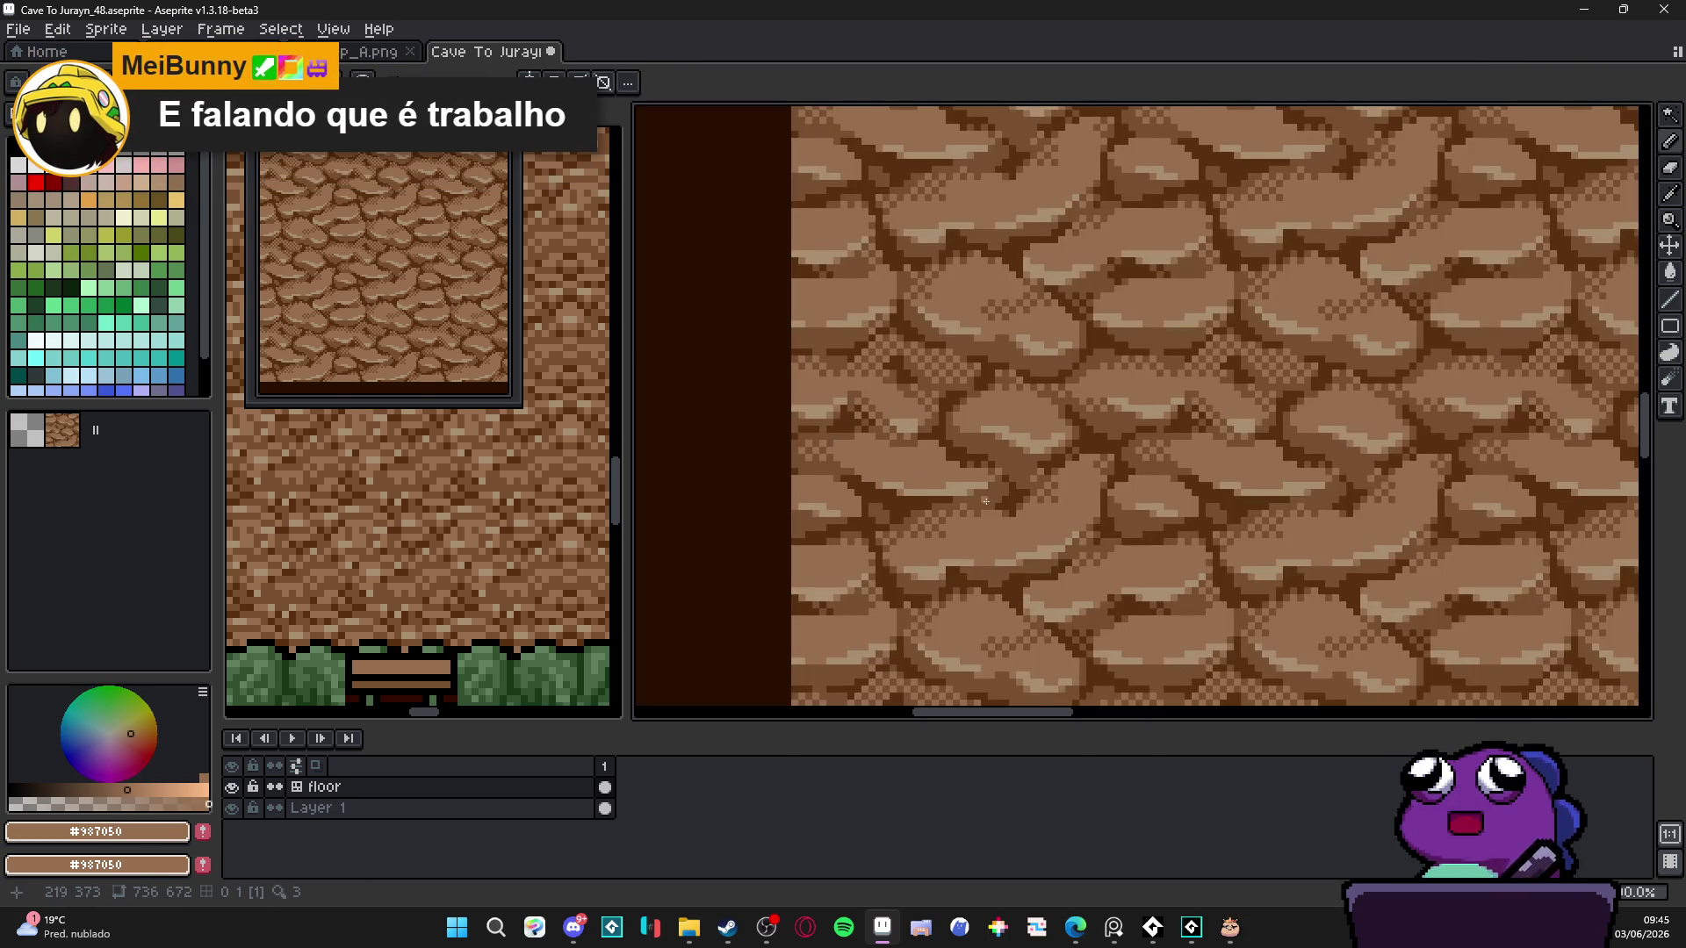
scroll(991, 490, "up", 1)
scroll(1000, 520, "down", 2)
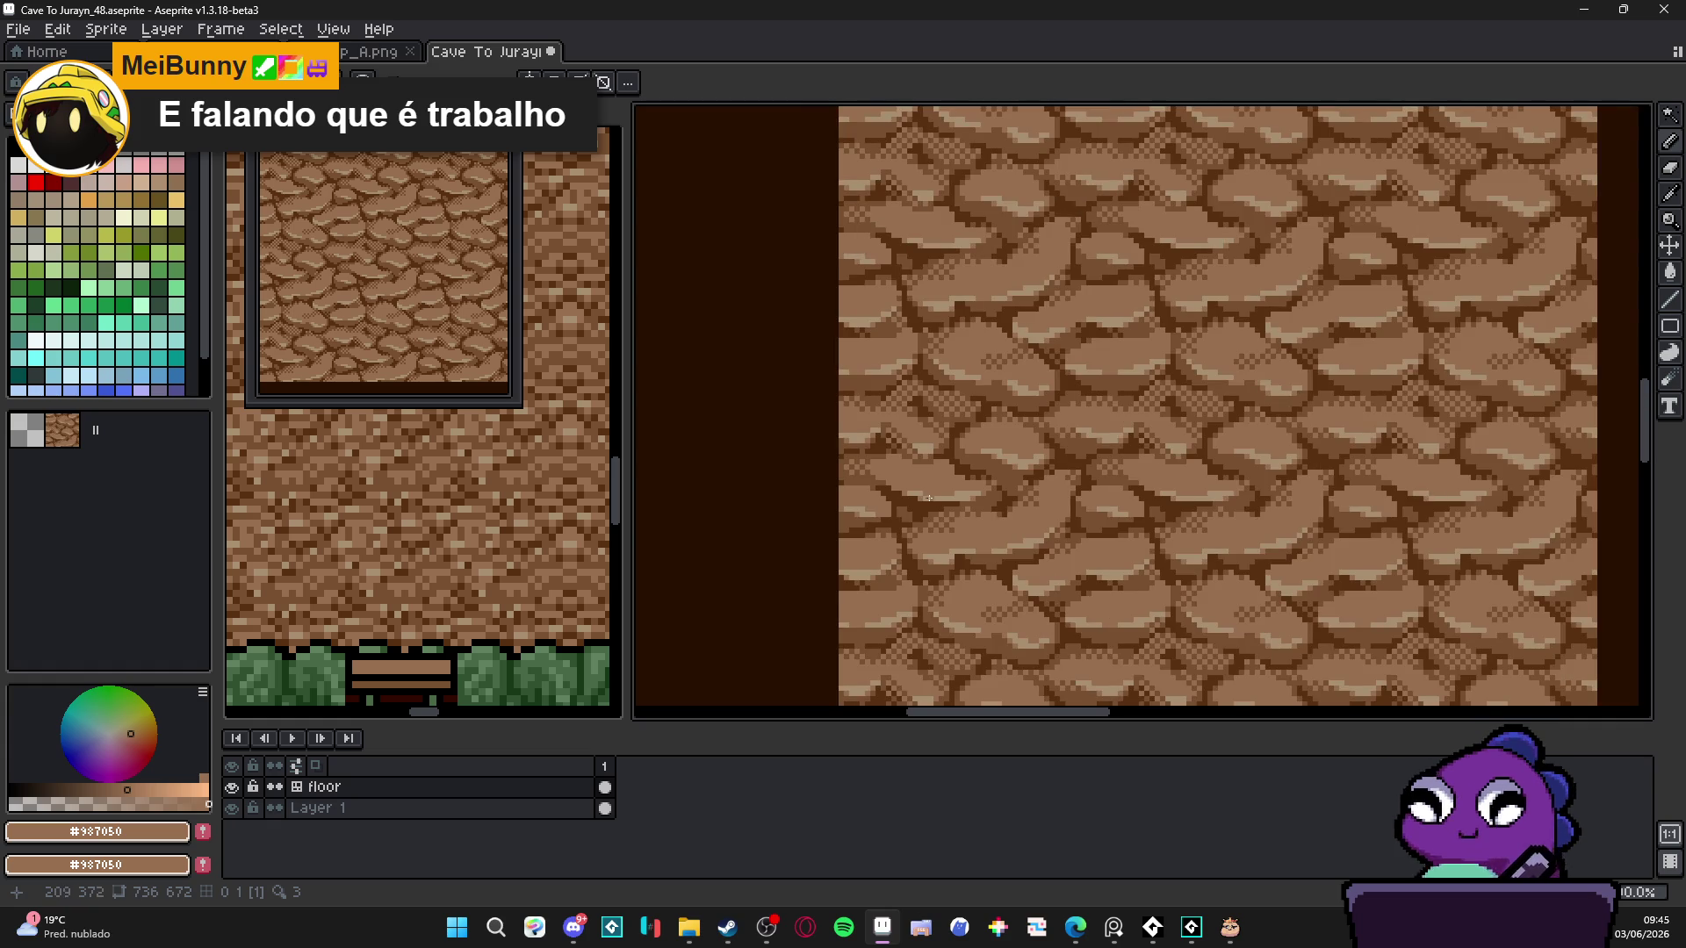
scroll(931, 498, "up", 1)
left_click(907, 482, "alt")
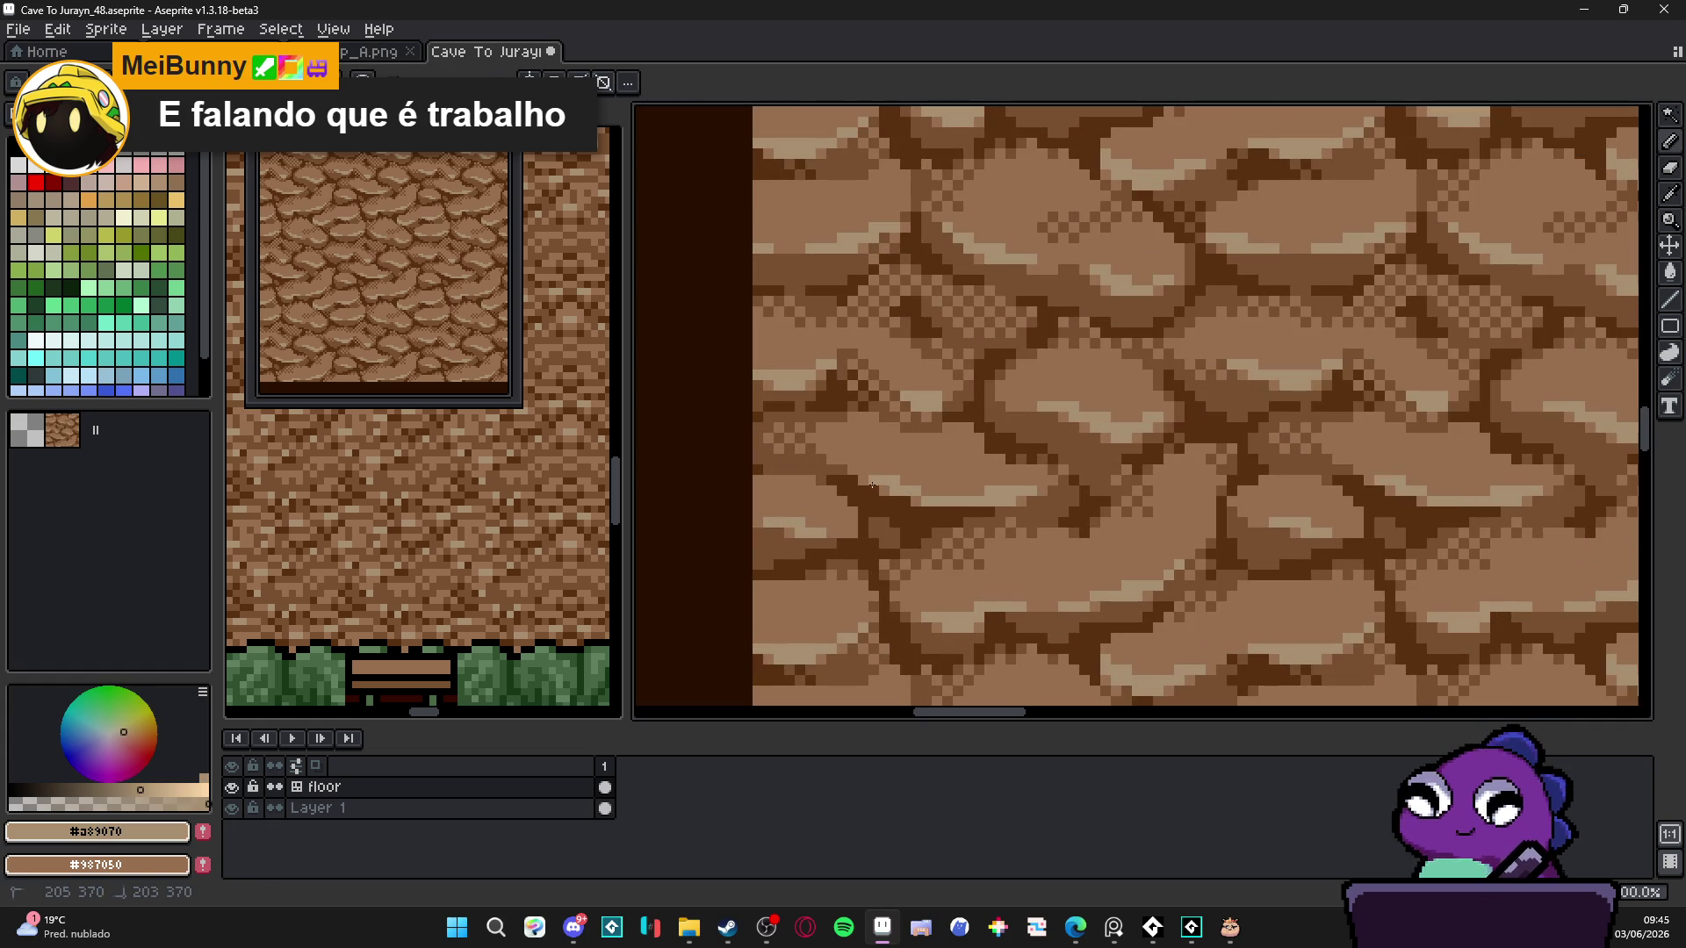
scroll(872, 484, "down", 3)
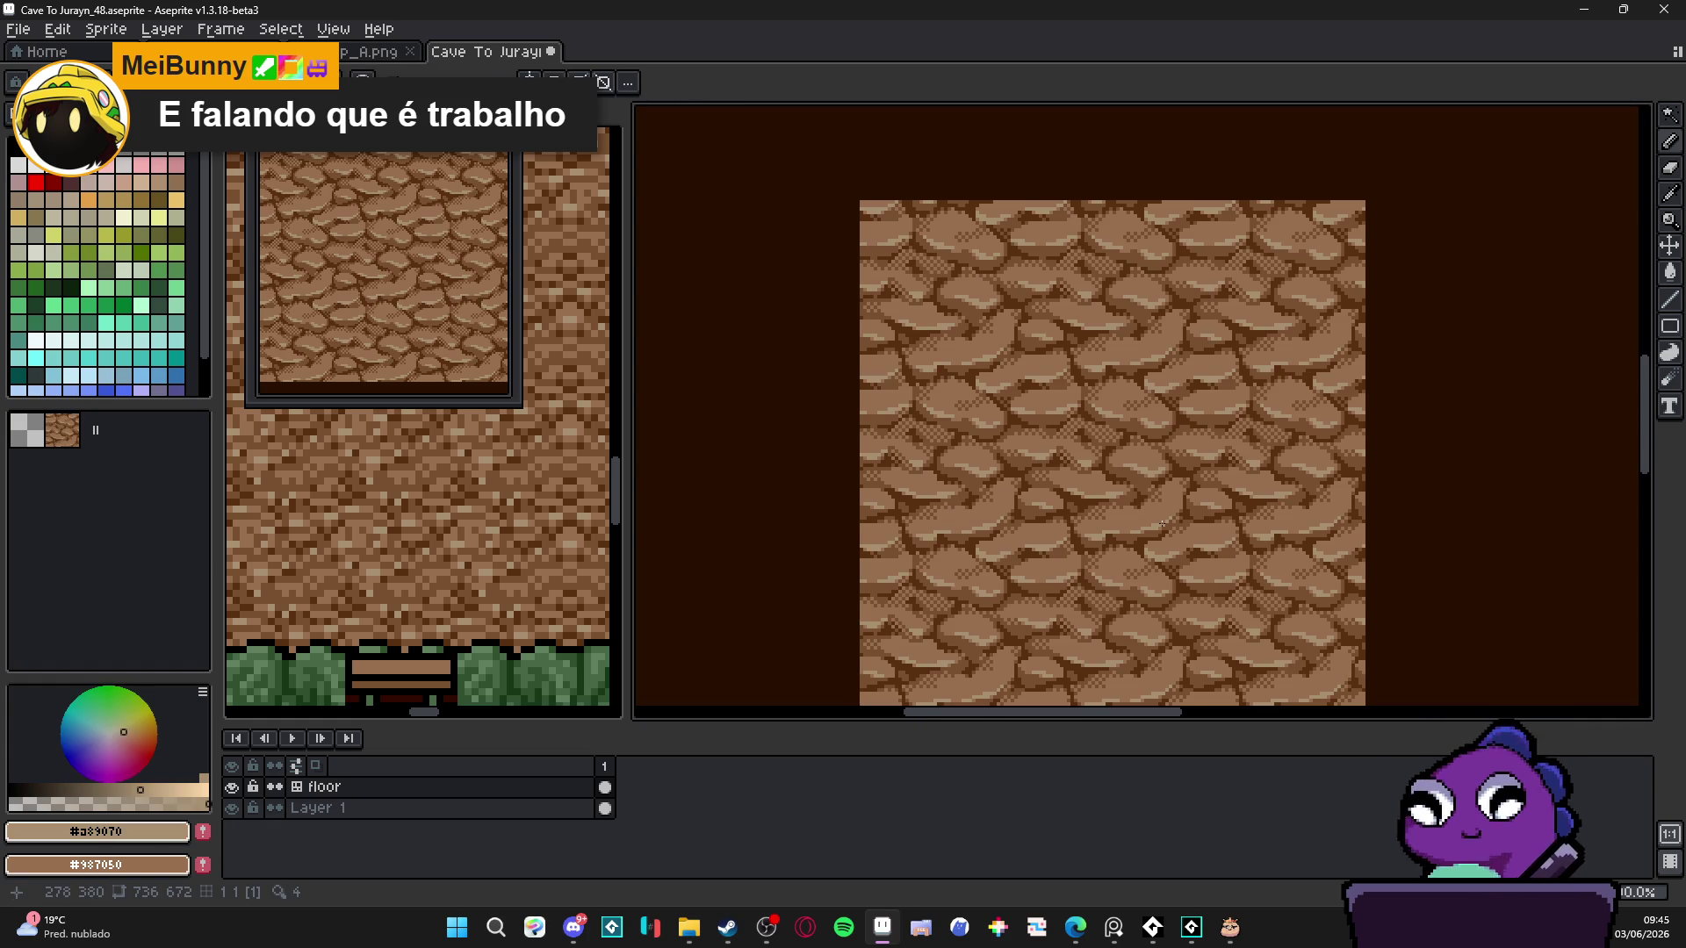
left_click_drag(1158, 524, 1106, 508)
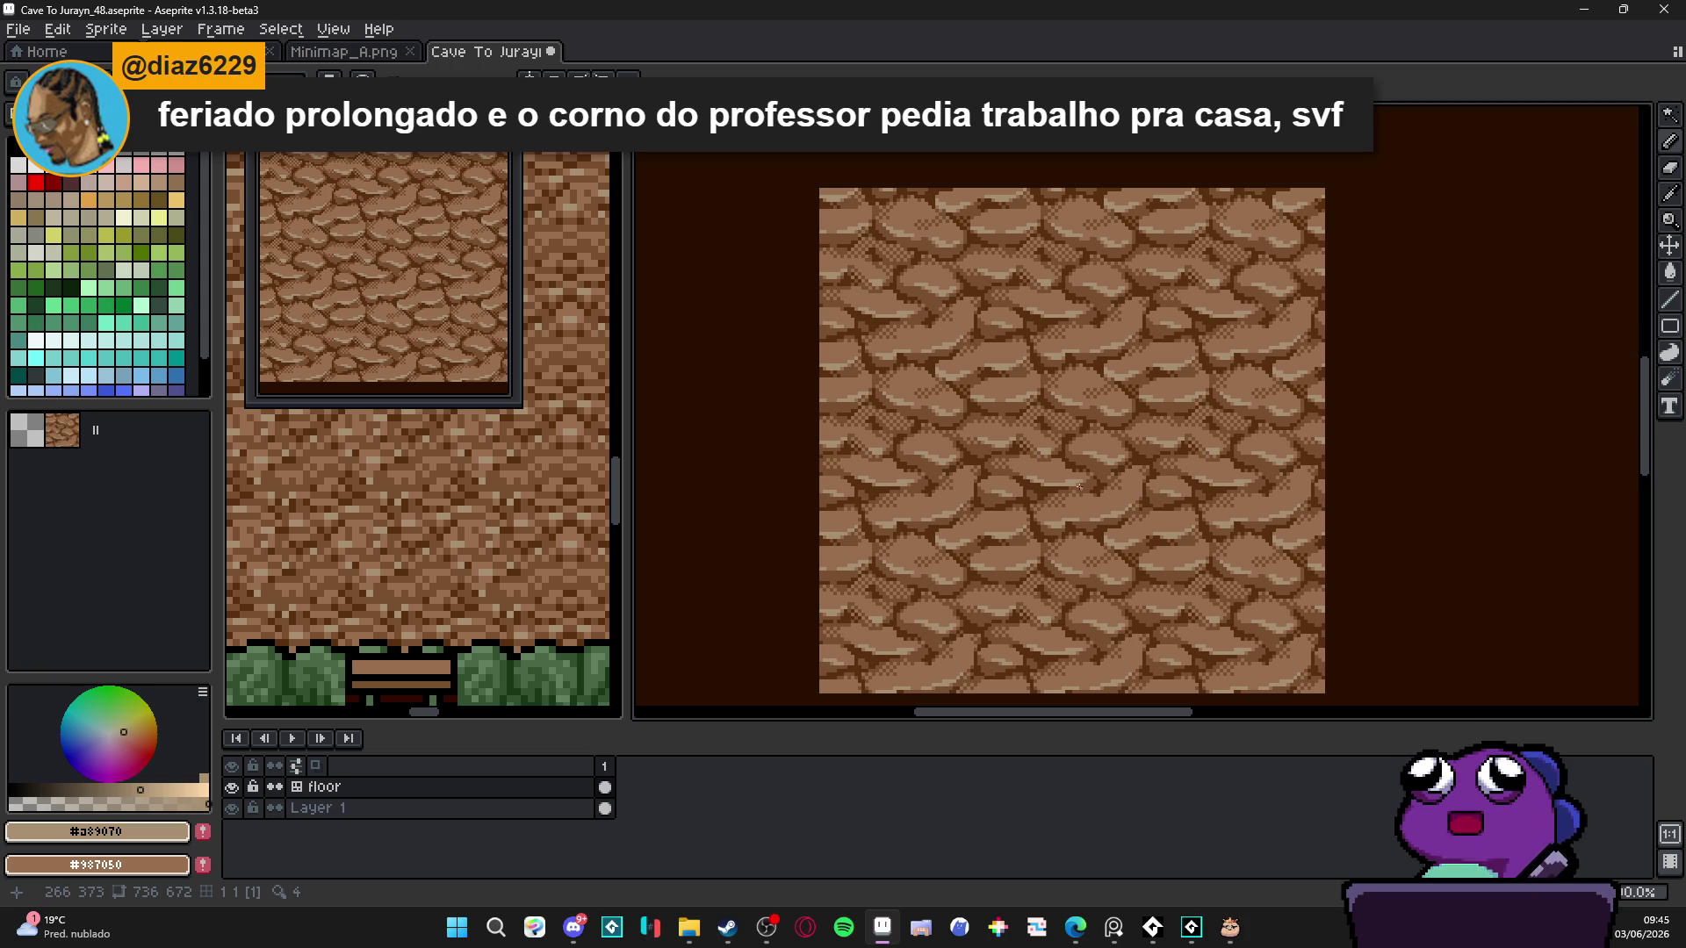
scroll(1092, 493, "up", 2)
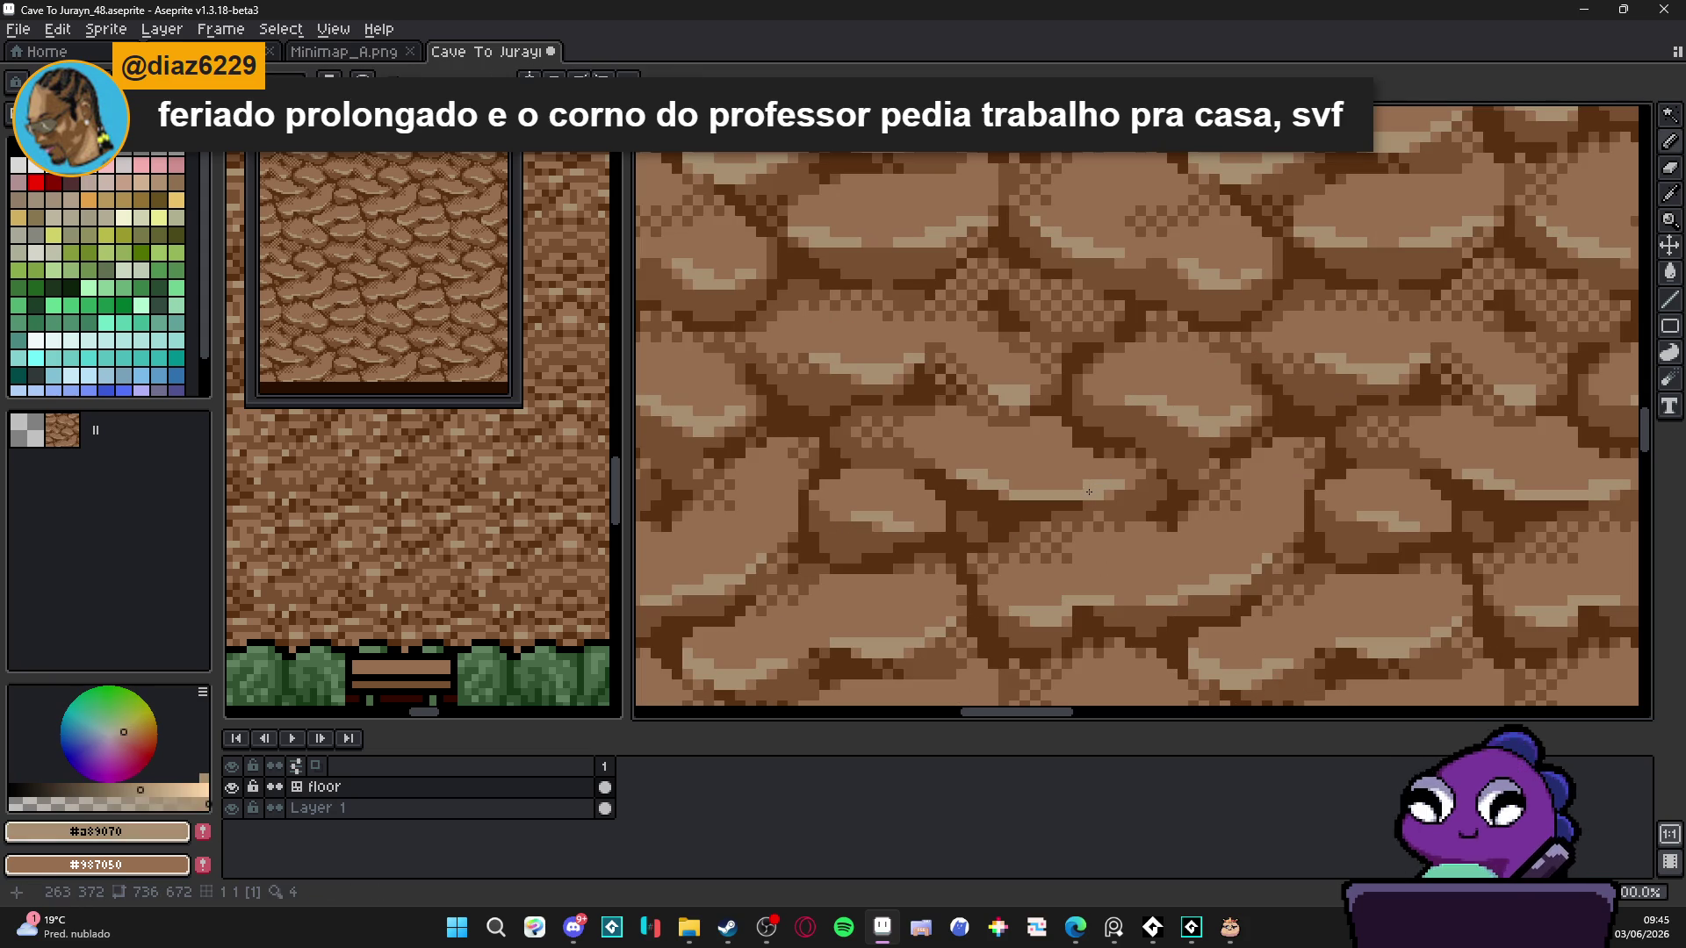
- Pick dark brown #785030 and pencil a staircase of dark pixels along the crack
left_click(1046, 421, "alt")
scroll(1088, 432, "up", 2)
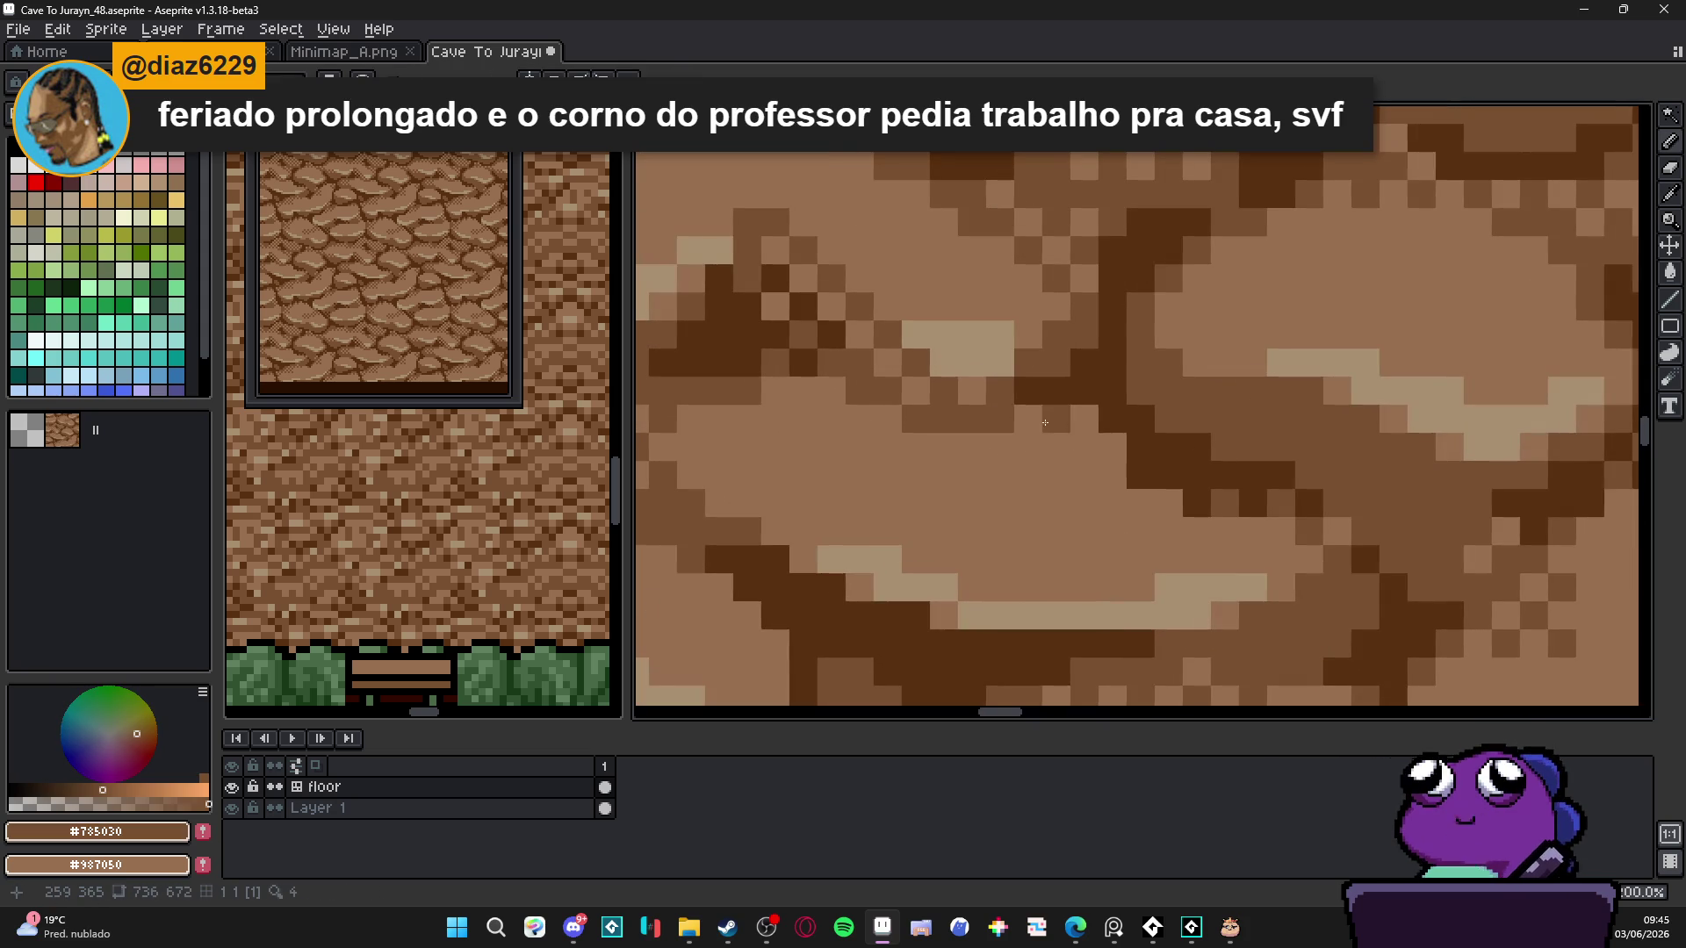
left_click(1033, 419)
left_click(1085, 446)
left_click(1056, 446)
left_click(1112, 474)
left_click(1084, 475)
left_click(1029, 446)
left_click(1168, 530)
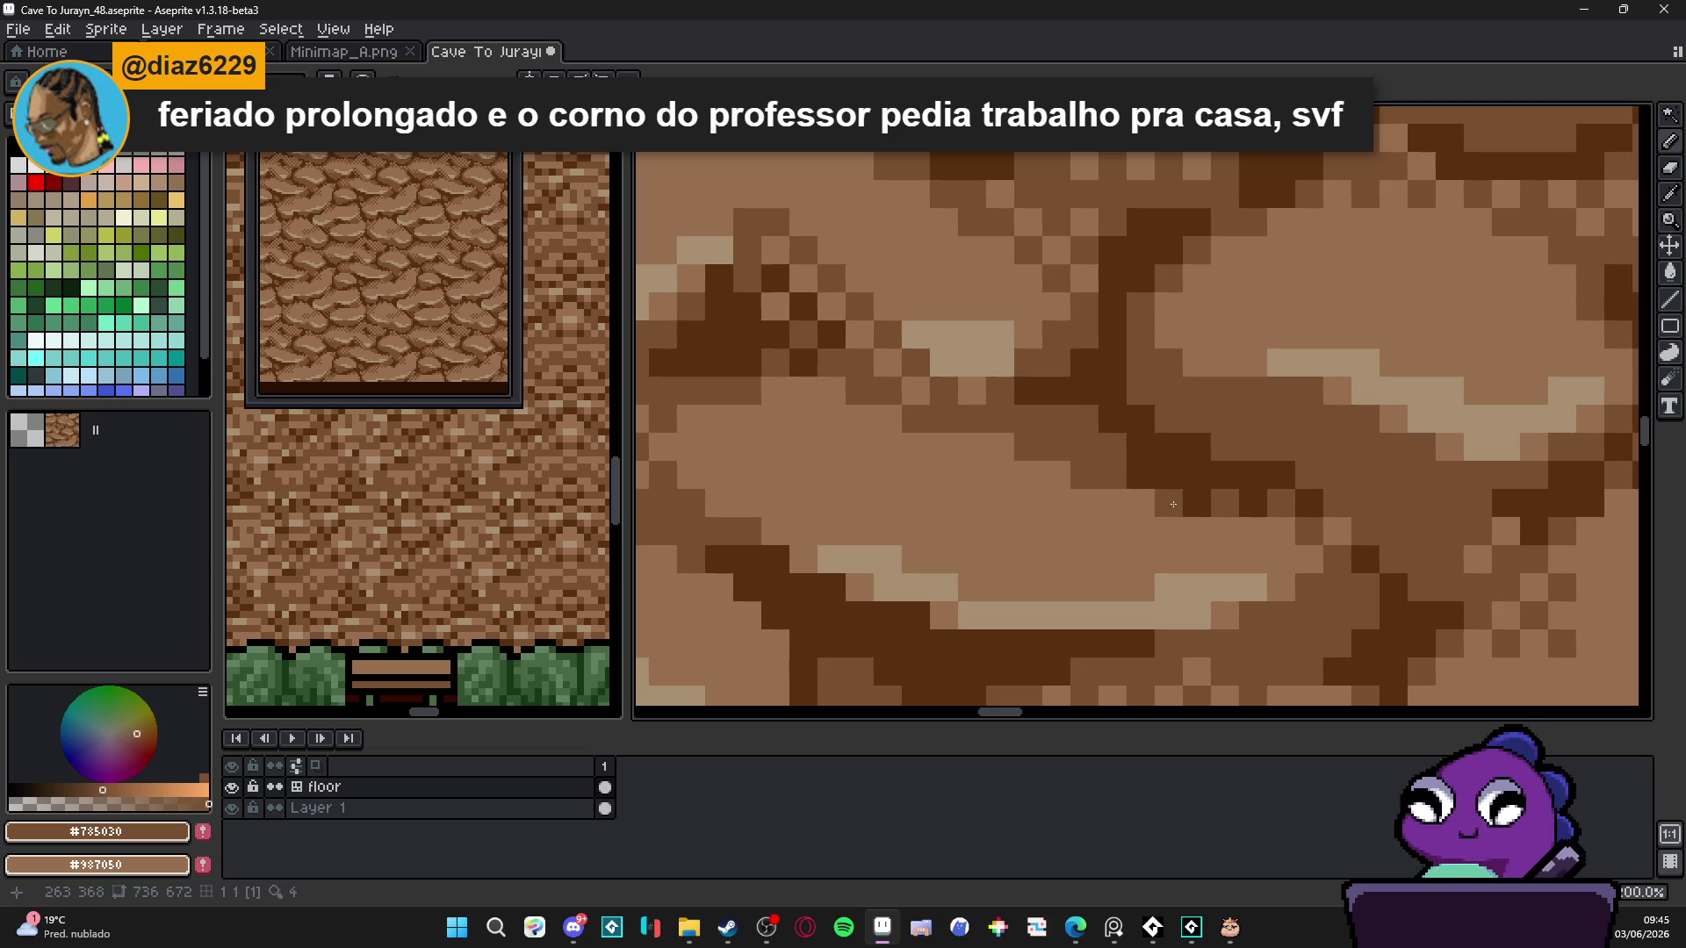
left_click(1140, 504)
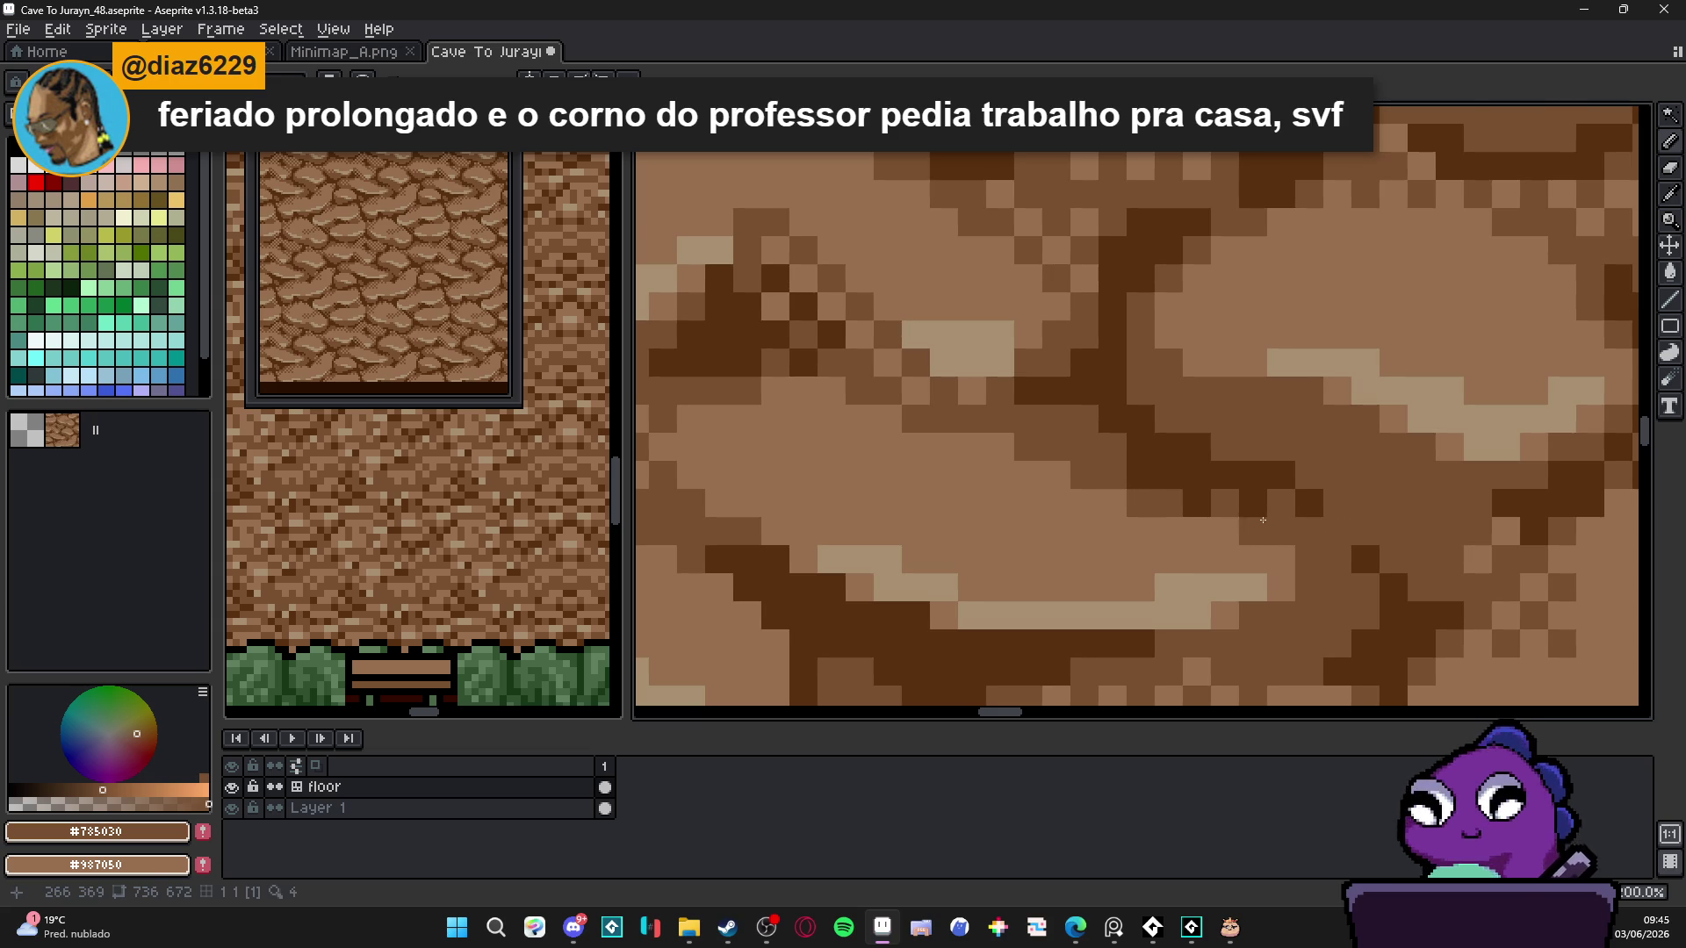
- Draw a short dark line along a stone gap, then re-pick #987050 and #785030
scroll(1258, 519, "down", 4)
scroll(1268, 550, "down", 2)
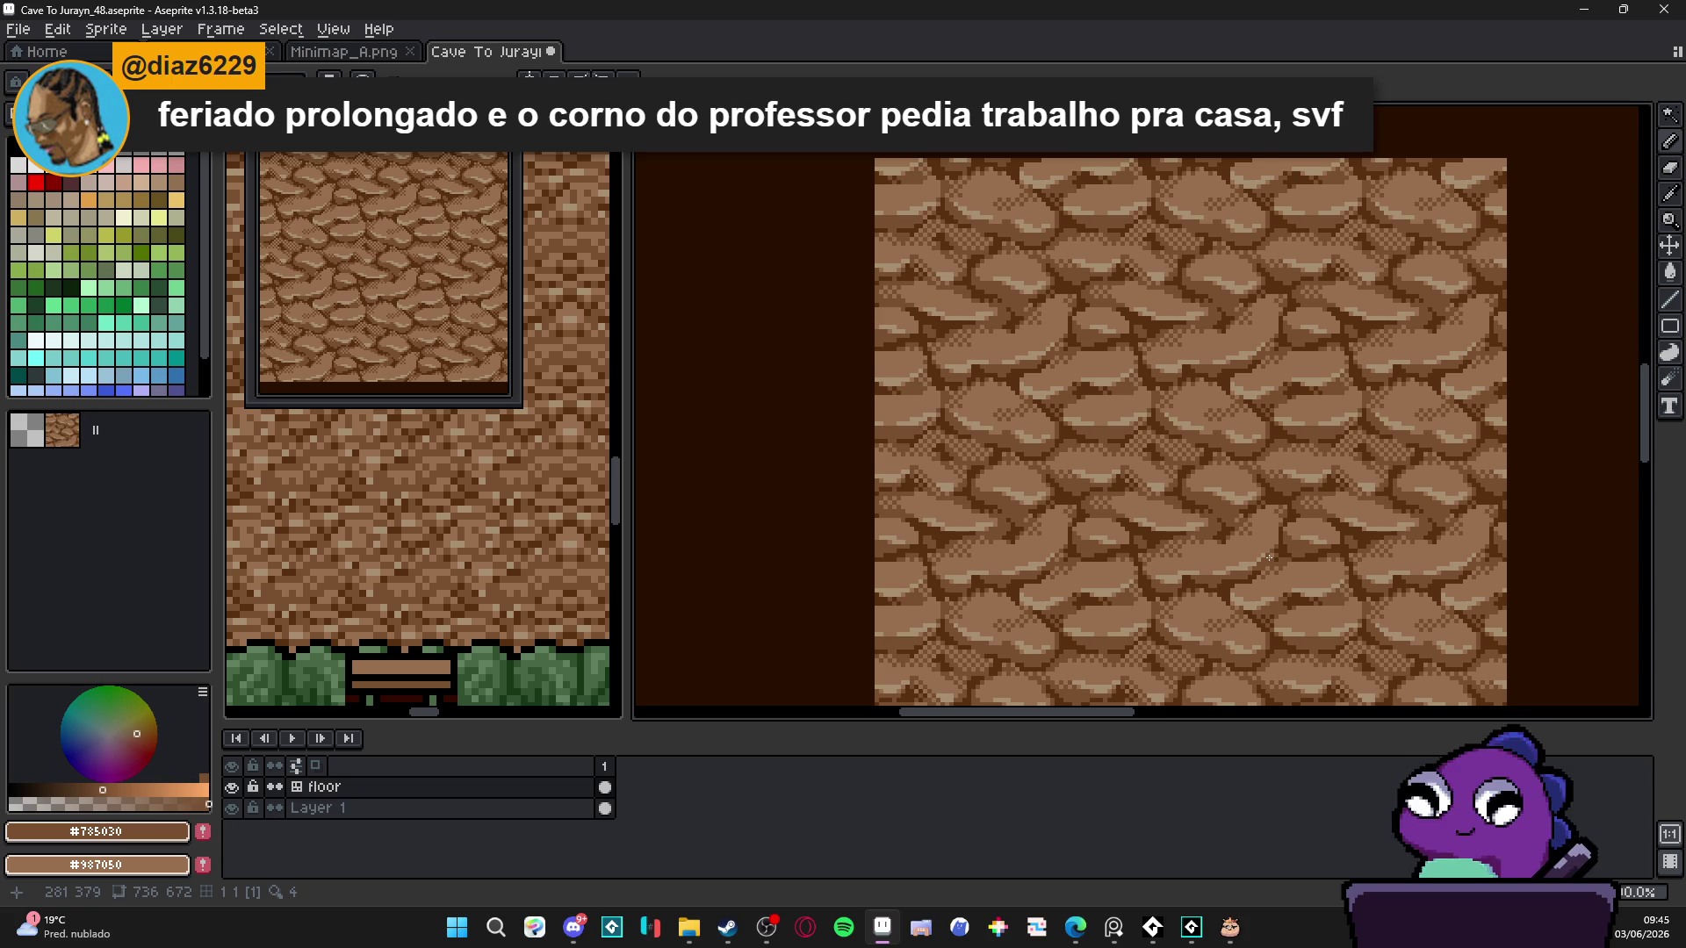
scroll(1269, 557, "up", 3)
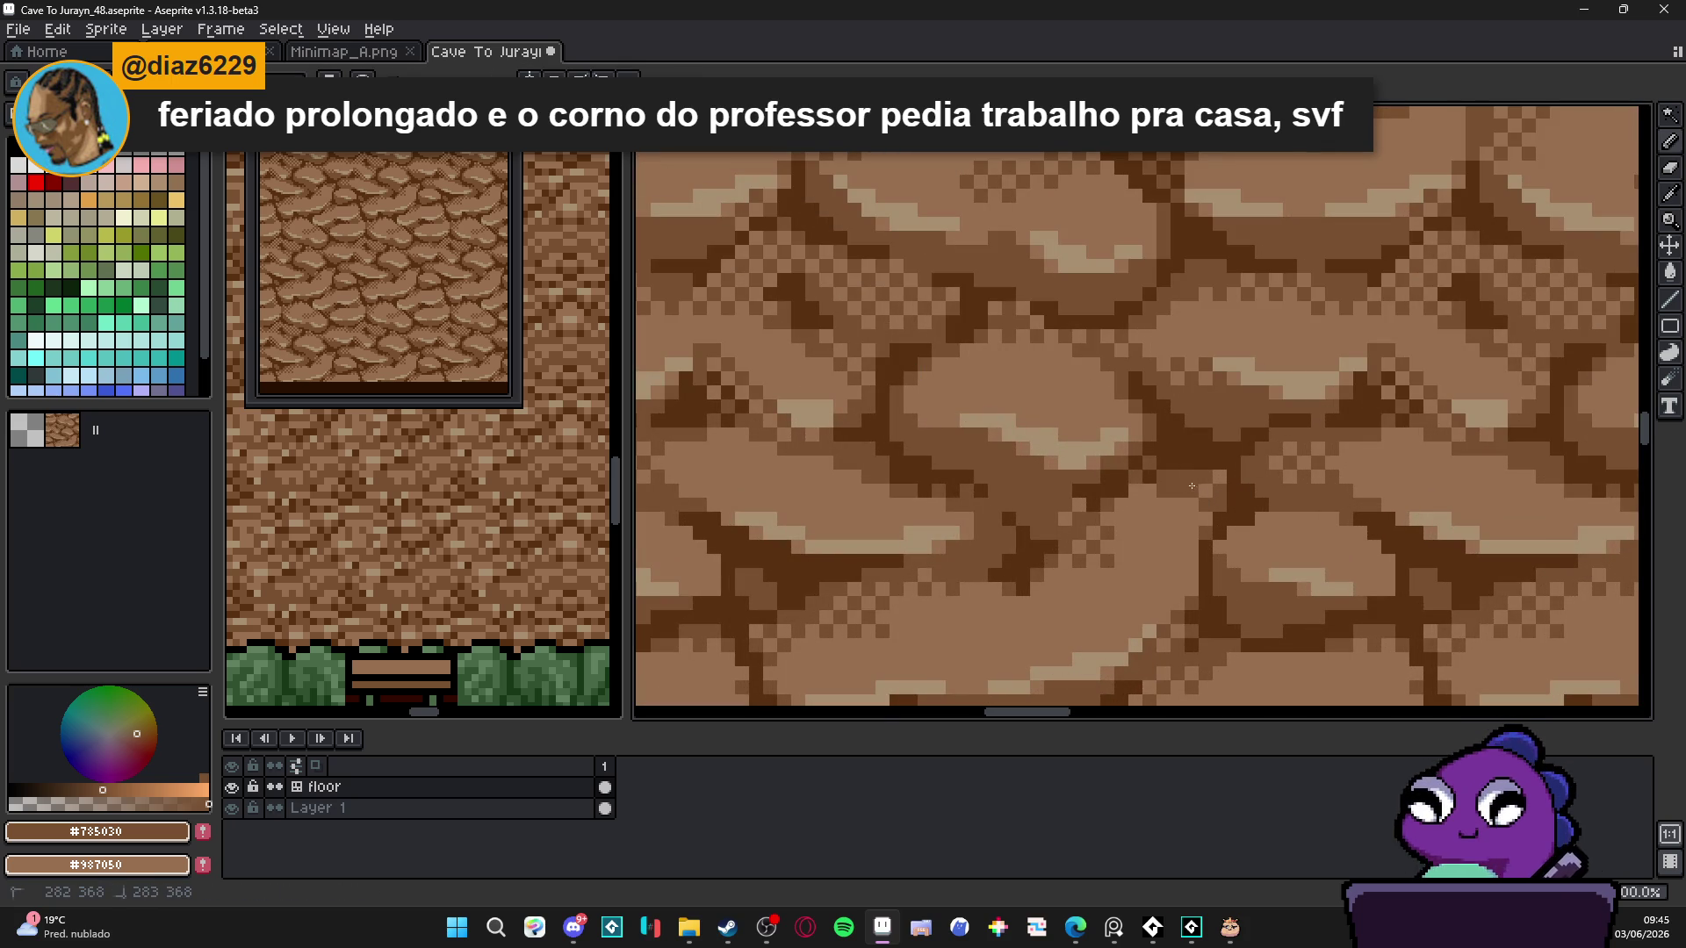
mouse_move(1192, 507)
left_mouse_down()
mouse_move(1122, 502)
mouse_move(1188, 524)
left_mouse_up()
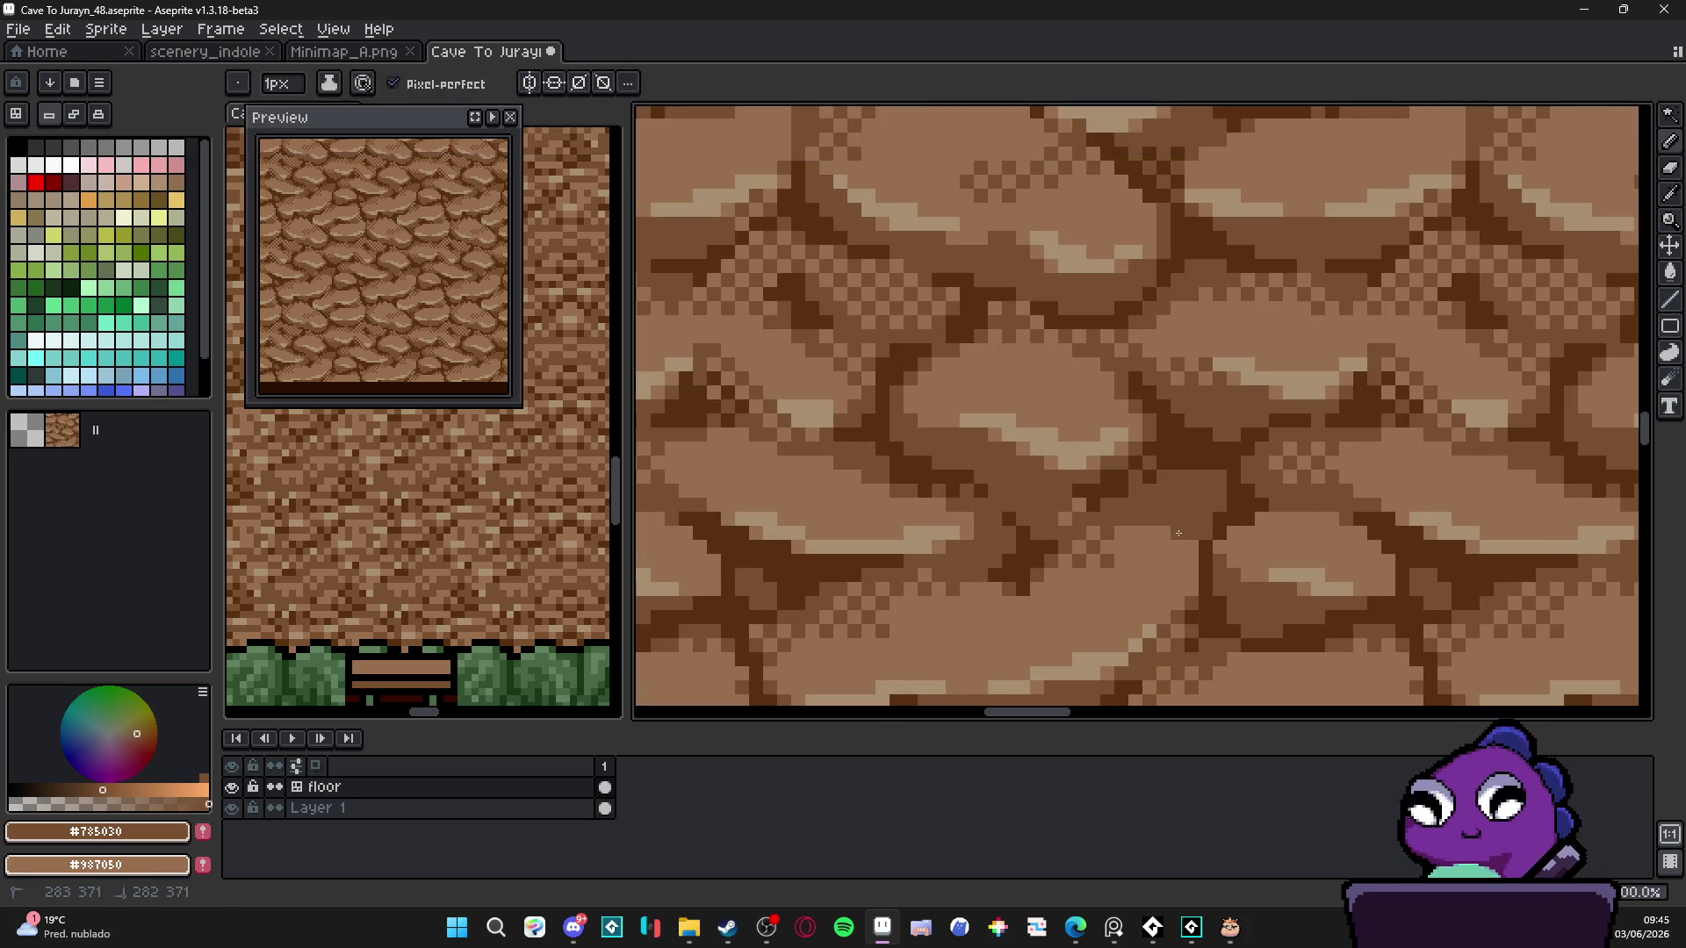
left_click(1110, 538, "alt")
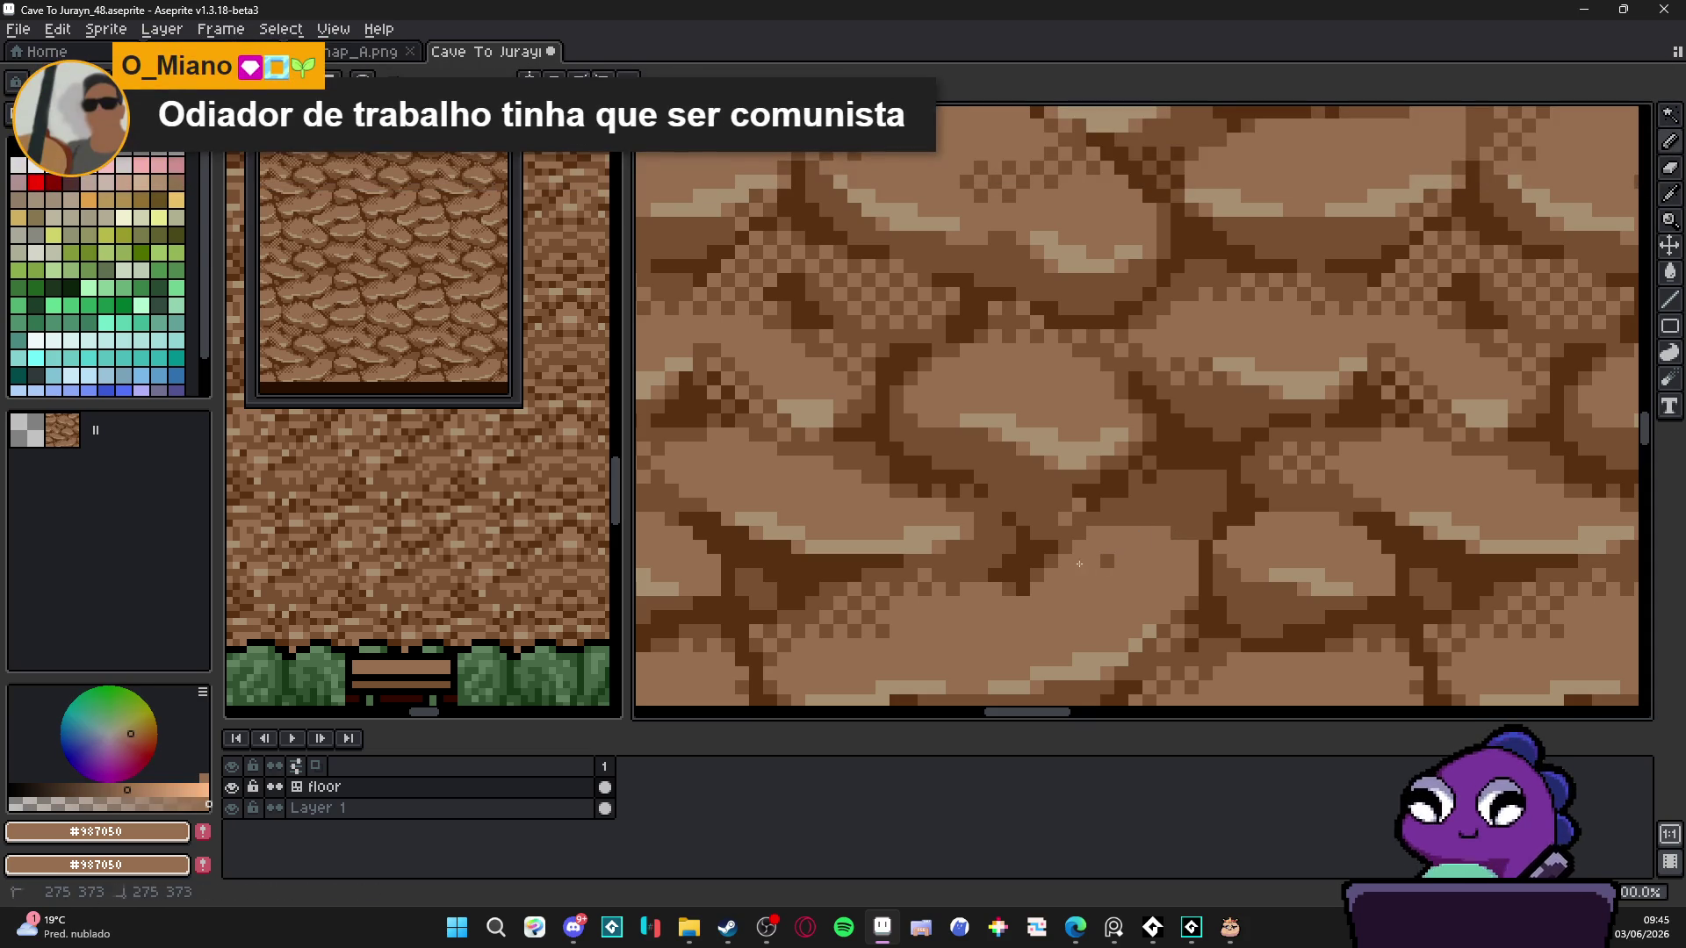
left_click(1107, 521, "alt")
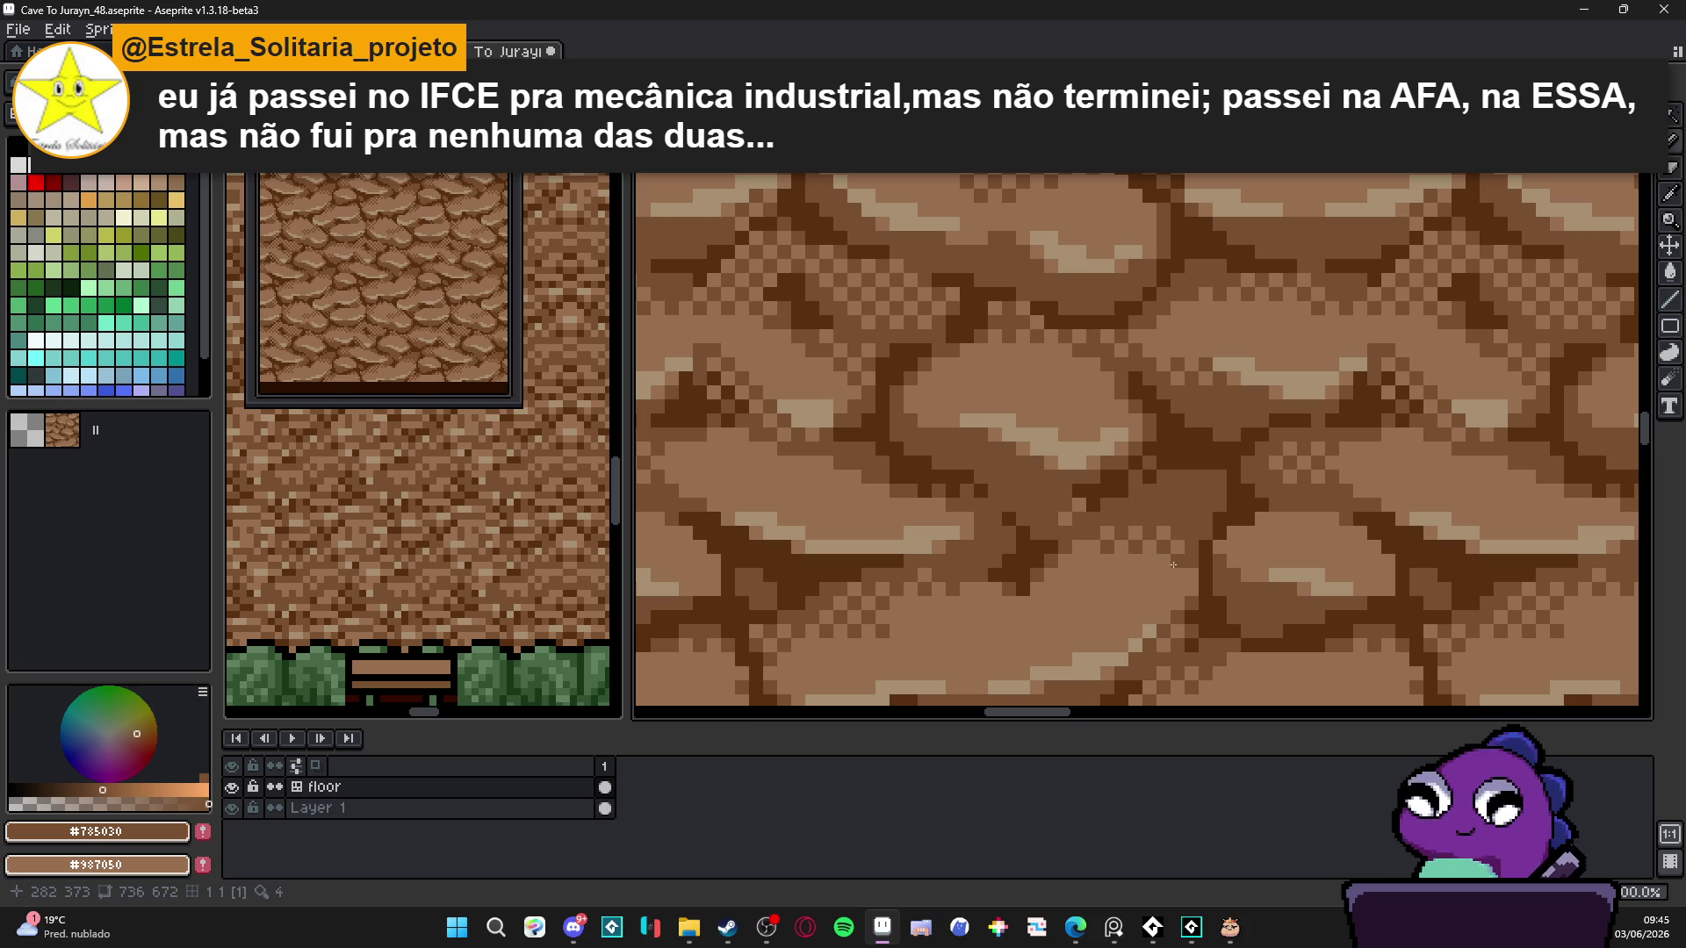
scroll(1211, 625, "down", 2)
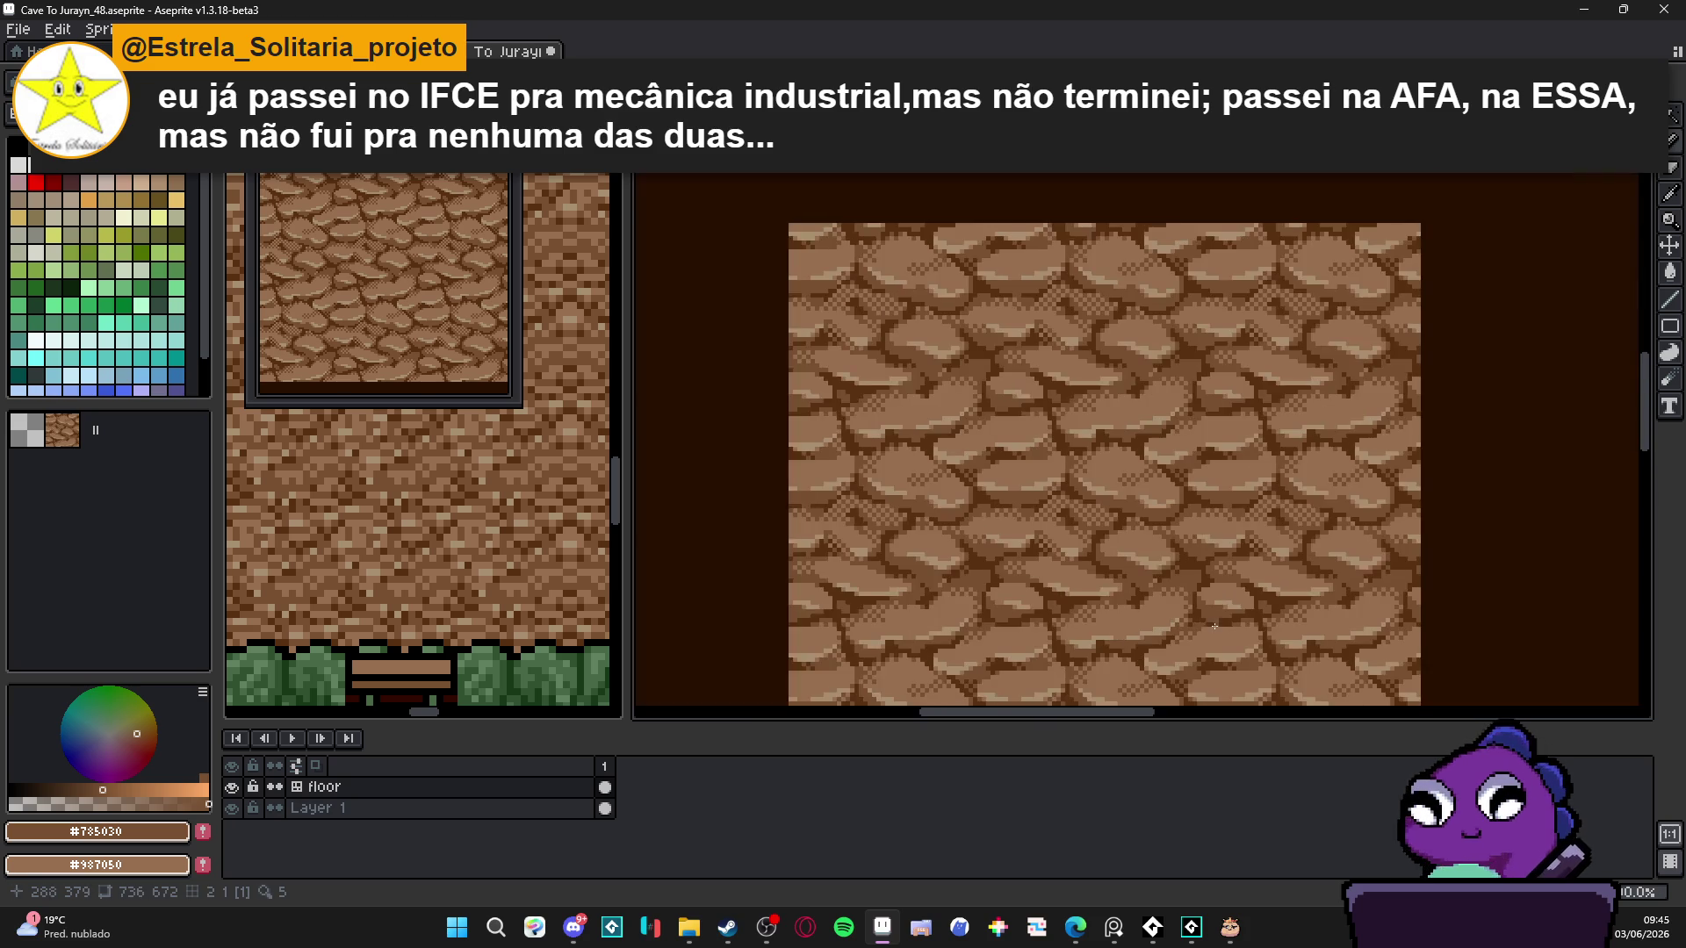
scroll(1211, 625, "down", 1)
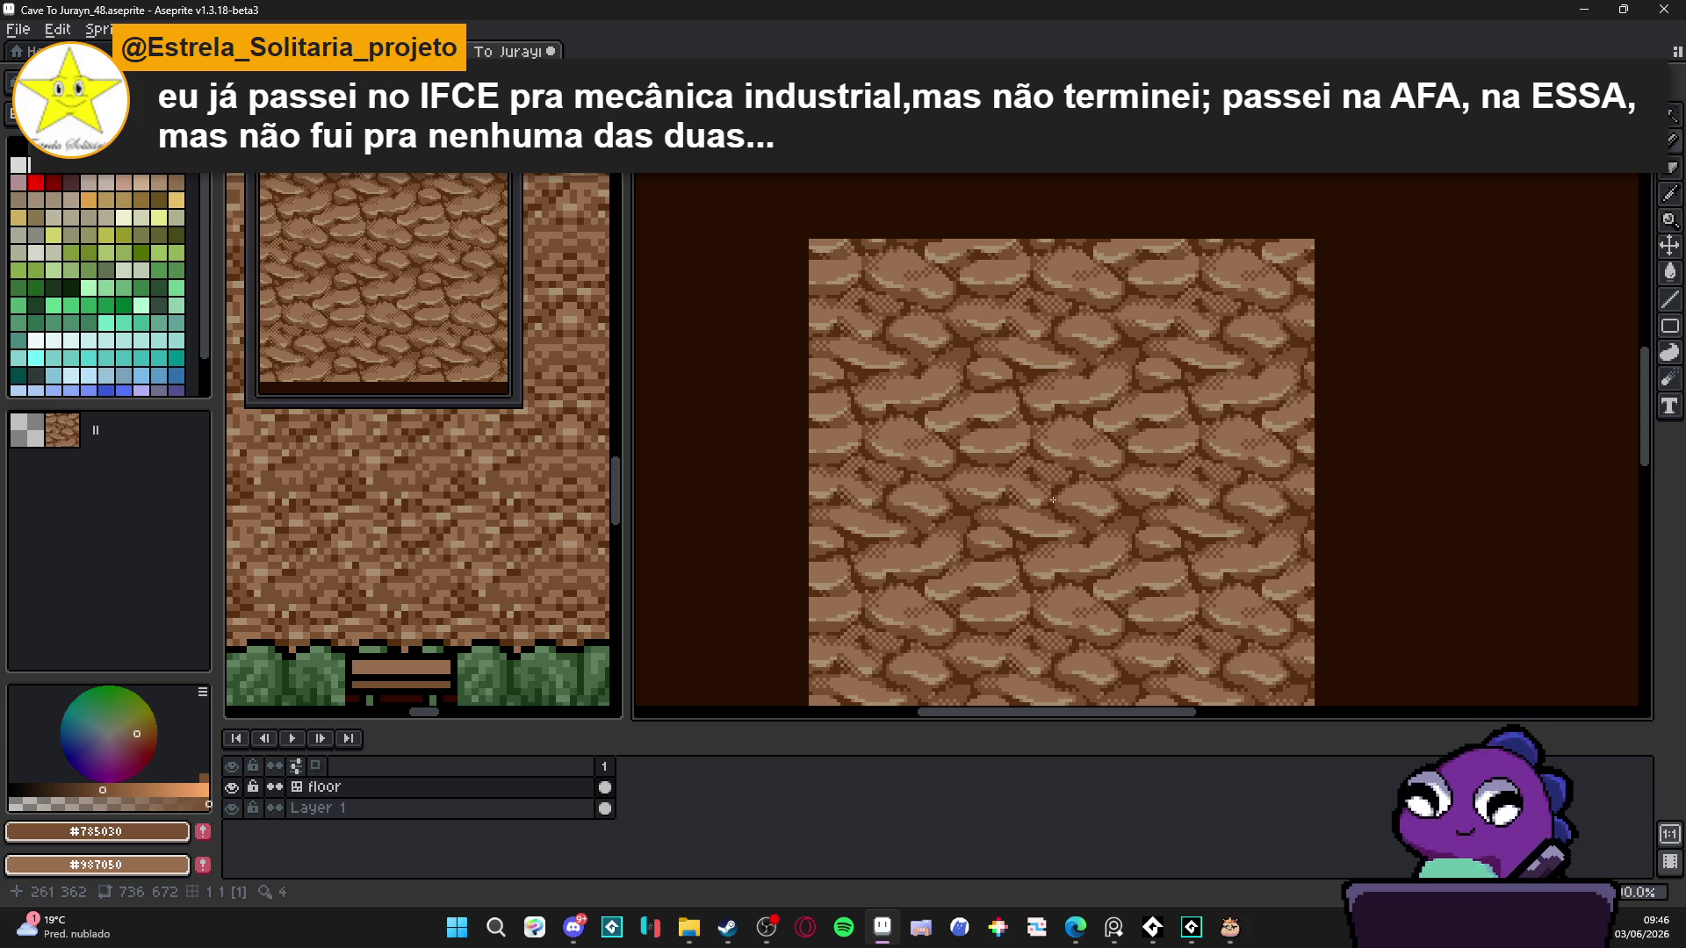
scroll(1006, 471, "up", 3)
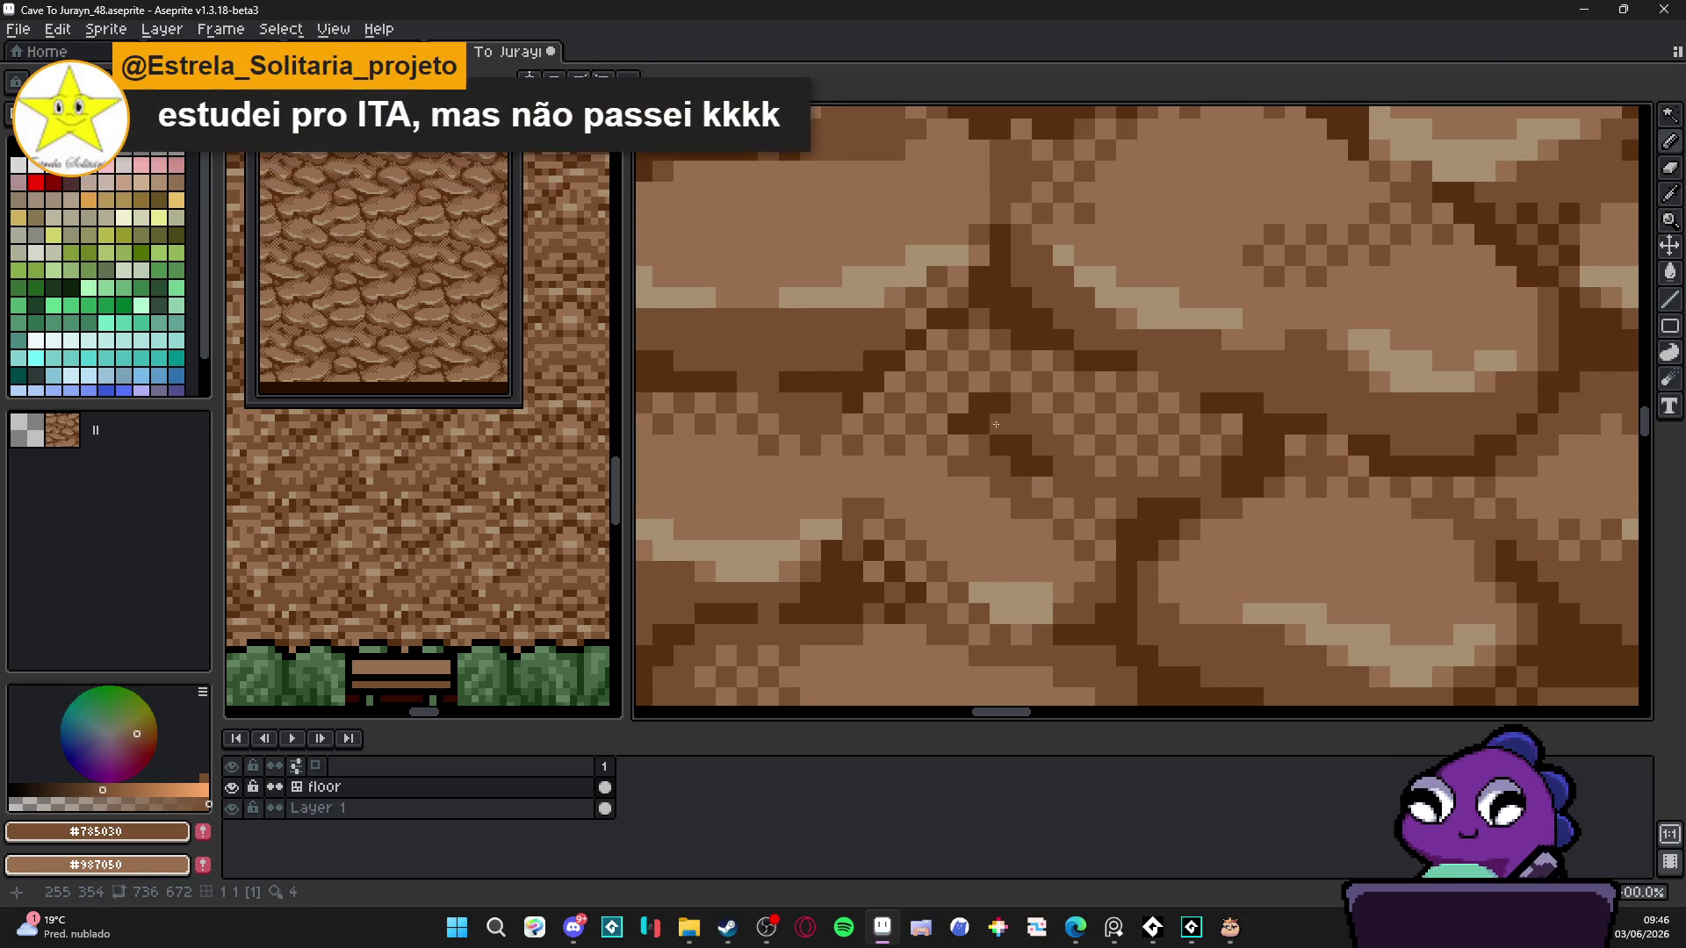
- Pick dark brown #583010 and paint a short dark stroke along a stone edge
scroll(996, 415, "down", 2)
scroll(996, 414, "up", 2)
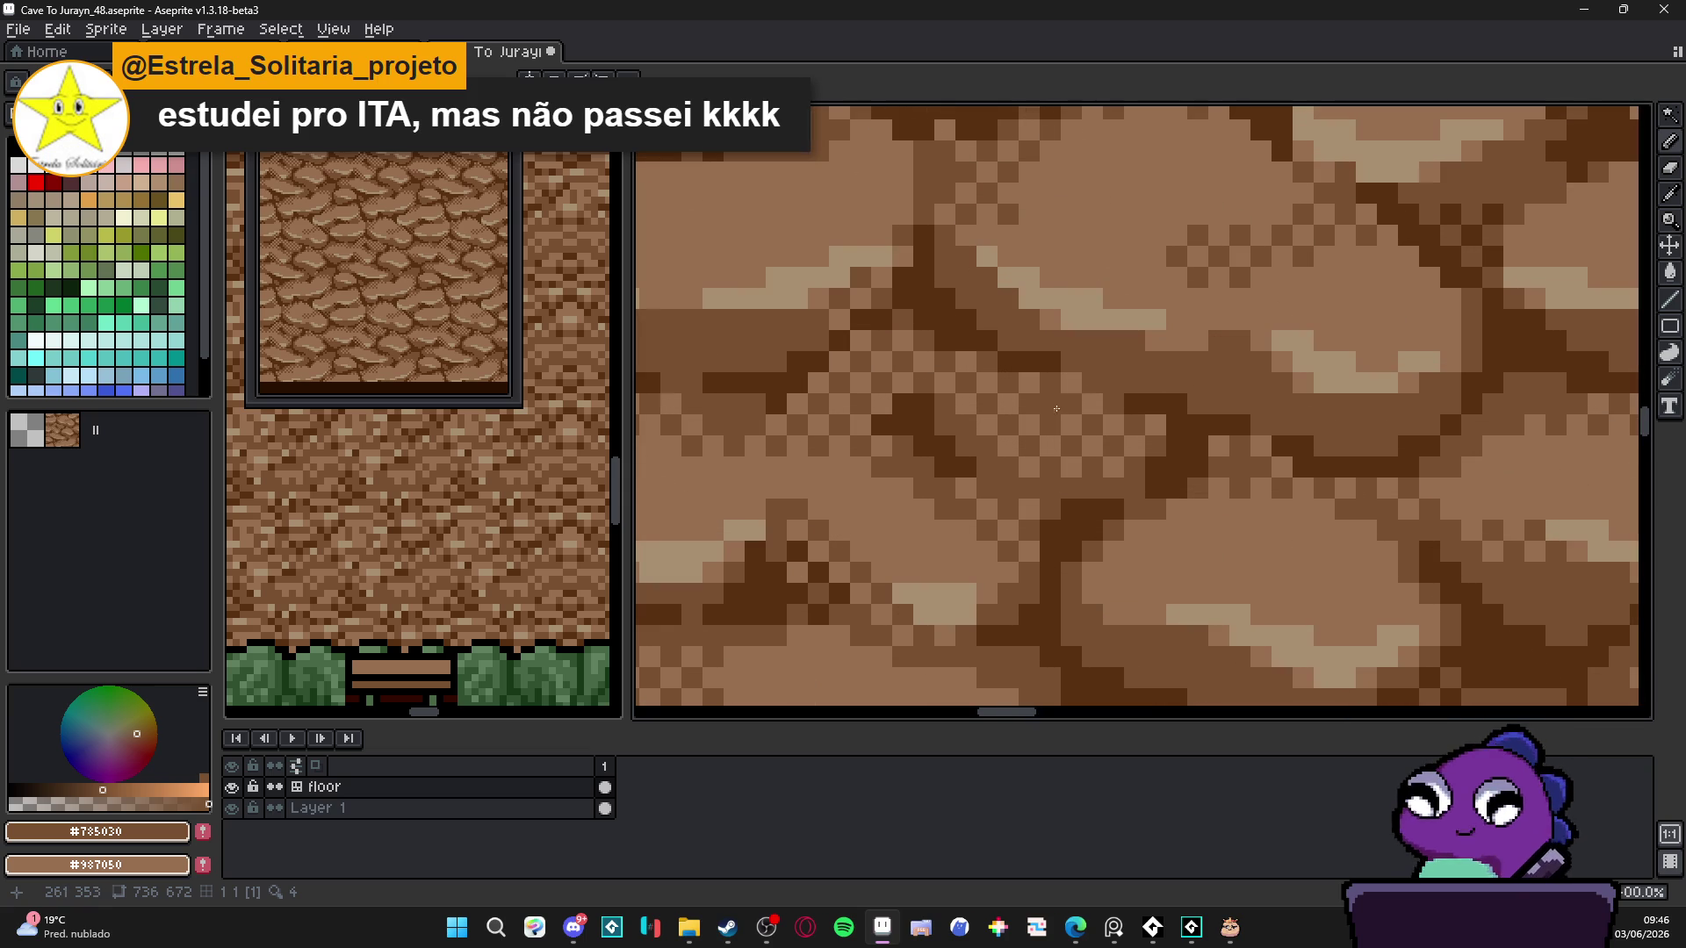
left_click(1085, 409, "alt")
scroll(1069, 432, "down", 2)
scroll(1069, 432, "up", 2)
left_click(960, 390, "alt")
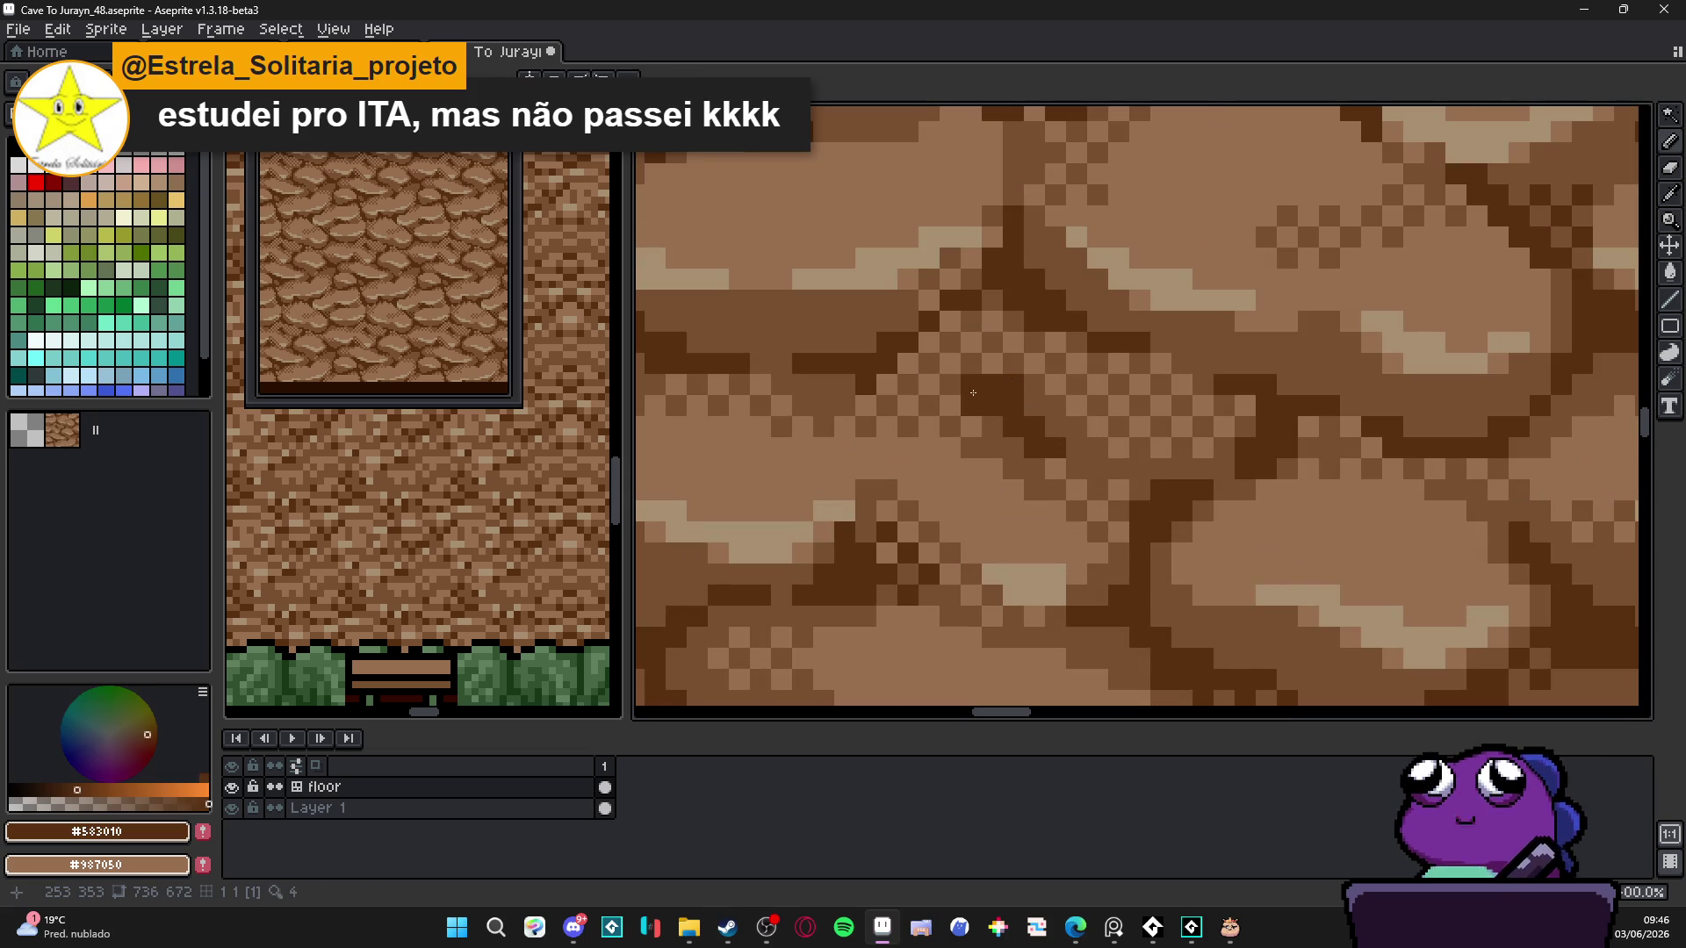
left_click(960, 390)
mouse_move(935, 385)
left_mouse_down()
mouse_move(878, 385)
mouse_move(925, 362)
left_mouse_up()
- Pick mid brown #785030 from the tile and reposition the view over the stones
scroll(1033, 419, "down", 3)
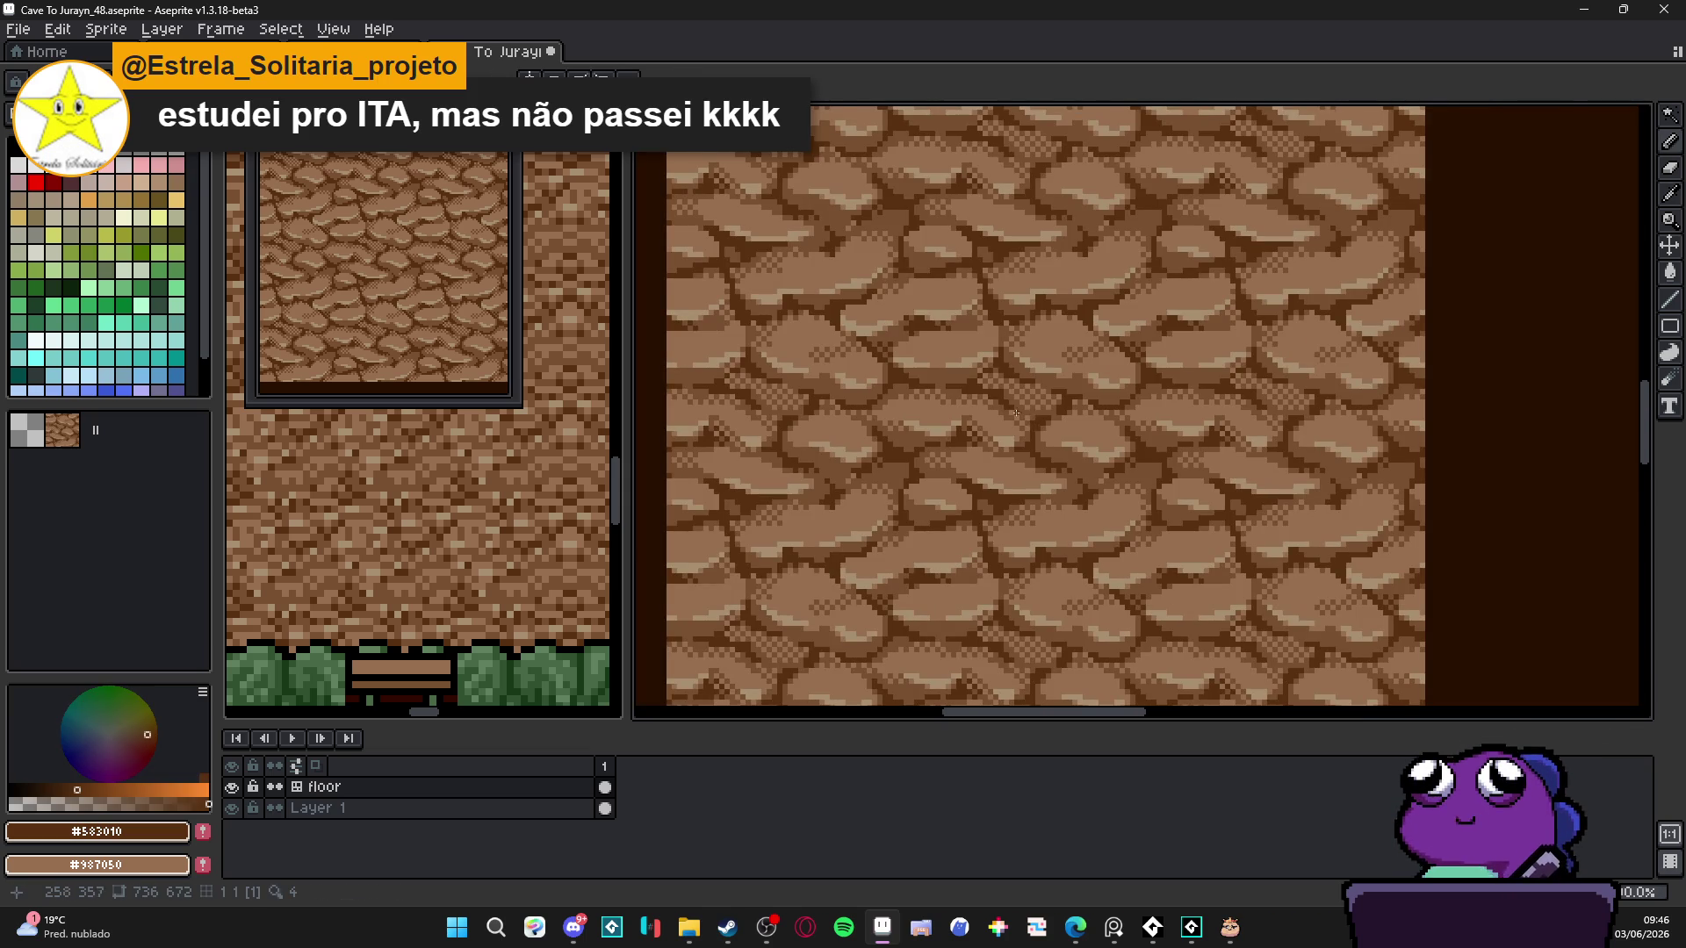
scroll(977, 372, "up", 3)
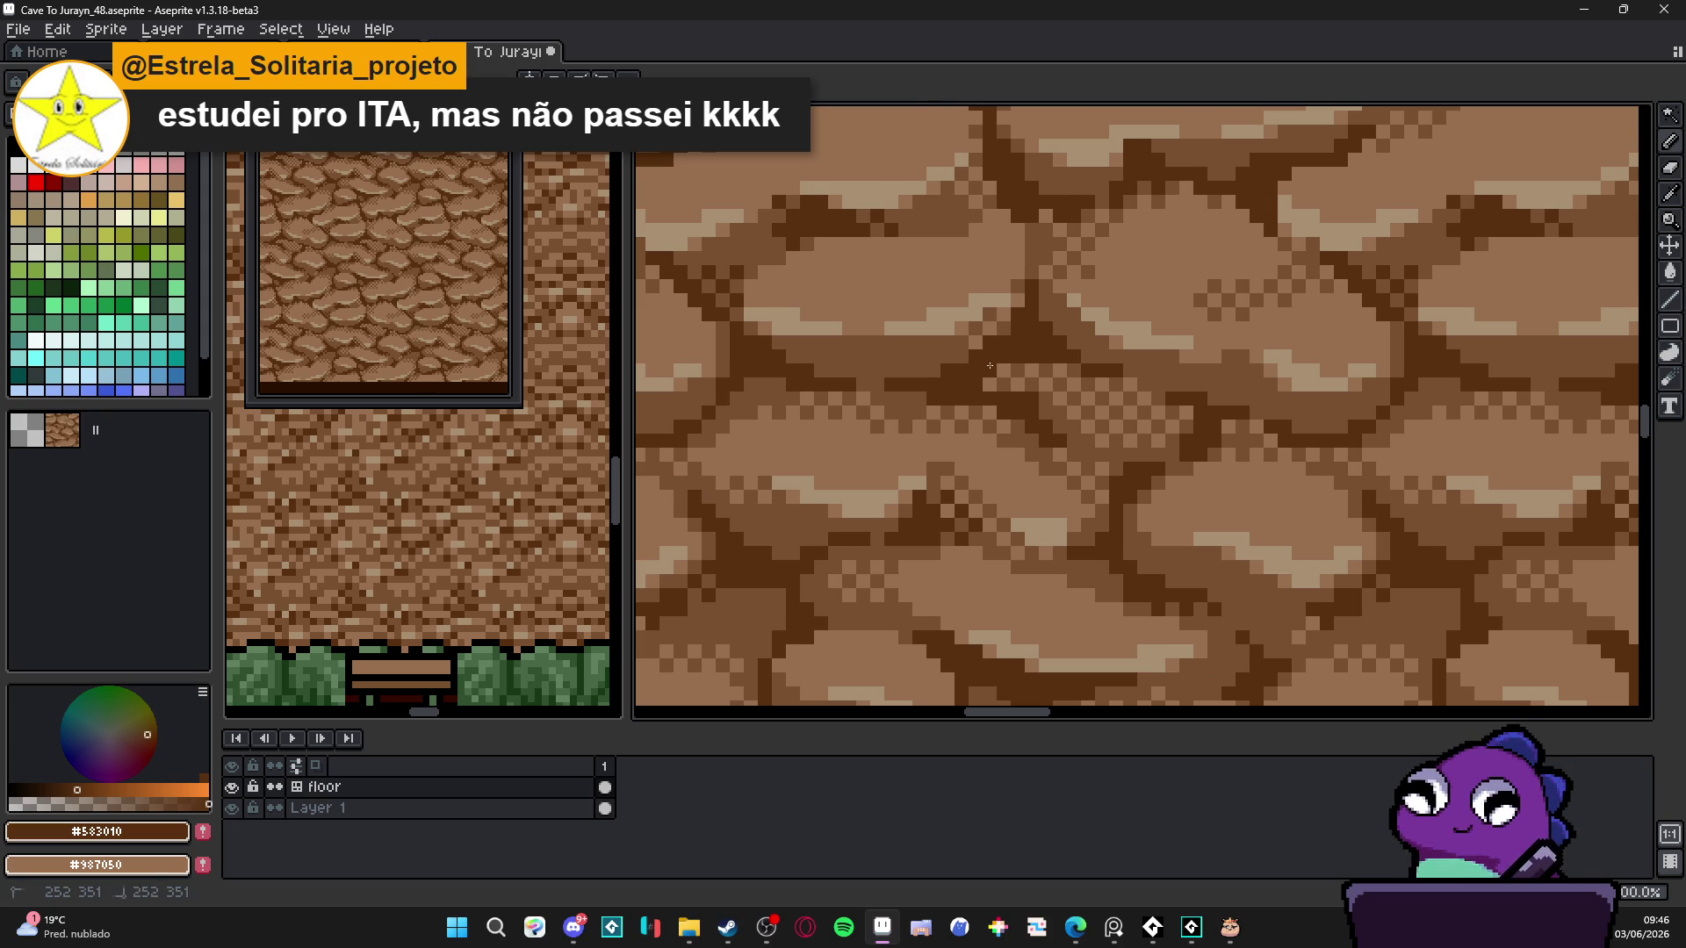
scroll(989, 365, "down", 3)
scroll(1060, 428, "up", 3)
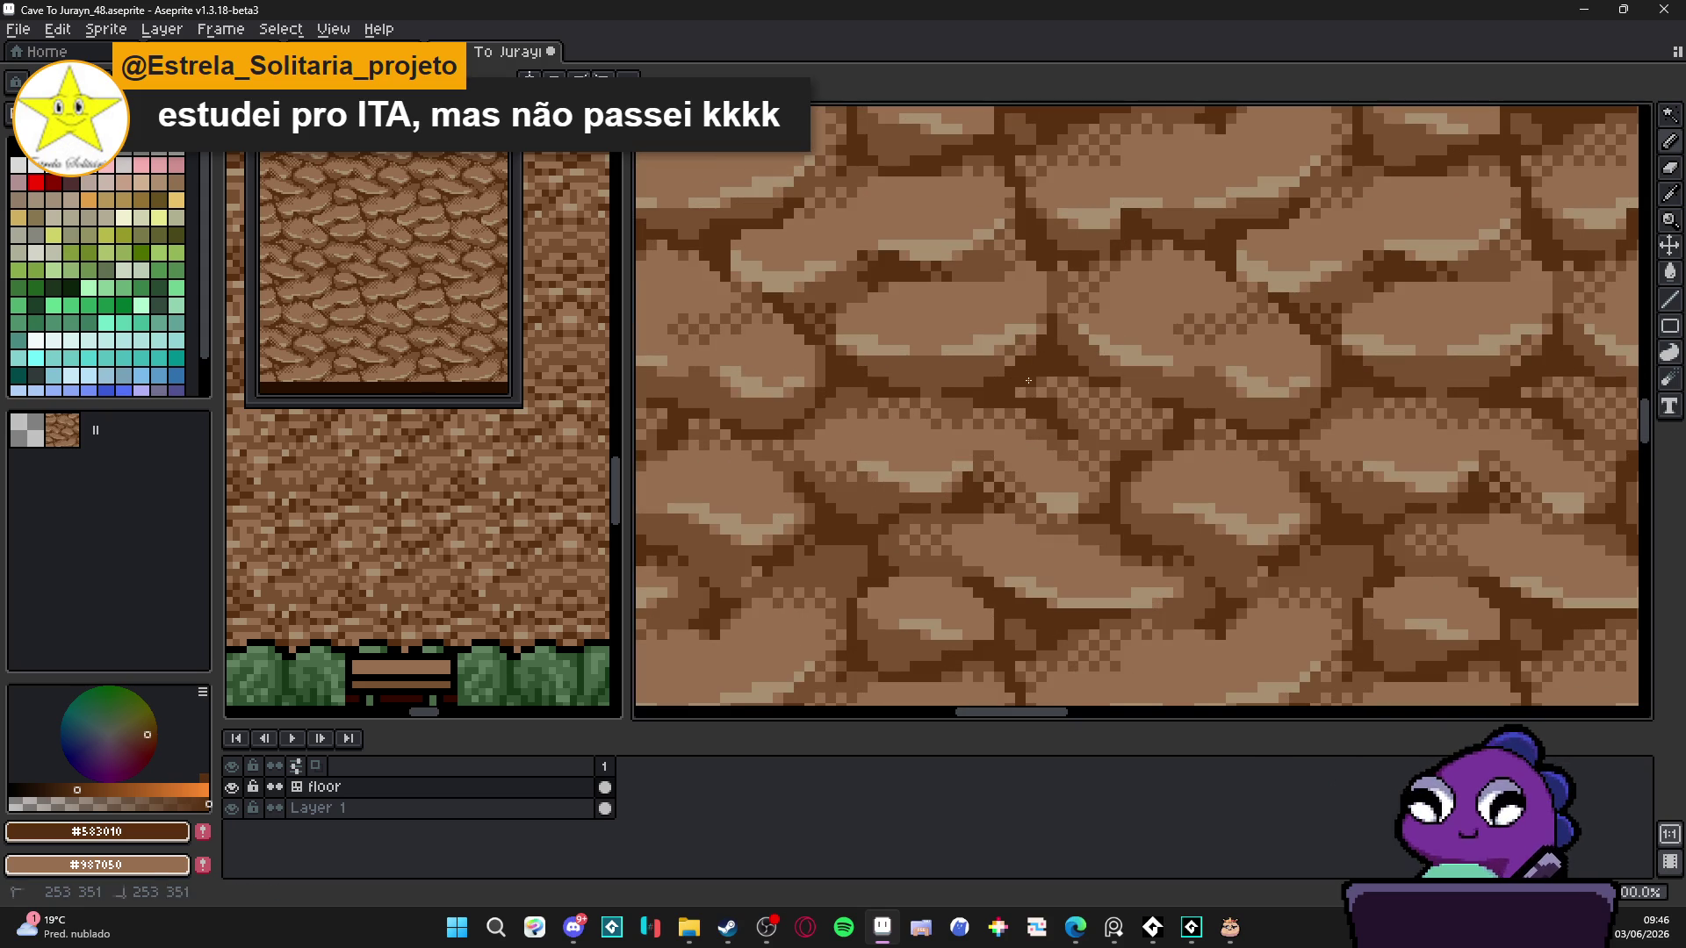
left_click(1052, 372, "alt")
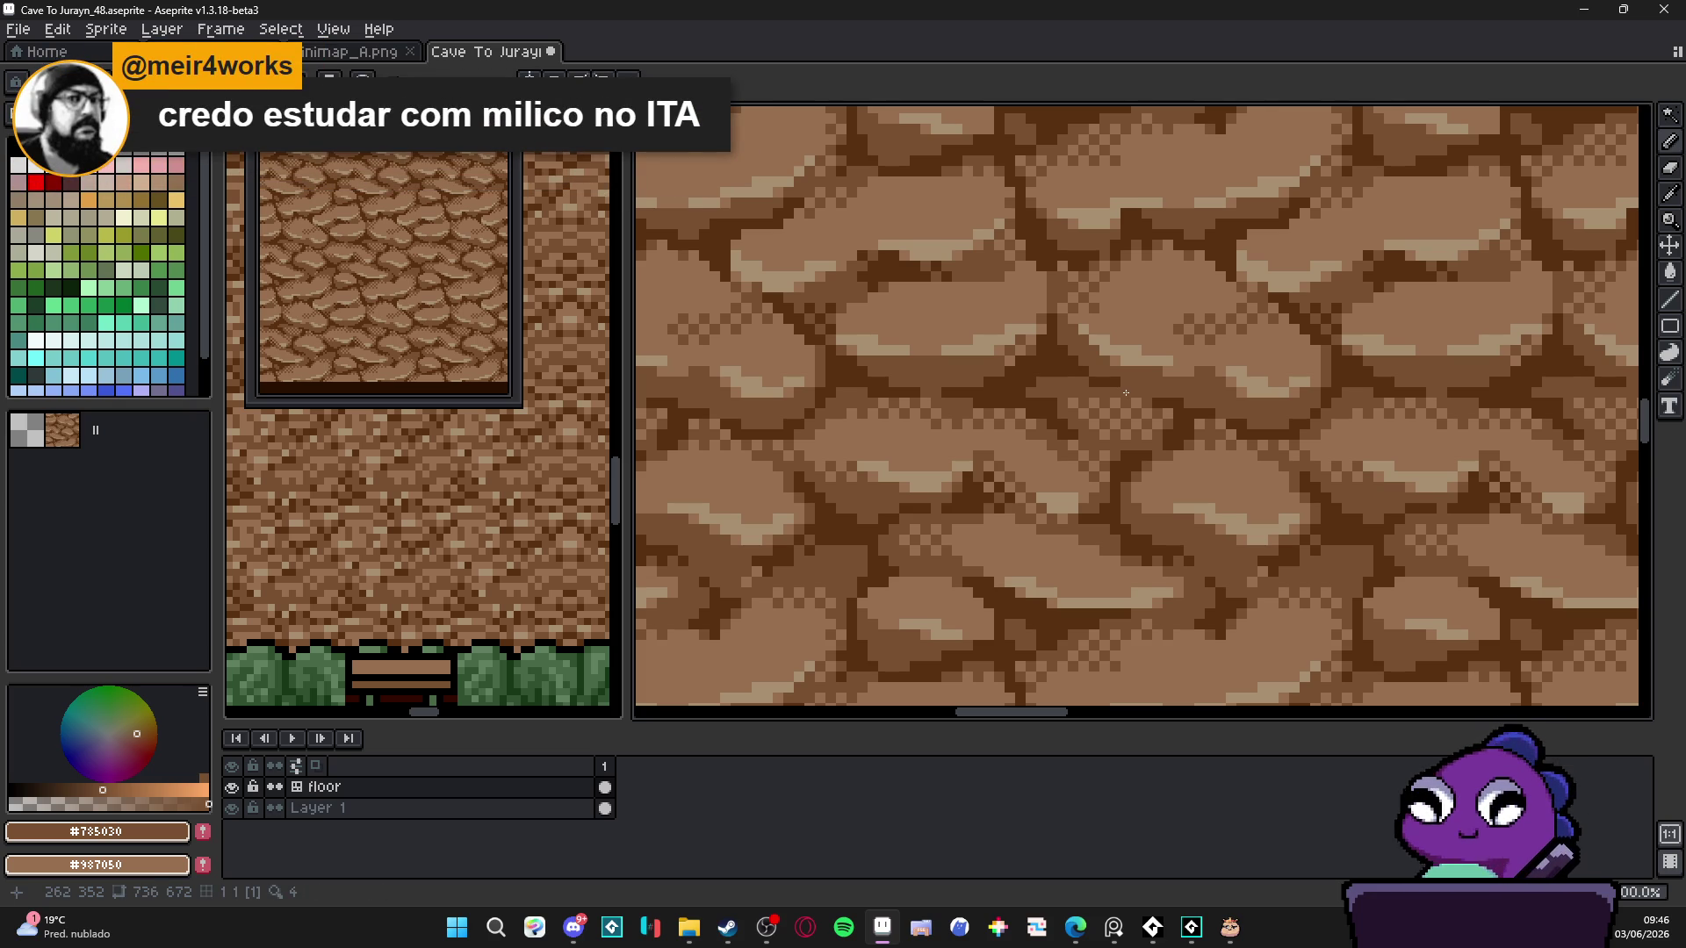
scroll(1104, 396, "up", 3)
mouse_move(1102, 400)
left_mouse_down()
mouse_move(1038, 396)
mouse_move(1180, 417)
mouse_move(1091, 411)
left_mouse_up()
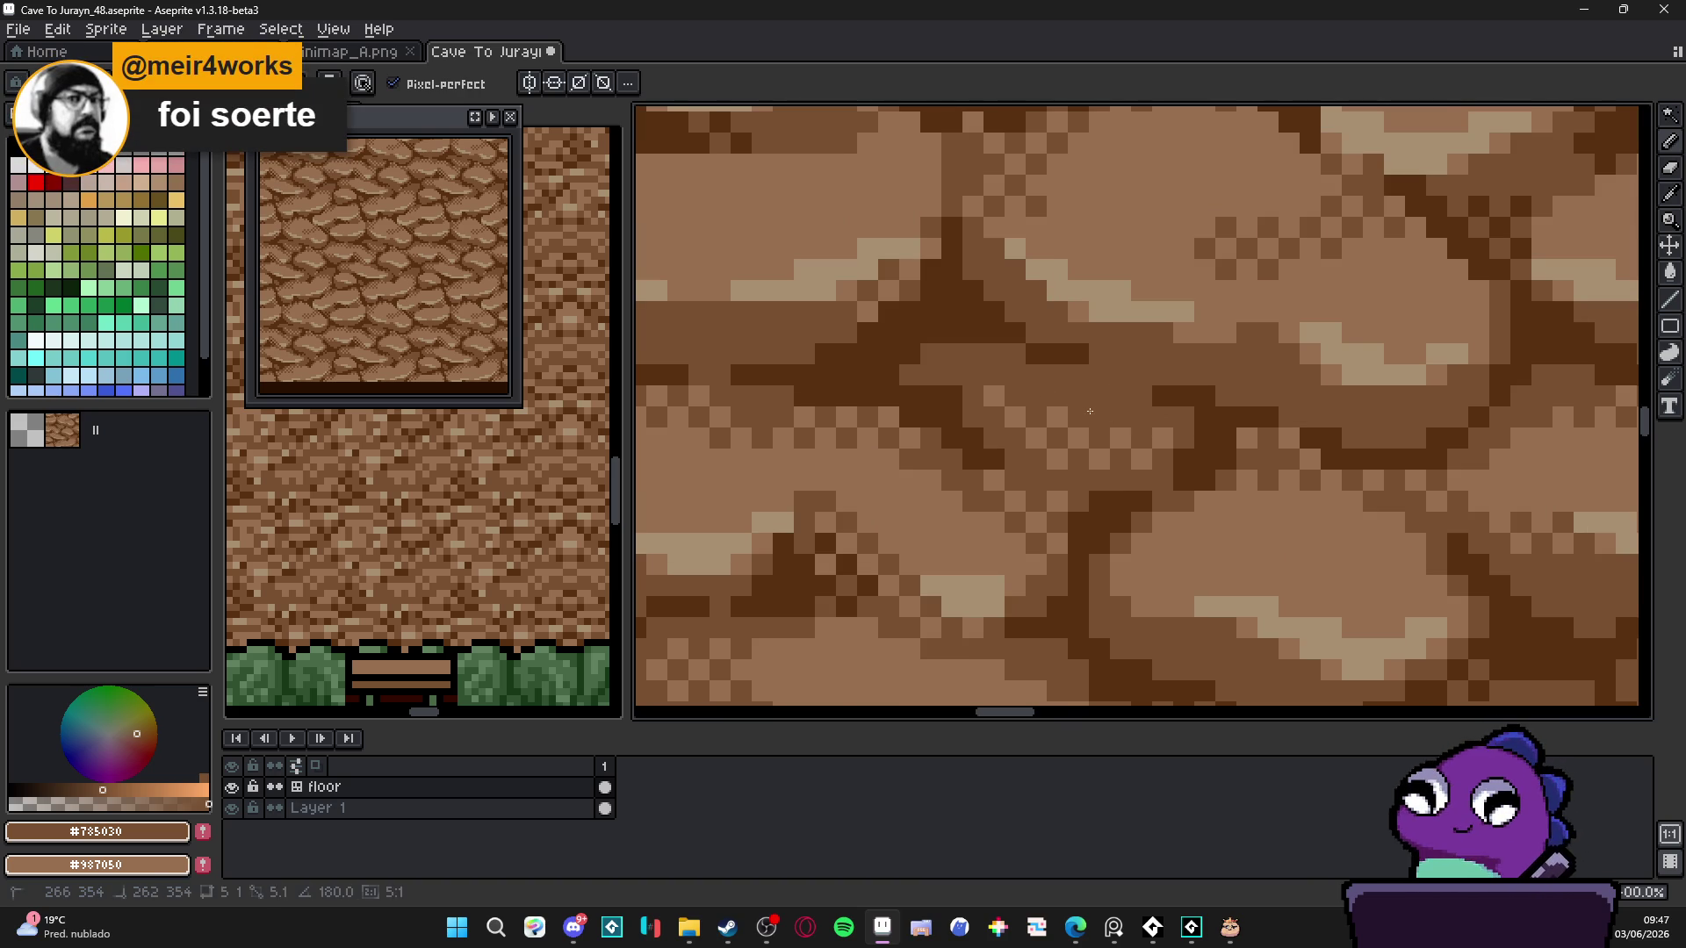
scroll(1091, 411, "down", 5)
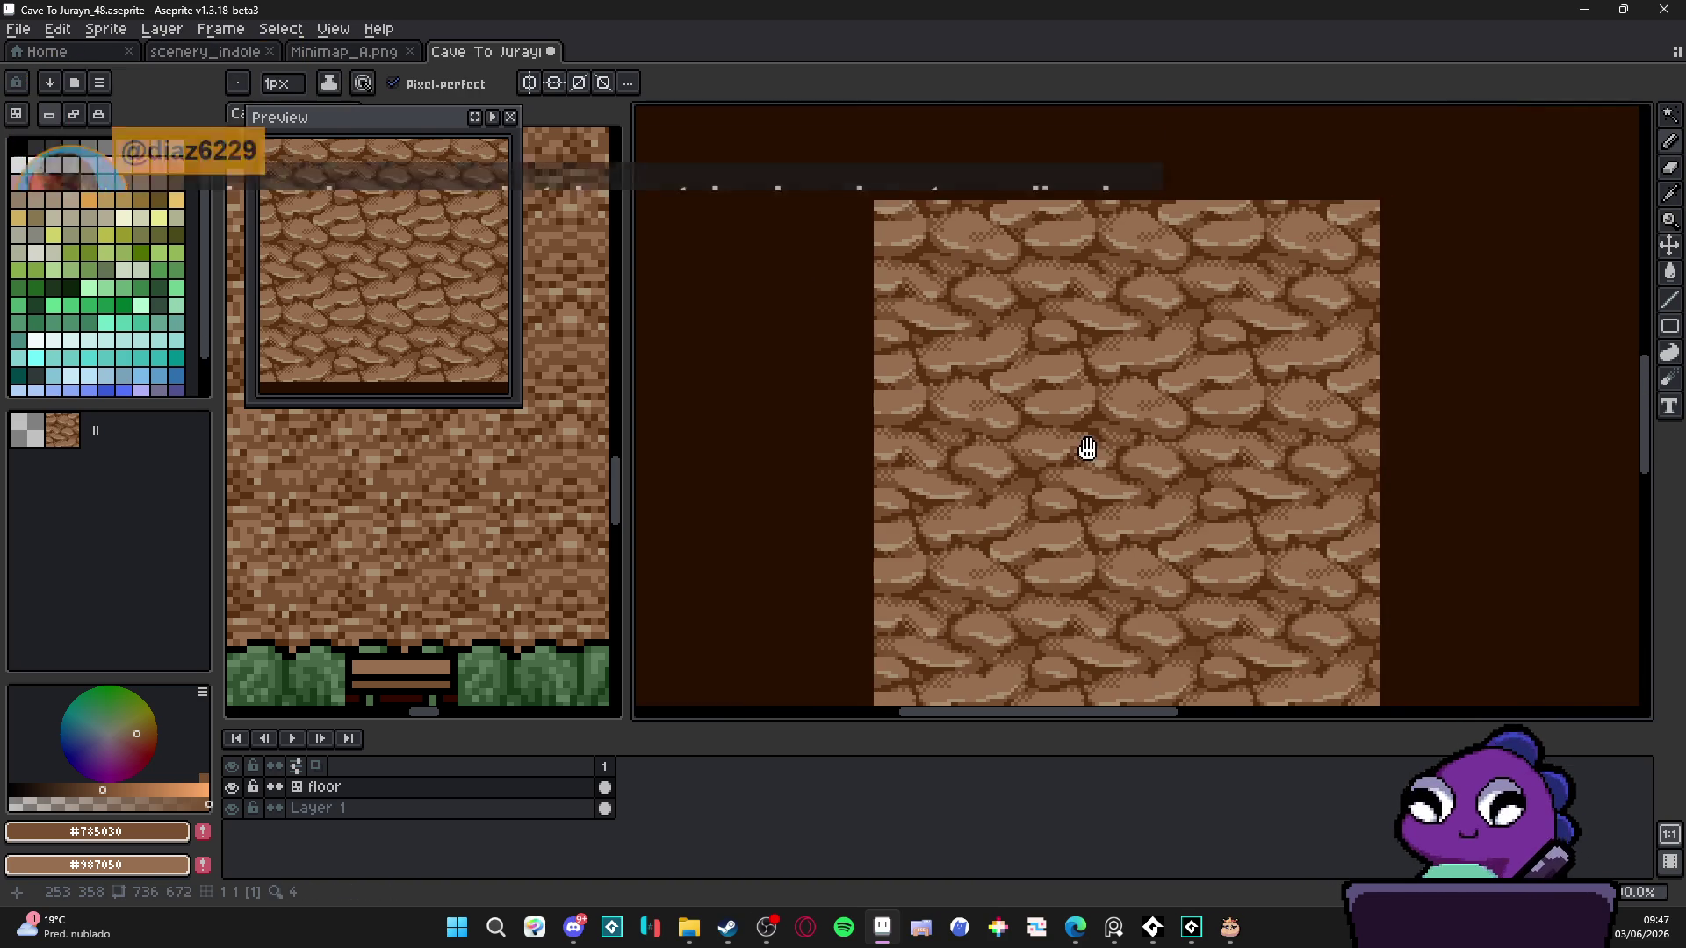
scroll(1075, 417, "down", 1)
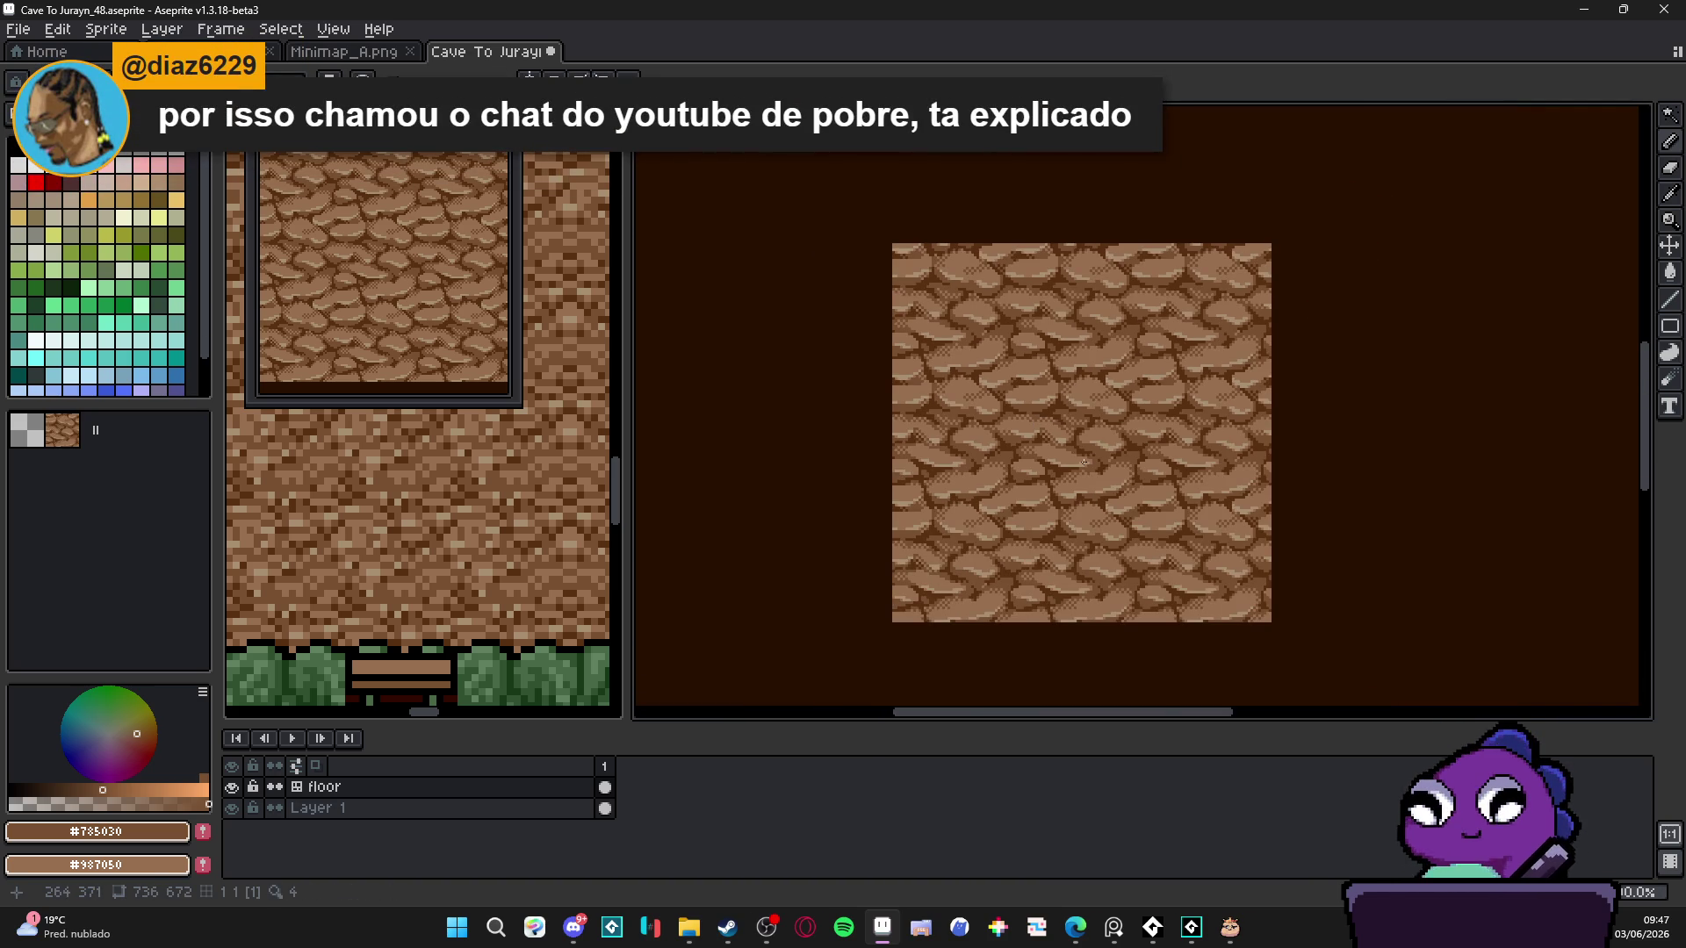
left_click_drag(1057, 395, 1045, 391)
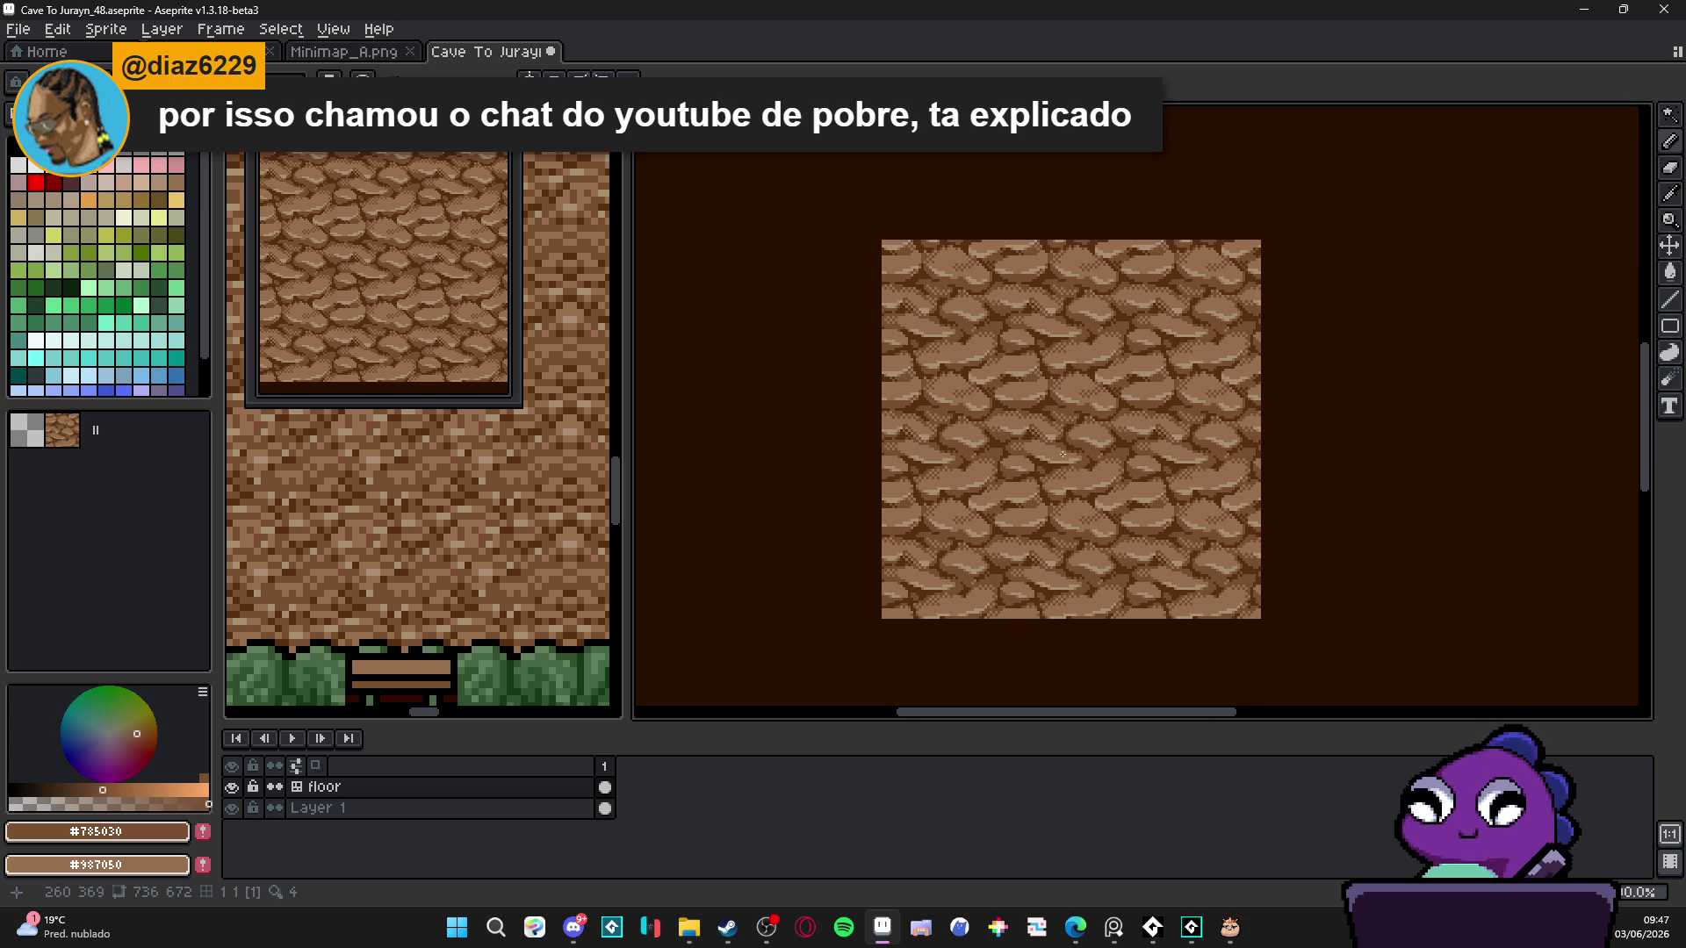
left_click_drag(1062, 453, 986, 444)
scroll(986, 444, "up", 1)
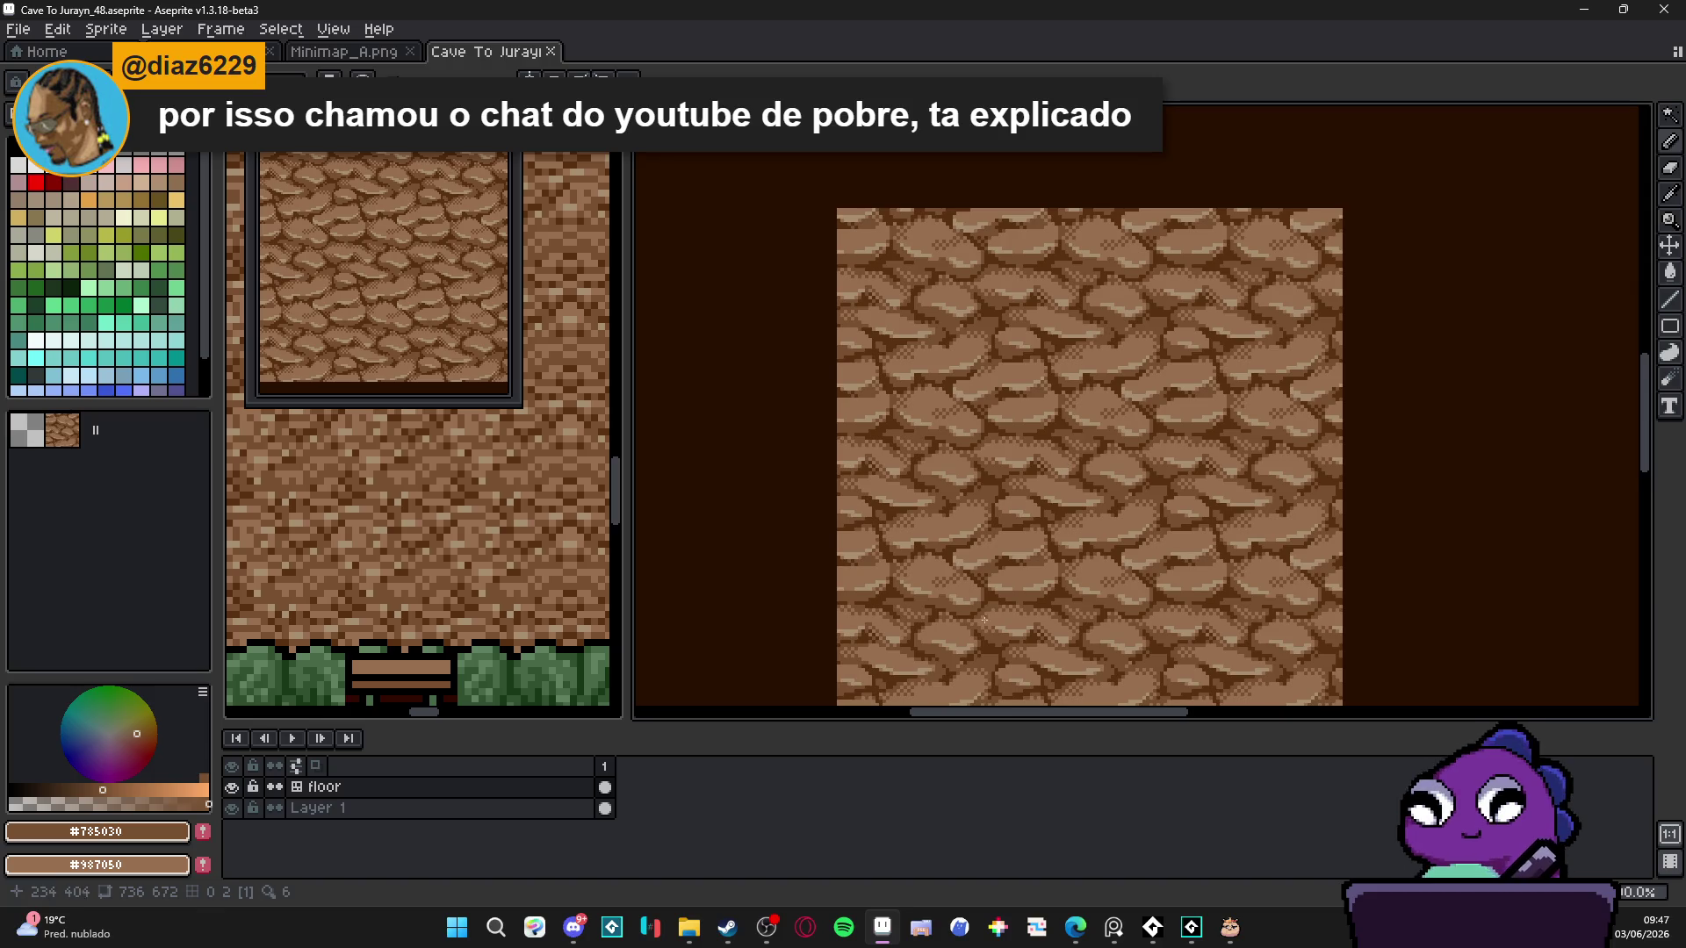
left_click_drag(977, 629, 1024, 569)
scroll(1024, 569, "down", 1)
scroll(1142, 456, "down", 1)
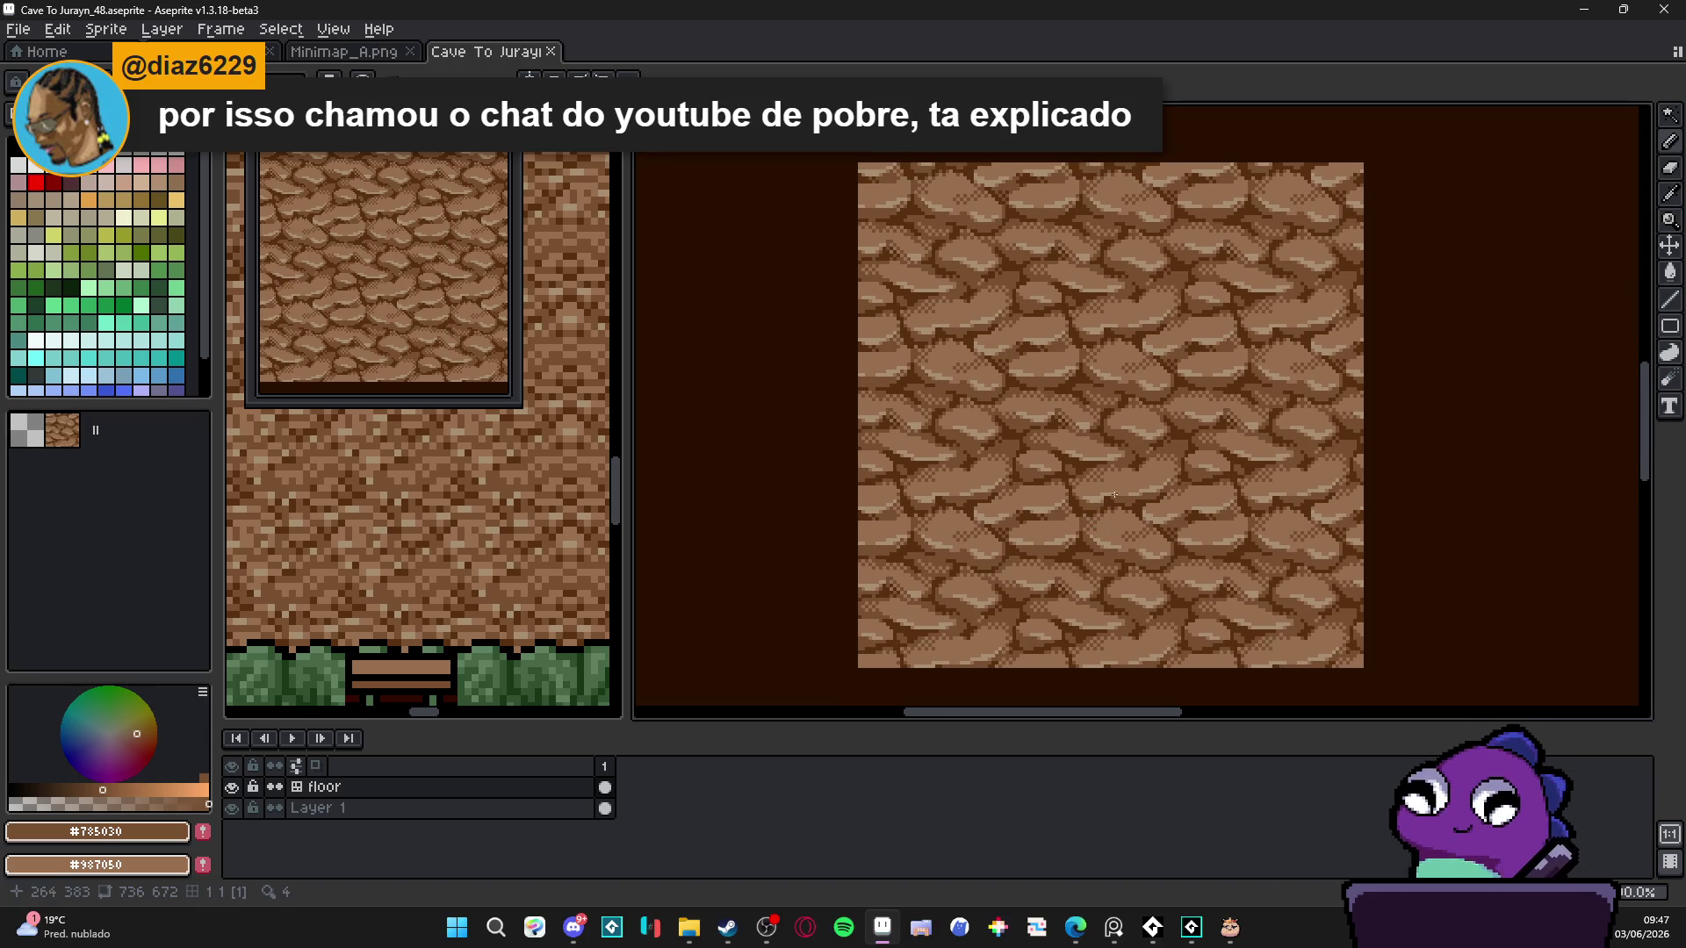
scroll(1142, 456, "up", 3)
- Pick light tan #a89070 and touch up a stone highlight pixel
left_click(1078, 382, "alt")
left_click(1079, 382)
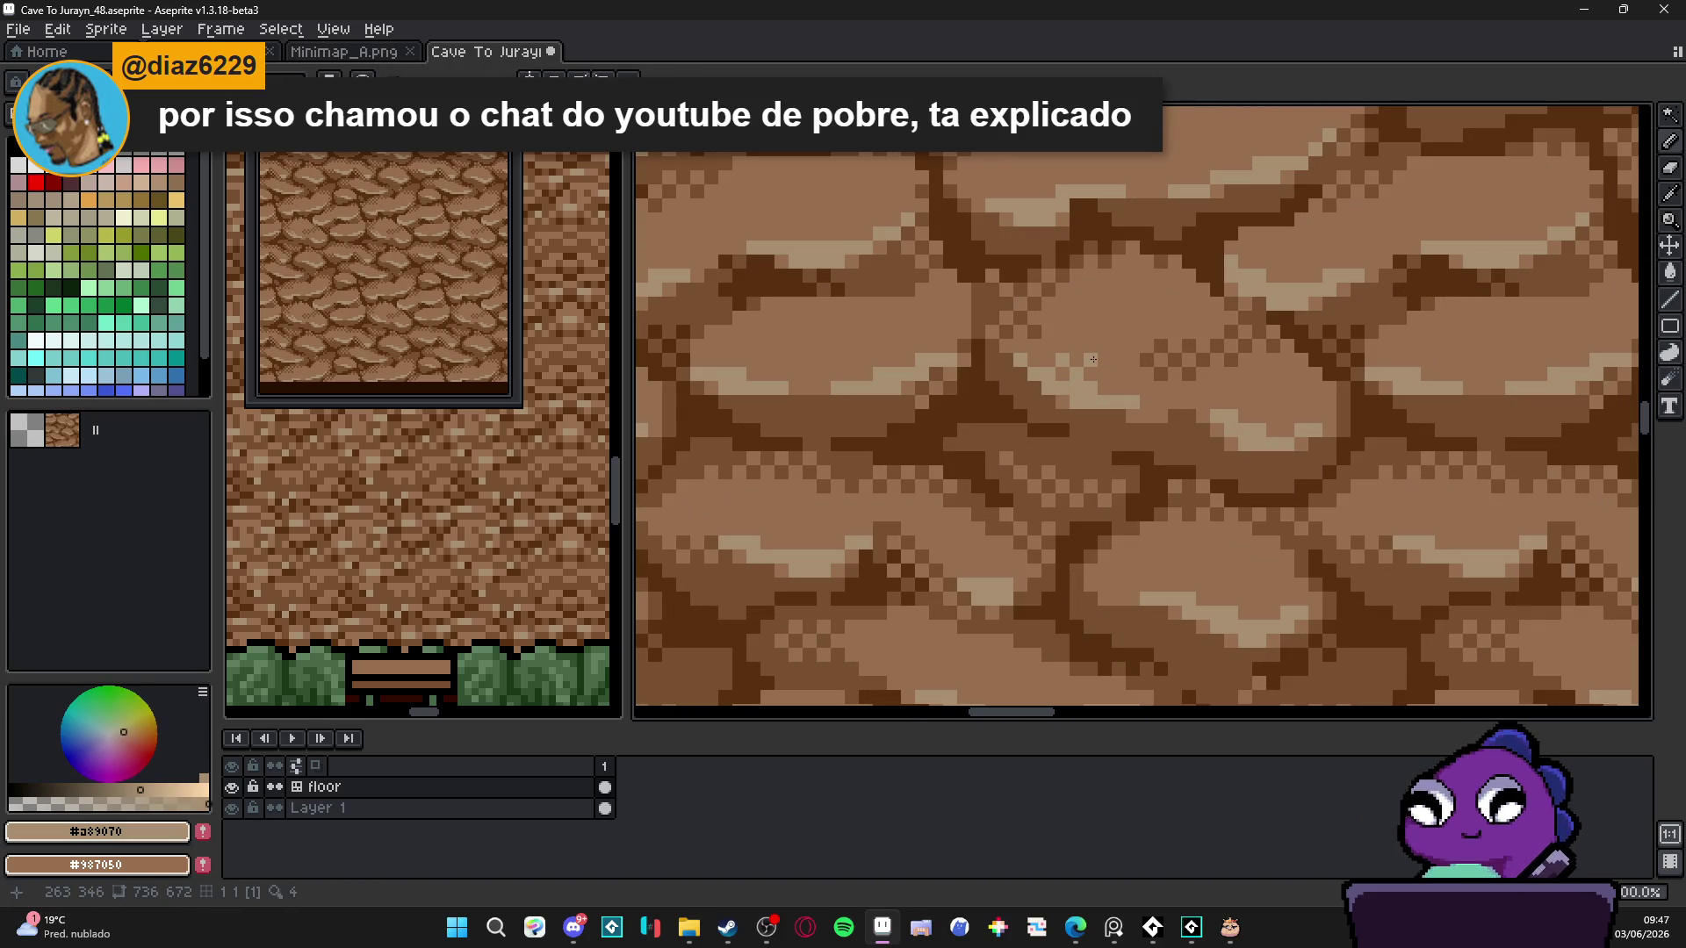
scroll(1093, 395, "down", 2)
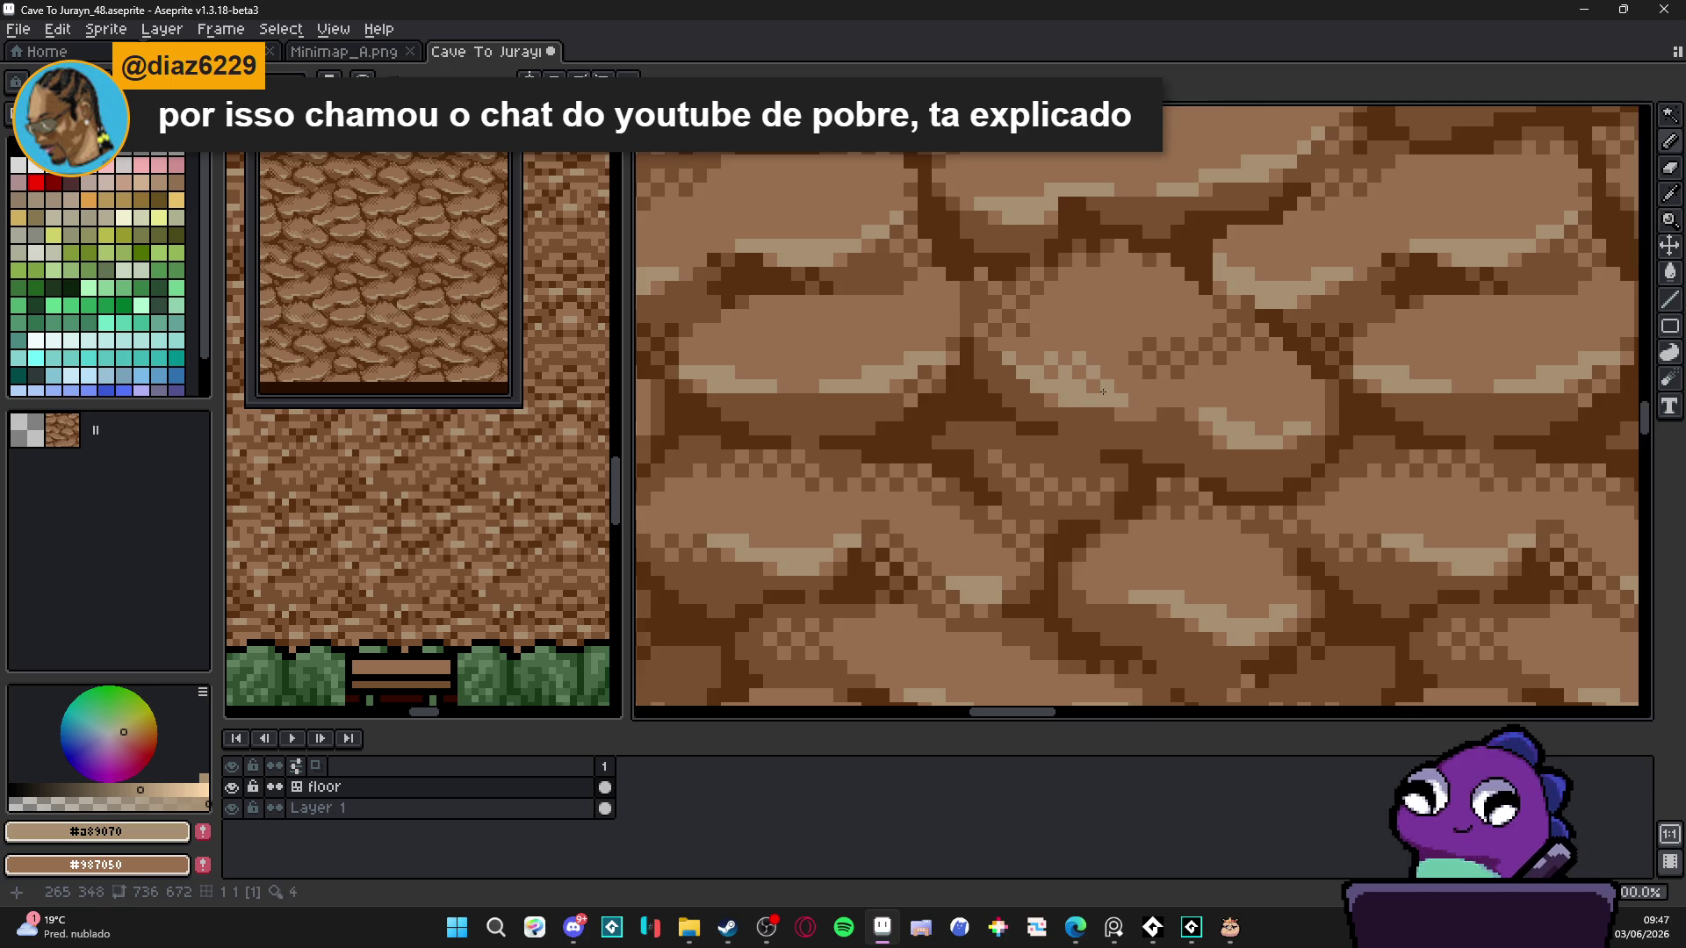
scroll(1111, 474, "down", 2)
left_click_drag(1113, 480, 1118, 484)
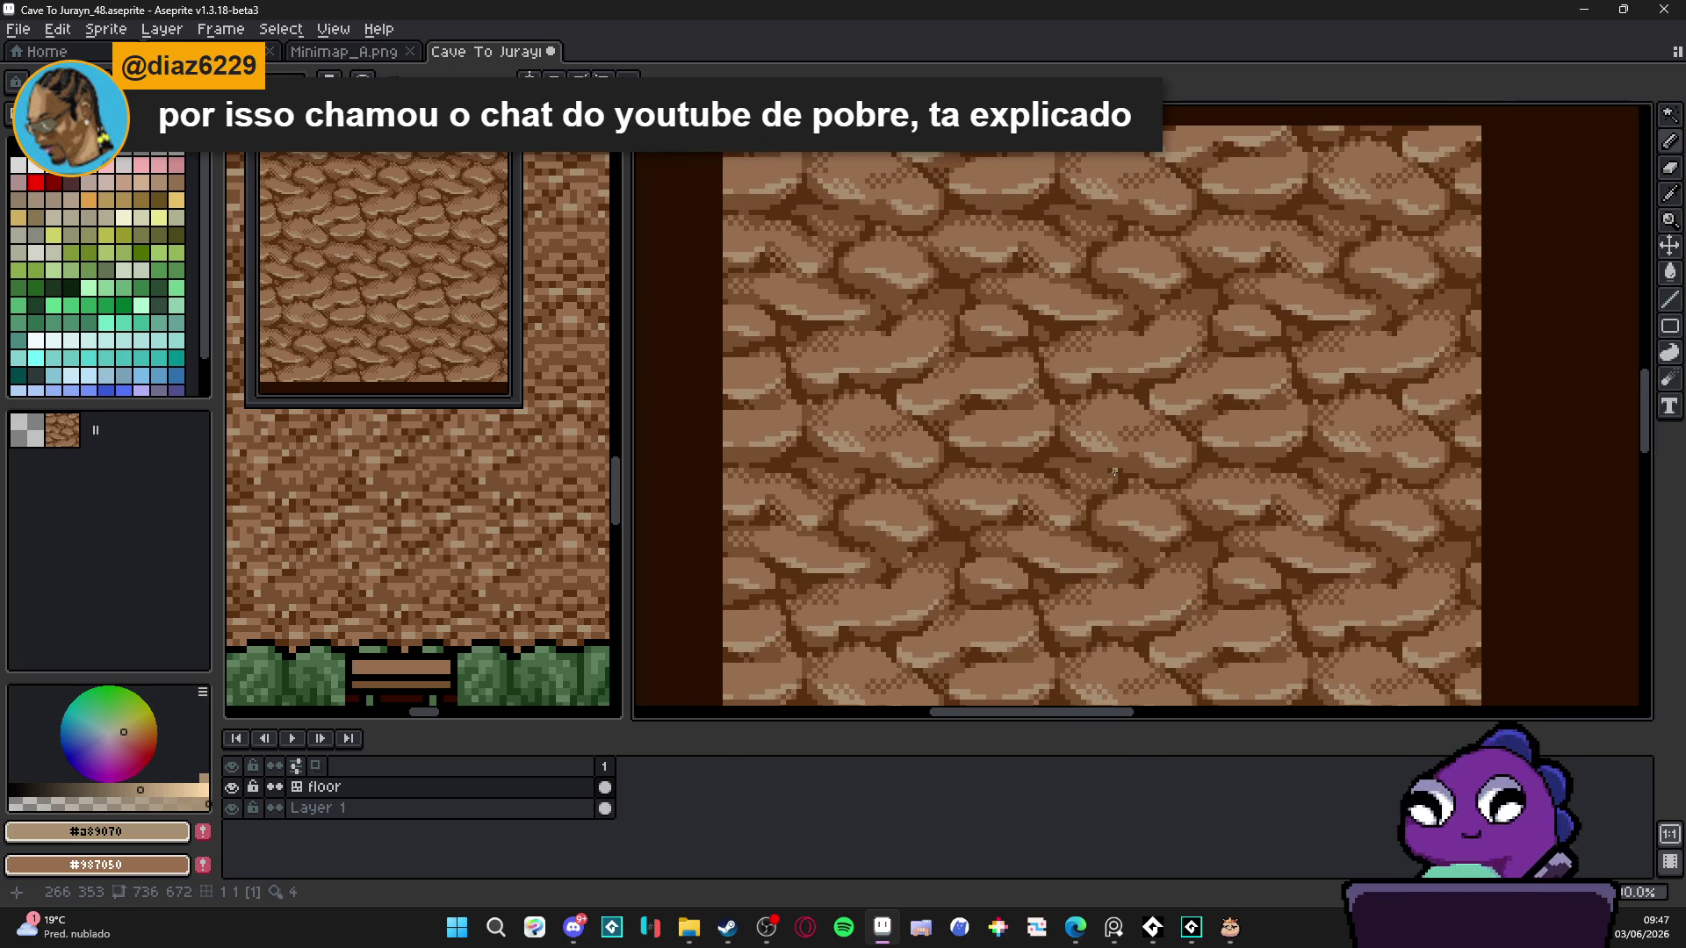
- Marquee-select the light-pixel patch, move it up-right, and inspect the tile at several zooms
key("m")
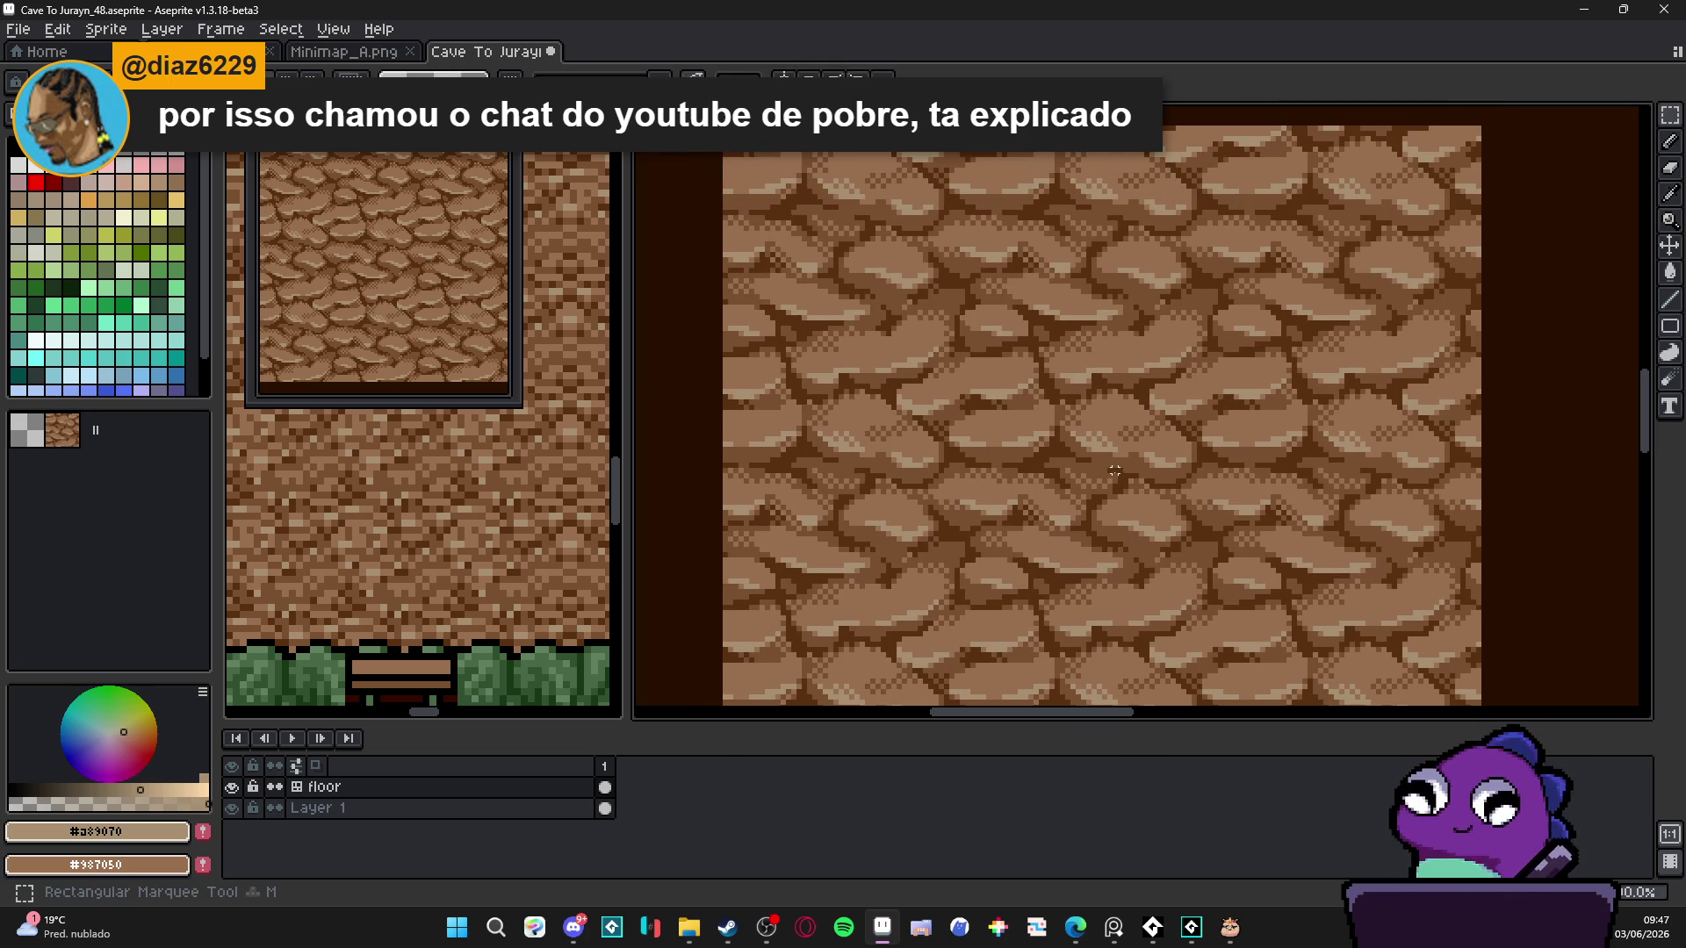
scroll(1117, 439, "up", 5)
mouse_move(1109, 404)
left_mouse_down()
mouse_move(1131, 435)
mouse_move(1159, 340)
left_mouse_up()
scroll(773, 404, "down", 2)
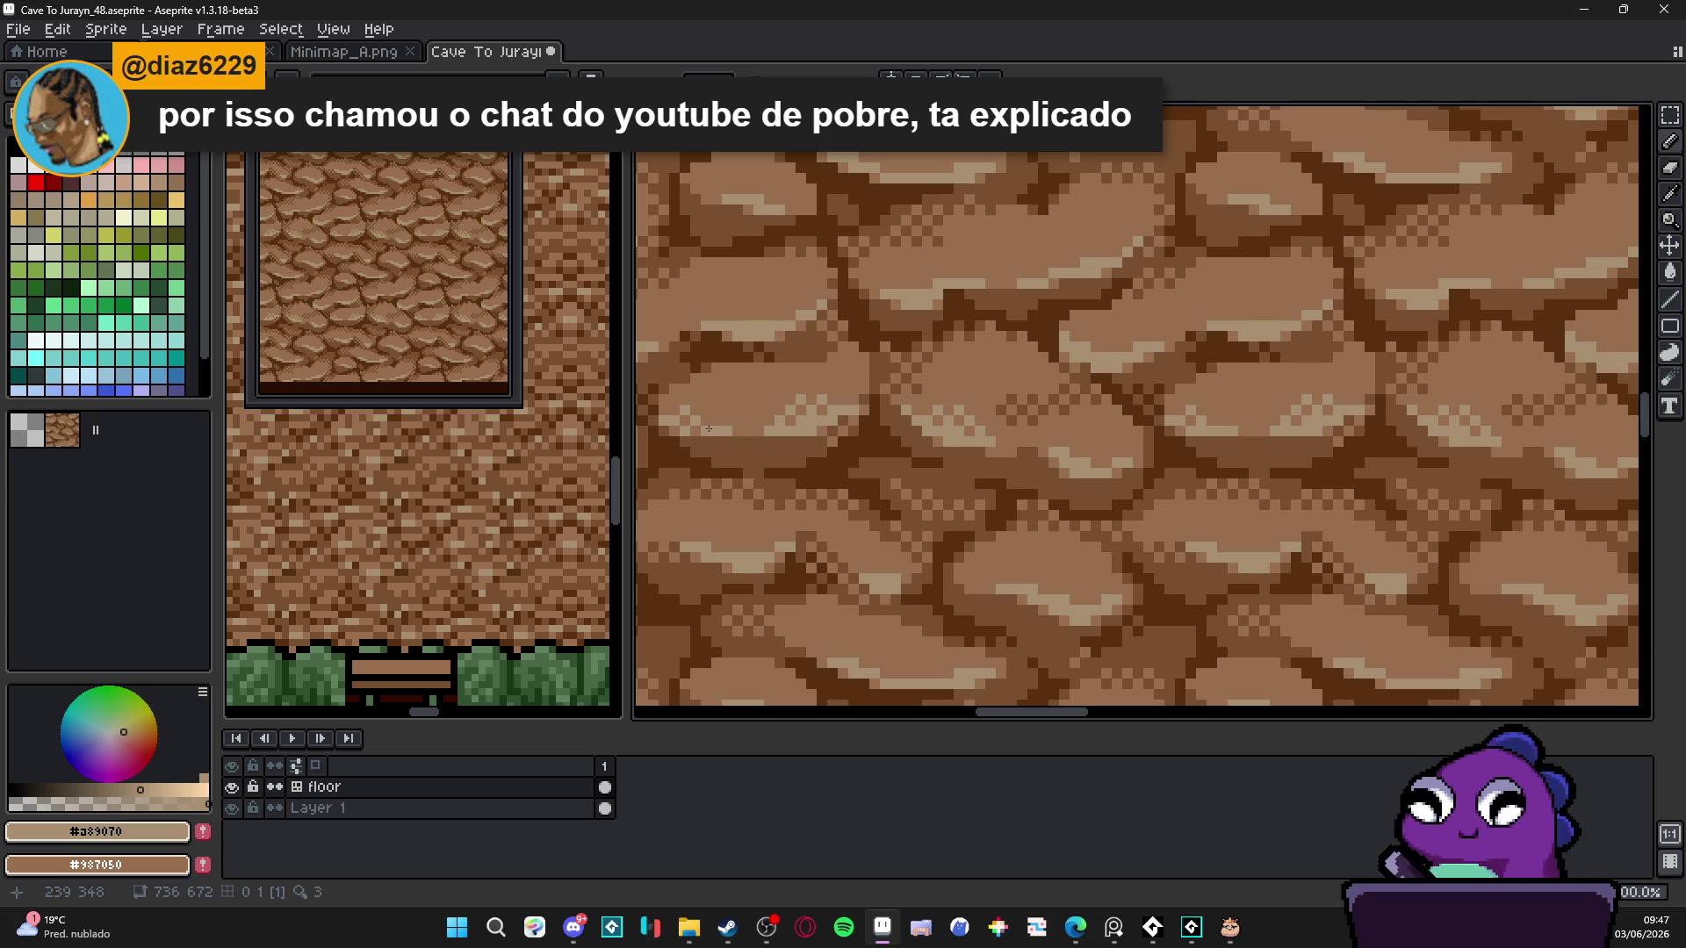
scroll(719, 428, "down", 2)
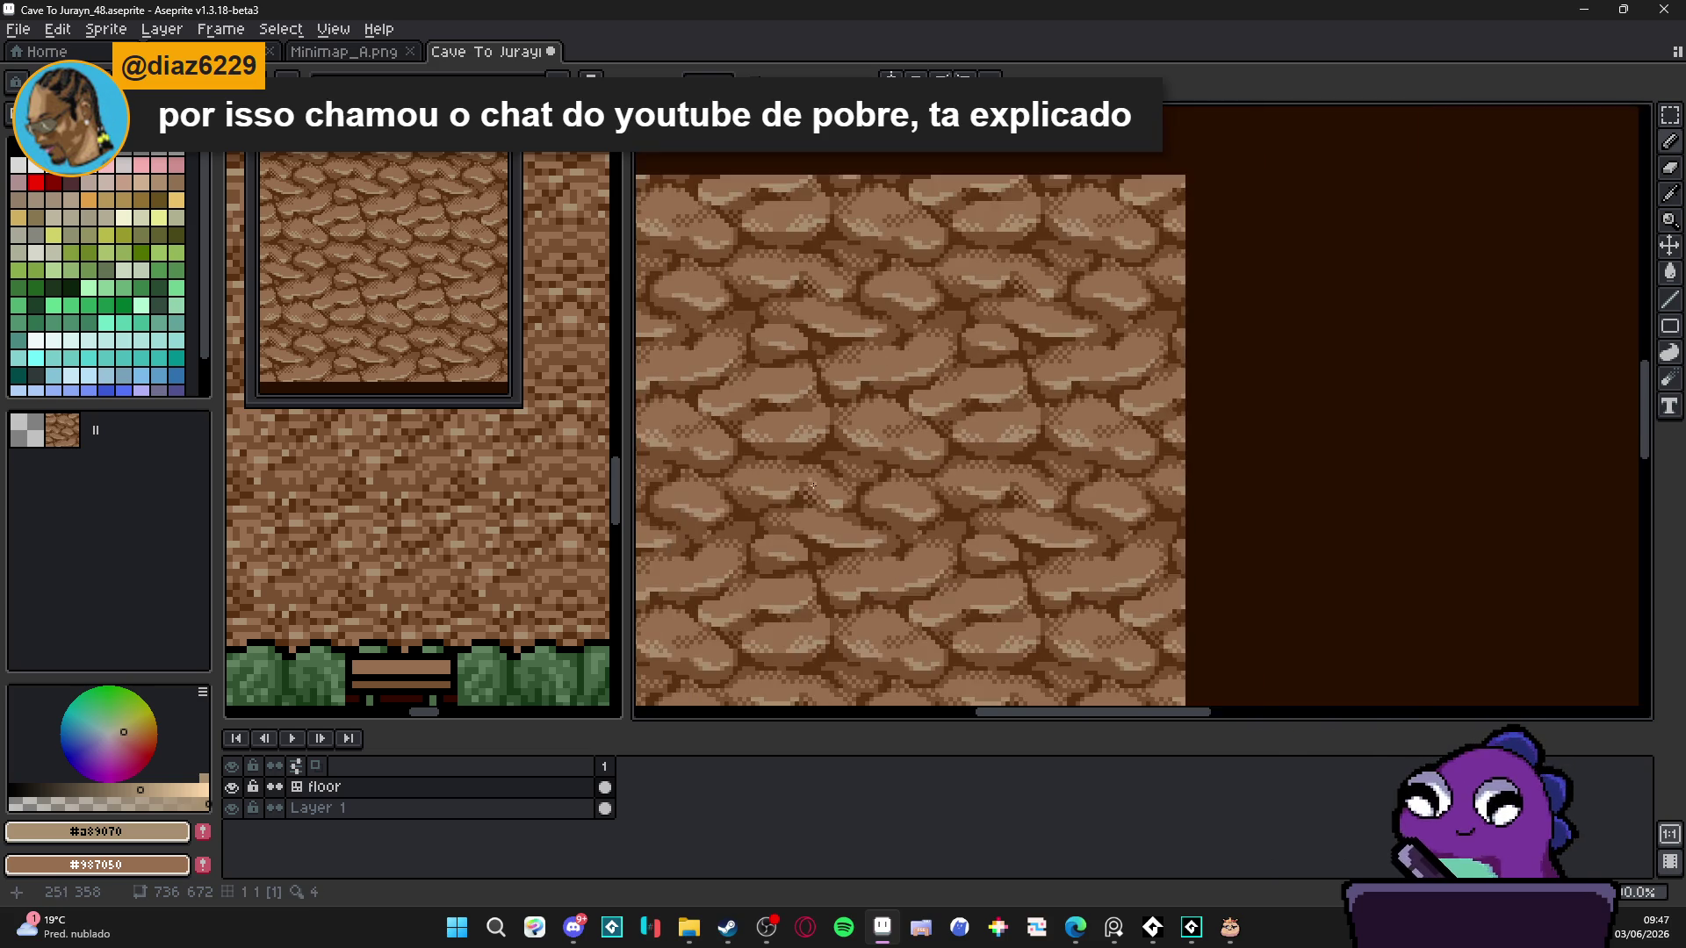
scroll(765, 500, "up", 2)
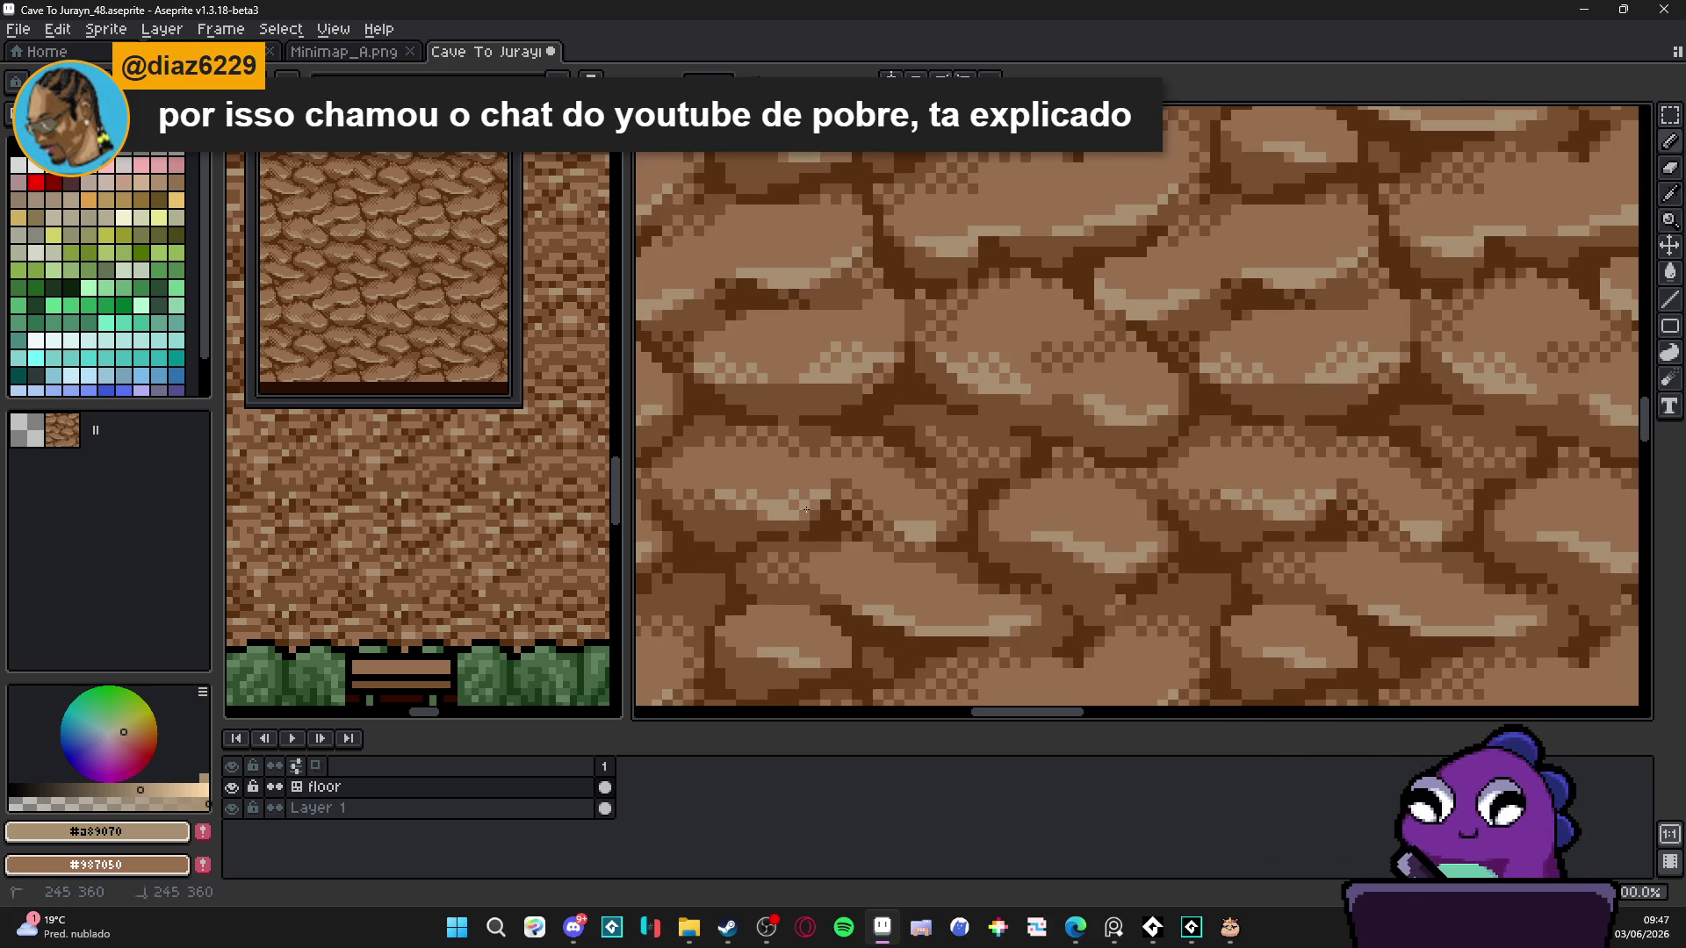
scroll(847, 500, "down", 2)
scroll(865, 566, "up", 2)
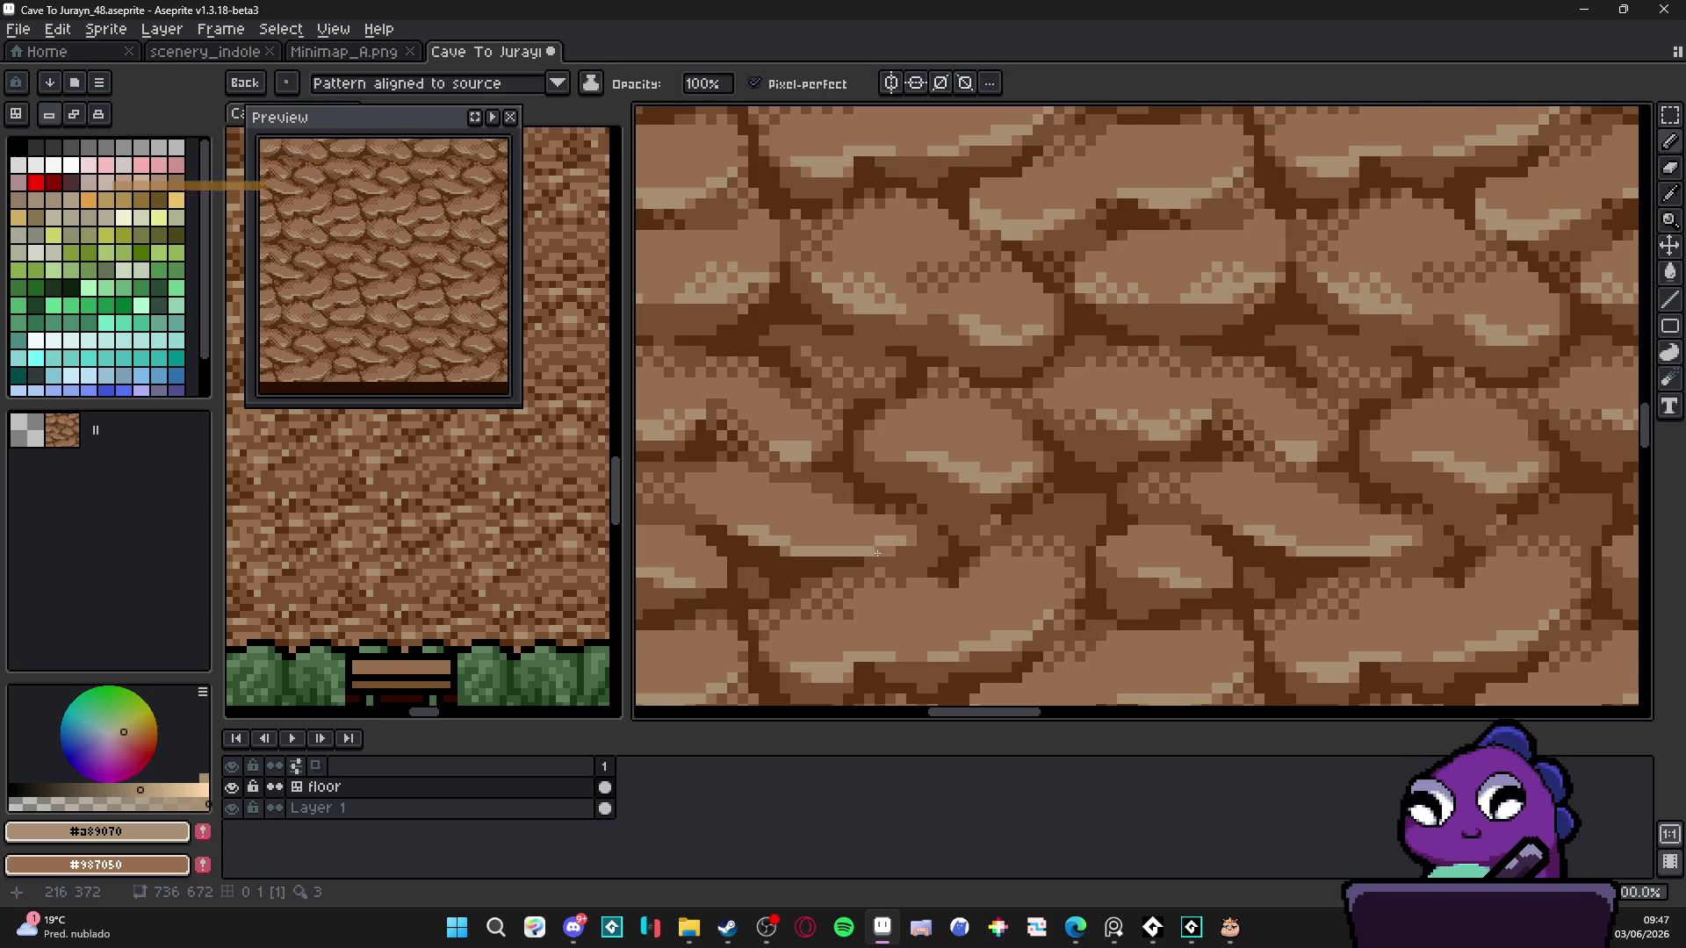
scroll(896, 546, "down", 2)
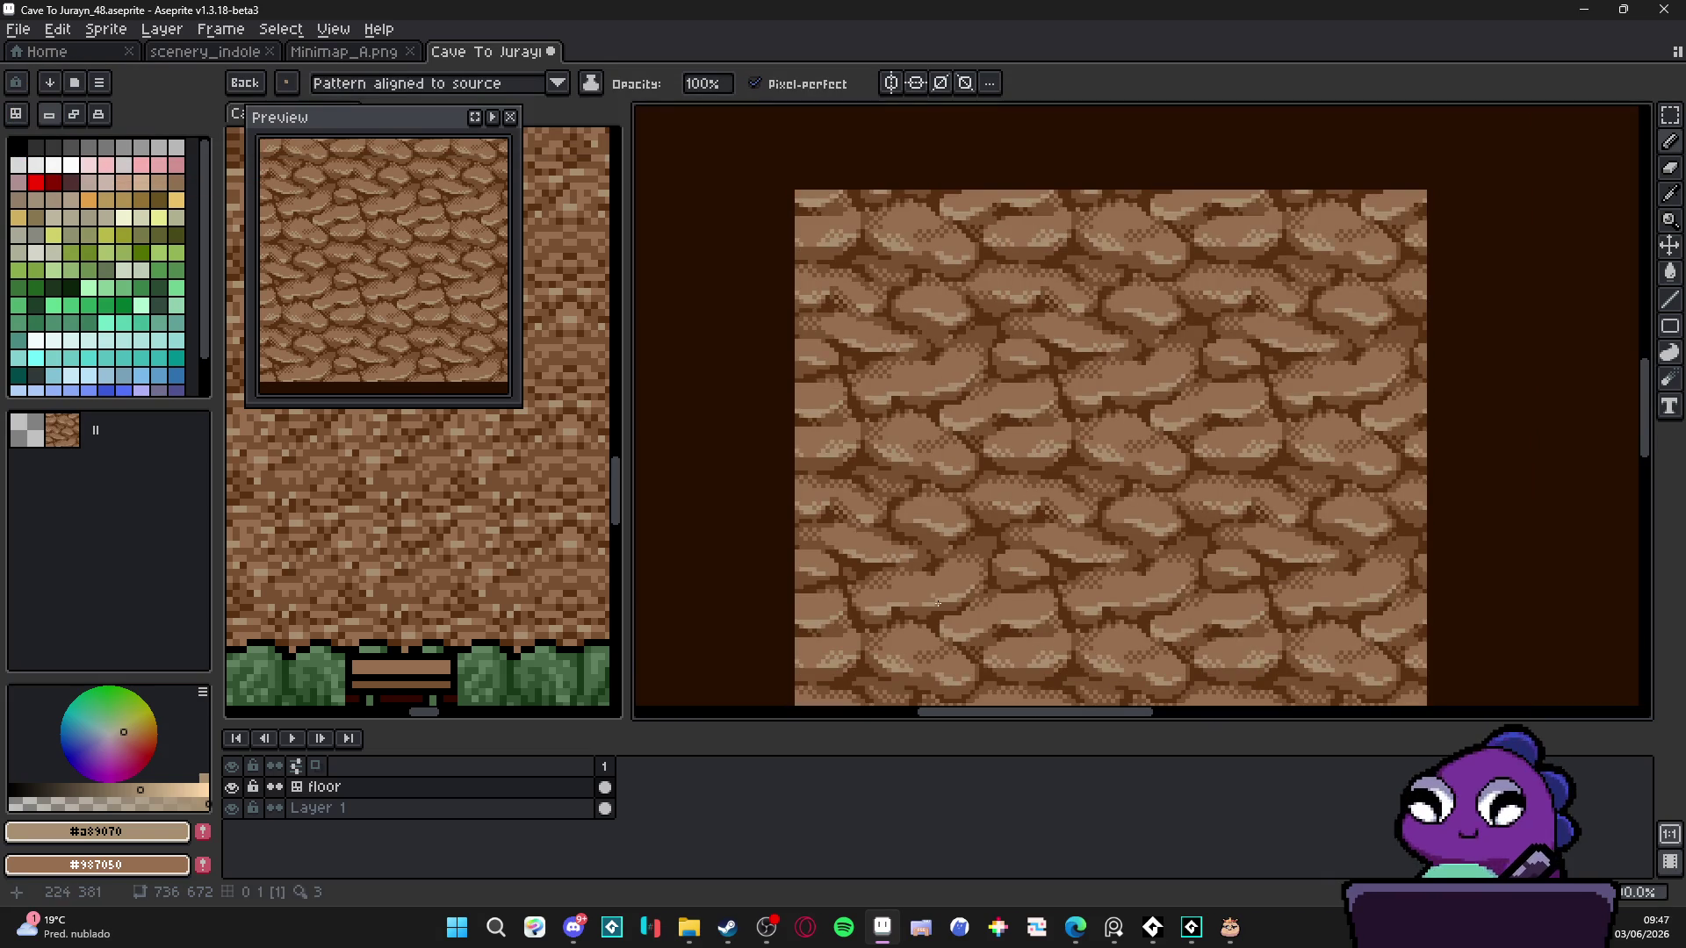
scroll(939, 601, "up", 2)
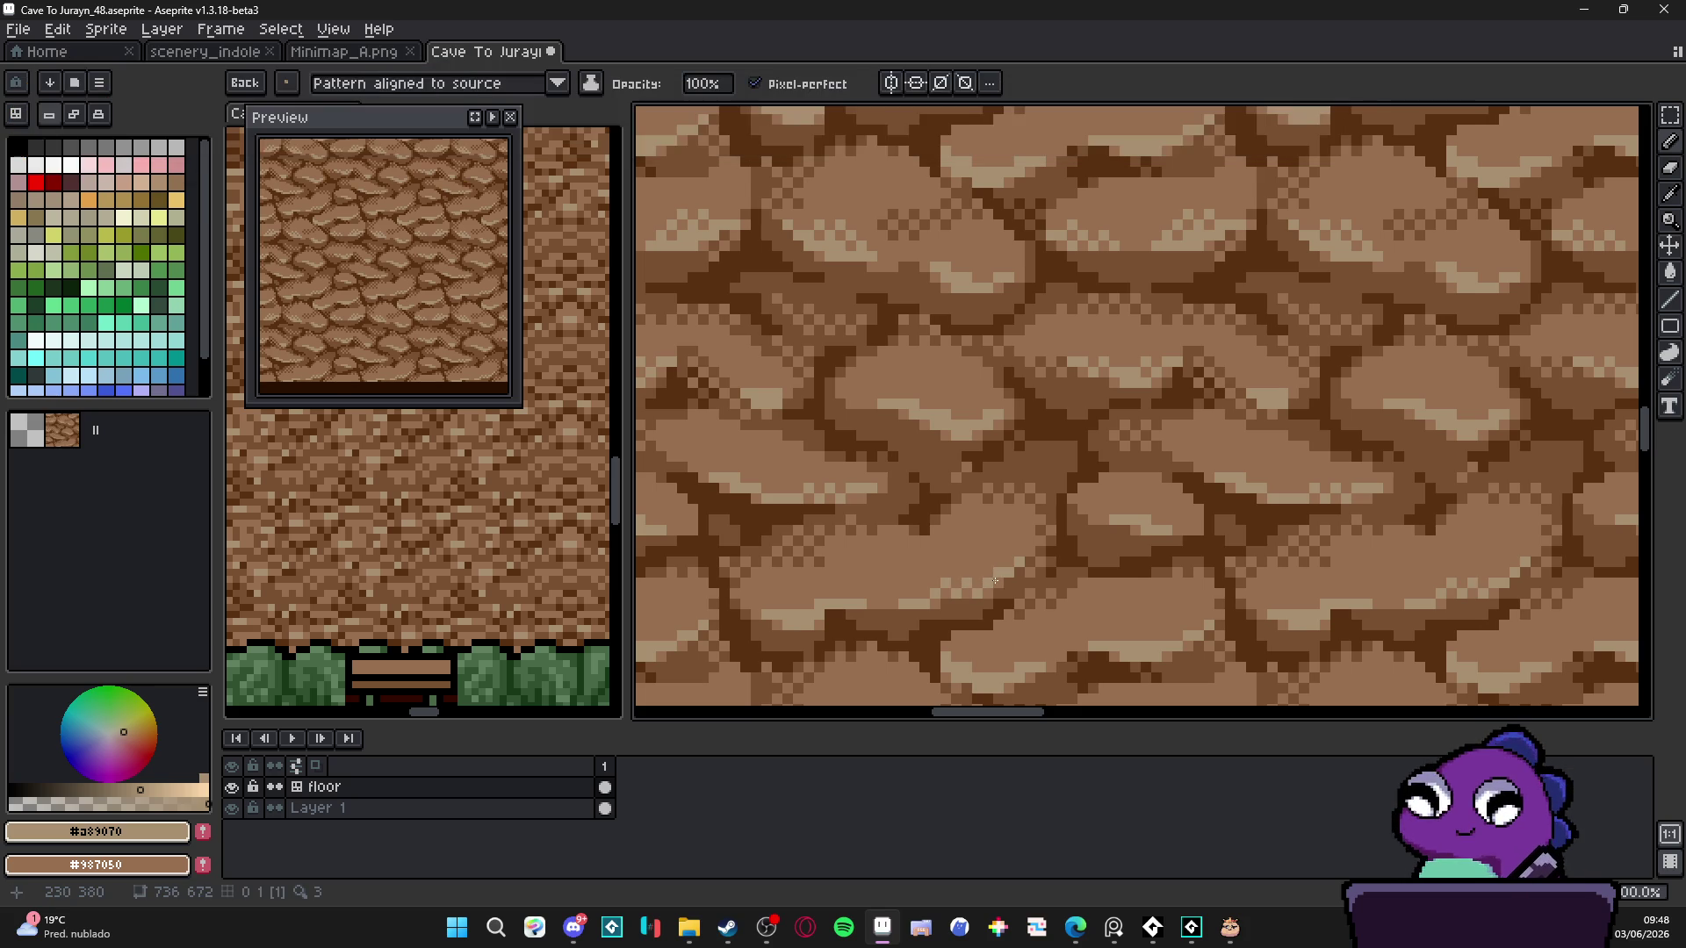
scroll(995, 582, "down", 2)
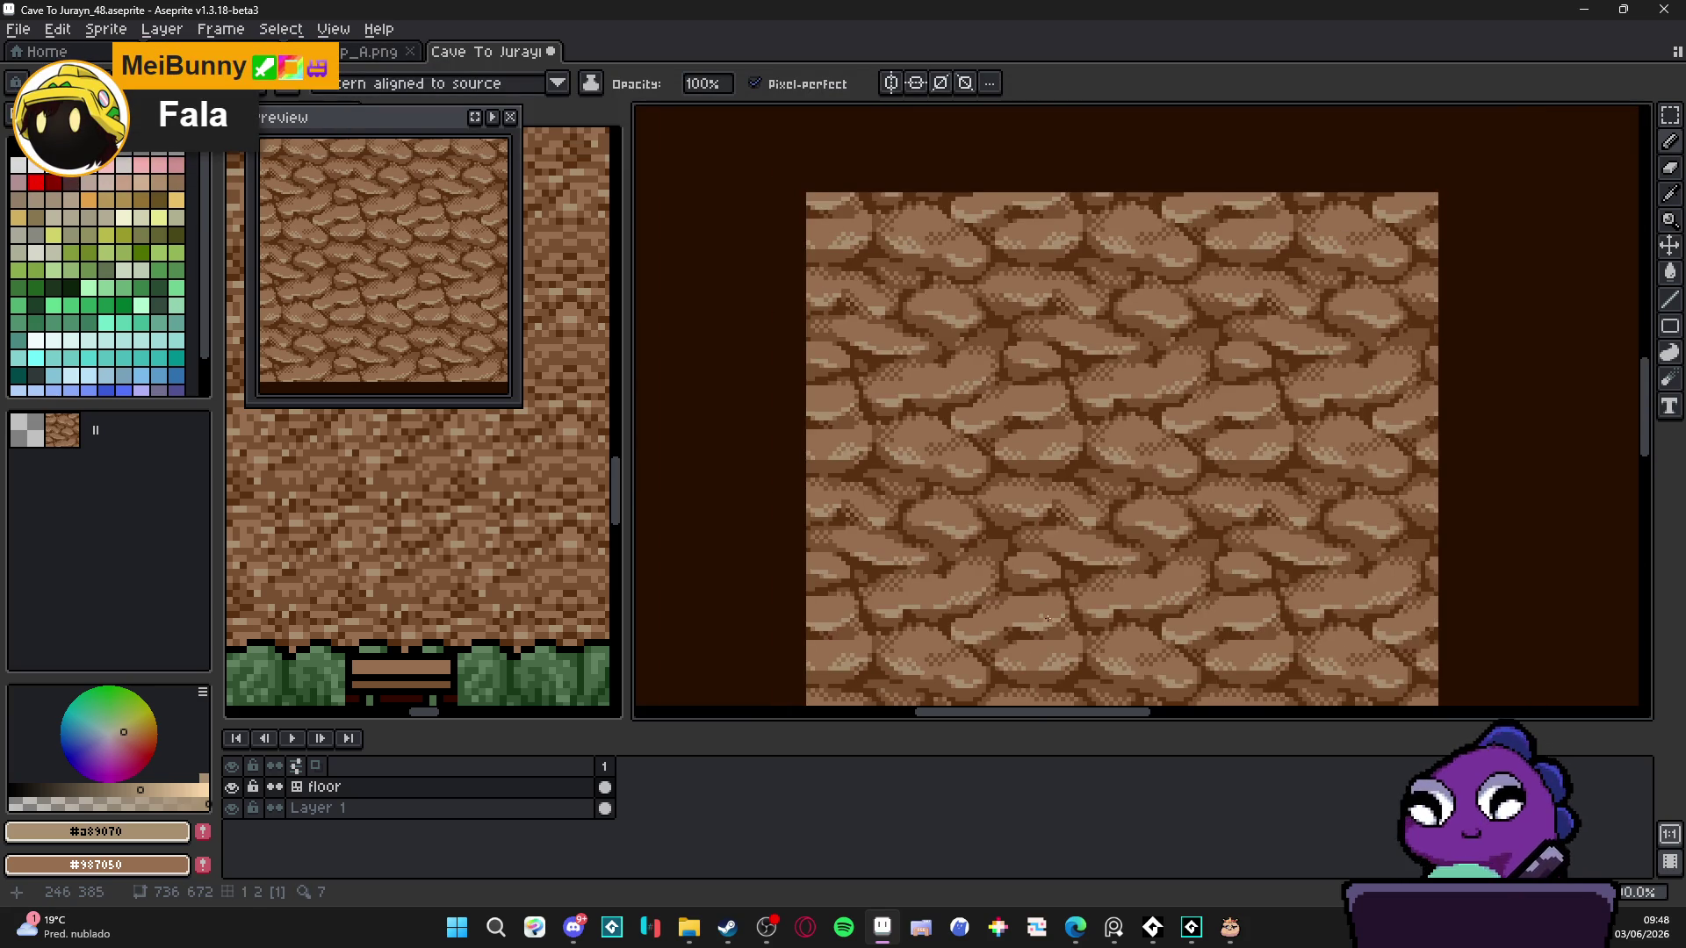
scroll(1017, 632, "up", 2)
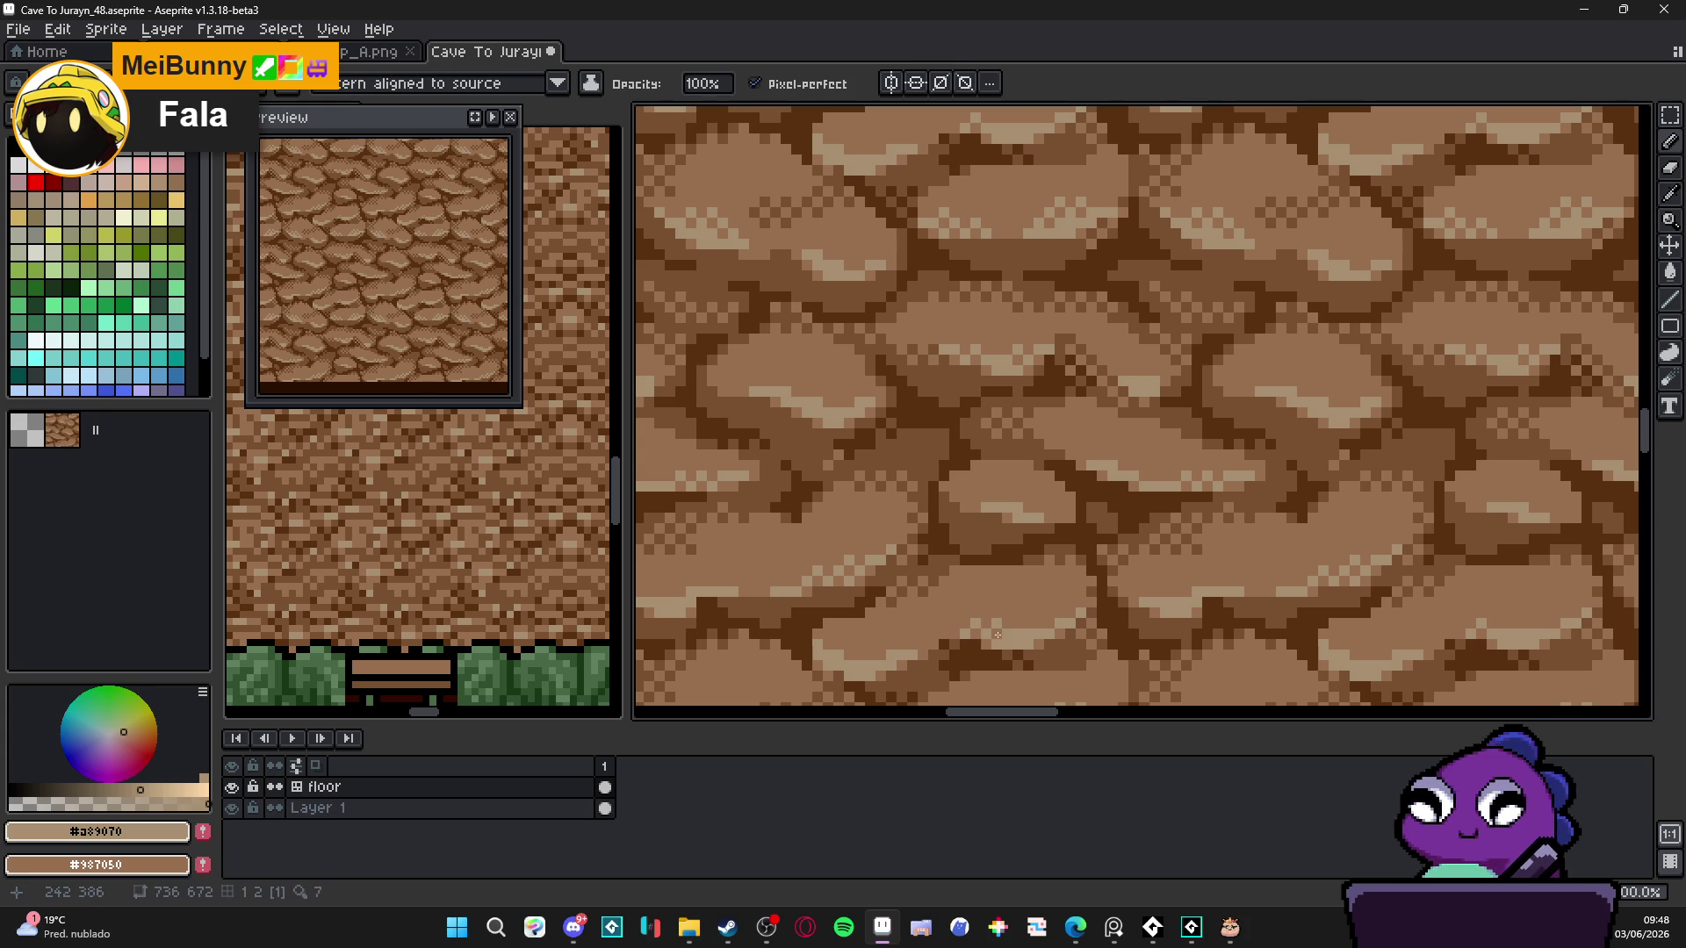
scroll(1010, 633, "down", 1)
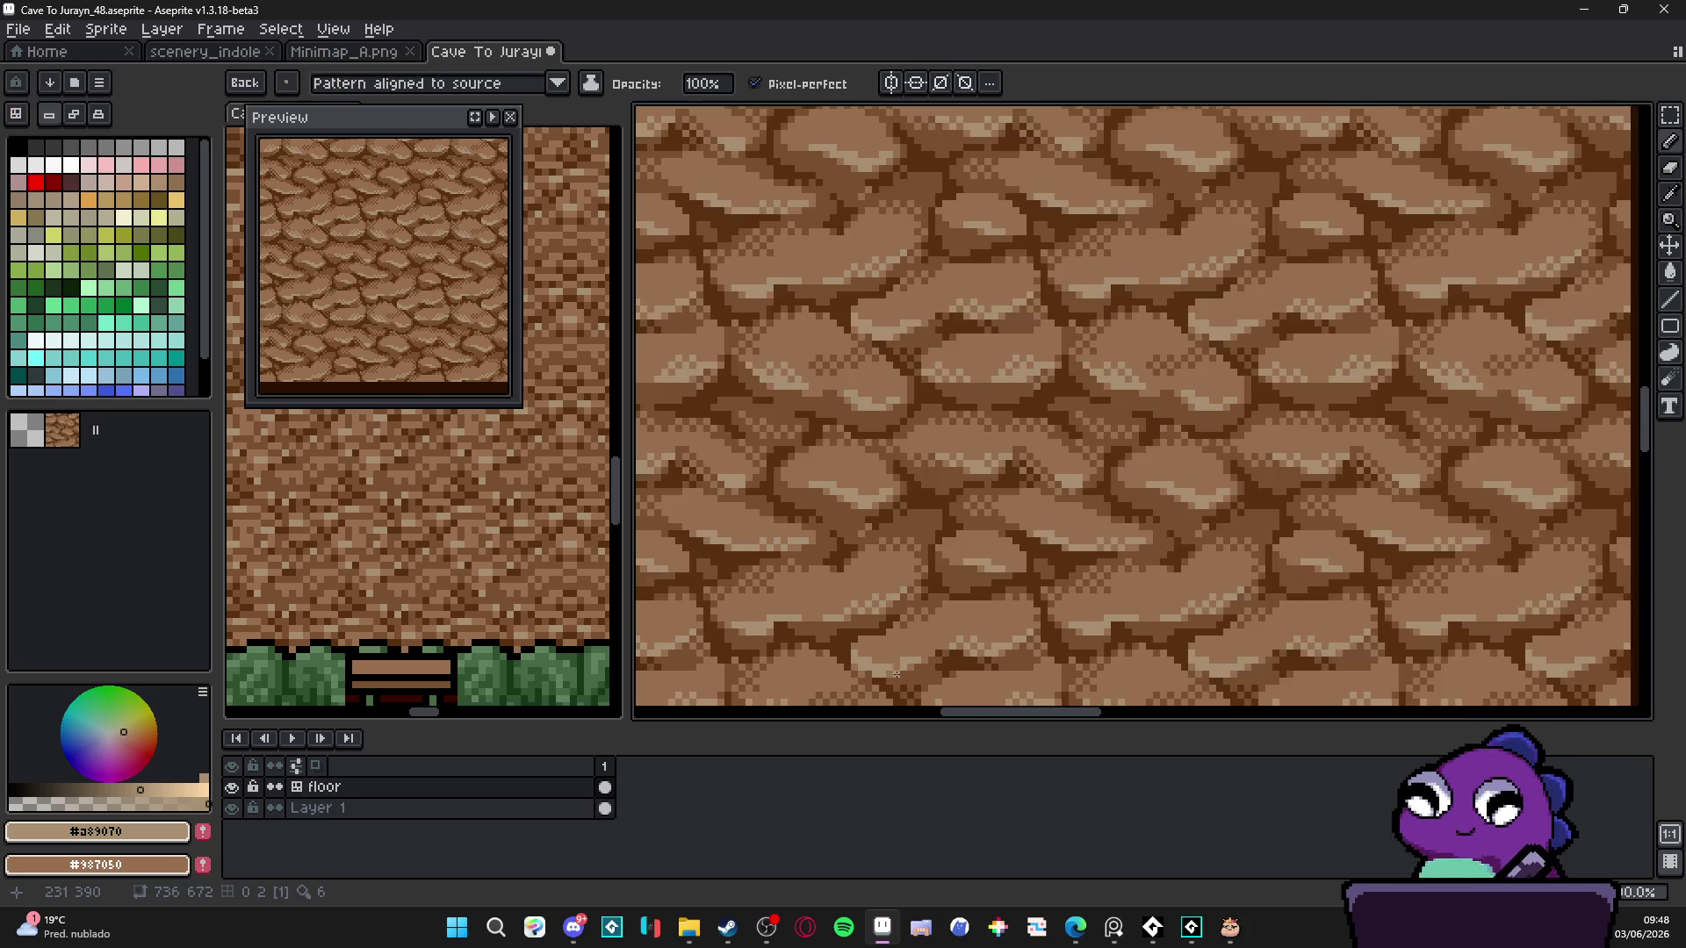
scroll(891, 657, "up", 2)
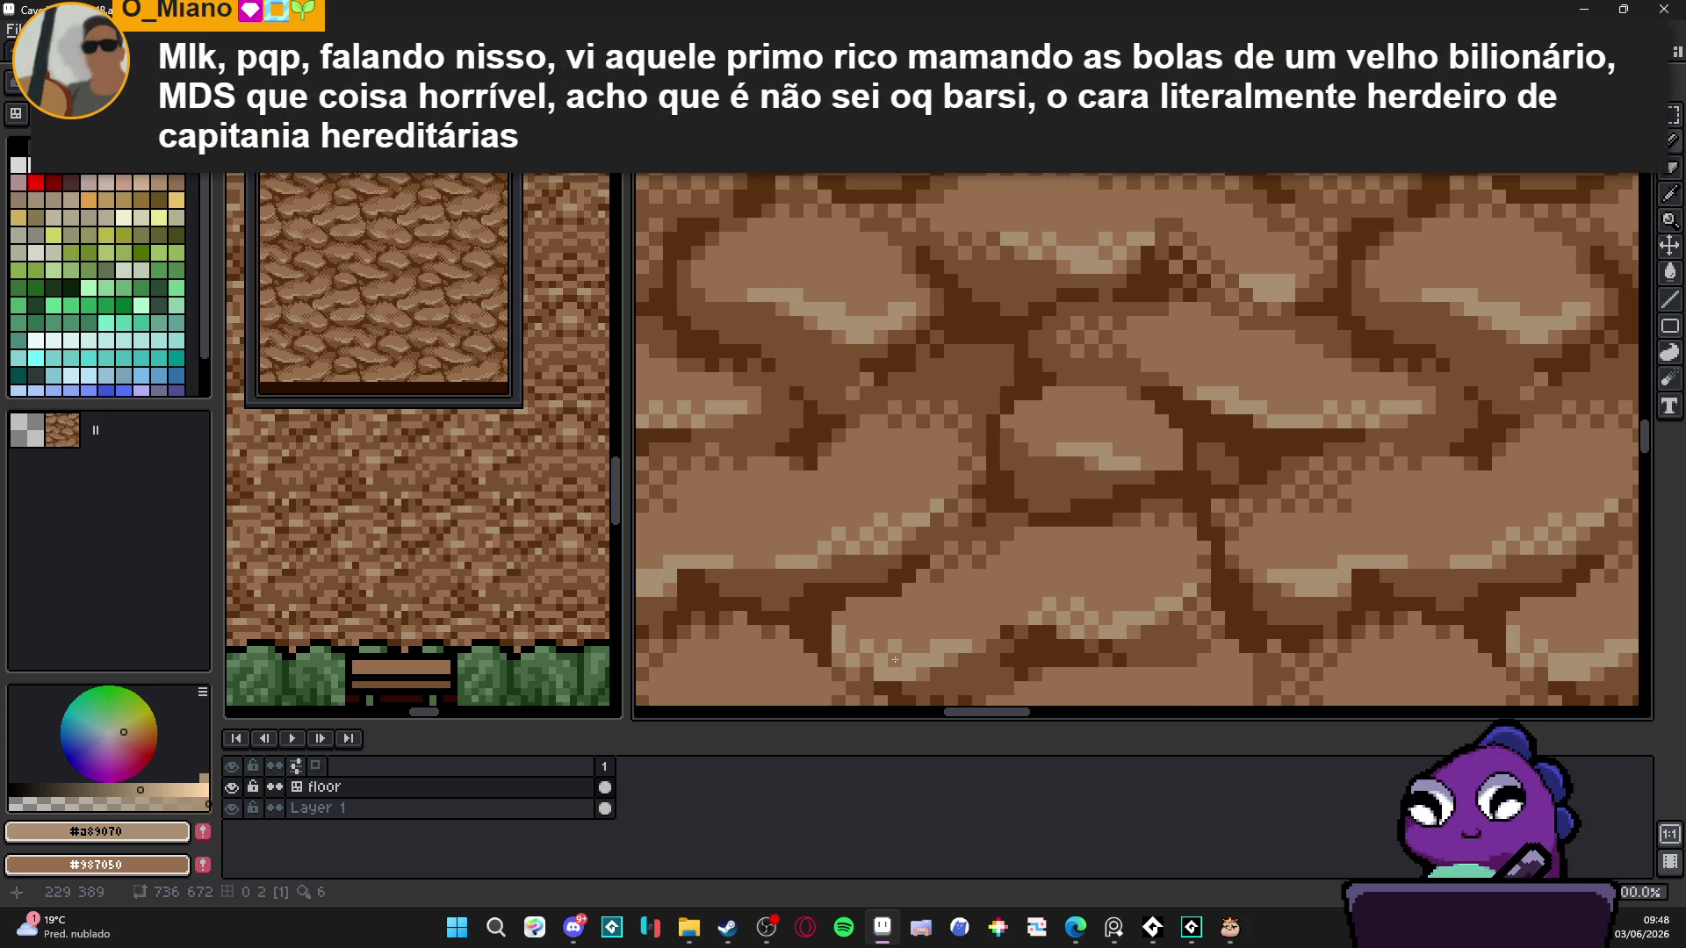
scroll(901, 659, "down", 3)
scroll(913, 614, "up", 1)
scroll(922, 589, "down", 1)
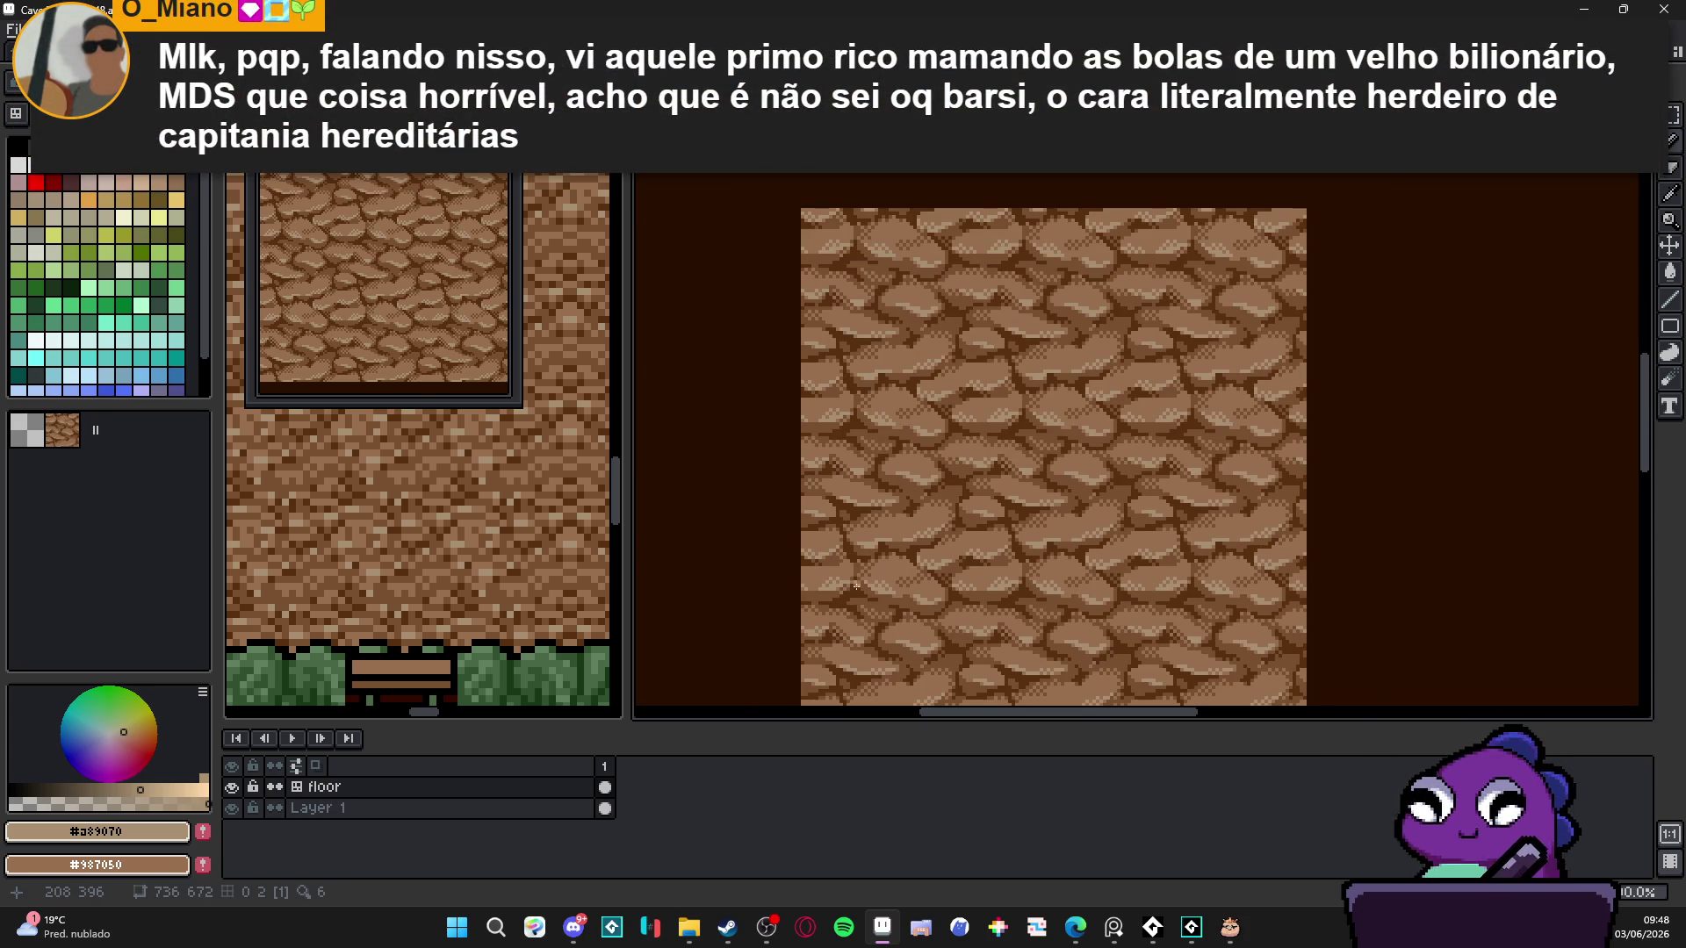
scroll(935, 559, "up", 3)
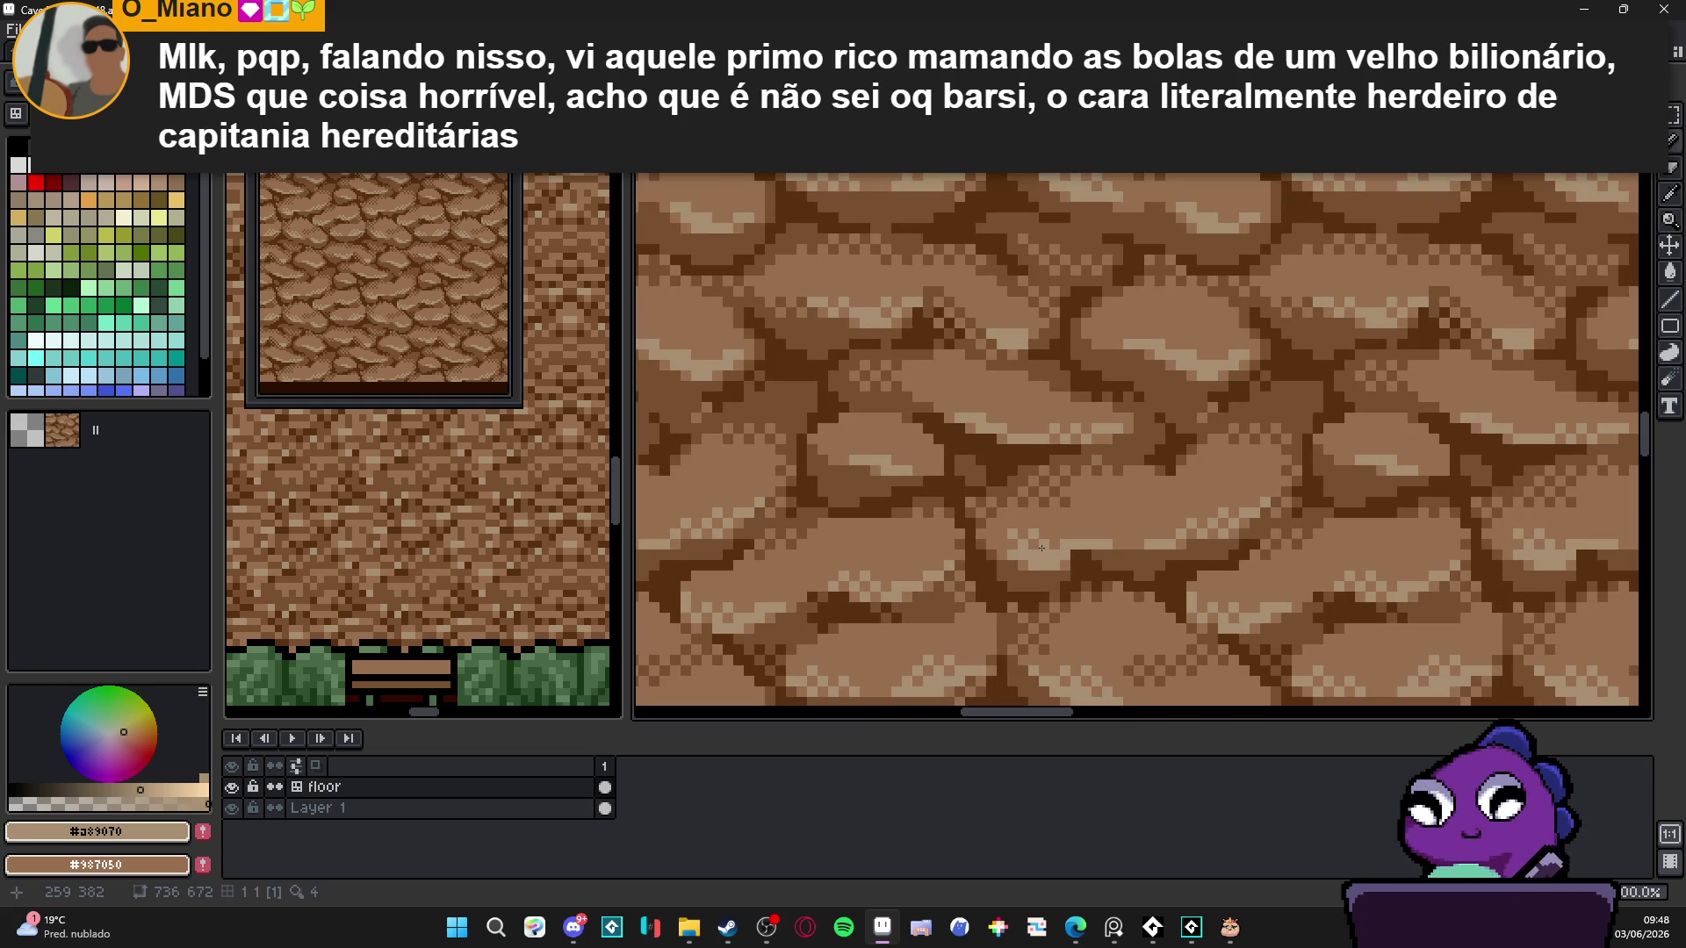
- Undo a few pixels and draw a short diagonal light highlight stroke on the stone
scroll(1041, 548, "up", 1)
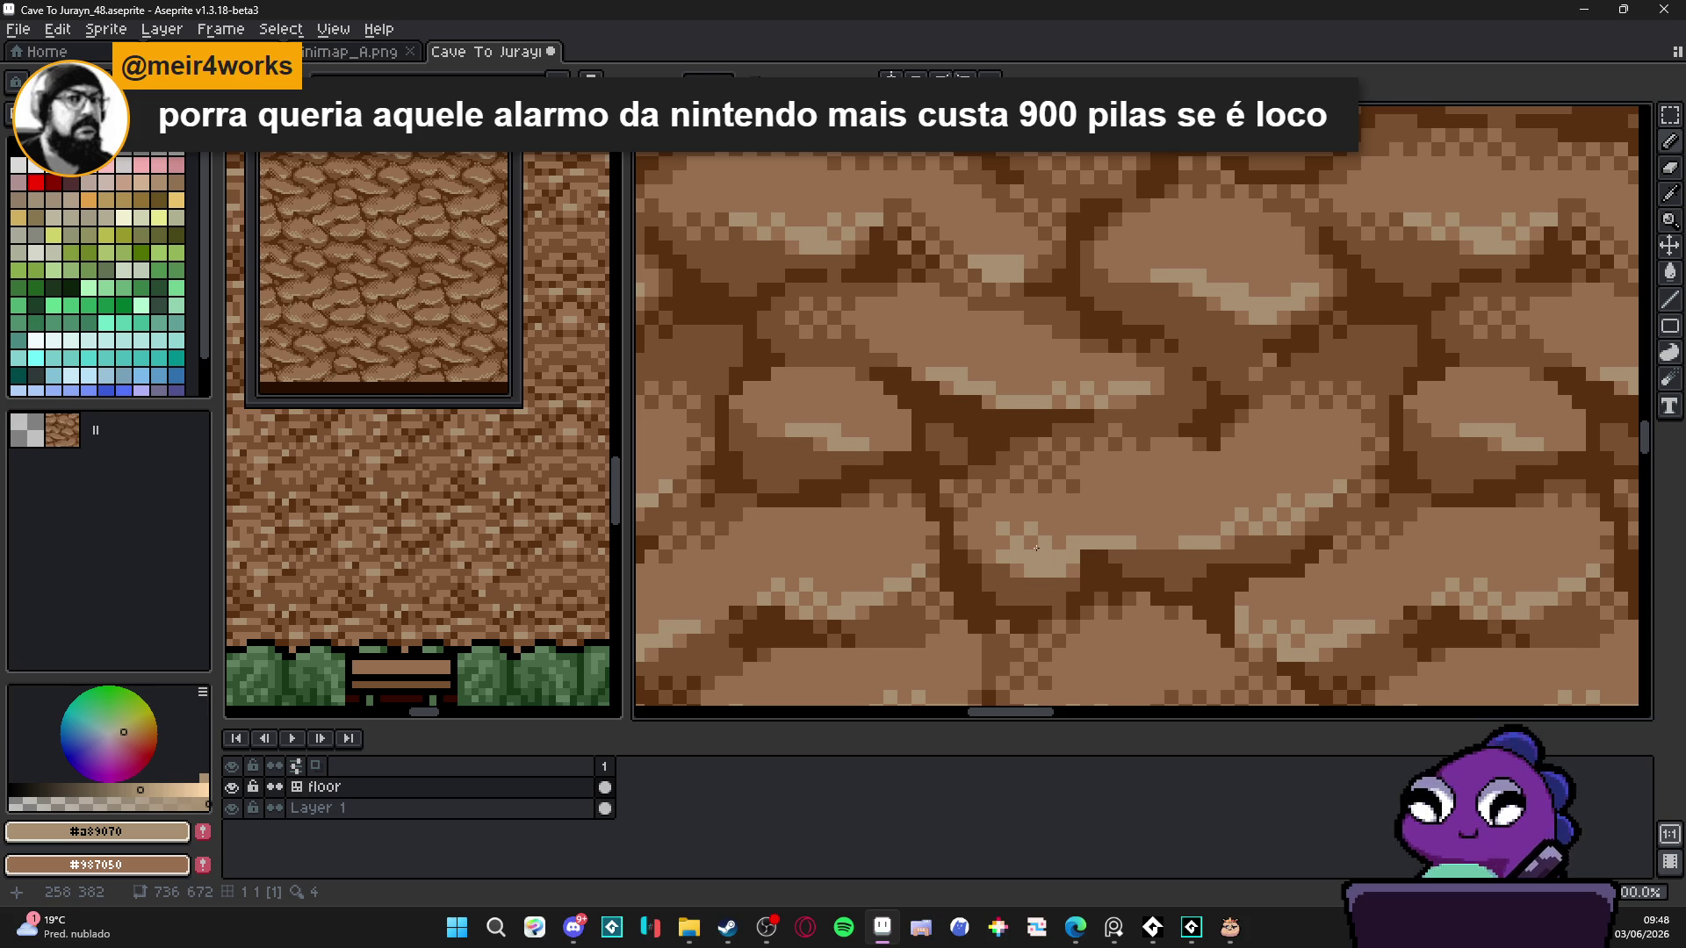
scroll(1036, 548, "down", 2)
scroll(1004, 547, "up", 4)
key("ctrl+z")
left_click_drag(1079, 578, 1122, 570)
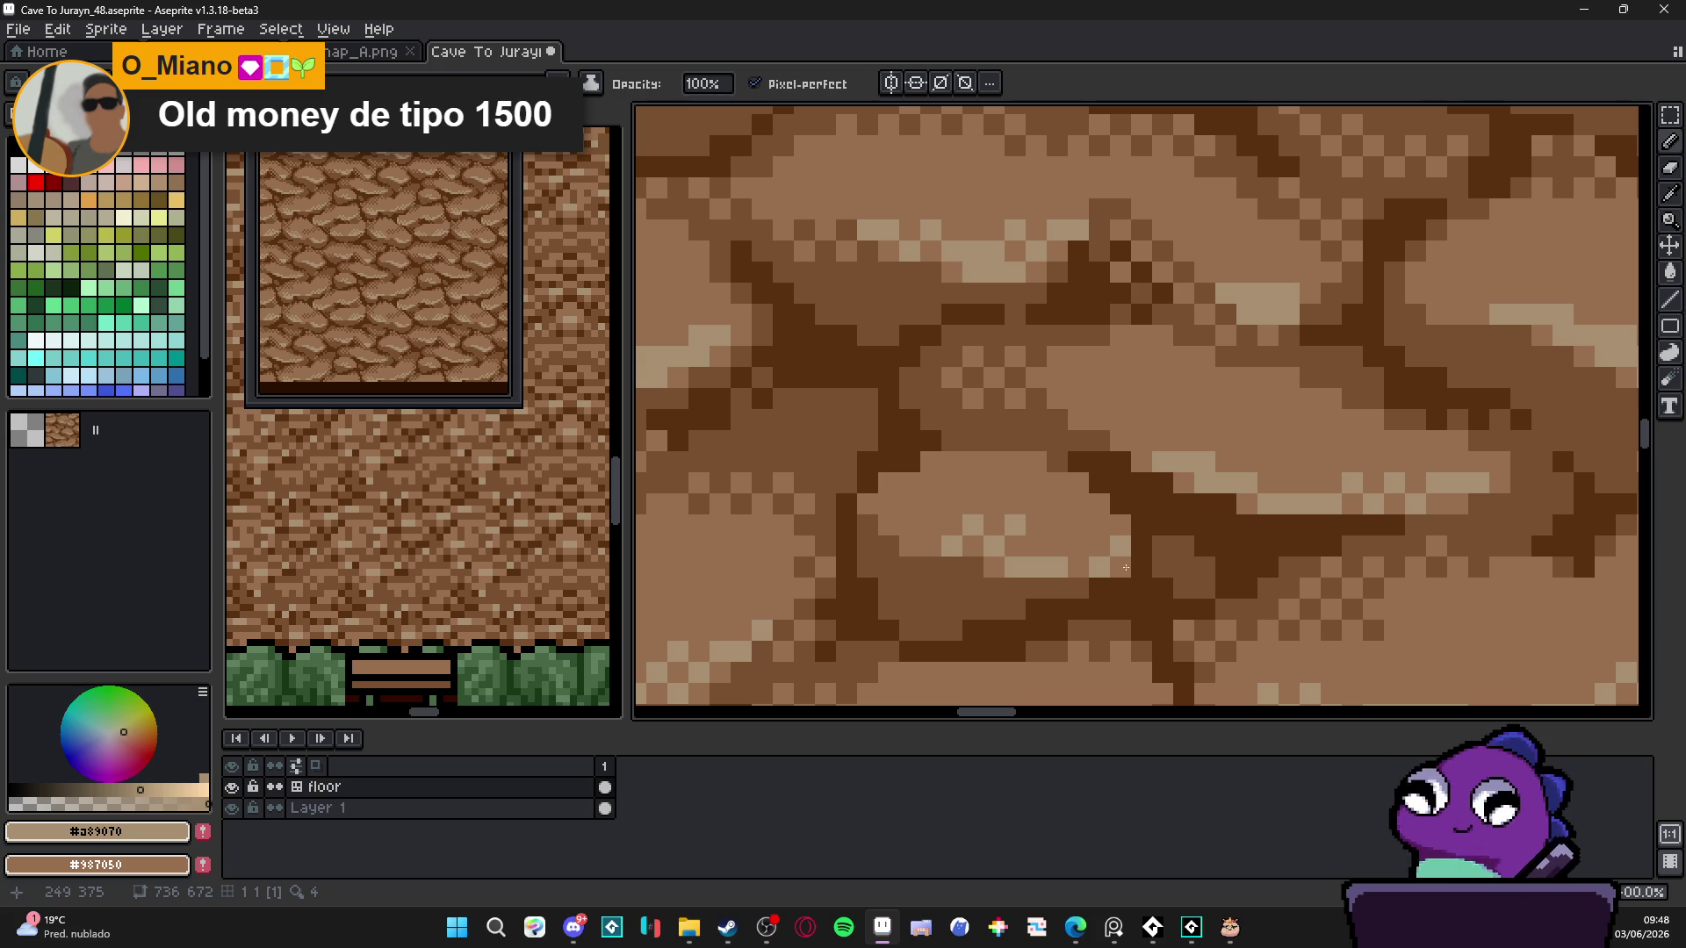
scroll(1125, 567, "down", 1)
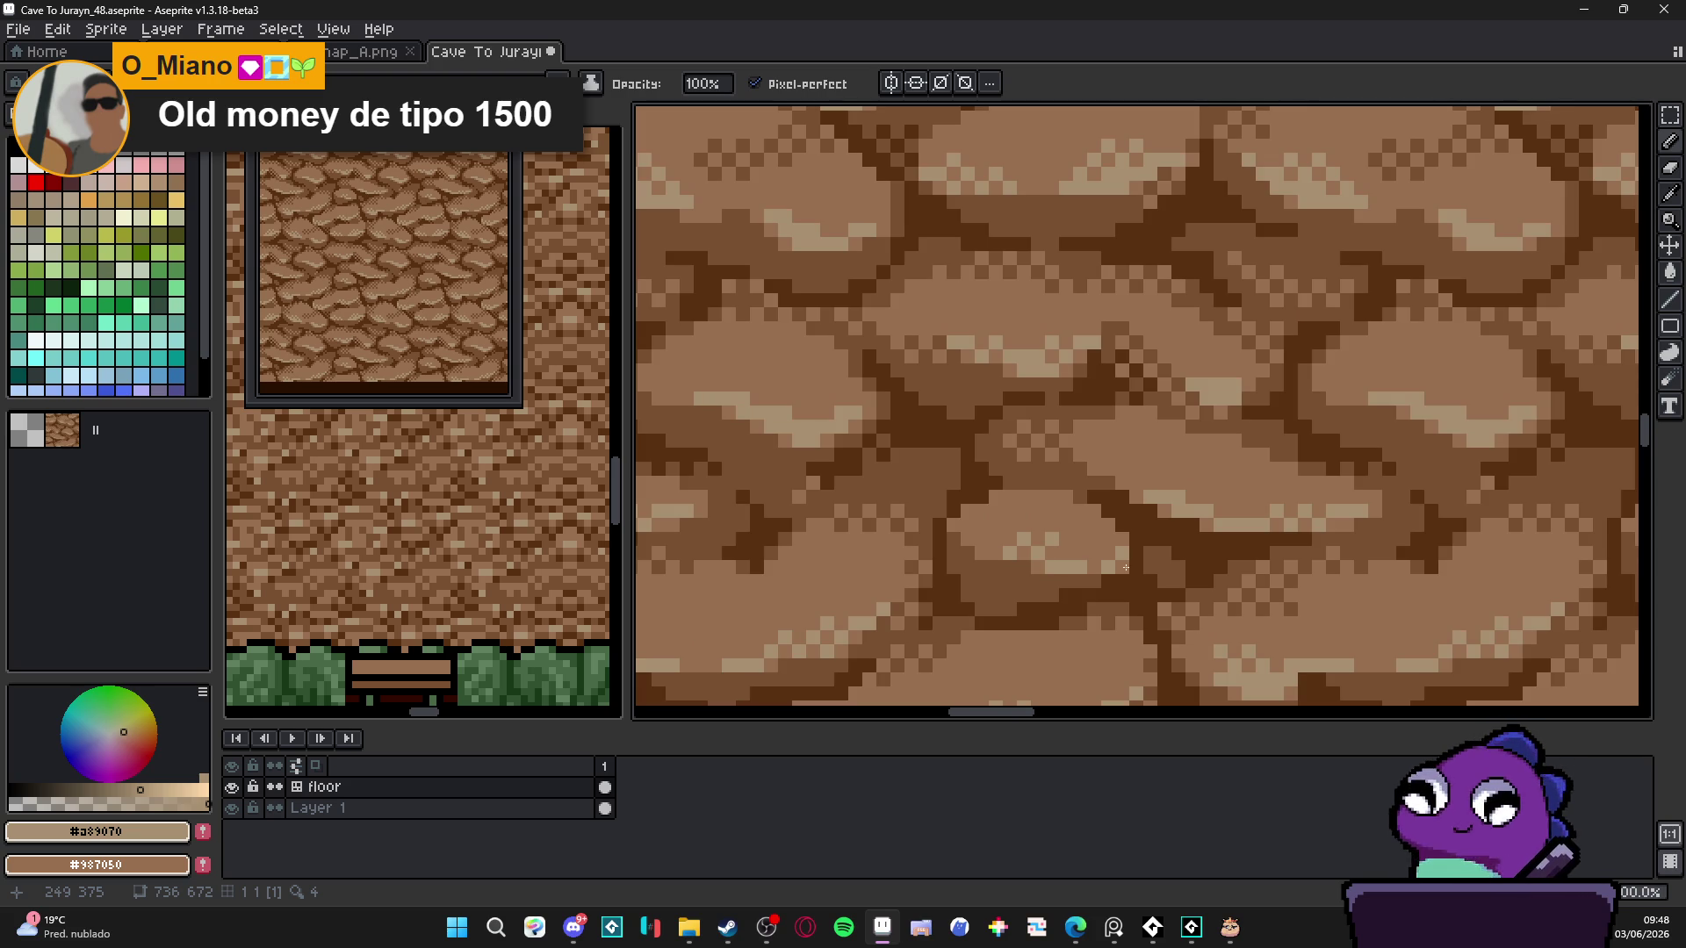
scroll(1126, 567, "down", 1)
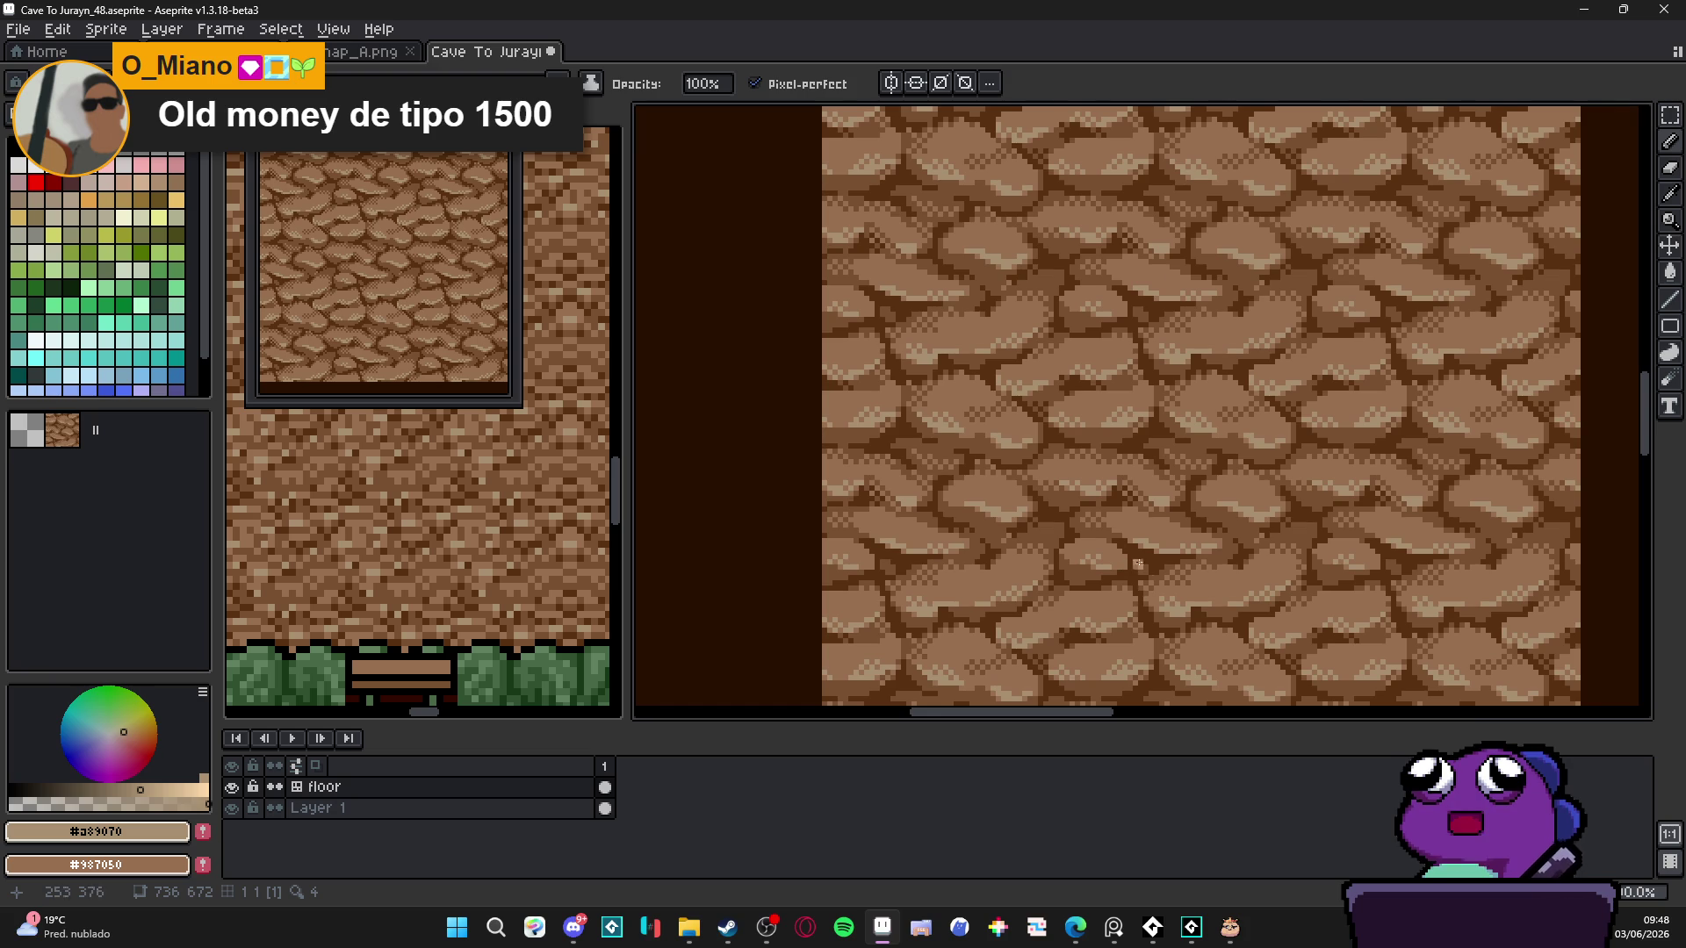
scroll(1142, 580, "up", 2)
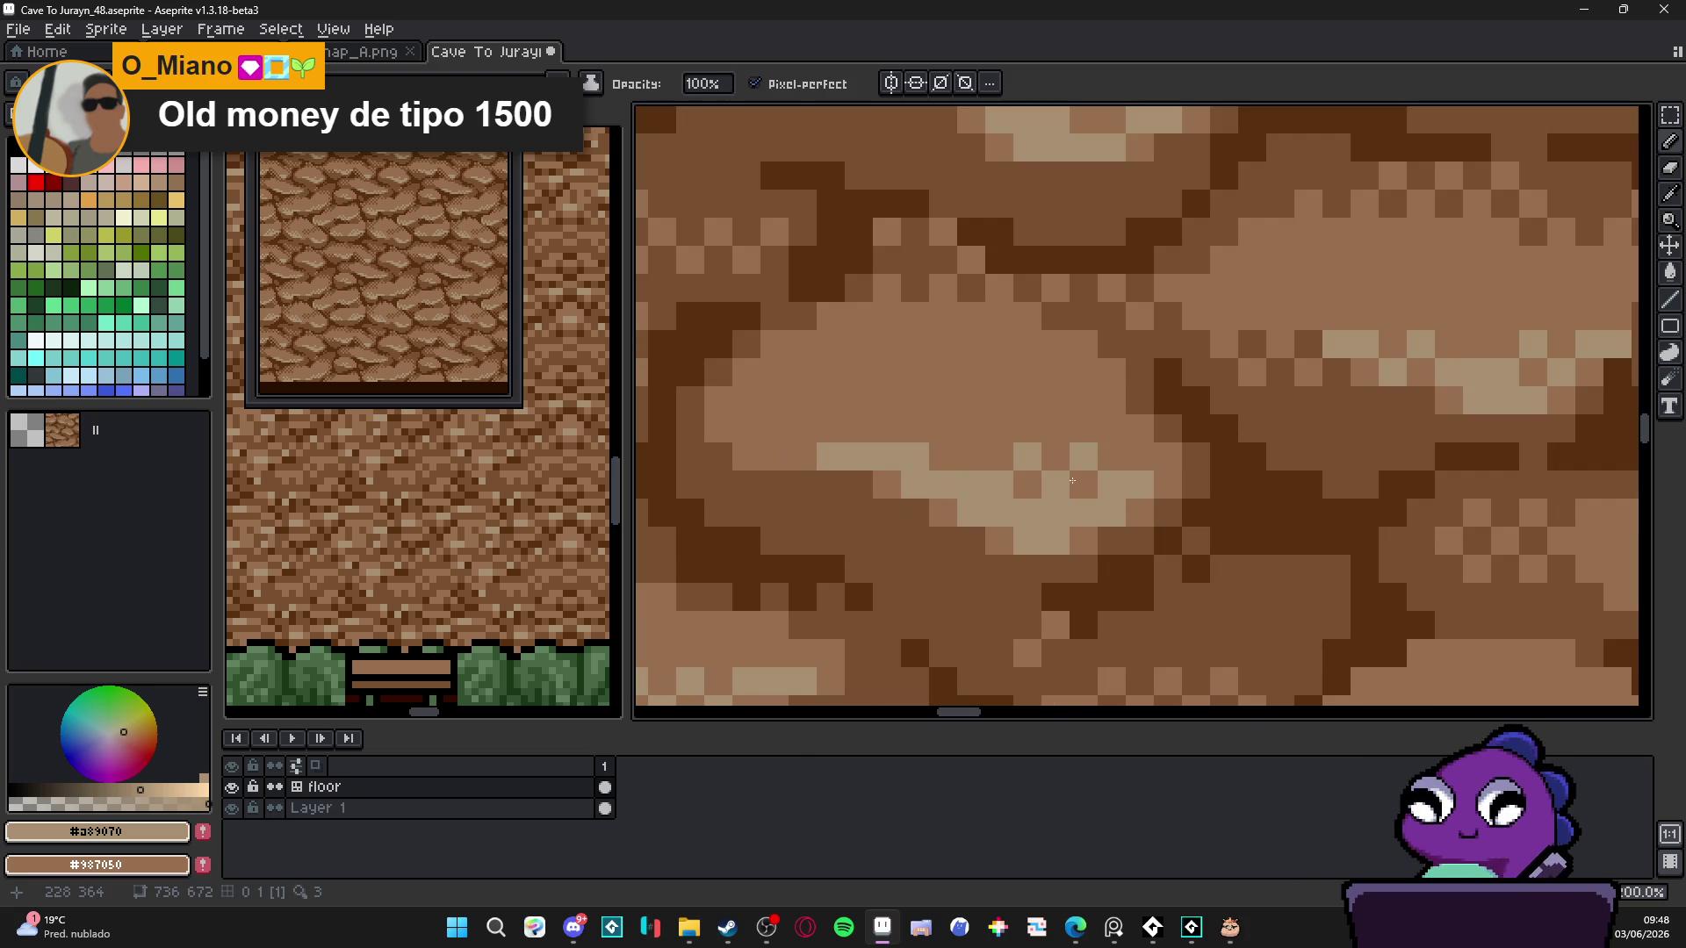
scroll(1288, 559, "down", 3)
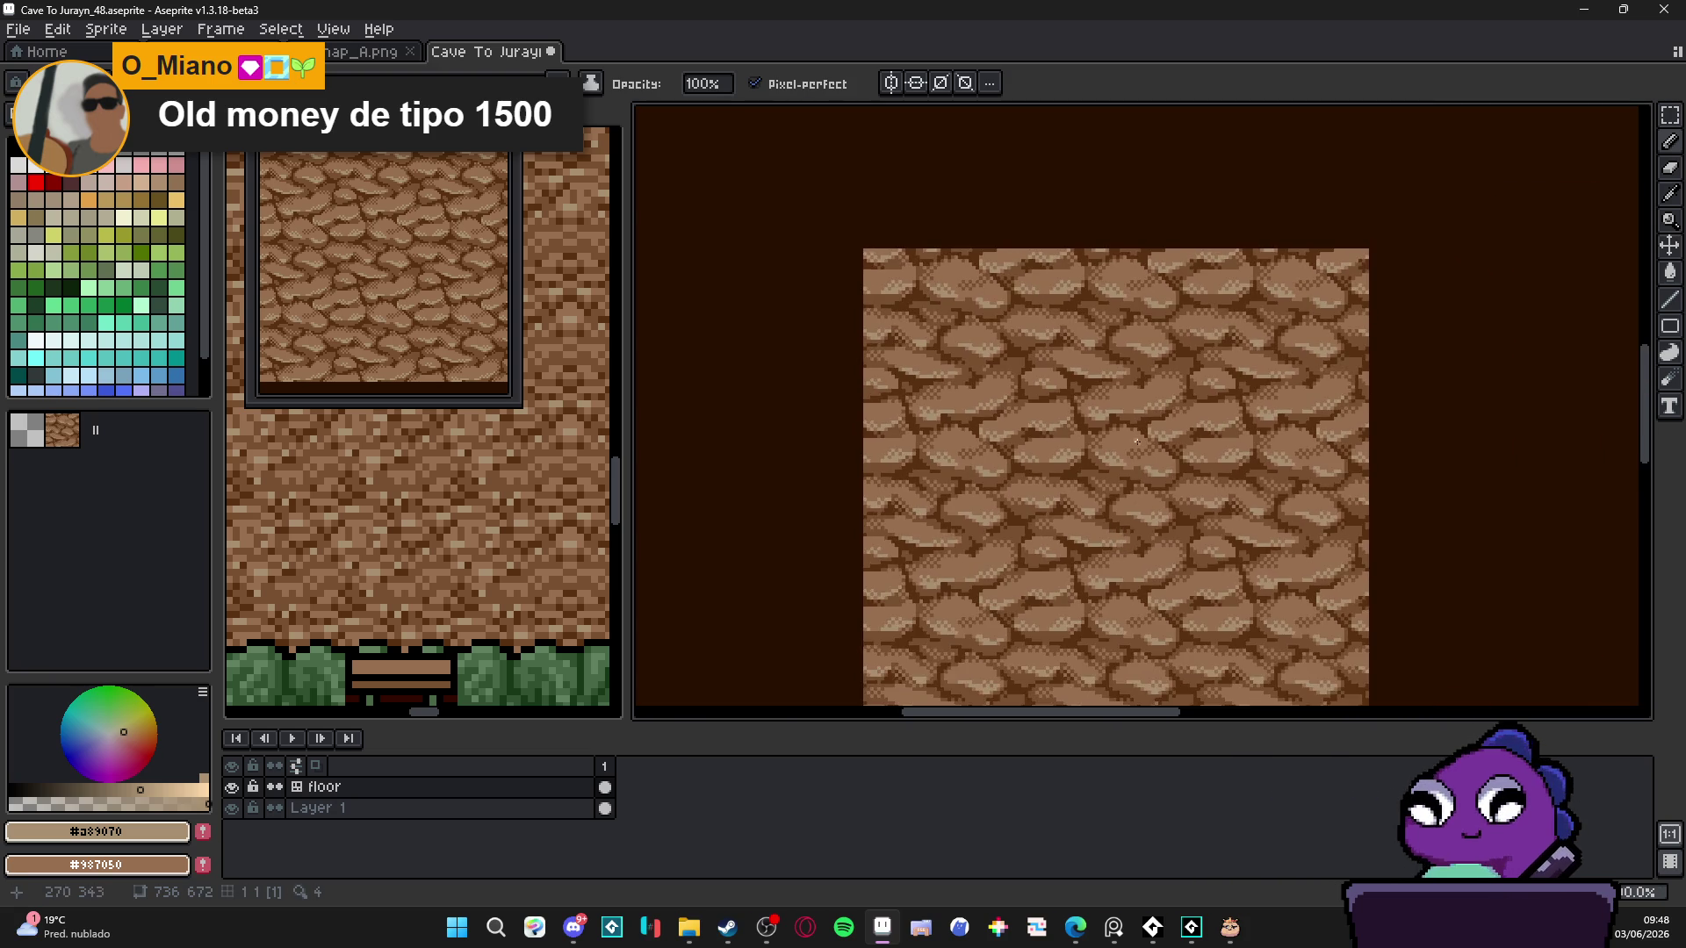
scroll(1131, 410, "up", 1)
scroll(1131, 409, "down", 2)
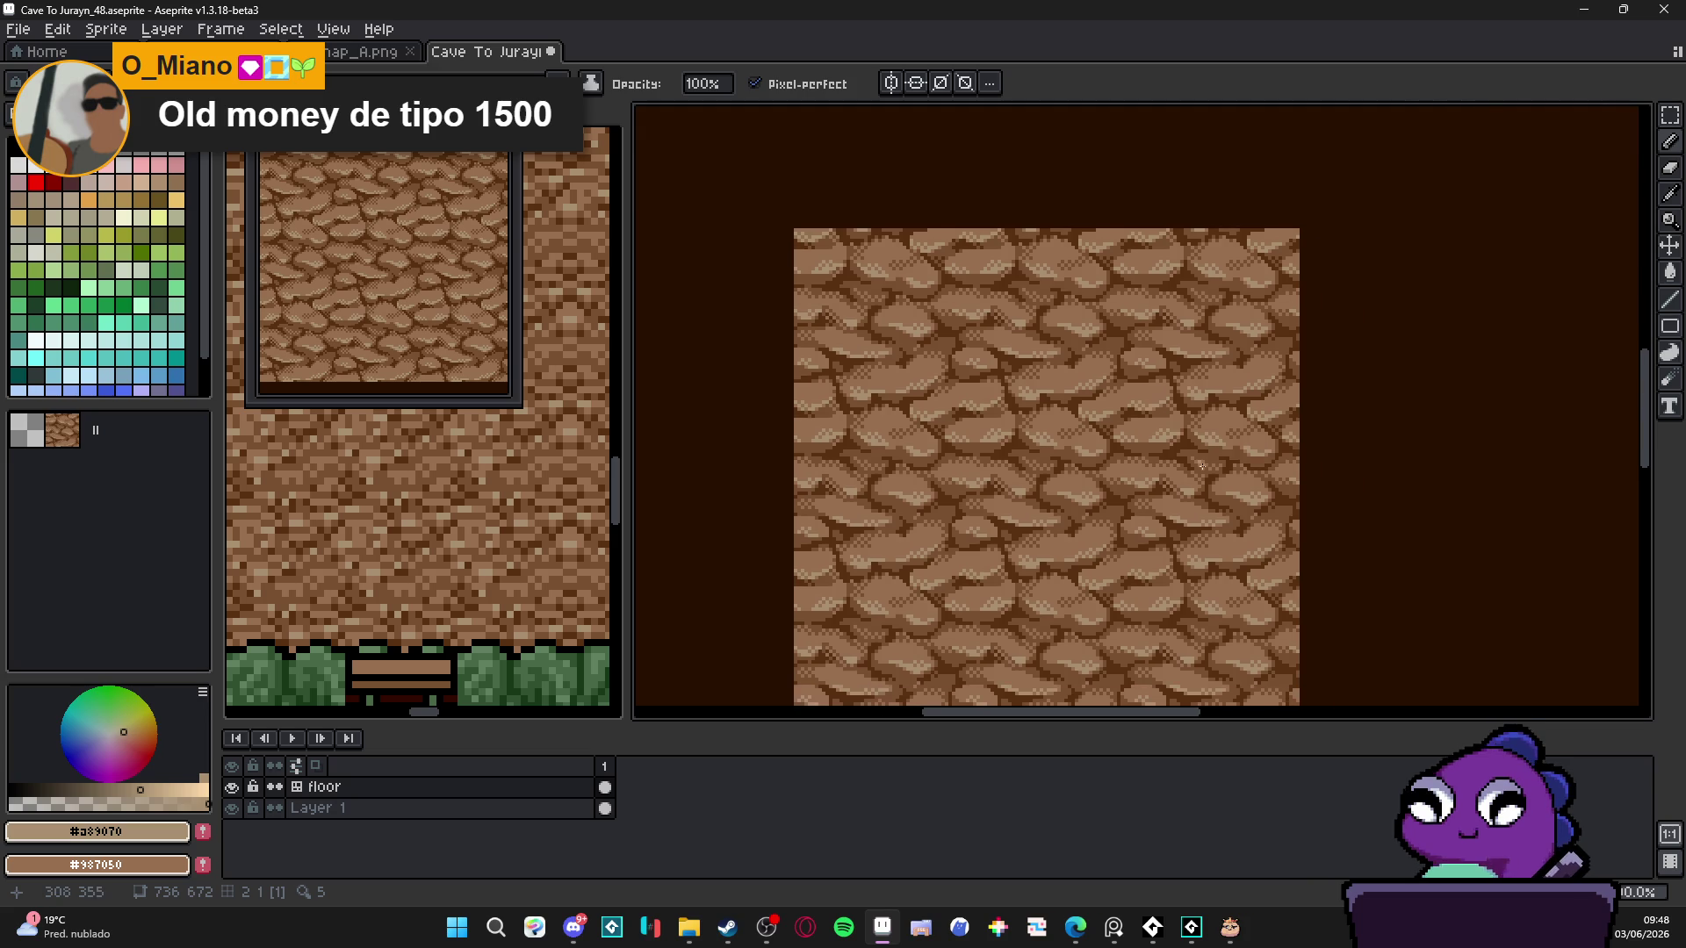
scroll(1125, 539, "up", 3)
- Undo the last change and darken a single pixel on the stone instead
key("ctrl+z")
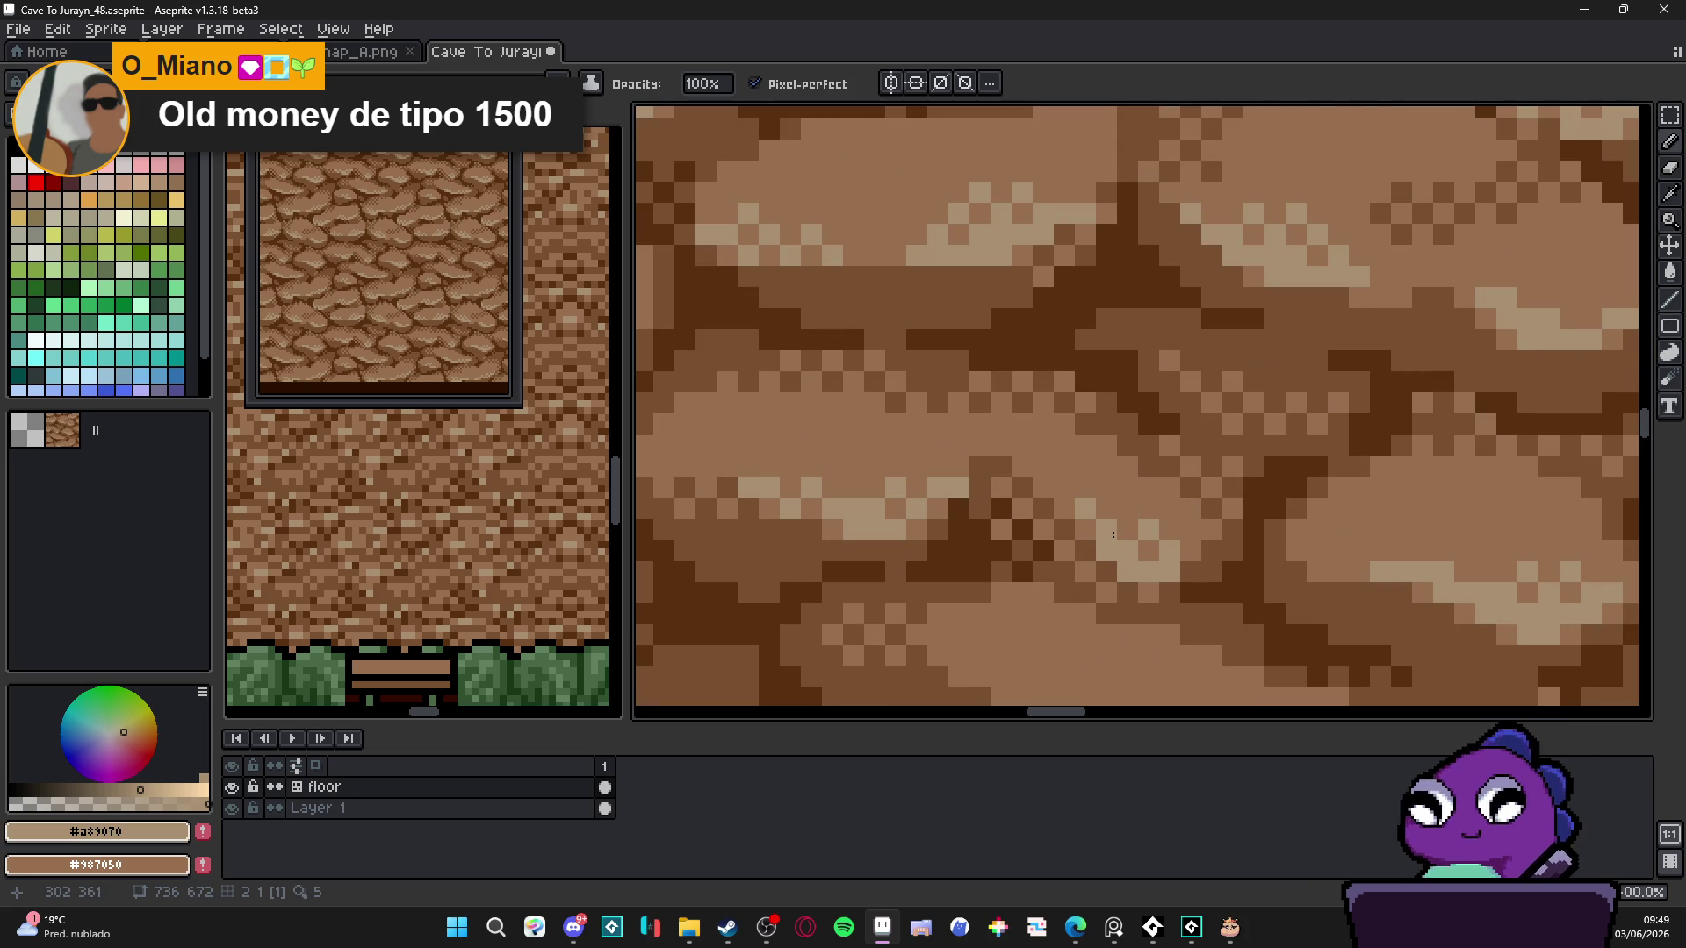
left_click(1114, 535)
scroll(1128, 552, "down", 3)
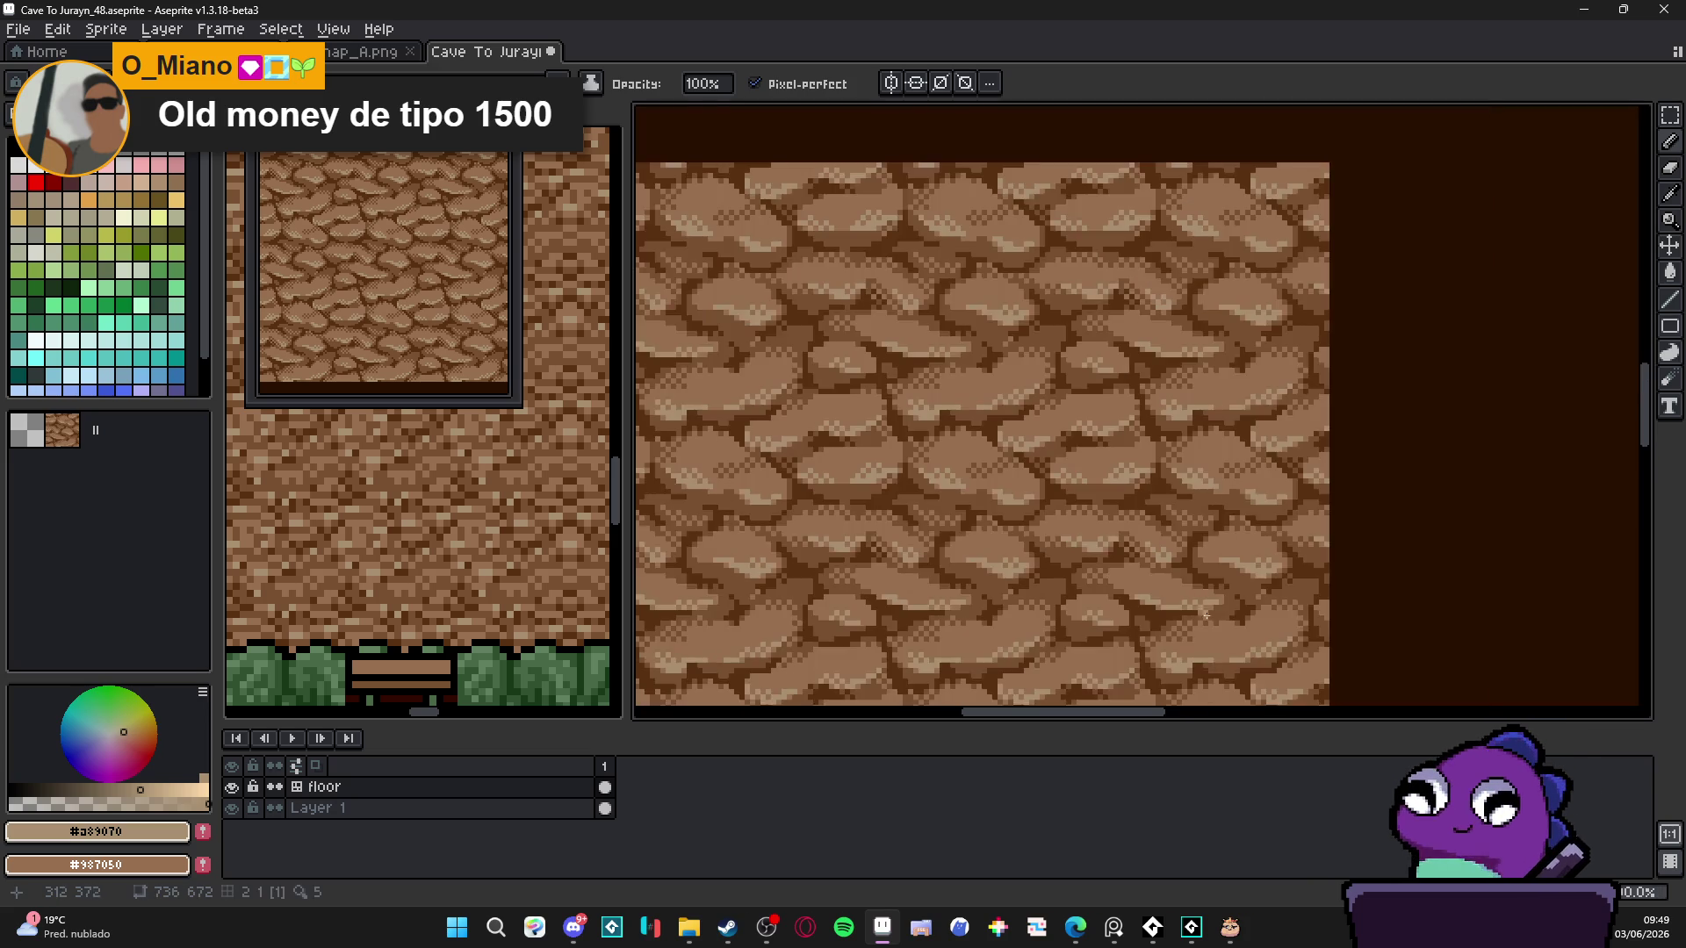
scroll(1124, 483, "down", 2)
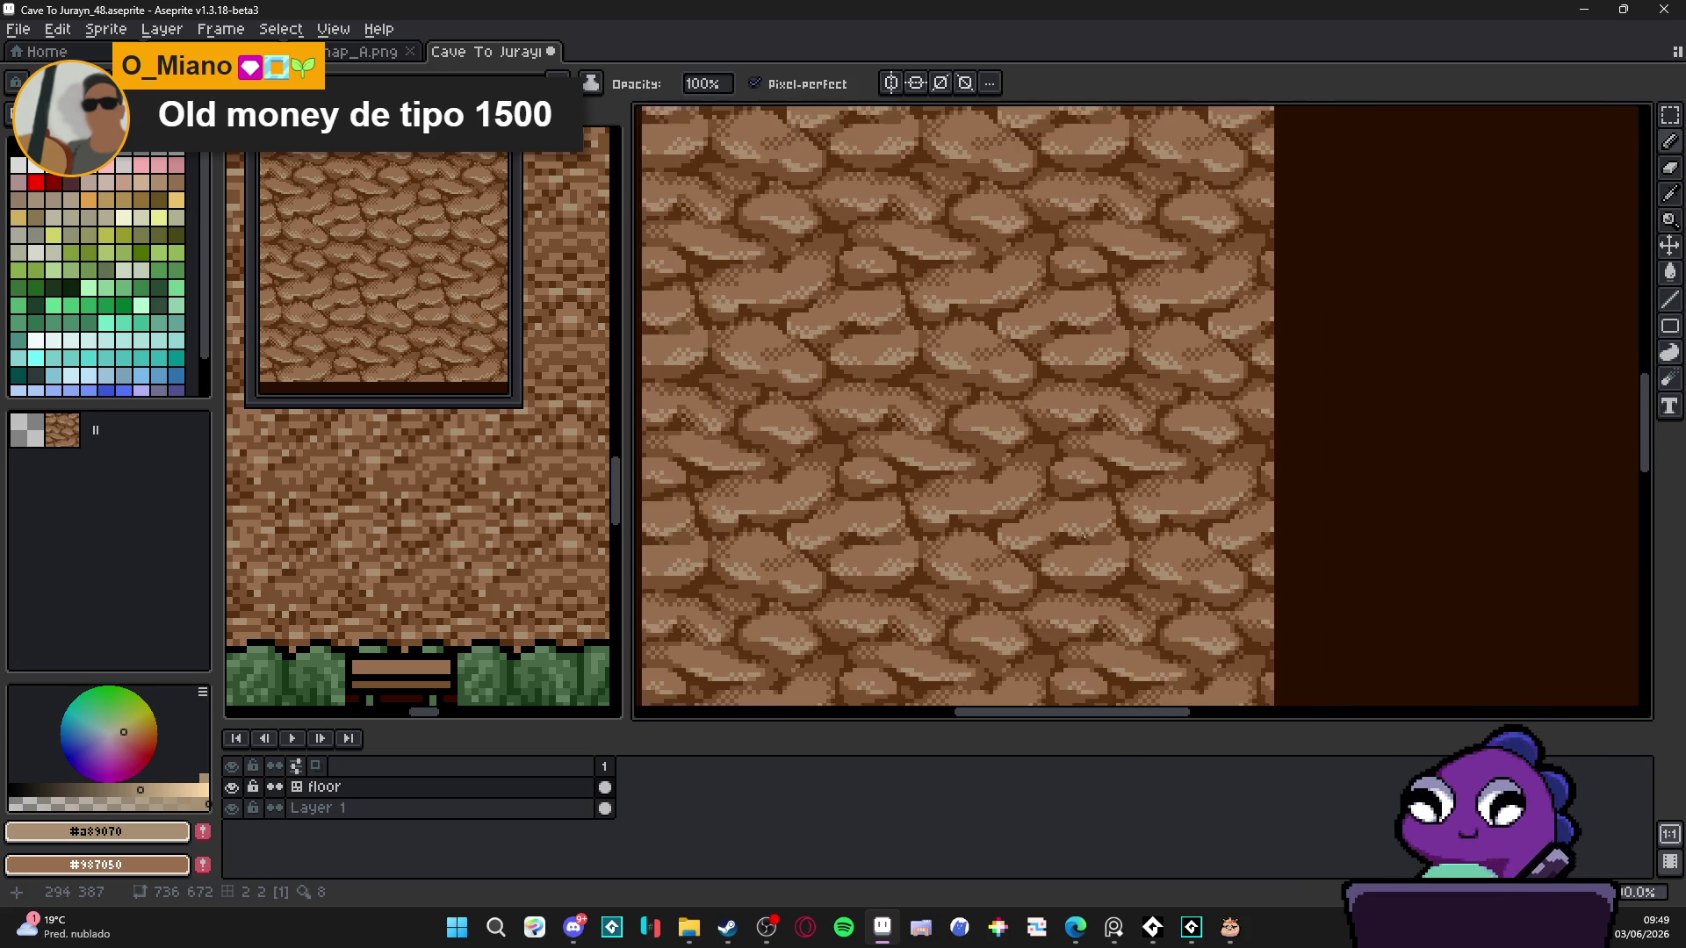
scroll(1017, 571, "up", 5)
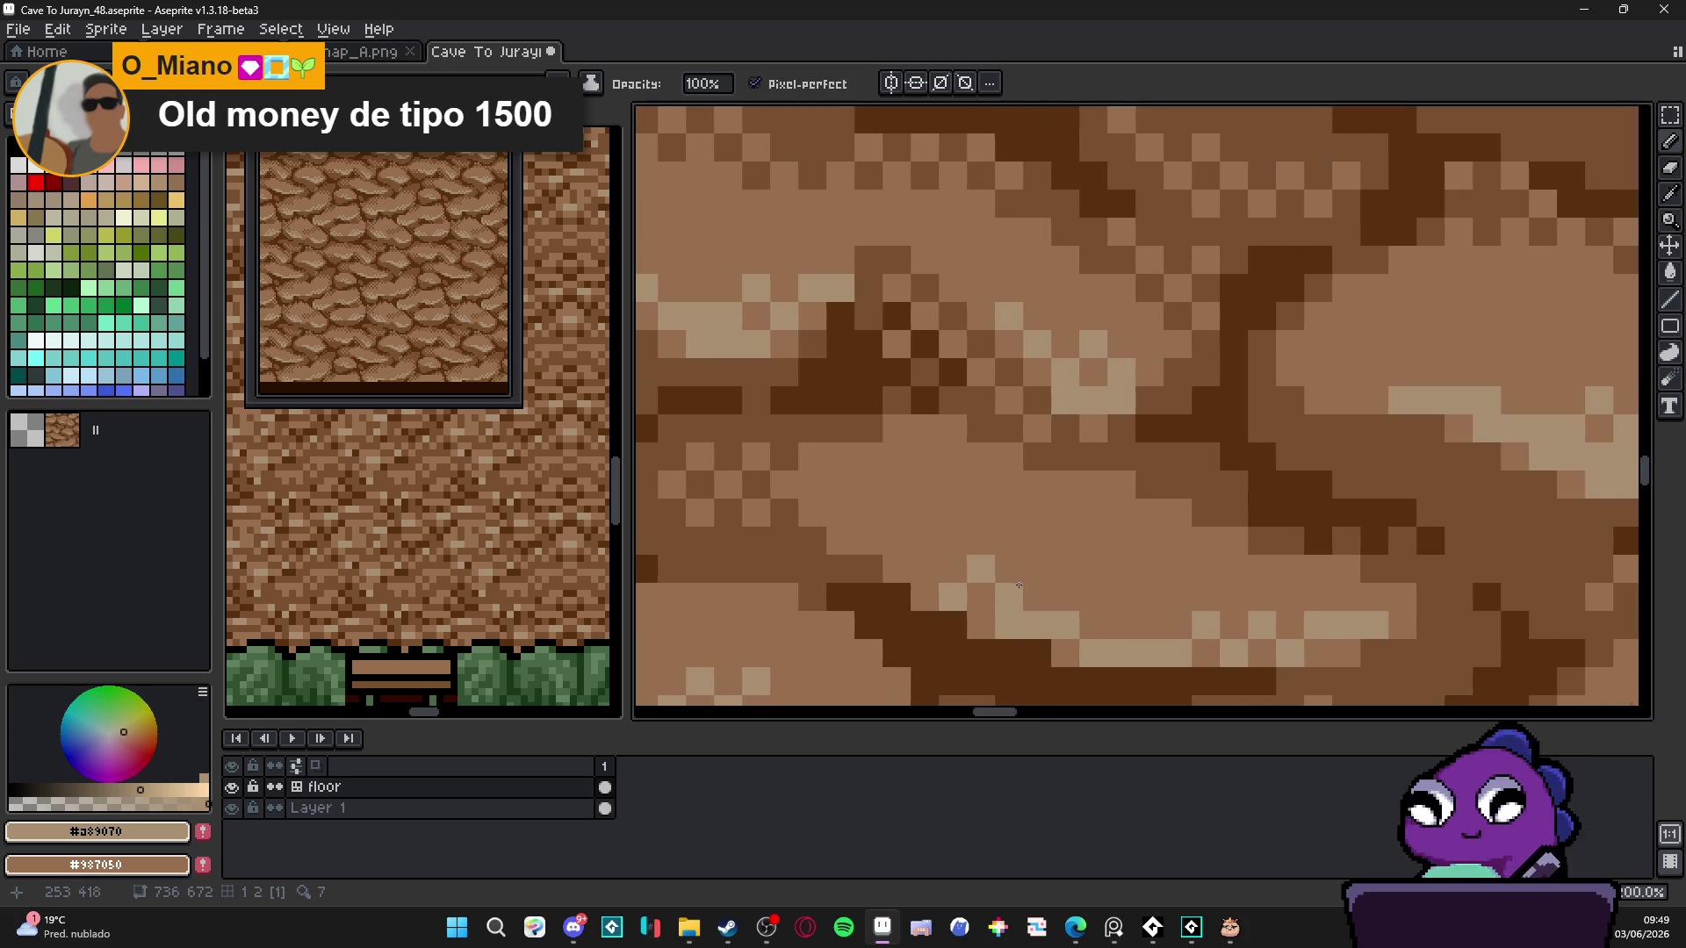
- Dither light highlight pixels in a checker pattern along the stone's lower edge, erasing one stray pixel
left_click(1008, 625)
left_click(1063, 602)
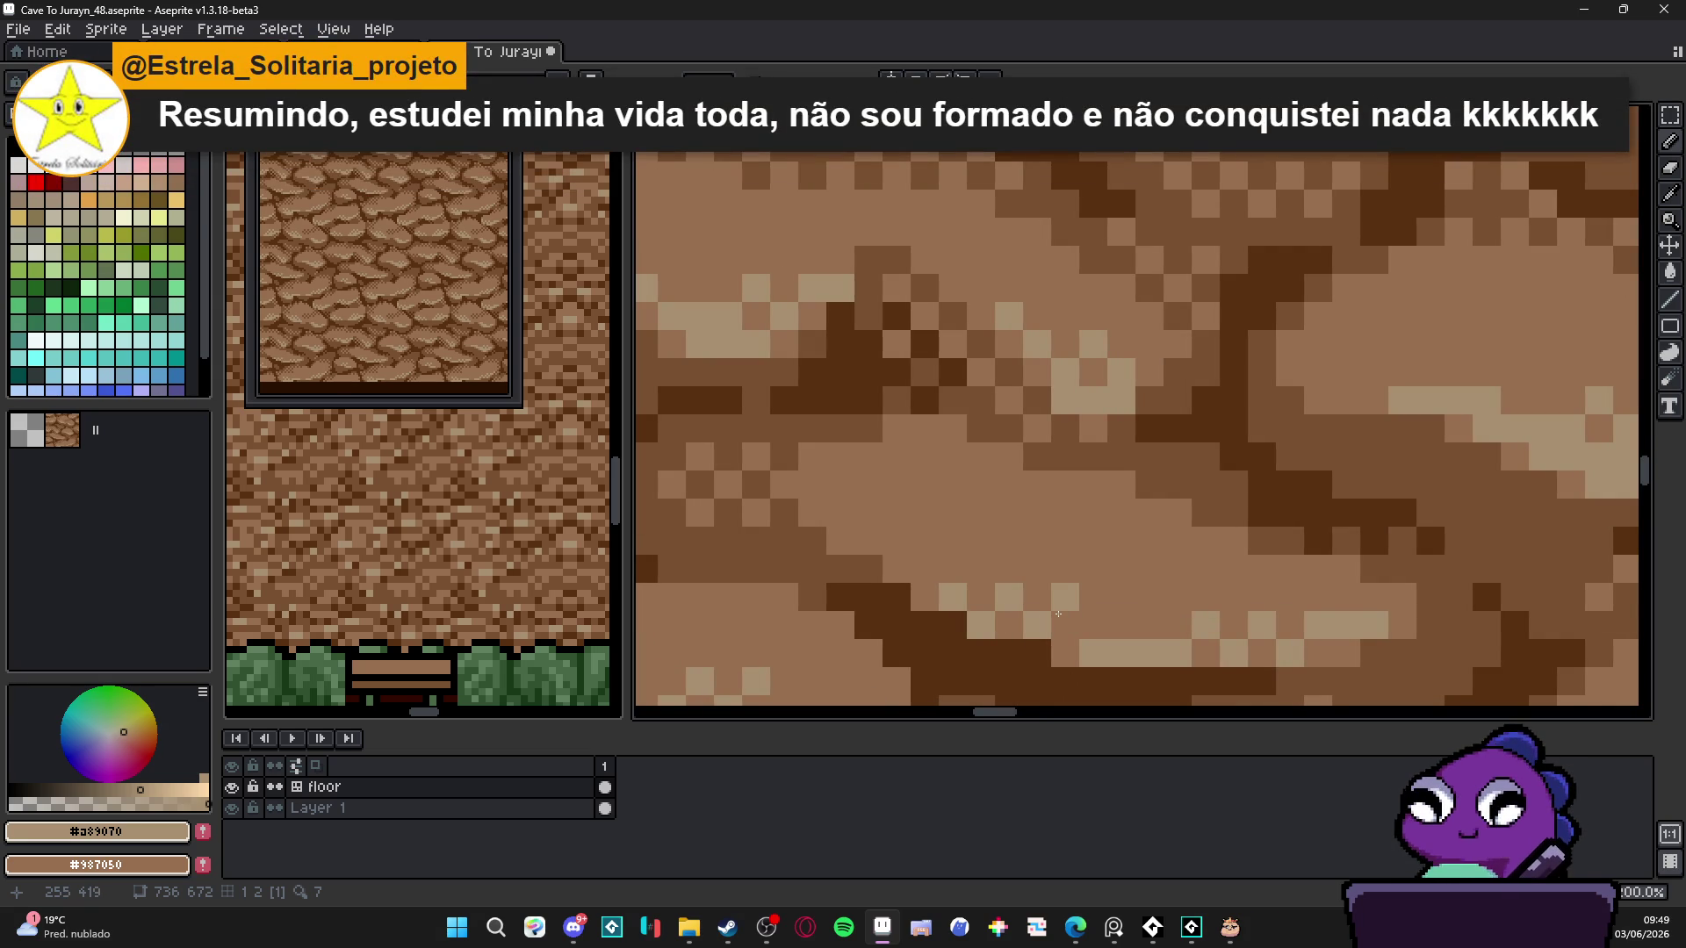
left_click(1038, 569)
left_click(981, 569)
left_click(953, 540)
left_click(1121, 597)
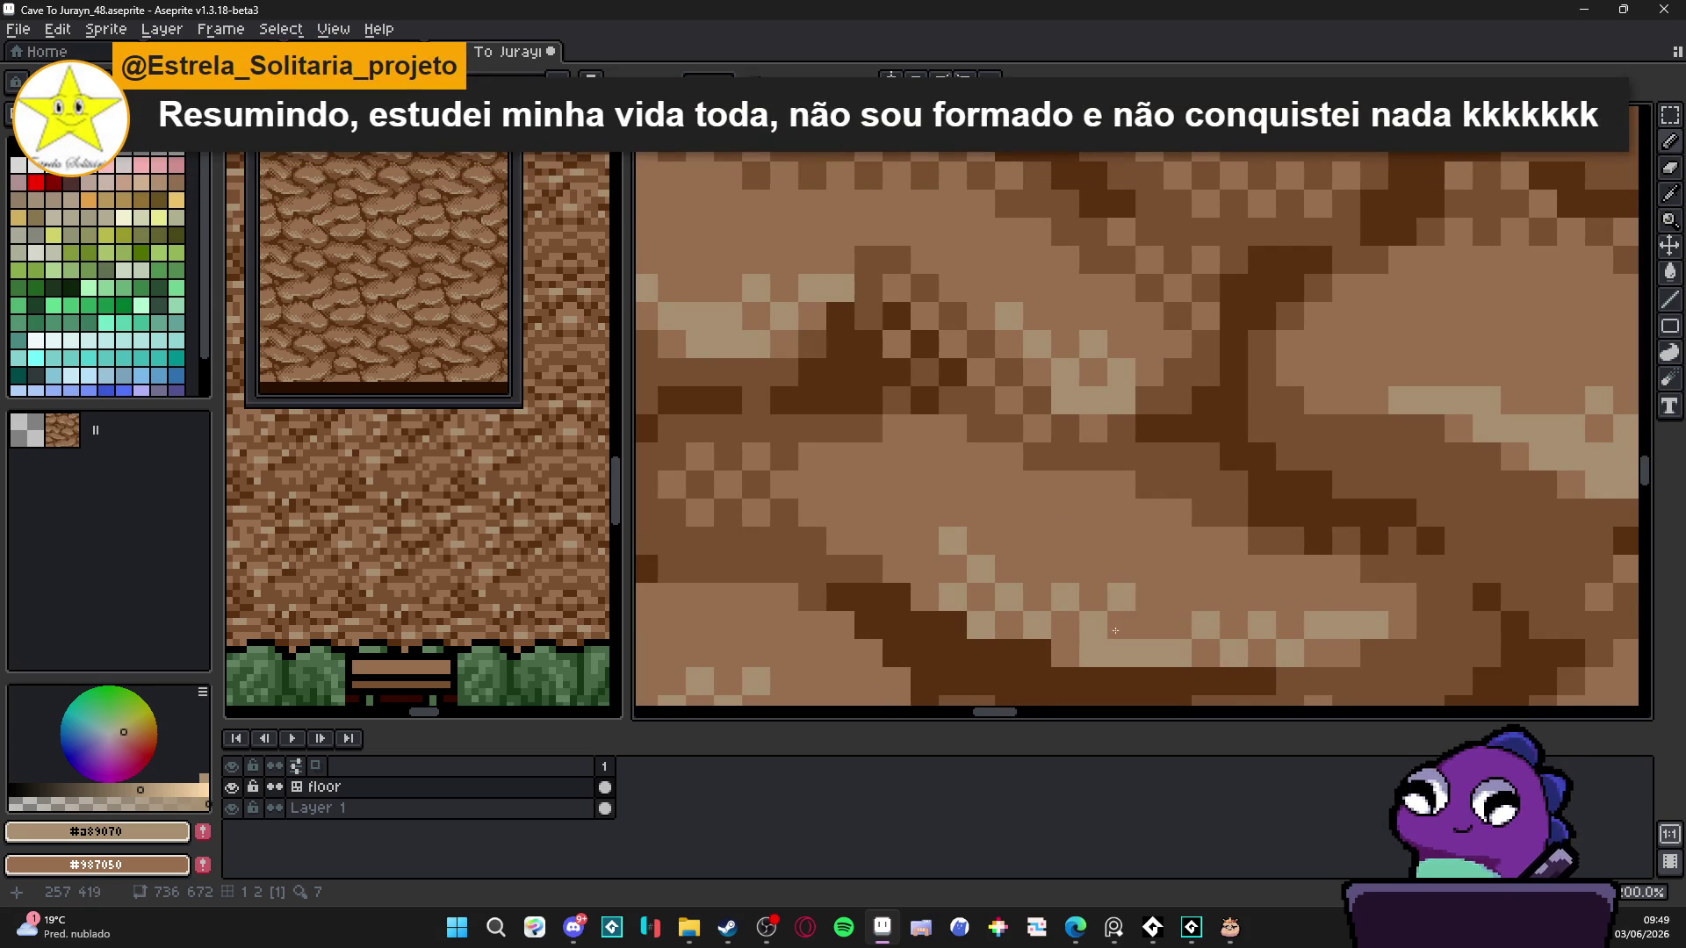
left_click(1150, 626)
right_click(1144, 654)
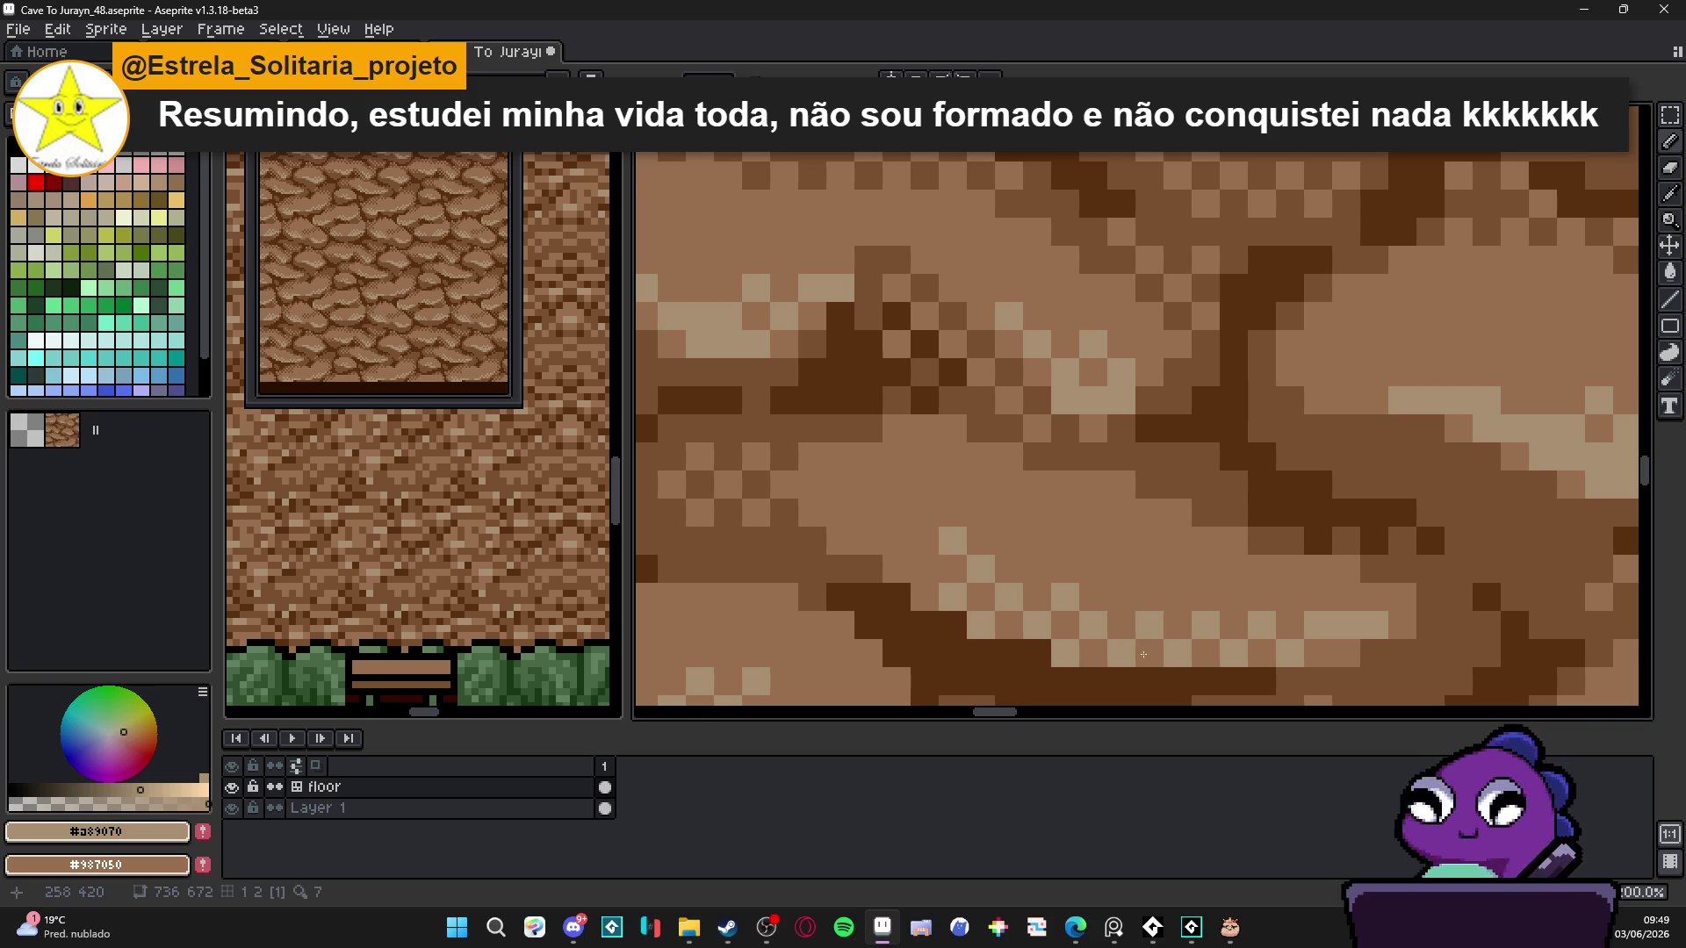
scroll(1139, 616, "down", 5)
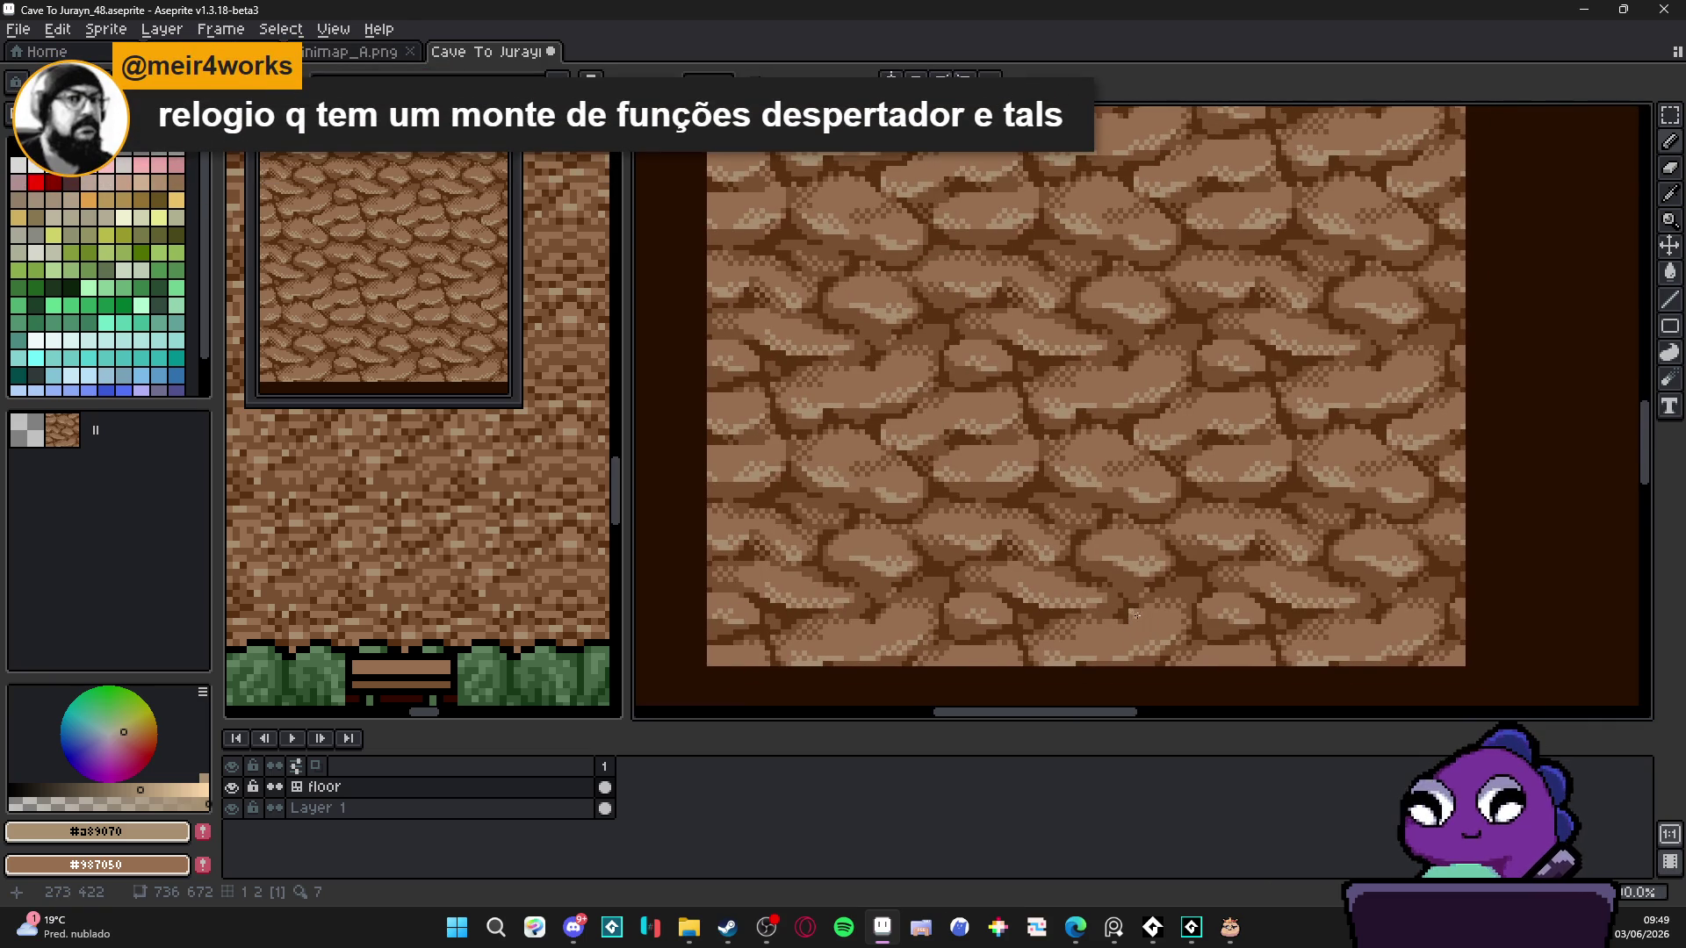
scroll(1139, 616, "down", 1)
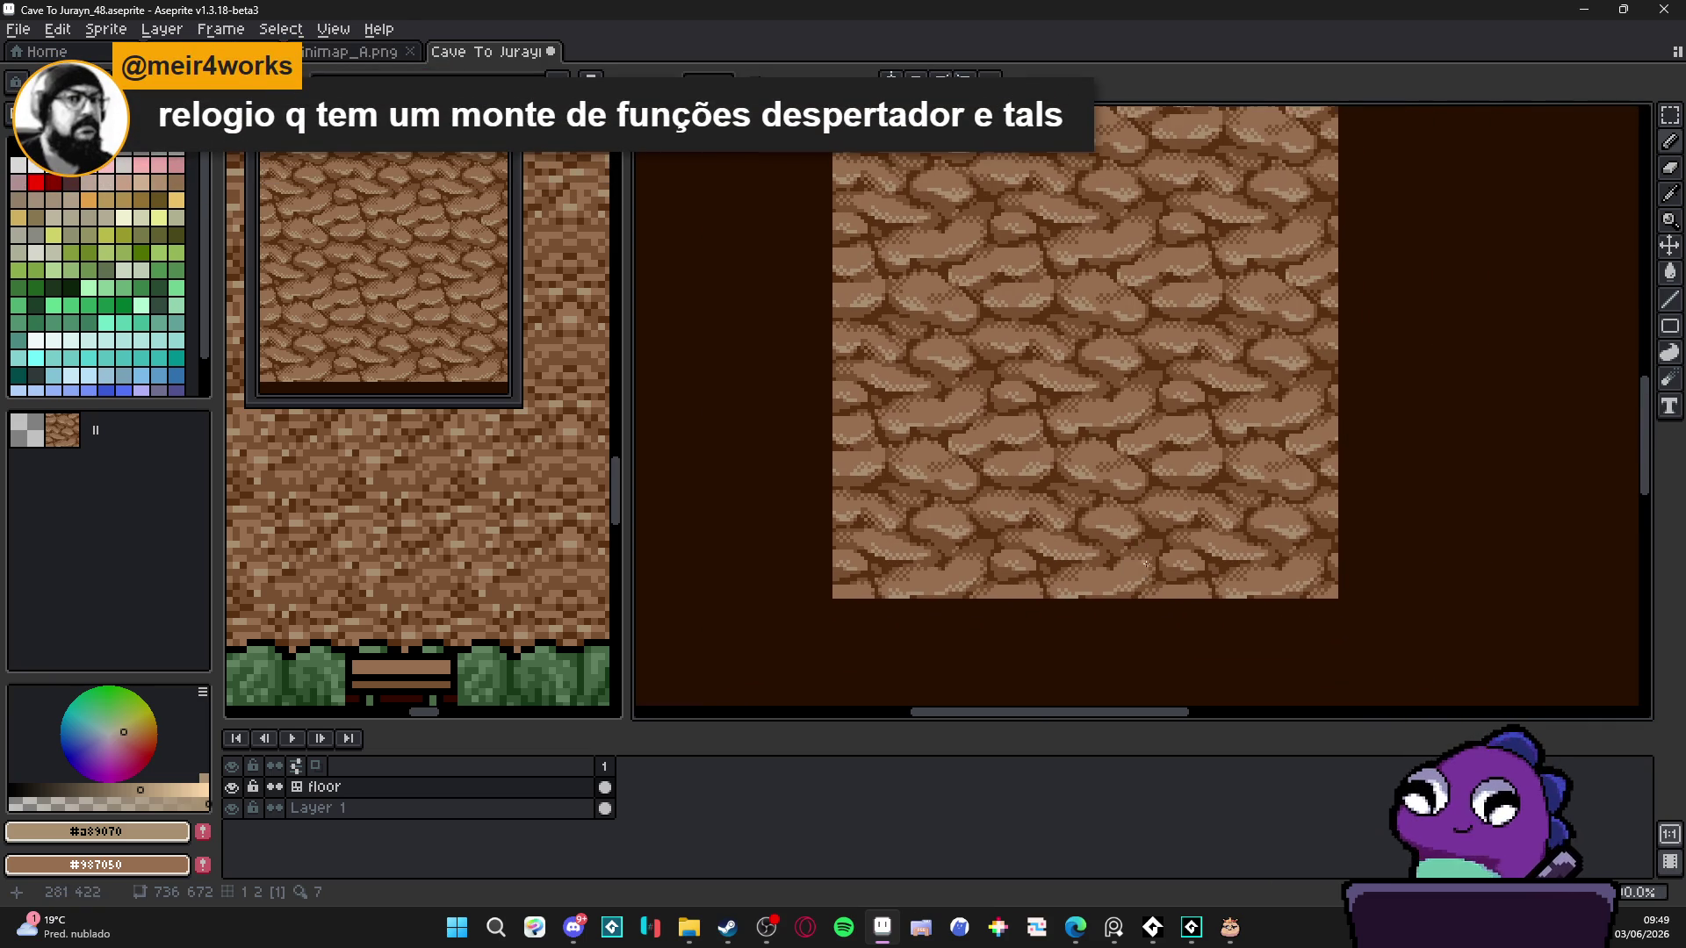
scroll(1146, 564, "up", 3)
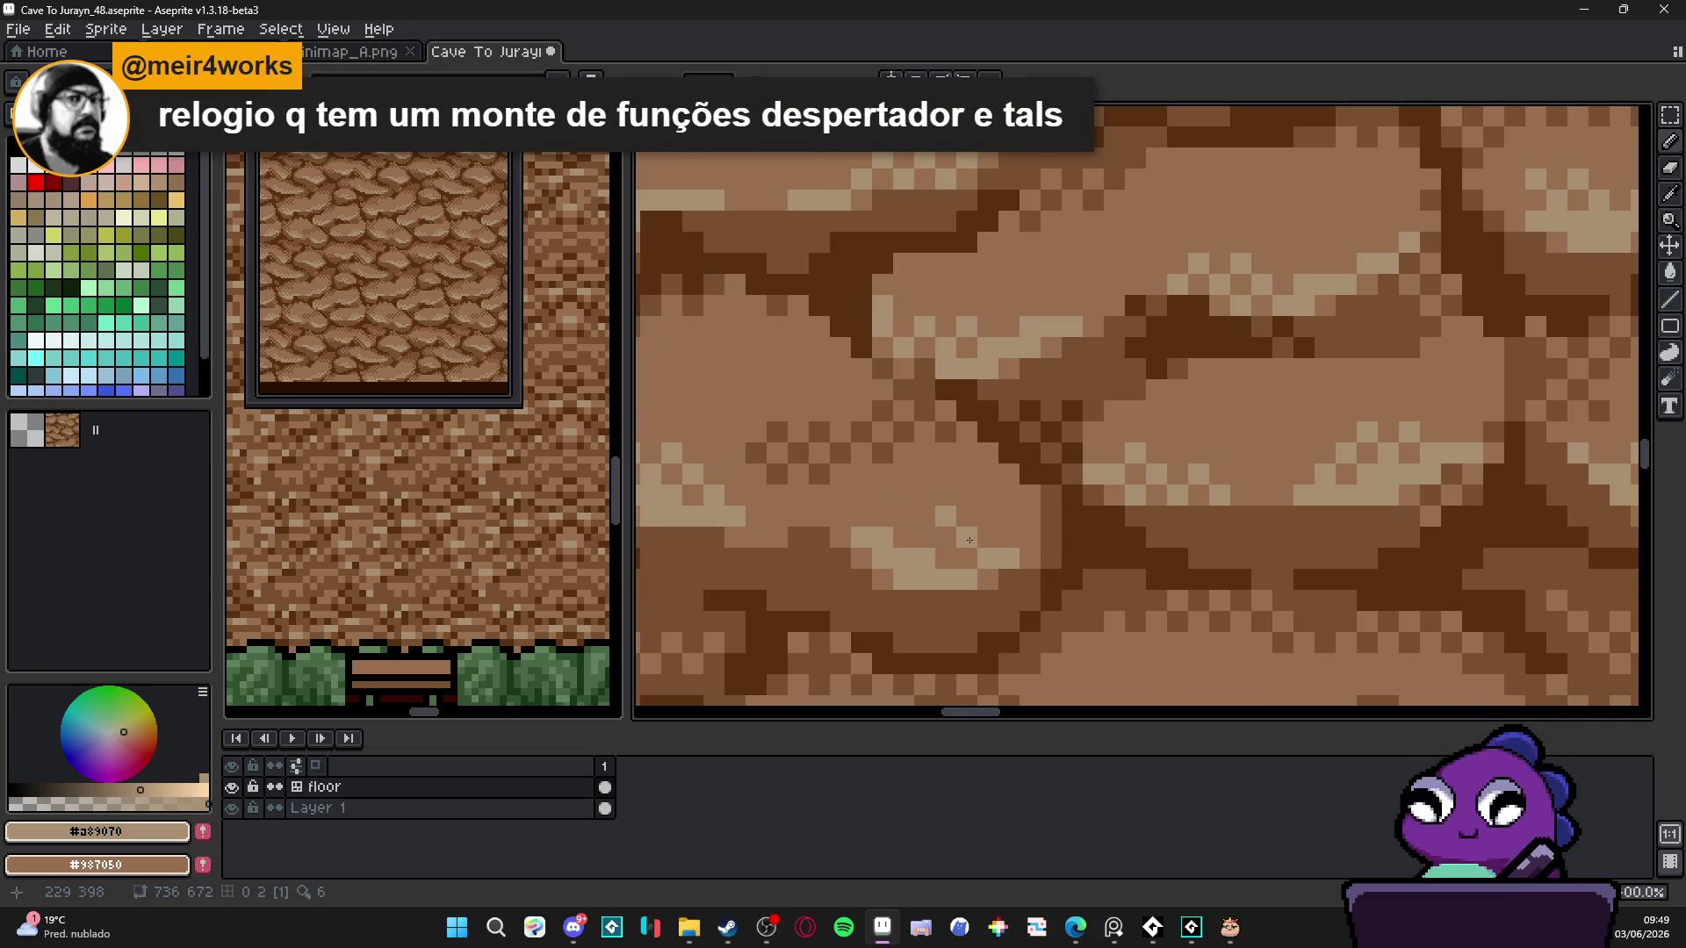
scroll(1086, 598, "down", 3)
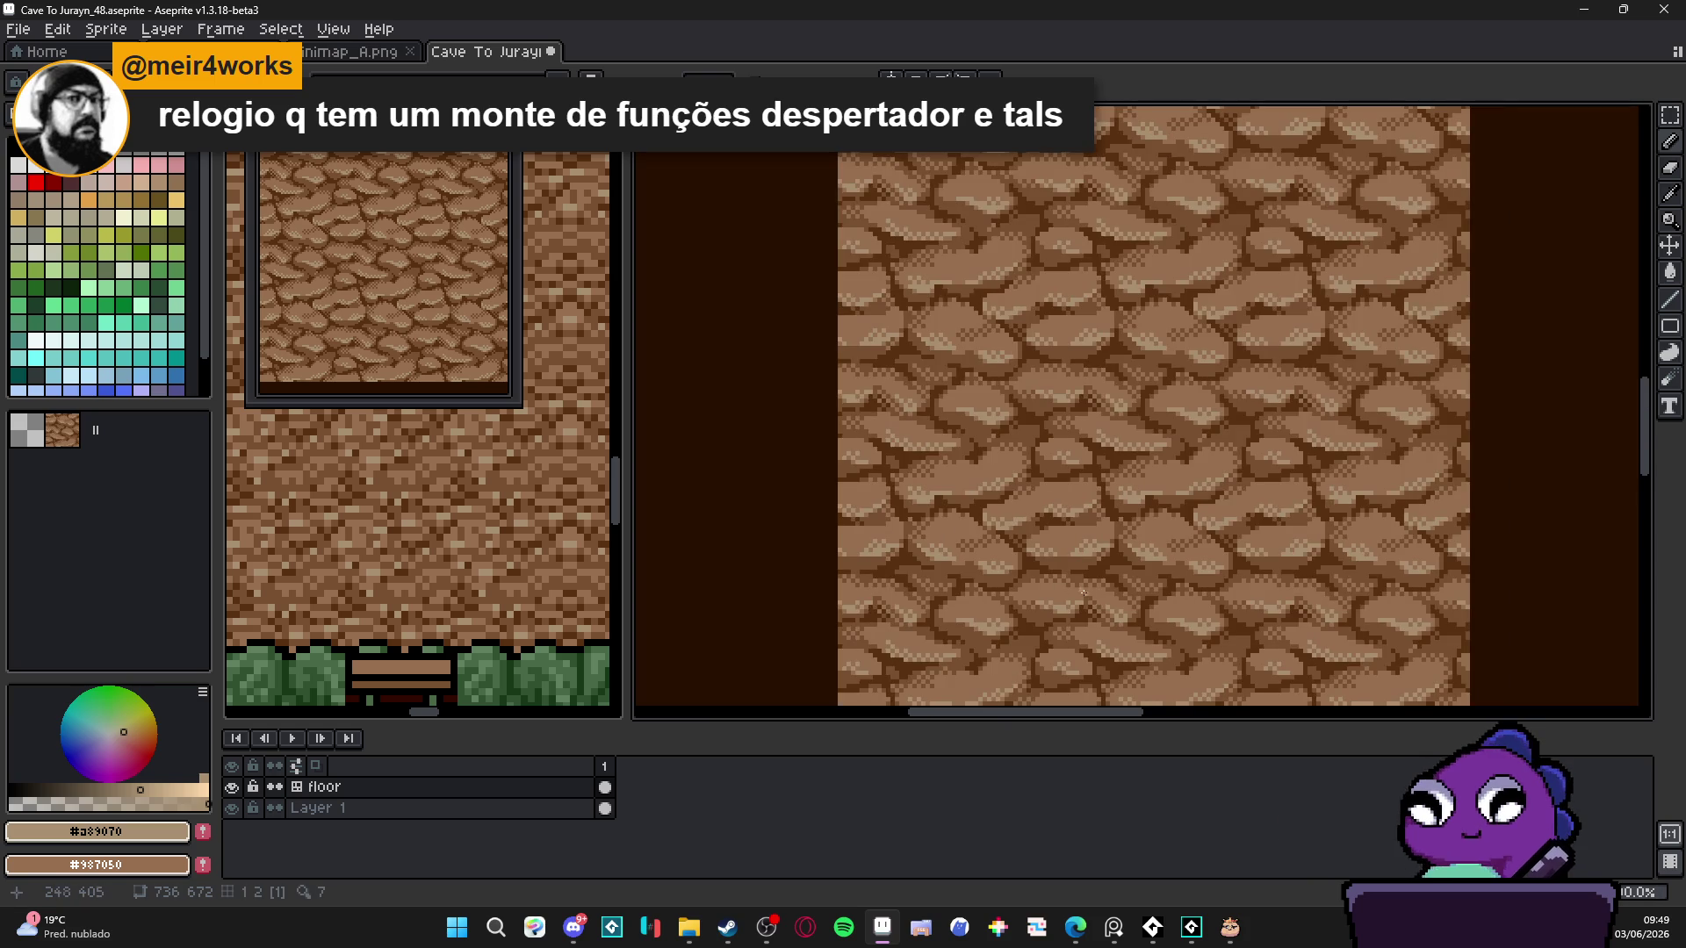
scroll(1086, 598, "down", 1)
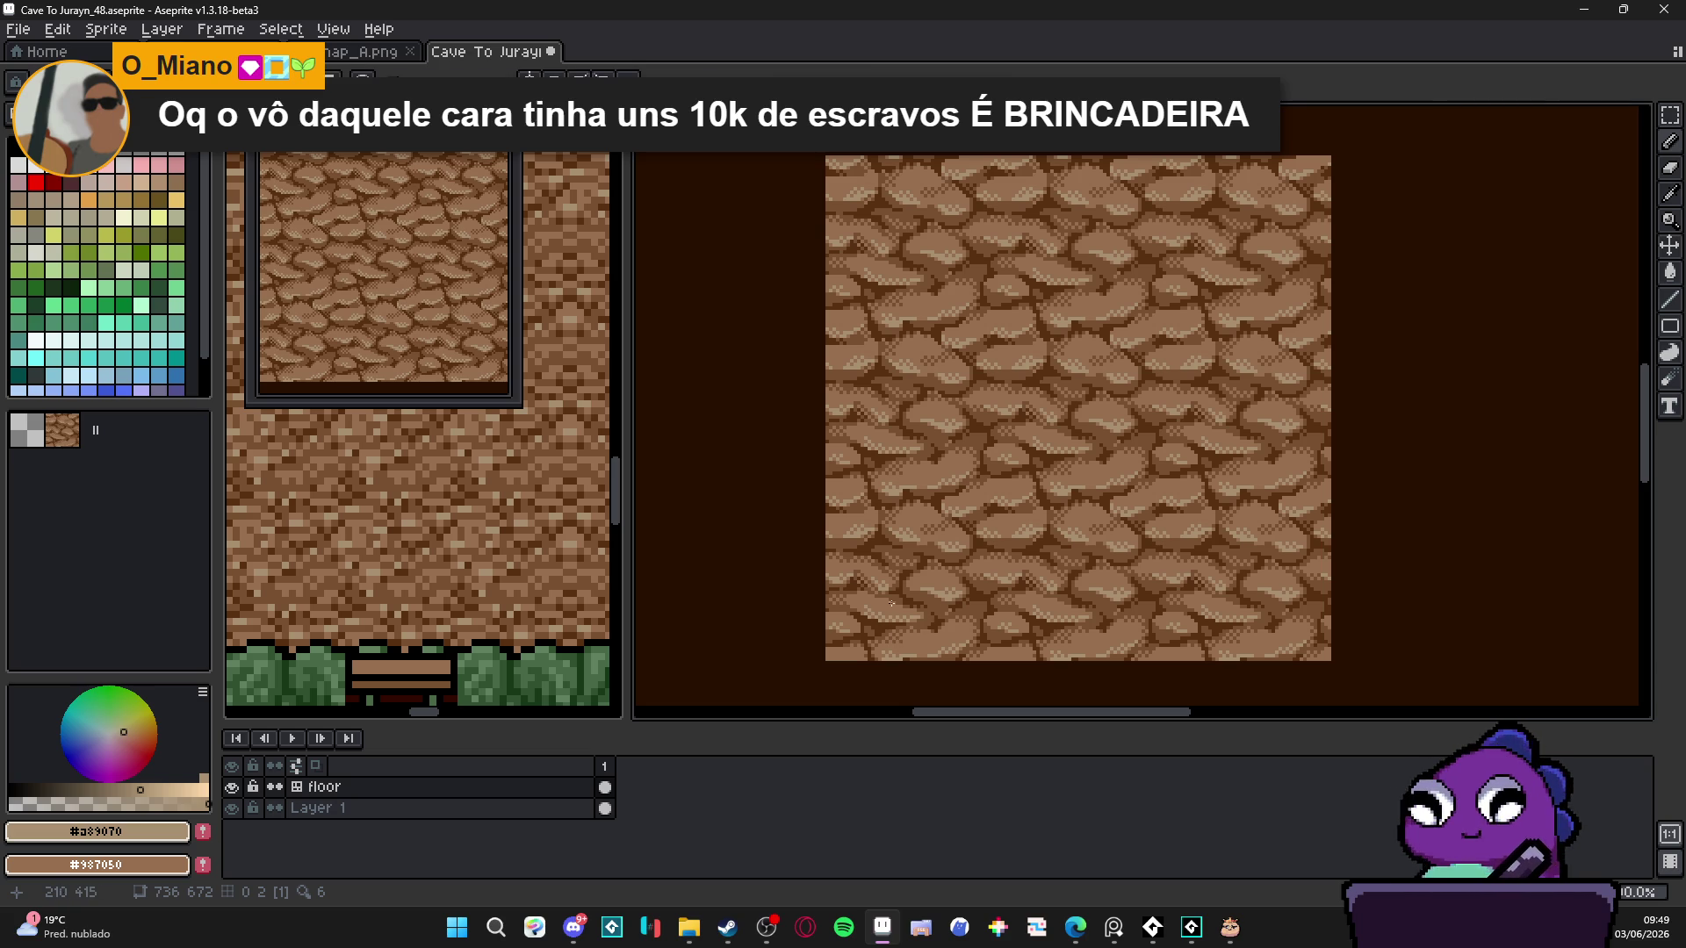
scroll(896, 638, "up", 5)
- Paint a light highlight line of pixels along a stone's edge
mouse_move(983, 644)
left_mouse_down()
mouse_move(835, 646)
mouse_move(820, 629)
left_mouse_up()
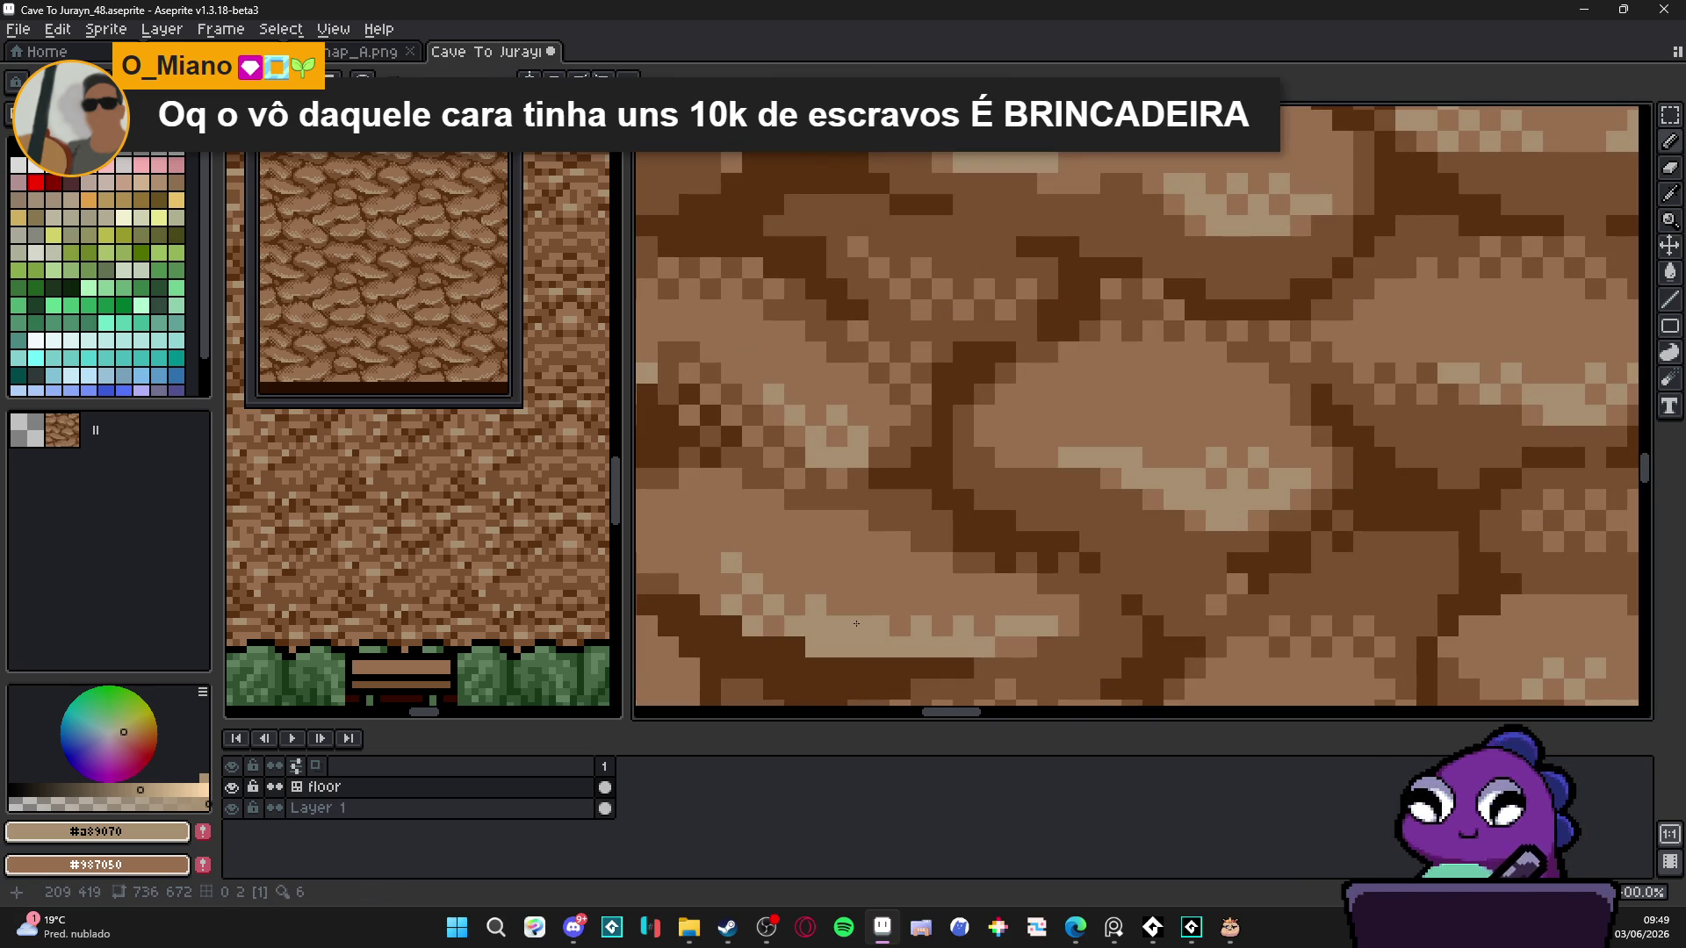
scroll(888, 677, "down", 5)
scroll(918, 578, "up", 1)
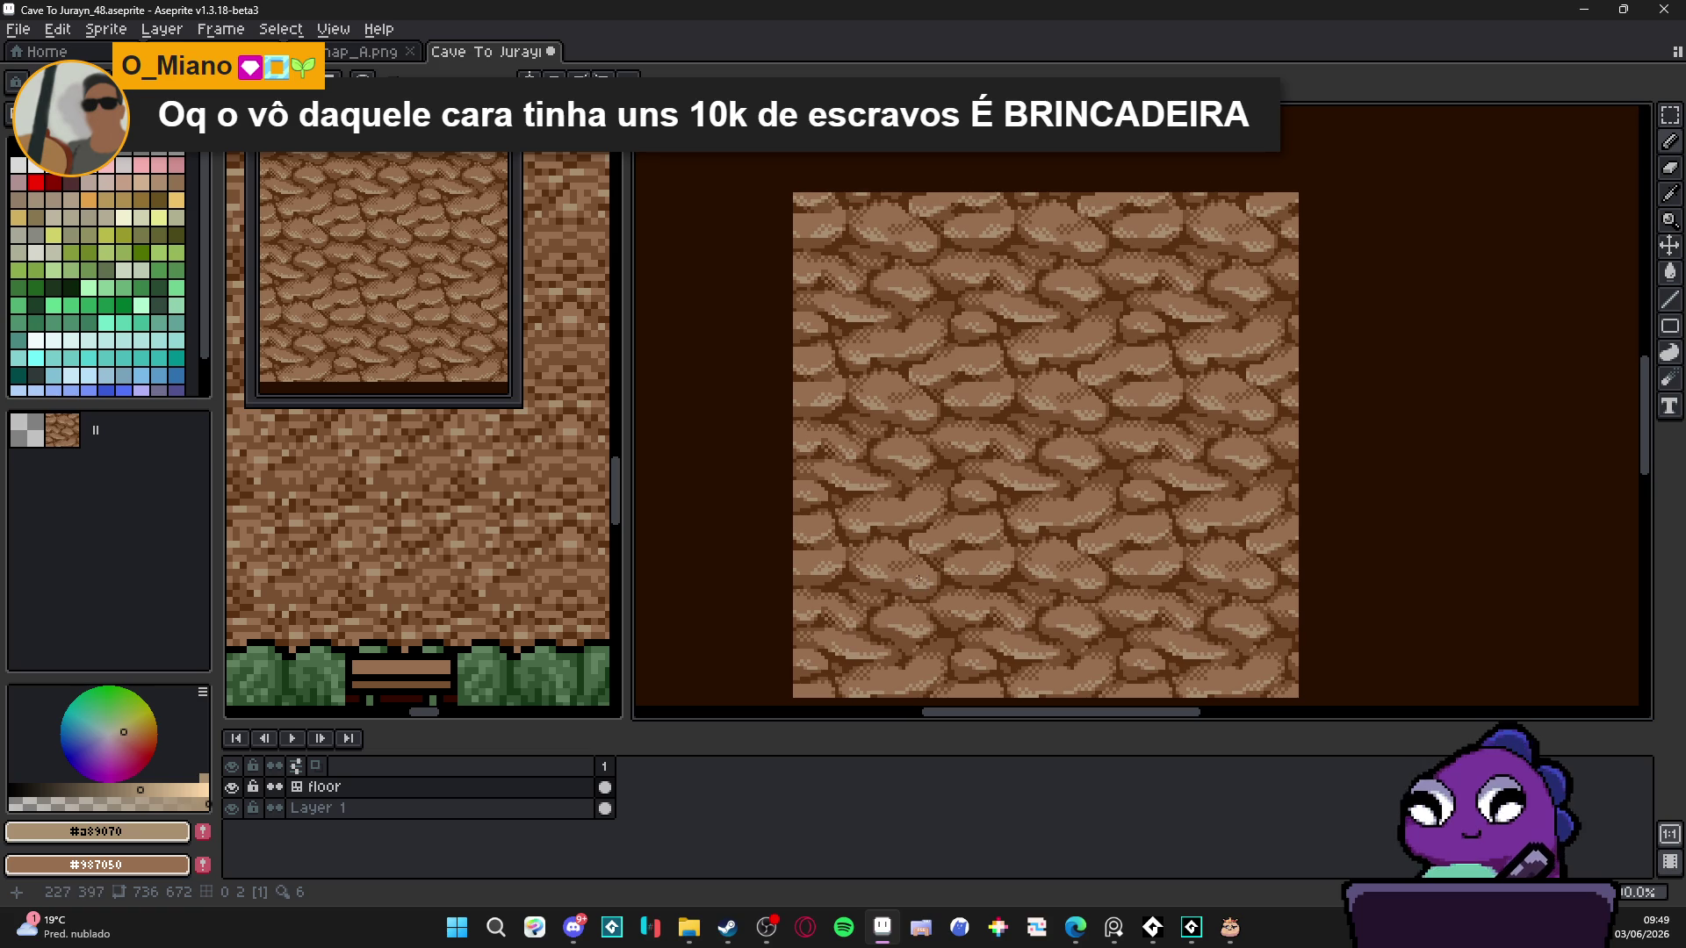
scroll(1188, 220, "up", 3)
- Sample stone colours, trying light #a89070 and settling on mid-brown #987050 as the drawing colour
left_click(1110, 227, "alt")
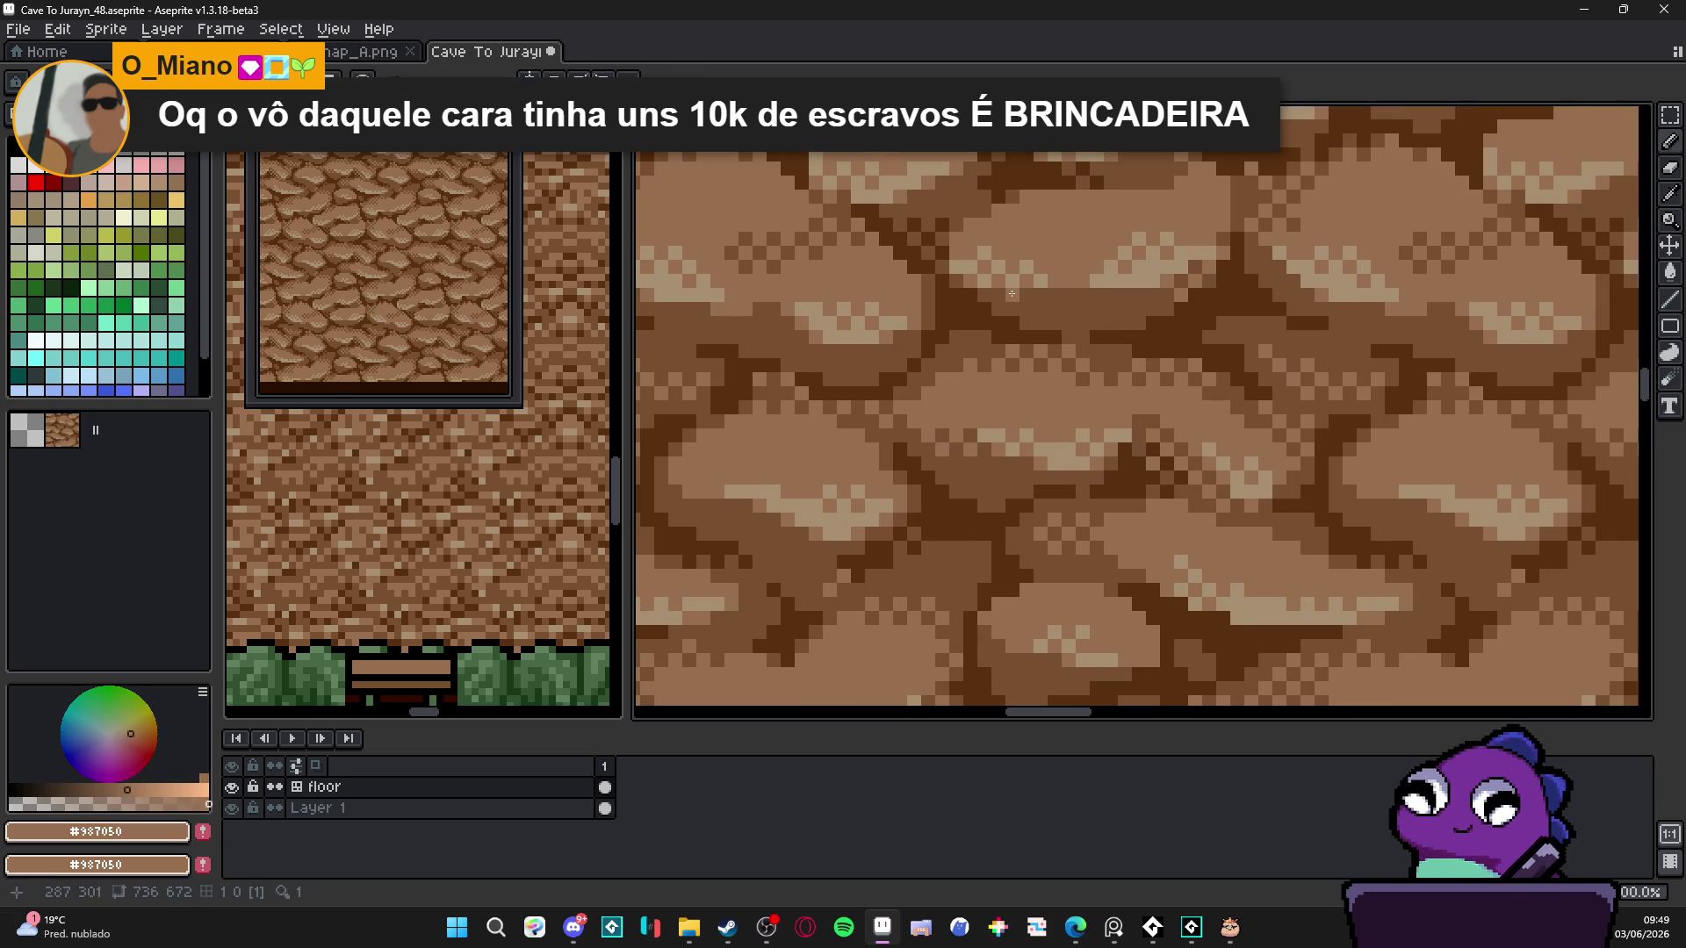
scroll(1158, 363, "down", 2)
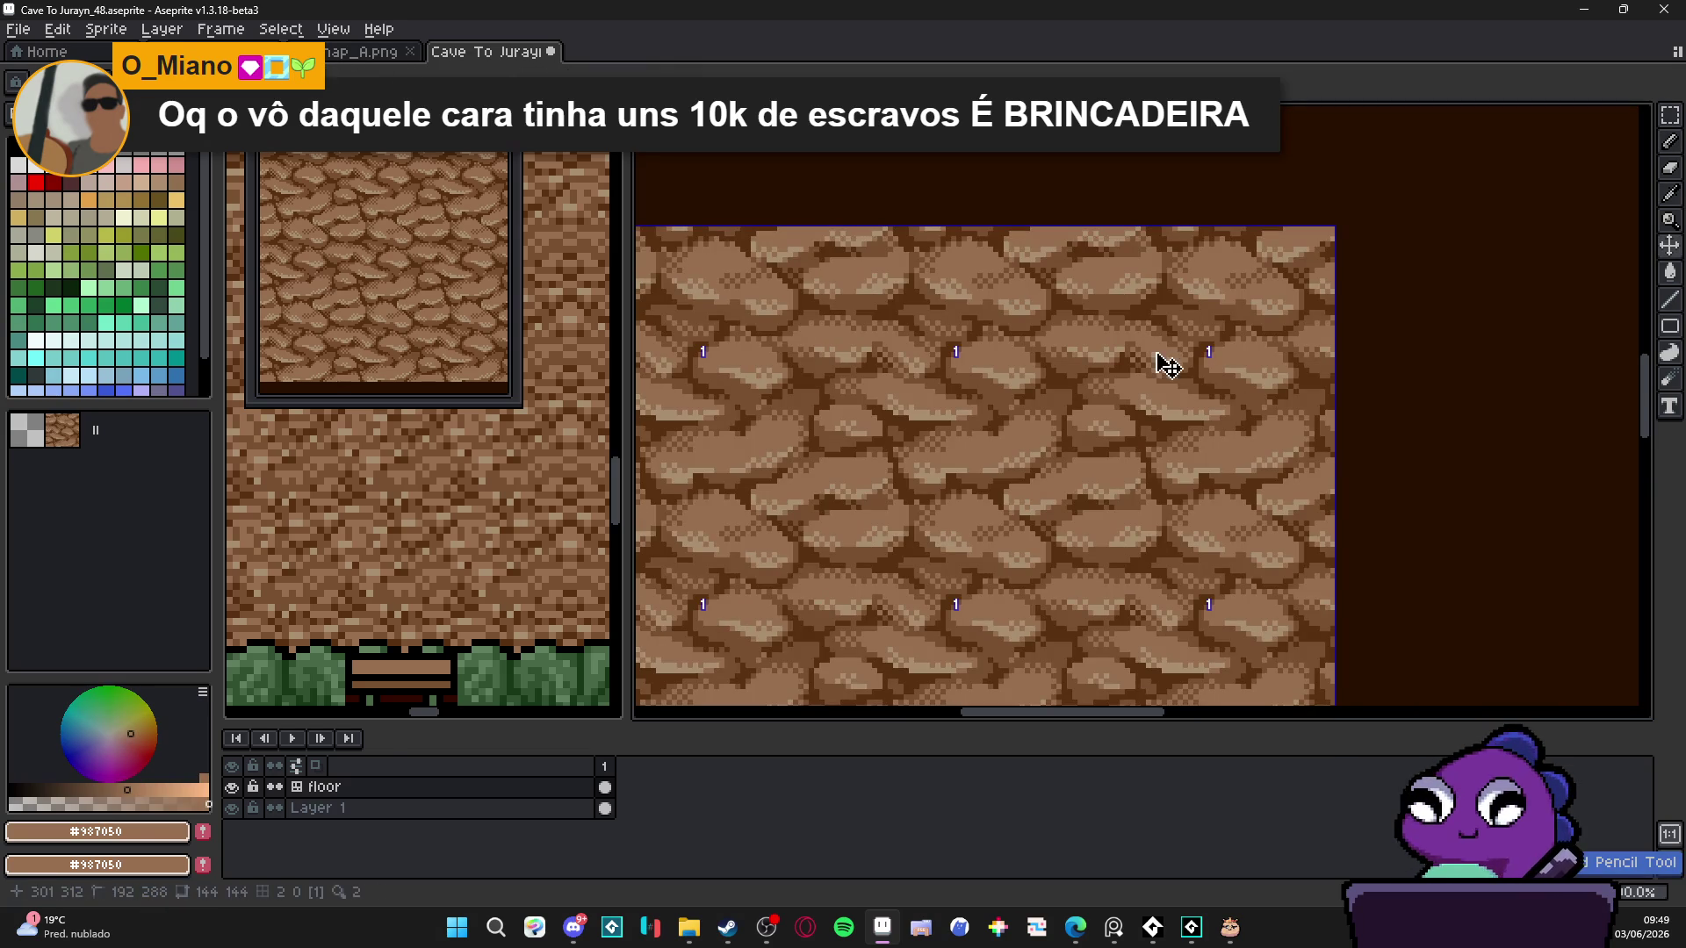
scroll(1156, 353, "down", 1)
scroll(1155, 353, "down", 1)
scroll(1204, 395, "up", 3)
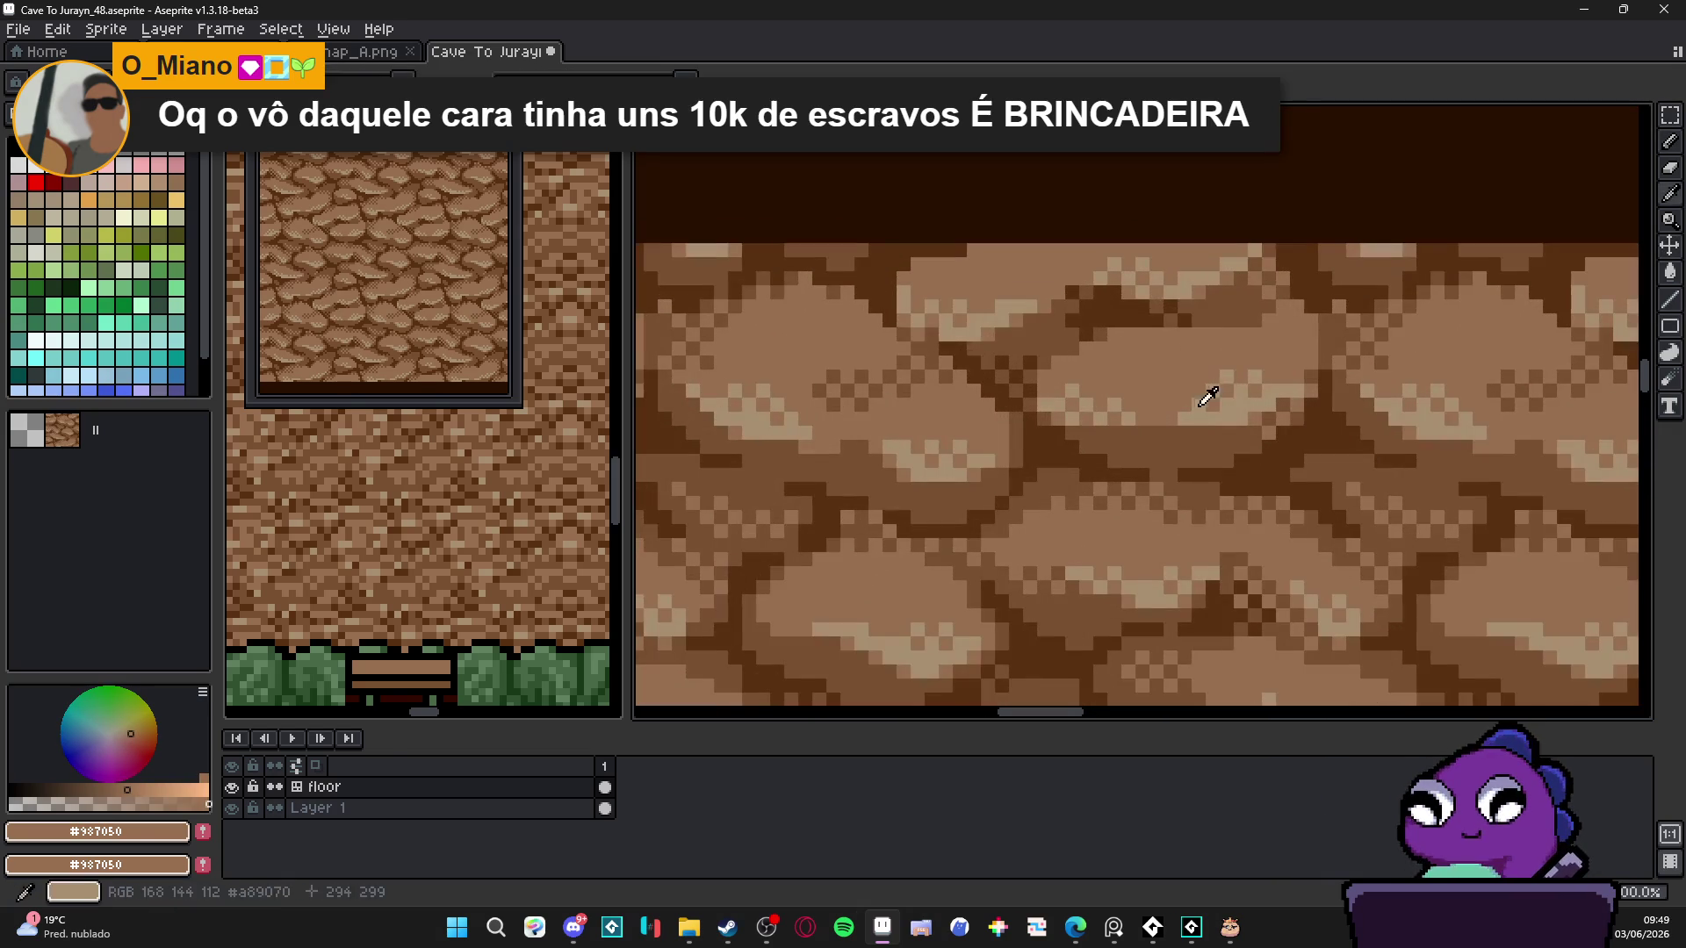
left_click(1194, 420, "alt")
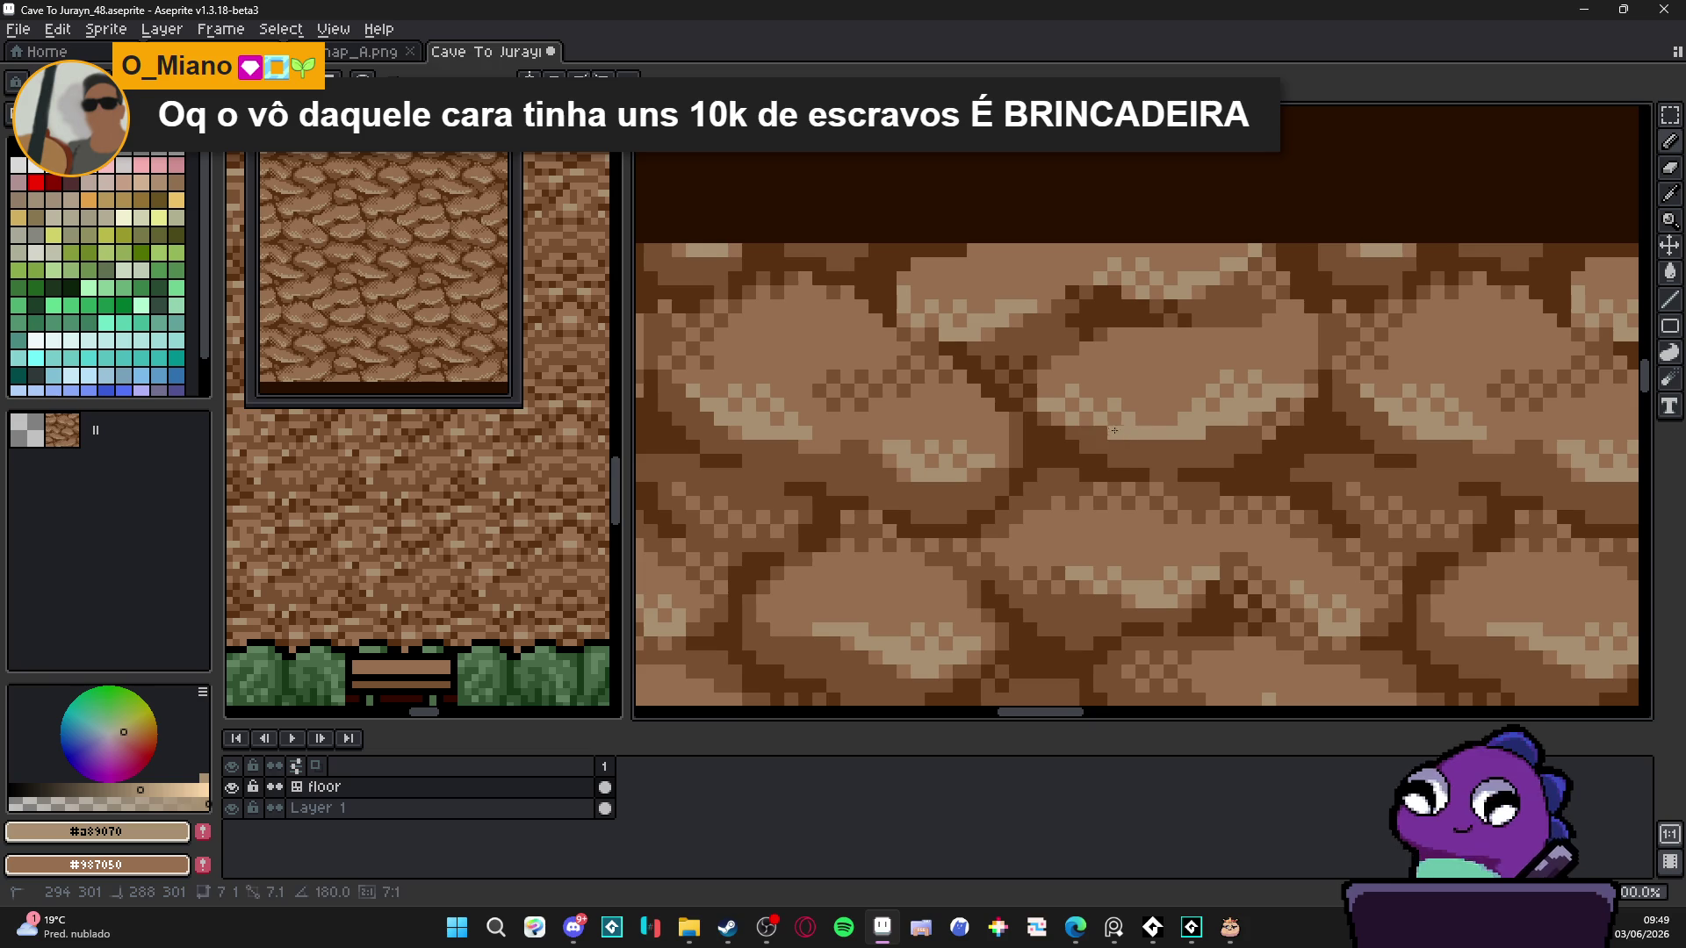
left_click(1213, 437, "alt")
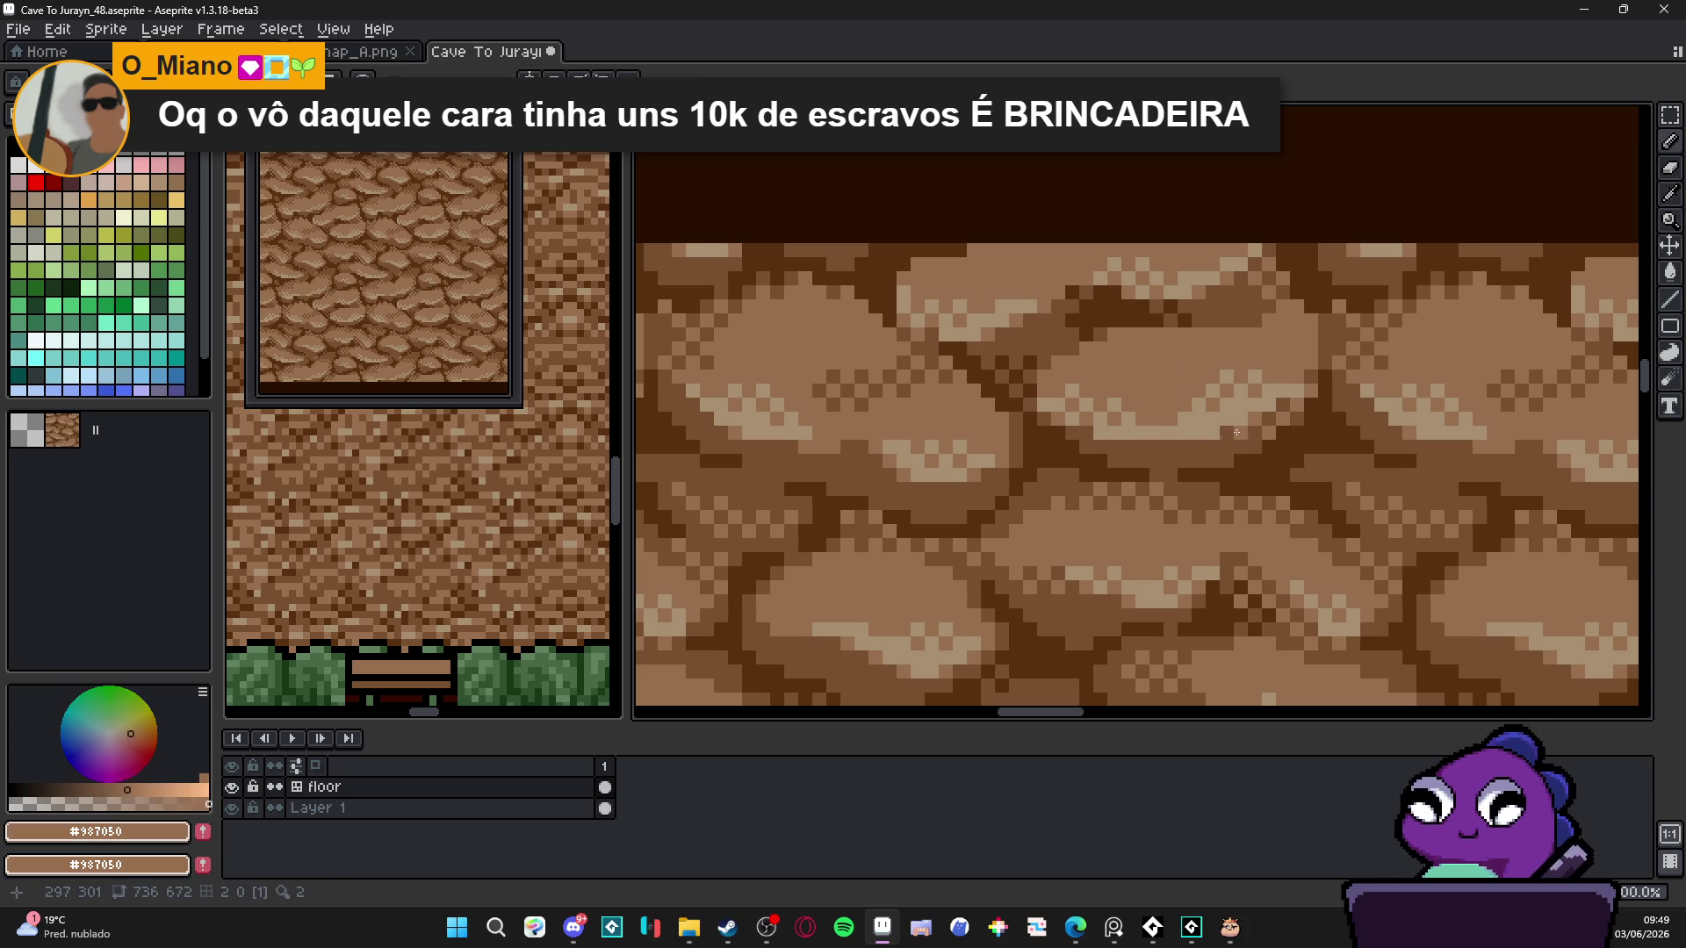
scroll(1135, 433, "down", 3)
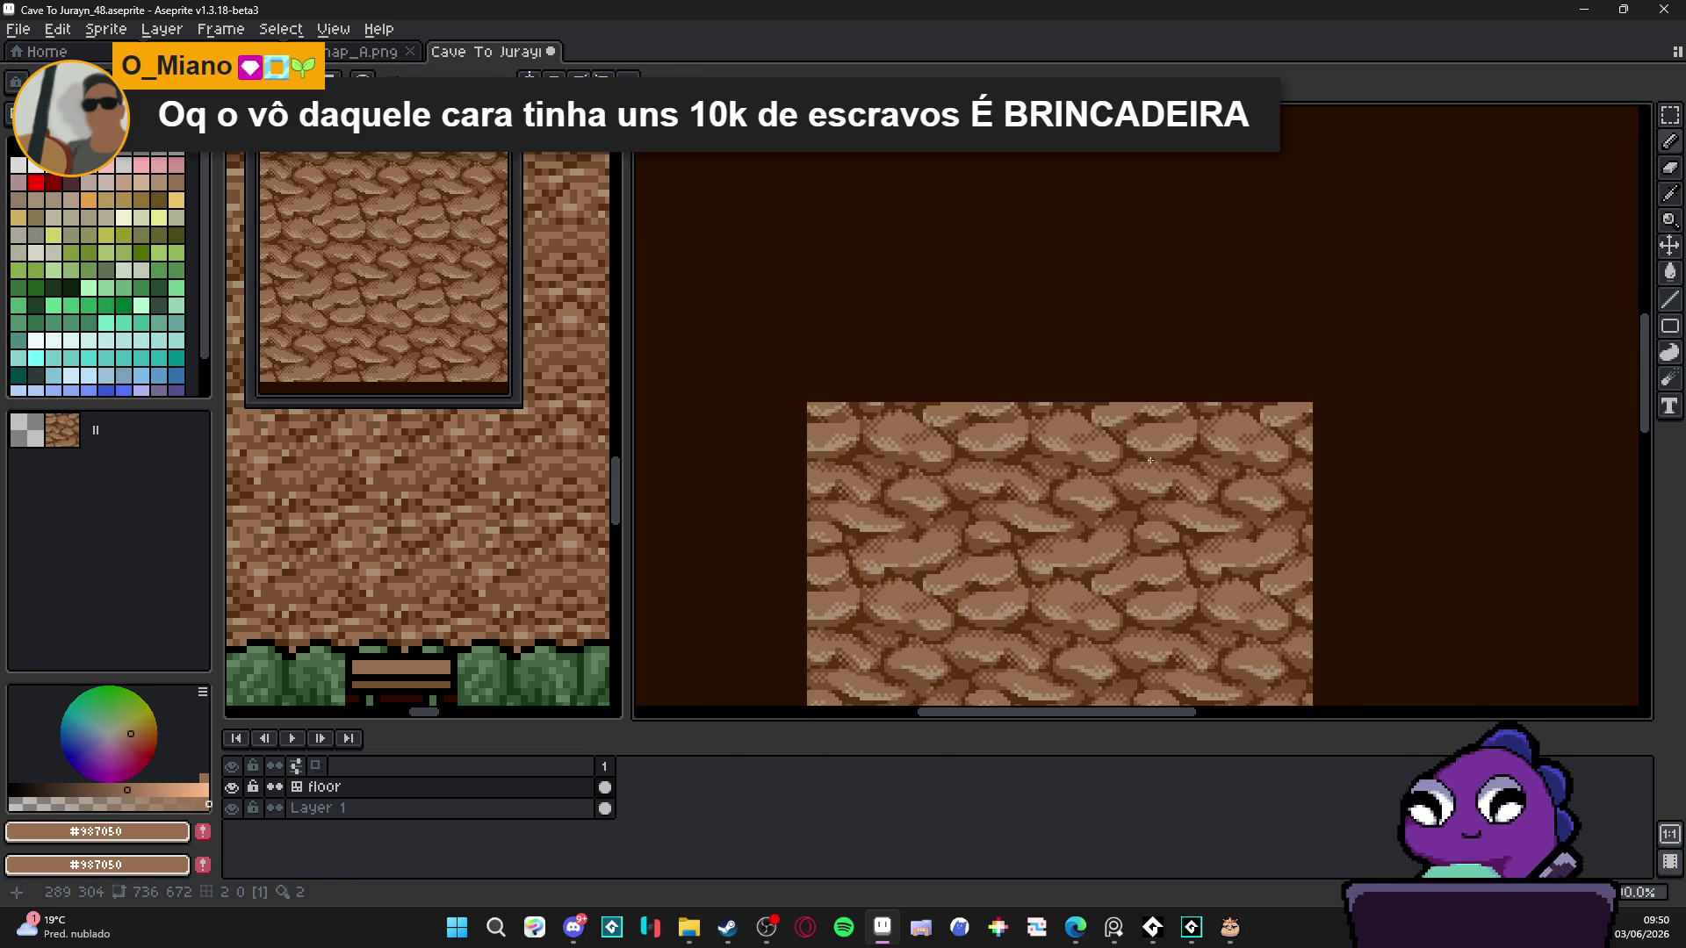
scroll(1151, 460, "up", 2)
scroll(1162, 505, "down", 2)
- Pan and zoom around the cobblestone tile to review the retouched stones
mouse_move(1162, 506)
left_mouse_down()
mouse_move(1065, 425)
mouse_move(1028, 366)
left_mouse_up()
scroll(1027, 371, "down", 1)
scroll(985, 501, "up", 1)
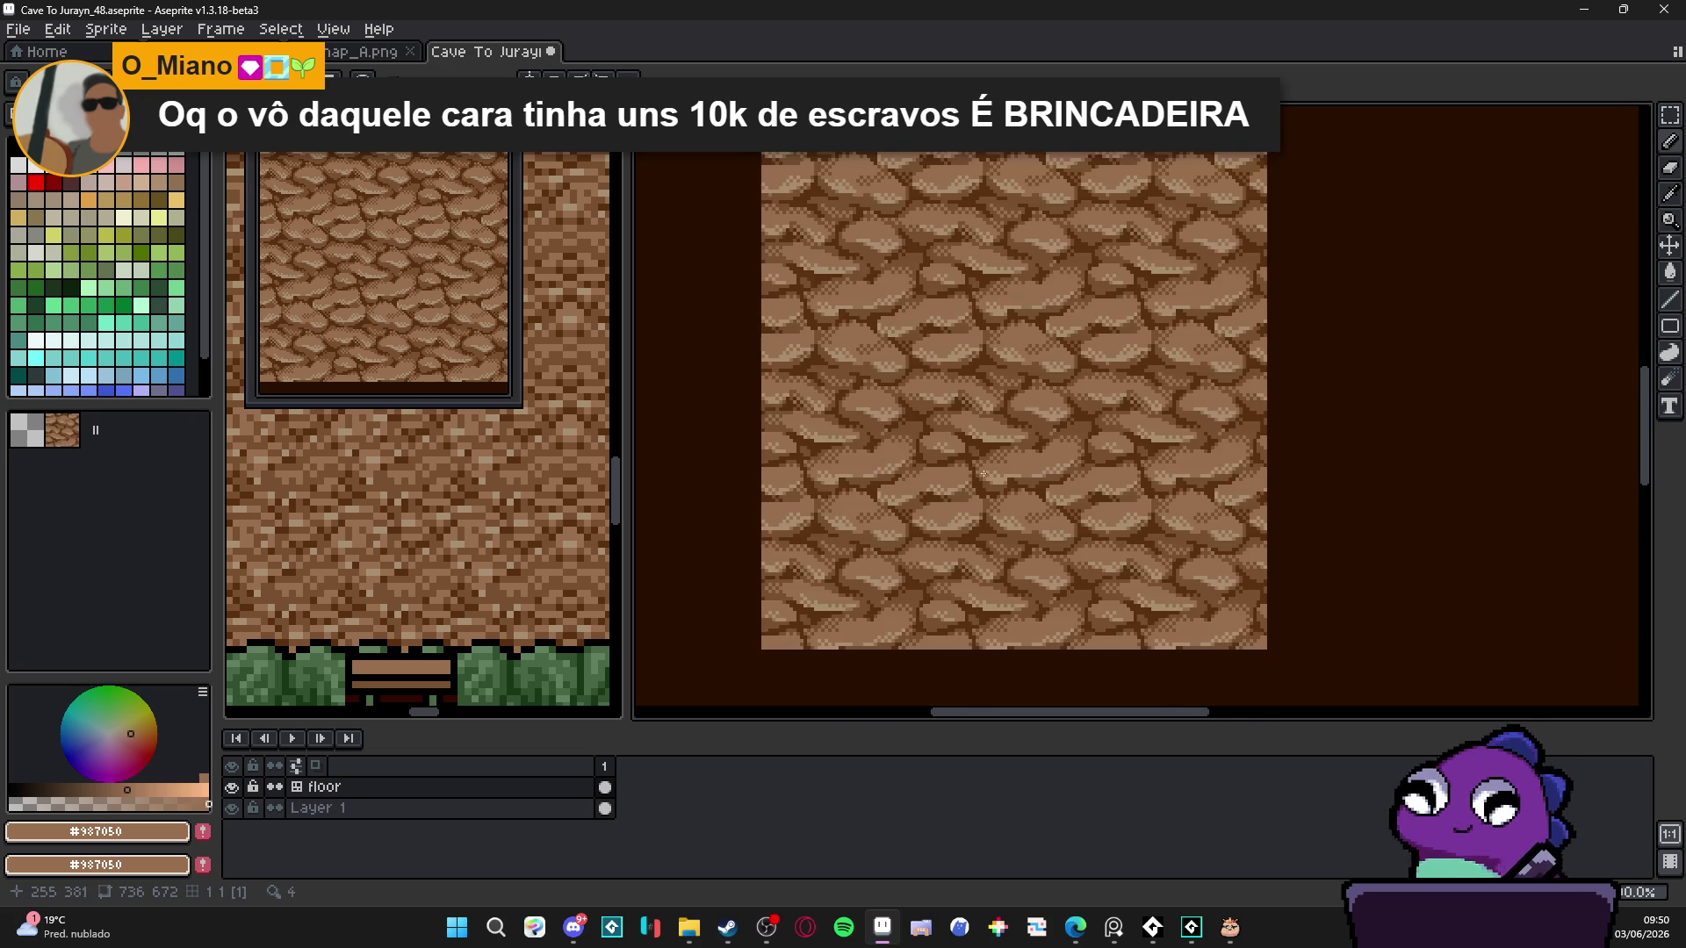
scroll(1149, 417, "down", 1)
scroll(1091, 436, "down", 1)
mouse_move(1091, 436)
left_mouse_down()
mouse_move(1060, 482)
mouse_move(1016, 478)
left_mouse_up()
scroll(1021, 464, "down", 1)
scroll(1010, 474, "up", 1)
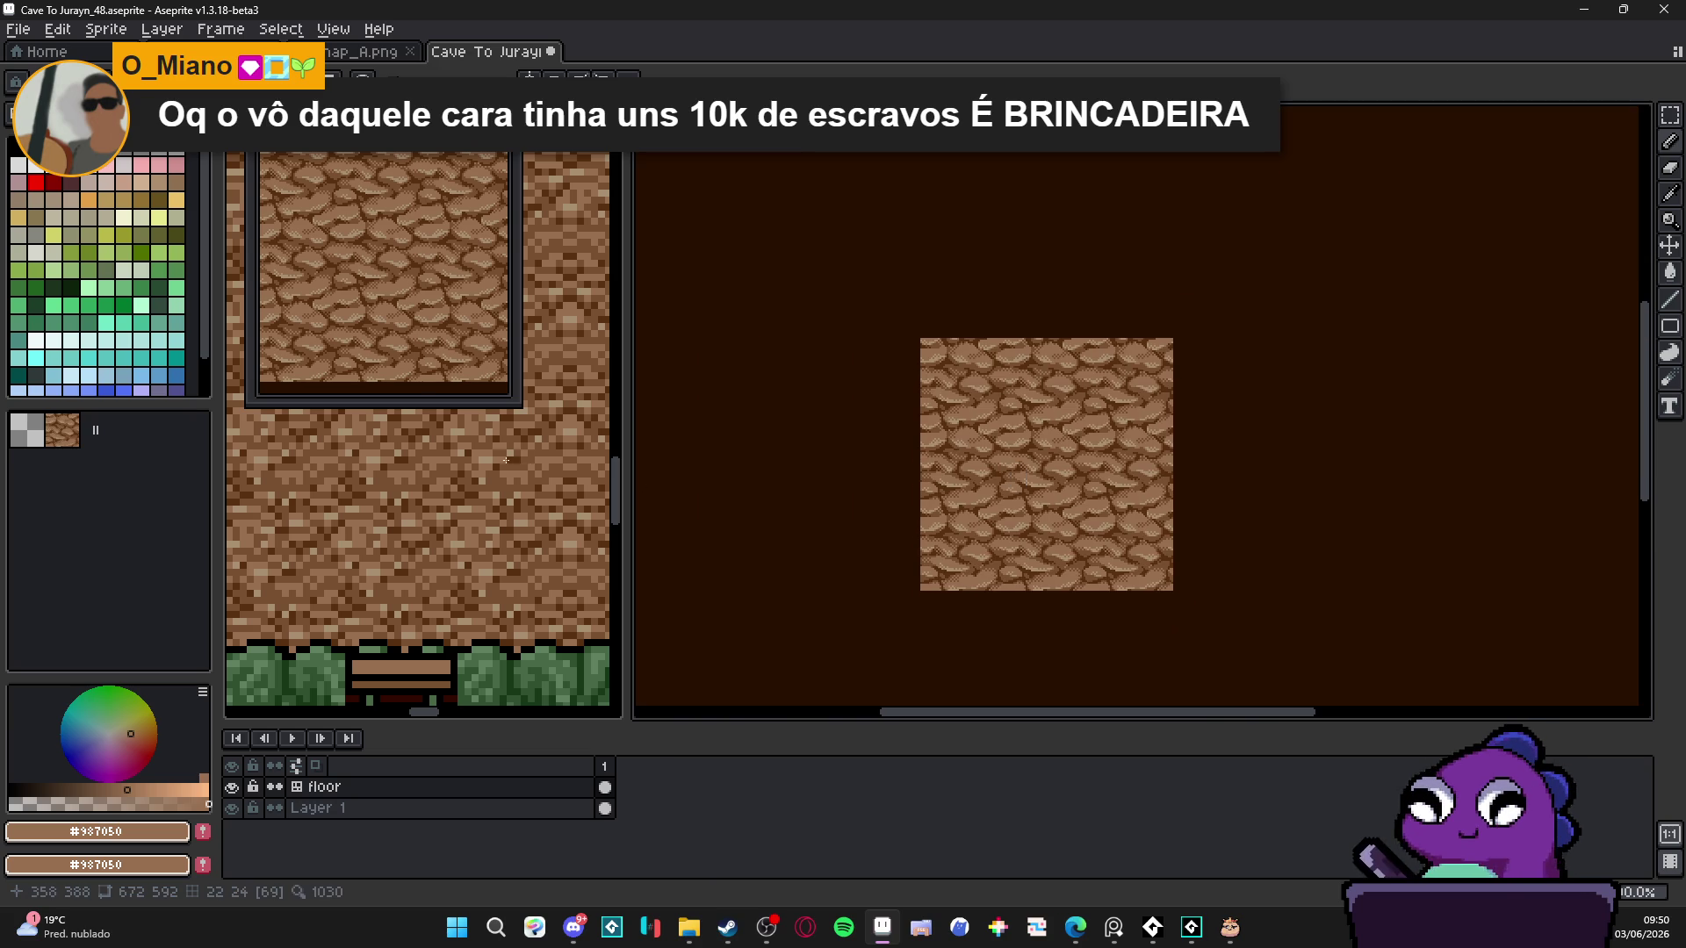
scroll(1020, 466, "down", 1)
scroll(1023, 466, "up", 1)
scroll(1038, 465, "down", 1)
scroll(1063, 449, "up", 1)
left_click_drag(1010, 448, 1001, 421)
scroll(996, 443, "up", 1)
scroll(993, 447, "down", 1)
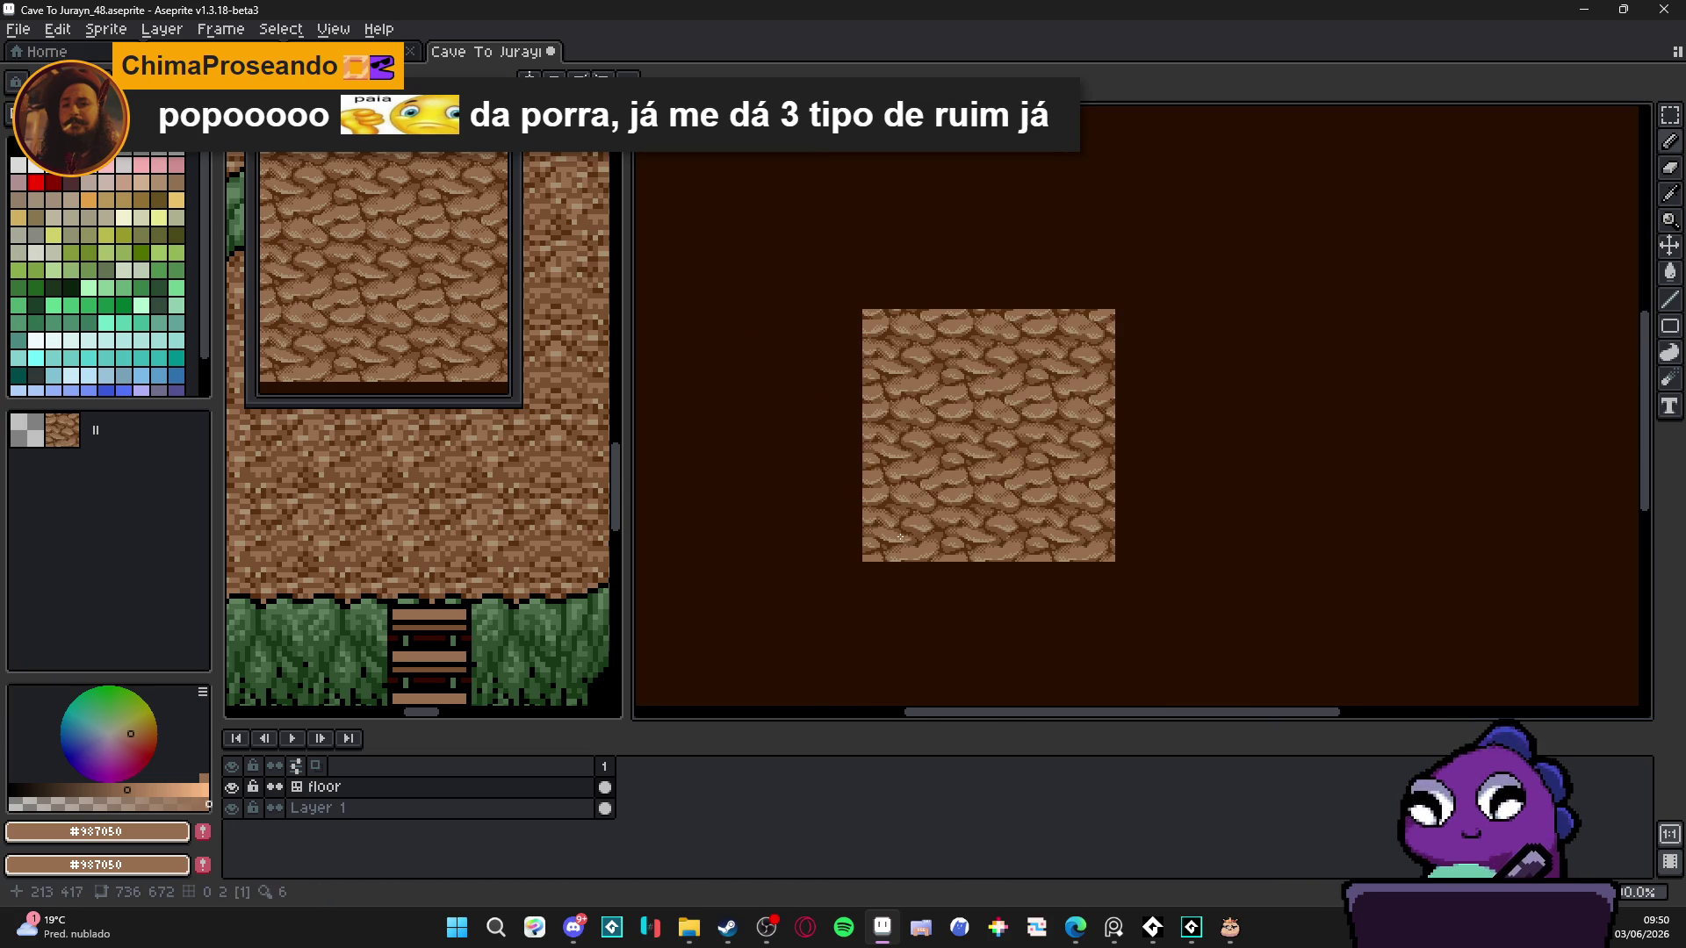
left_click_drag(900, 536, 899, 532)
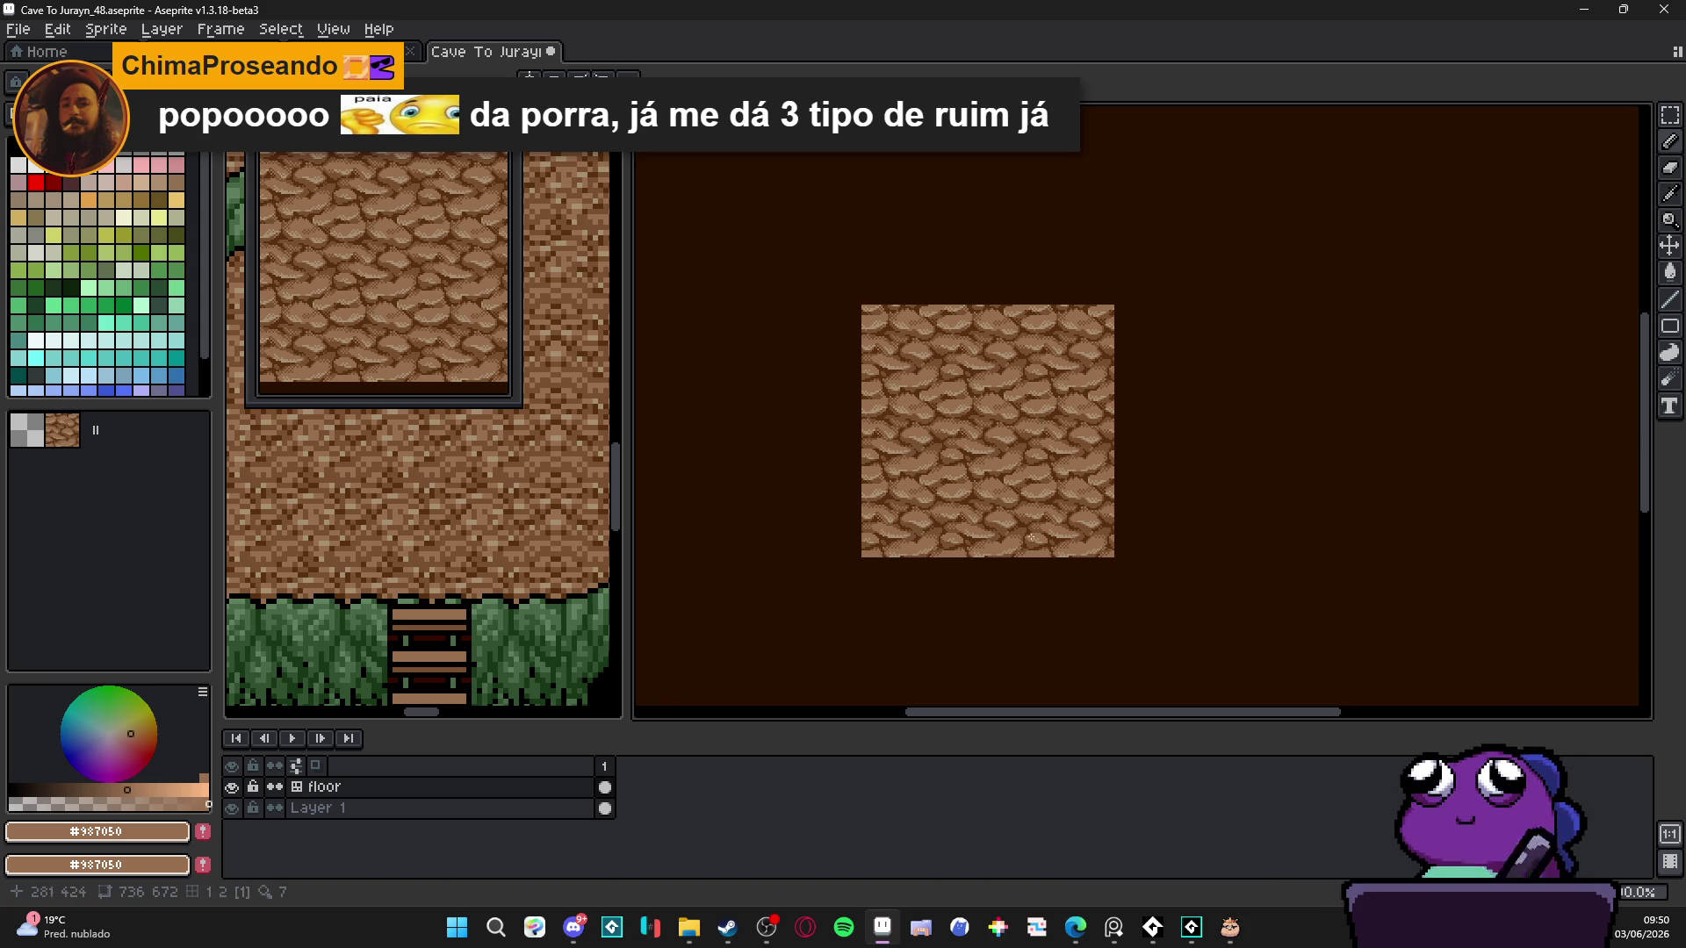
scroll(916, 499, "up", 1)
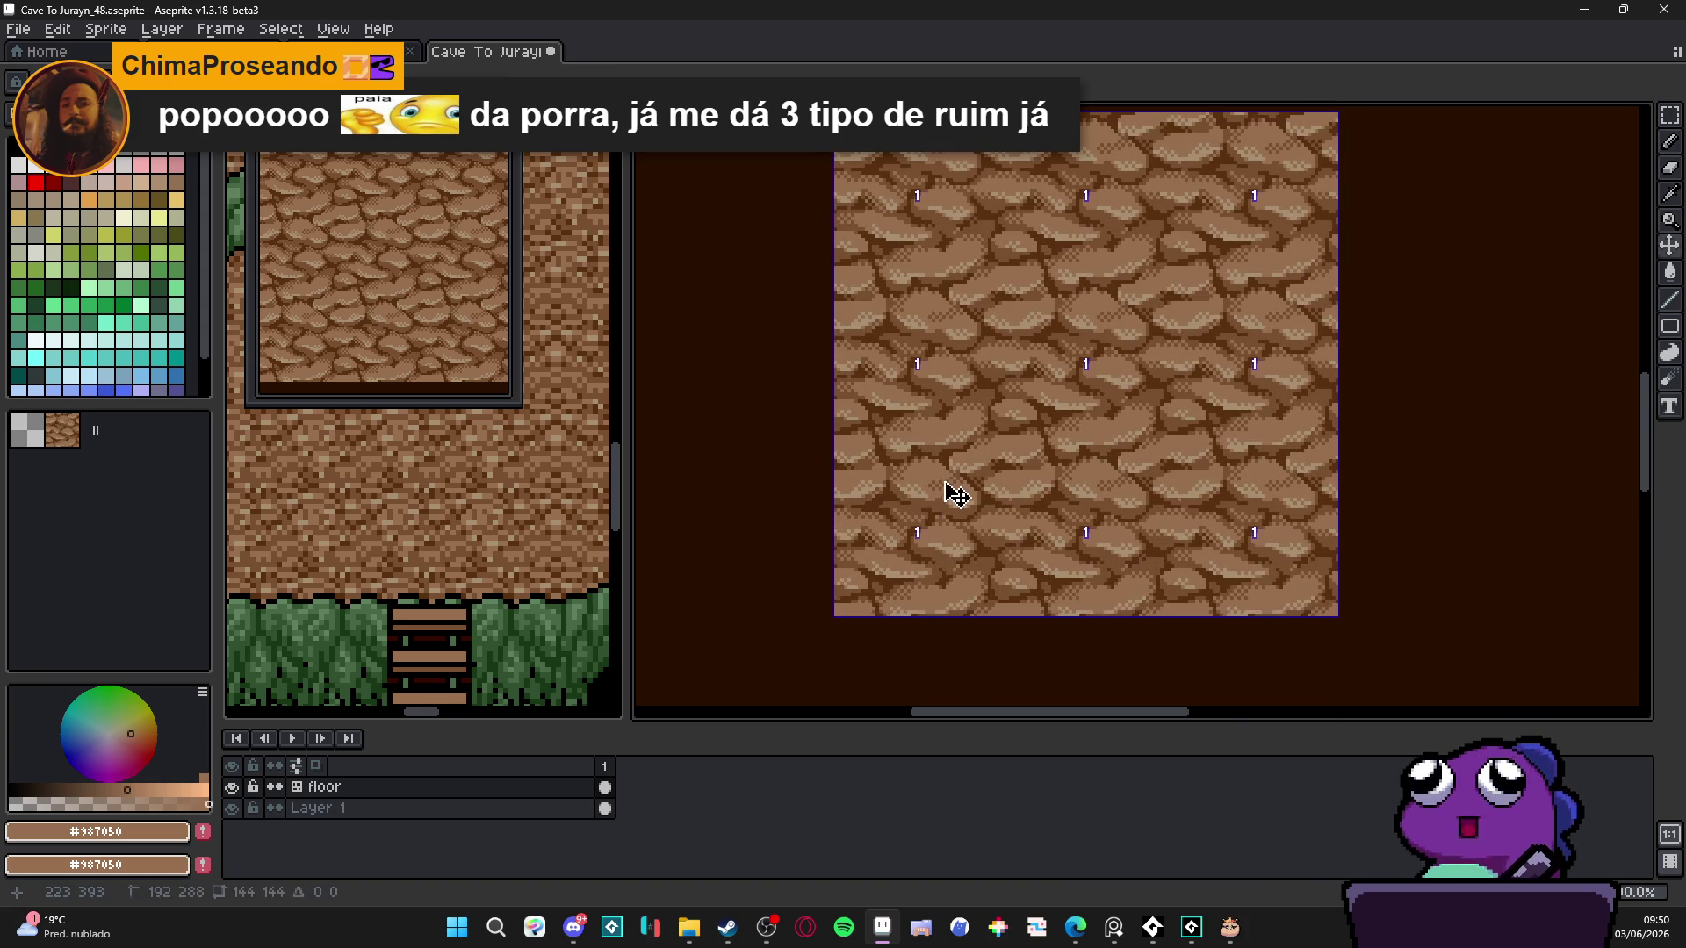
- Marquee-select the centre tile of the 3x3 block, then drop the selection
key("m")
scroll(944, 481, "down", 1)
key("ctrl+'")
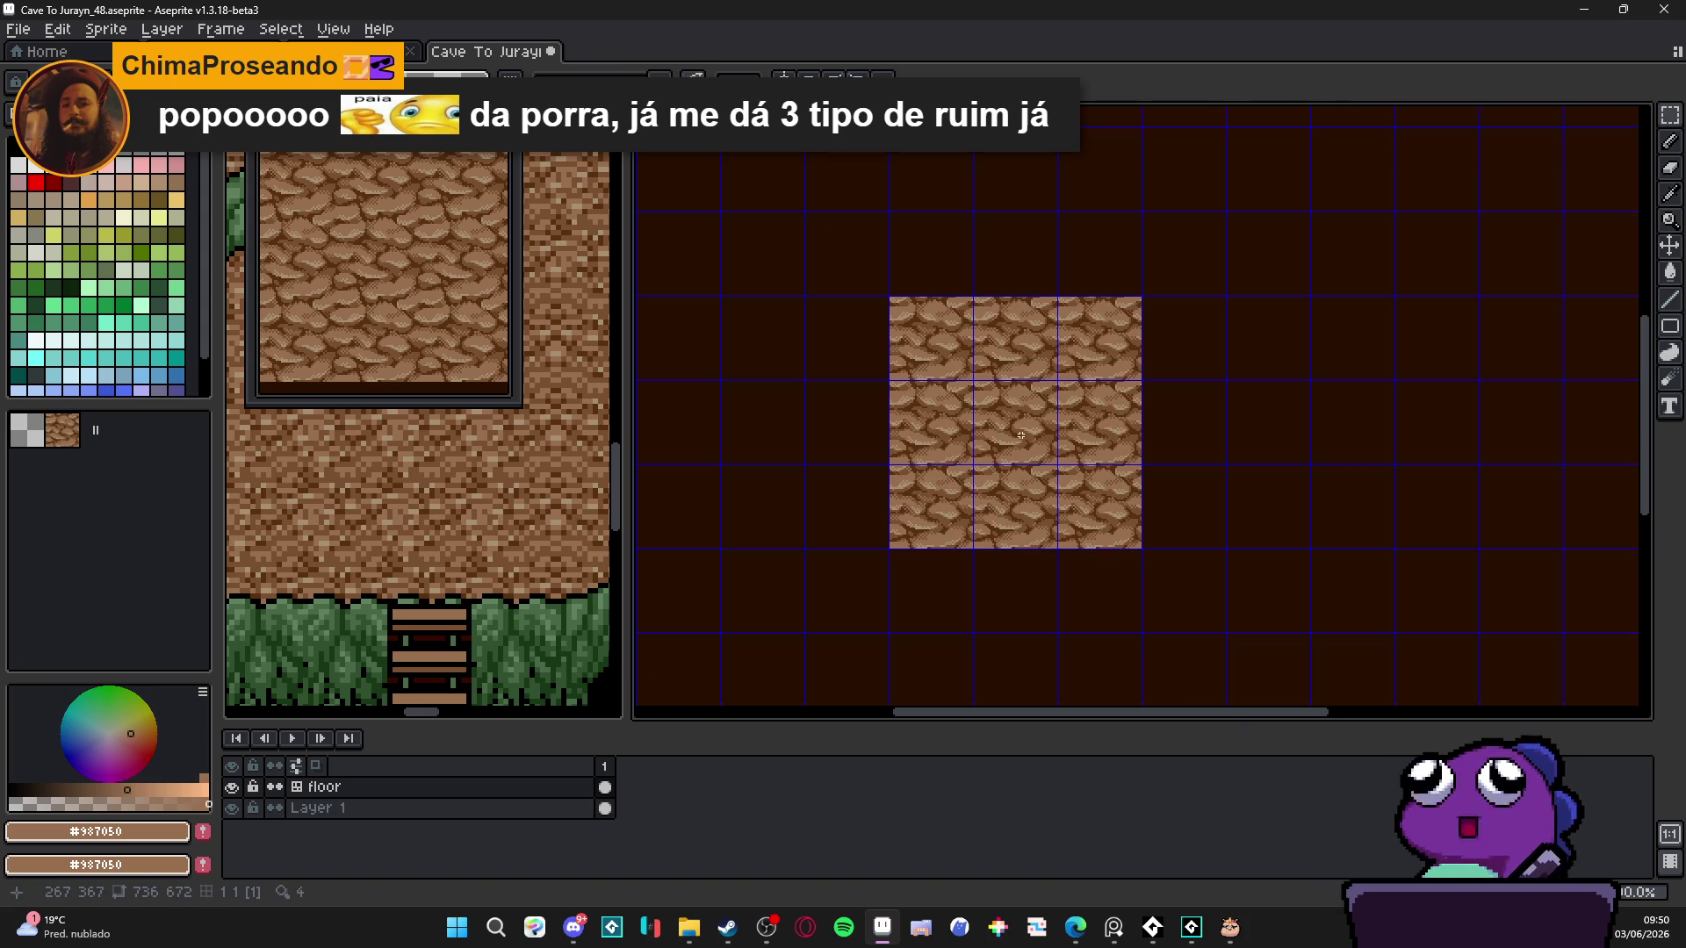
left_click_drag(1019, 430, 1035, 455)
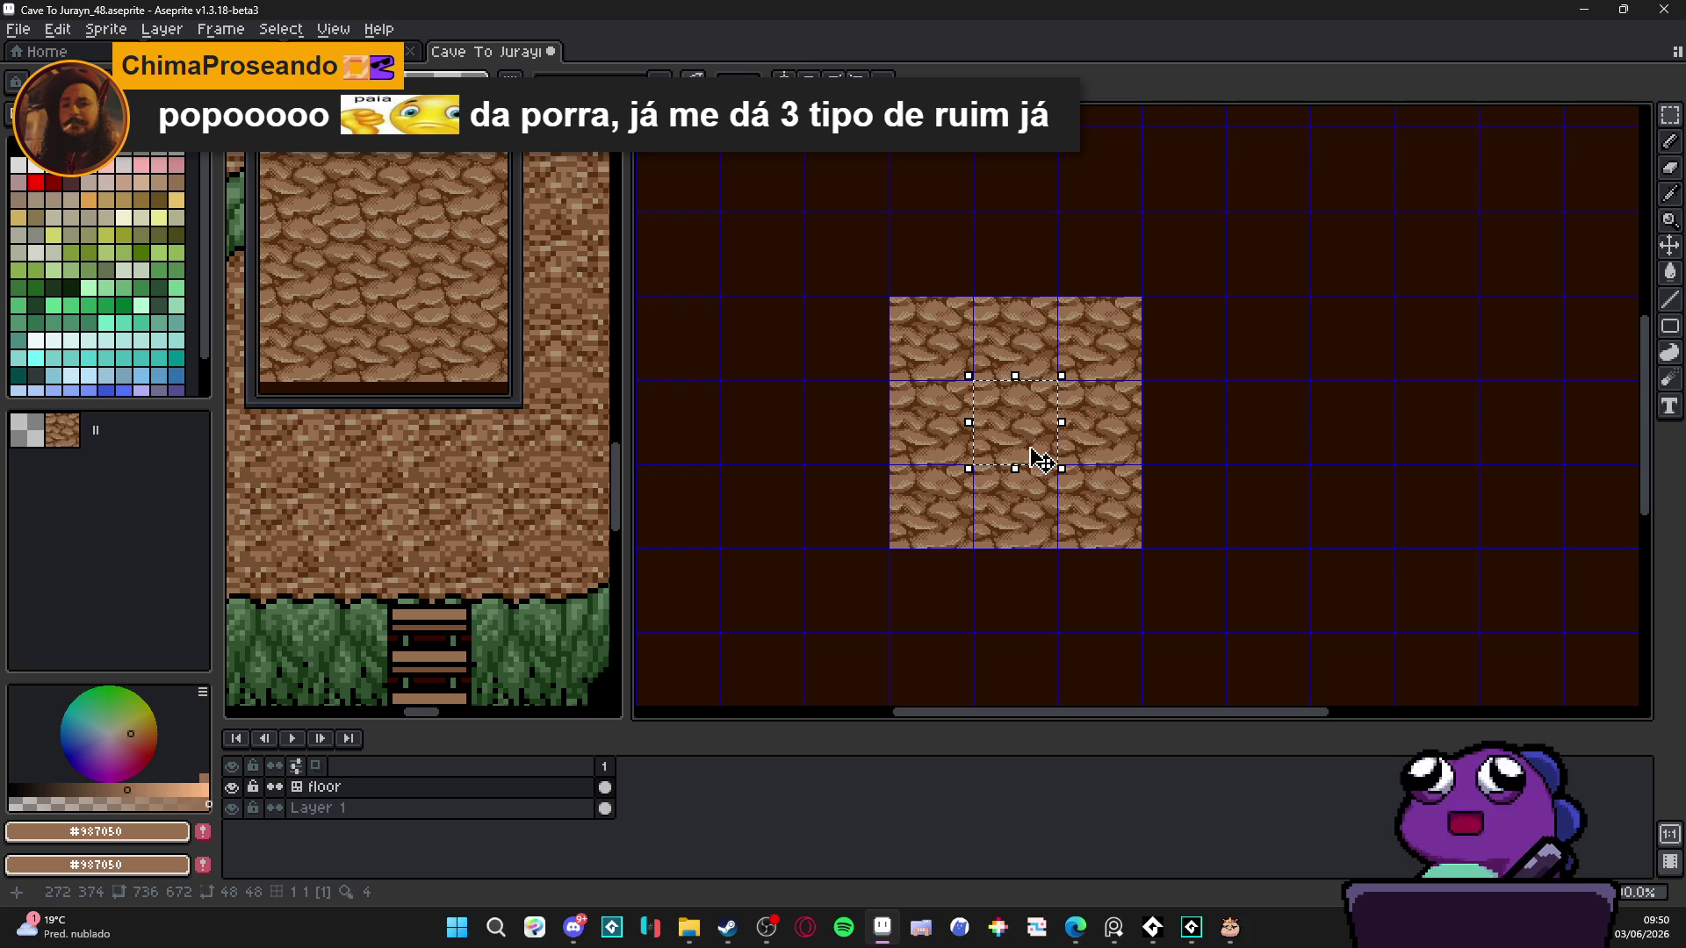
left_click(1019, 438)
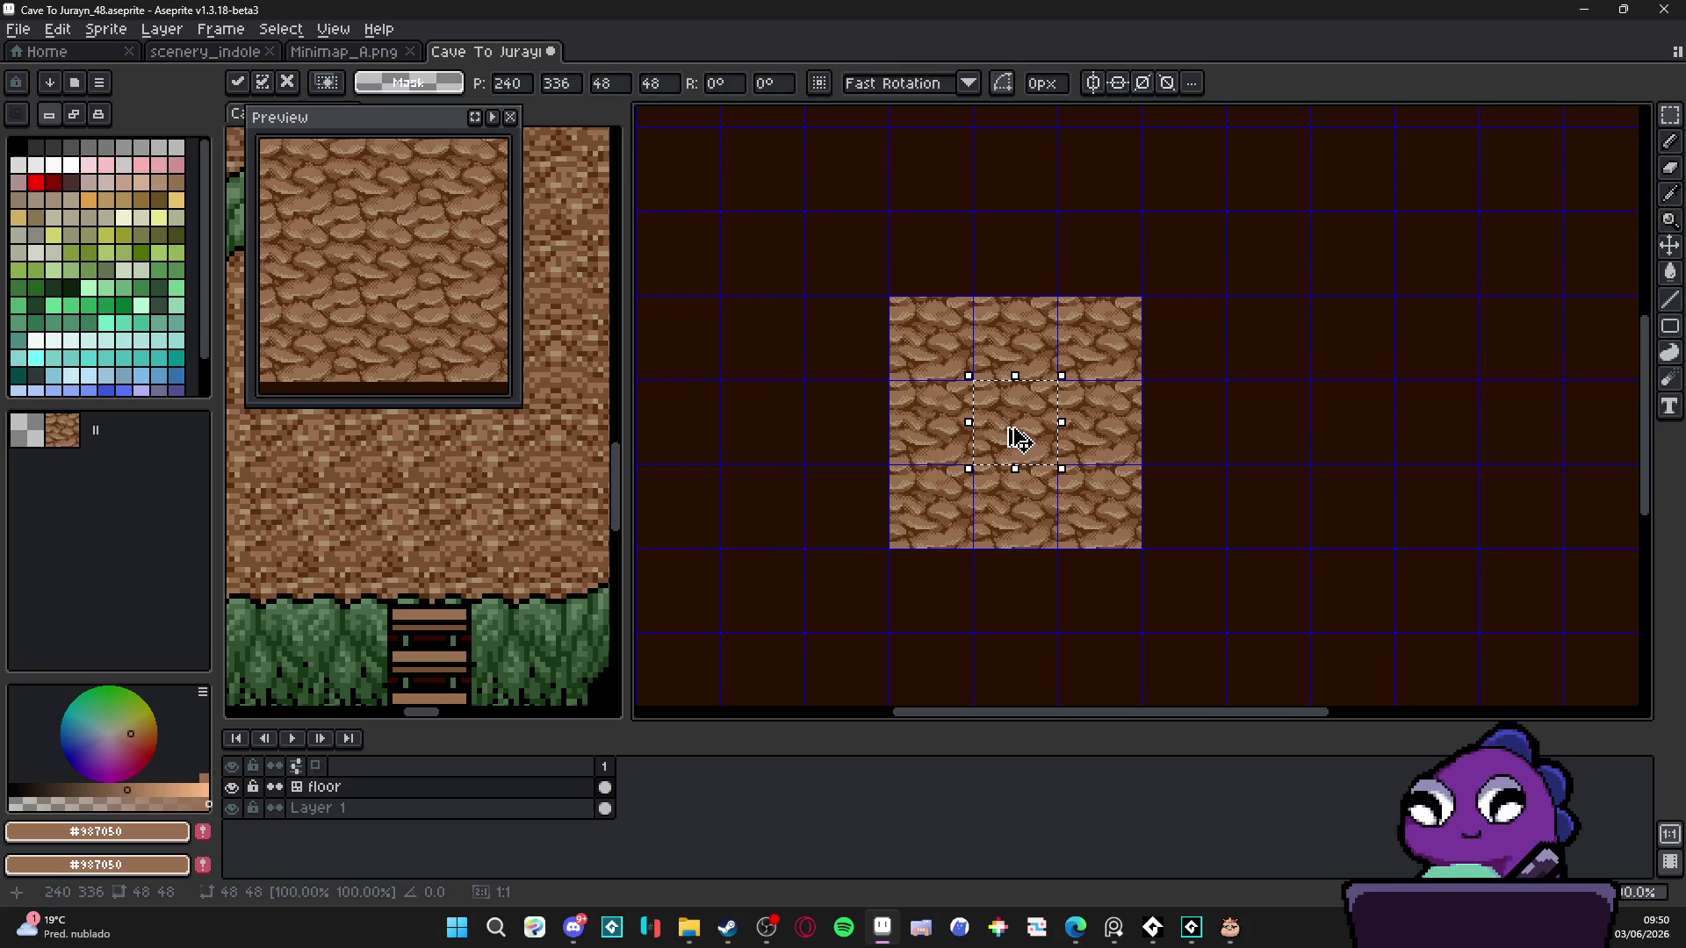
key("ctrl+d")
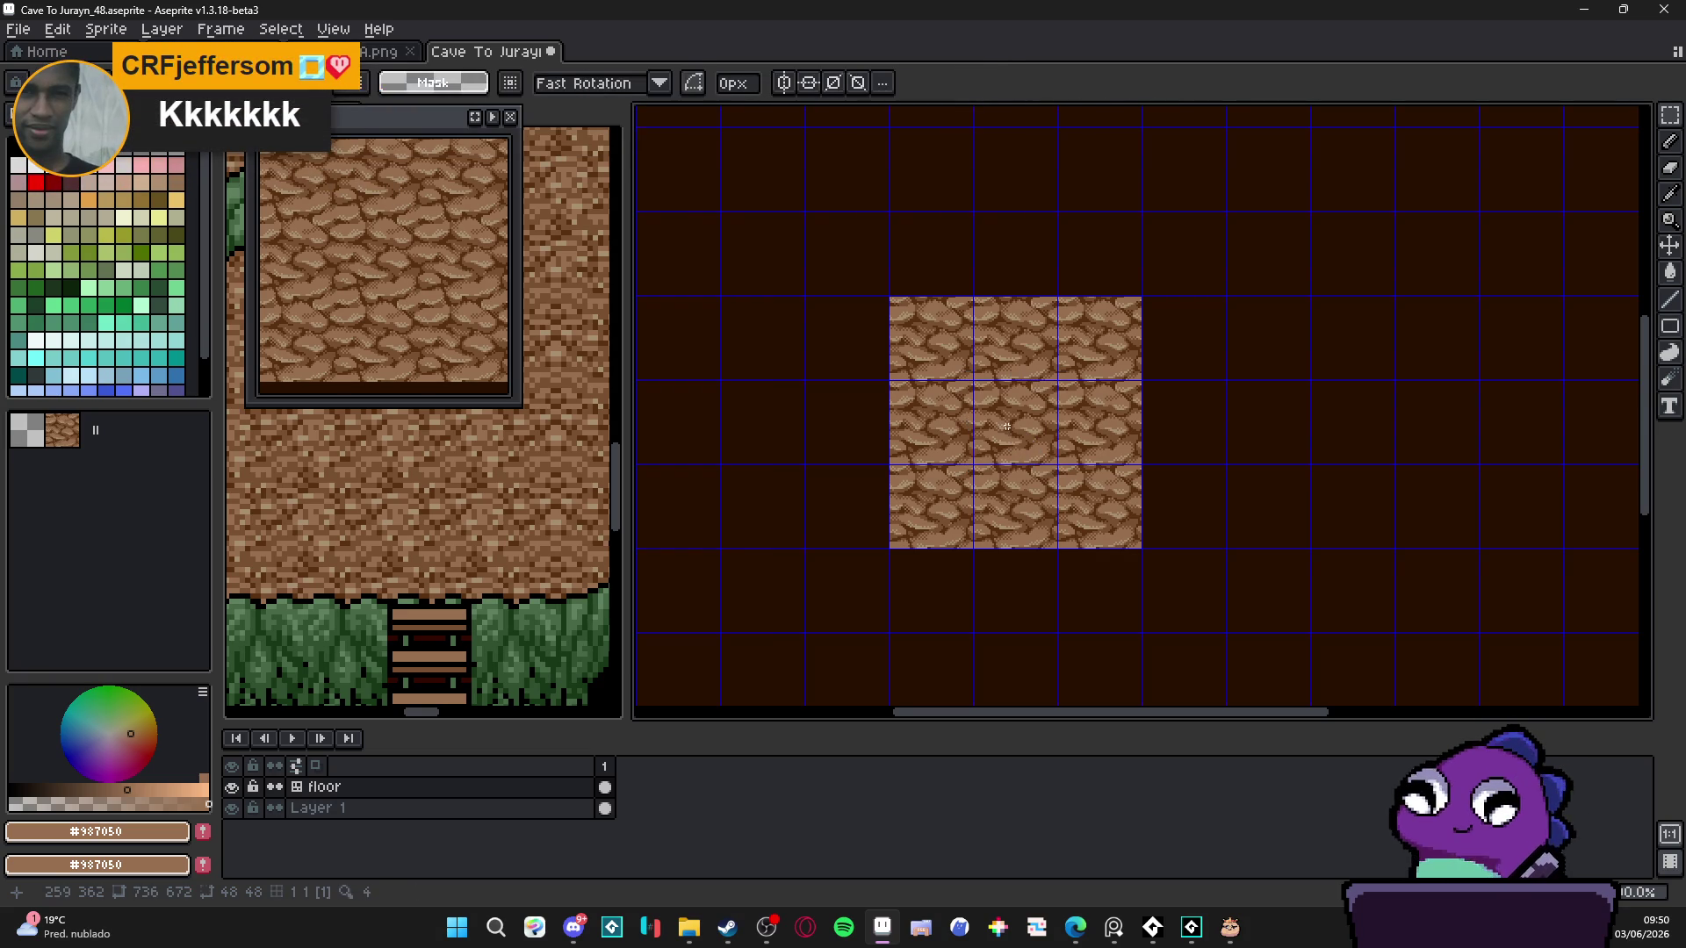
- Pan the Preview content to show only the tiling and widen the Preview window slightly
left_click_drag(1006, 427, 973, 436)
key("m")
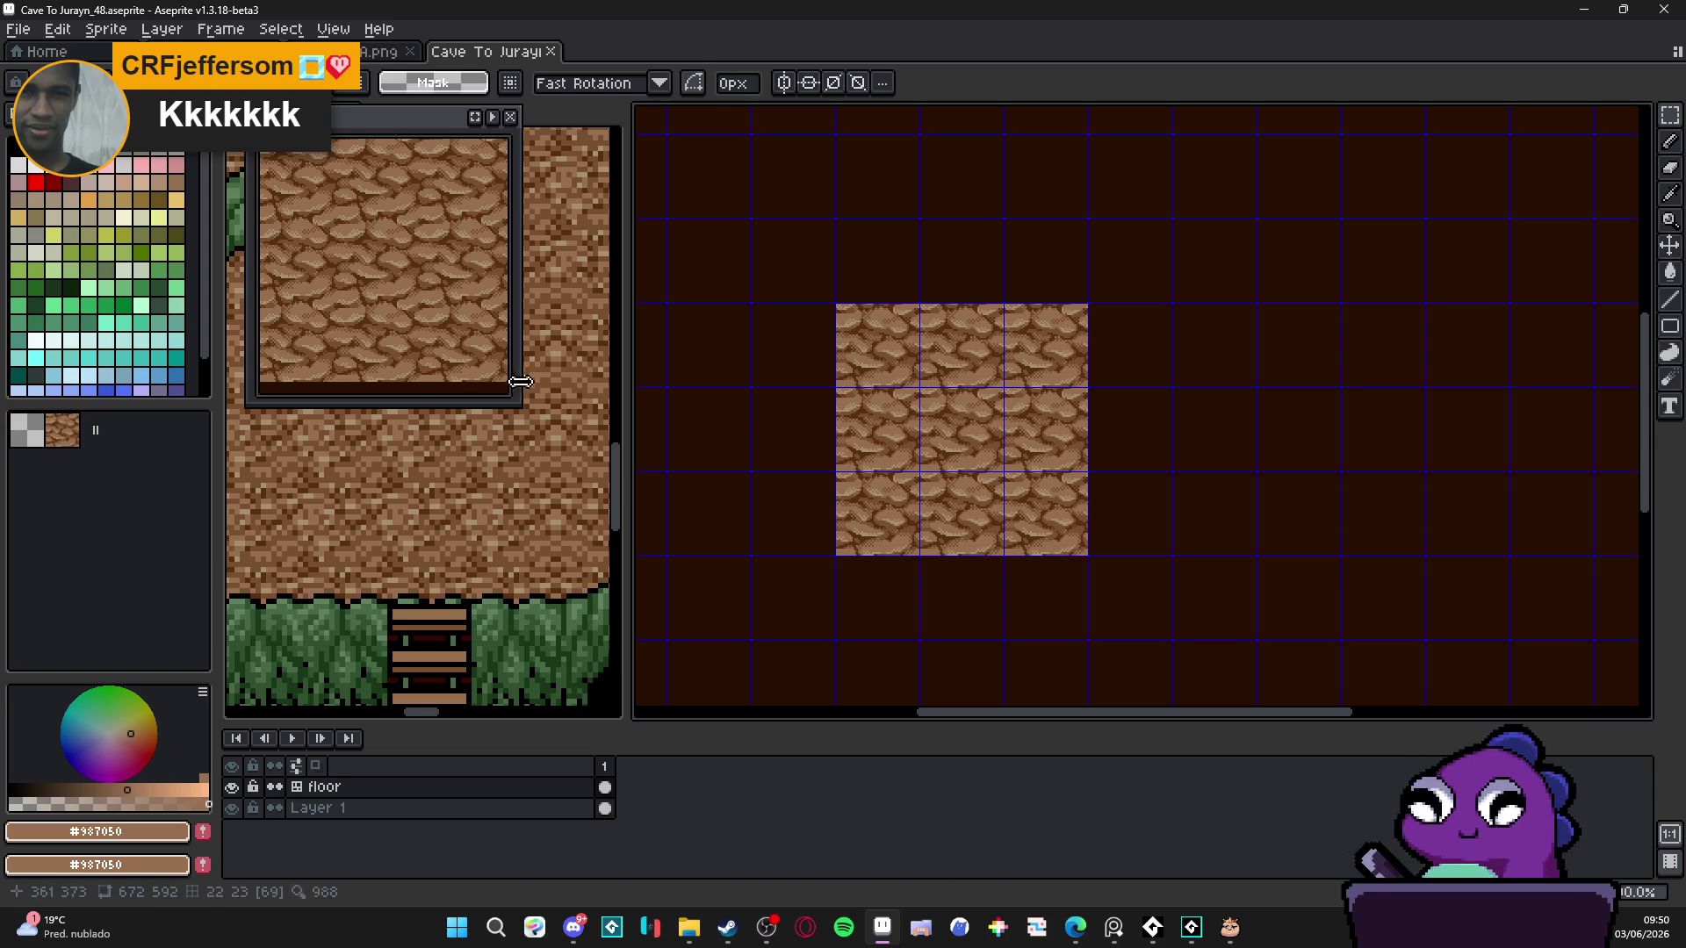
mouse_move(397, 301)
left_mouse_down()
mouse_move(410, 316)
mouse_move(402, 301)
left_mouse_up()
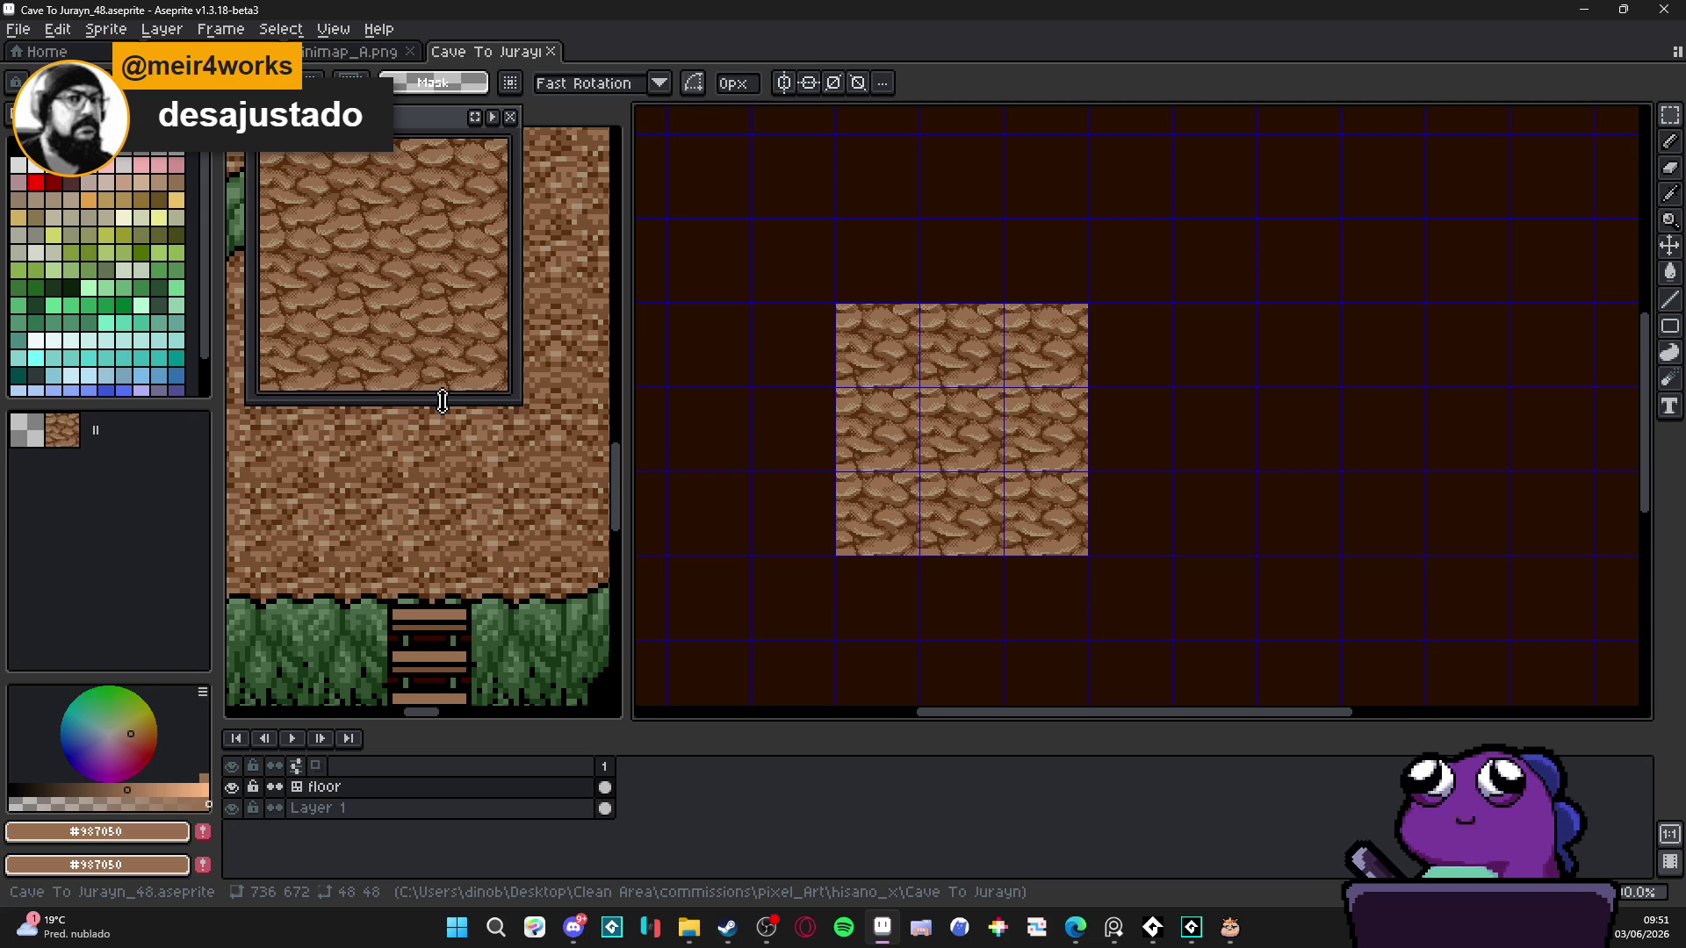
mouse_move(514, 382)
left_mouse_down()
mouse_move(555, 379)
mouse_move(520, 373)
left_mouse_up()
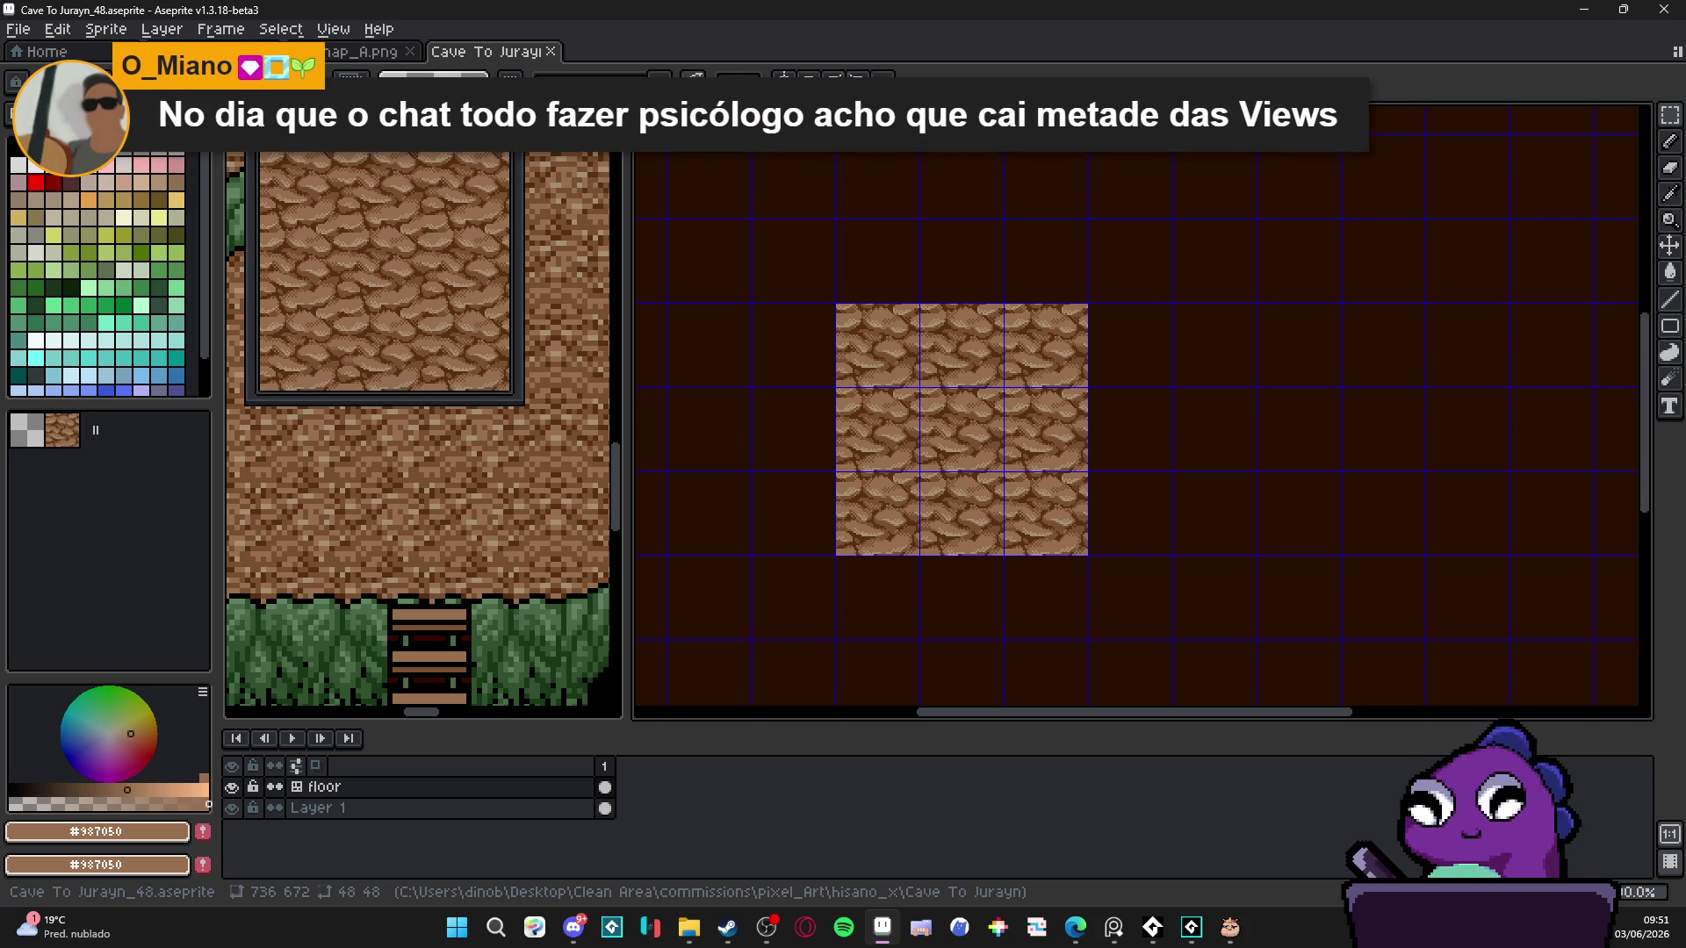
scroll(847, 459, "right", 1)
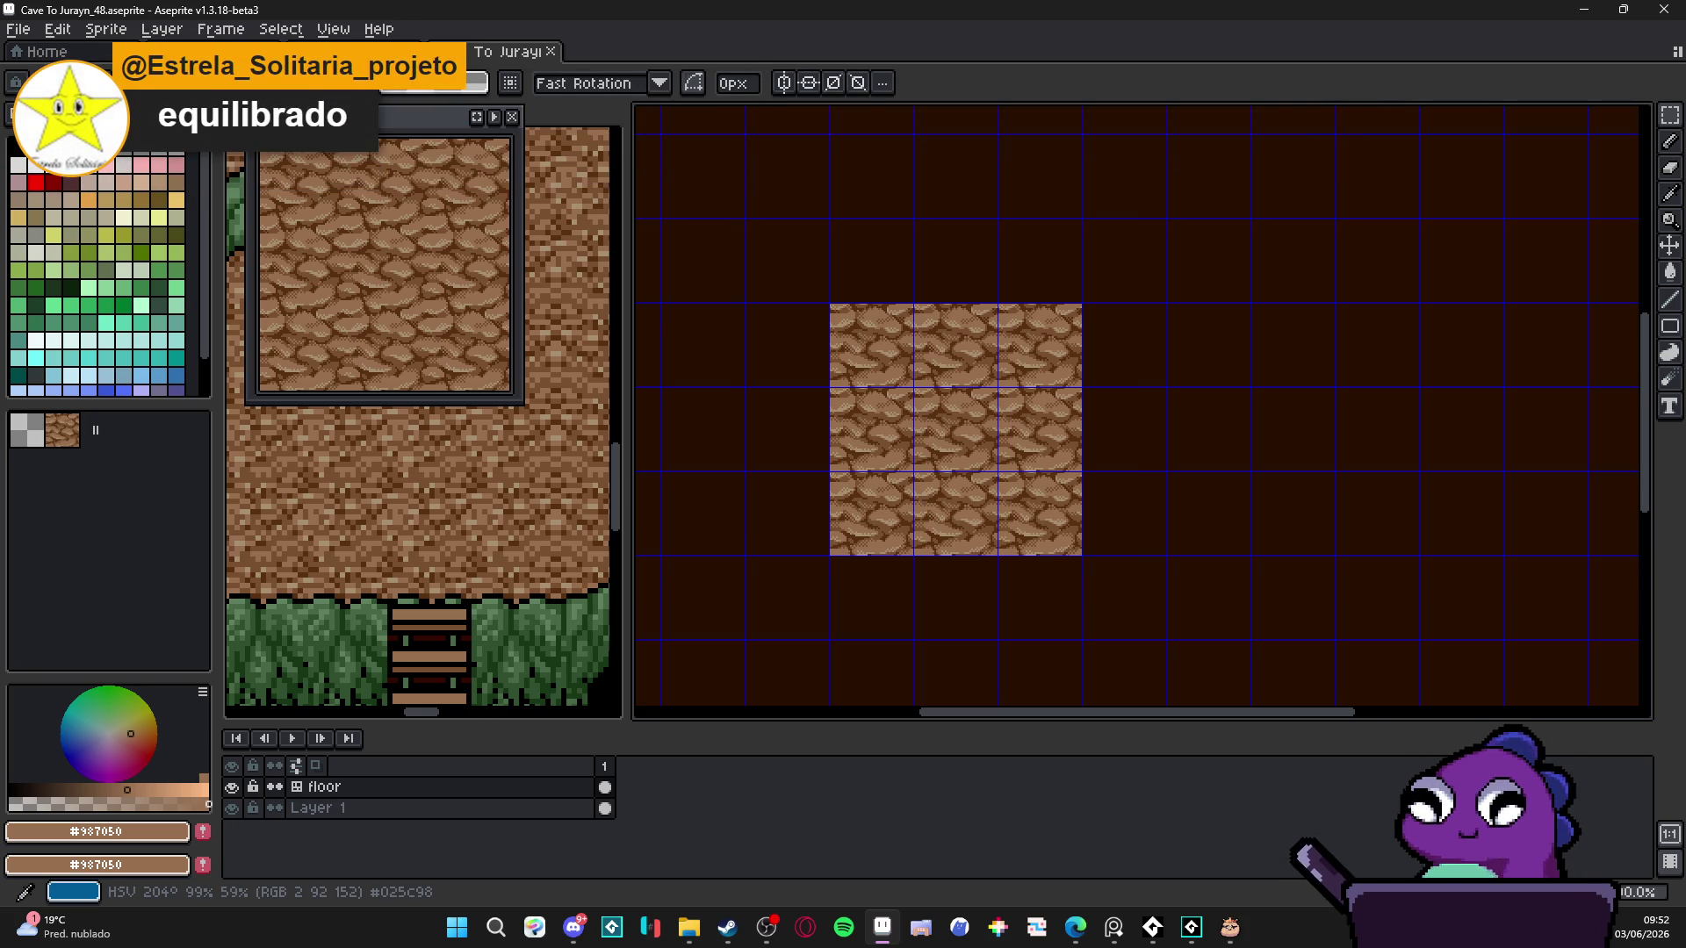
key("Return")
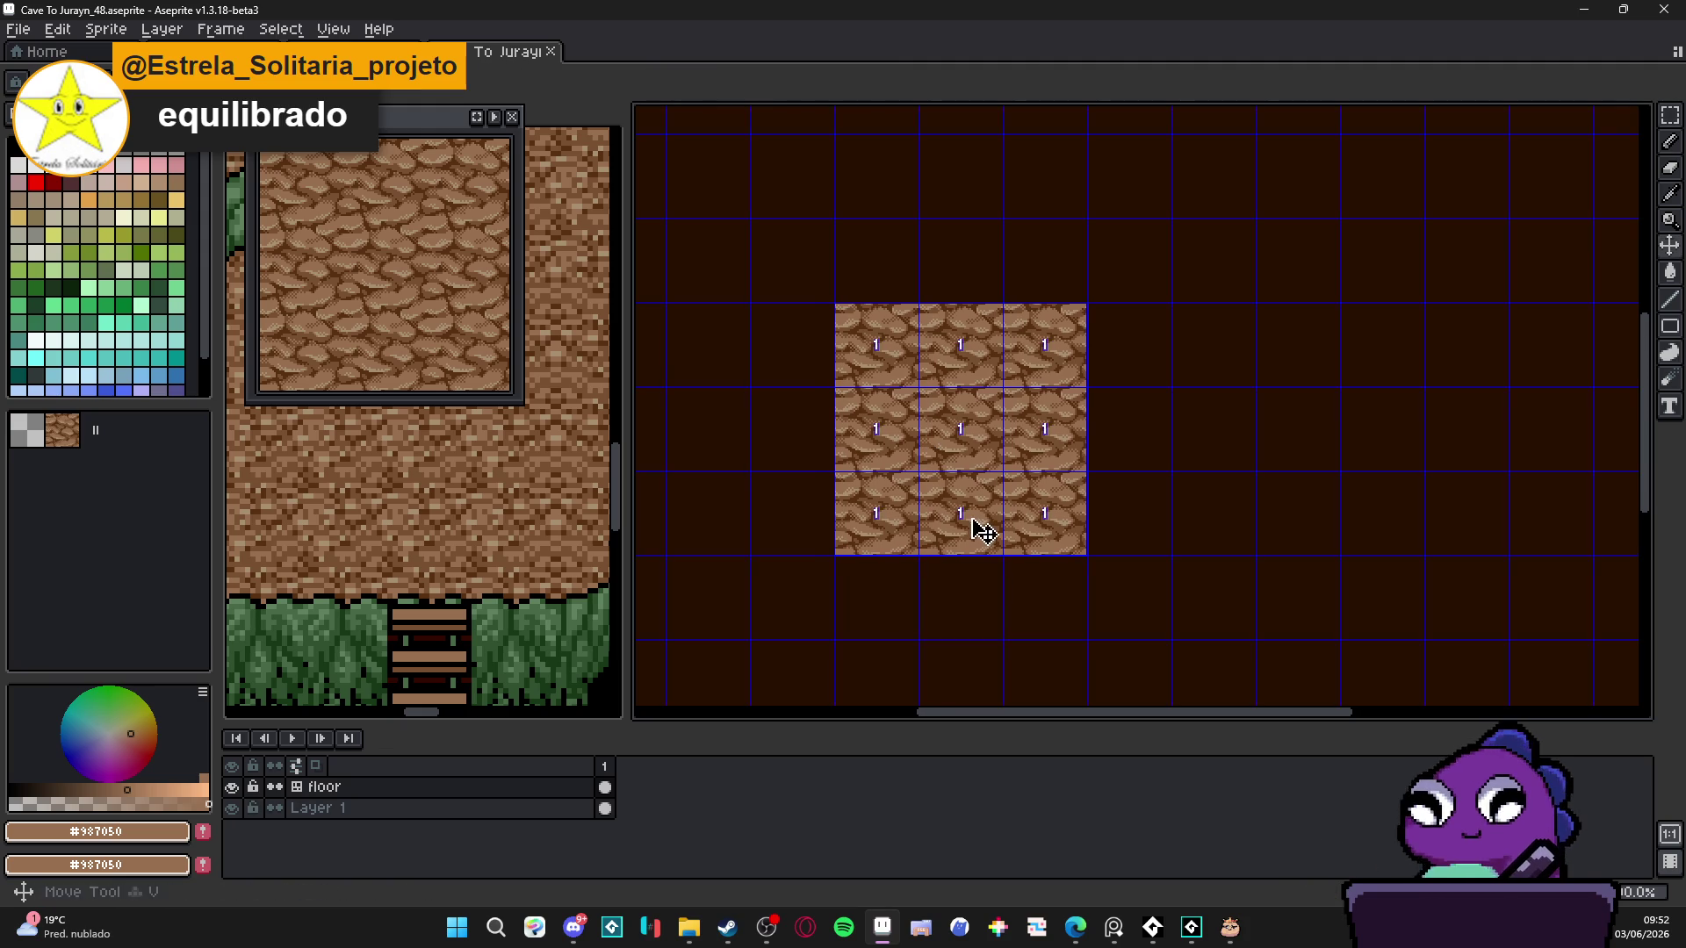
- Select the centre tile, test lifting it out, then undo and clear the selection
key("m")
left_click(929, 439)
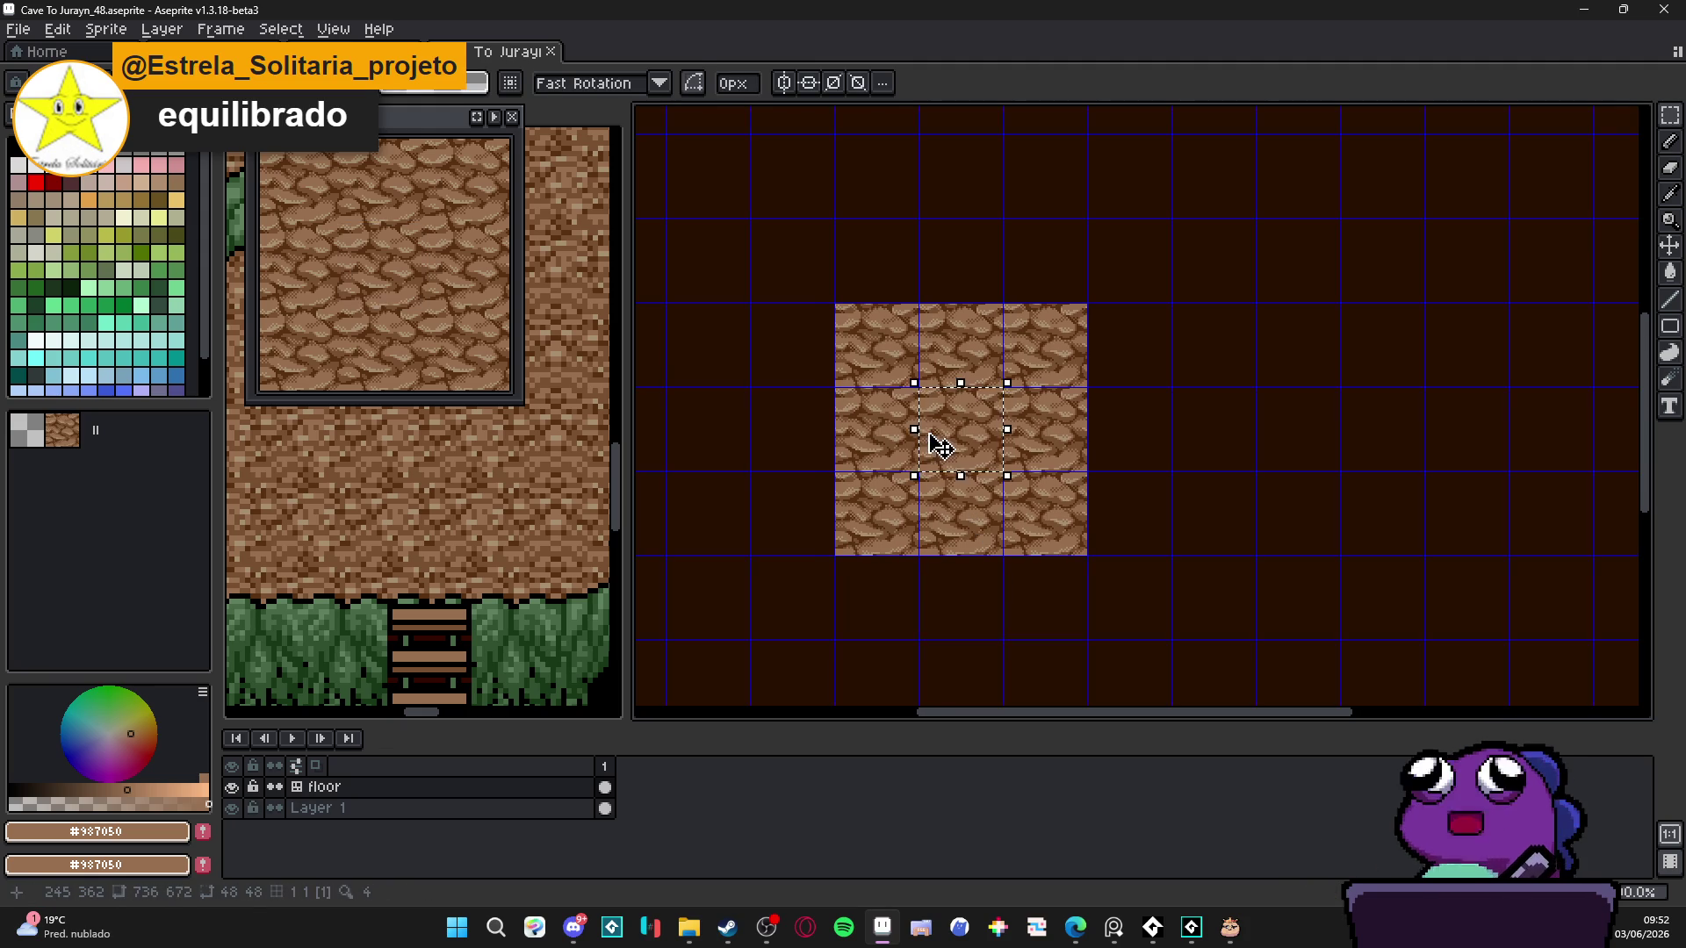
left_click(937, 442)
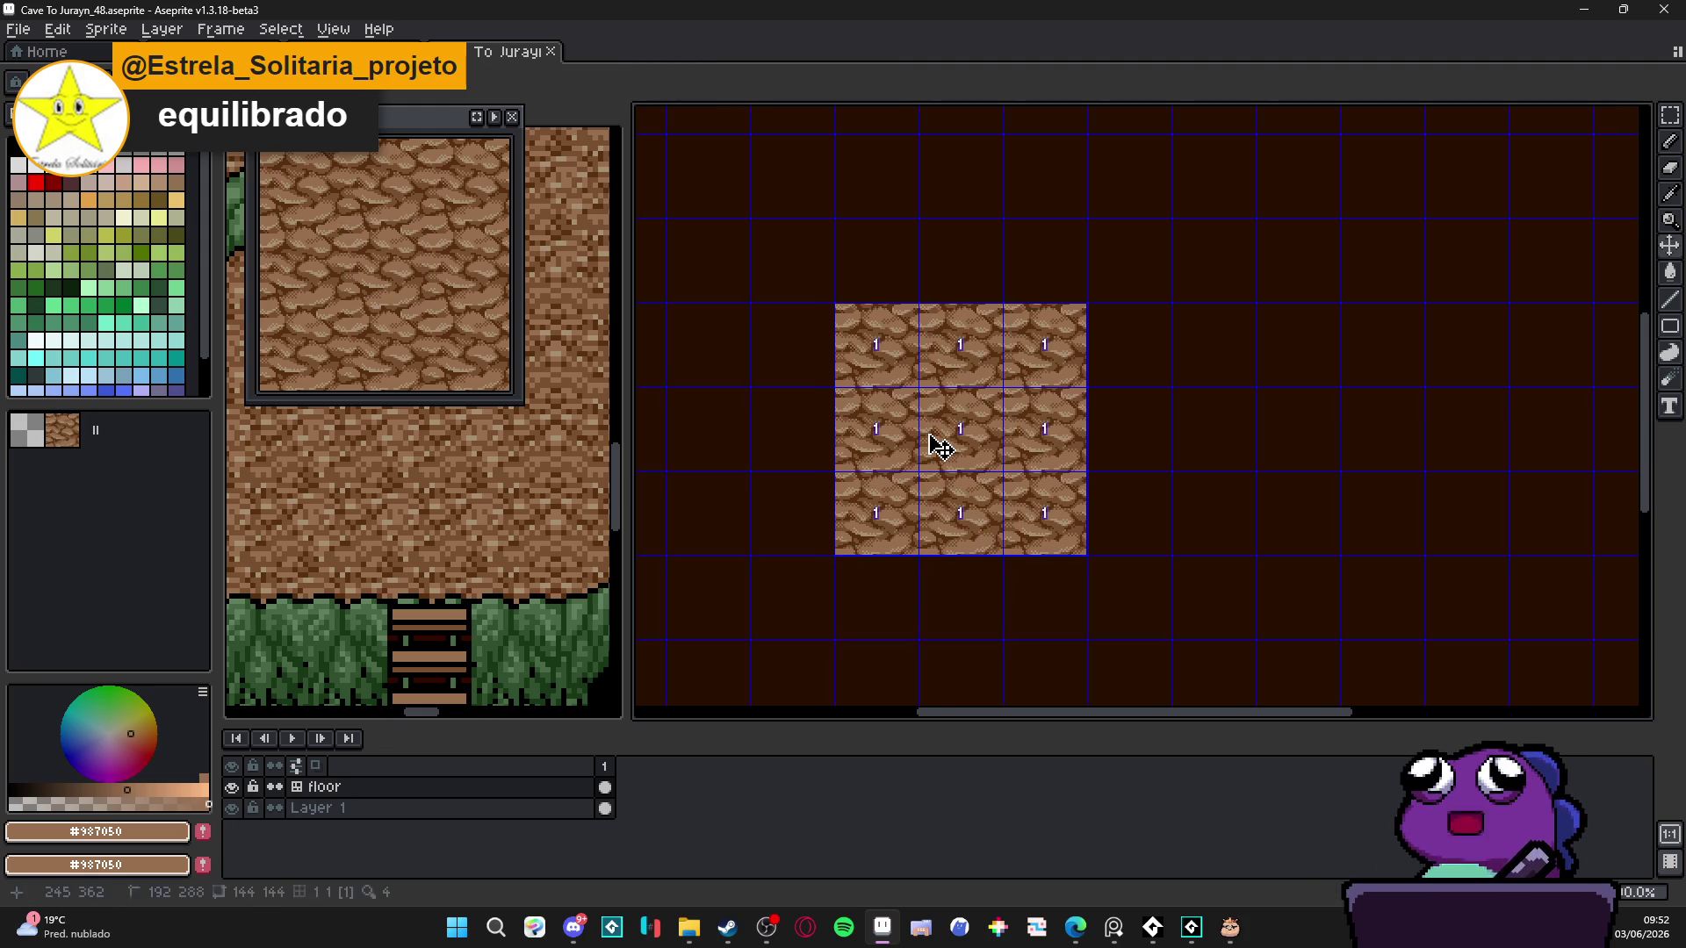
left_click(929, 433)
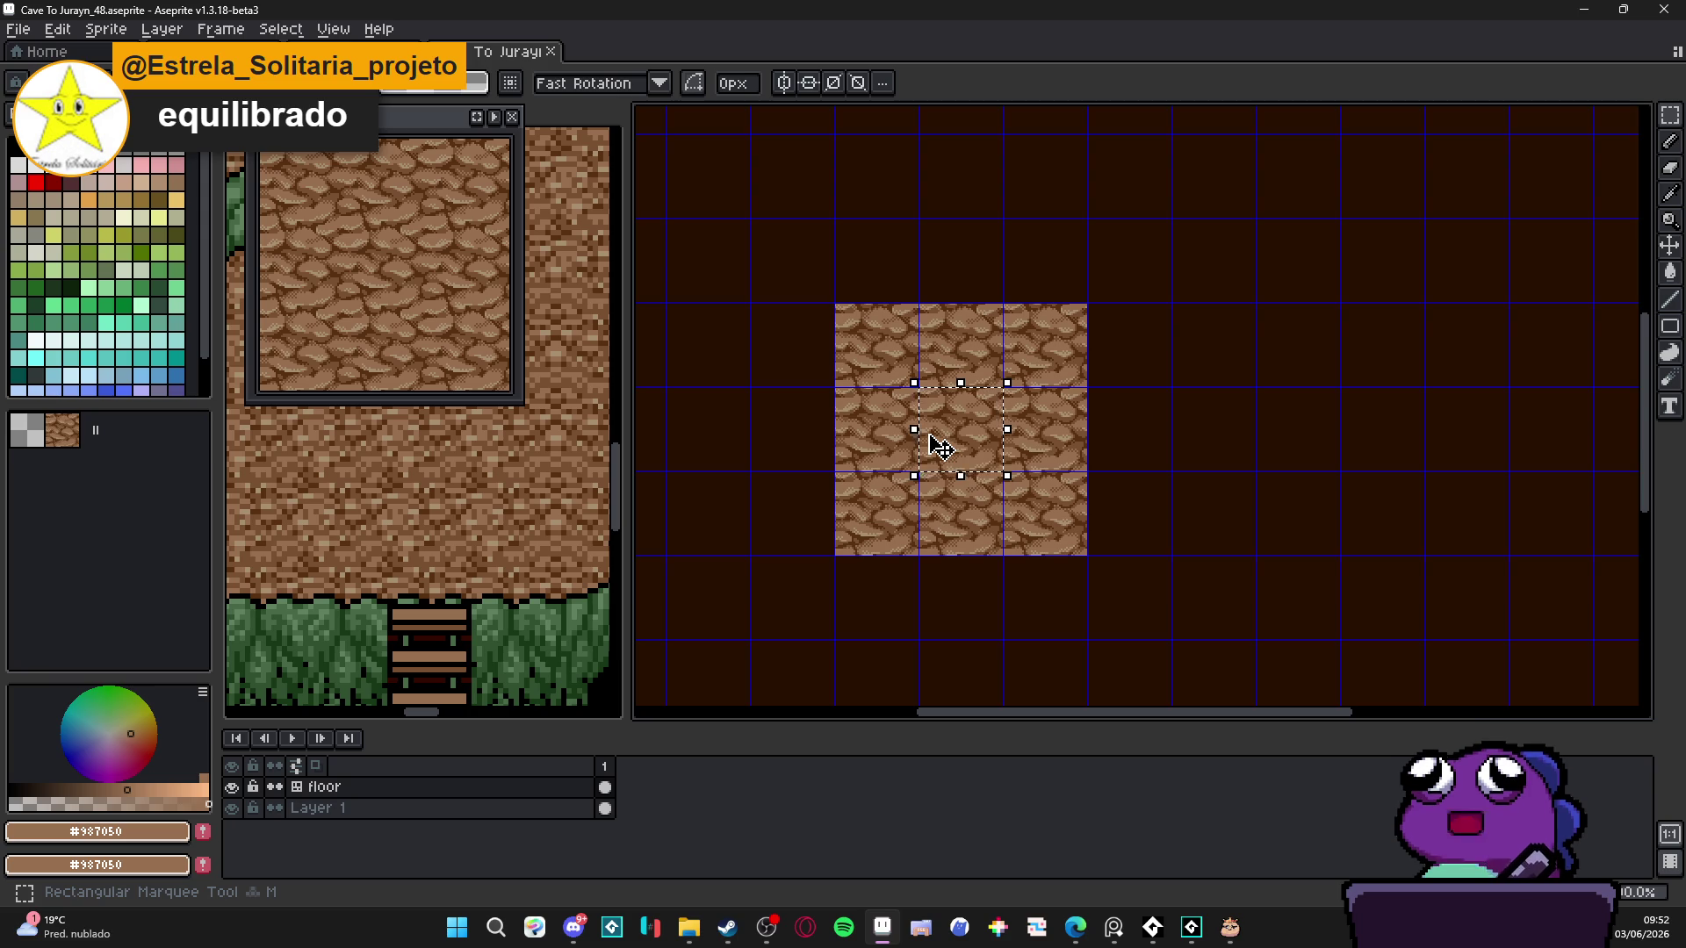
left_click(939, 446)
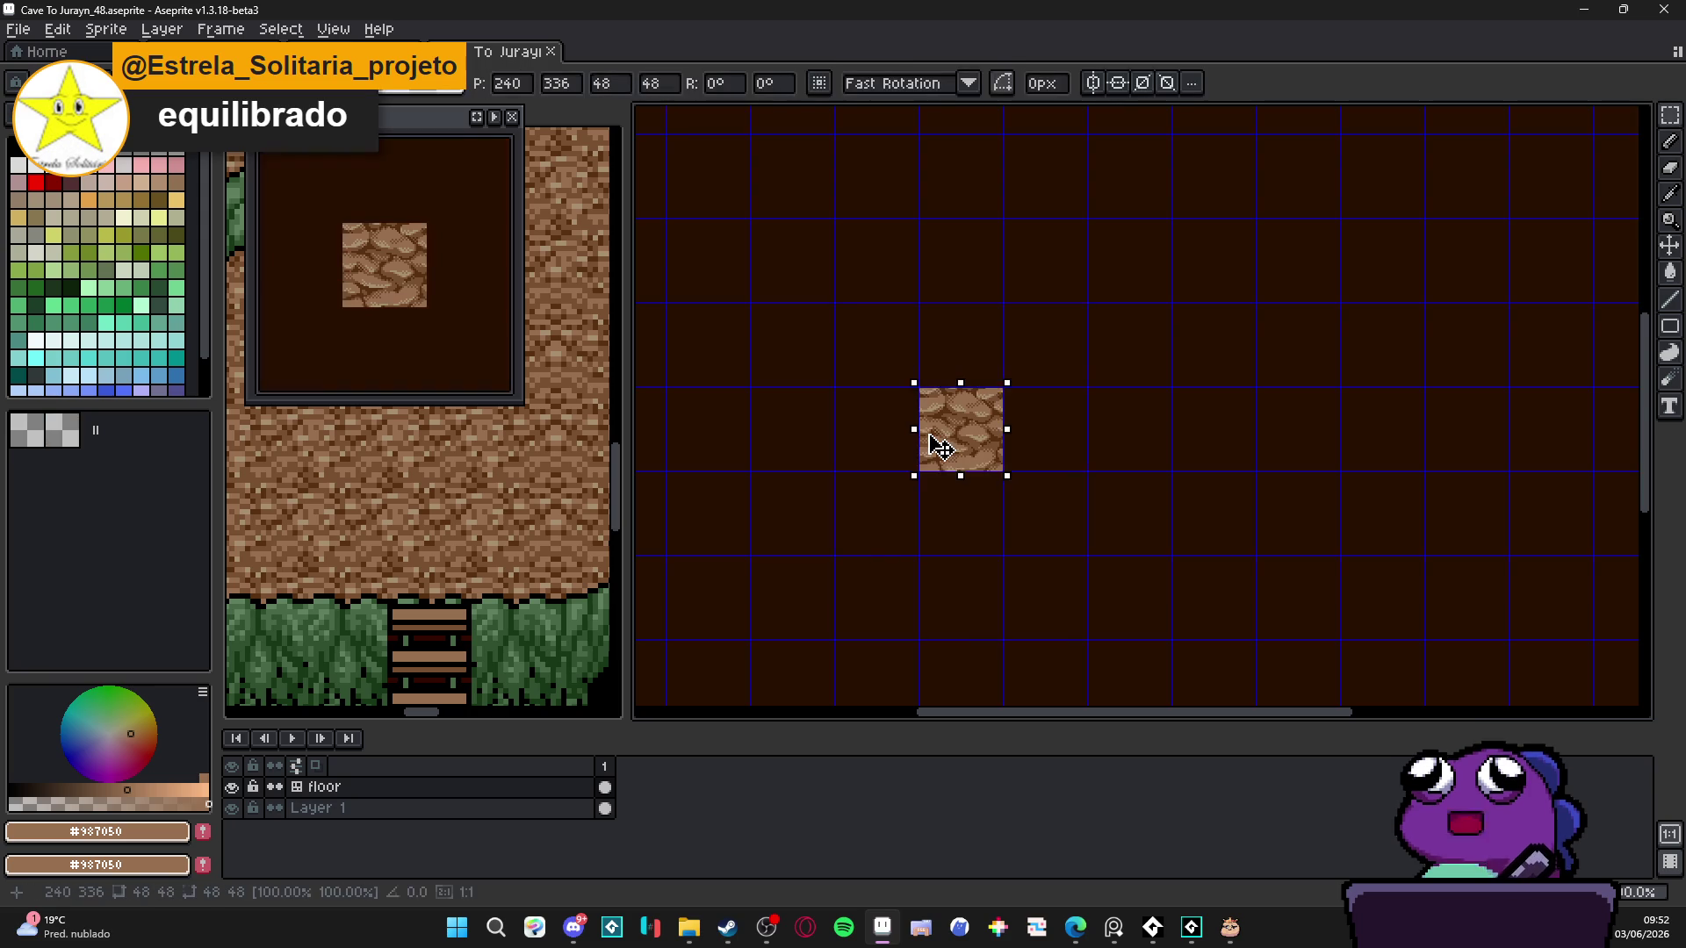
key("ctrl+z")
key("ctrl+d")
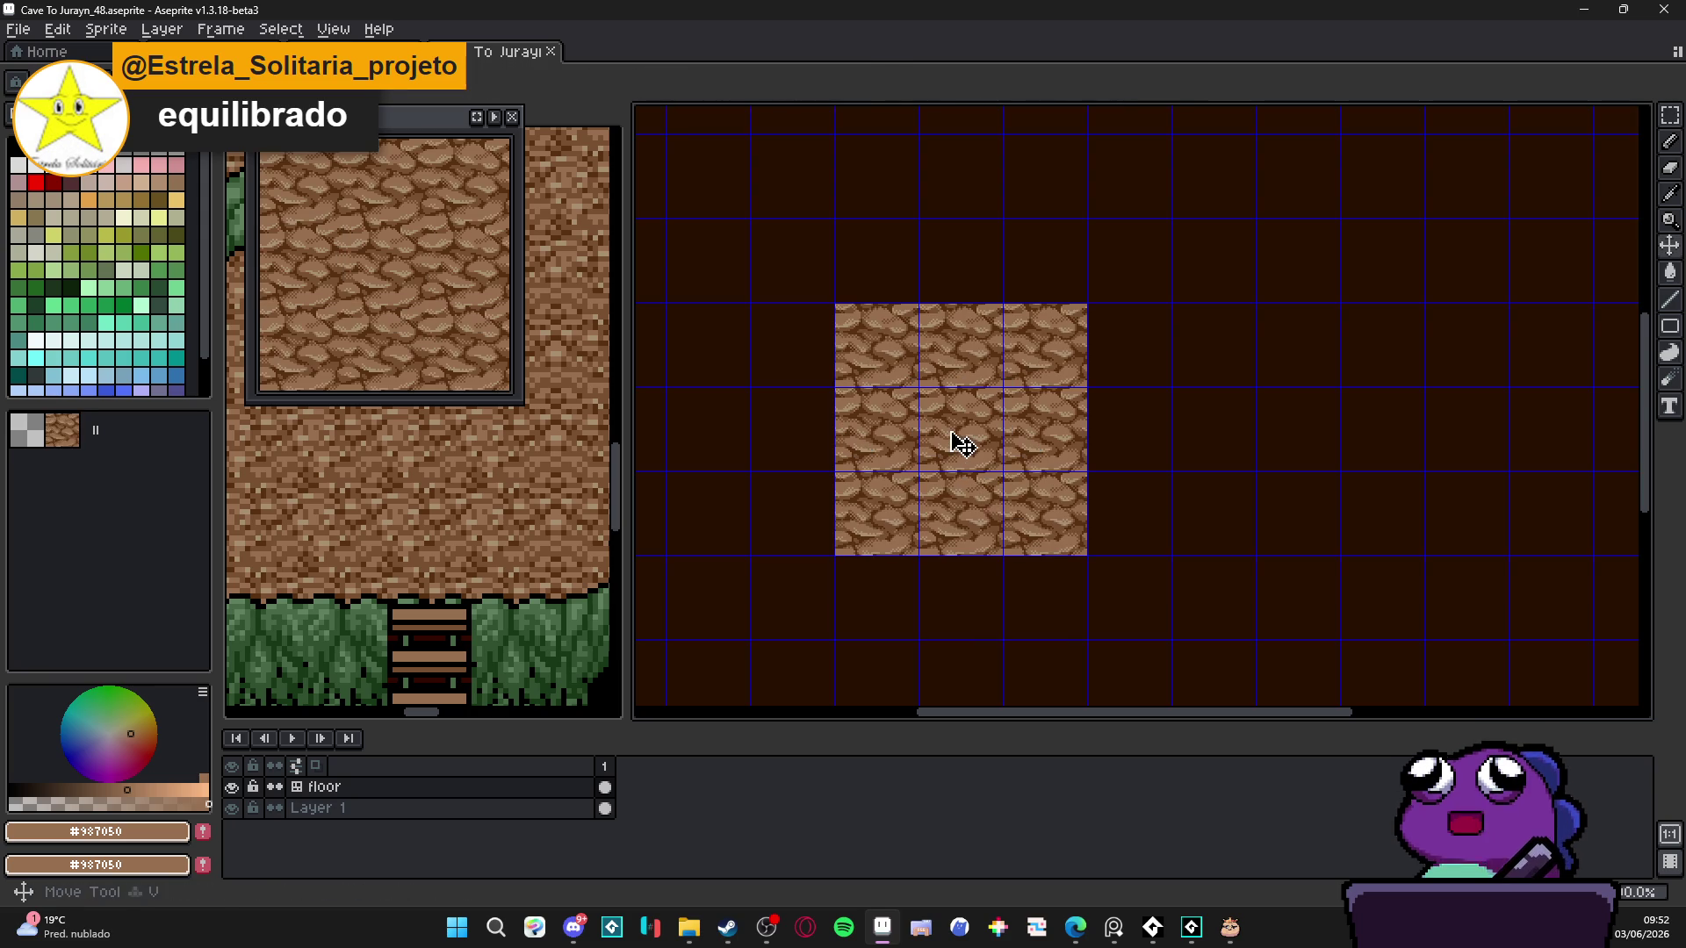
key("m")
key("ctrl+shift+d")
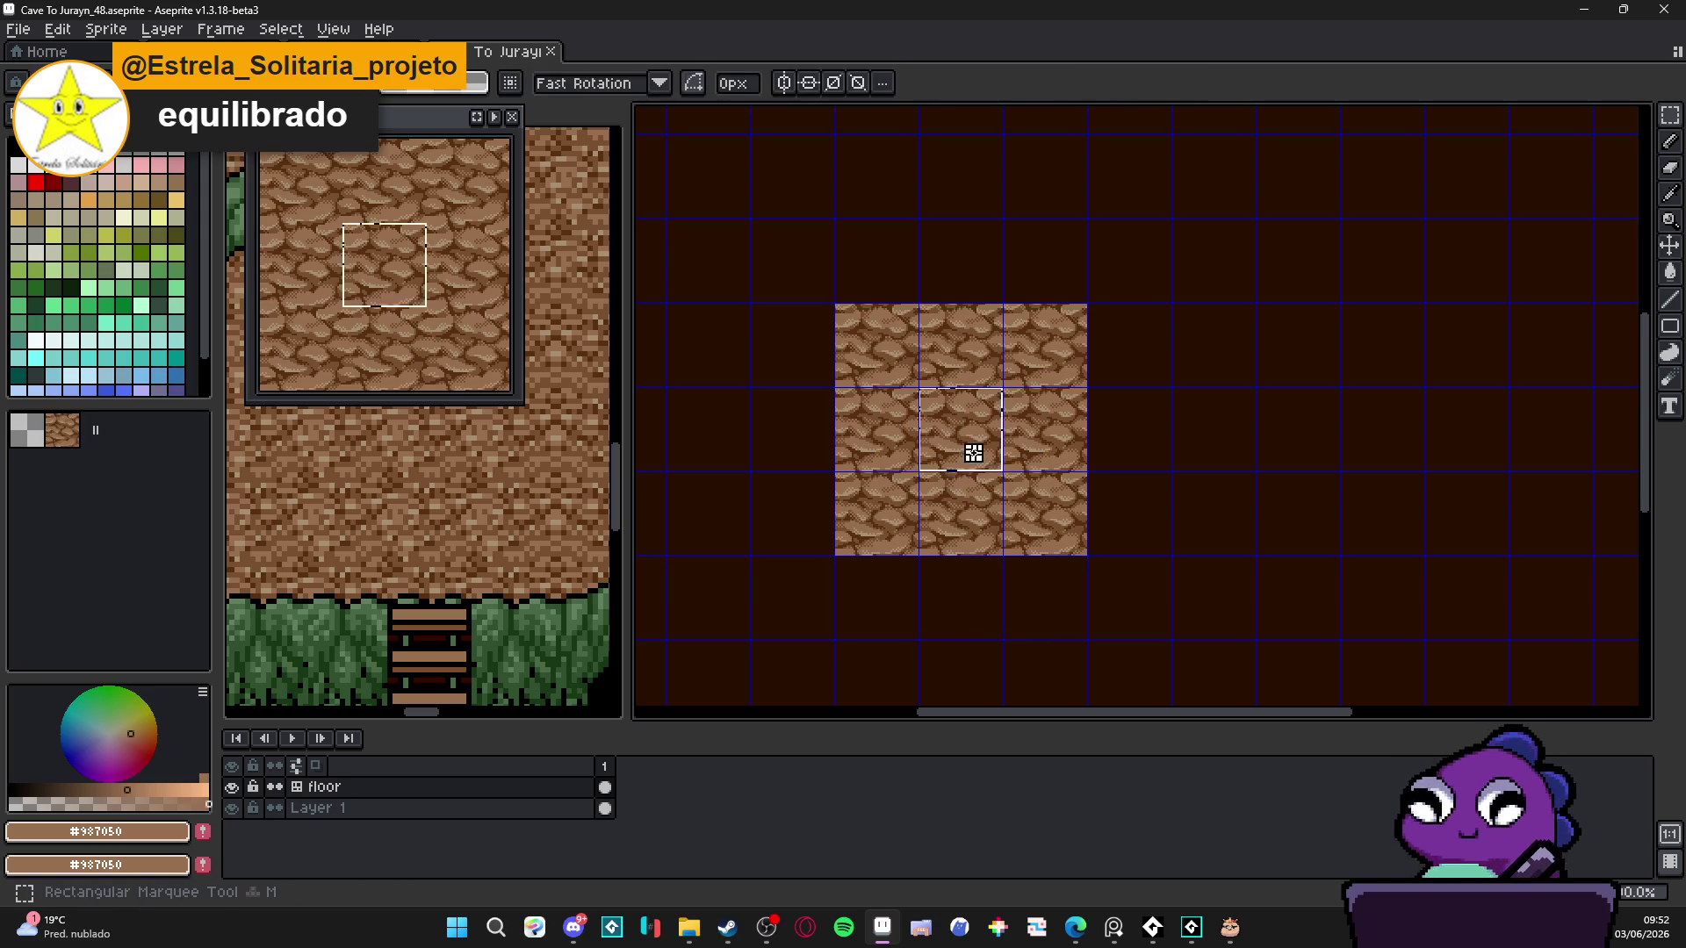
key("ctrl+d")
scroll(975, 457, "down", 1)
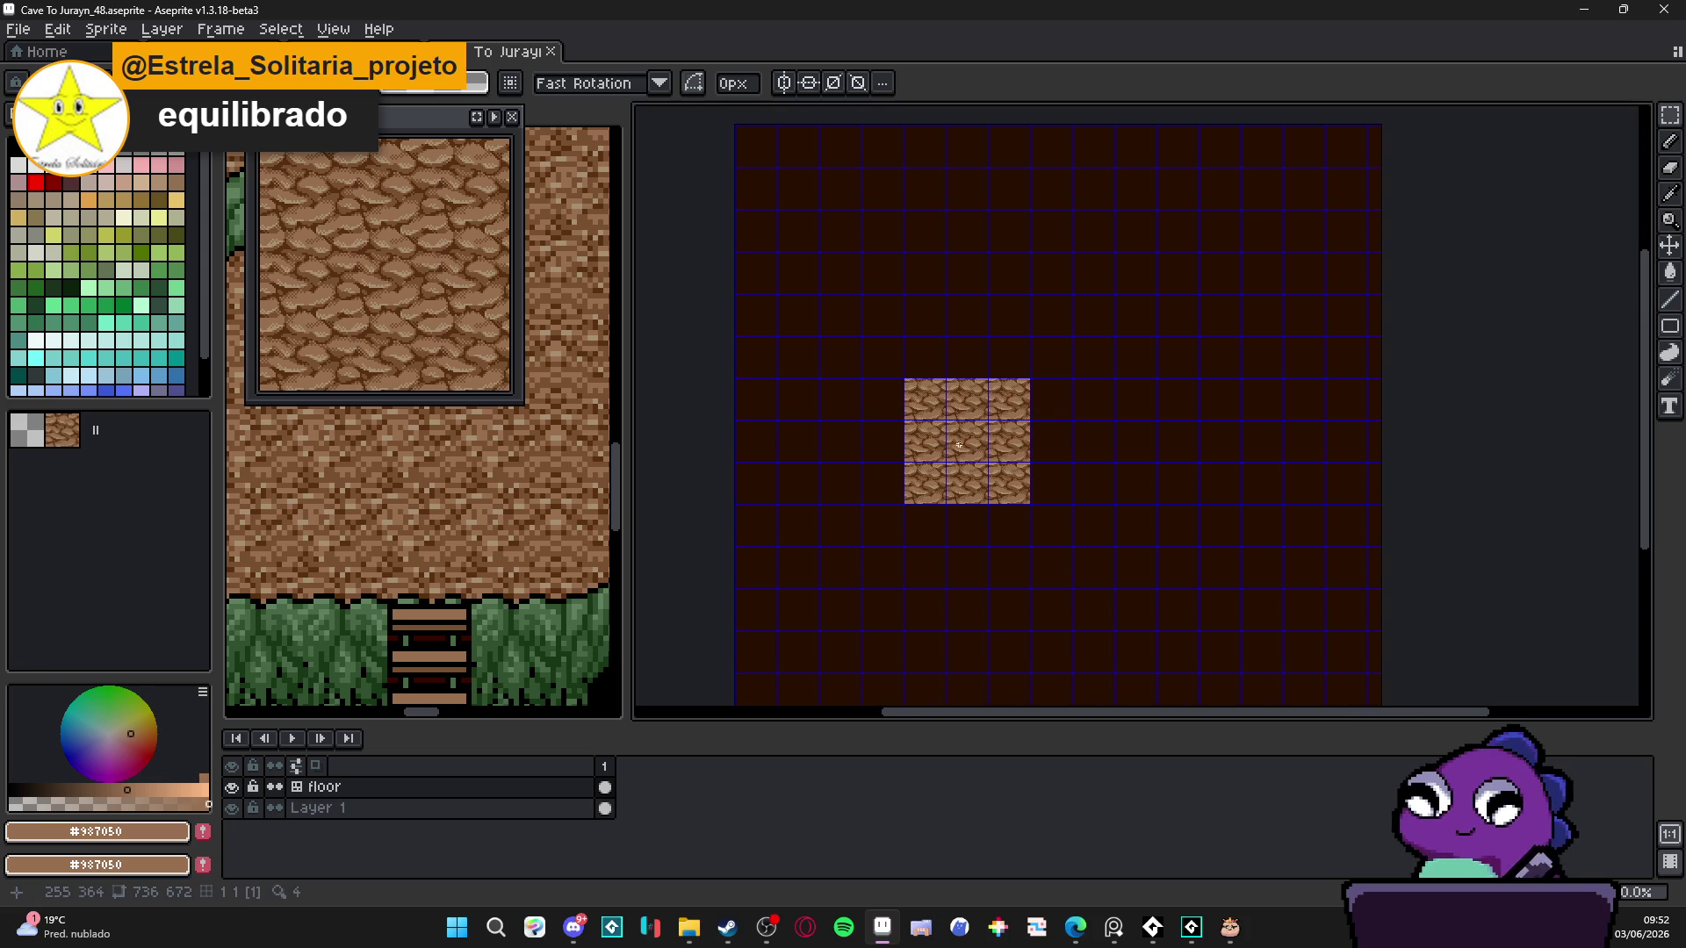
scroll(959, 444, "up", 1)
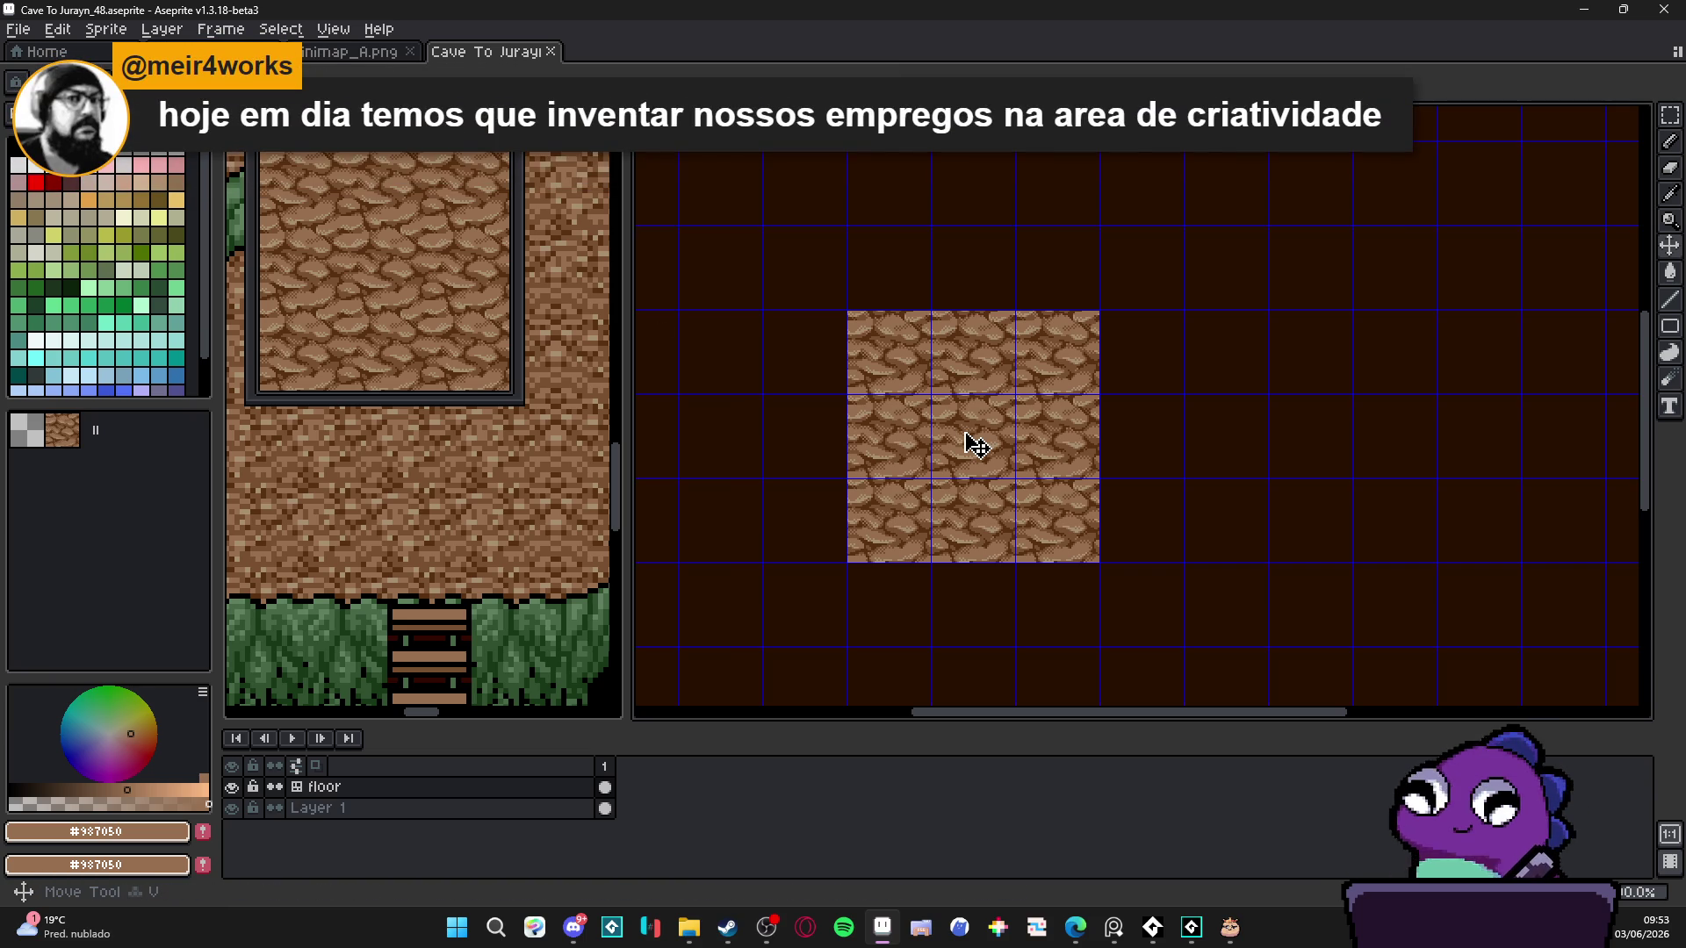
- Save Cave To Jurayn_48.aseprite and place the tiling Preview window at the top-right
key("b")
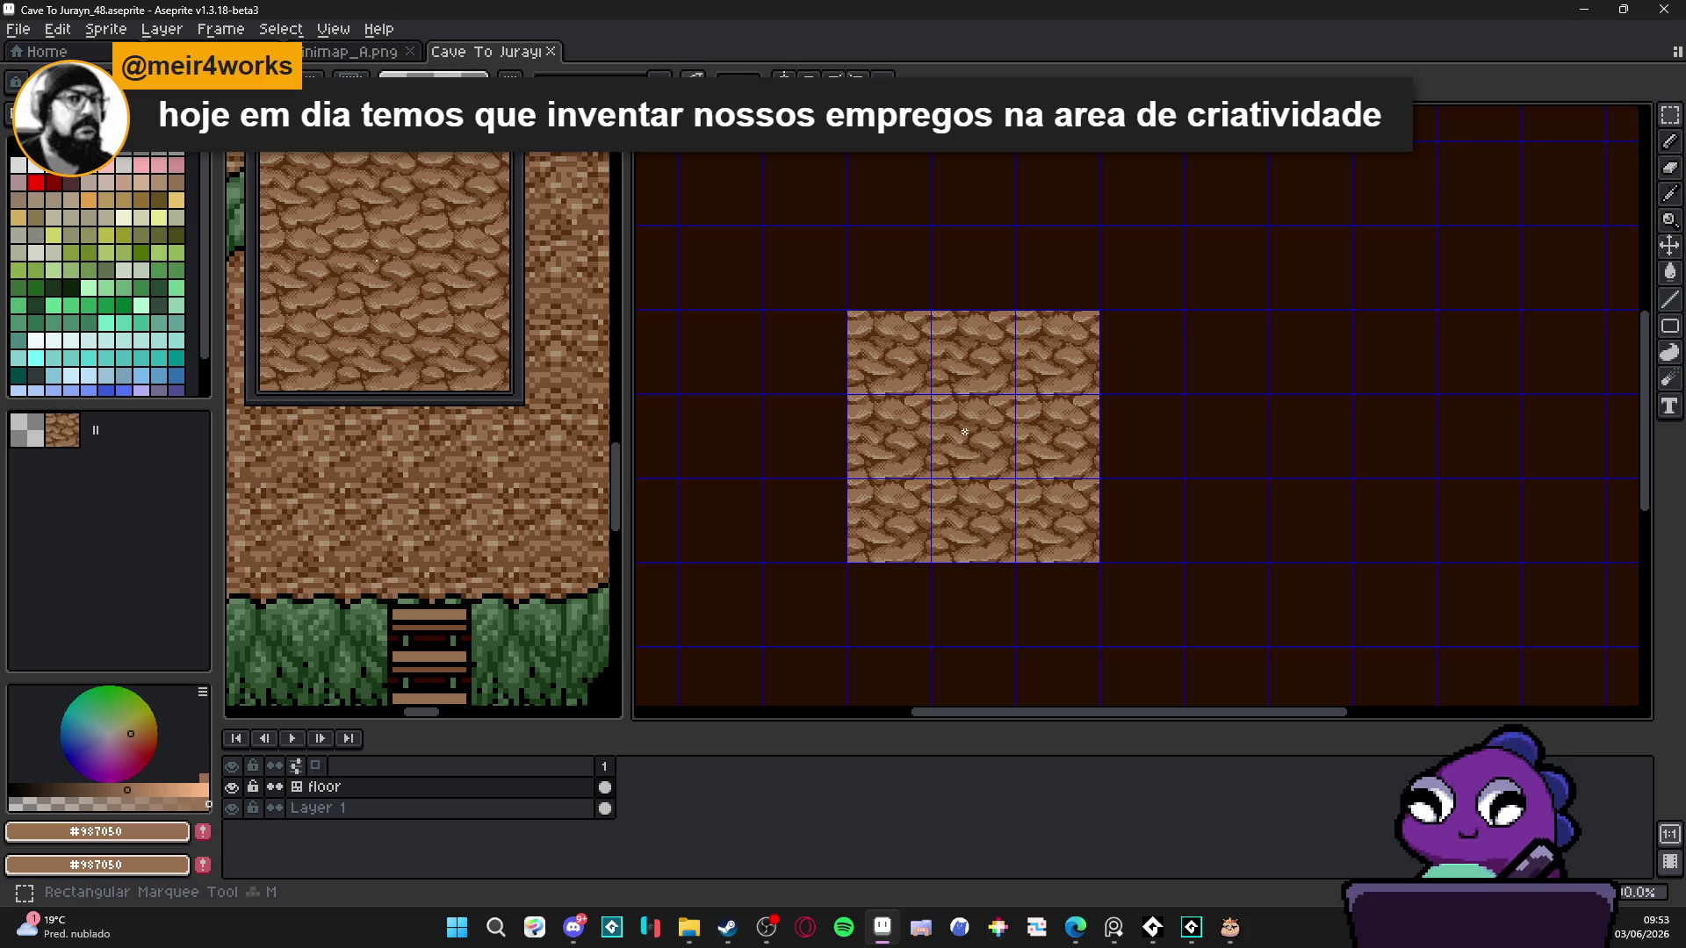
key("ctrl+s")
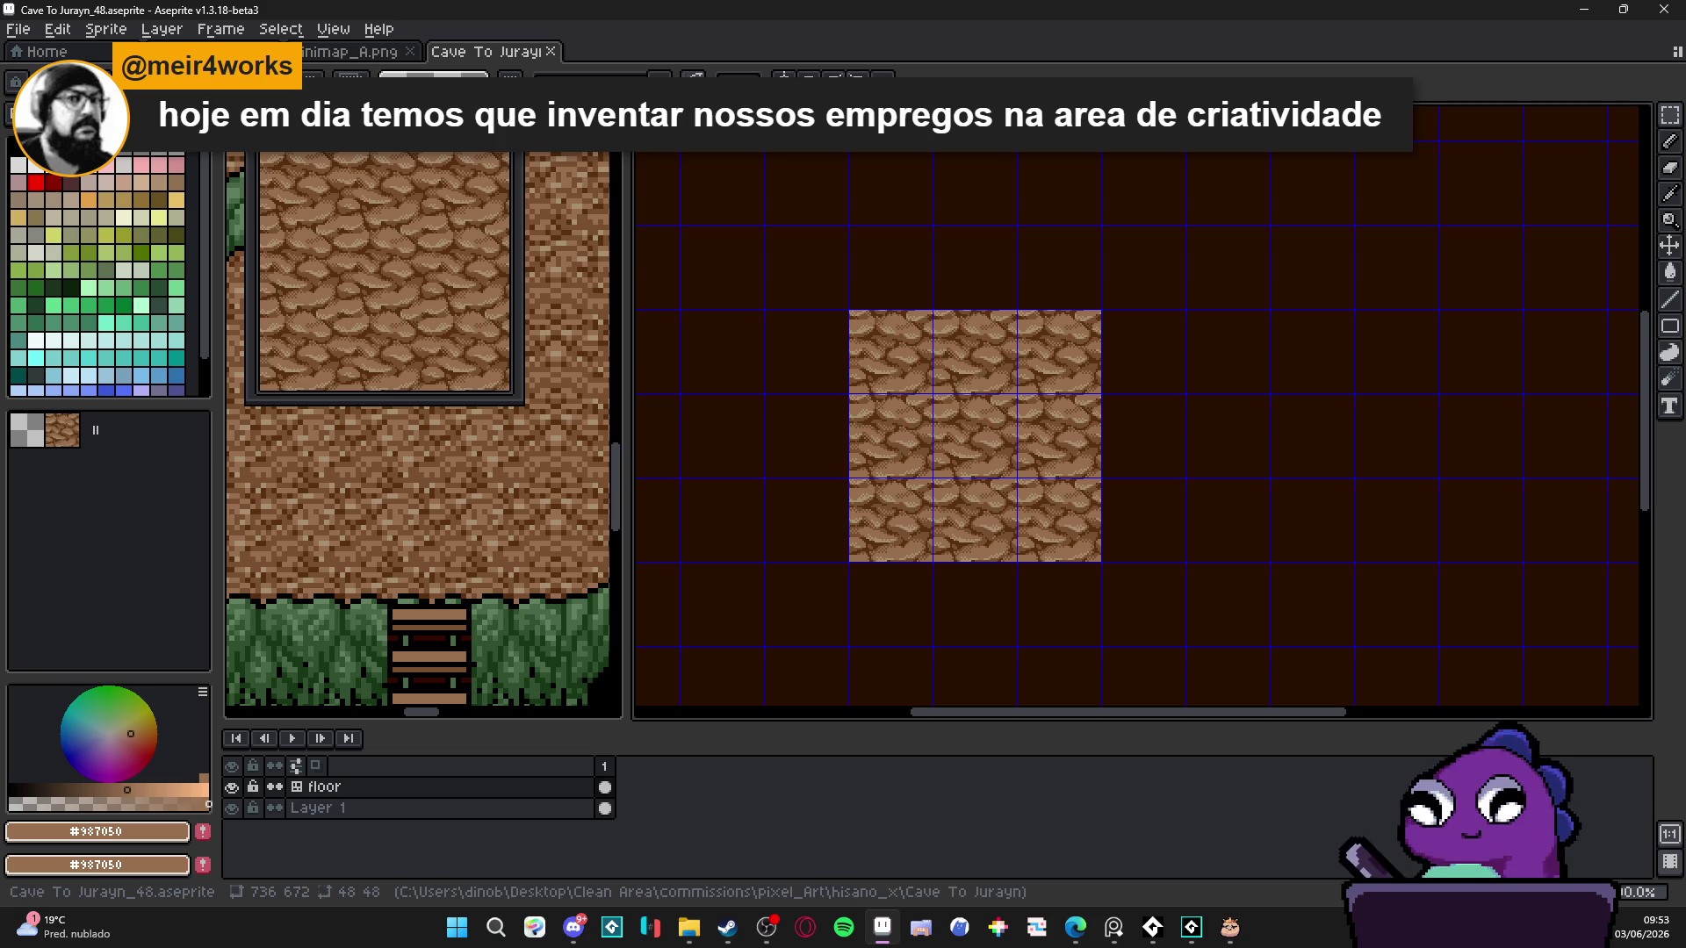
key("F7")
left_click_drag(1359, 184, 1518, 129)
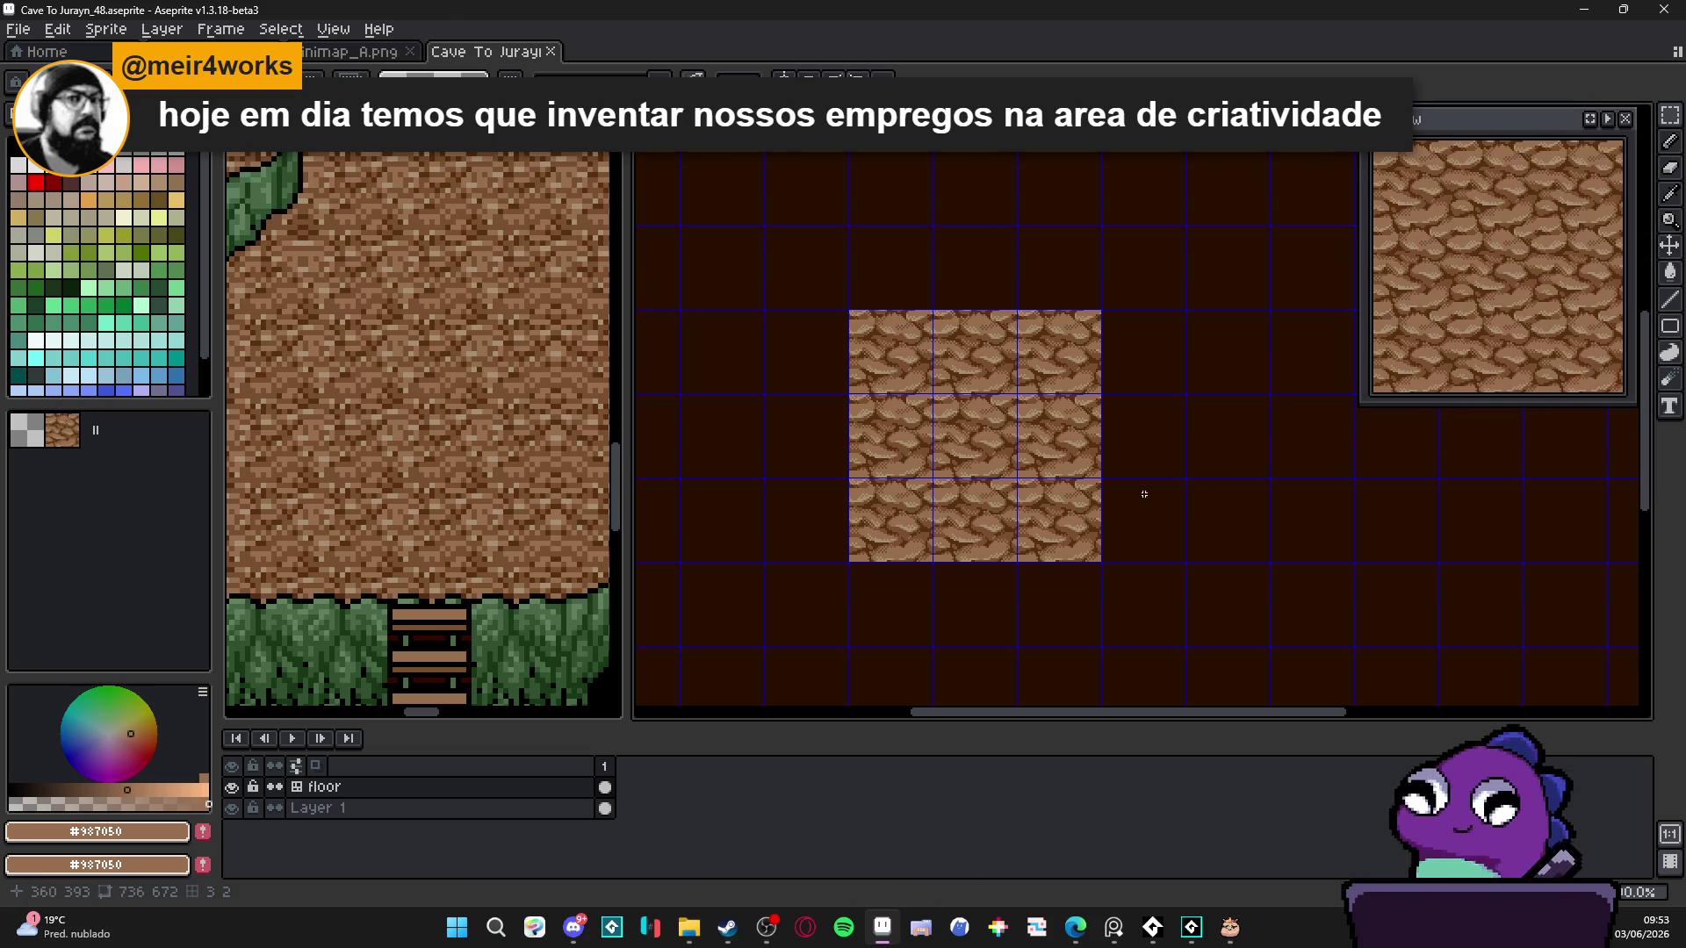
- Zoom in and view the 3x3 tiles as one continuous pattern
scroll(1008, 477, "up", 1)
key("ctrl+shift+t")
key("v")
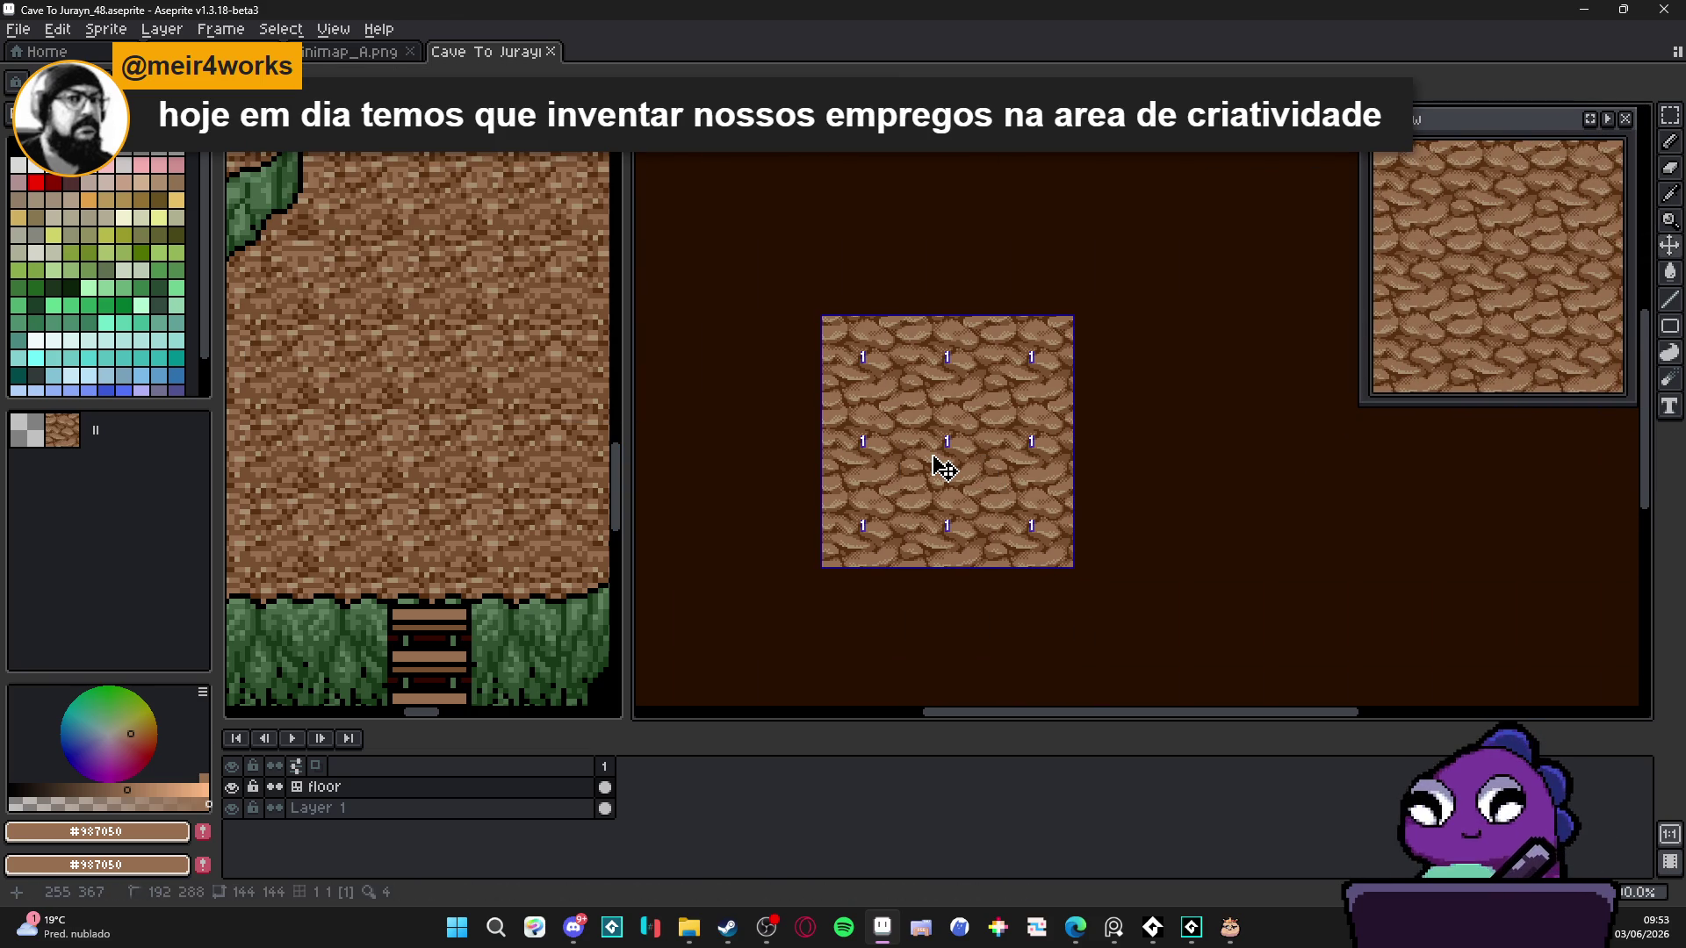
scroll(964, 509, "up", 2)
scroll(947, 476, "up", 2)
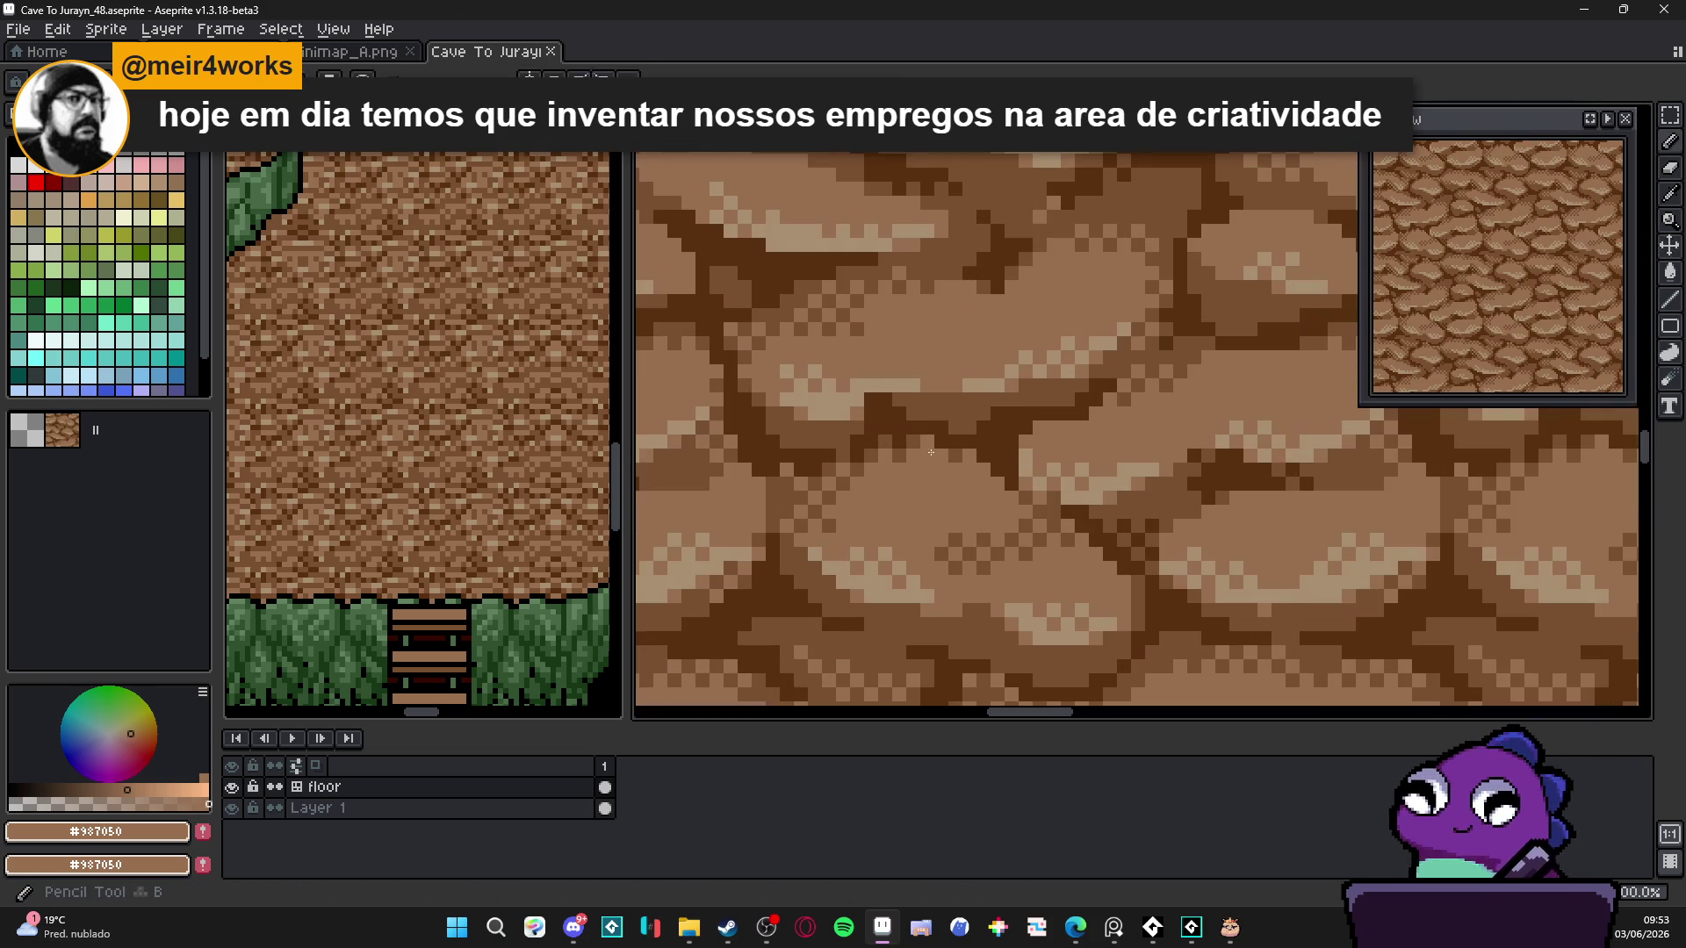
- With the pencil, paint a stone pixel and a short line in darker brown #785030
key("b")
left_click(922, 454, "alt")
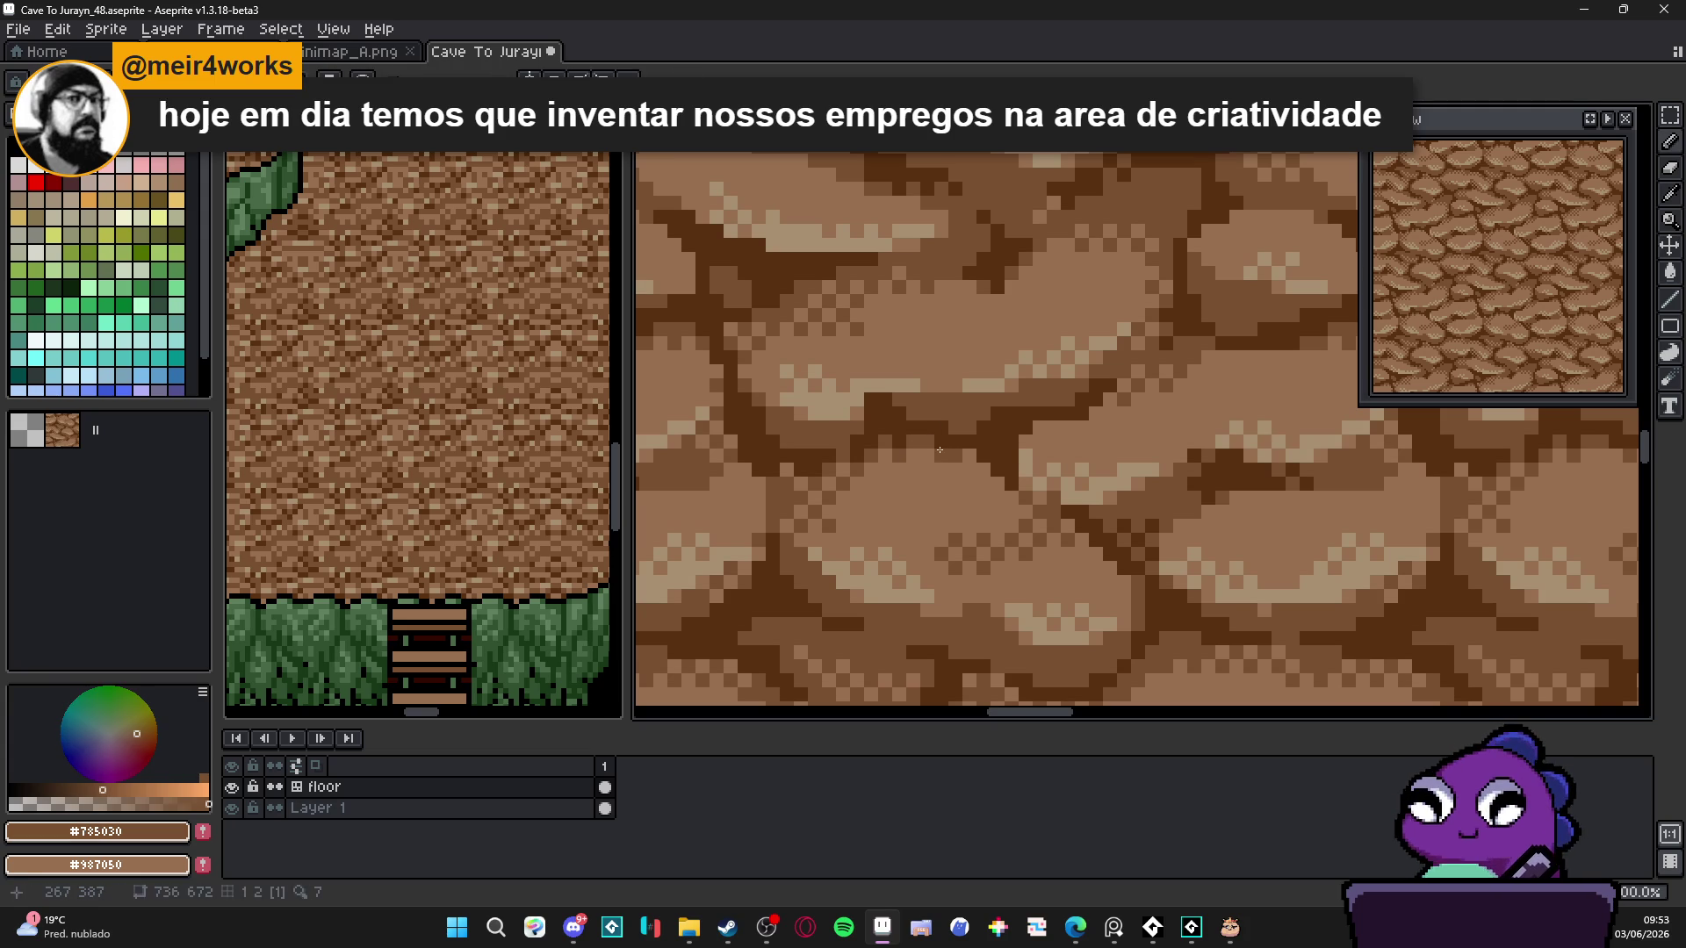
left_click(880, 461)
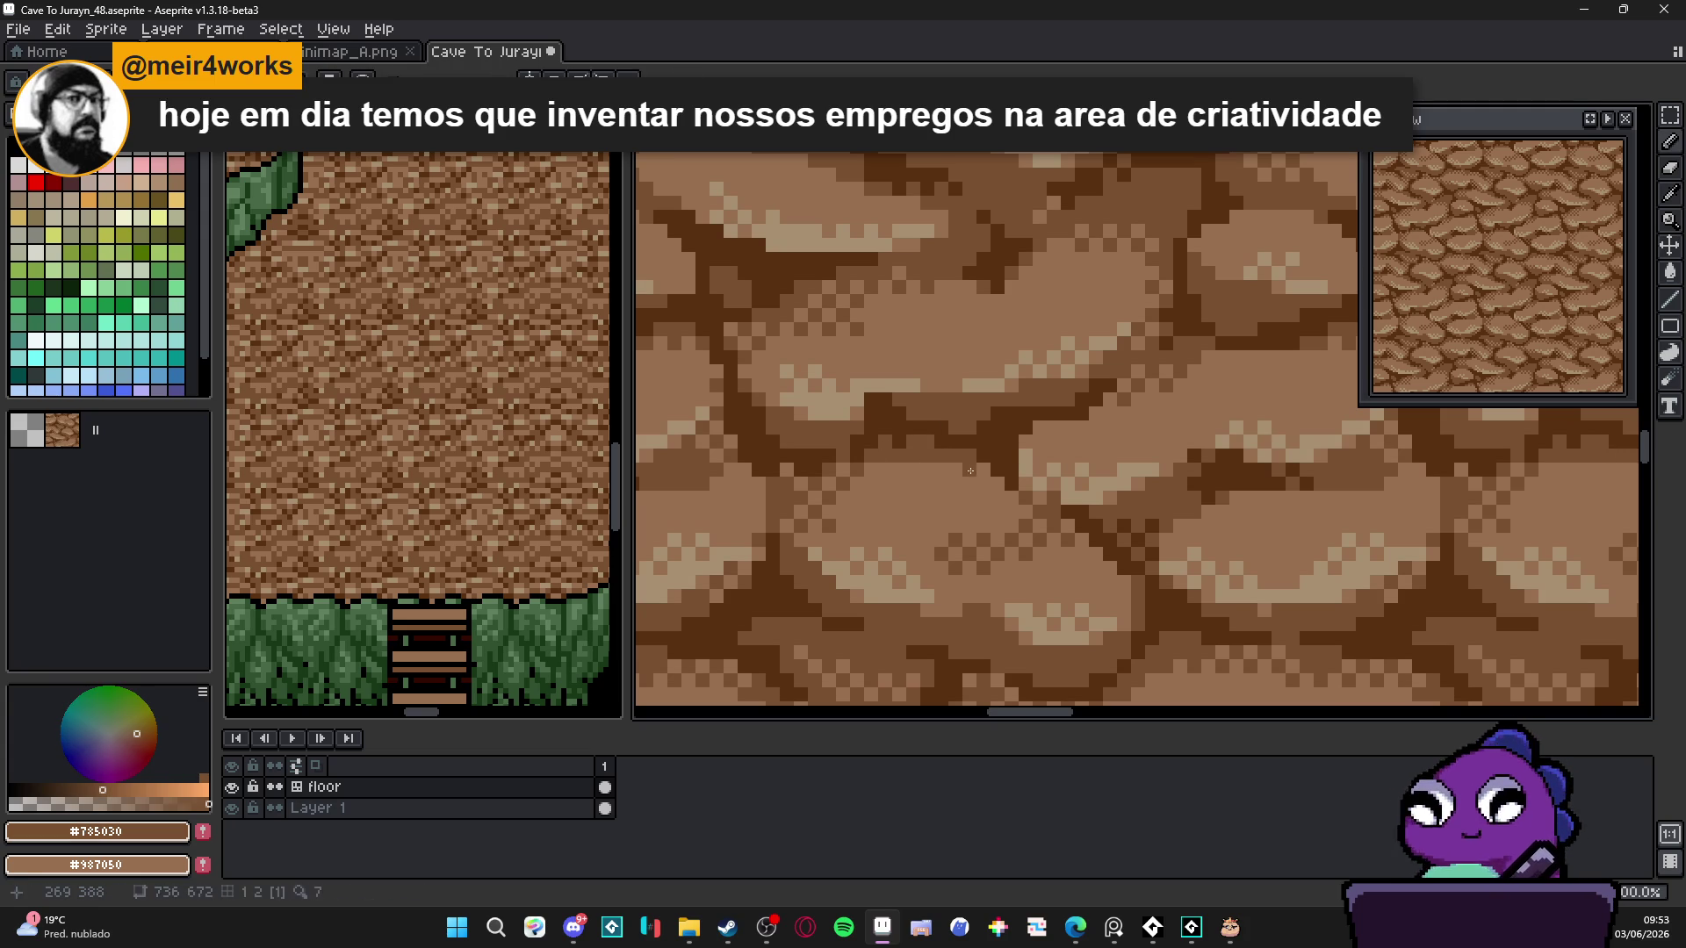
left_click_drag(966, 470, 949, 471)
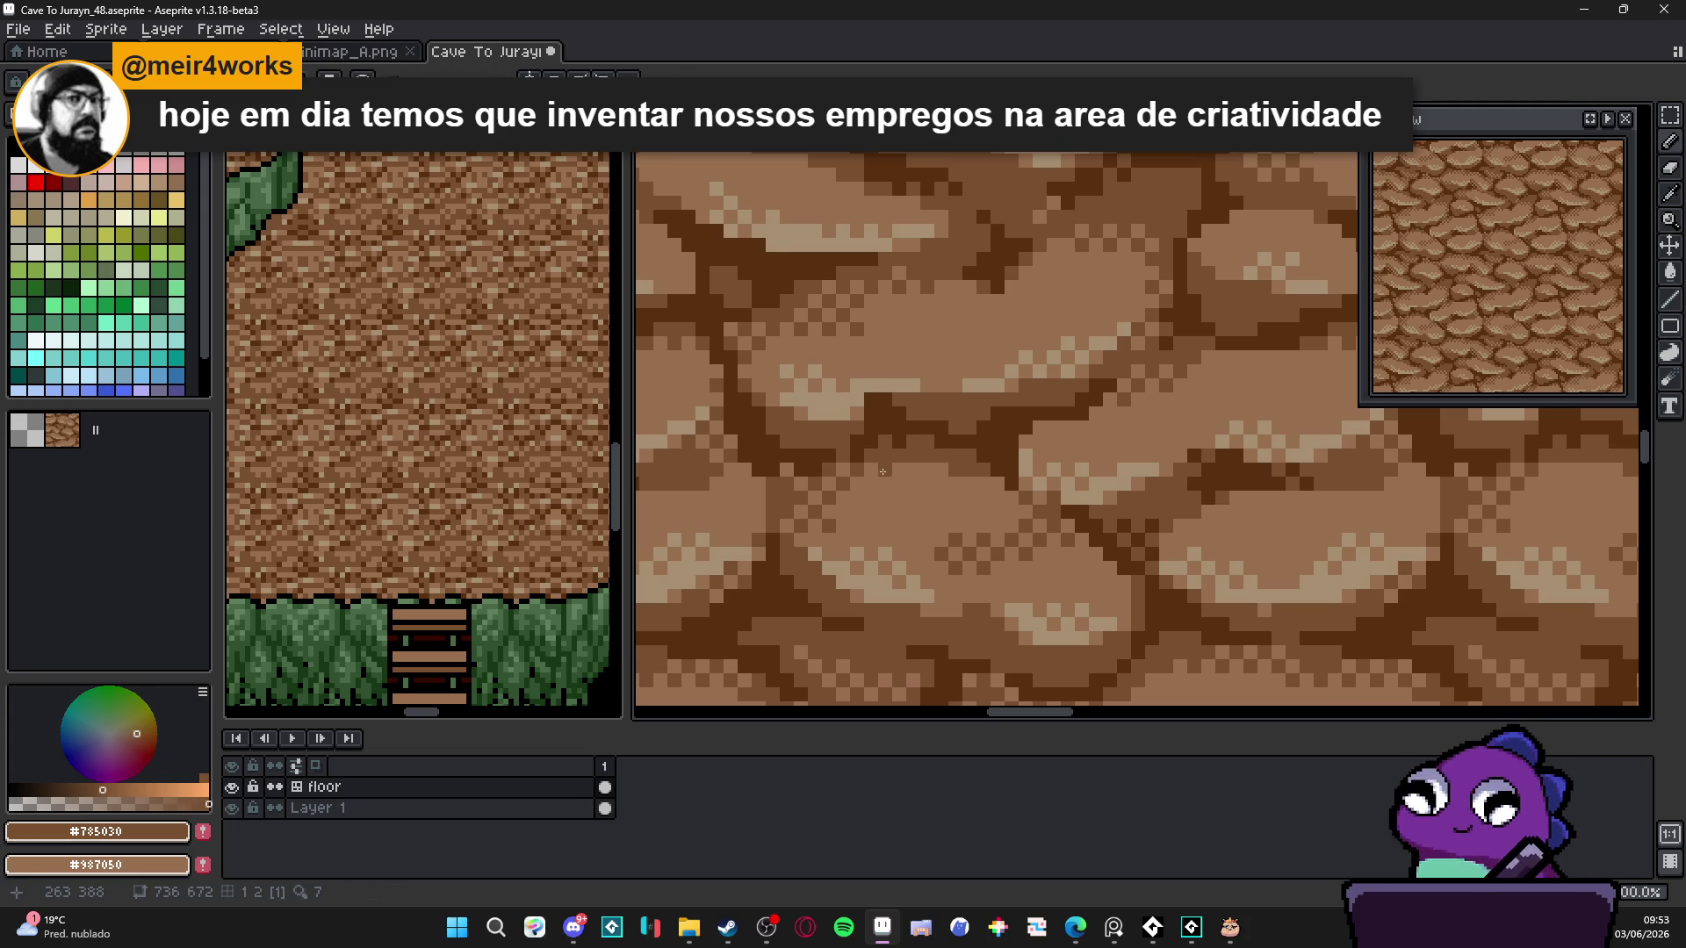
scroll(940, 473, "down", 2)
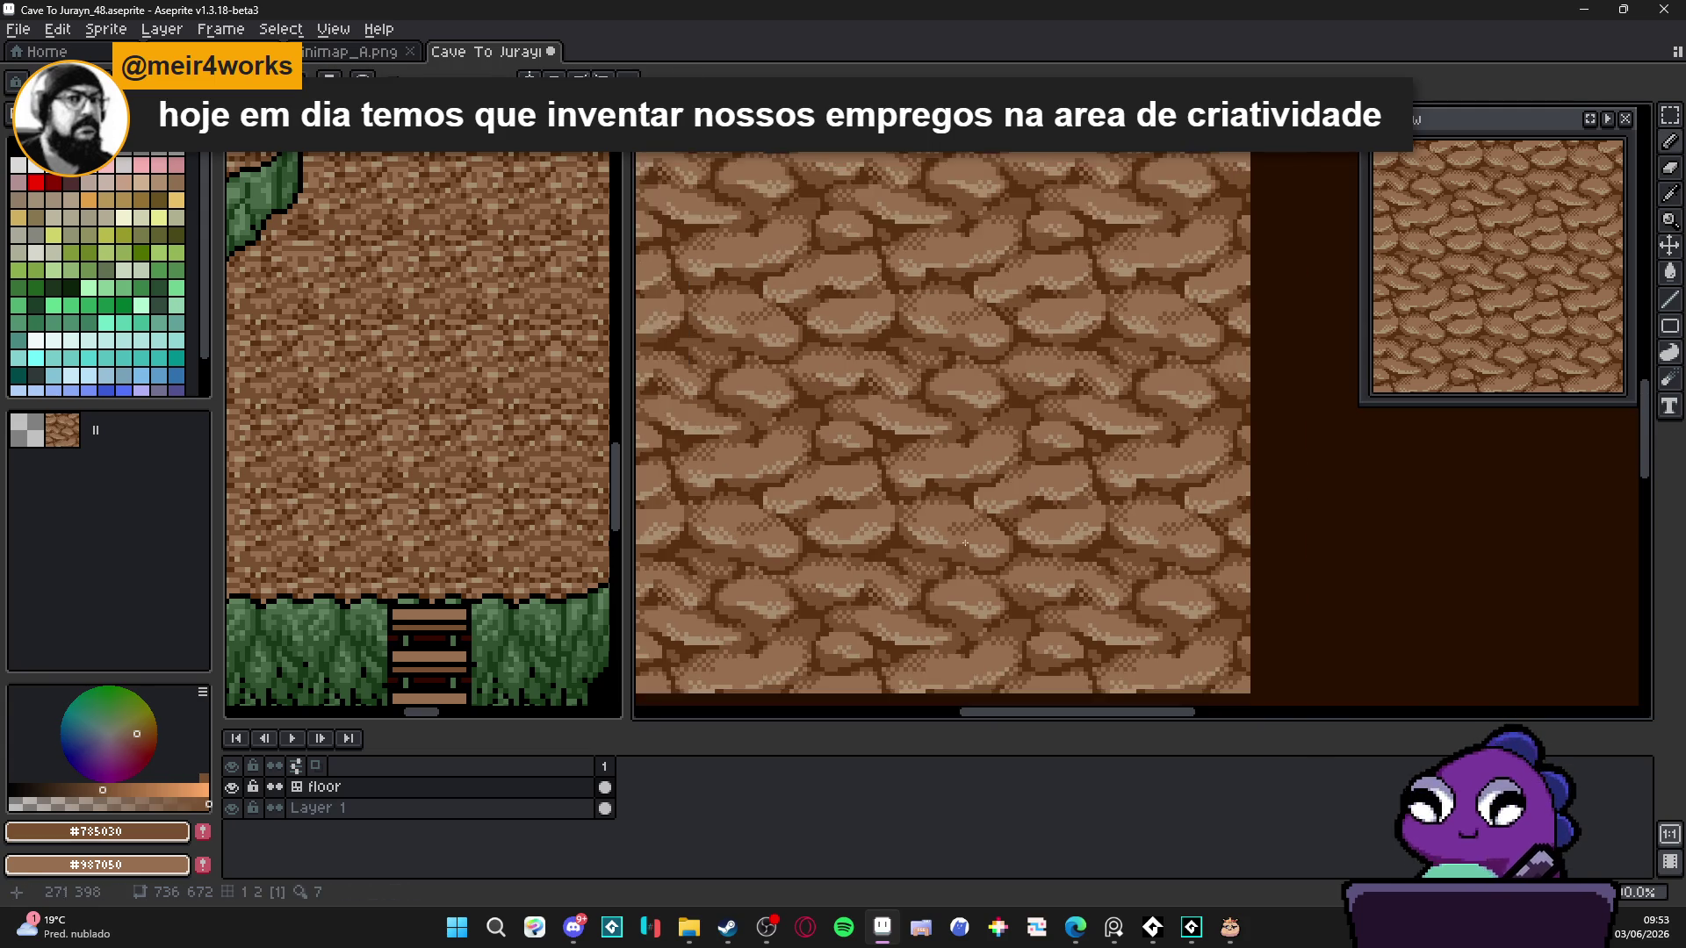
scroll(957, 488, "up", 2)
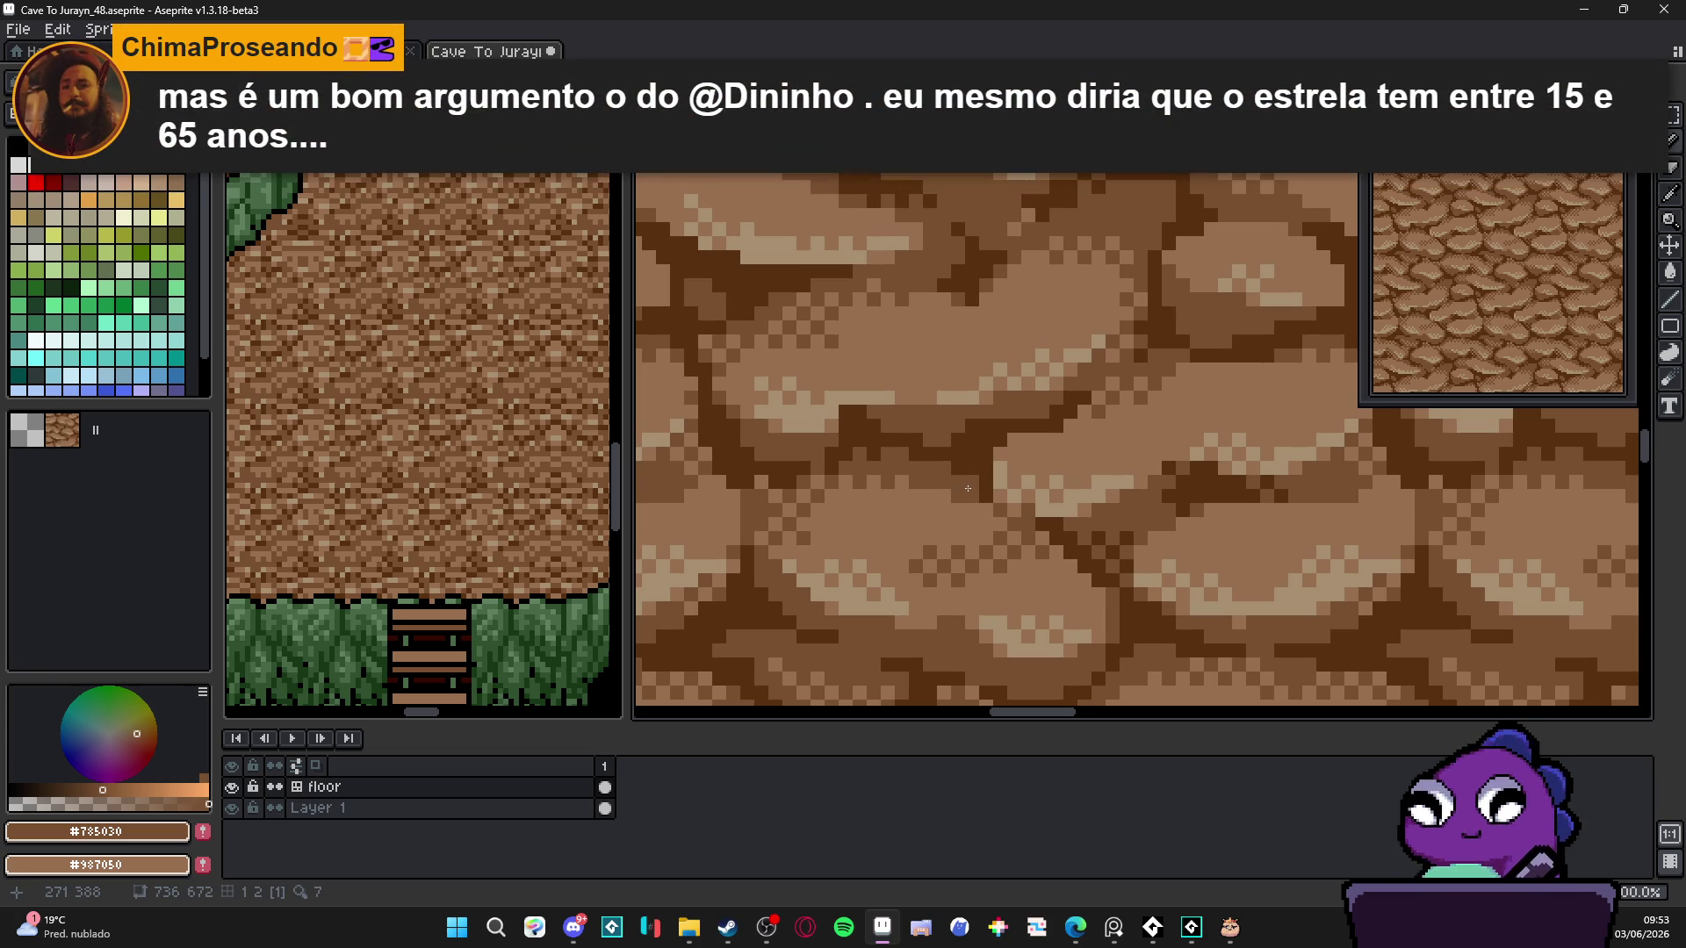
scroll(968, 489, "down", 3)
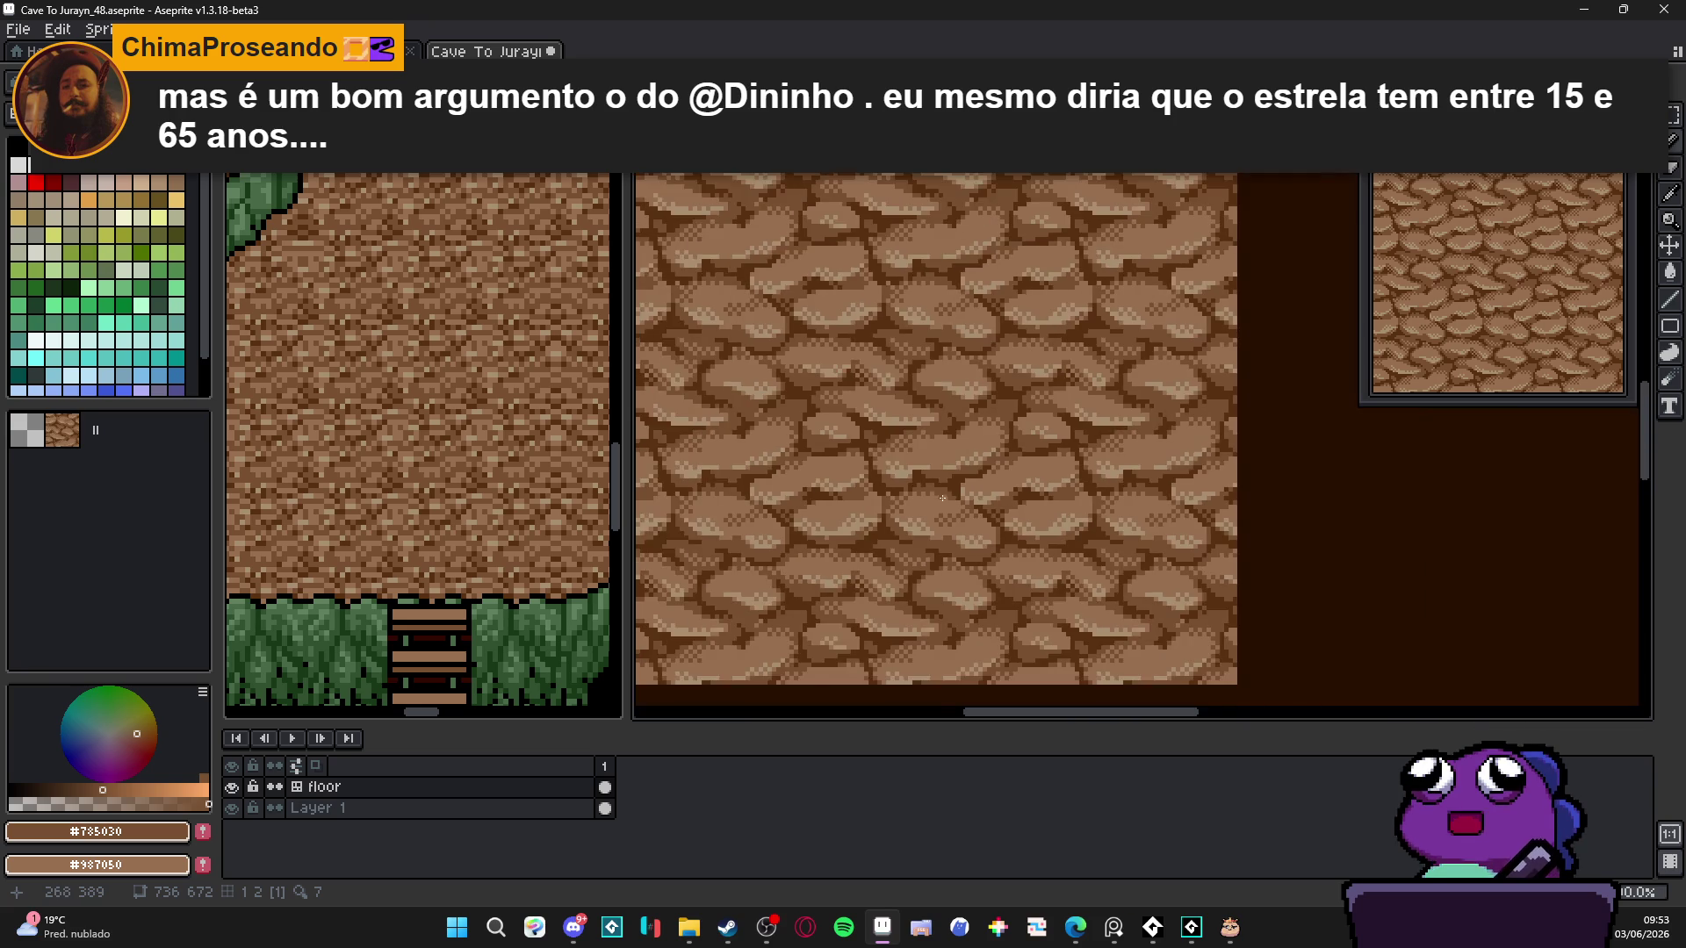
scroll(974, 454, "down", 1)
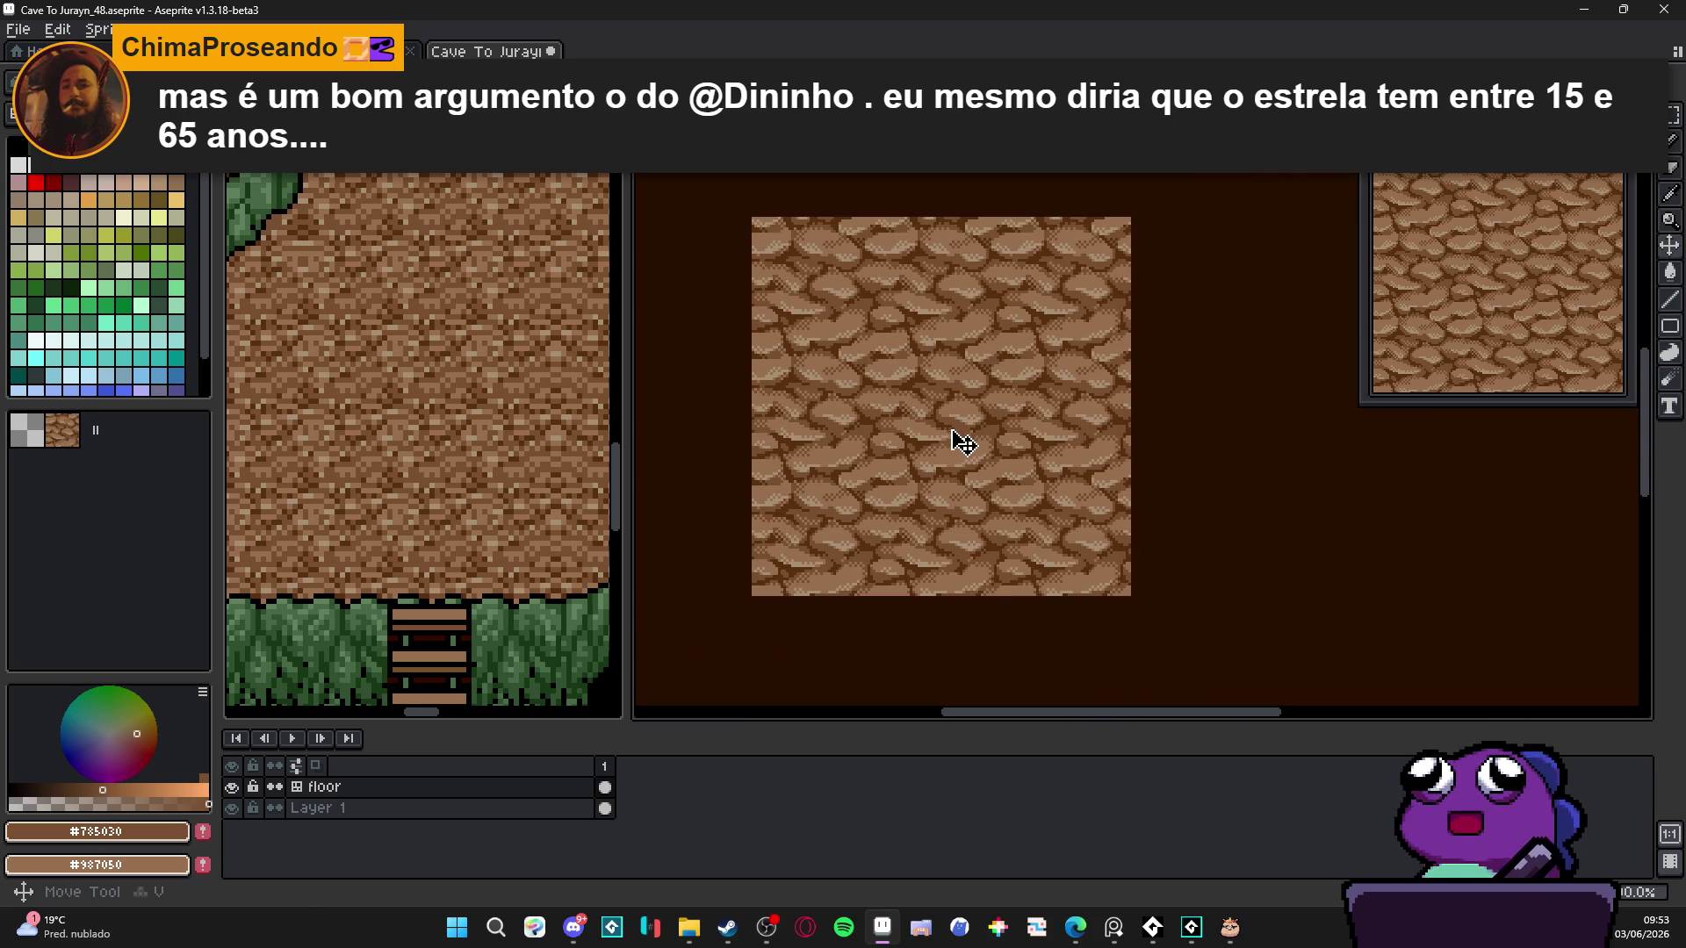
- Sample mid brown #987050, darker #785030, then #987050 again from the stones
key("m")
scroll(953, 426, "up", 4)
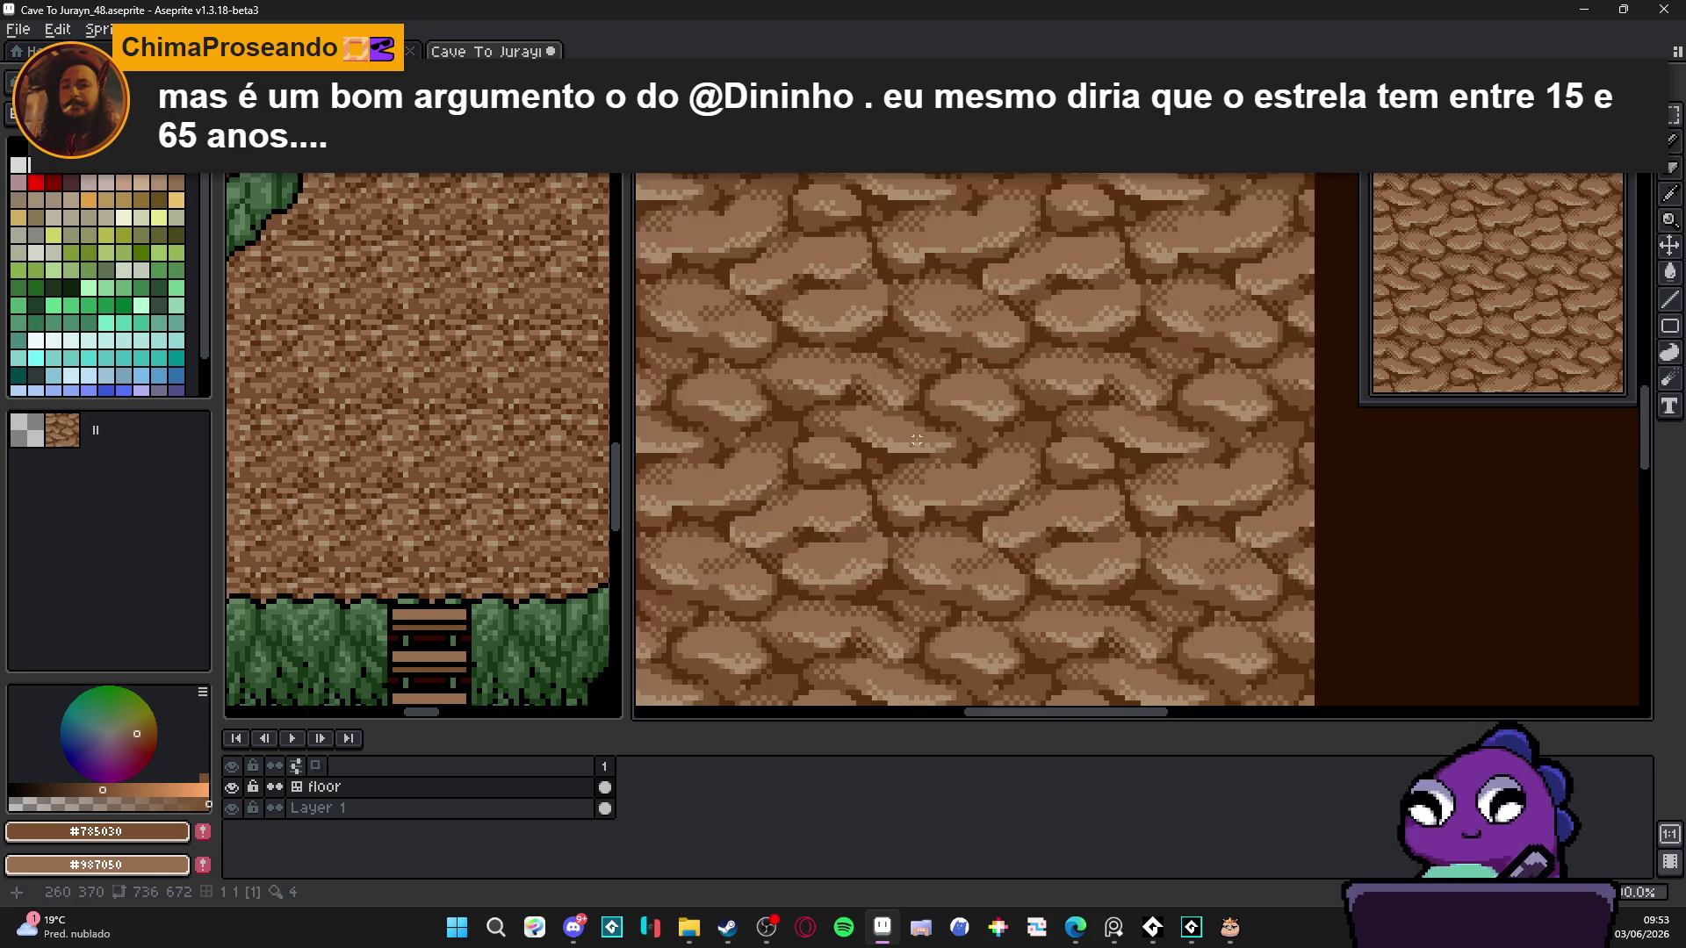
left_click(904, 403, "alt")
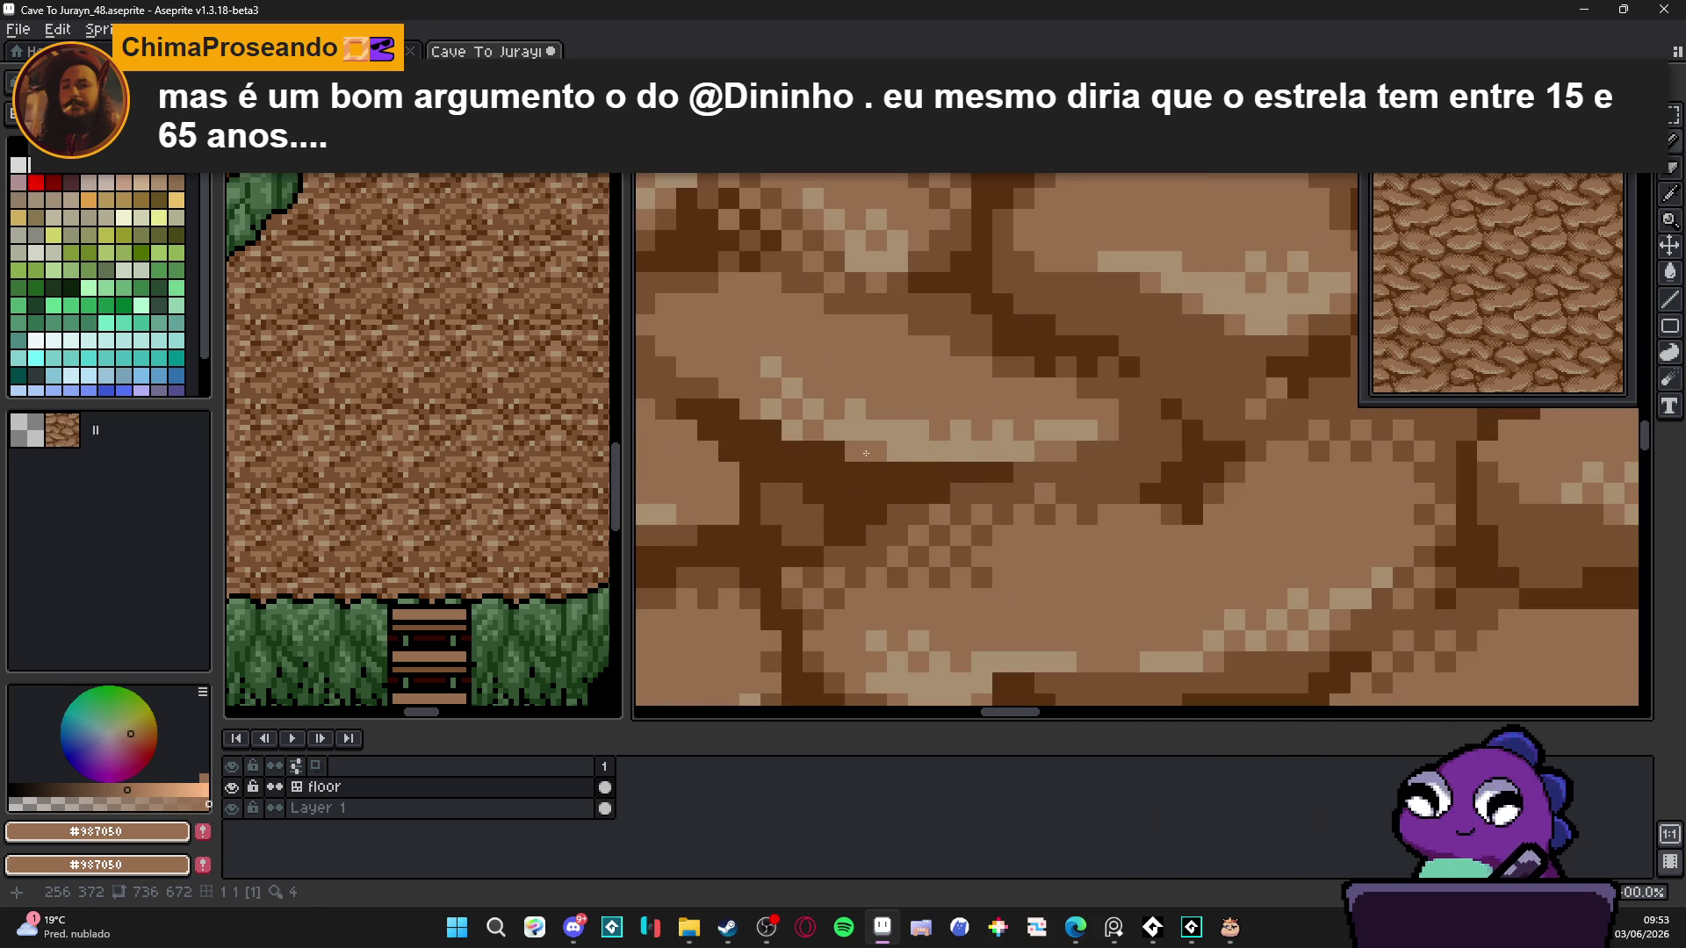
scroll(909, 490, "down", 4)
scroll(883, 475, "up", 2)
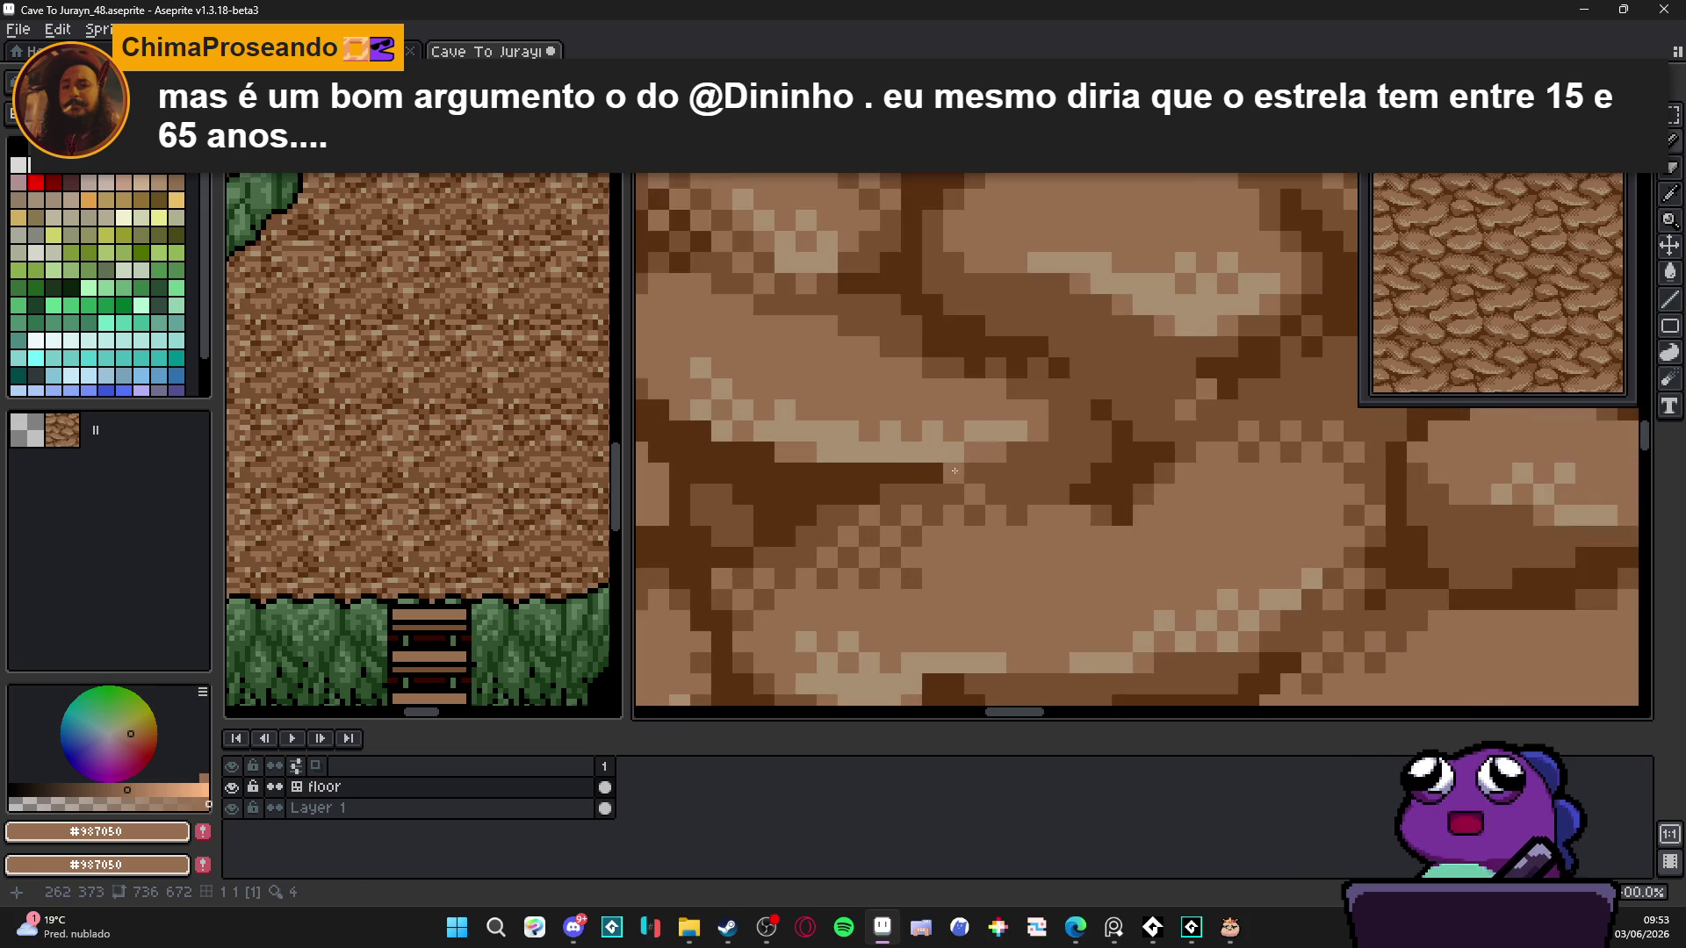
left_click(923, 462, "alt")
scroll(792, 450, "up", 1)
scroll(792, 451, "up", 1)
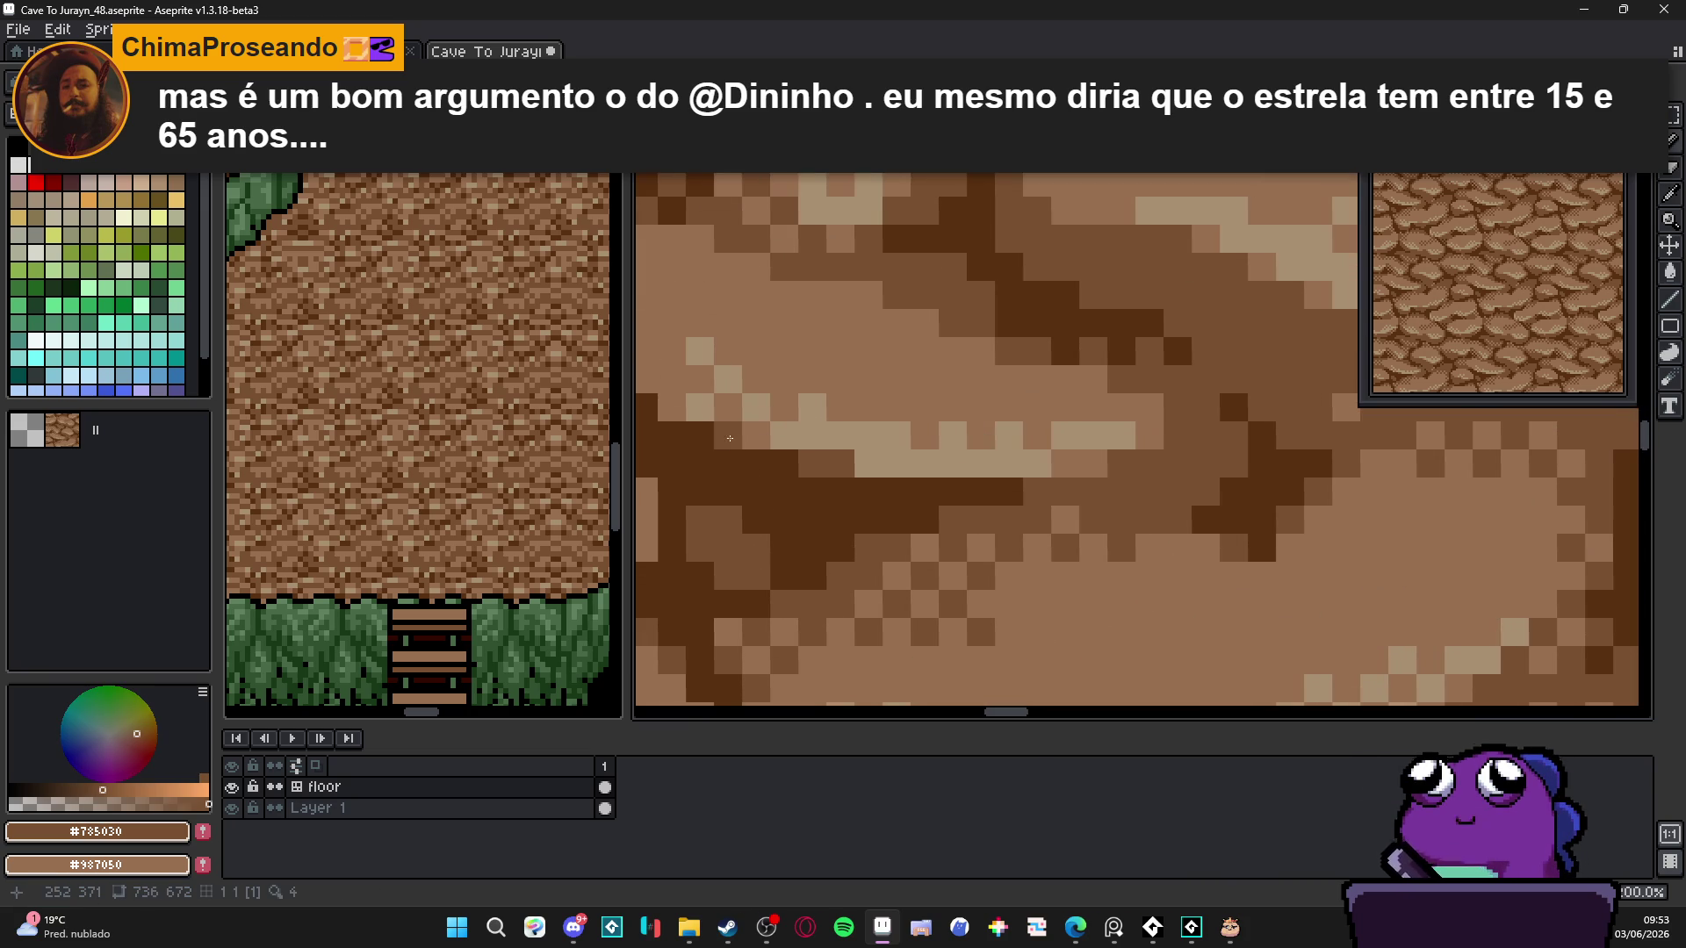
left_click(729, 436, "alt")
scroll(798, 468, "down", 2)
scroll(795, 466, "up", 1)
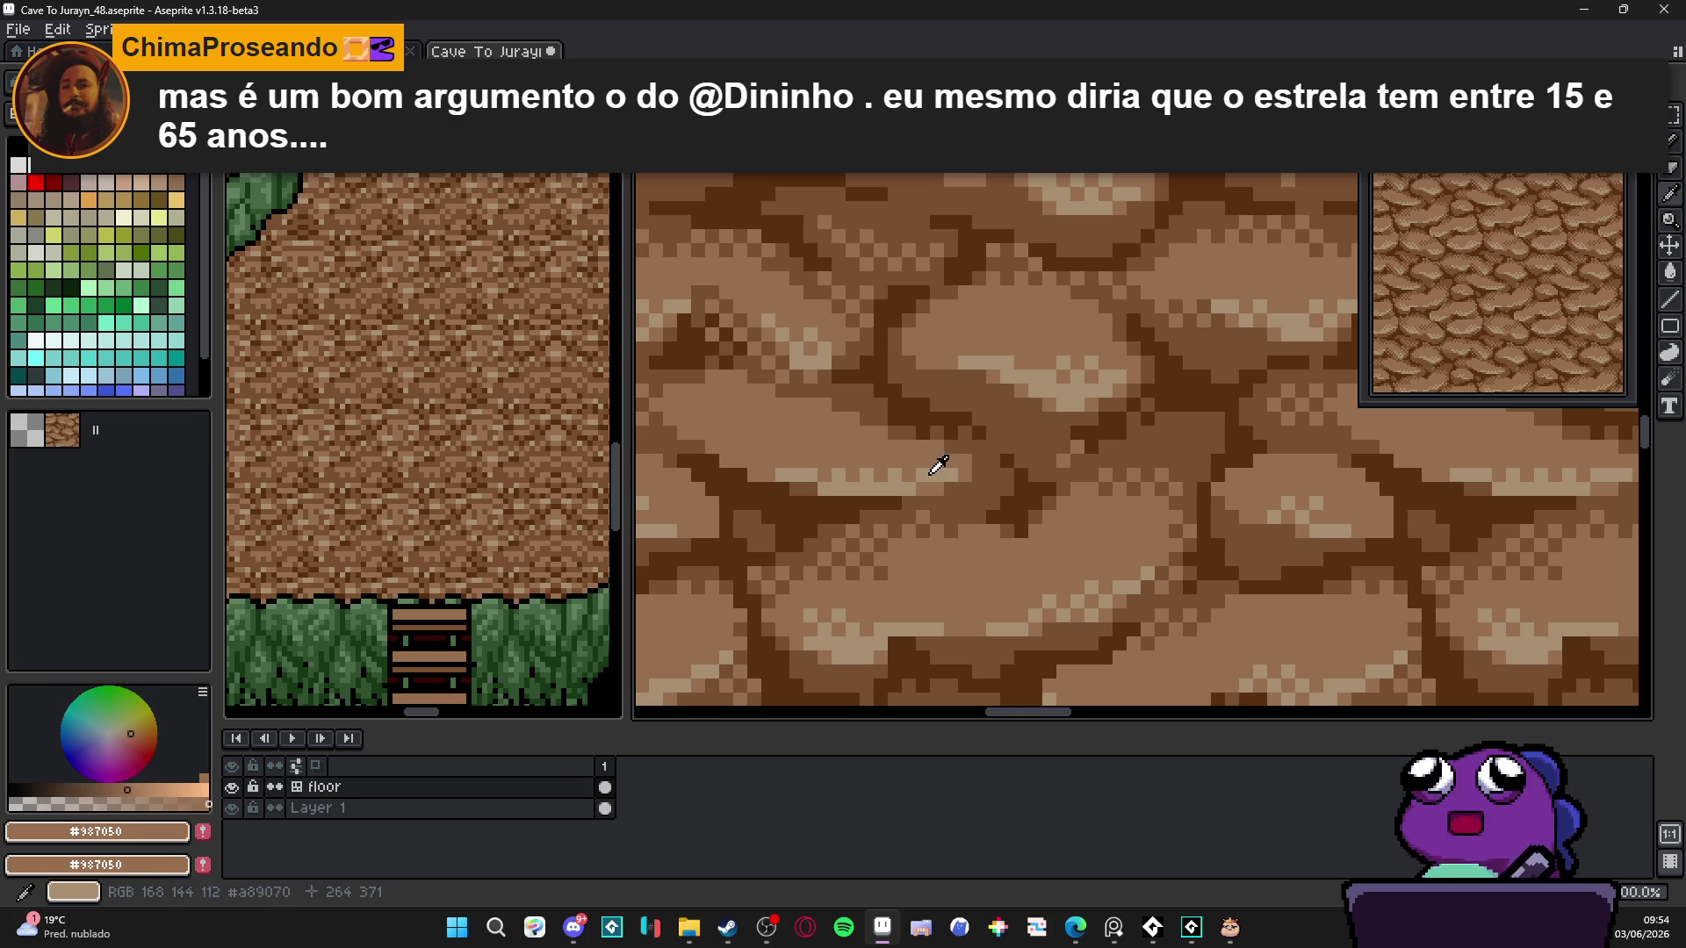
- Sample #a89070, #987050 and #785030, ending on dark crack brown #583010, with tile labels shown
left_click(938, 465, "alt")
scroll(833, 489, "up", 1)
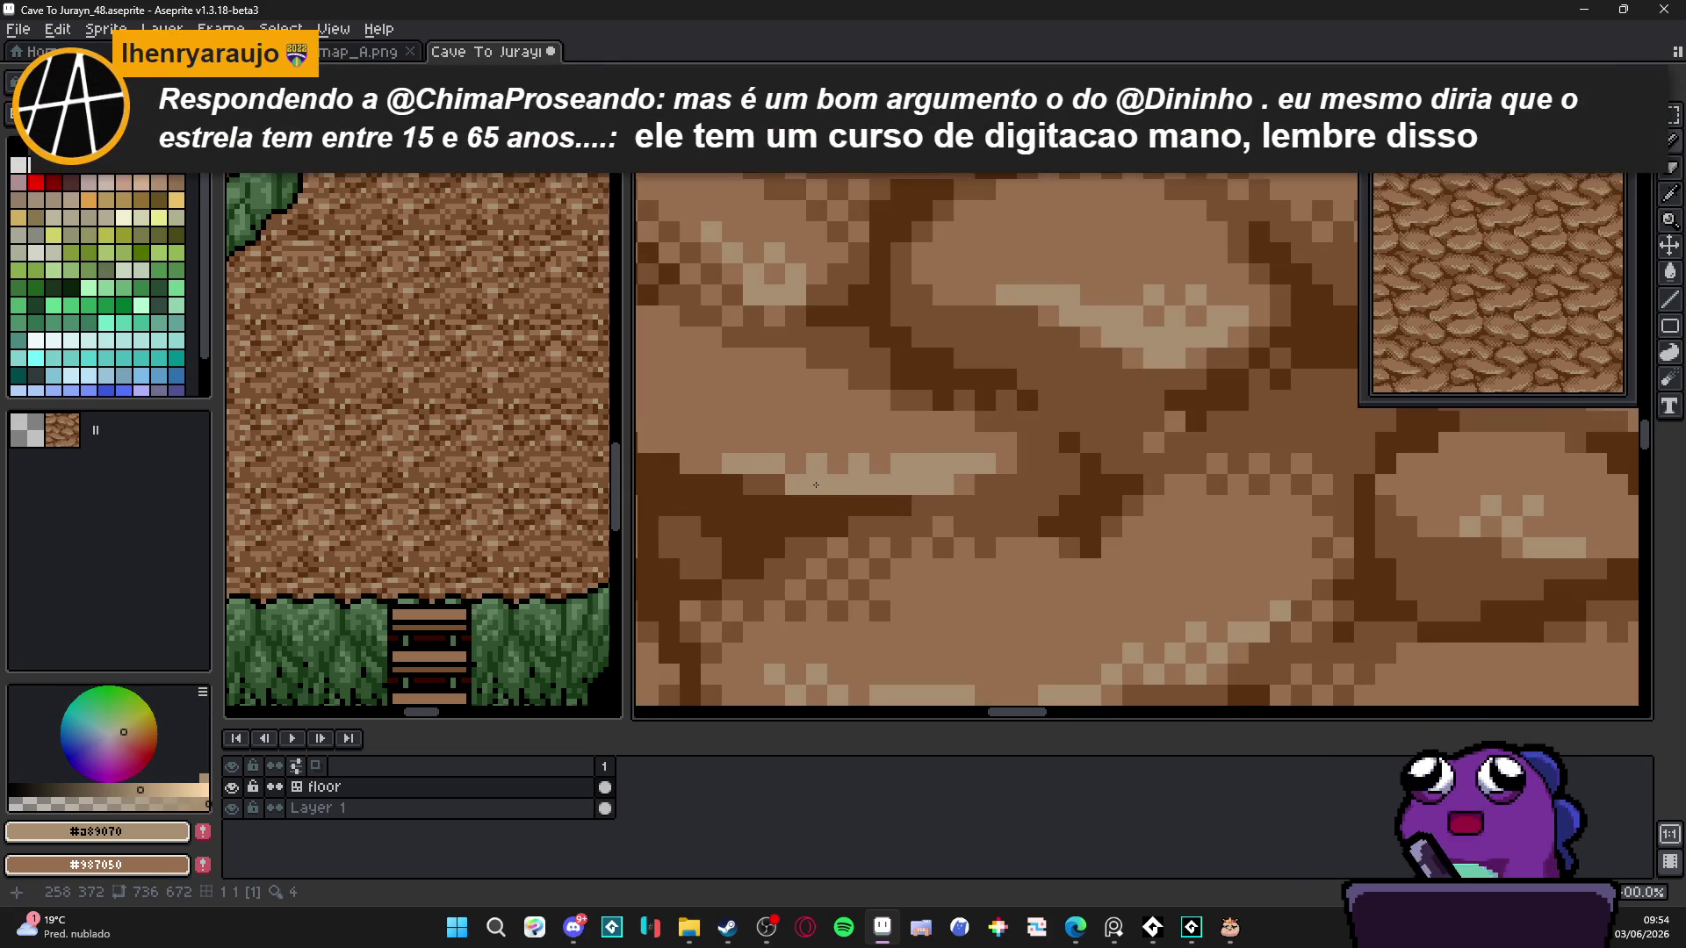
left_click(775, 485, "alt")
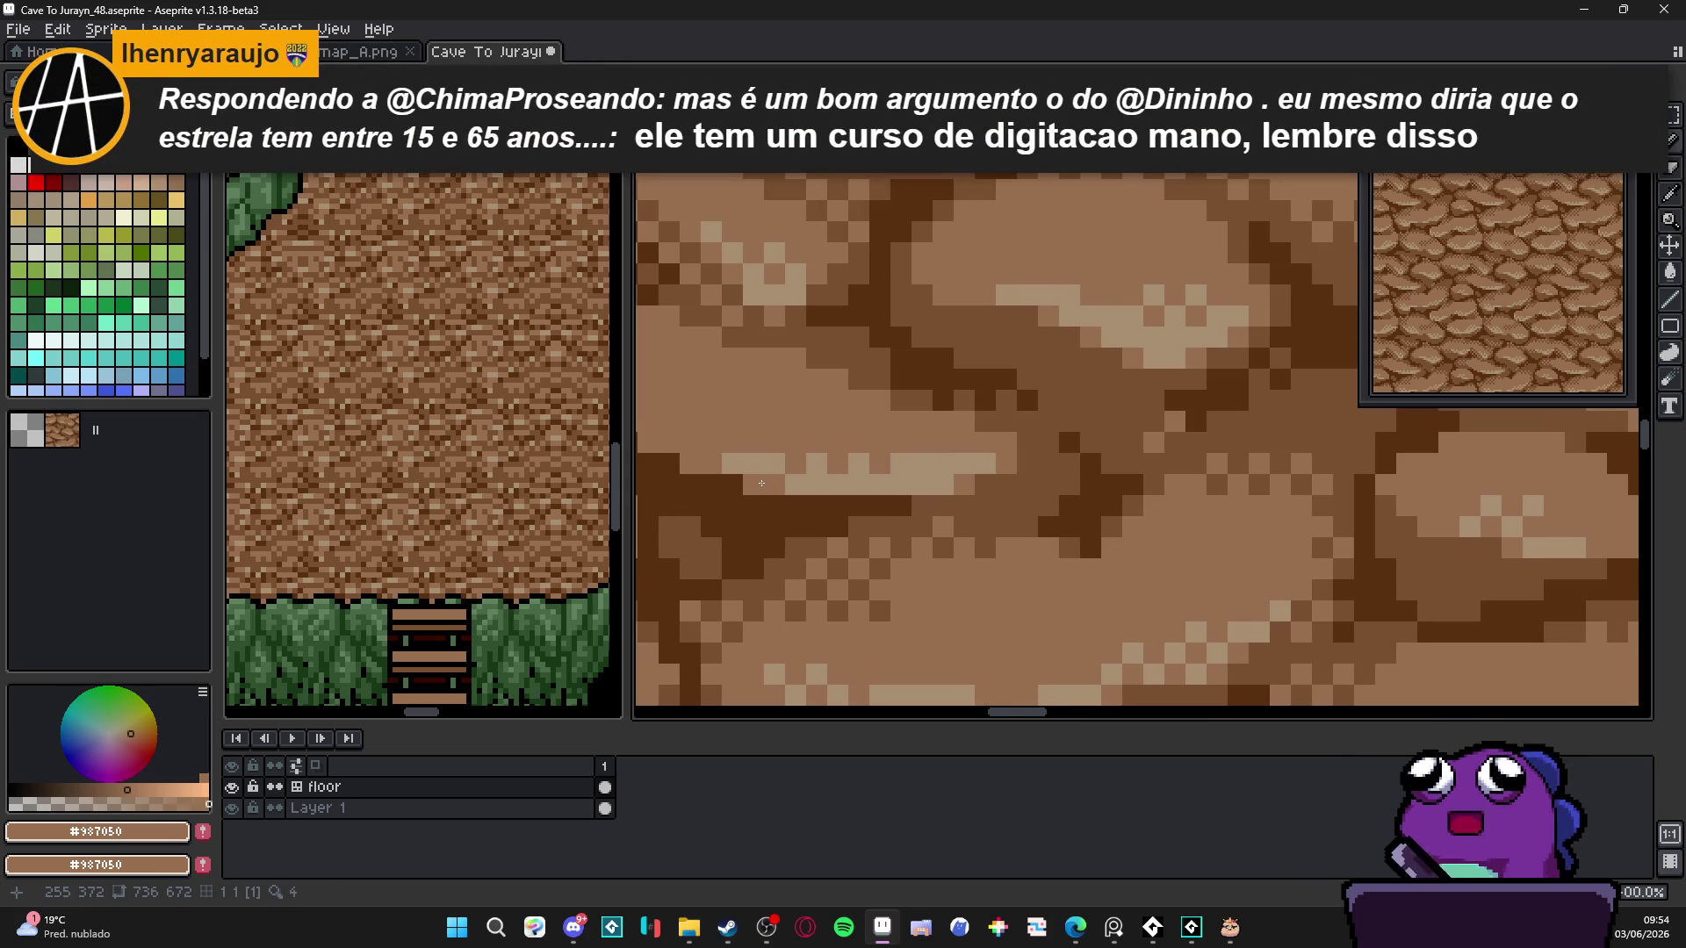
scroll(773, 482, "down", 3)
scroll(794, 479, "up", 1)
left_click(796, 483, "alt")
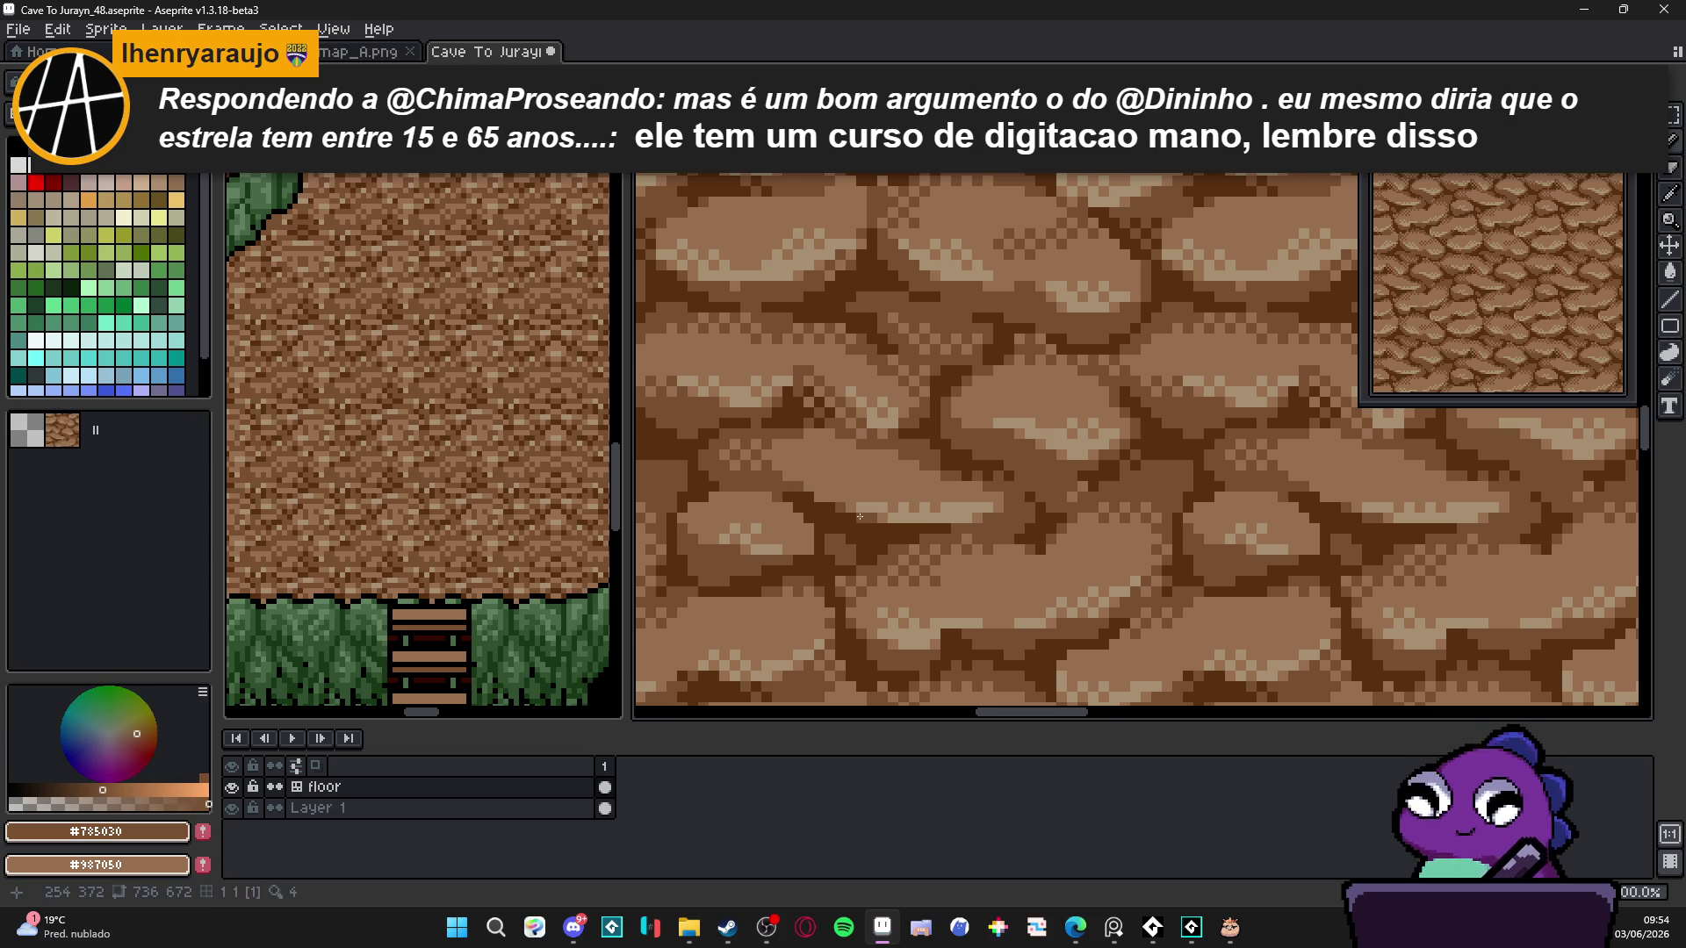
scroll(945, 537, "down", 1)
scroll(952, 534, "up", 1)
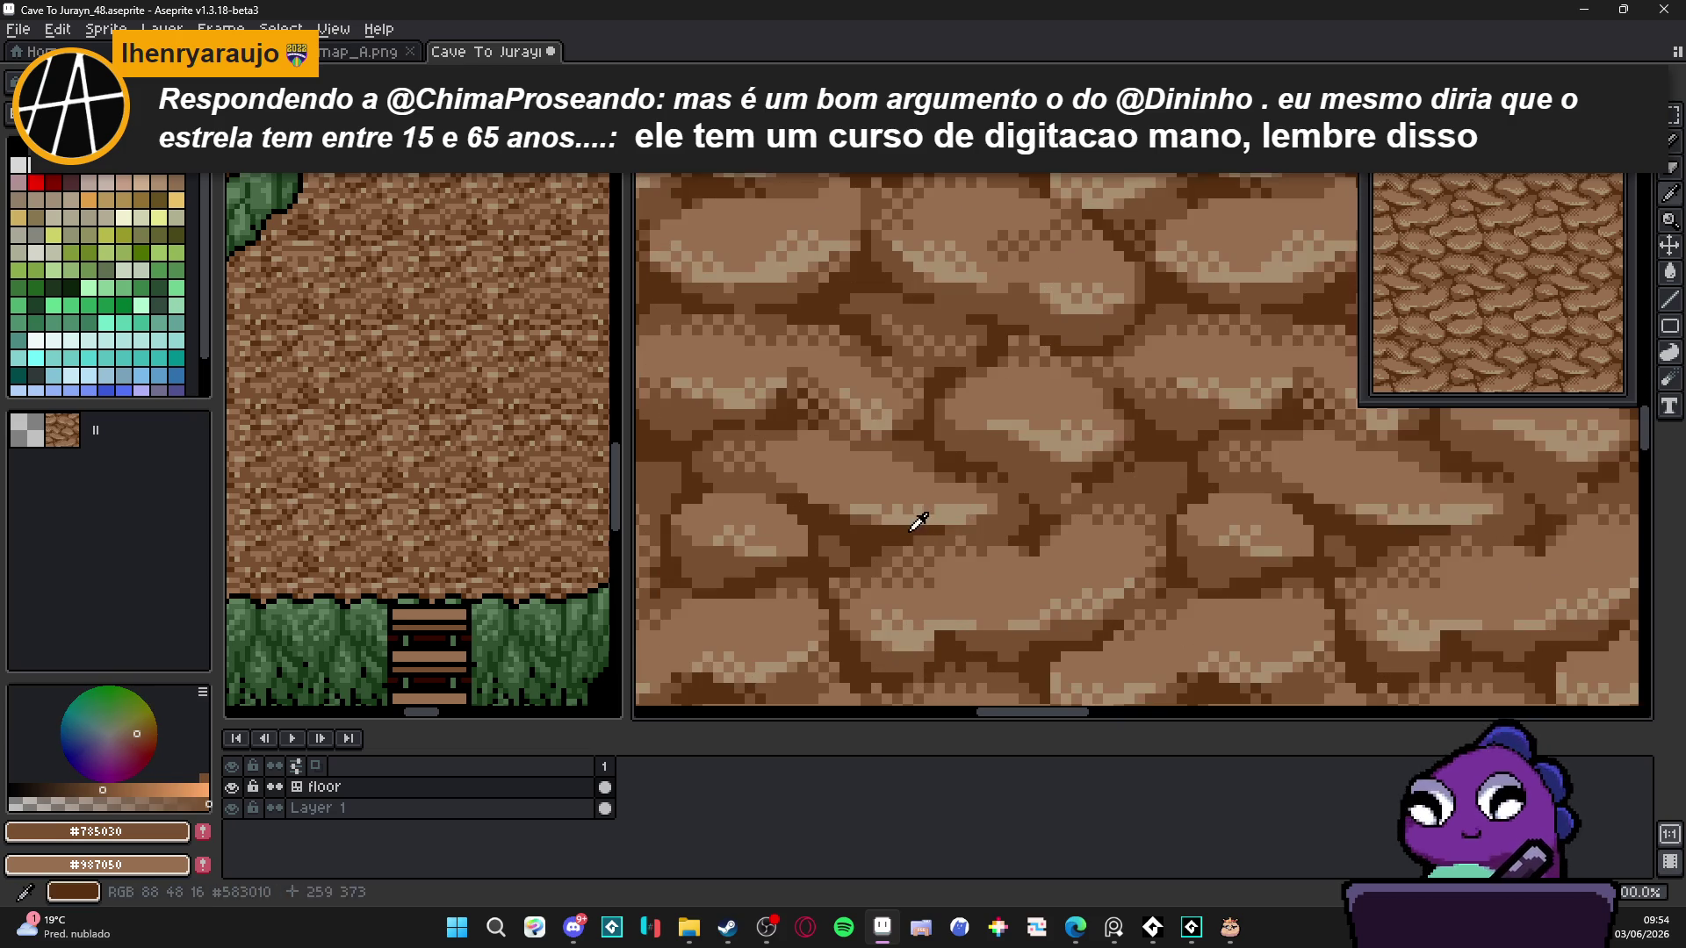
left_click(1002, 530, "alt")
scroll(1010, 530, "down", 2)
scroll(1017, 529, "down", 1)
key("Tab")
key("Tab")
scroll(1053, 528, "down", 1)
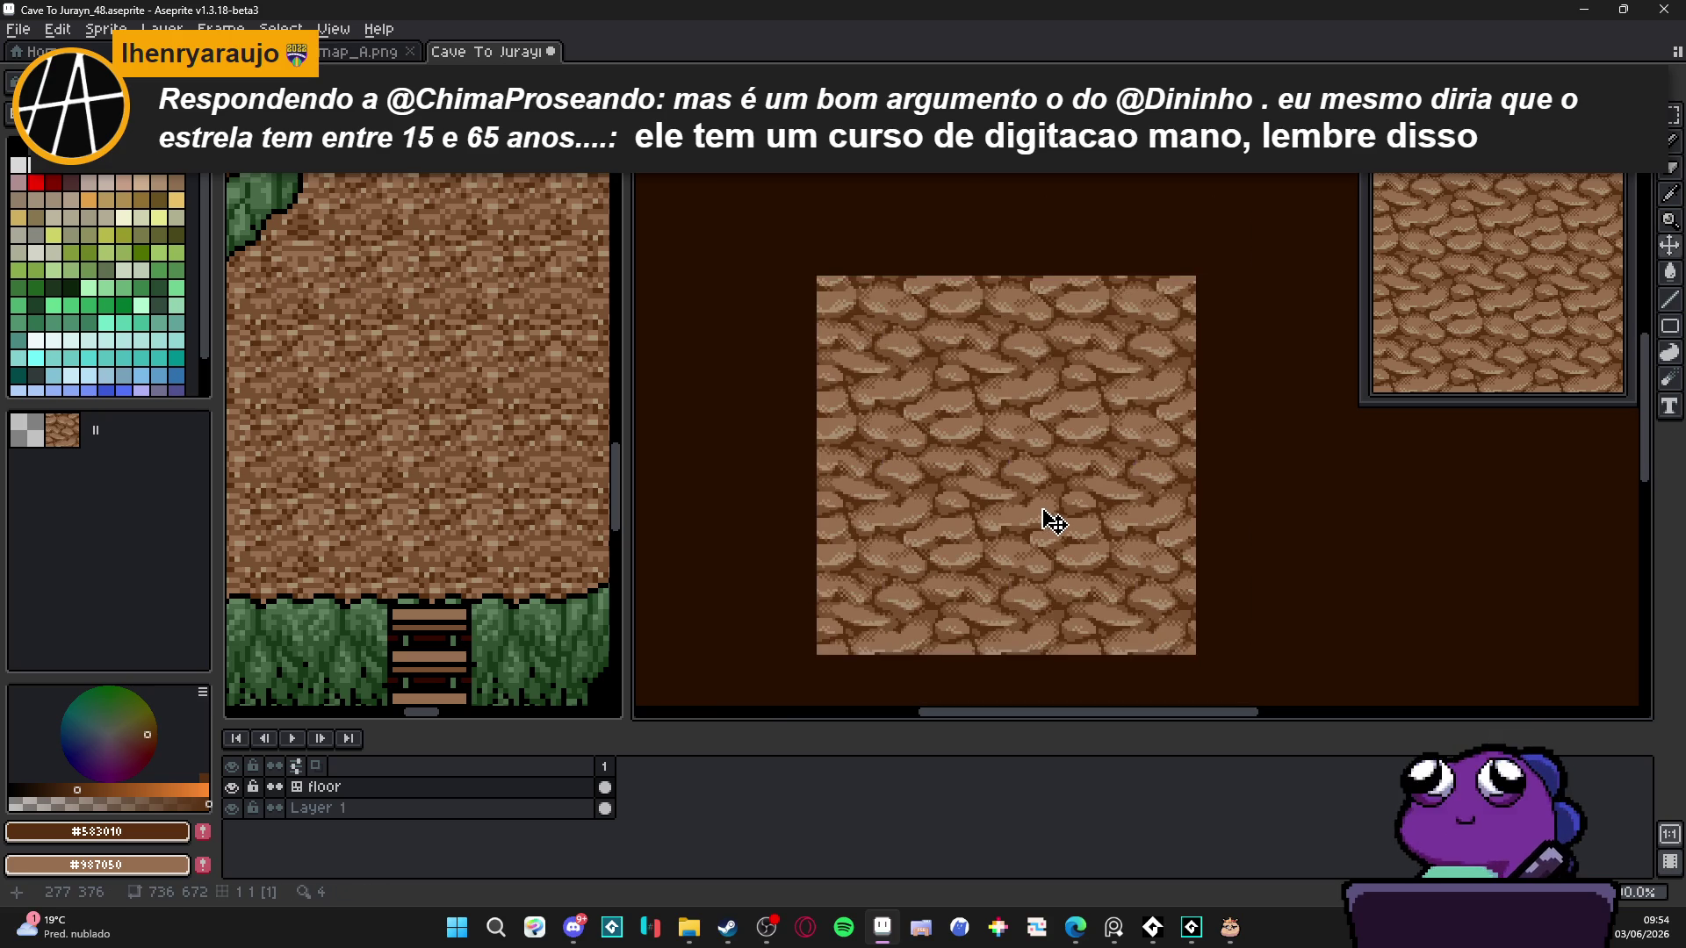
- Centre the tile, toggle tile labels on and off, show the grid and marquee-select the middle 48×48 cell
left_click_drag(1039, 519, 1005, 508)
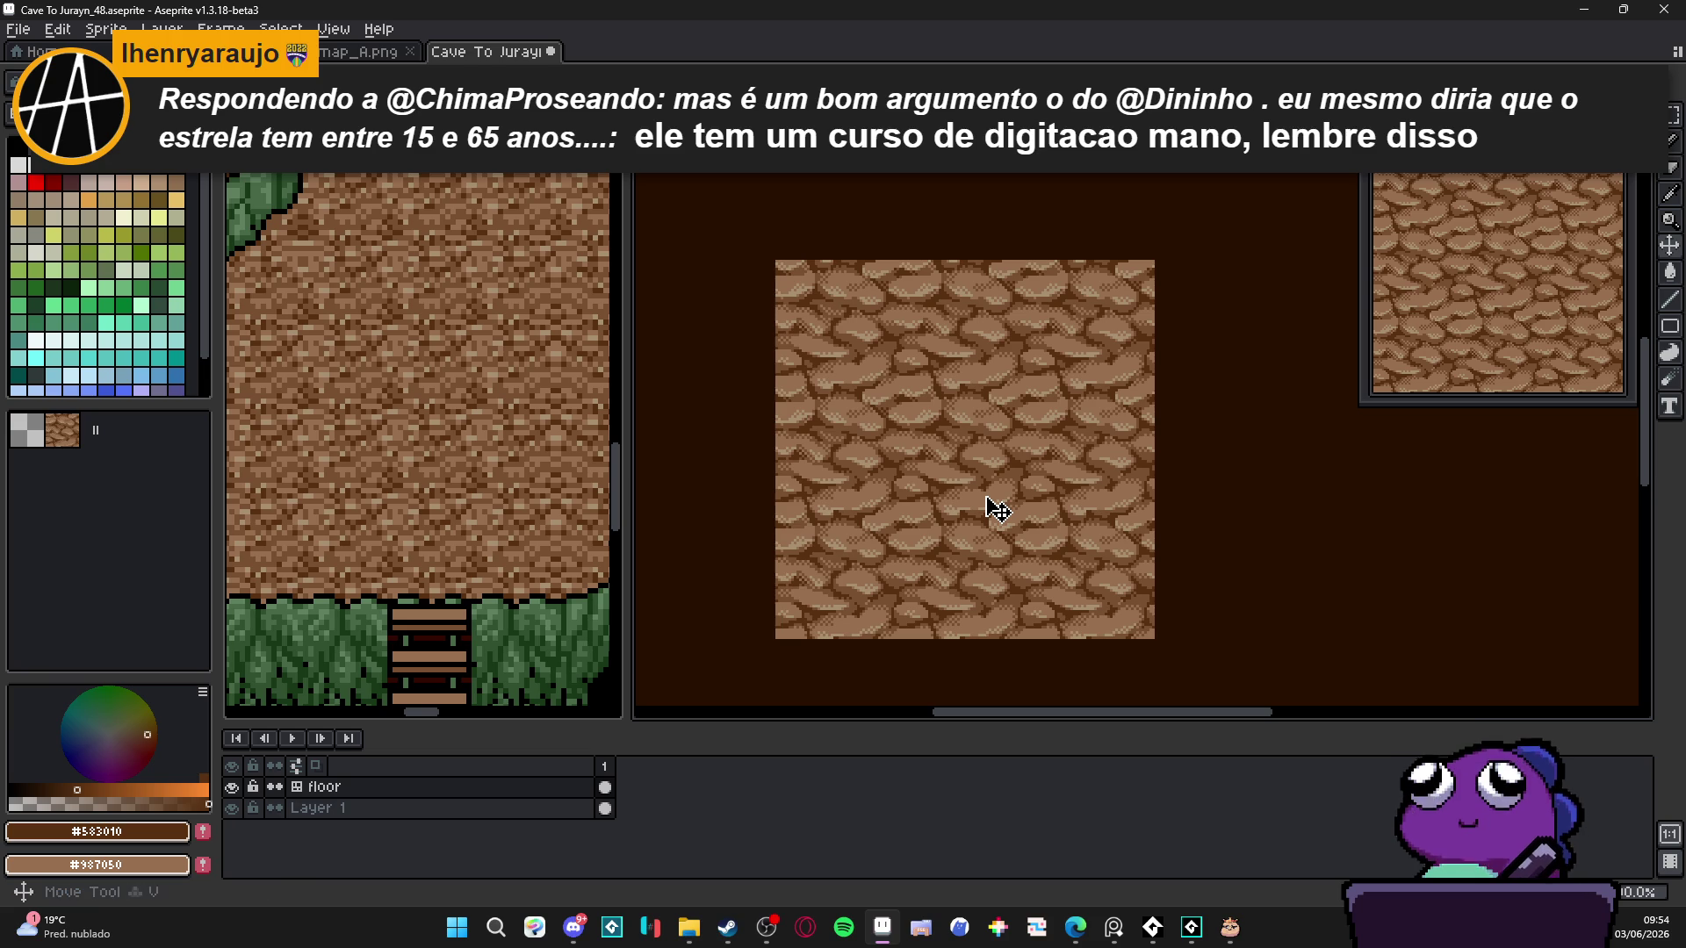
key("Tab")
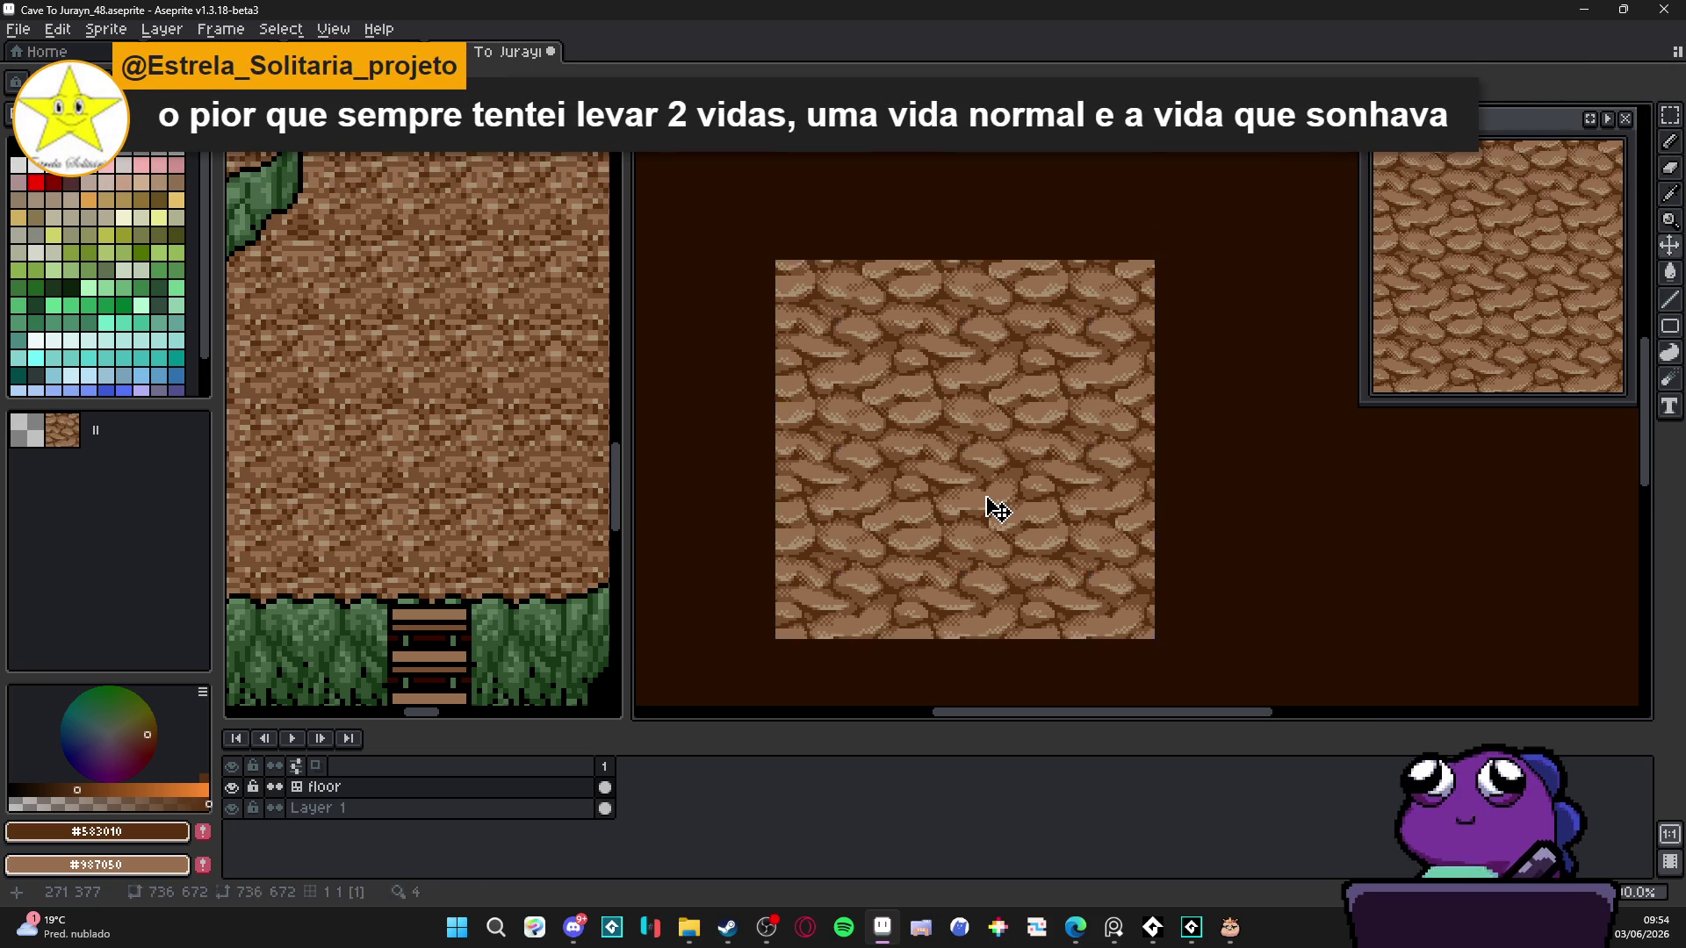
key("Tab")
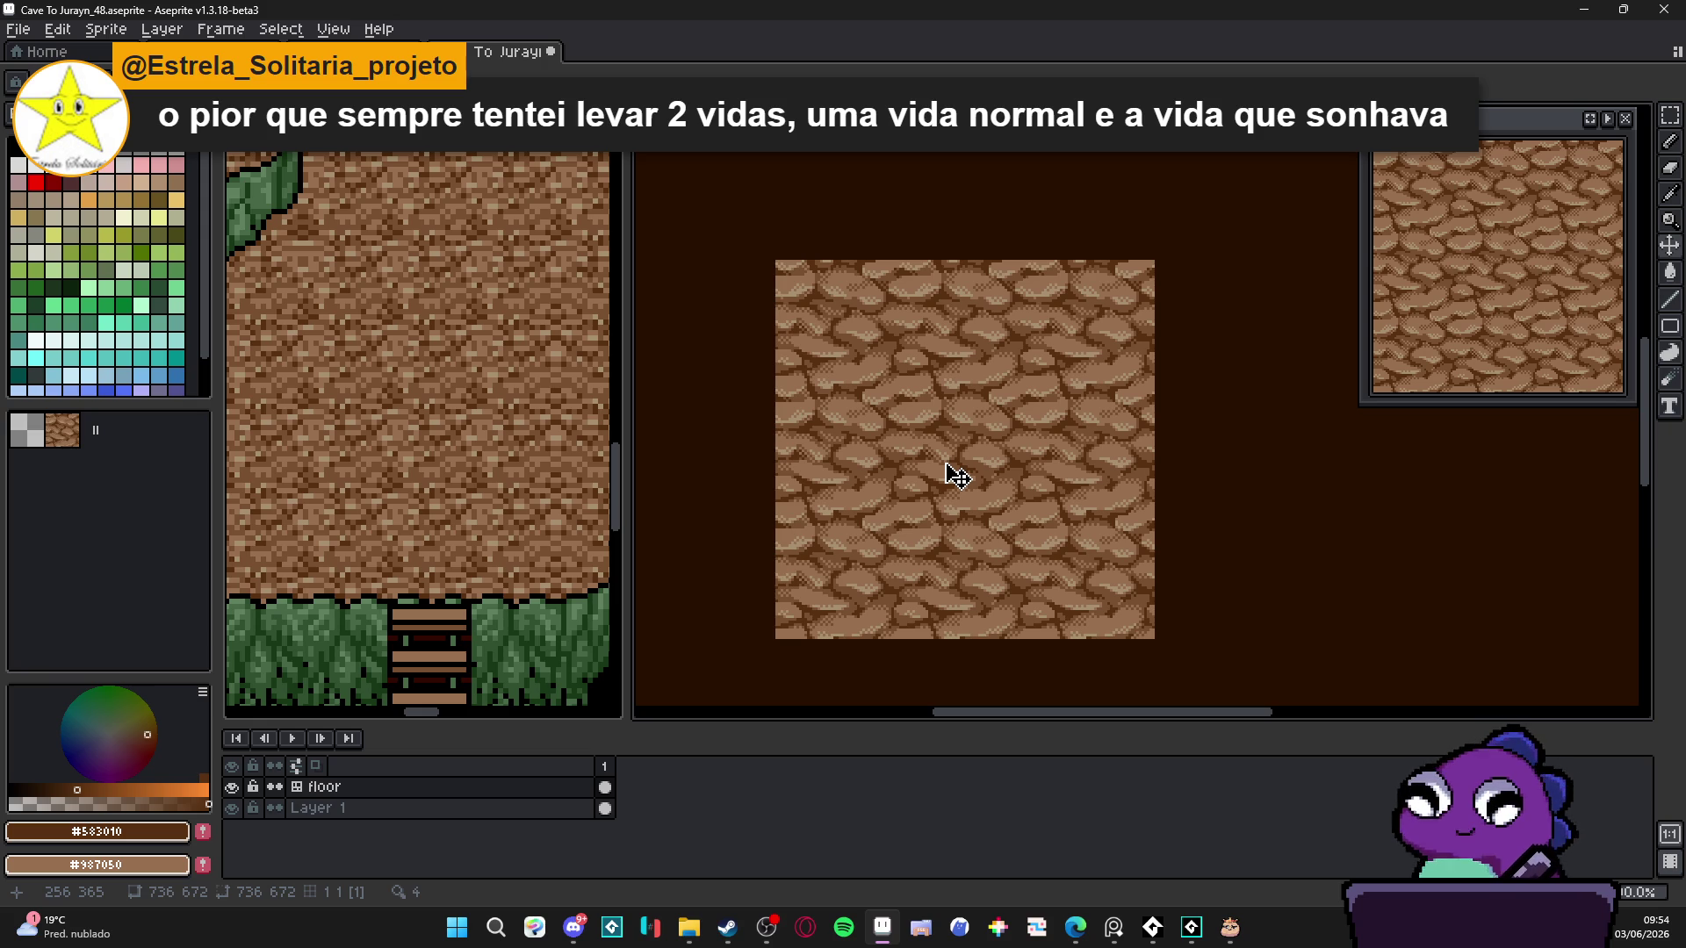
key("m")
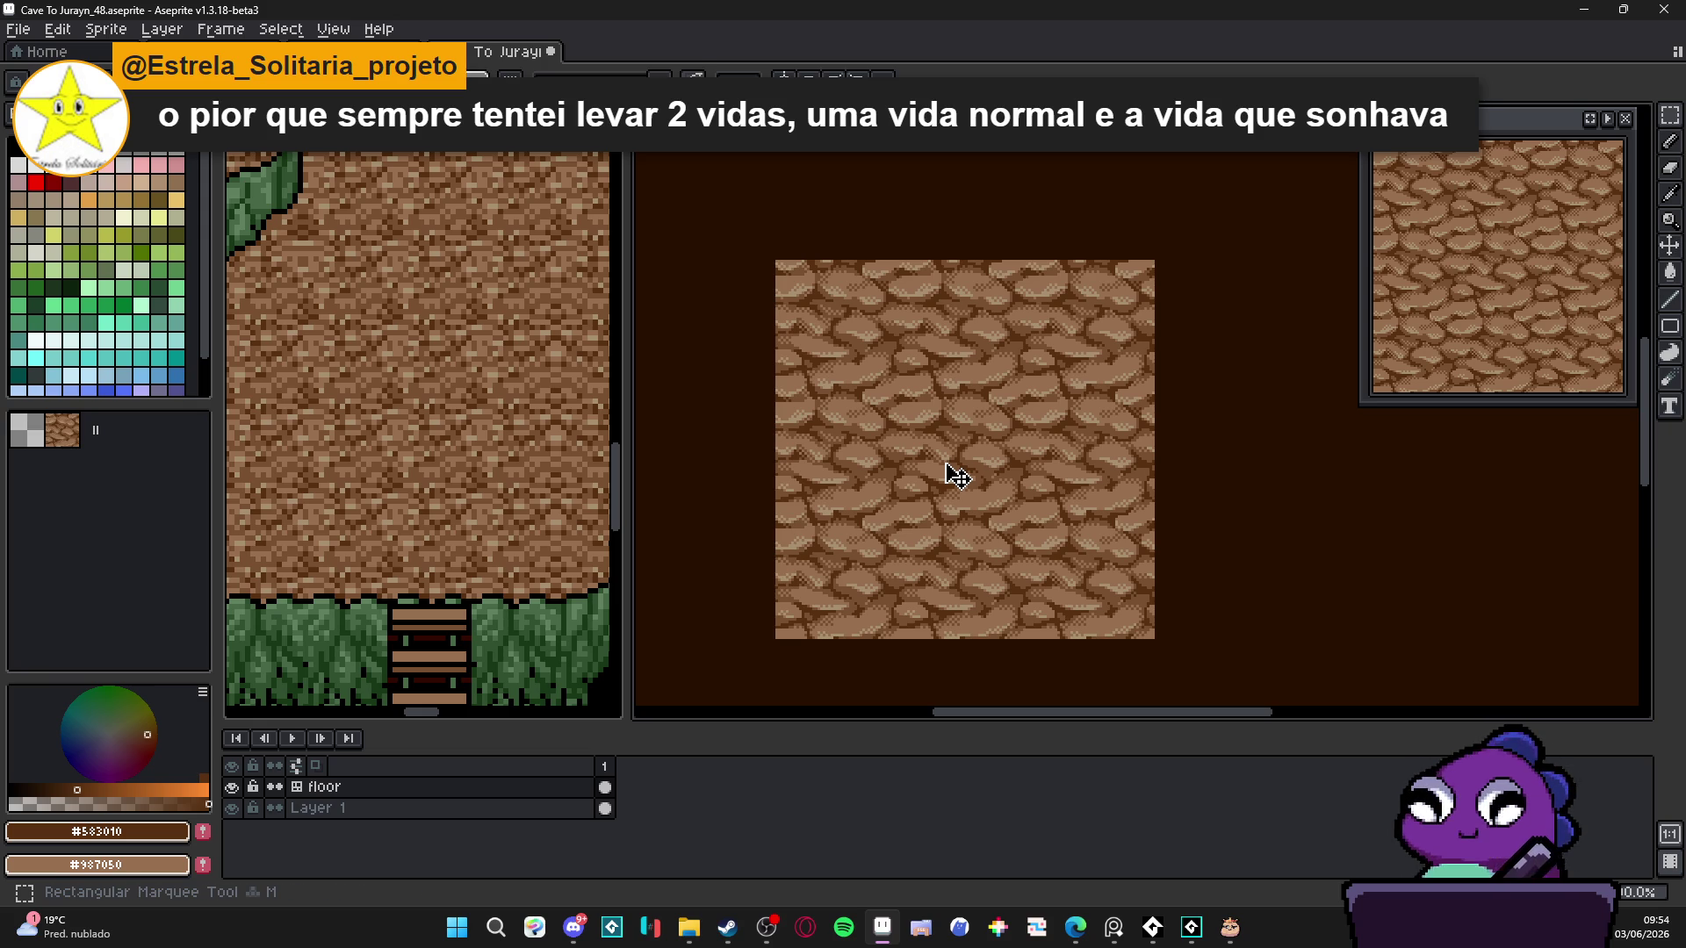
key("ctrl+apostrophe")
key("ctrl+apostrophe")
key("ctrl+apostrophe")
key("ctrl+apostrophe")
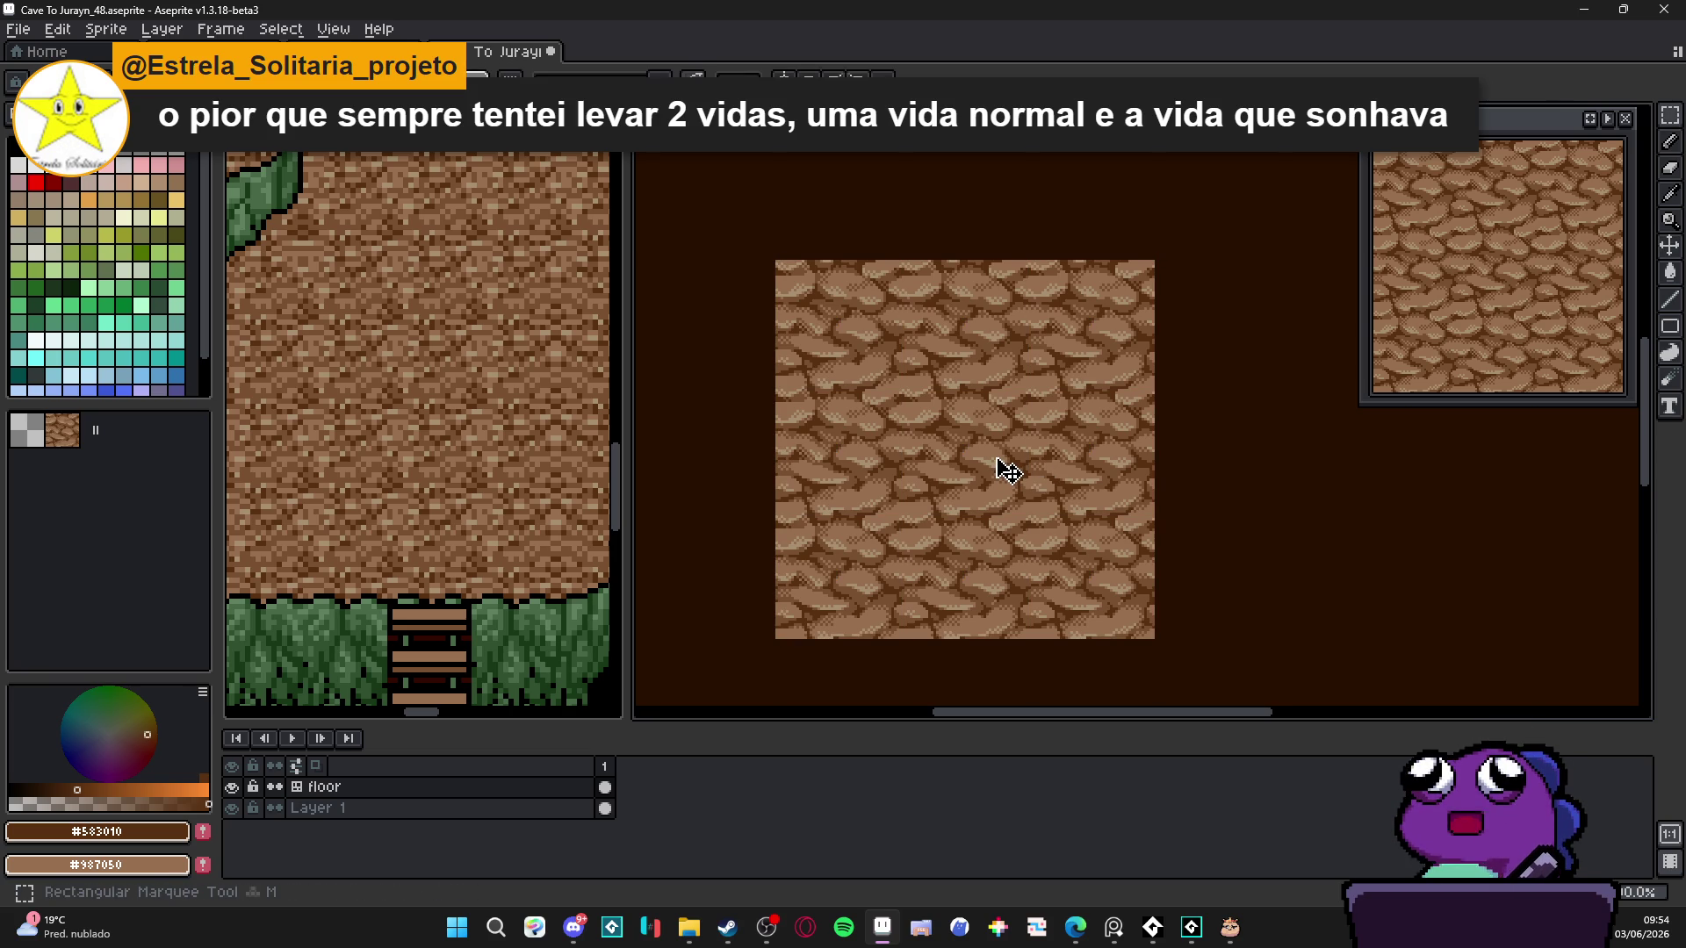
left_click(958, 446)
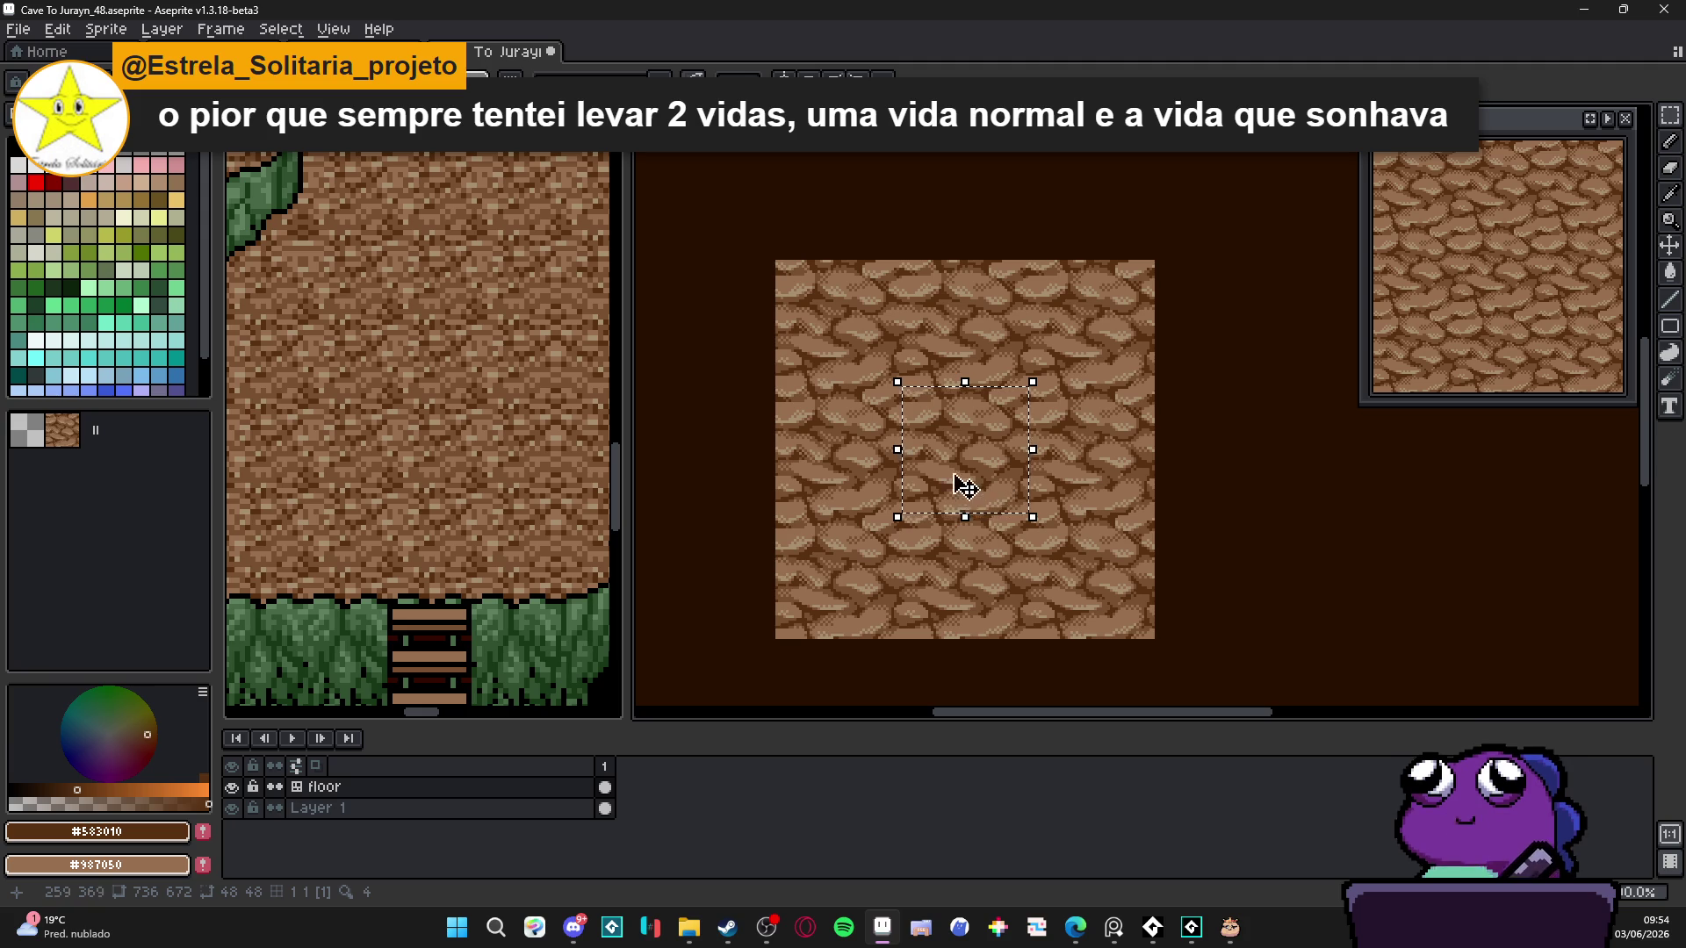
- With the pencil, sample brown #785030 and then dark crack brown #583010 for a final retouch
scroll(960, 489, "up", 4)
key("b")
left_click(938, 411, "alt")
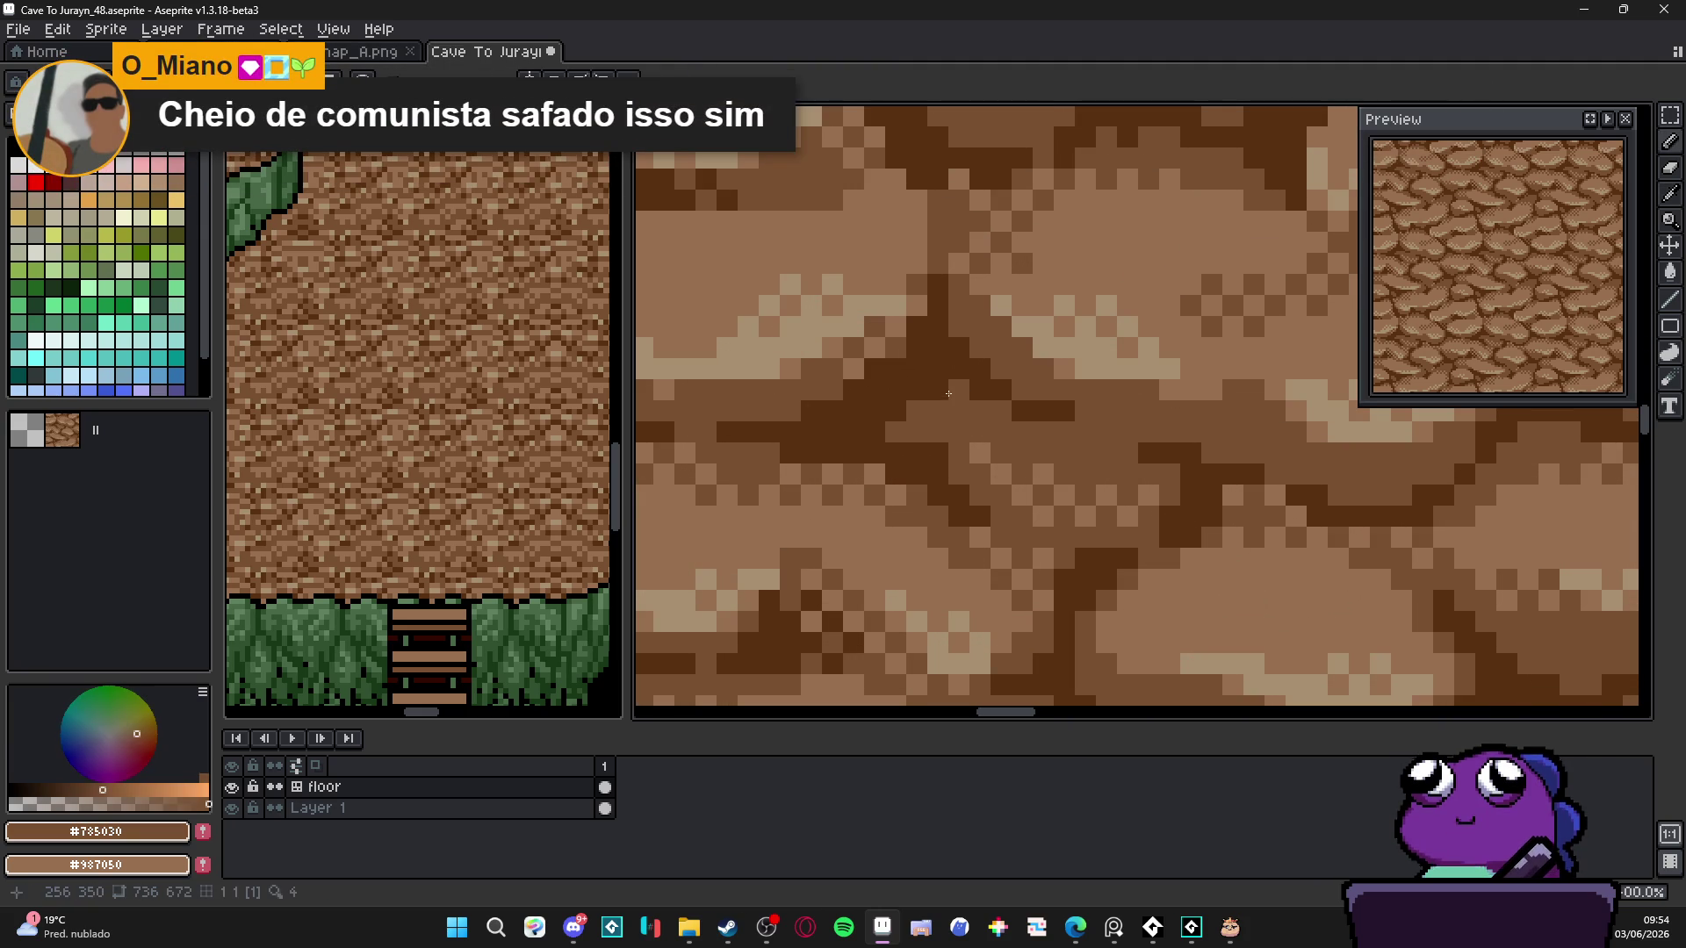
scroll(957, 426, "down", 5)
scroll(973, 438, "down", 1)
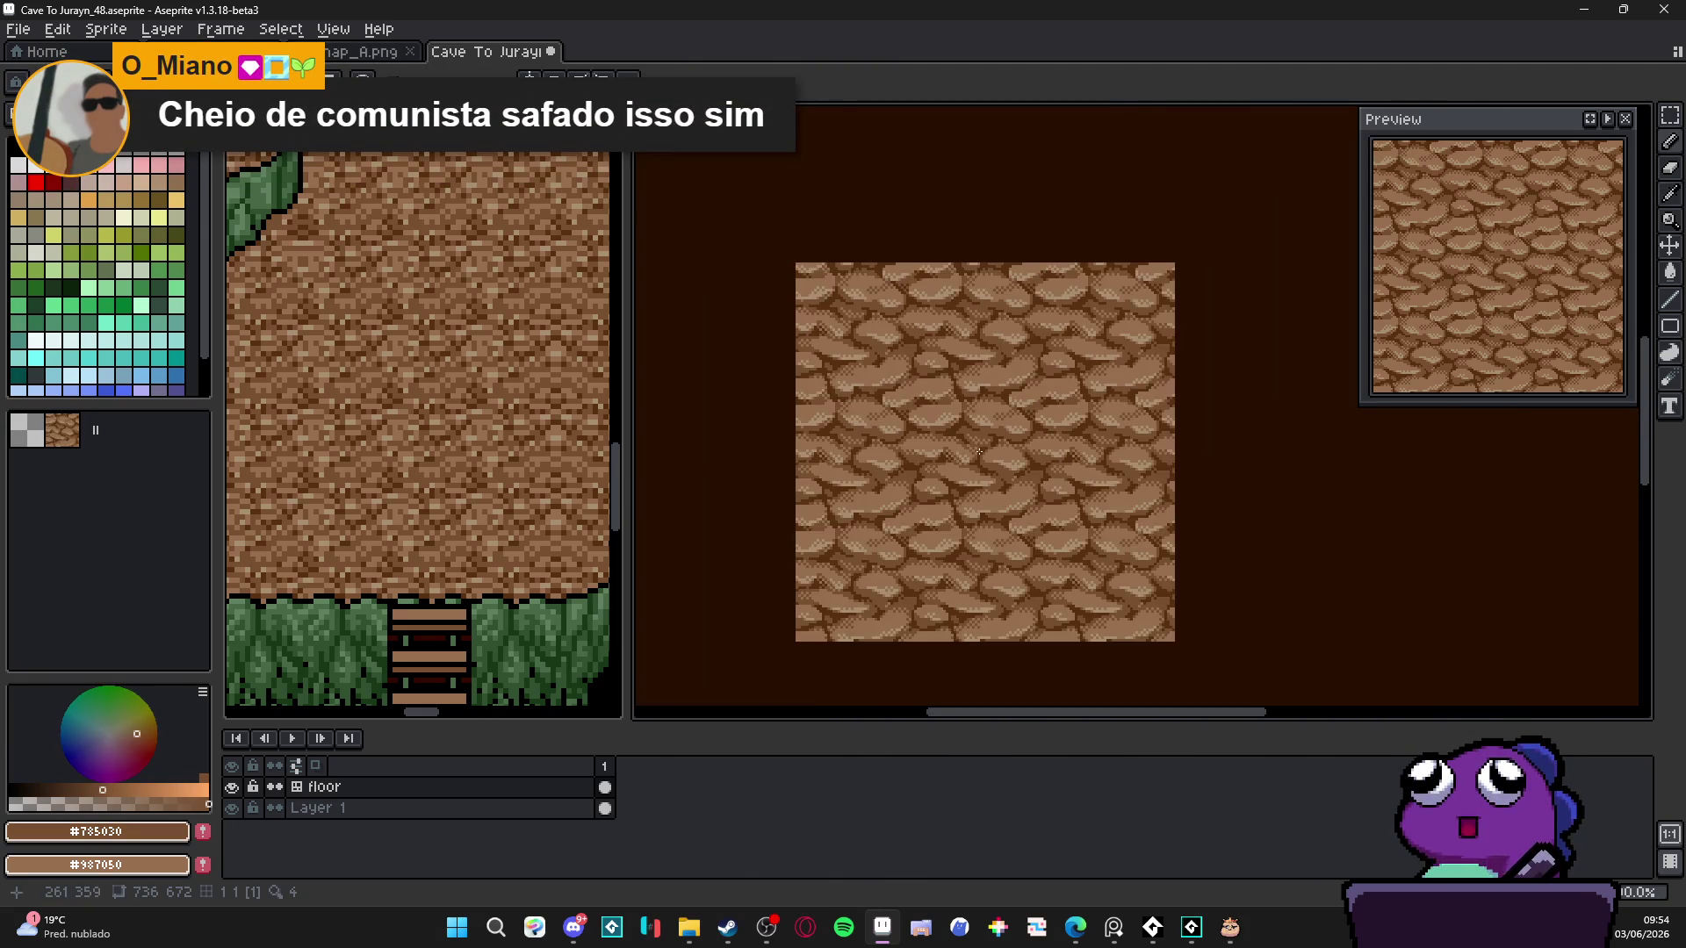
scroll(974, 438, "up", 5)
left_click(975, 437, "alt")
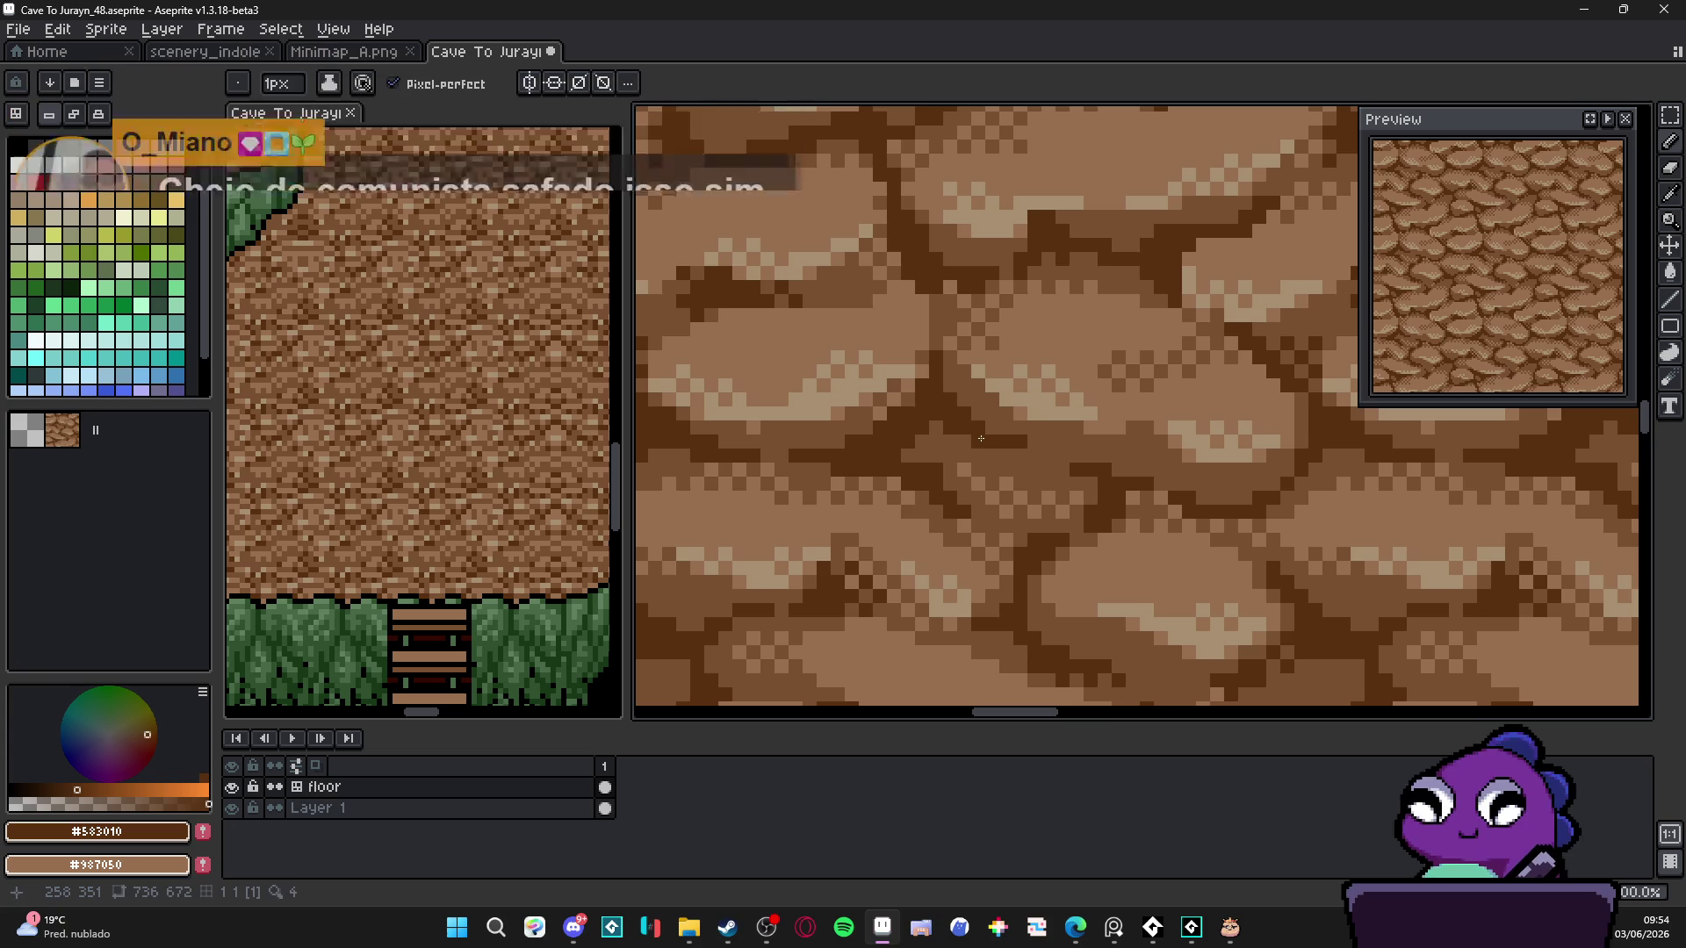
scroll(975, 437, "down", 4)
scroll(974, 457, "up", 3)
scroll(975, 458, "up", 2)
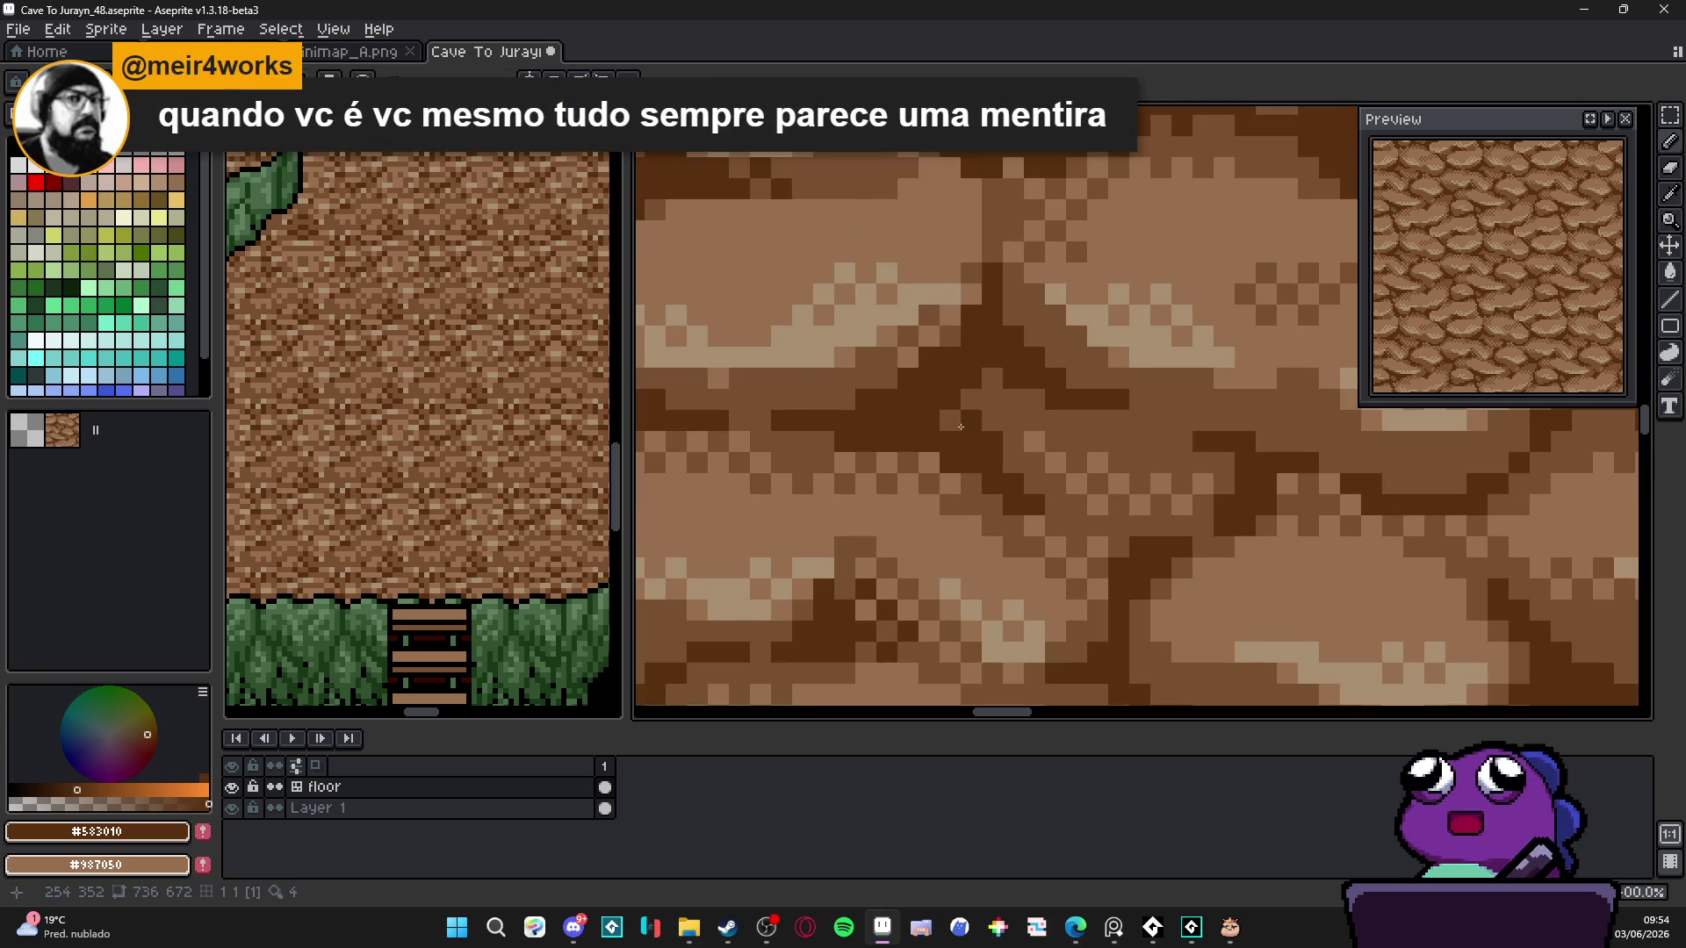
scroll(972, 431, "down", 3)
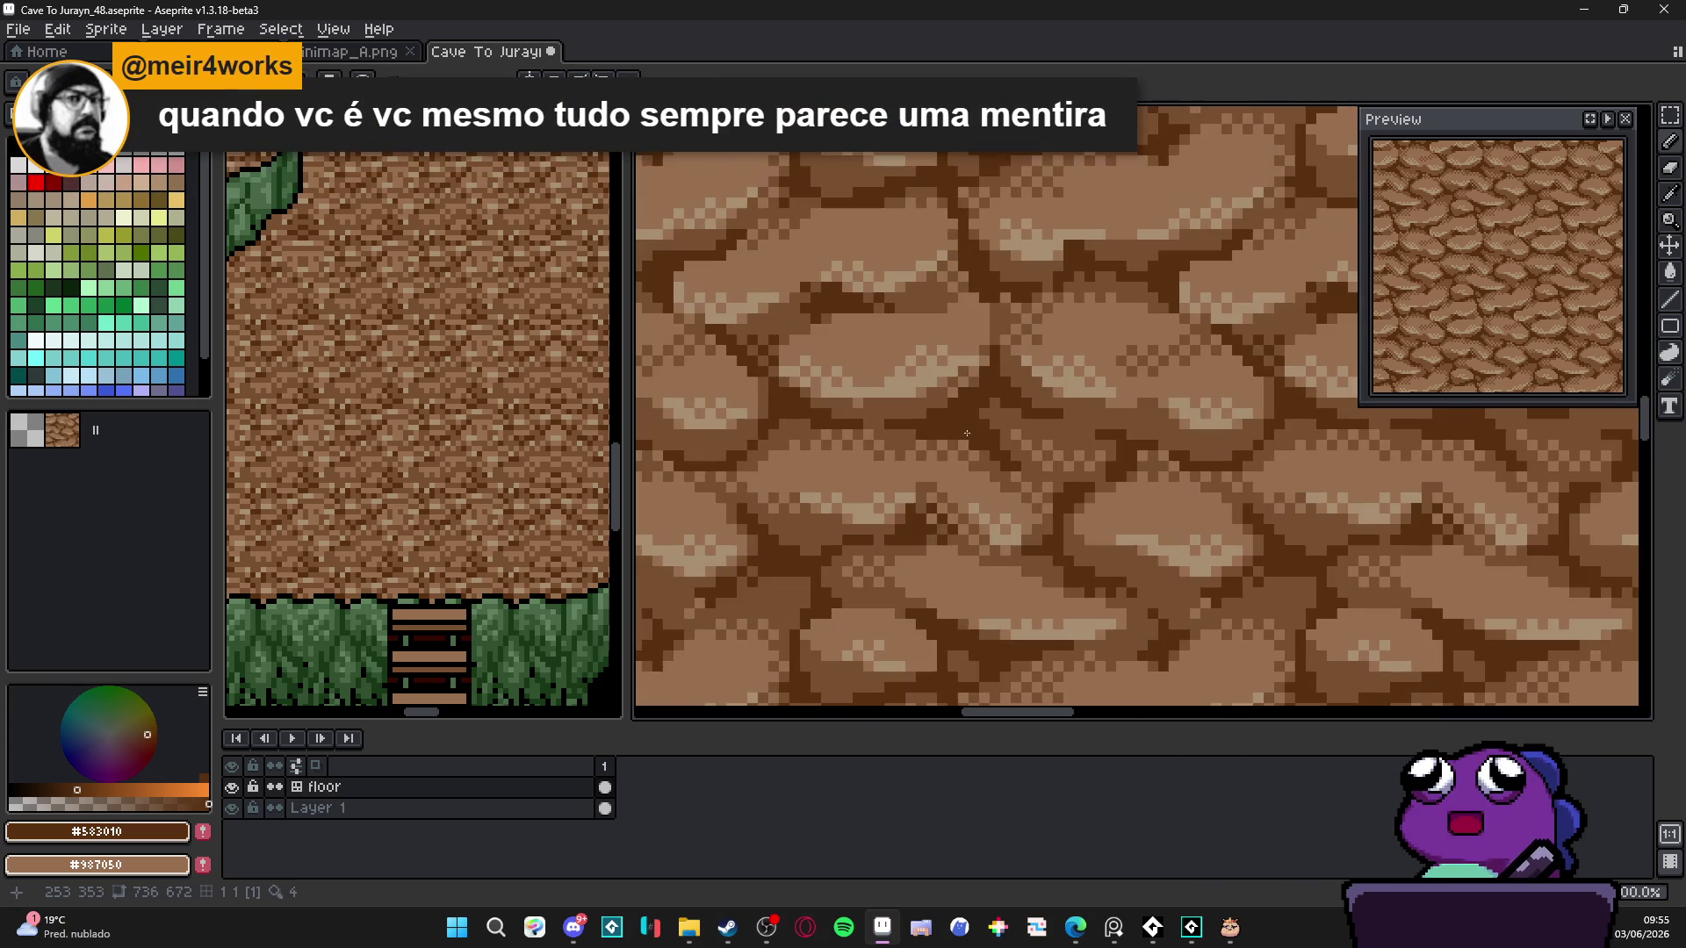
- Show the grid and select then deselect the middle tile to check the seams
key("v")
scroll(971, 431, "down", 3)
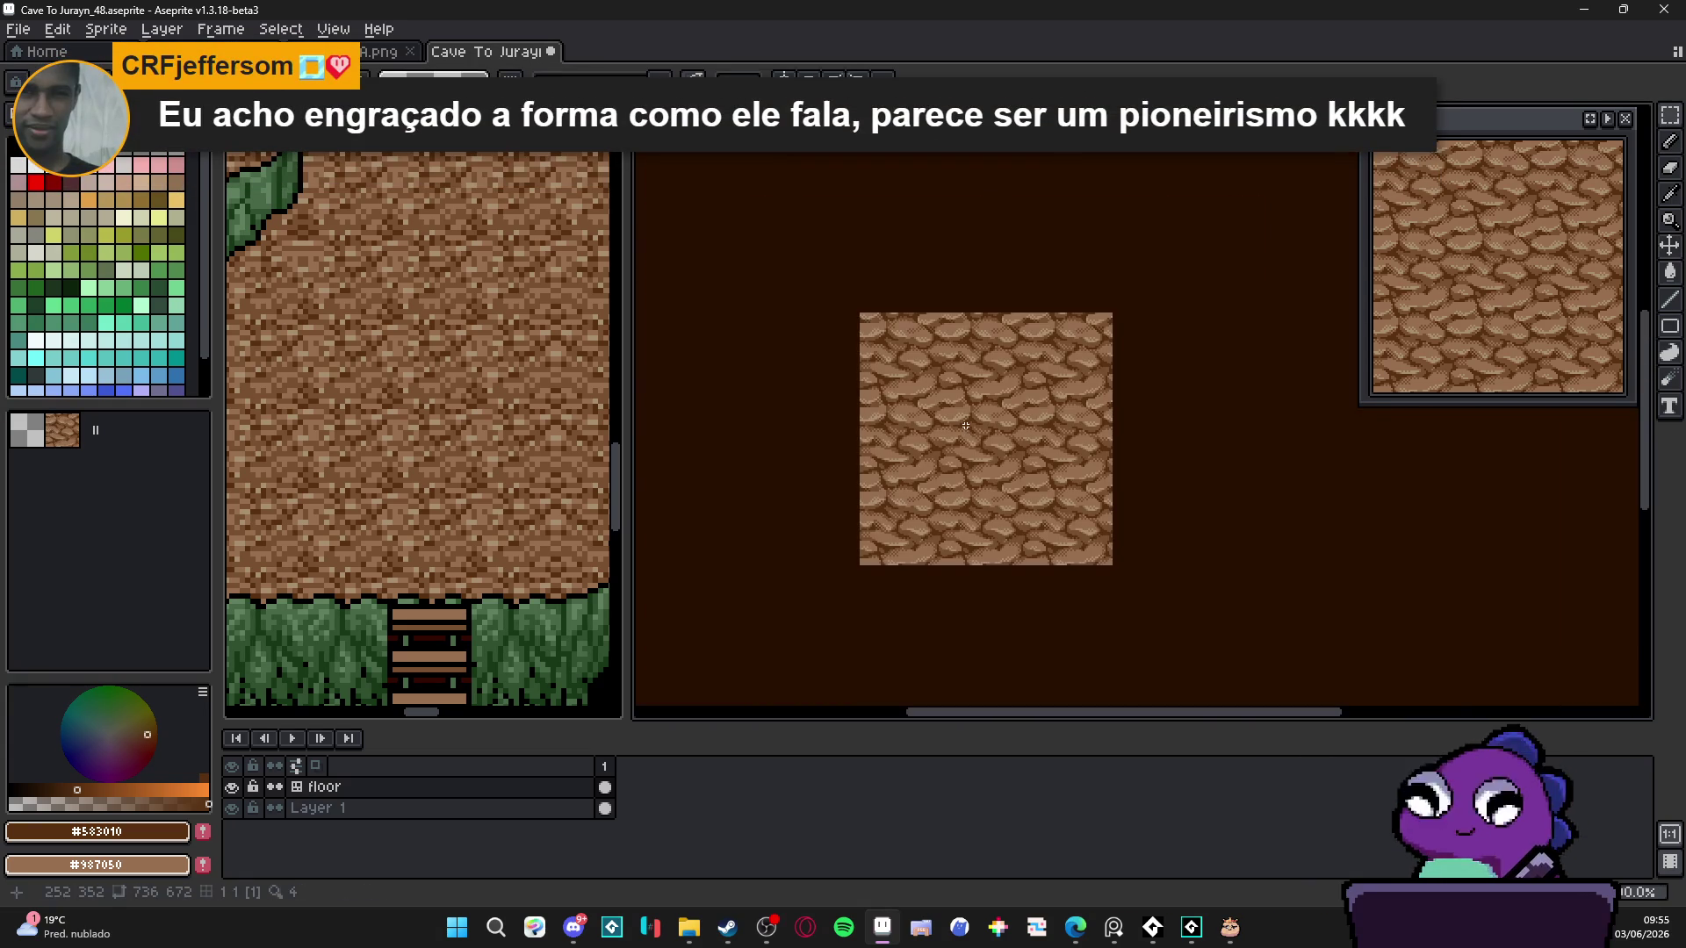
key("m")
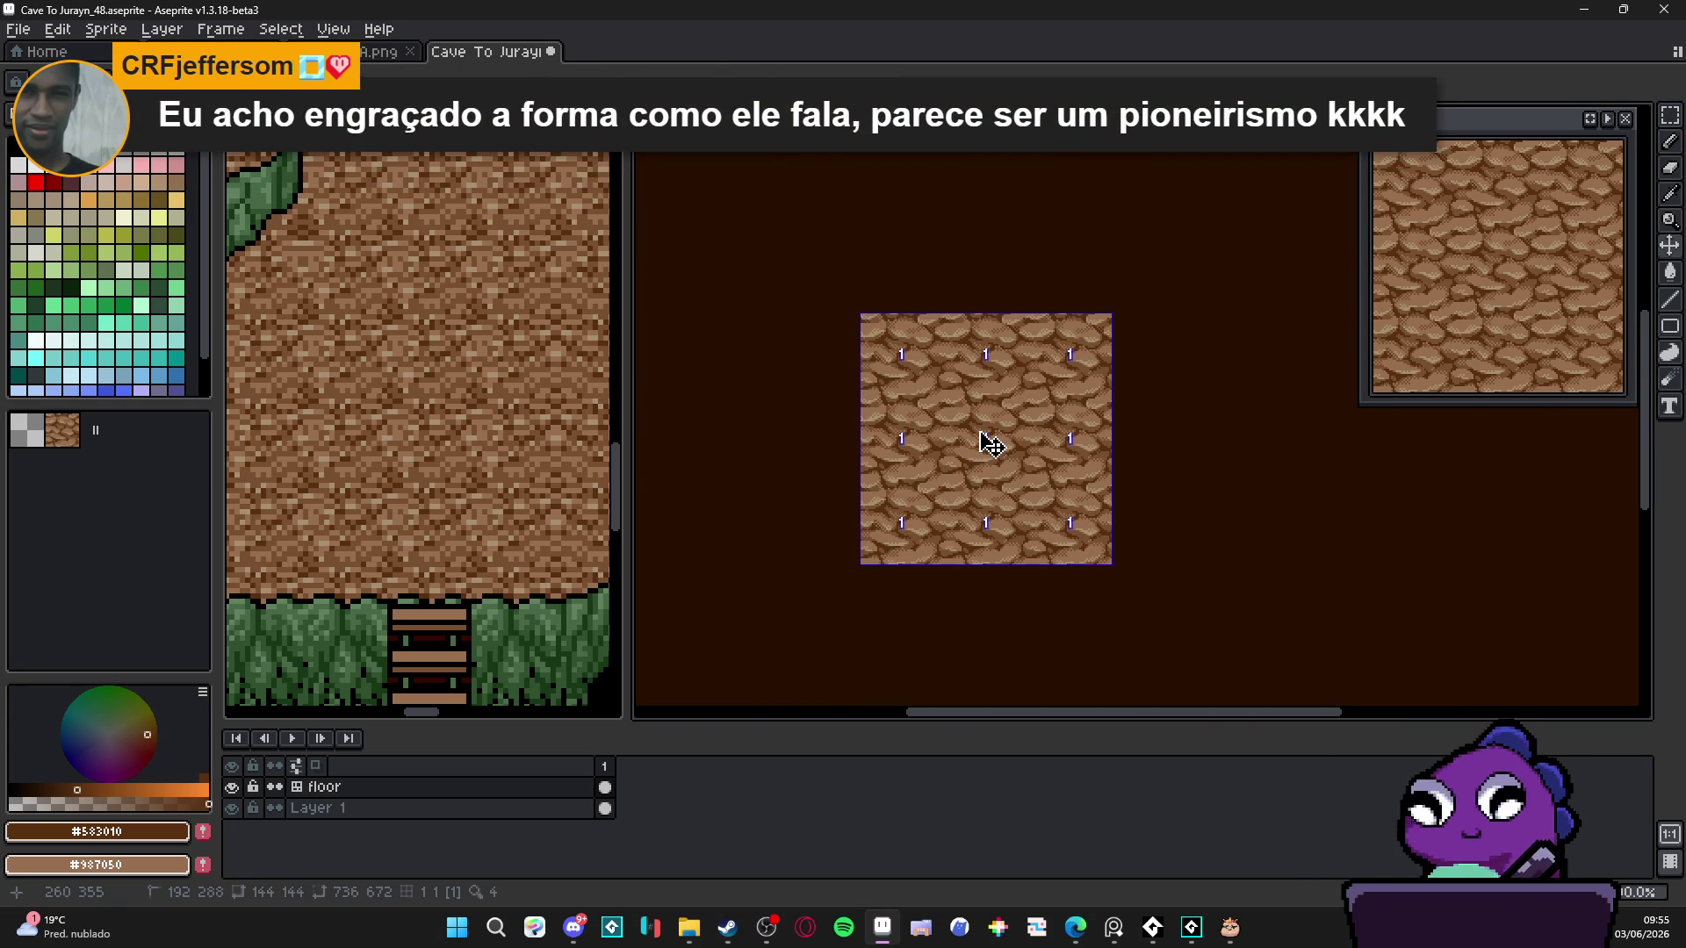
key("ctrl+apostrophe")
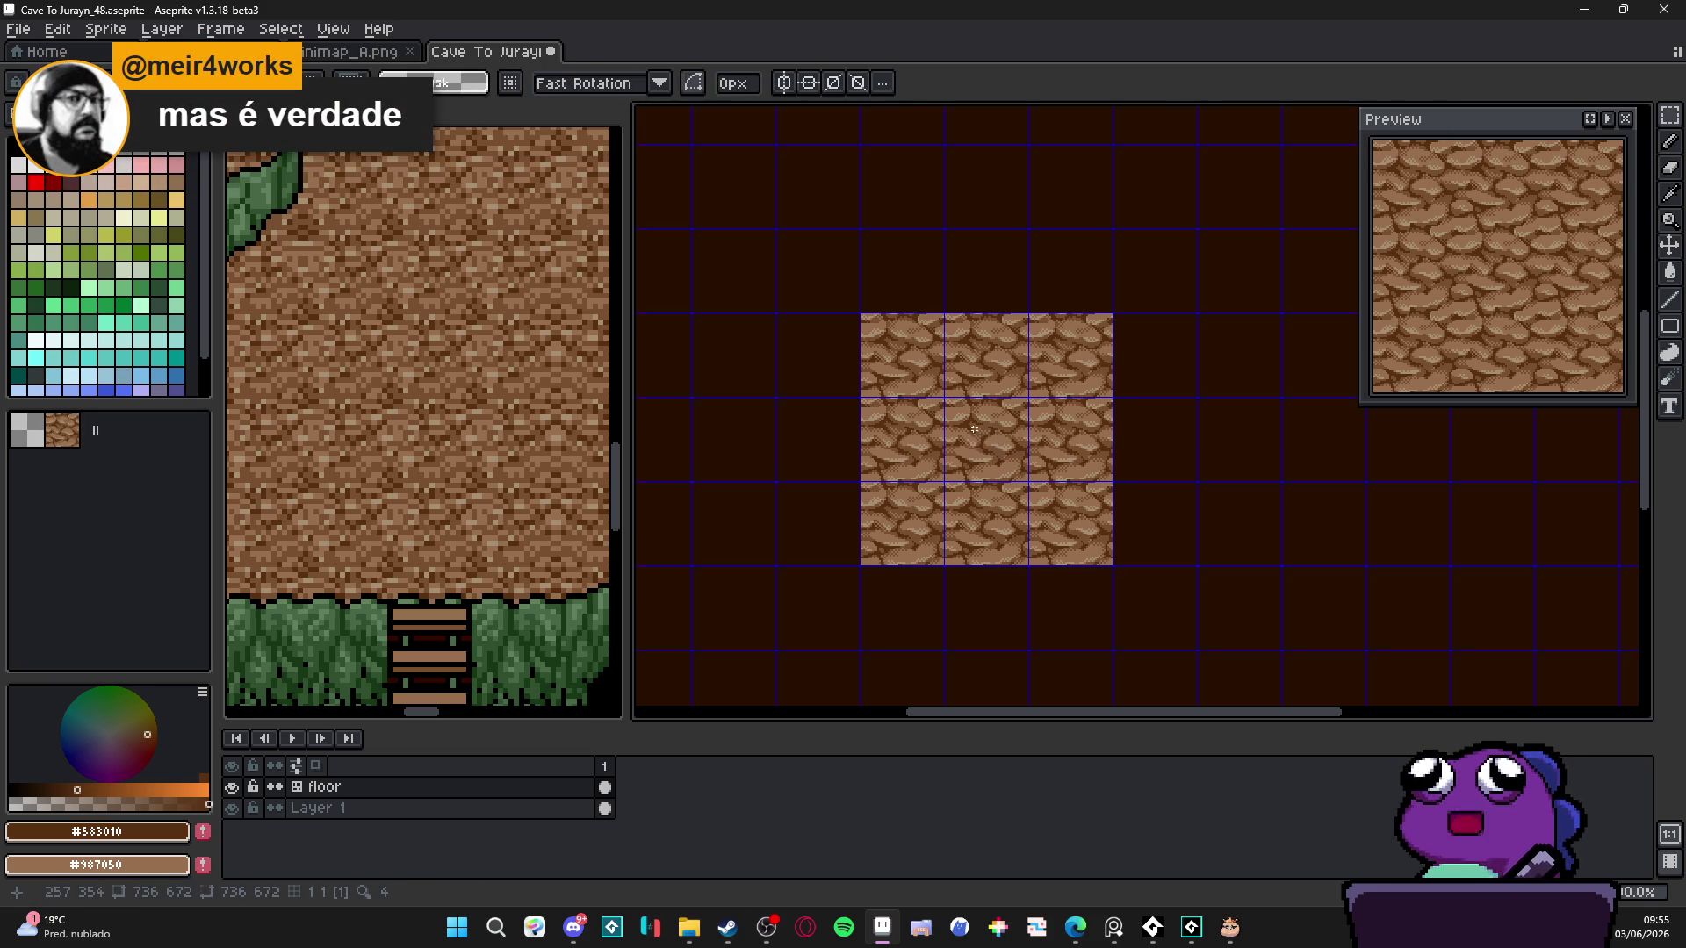
left_click(985, 441)
left_click(1000, 445)
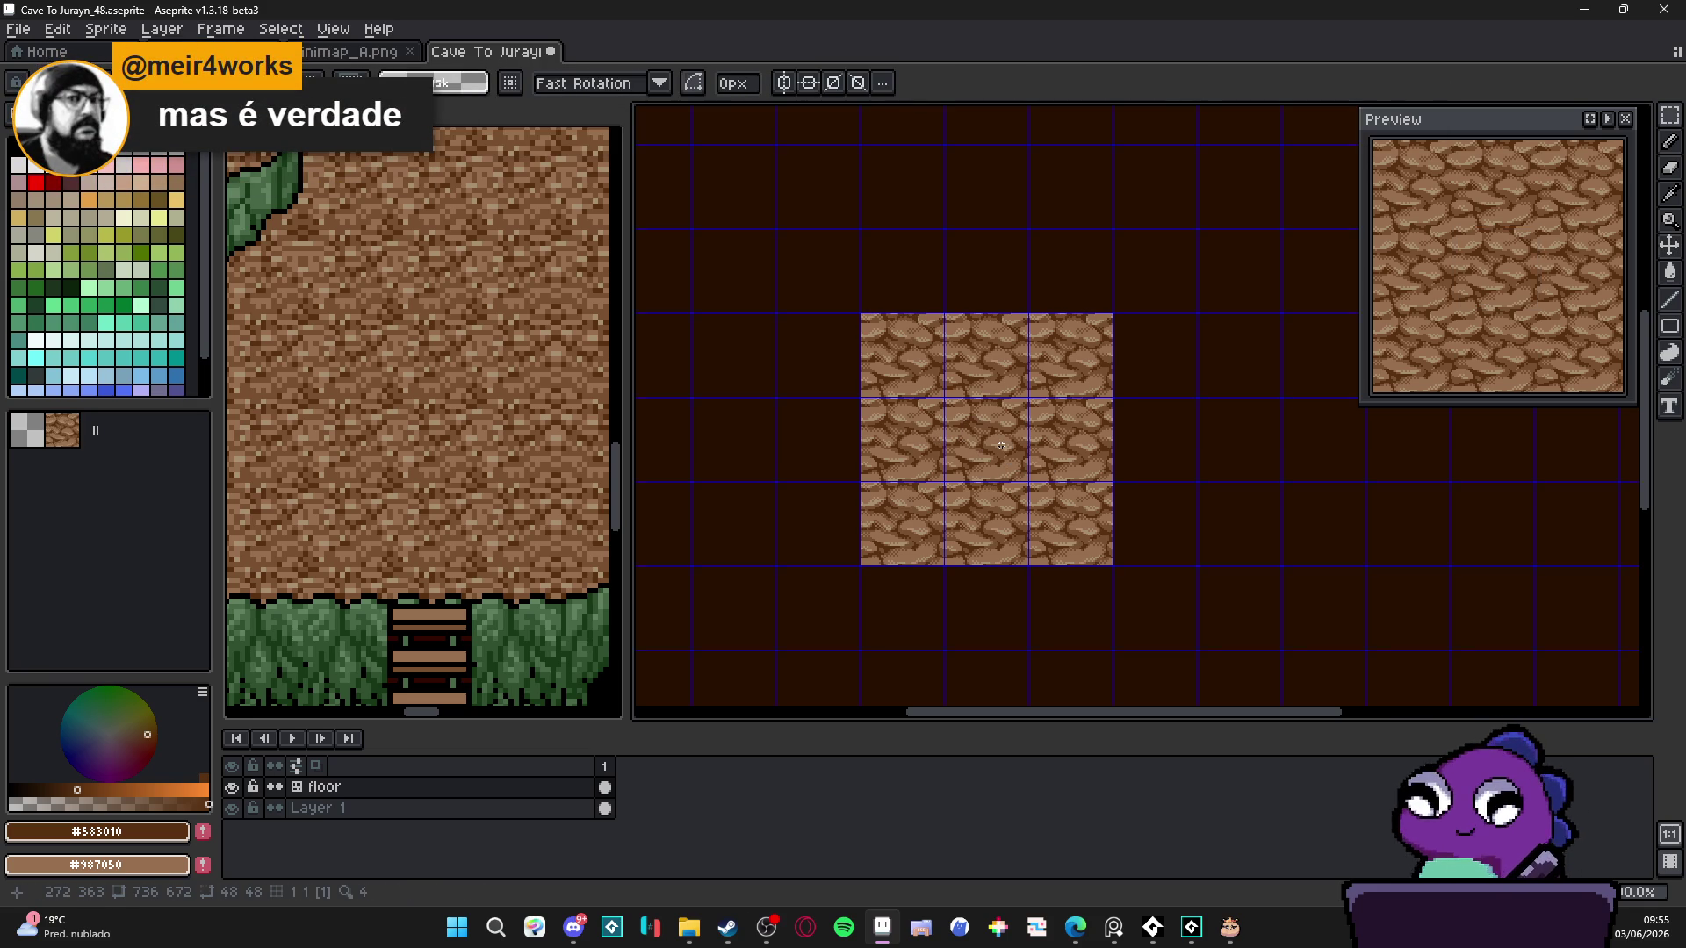
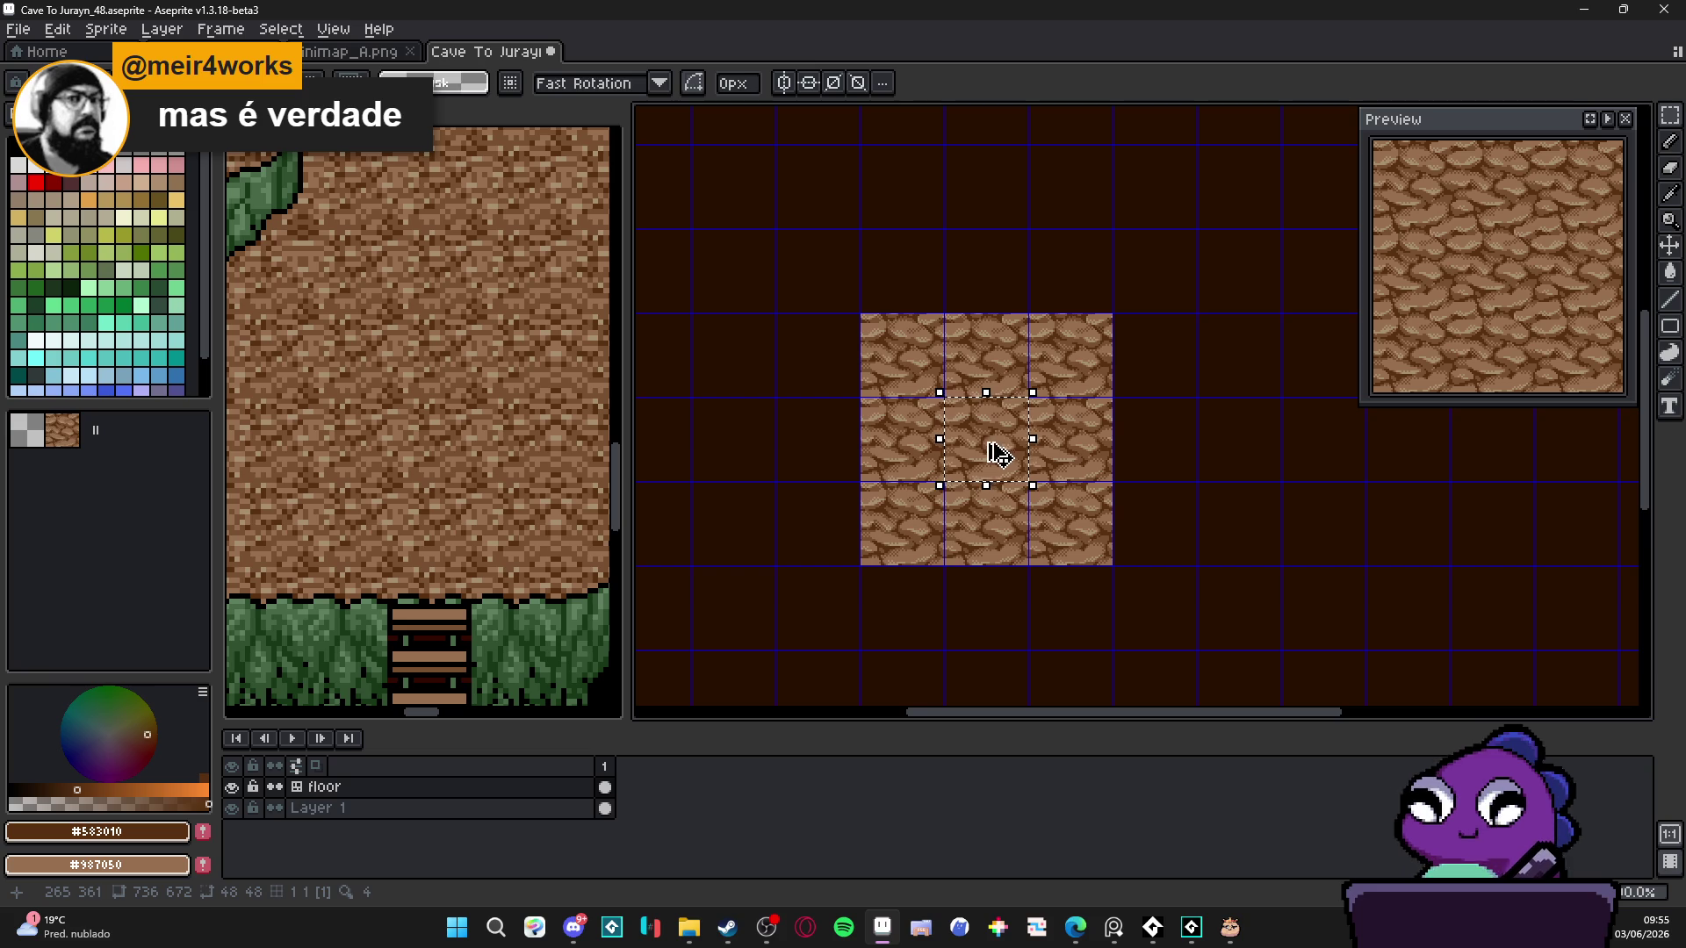
- Save Cave To Jurayn_48.aseprite and zoom and pan over the 3×3 floor tile block
scroll(993, 448, "down", 3)
key("ctrl+s")
scroll(913, 430, "up", 3)
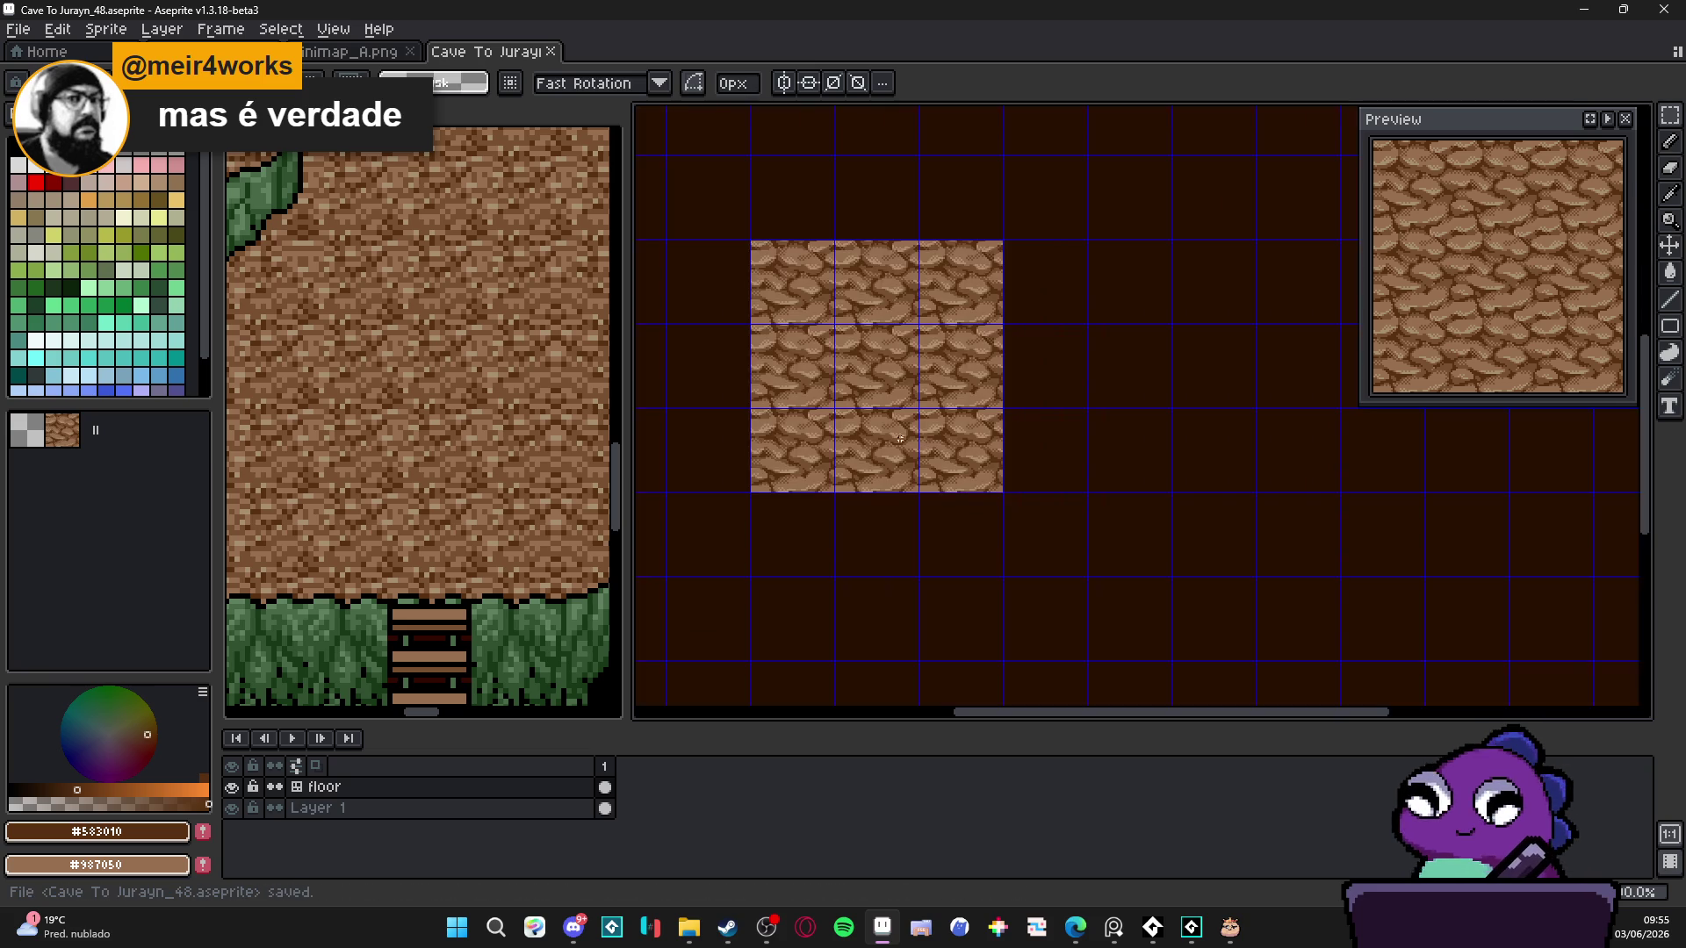
left_click_drag(870, 420, 867, 472)
scroll(867, 453, "down", 2)
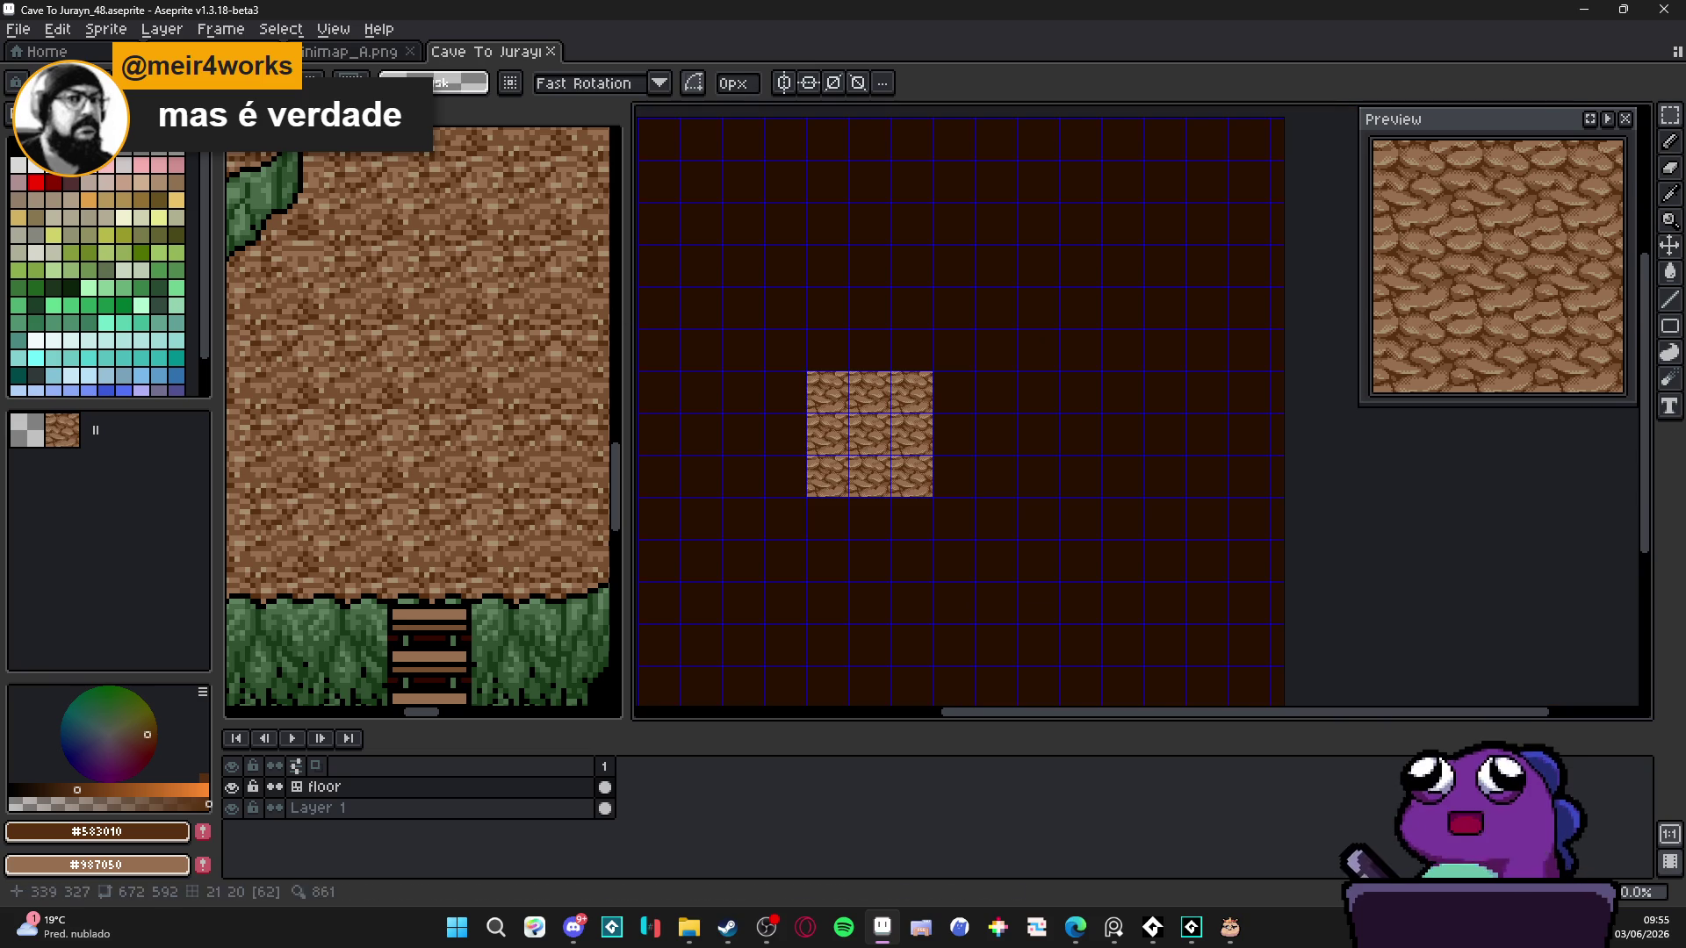
left_click(688, 928)
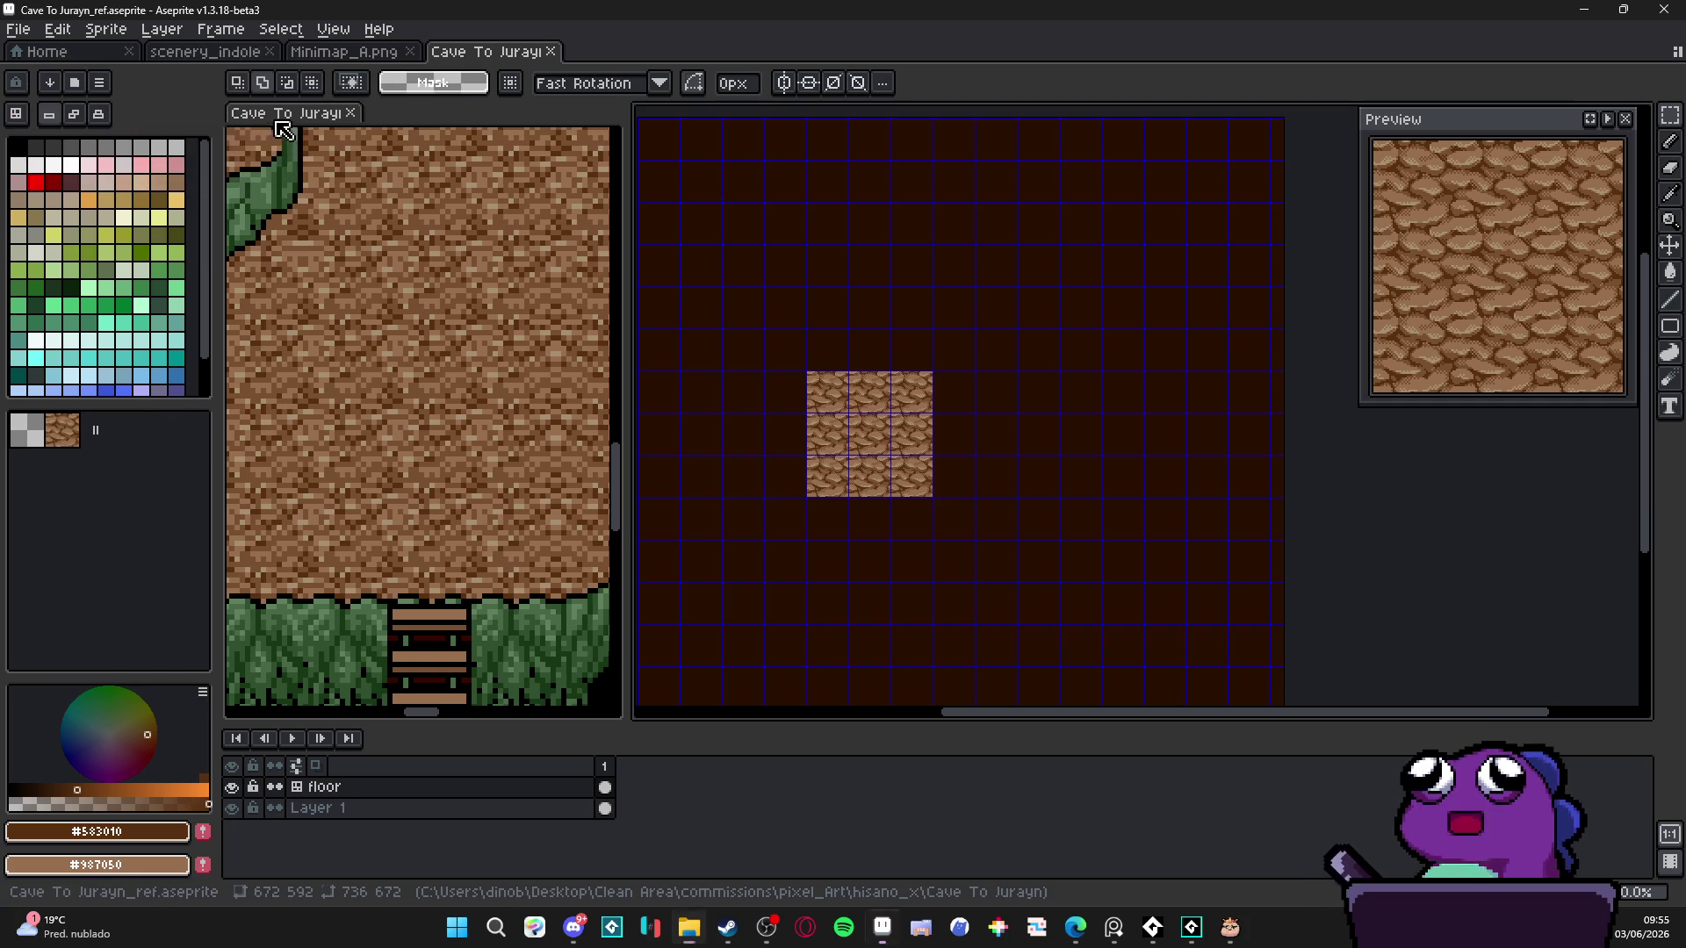
- Glance at the Minimap_A.png document, then return to the cave tile document
left_click(348, 54)
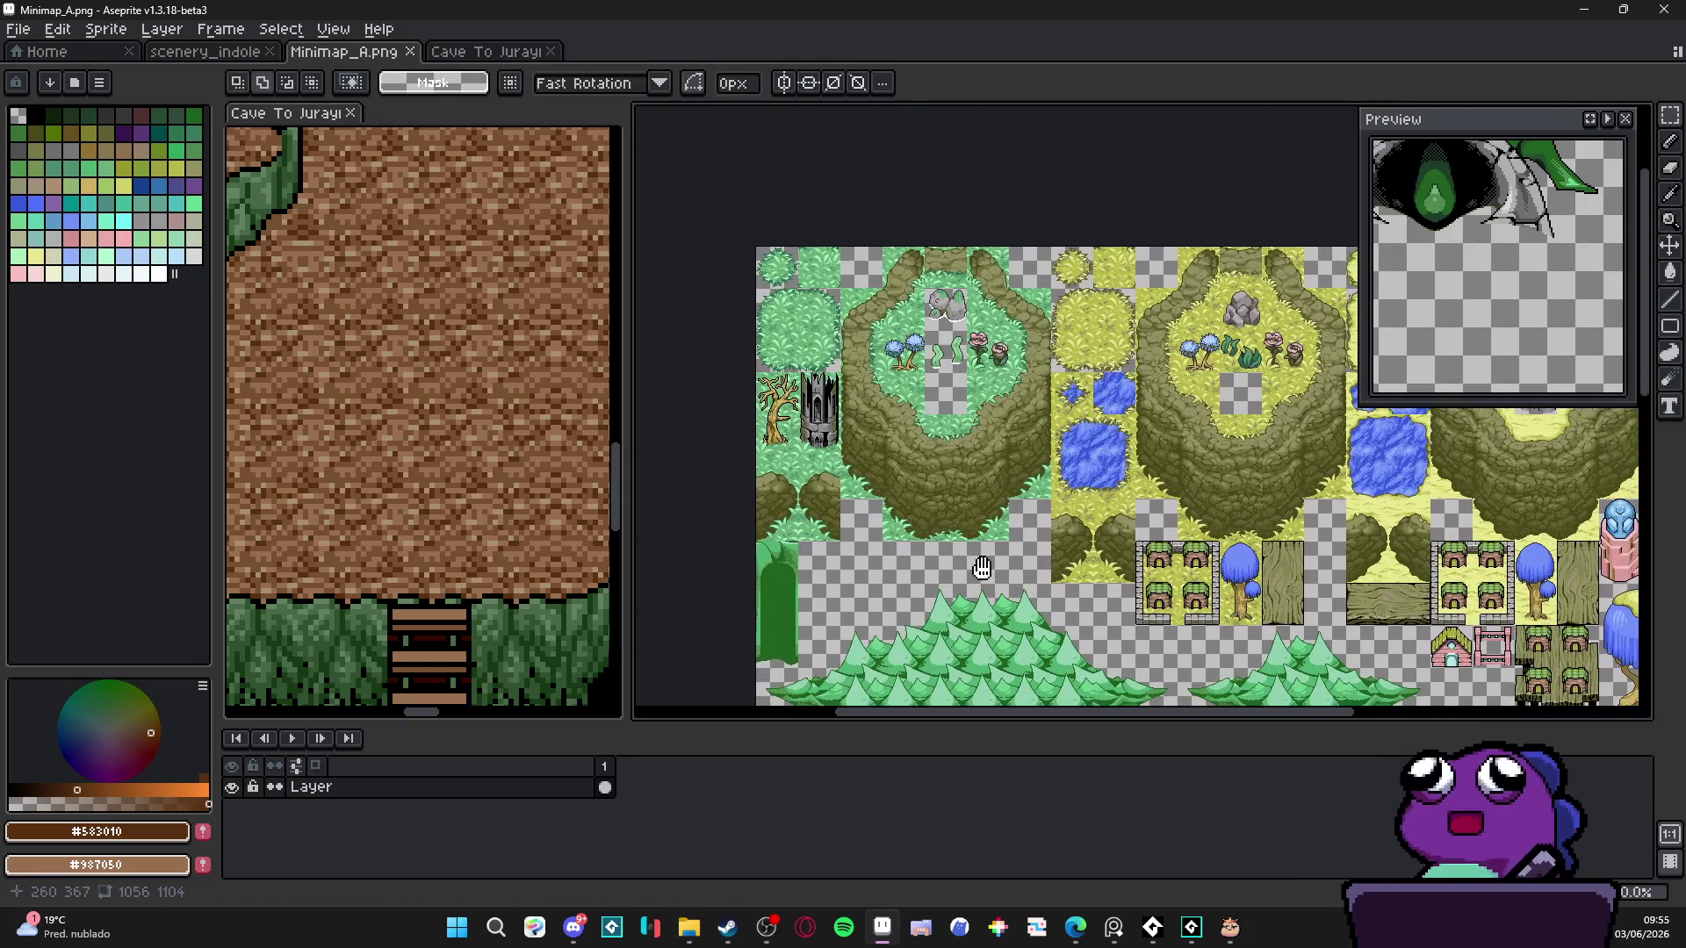
scroll(793, 298, "up", 2)
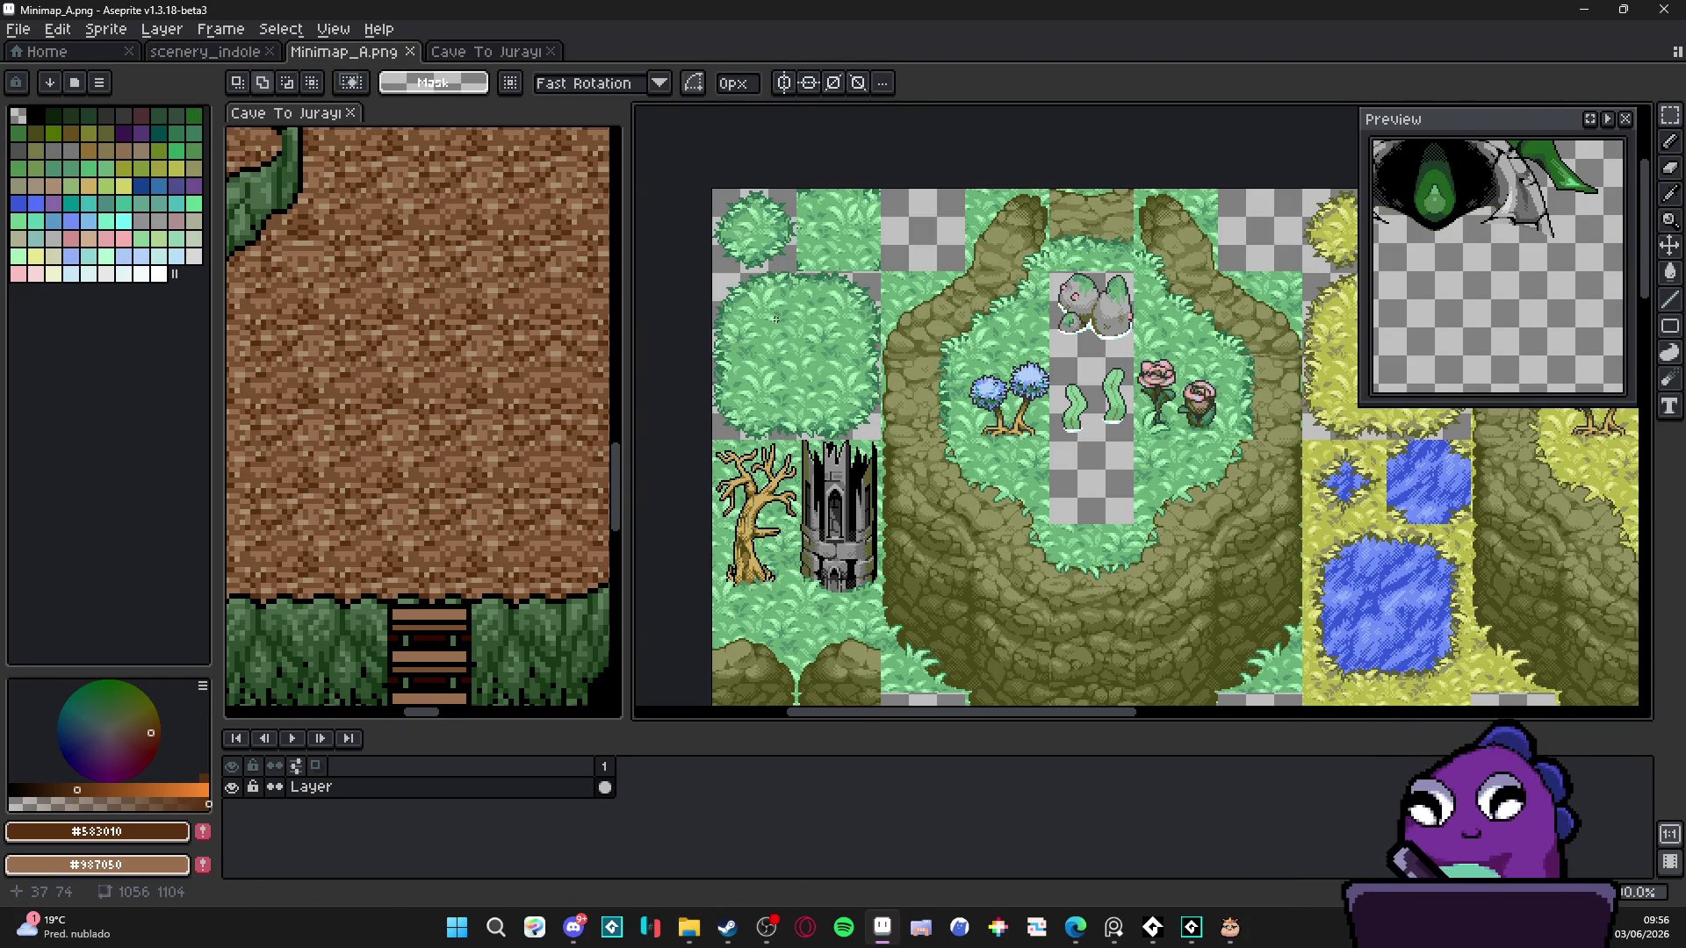
left_click(487, 51)
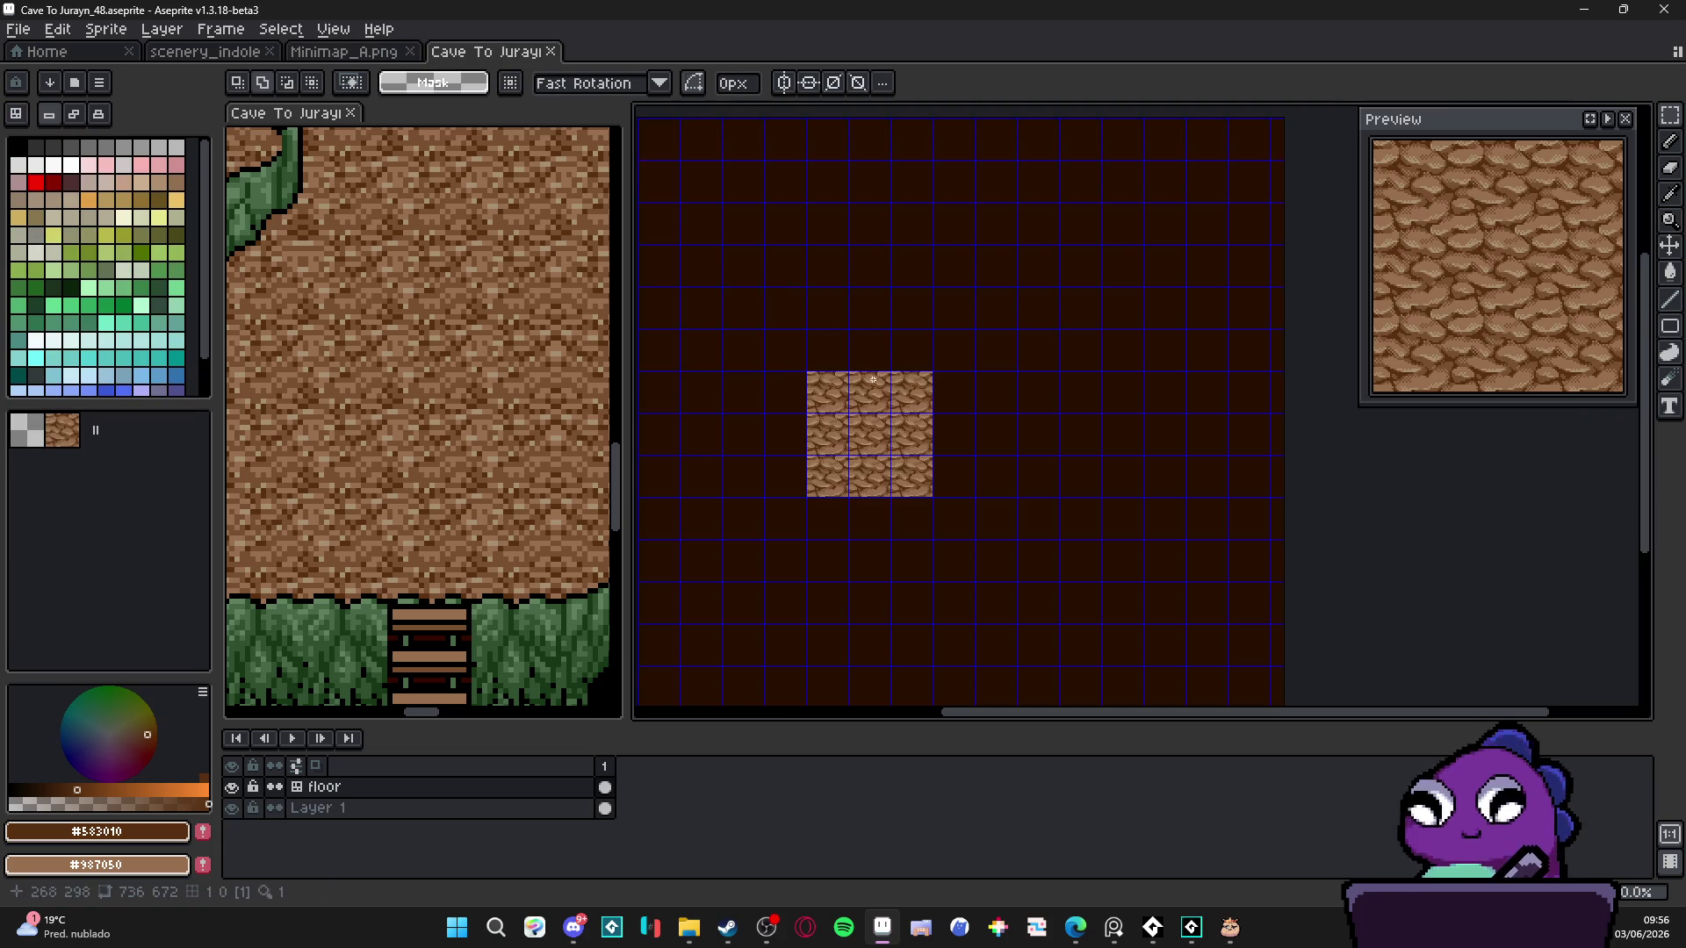
scroll(876, 434, "up", 2)
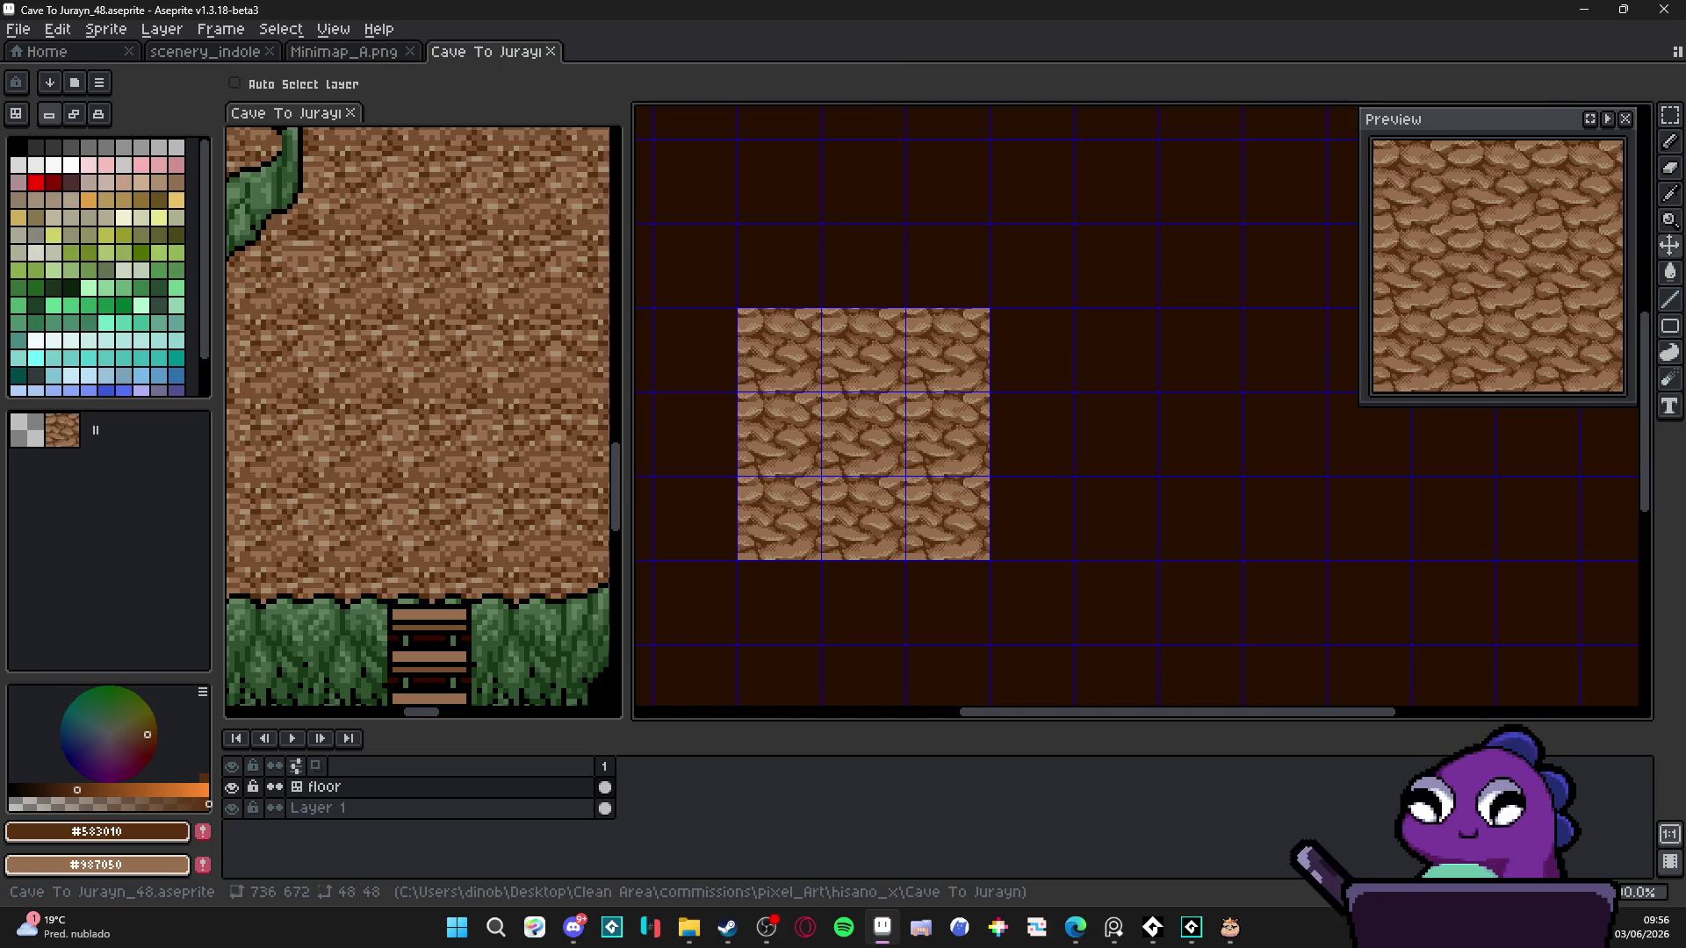
key("alt+Tab")
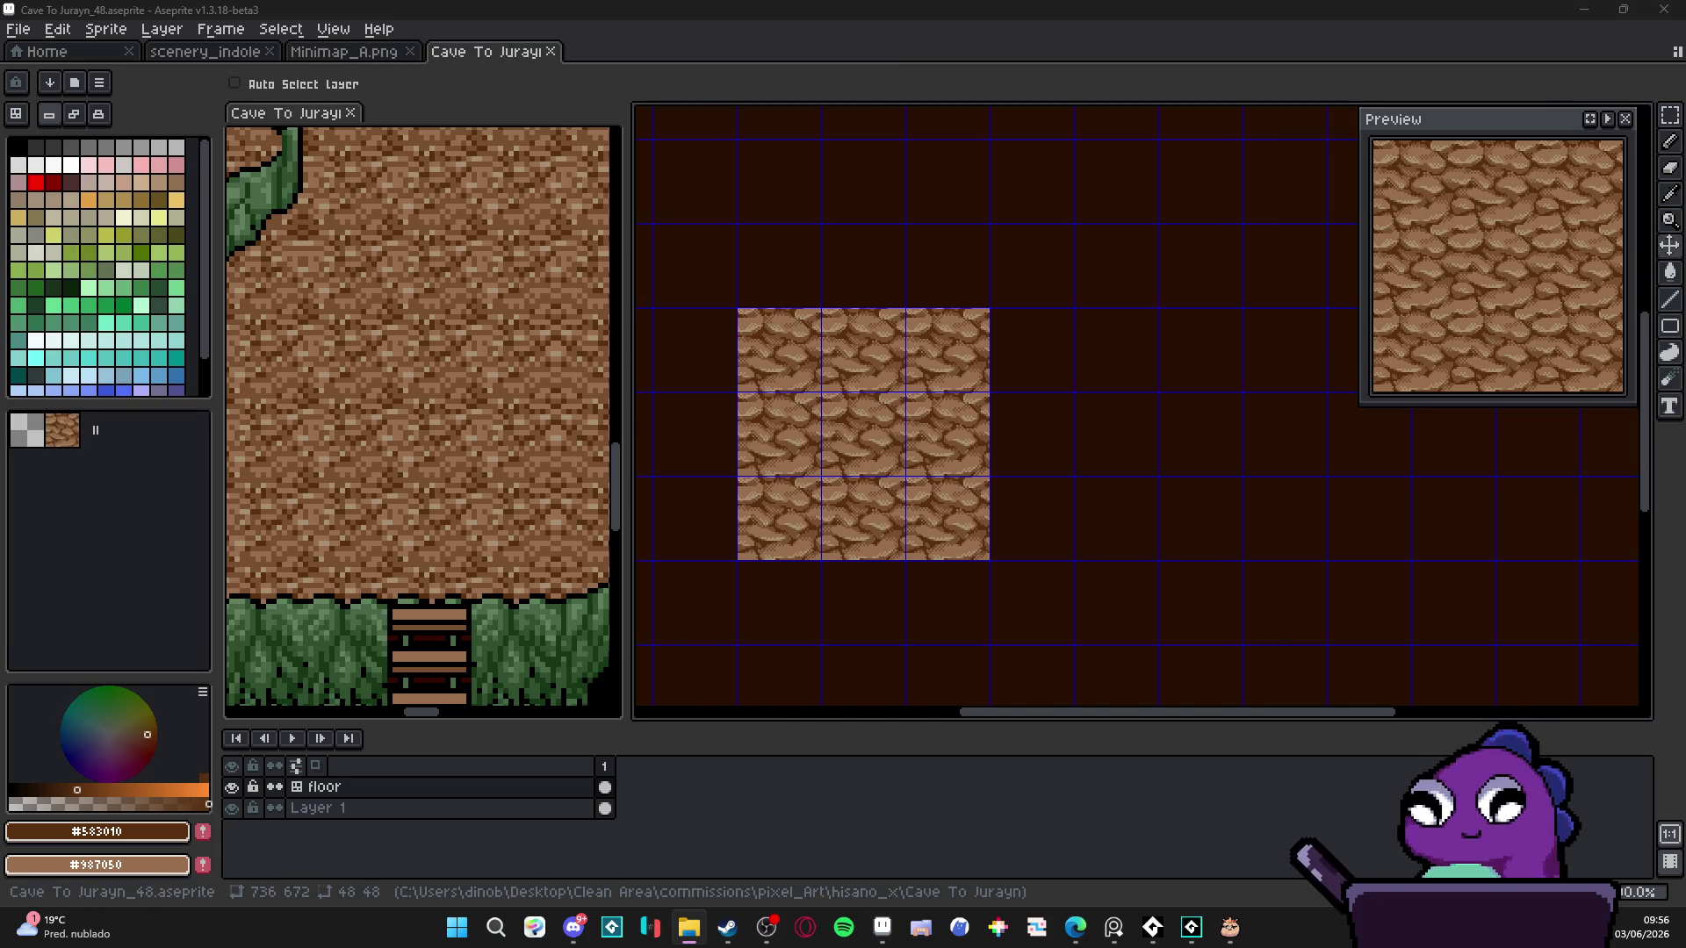
key("alt+Tab")
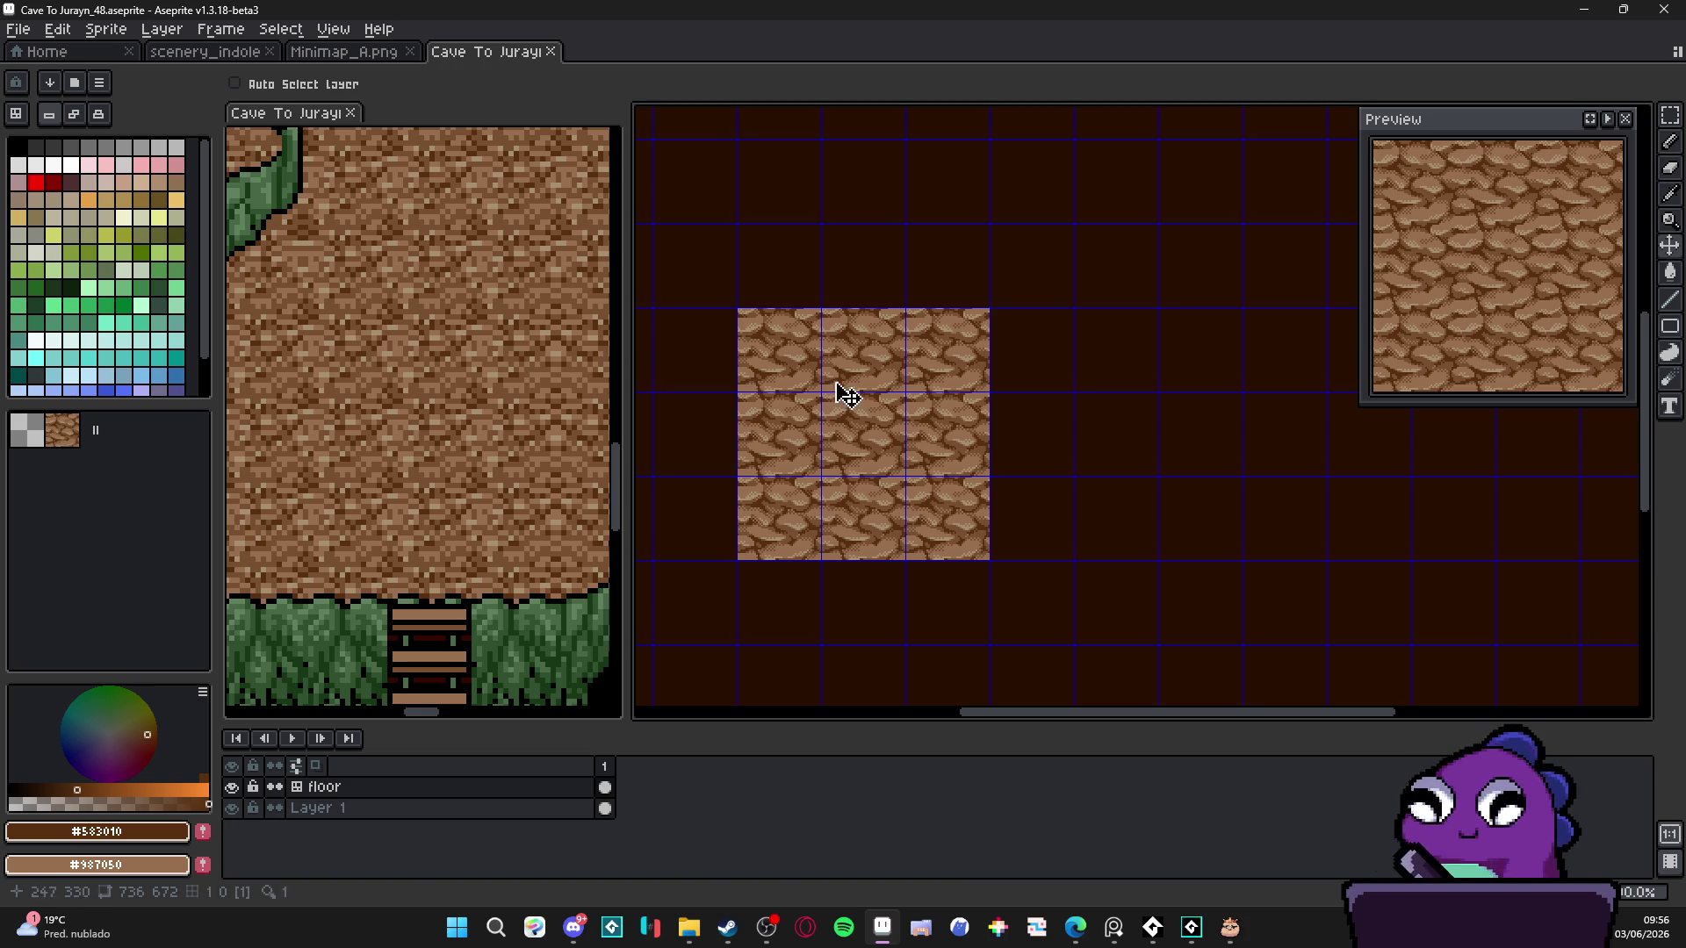
- Marquee-select the centre cobblestone tile of the 3×3 block
key("m")
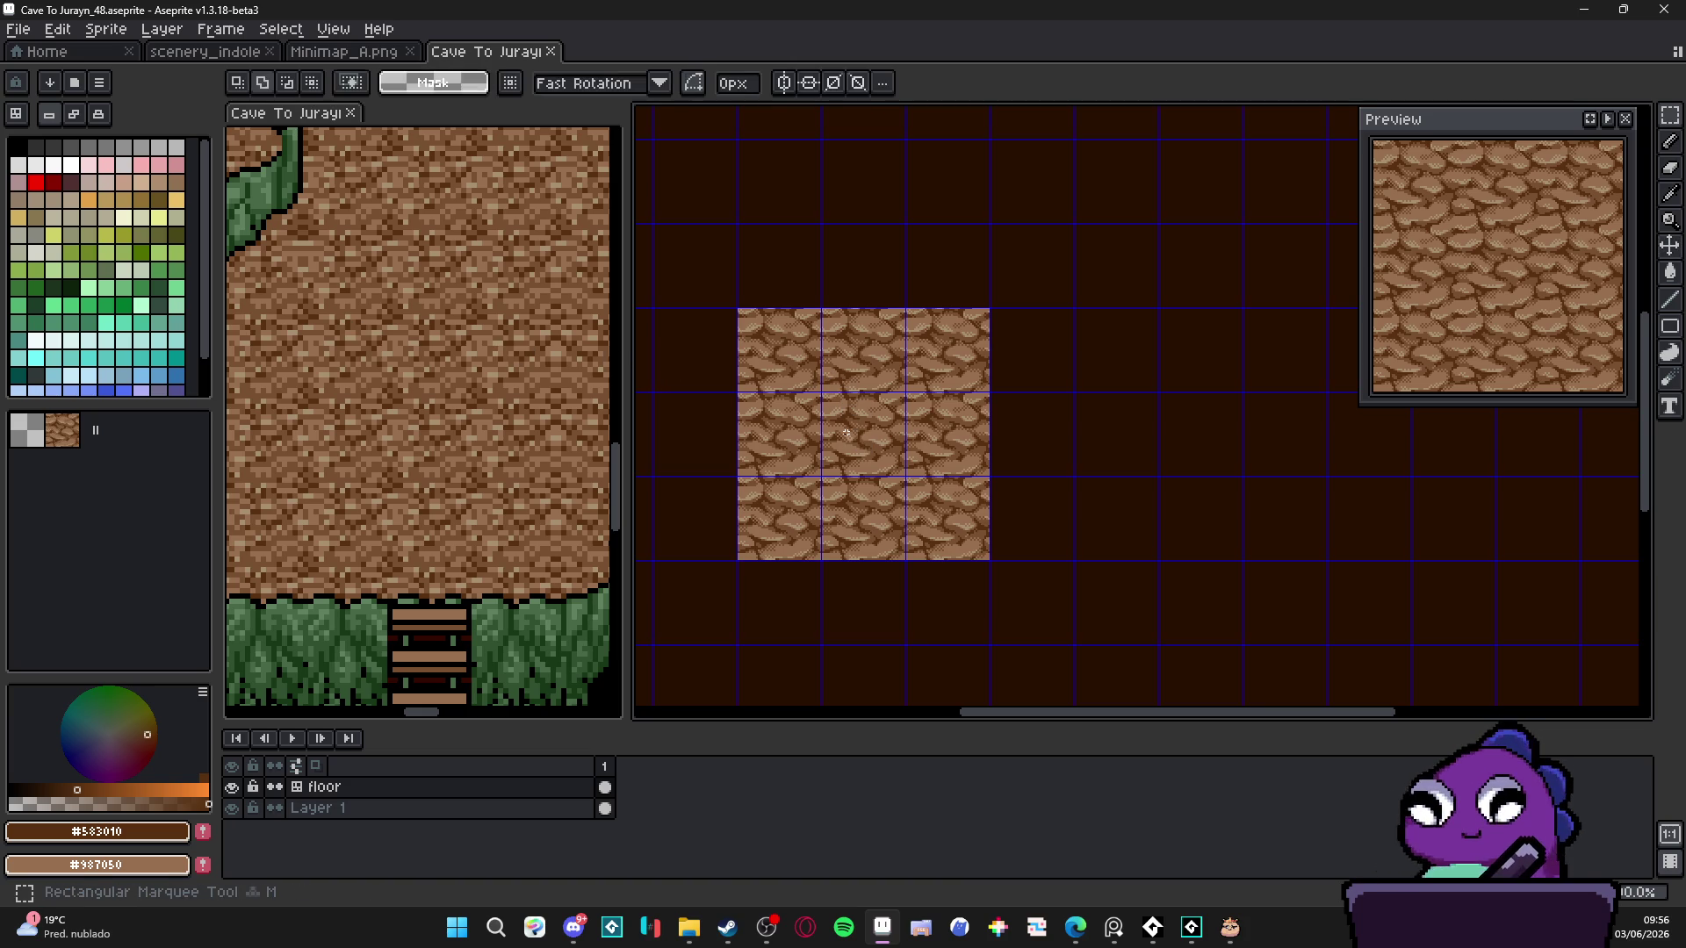
mouse_move(824, 395)
left_mouse_down()
mouse_move(905, 475)
mouse_move(806, 447)
mouse_move(1228, 444)
left_mouse_up()
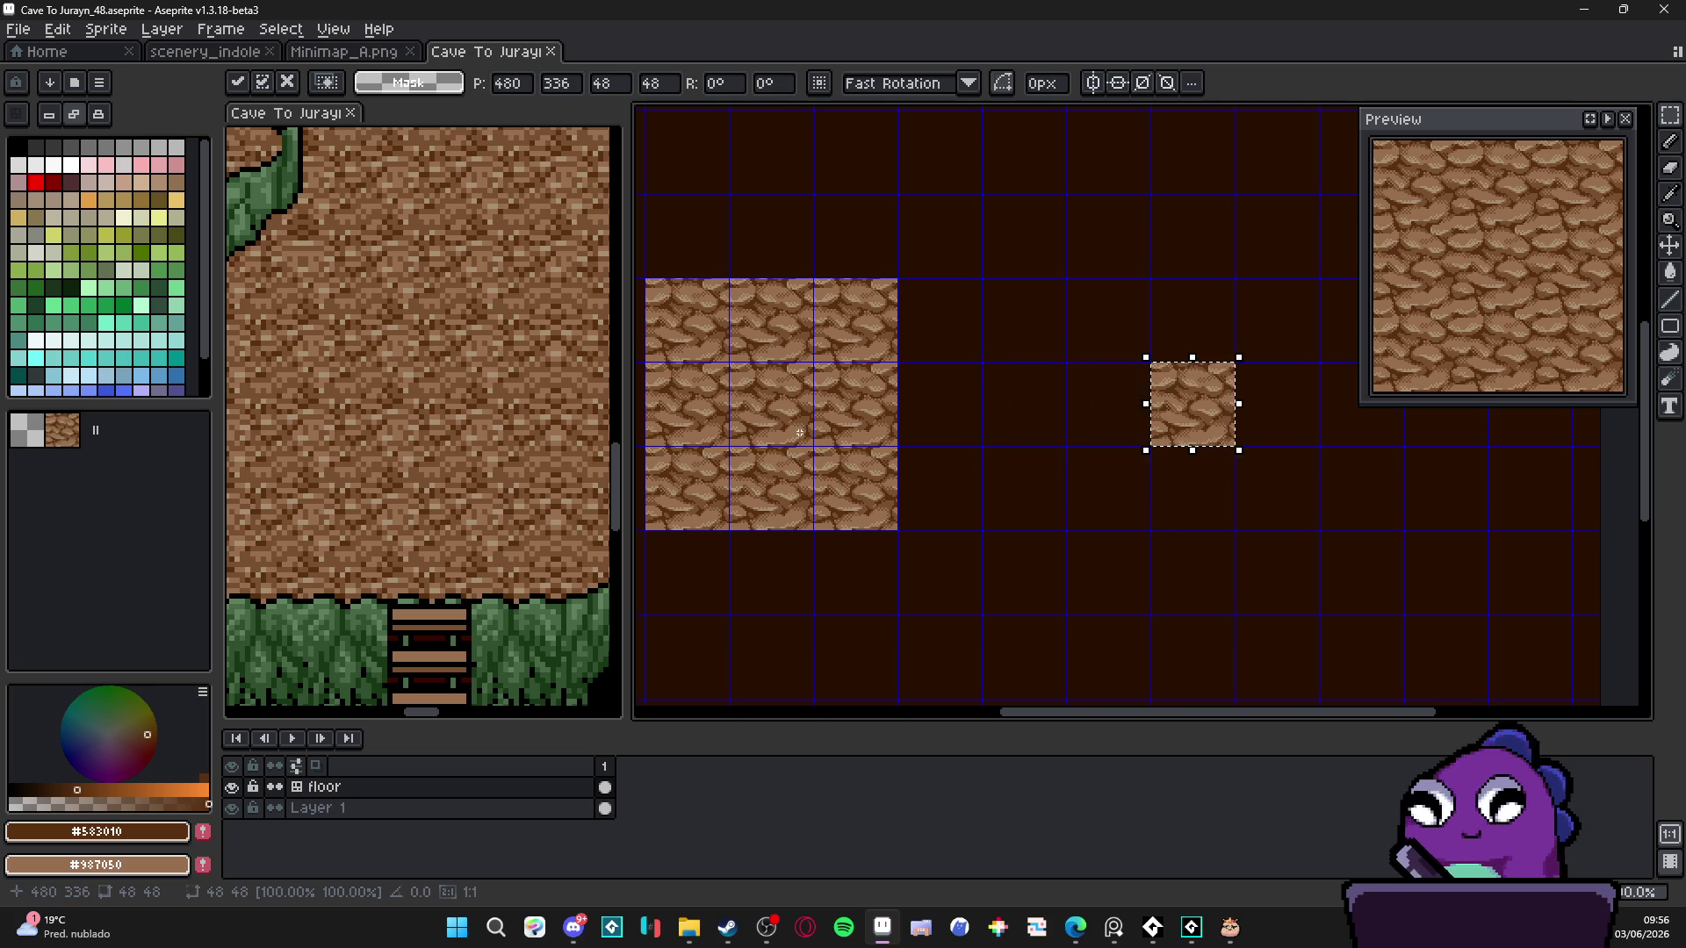
left_click_drag(843, 148, 778, 161)
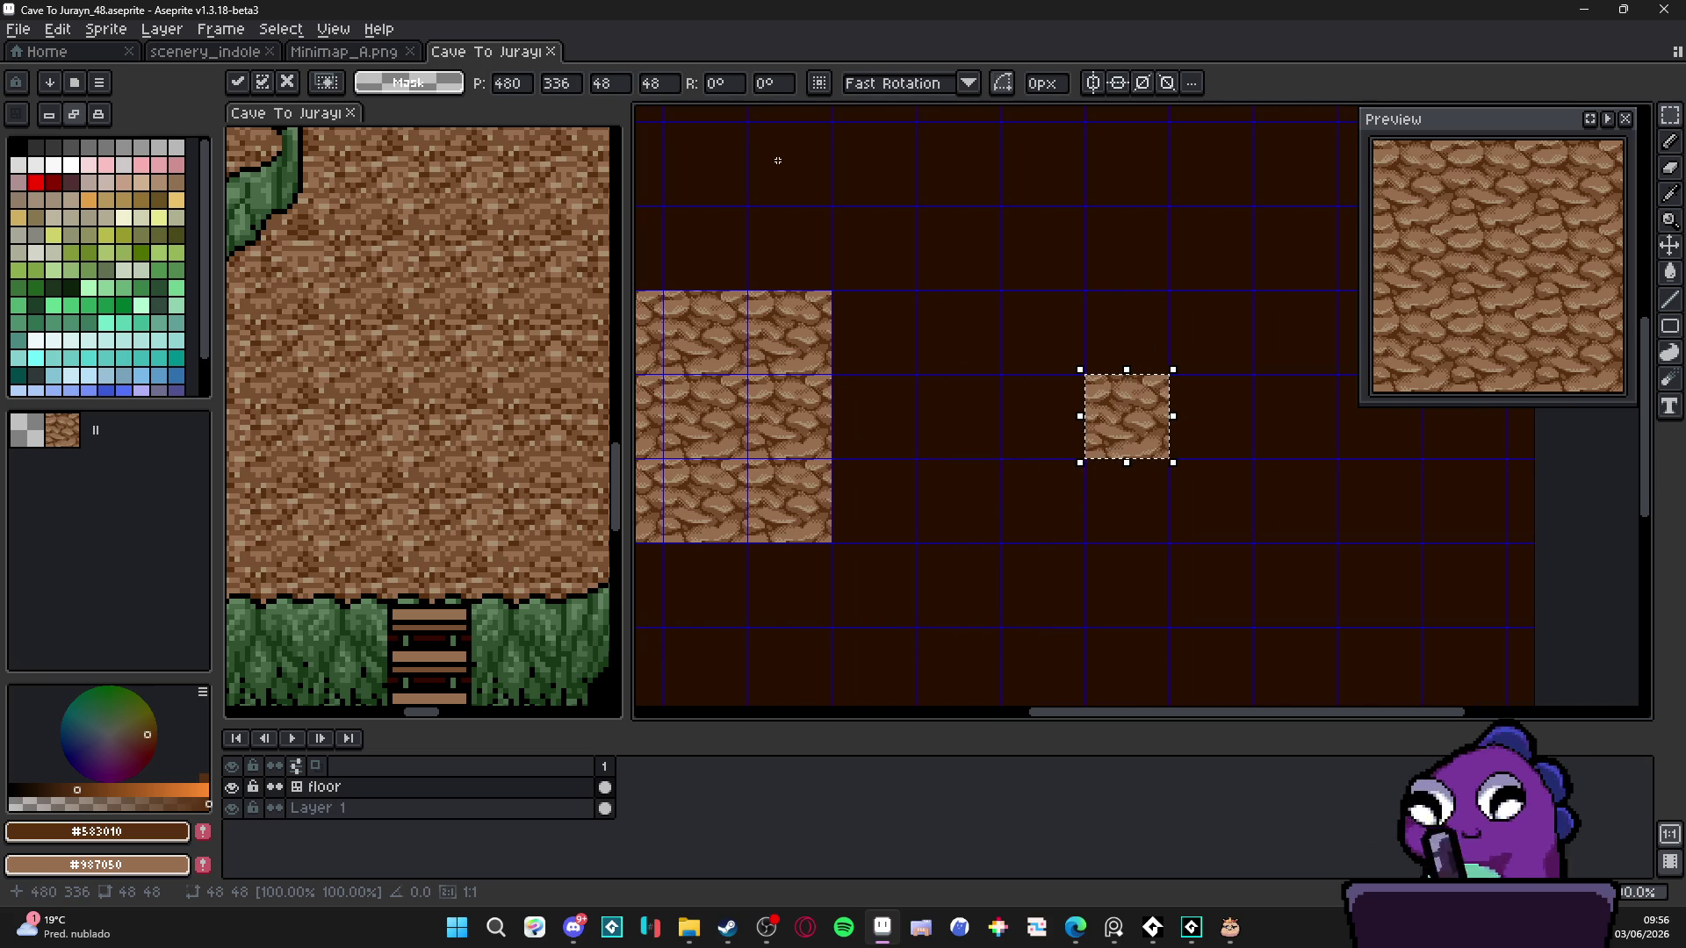
- Change the grid to 24×24 cells in Grid Settings
left_click(333, 29)
mouse_move(491, 184)
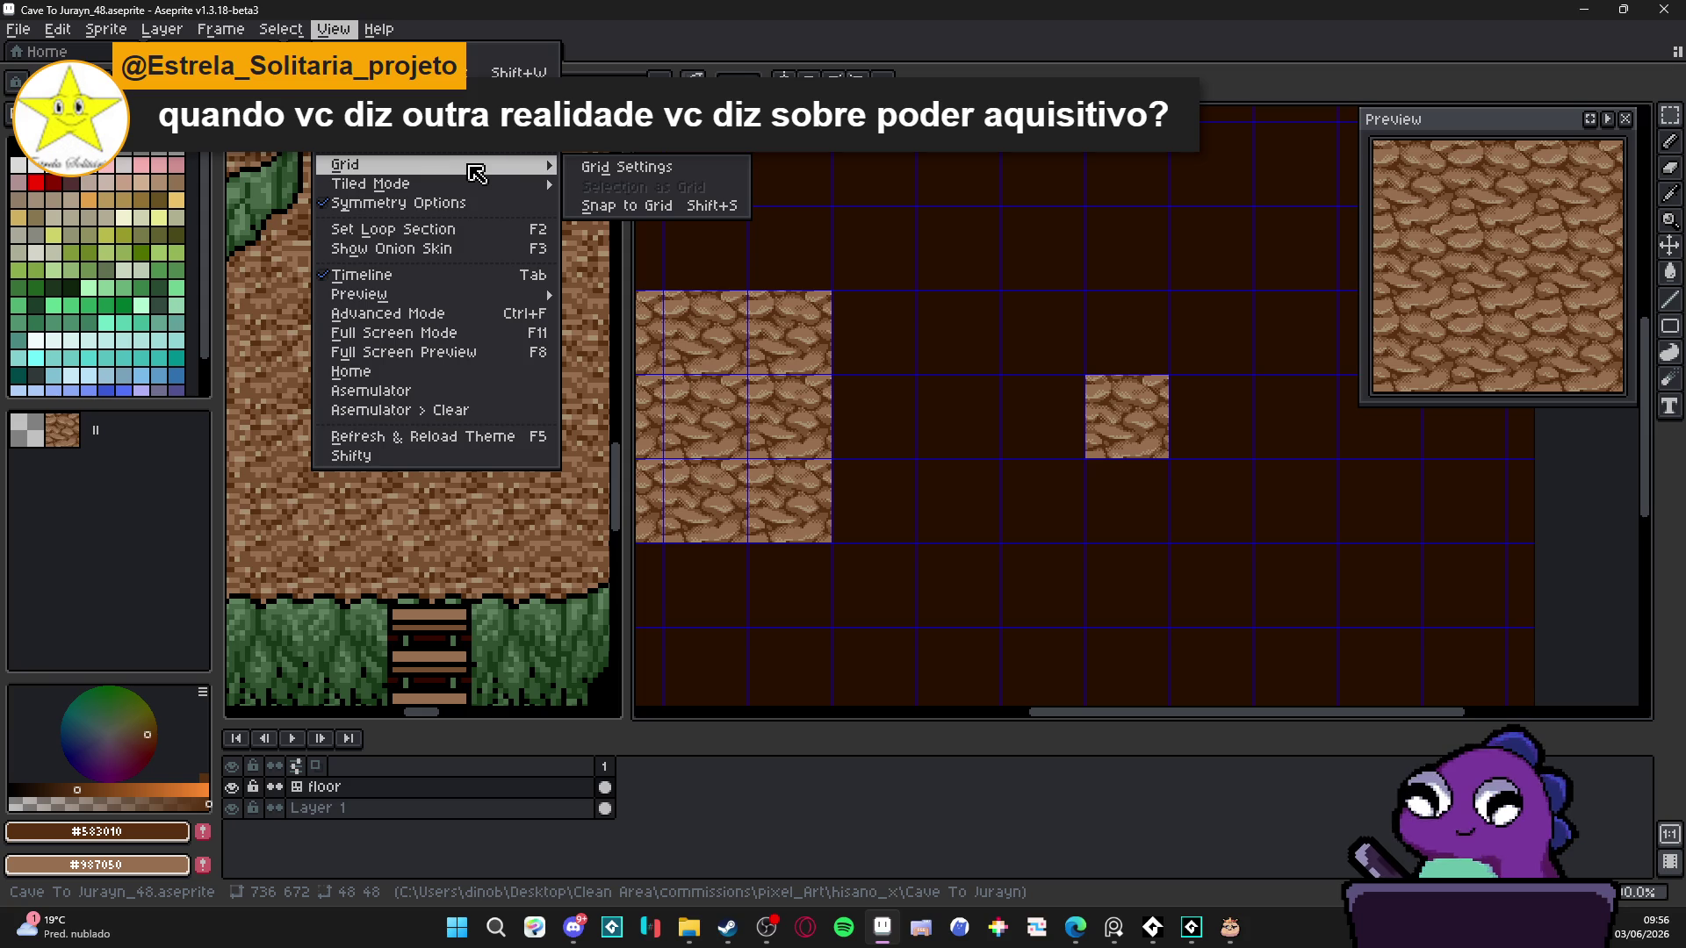
left_click(632, 169)
key("Tab")
key("Tab")
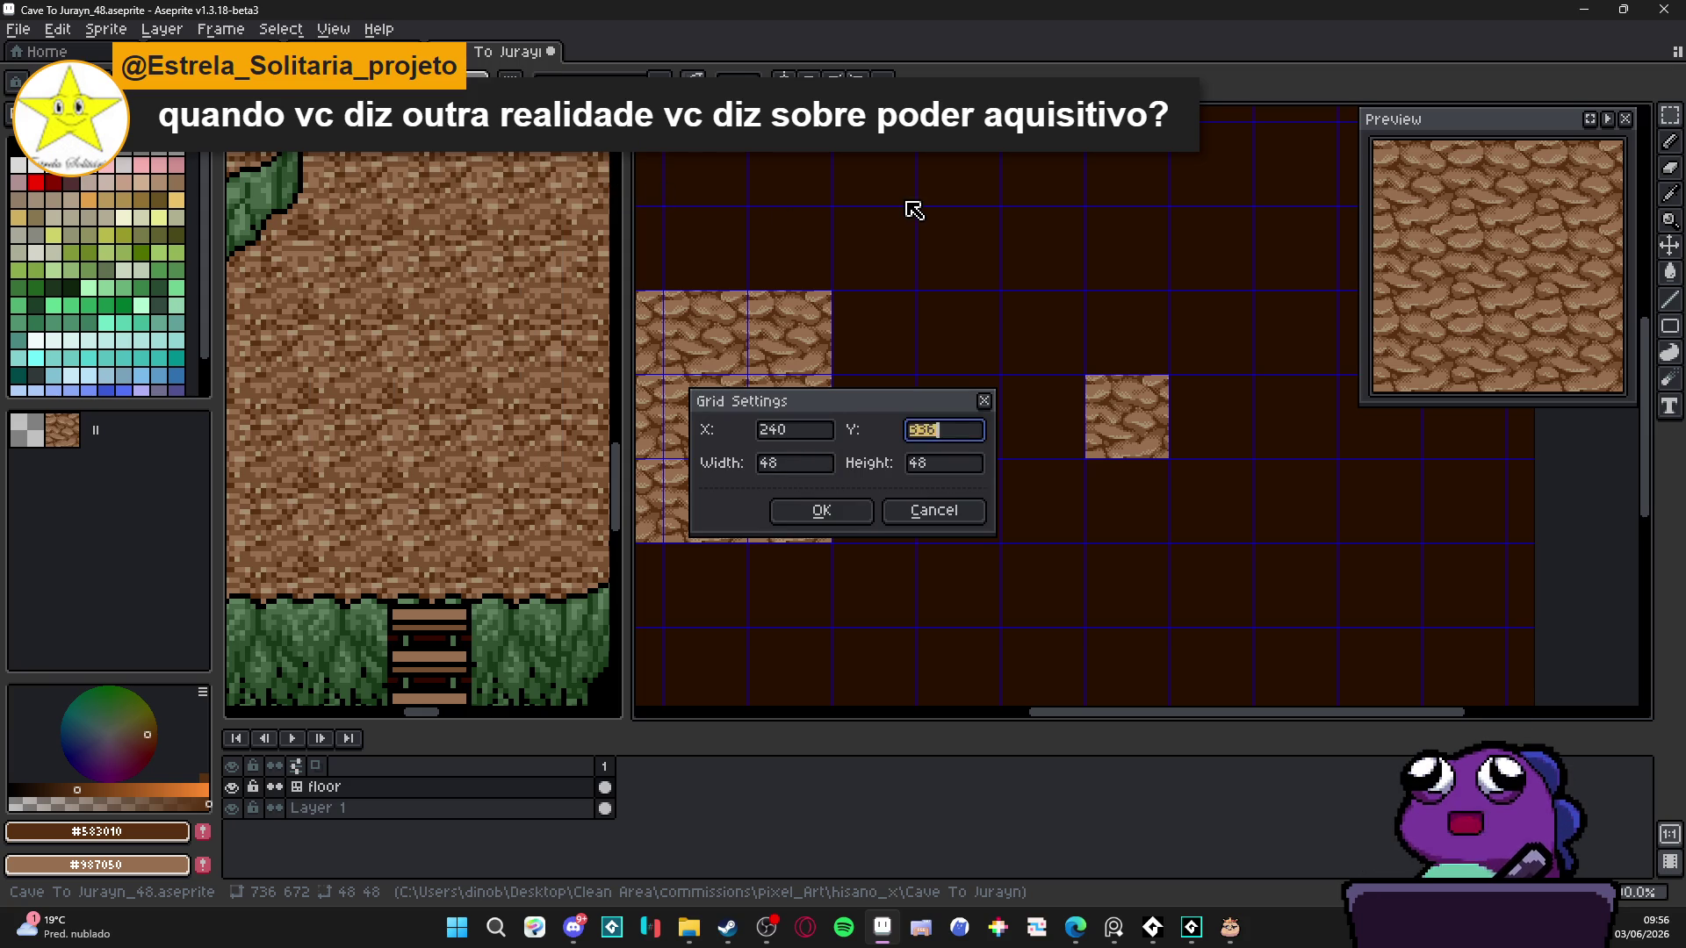
type("4")
key("Tab")
type("24")
key("Return")
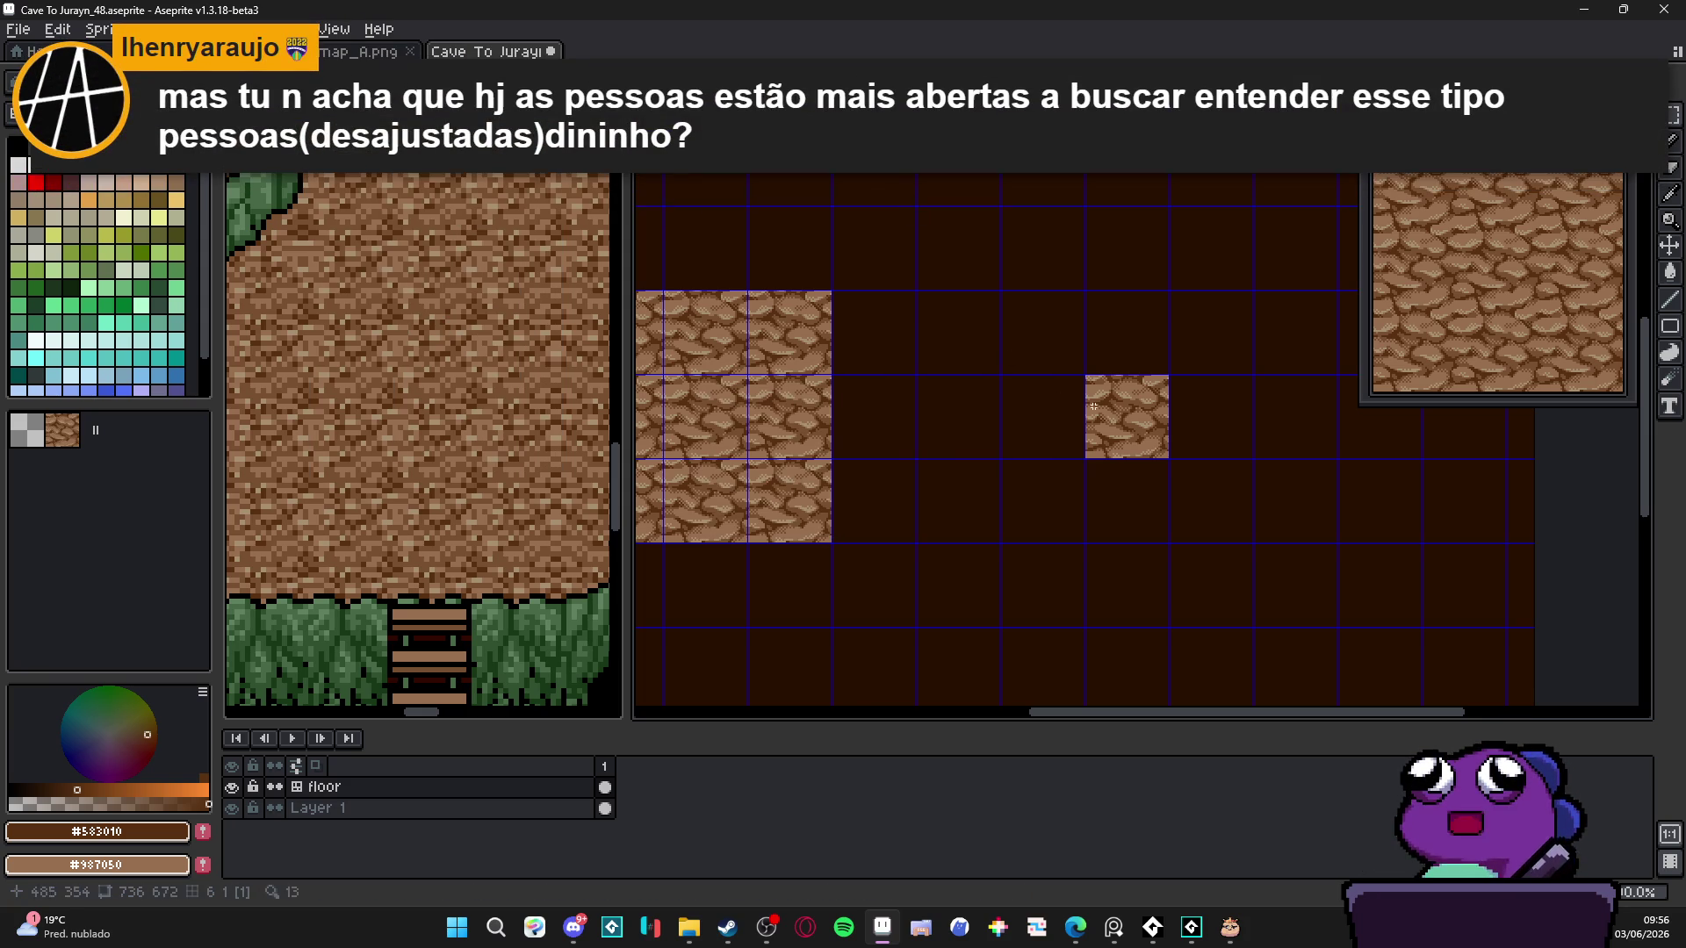
- Add a new empty Layer 2 above the floor layer
left_click(336, 30)
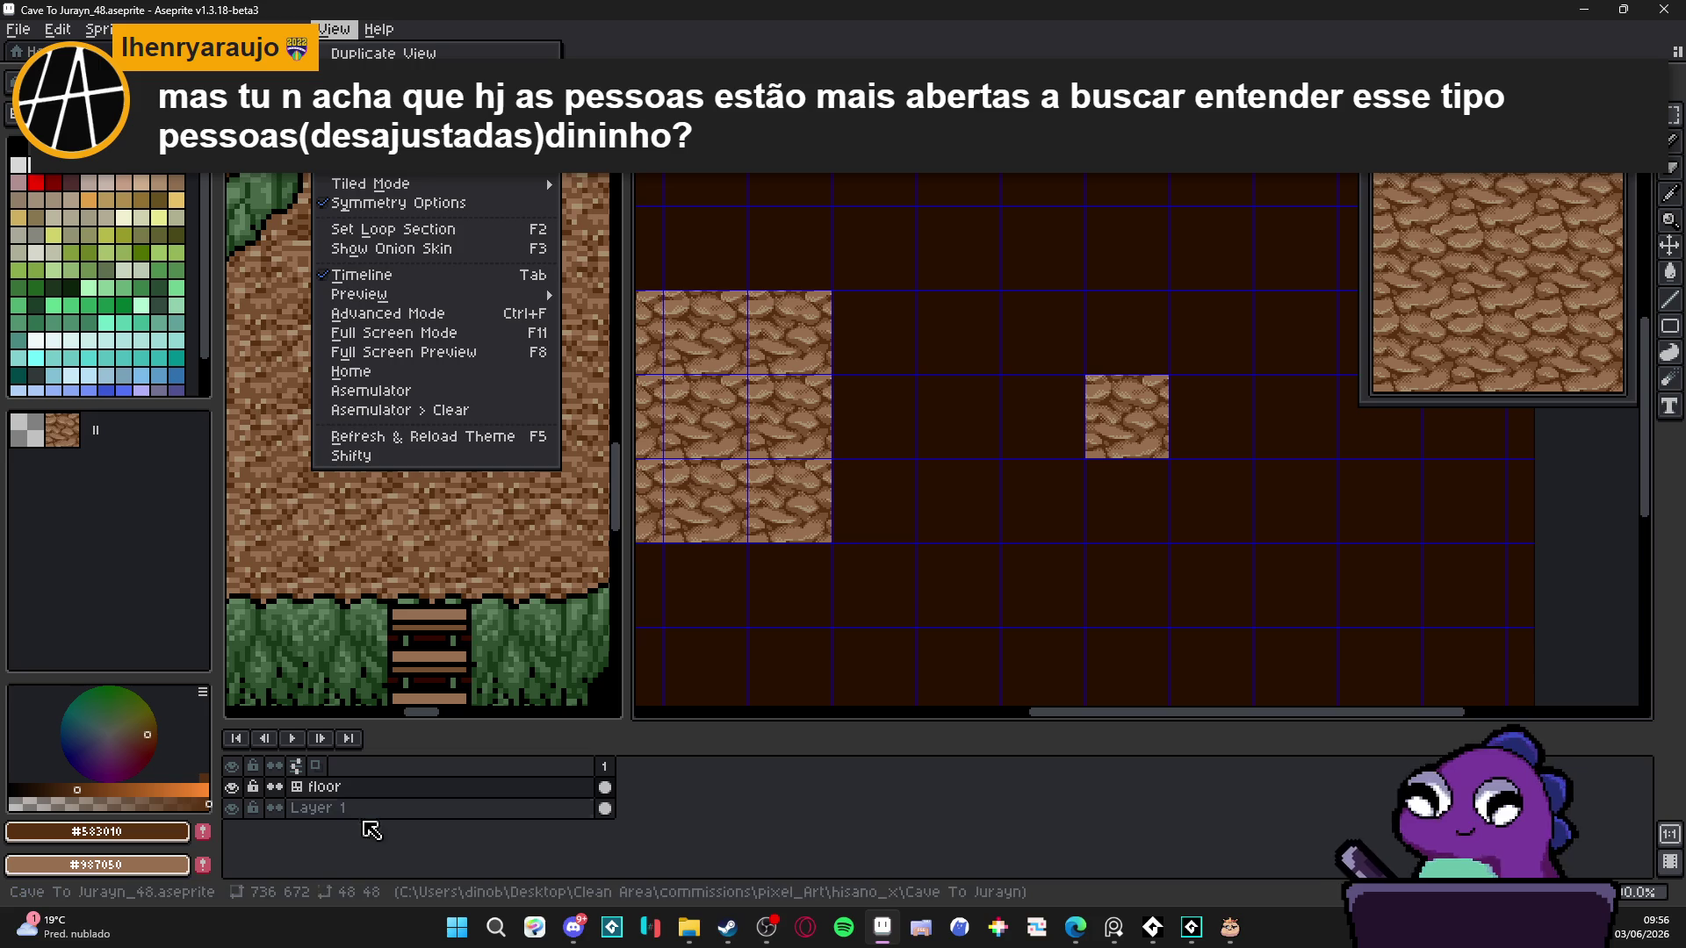
left_click(1124, 409)
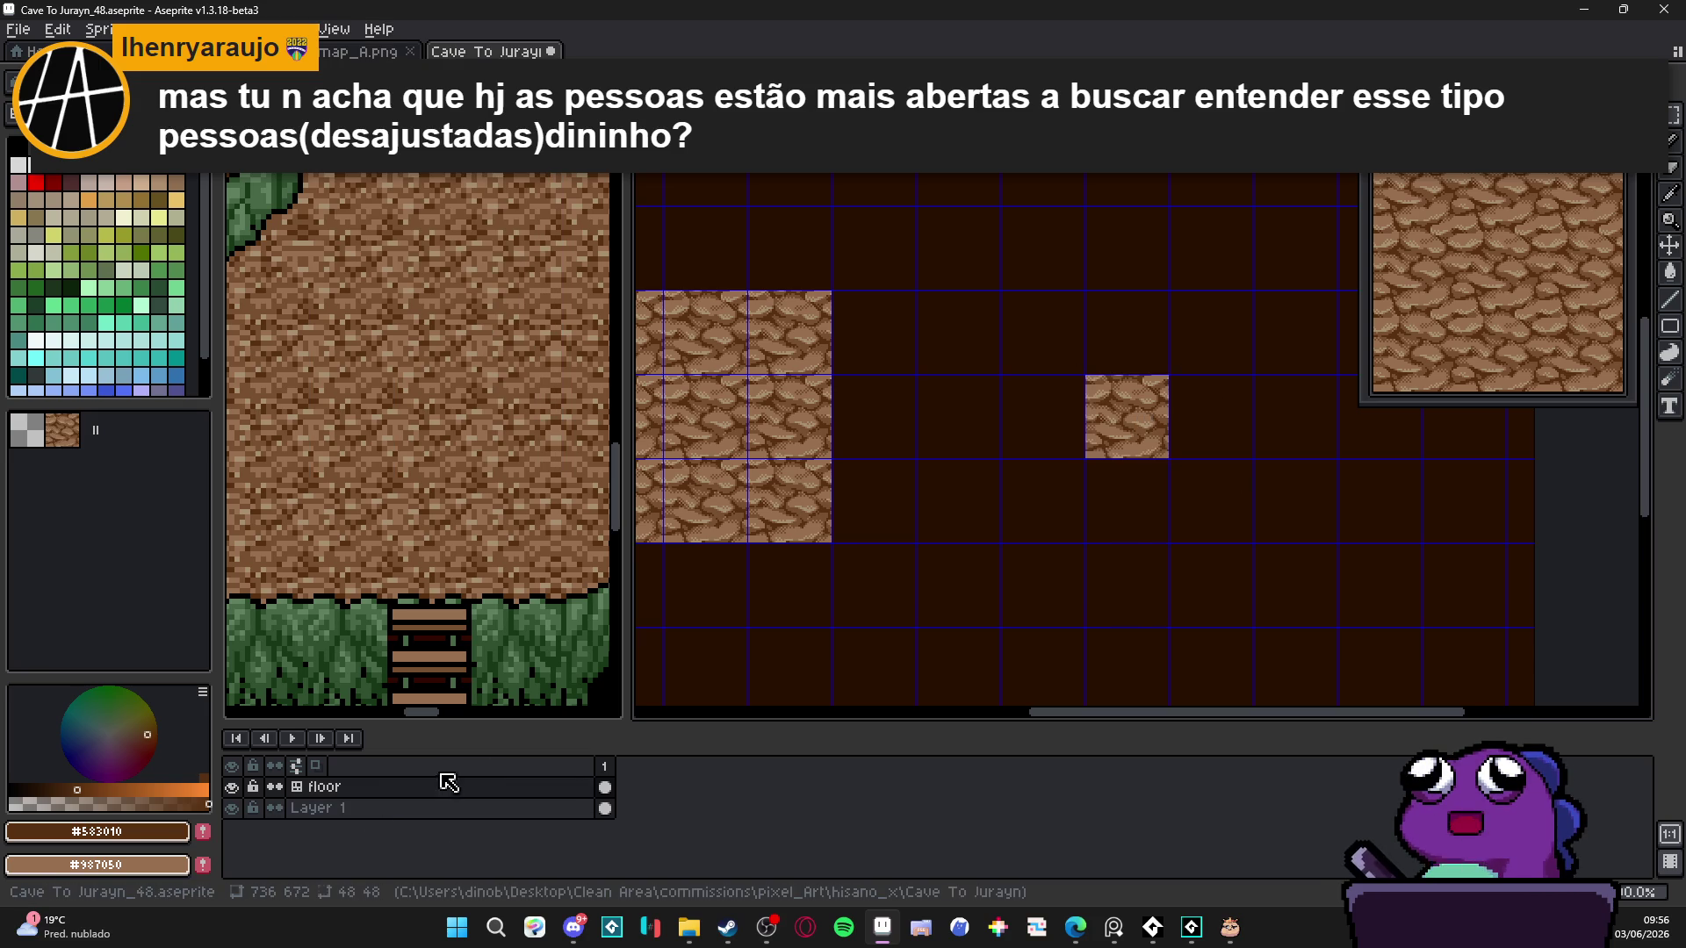
key("shift+n")
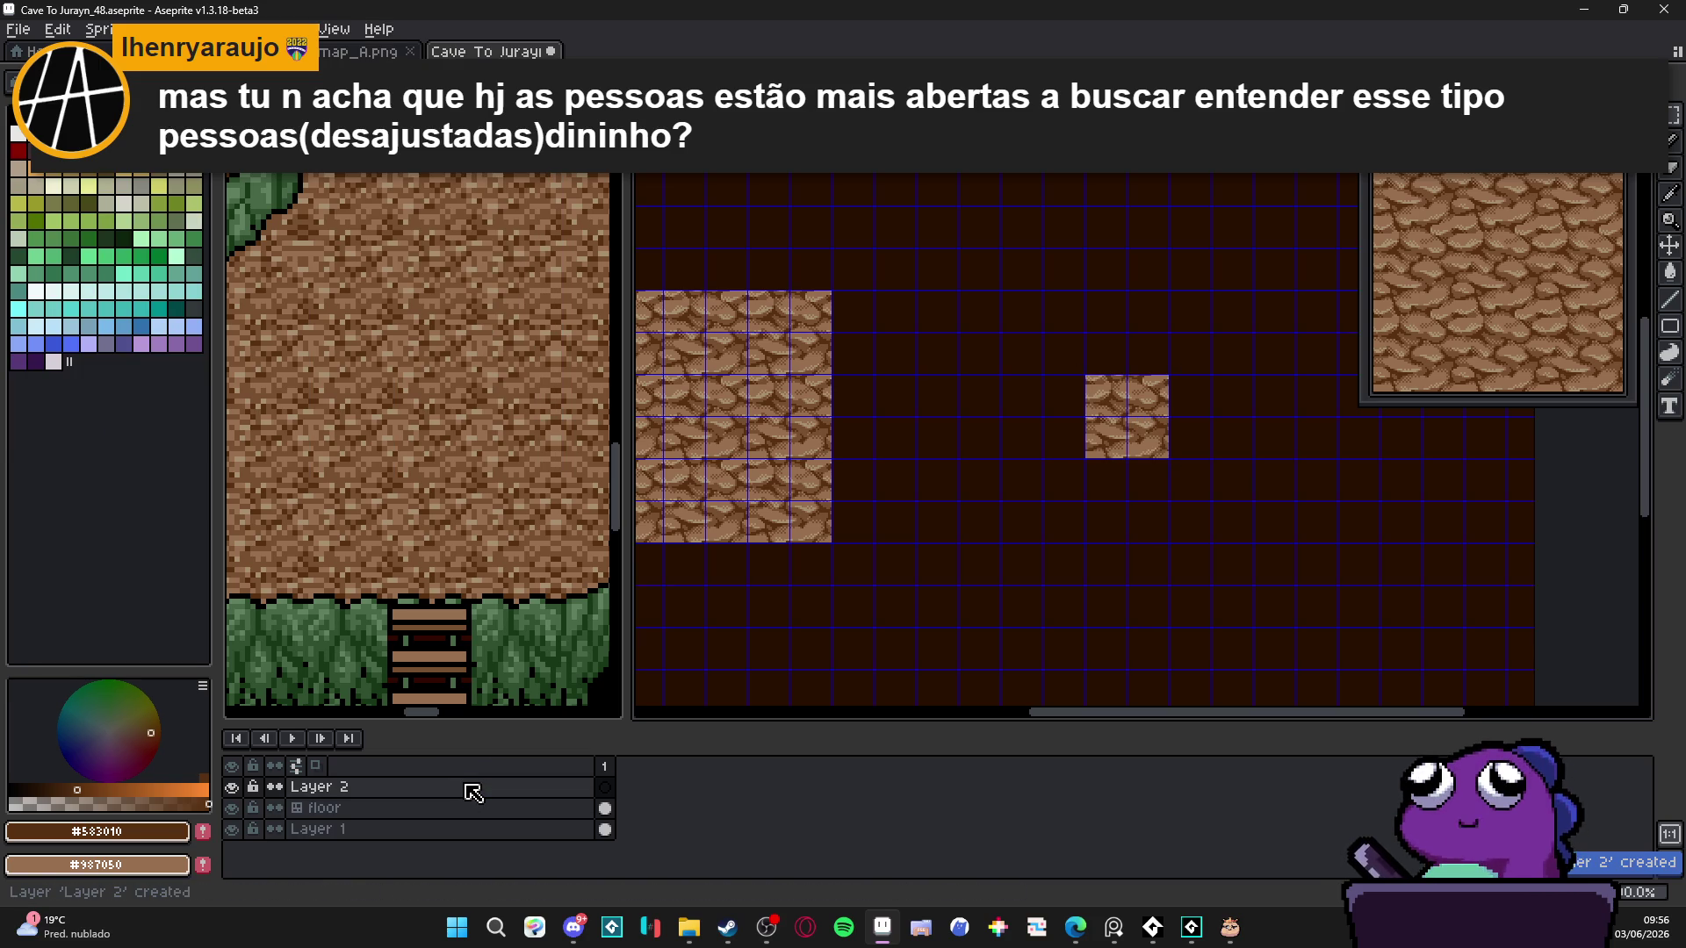
- Paste the tile onto Layer 2, shift it up a row, and add a copy down-right of it
key("ctrl+v")
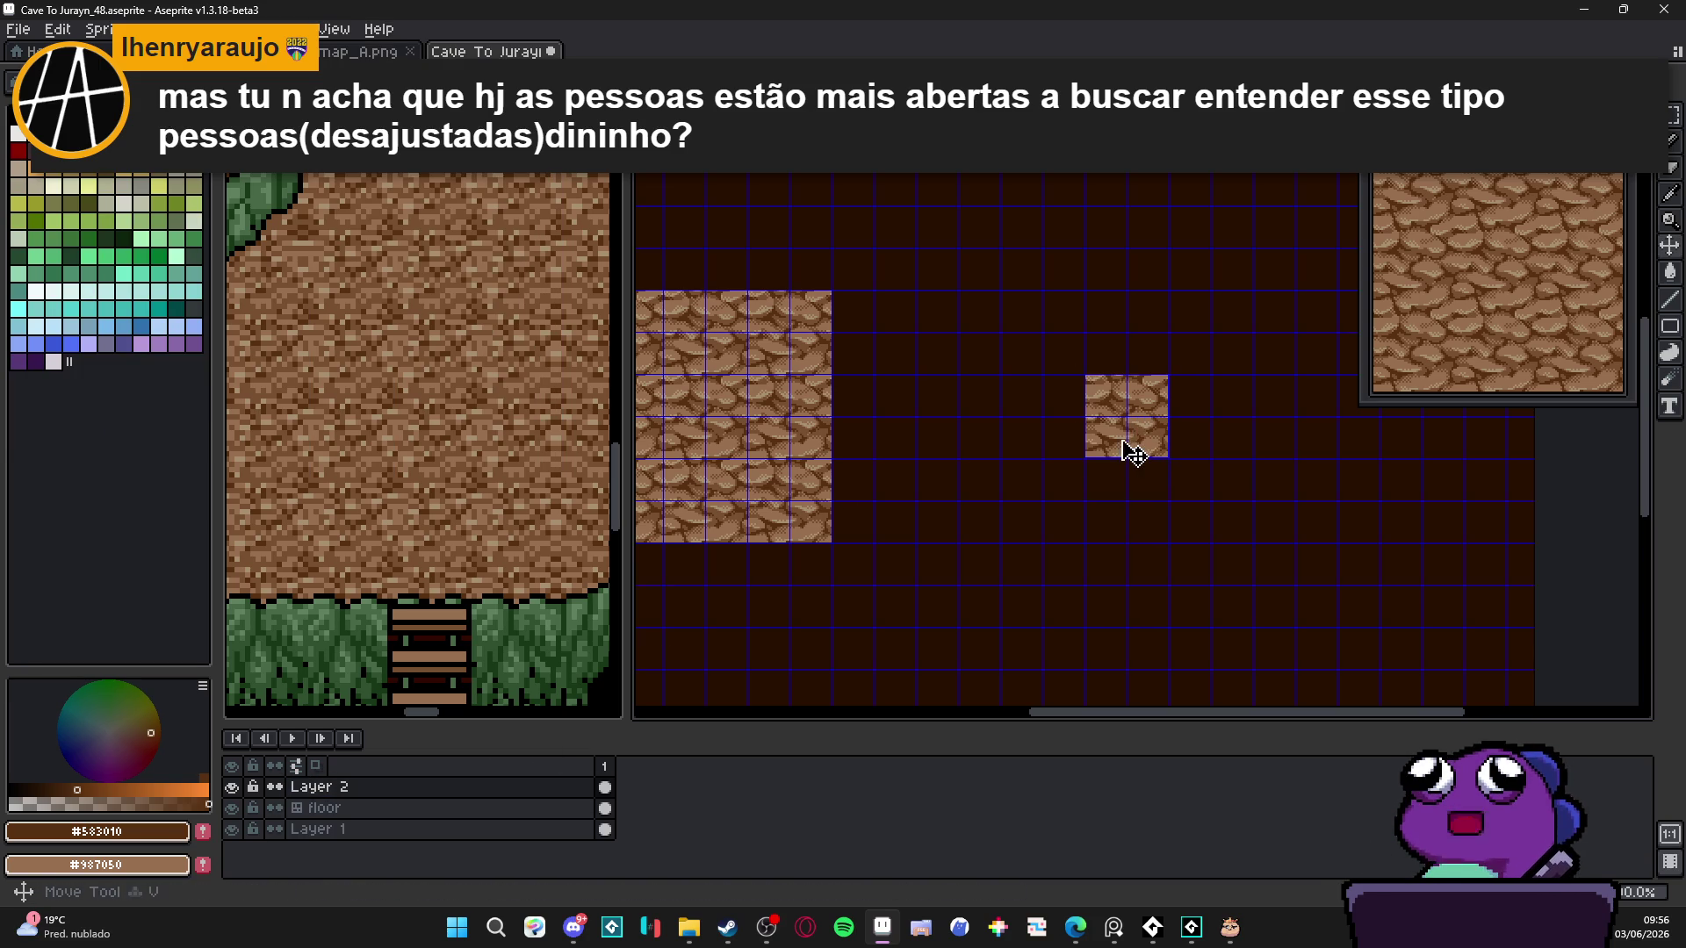
left_click(1116, 435)
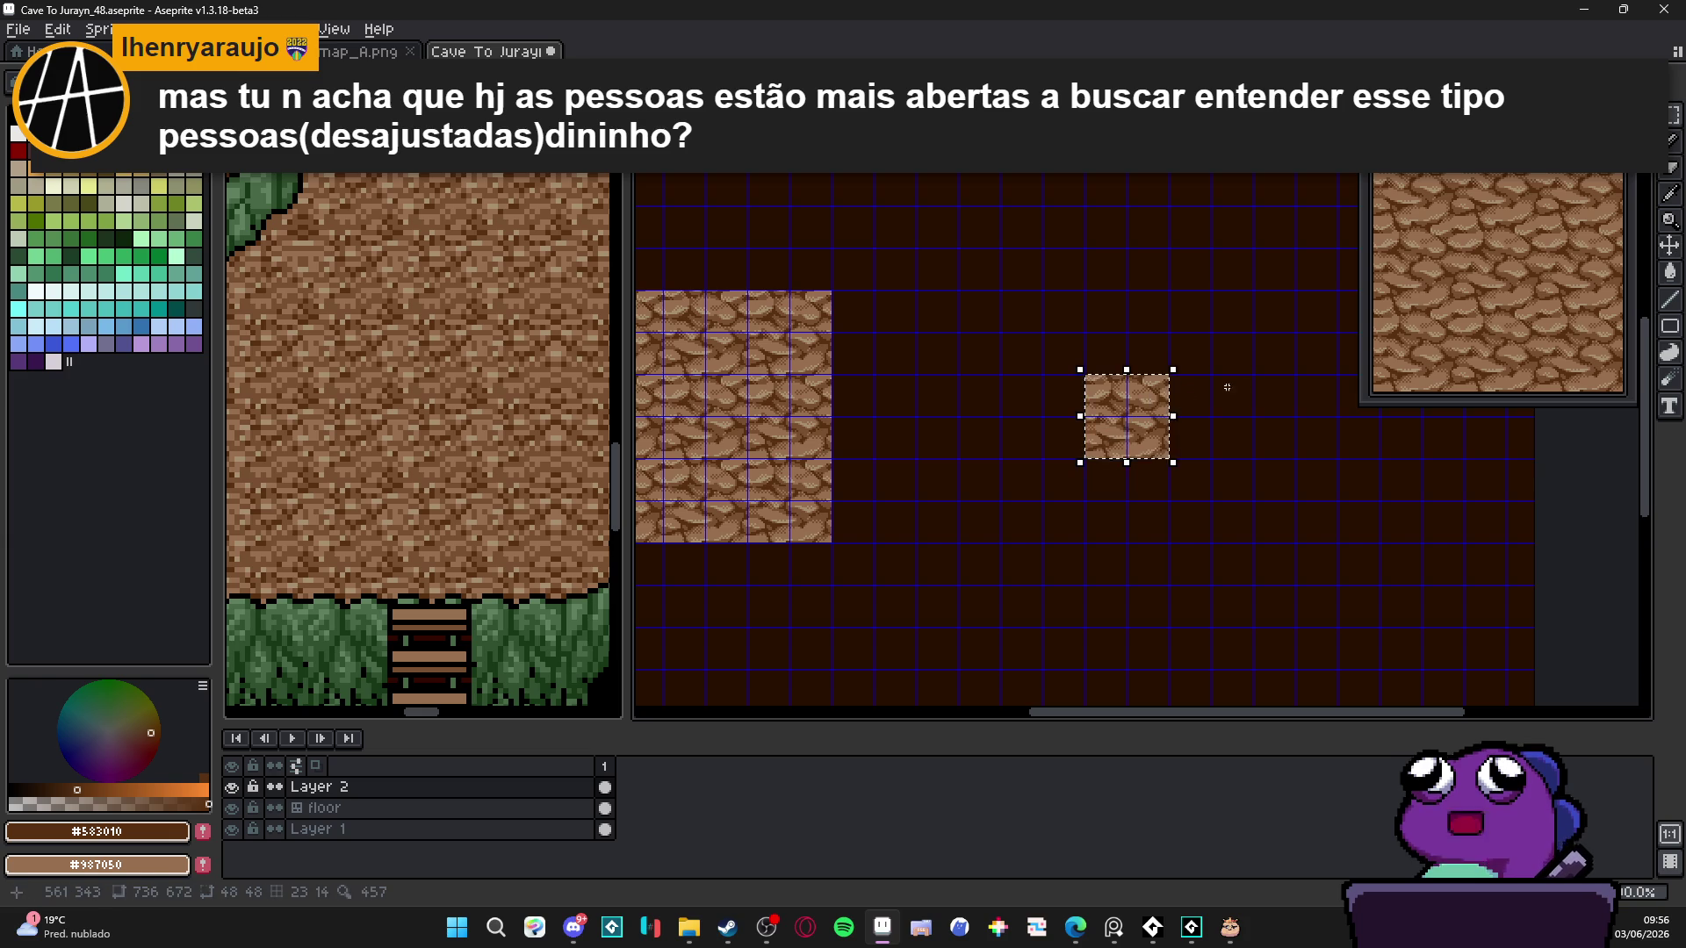
key("shift+Up")
key("shift+Up")
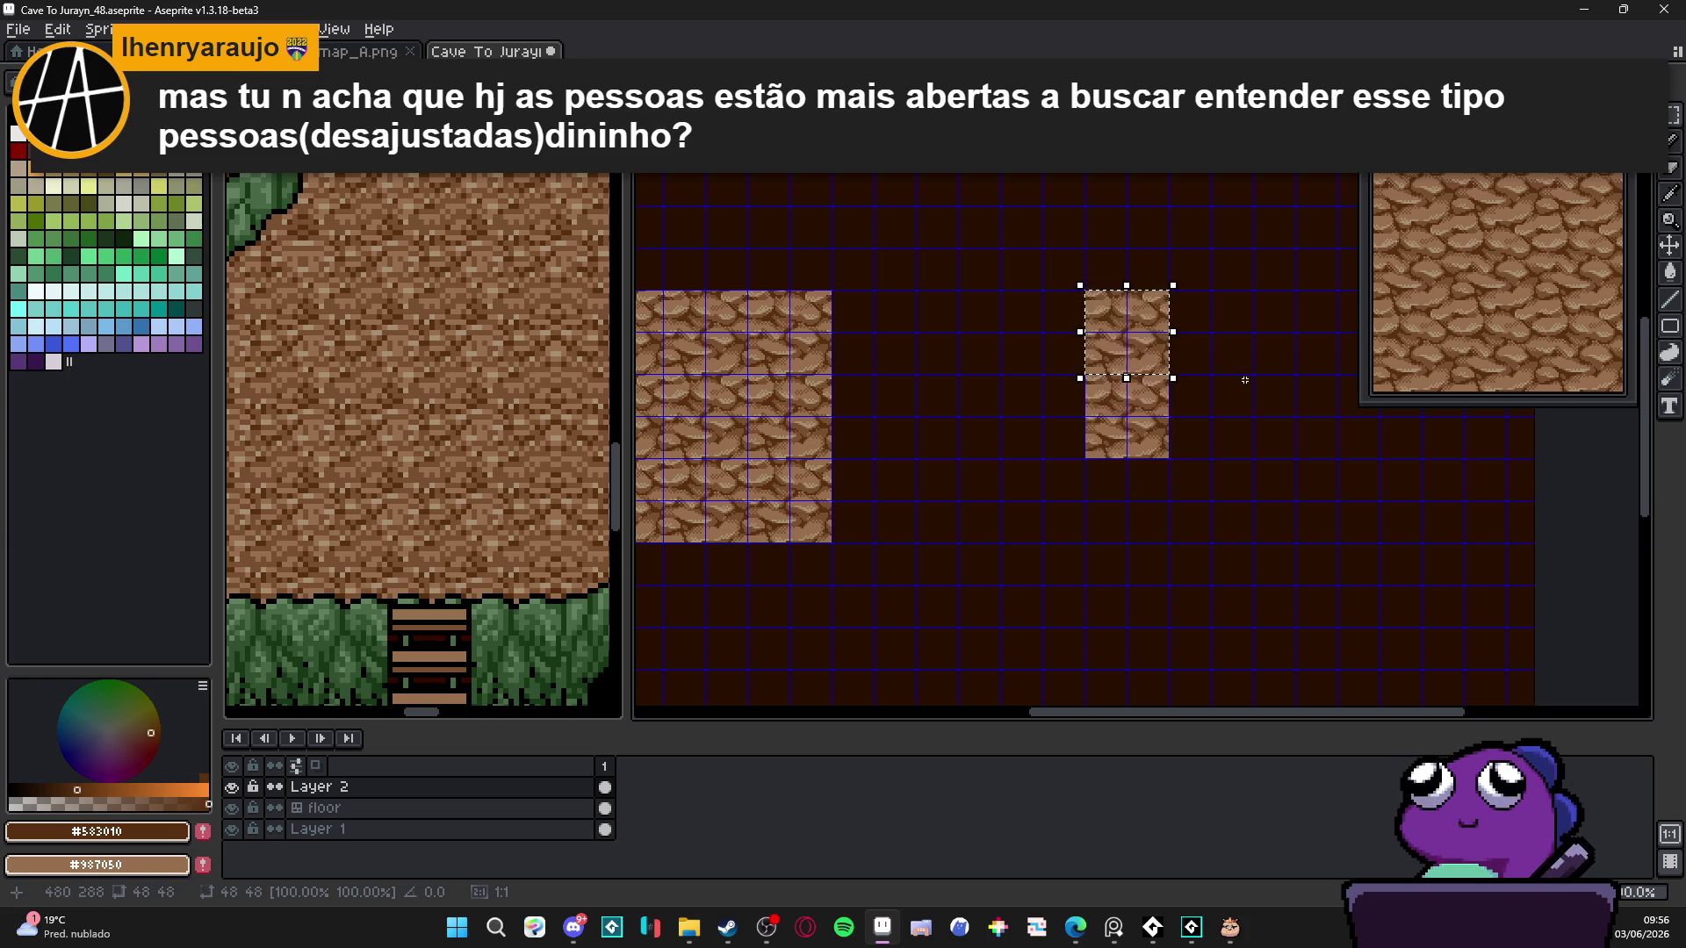
key("ctrl+d")
left_click(1115, 315)
key("ctrl+c")
key("ctrl+v")
key("shift+Down")
key("shift+Right")
key("ctrl+d")
- Add copies two rows below the top tile and two cells left of the right tile
left_click(1133, 342)
left_click_drag(1146, 340, 1146, 509)
key("ctrl+d")
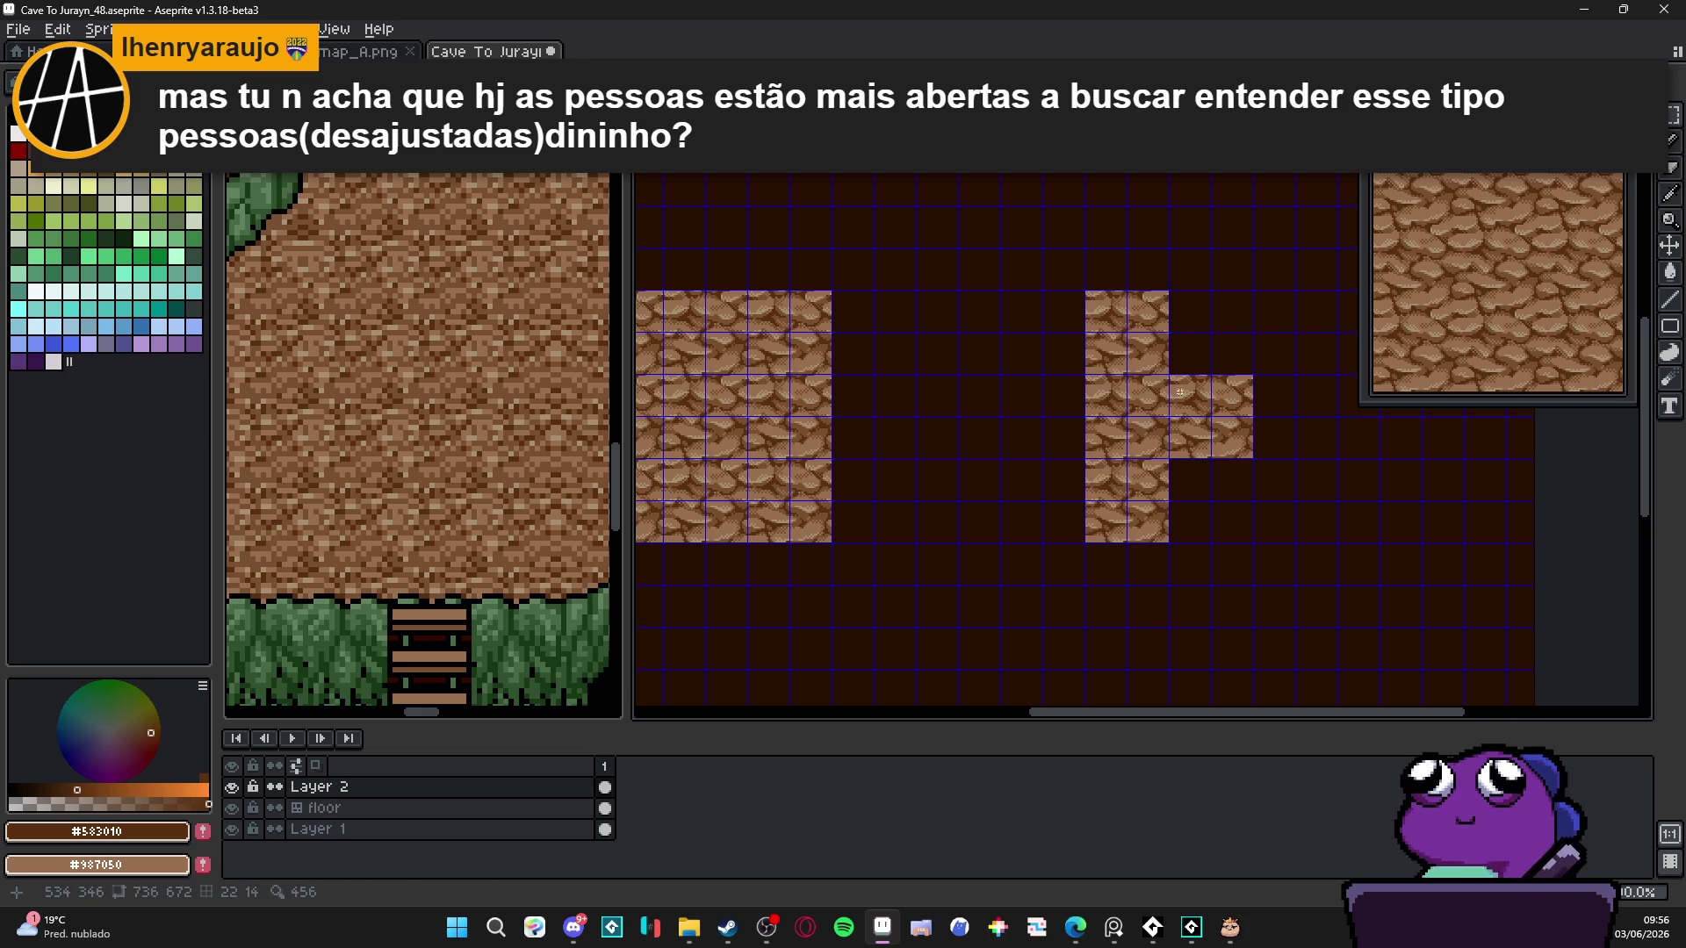
left_click(1251, 443)
key("ctrl+c")
key("ctrl+v")
key("shift+Left")
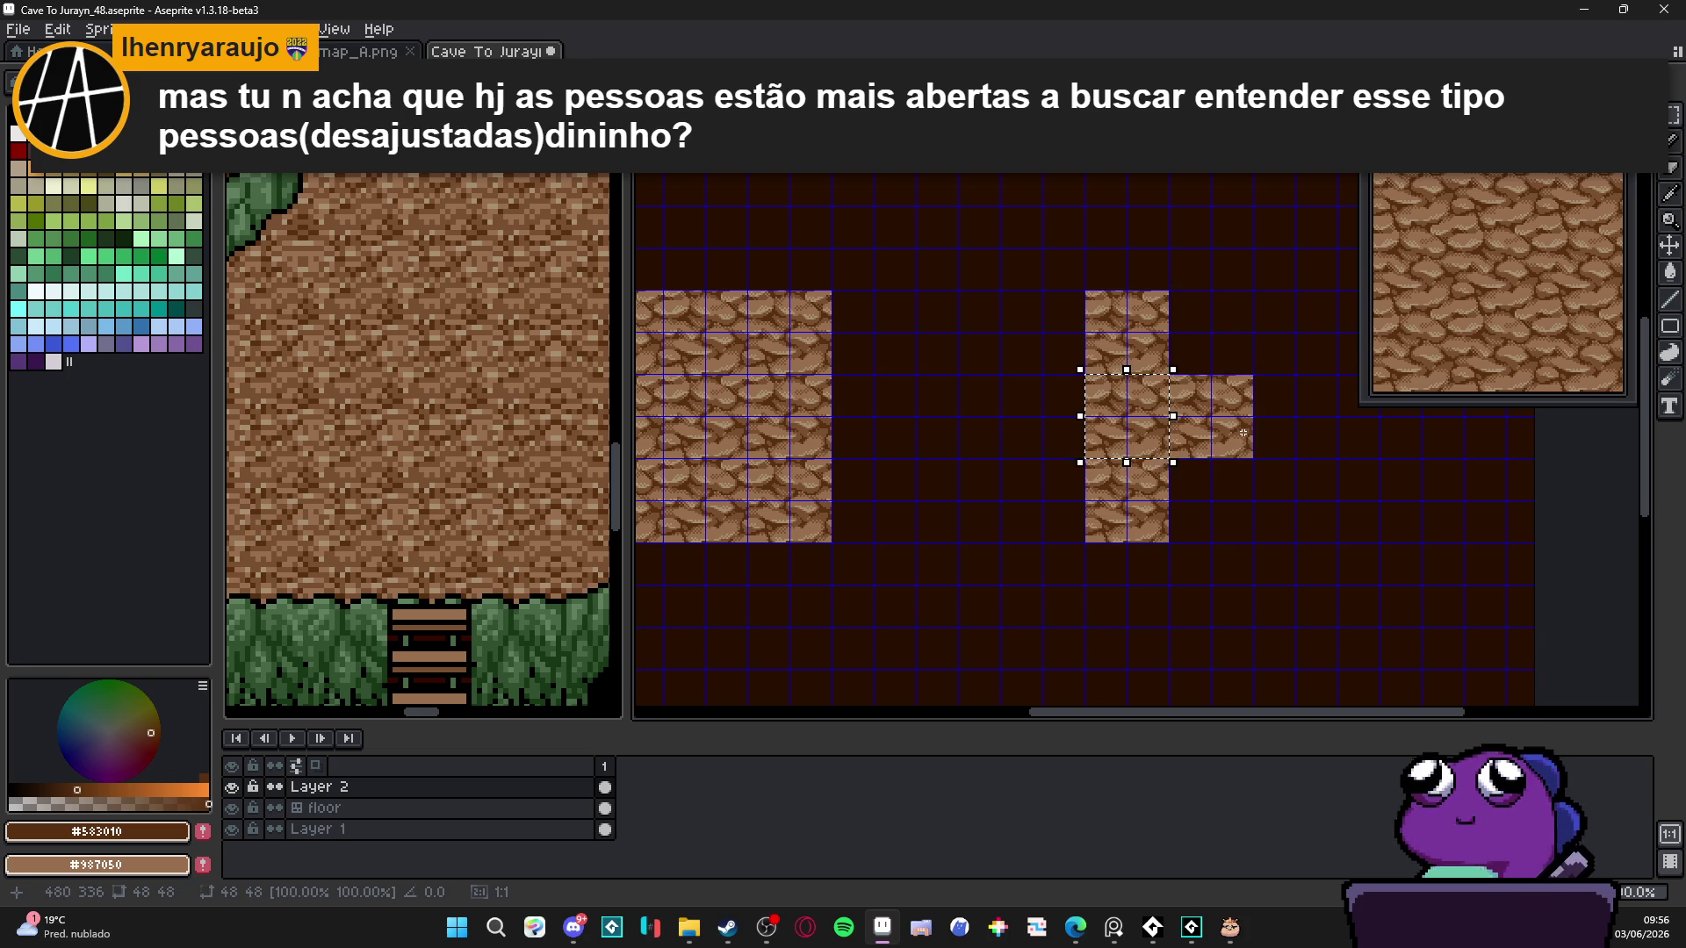
key("shift+Left")
key("ctrl+d")
- Add copies one cell above and one cell below the new left tile
left_click(1055, 423)
key("ctrl+c")
key("ctrl+v")
key("shift+Up")
key("ctrl+d")
left_click(1077, 437)
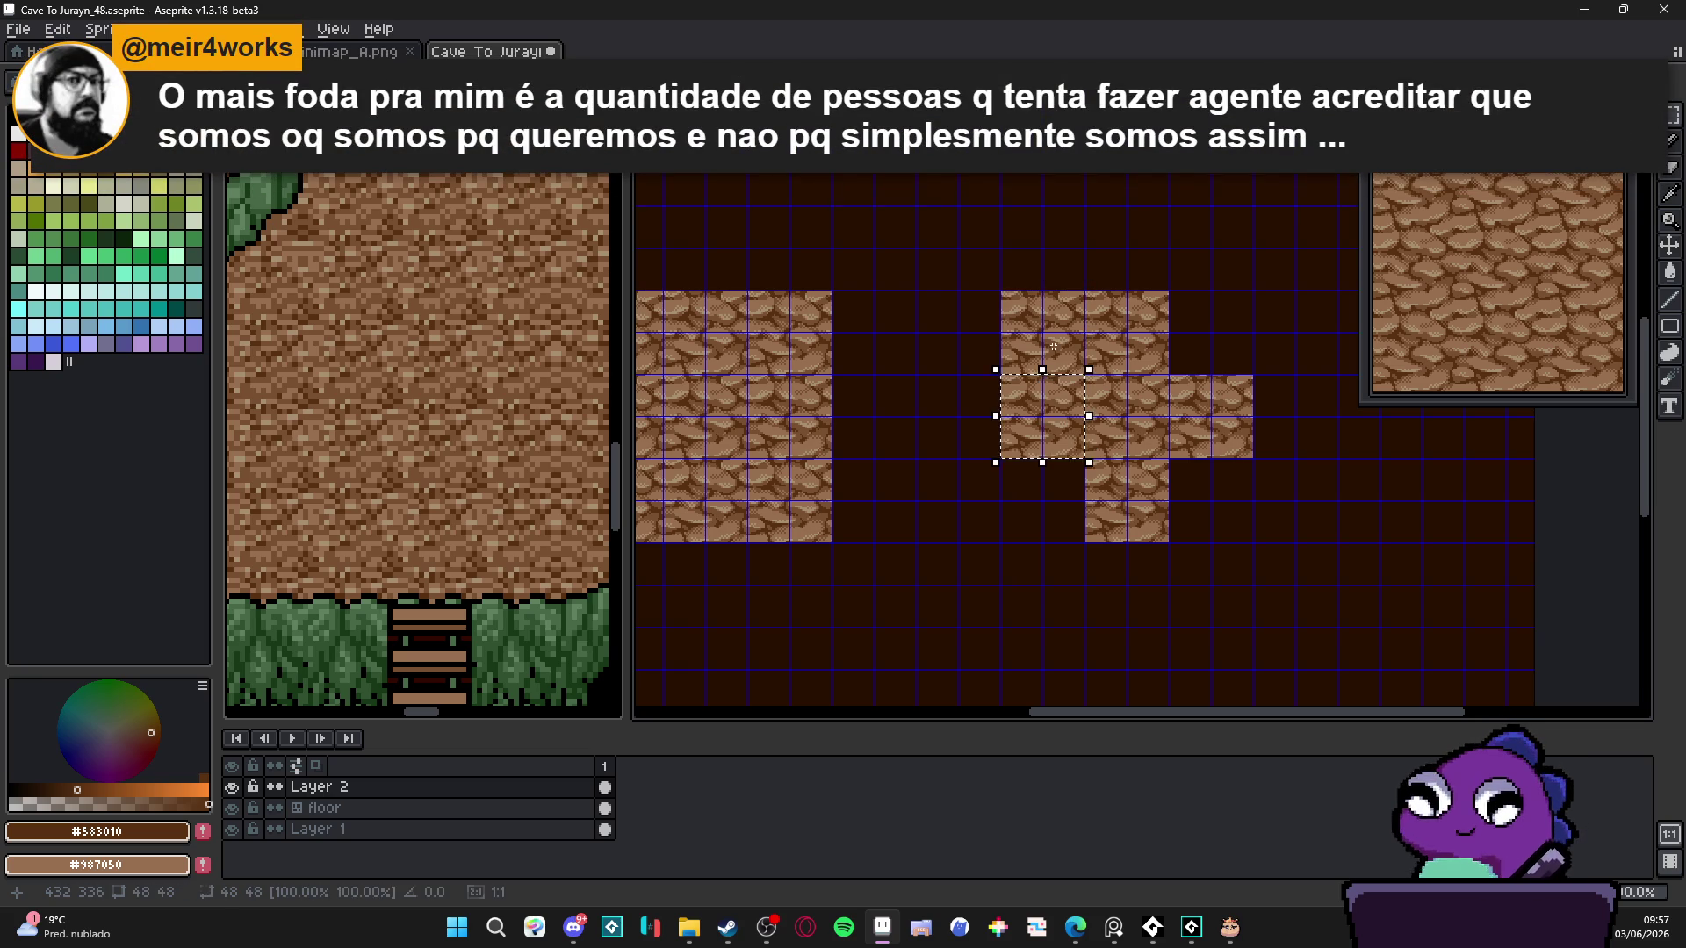
key("ctrl+c")
key("ctrl+v")
key("shift+Down")
key("ctrl+d")
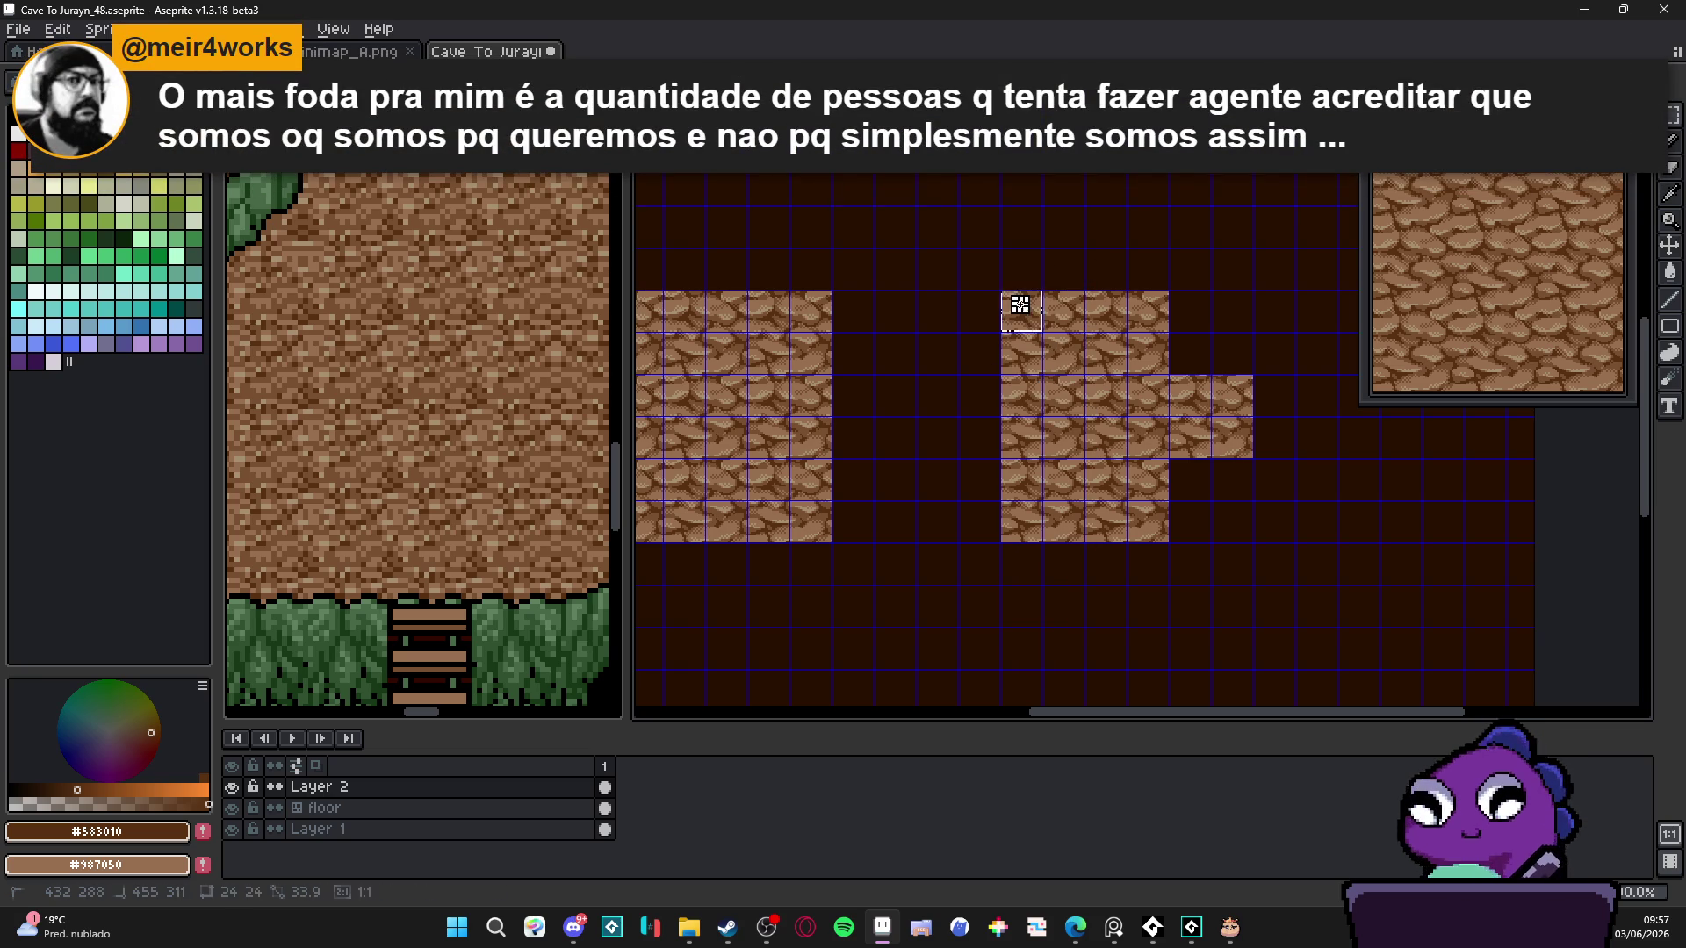
- Fill the top-right and bottom-right corners with tile copies to complete the block
left_click(1058, 351)
key("ctrl+c")
key("ctrl+v")
key("shift+Right")
key("shift+Right")
key("shift+Right")
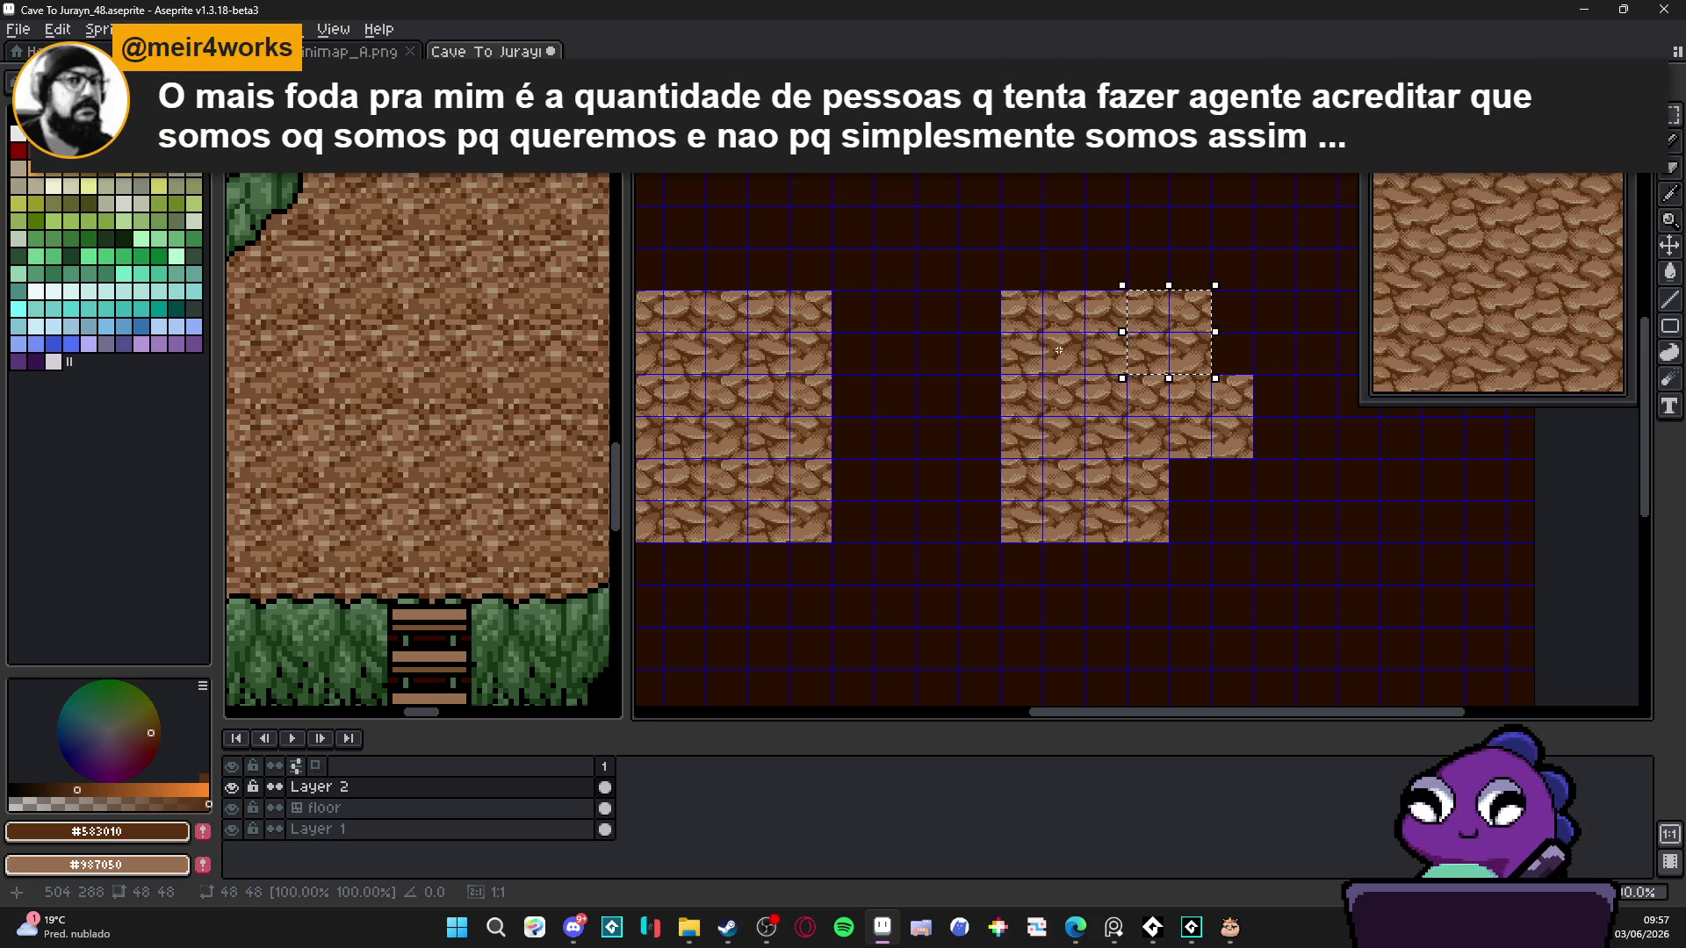
key("shift+Right")
key("shift+Right")
key("shift+Right")
key("ctrl+d")
mouse_move(1181, 309)
left_mouse_down()
mouse_move(1195, 364)
mouse_move(1224, 361)
left_mouse_up()
key("ctrl+c")
key("ctrl+v")
key("shift+Down")
key("shift+Down")
key("shift+Down")
key("shift+Down")
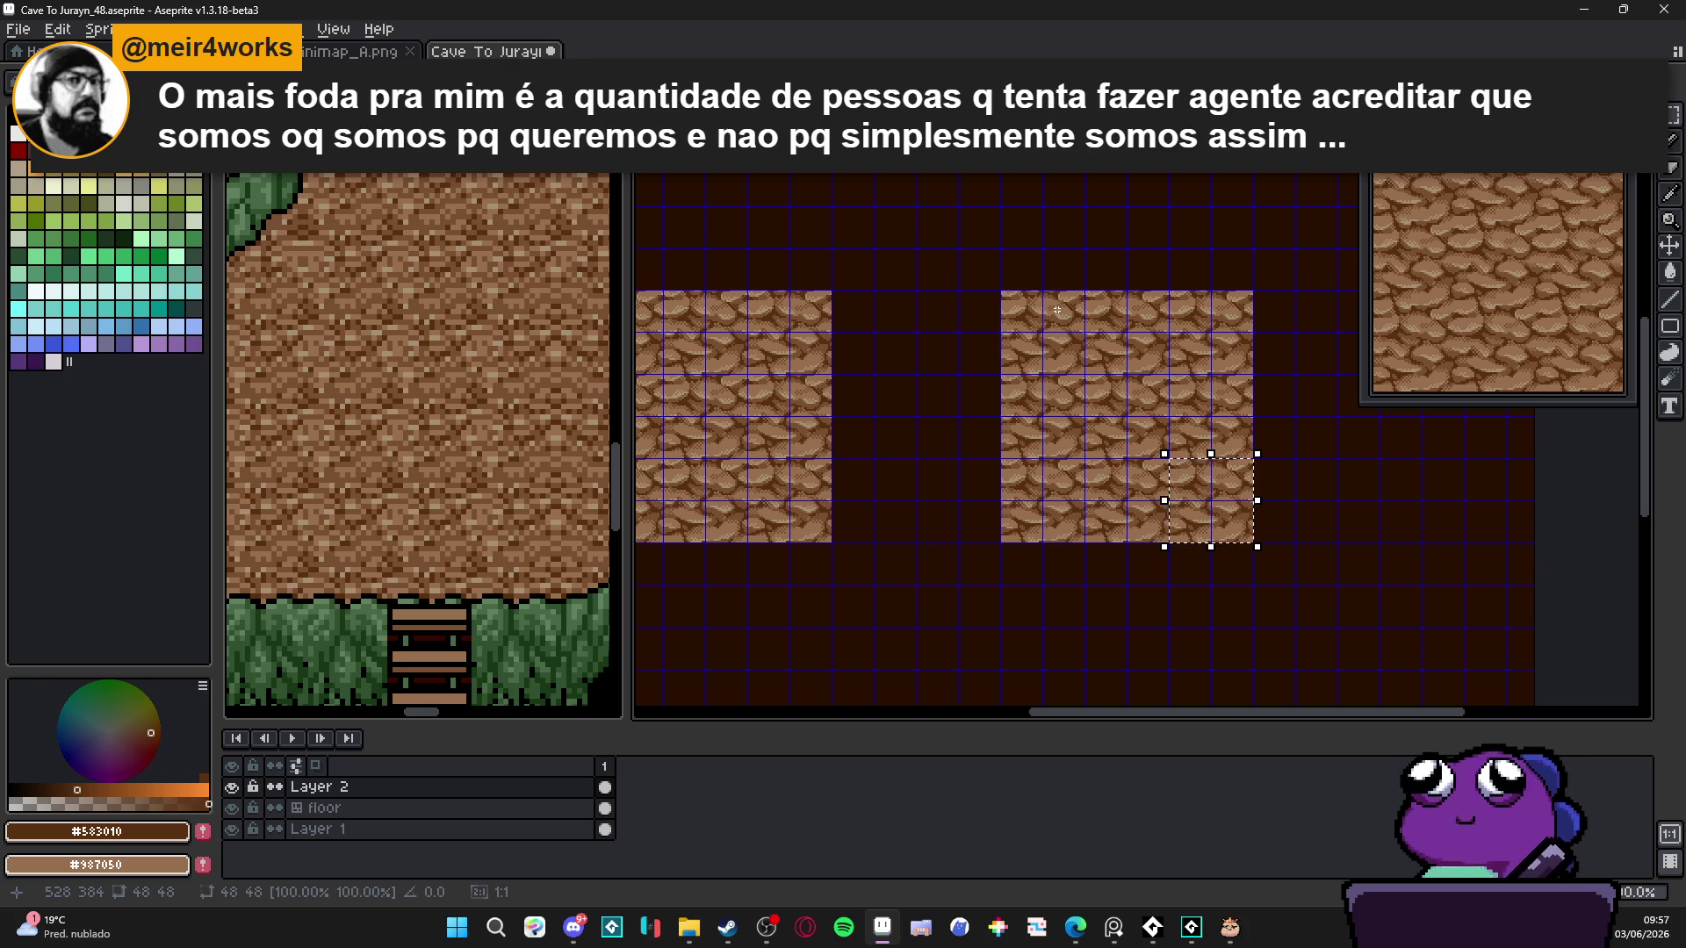
left_click(1057, 310)
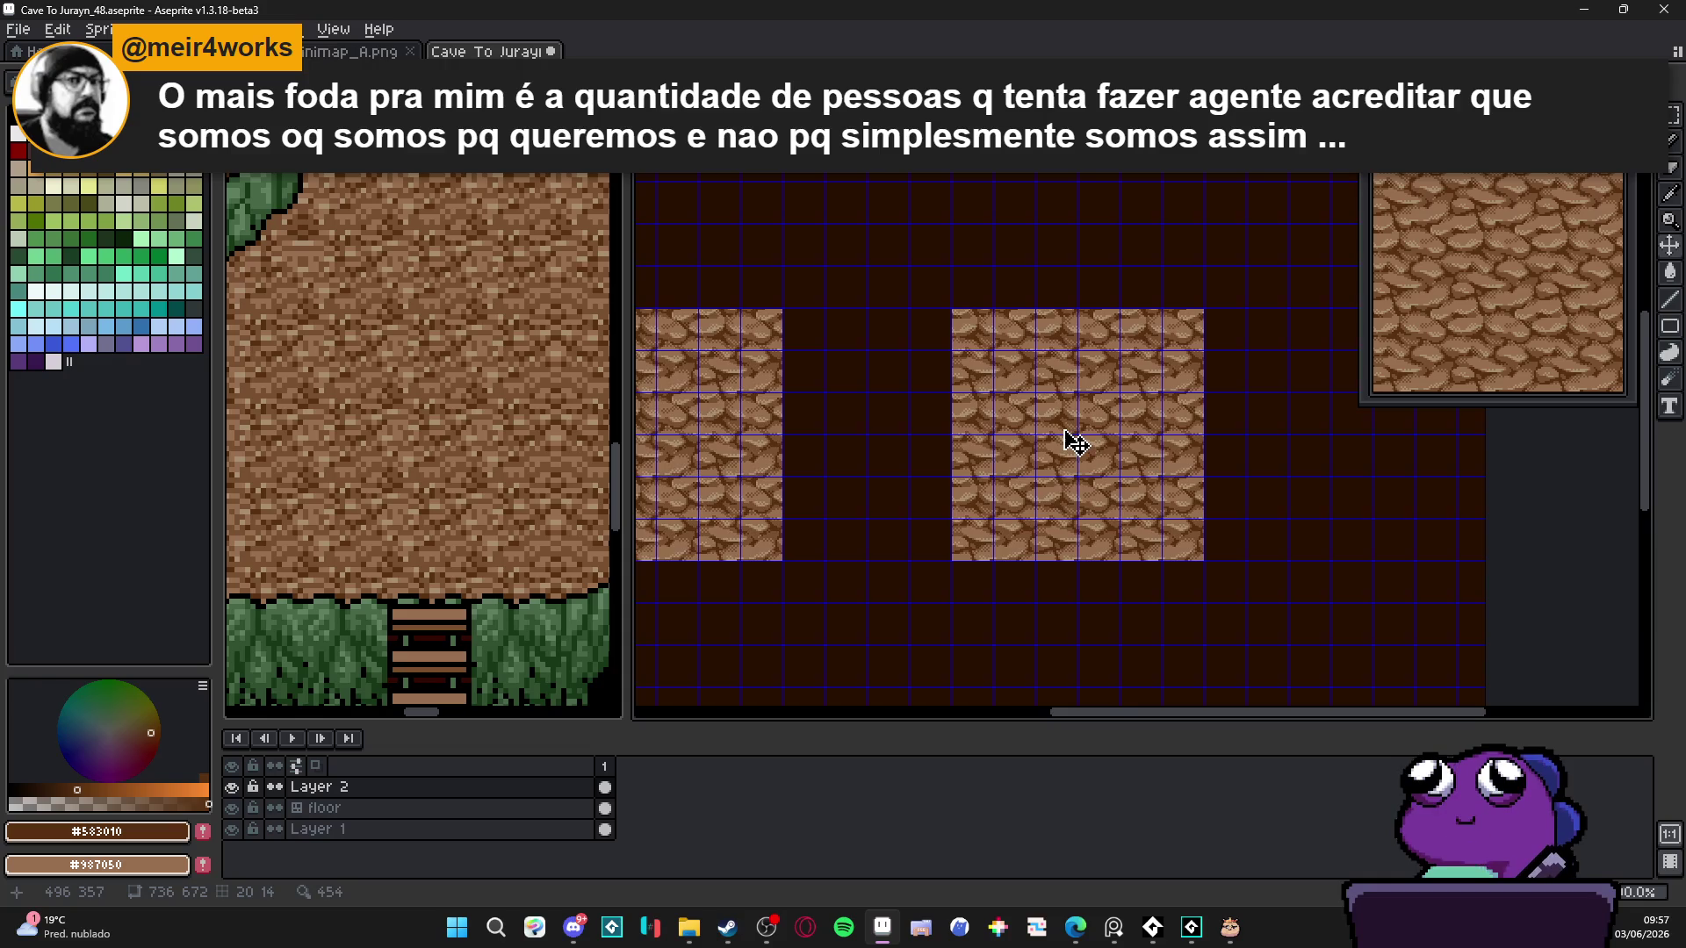
- Undo and redo the last tile change to compare the Layer 2 block with the original
scroll(1069, 444, "up", 1)
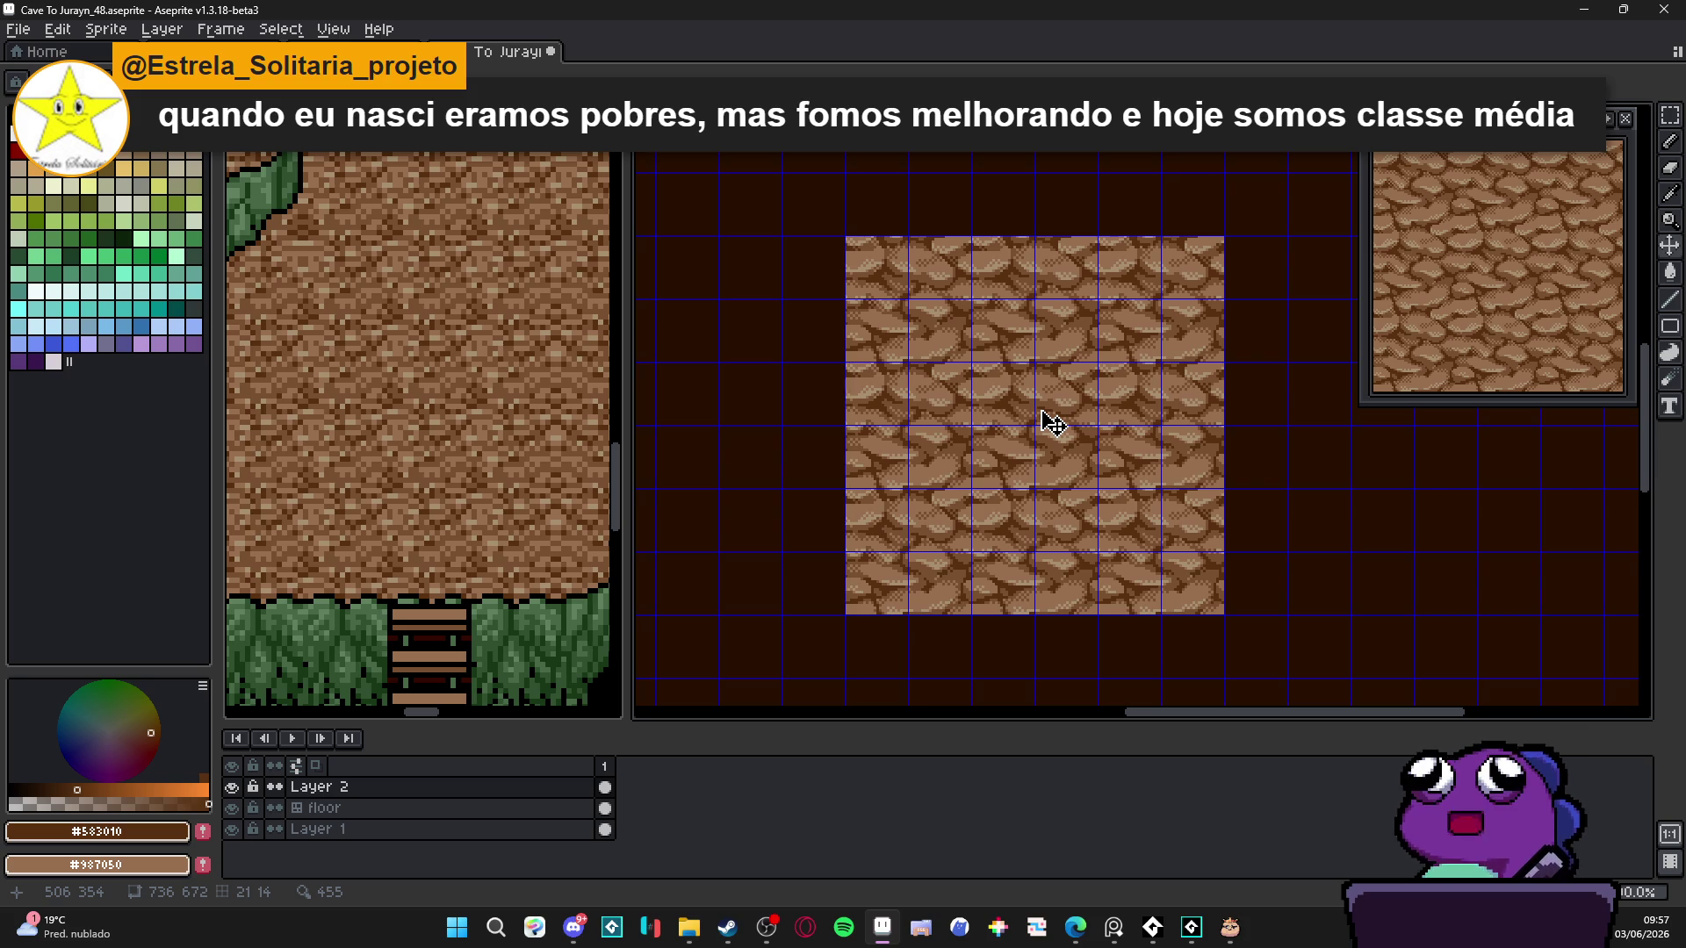
key("ctrl+z")
key("ctrl+y")
scroll(1051, 418, "down", 1)
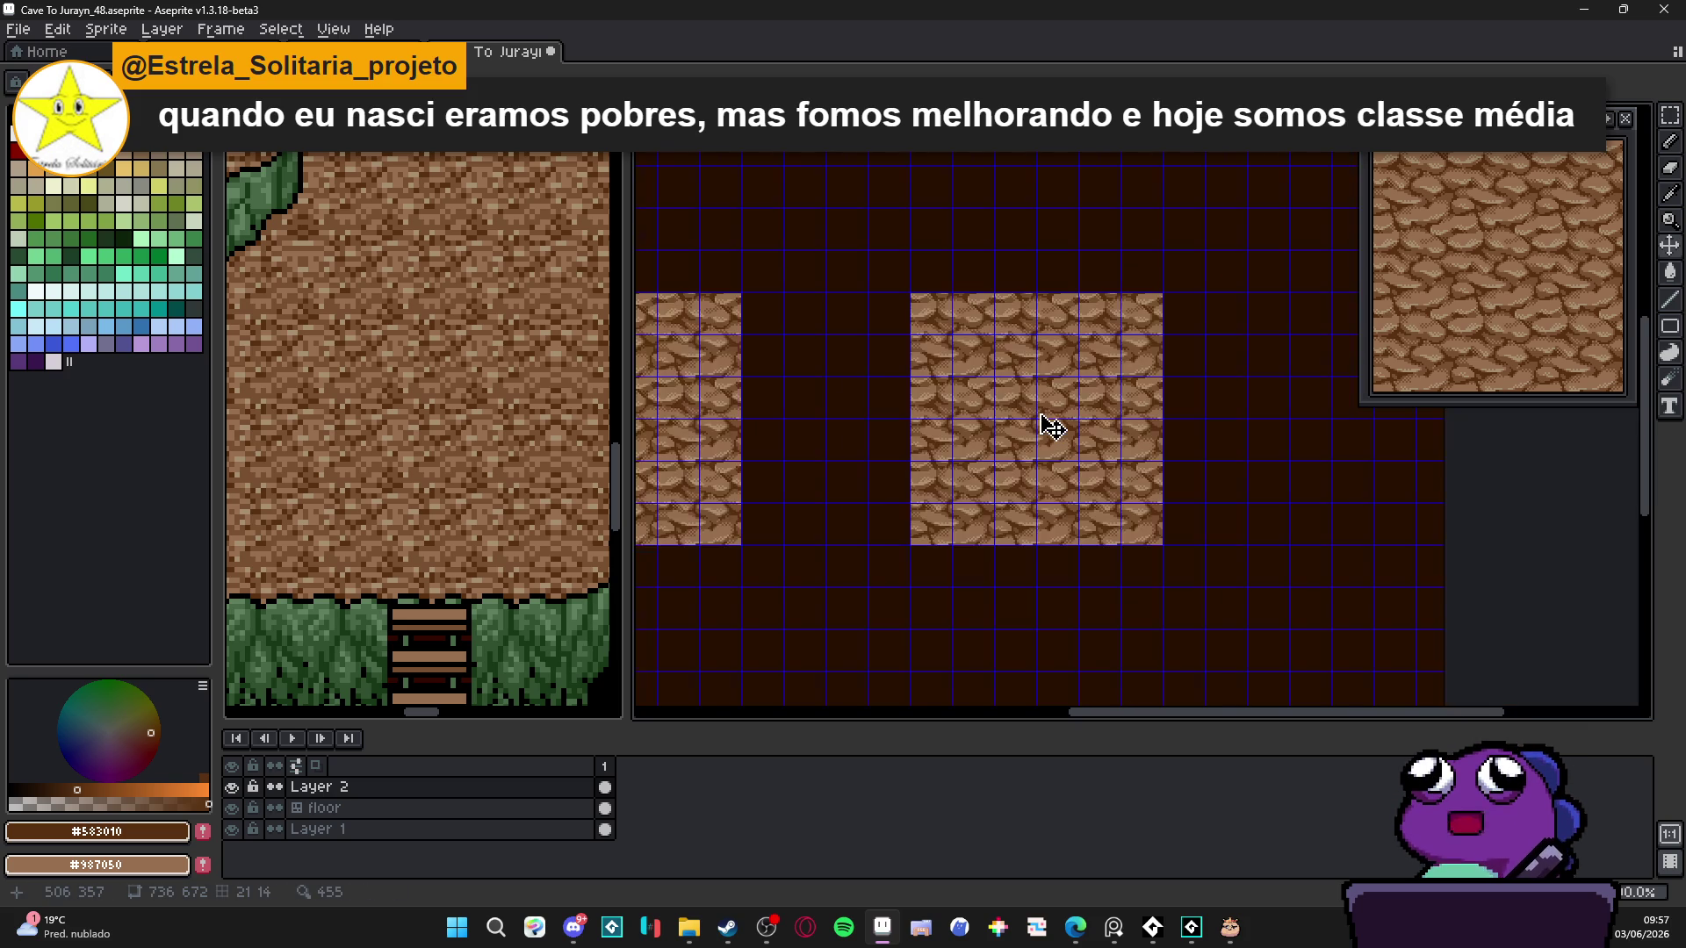
scroll(1044, 418, "down", 1)
scroll(1043, 418, "up", 1)
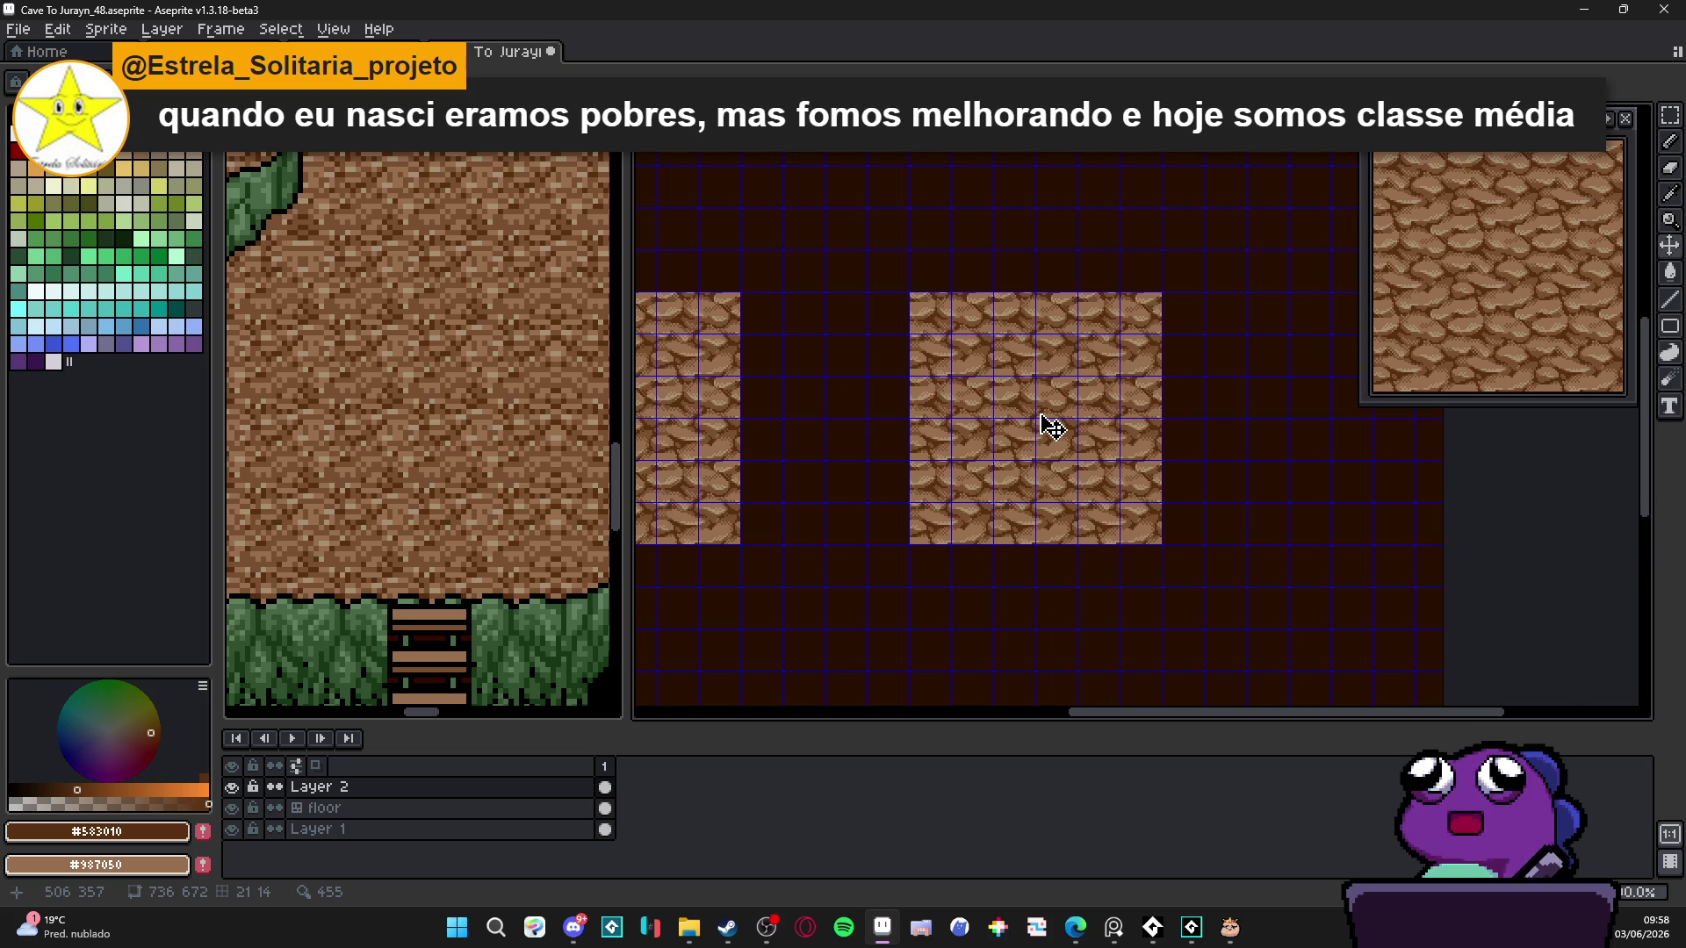
scroll(1051, 428, "down", 2)
- Select part of the right block, undo four pastes, and bring up Minimap_A.png
left_click(1057, 448)
left_click_drag(1057, 448, 1104, 503)
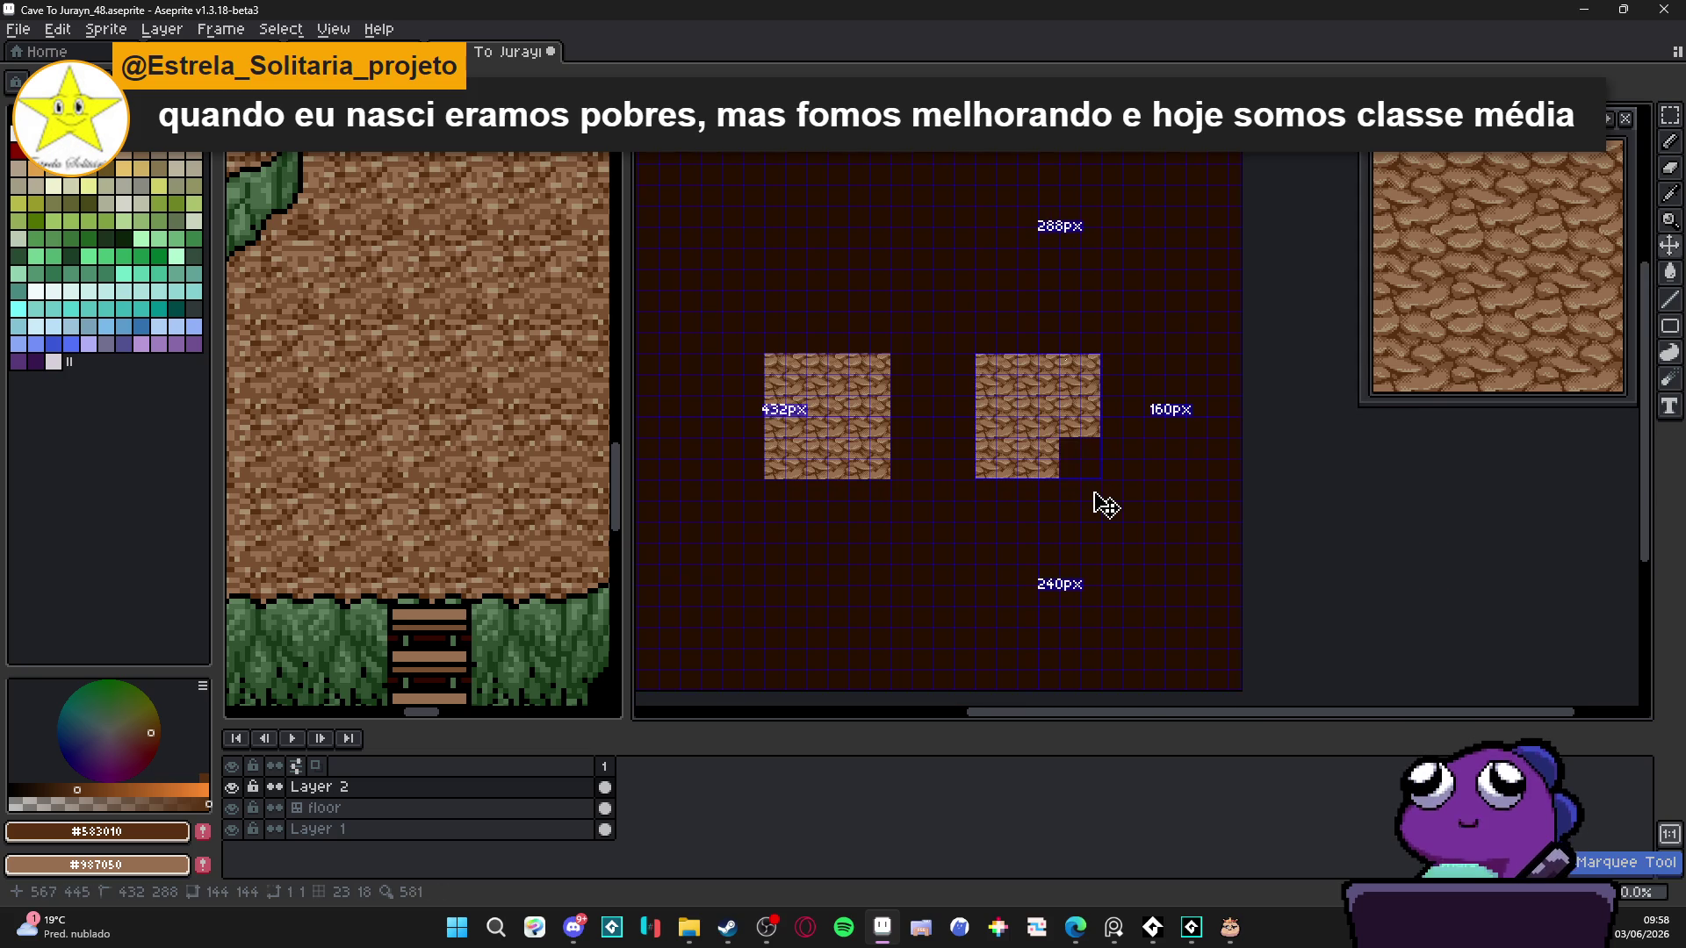
key("ctrl+z")
key("ctrl+z")
key("ctrl+z")
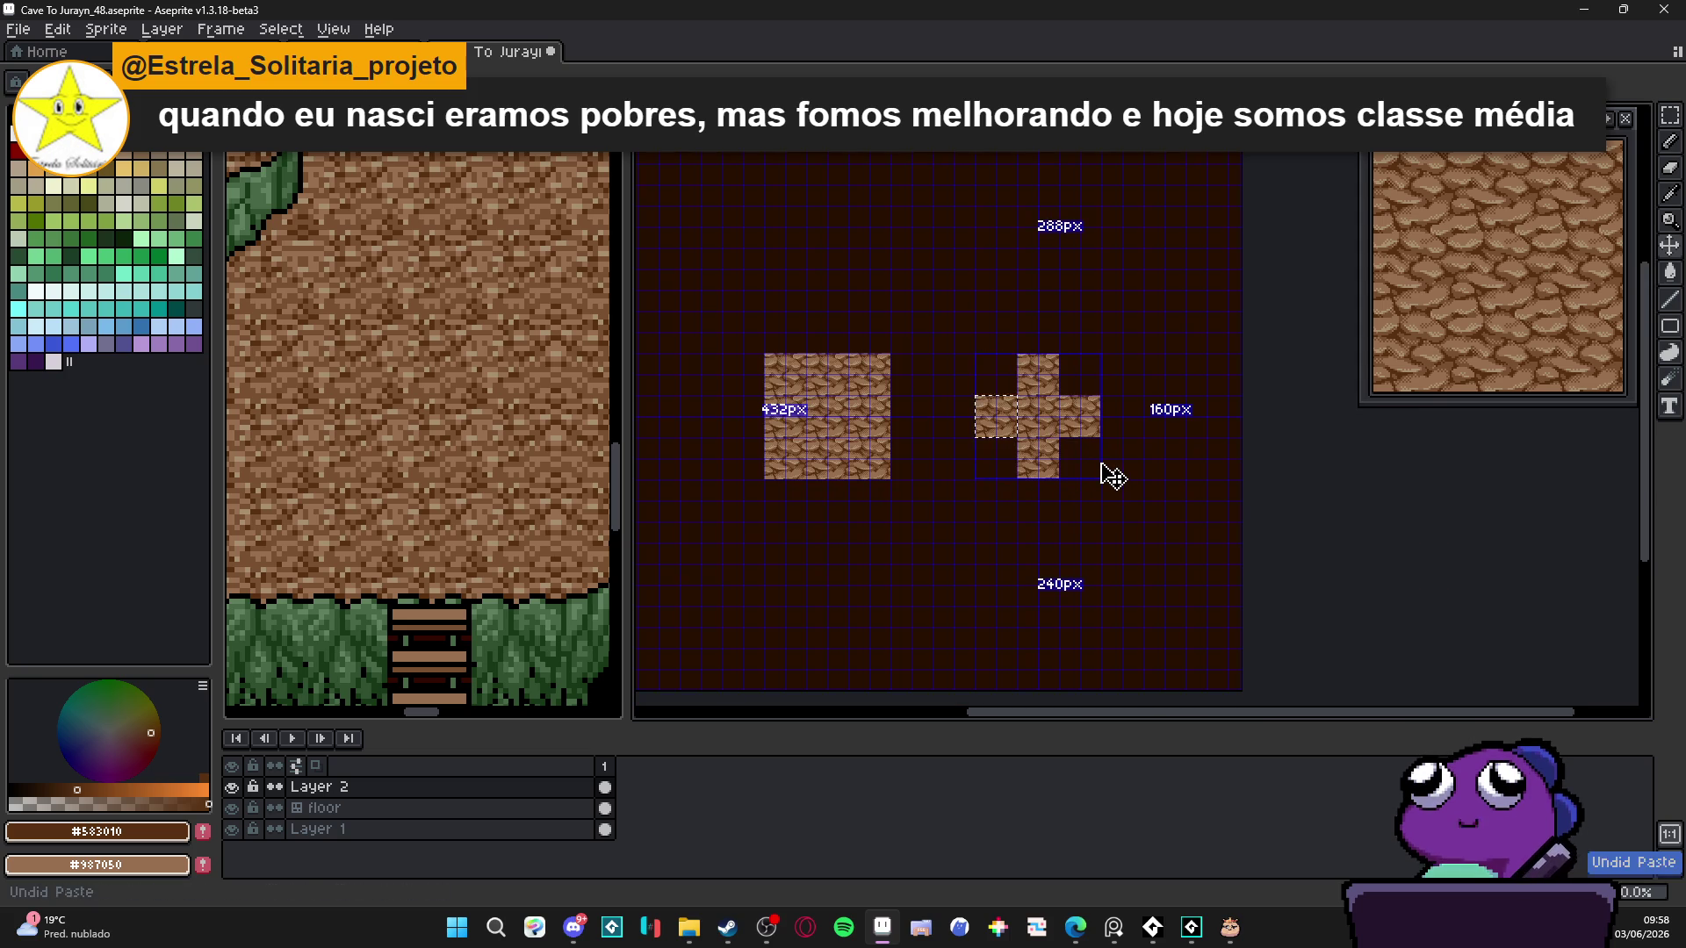
key("ctrl+z")
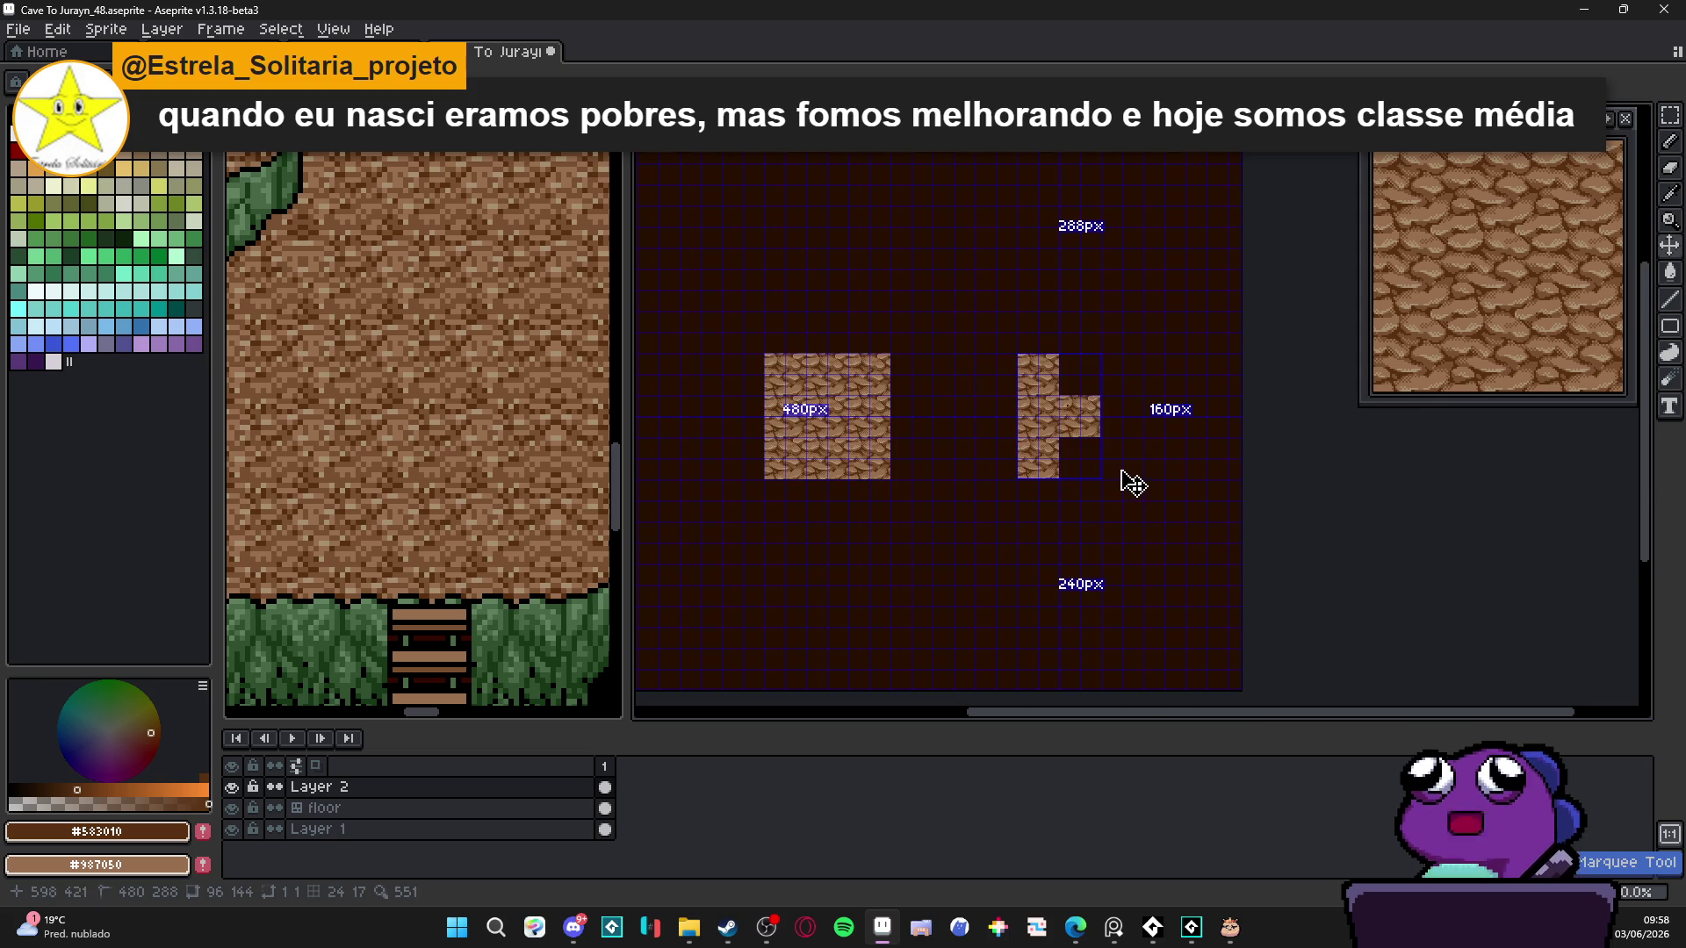
key("ctrl+z")
key("ctrl+z")
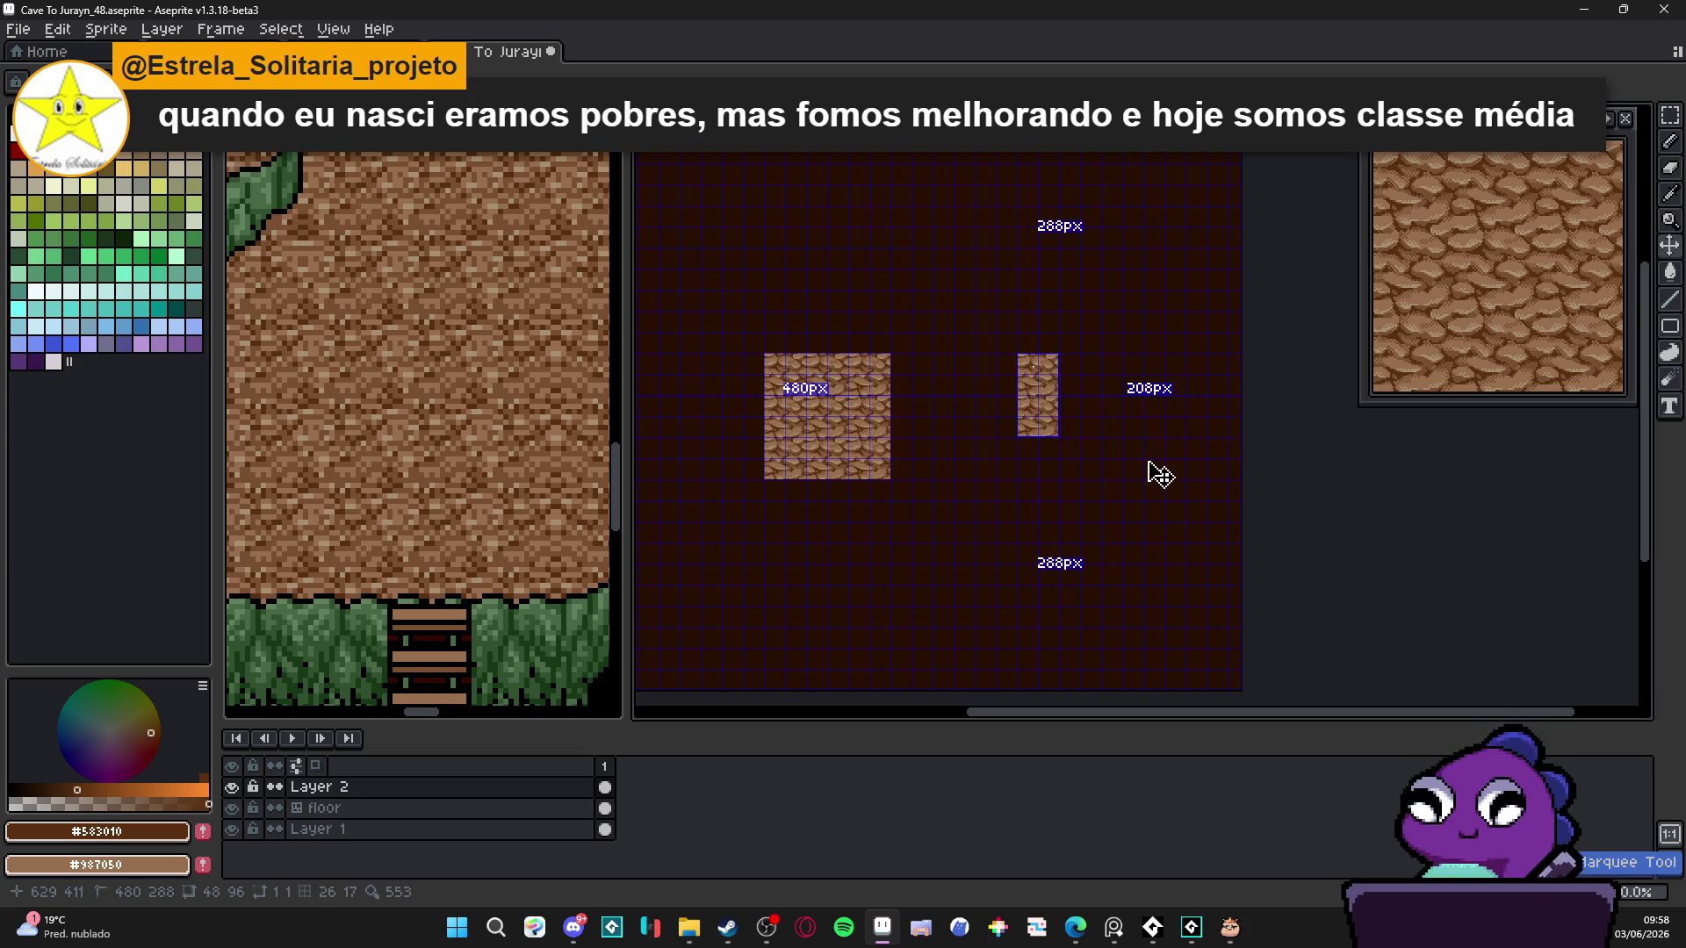
key("ctrl+z")
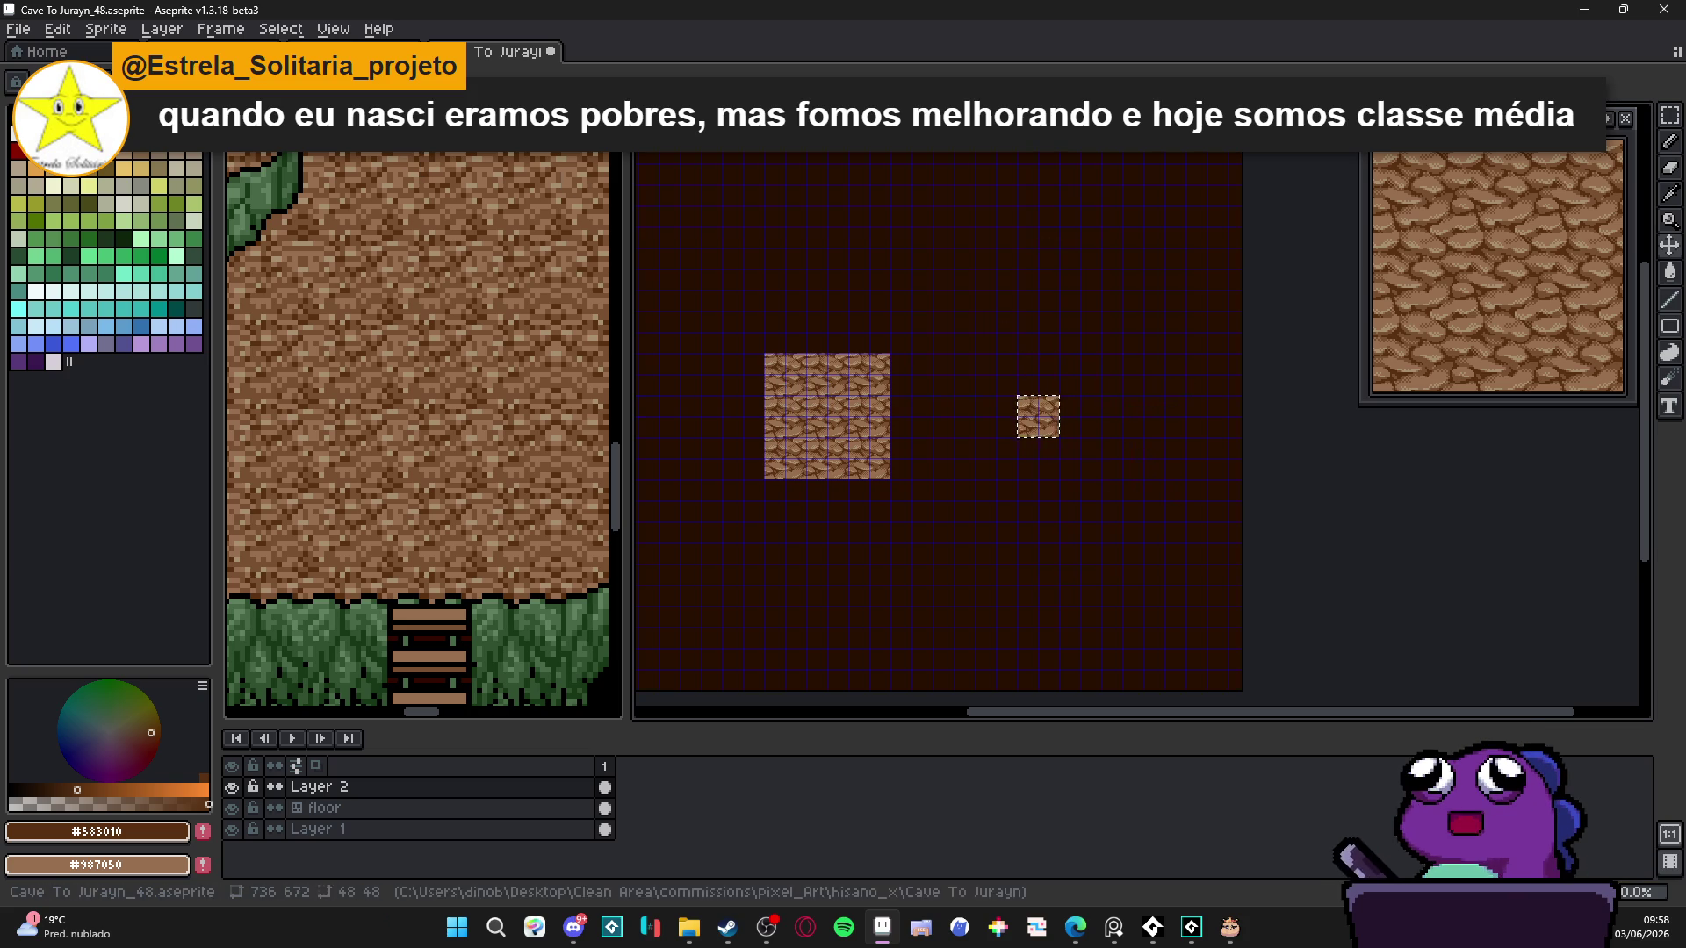
key("ctrl+Tab")
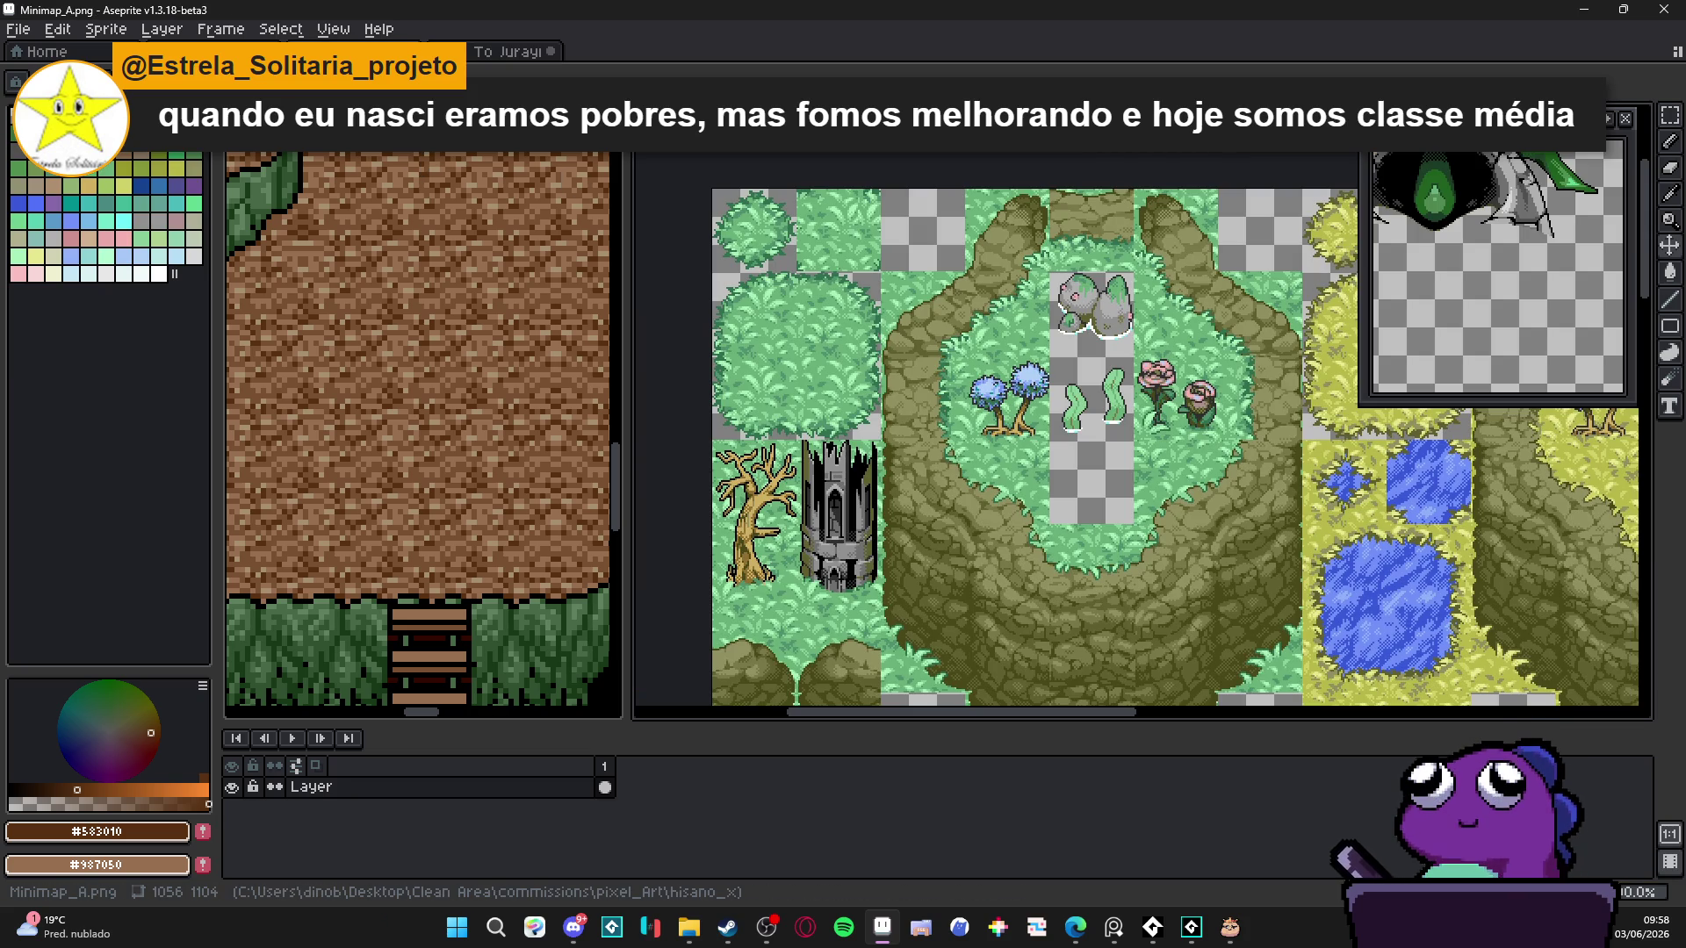
- Set the Minimap_A.png document's grid to 24 pixels
key("ctrl+Tab")
scroll(474, 367, "down", 3)
scroll(270, 344, "up", 3)
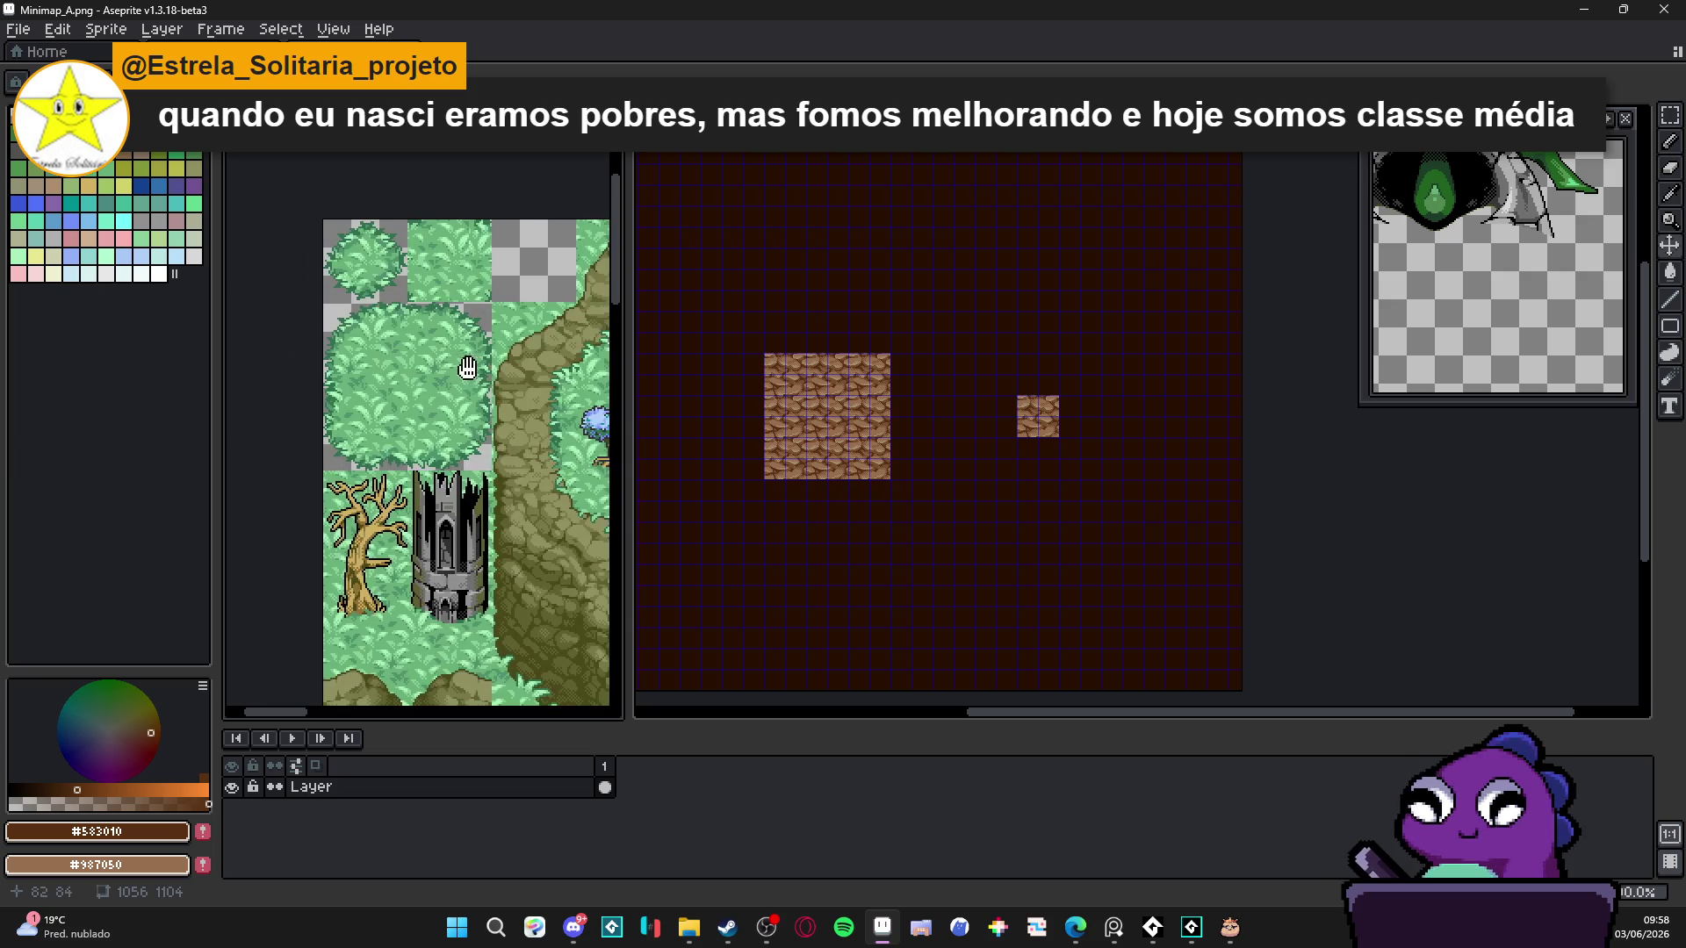
scroll(1036, 422, "up", 3)
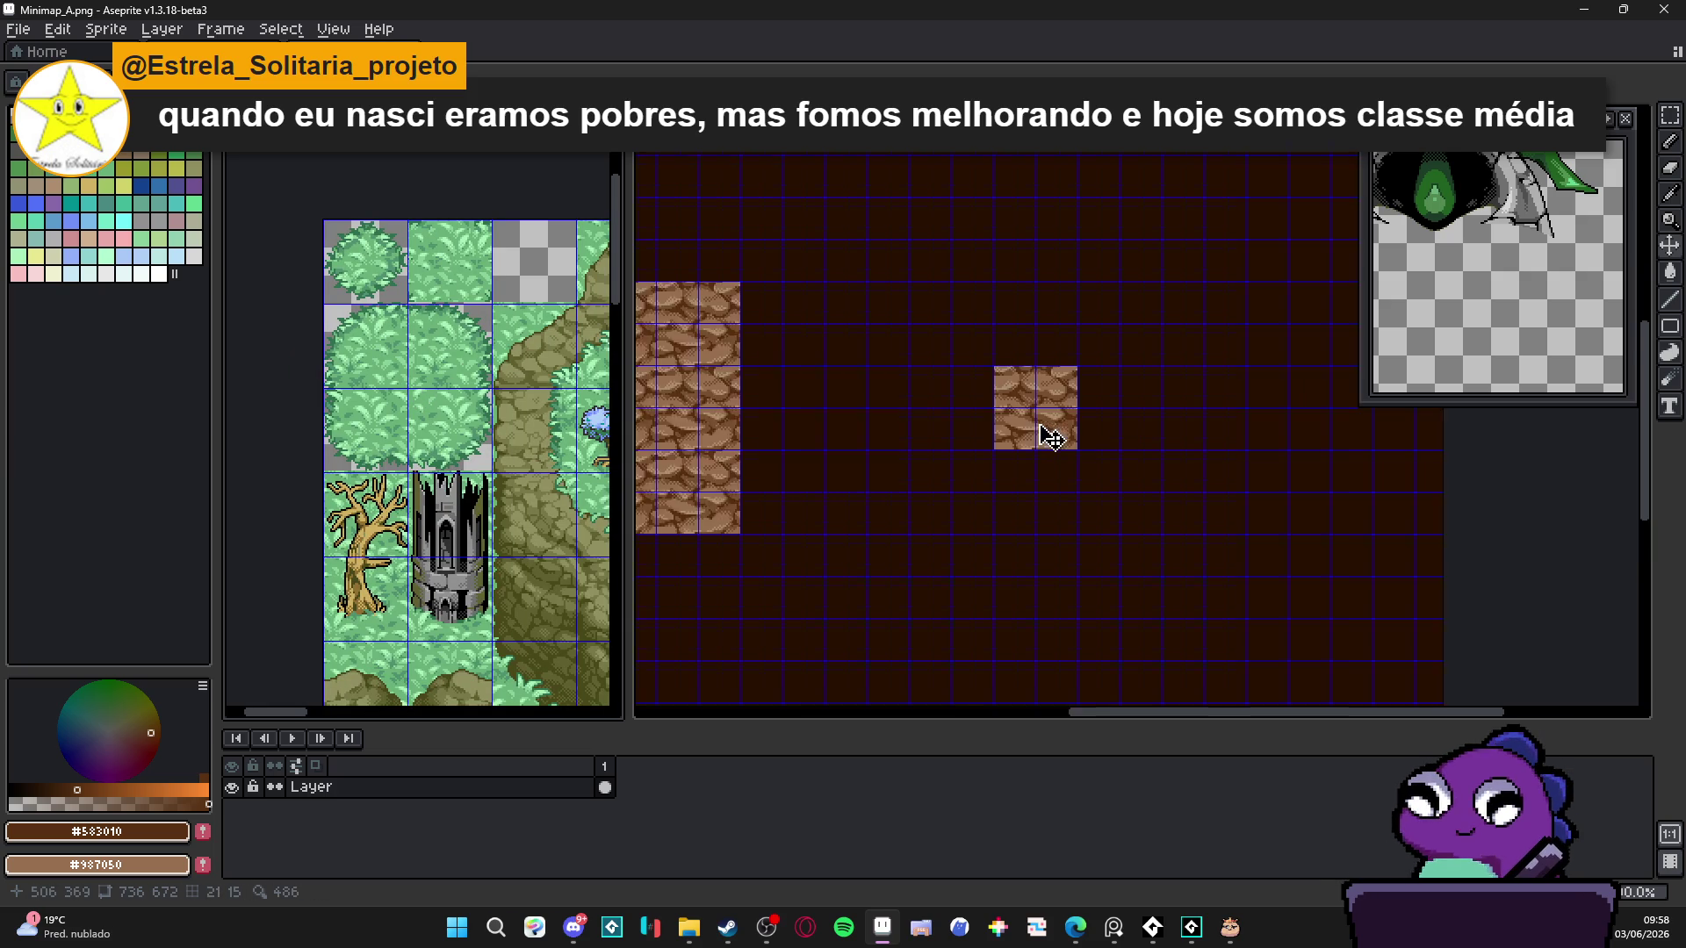
left_click(334, 29)
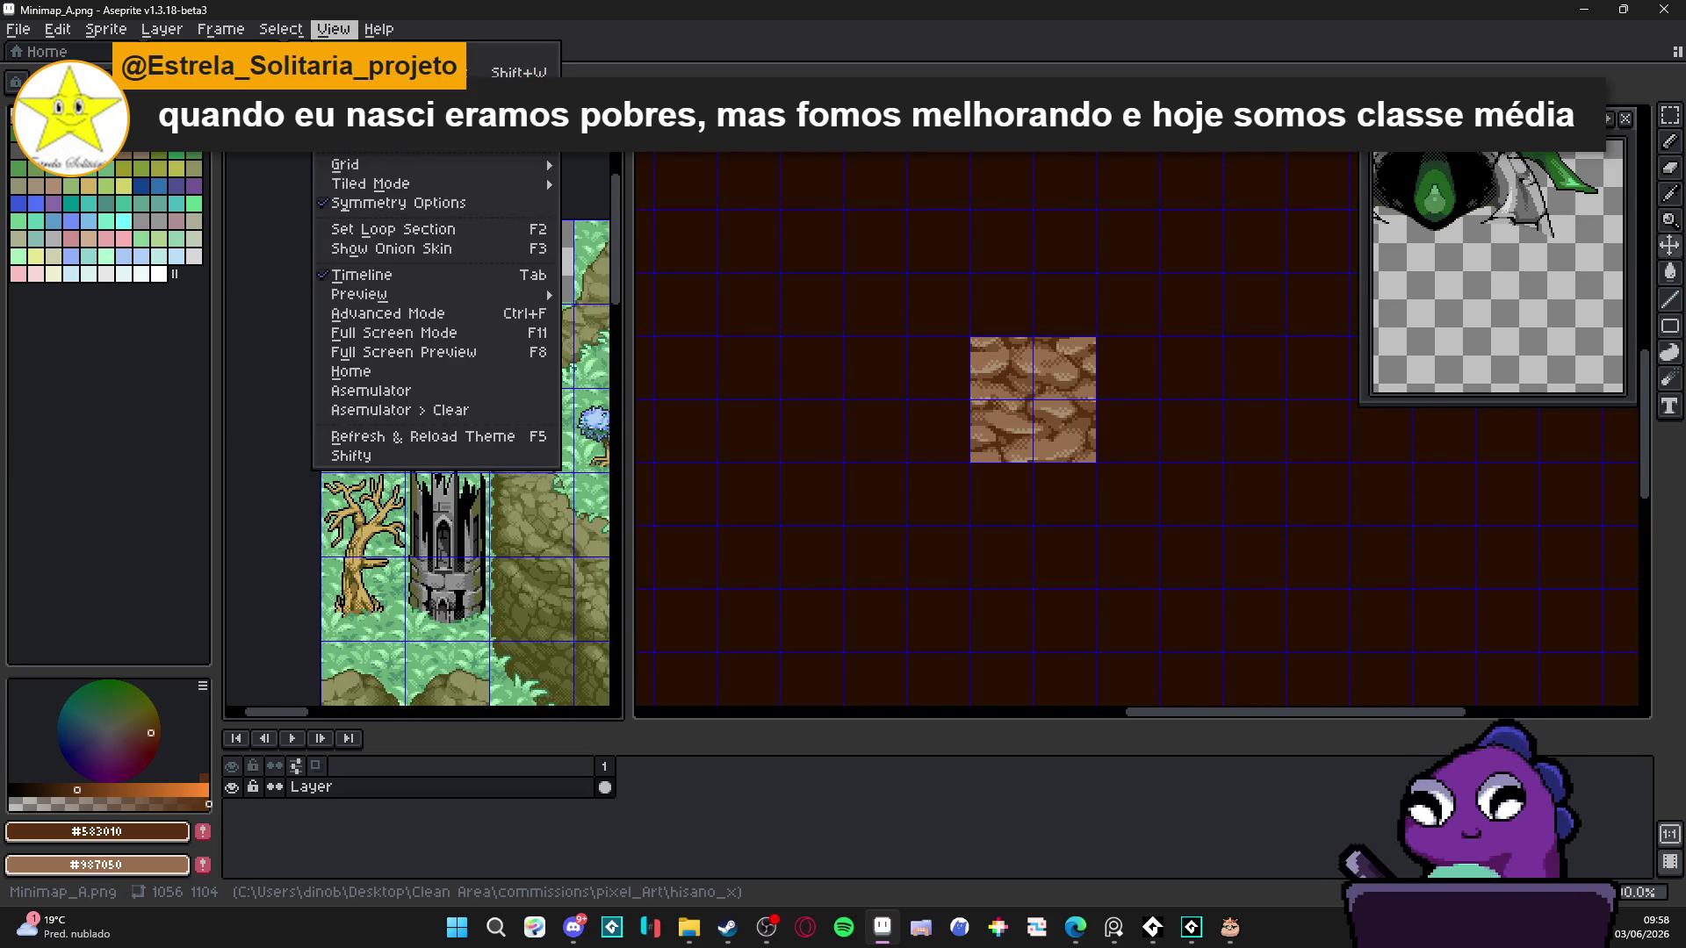
mouse_move(483, 174)
left_click(613, 185)
key("Tab")
key("Tab")
key("Tab")
type("24")
key("Return")
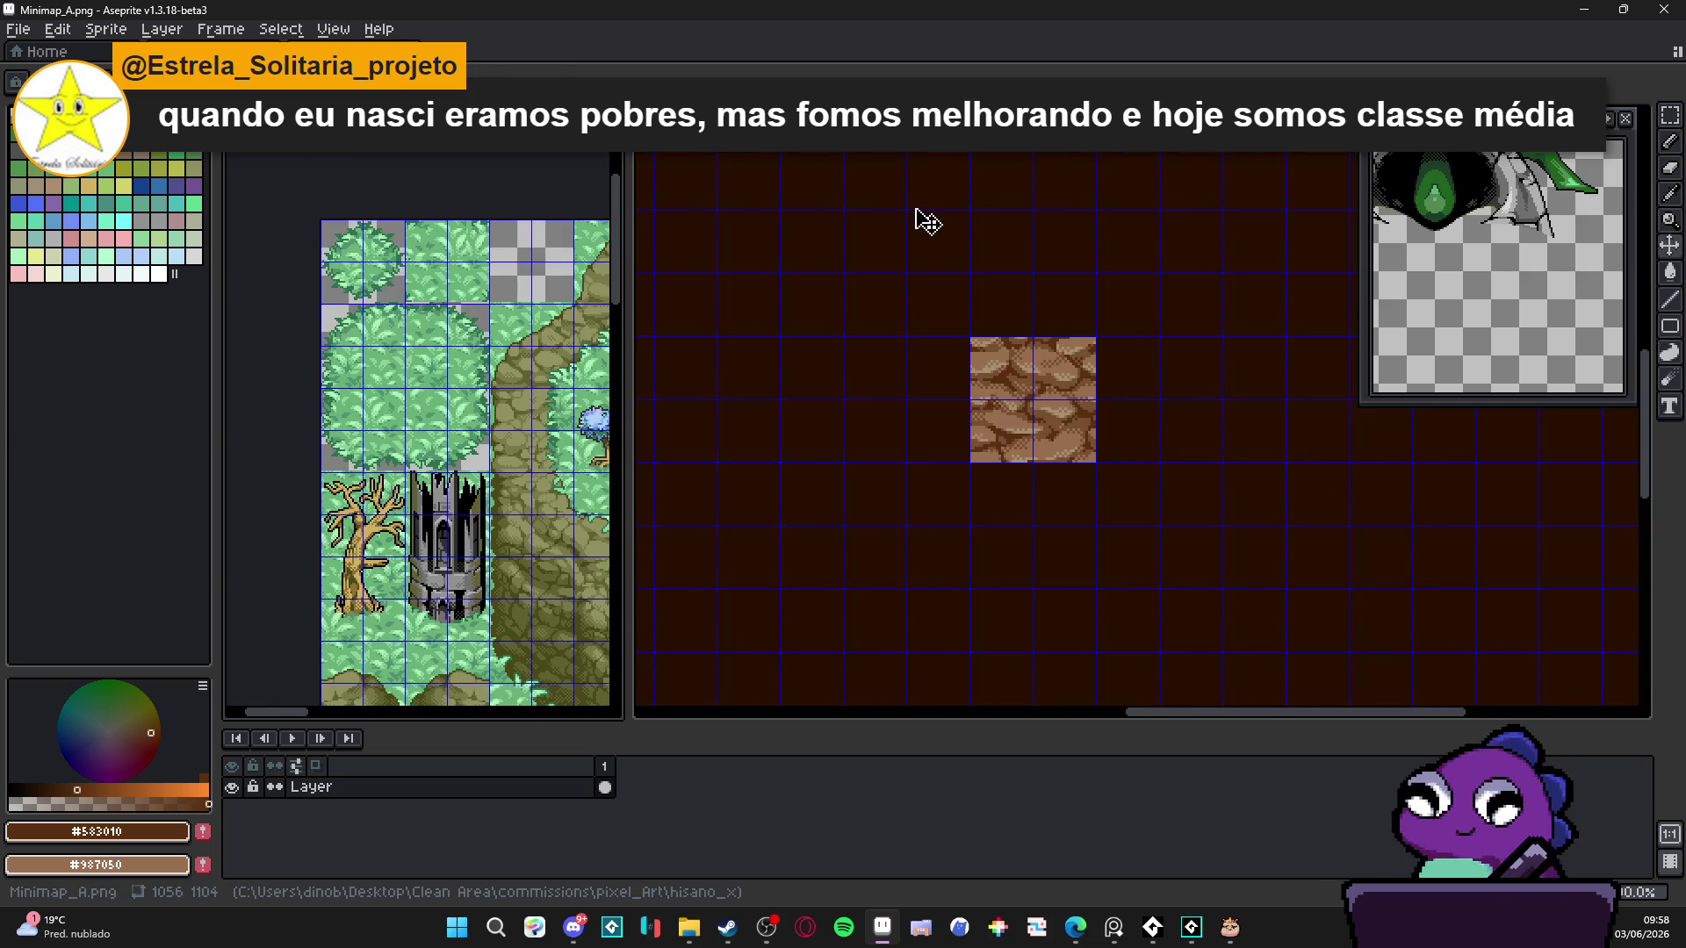
- Paste a cobblestone copy on the cave canvas and nudge it up, right and down
scroll(1023, 366, "up", 1)
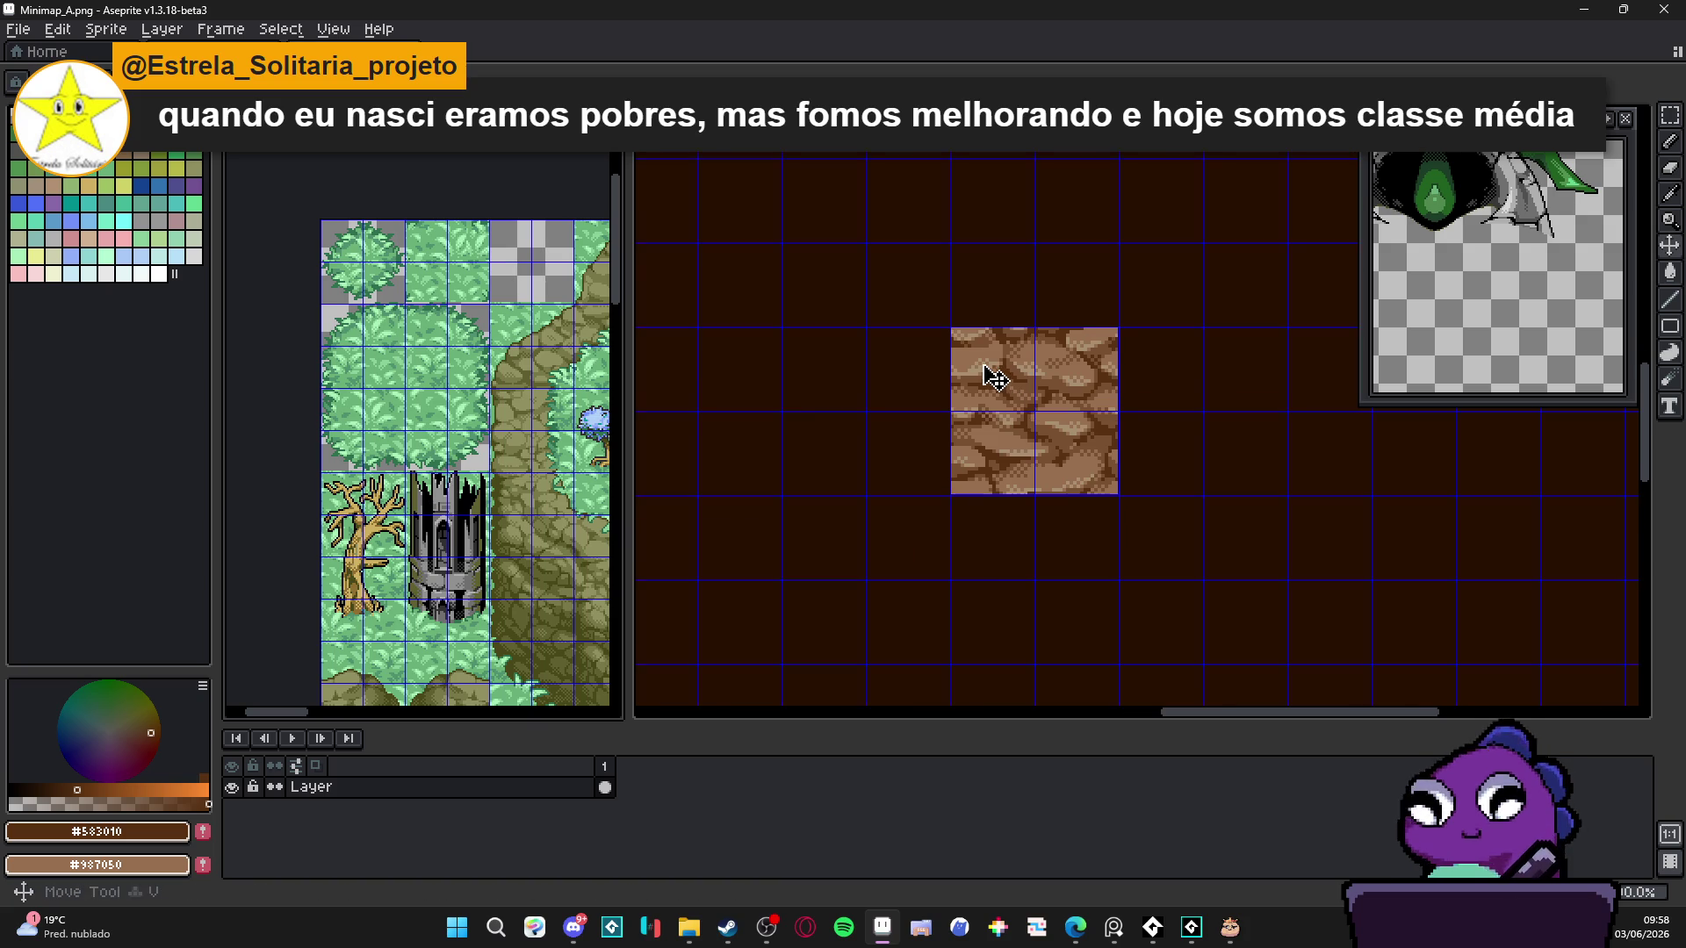
left_click(986, 367)
key("ctrl+v")
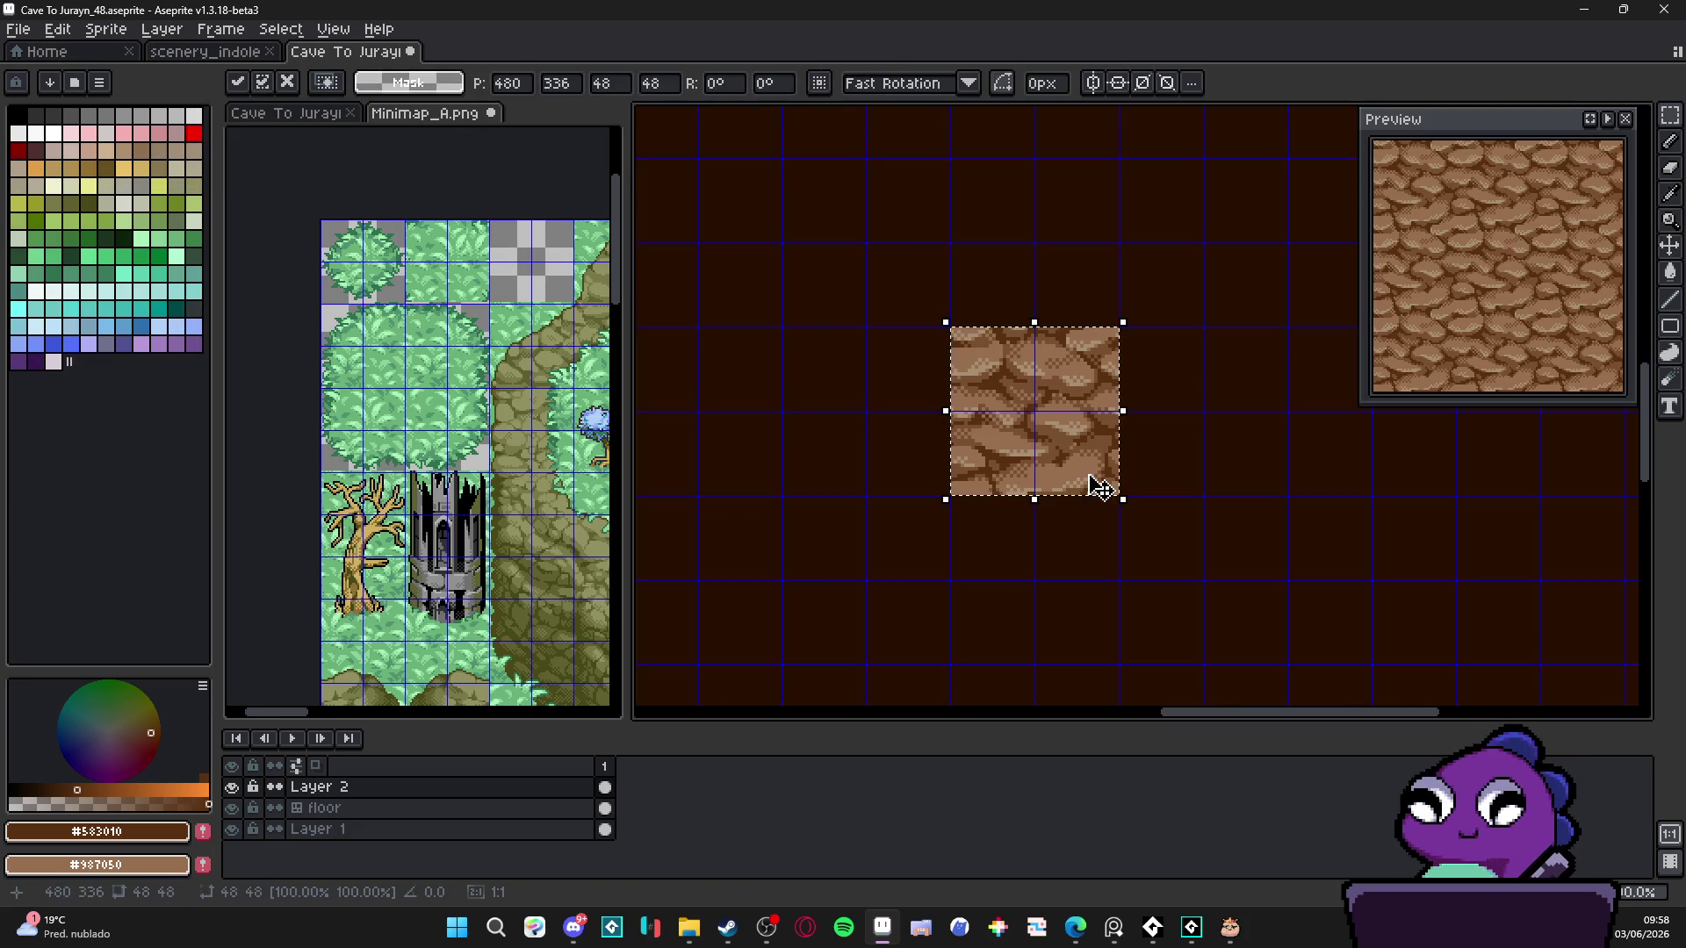
key("shift+Up")
key("shift+Up")
scroll(993, 444, "down", 1)
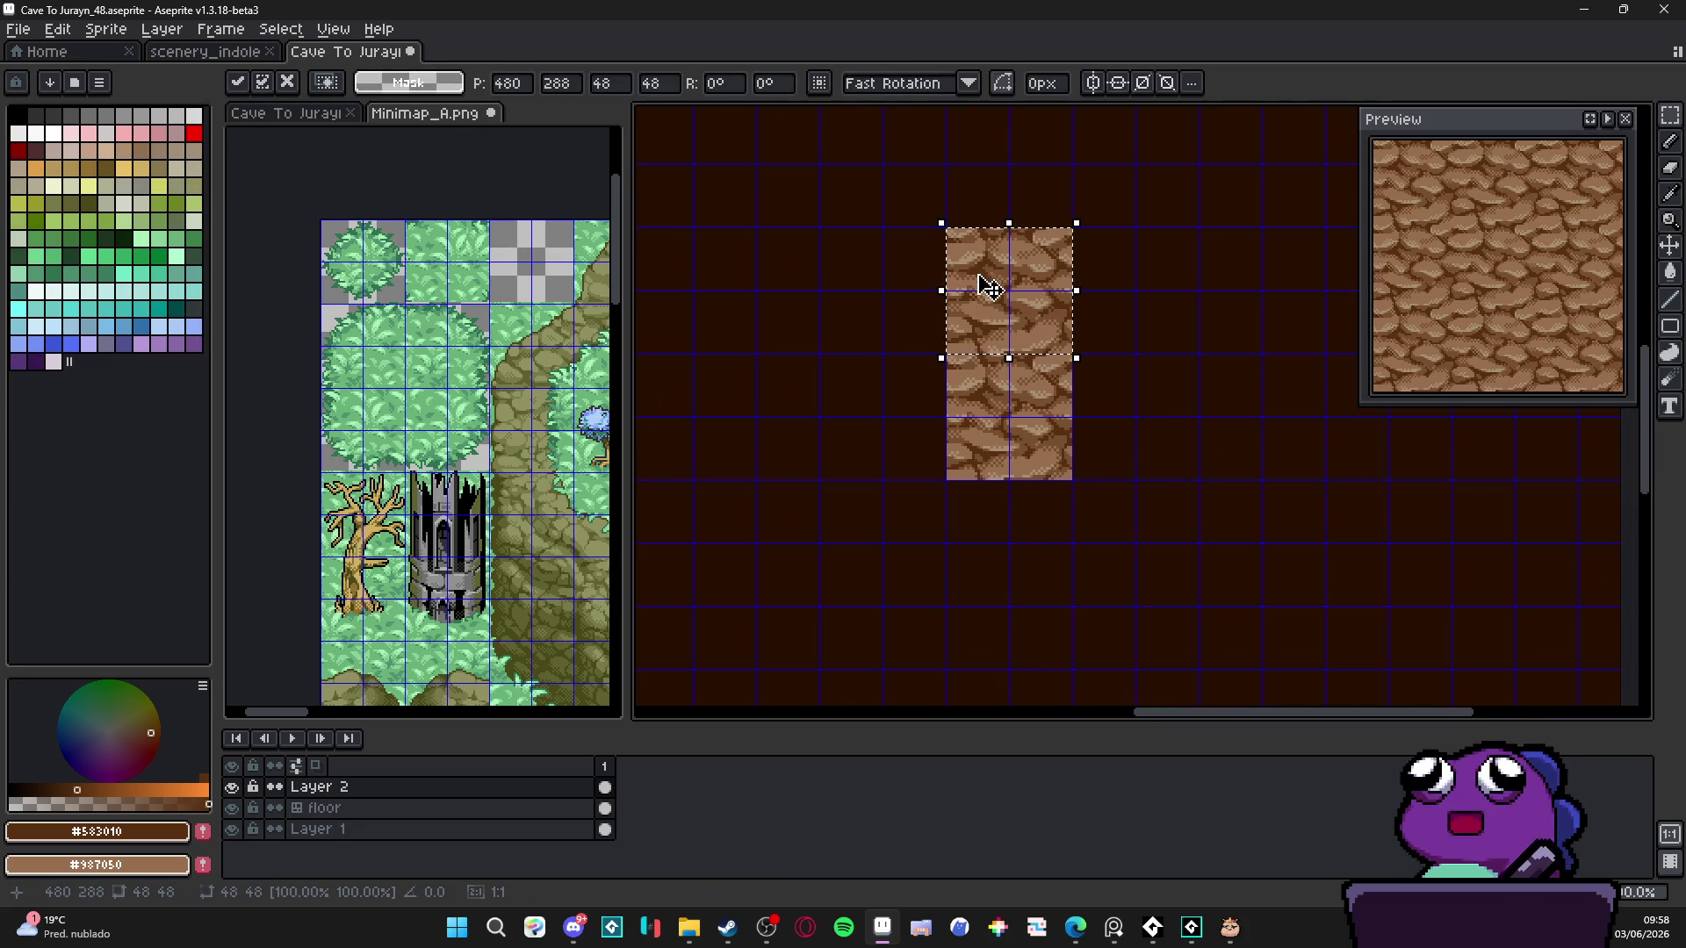
key("shift+Right")
key("shift+Right")
key("shift+Down")
key("shift+Down")
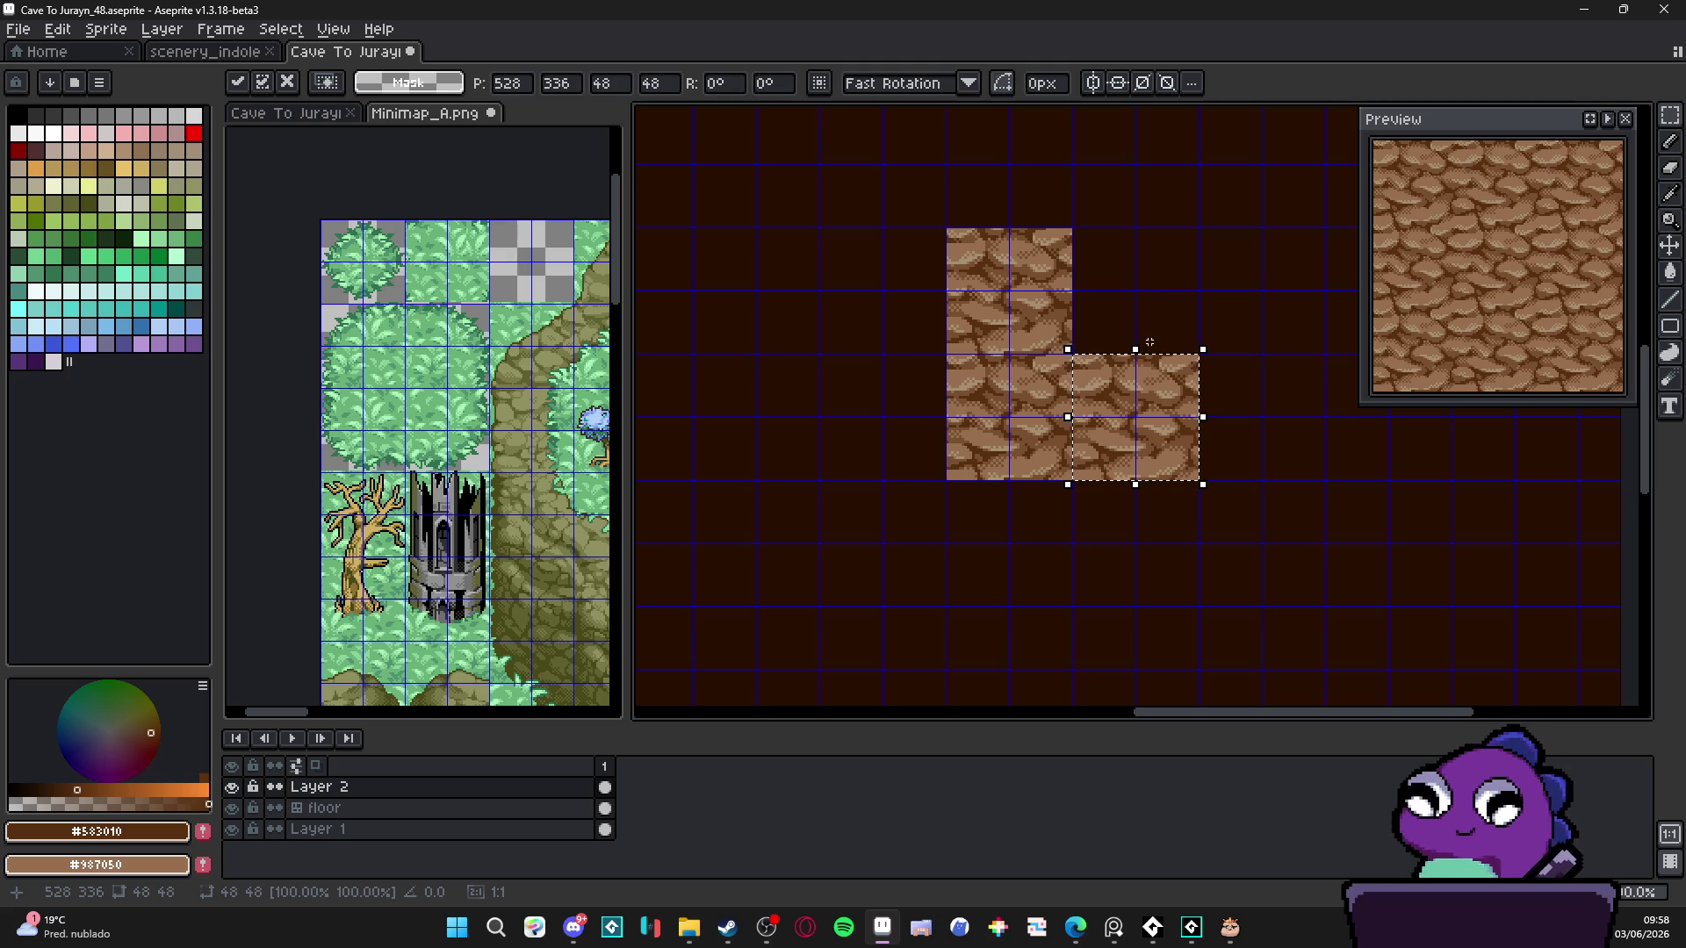
- Nudge the floating cobblestone tile around and drop it below the row
key("shift+Left")
key("shift+Left")
key("shift+Up")
key("shift+Up")
key("shift+Left")
key("shift+Left")
key("shift+Down")
key("shift+Down")
key("shift+Right")
key("shift+Right")
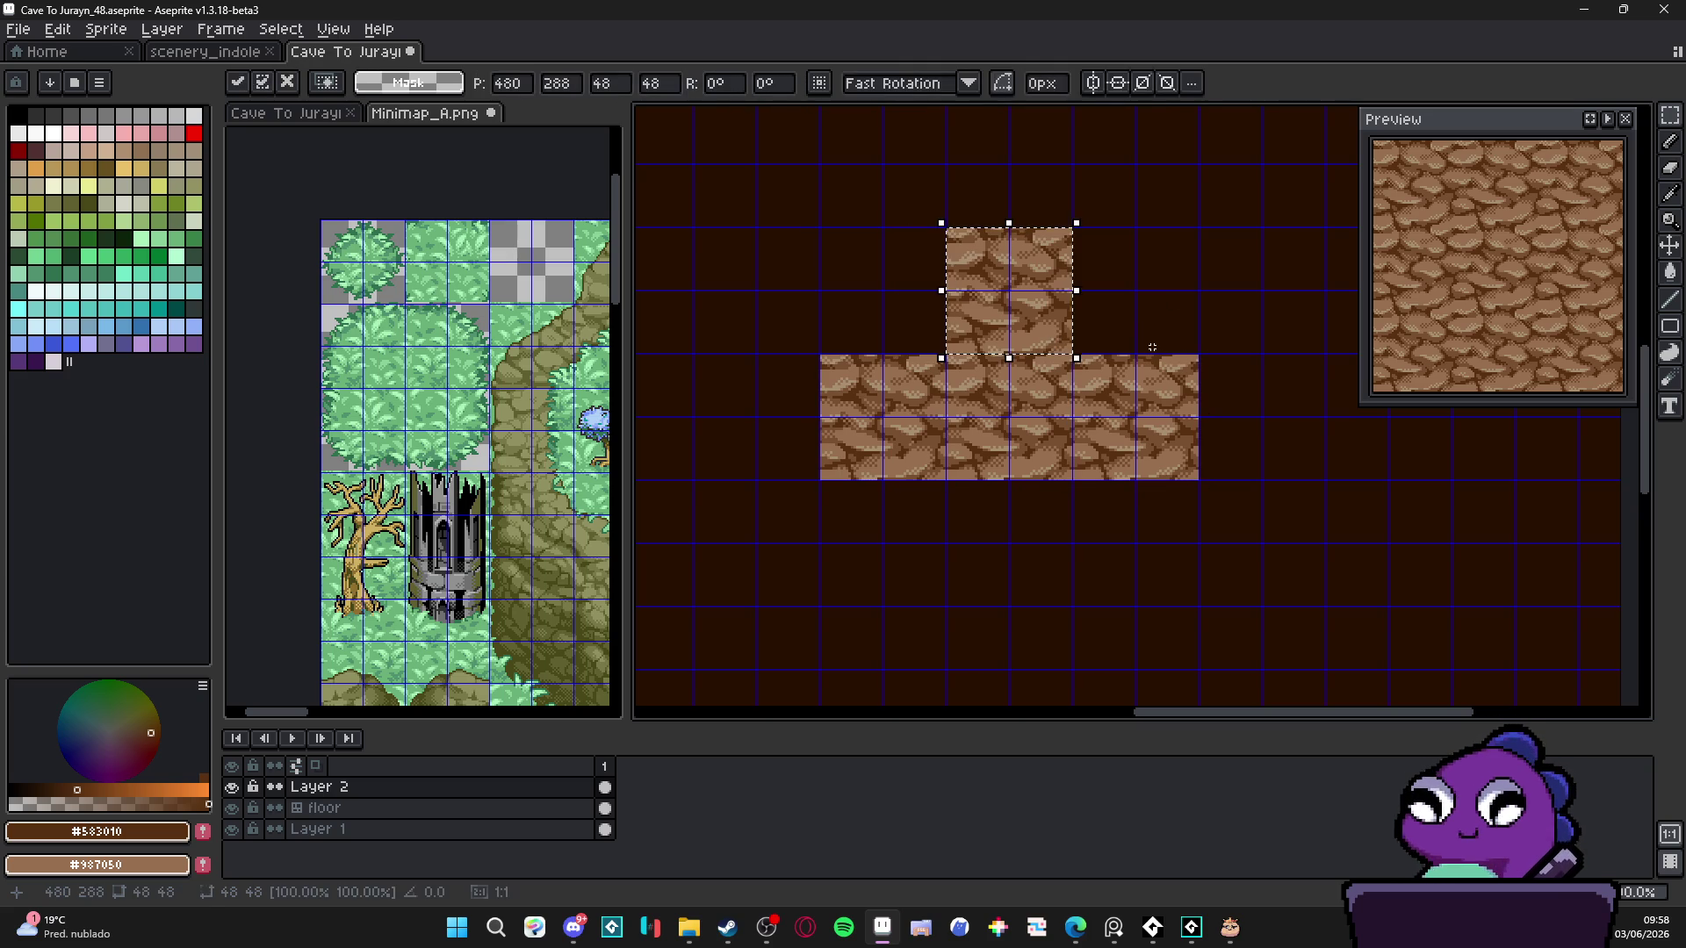
key("shift+Down")
key("shift+Down")
key("shift+Down")
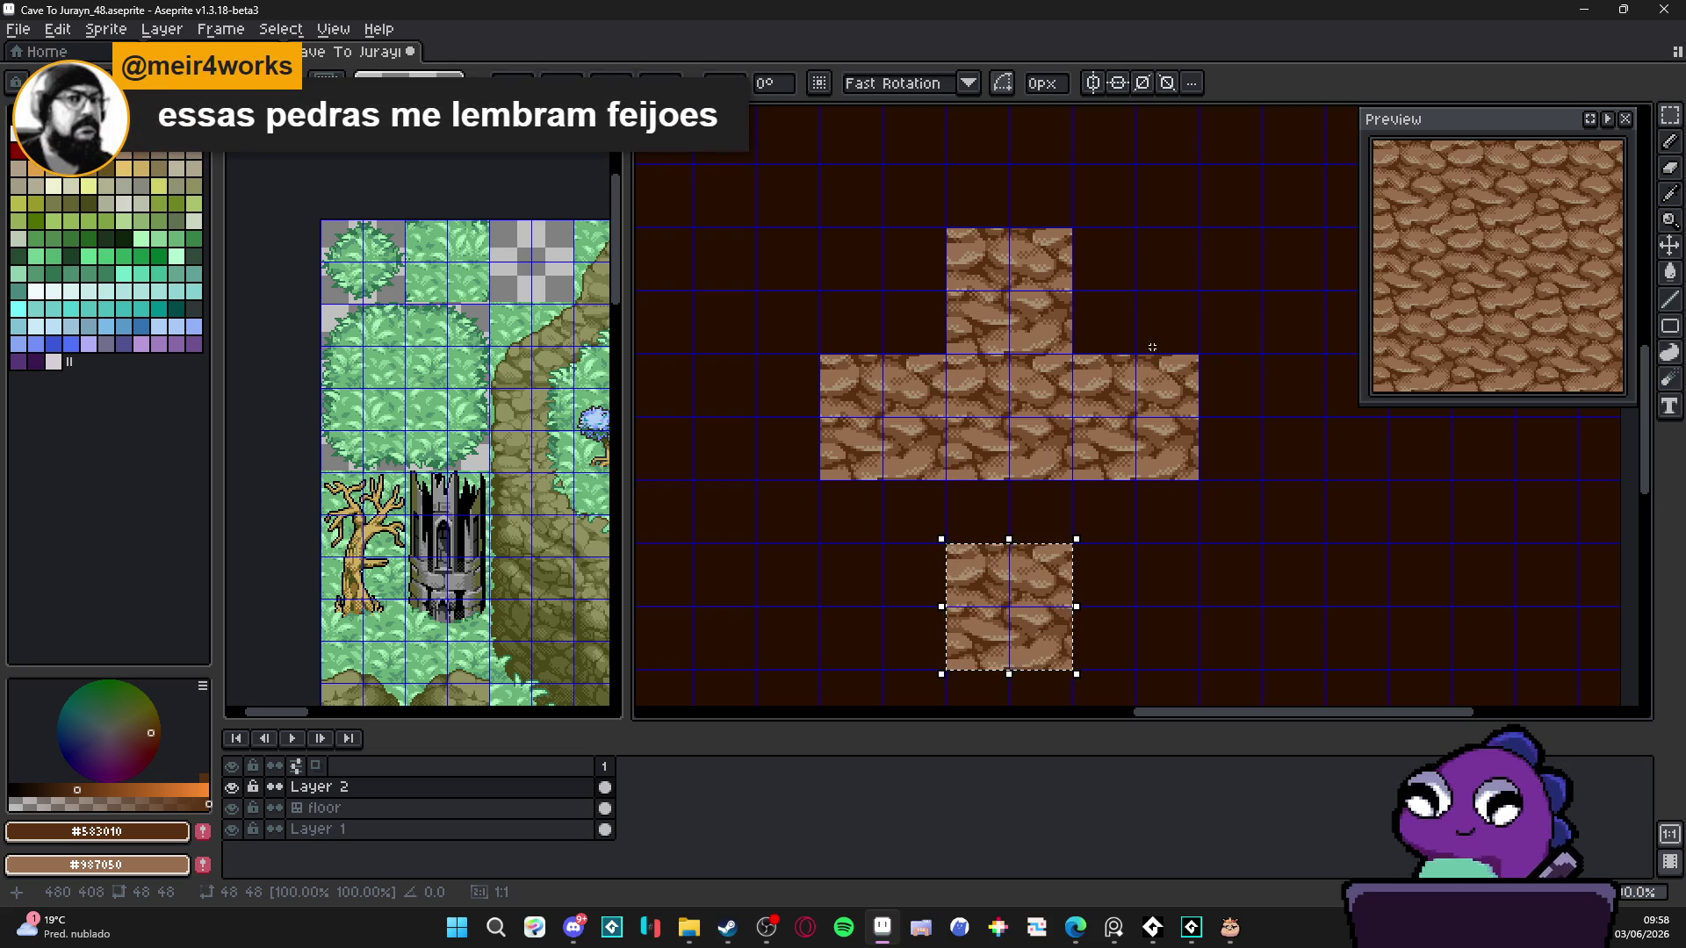
key("shift+Up")
key("ctrl+d")
- Erase the cross's four arm tiles, then paste a block two cells left and delete its top row
left_click_drag(968, 257, 1038, 260)
left_click_drag(1168, 383, 1169, 448)
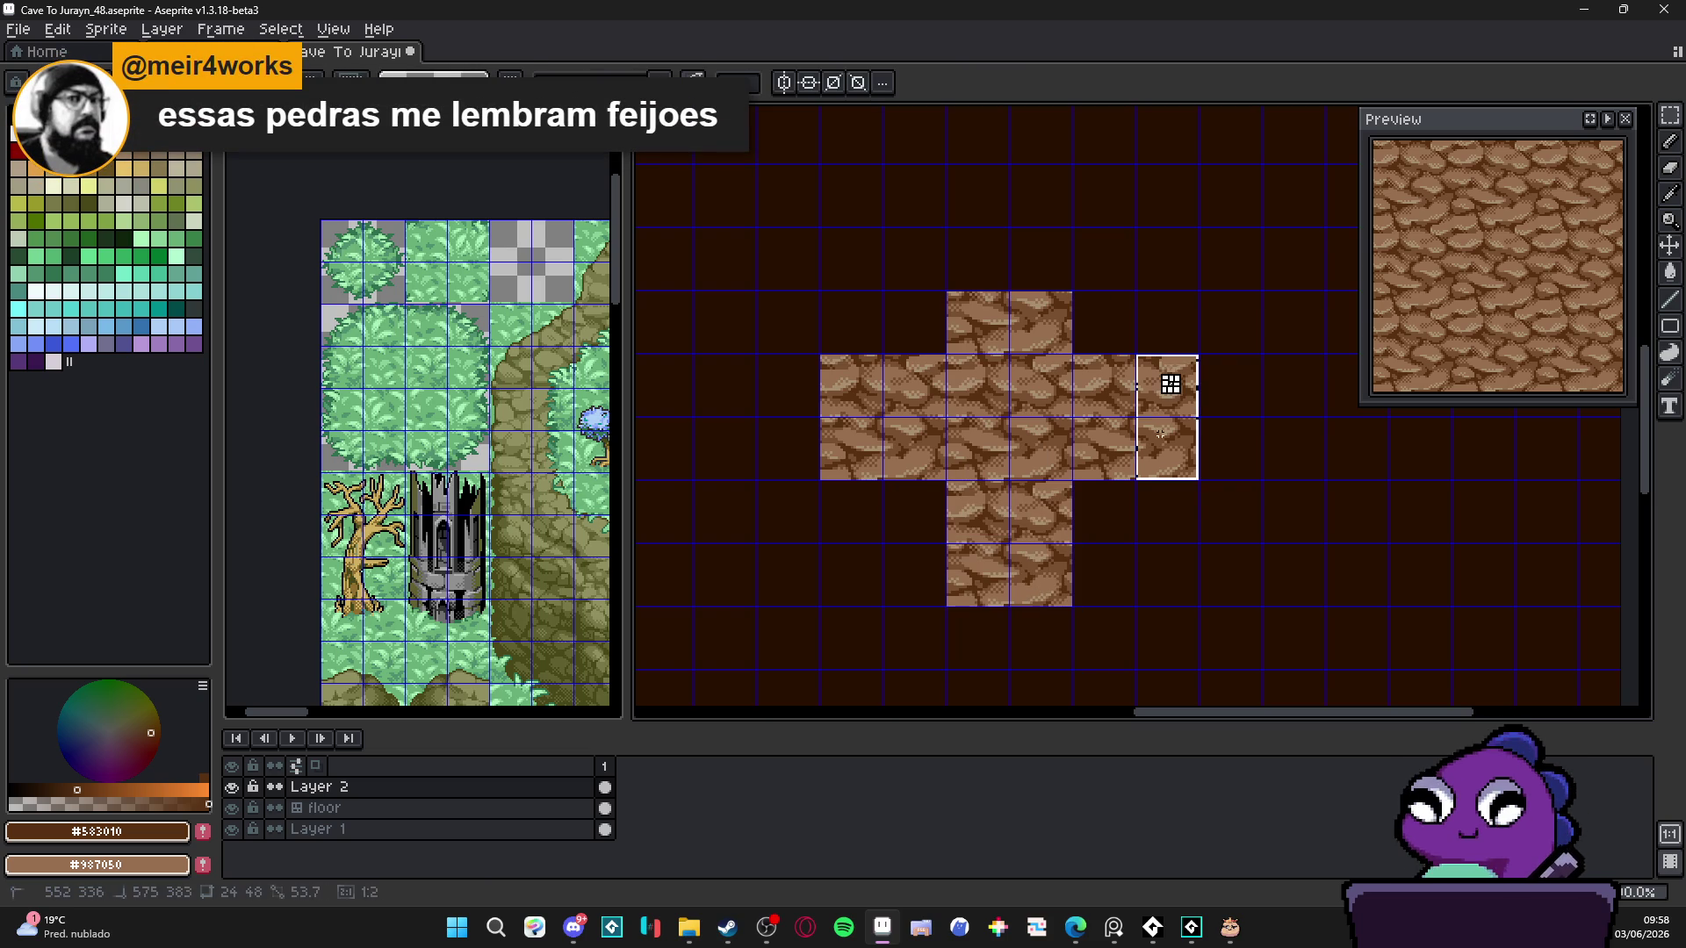
left_click(1031, 572)
left_click(850, 452)
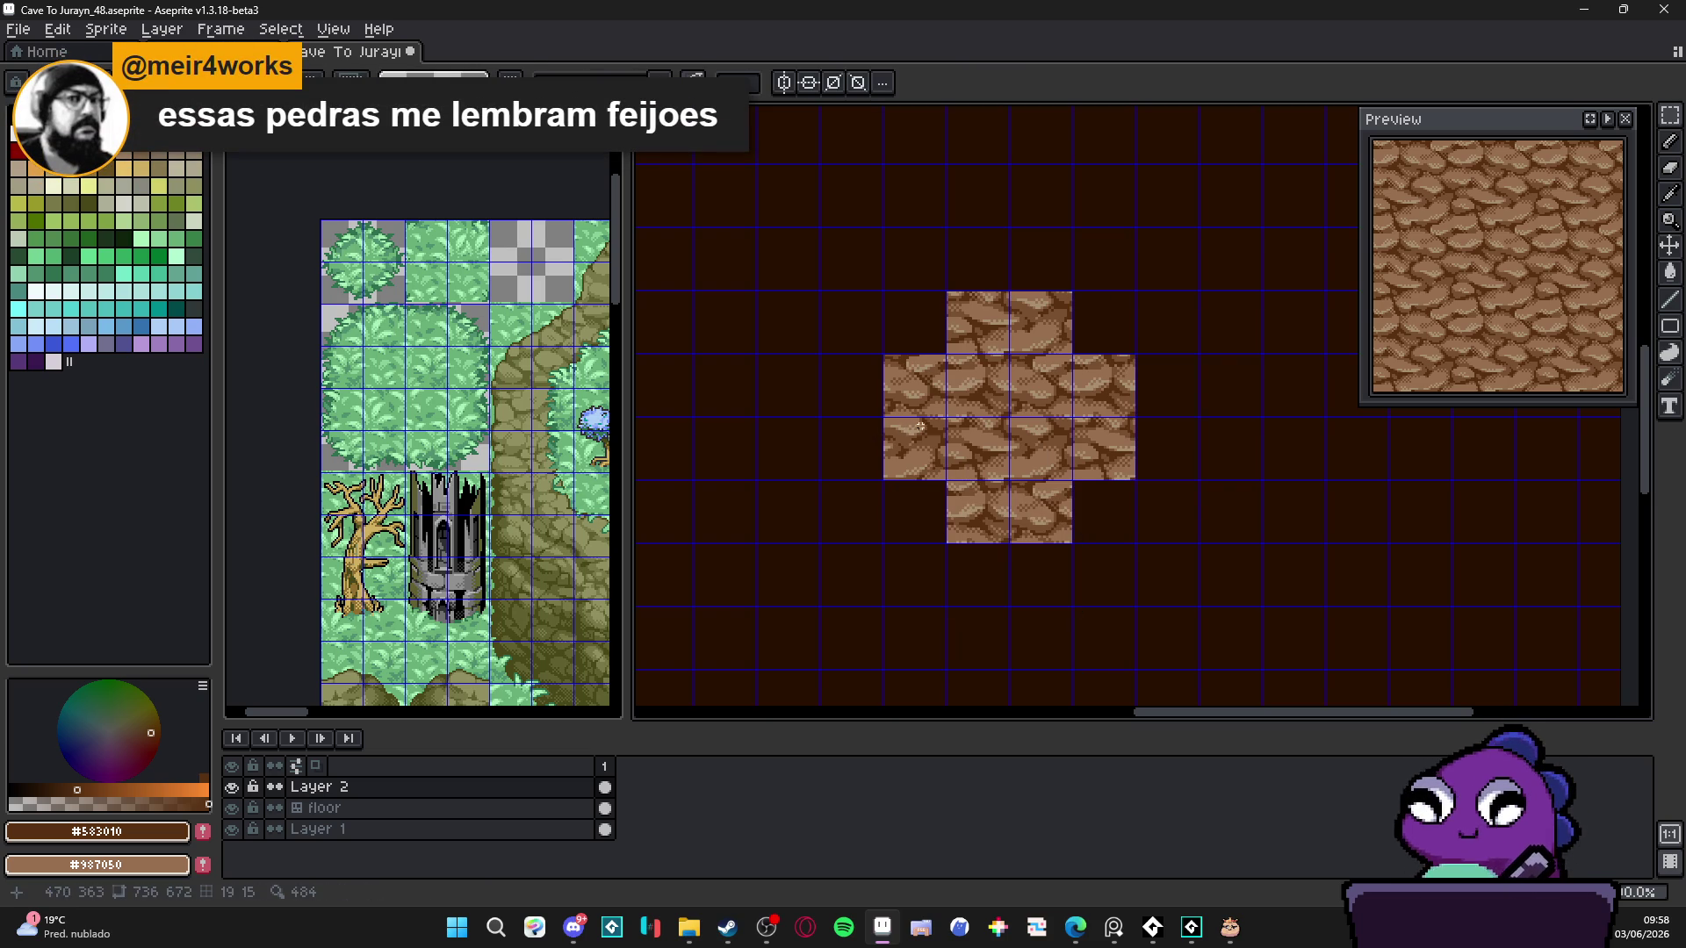
key("ctrl+v")
key("Left")
key("Left")
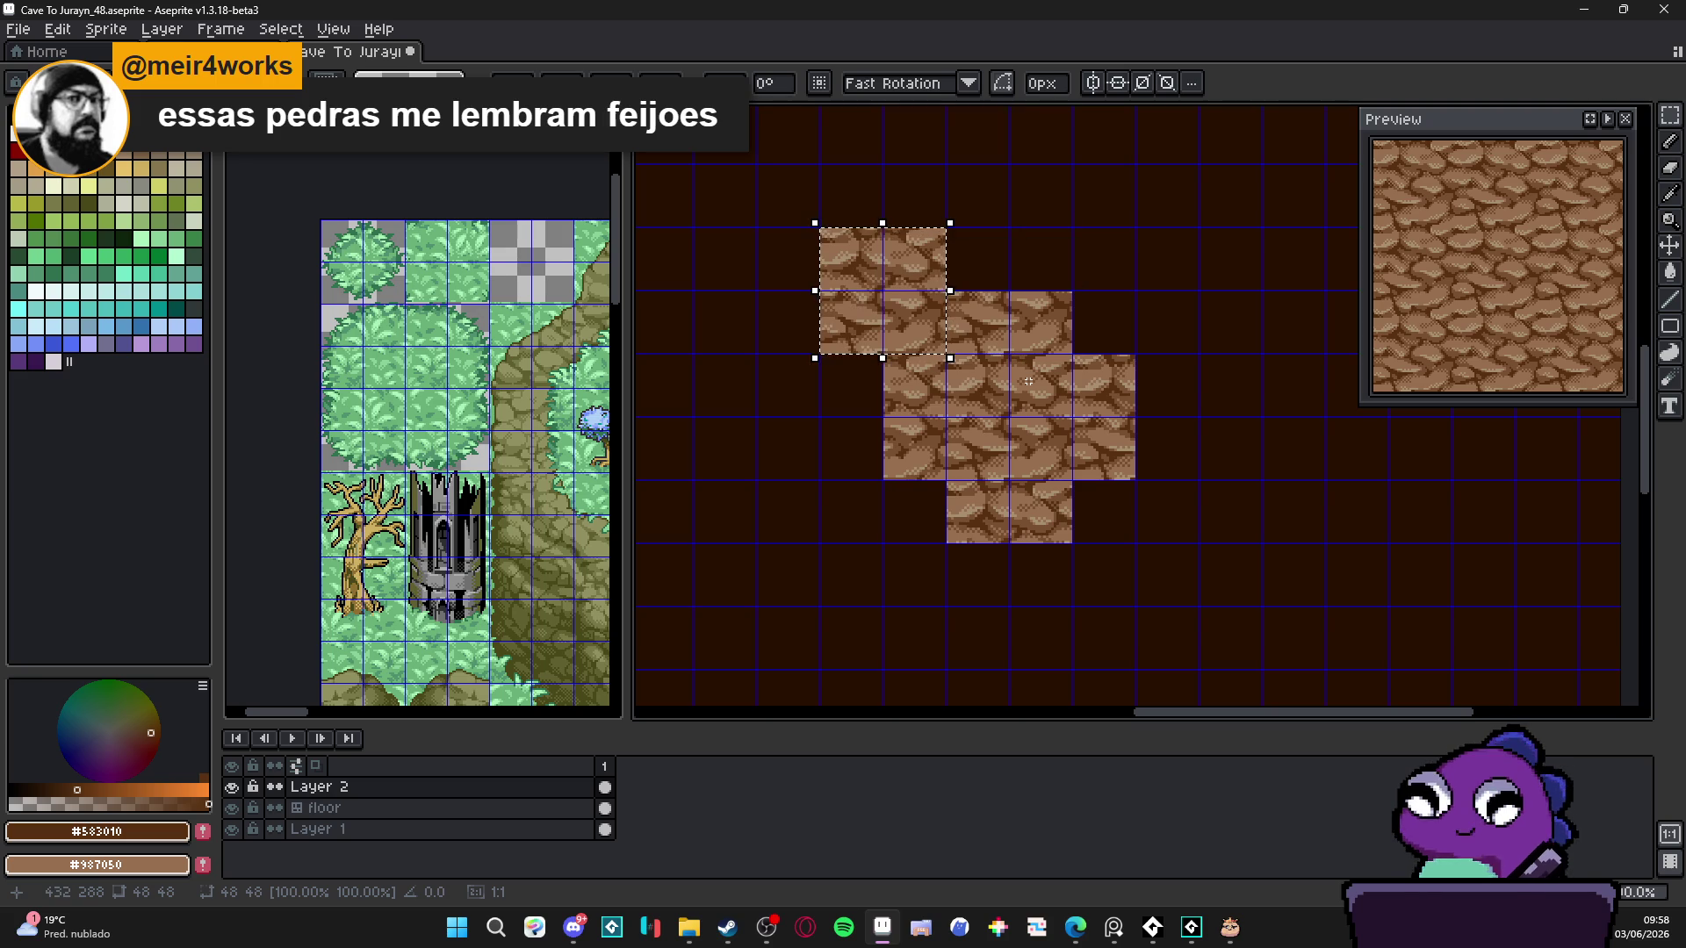
key("ctrl+d")
mouse_move(941, 270)
left_mouse_down()
mouse_move(865, 274)
mouse_move(878, 347)
left_mouse_up()
key("Delete")
key("Delete")
- Paste the block two cells right and erase the stray tiles above and beside it
key("ctrl+v")
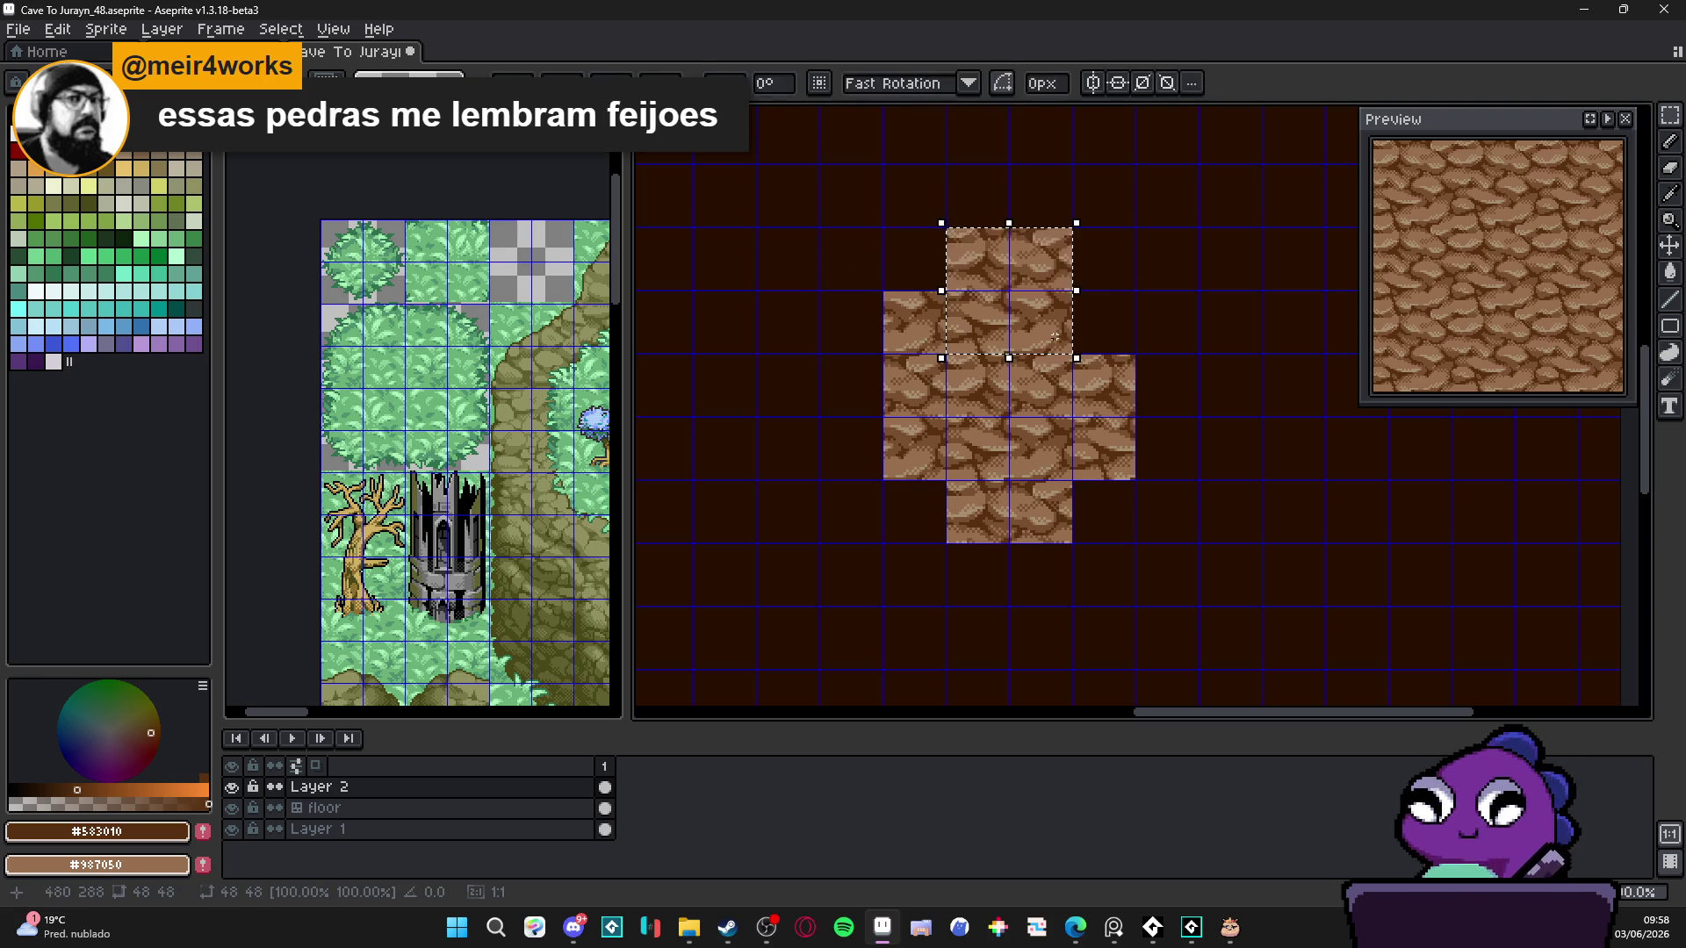
key("Right")
key("Right")
key("ctrl+d")
left_click_drag(1103, 252, 1168, 254)
left_click(1186, 329)
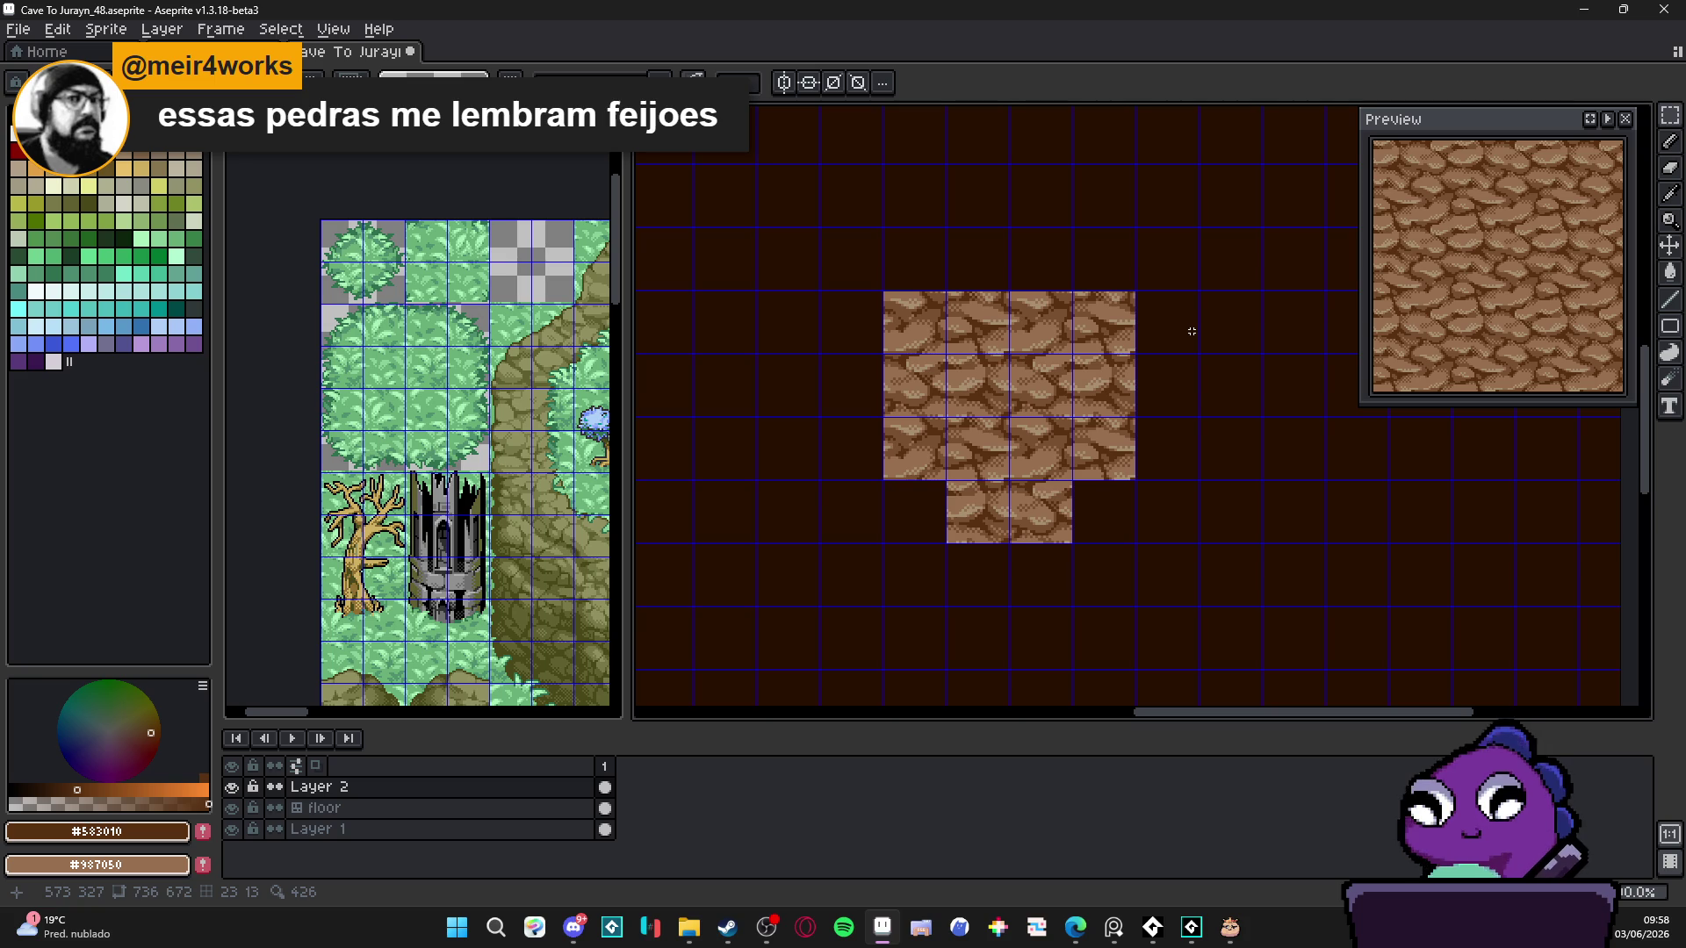
- Paste the block down and to the left, then erase the lower-left rock tiles
key("ctrl+v")
key("shift+Down")
key("shift+Down")
key("shift+Left")
key("shift+Down")
key("shift+Down")
key("shift+Left")
key("shift+Down")
key("shift+Left")
key("shift+Right")
key("shift+Up")
key("Return")
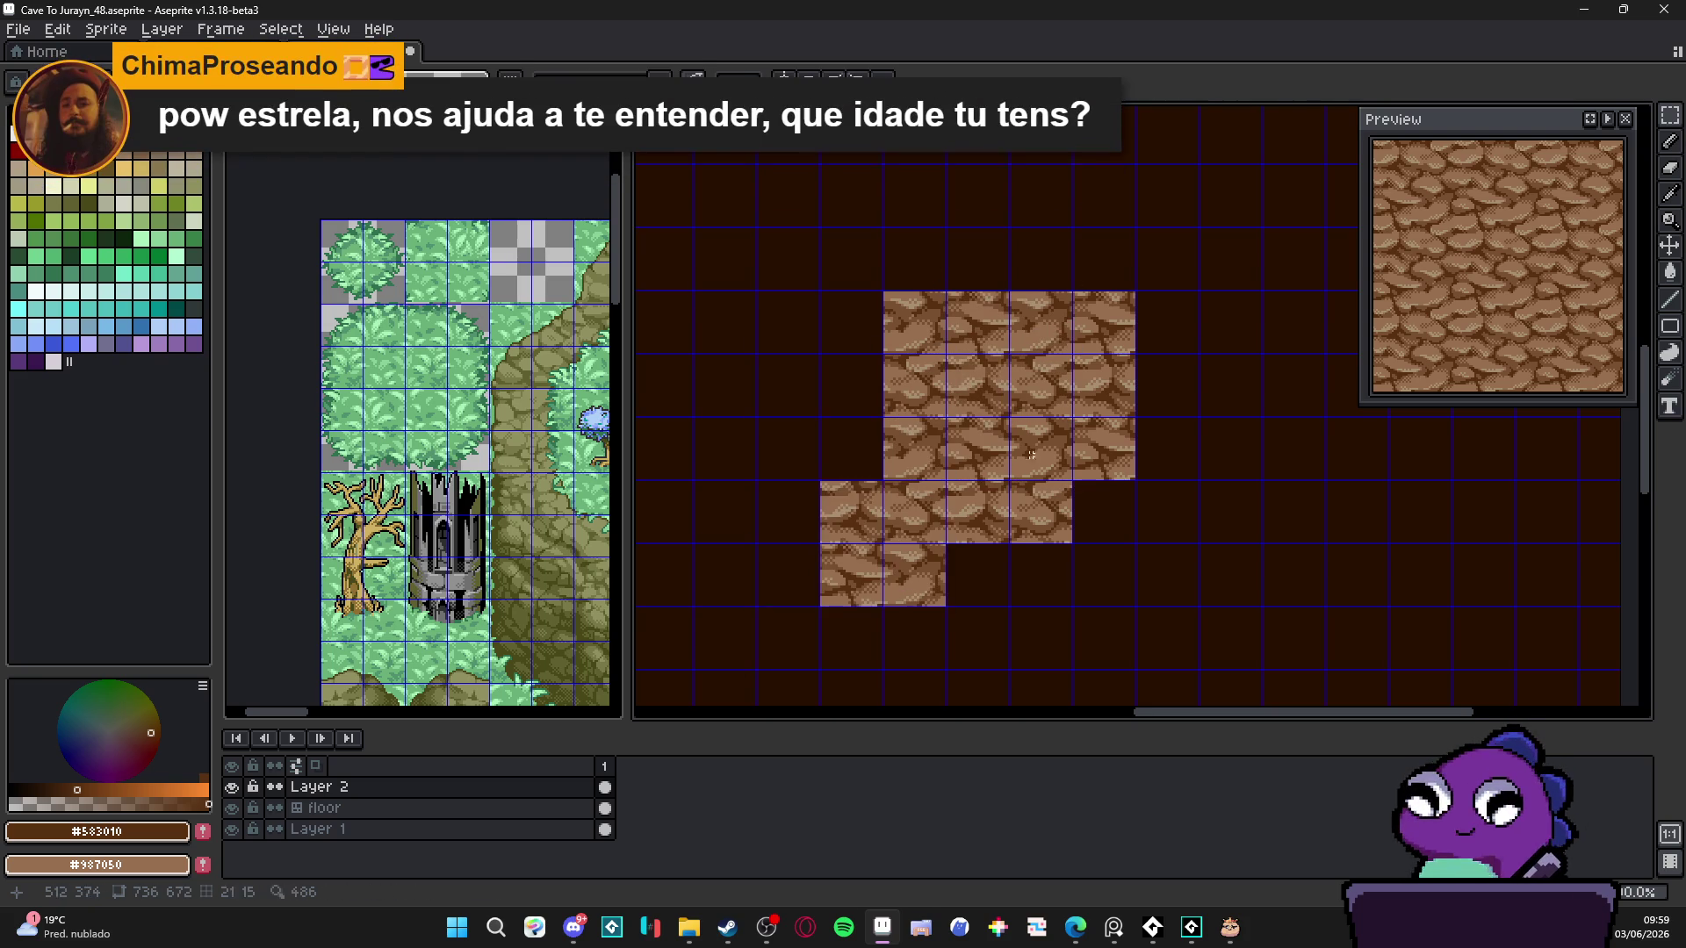
left_click_drag(857, 503, 857, 573)
left_click(927, 584)
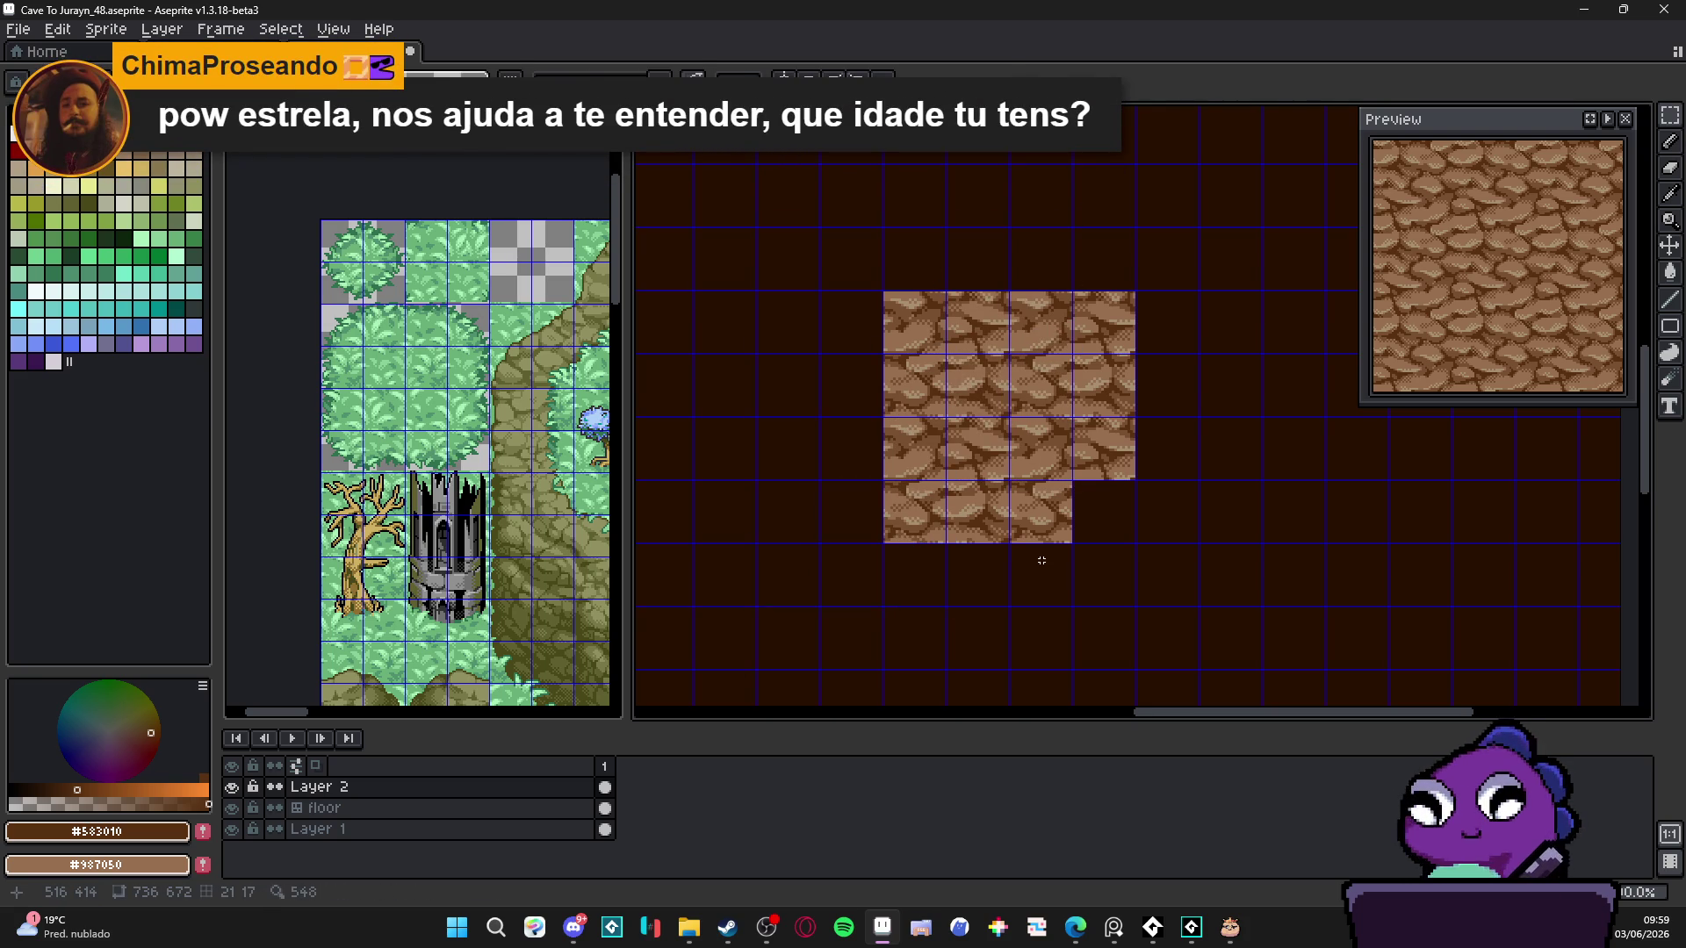
- Paste the block at the lower right and erase leftovers, leaving a 4×4 square
key("ctrl+v")
key("shift+Right")
key("shift+Right")
key("shift+Down")
key("shift+Down")
key("shift+Down")
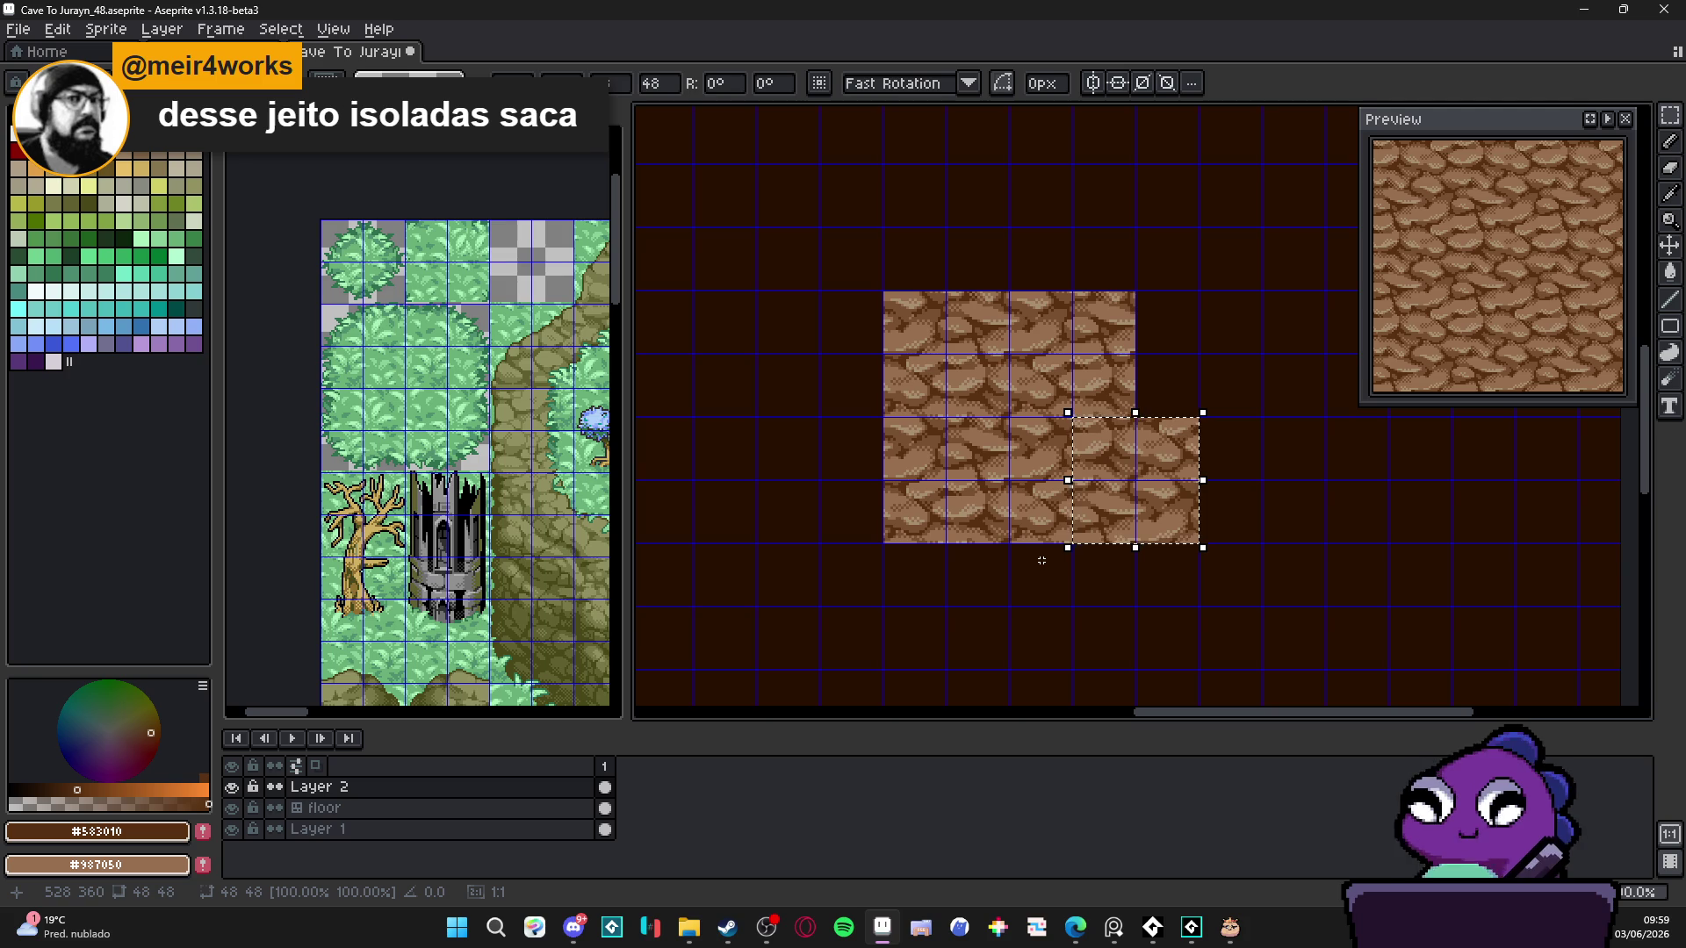
key("shift+Down")
key("Return")
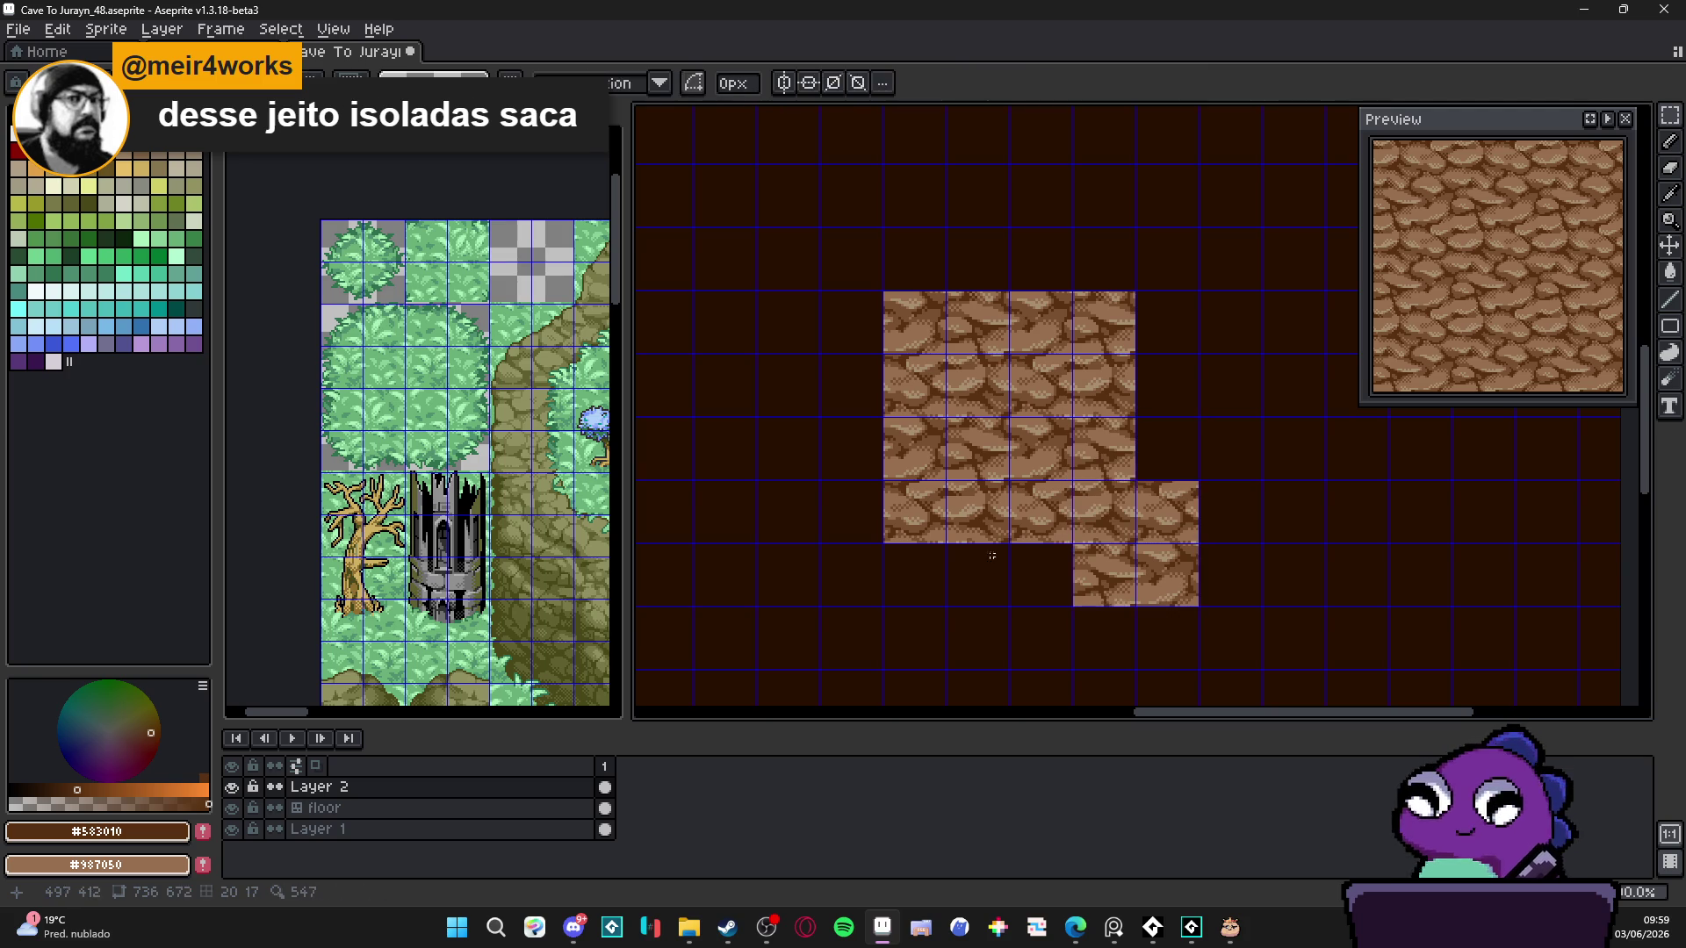
left_click_drag(1099, 572, 1167, 575)
left_click(1167, 515)
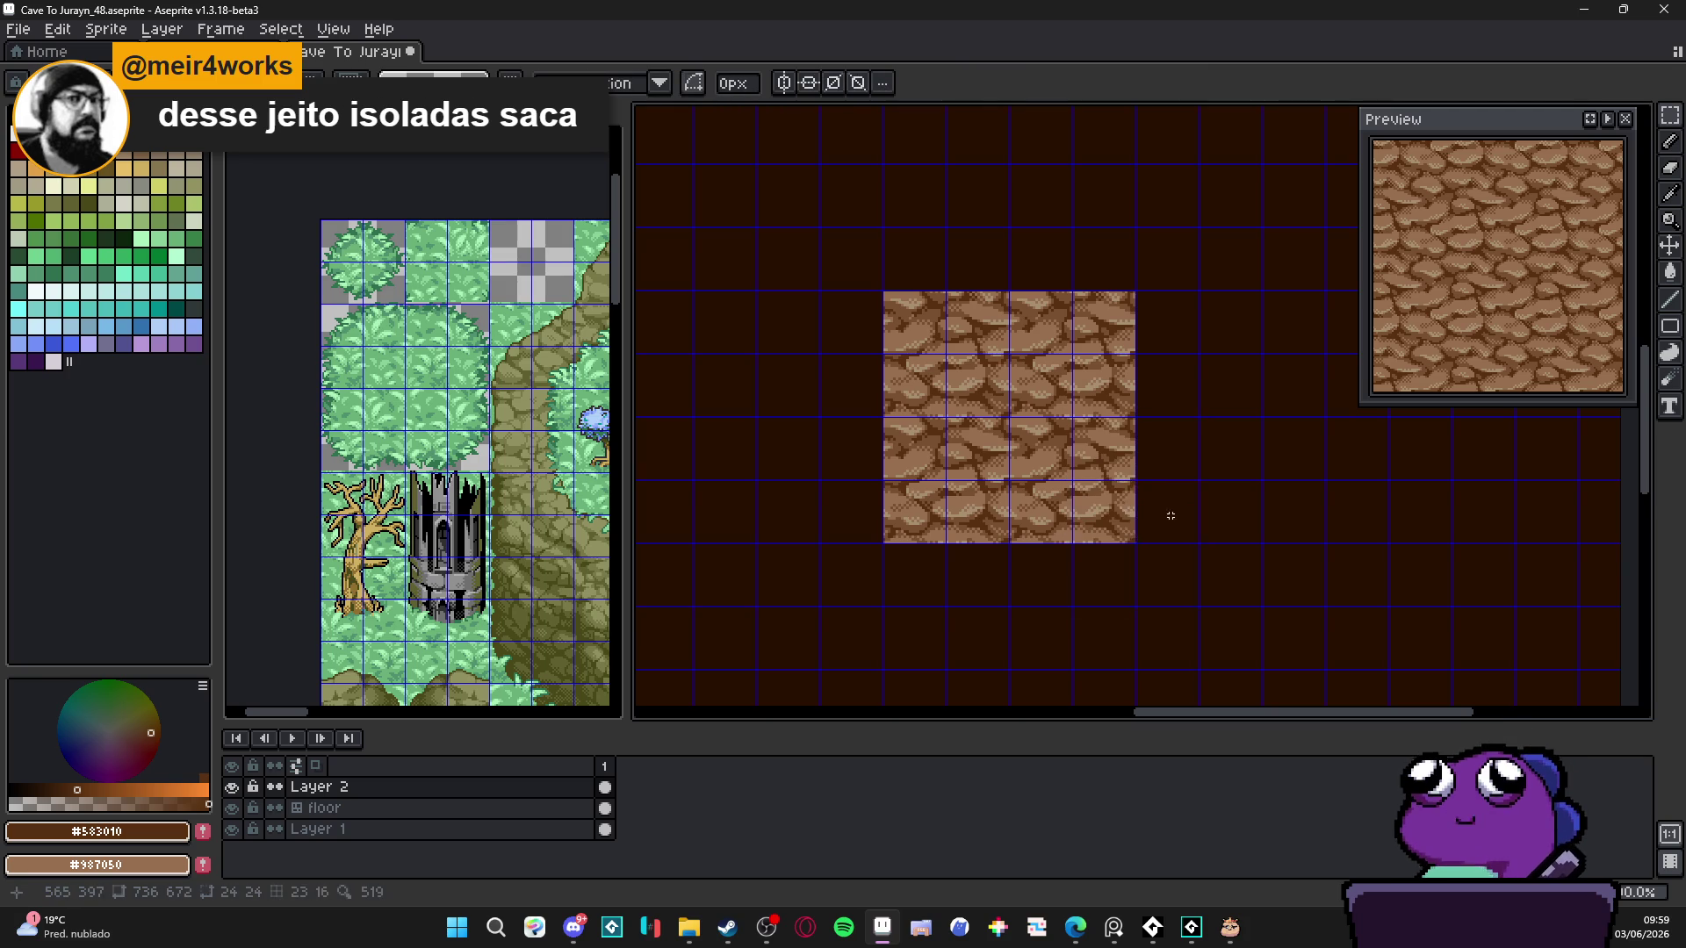
scroll(1150, 533, "down", 2)
scroll(1149, 533, "up", 2)
key("ctrl+apostrophe")
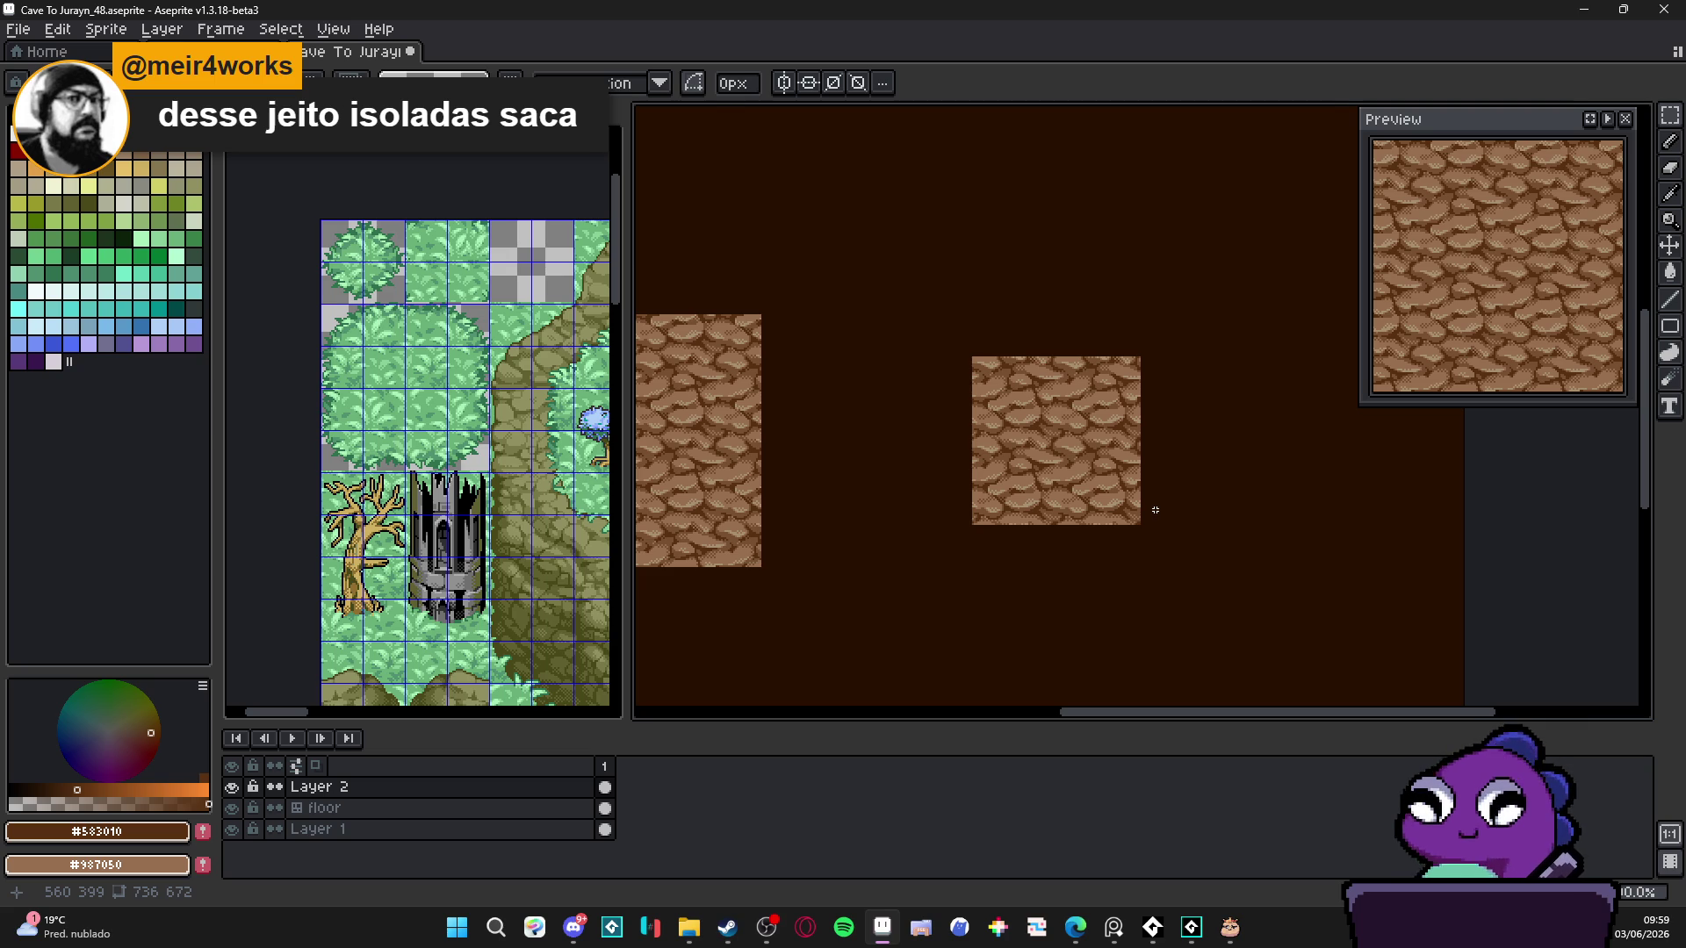
key("ctrl+apostrophe")
scroll(1043, 383, "up", 2)
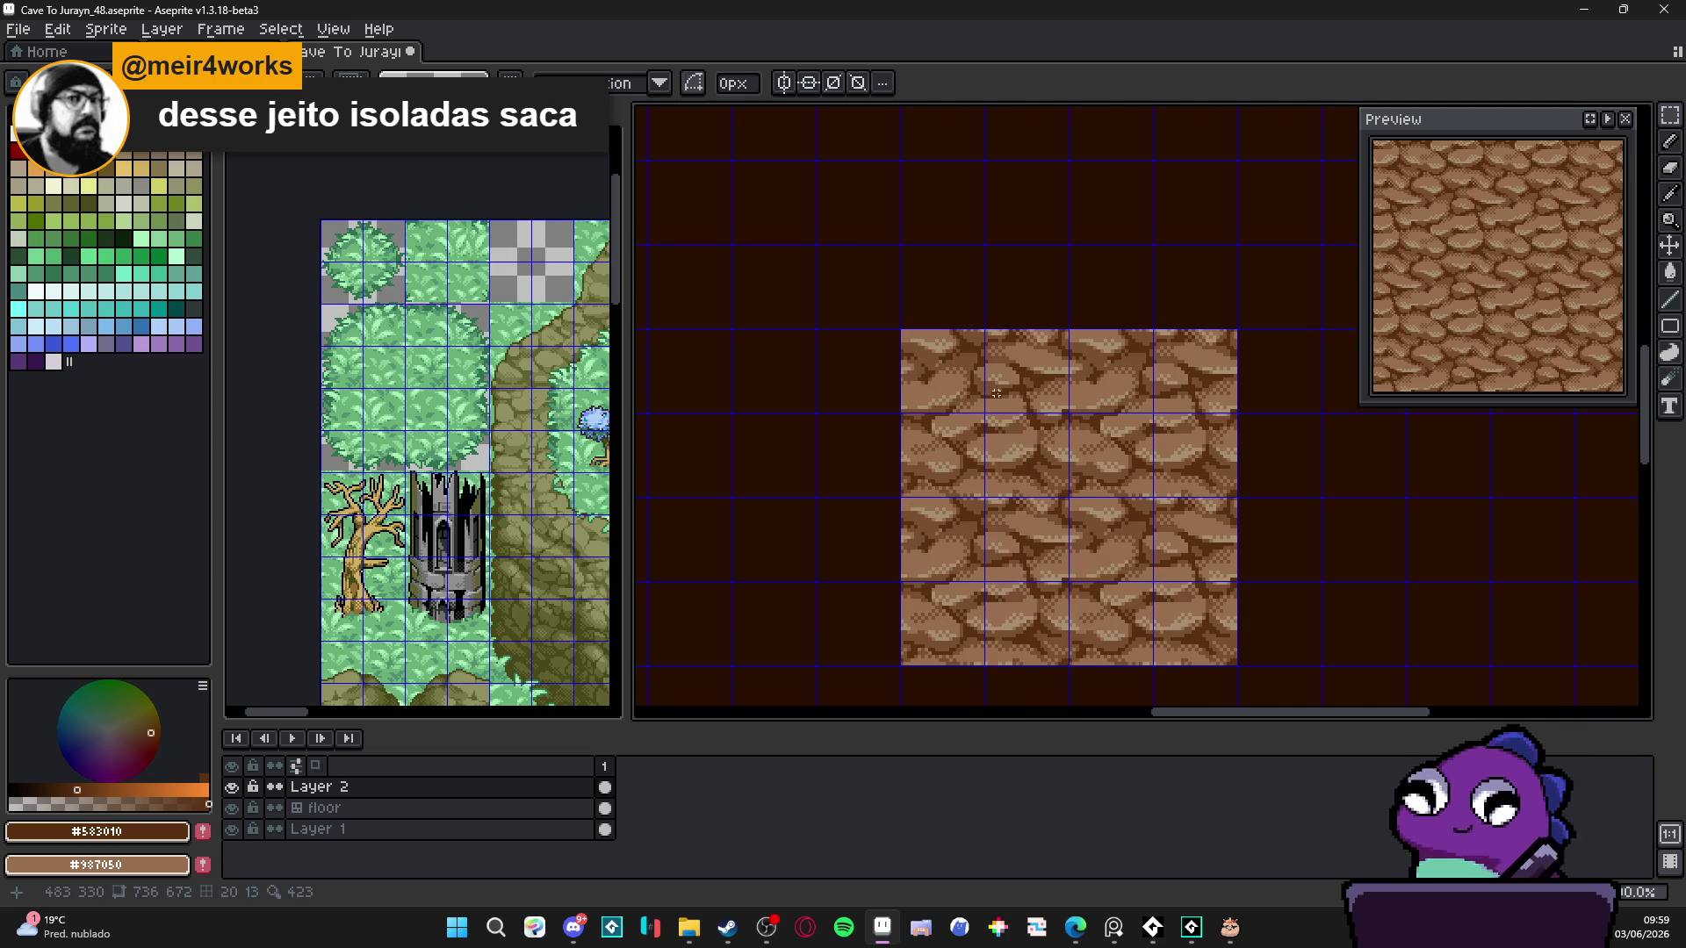
scroll(957, 393, "right", 2)
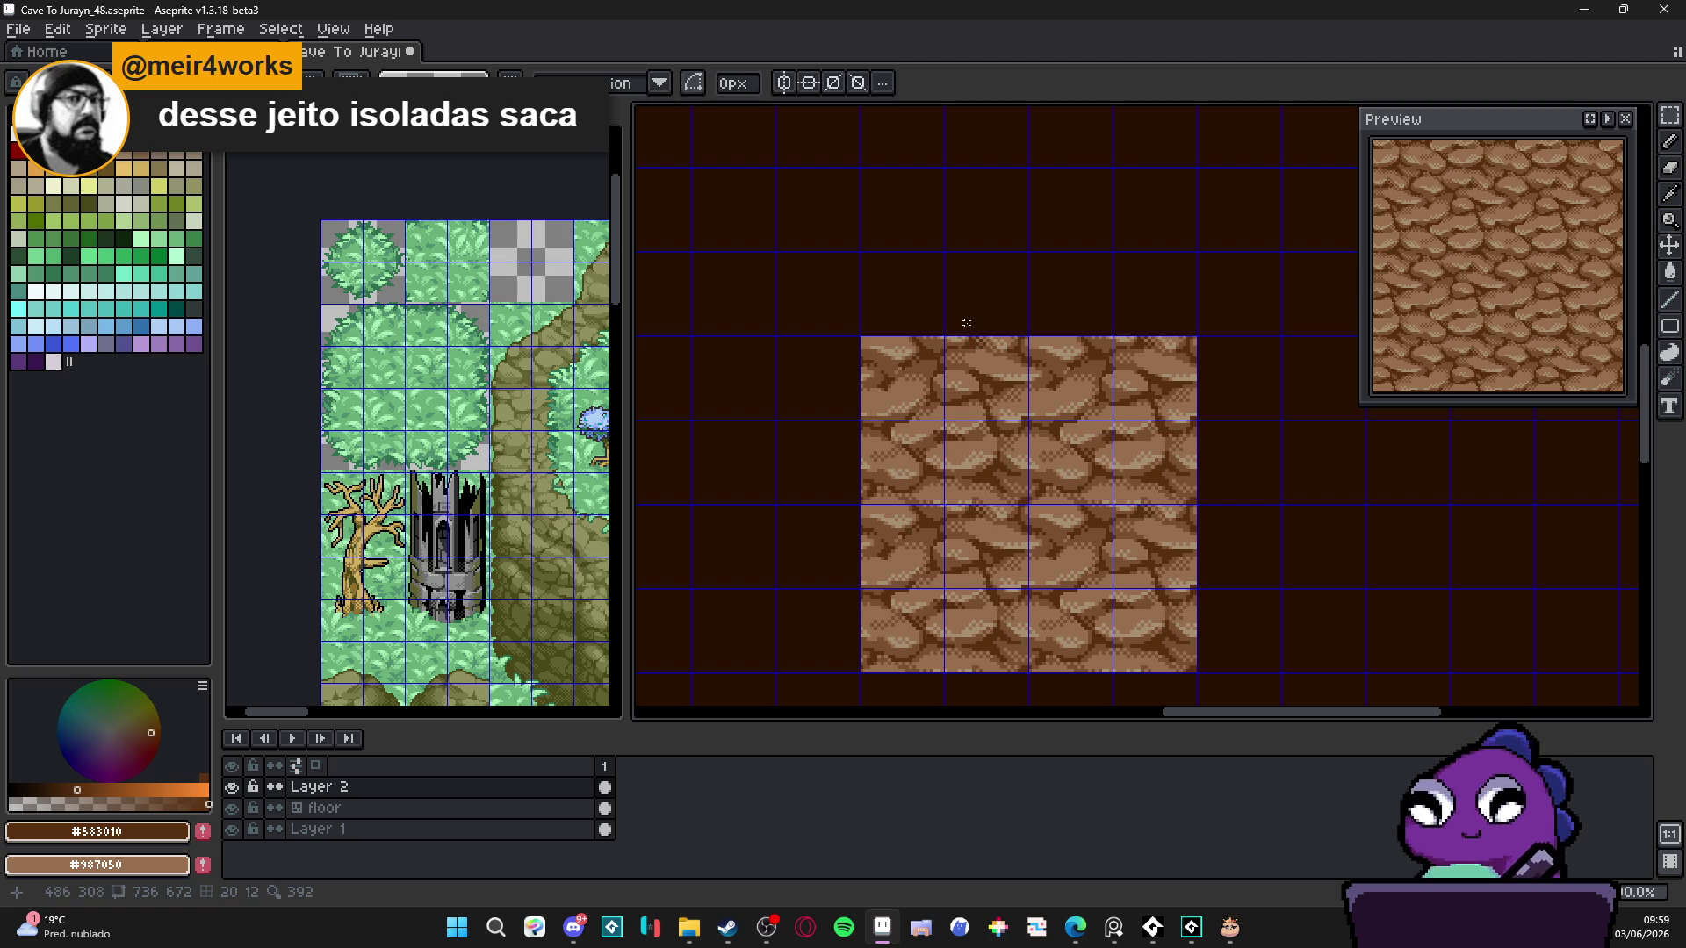
scroll(1014, 352, "up", 1)
key("b")
scroll(1014, 352, "up", 1)
scroll(1014, 352, "down", 1)
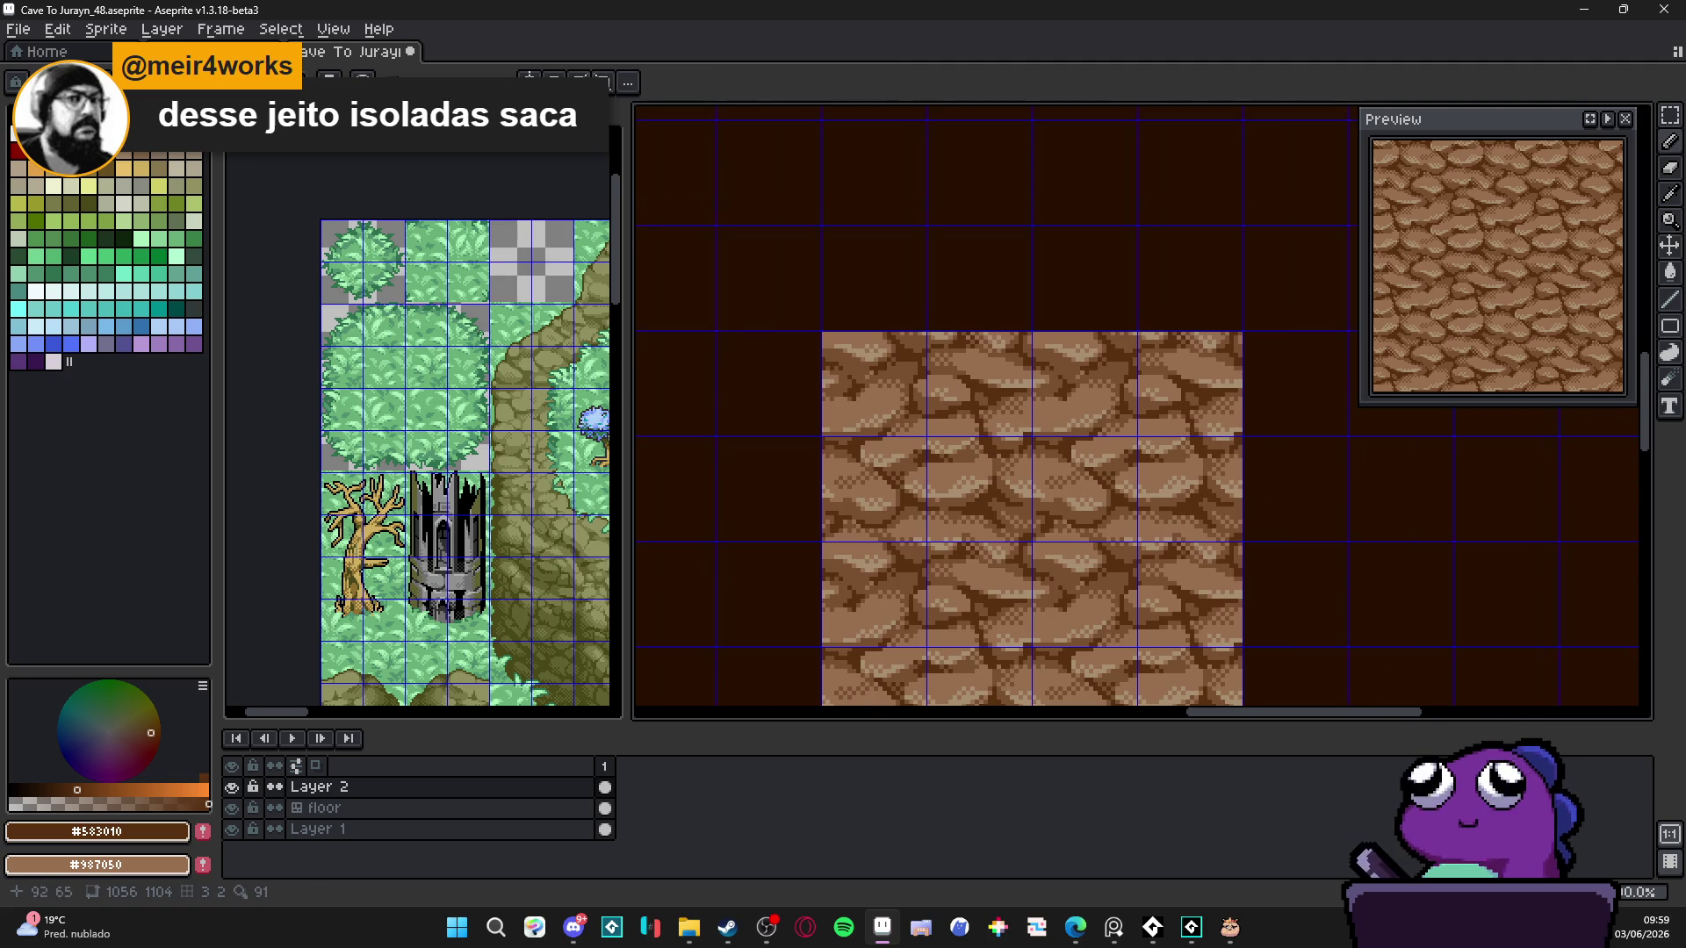
scroll(463, 330, "down", 1)
left_click_drag(1022, 419, 1009, 325)
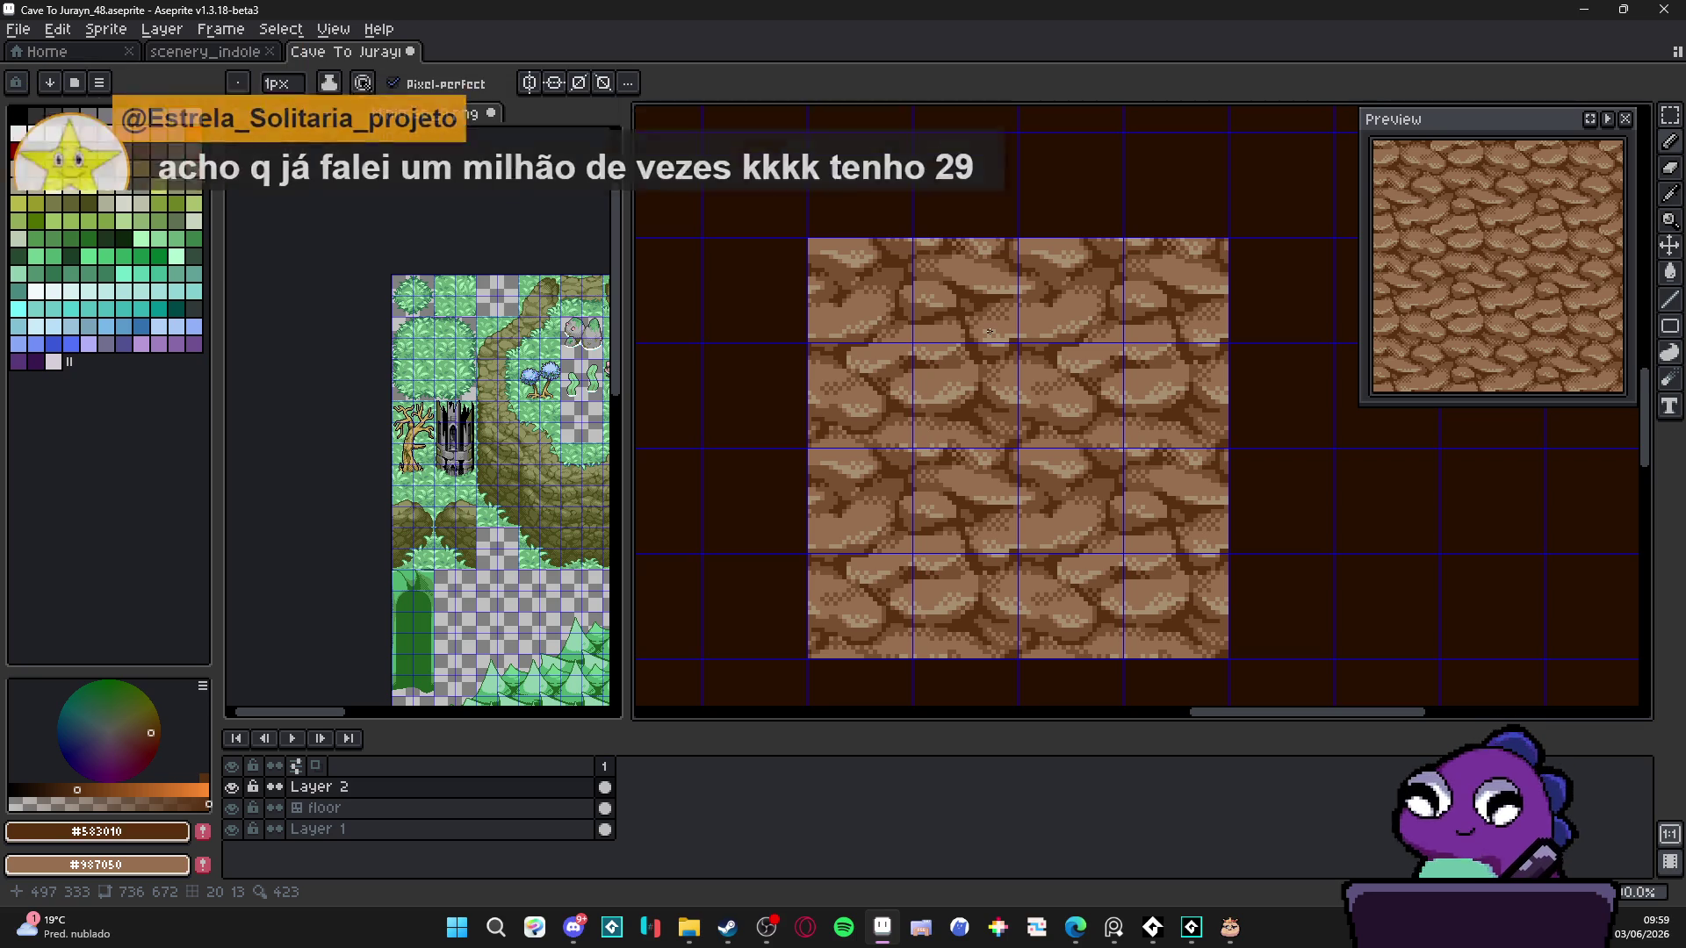
scroll(986, 339, "down", 4)
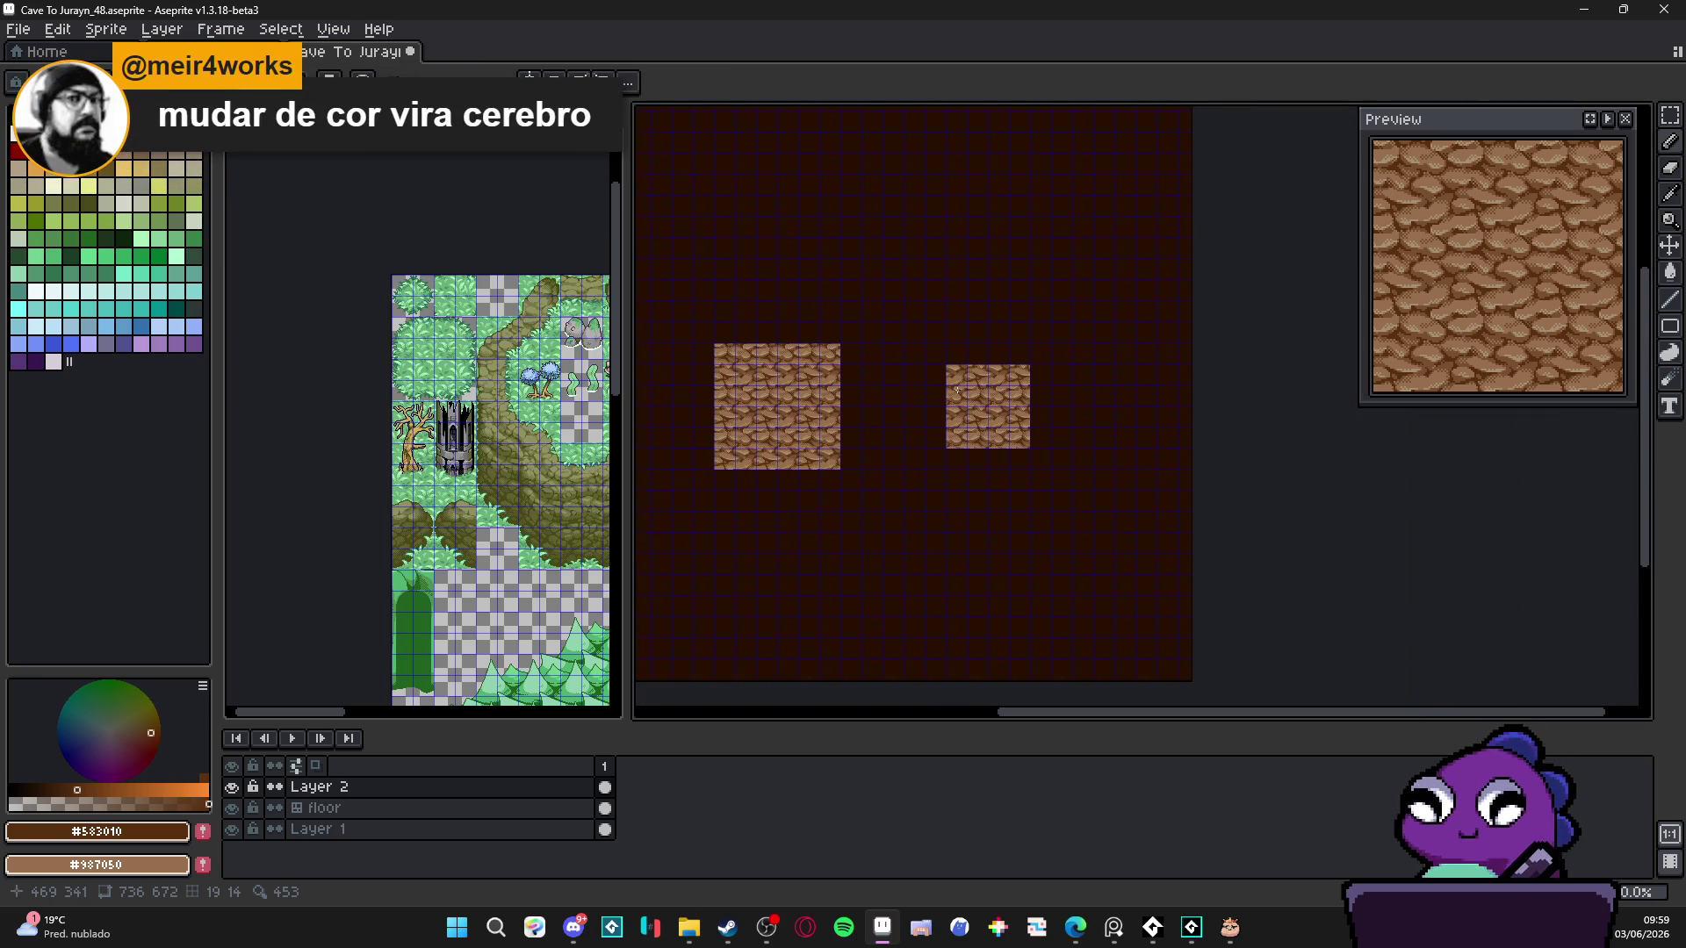
scroll(957, 390, "up", 3)
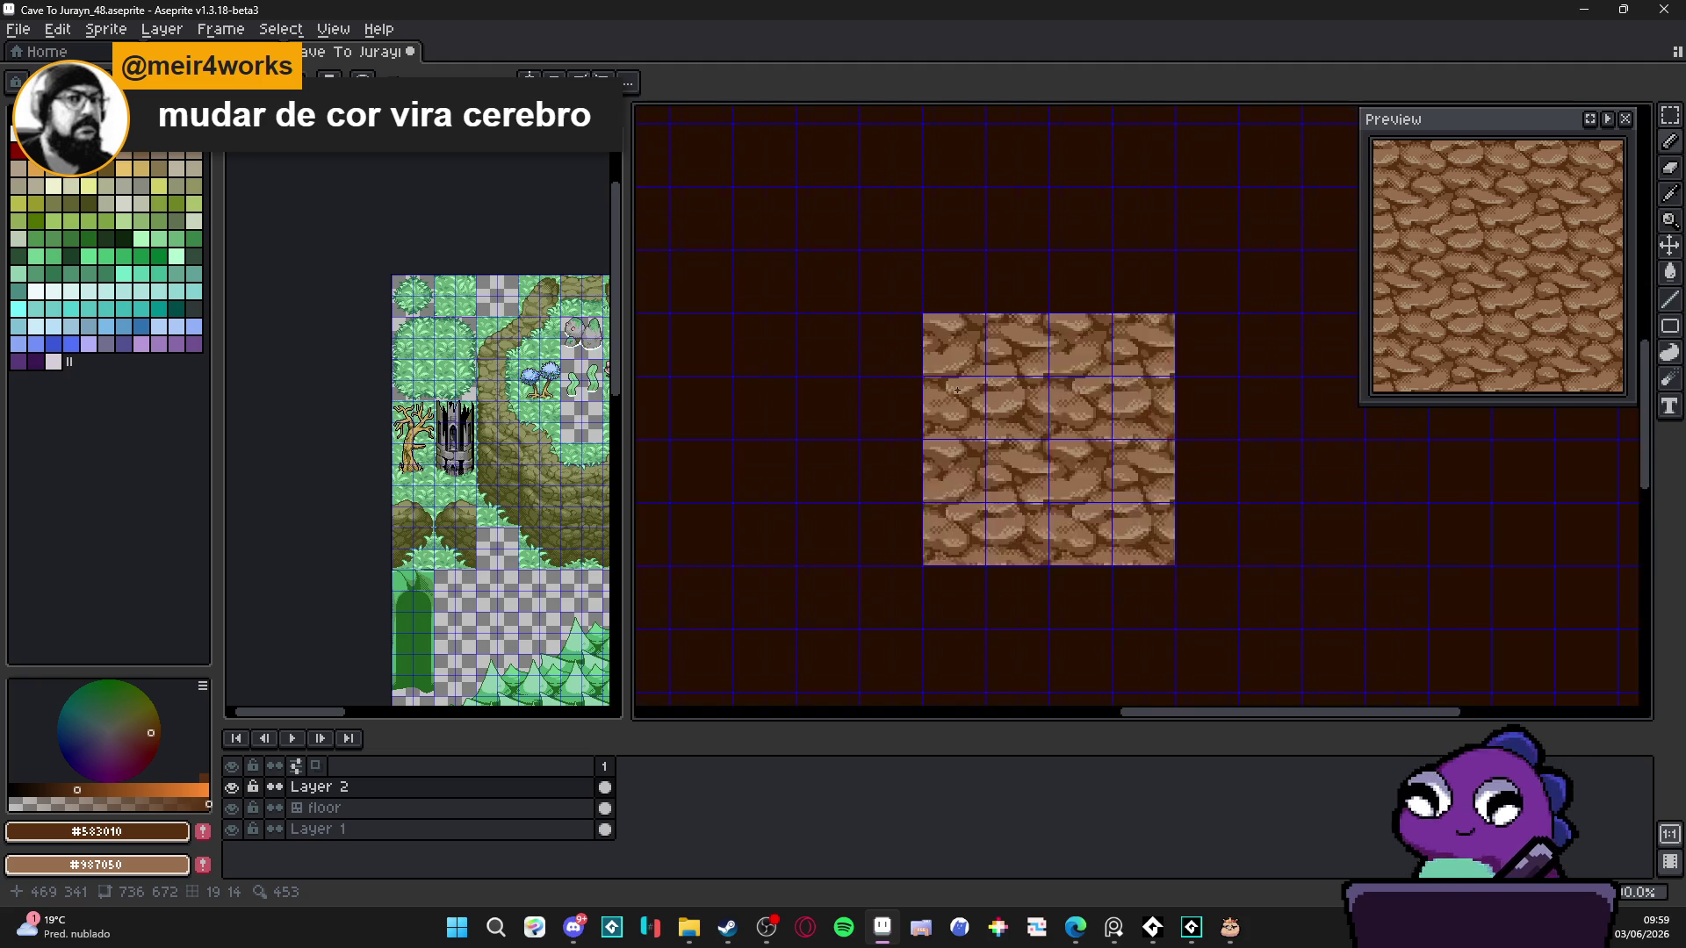
key("m")
- Nudge the 96-pixel cobblestone tile up and left into its own spot, then deselect
left_click_drag(1243, 622, 960, 342)
scroll(1186, 588, "down", 1)
key("Left")
key("Up")
key("Up")
key("Left")
key("Left")
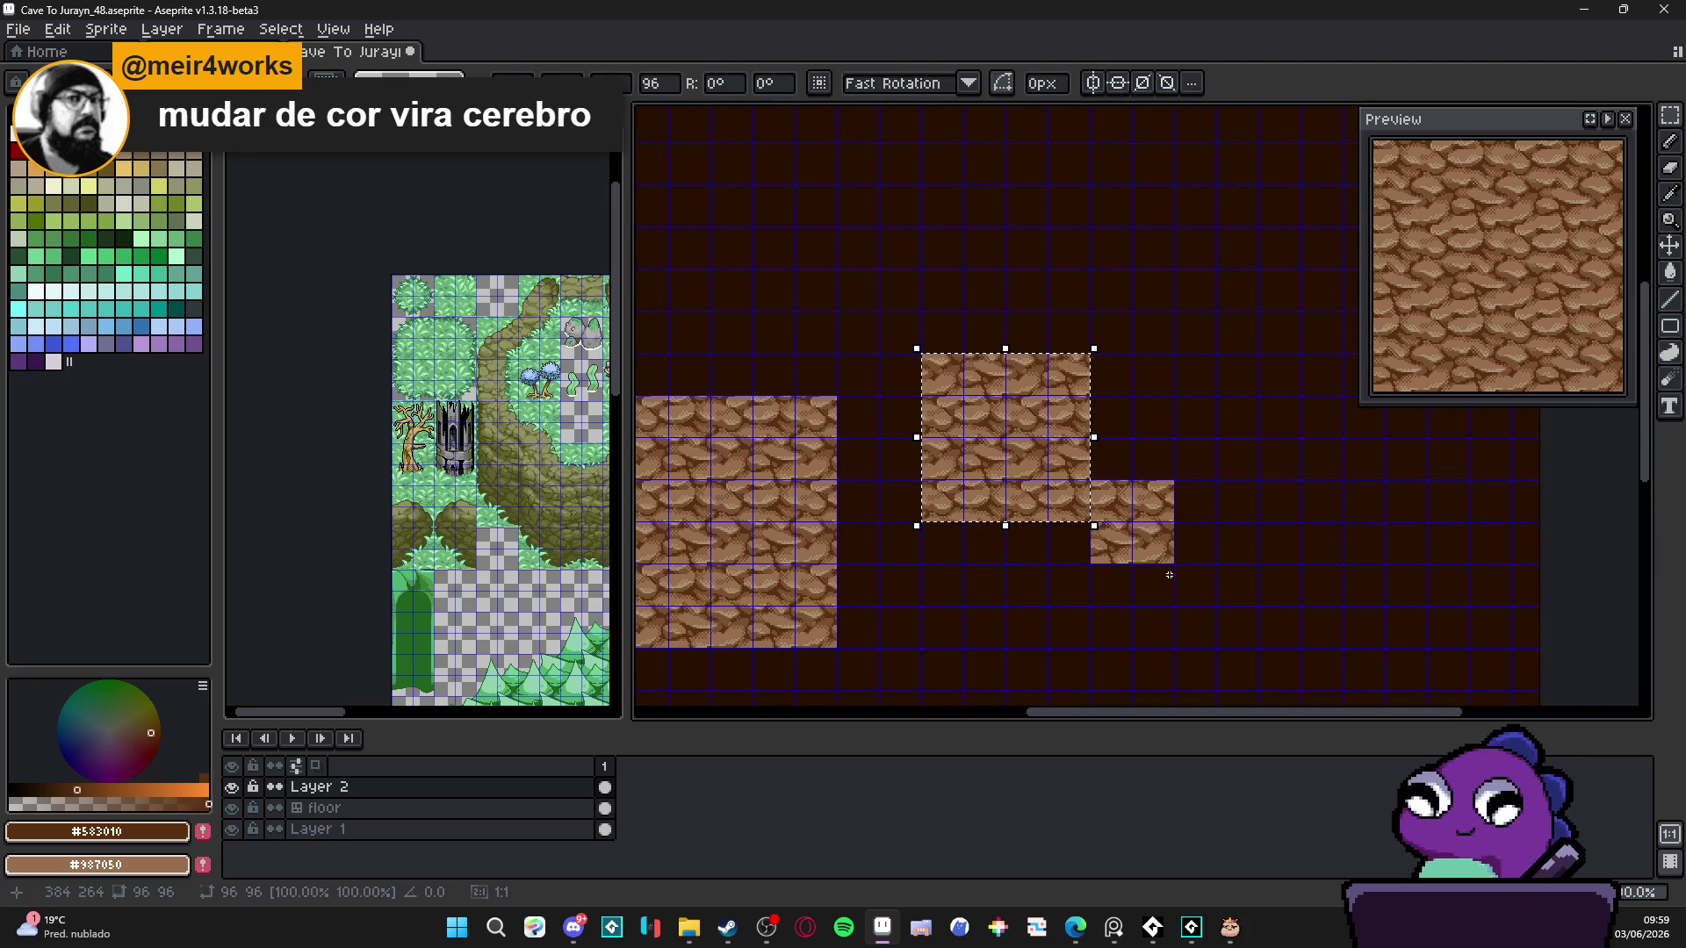
key("Left")
key("Up")
key("Up")
key("Up")
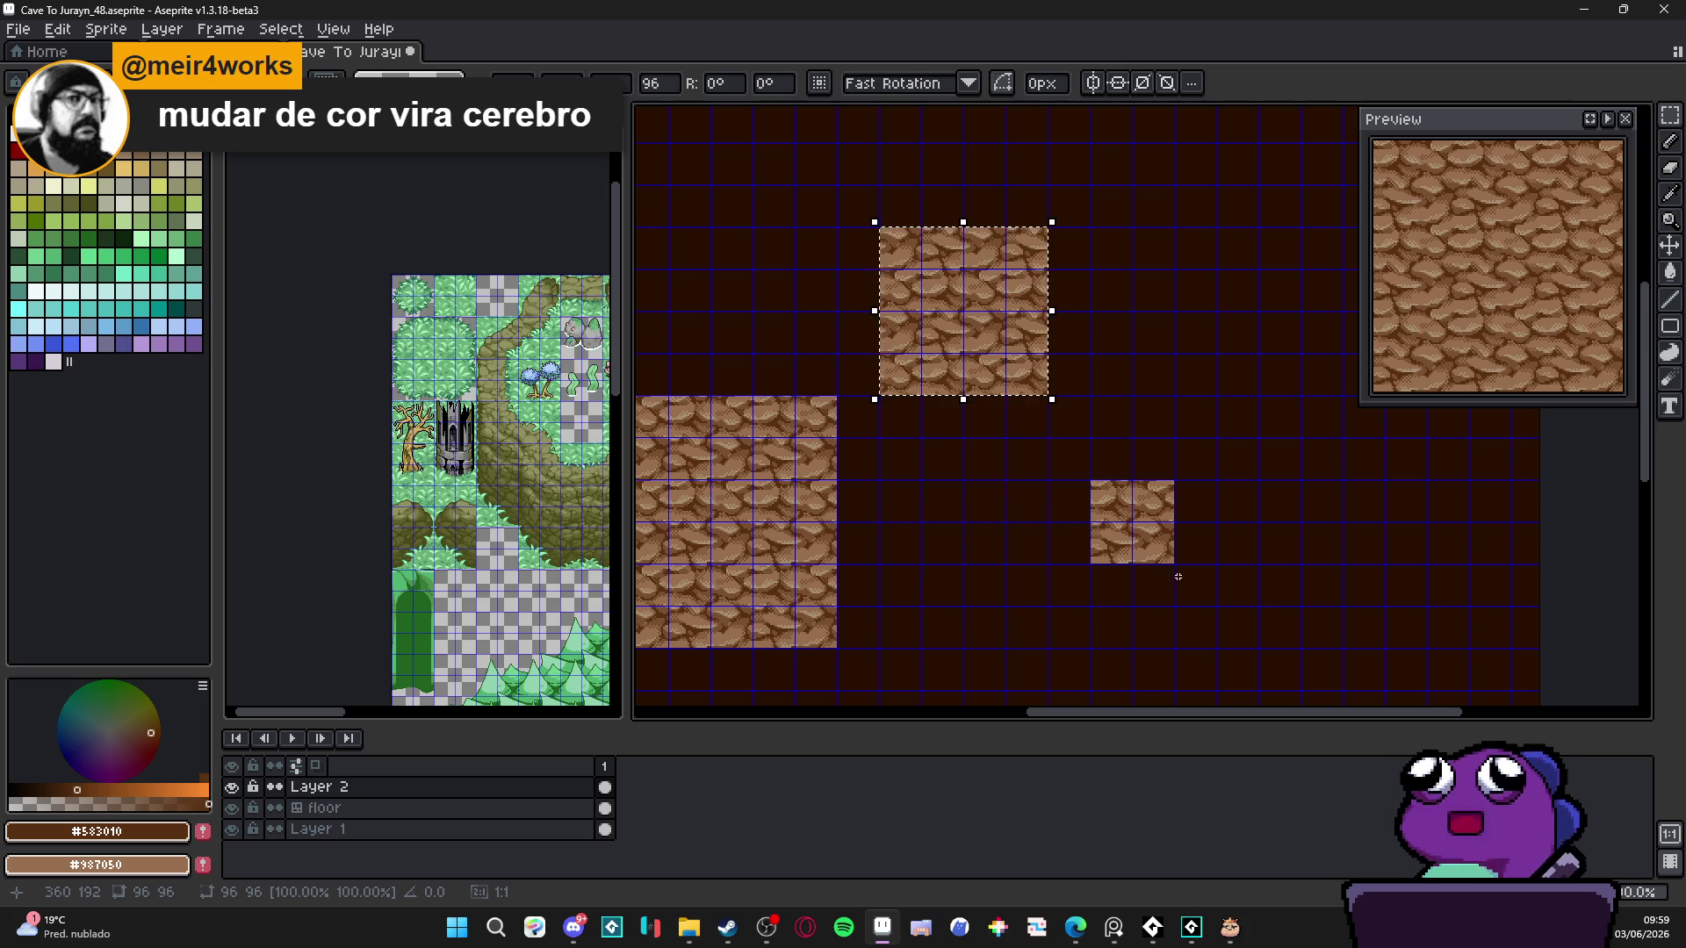
scroll(975, 493, "left", 2)
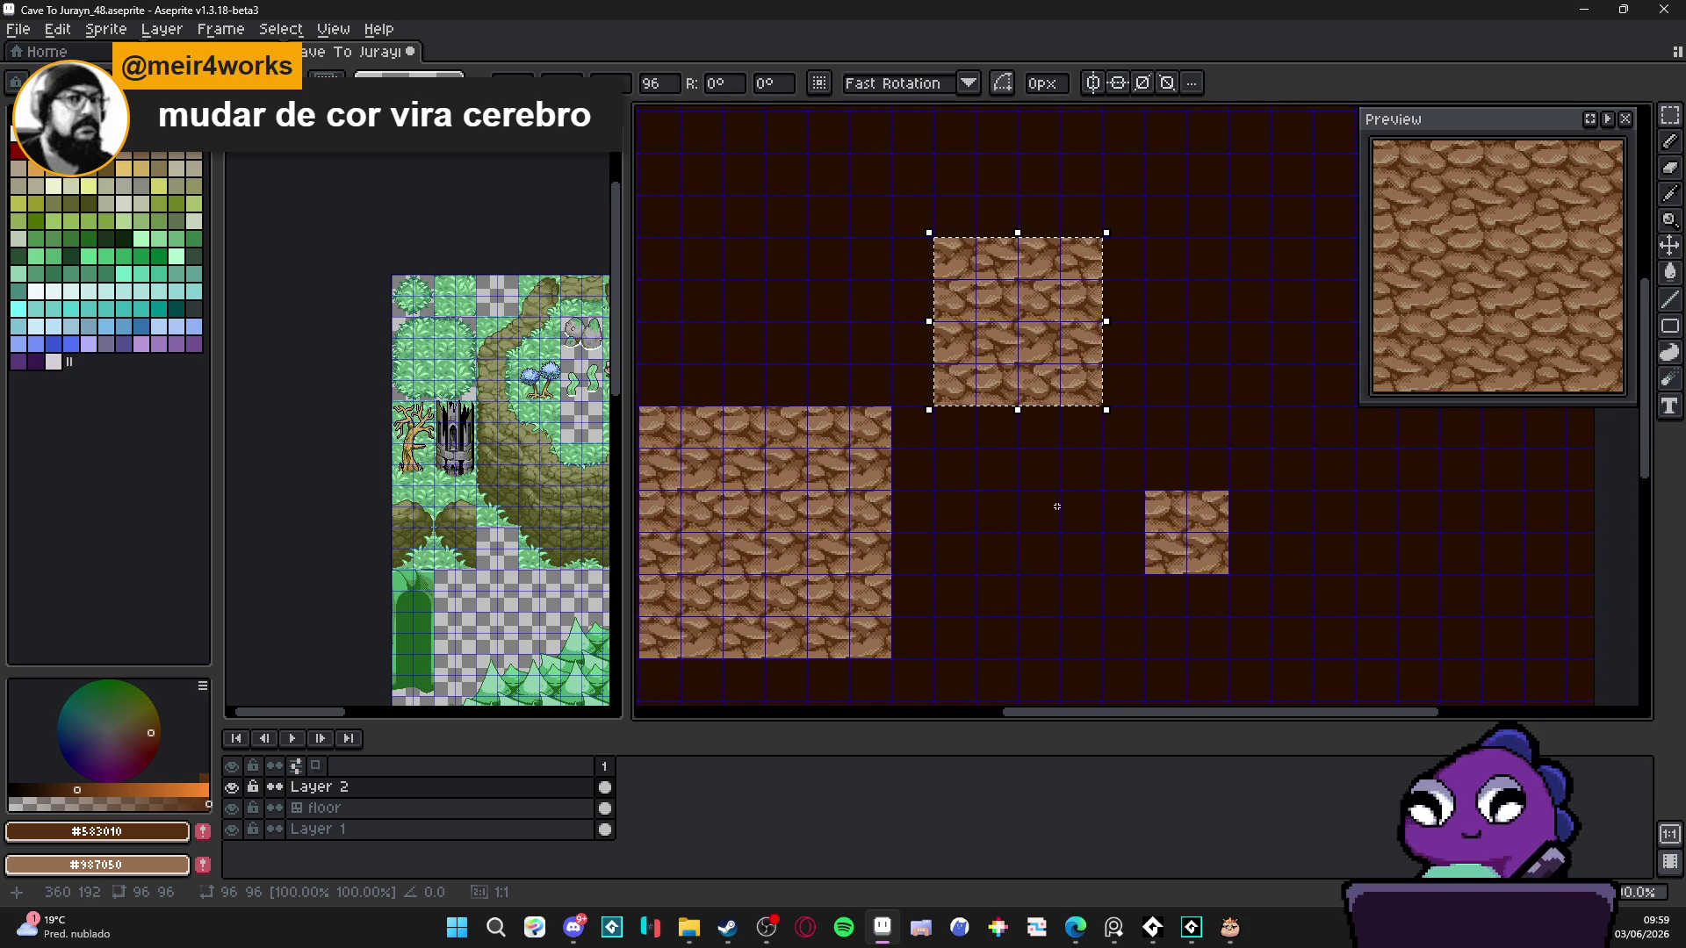
key("ctrl+d")
- Try repositioning the small 48-pixel tile on the floor tilemap layer, then undo the move
left_click_drag(1146, 491, 1228, 575)
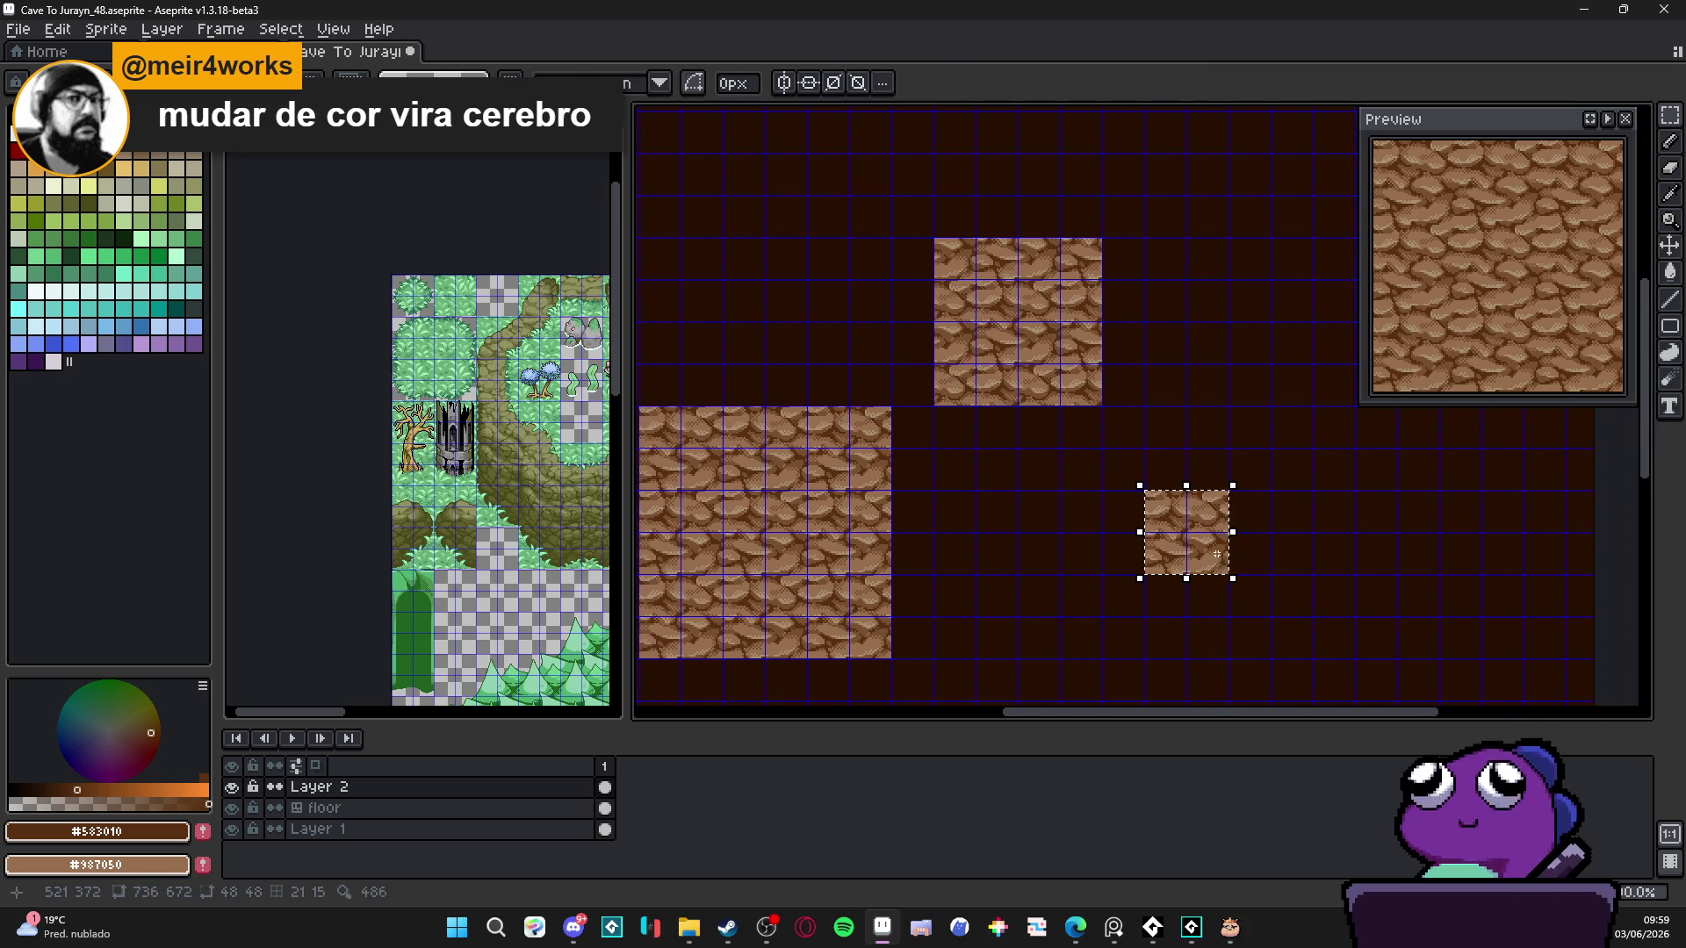
key("Down")
key("Left")
key("ctrl+d")
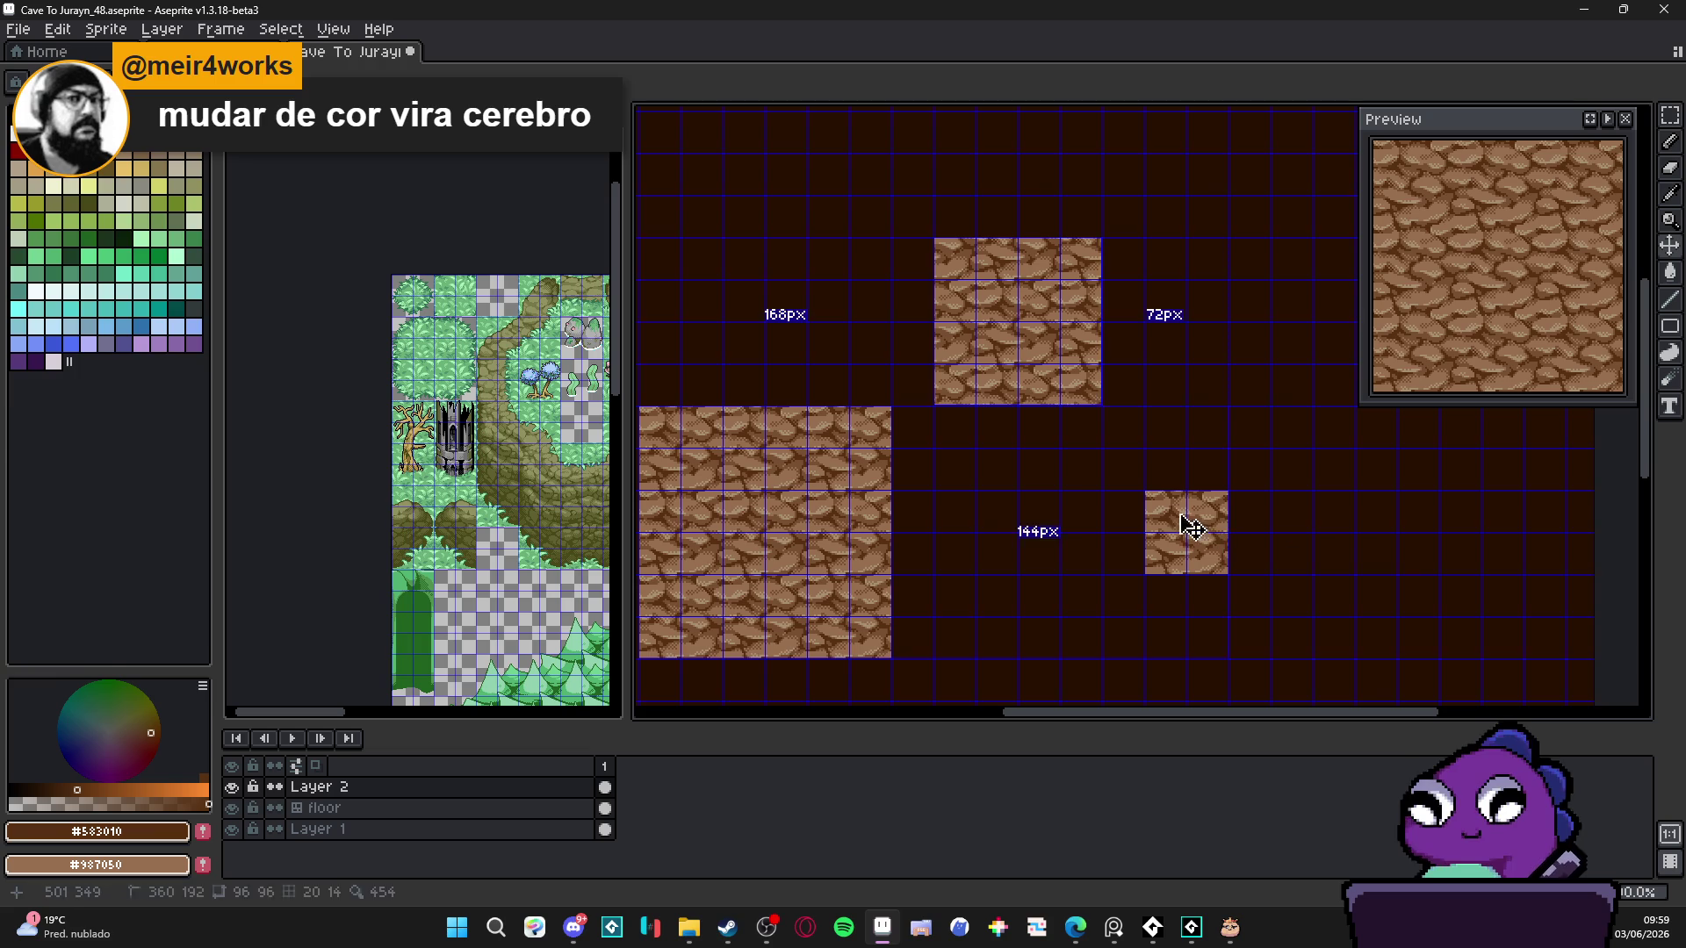
key("alt+Down")
left_click_drag(1164, 510, 1230, 571)
key("Down")
key("Left")
key("Down")
key("Left")
key("Down")
key("Left")
key("Up")
key("Left")
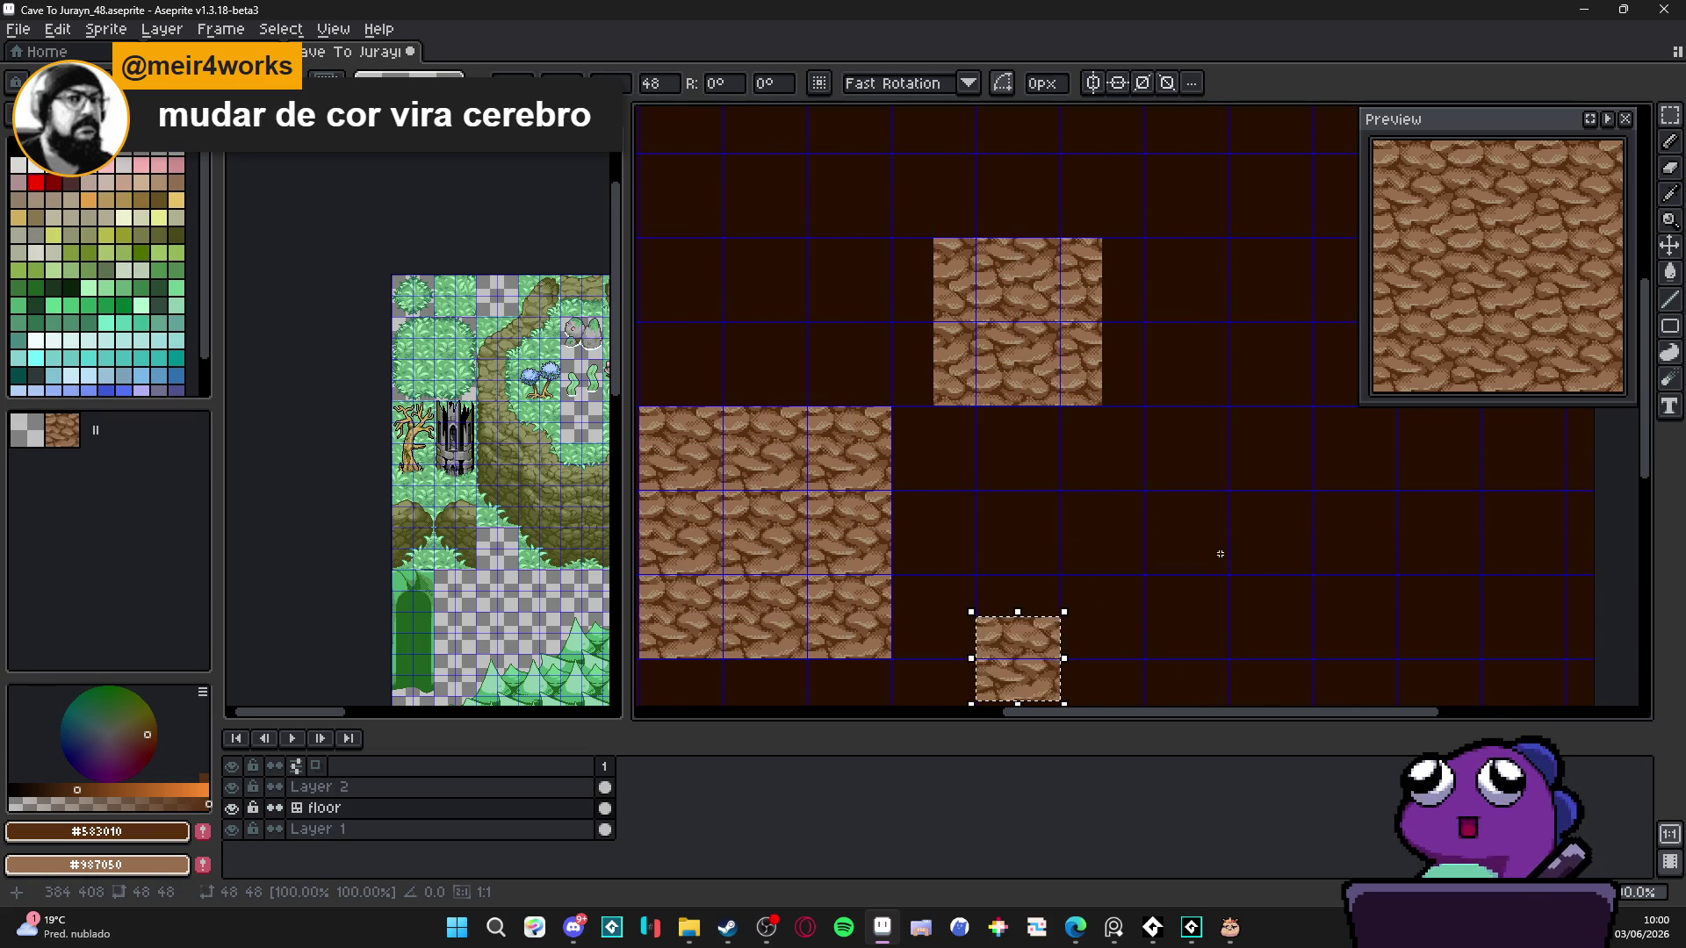
scroll(1057, 448, "down", 1)
key("Down")
key("Down")
key("Down")
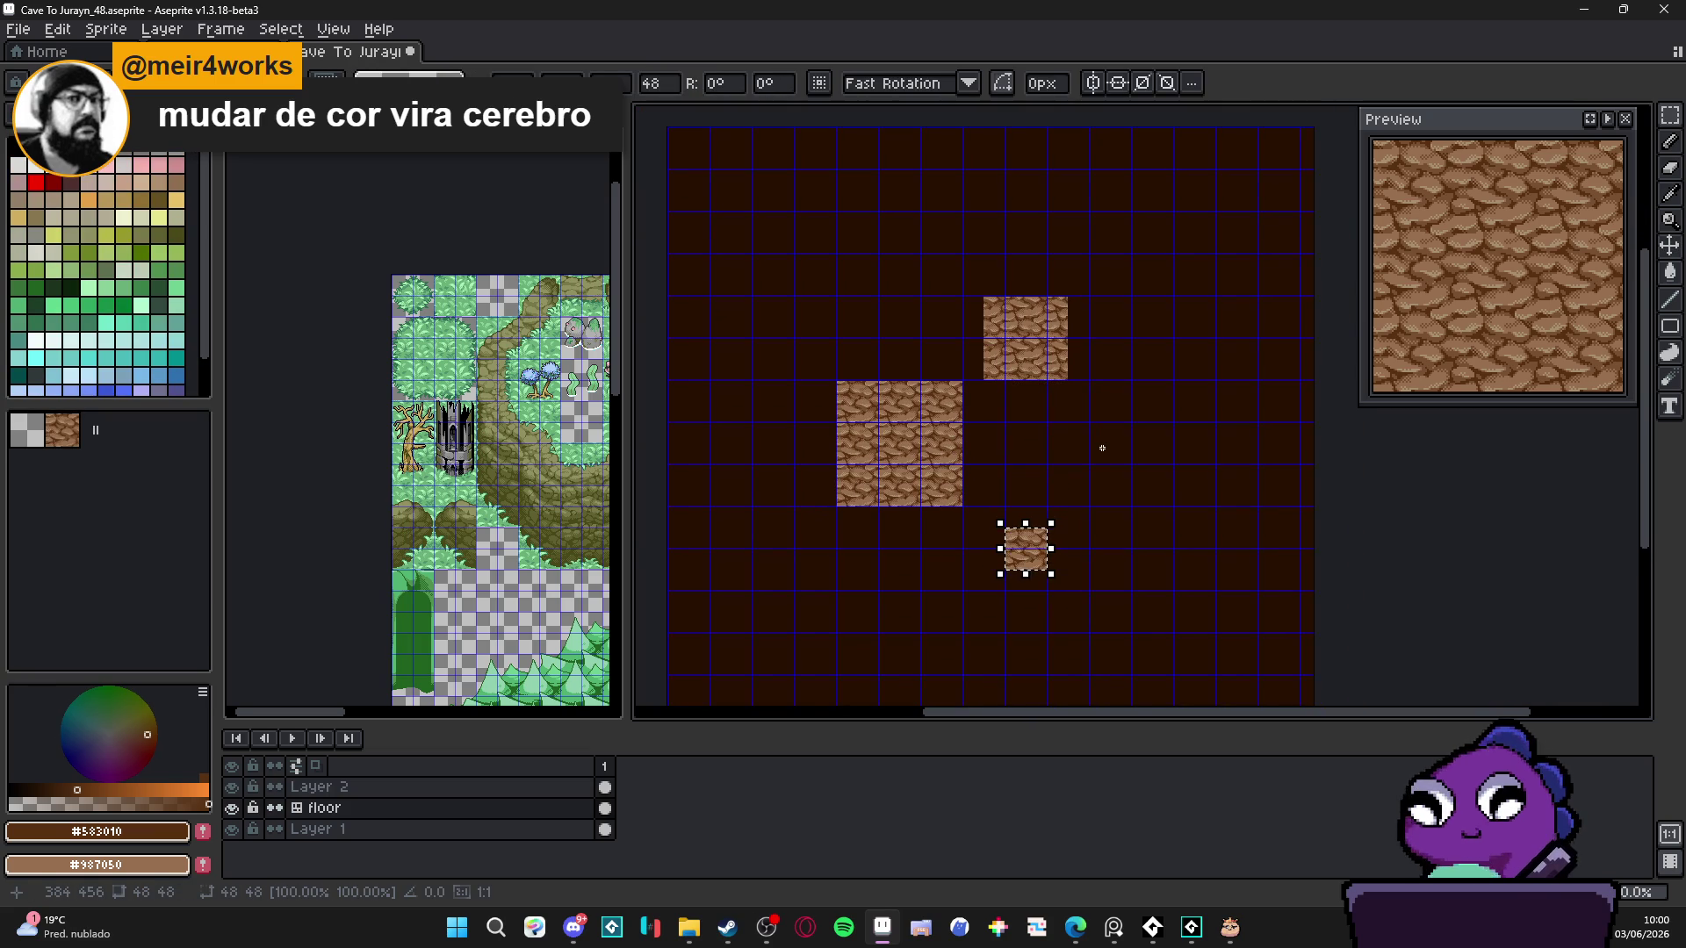
key("Return")
scroll(1045, 427, "right", 2)
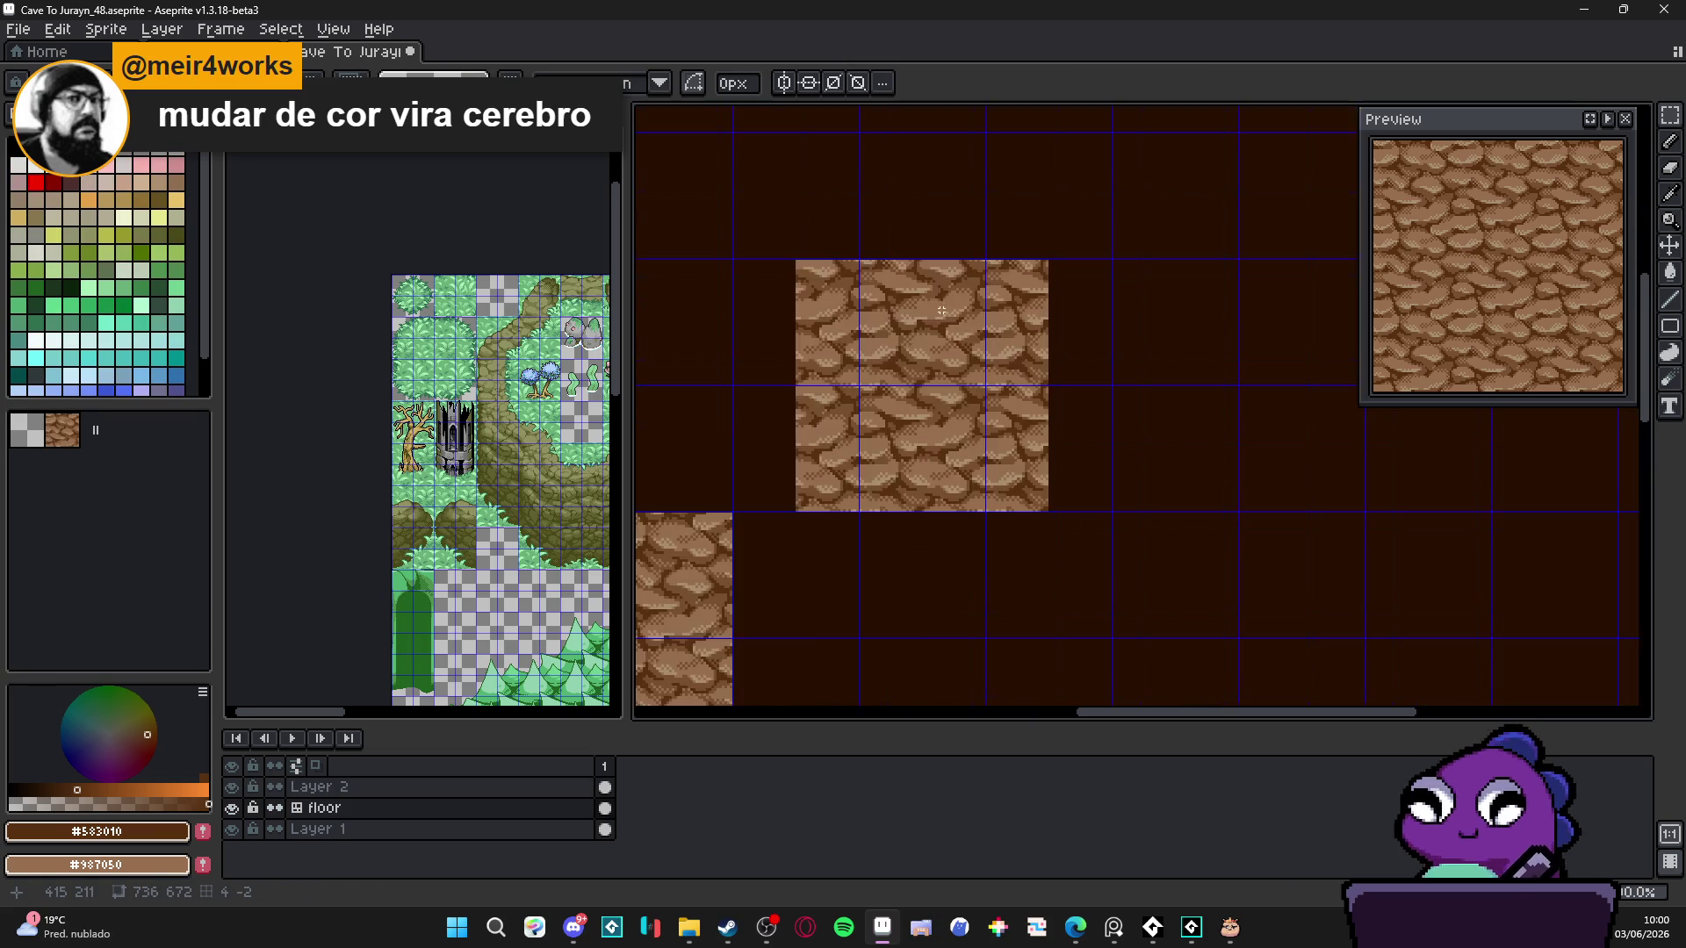
scroll(995, 417, "up", 1)
key("ctrl+z")
key("ctrl+z")
key("ctrl+z")
key("ctrl+z")
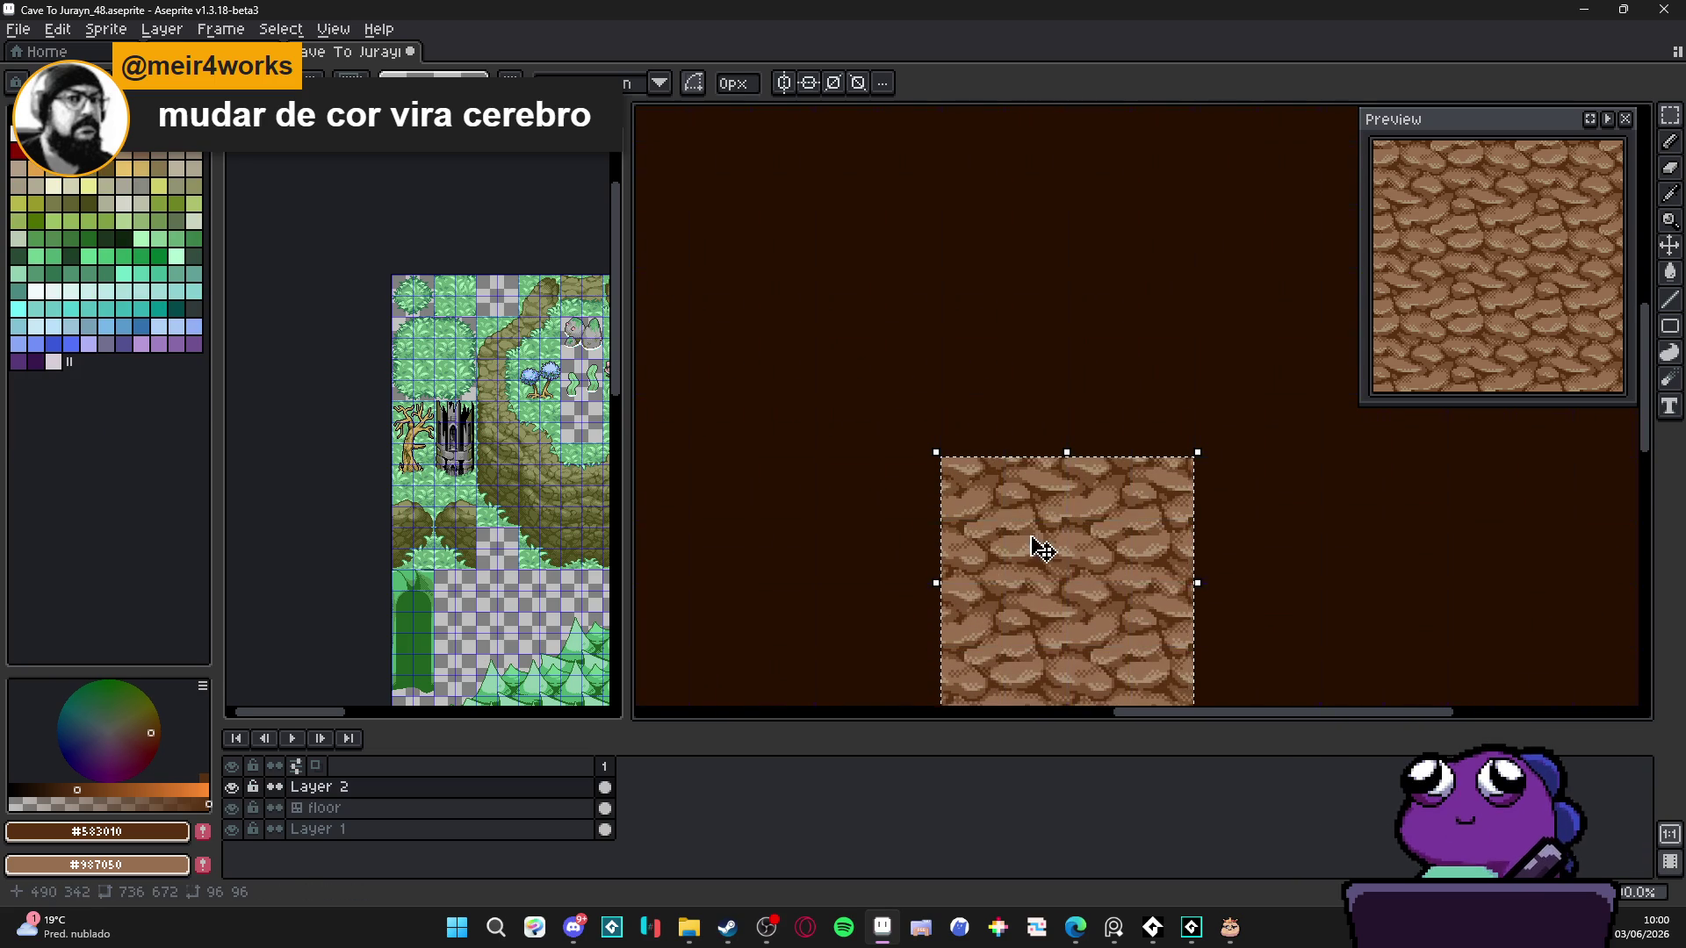
- Save Cave To Jurayn_48, clear the selection and centre the big tile for a screen capture
scroll(1027, 474, "down", 2)
key("ctrl+s")
scroll(967, 444, "down", 1)
scroll(1036, 467, "up", 1)
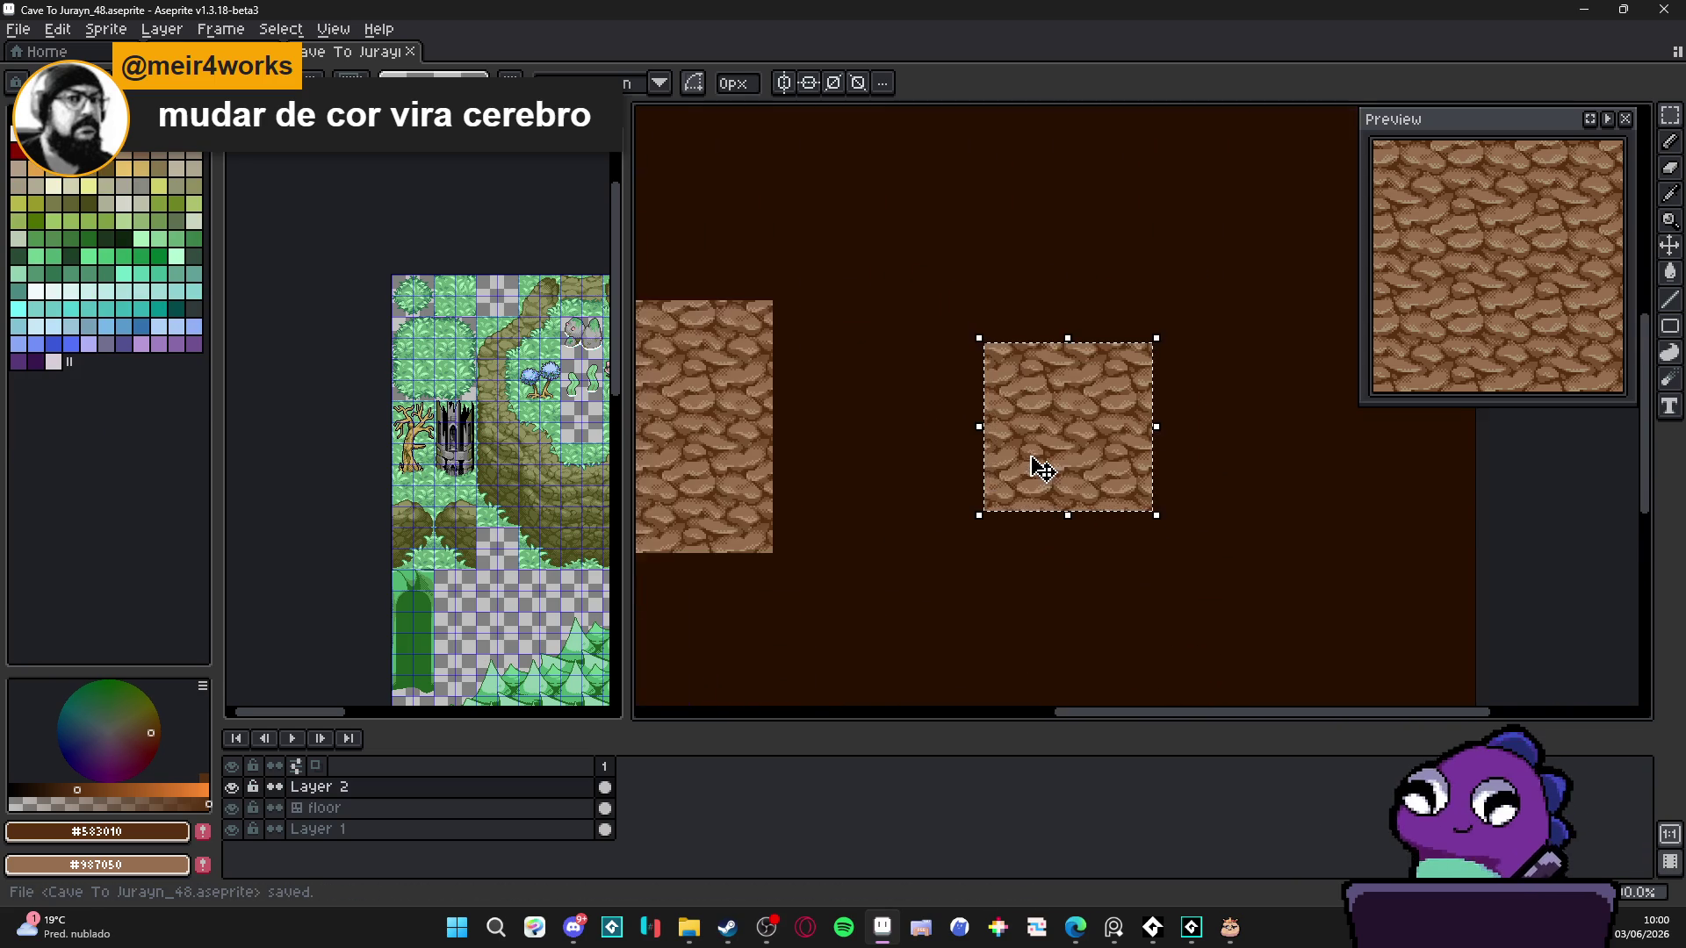
scroll(1072, 472, "up", 1)
scroll(1091, 488, "down", 1)
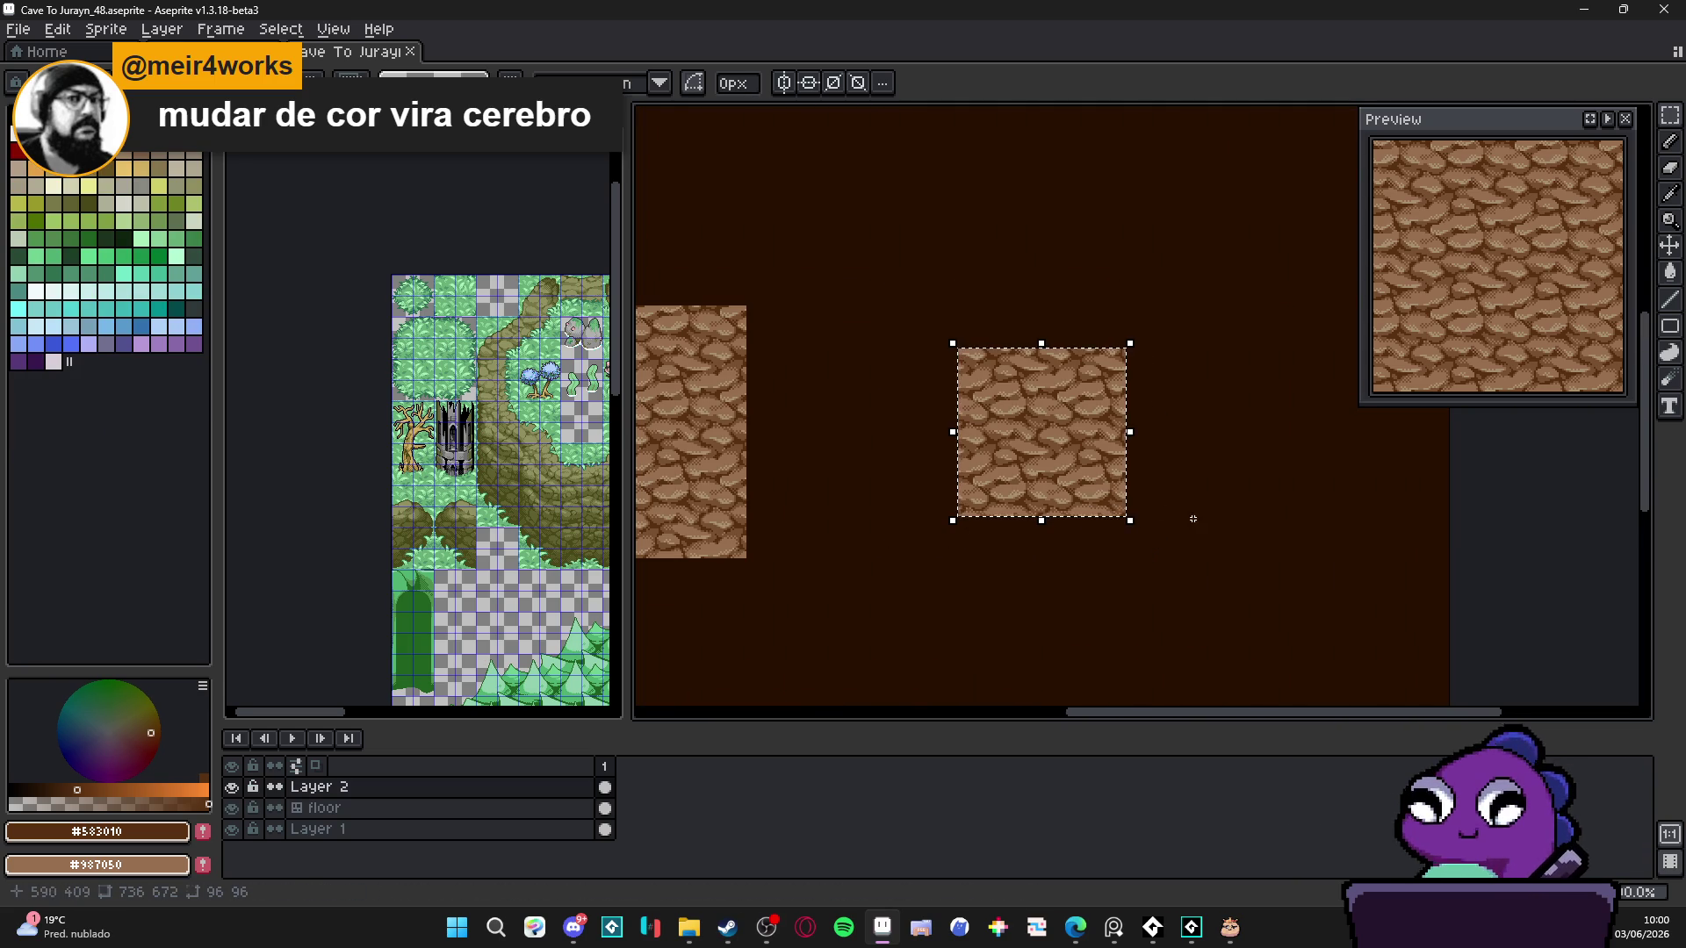
left_click(790, 471)
scroll(1142, 478, "up", 1)
scroll(1130, 475, "up", 1)
mouse_move(1133, 479)
left_mouse_down()
mouse_move(1174, 497)
mouse_move(1230, 490)
left_mouse_up()
left_click_drag(1212, 147, 1249, 155)
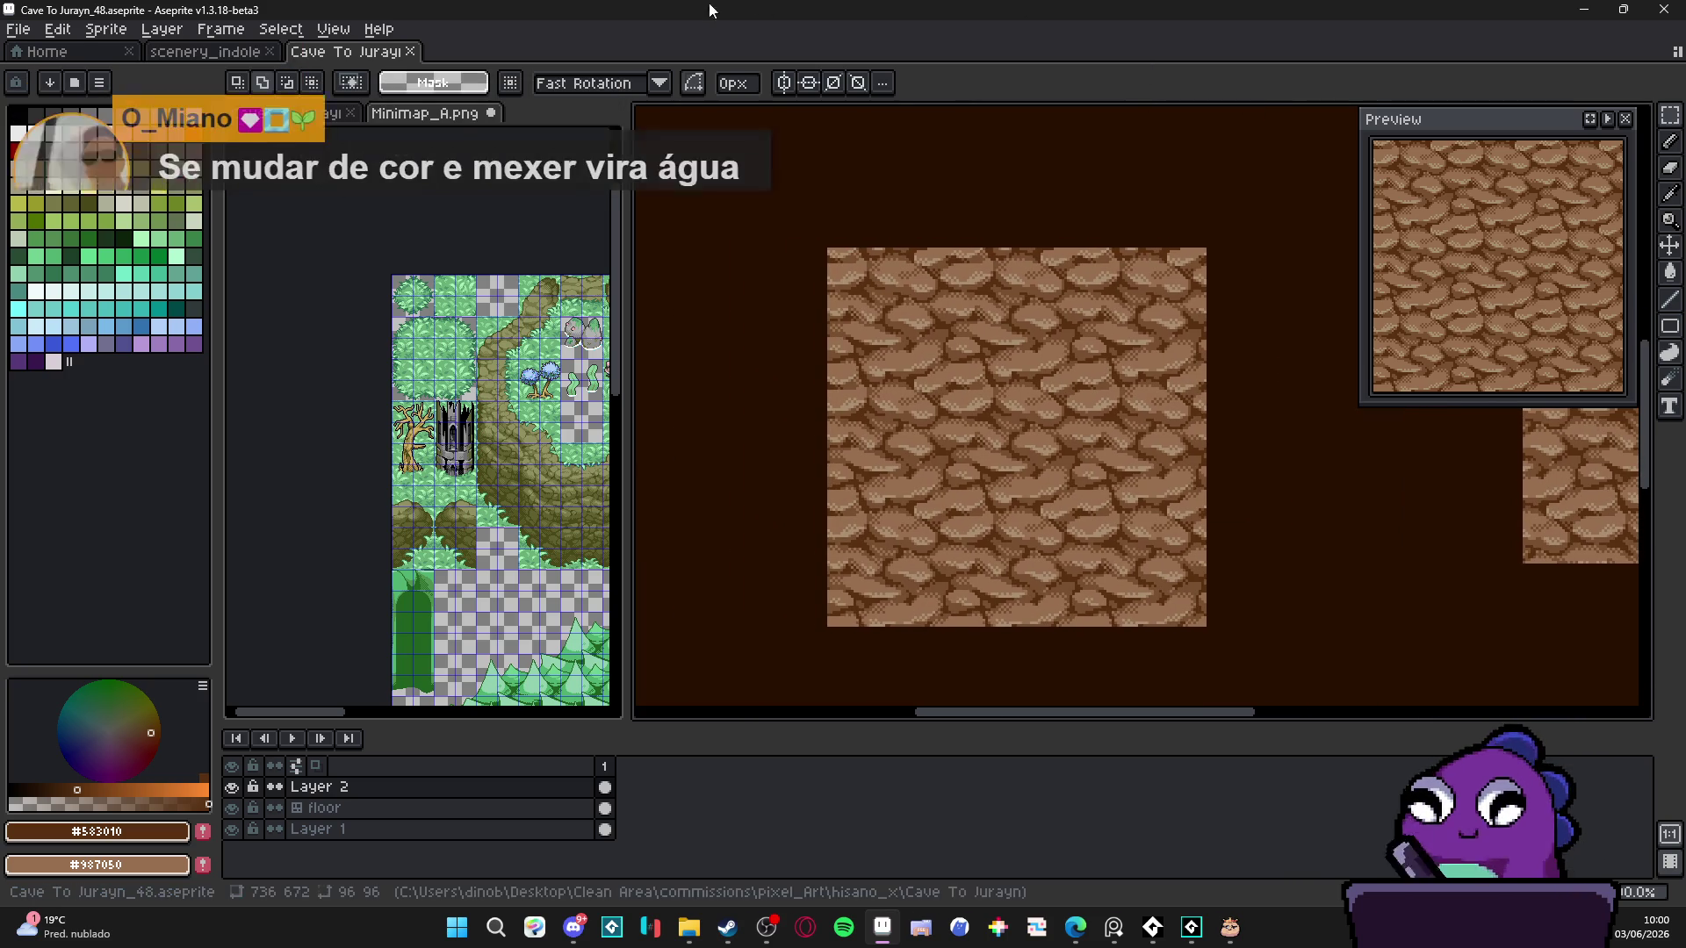
key("super+shift+s")
left_click_drag(698, 105, 1309, 697)
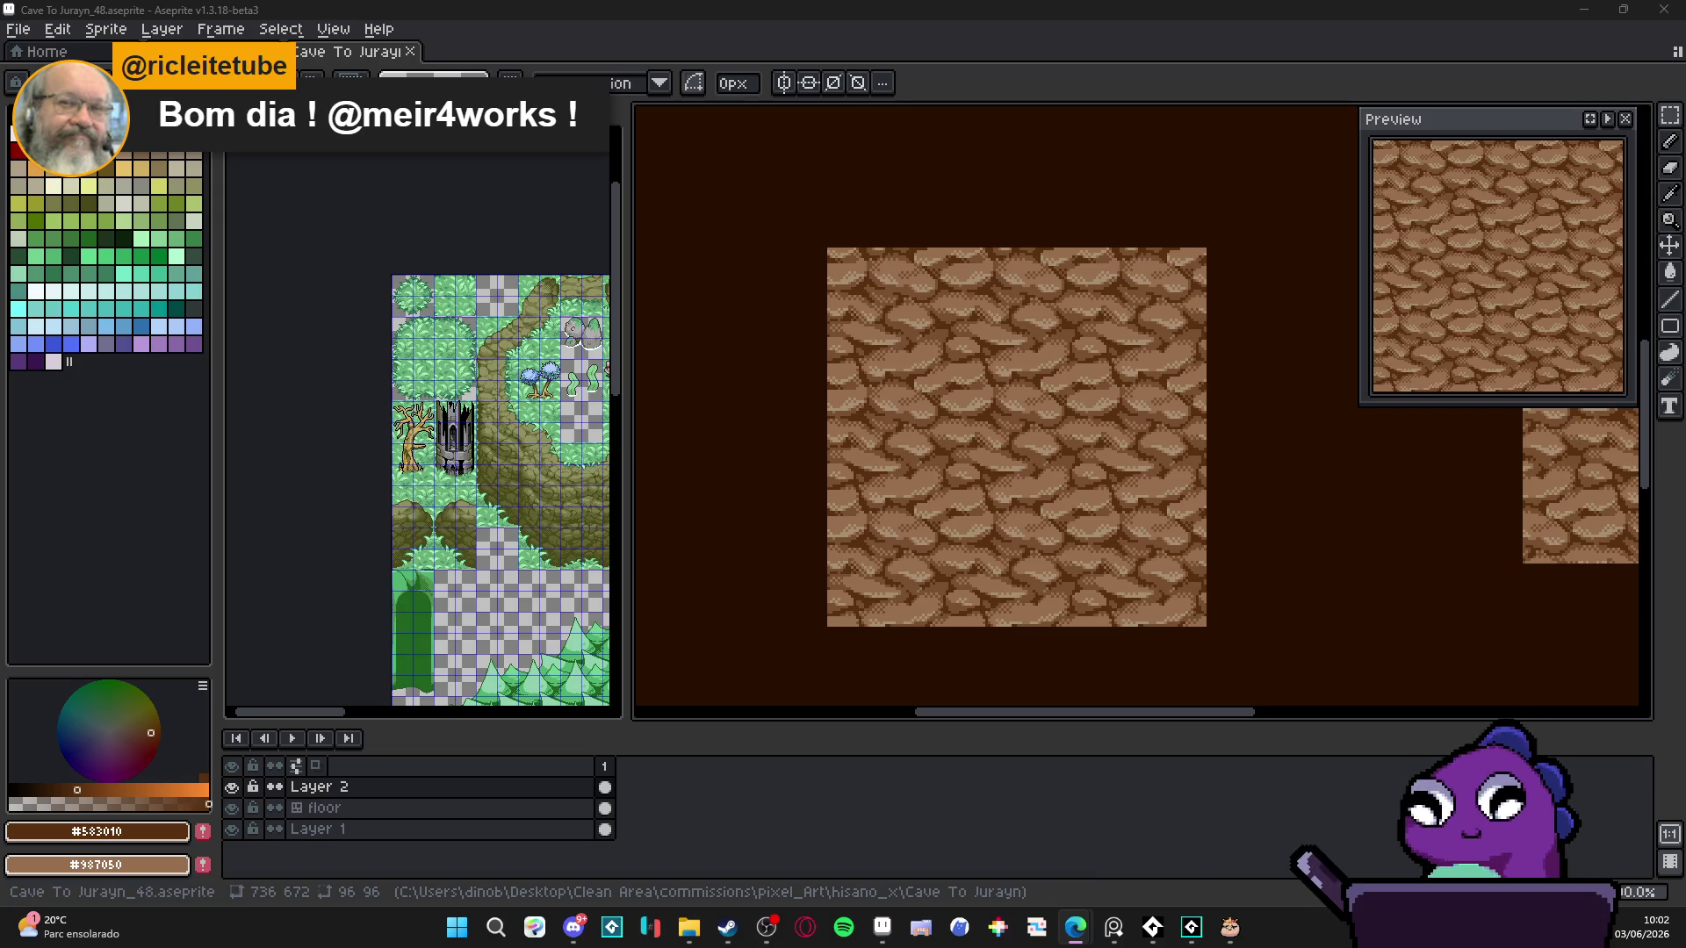
scroll(821, 508, "right", 2)
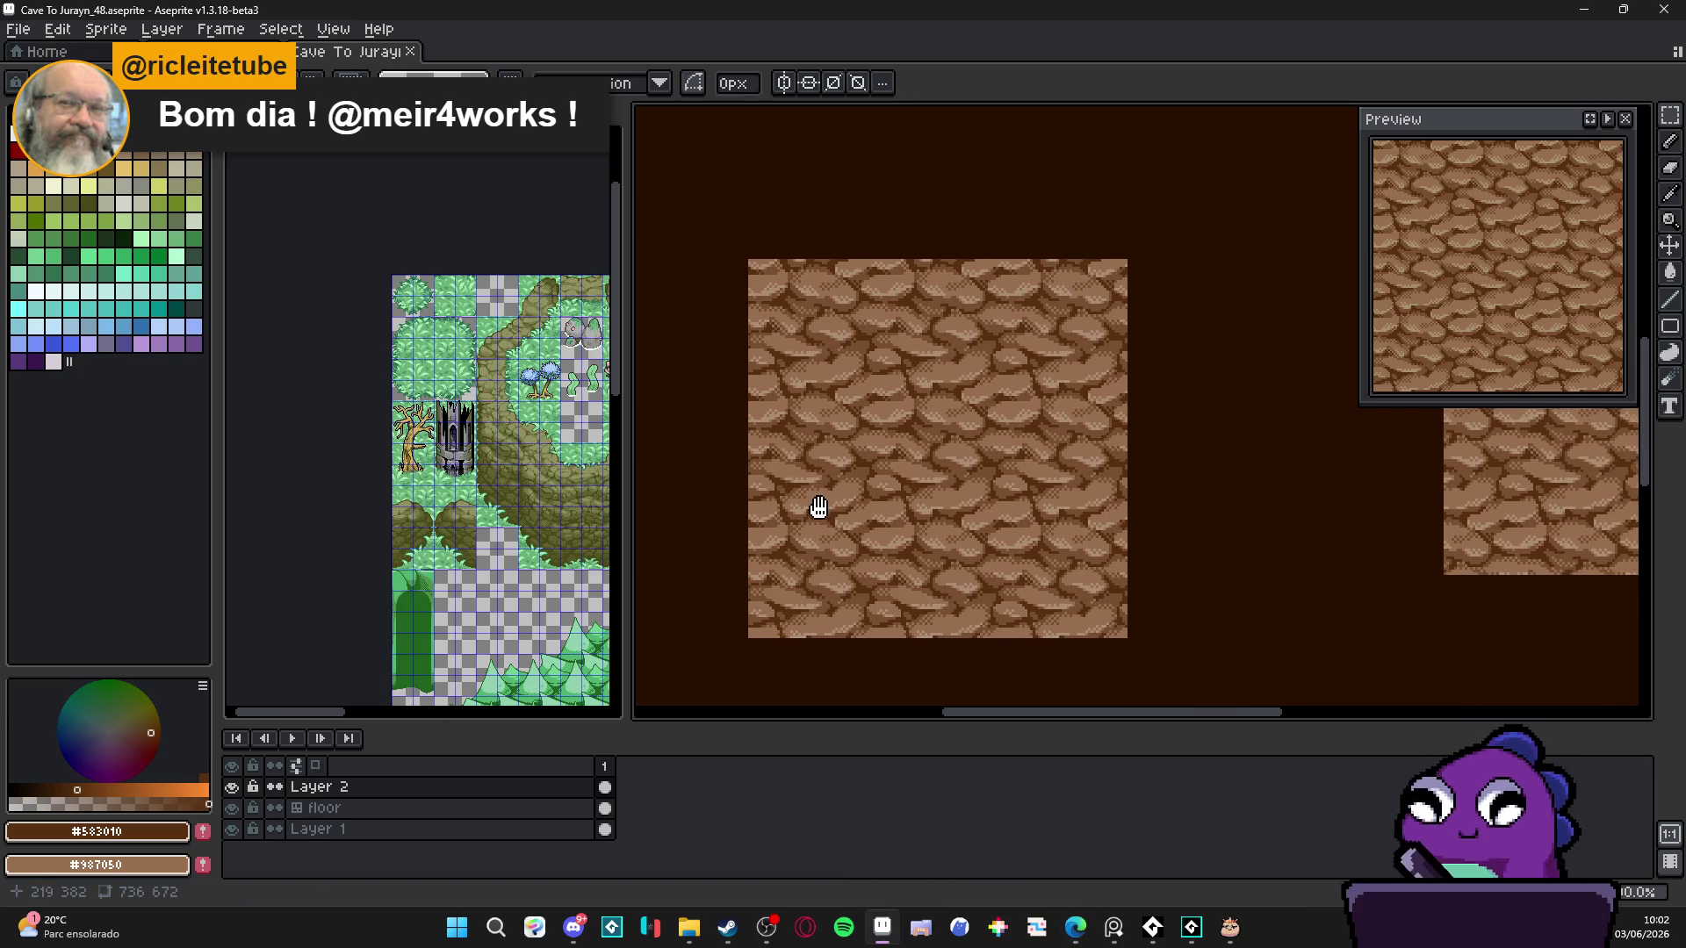
key("v")
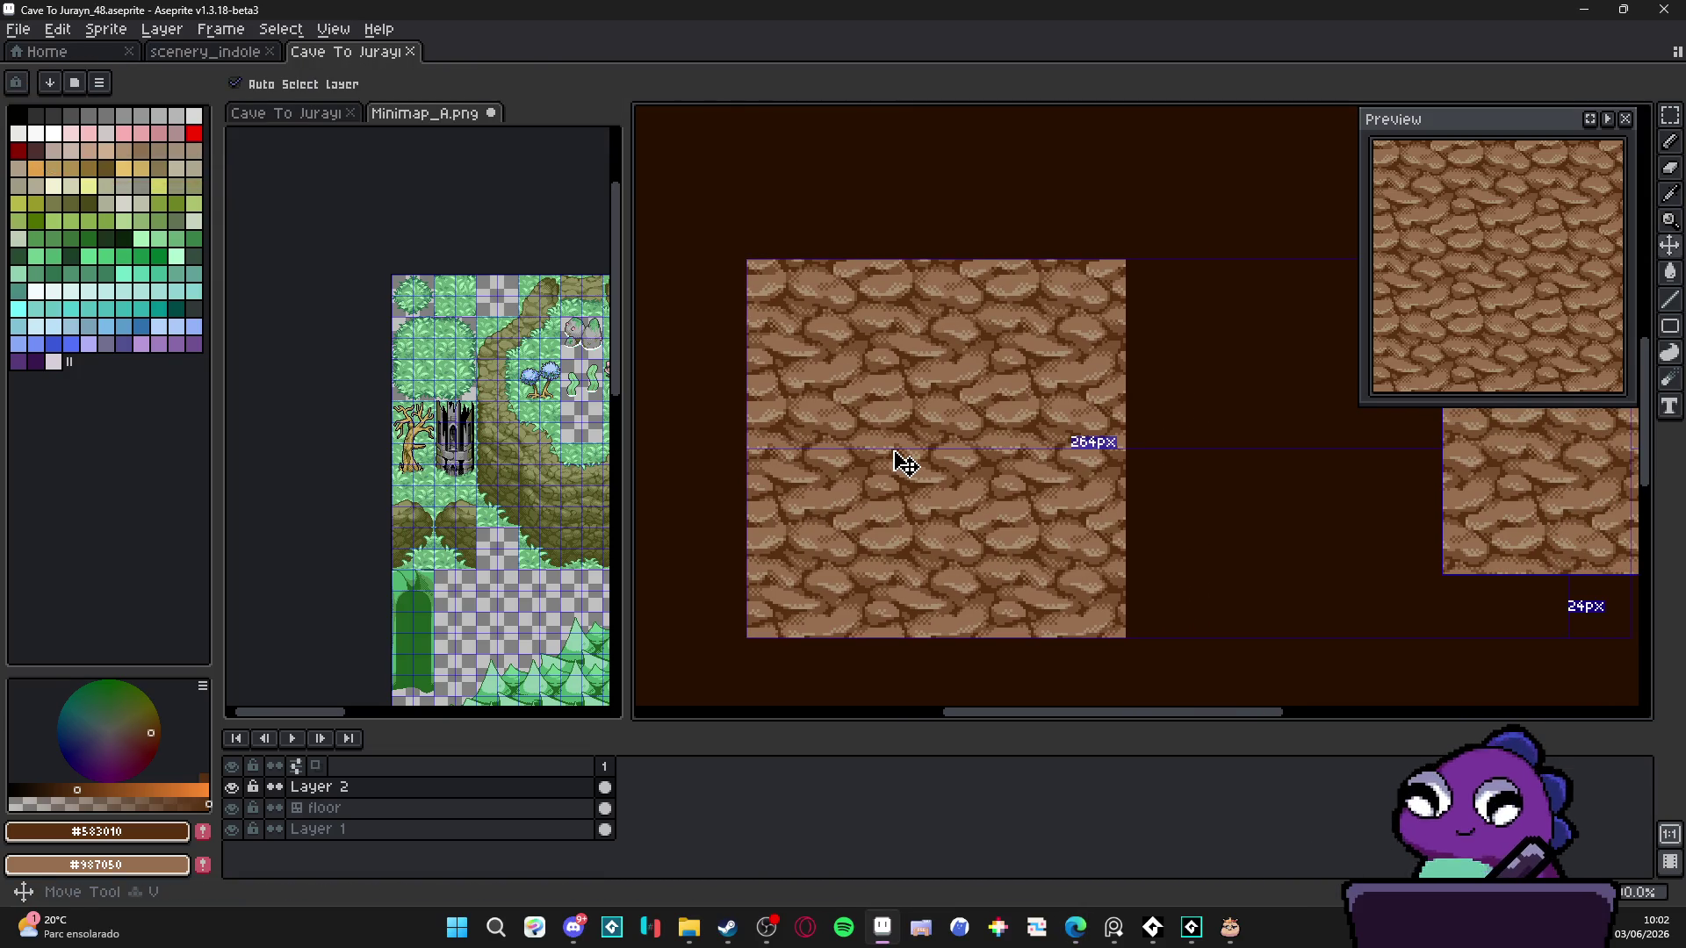
- Make the floor layer active, pan the canvas slightly right, and switch to the Edge browser
left_click(905, 463)
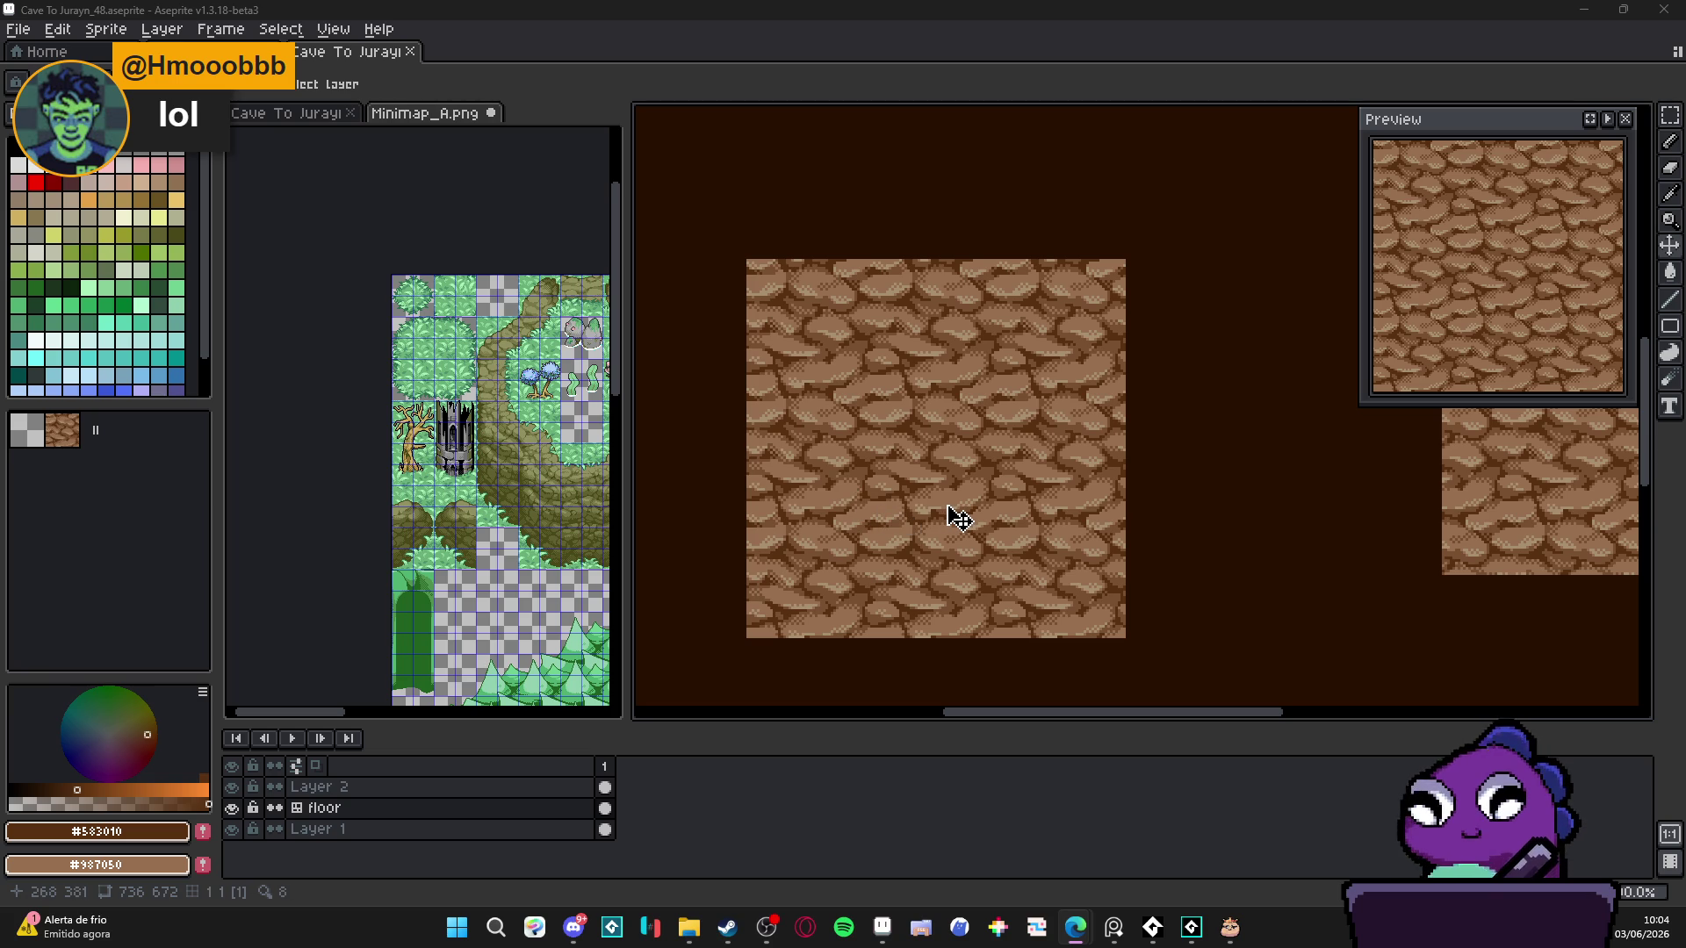
left_click_drag(920, 478, 945, 482)
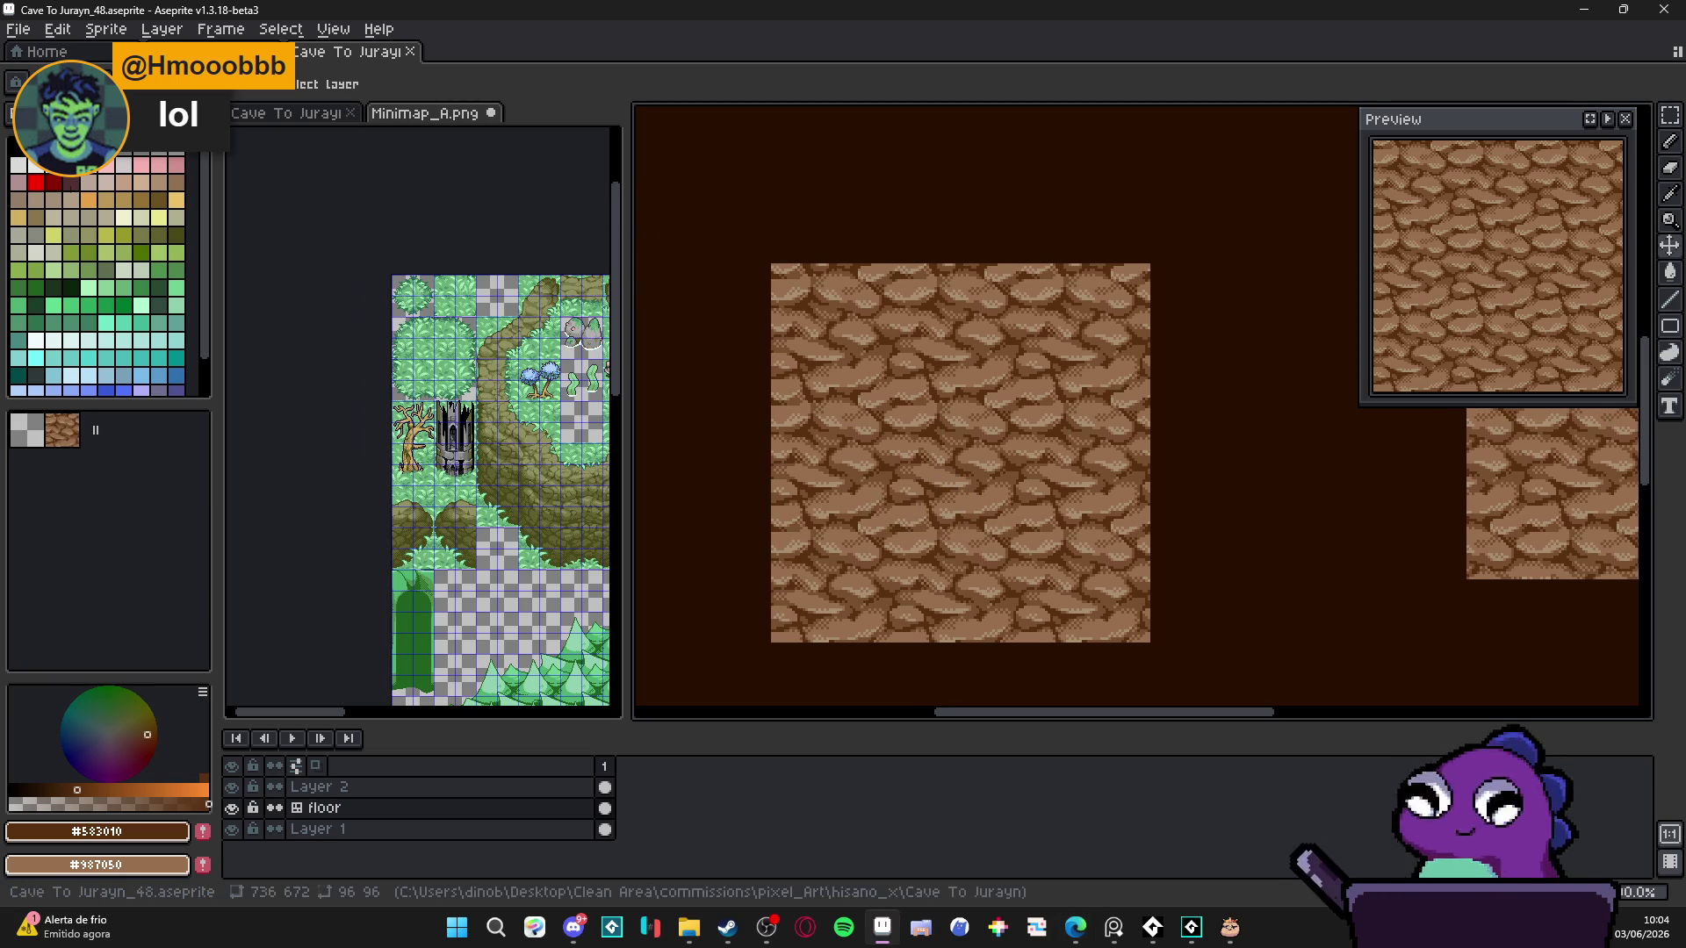
key("alt+Tab")
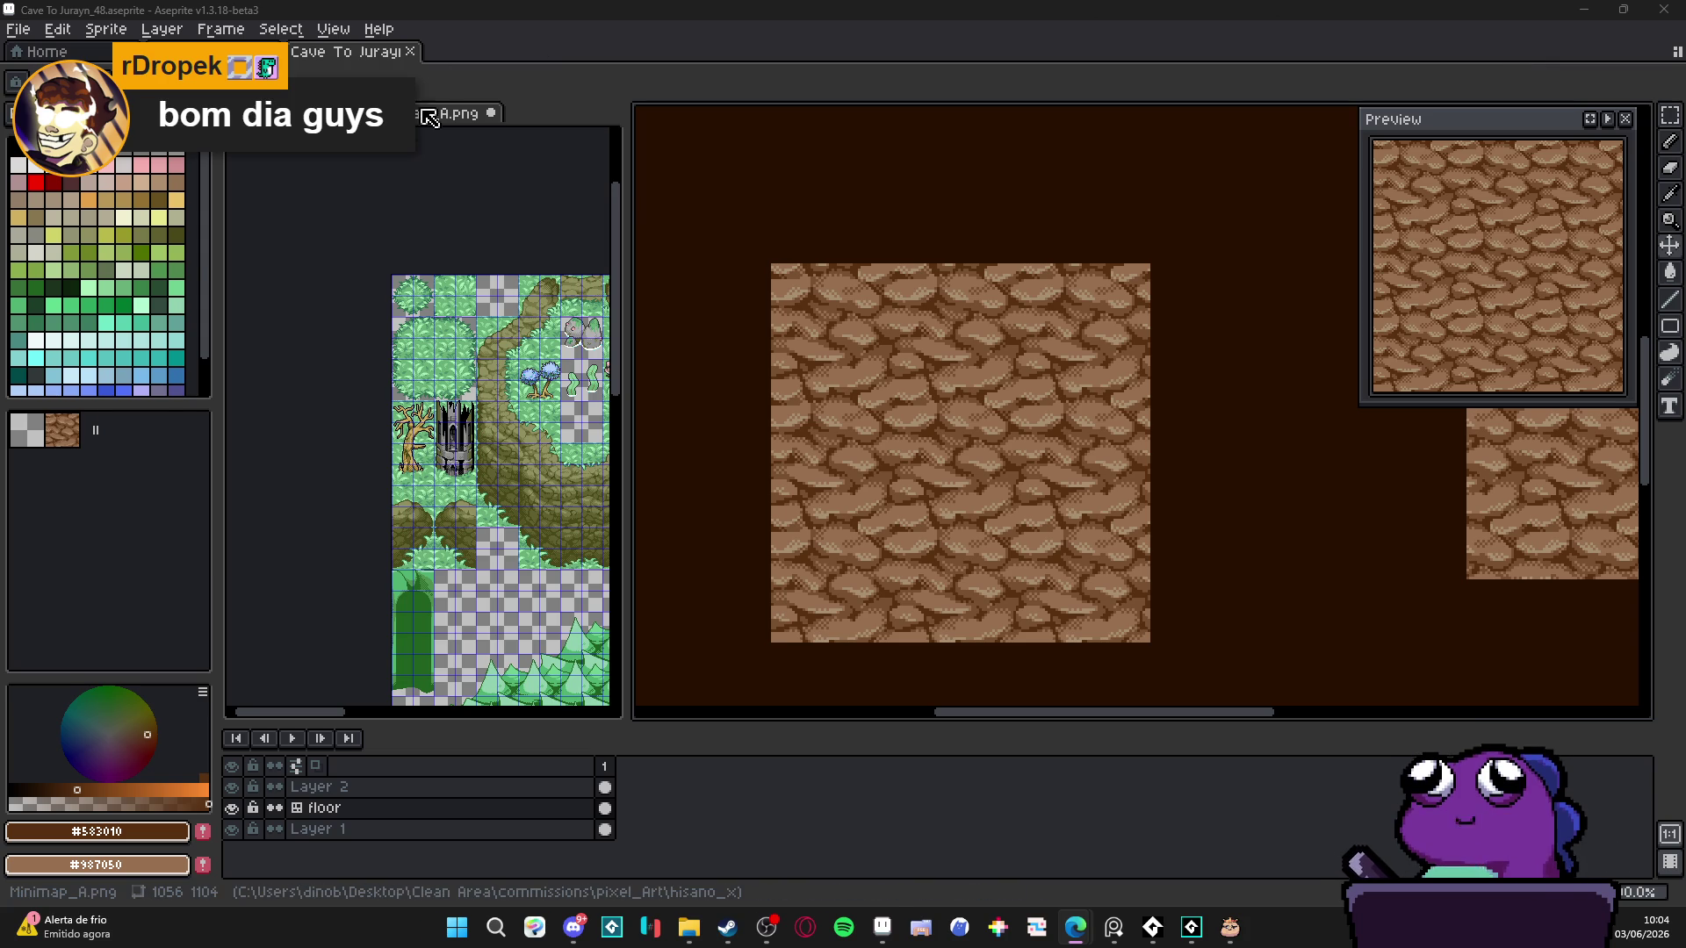
- Move Minimap_A.png into the main tabs, view scenery_indolence, then return to Cave To Jurayn_48
left_click_drag(452, 114, 507, 60)
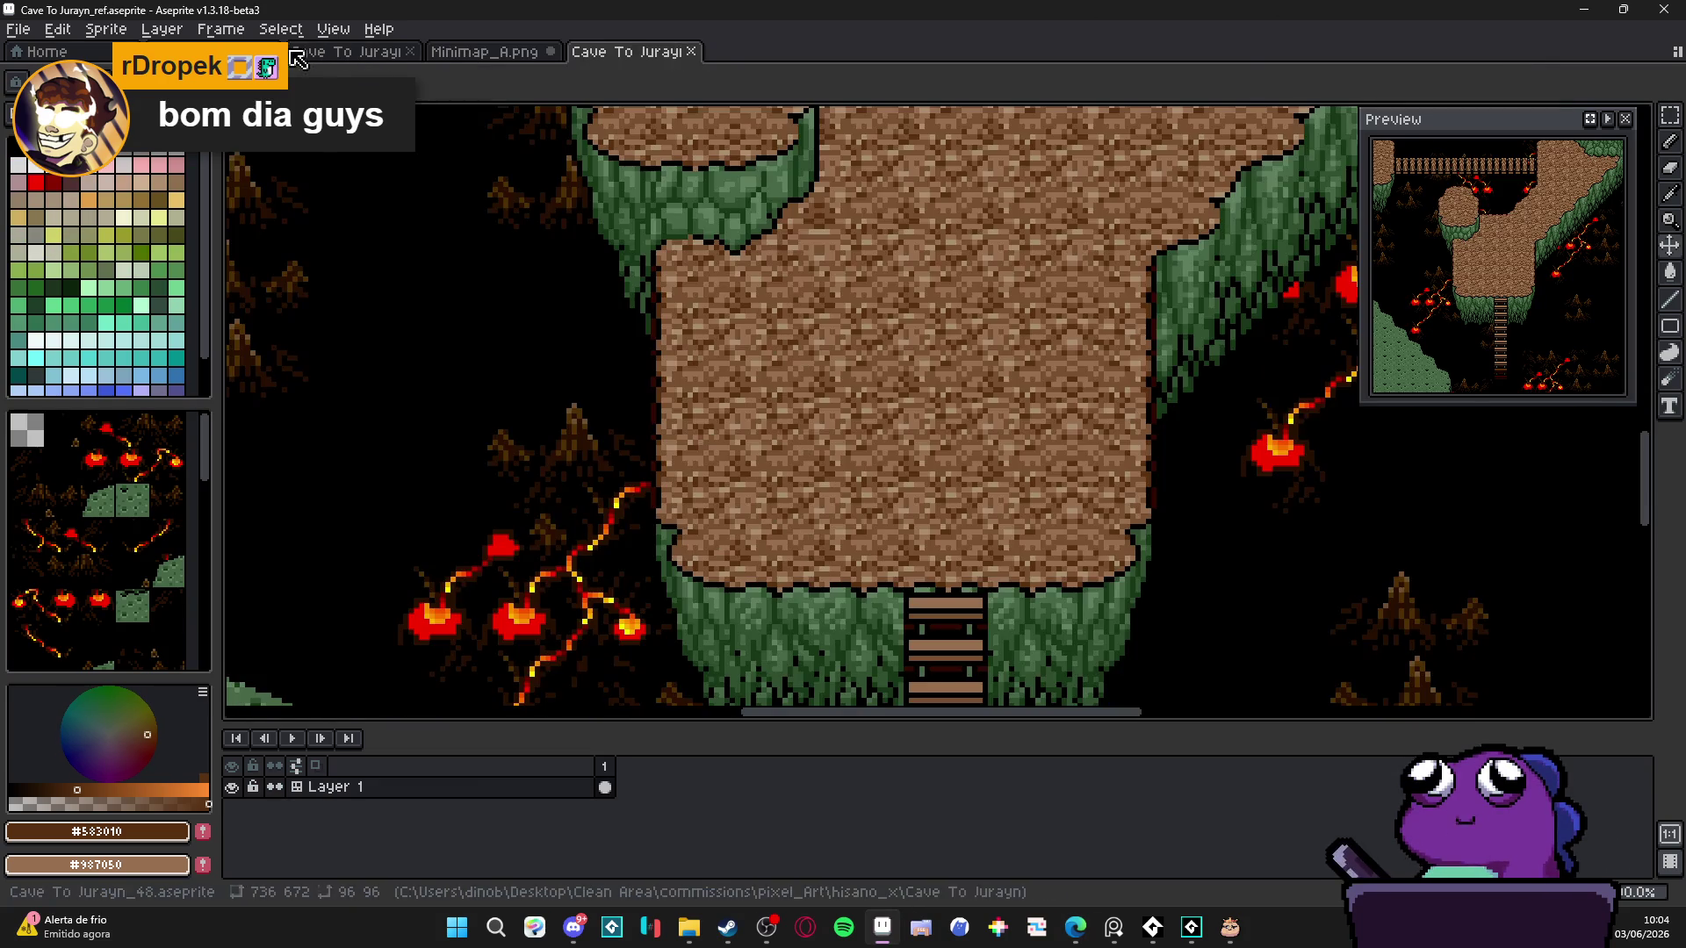
left_click(299, 62)
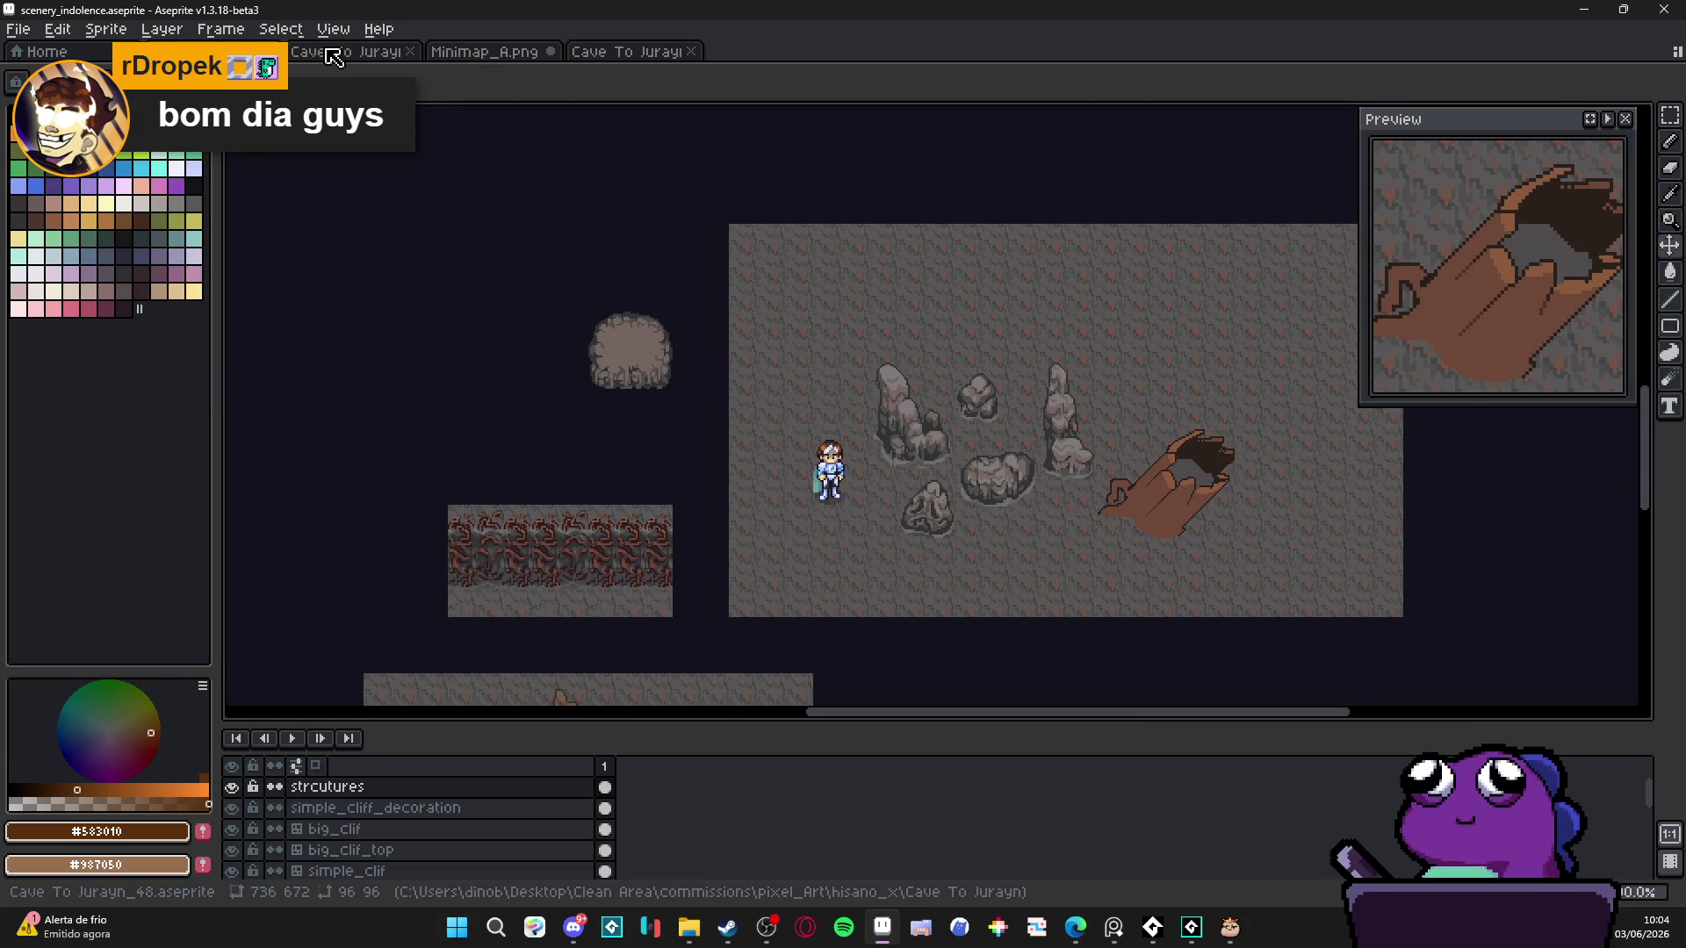
left_click(332, 56)
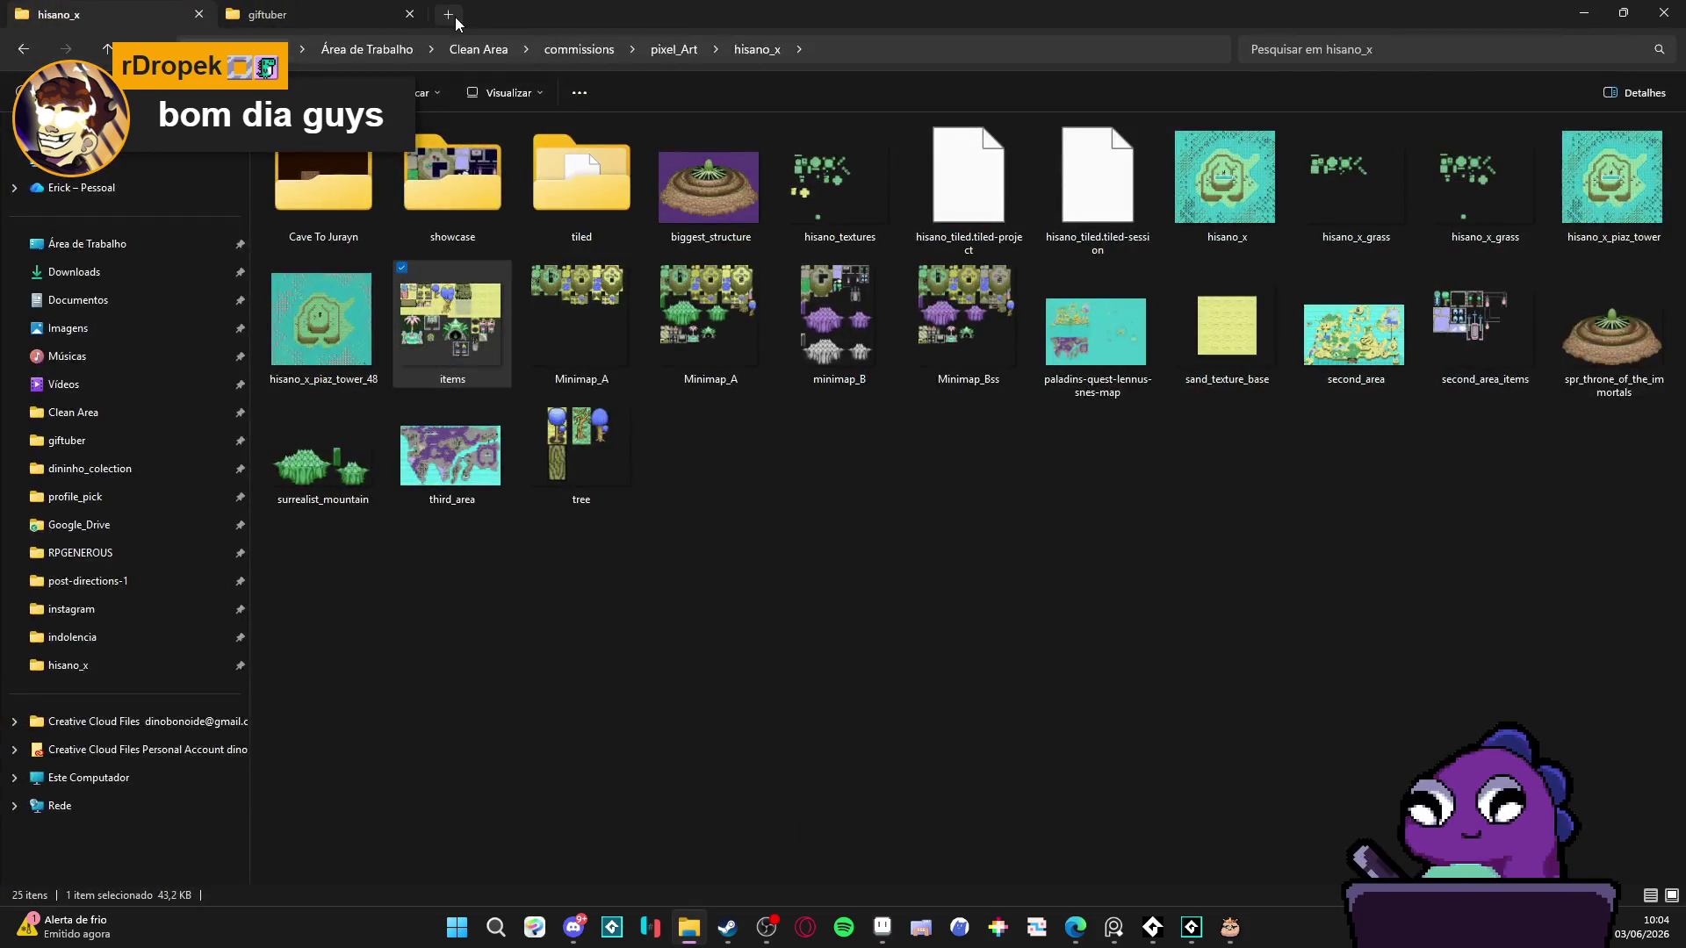
- Launch the DaVinci Resolve shortcut from the Área de Trabalho folder in File Explorer
left_click(455, 17)
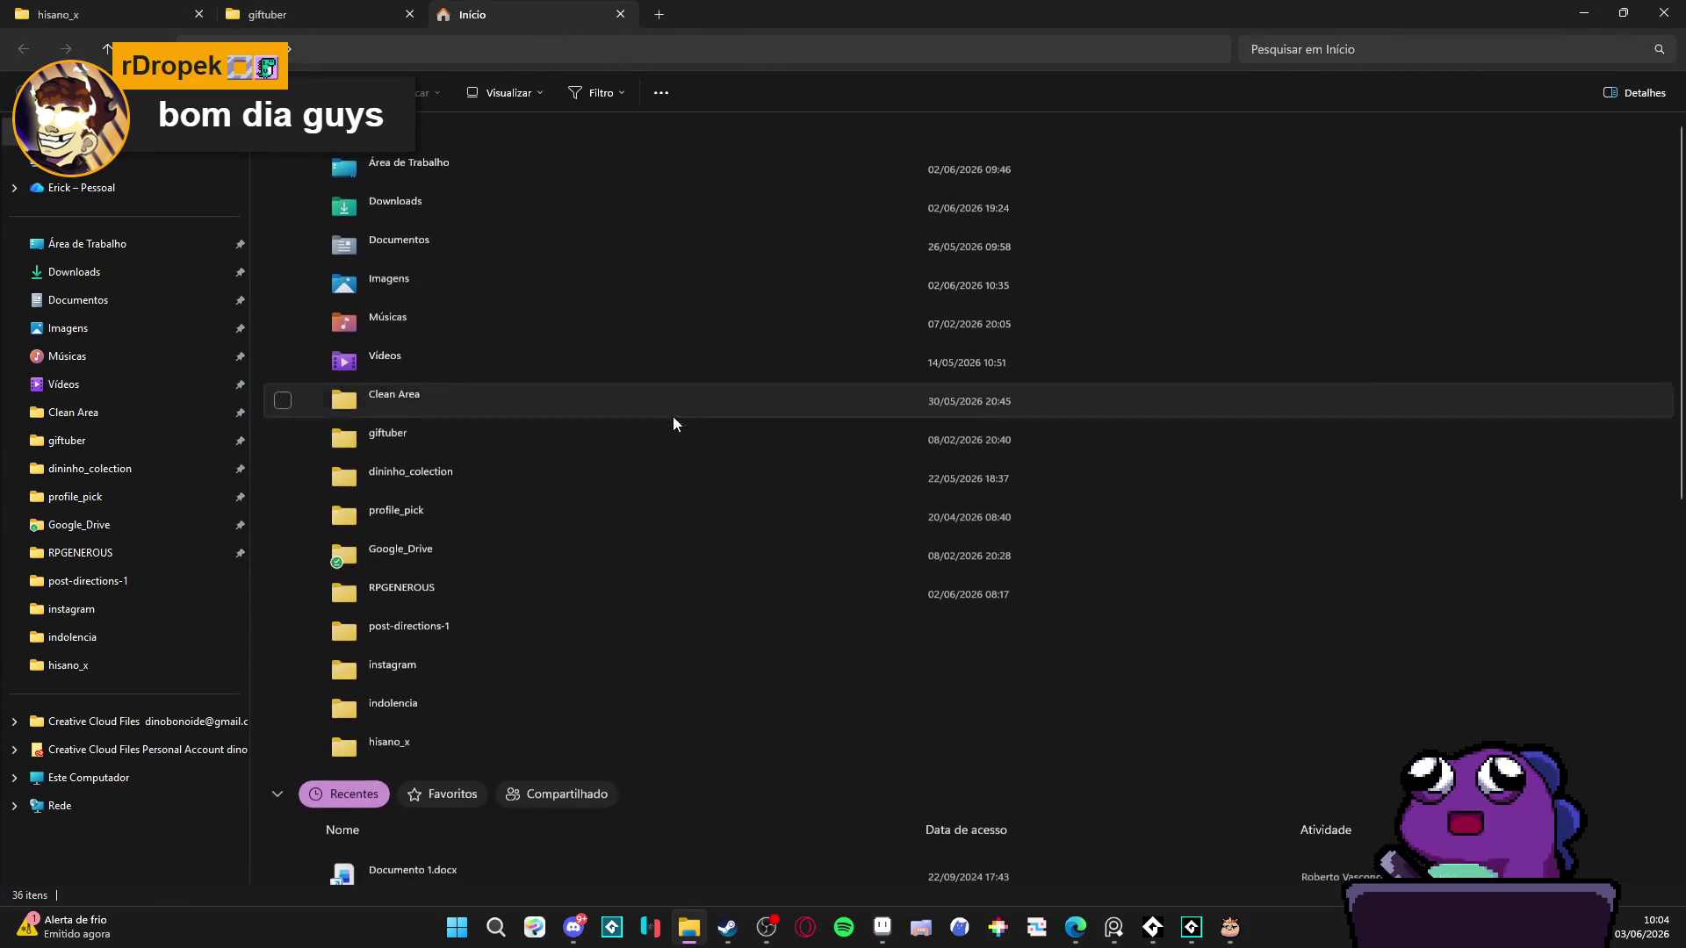
left_click(110, 244)
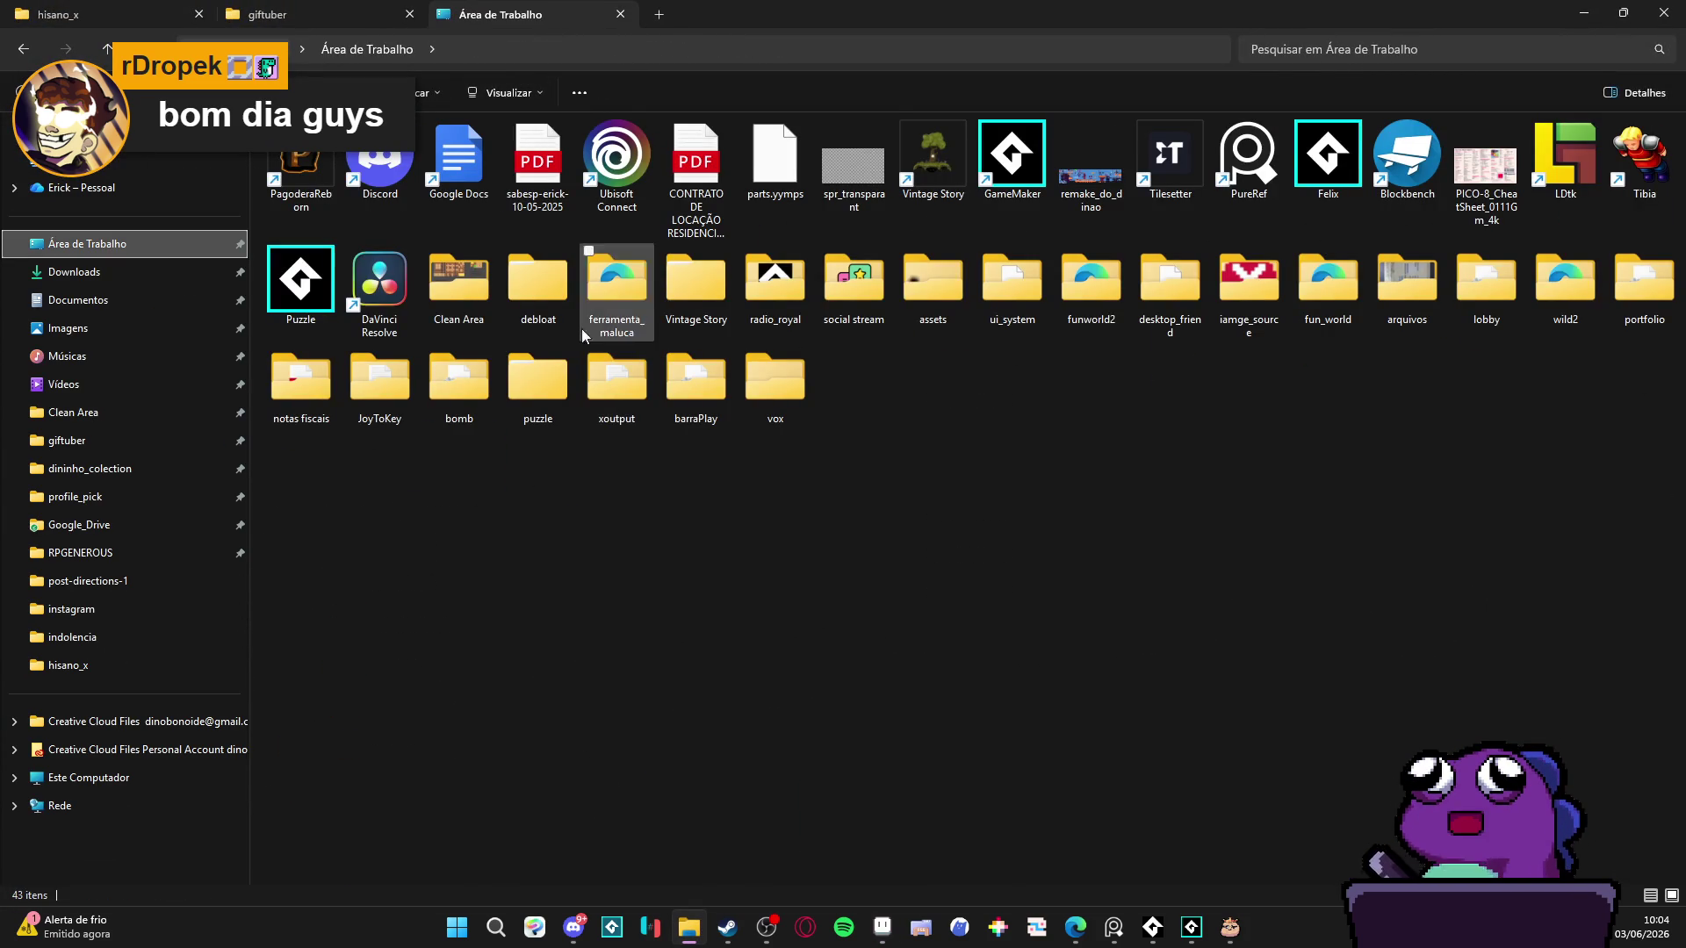
double_click(378, 290)
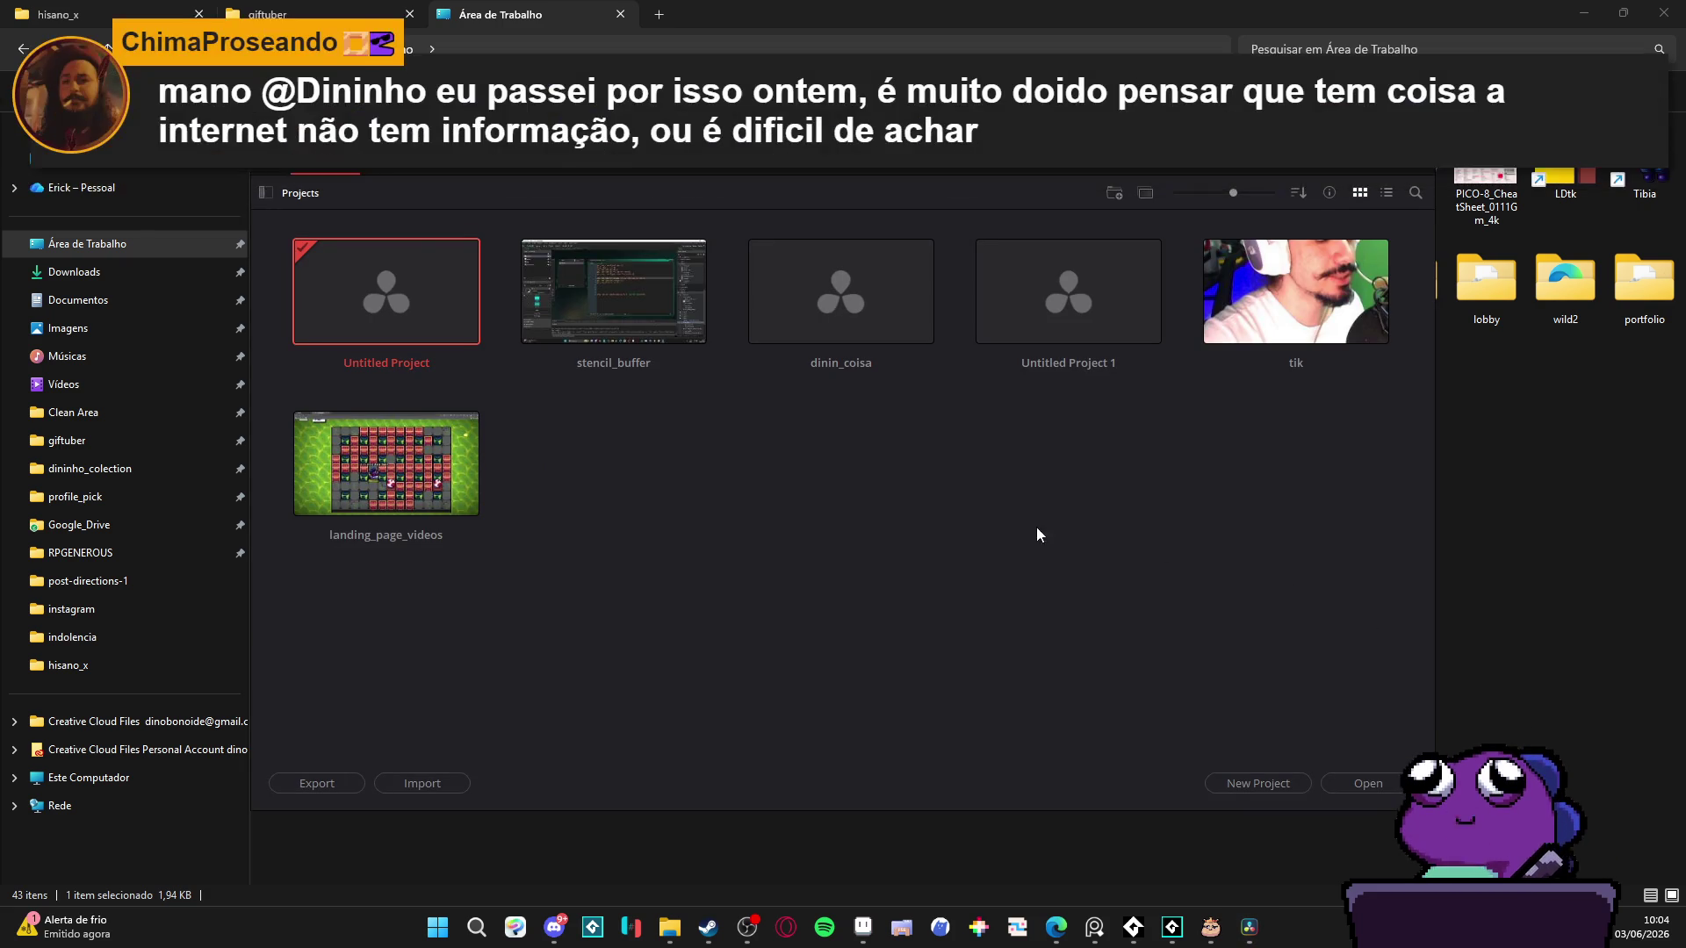
- Open Untitled Project from DaVinci Resolve's Project Manager list
double_click(416, 297)
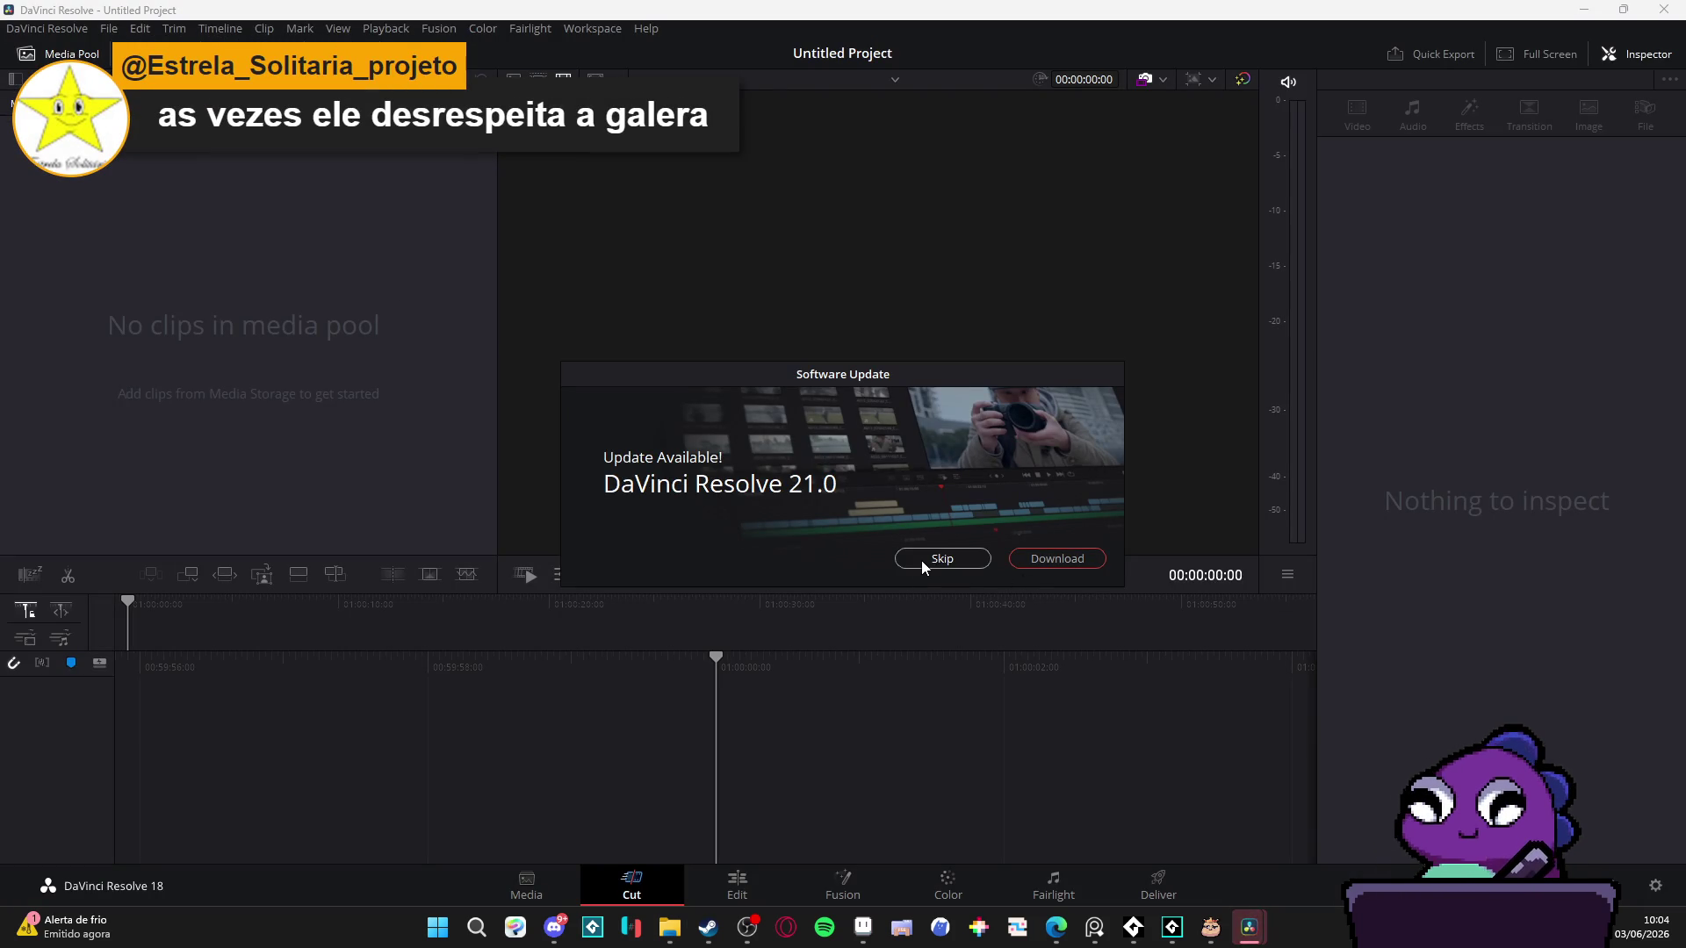
- Decline the Resolve 21.0 update, then minimize Resolve and Aseprite to reveal GameMaker
left_click(919, 566)
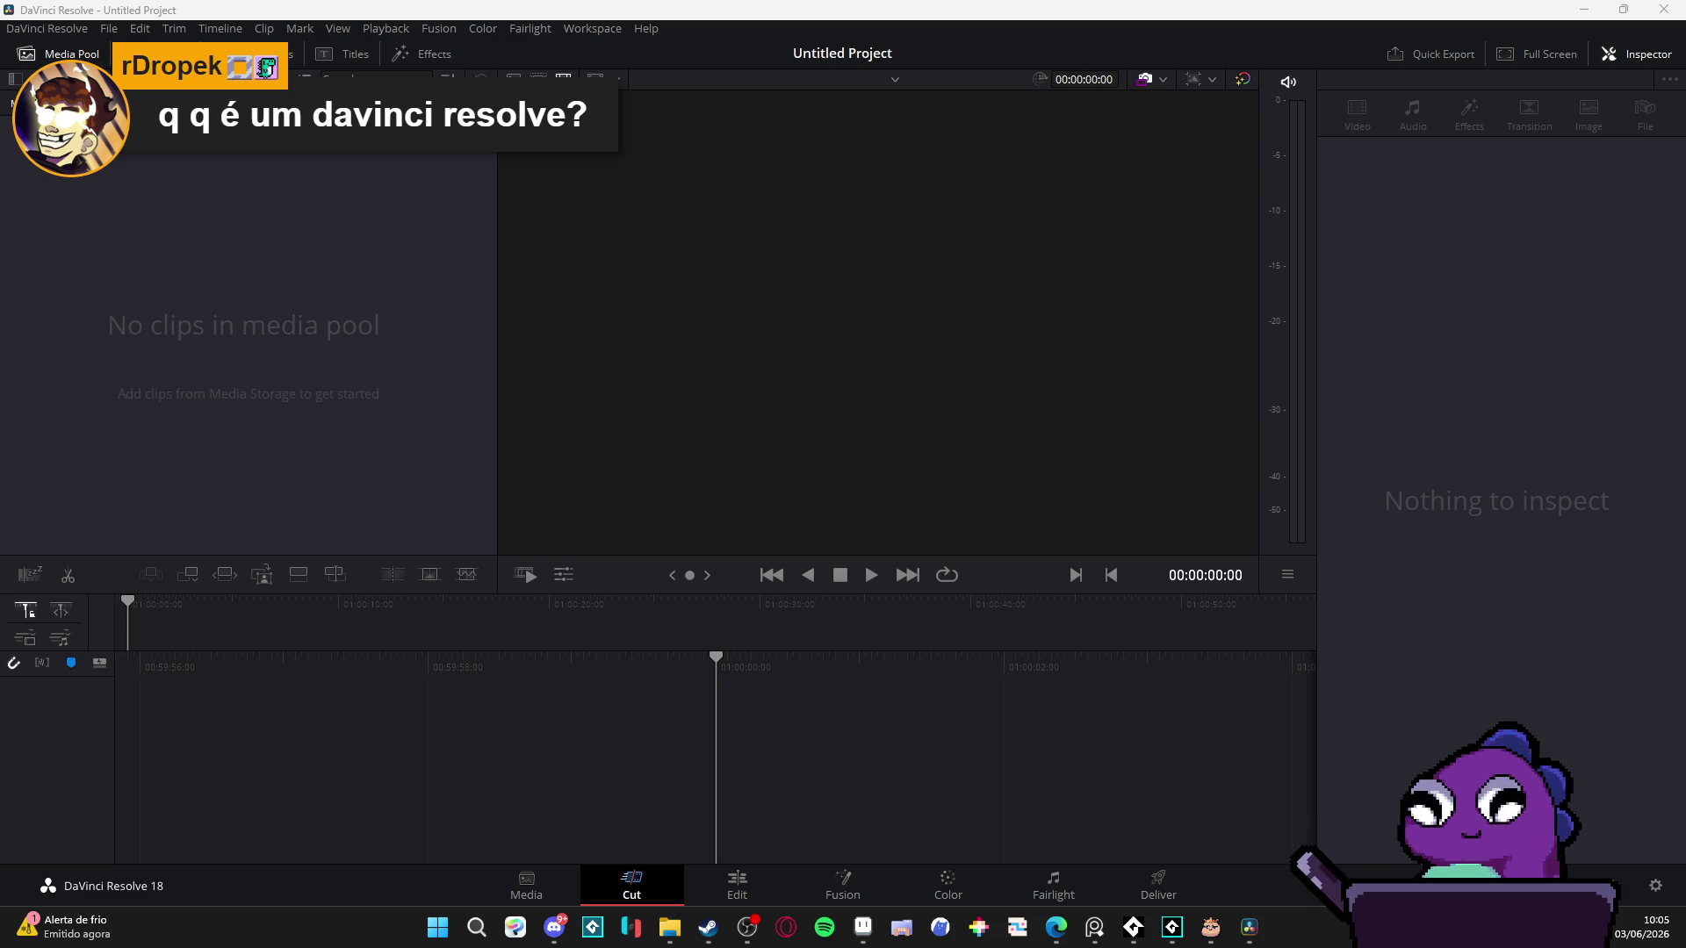
left_click(1585, 9)
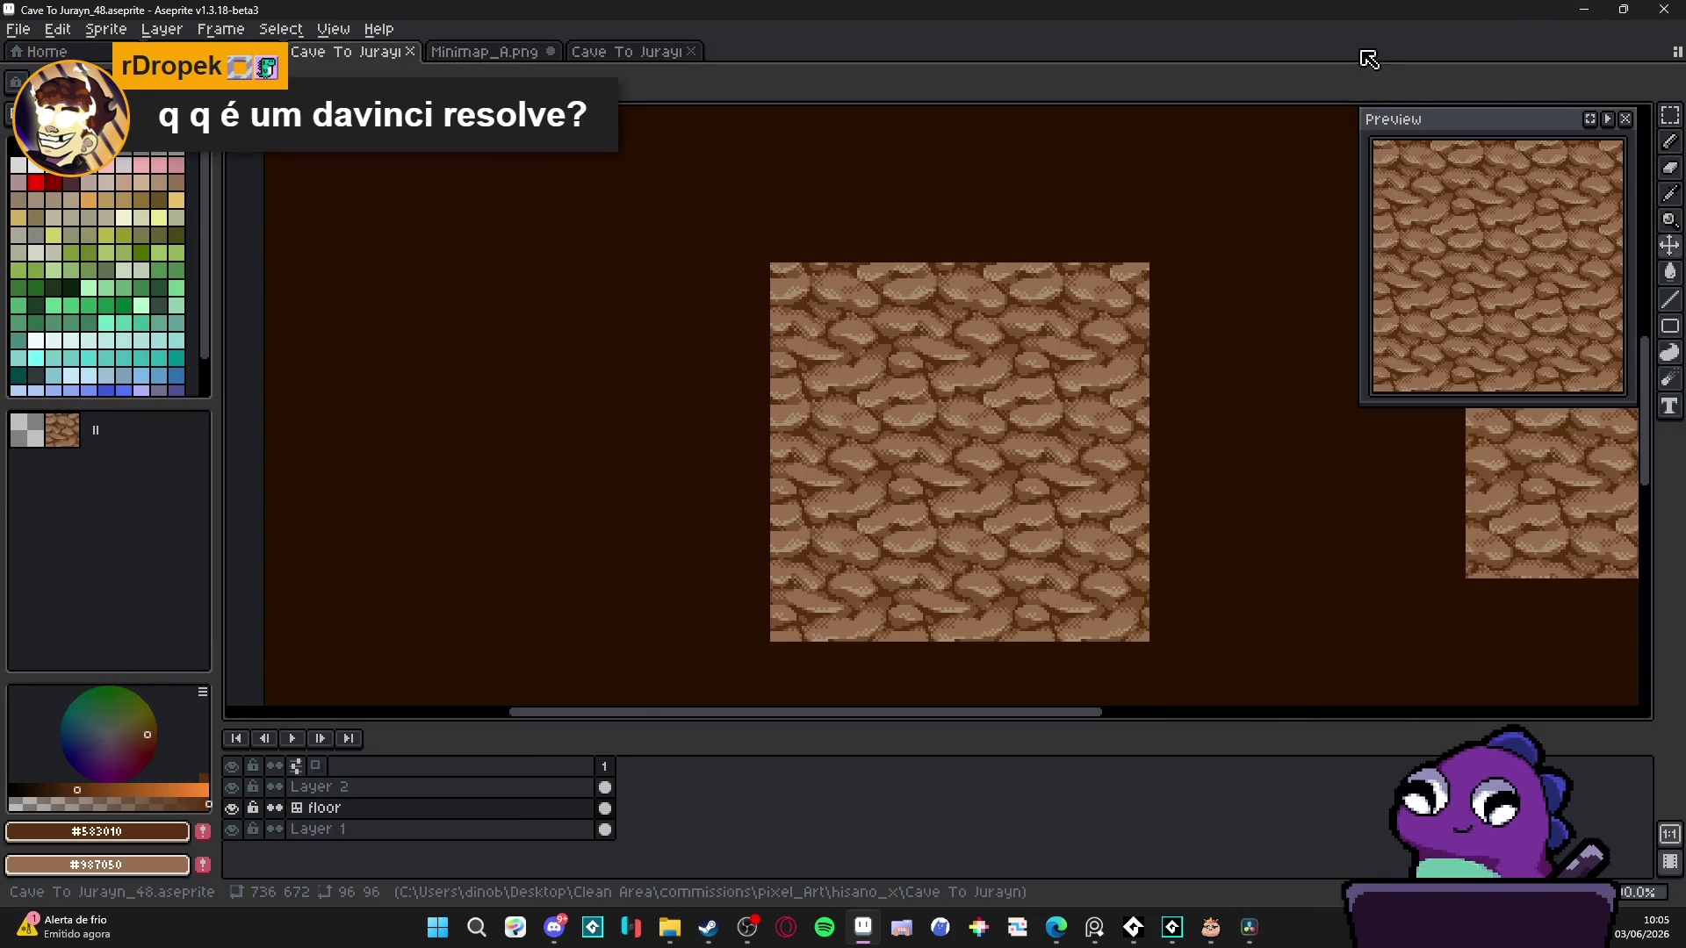
left_click(1585, 9)
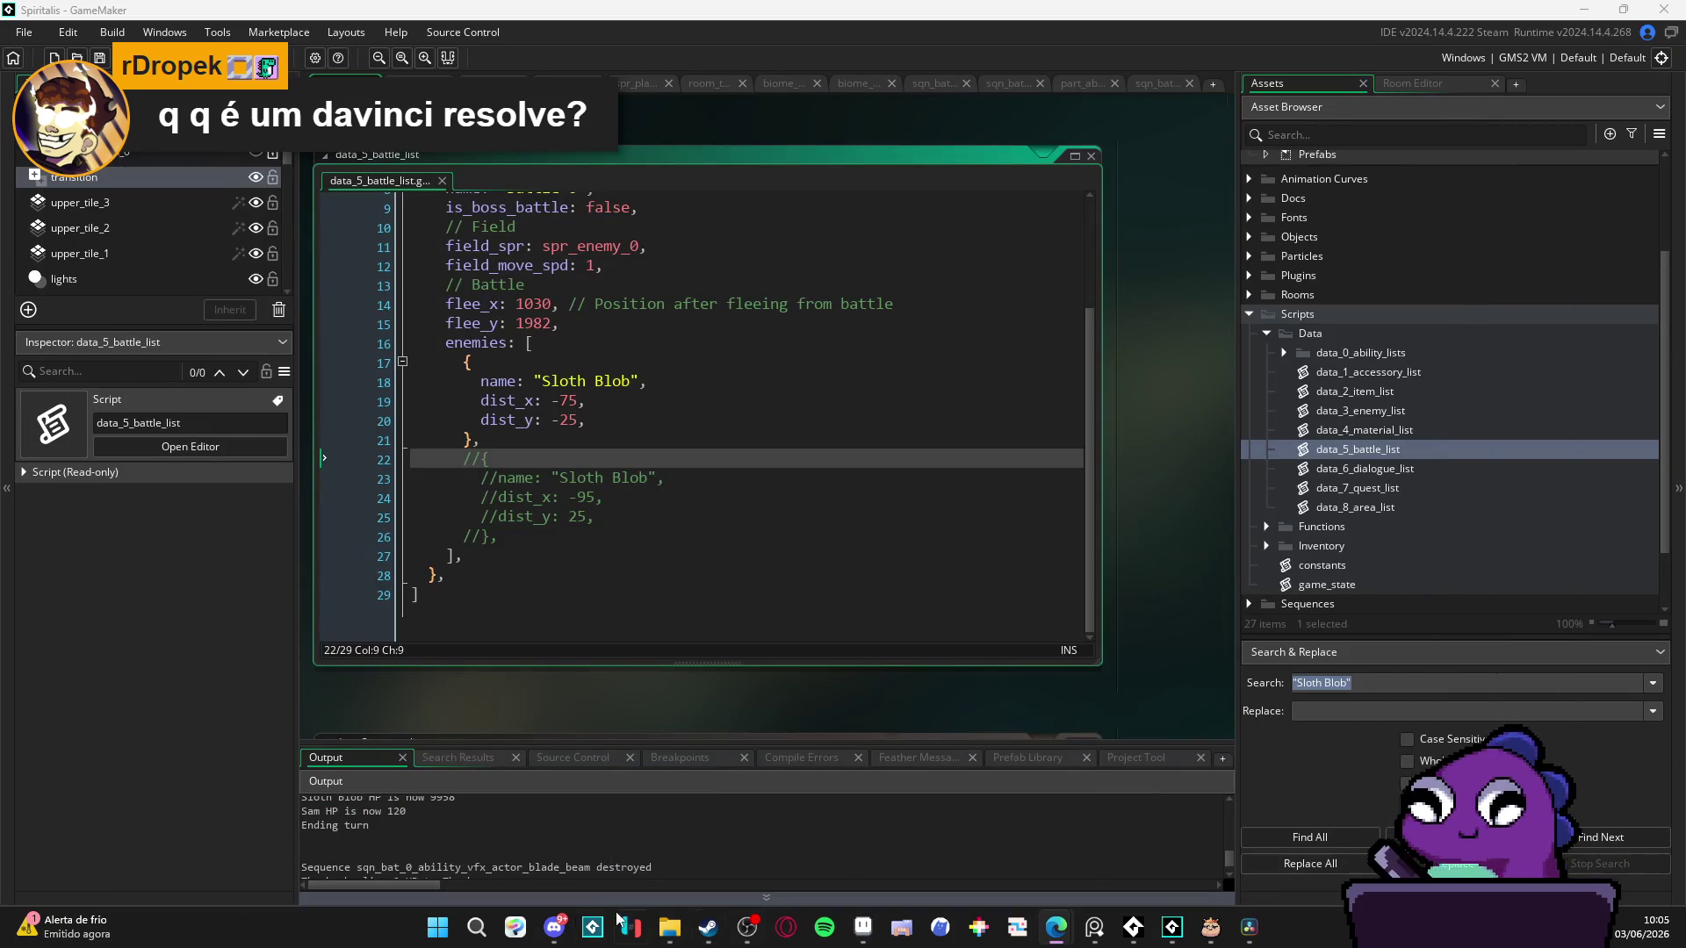
- Uncomment the second Sloth Blob block (dist_x -95, dist_y 25) in data_5_battle_list
left_click(555, 928)
left_click(555, 927)
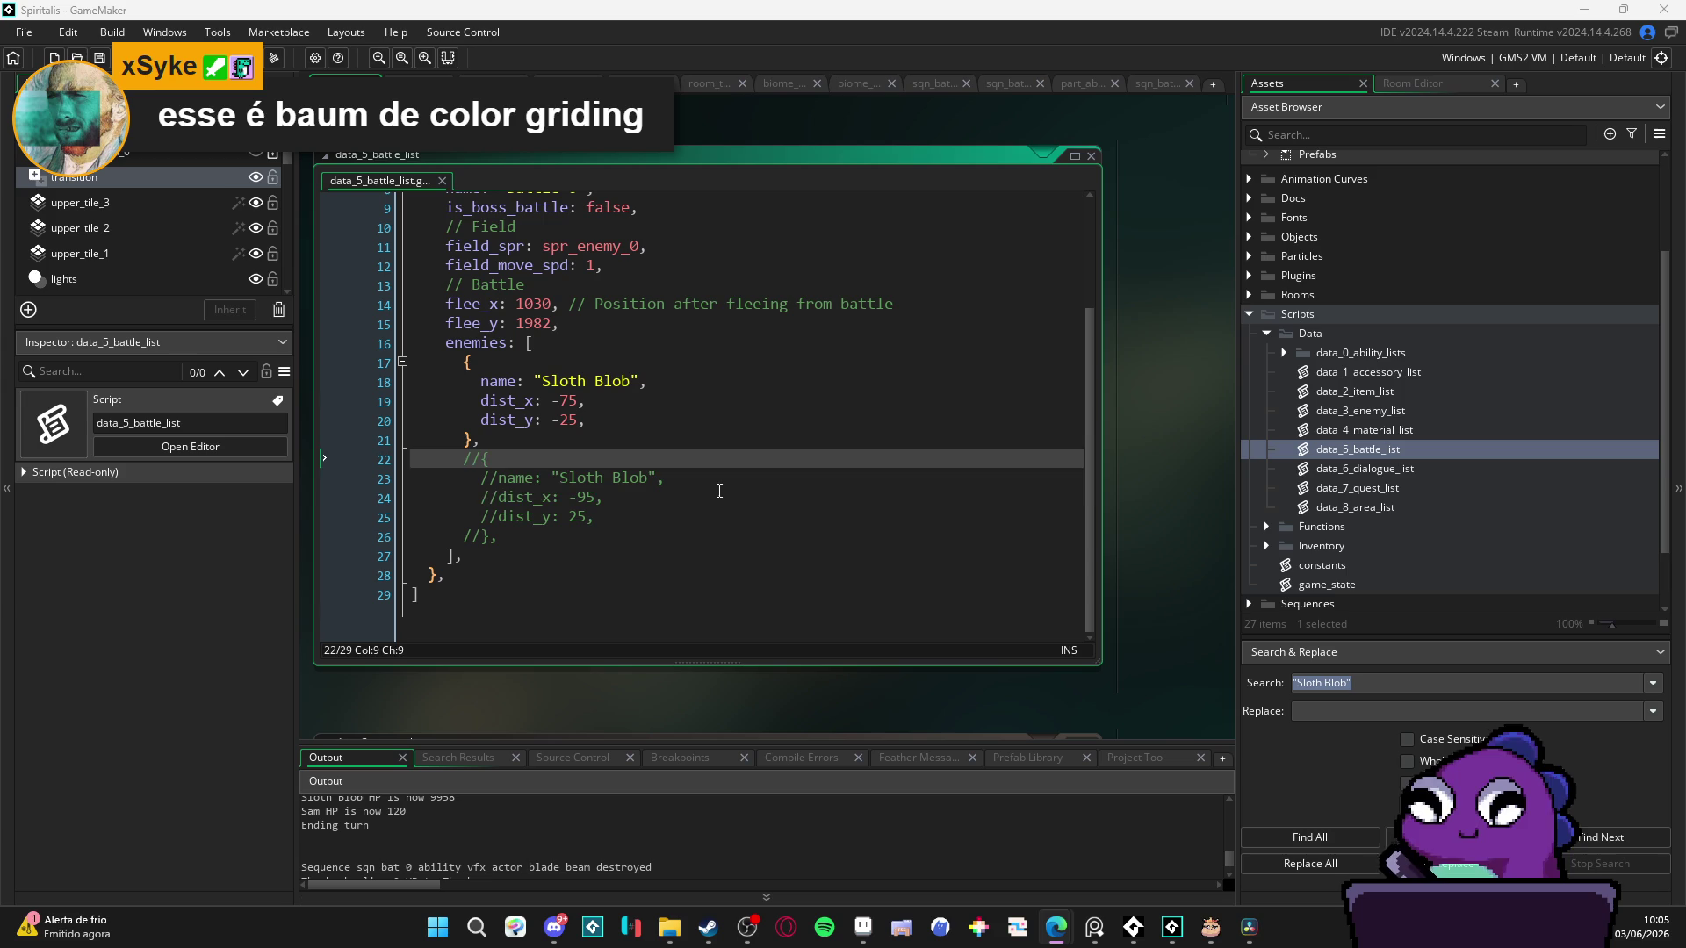
left_click(610, 497)
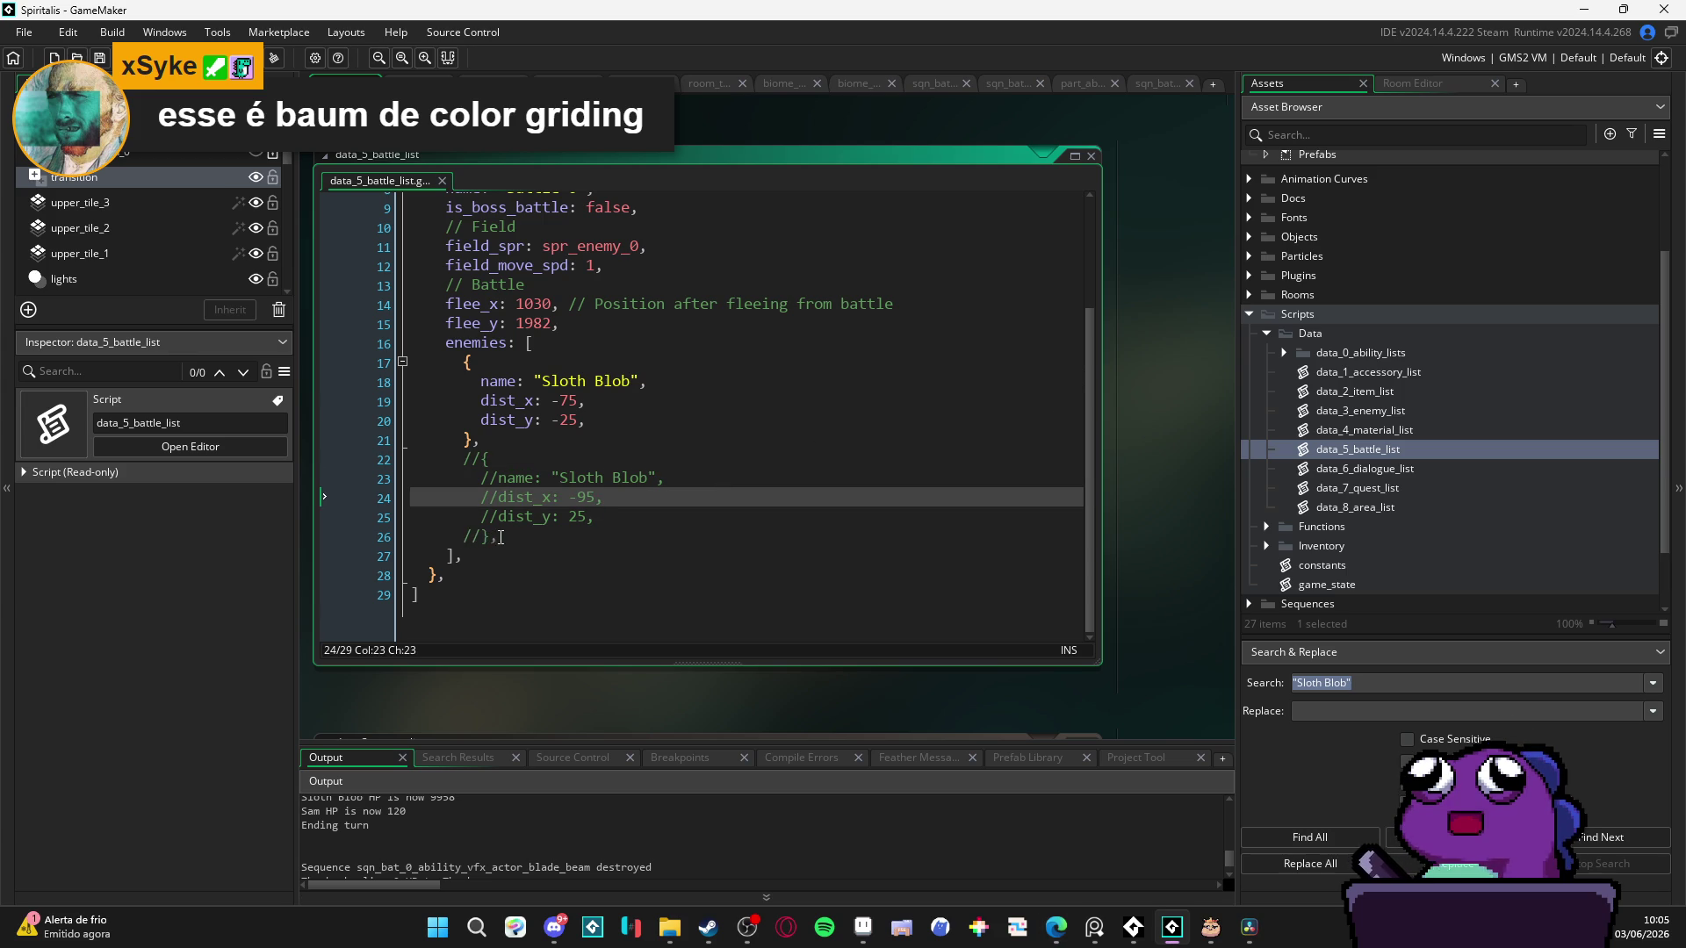
left_click_drag(500, 538, 451, 457)
key("ctrl+shift+k")
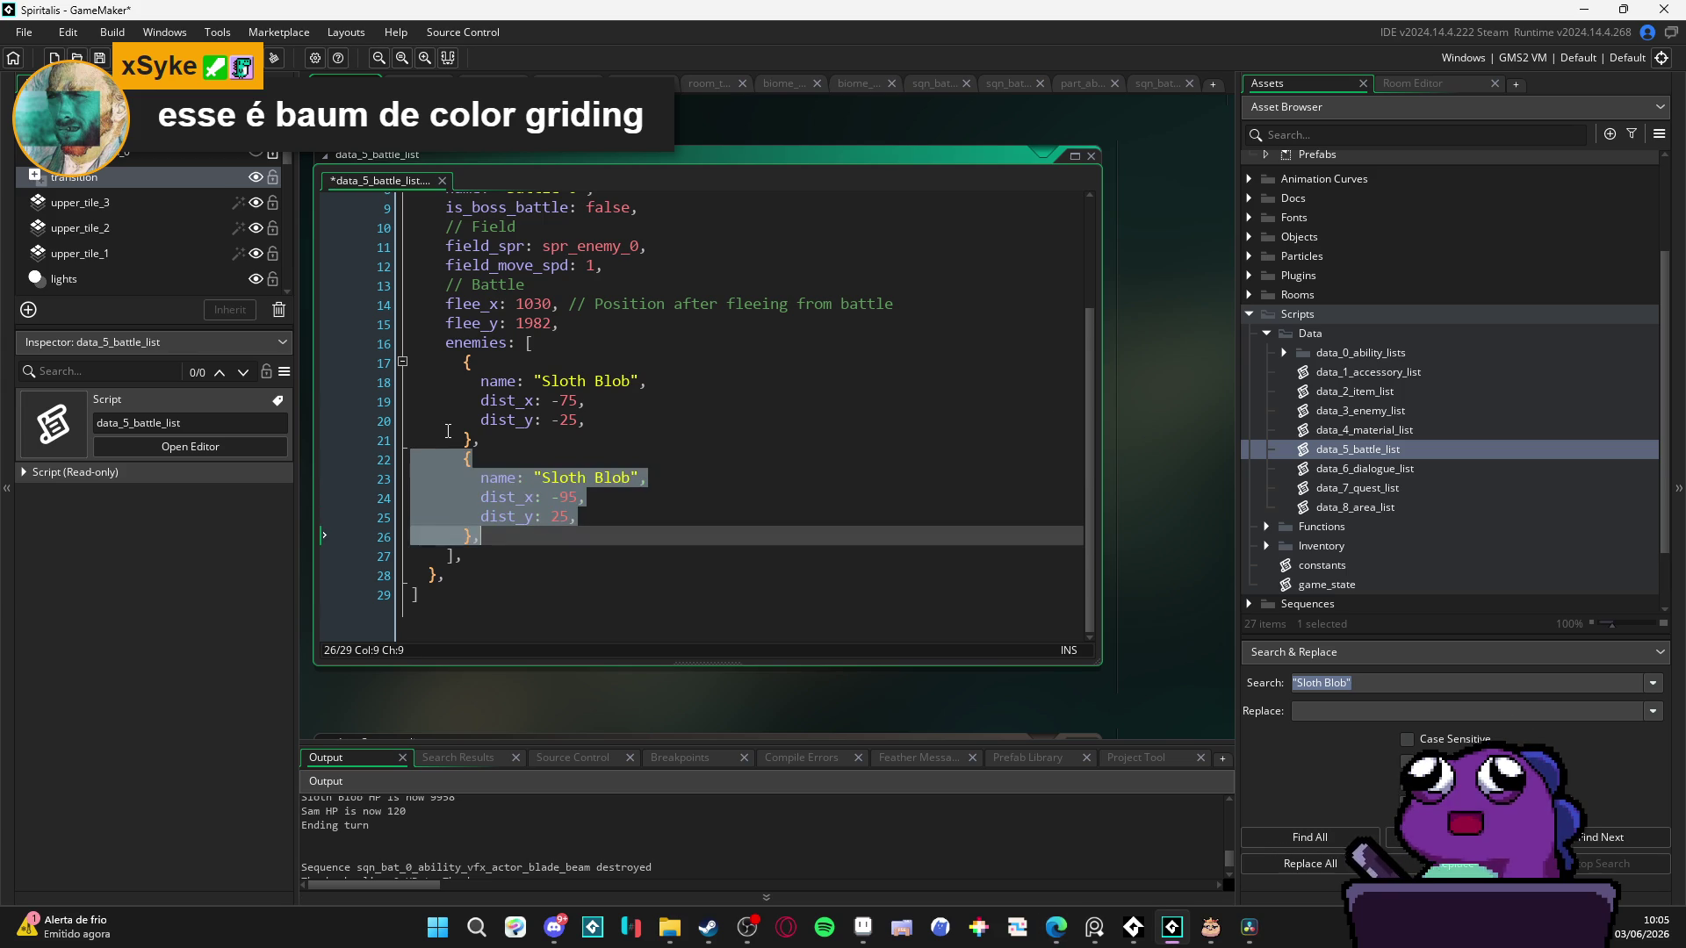
left_click(685, 538)
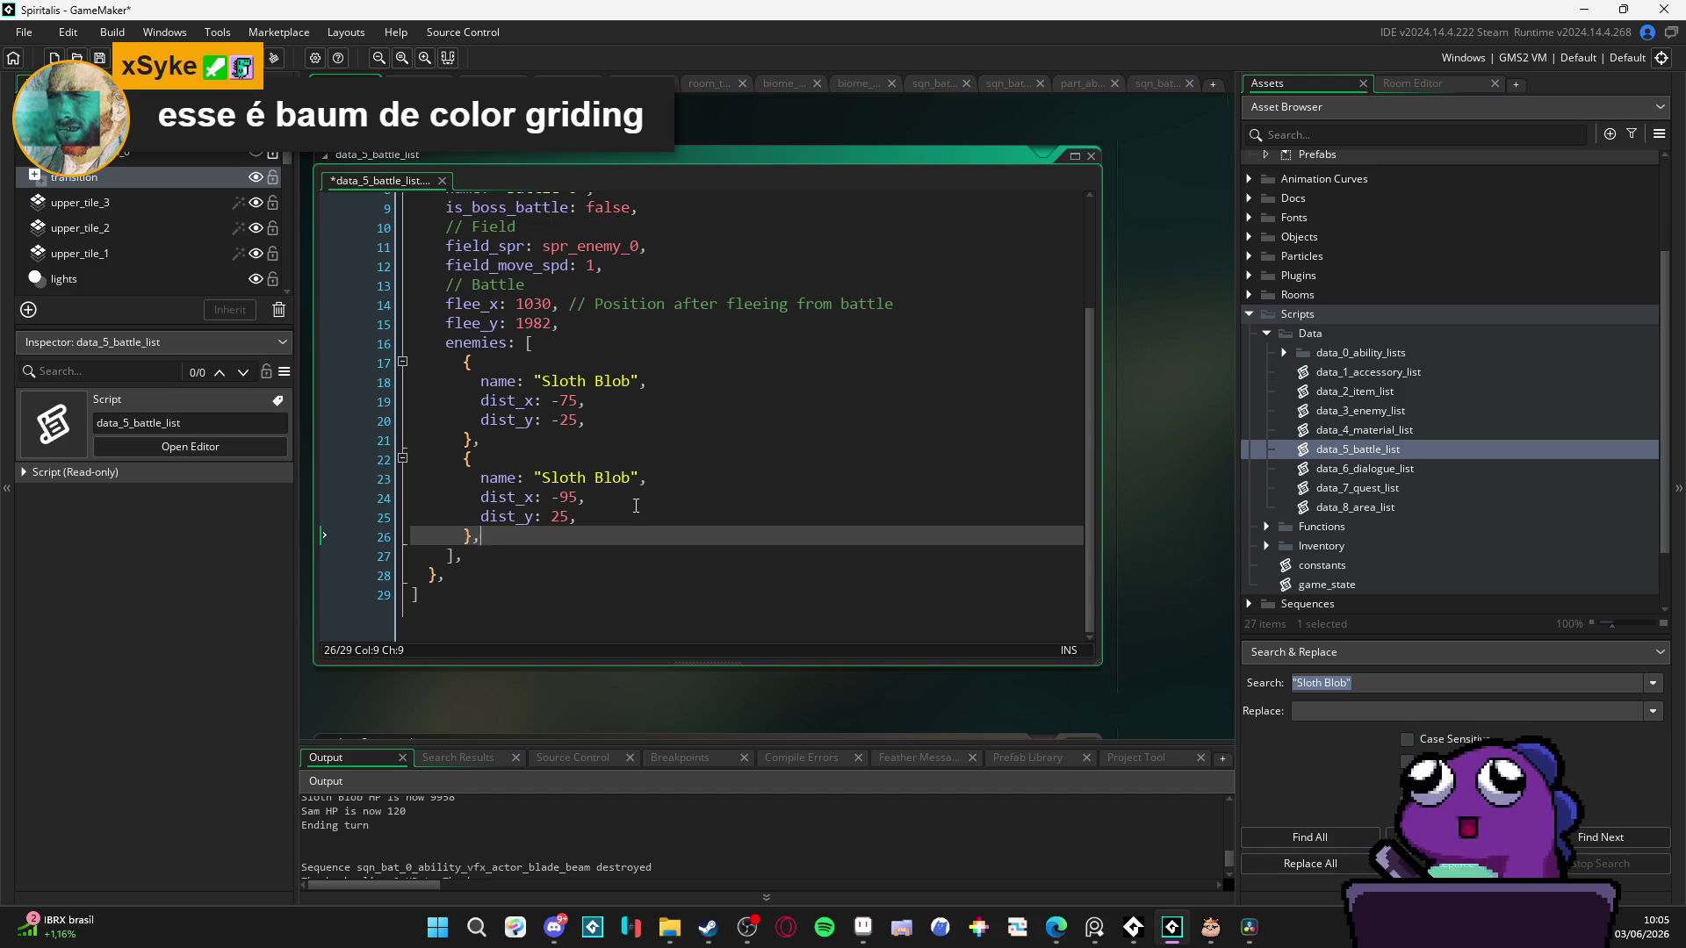
- Return to the battle list script, then save and run the game with F5
left_click(714, 549)
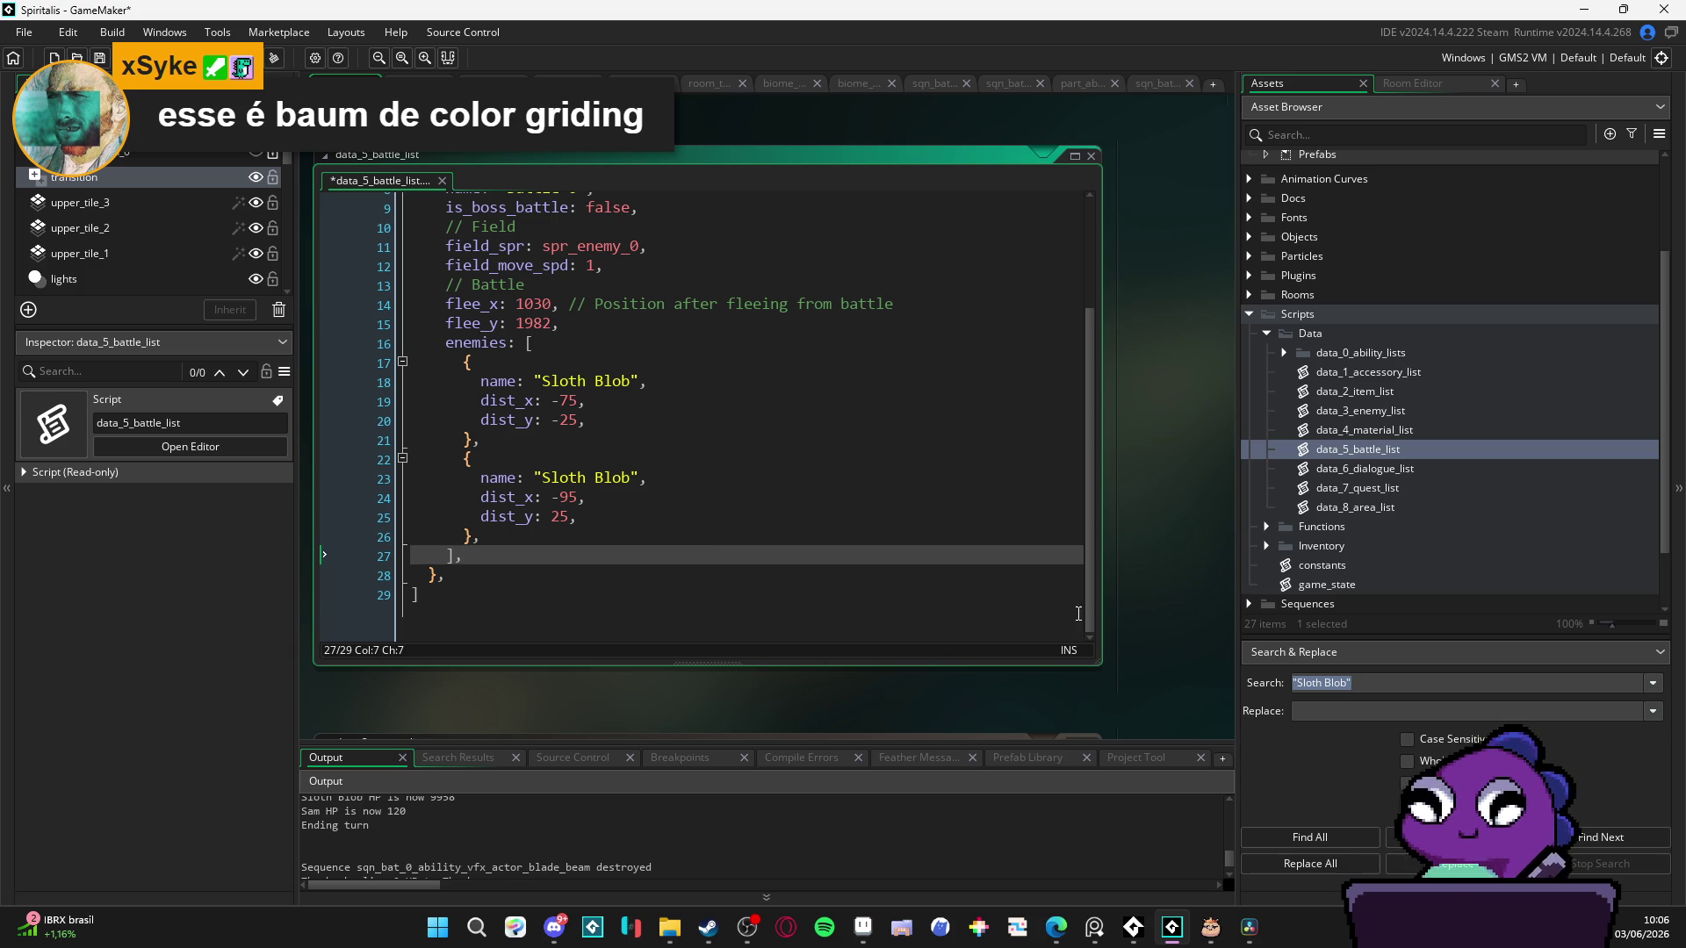
left_click(747, 927)
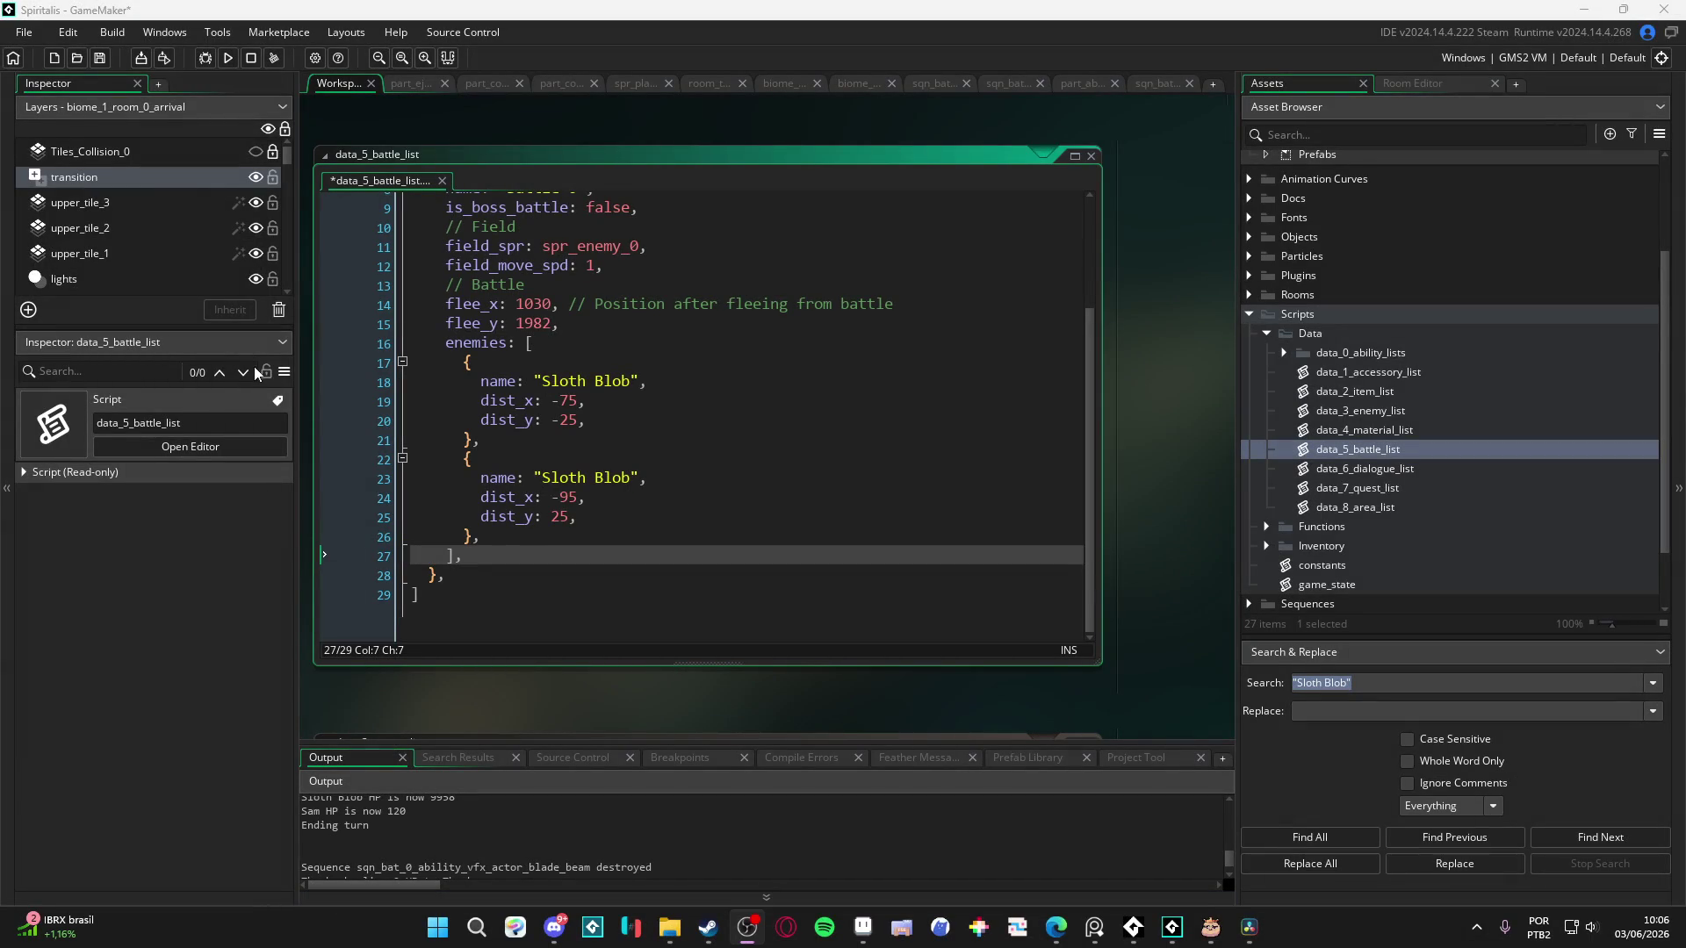
left_click(719, 421)
key("F5")
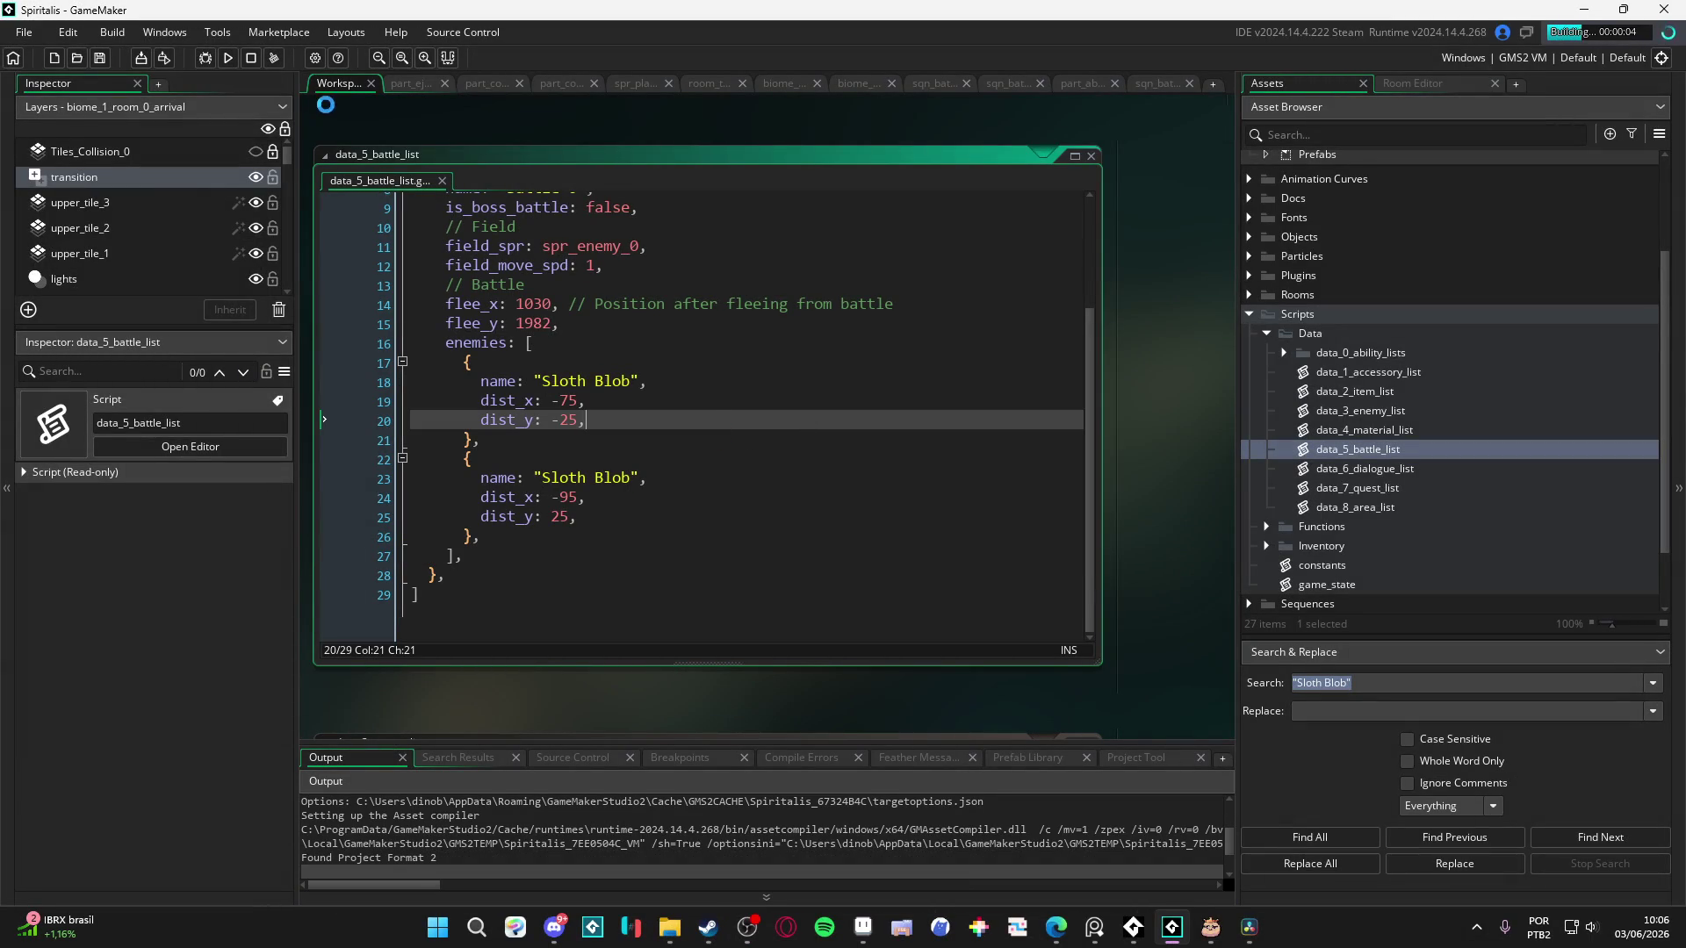
- Stop the running test game after checking the two-Sloth Blob encounter
left_click(251, 58)
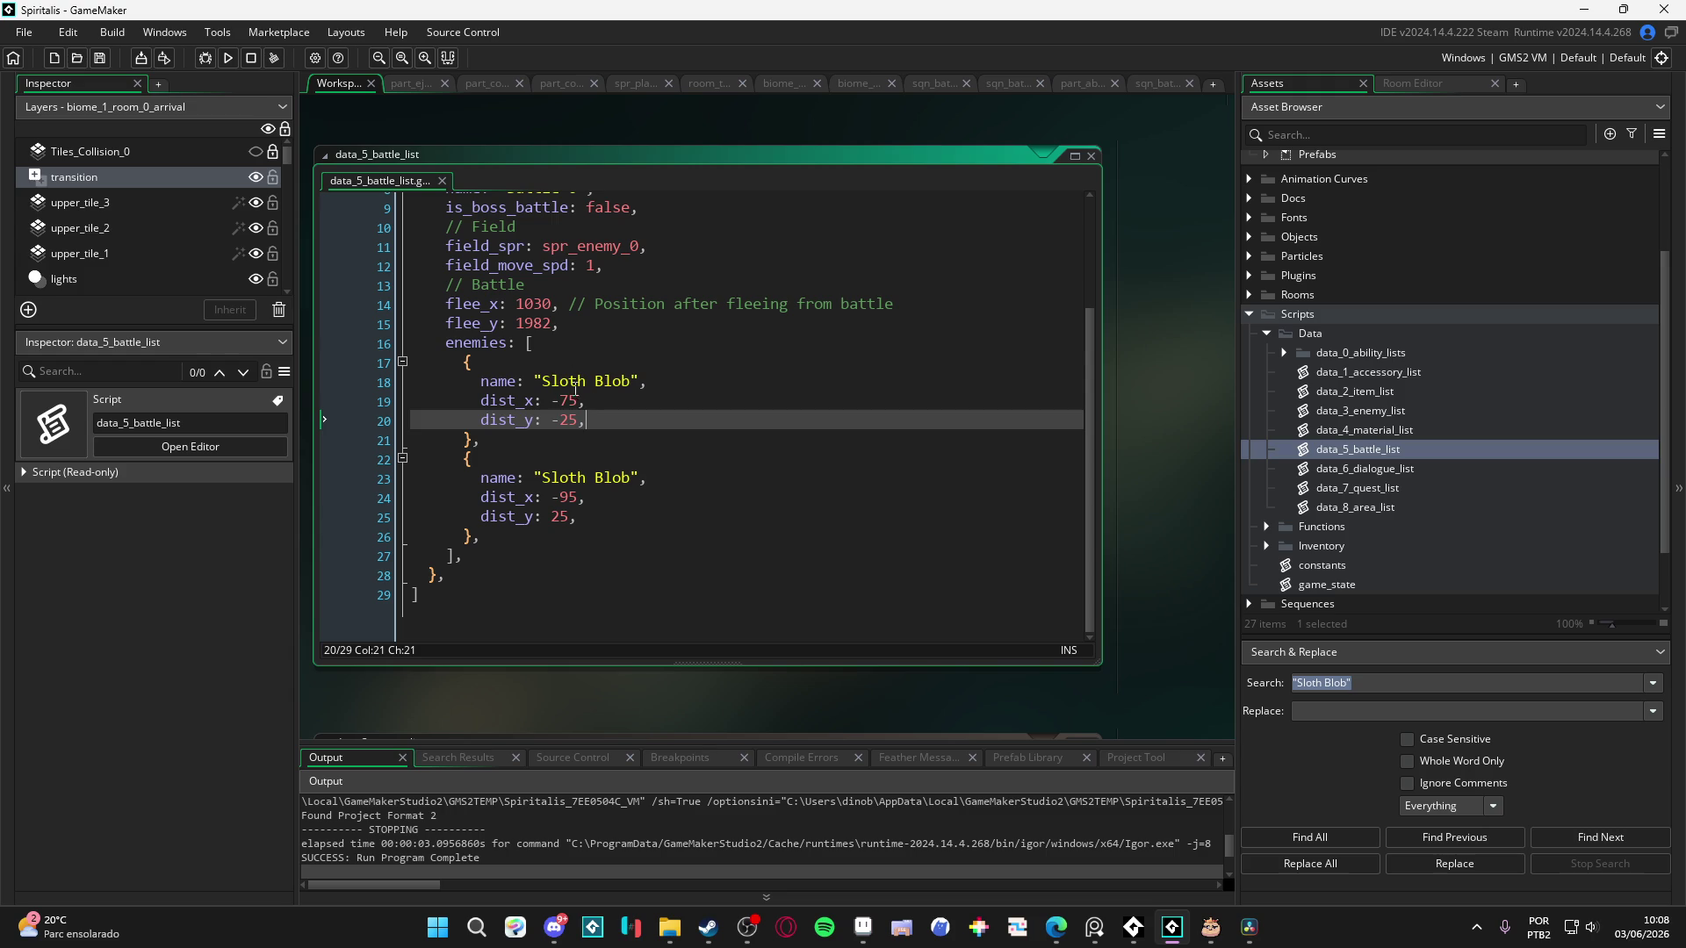
- Send the first Sloth Blob name on line 18 to the project search
left_click(631, 382)
left_click_drag(631, 382, 540, 383)
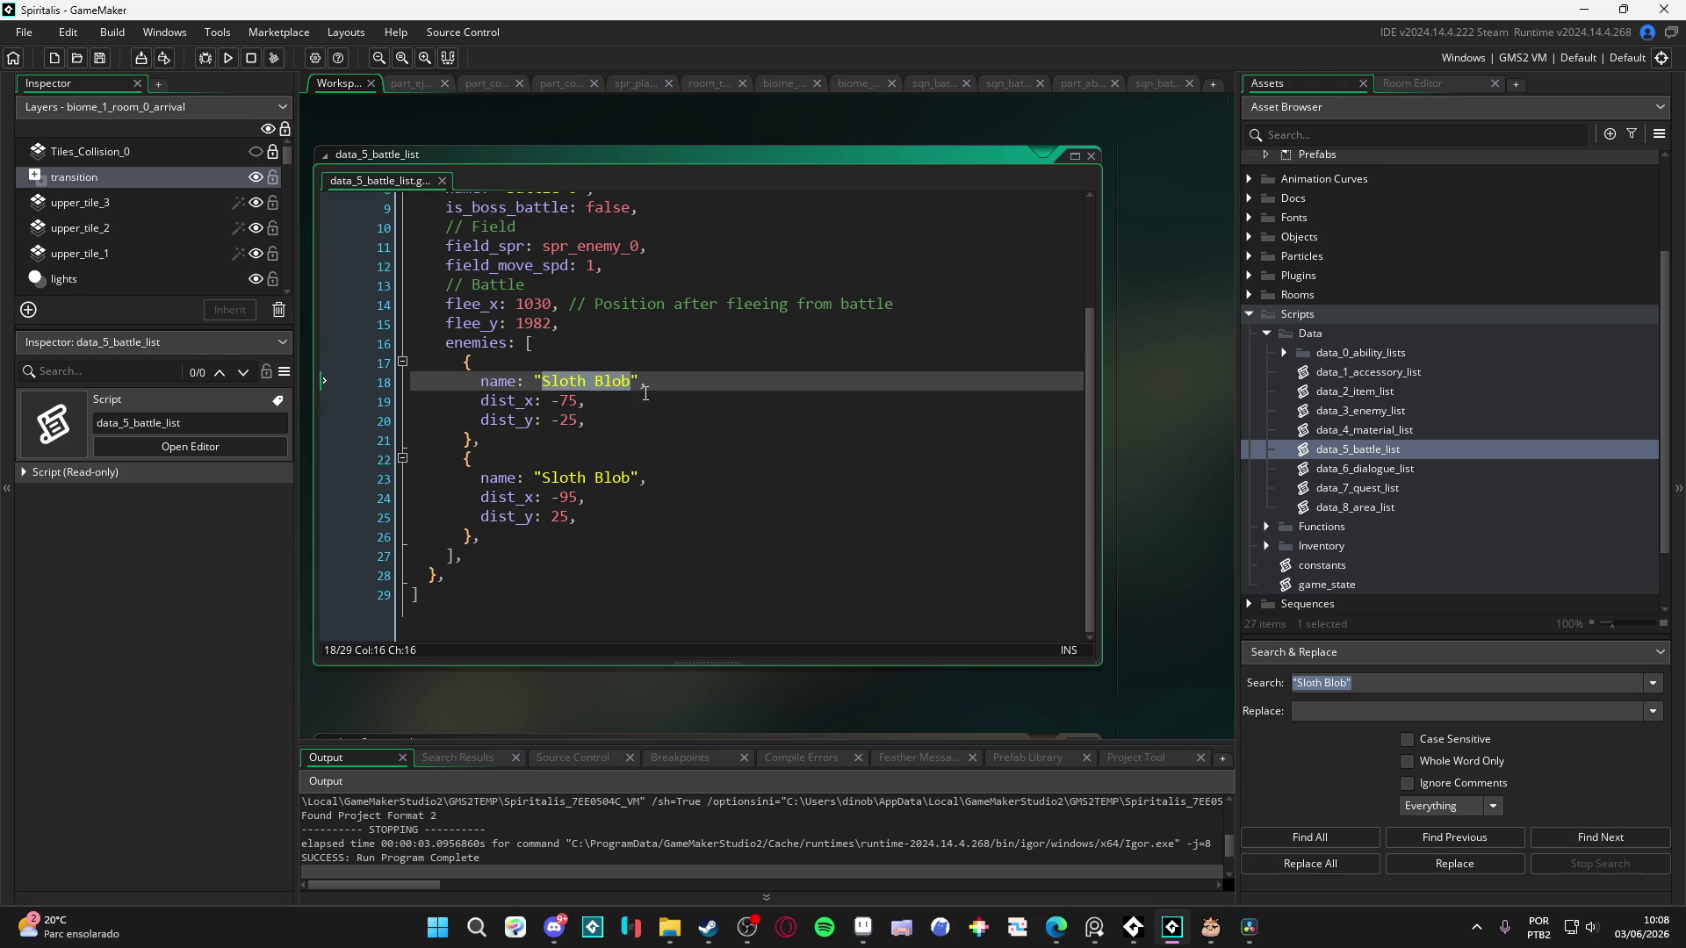
key("ctrl+shift+f")
left_click(731, 381)
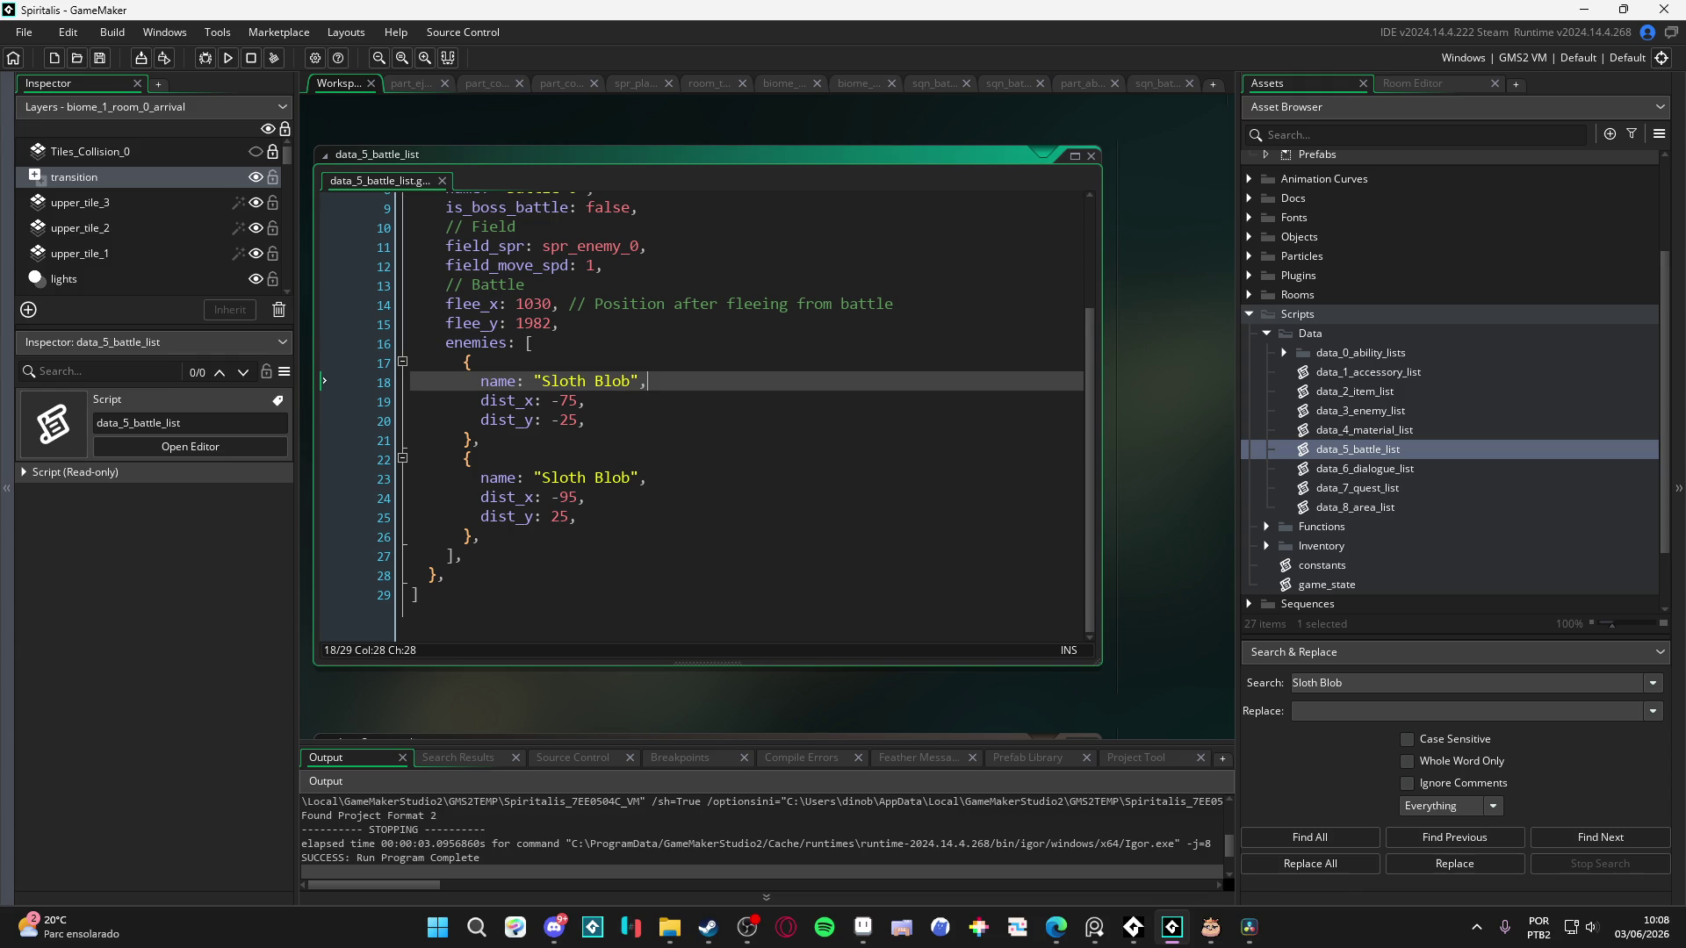
- Add a closing brace to the enemies list, then save, run and stop the game
left_click(690, 467)
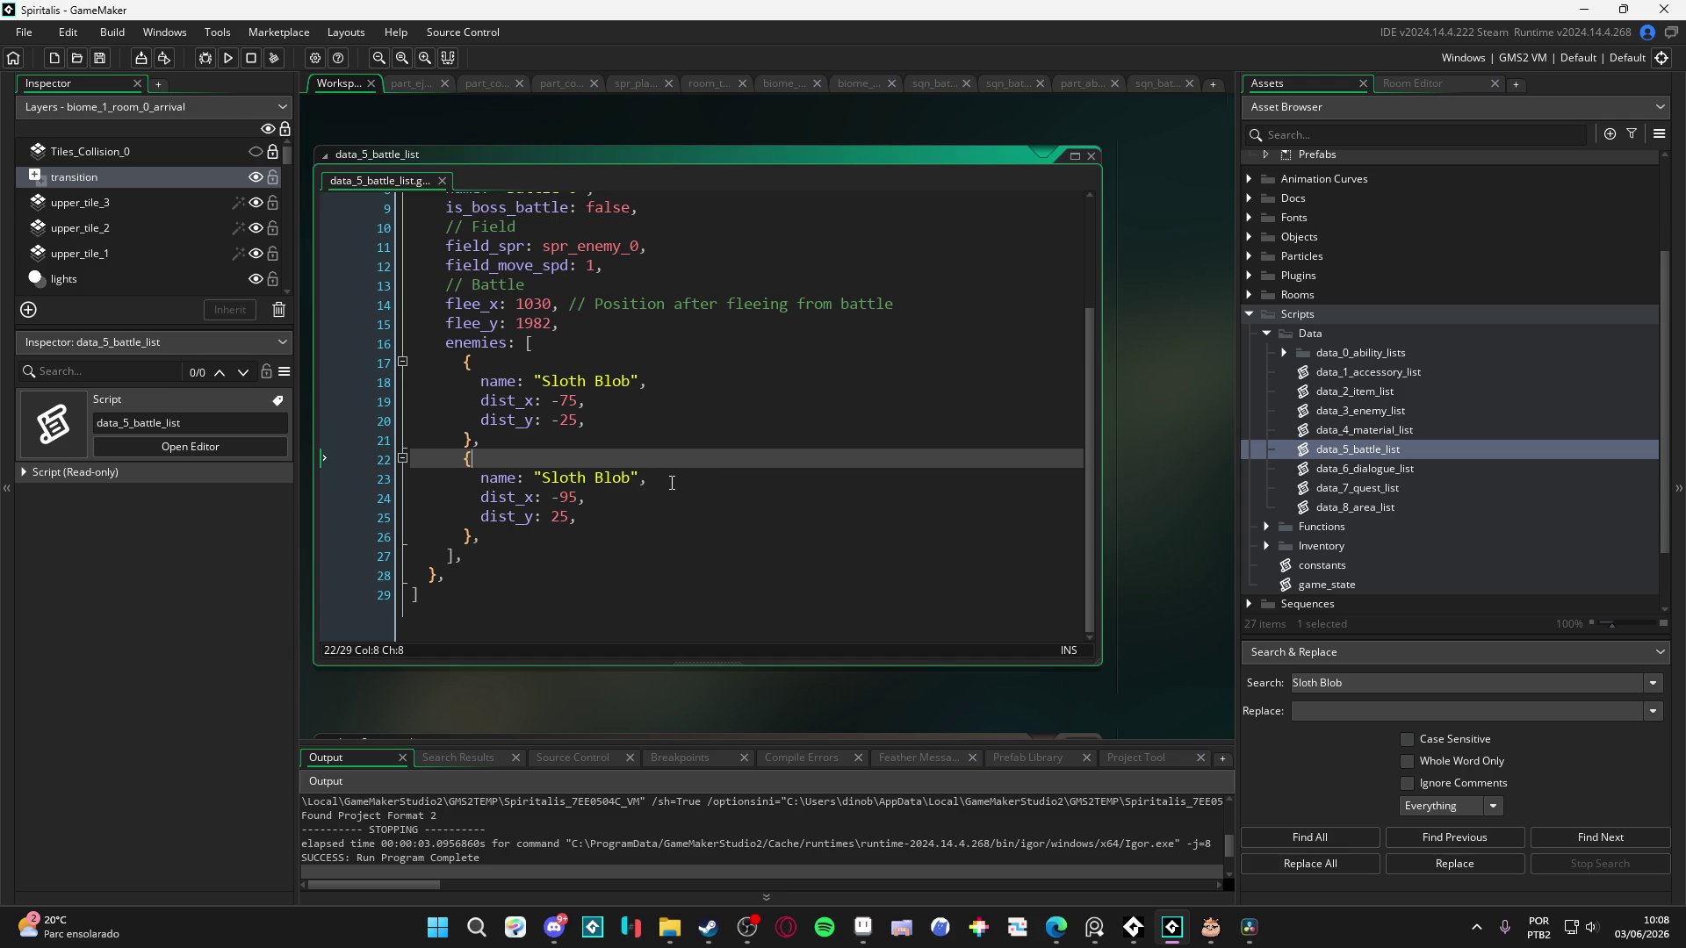
left_click(672, 483)
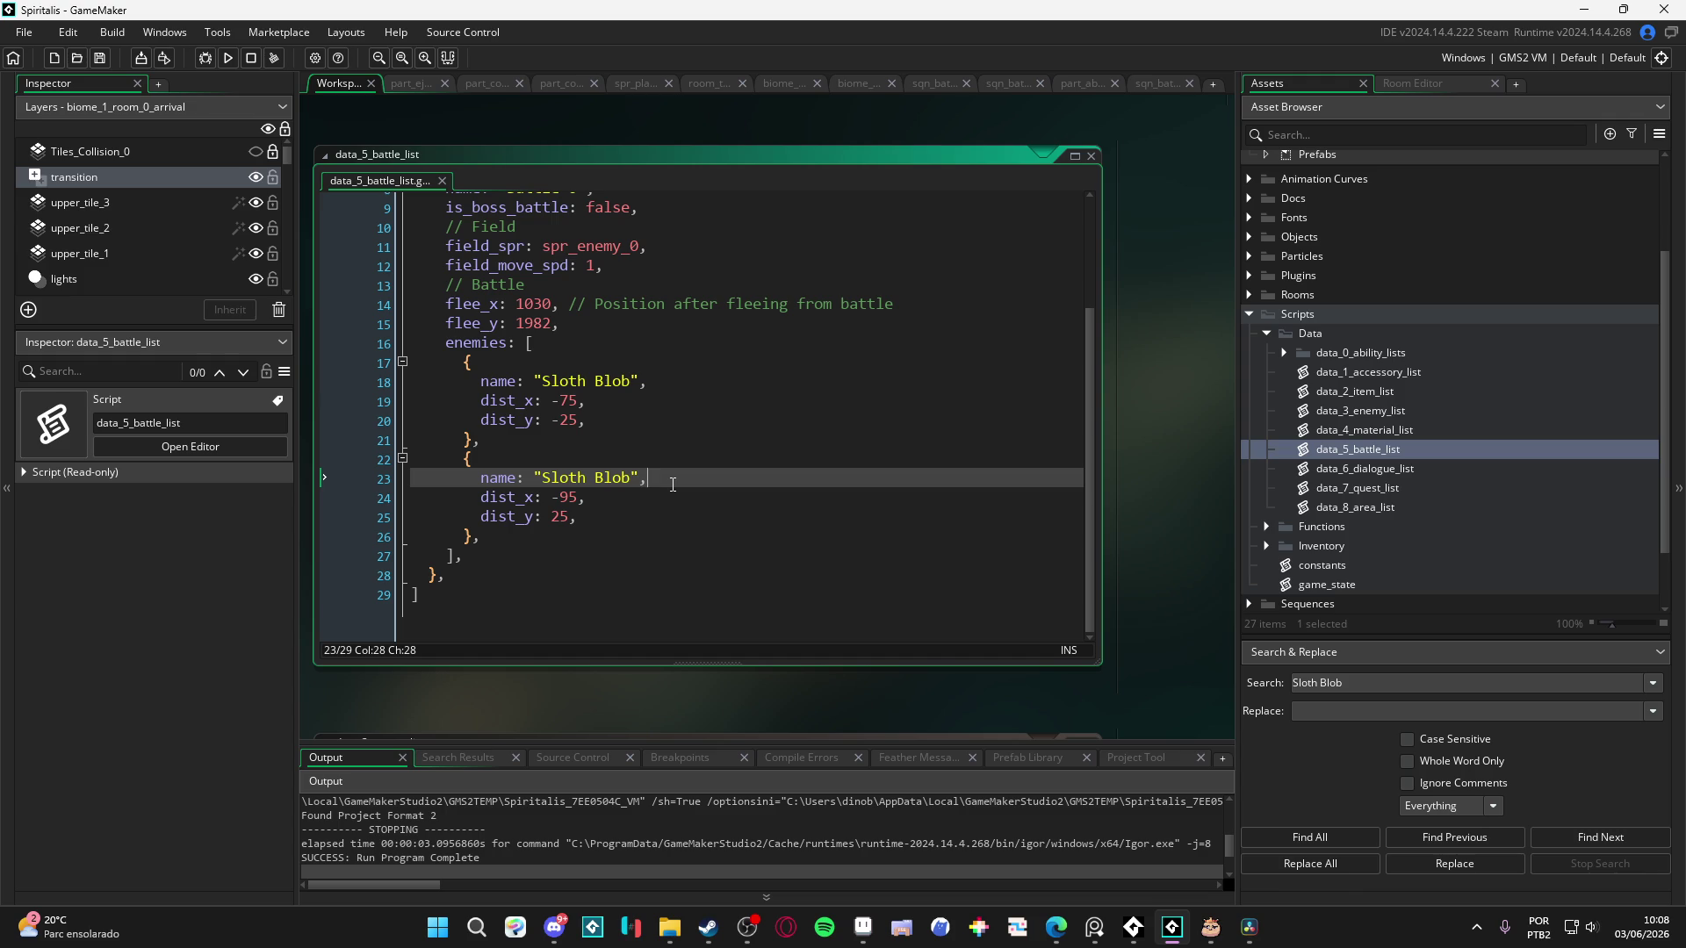
left_click(645, 514)
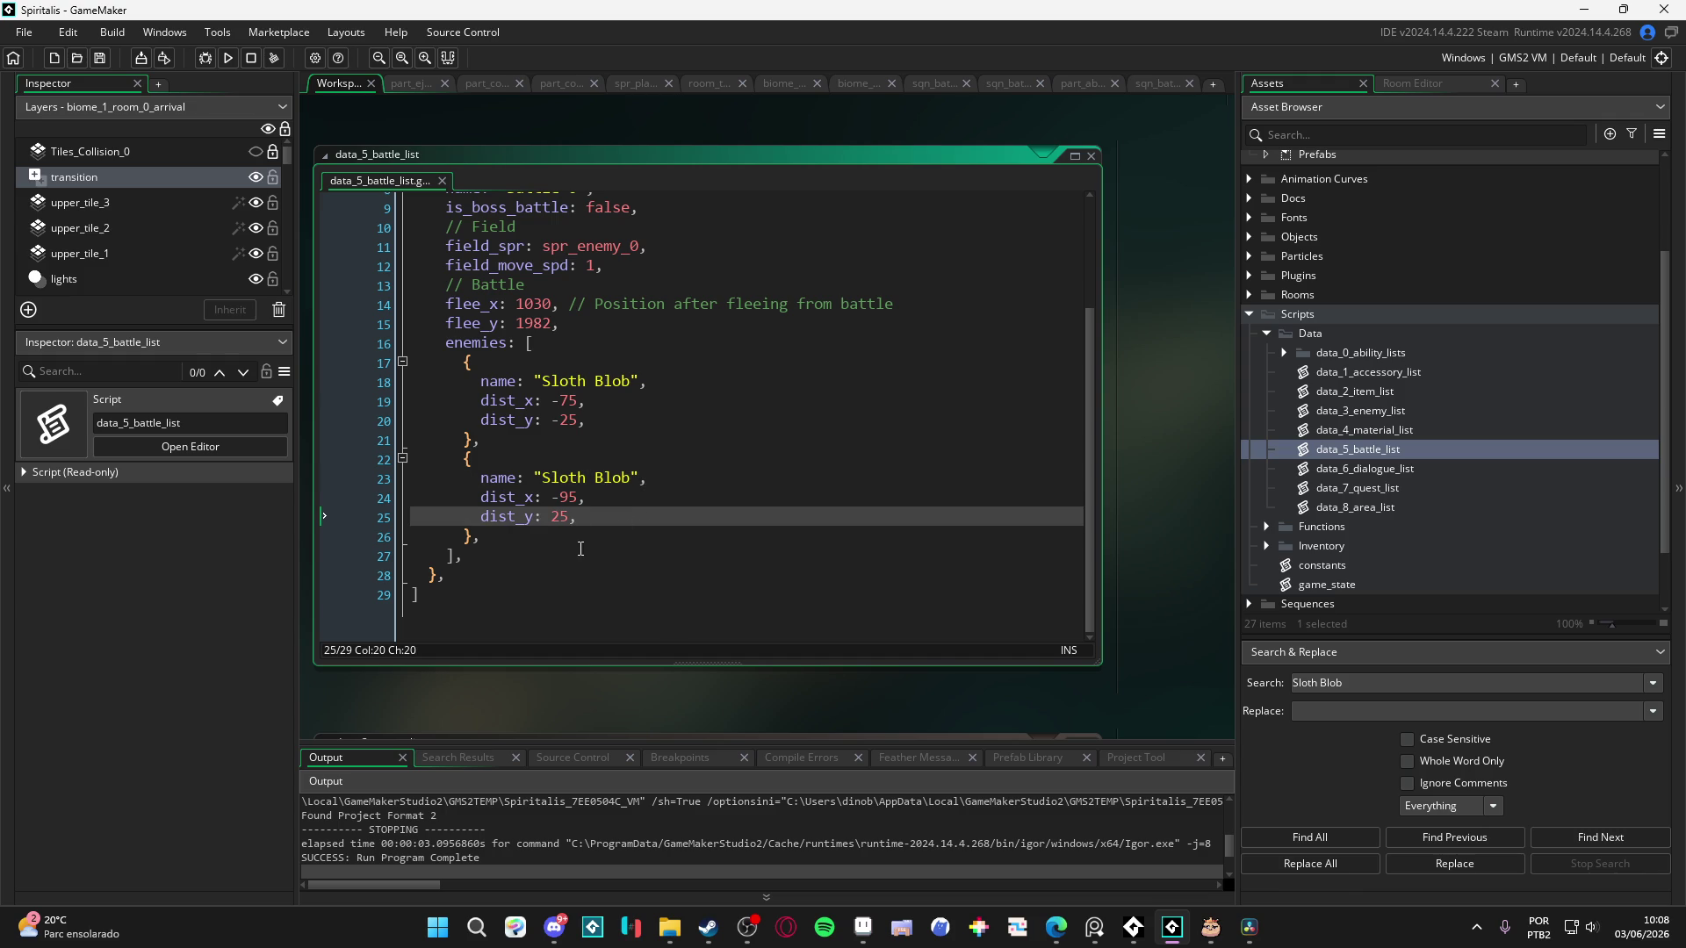
left_click(466, 536)
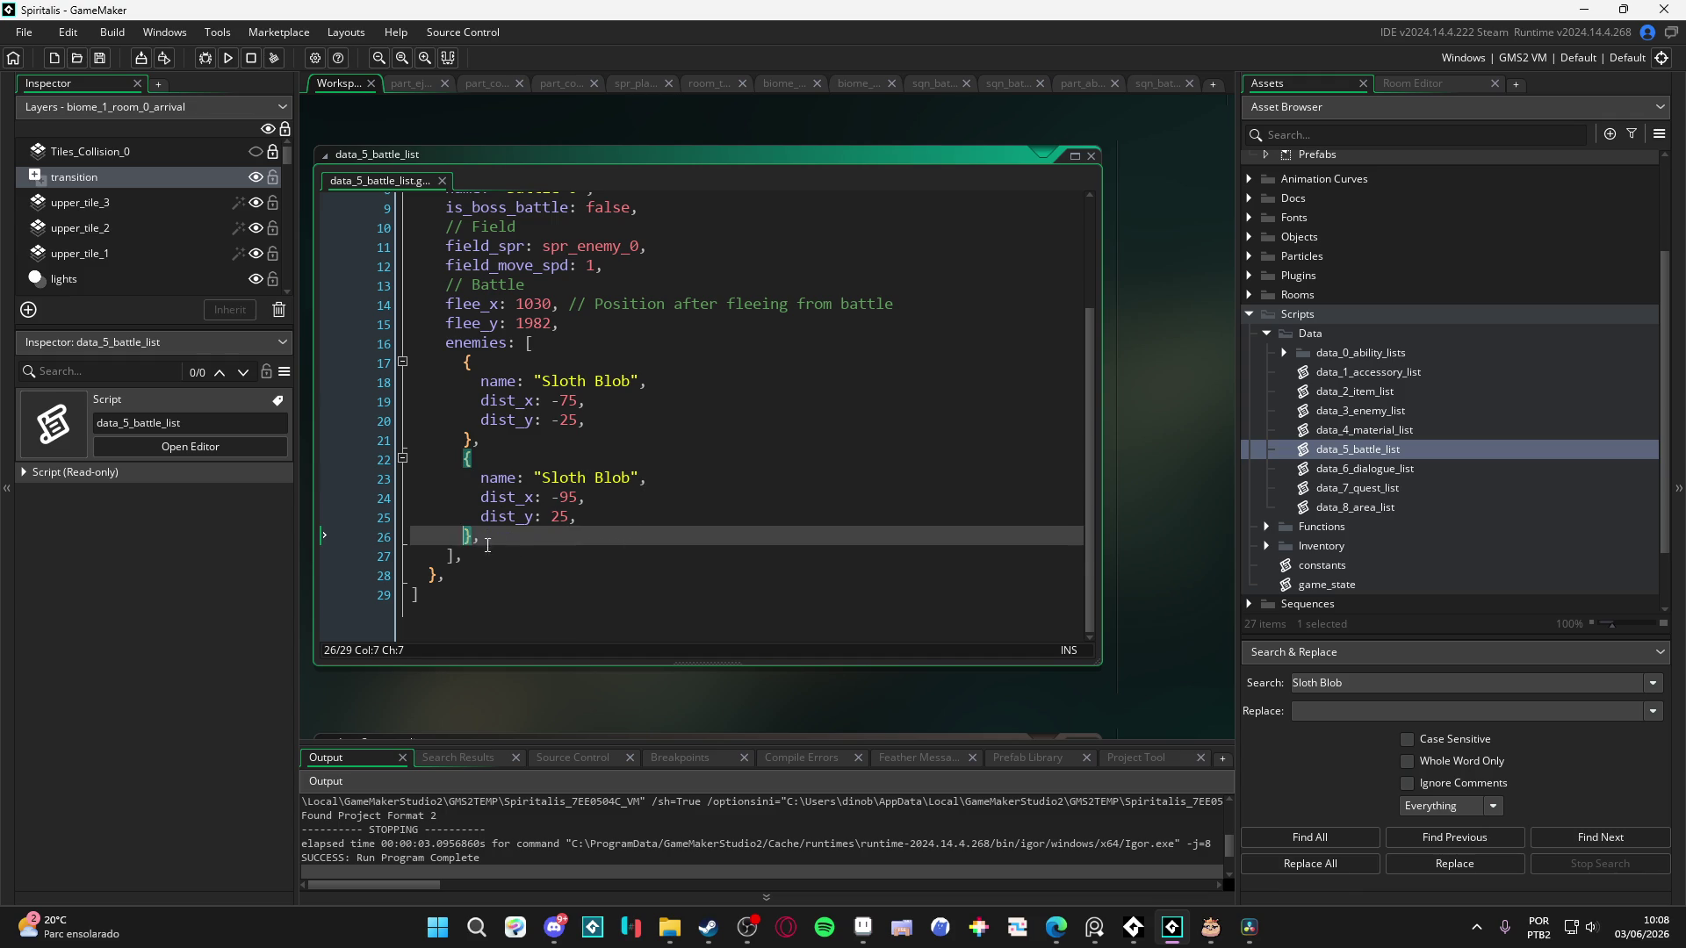
left_click(512, 548)
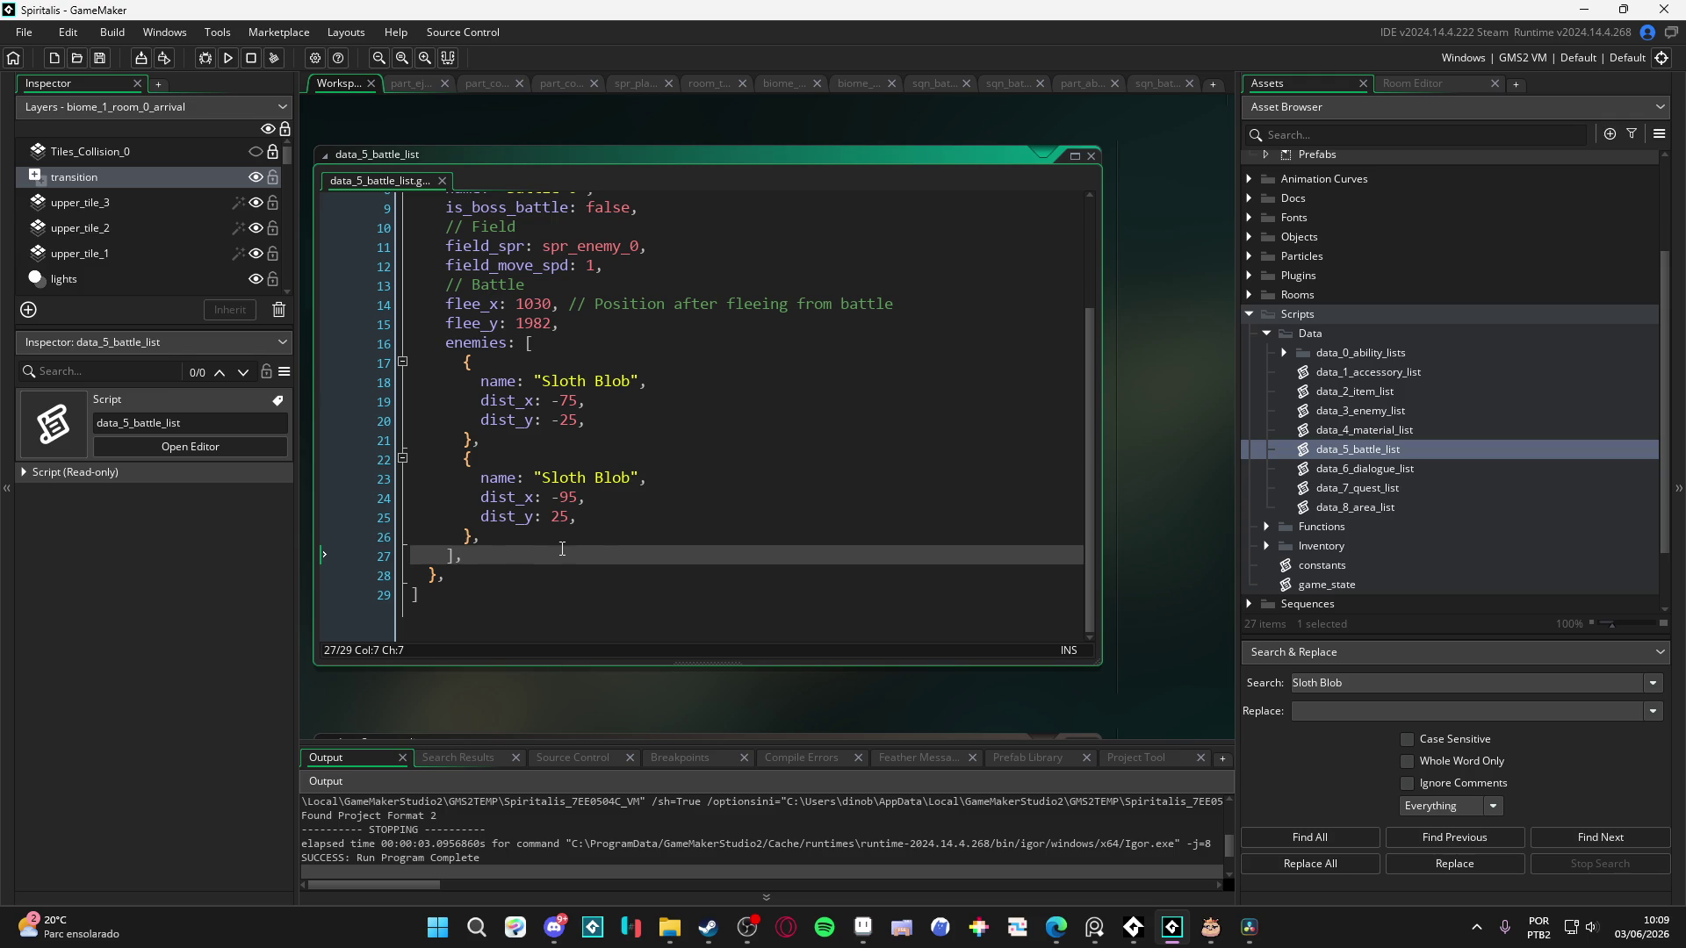
left_click(444, 550)
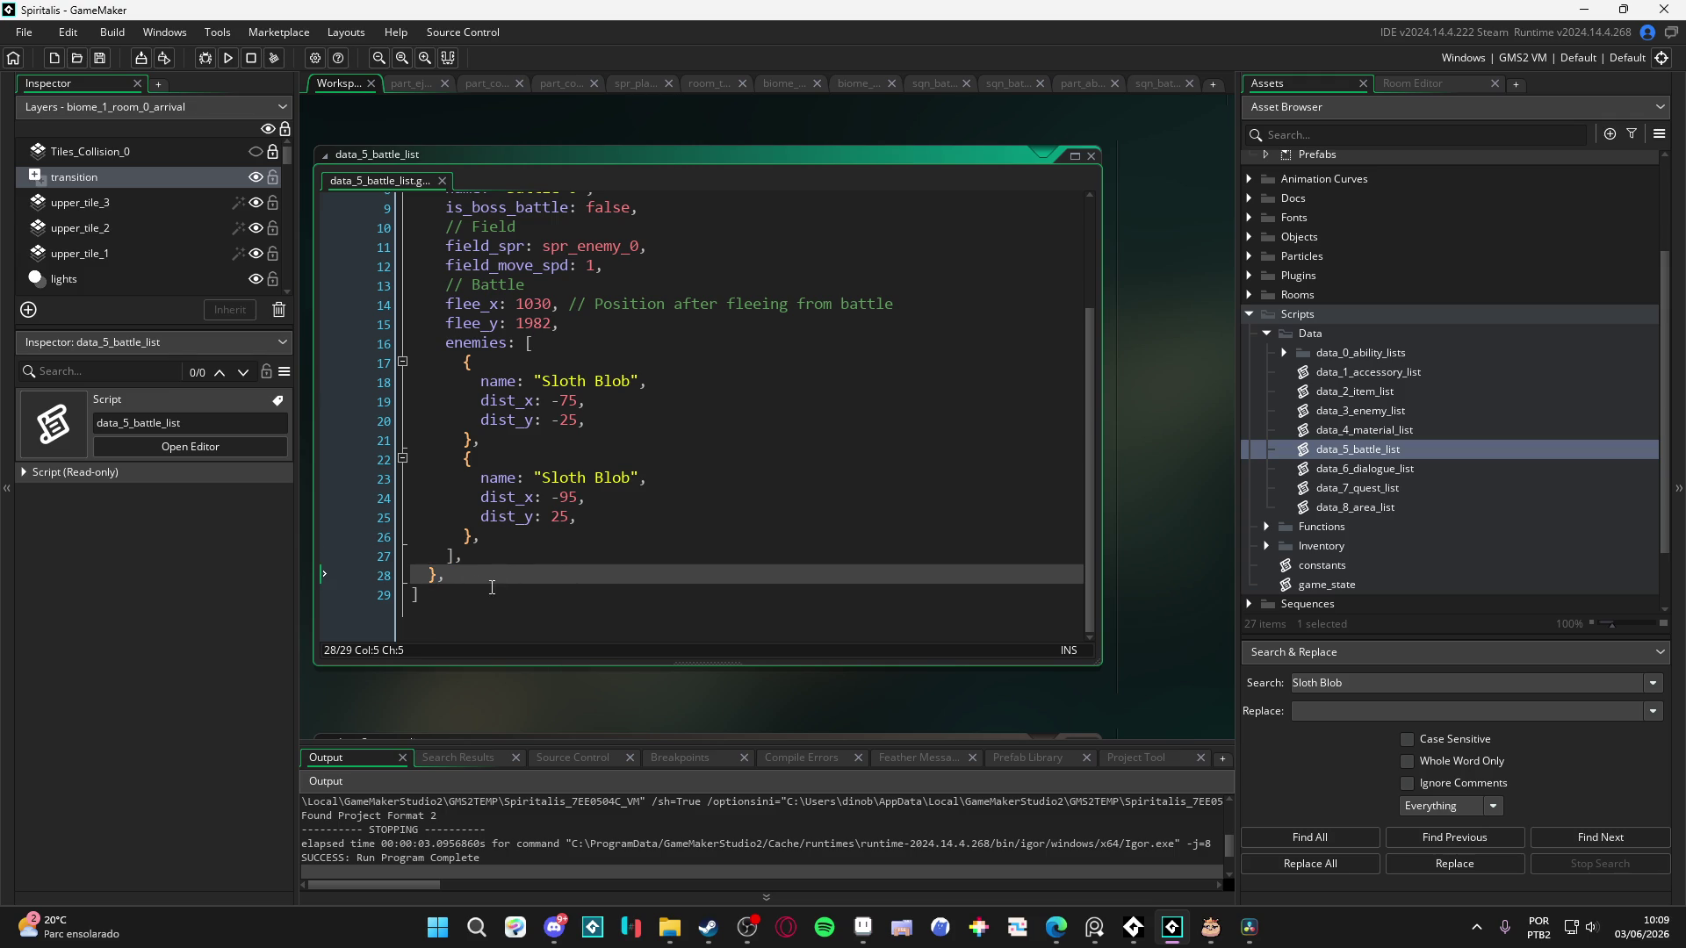
type("}")
left_click(481, 573)
left_click(509, 600)
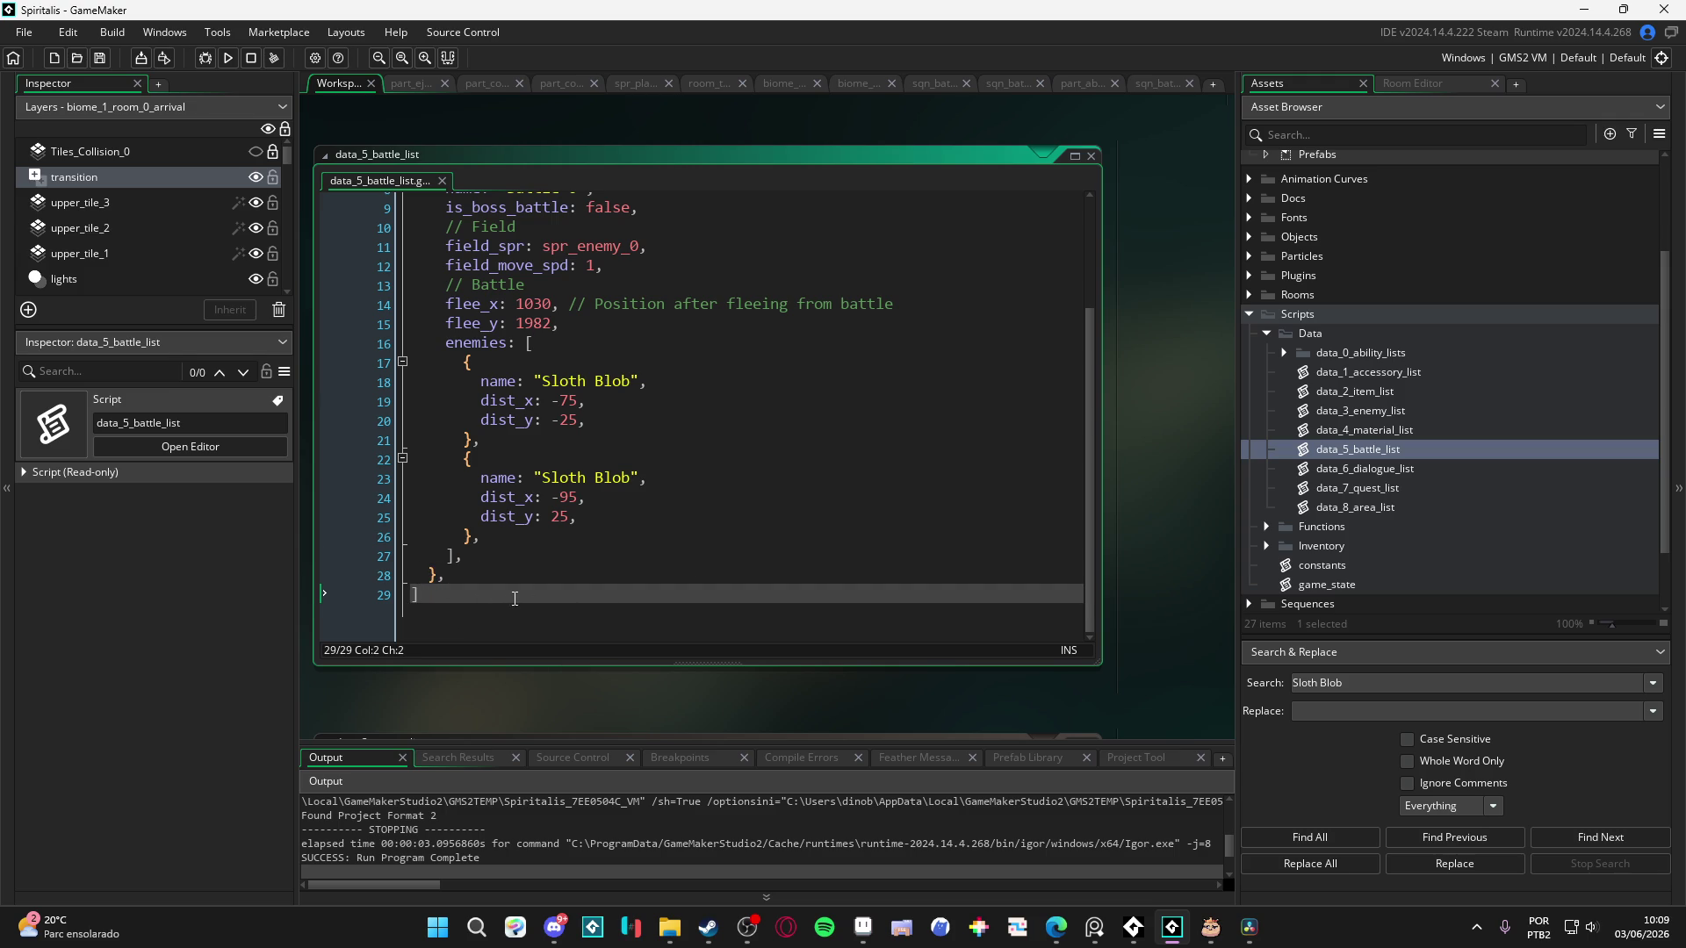
key("F5")
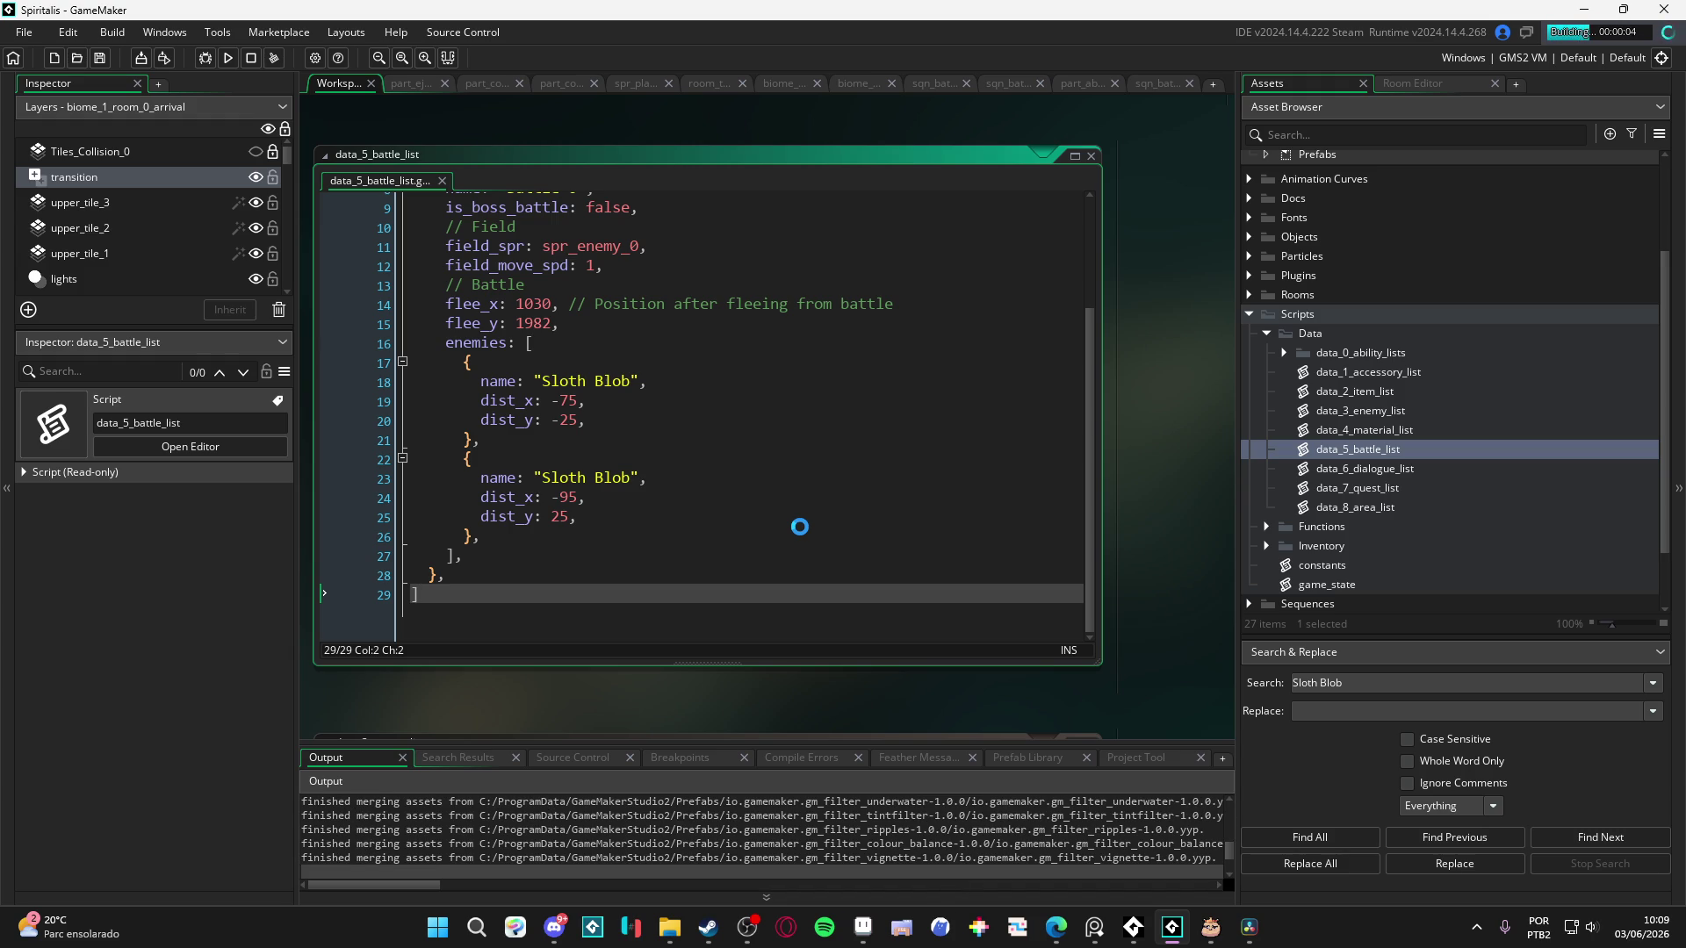
left_click(253, 58)
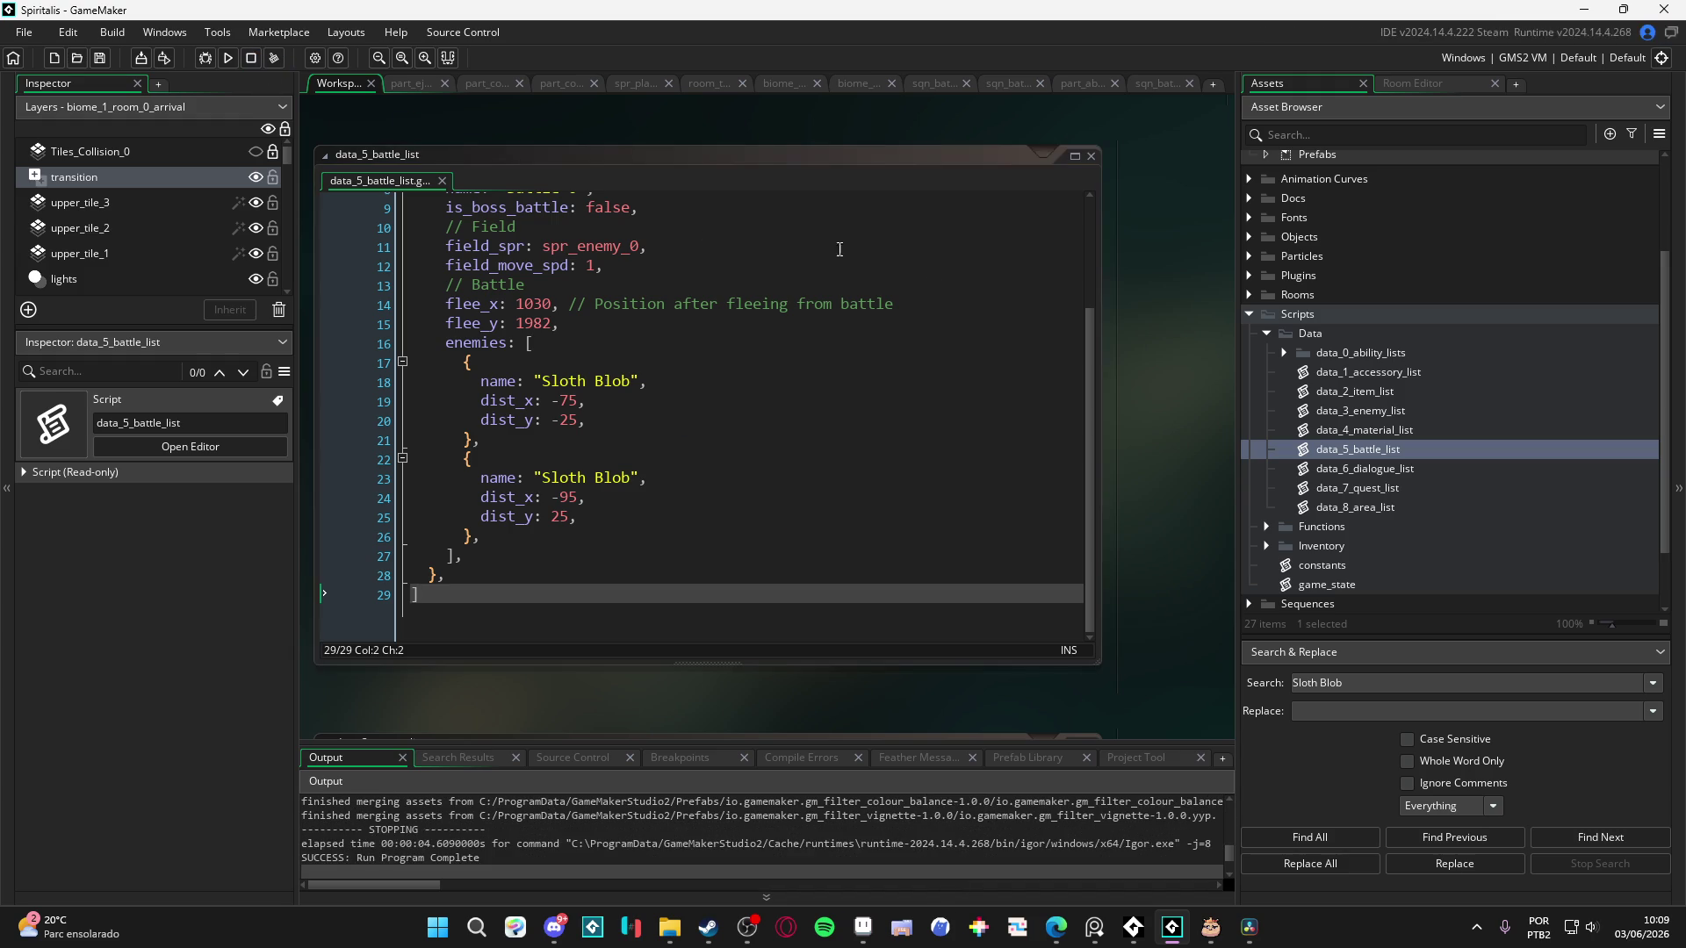
- Search the whole project for the quoted Sloth Blob text with Find All
left_click(628, 477)
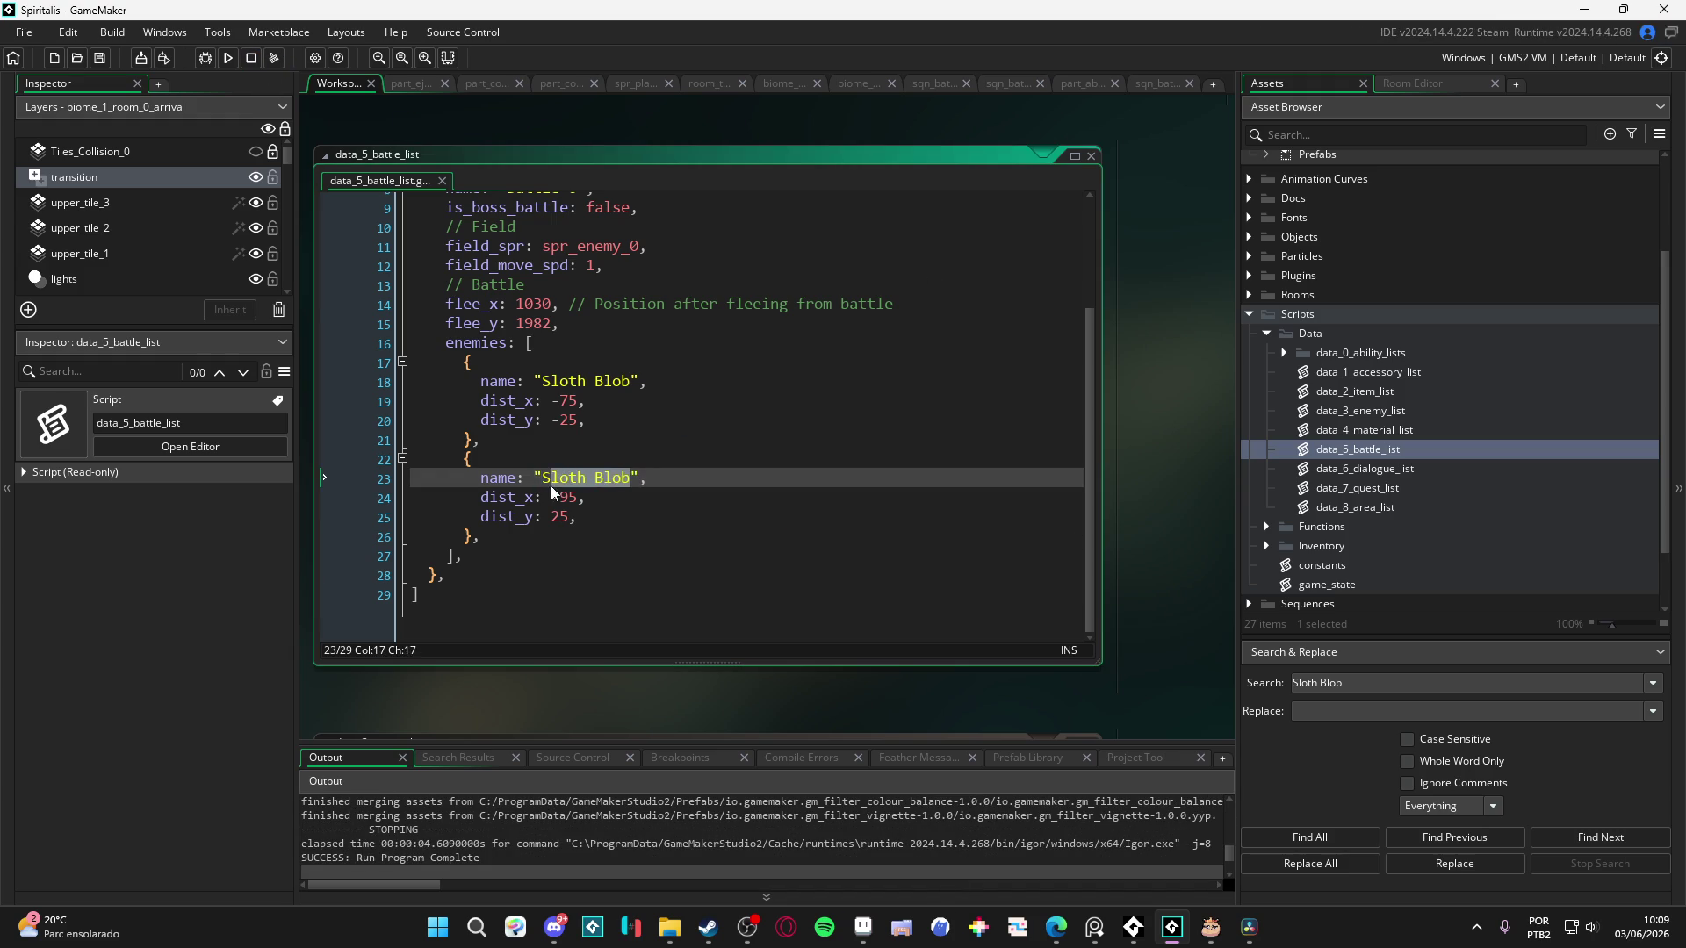
left_click(638, 478)
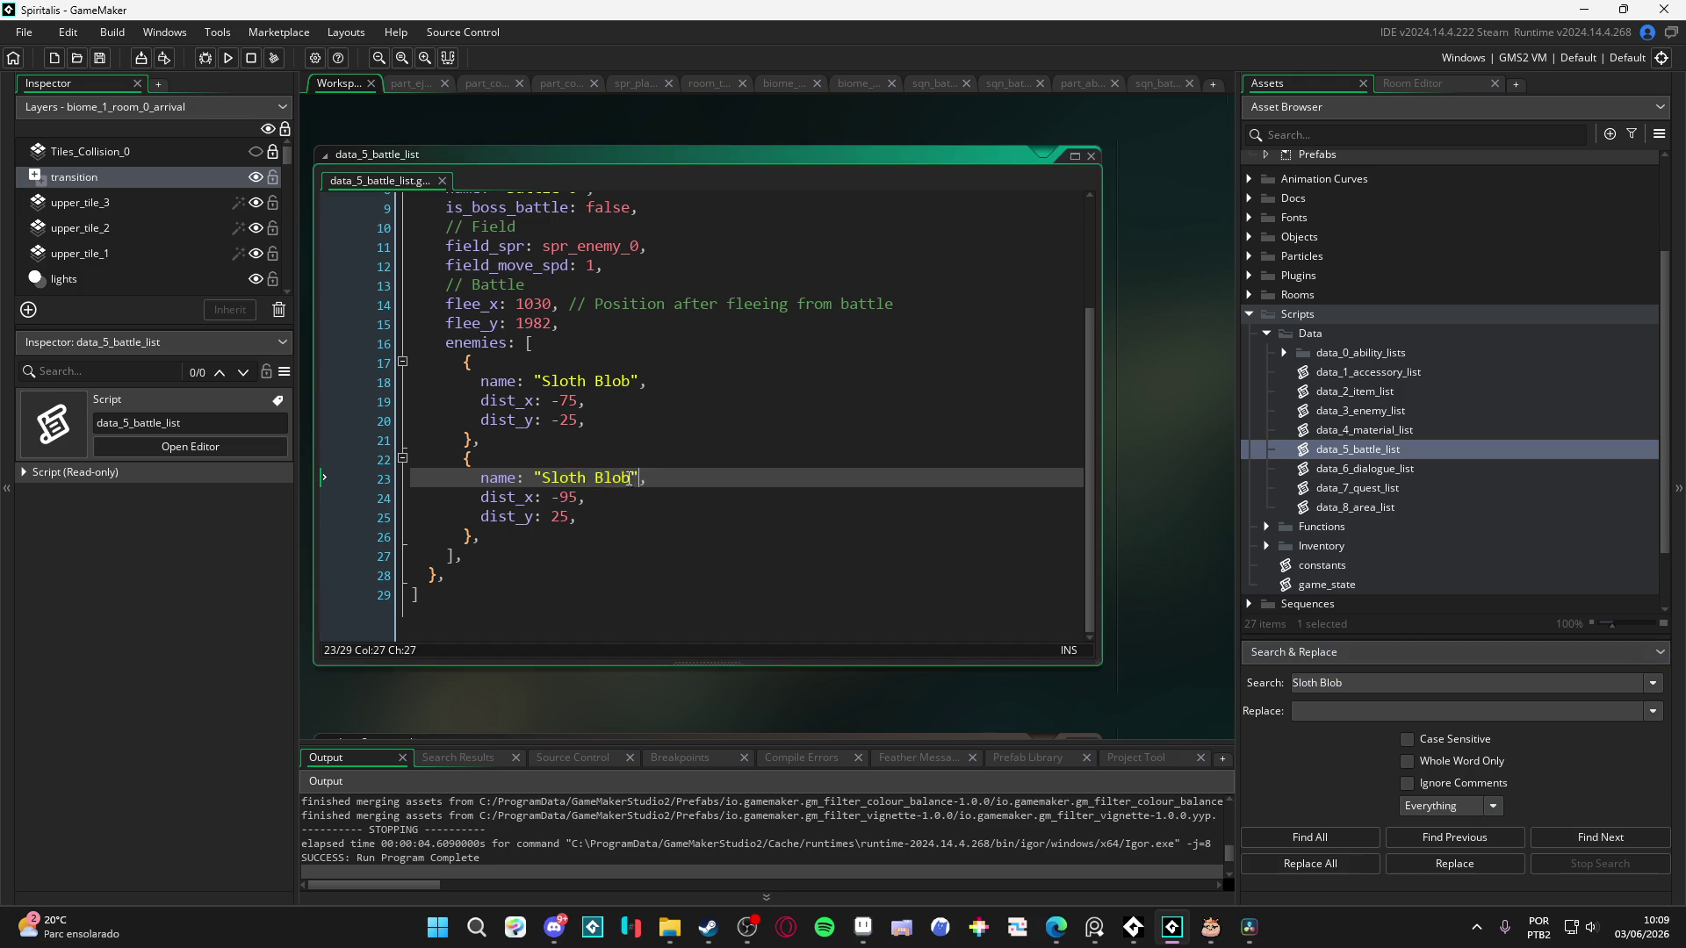
key("ctrl+shift+f")
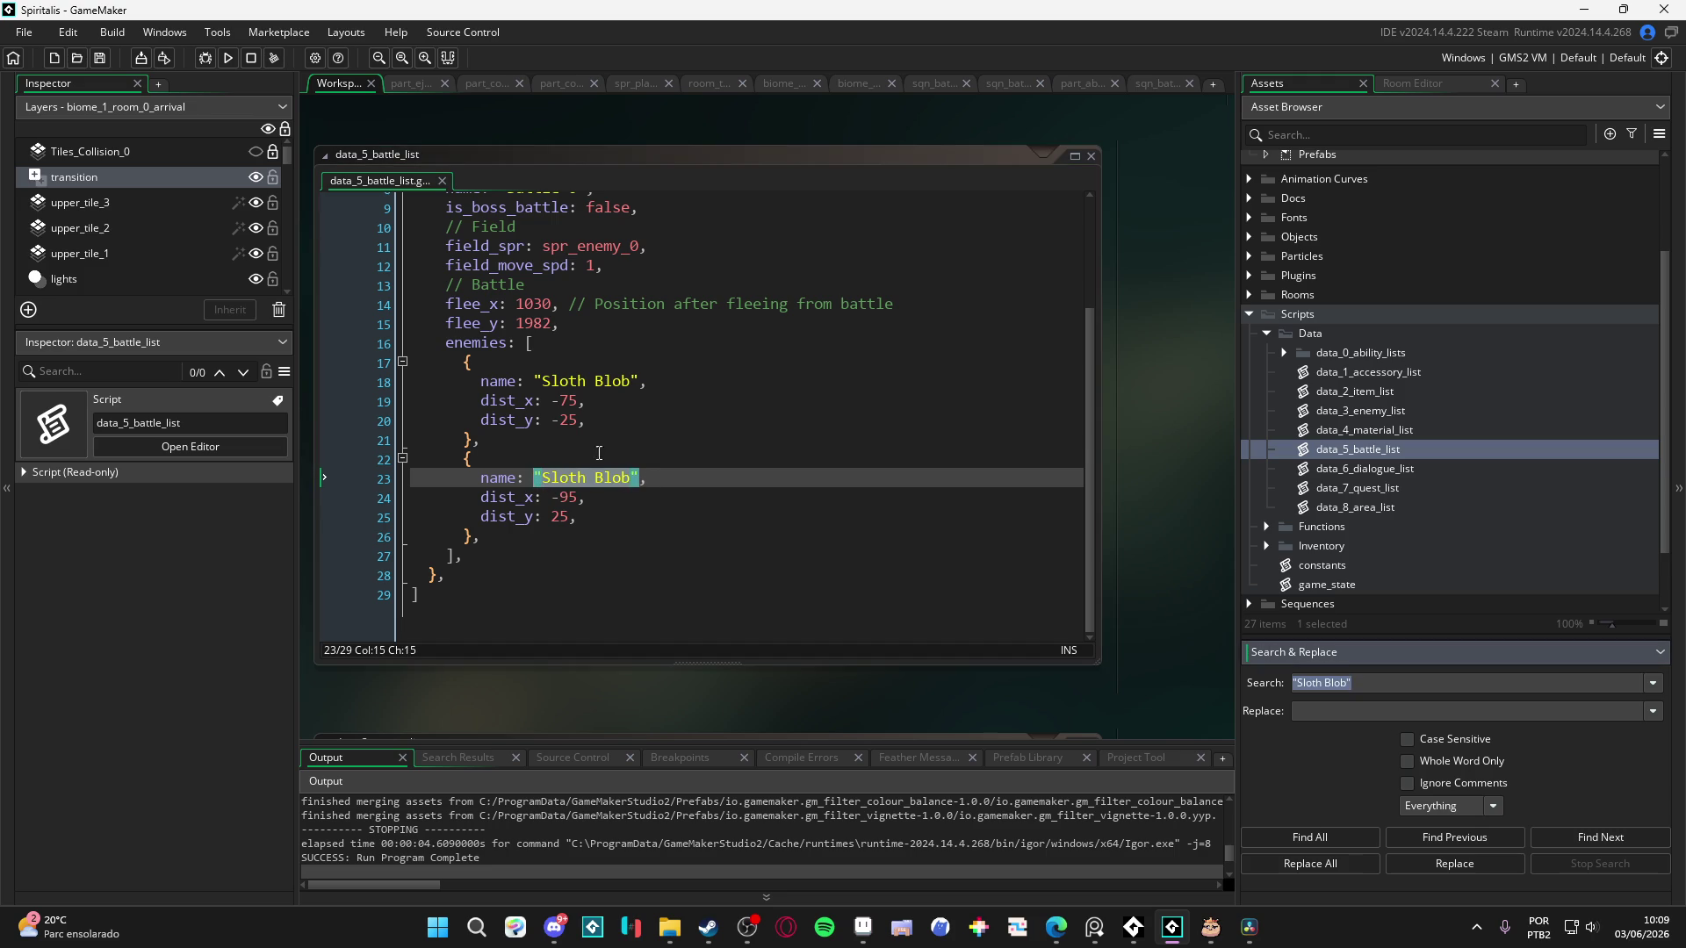
left_click(629, 445)
key("ctrl+shift+f")
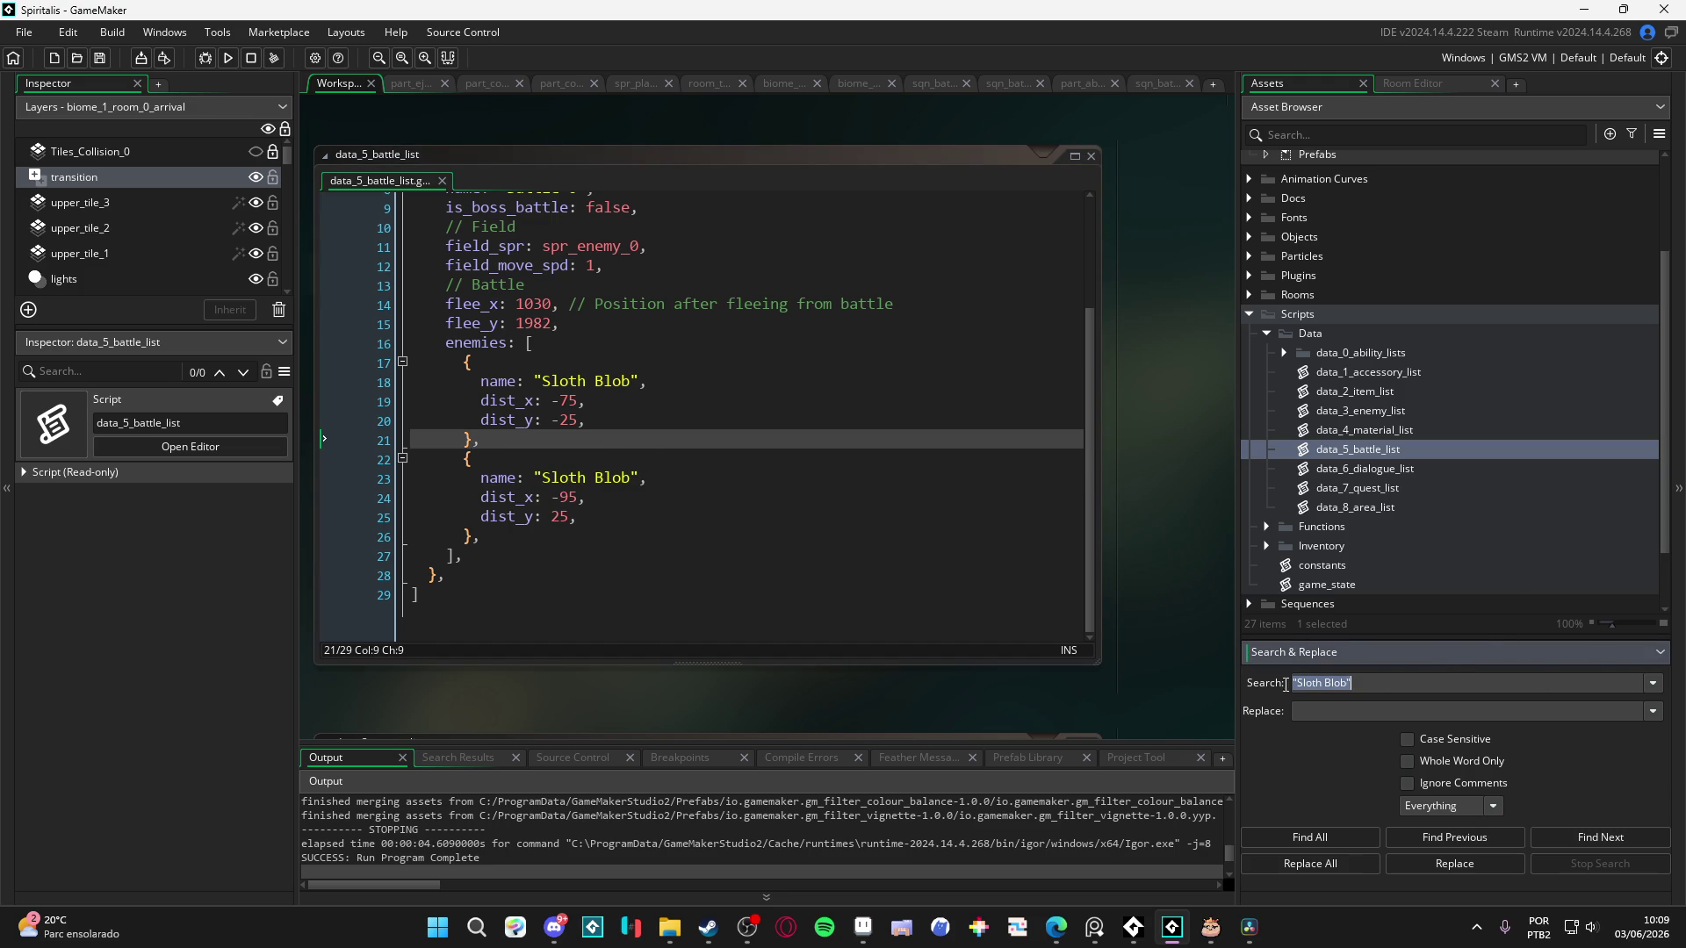
left_click(1341, 840)
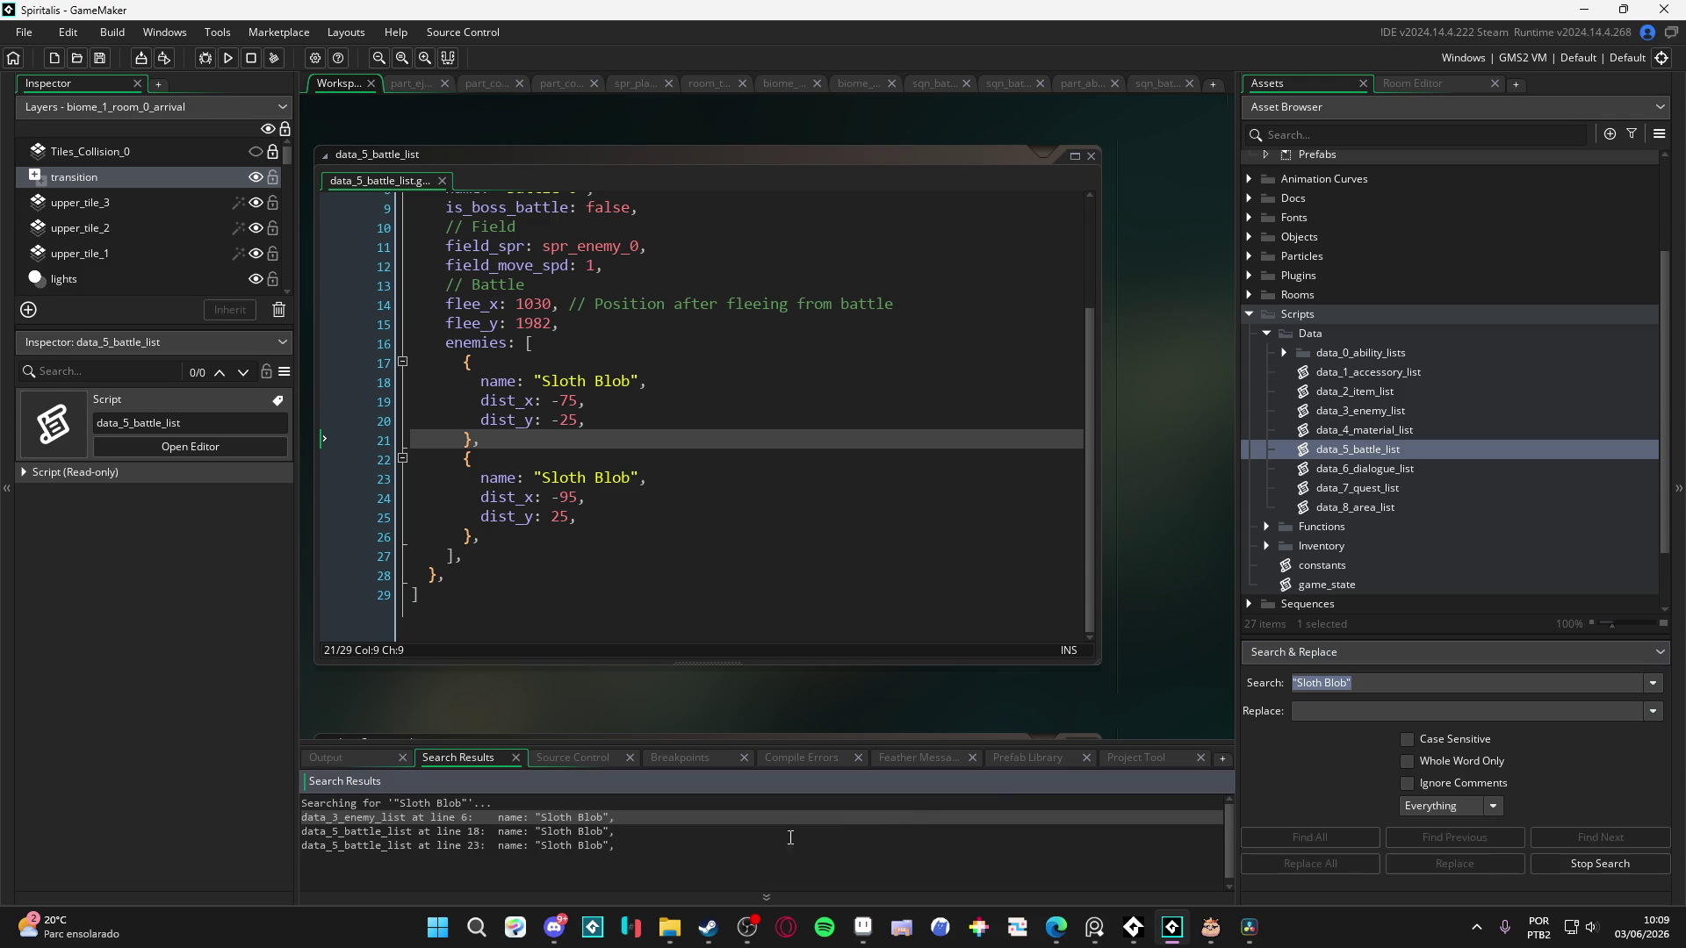
- Open the data_3_enemy_list line 6 match, check hp_max 9999 and mp_max 10, then run the game
left_click(632, 846)
double_click(614, 818)
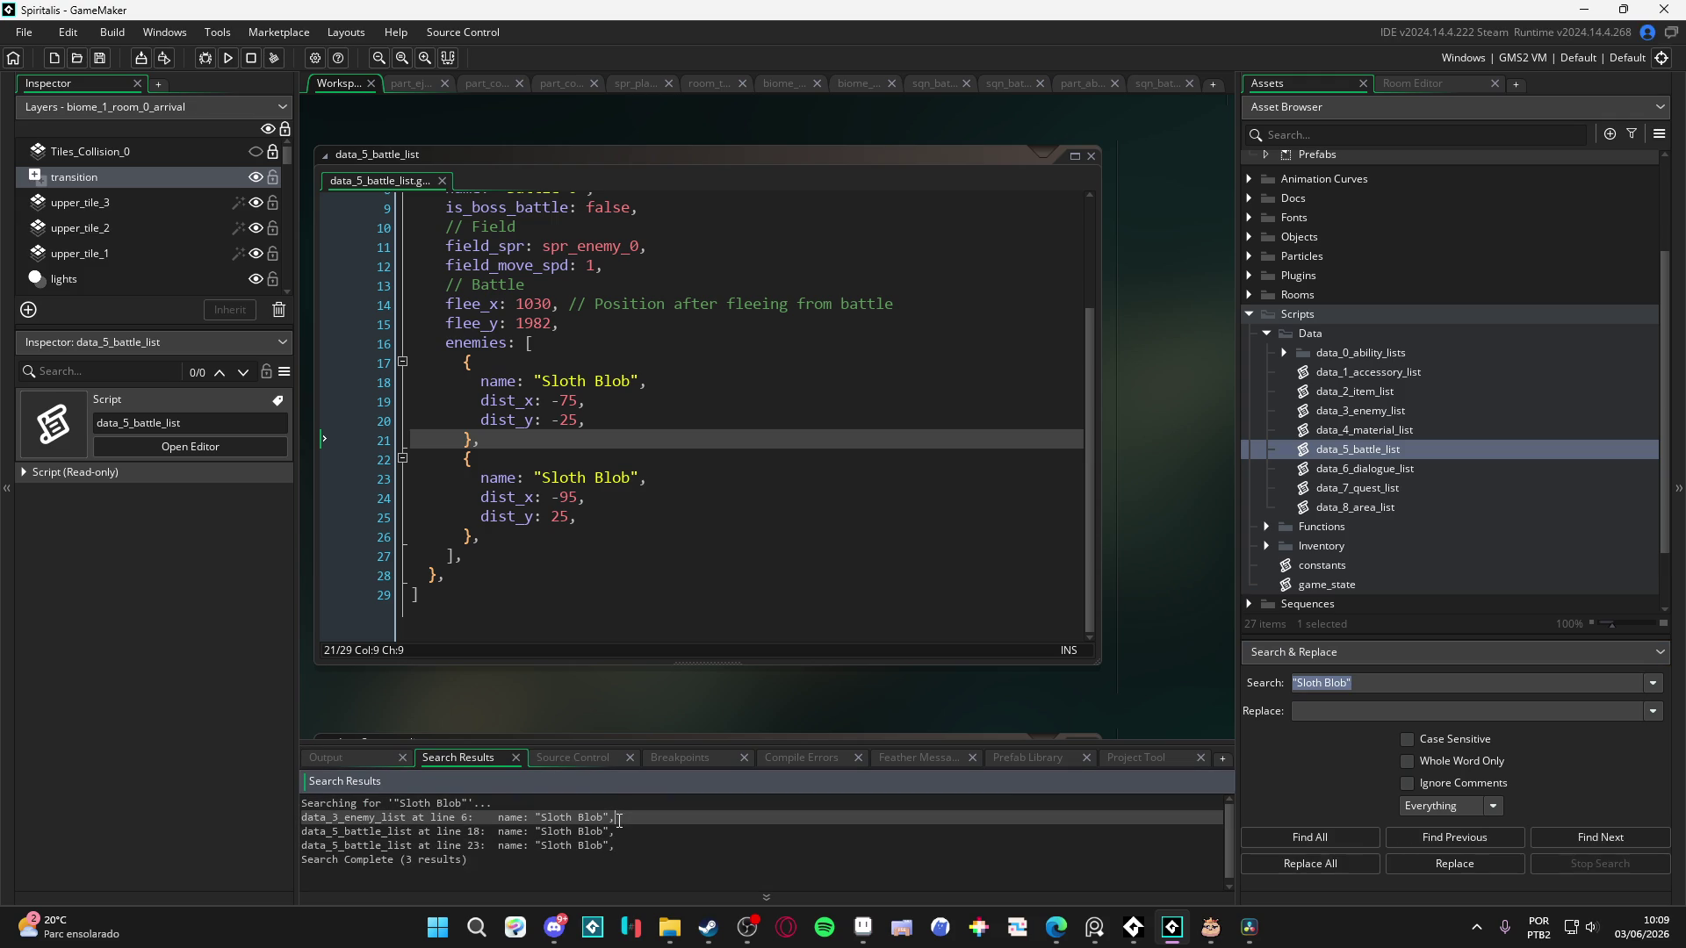
left_click(550, 527)
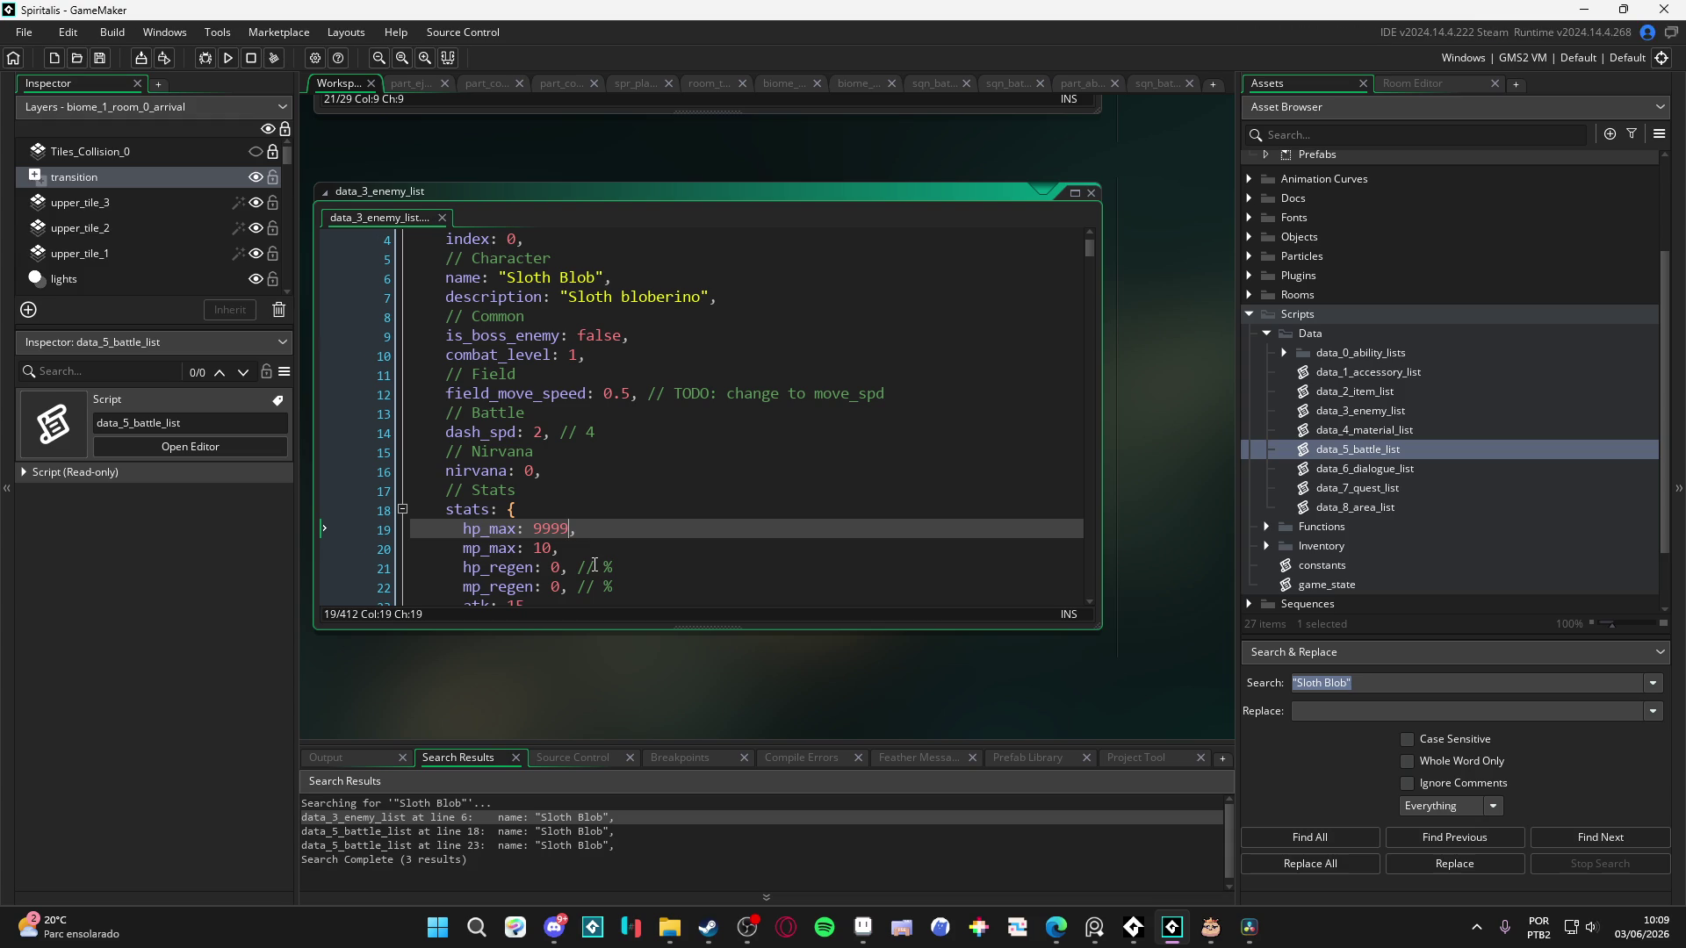
left_click(546, 548)
key("F5")
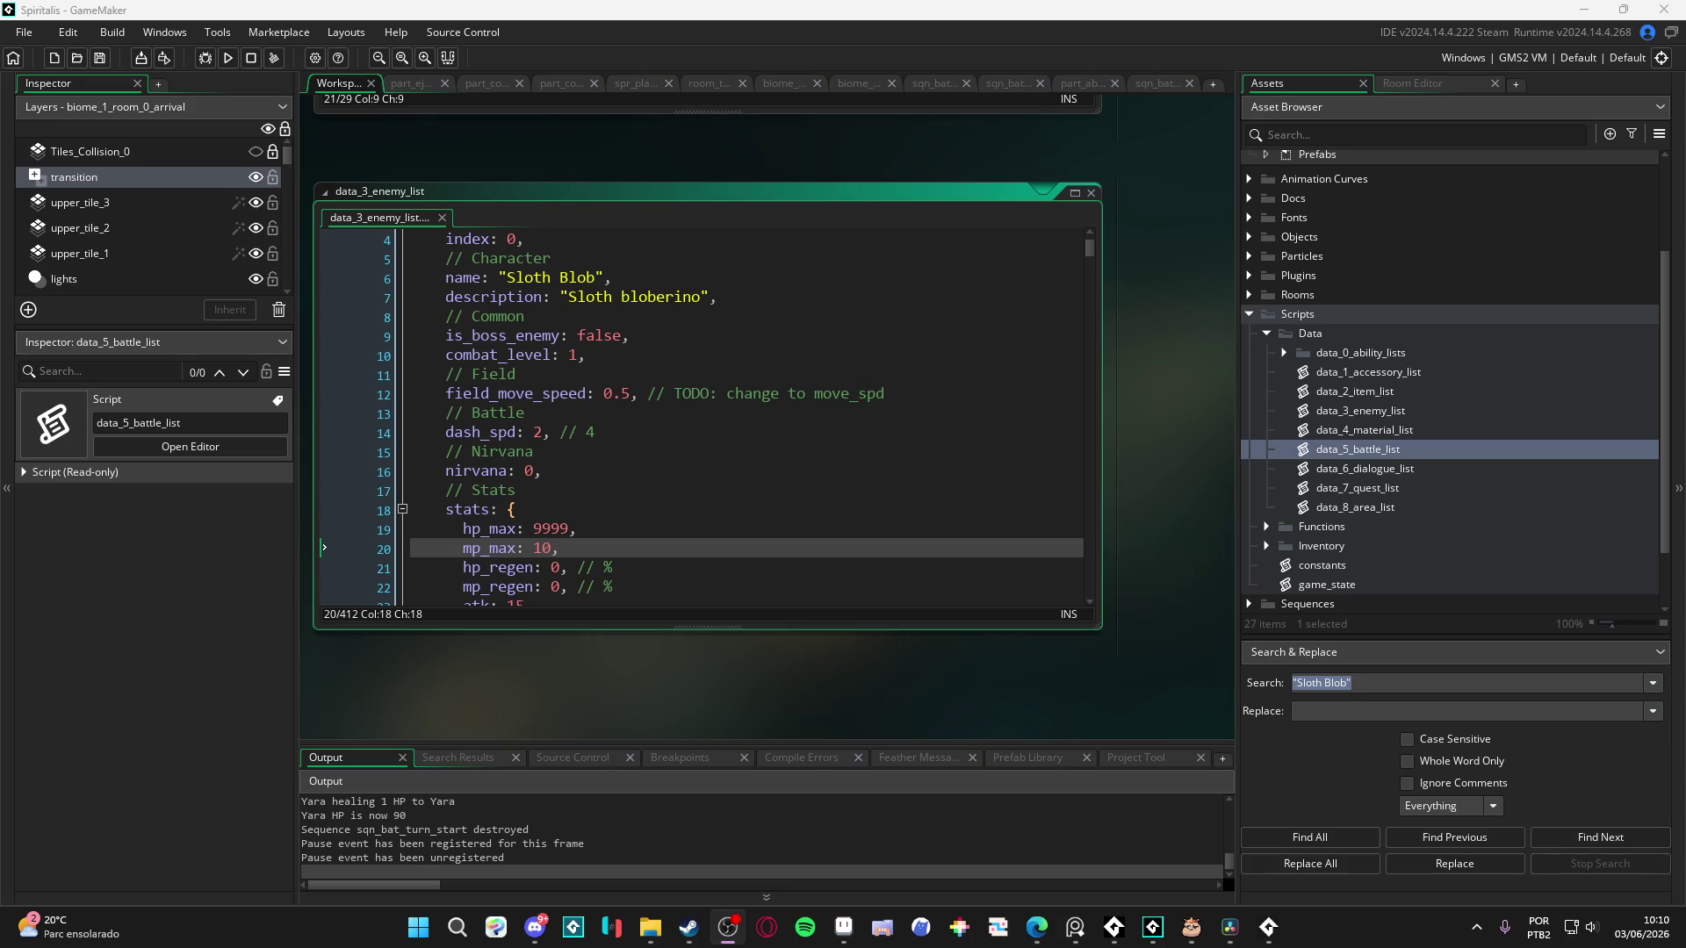
- In the game window, have Yara attack the upper Sloth Blob and Zhe Wu use Thunder strike
left_click(1278, 938)
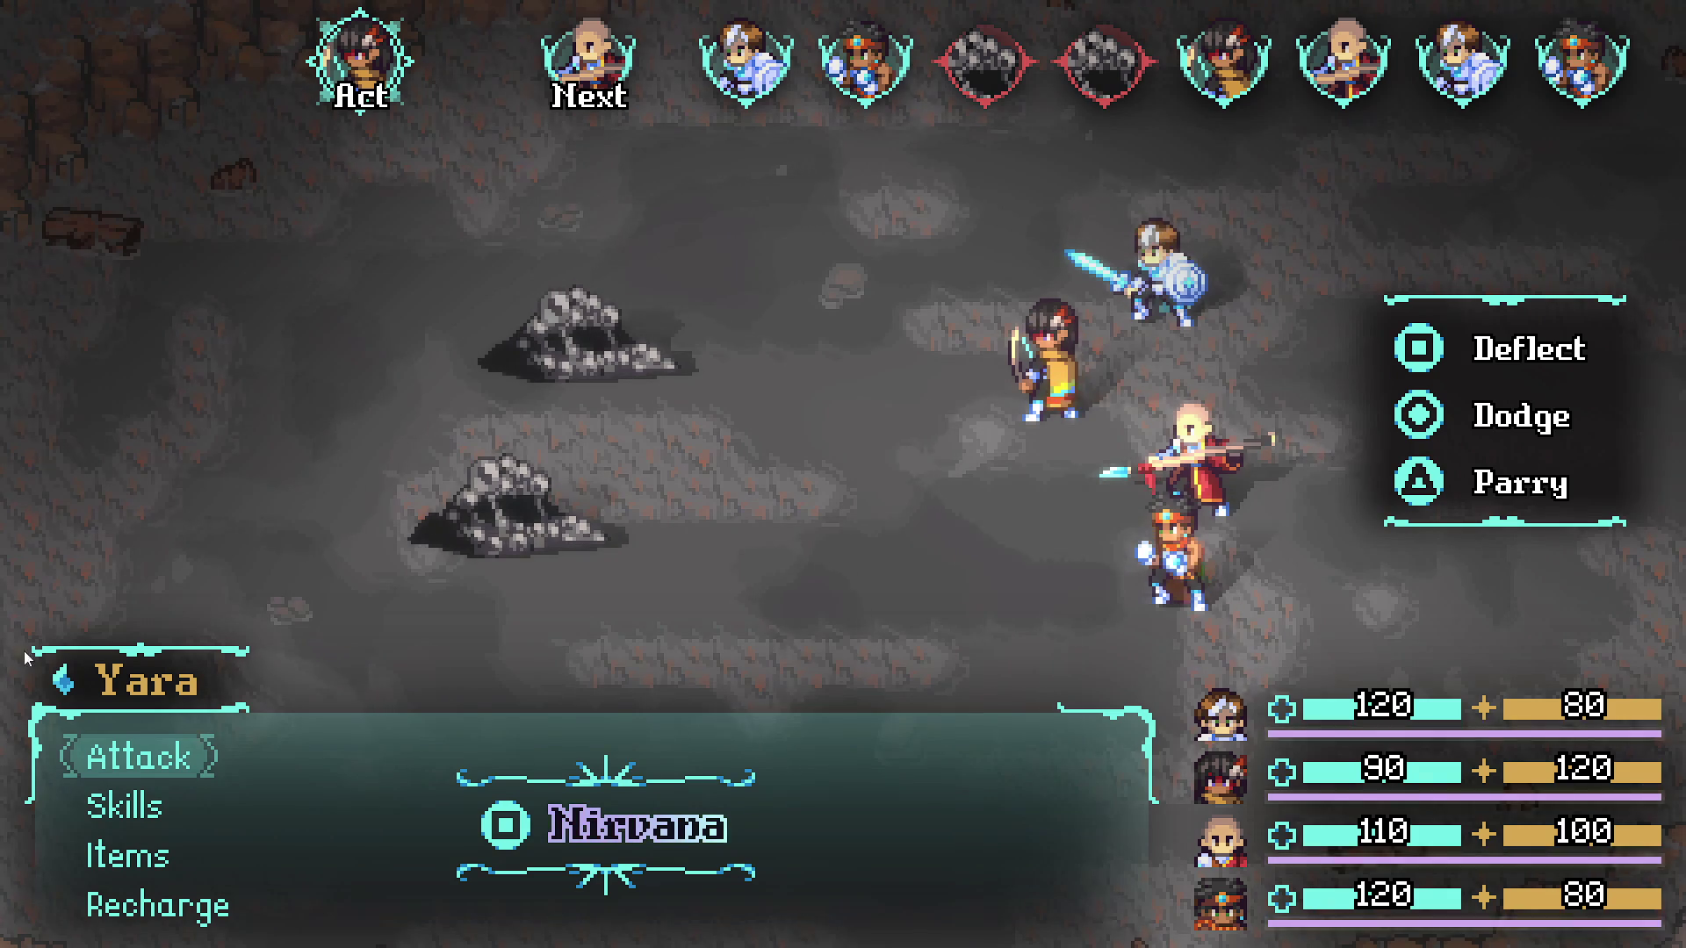
key("Return")
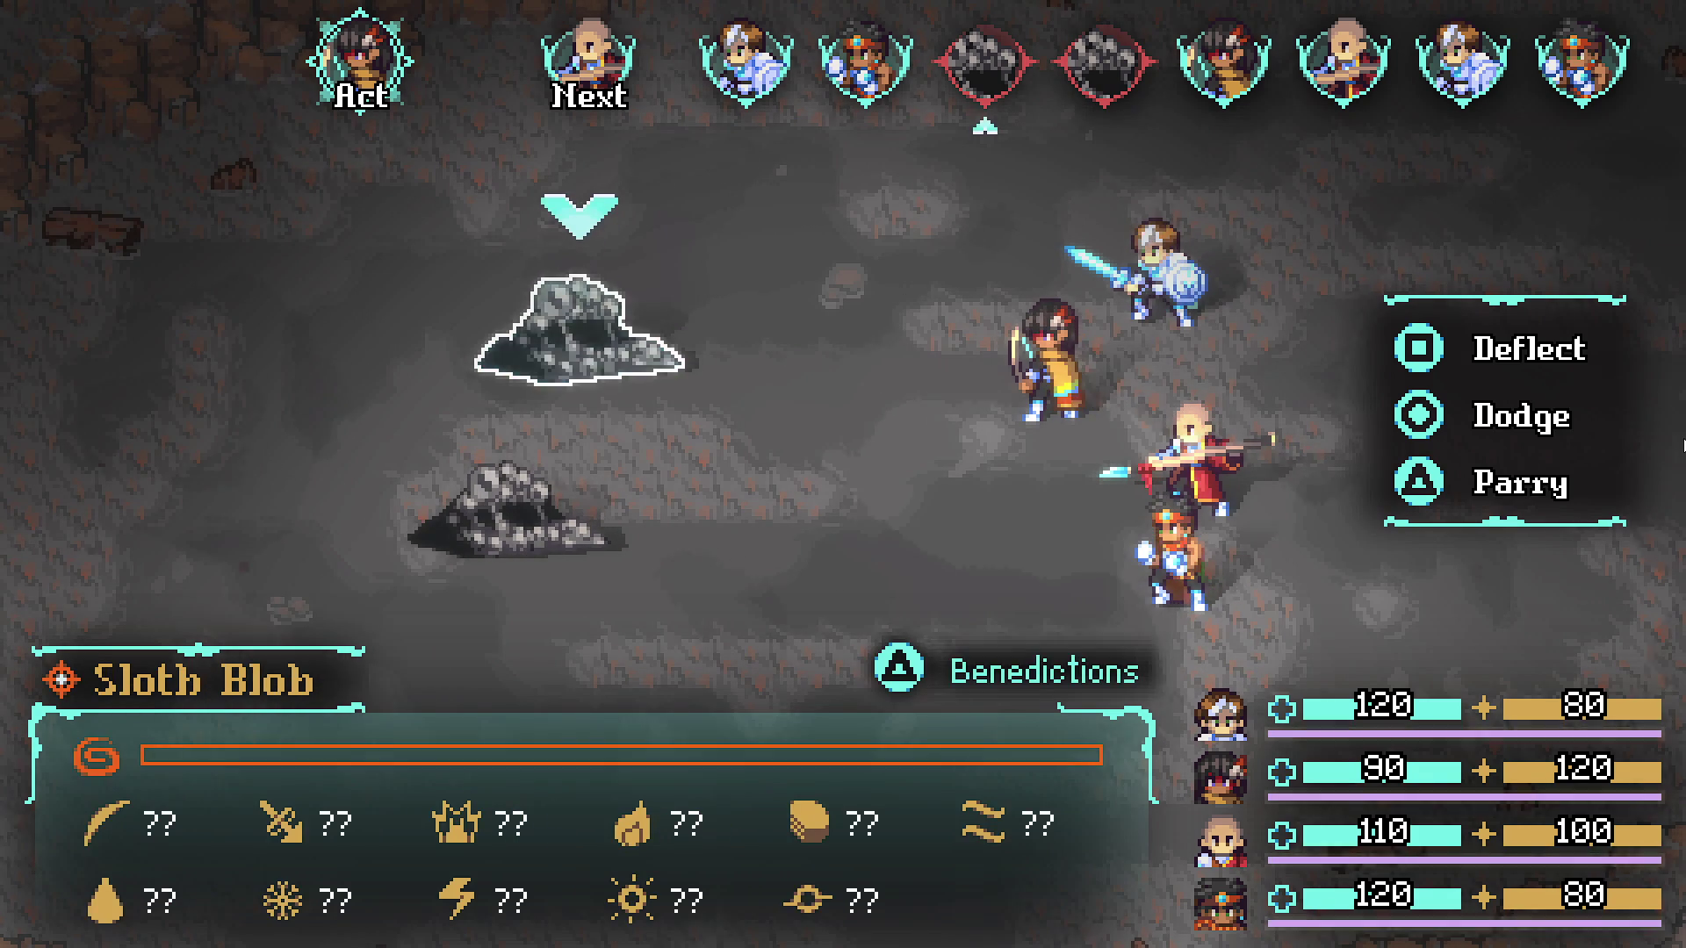
key("Return")
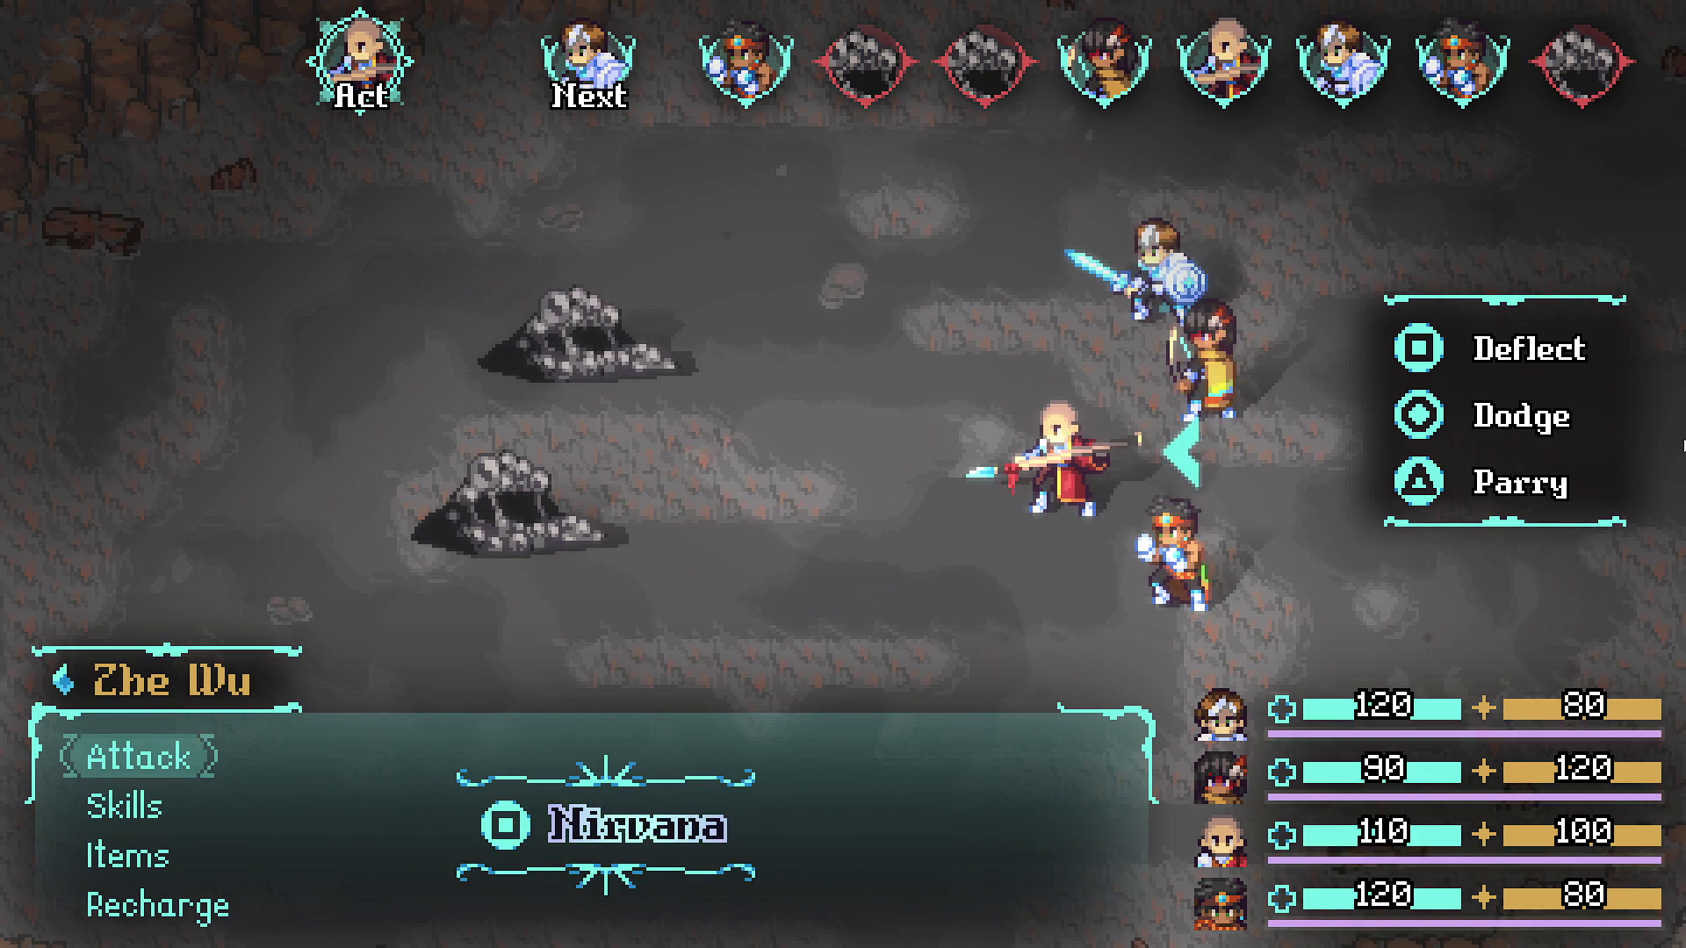
key("Down")
key("Return")
key("Down")
key("Up")
key("Return")
key("Return")
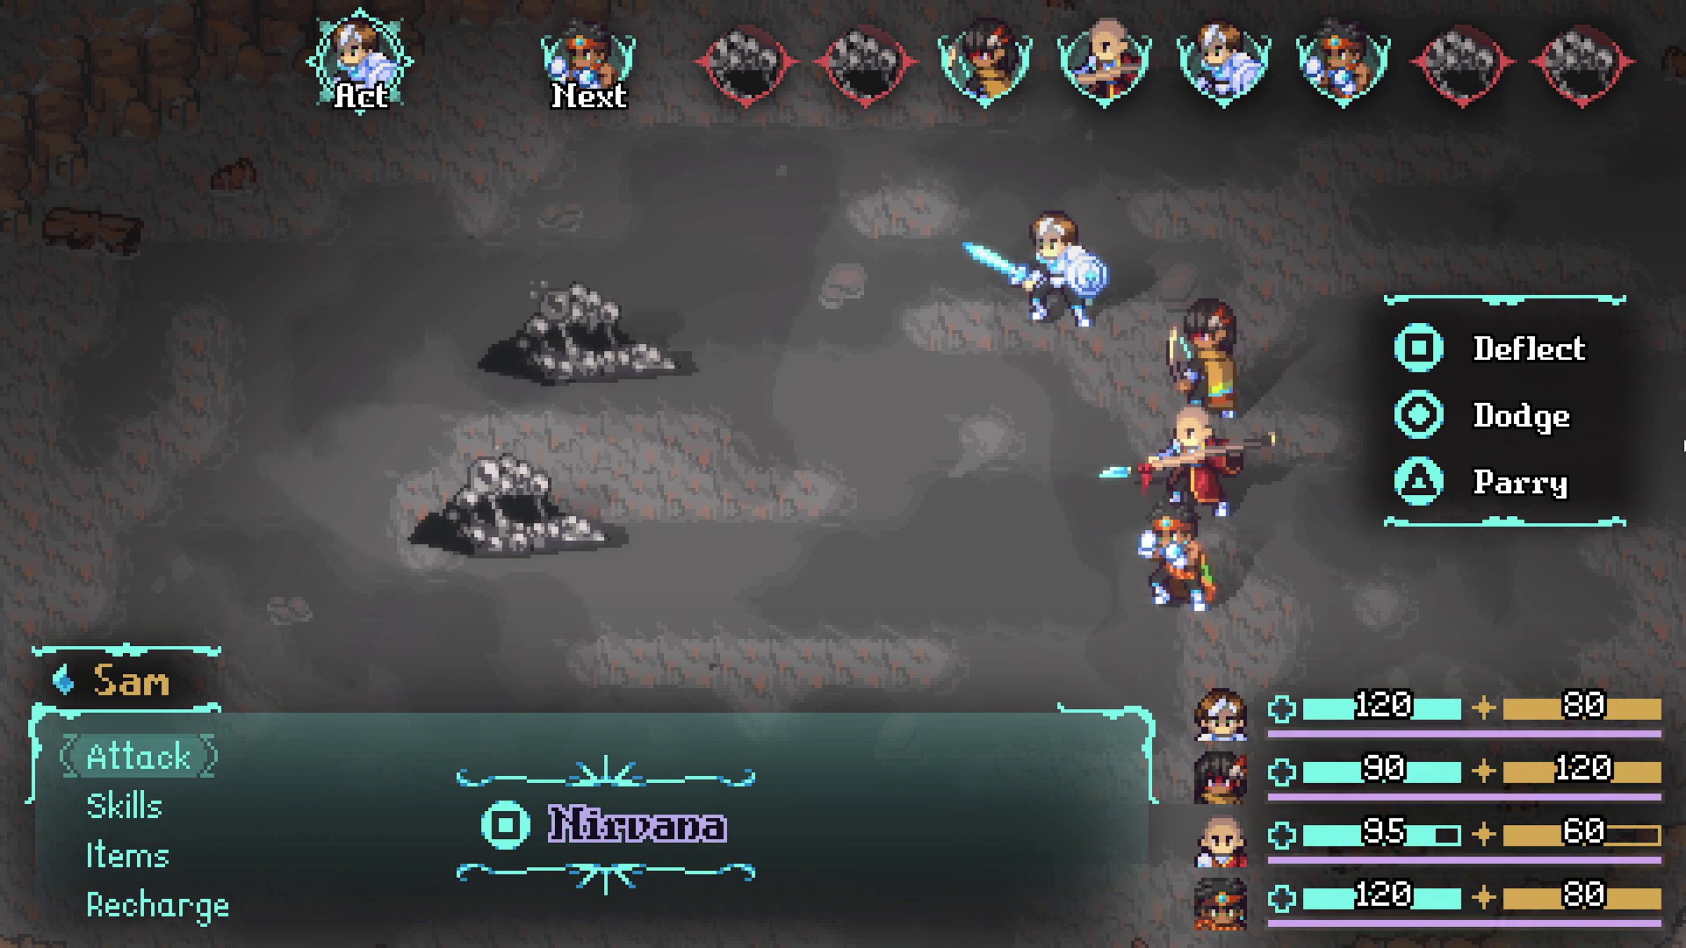
- Have Sam and Themba attack the Sloth Blob, then counterattack and dodge its attack
key("Down")
key("Up")
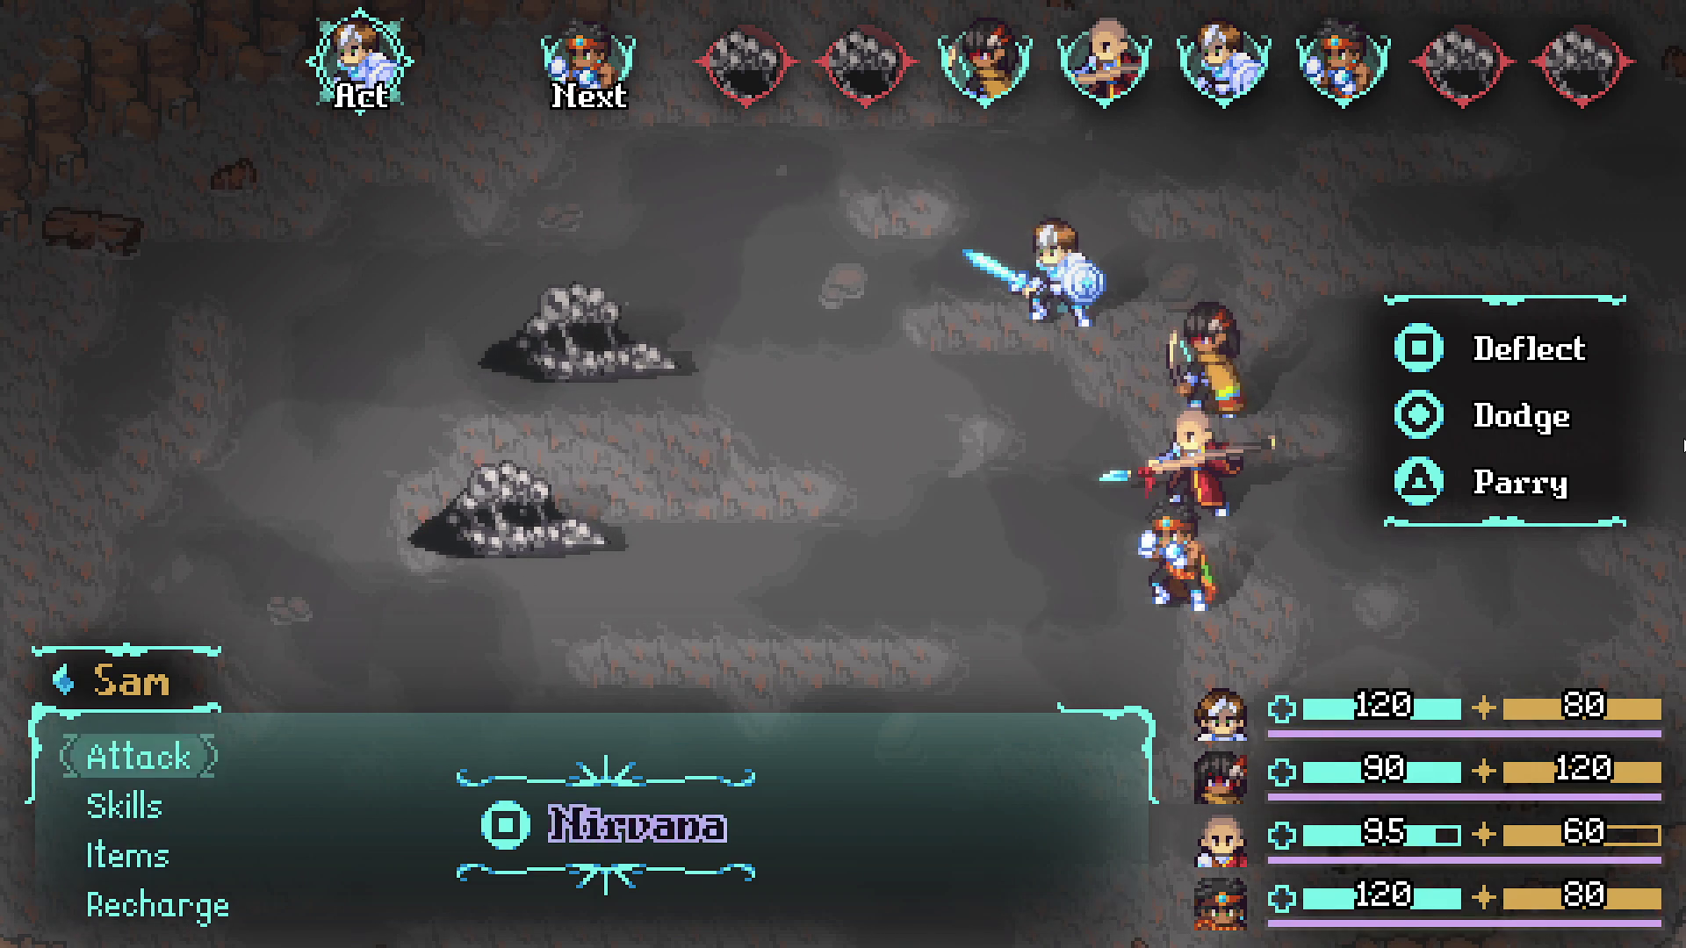
key("Return")
key("Return")
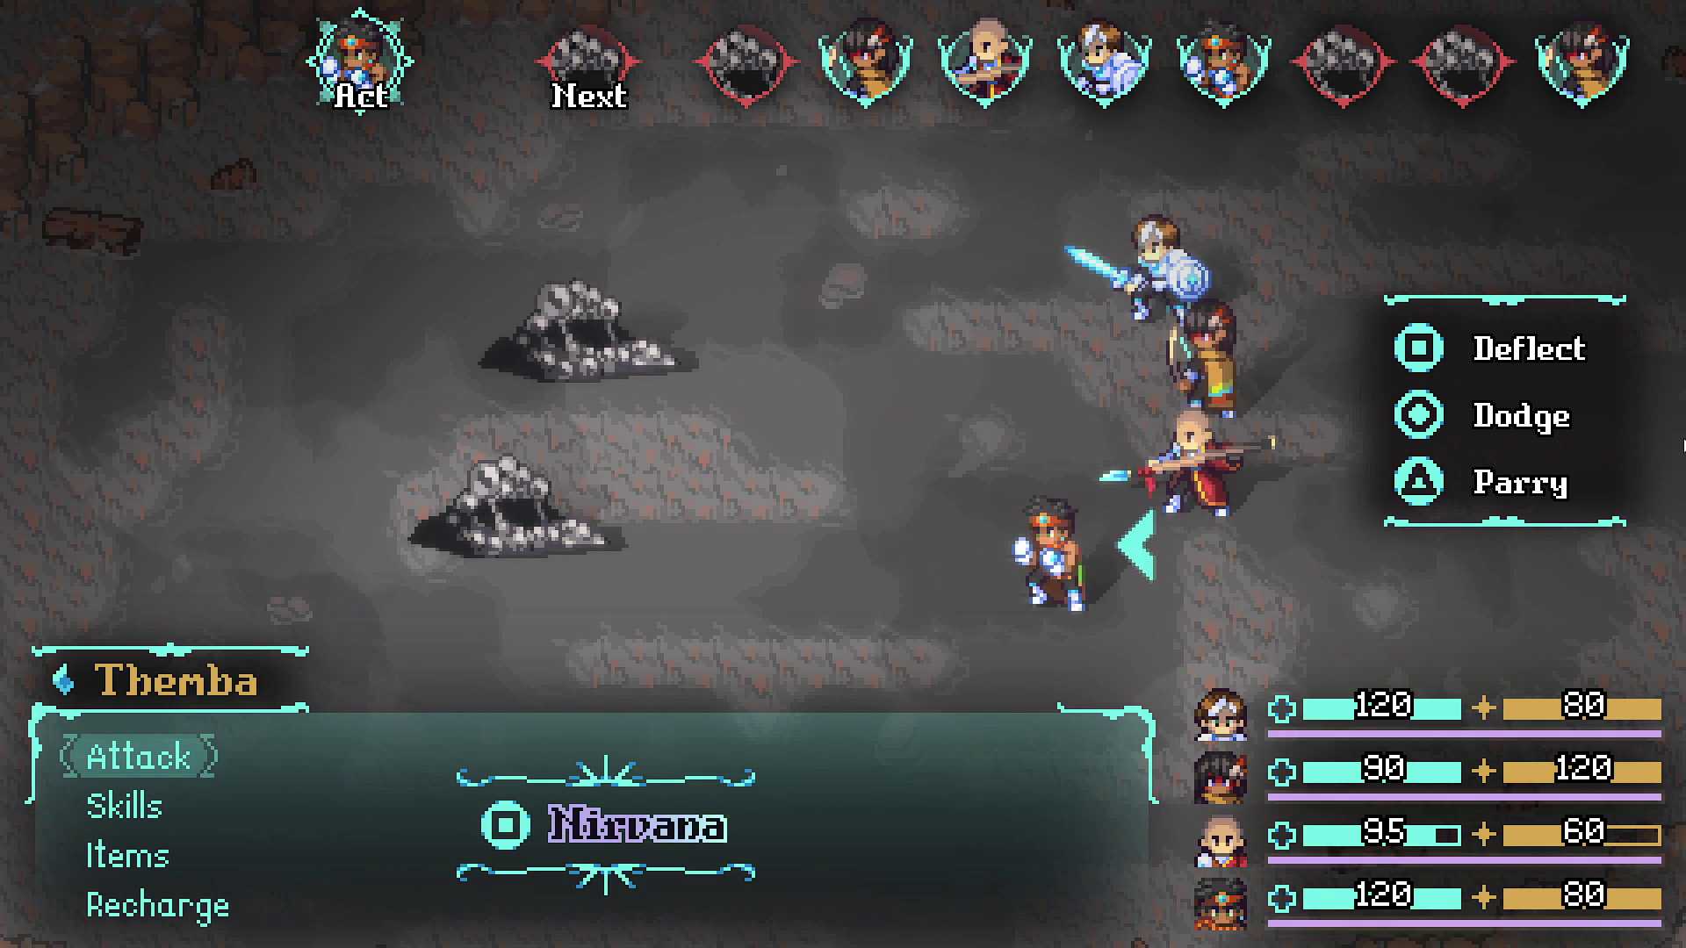
key("Return")
key("Return")
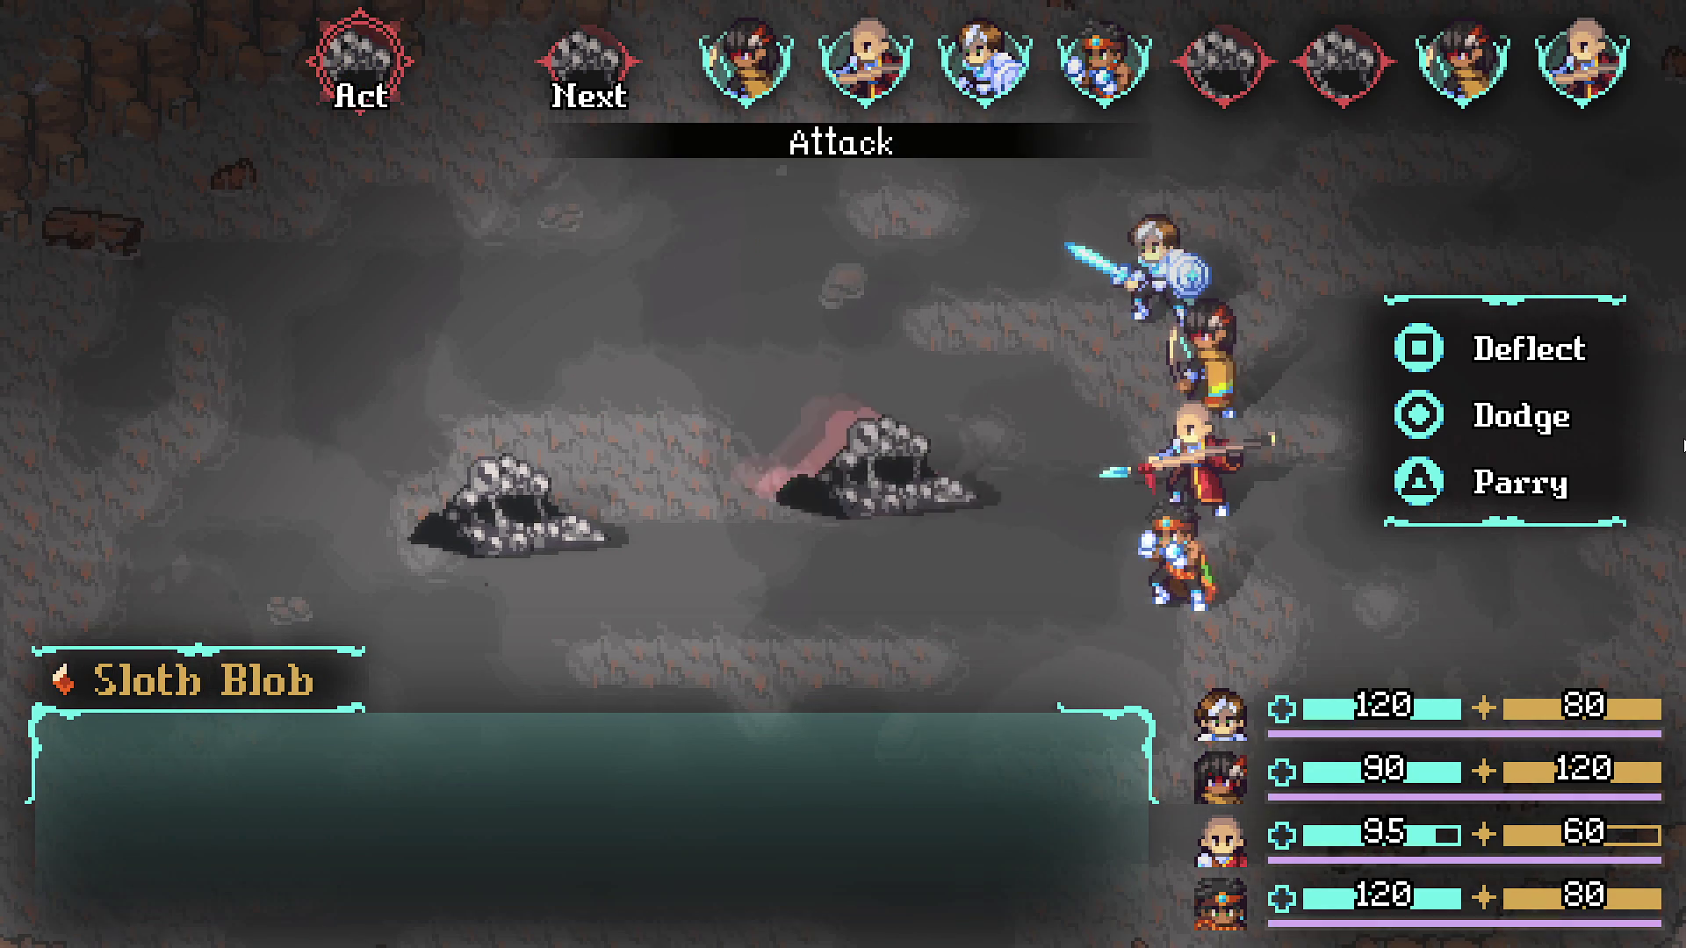
key("Return")
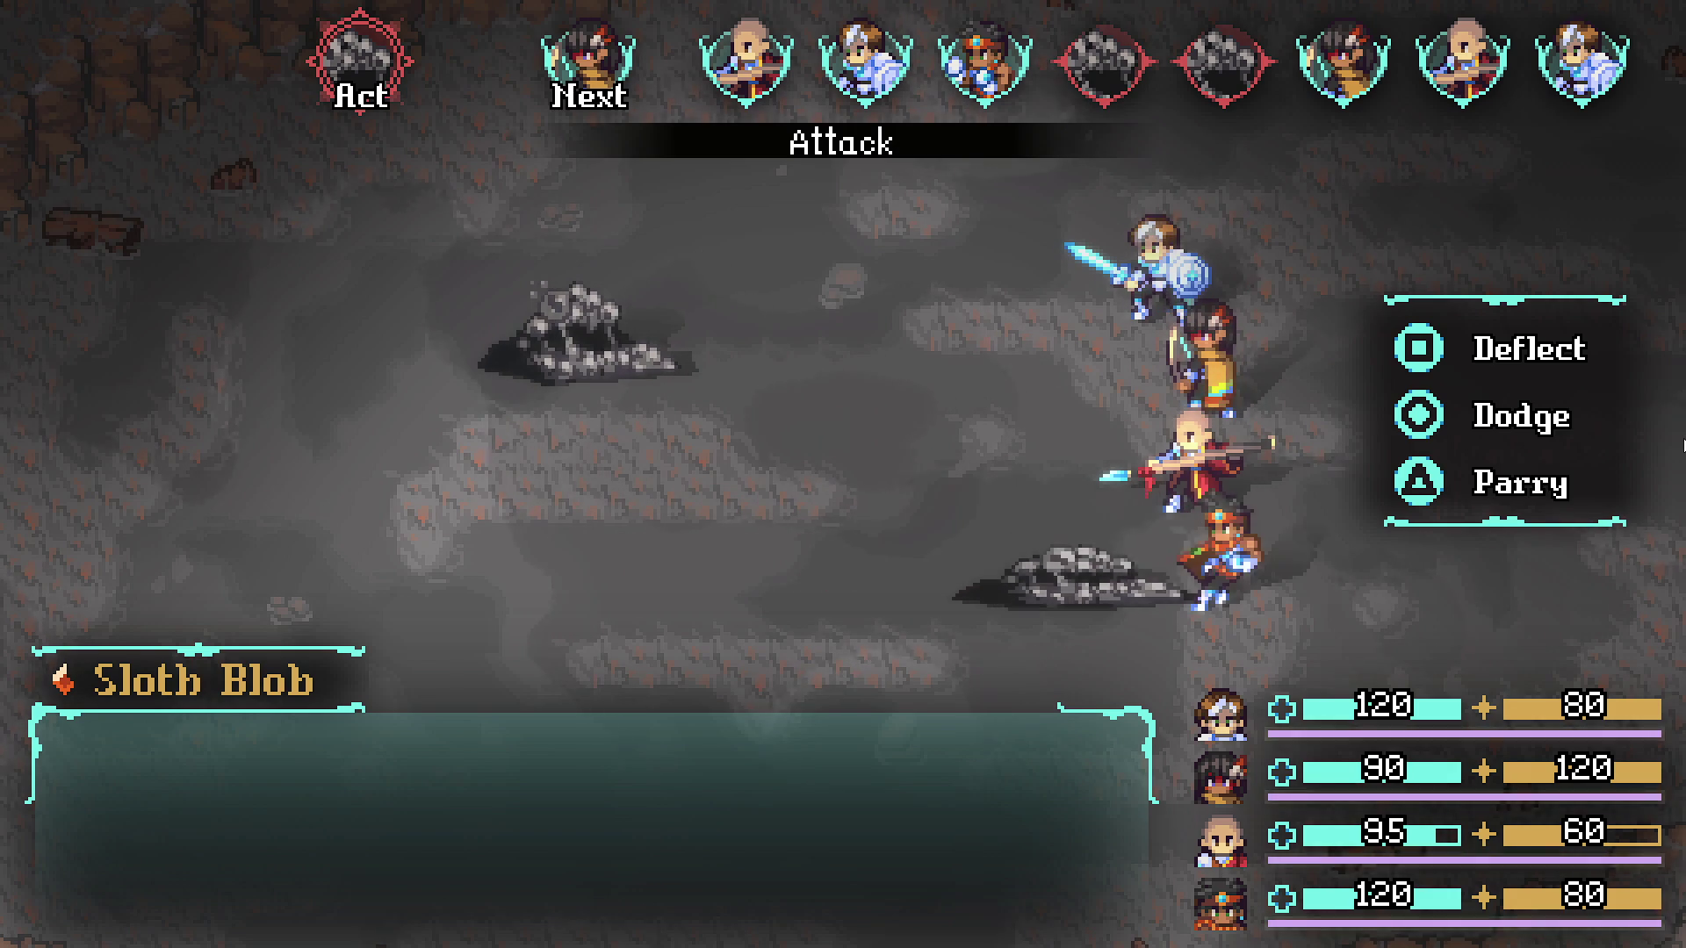
key("Escape")
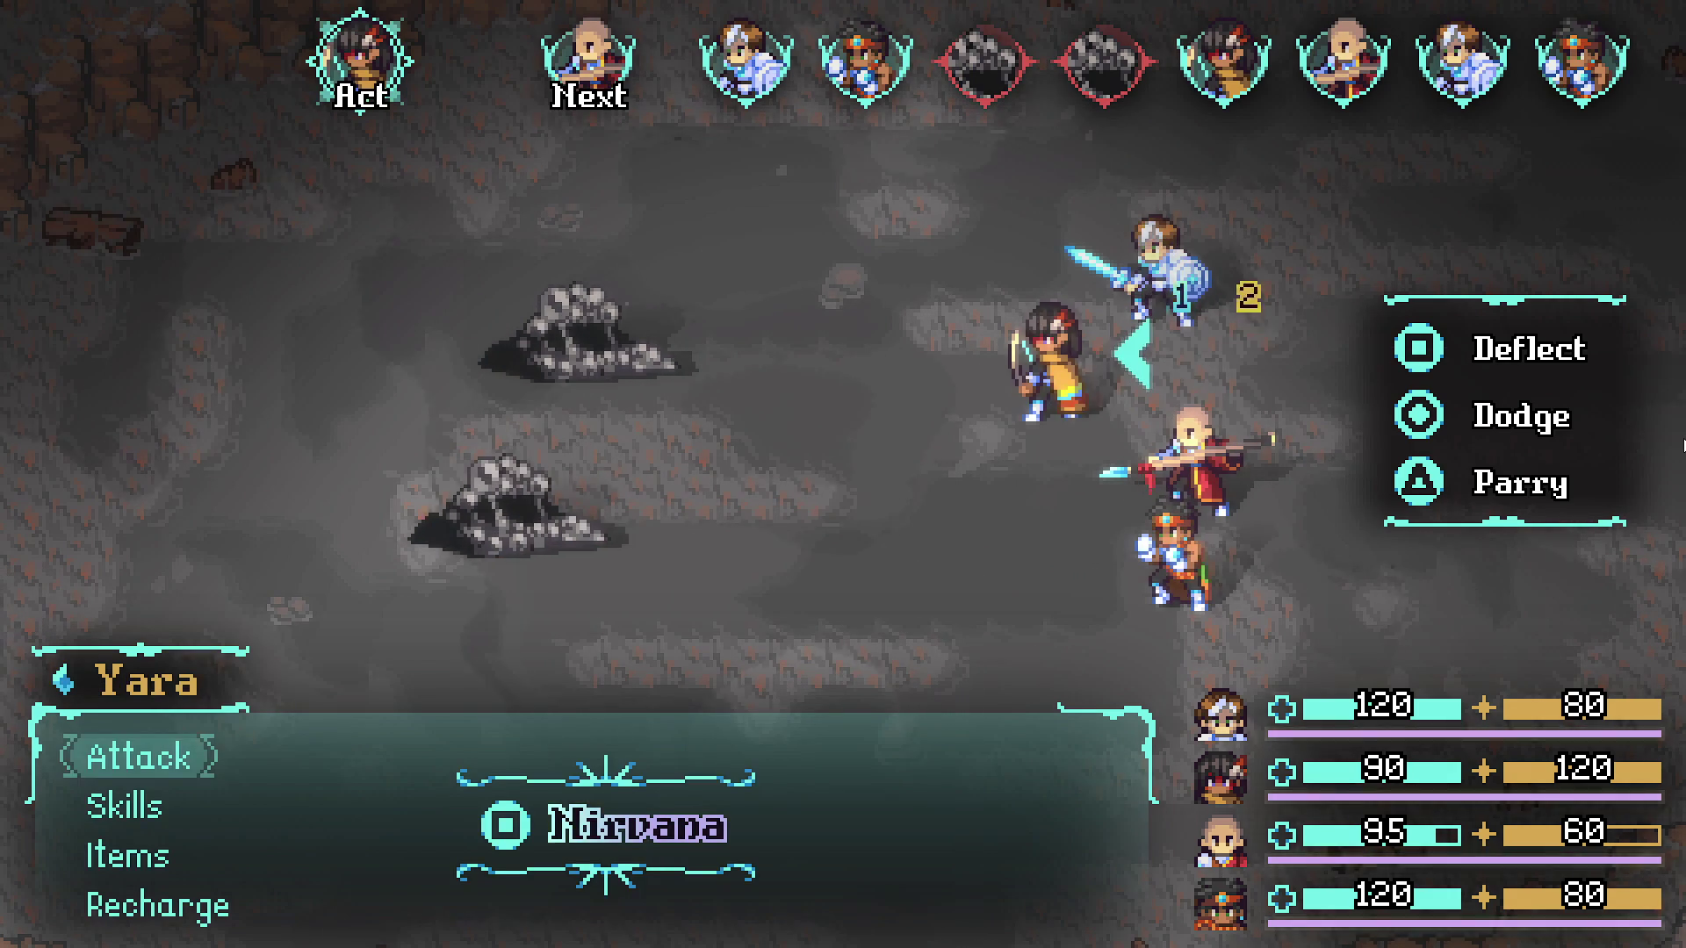
- Have Yara cast a support skill on Zhe Wu
key("Down")
key("Return")
key("Down")
key("Down")
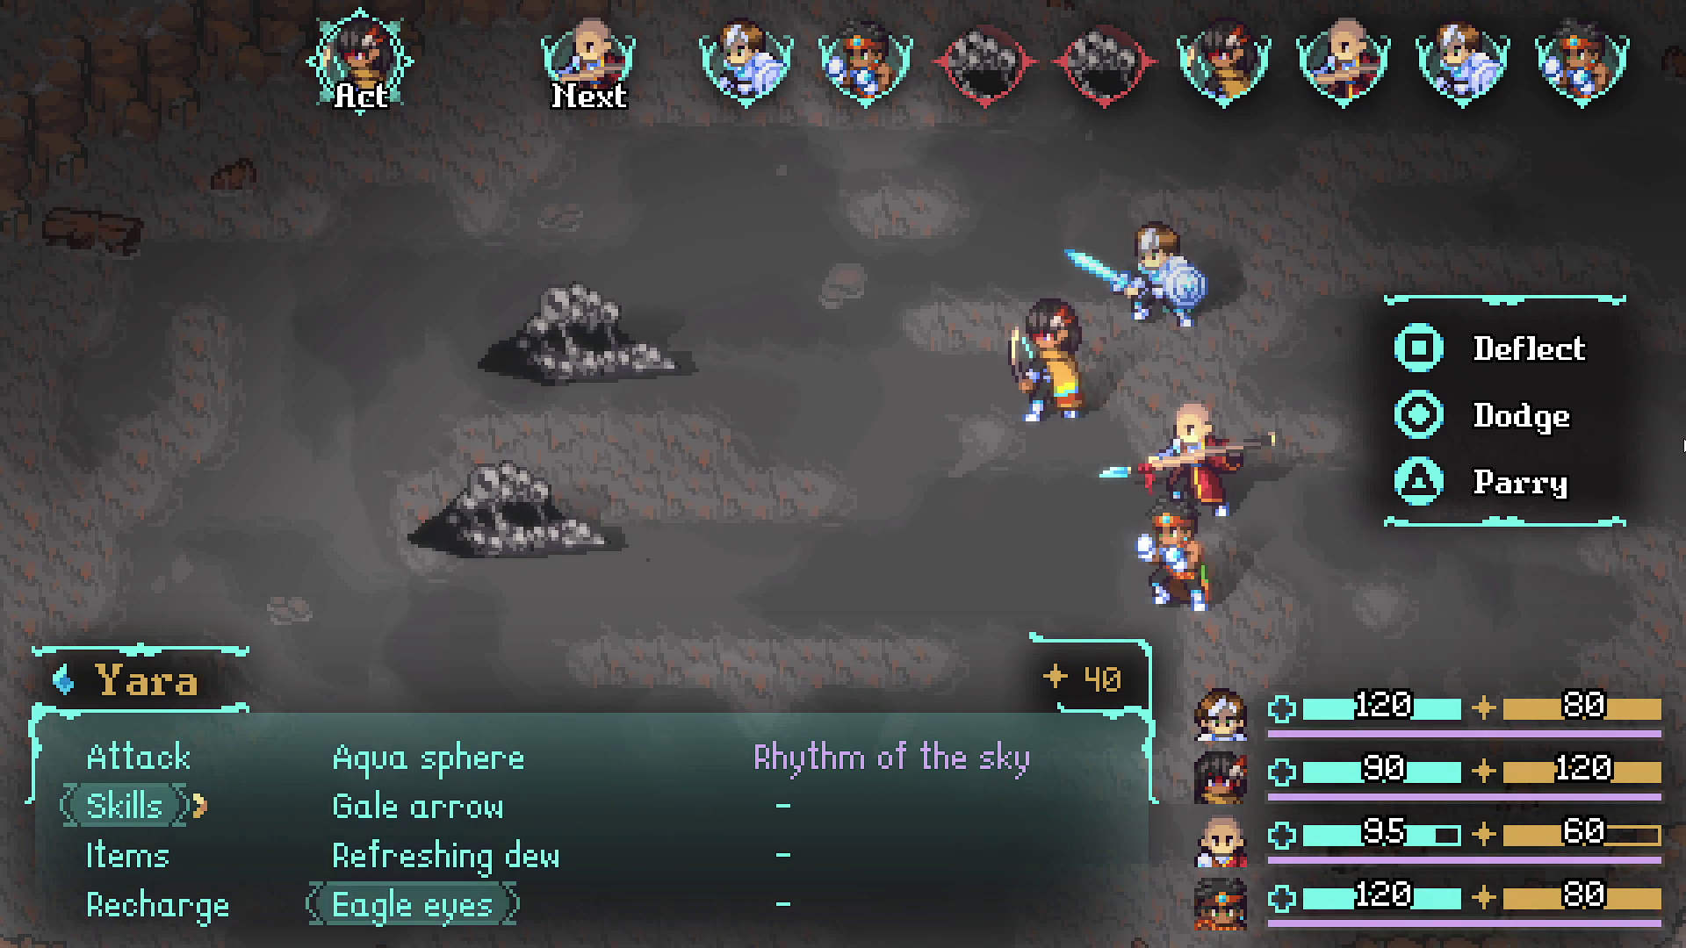
key("Return")
key("Down")
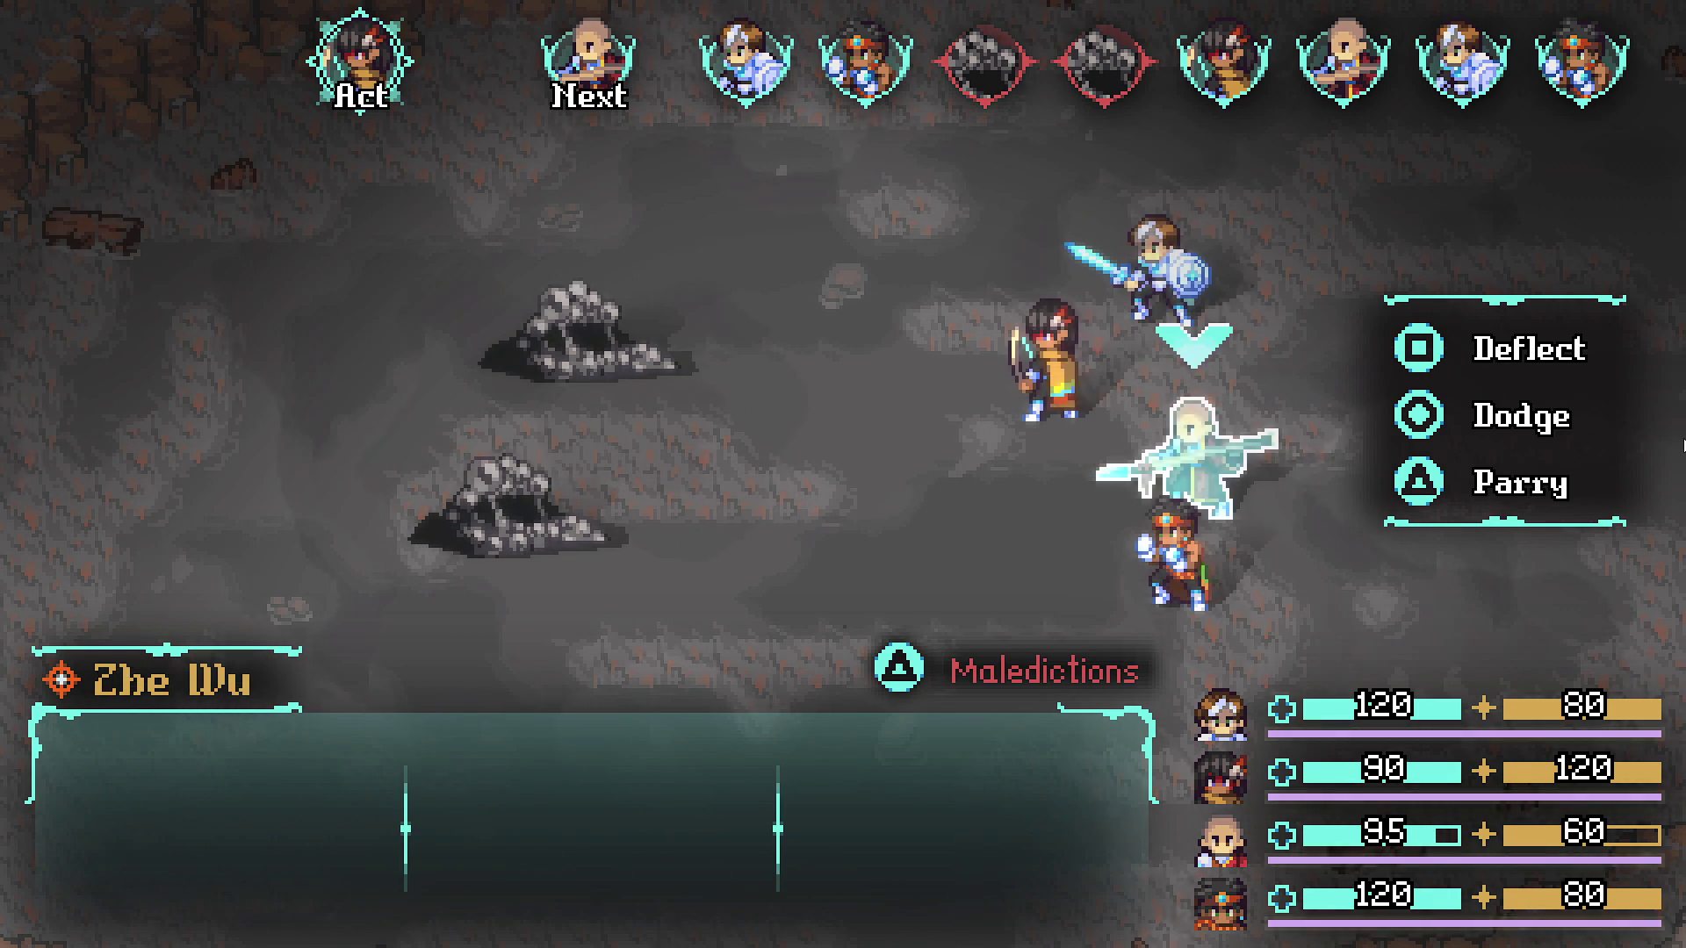
key("Return")
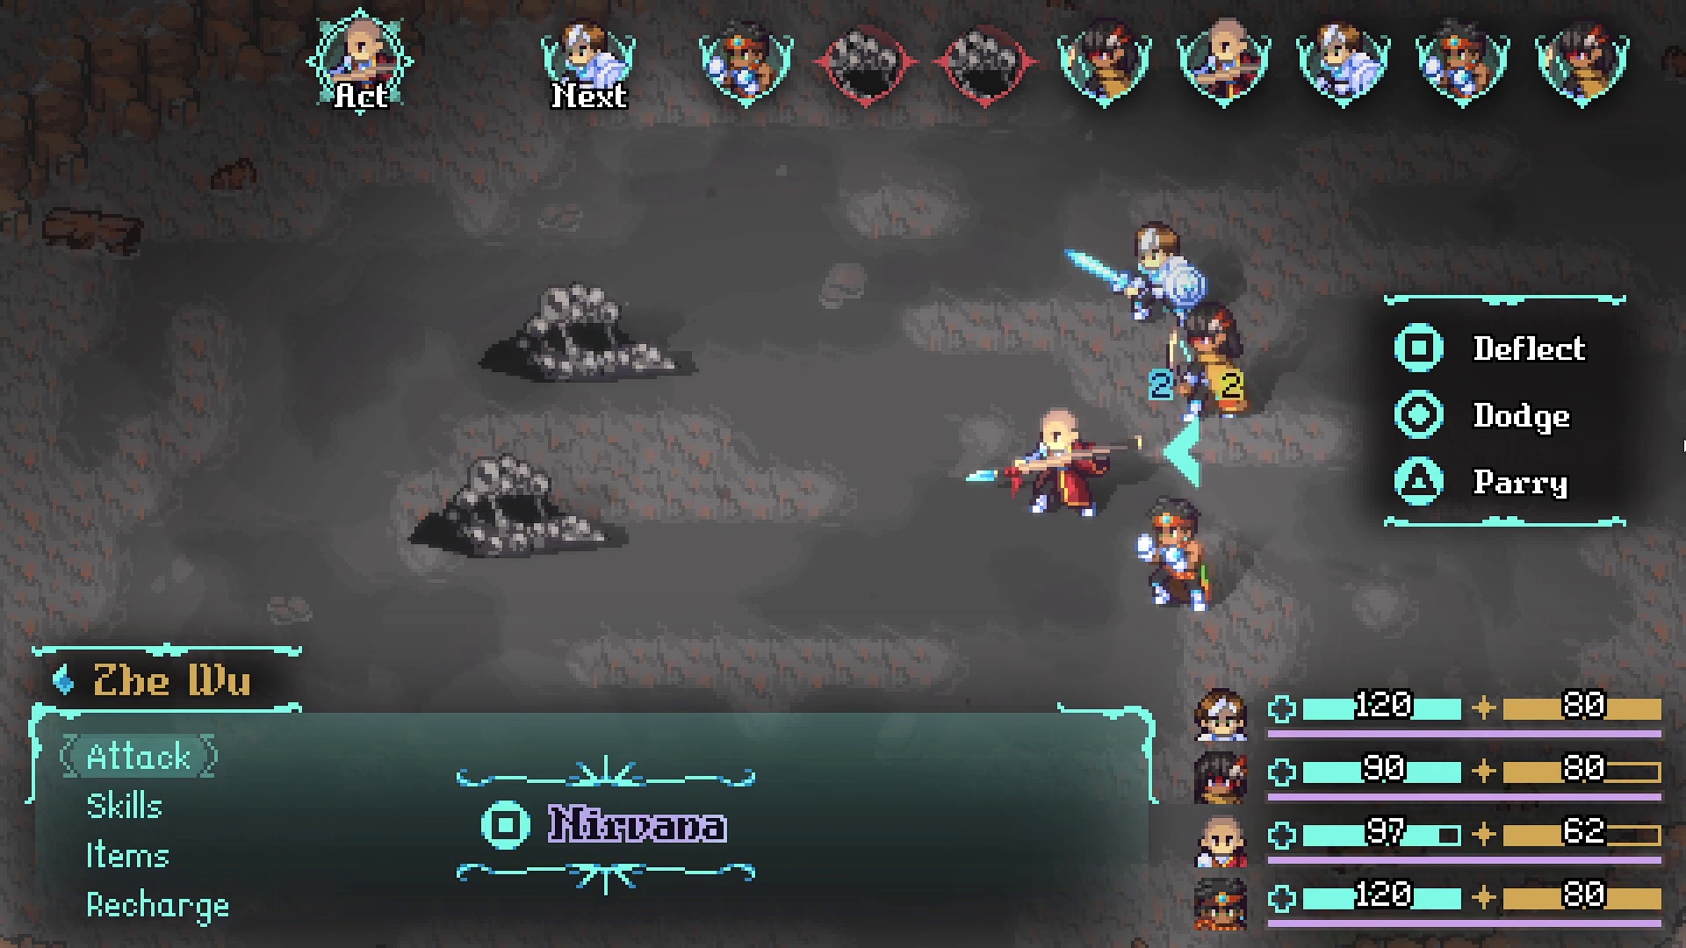
- Have Zhe Wu use Dragon assault on the lower Sloth Blob
key("Down")
key("Down")
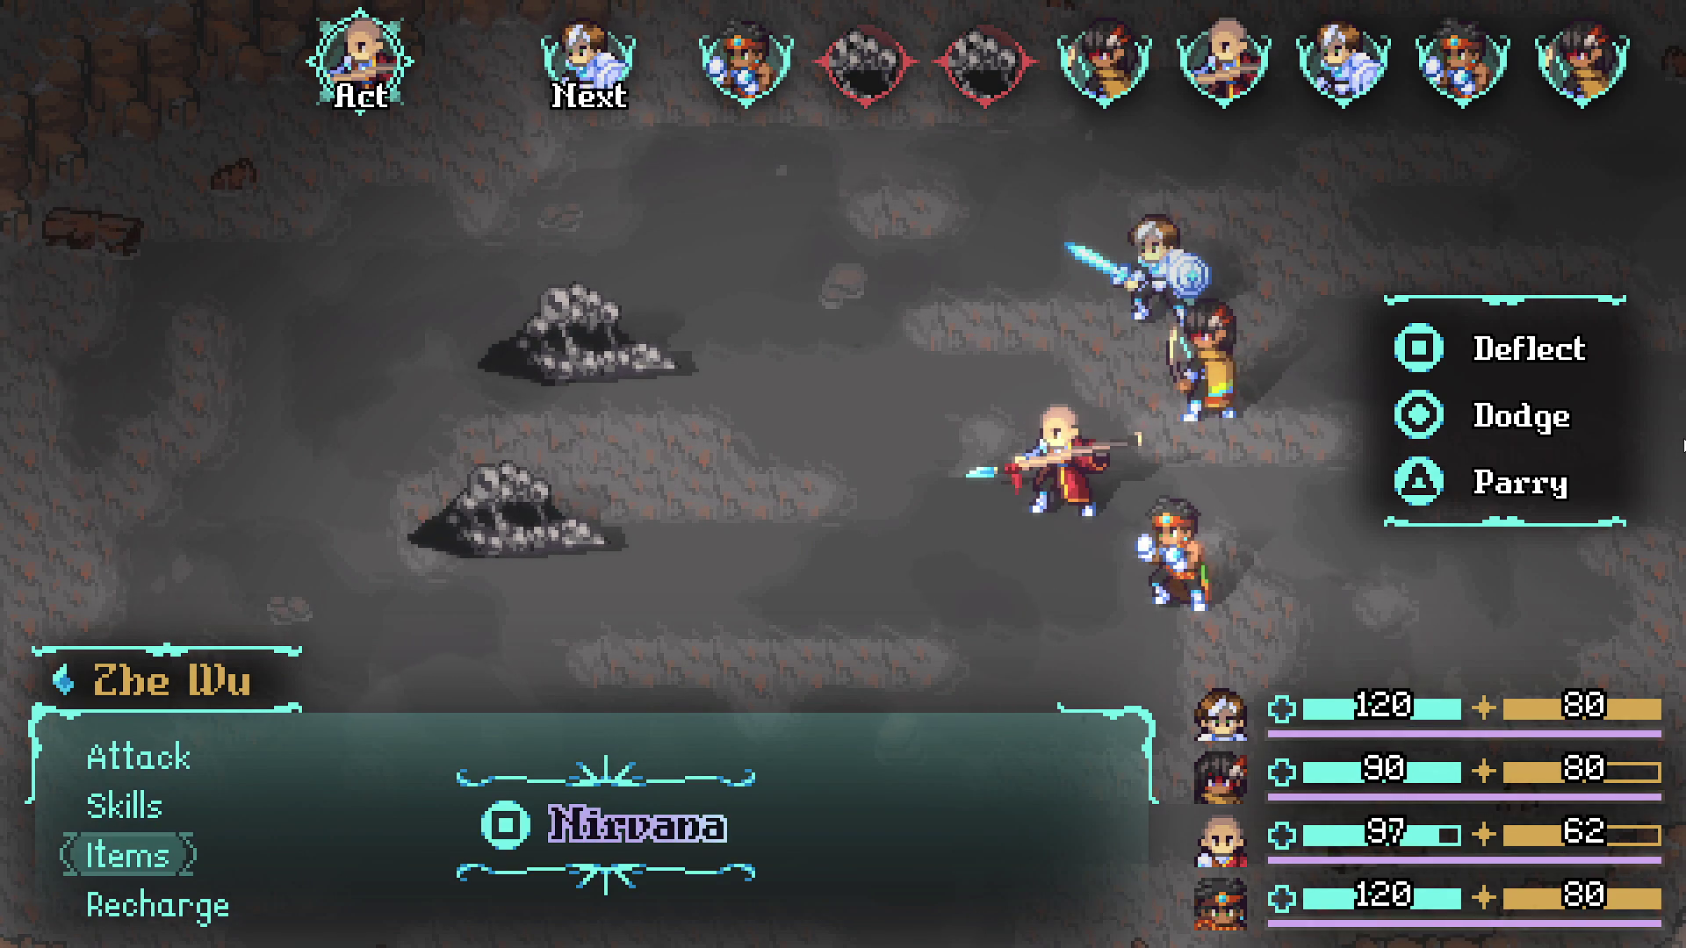
key("Up")
key("Return")
key("Down")
key("Down")
key("Right")
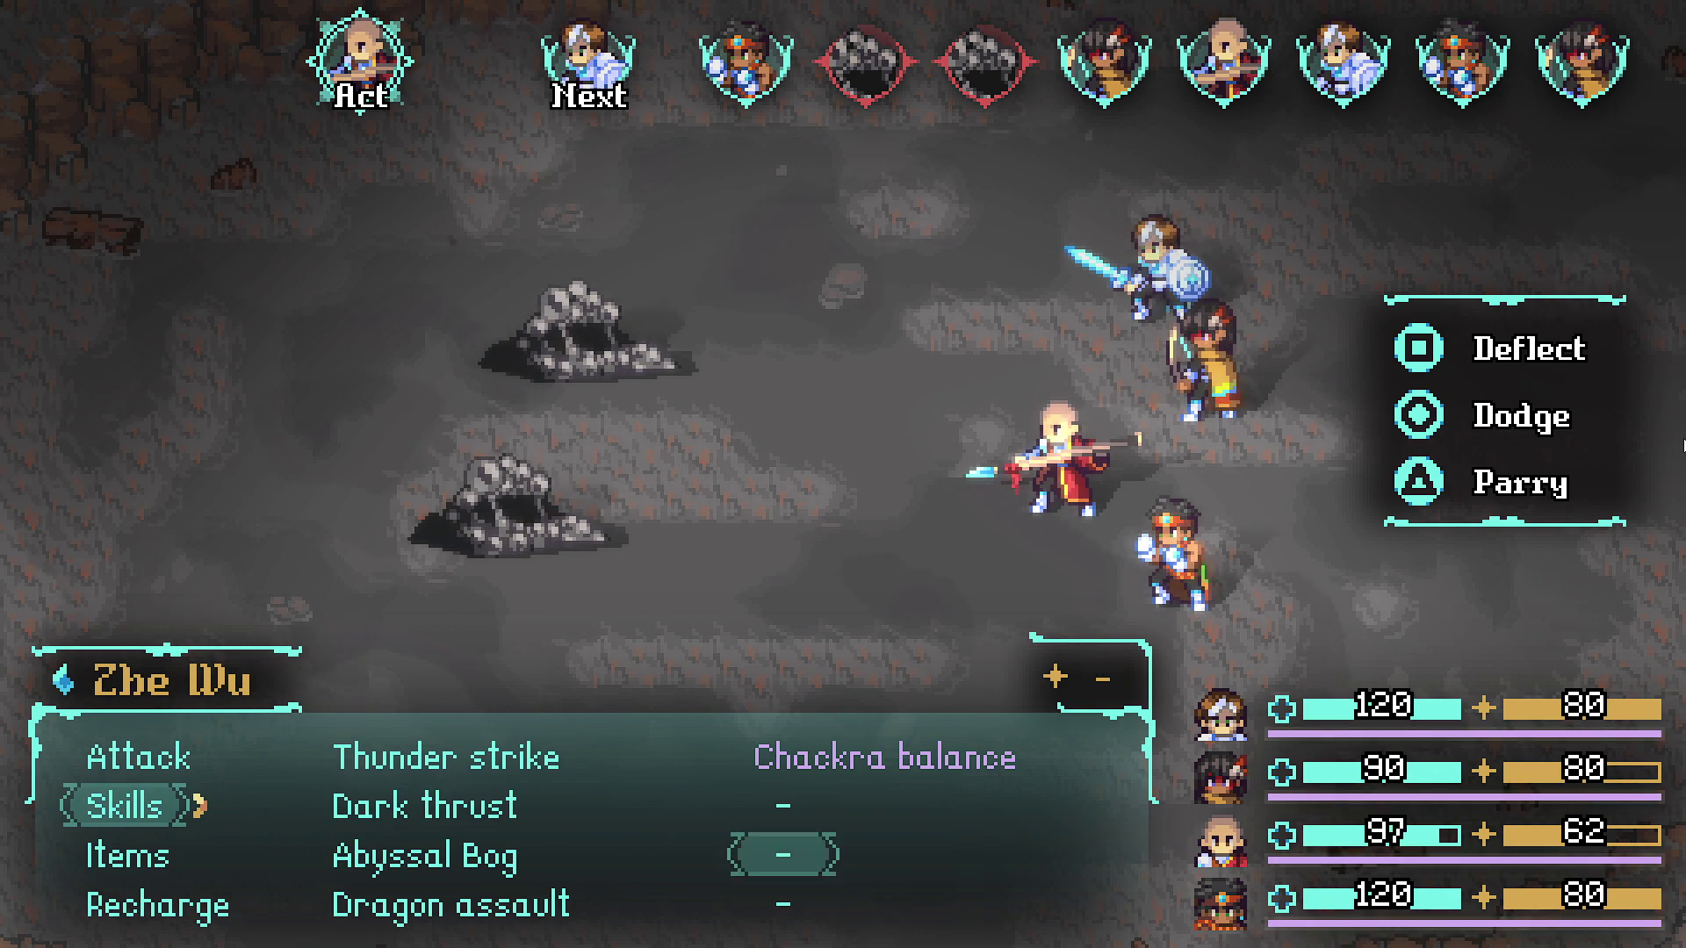
key("Down")
key("Left")
key("Return")
key("Down")
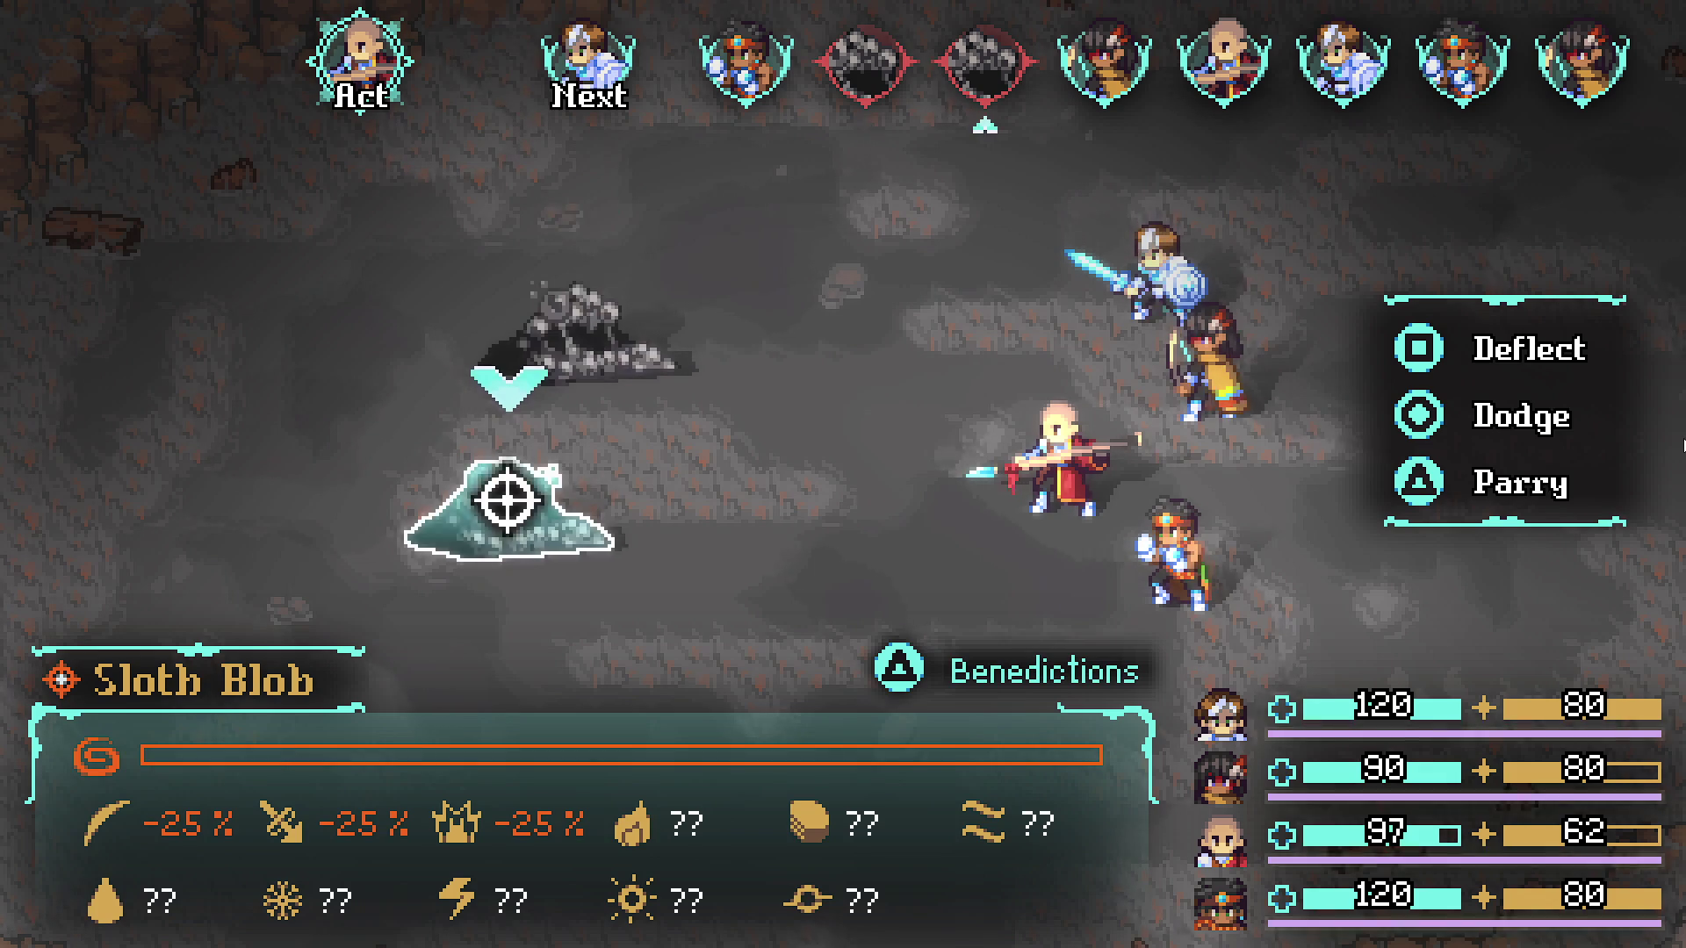
key("Return")
key("Return")
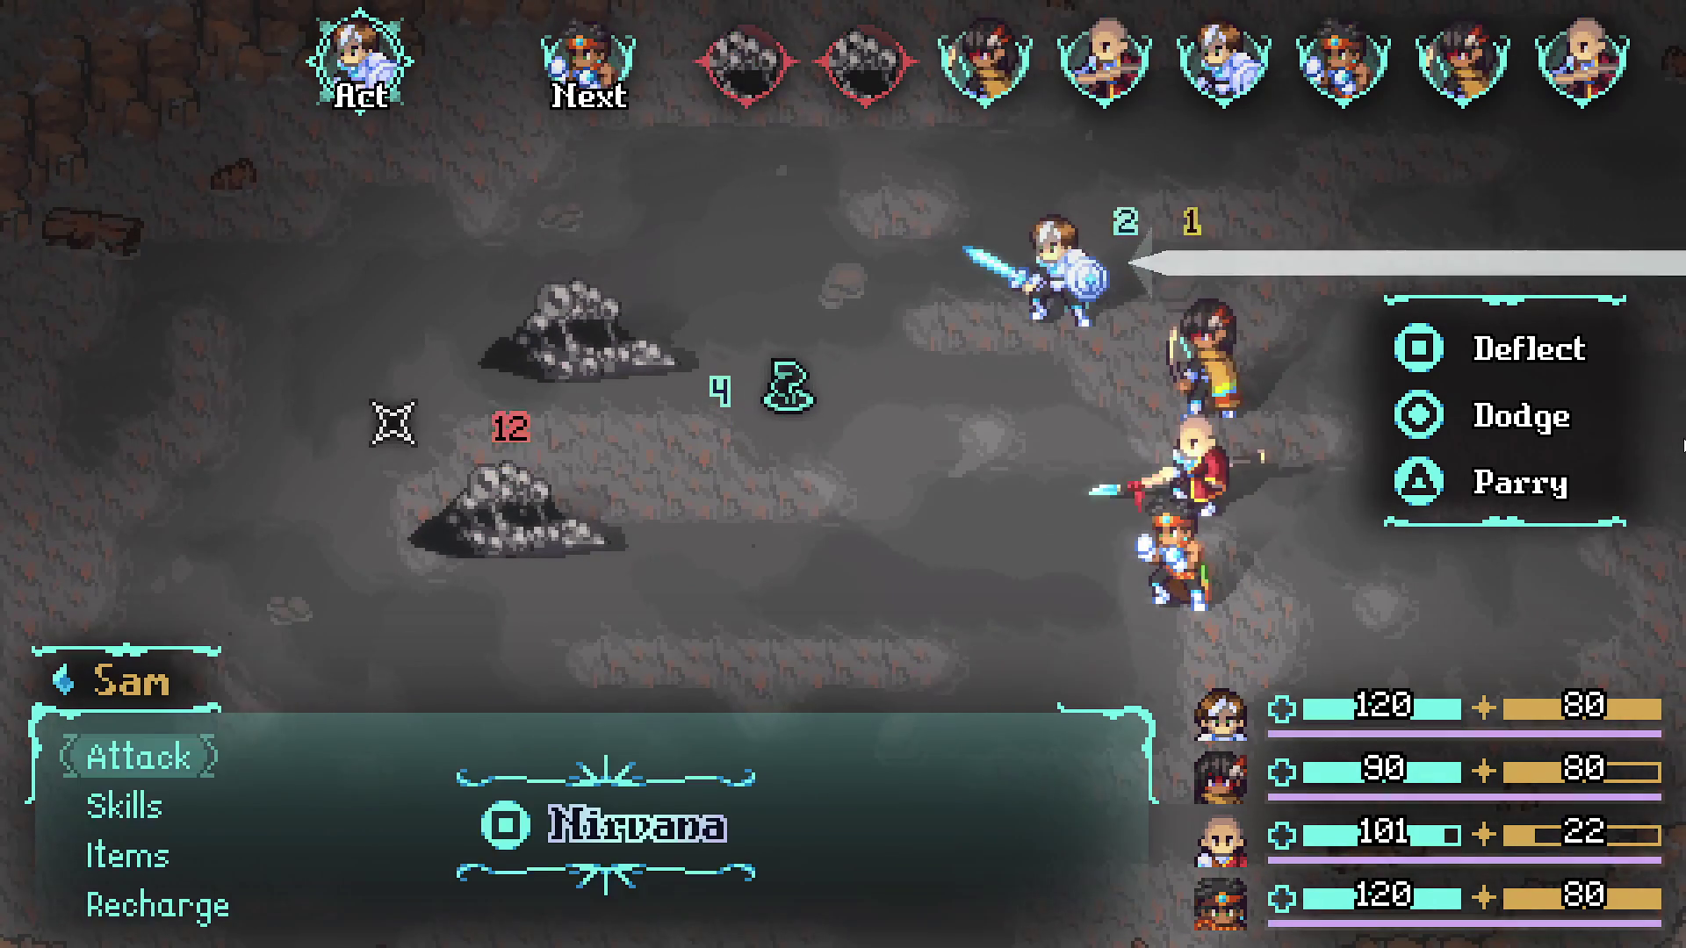
- Have Sam attack the upper Sloth Blob, Themba cast Drums of war on the party, then dodge
key("Return")
key("Return")
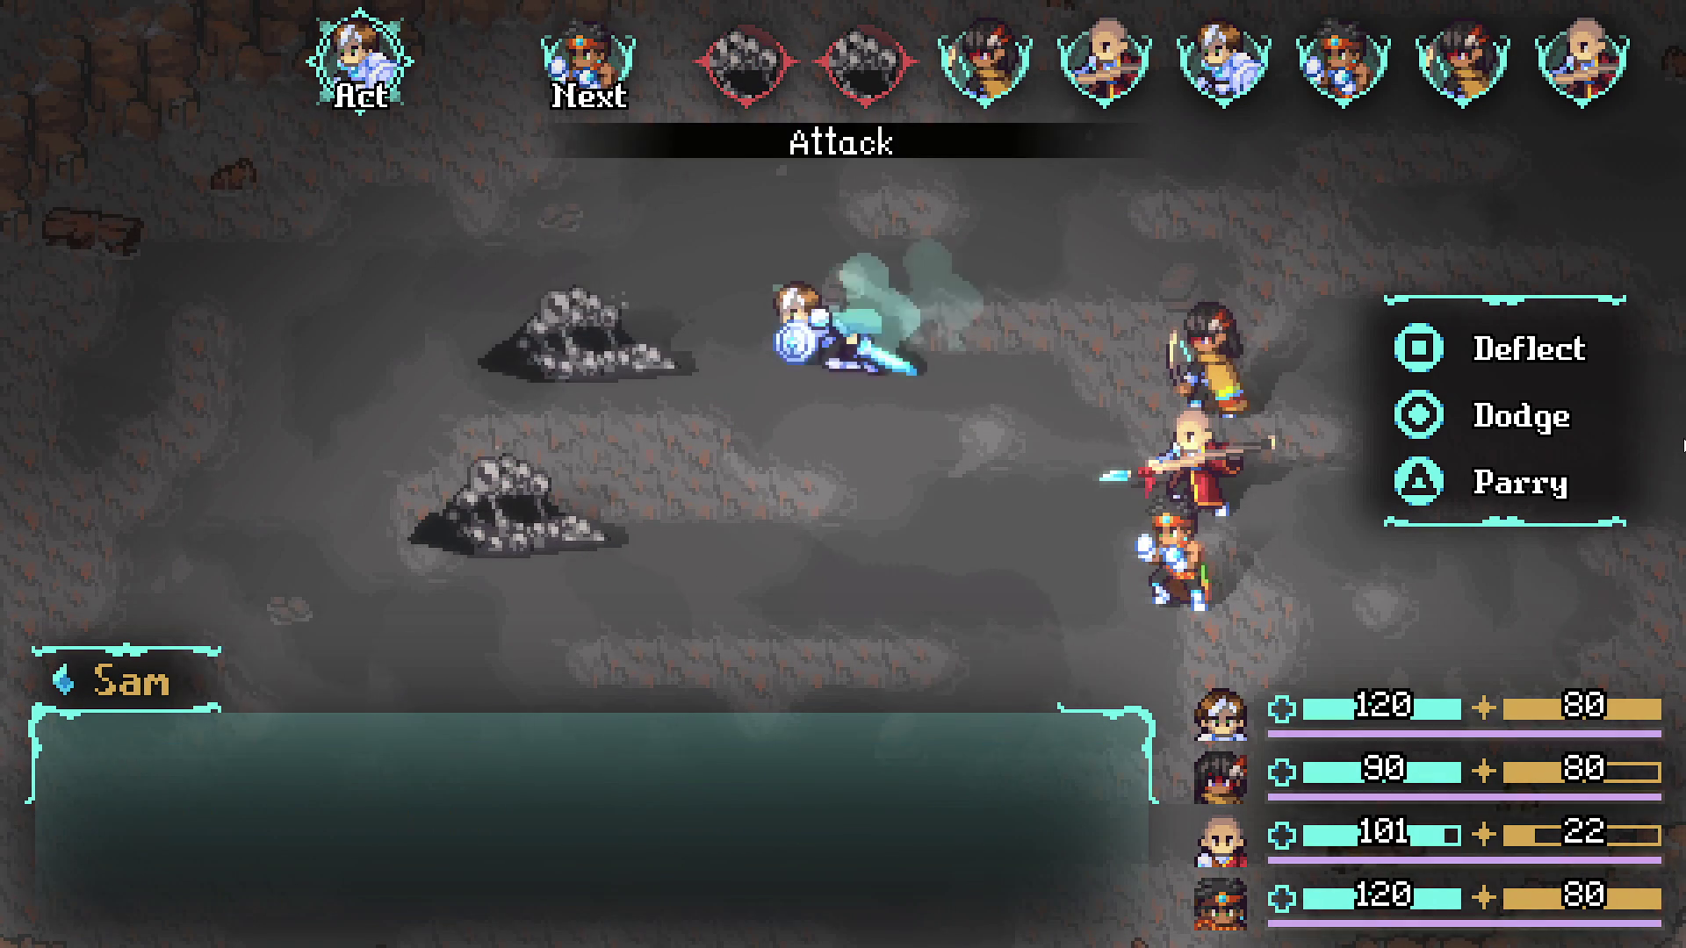
key("Return")
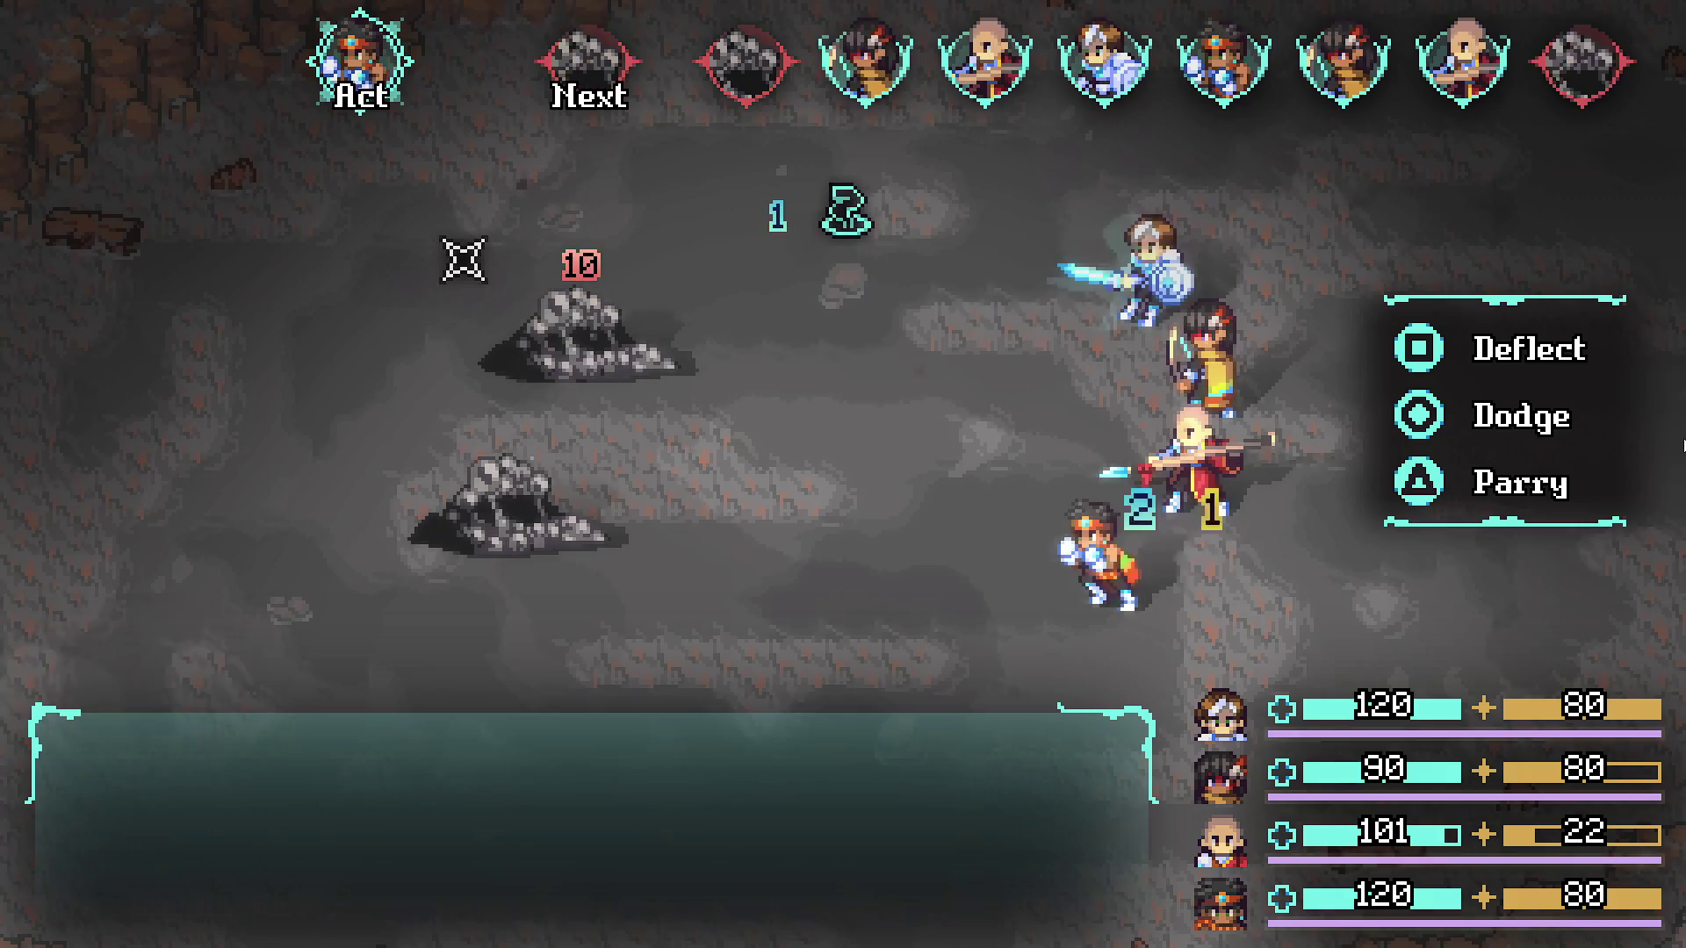
key("q")
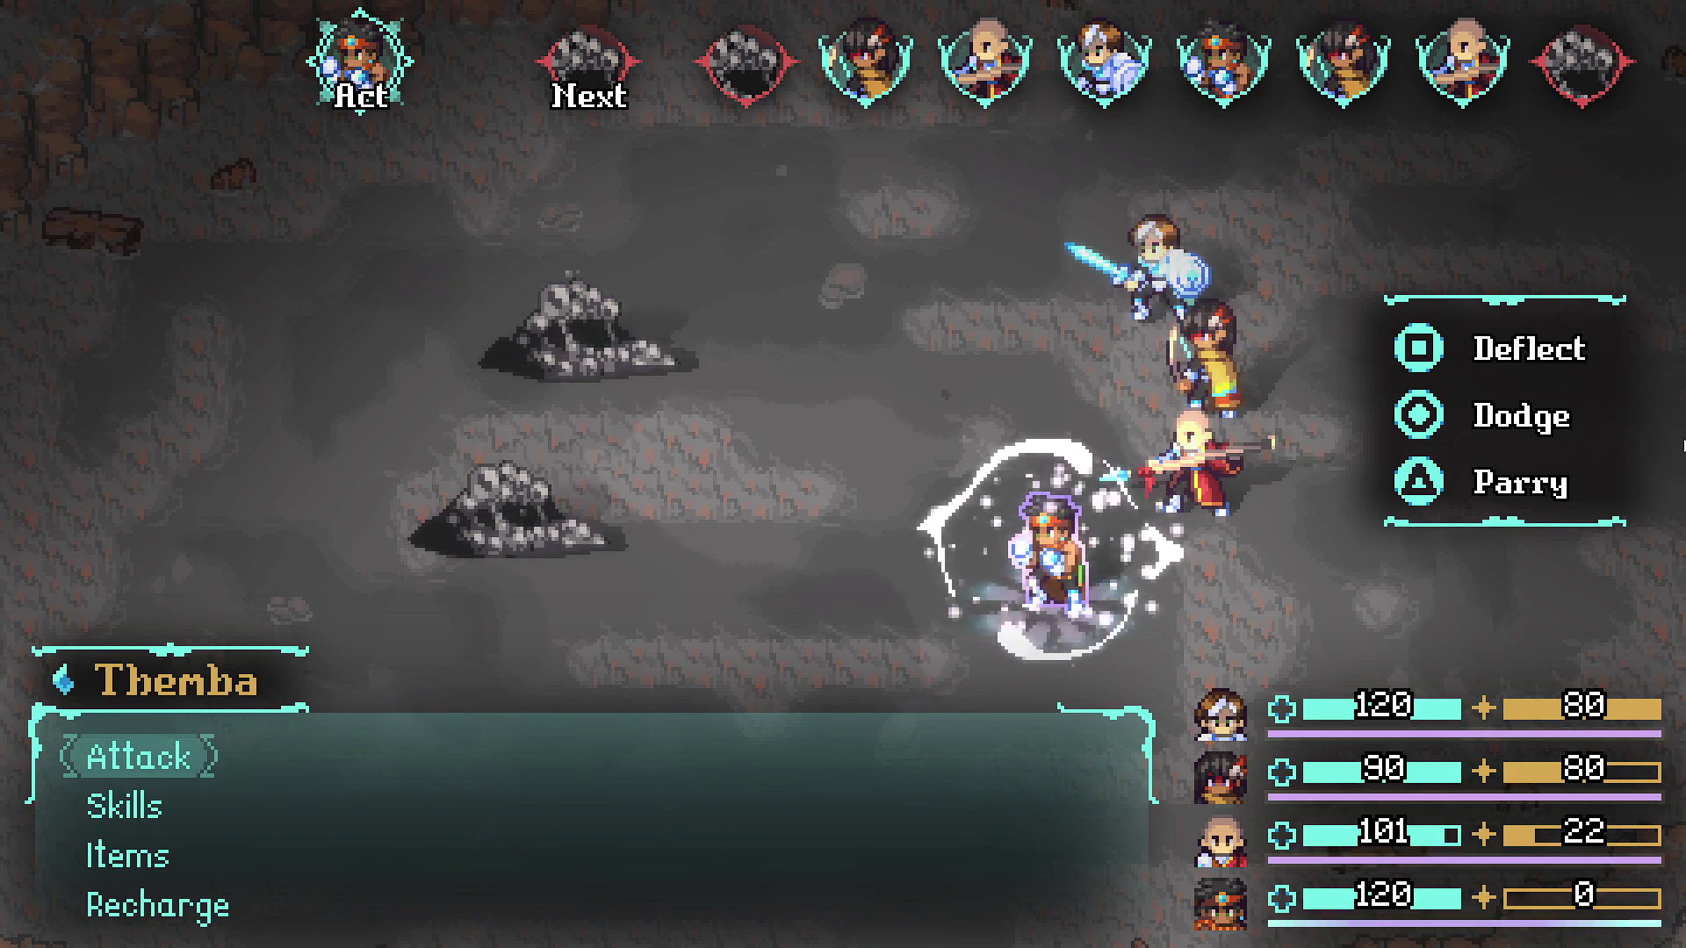
key("Down")
key("Down")
key("Up")
key("Return")
key("Right")
key("Return")
key("Return")
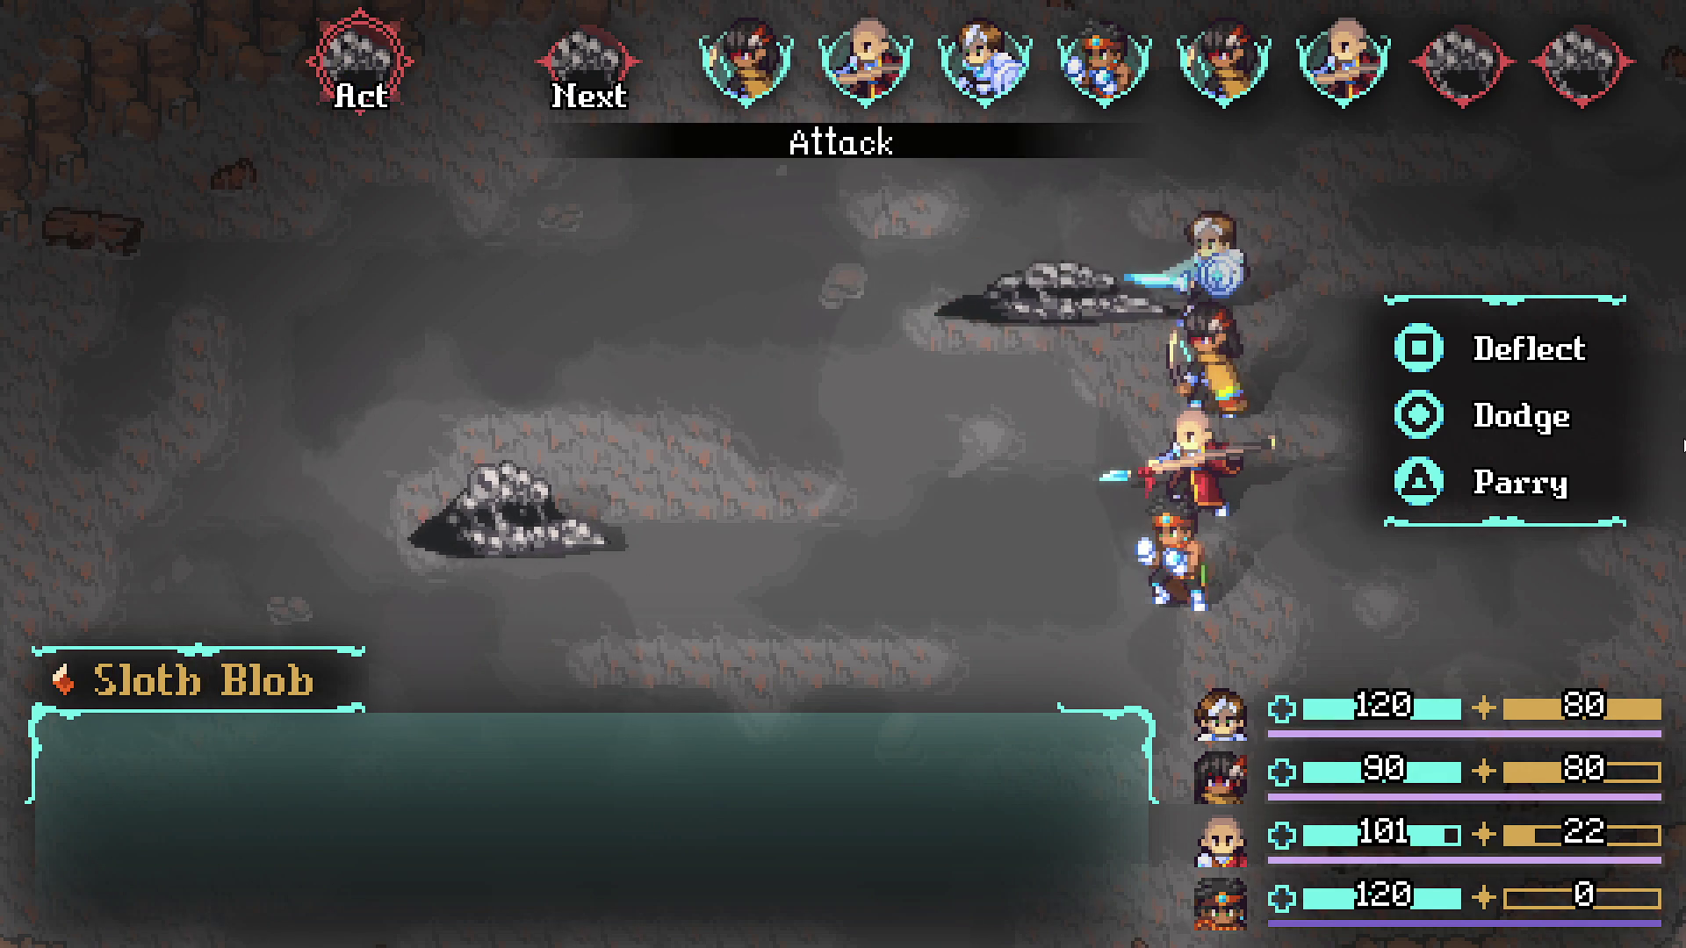
key("x")
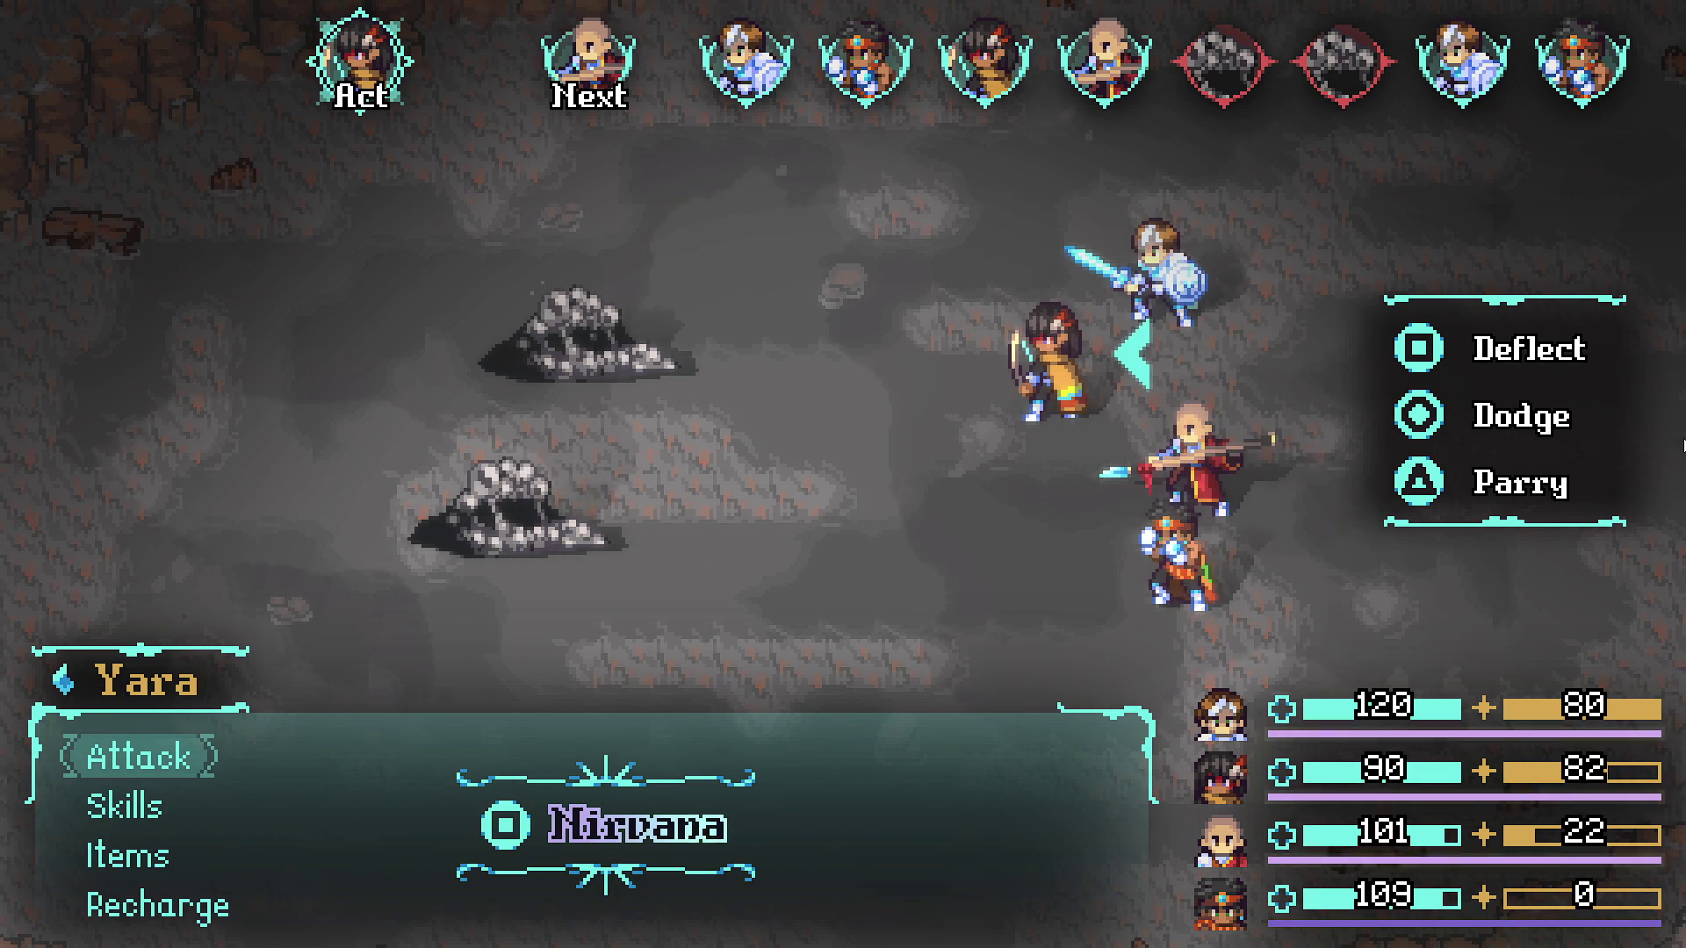
- Have Yara cast Gale arrow and Zhe Wu use Dark thrust on the upper Sloth Blob
key("Down")
key("Return")
key("Down")
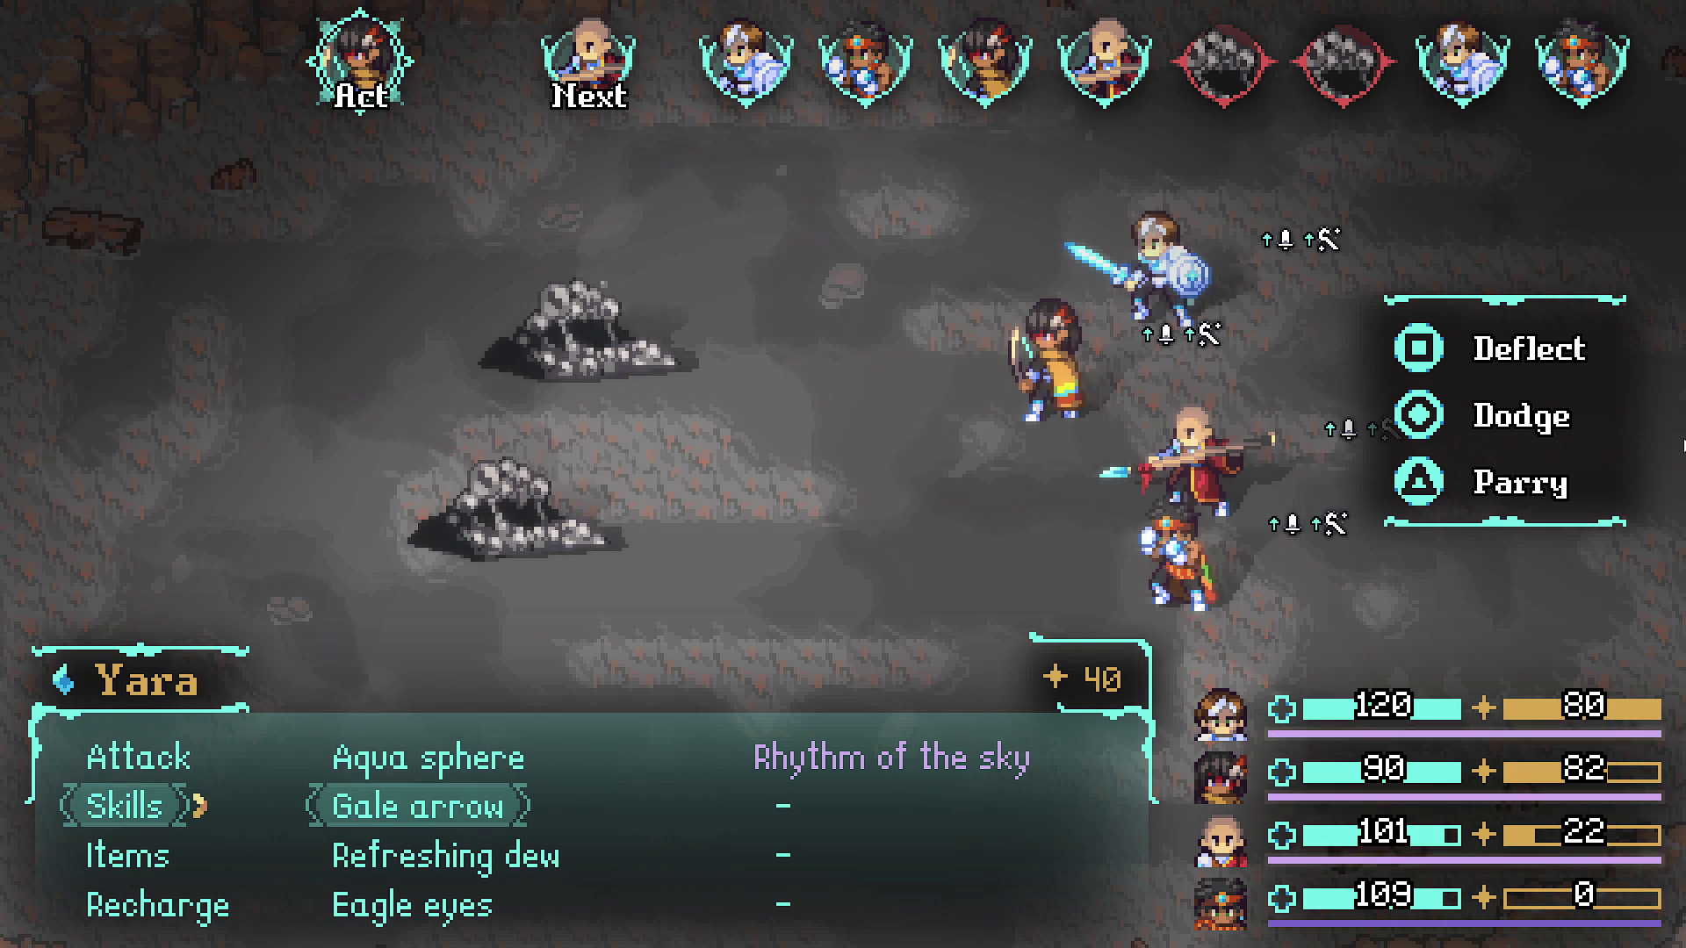
key("Return")
key("Return")
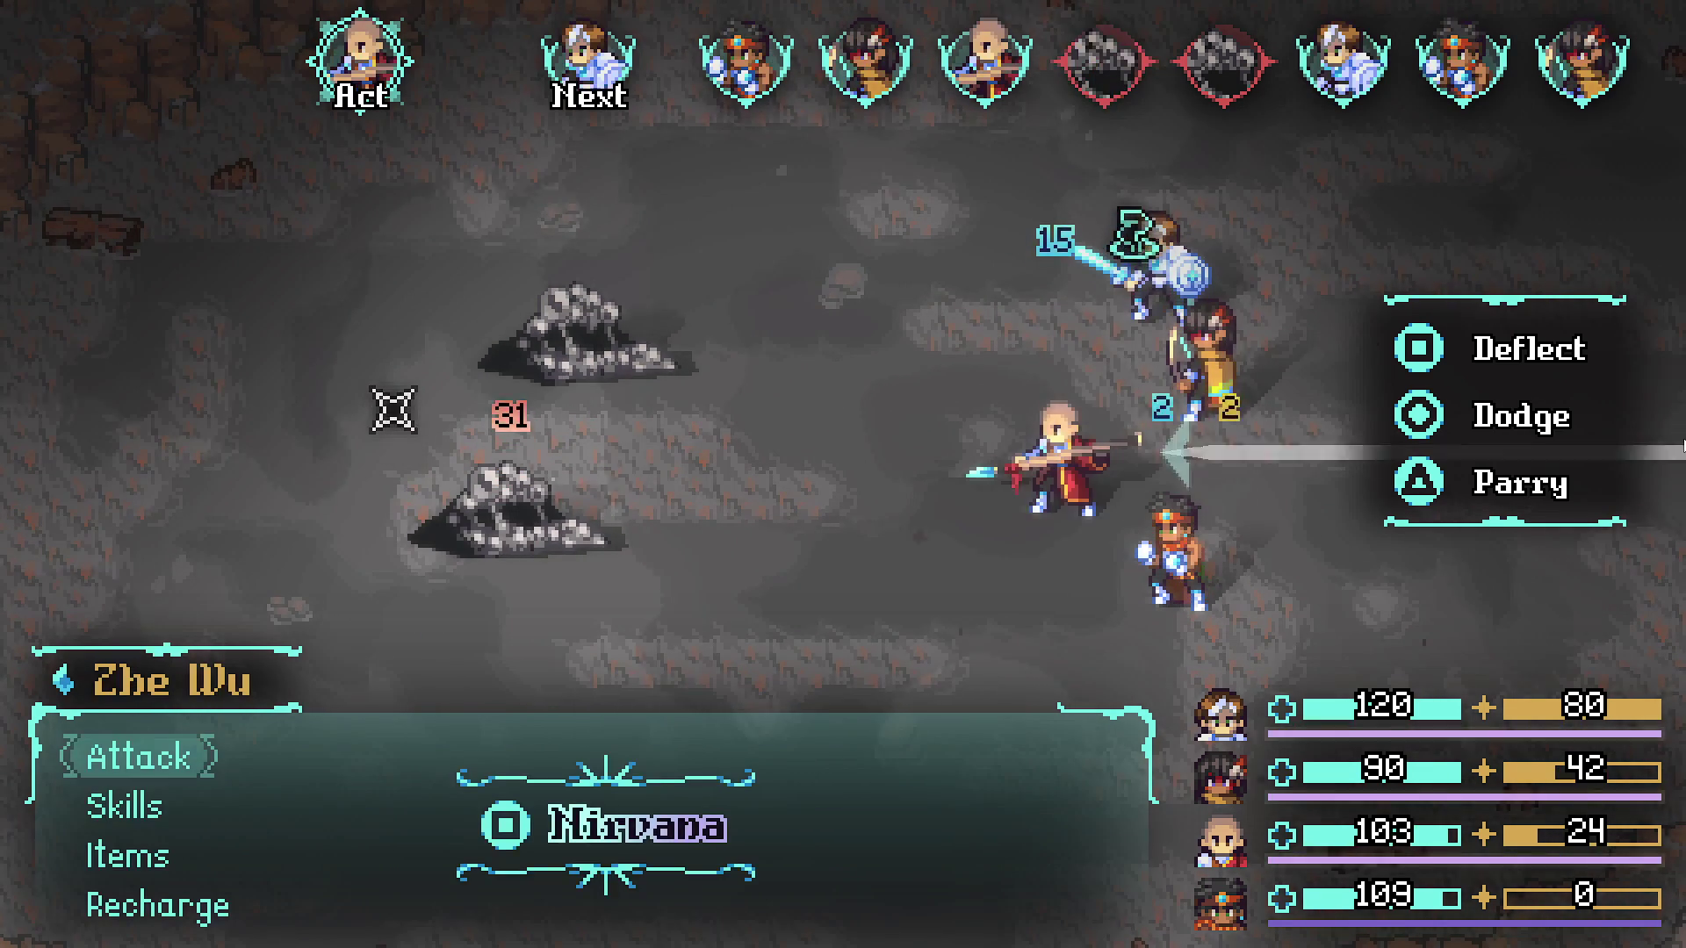
key("Down")
key("Return")
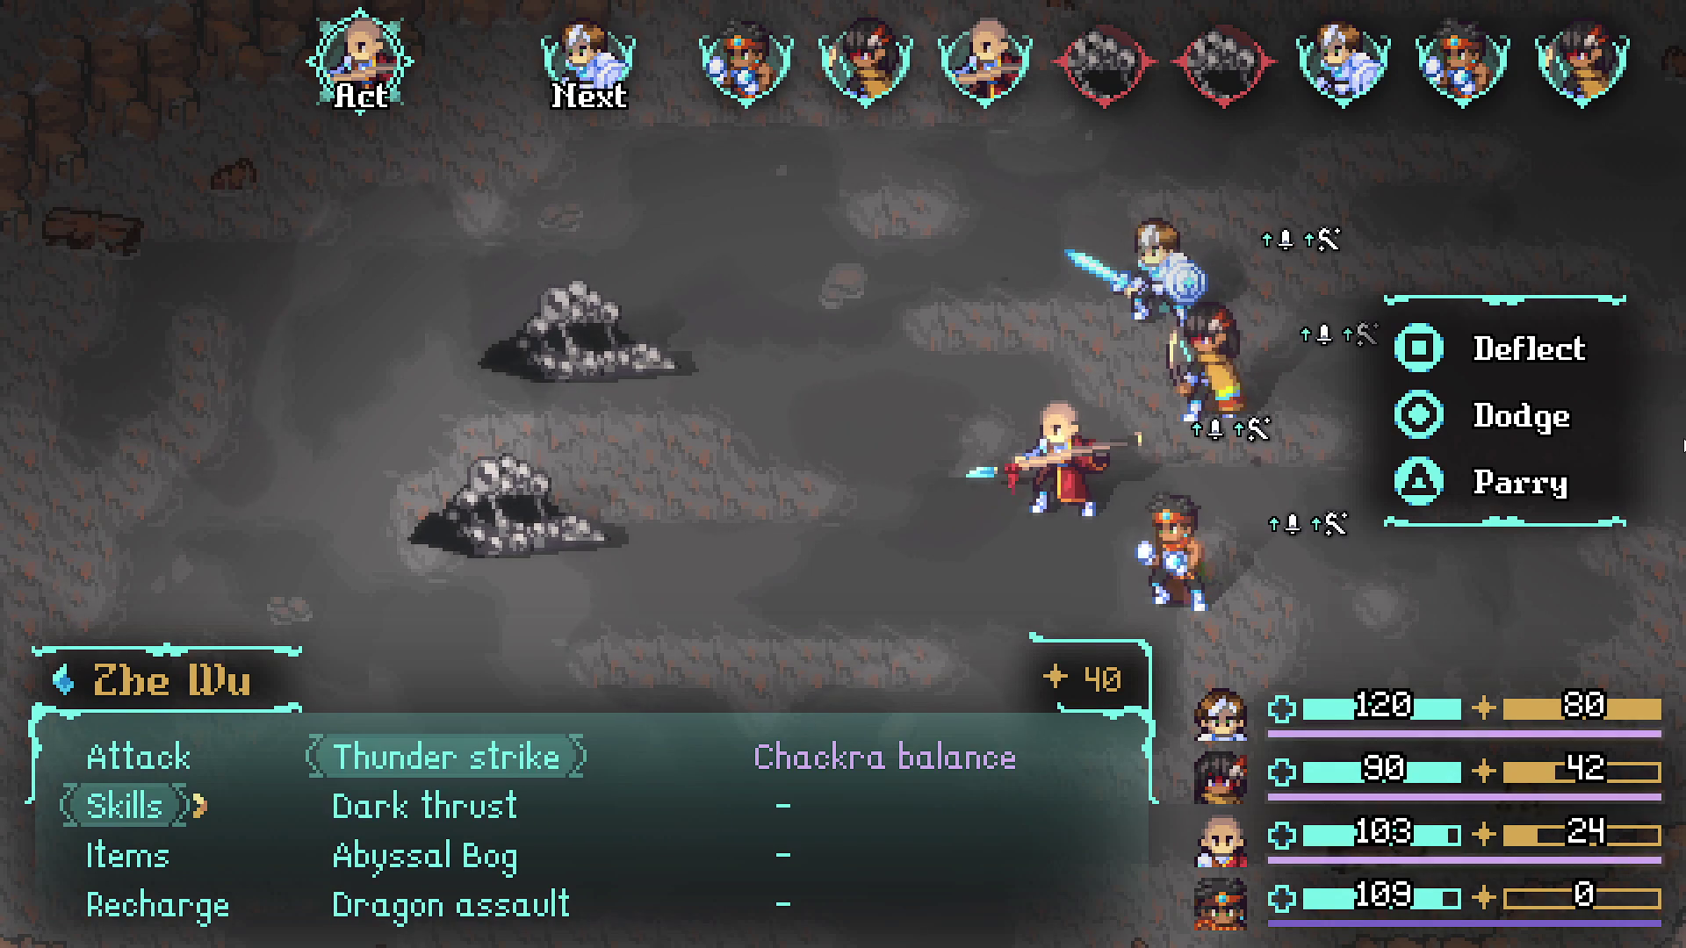
key("Down")
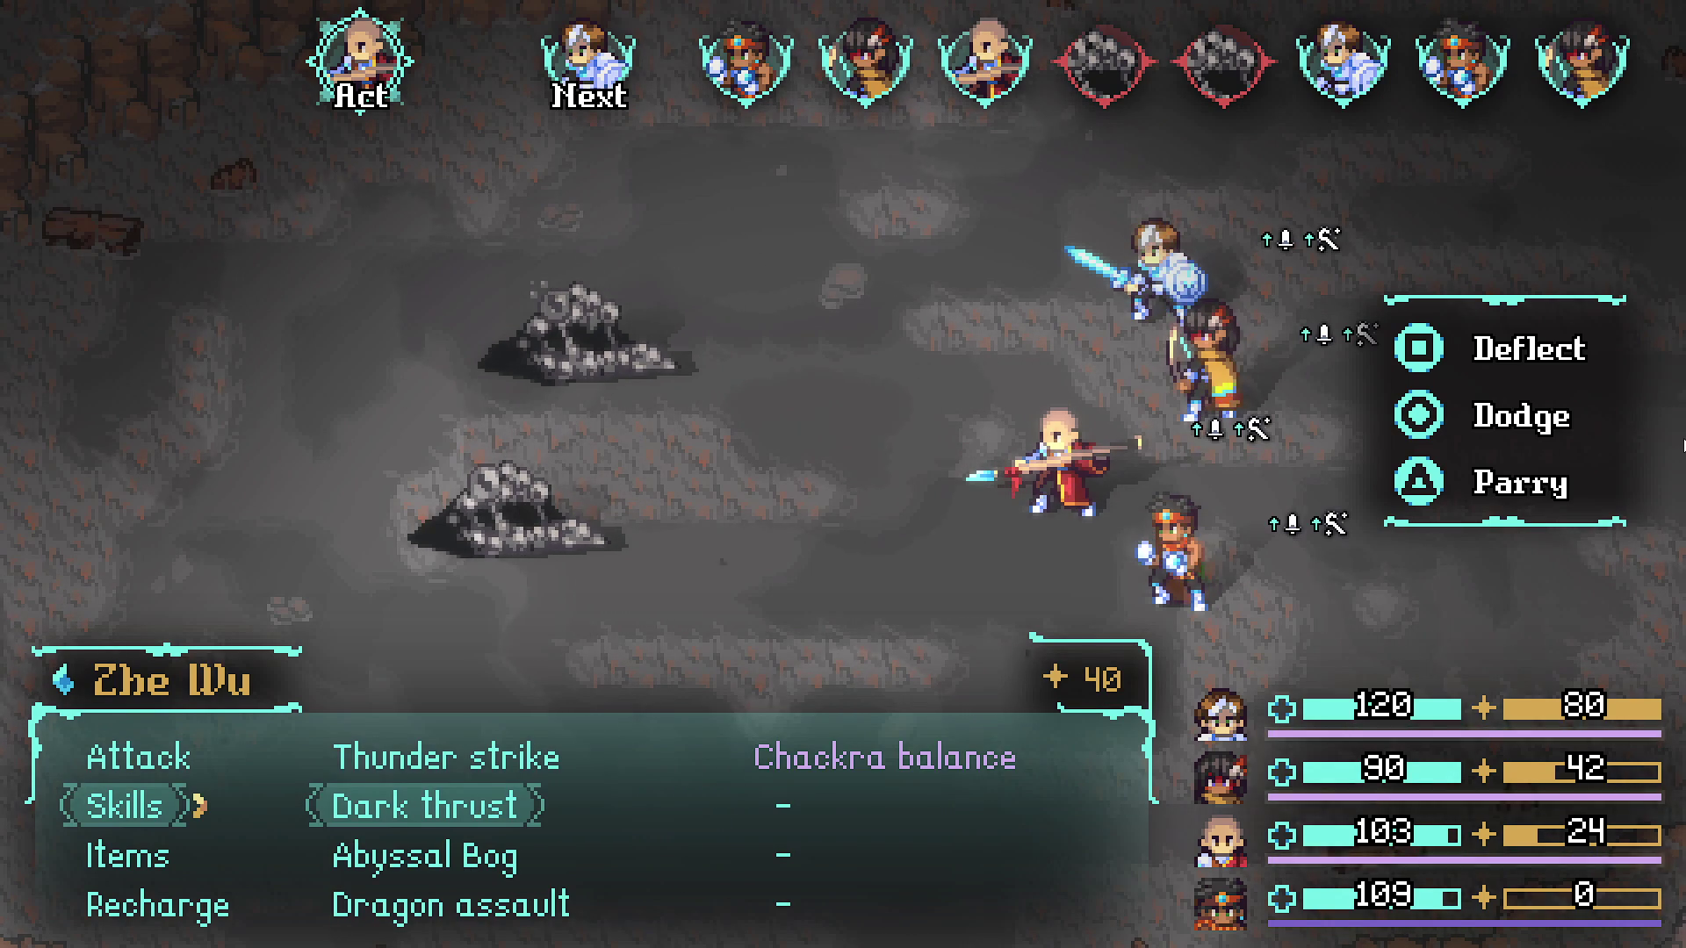
key("Return")
key("Return")
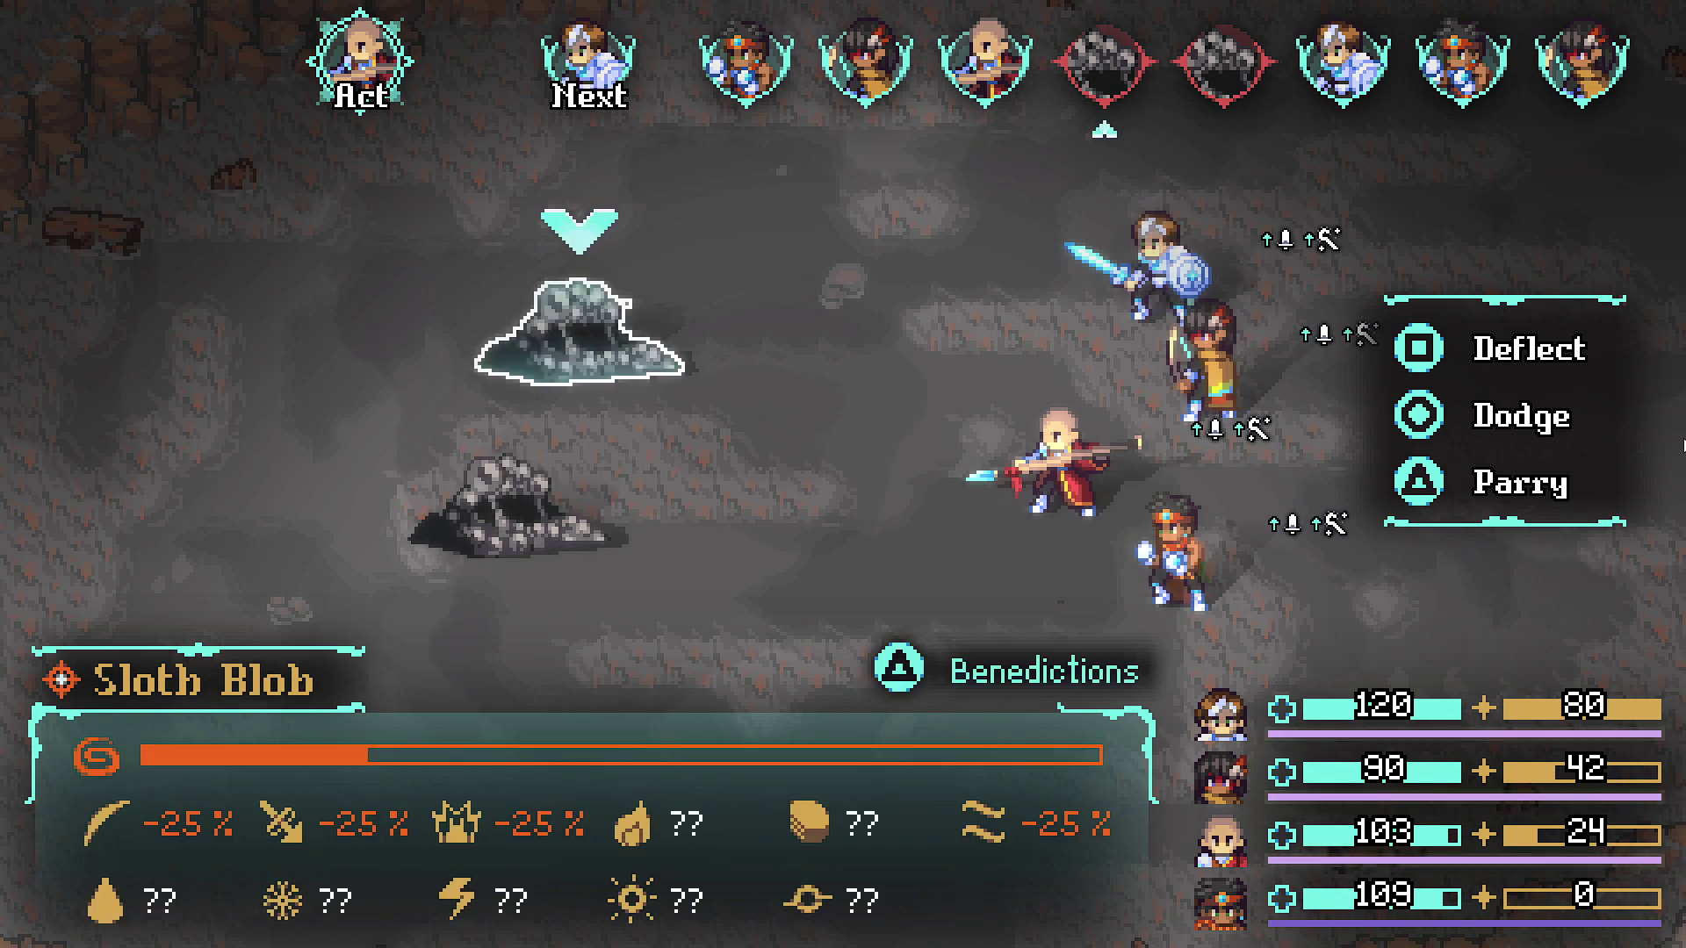
key("Return")
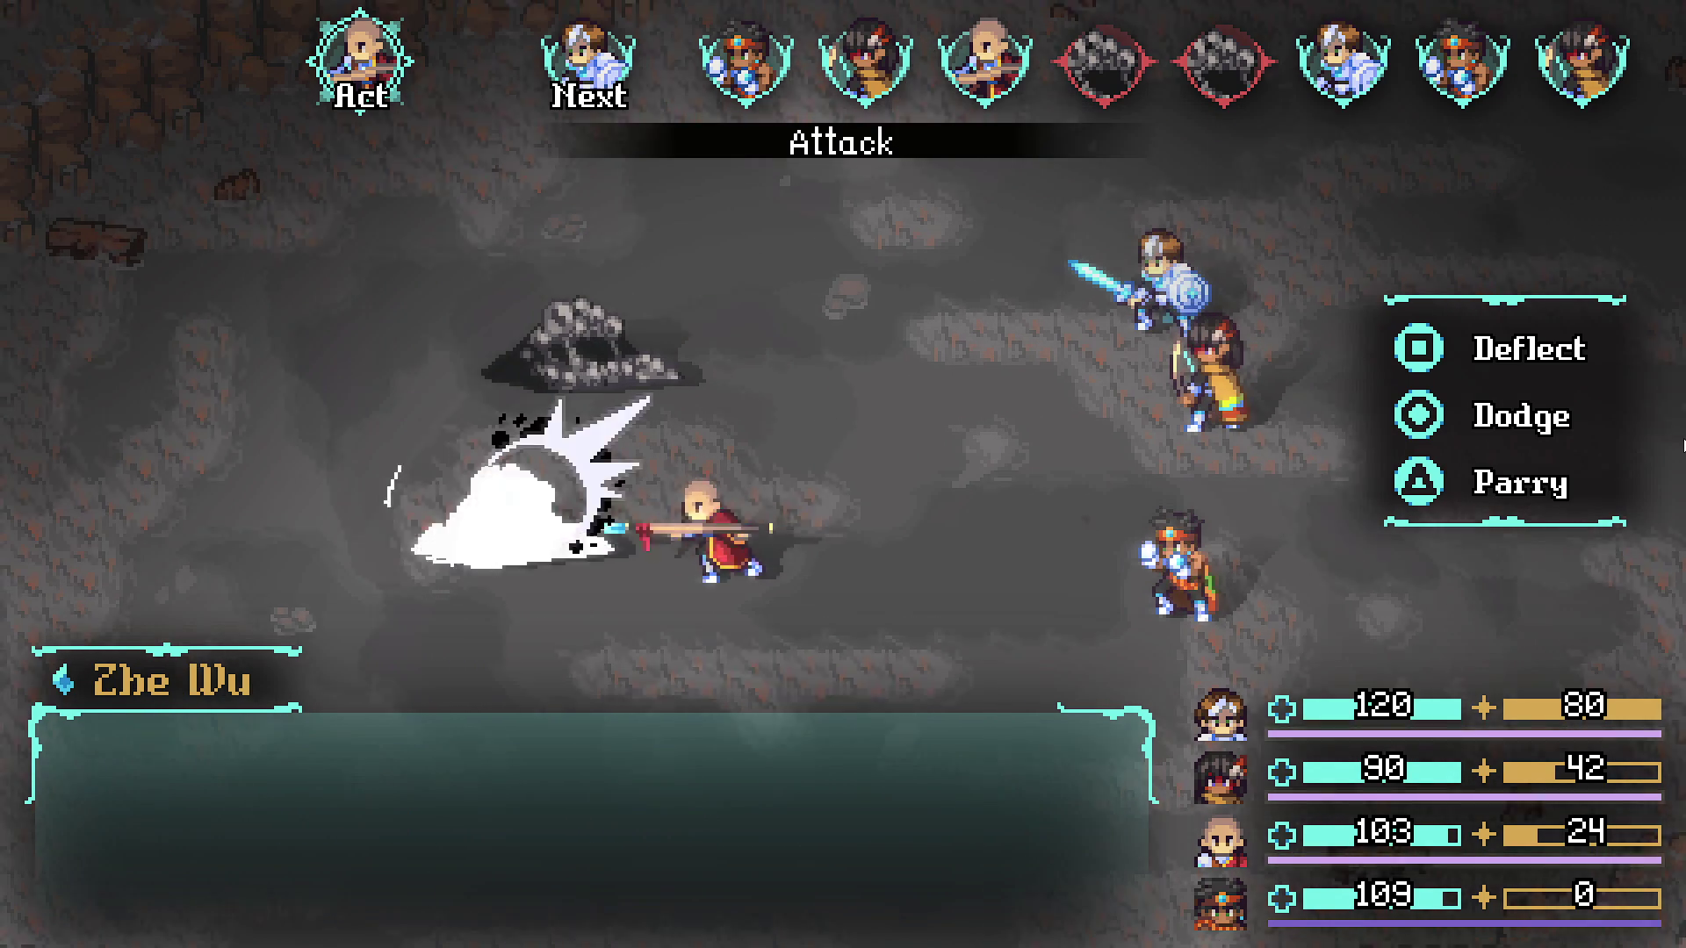
- Have Sam and Themba make plain attacks on the Sloth Blob
key("Down")
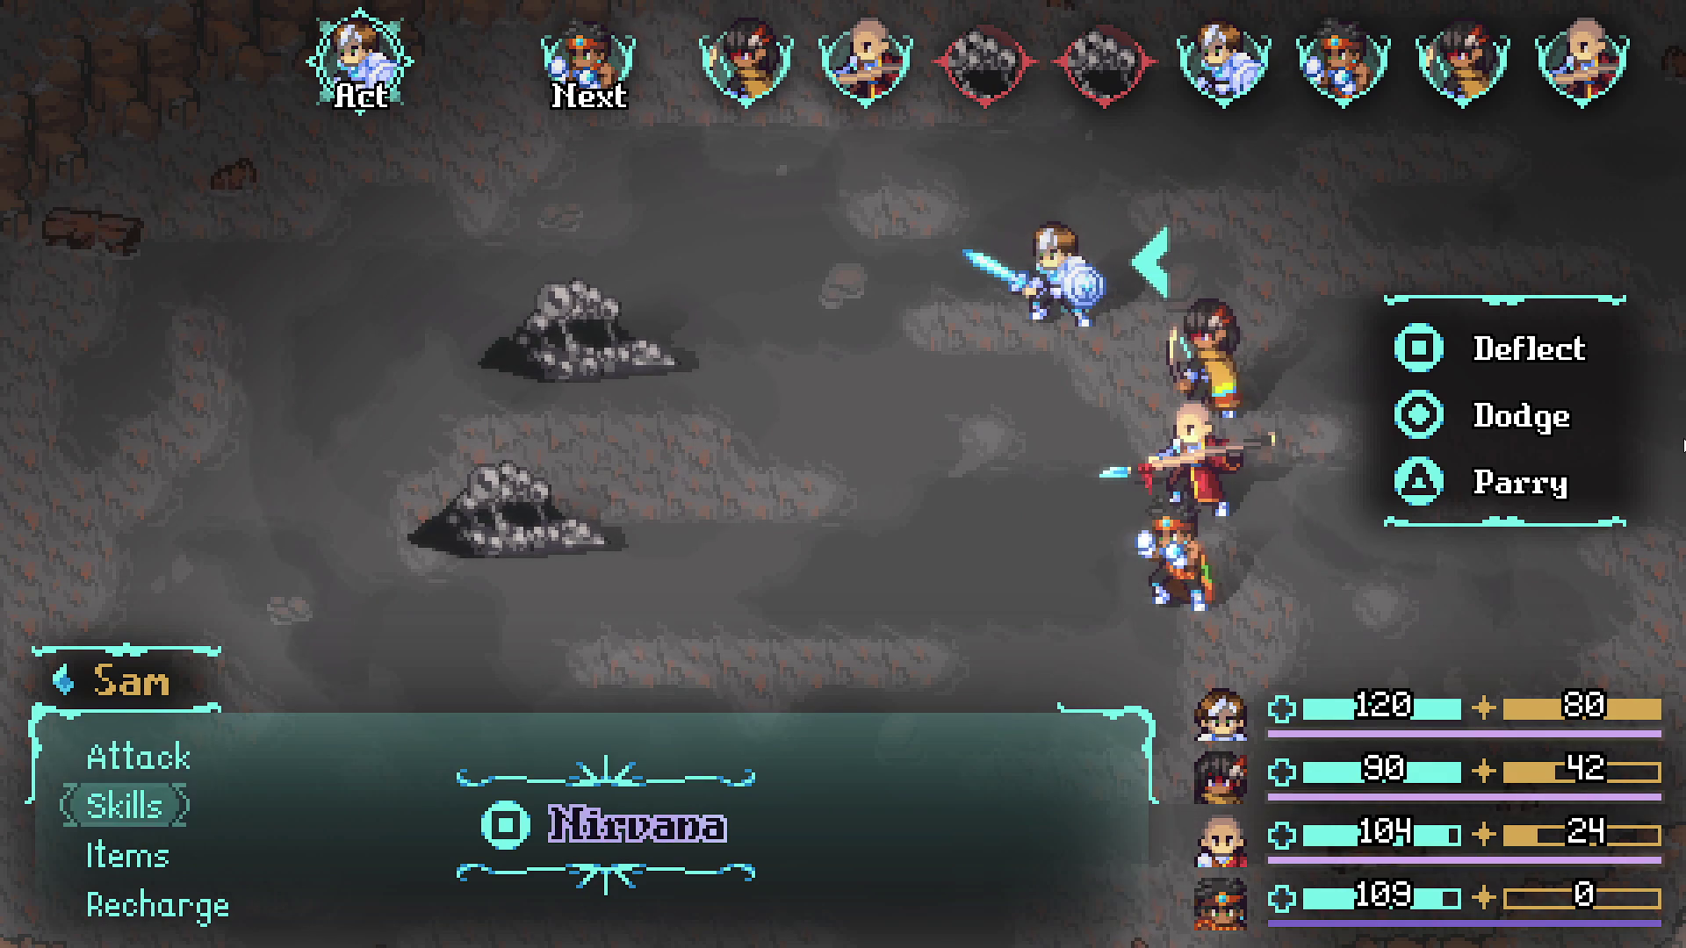
key("Return")
key("Return")
key("Return")
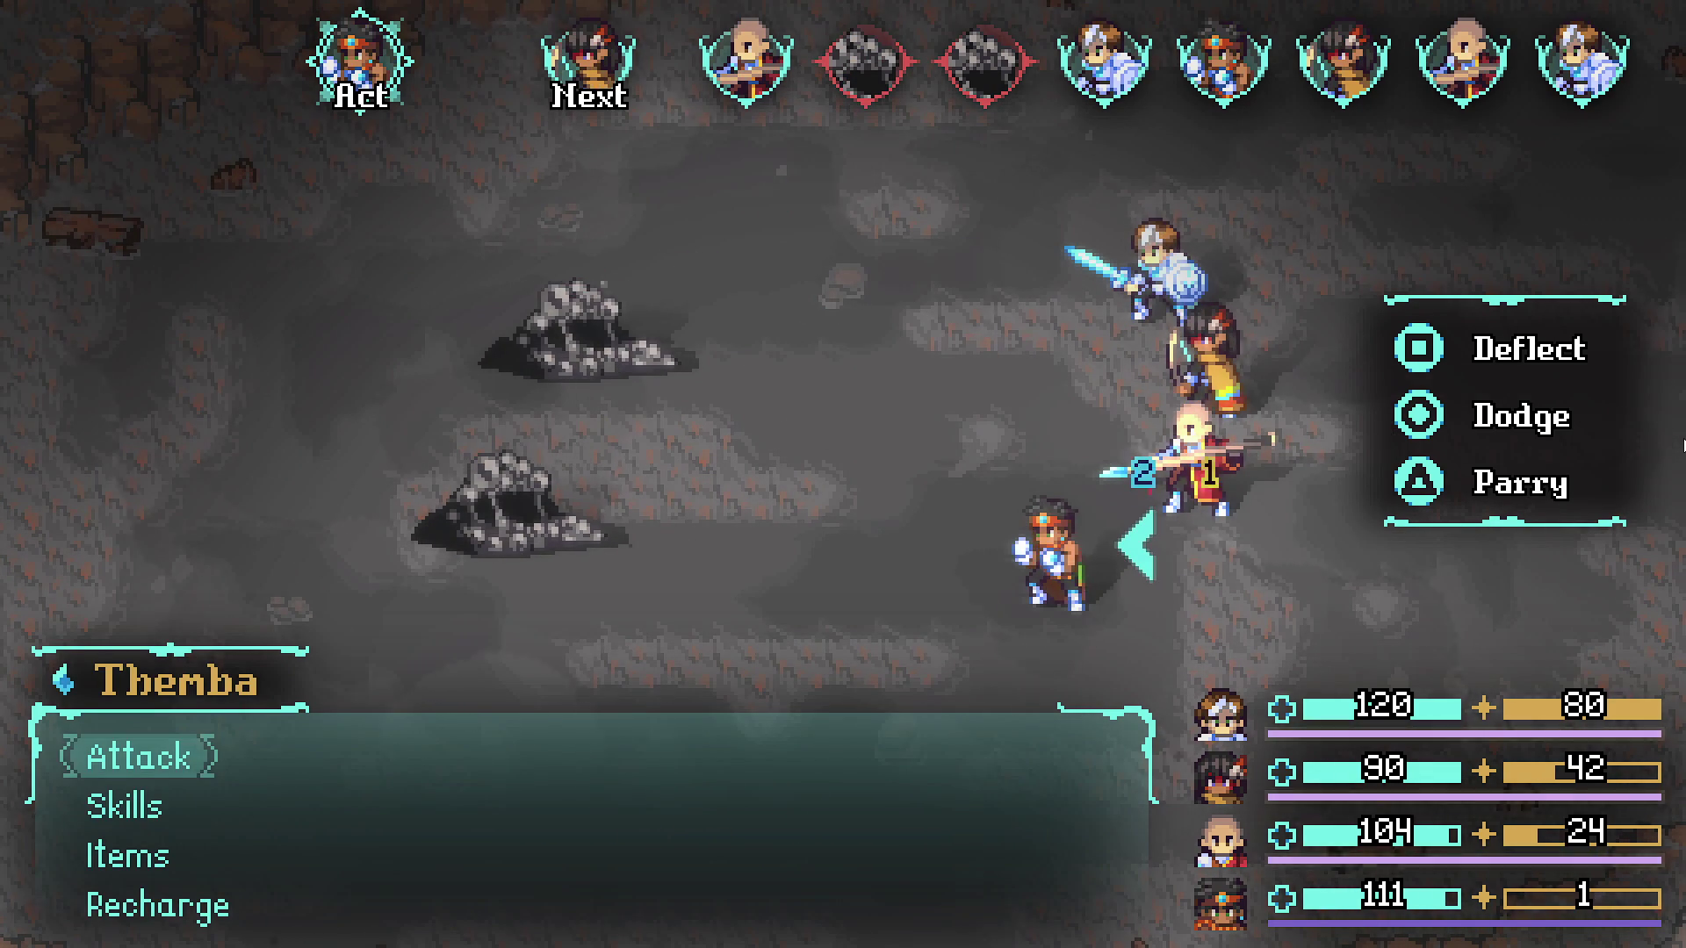
key("Down")
key("Up")
key("Return")
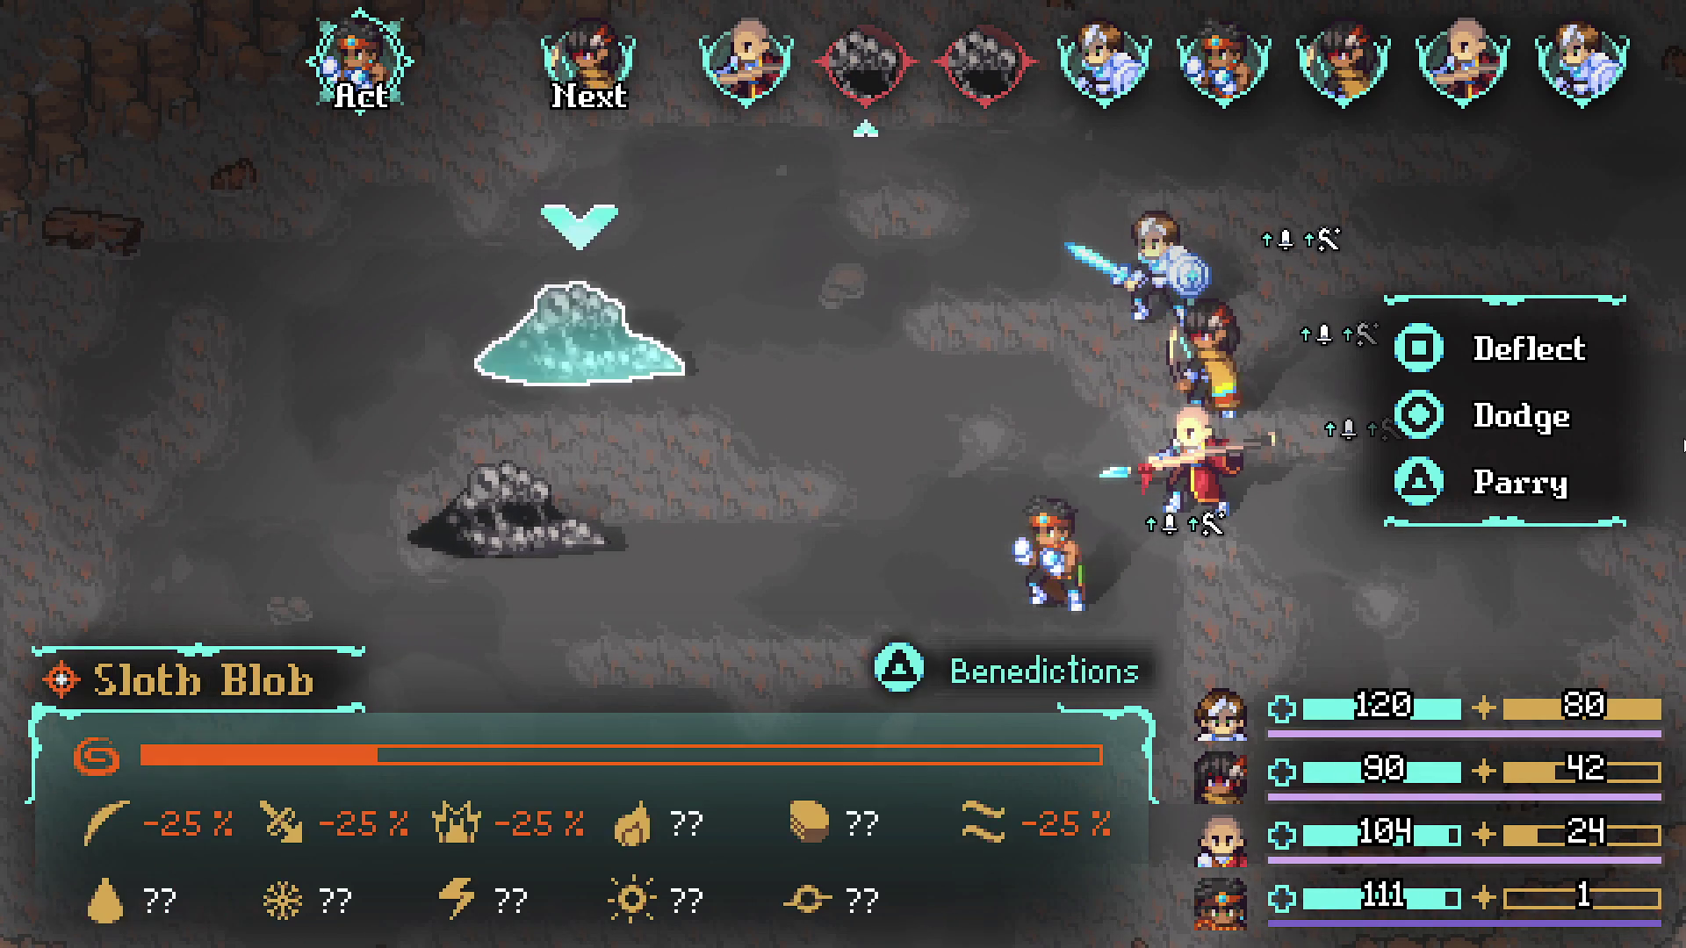
key("Return")
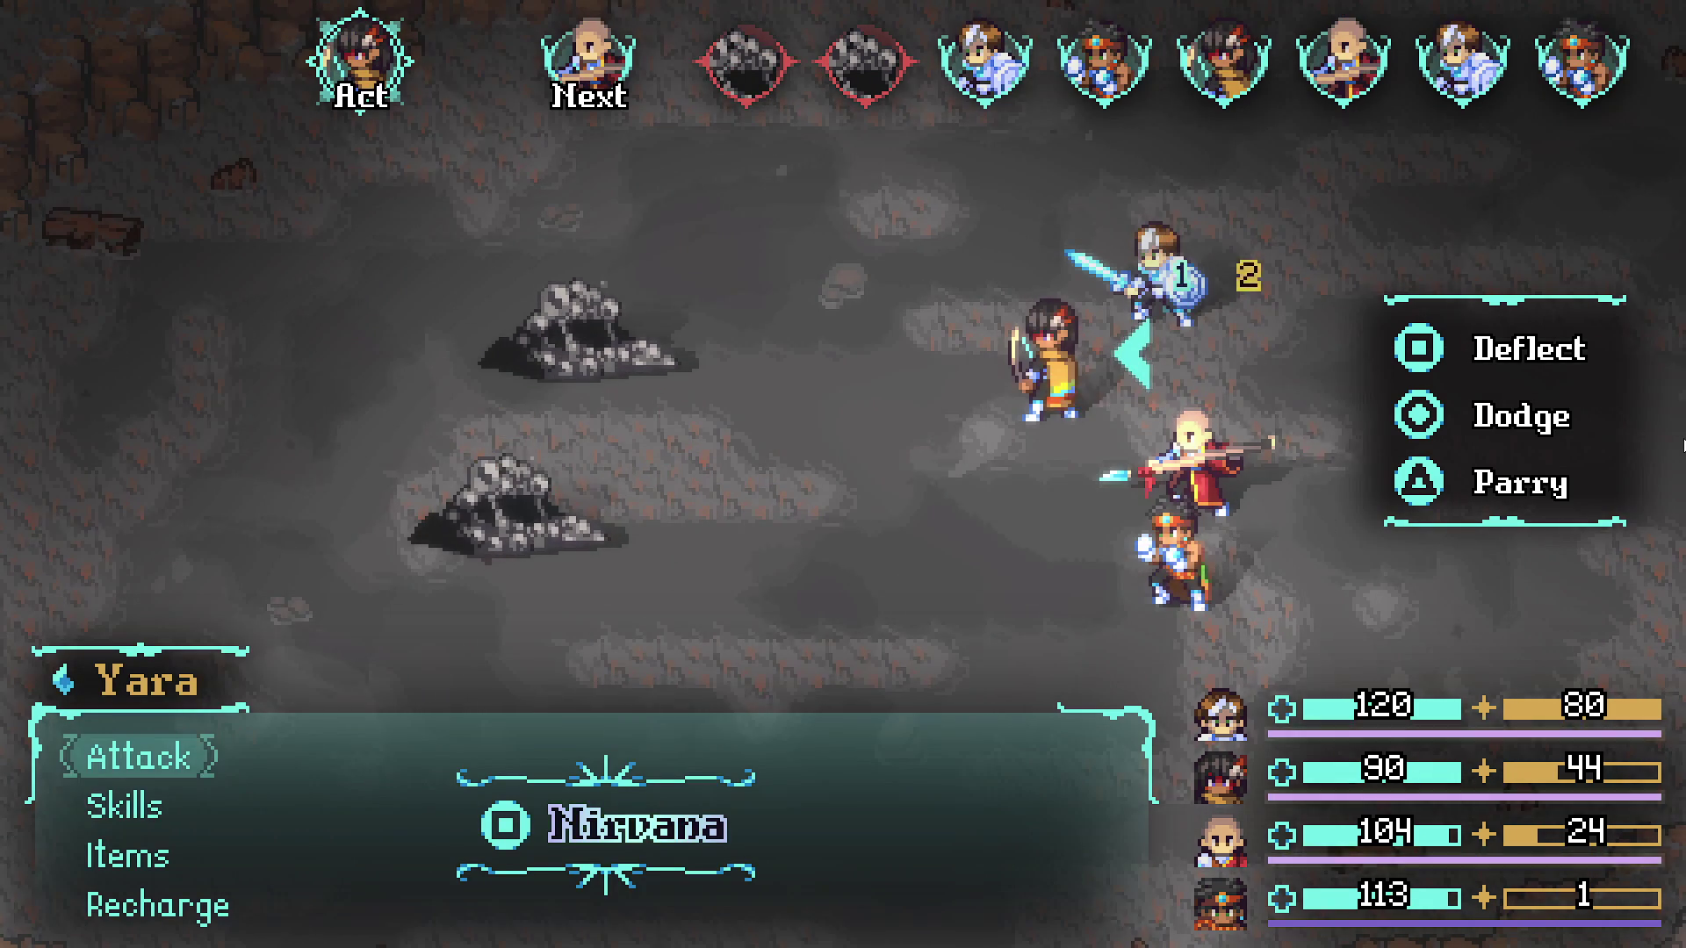
- Have Yara cast Aqua sphere on the lower blob
key("Down")
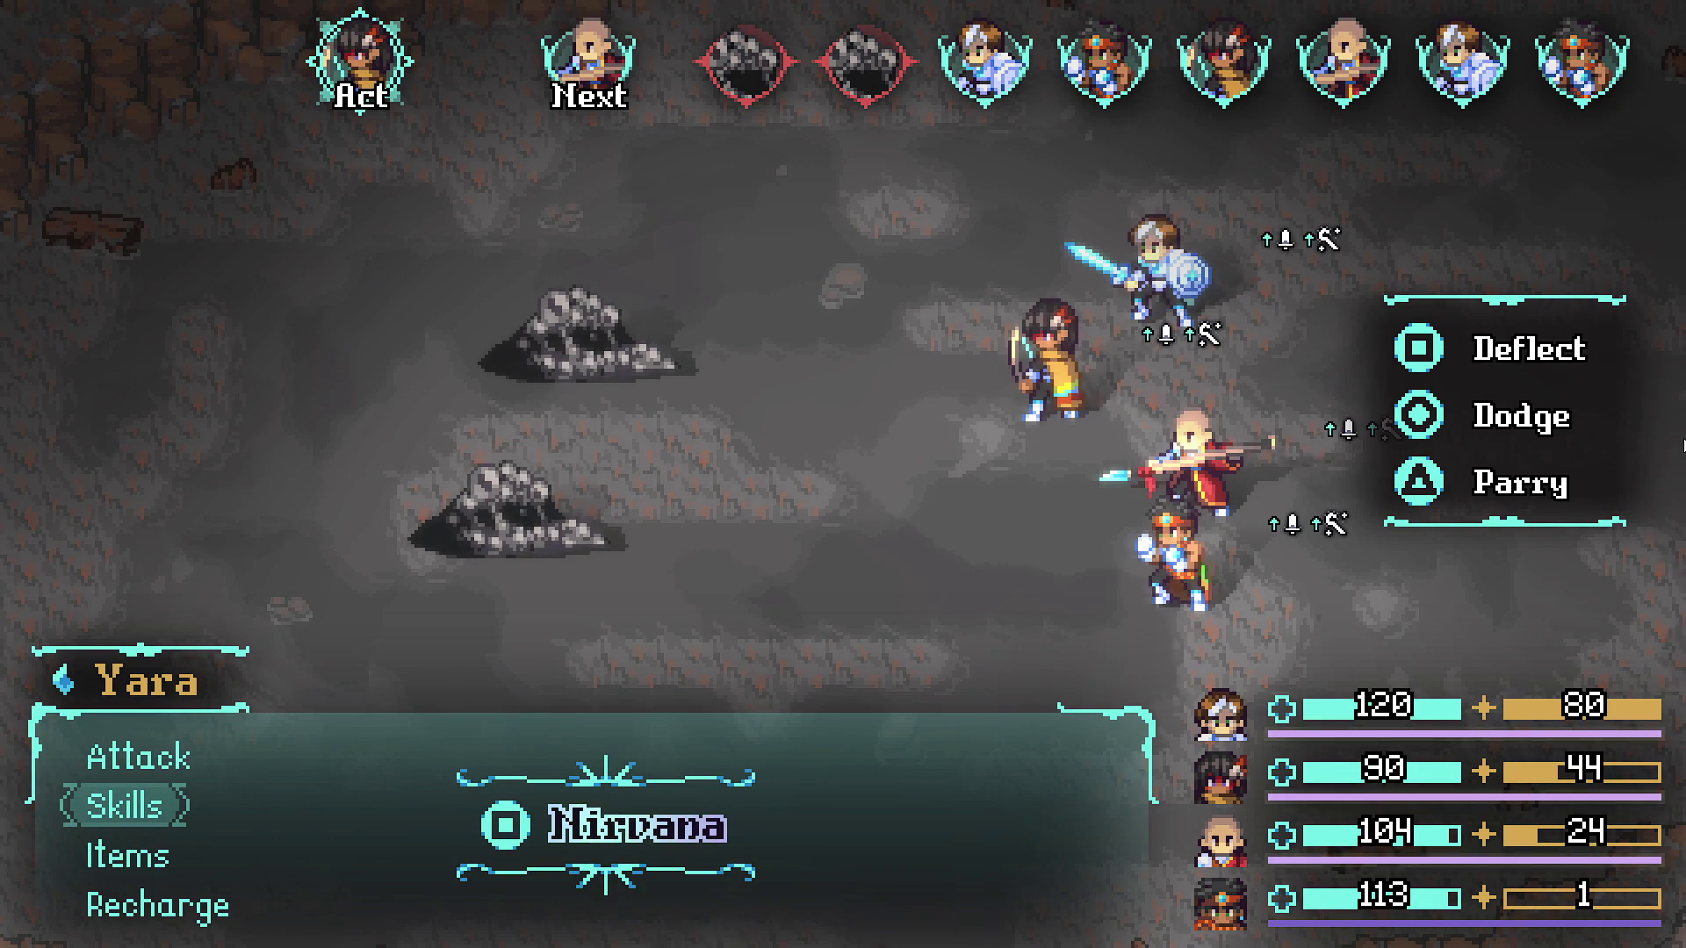
key("Return")
key("Down")
key("Down")
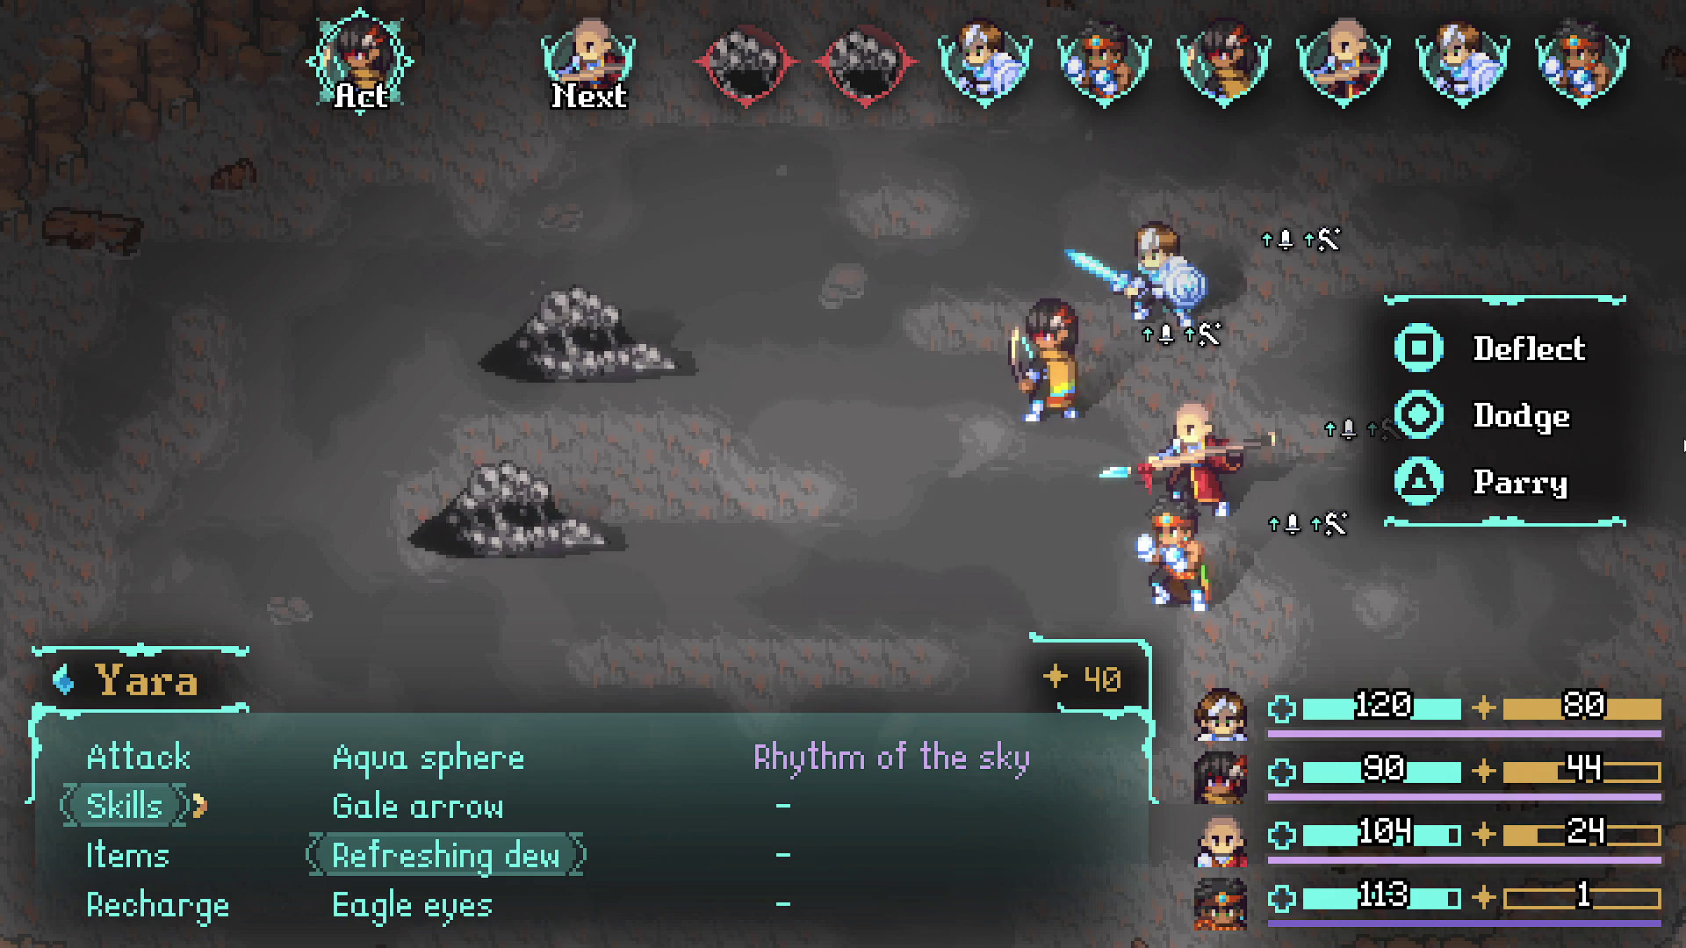
key("Up")
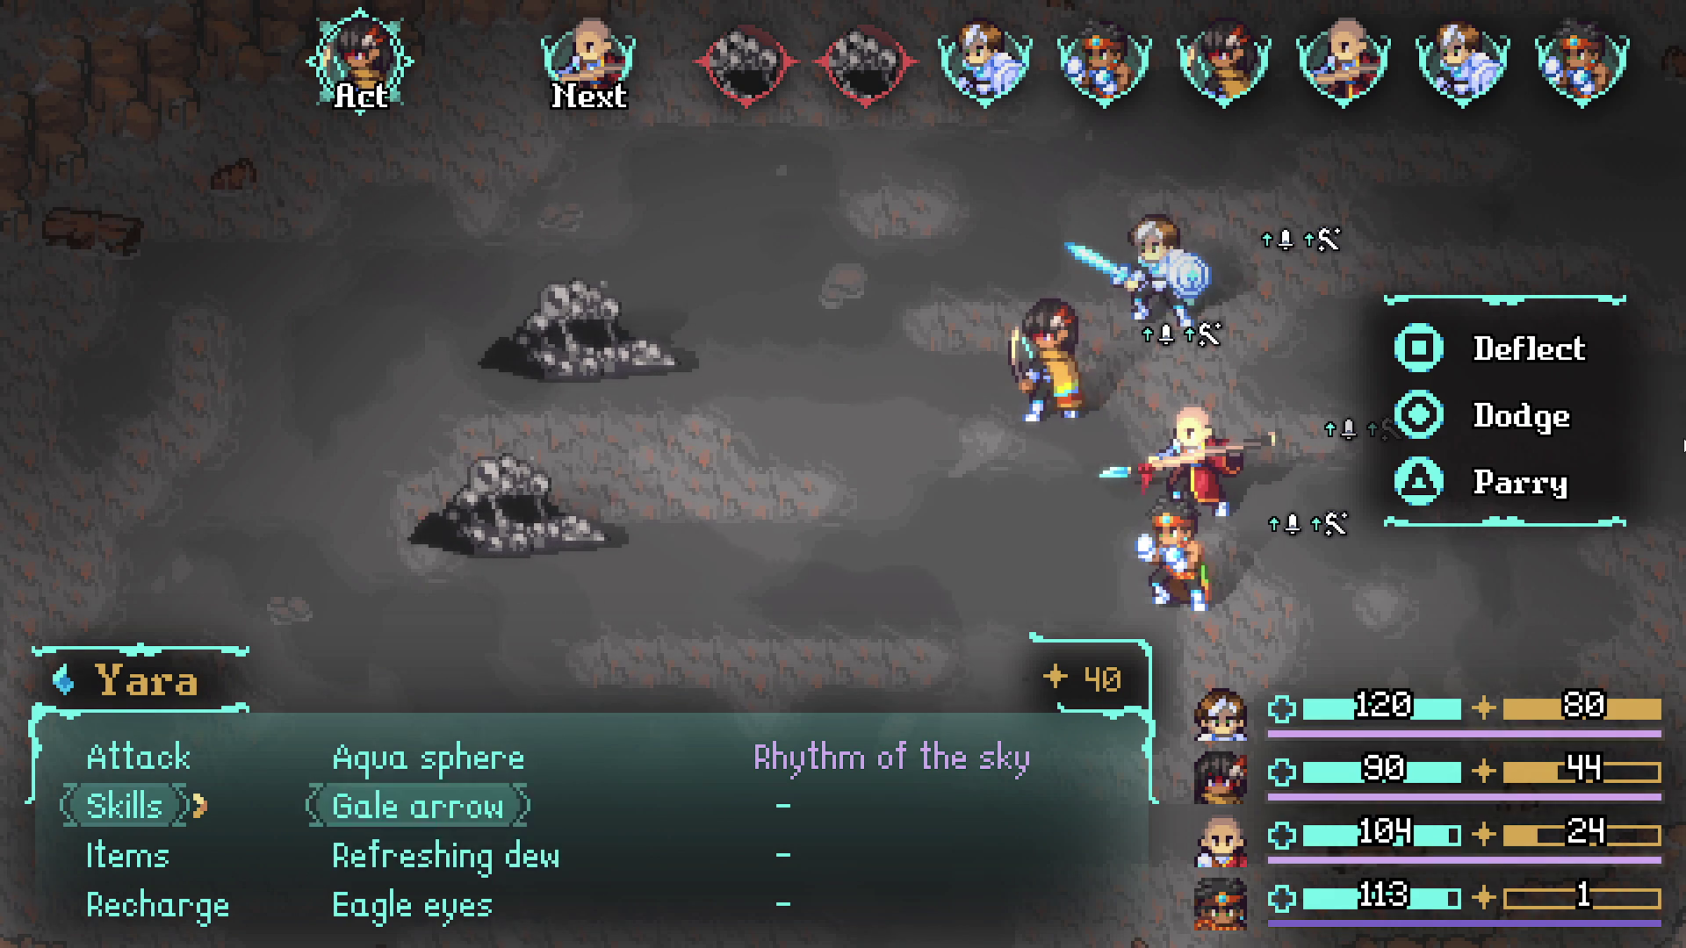
key("Up")
key("Return")
key("Down")
key("Return")
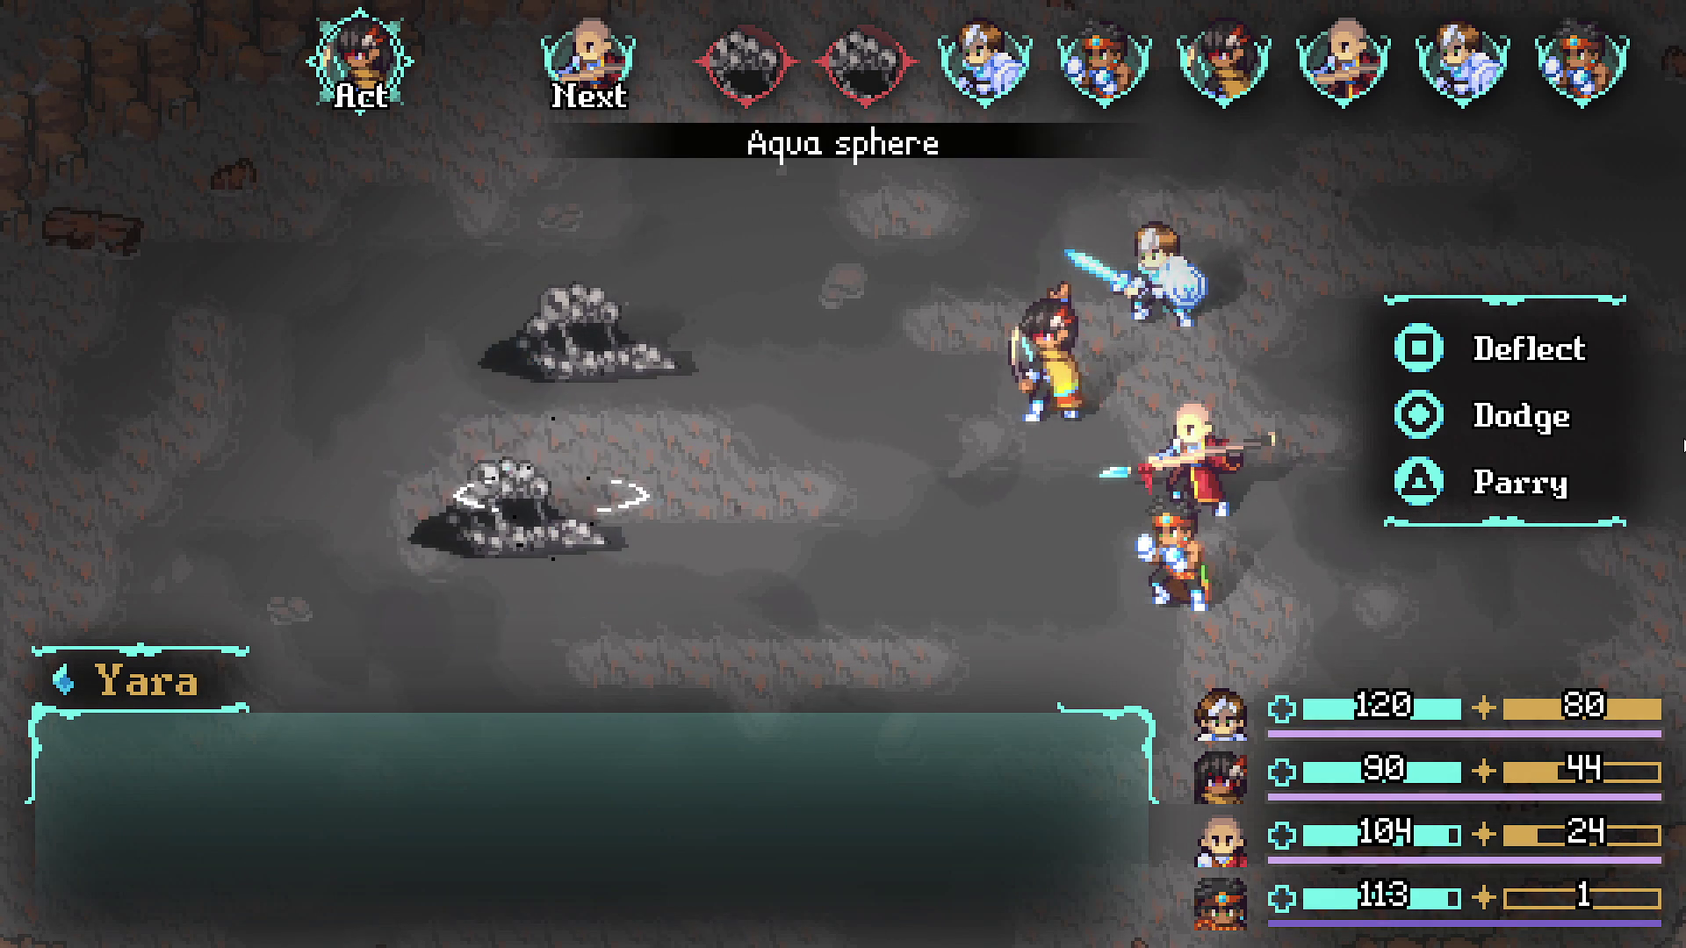
- Have Zhe Wu use Recharge, raising his SP to 51
key("Down")
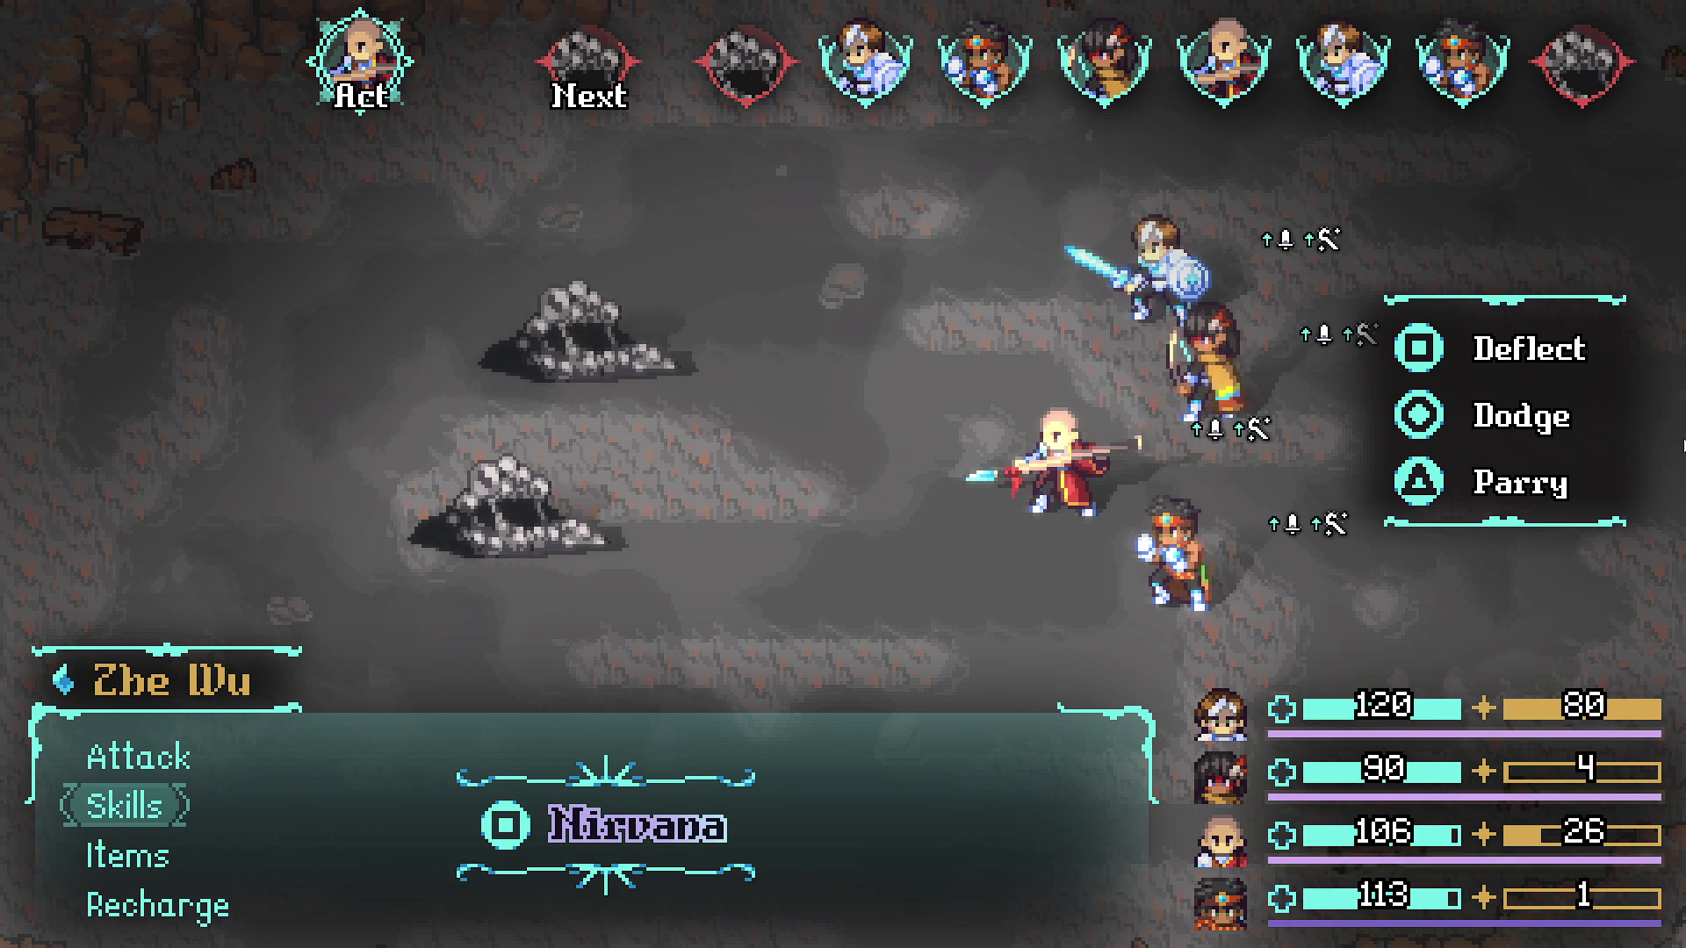
key("Down")
key("Down")
key("Return")
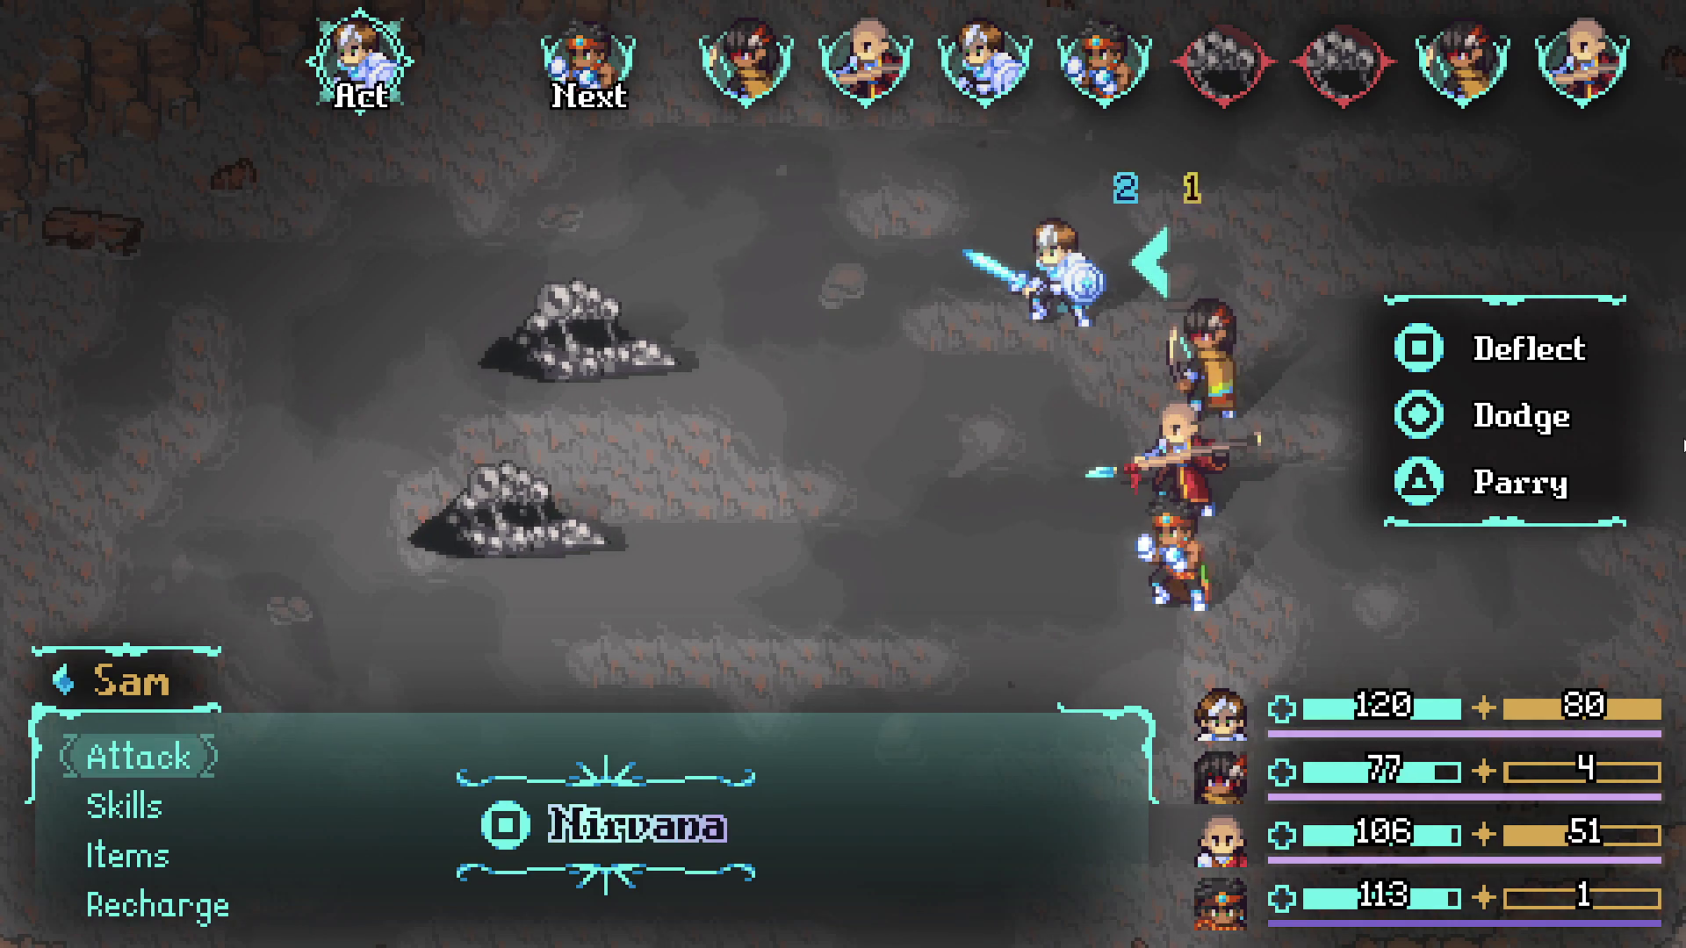
- Have Sam cast Cryoslash on the Sloth Blob
key("Return")
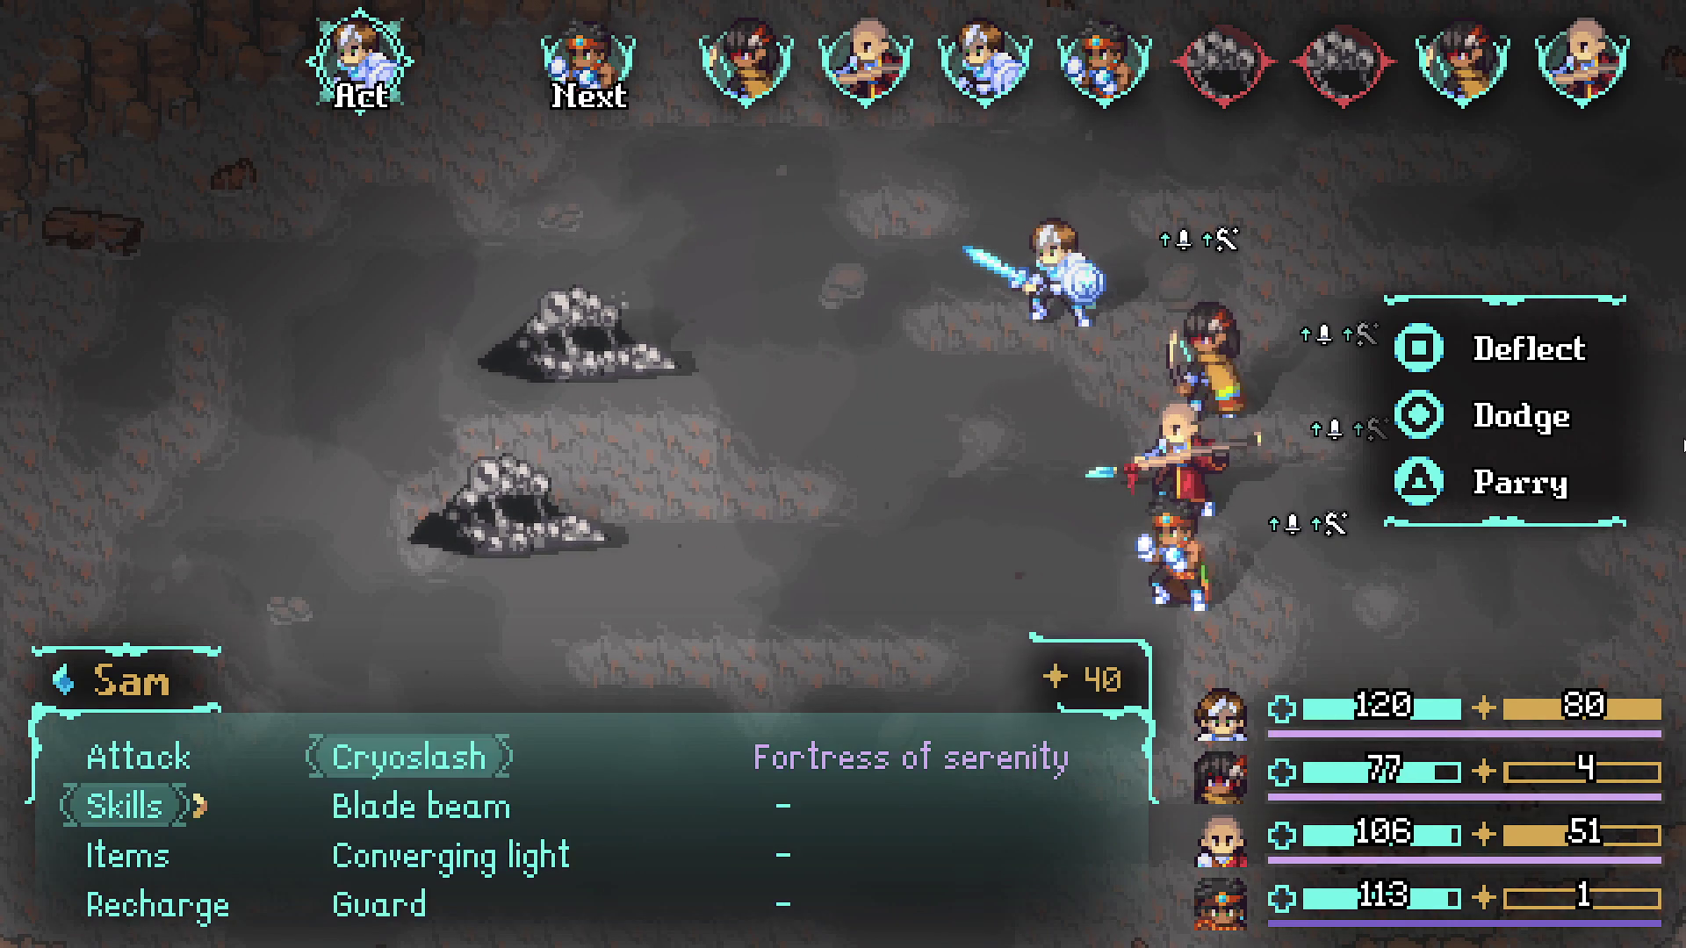
key("Down")
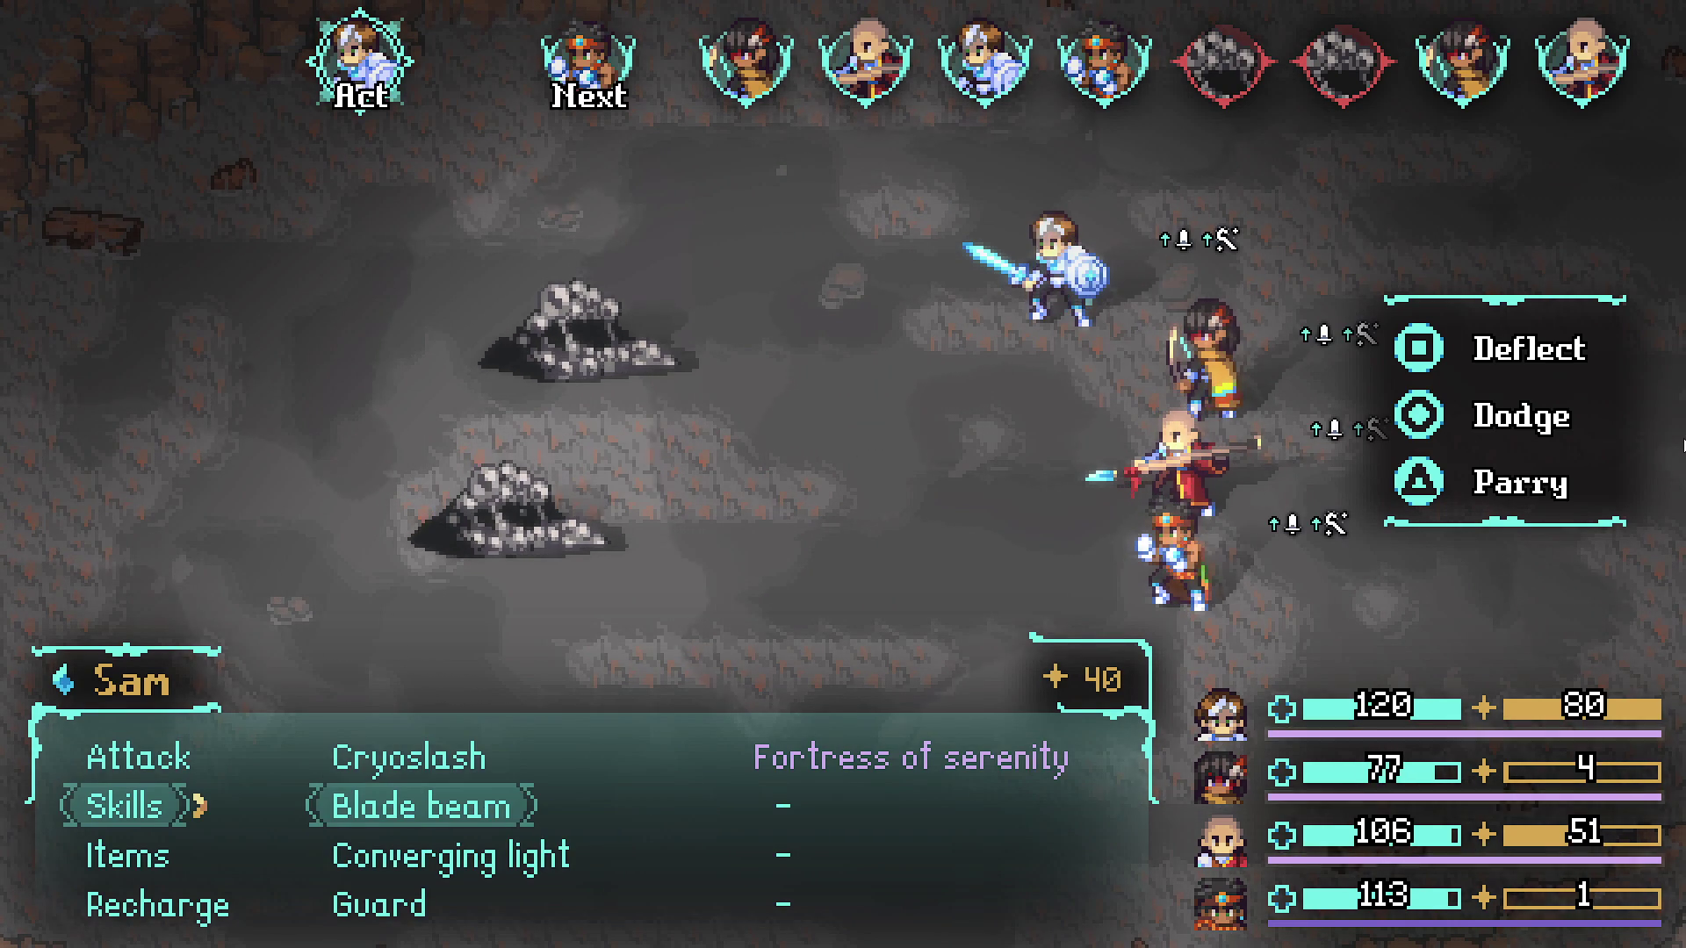
key("Up")
key("Return")
key("Return")
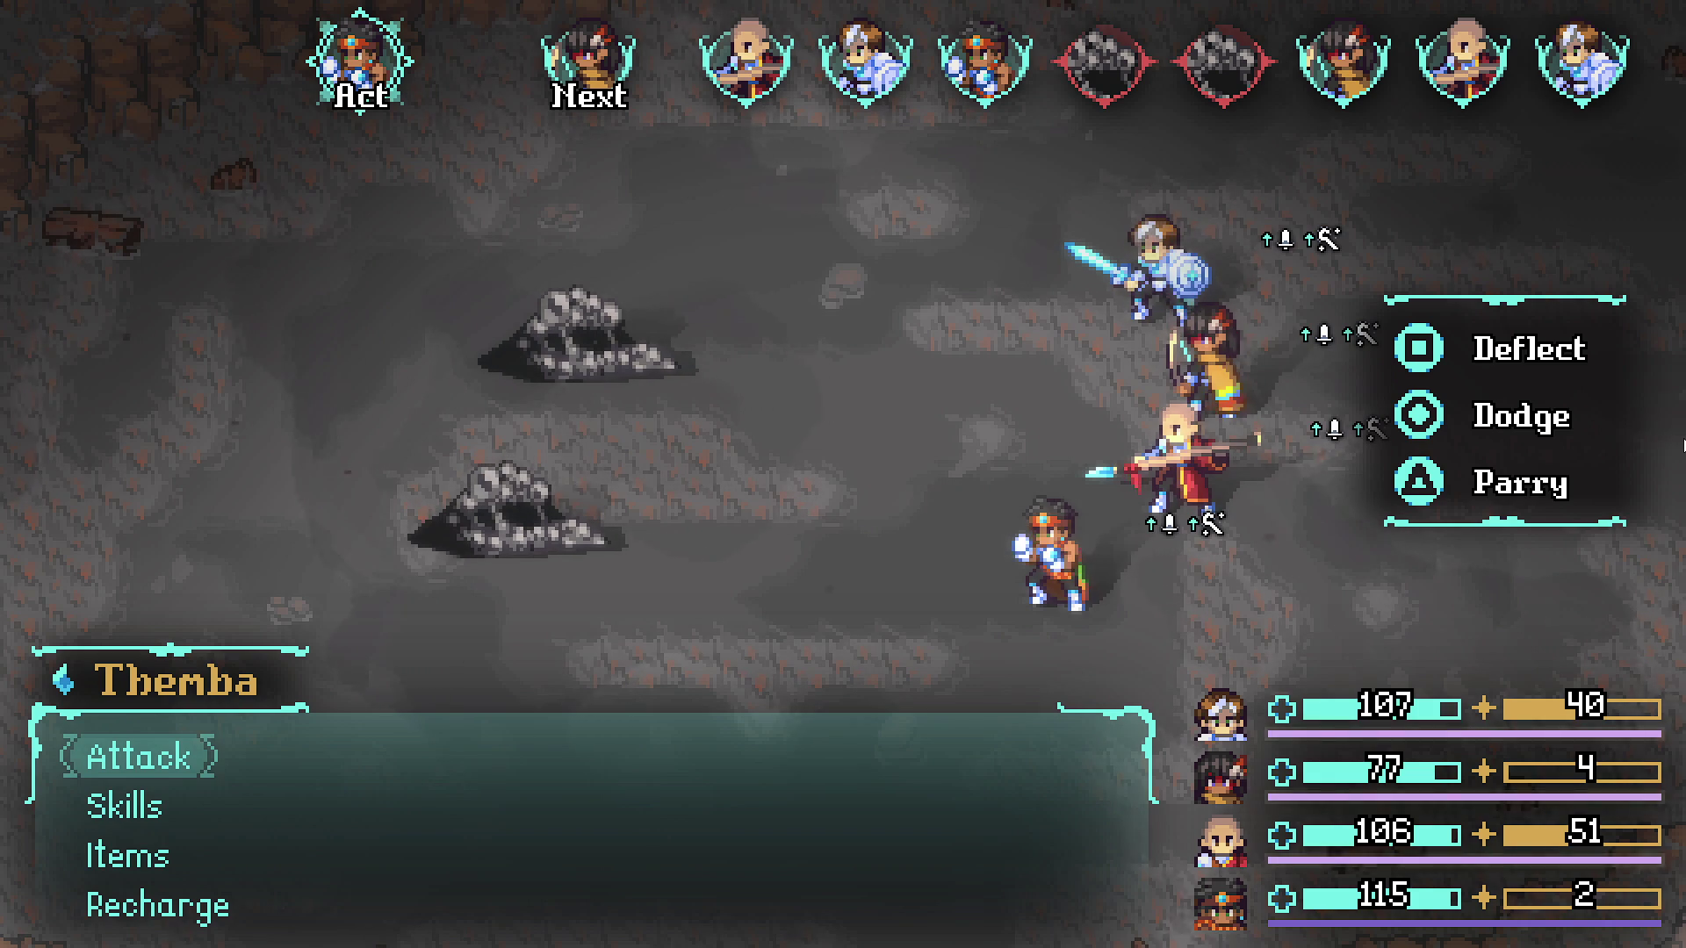
- Have Themba and Yara make plain attacks on the Sloth Blob
key("Down")
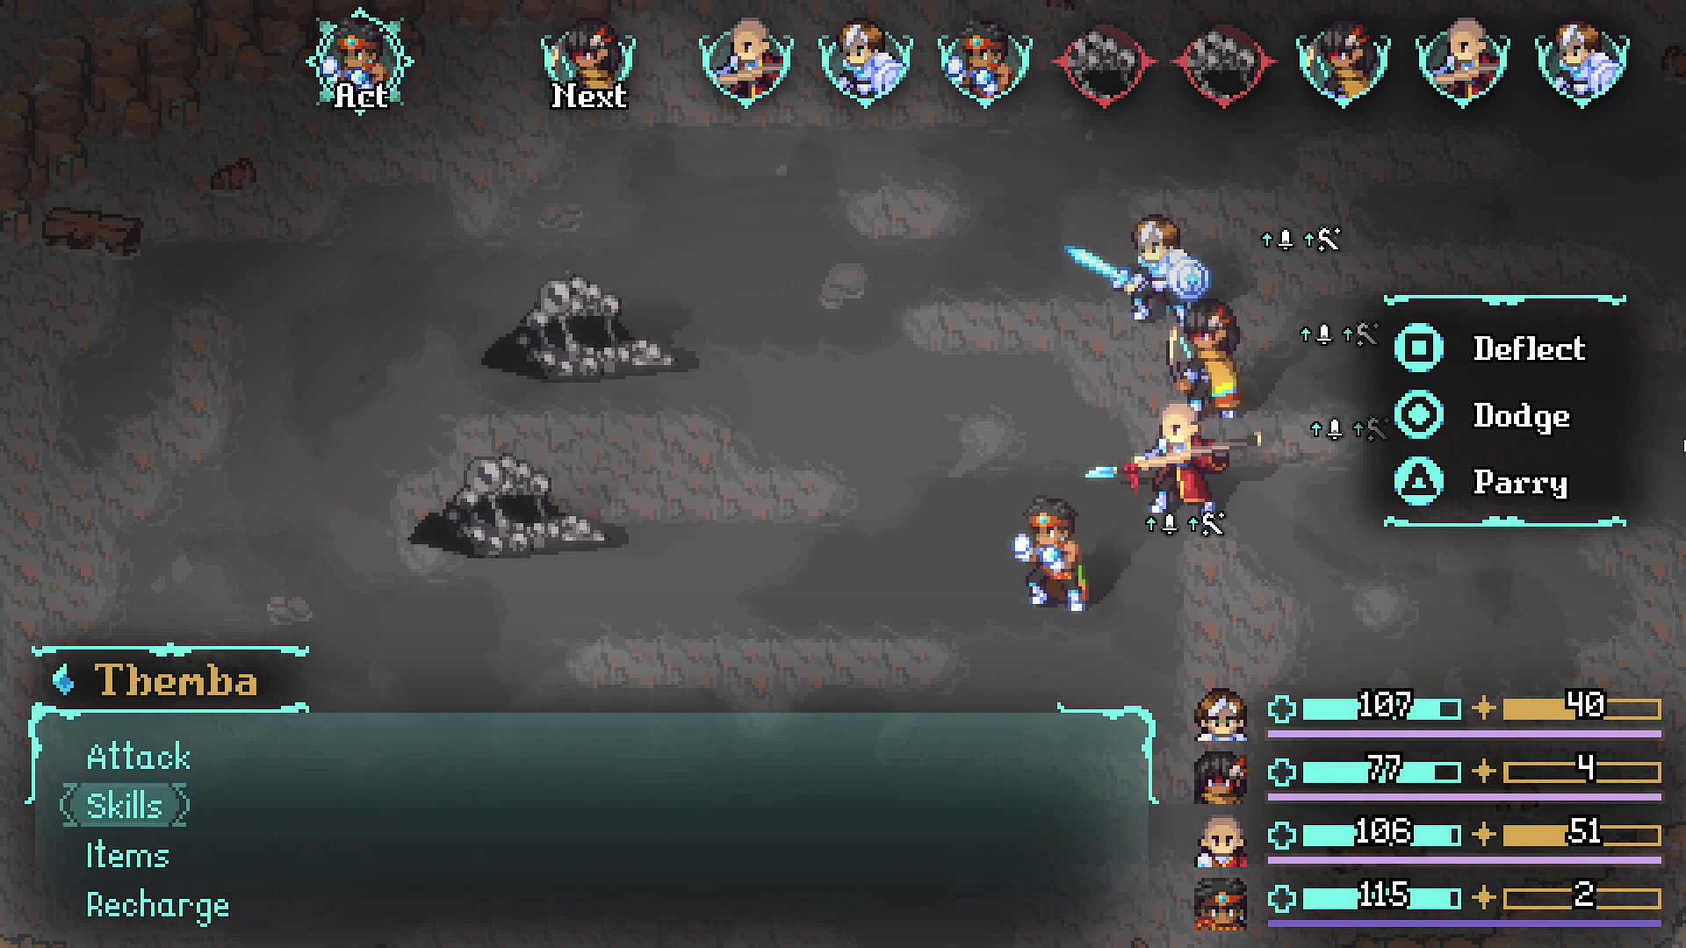
key("Return")
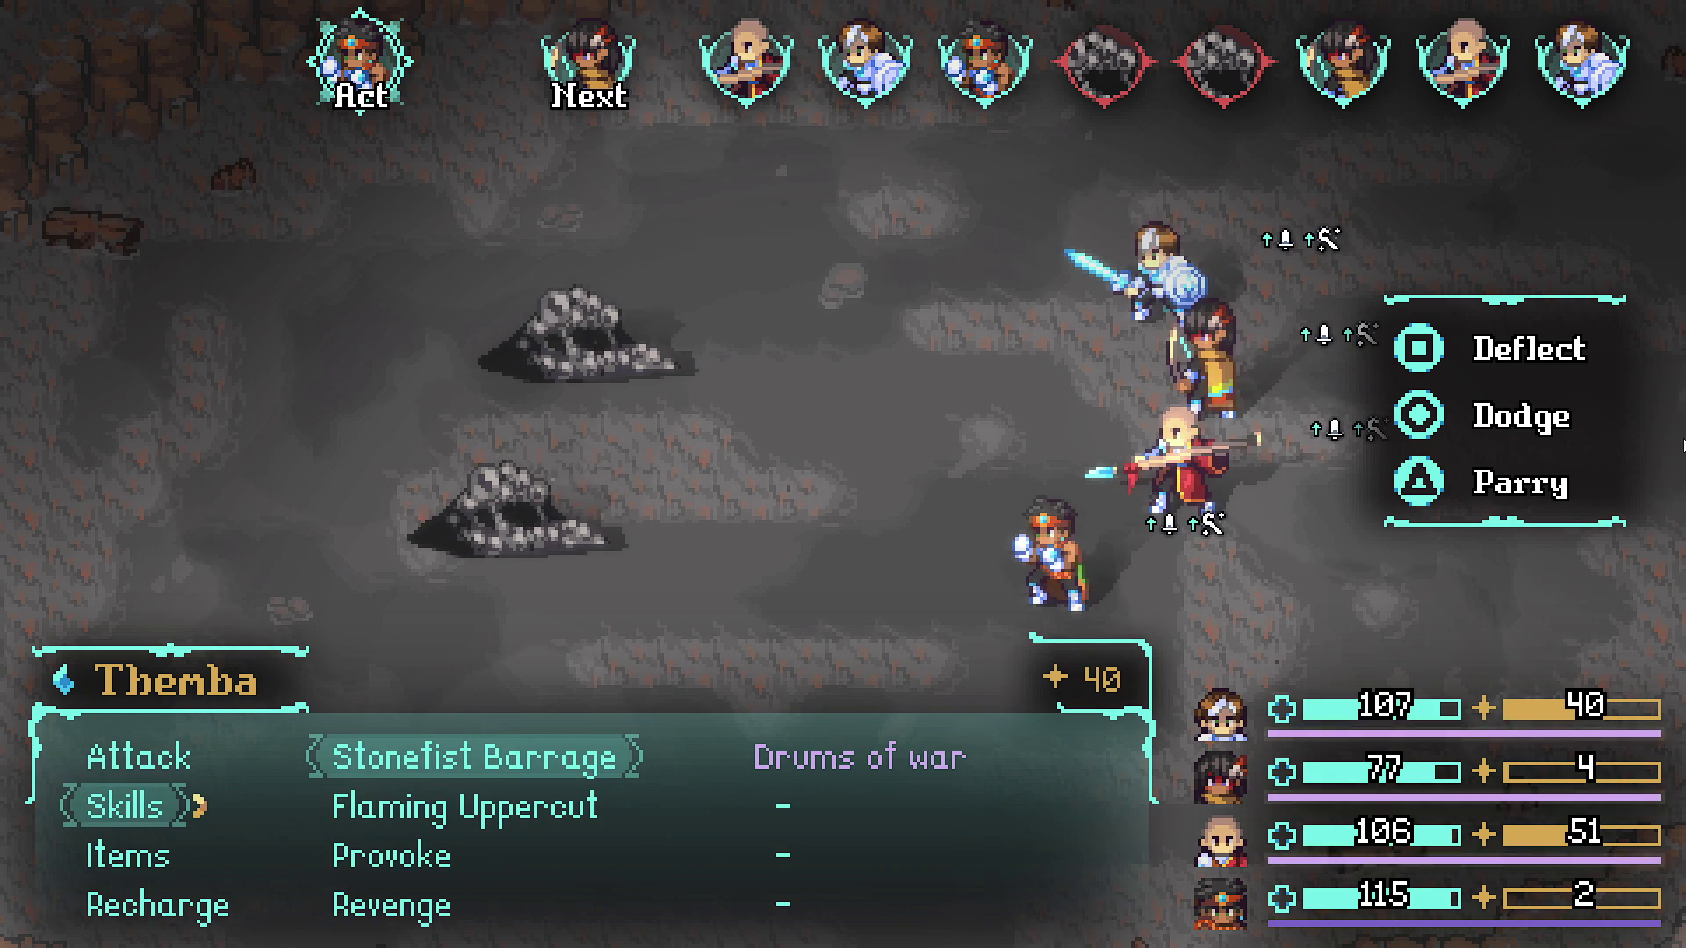
key("Escape")
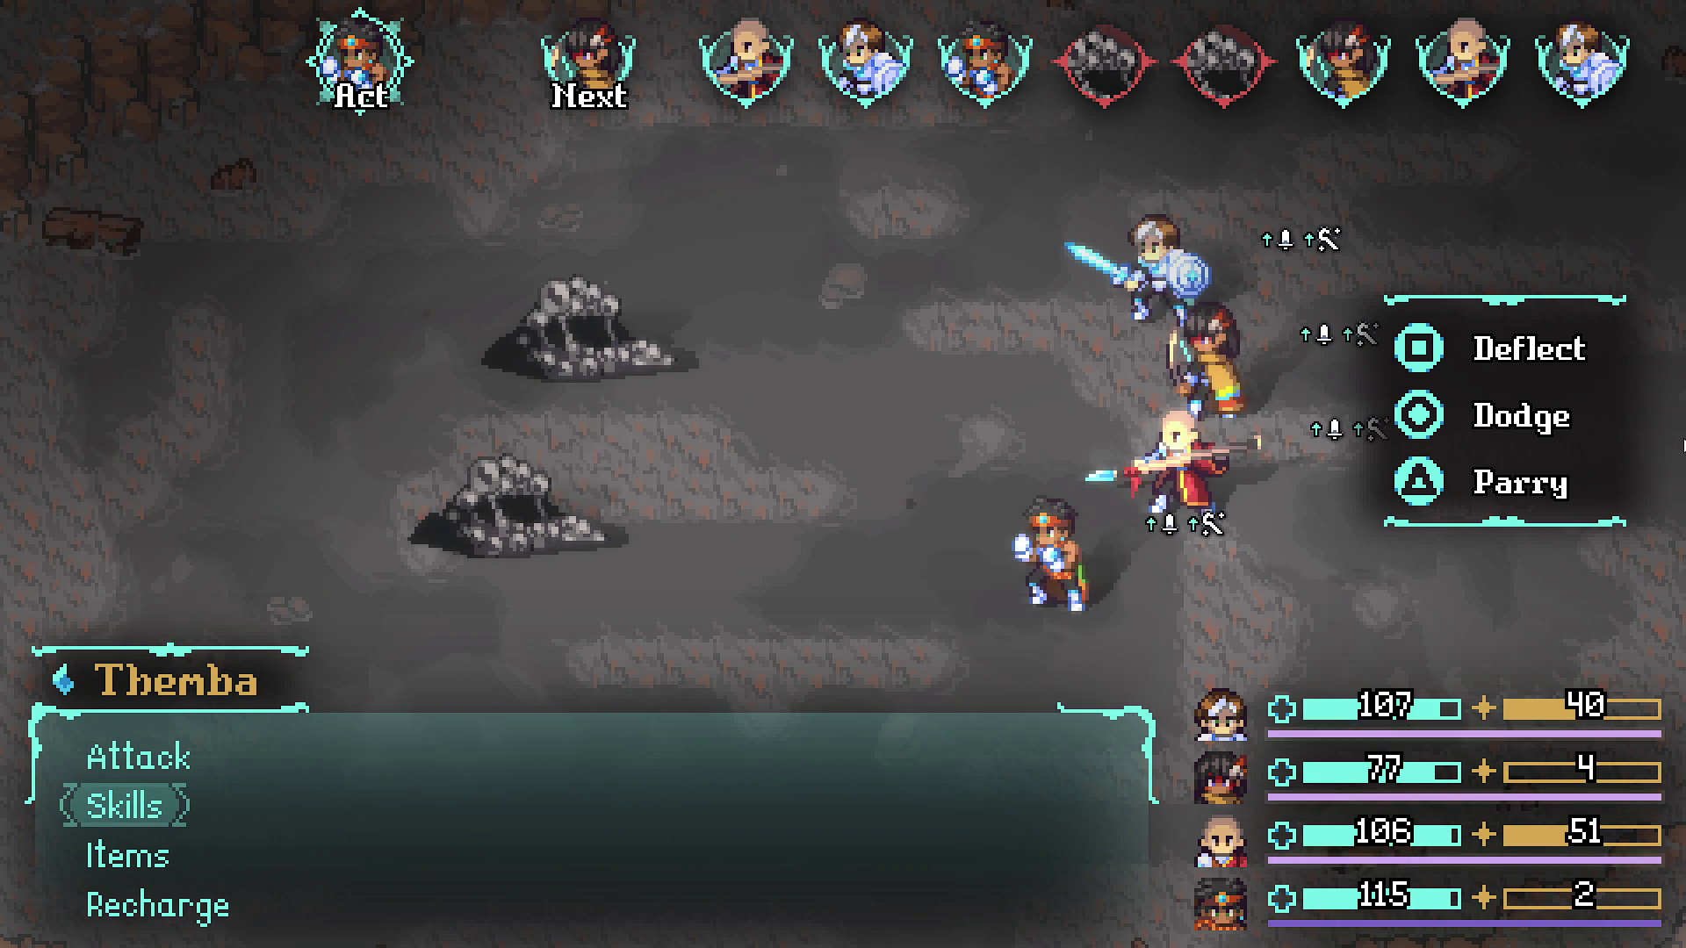
key("Up")
key("Return")
key("Return")
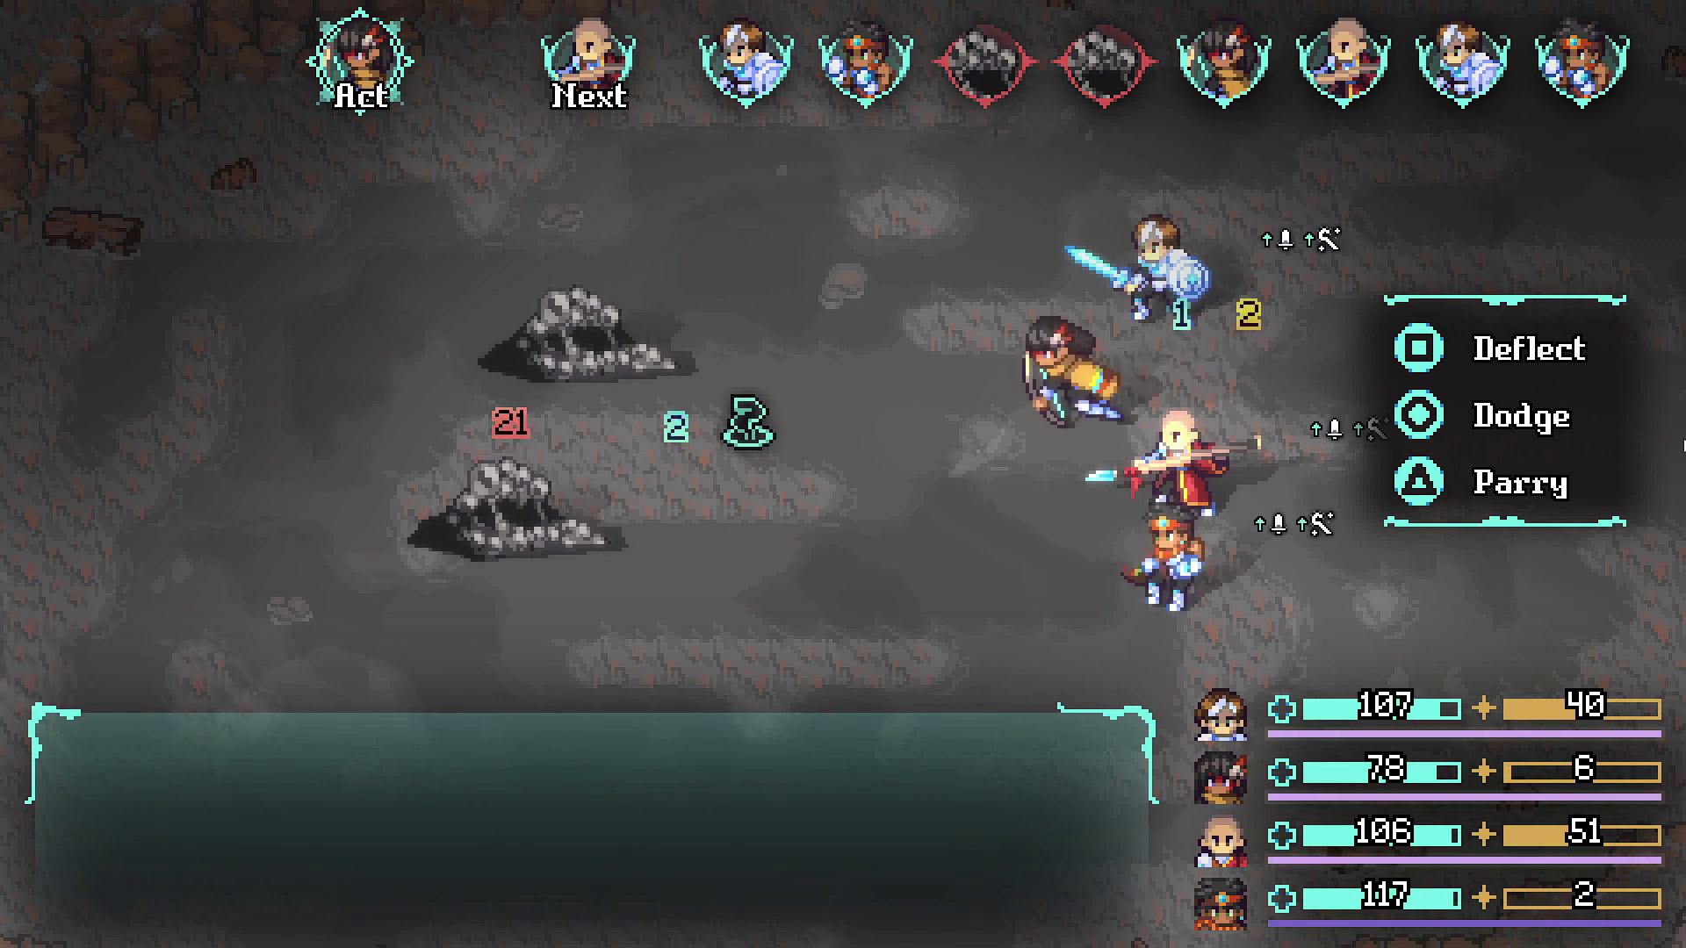
key("Return")
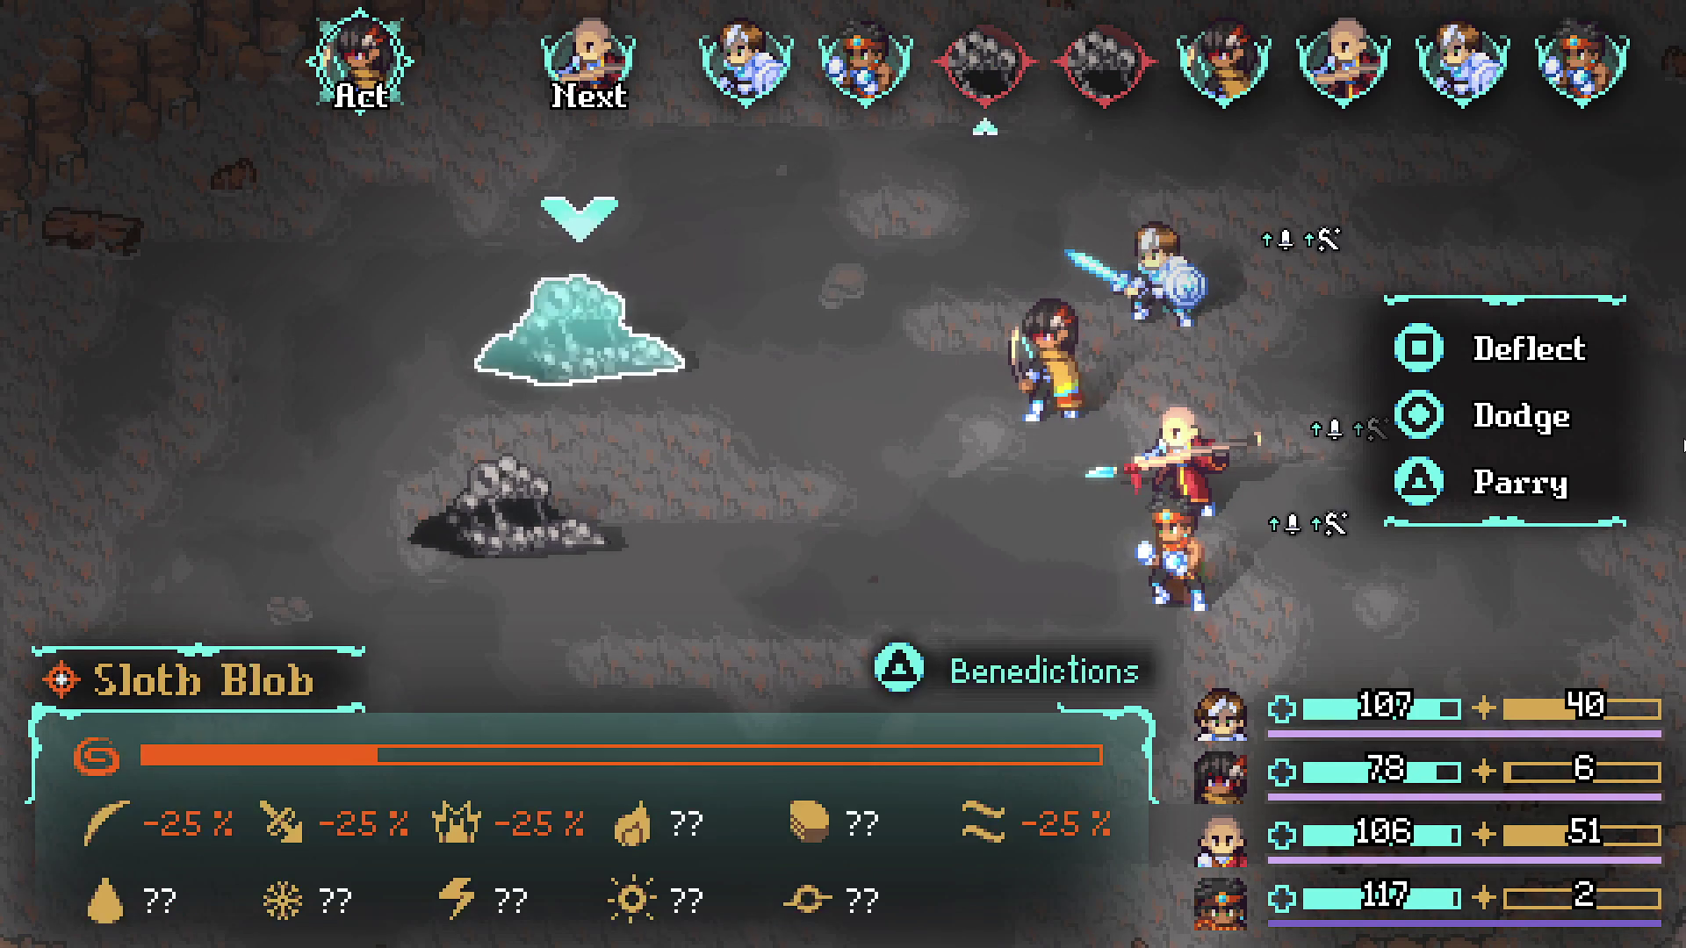
key("Return")
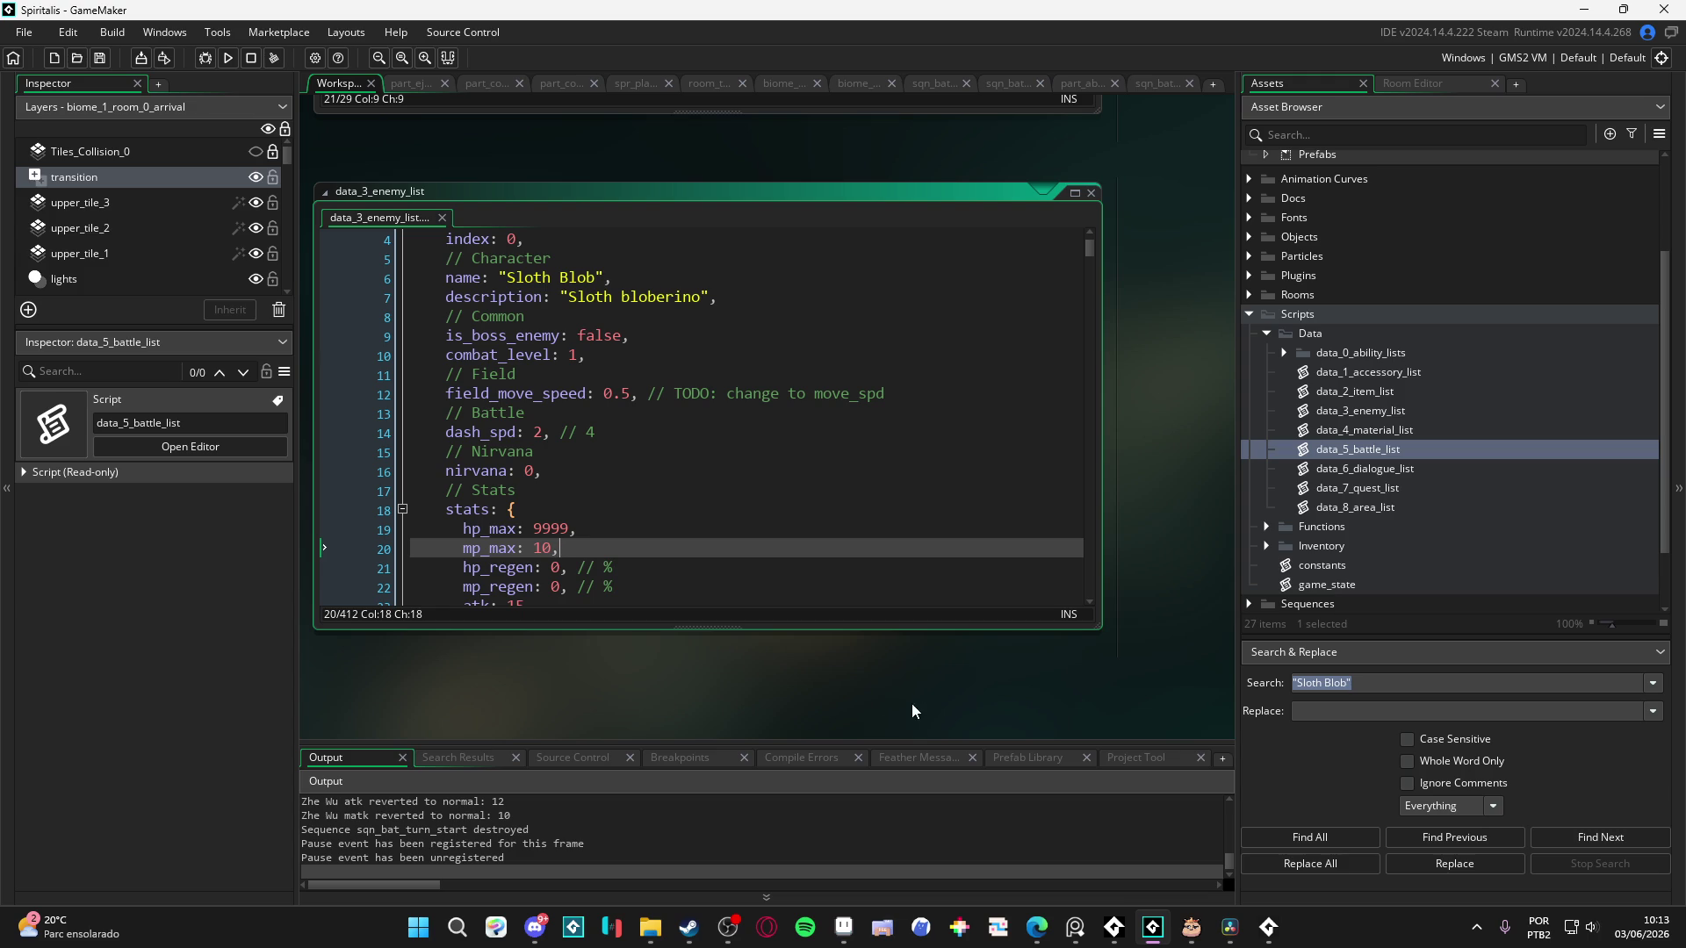
left_click(651, 929)
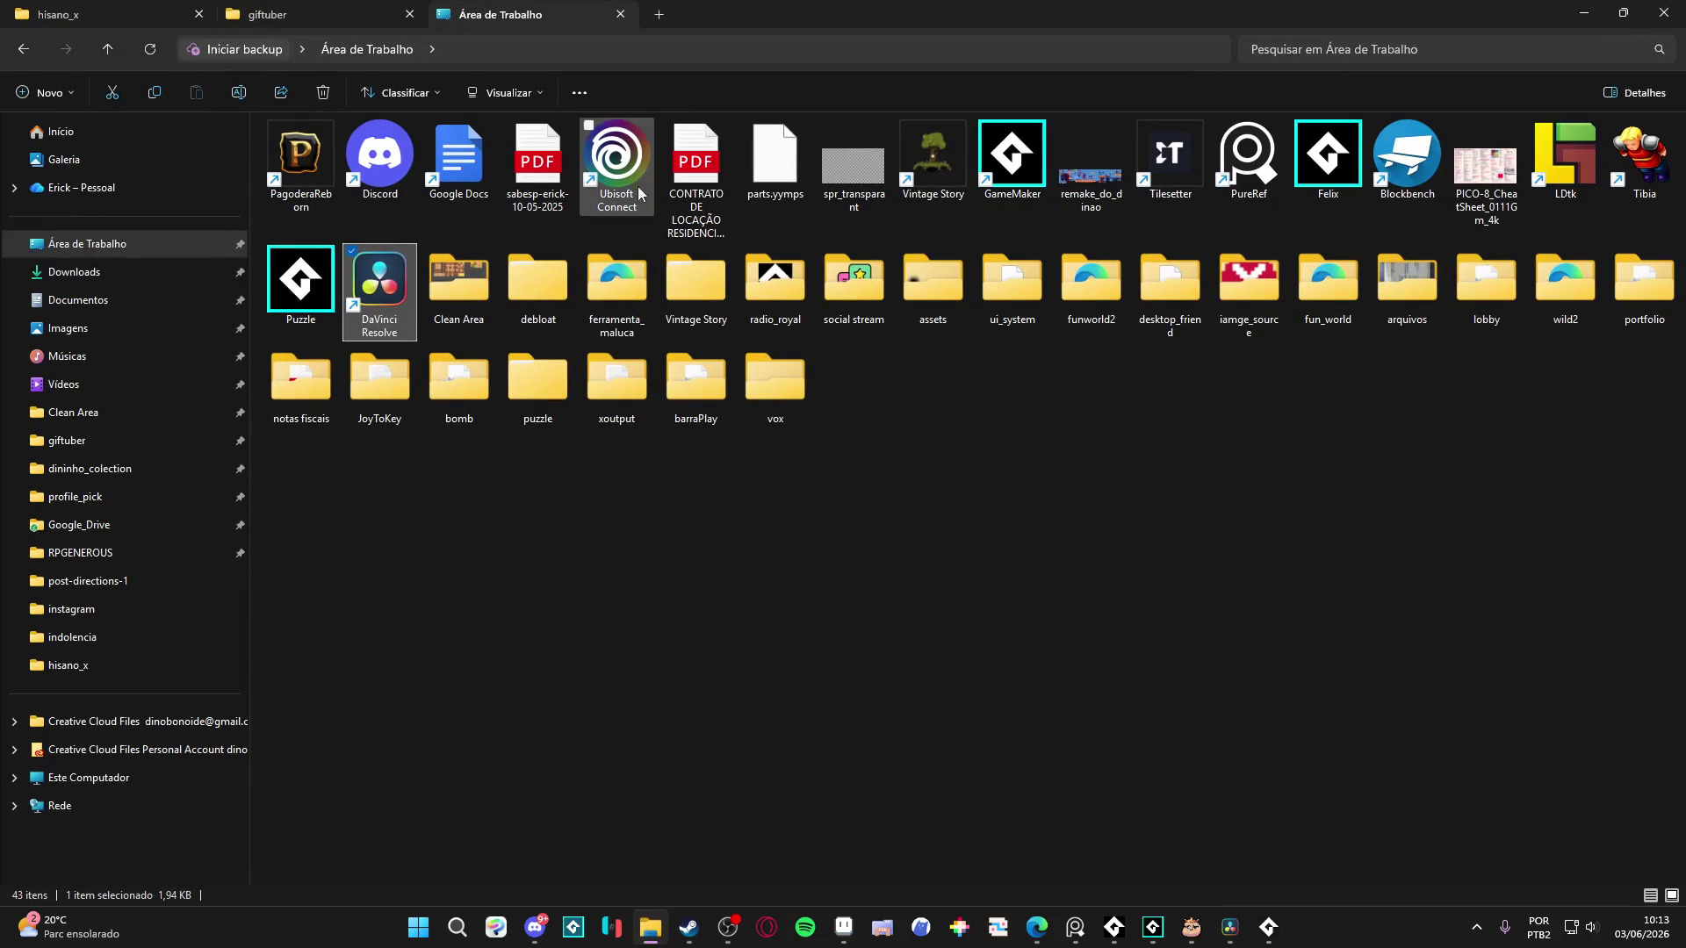
left_click(658, 14)
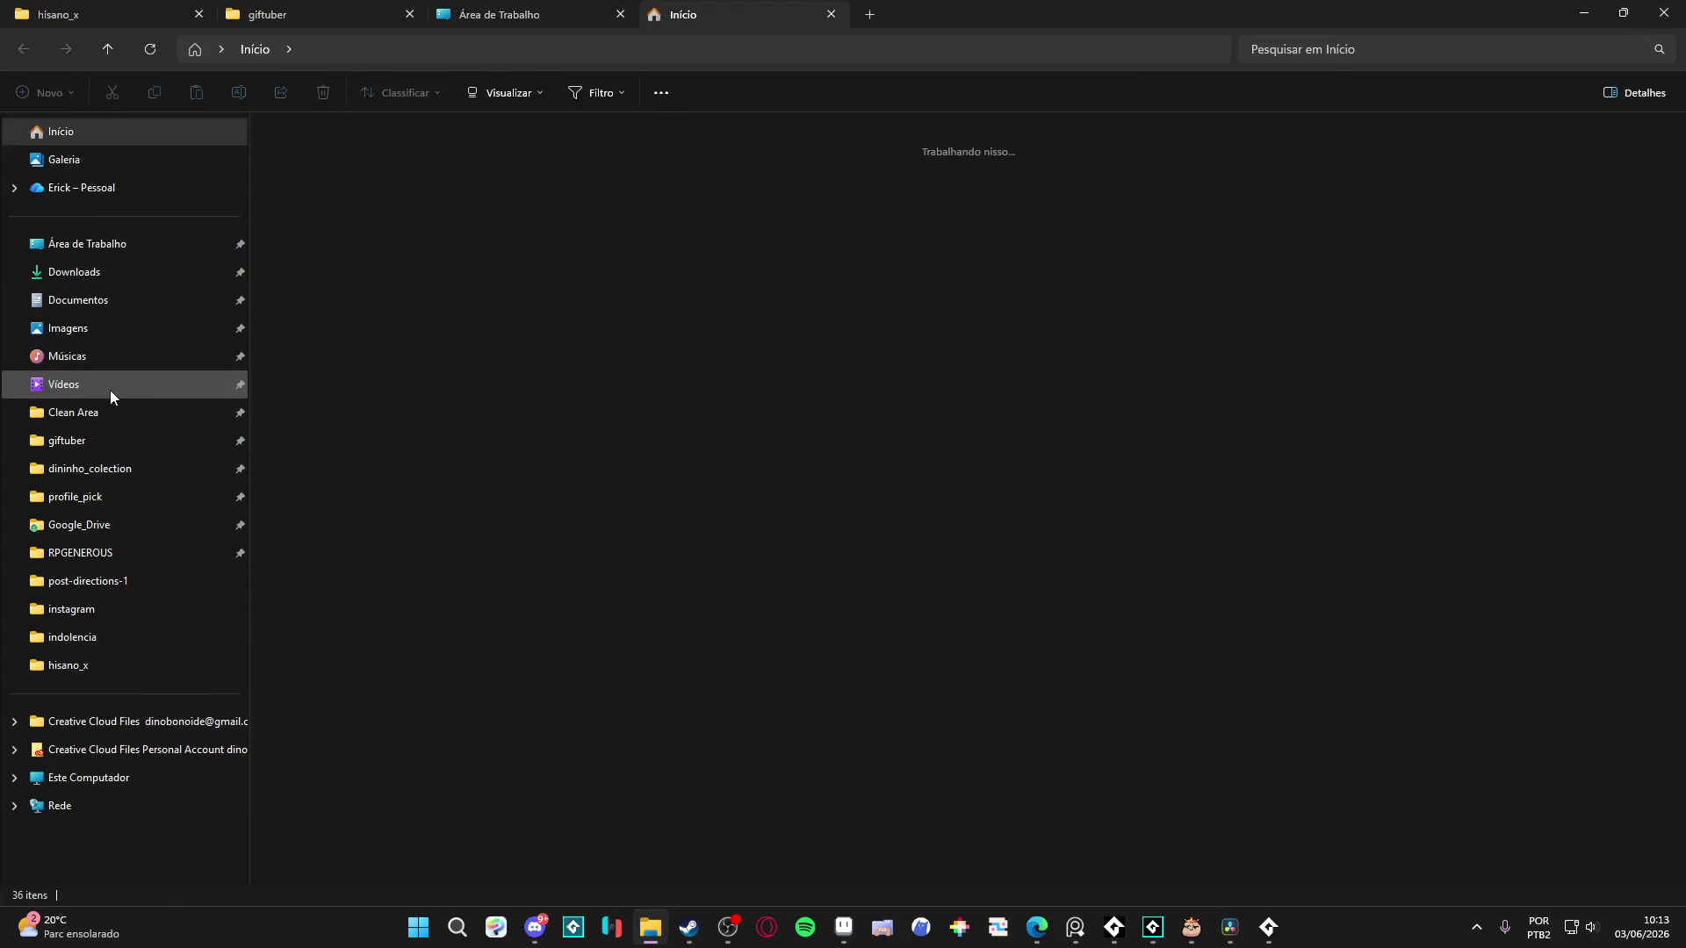
left_click(109, 387)
scroll(1192, 460, "down", 20)
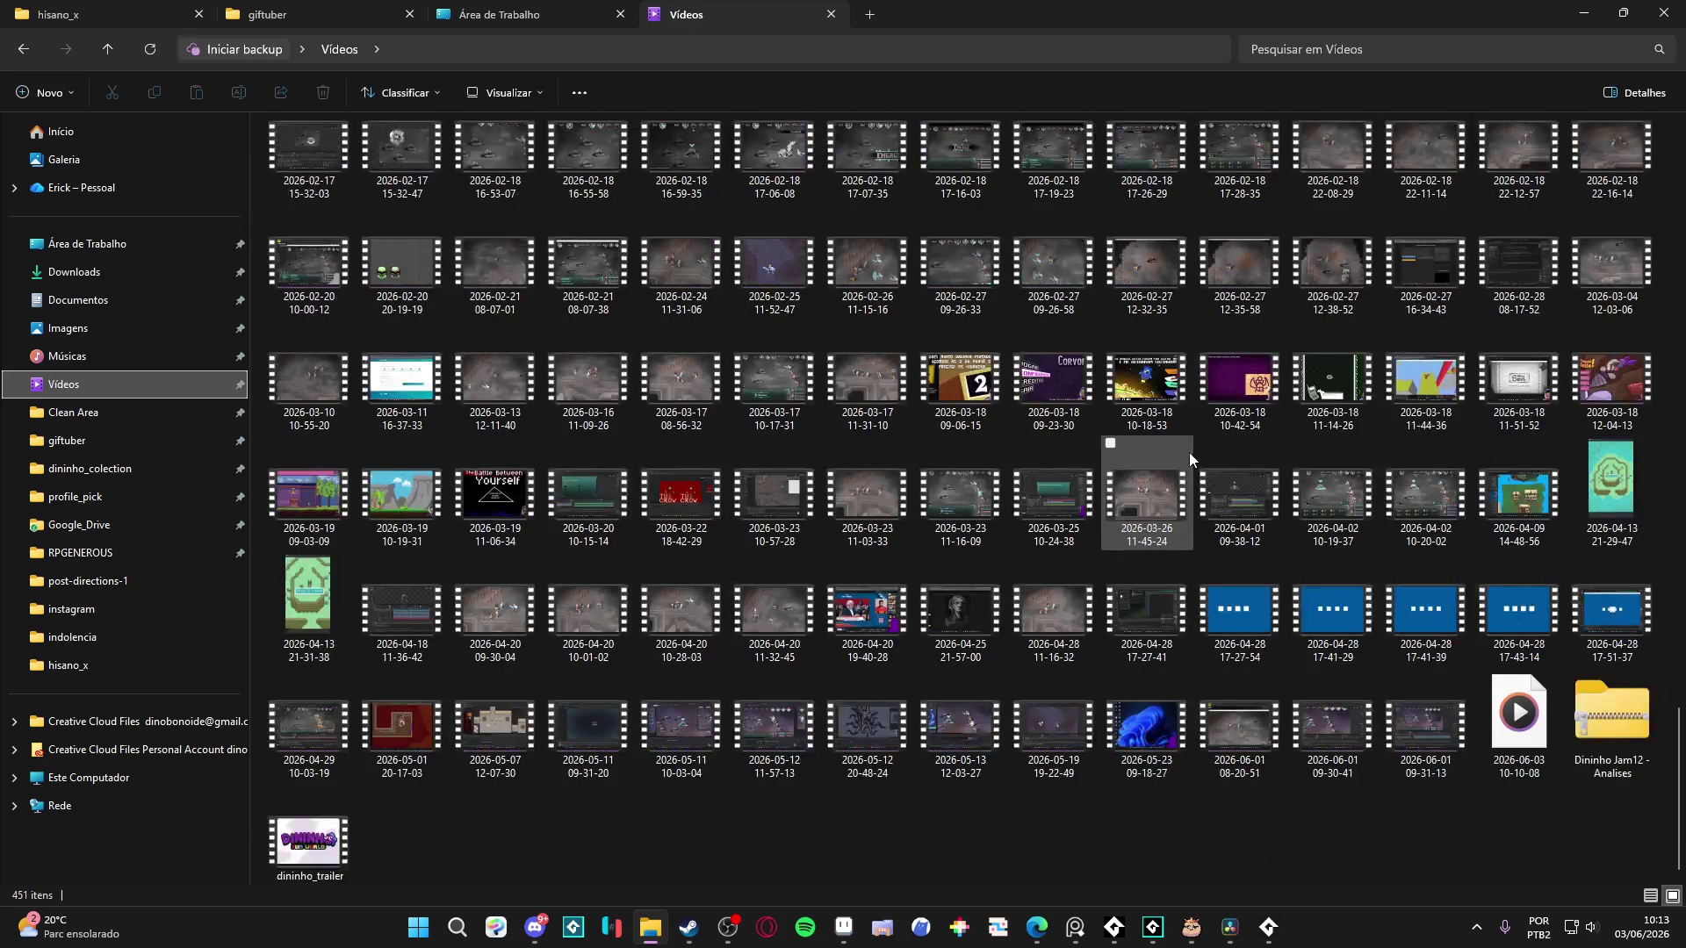
mouse_move(1506, 738)
left_mouse_down()
mouse_move(1262, 756)
mouse_move(1548, 757)
left_mouse_up()
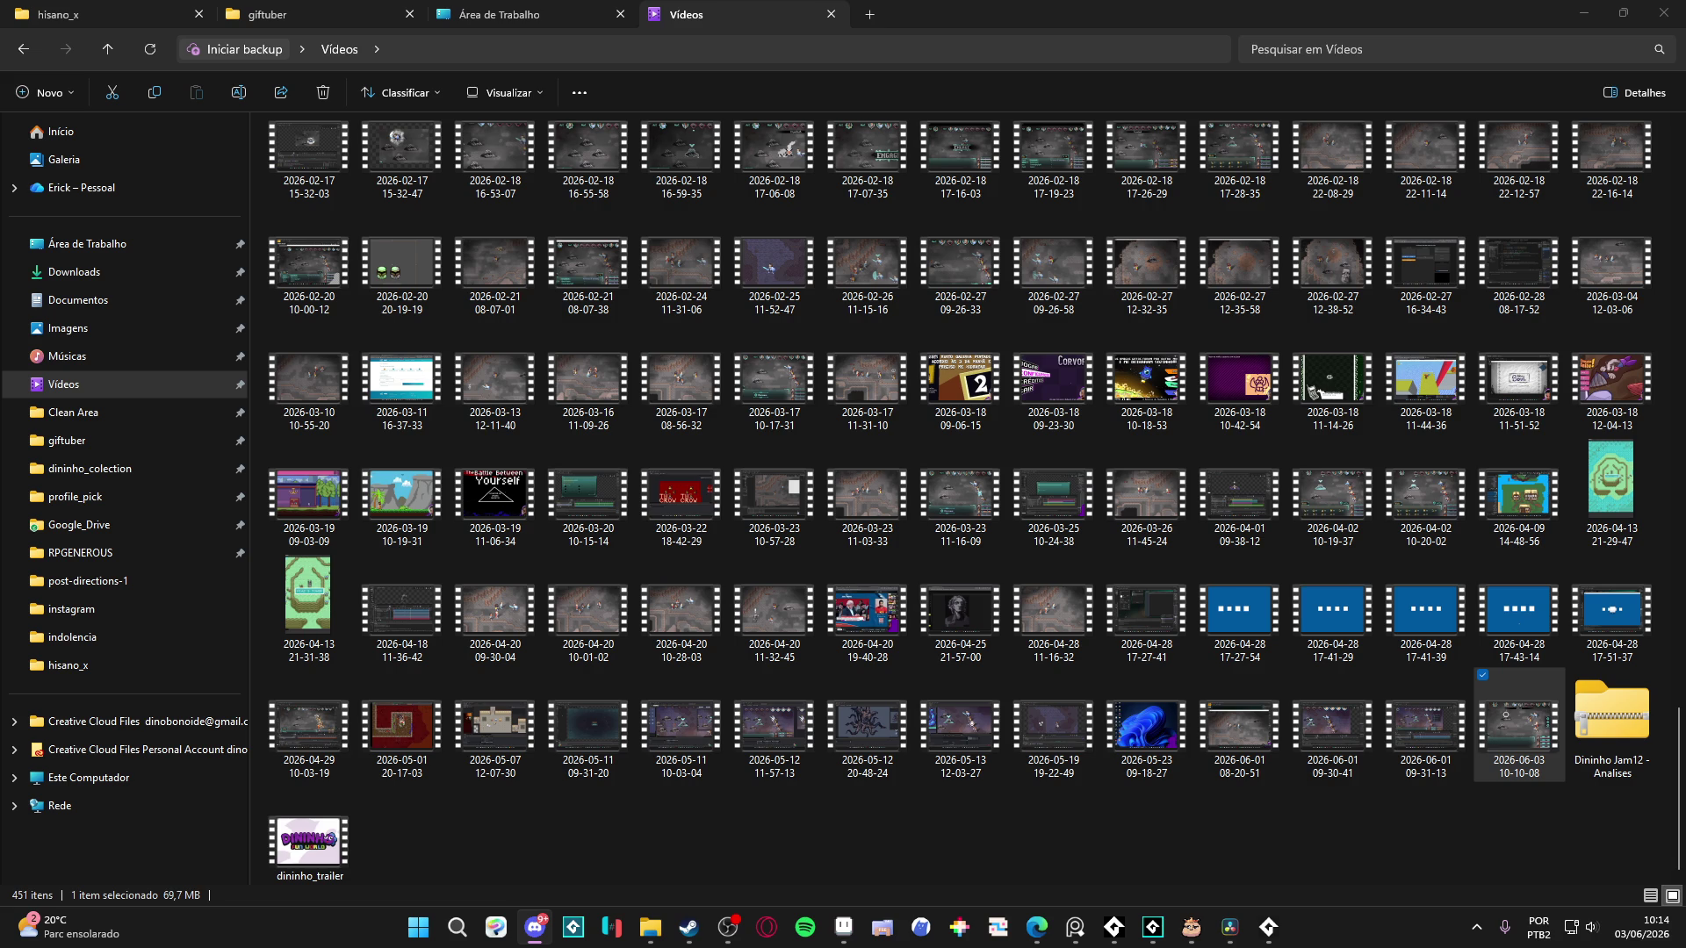
- Close the File Explorer window to reveal GameMaker
left_click(1584, 13)
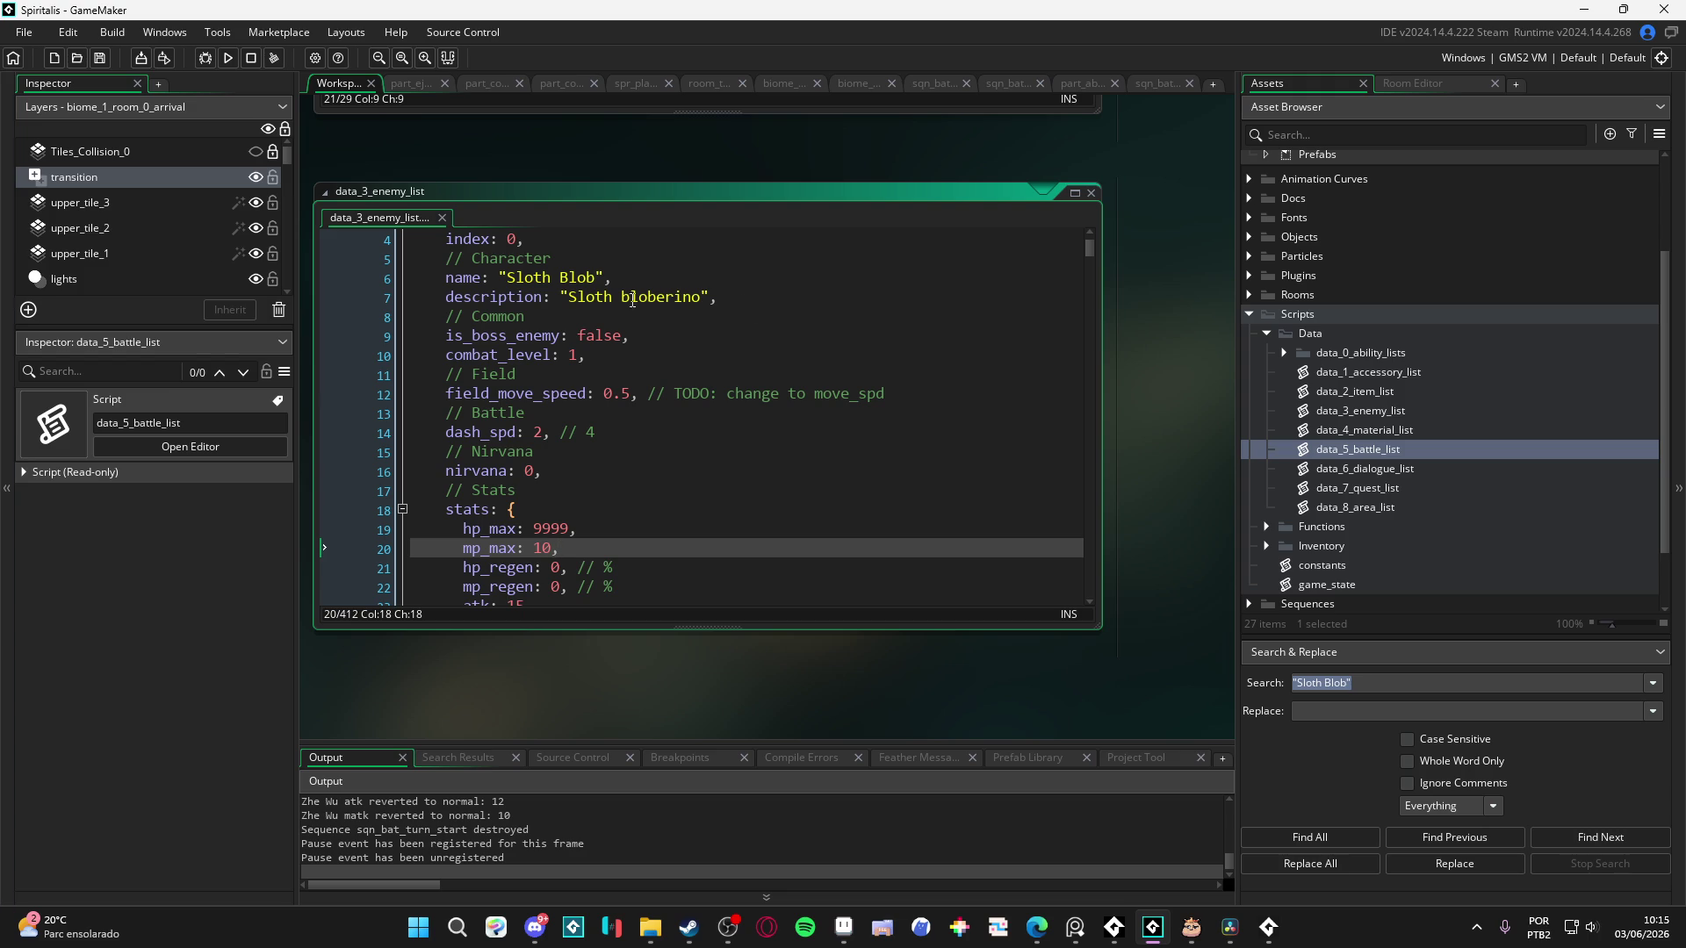
- Place the cursor on the dash_spd line and raise the system sound volume
left_click(767, 432)
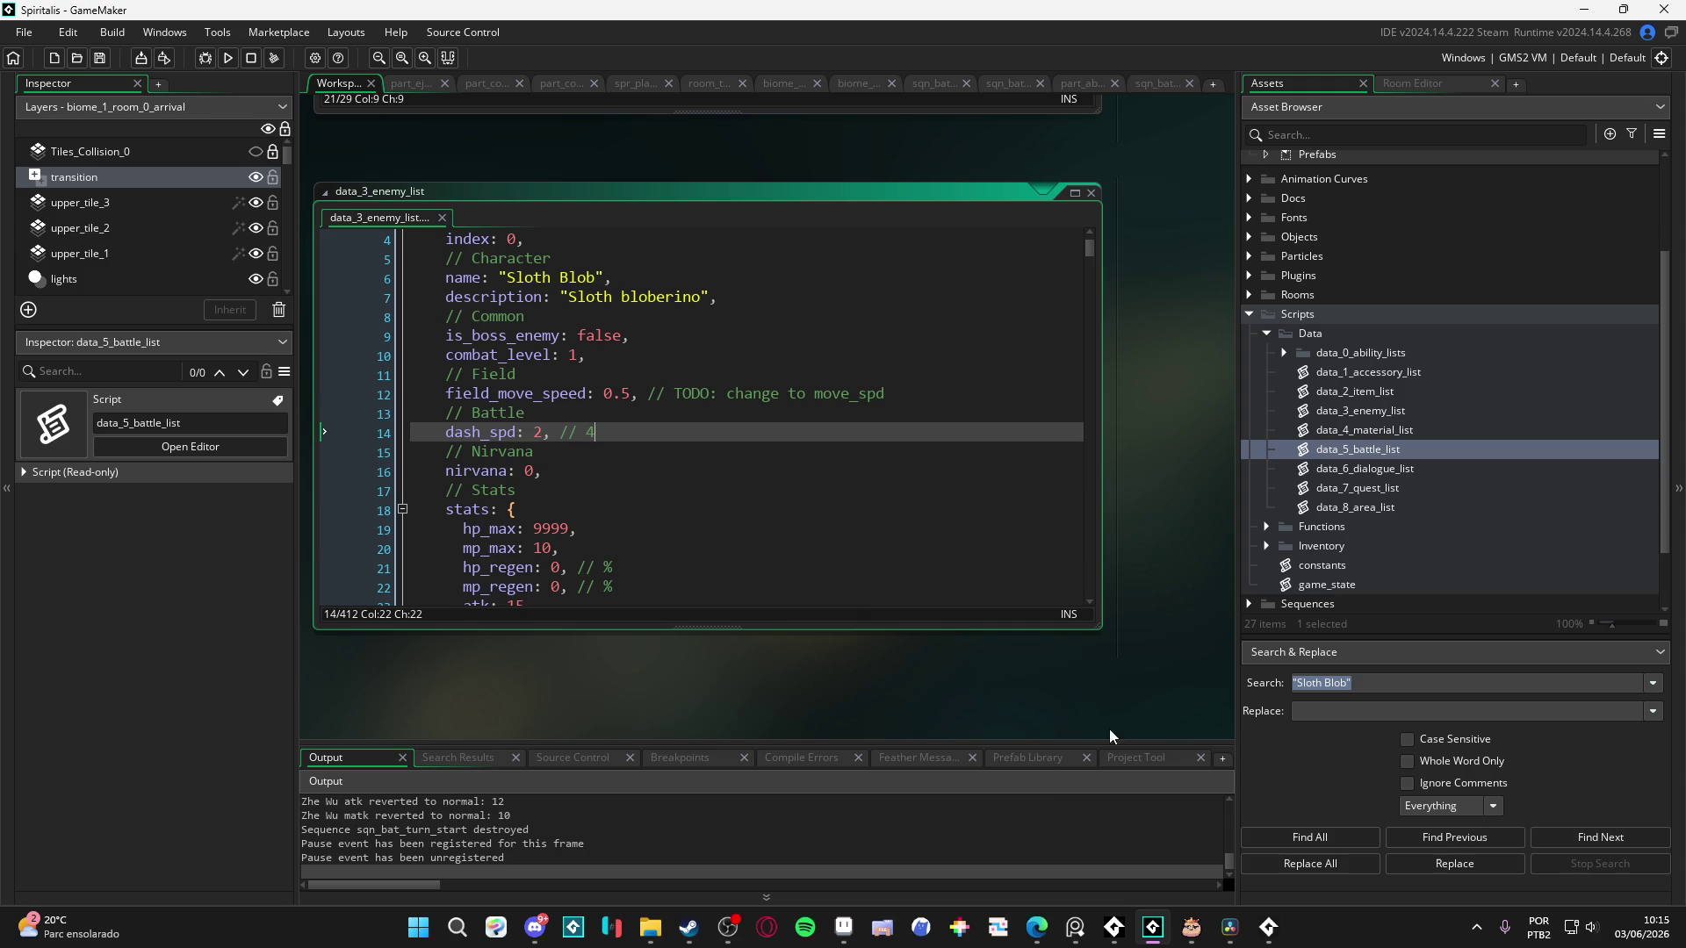
mouse_move(1271, 933)
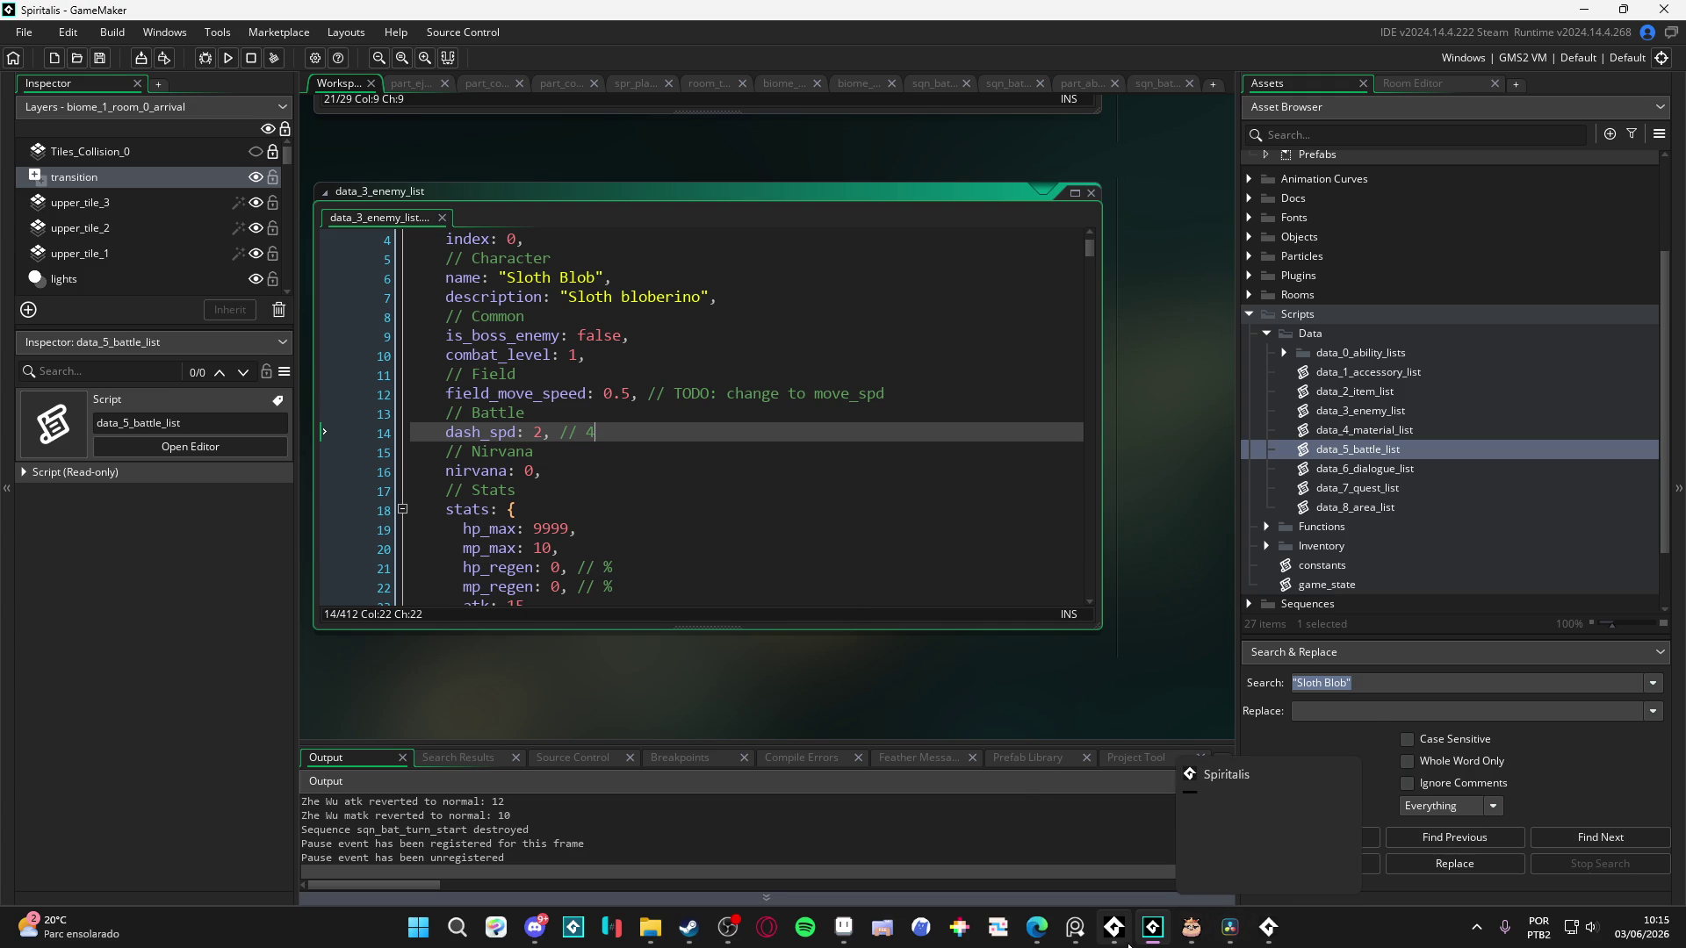
key("XF86AudioLowerVolume")
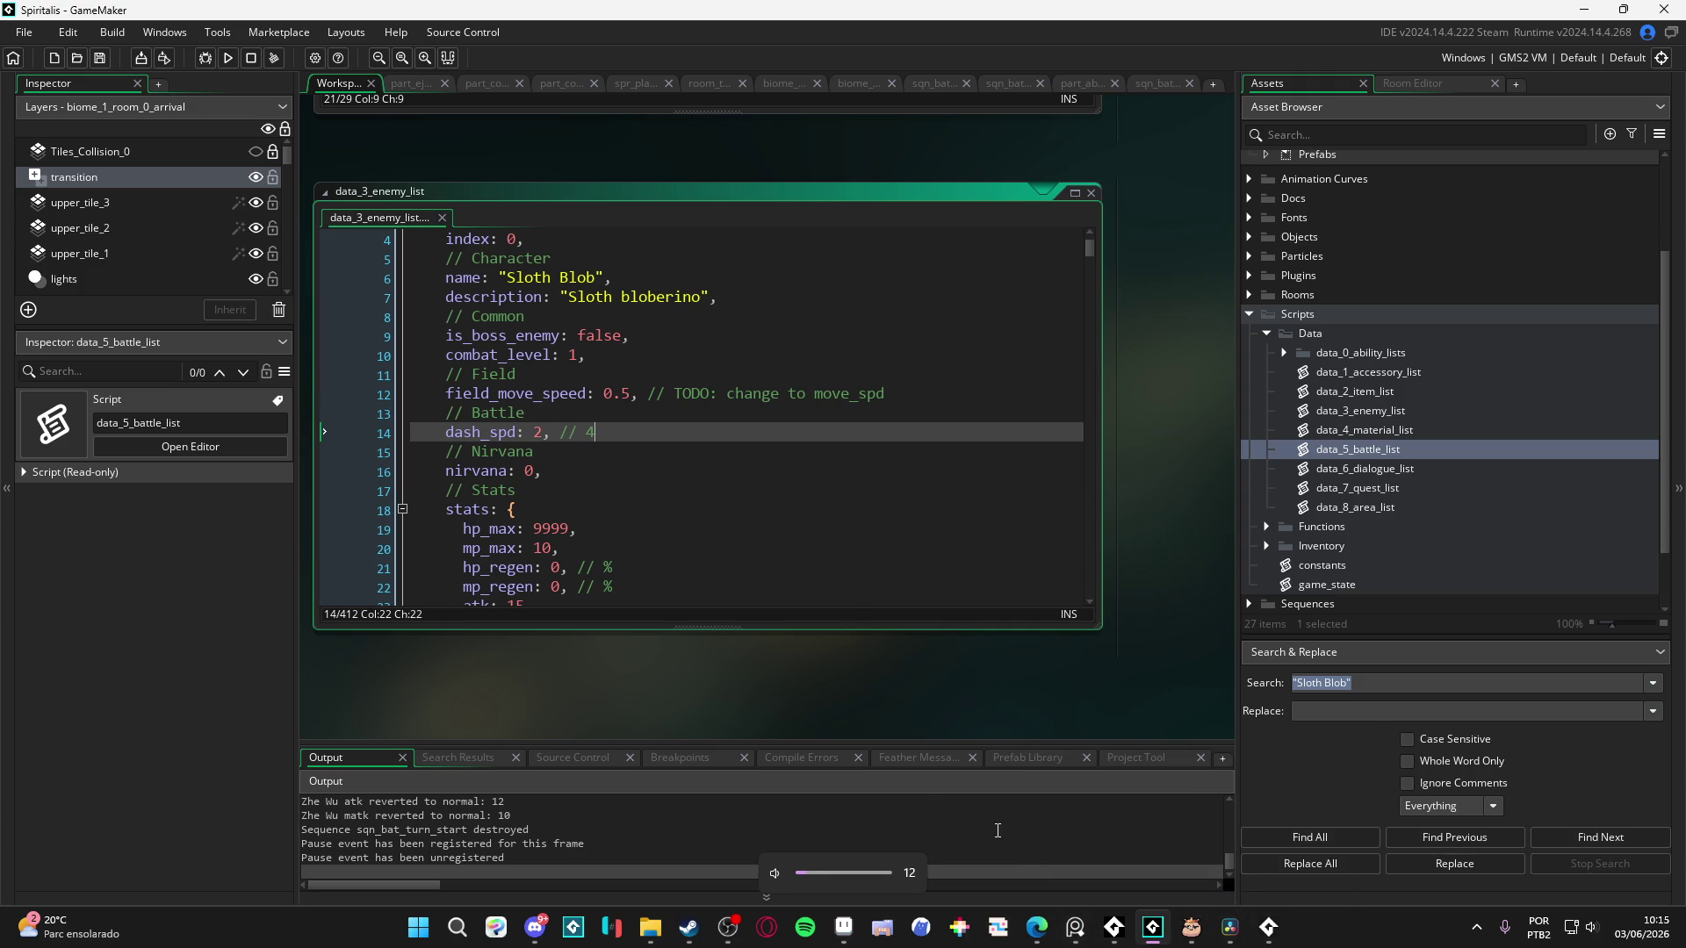
key("XF86AudioRaiseVolume")
key("XF86AudioRaiseVolume")
key("XF86AudioRaiseVolume")
key("XF86AudioRaiseVolume")
key("XF86AudioRaiseVolume")
key("XF86AudioRaiseVolume")
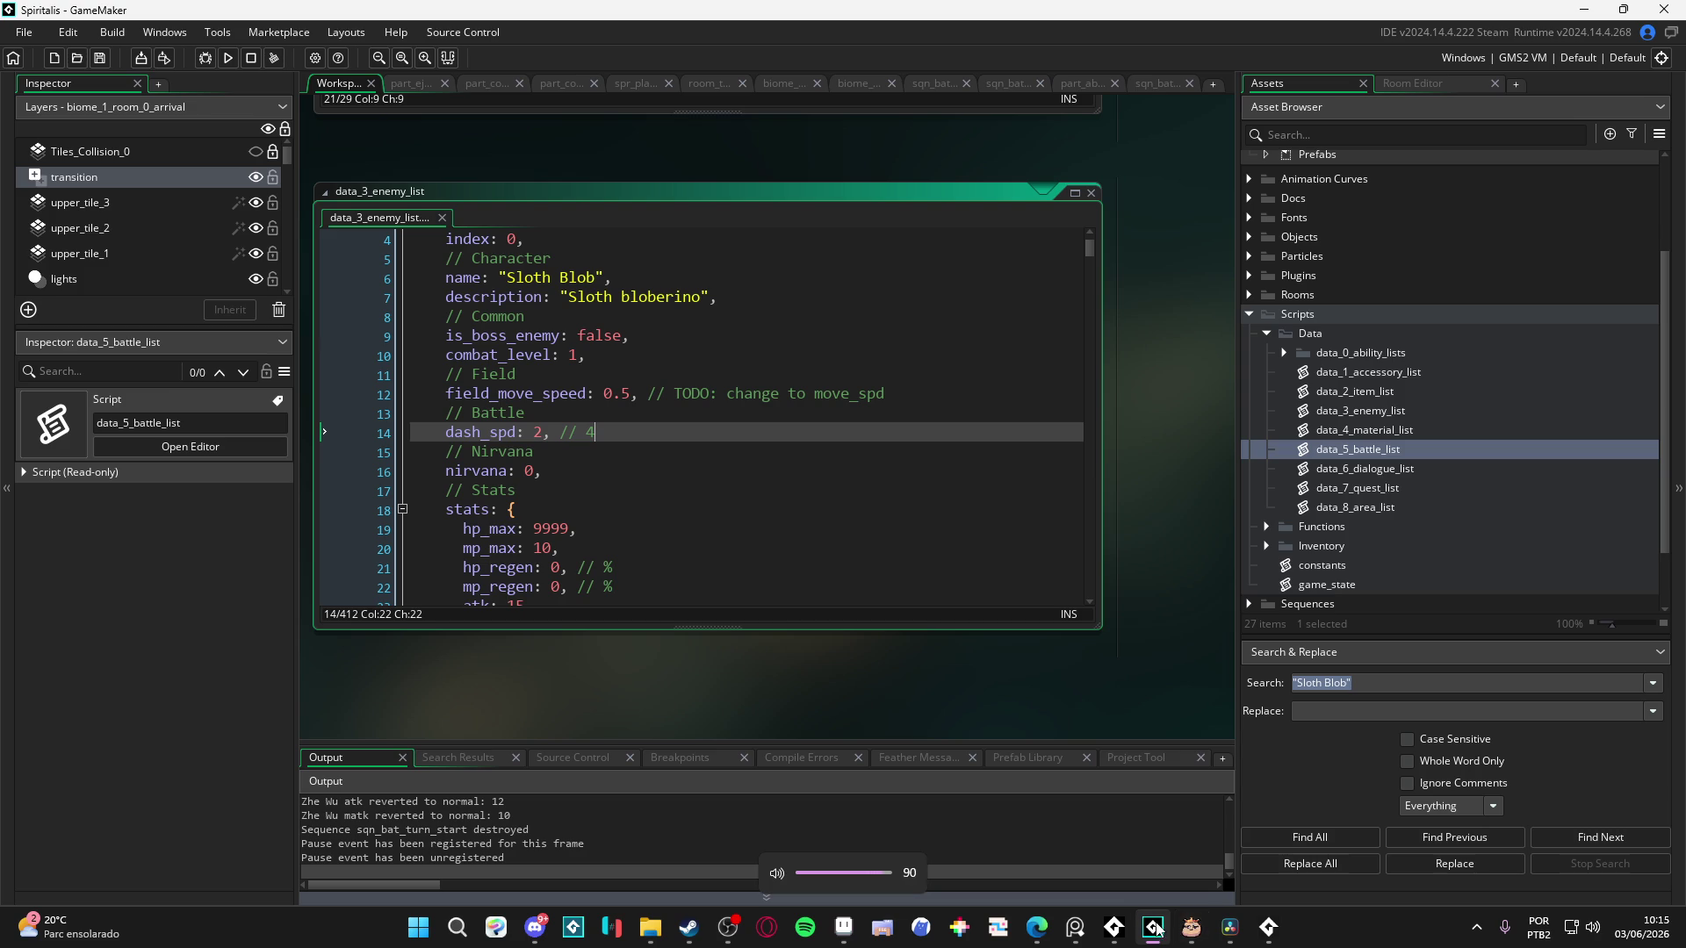
- Minimize AudioTitan and bring GameMaker back to the front while the new build compiles
left_click(1156, 929)
left_click(1119, 933)
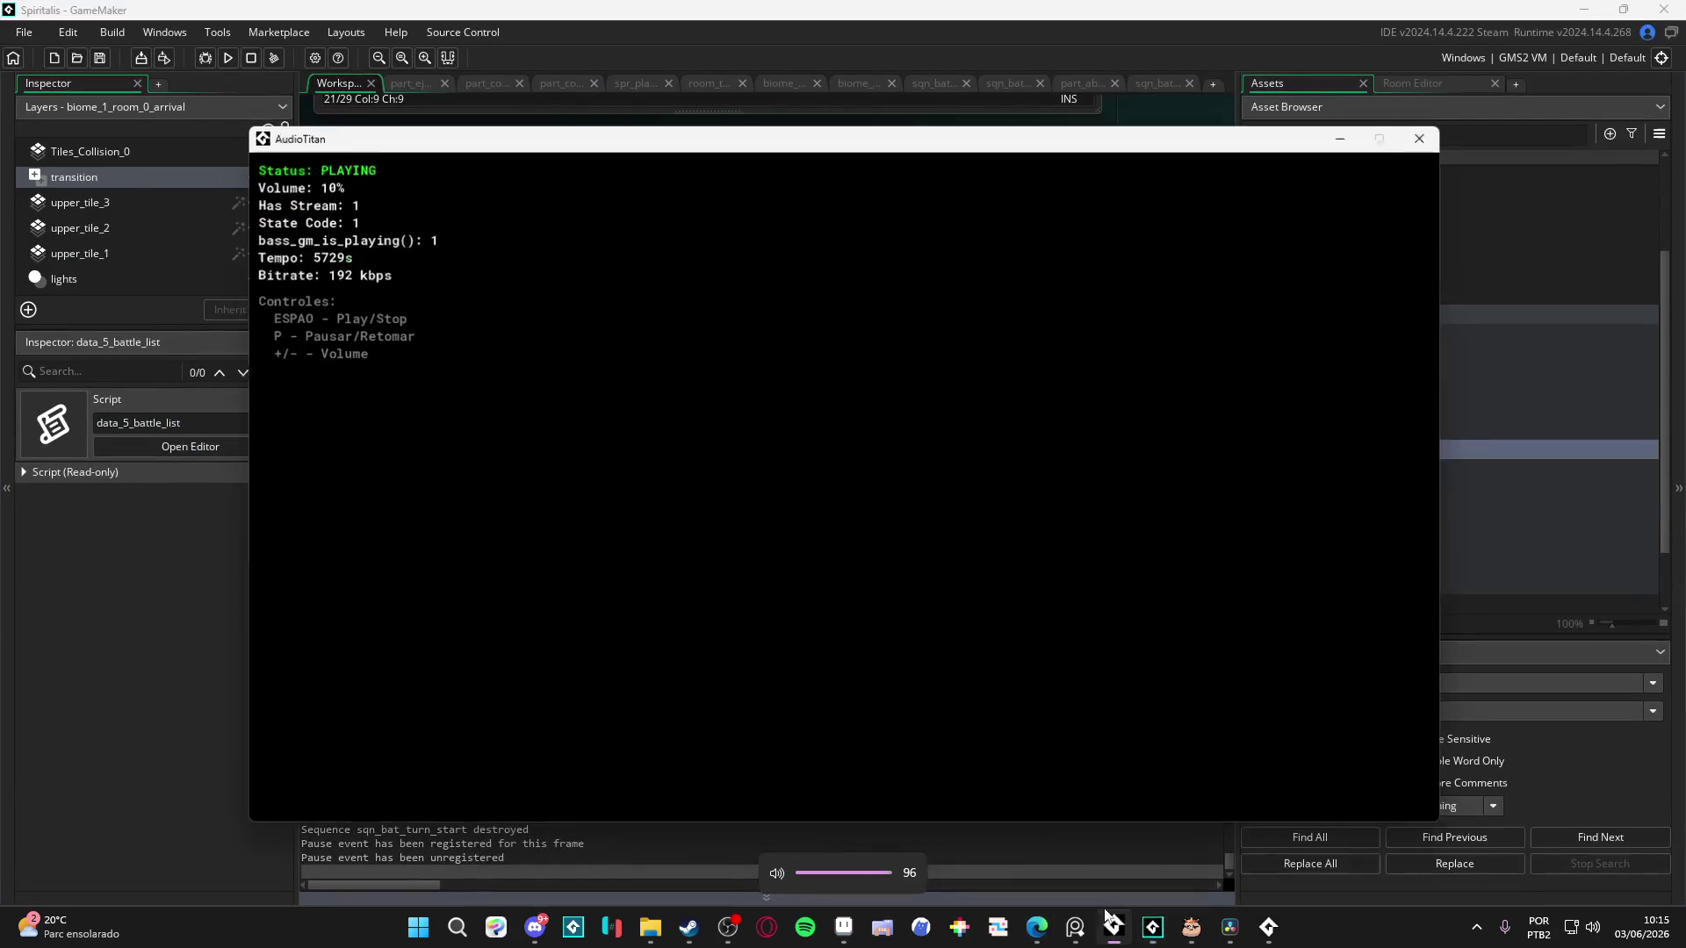
left_click(1342, 132)
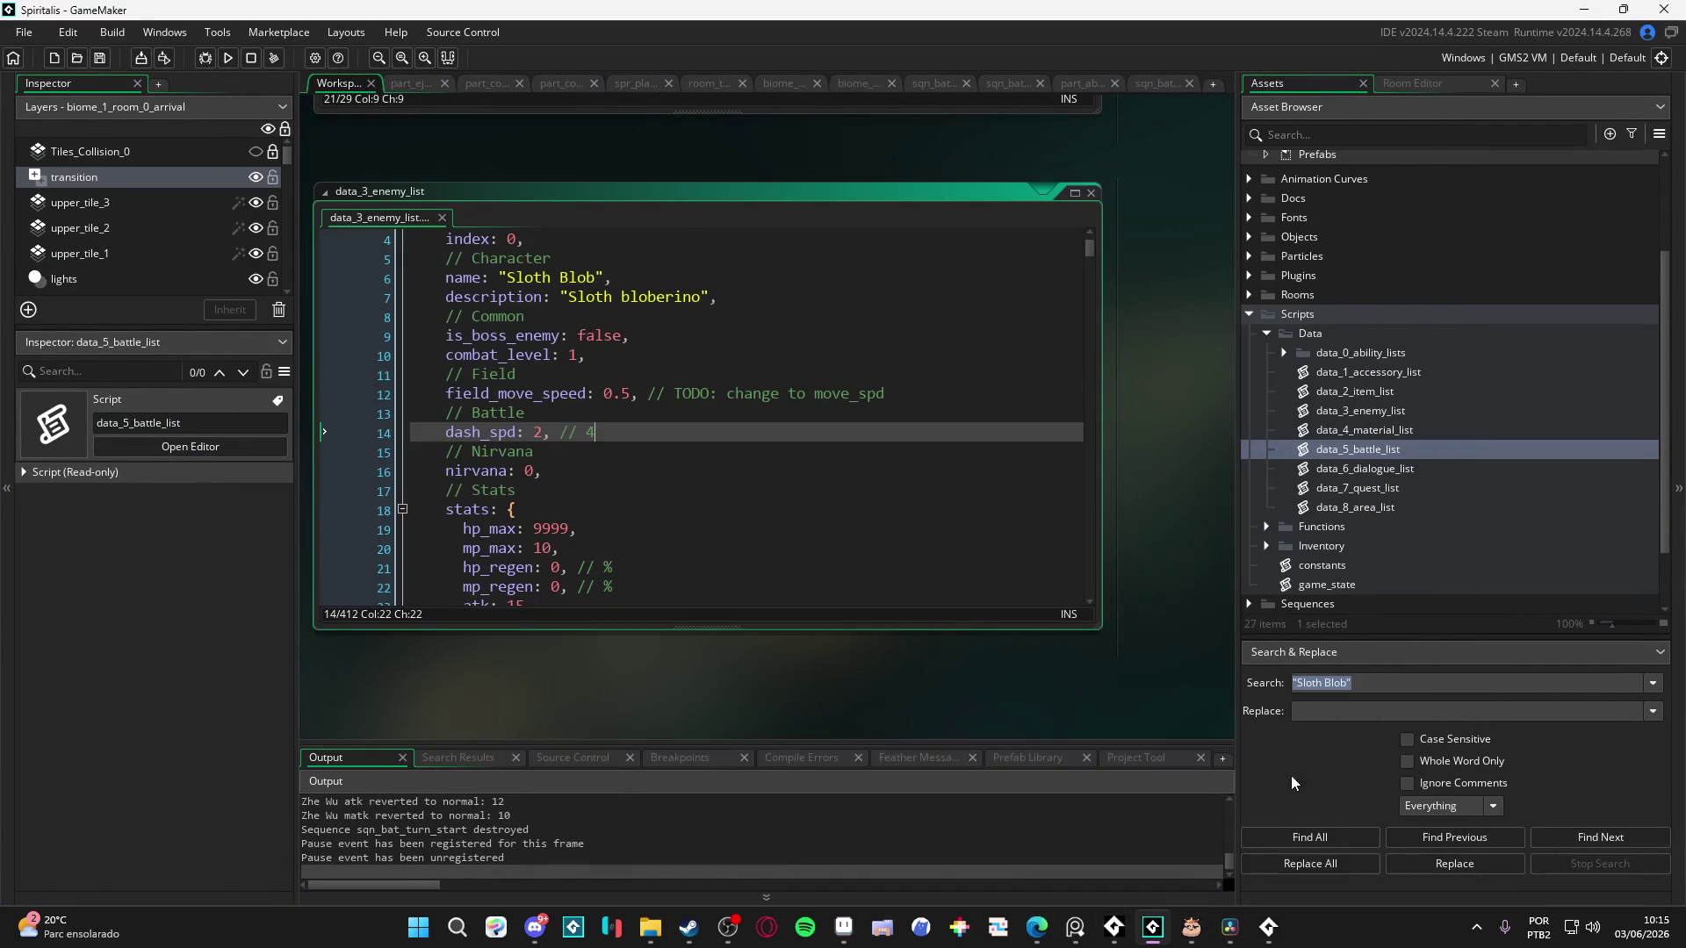
left_click(732, 929)
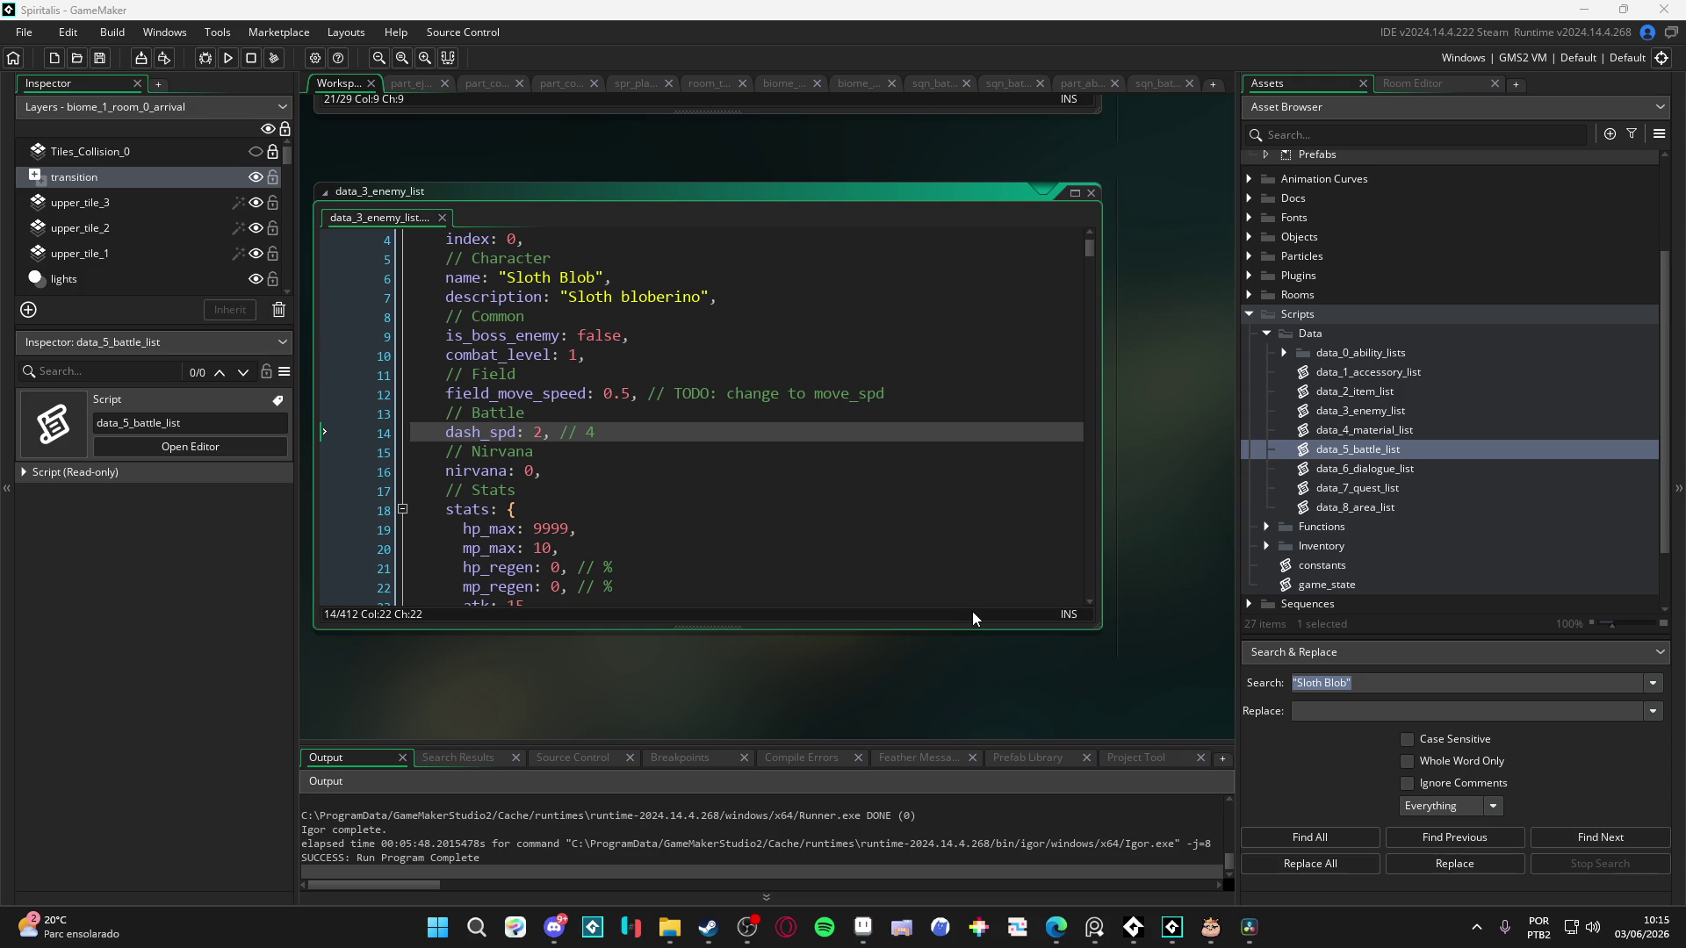
left_click(882, 466)
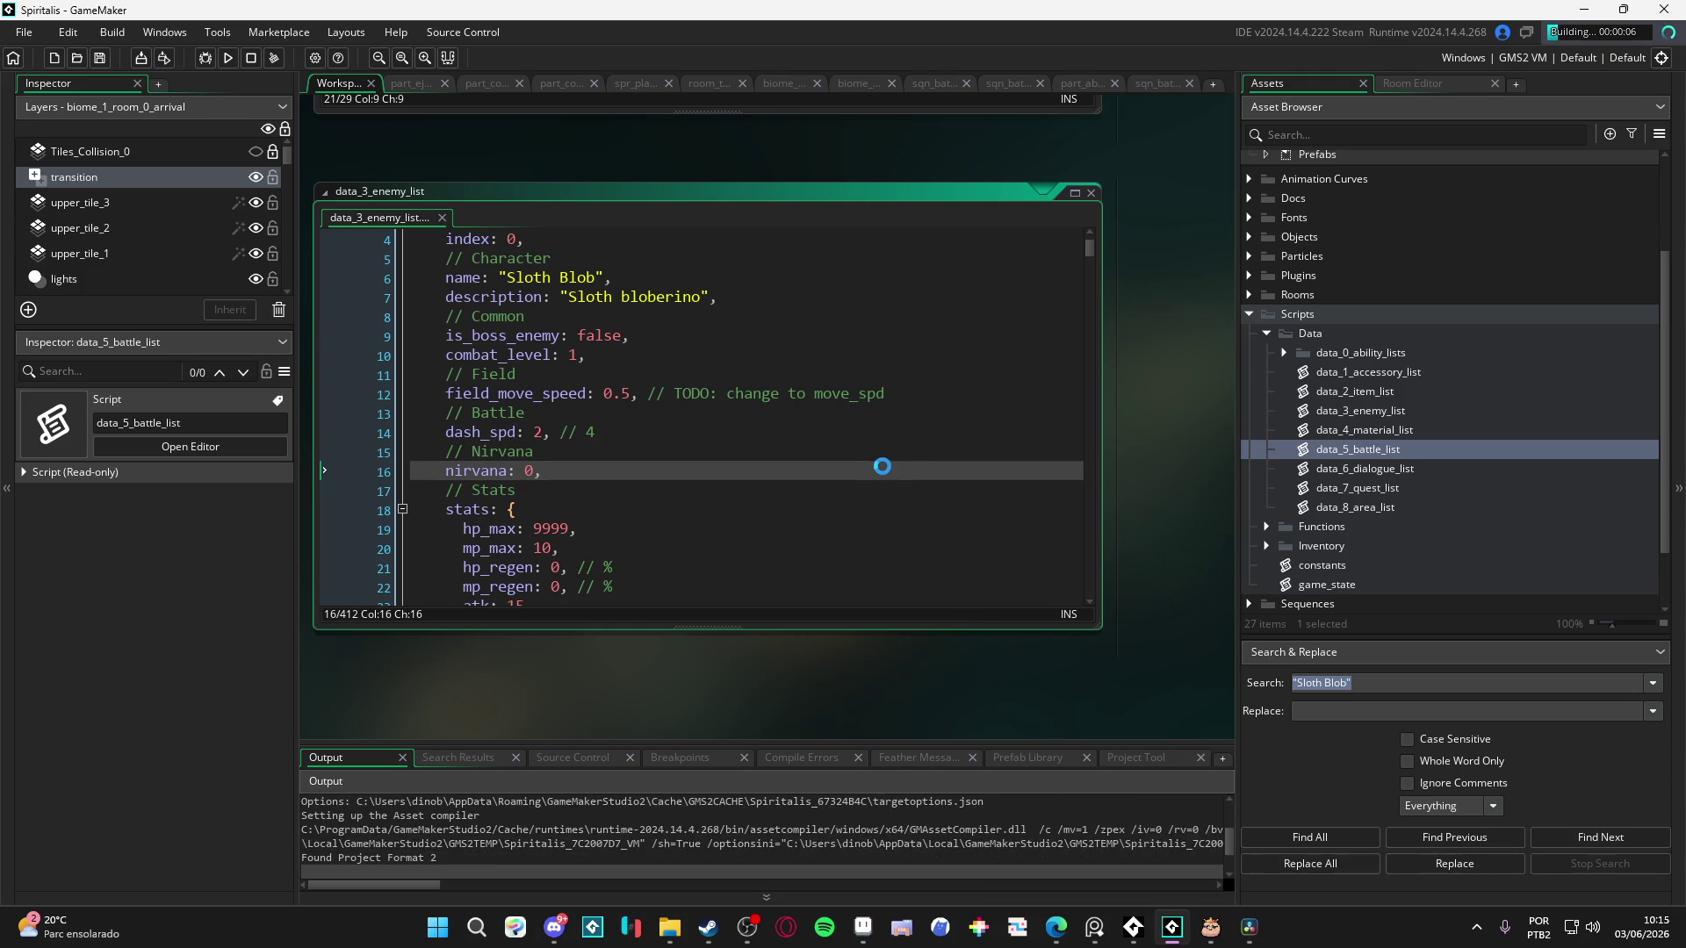